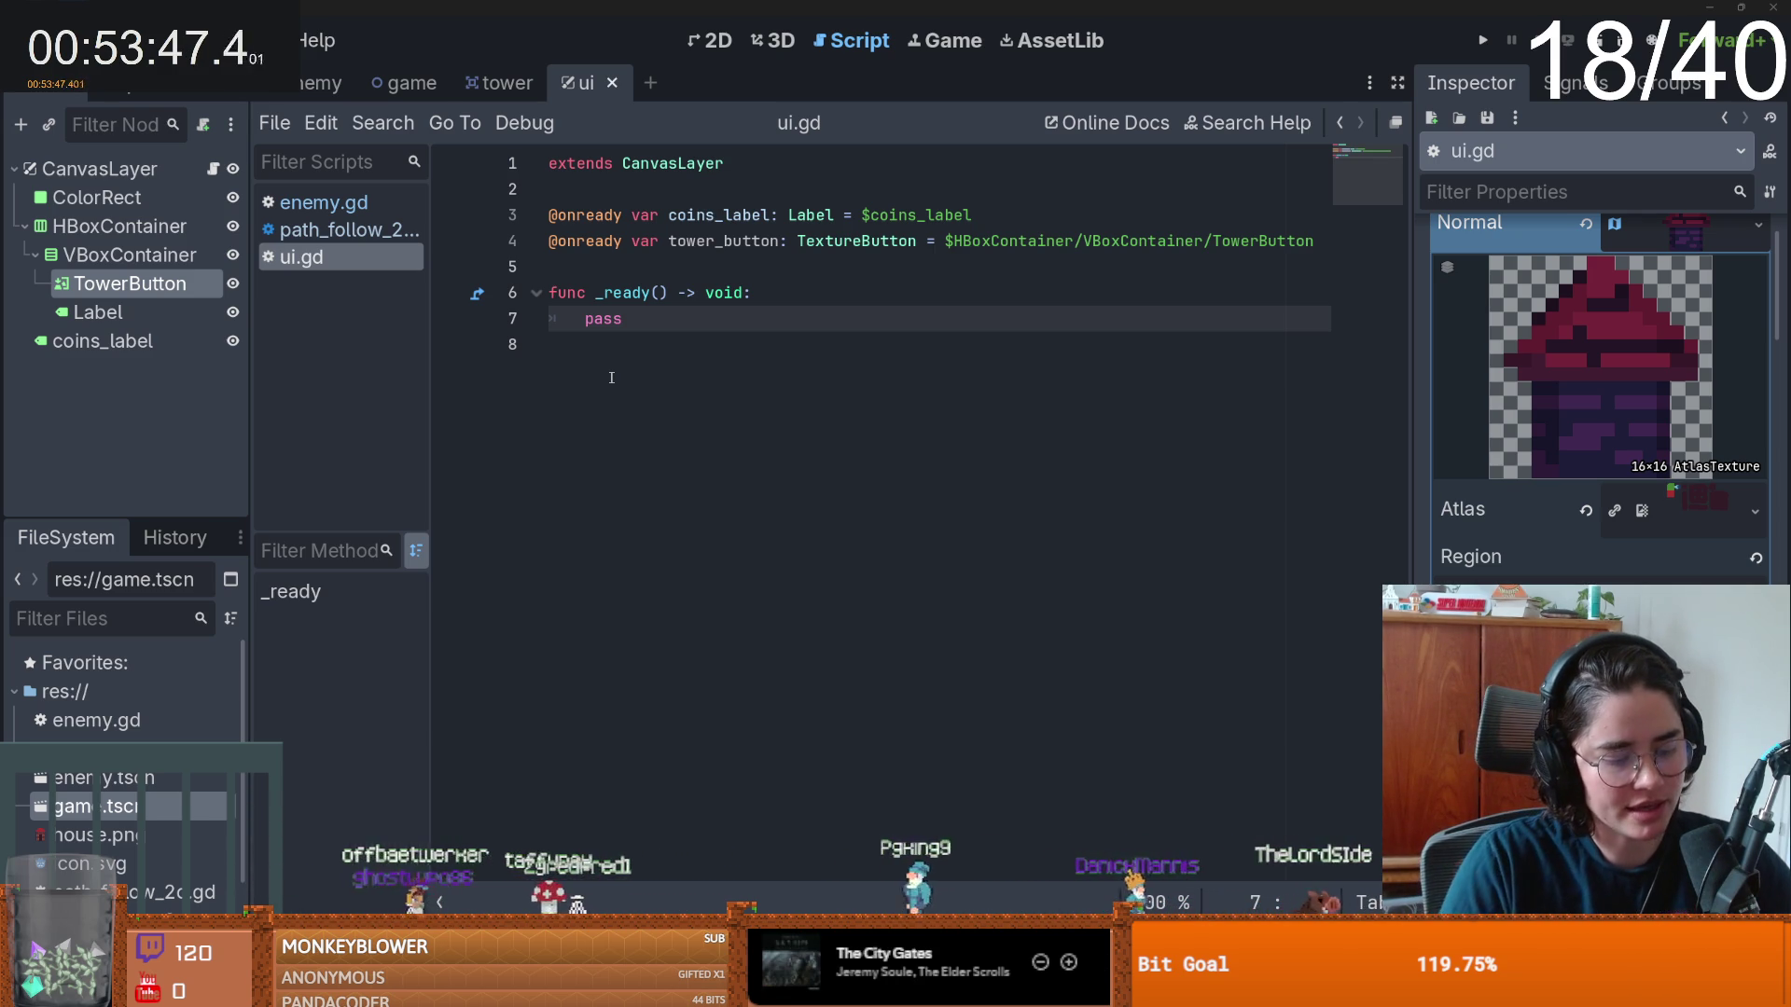
- Leave ui.gd and switch to the enemy scene tab, showing enemy.gd with only extends Area2D
left_click(687, 486)
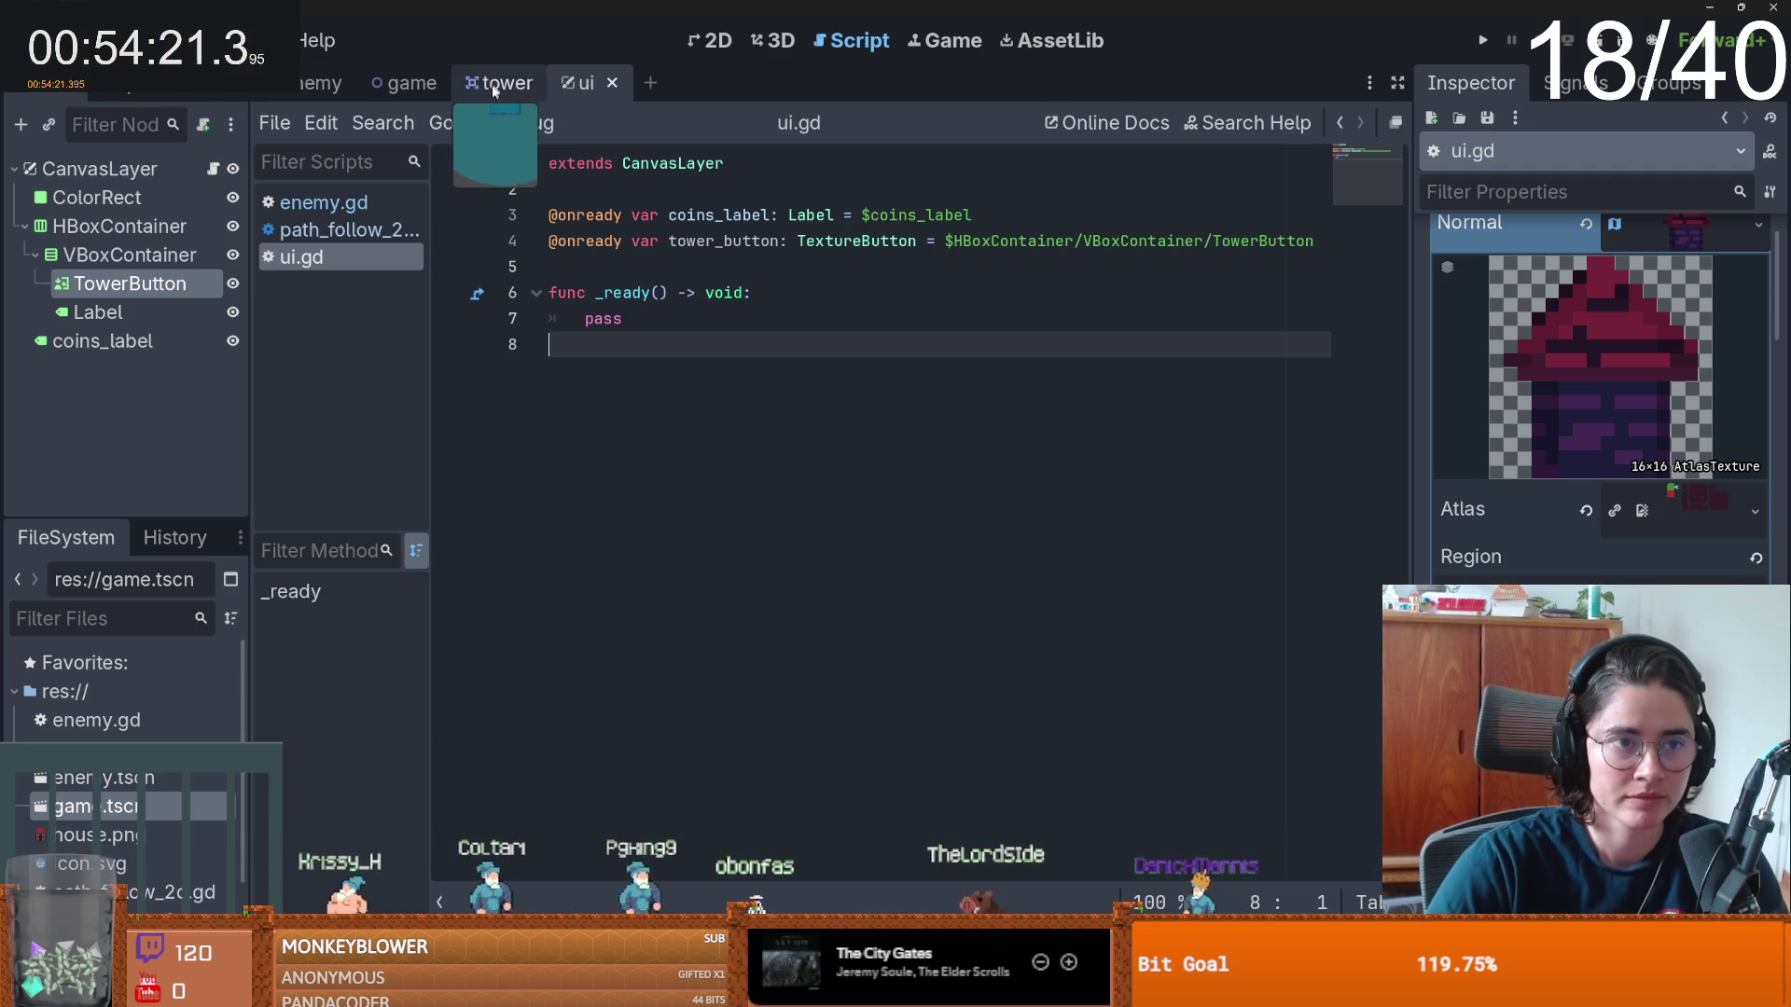
left_click(317, 83)
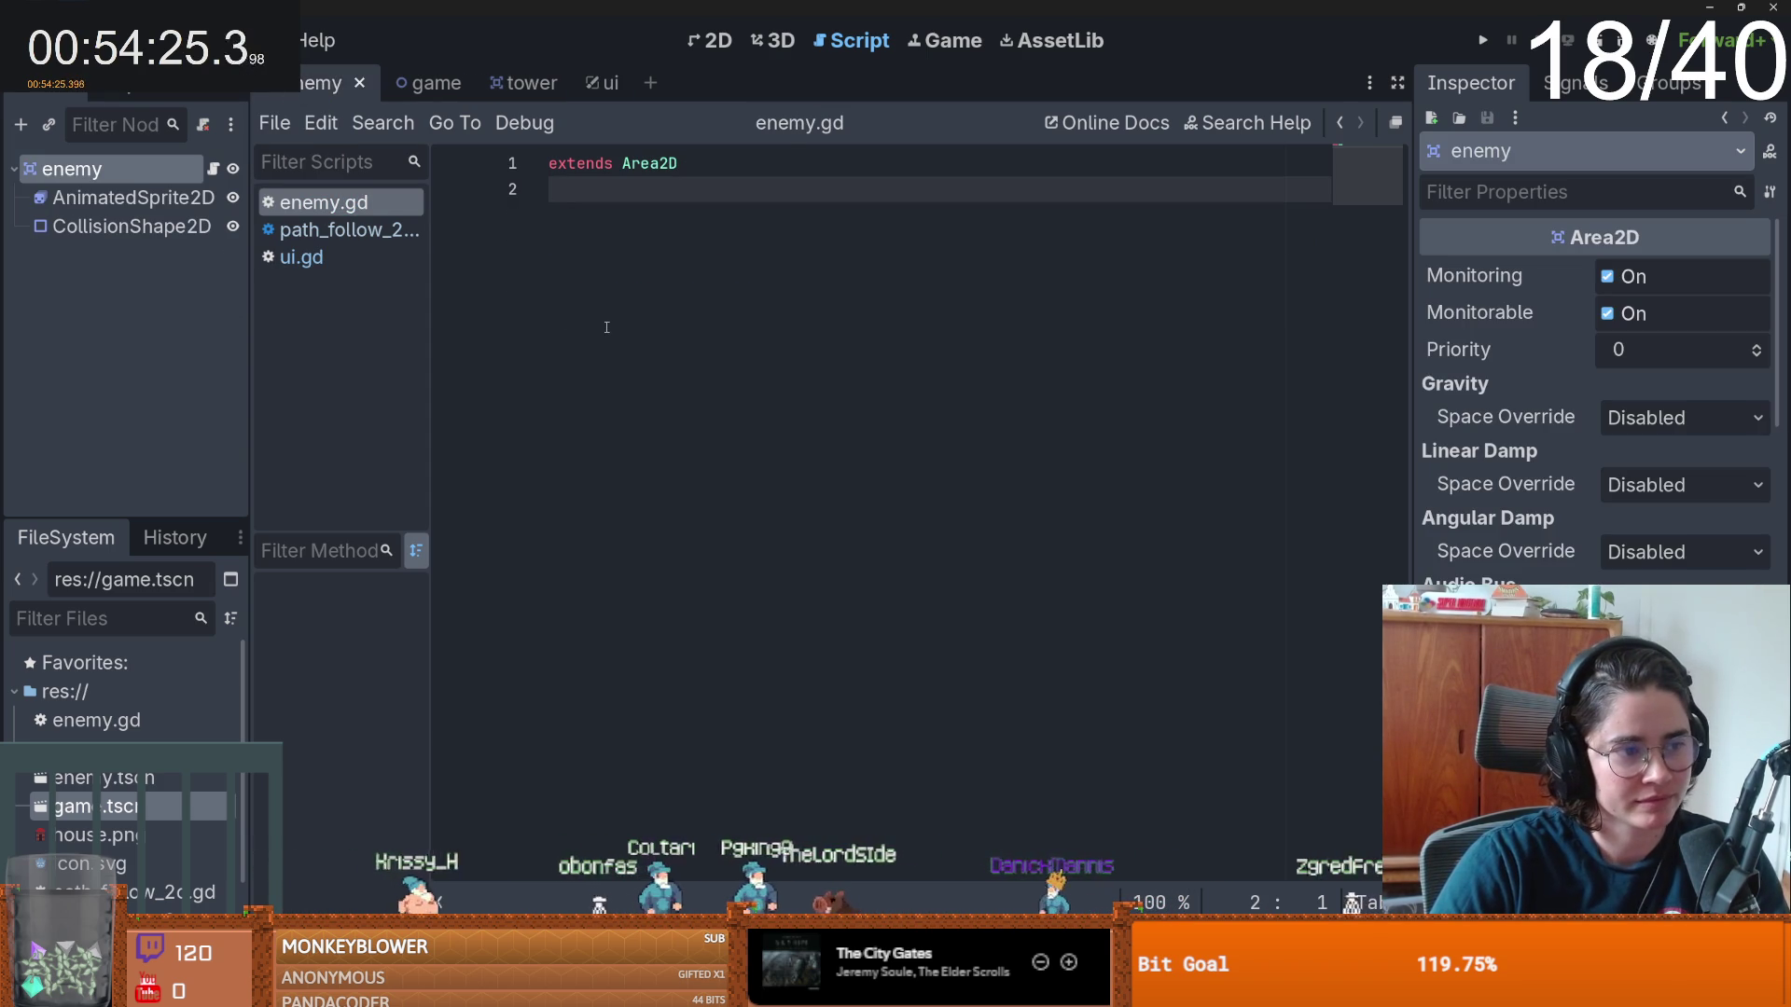
- In the 2D game scene, collapse the Path2D and Area2D nodes and select the game root
left_click(709, 40)
left_click(410, 83)
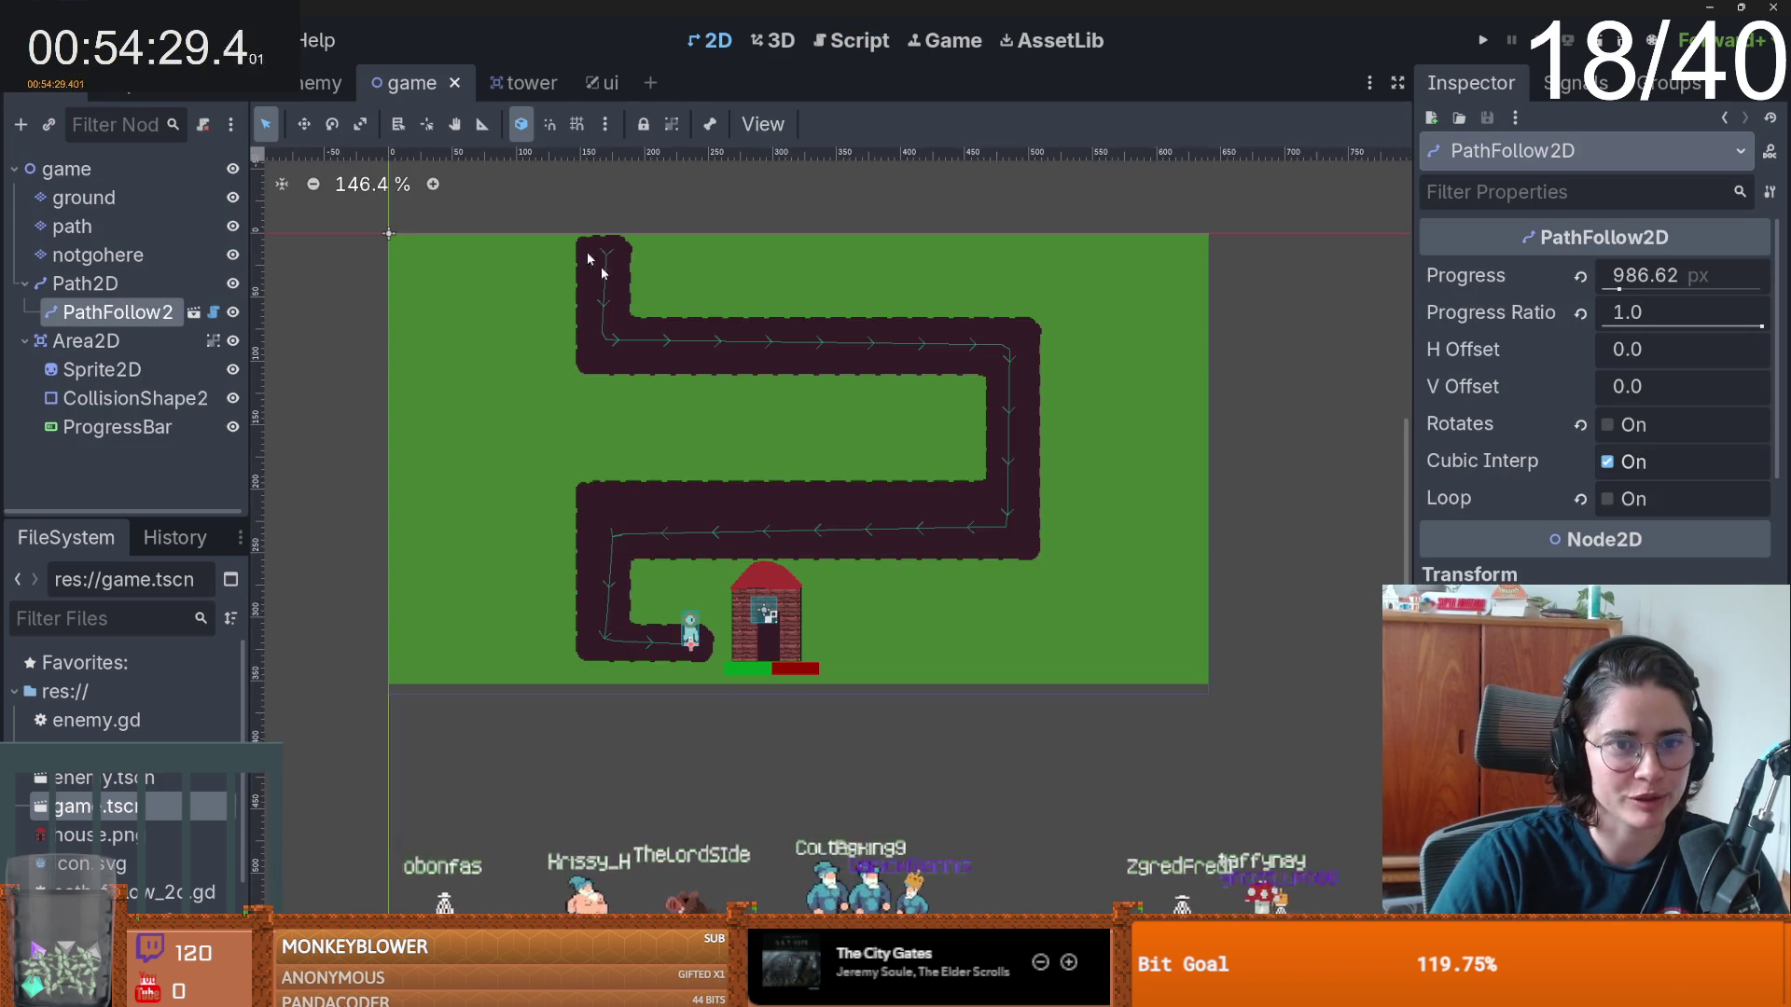
scroll(723, 387, "up", 2)
left_click(24, 283)
left_click(24, 313)
left_click(66, 169)
- Instance ui.tscn as a child of the game node and save the scene
left_click(49, 124)
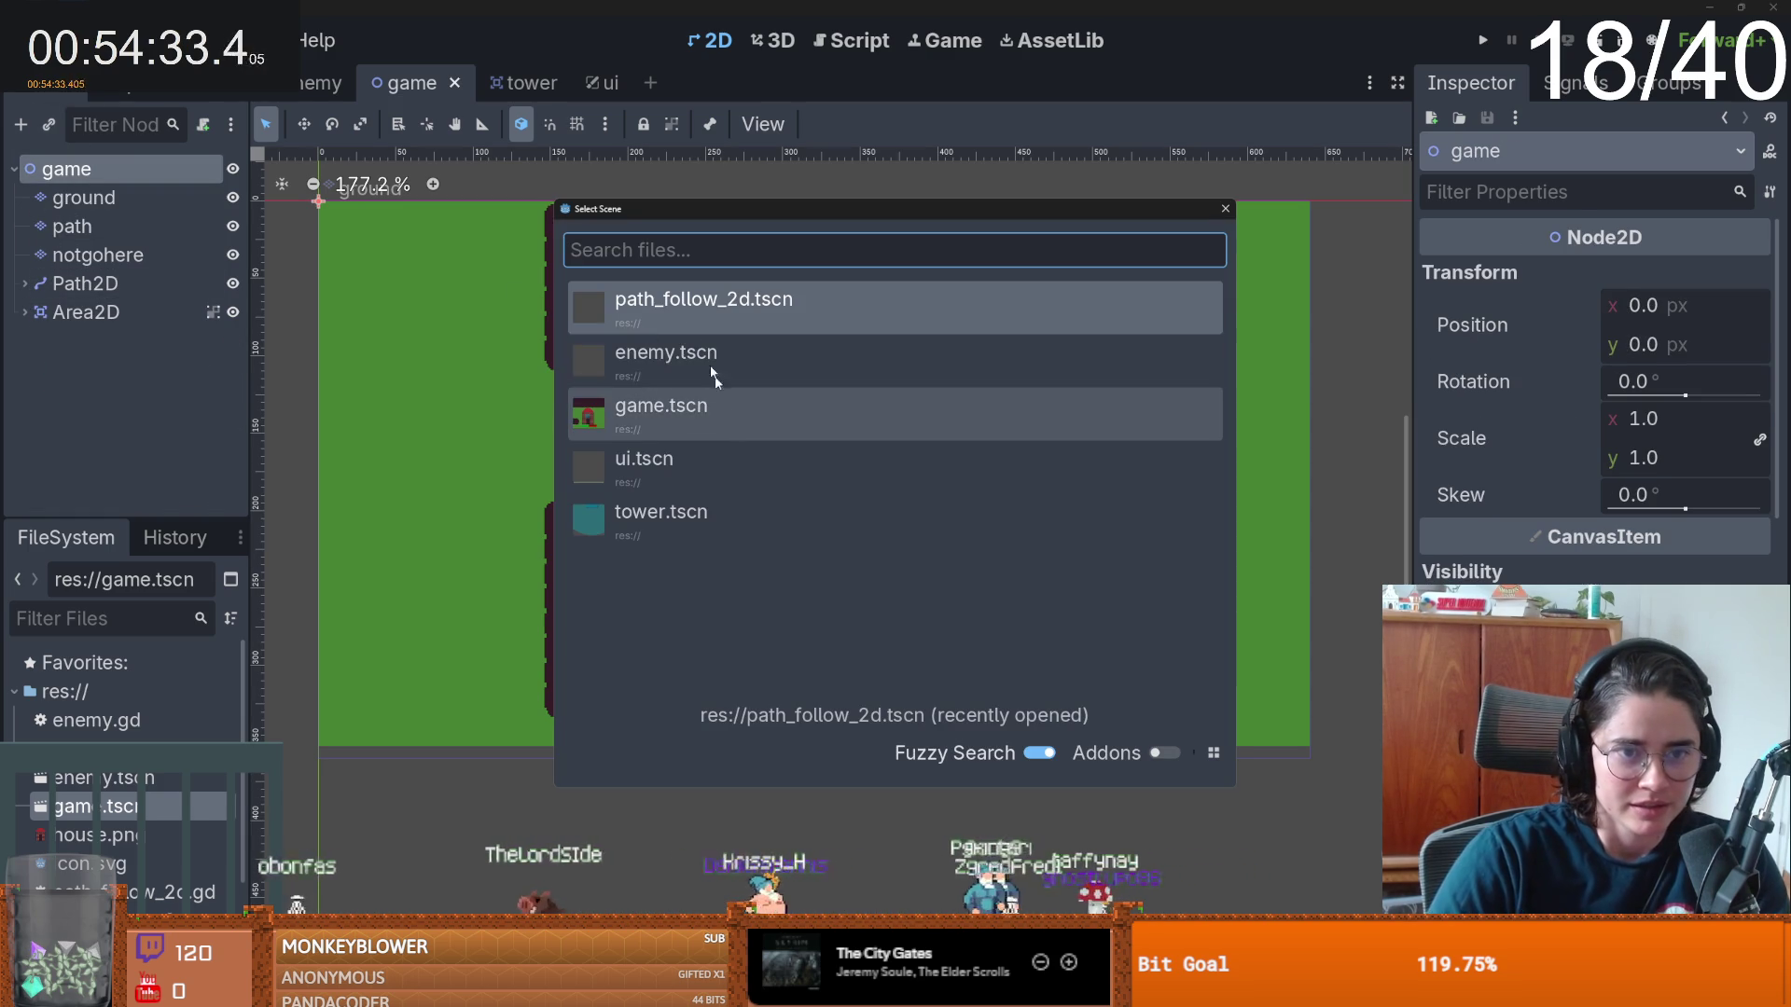
double_click(684, 472)
left_click(687, 472)
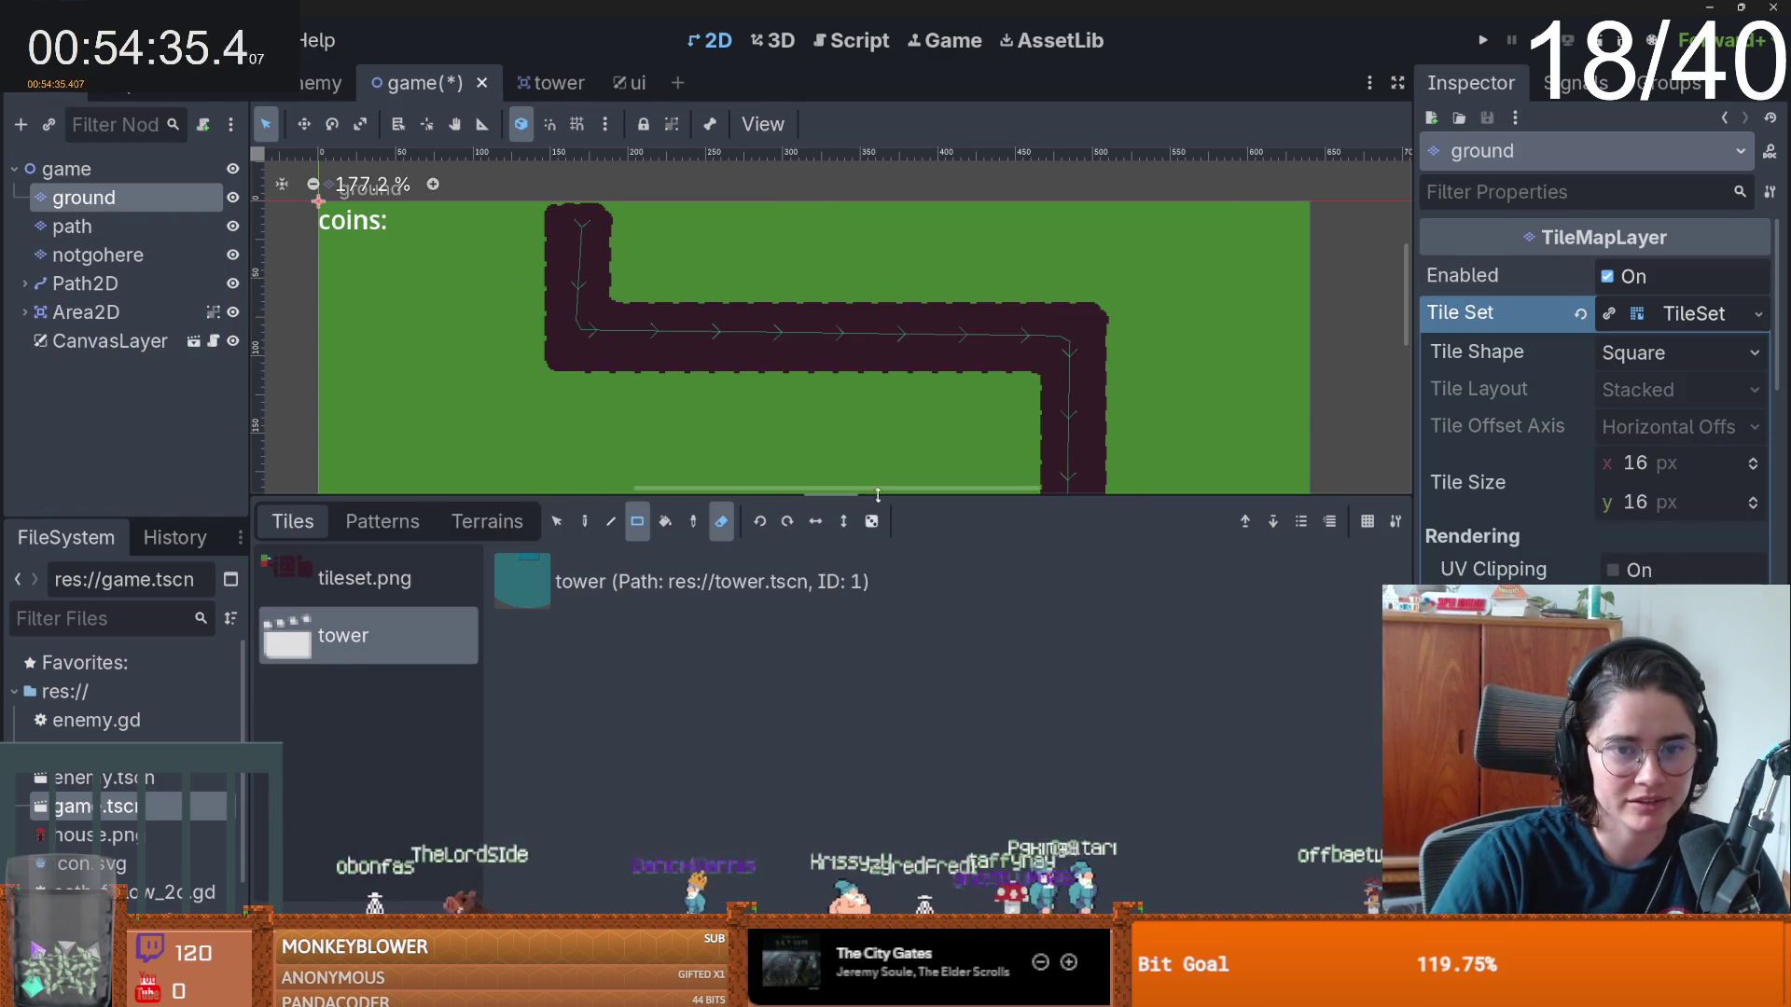
left_click_drag(877, 493, 878, 744)
scroll(791, 579, "down", 3)
scroll(782, 456, "up", 4)
key("ctrl+s")
scroll(782, 456, "down", 1)
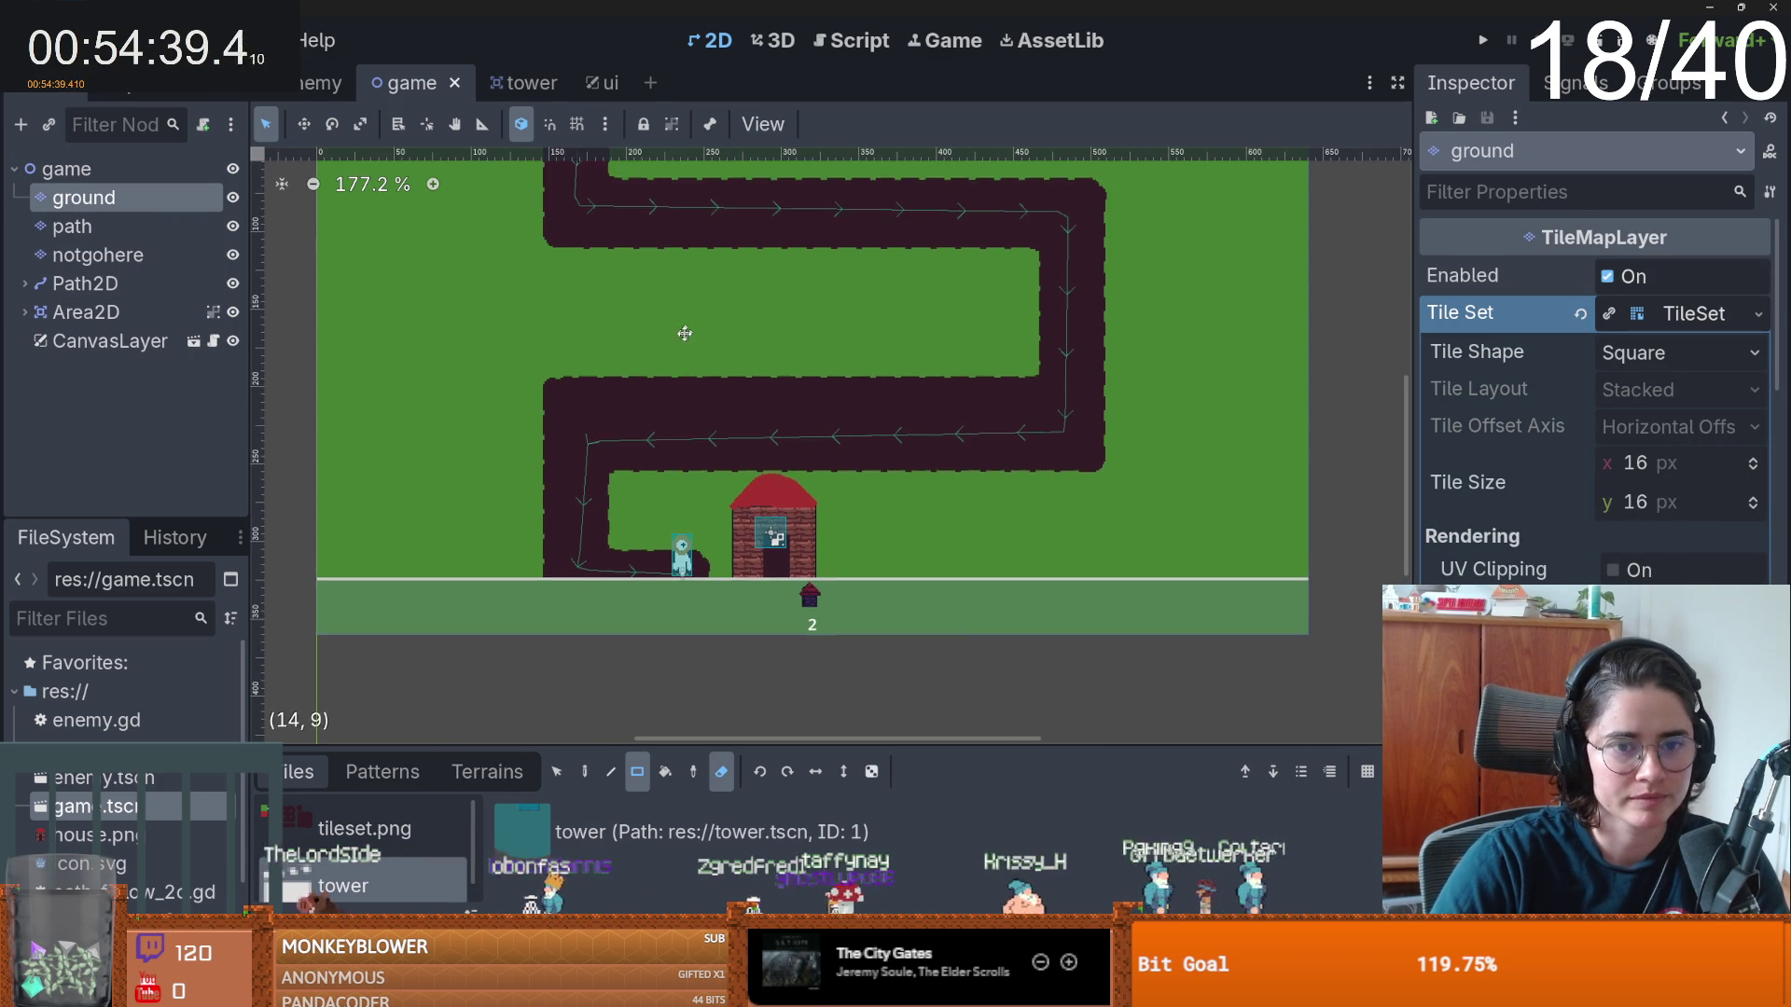
- Try moving the ground, path and notgohere tile layers upward, then undo the move
left_click(98, 254, "shift")
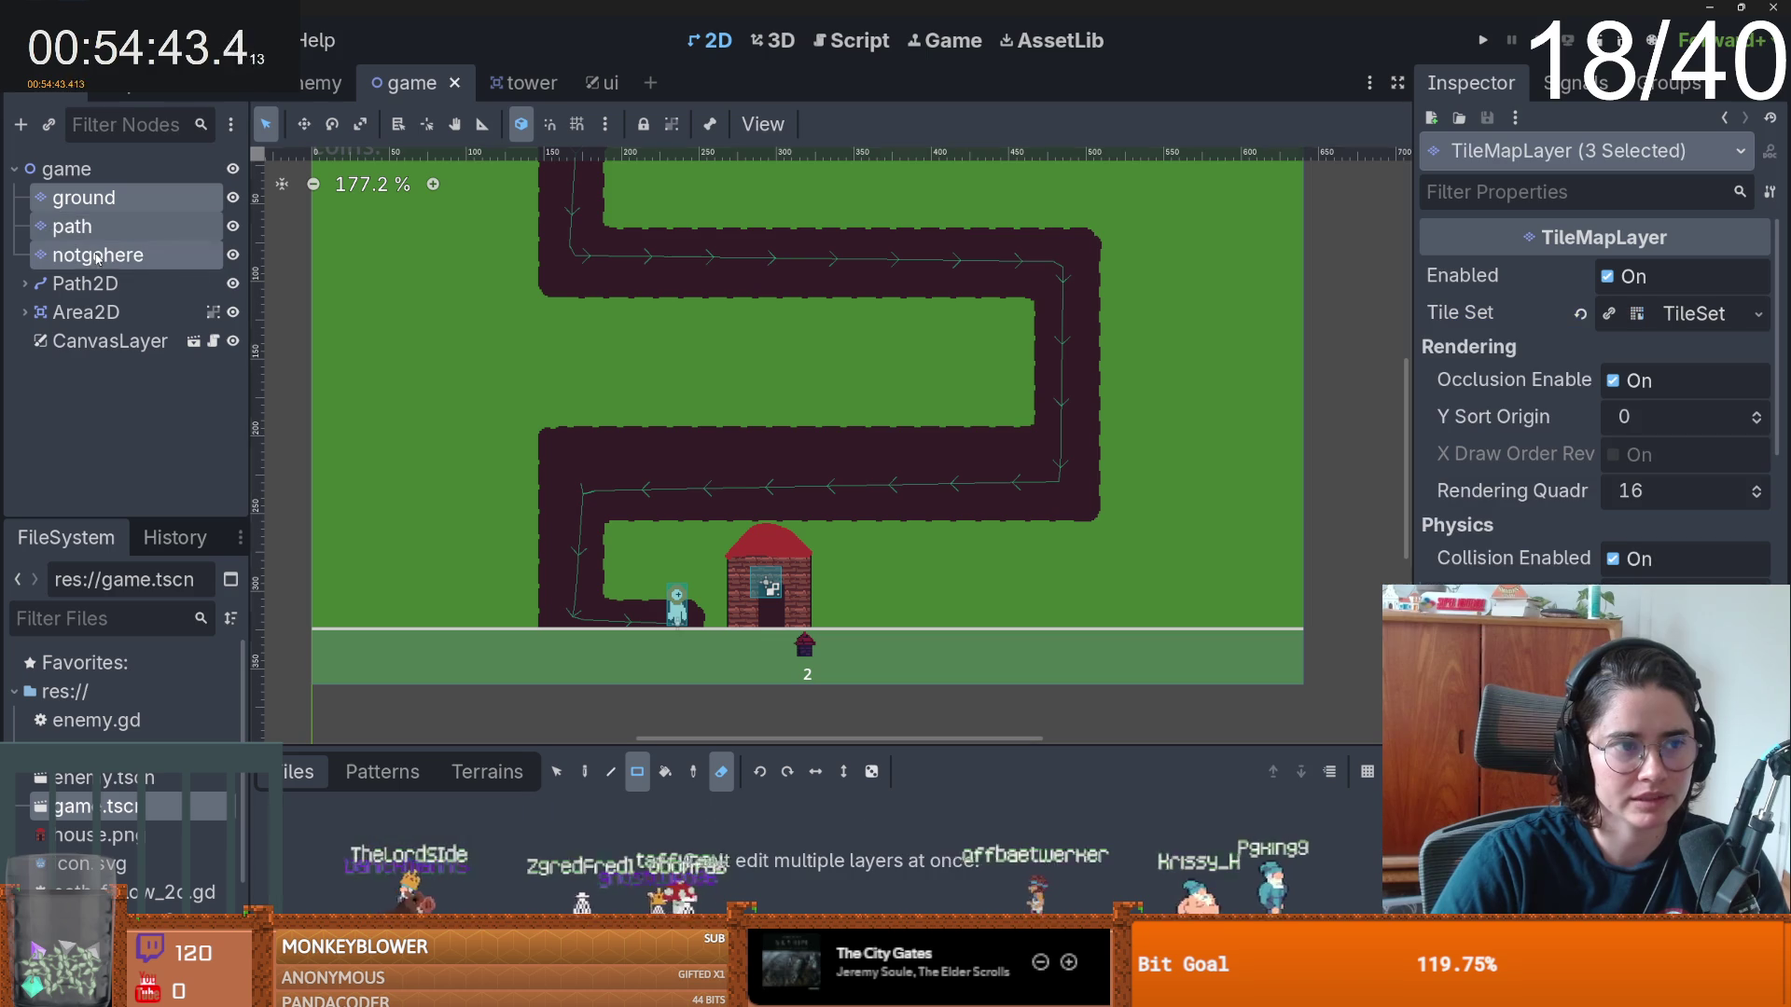
left_click_drag(727, 415, 726, 389)
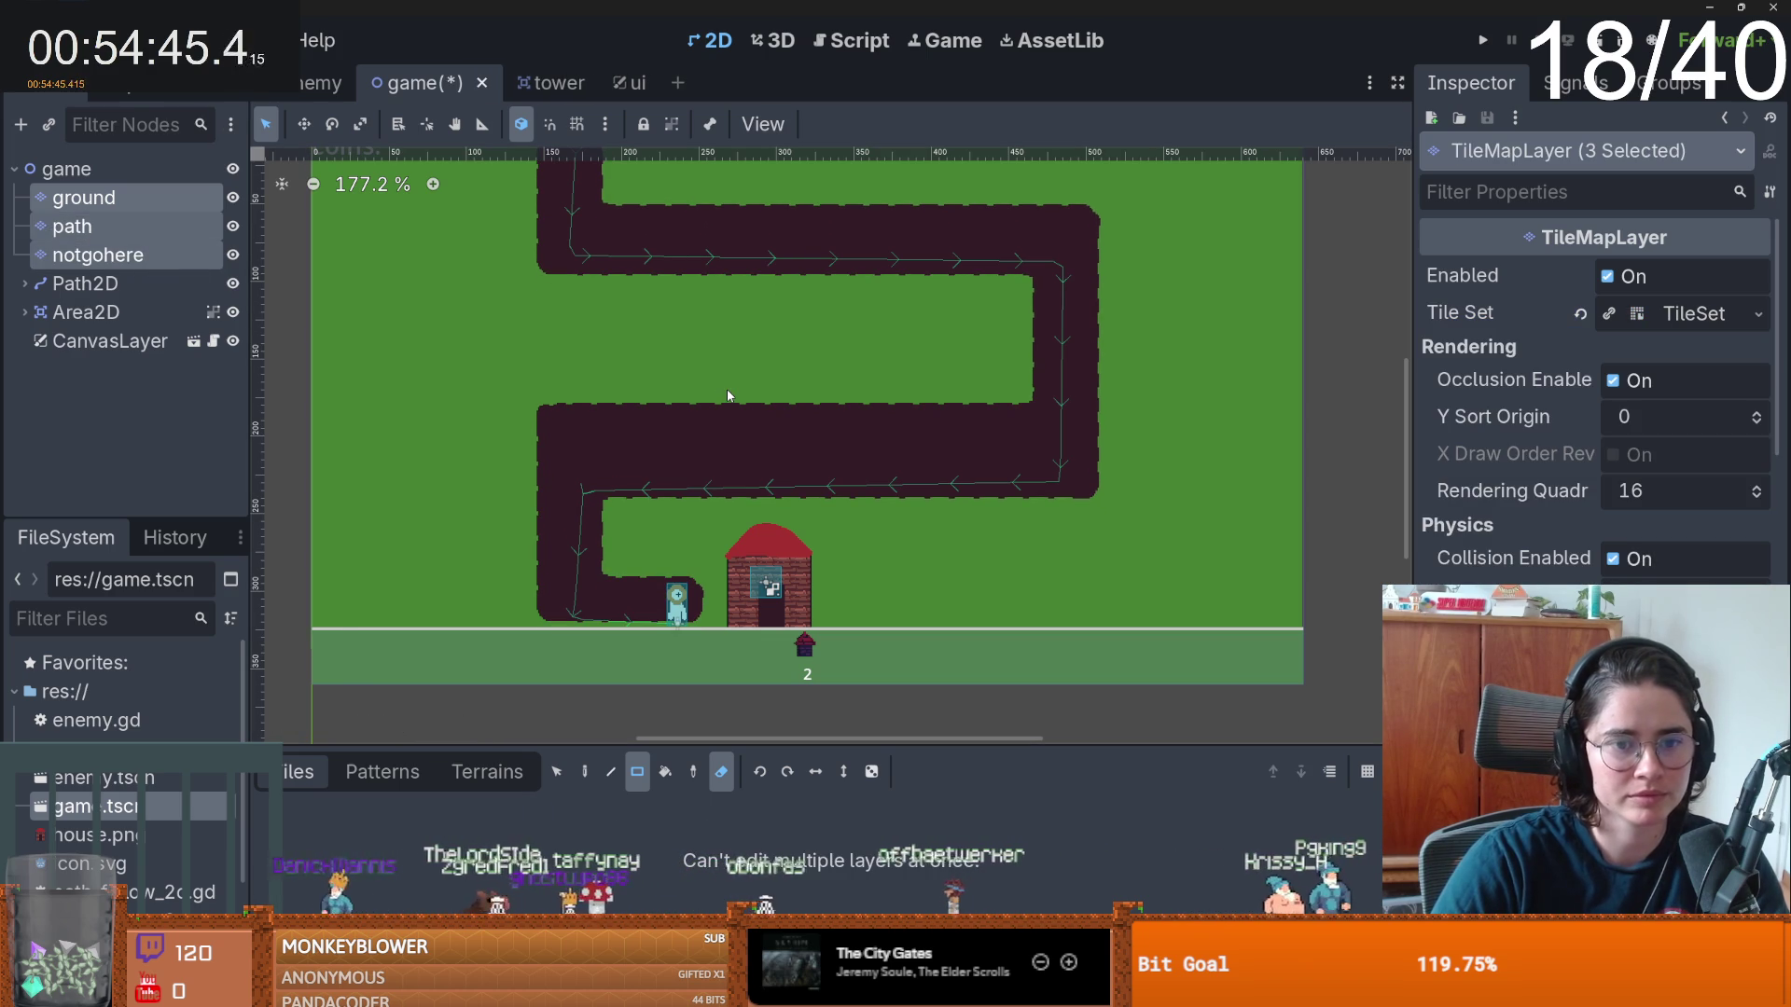
scroll(727, 389, "down", 1)
left_click_drag(729, 459, 729, 445)
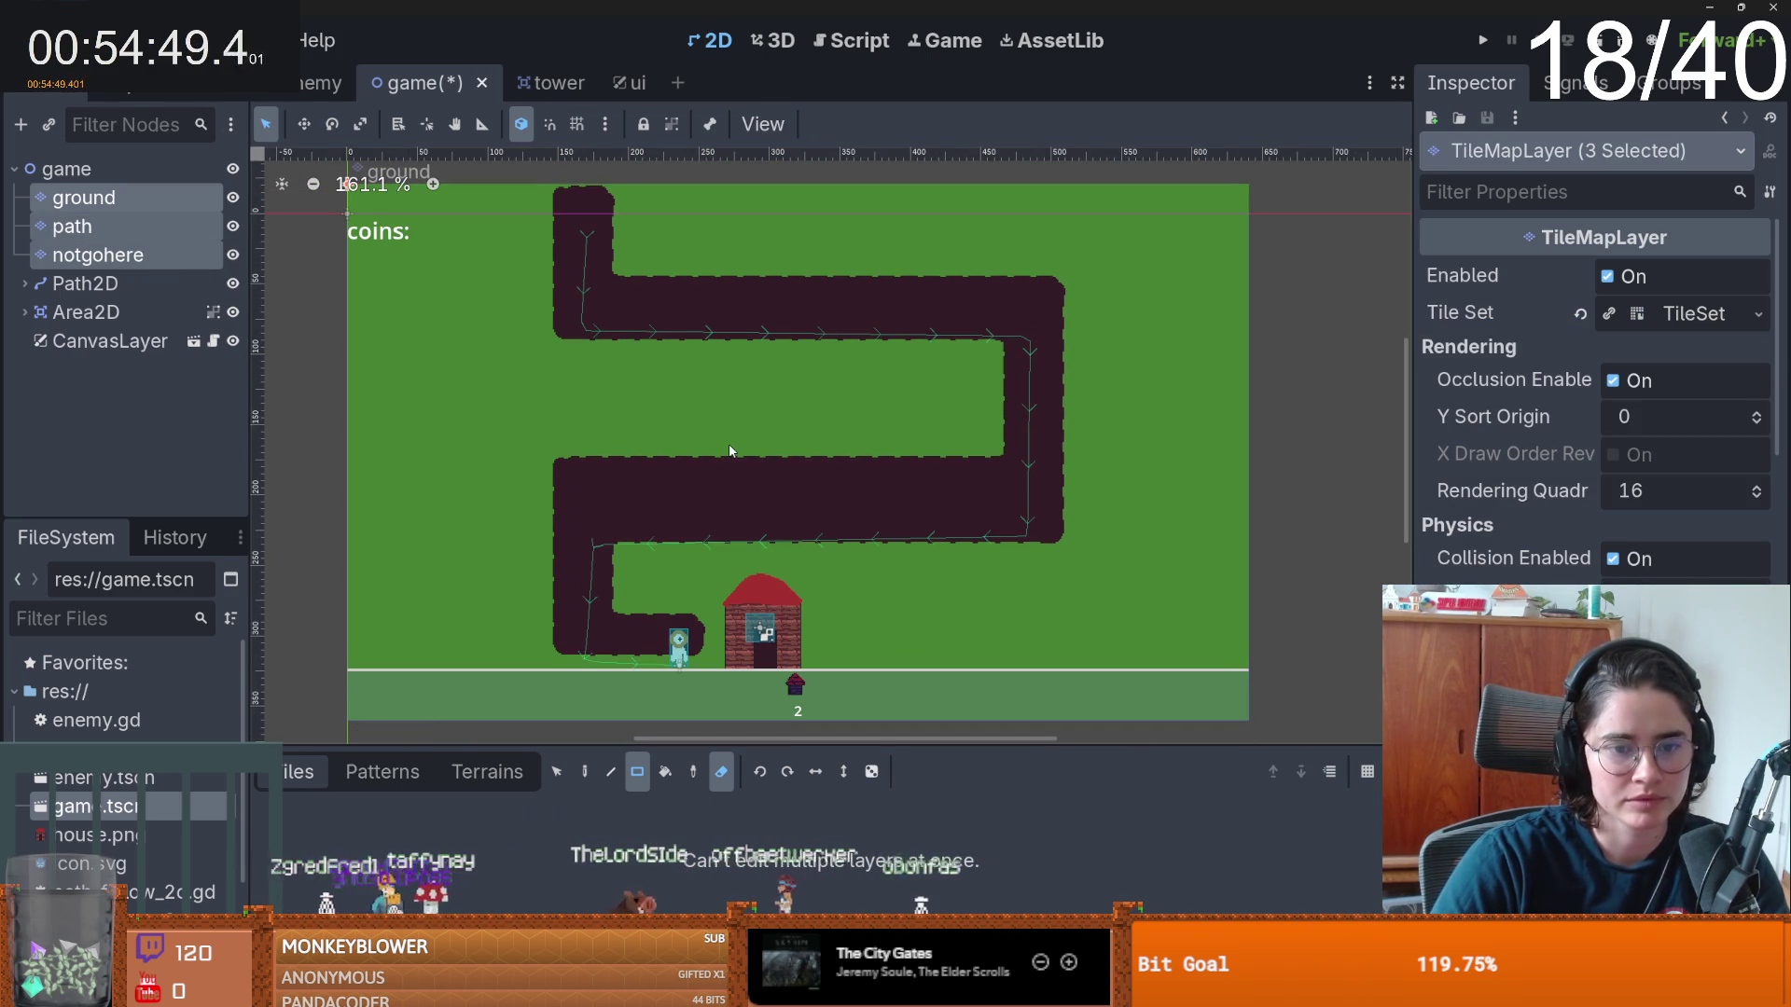
scroll(720, 485, "up", 3)
key("ctrl+z")
key("ctrl+z")
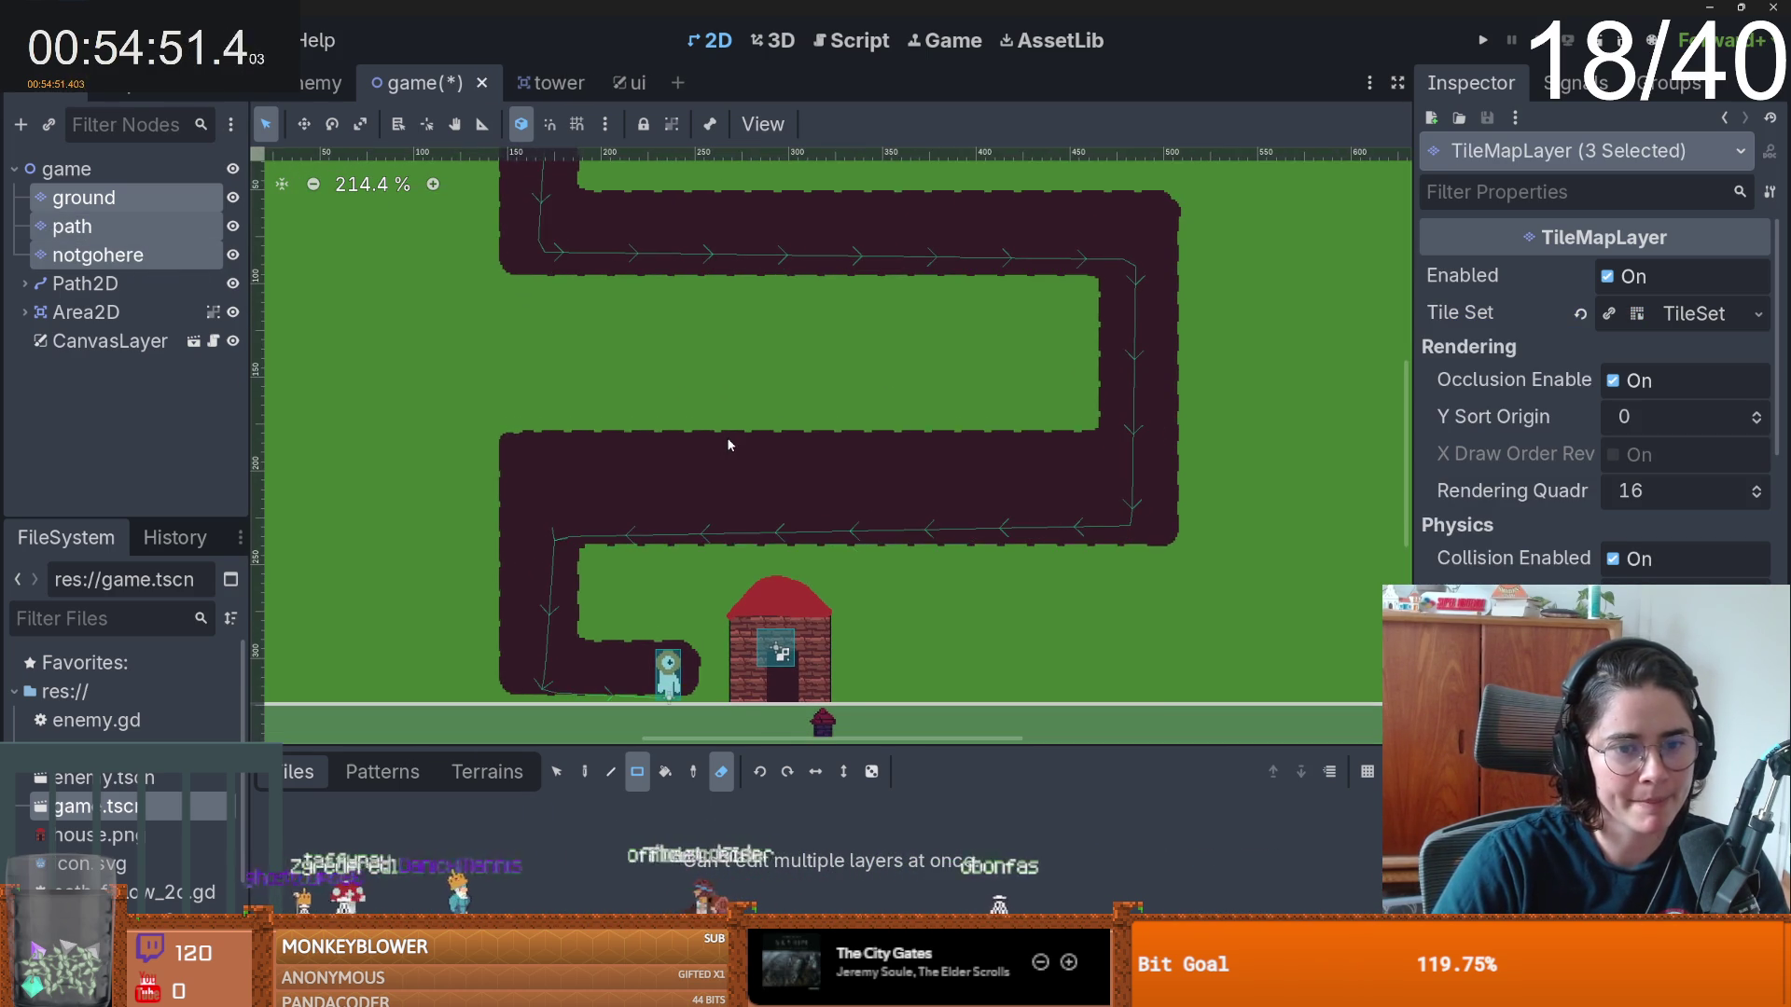
scroll(738, 468, "down", 2)
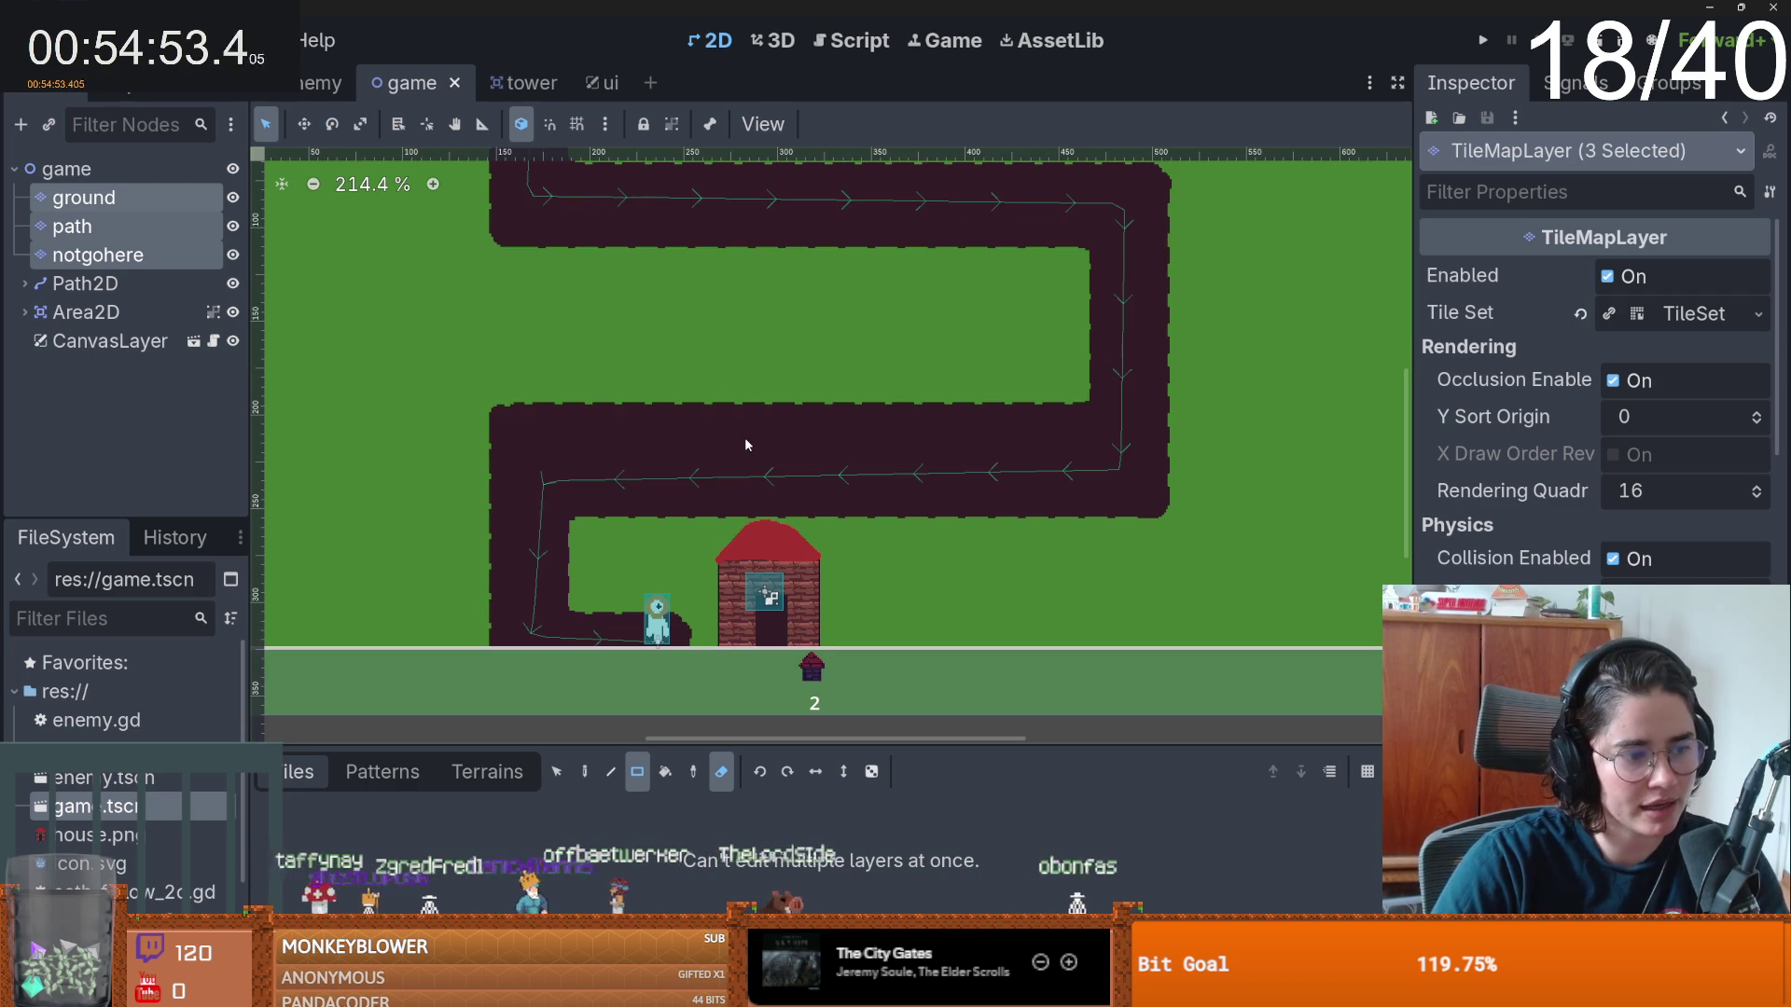
scroll(749, 489, "down", 2)
scroll(735, 440, "down", 2)
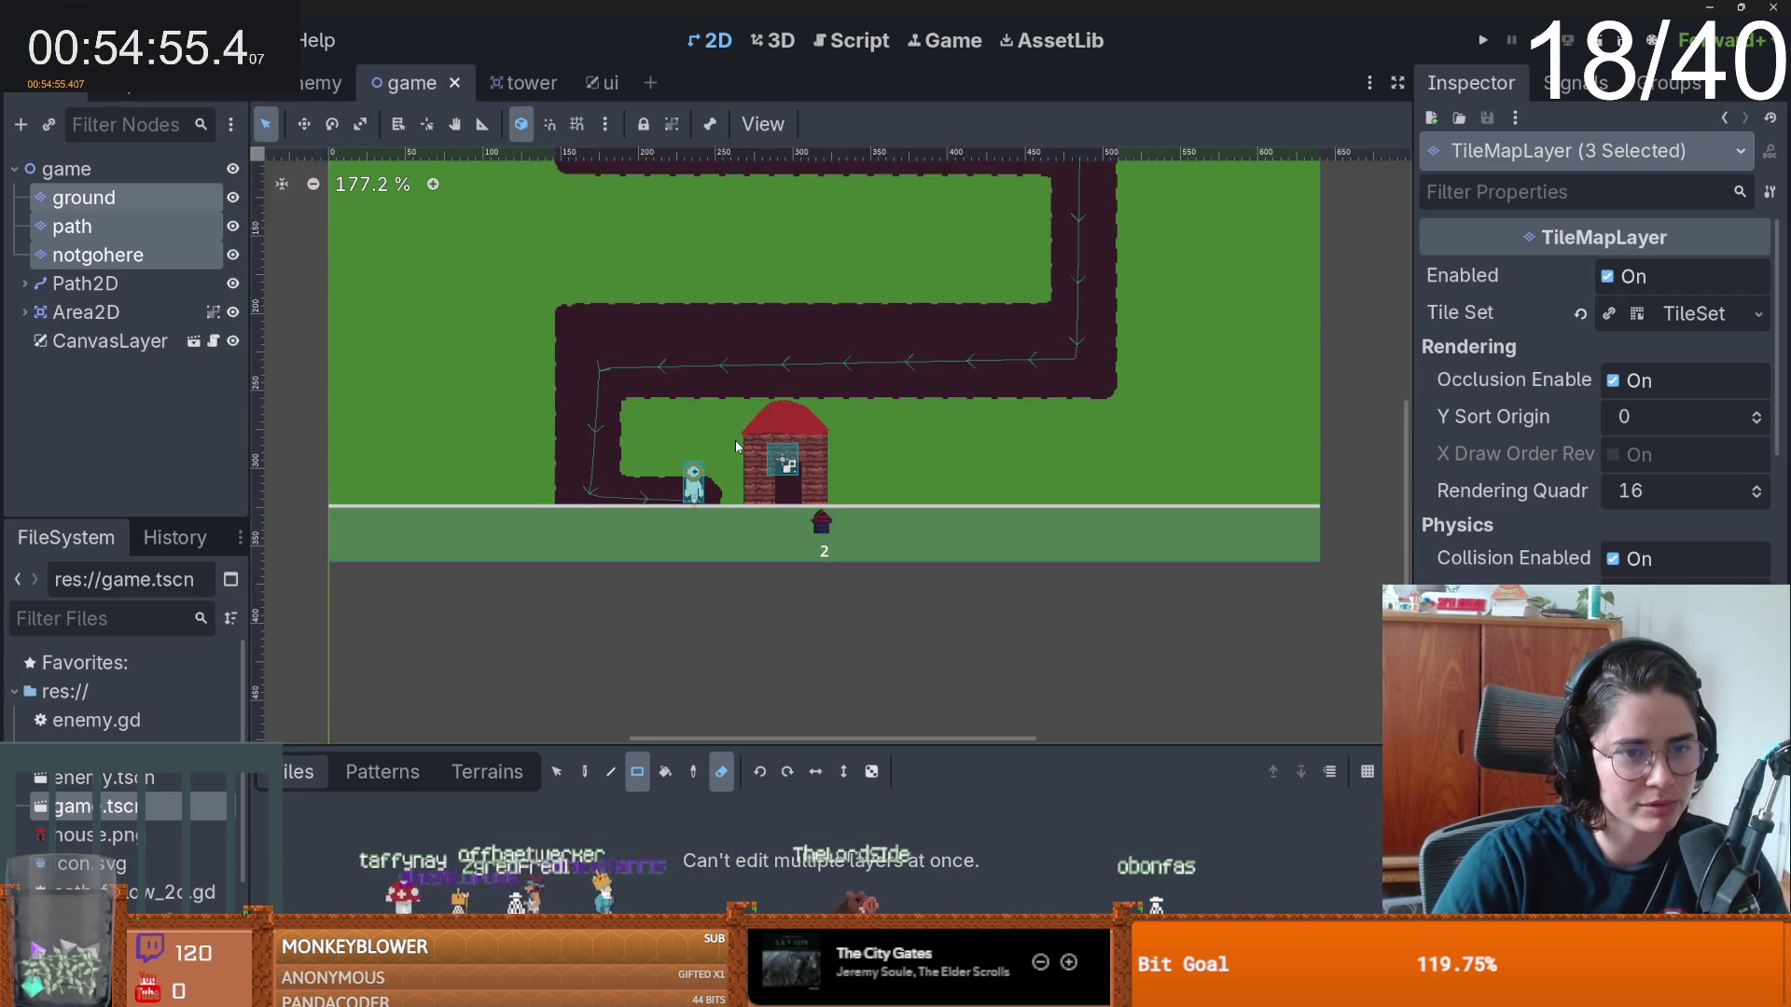
scroll(701, 472, "up", 2)
scroll(702, 473, "up", 2)
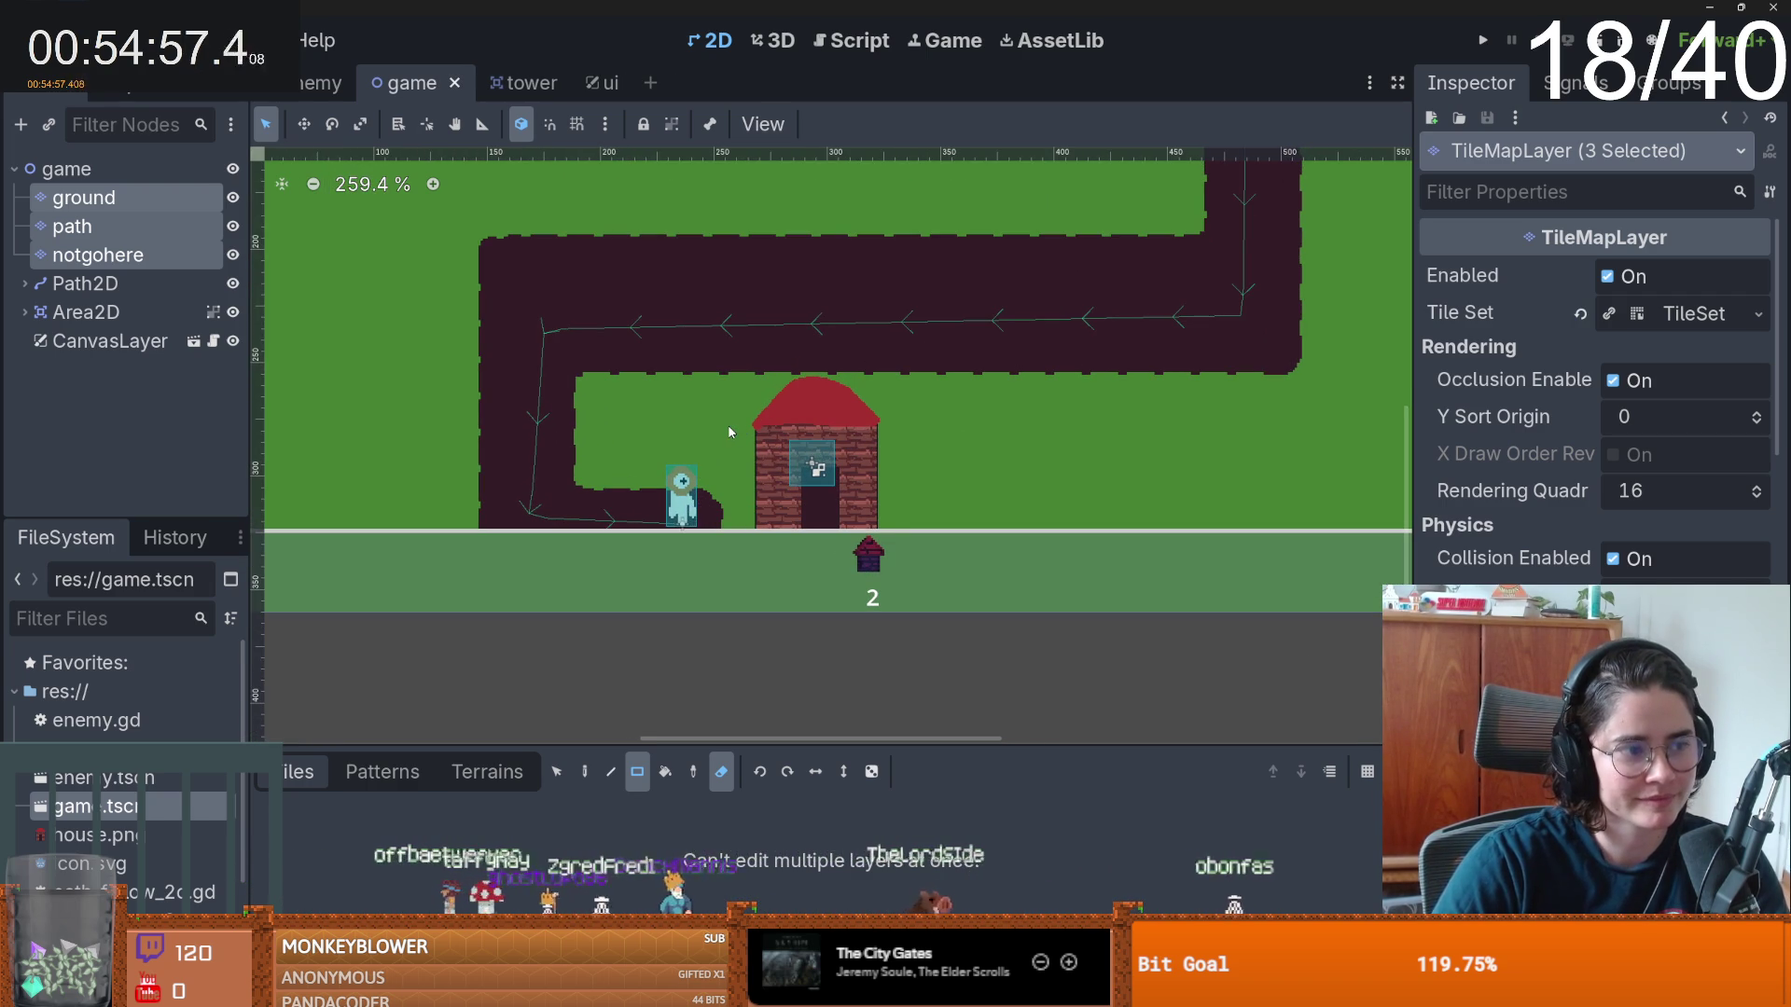
- Drag the Area2D house and its health bar up about 20 px and save the game scene
left_click(814, 466)
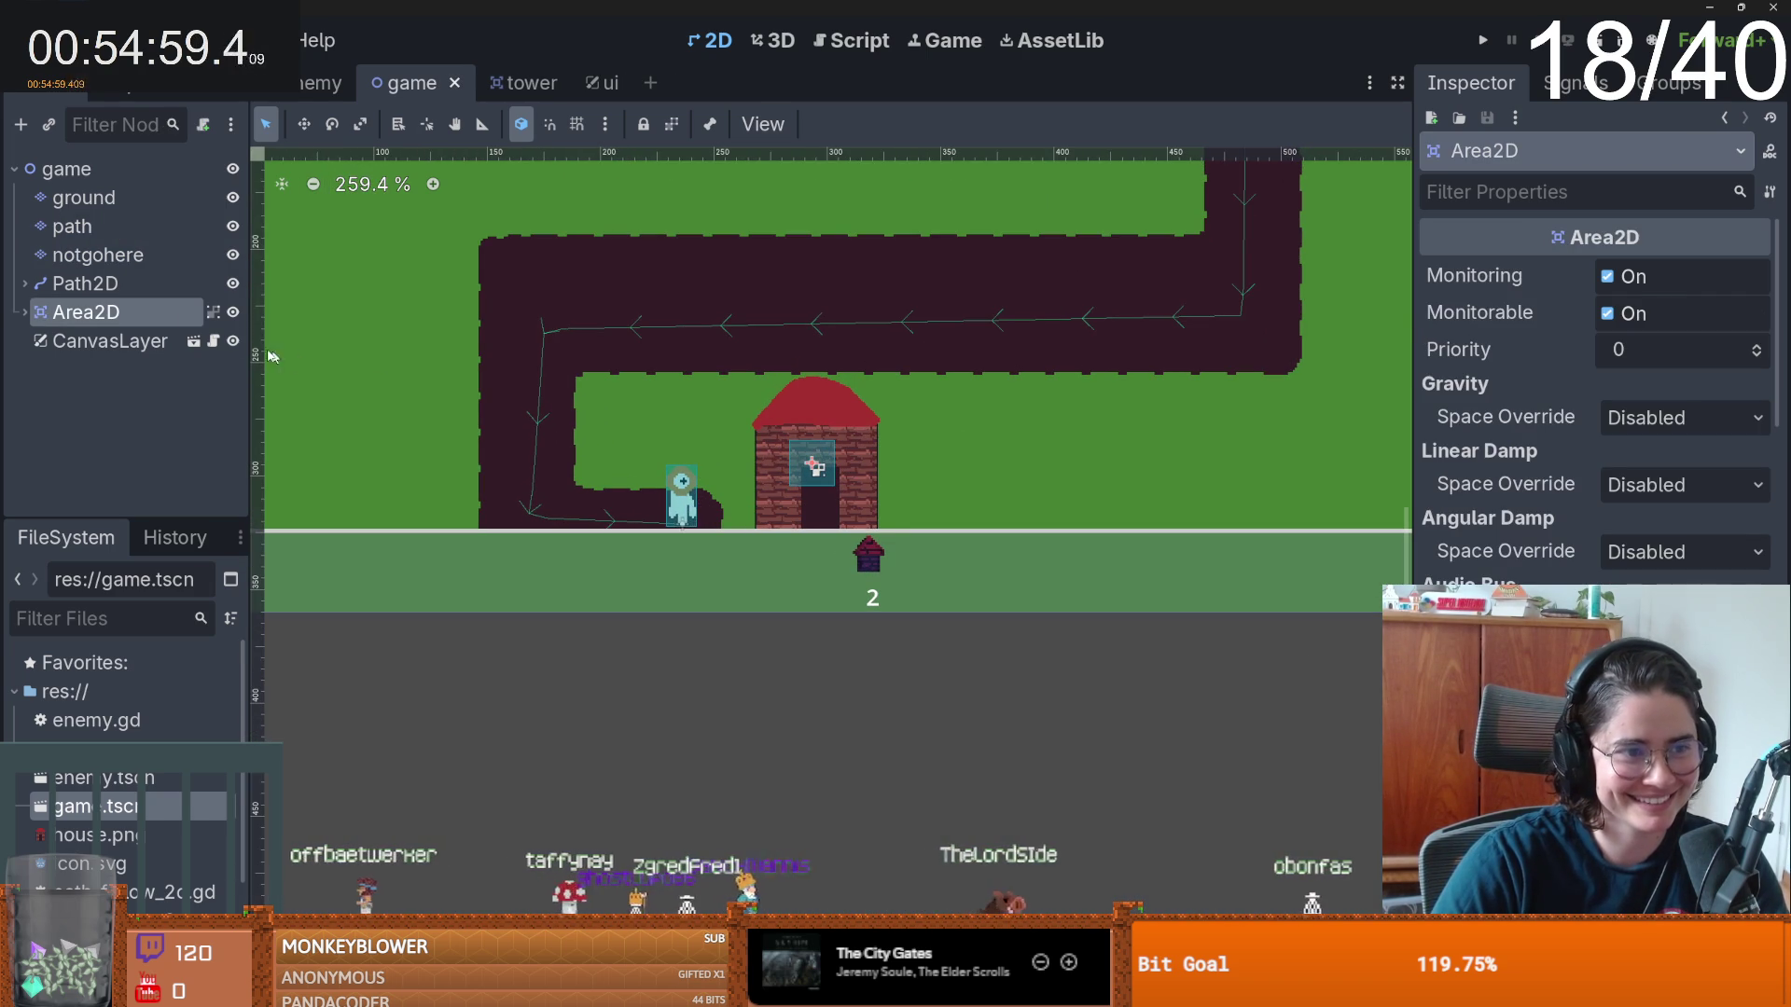
left_click_drag(814, 472, 823, 414)
key("ctrl+s")
scroll(844, 446, "down", 3)
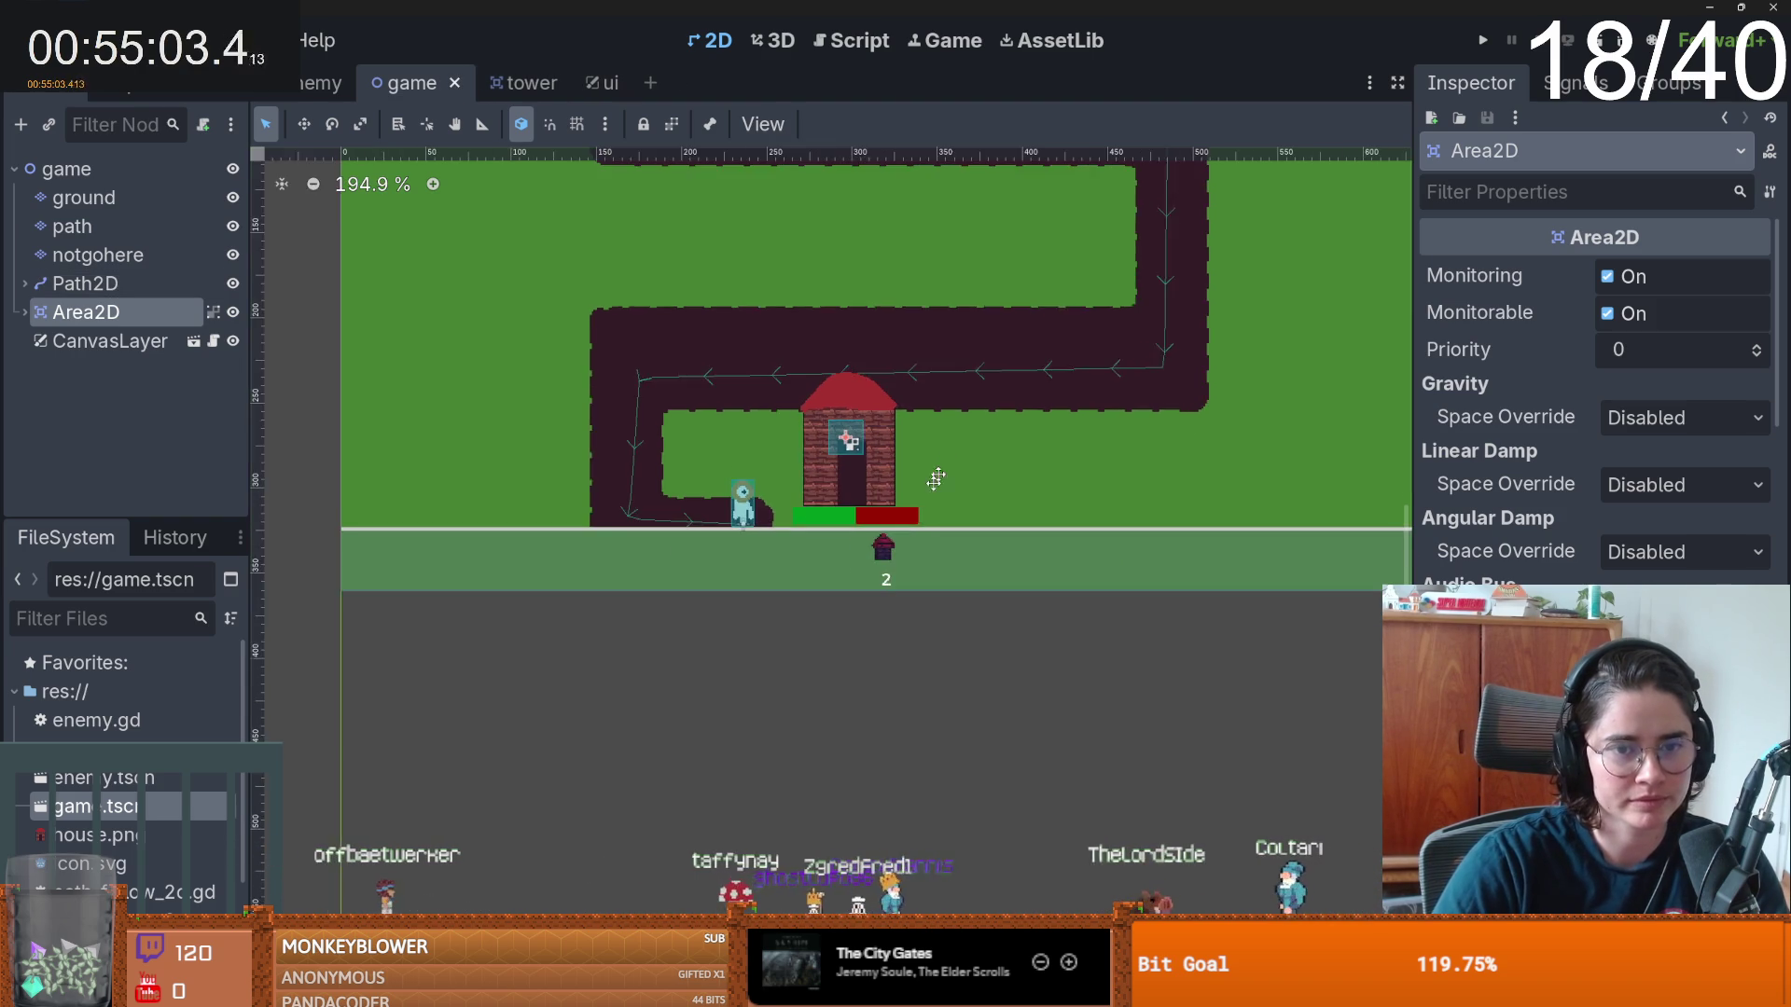
scroll(863, 499, "up", 1)
left_click_drag(863, 499, 866, 505)
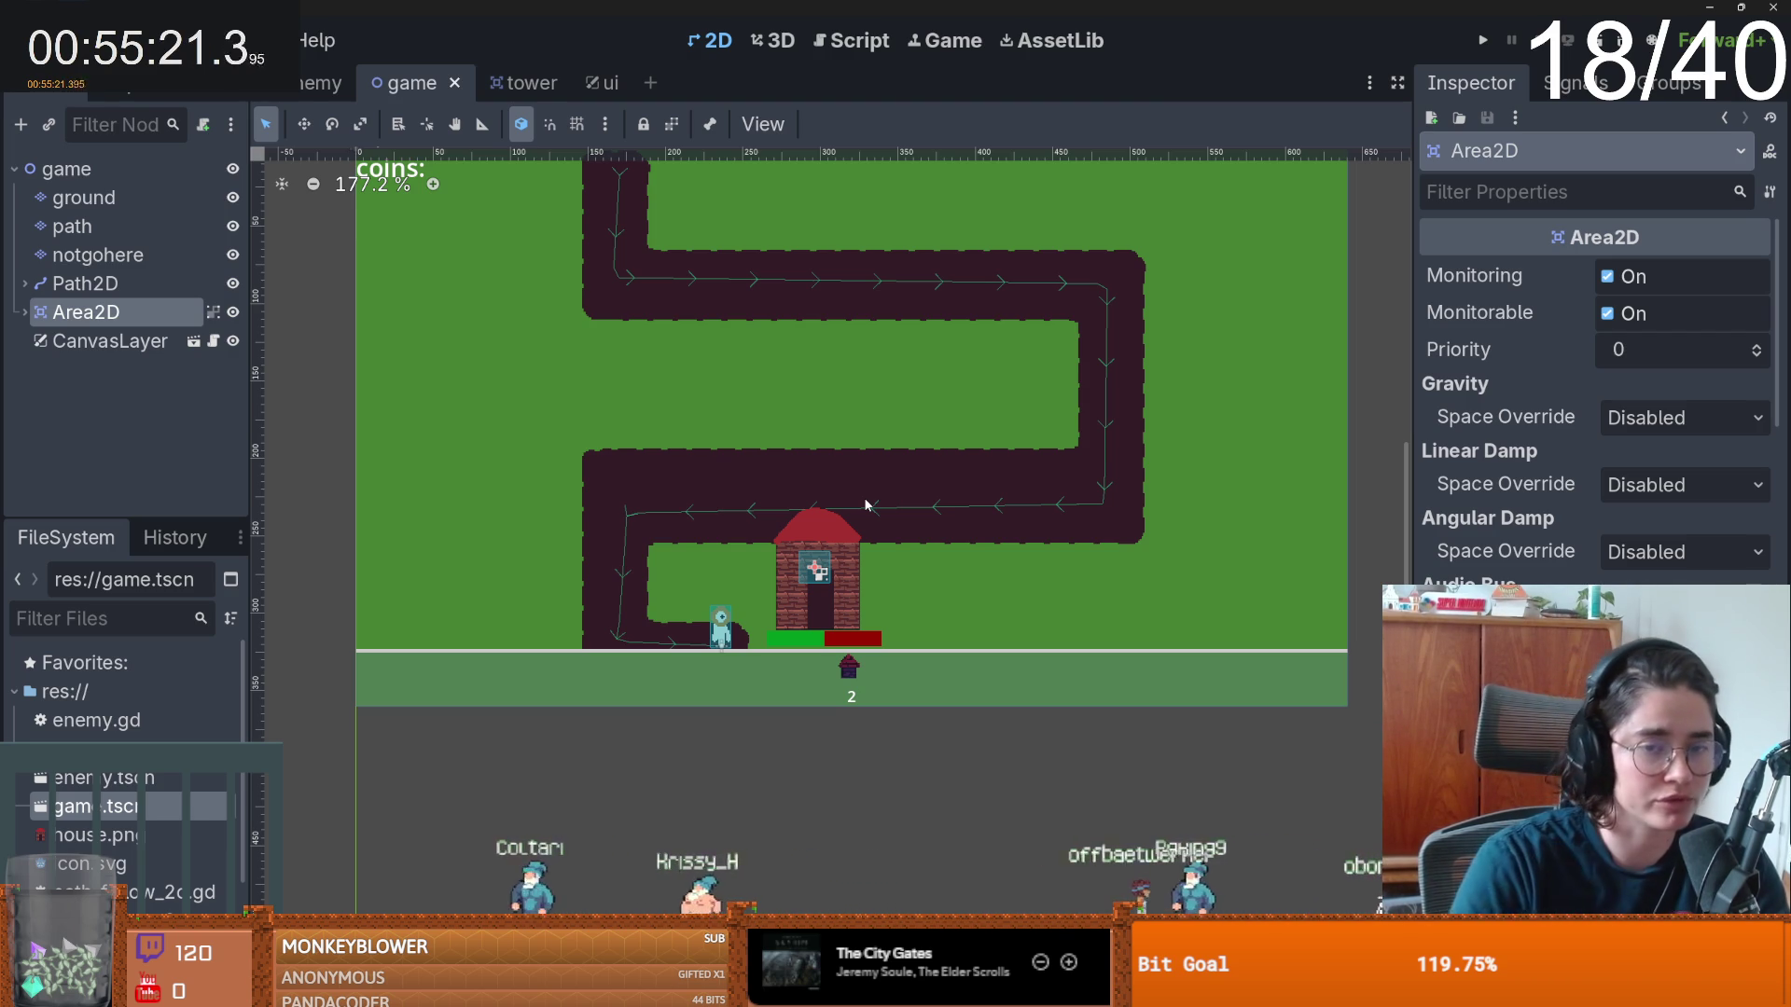
scroll(802, 466, "up", 2)
scroll(822, 477, "down", 3)
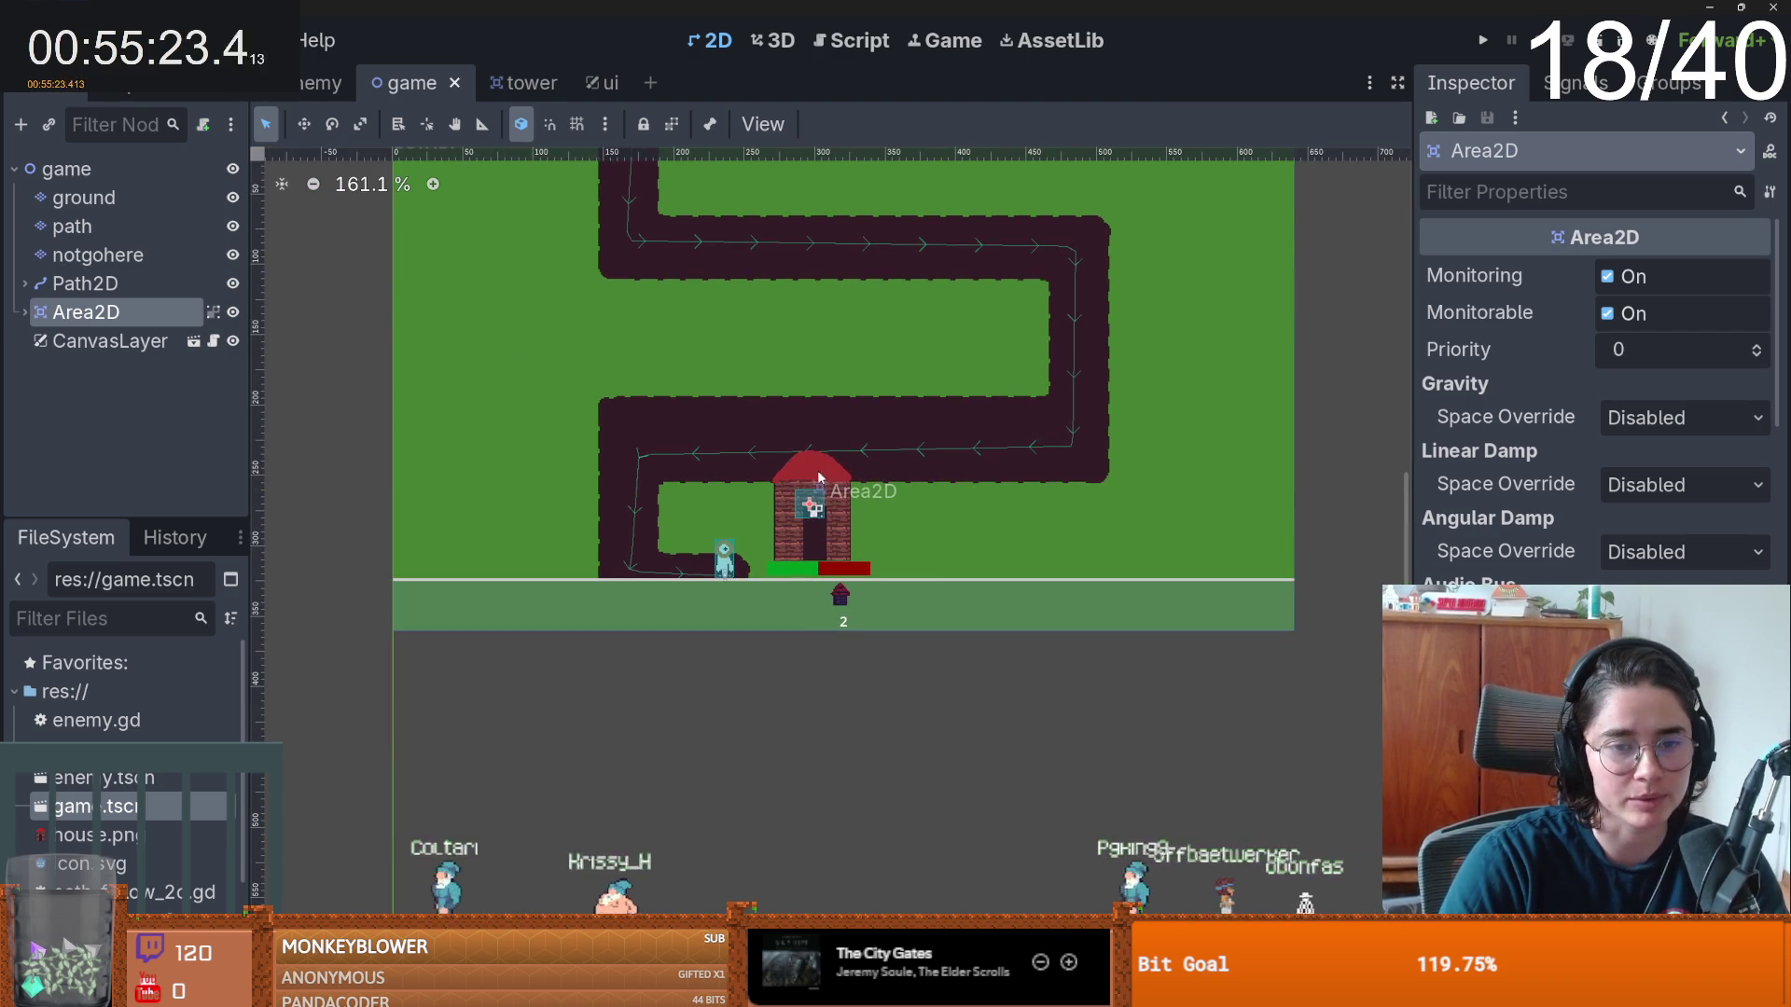
scroll(822, 477, "up", 4)
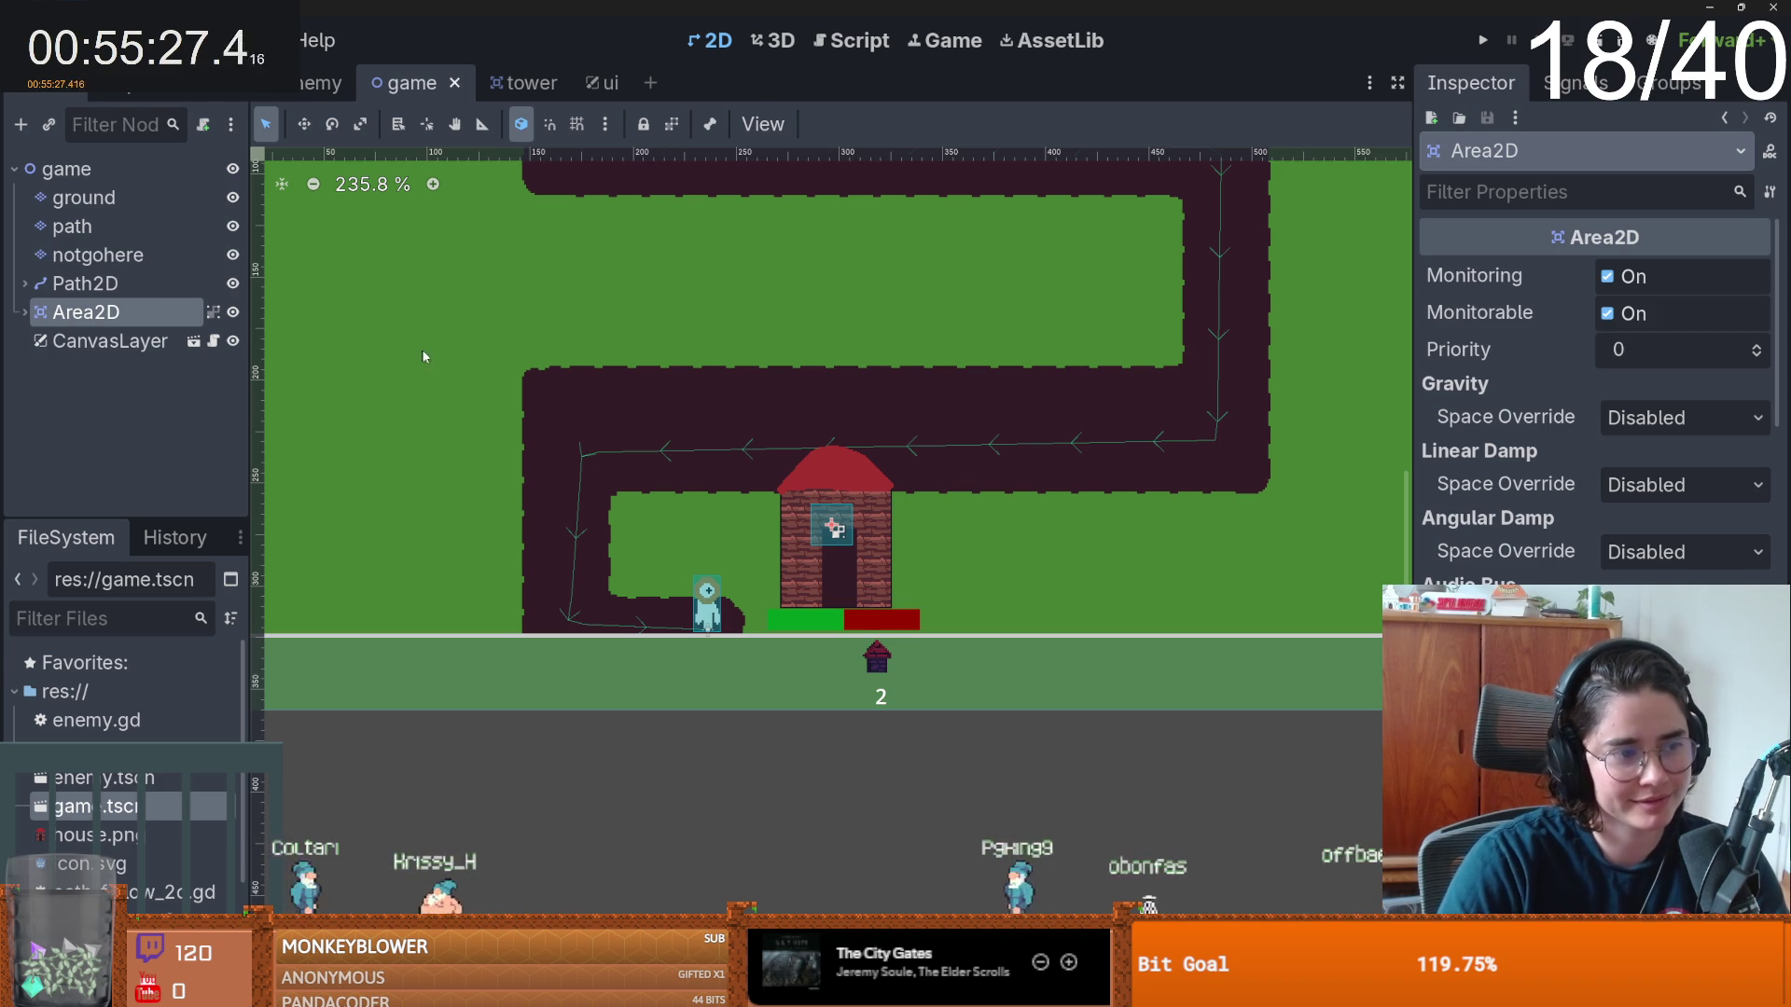
scroll(691, 450, "down", 1)
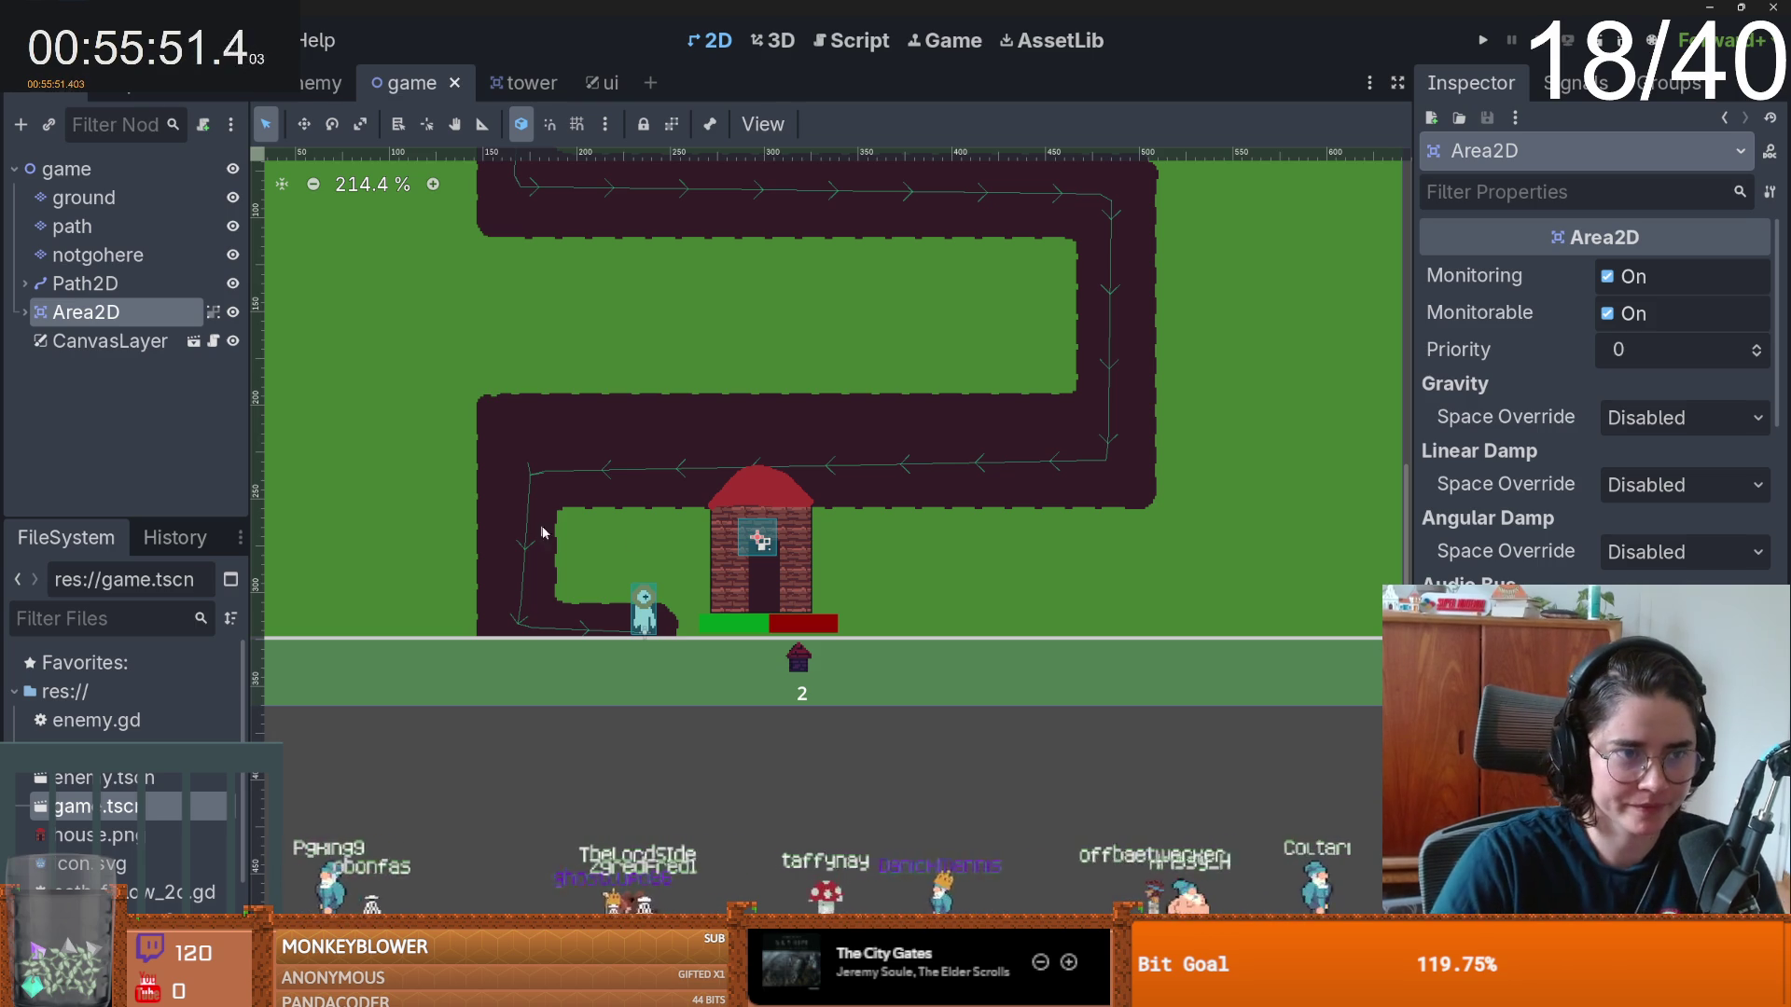
scroll(548, 520, "right", 2)
scroll(547, 520, "up", 2)
scroll(597, 511, "up", 2)
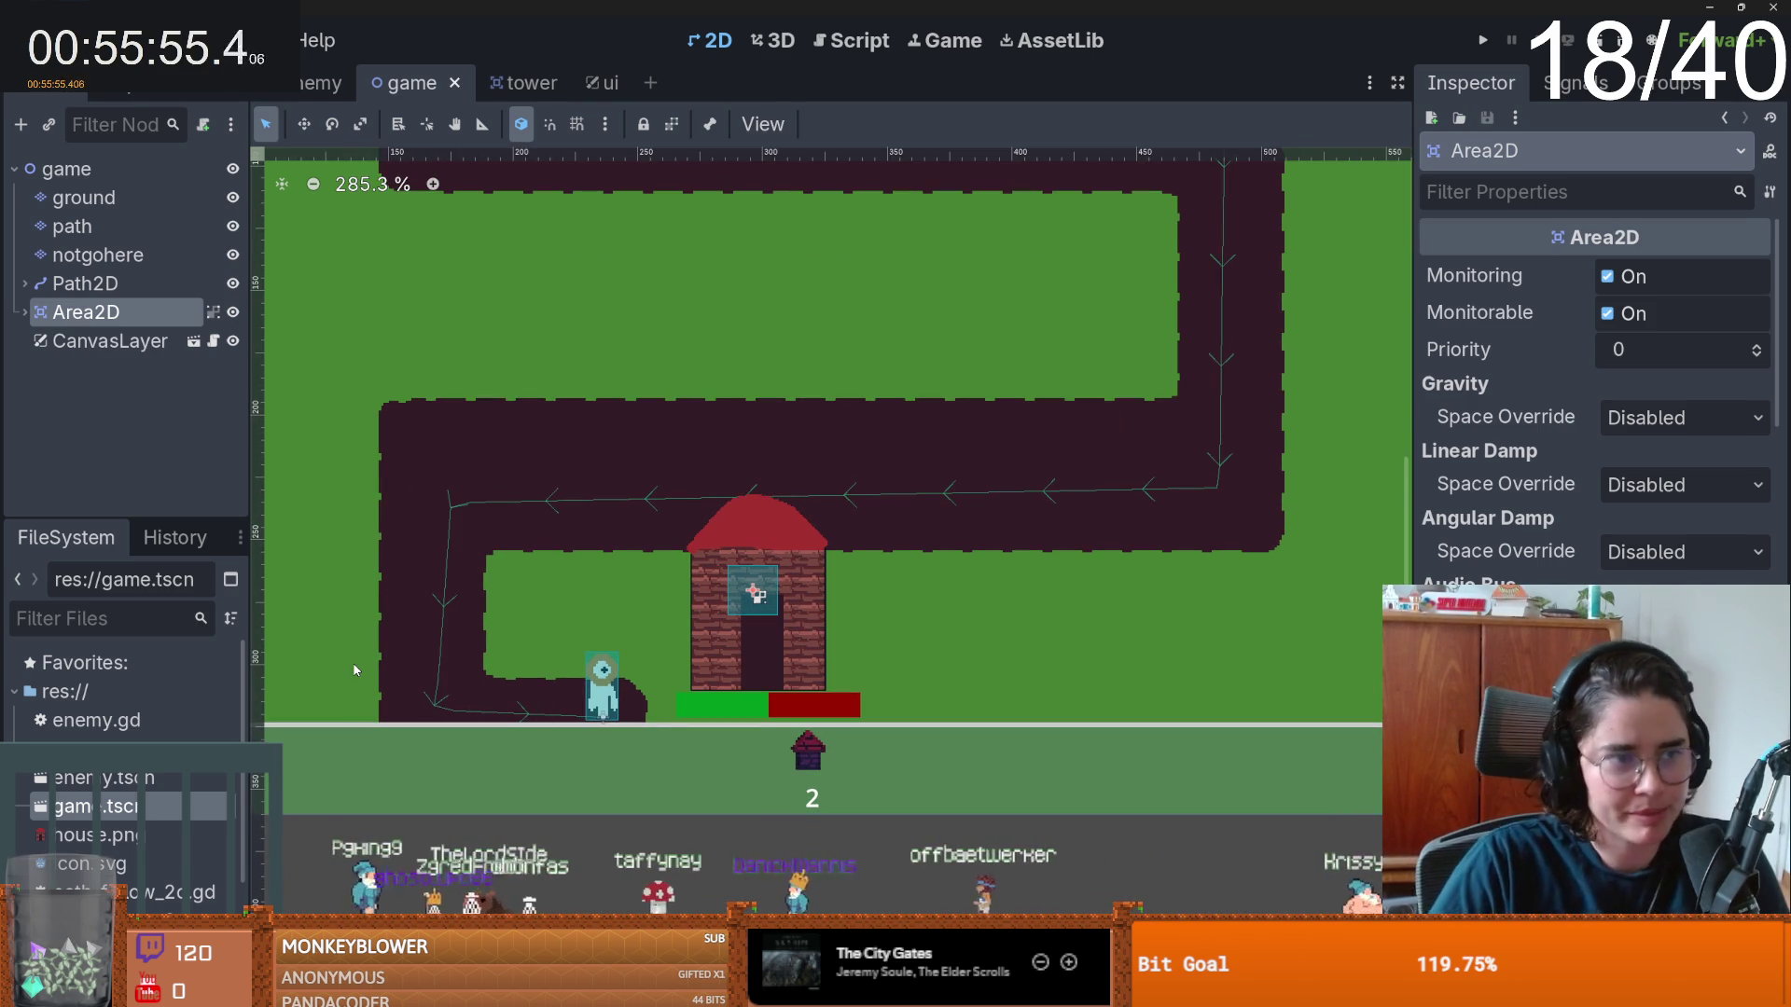
scroll(541, 449, "right", 1)
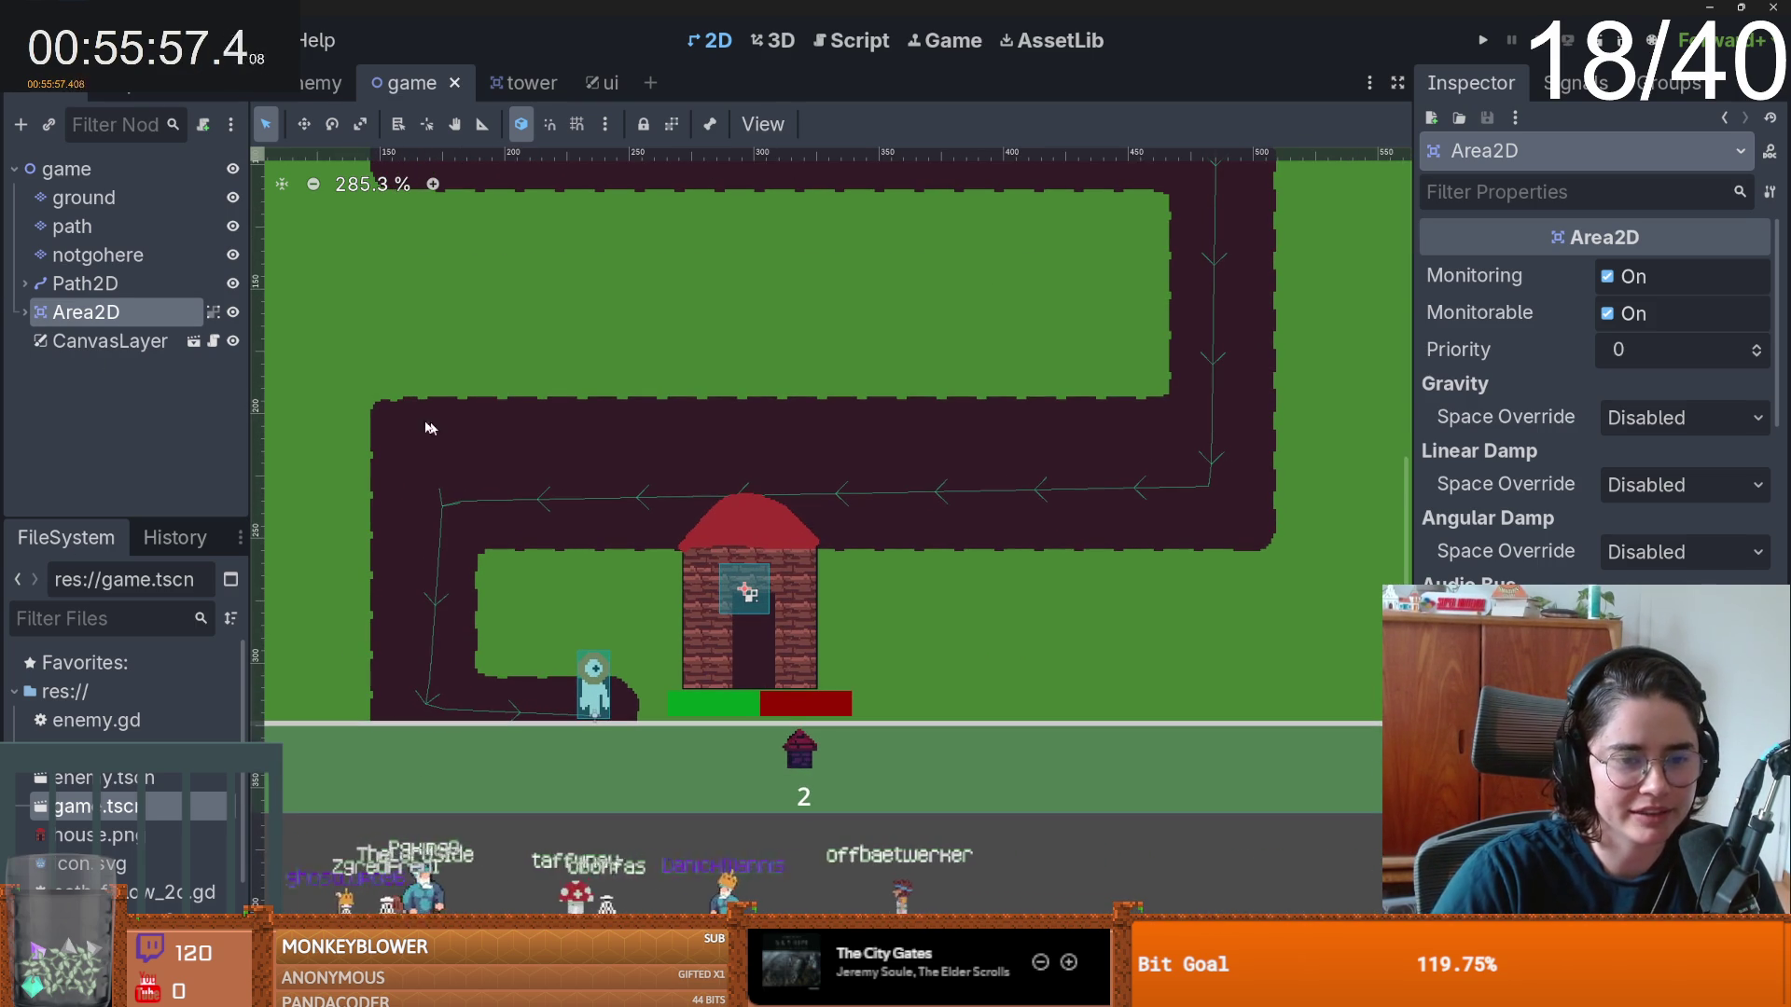
scroll(553, 545, "up", 1)
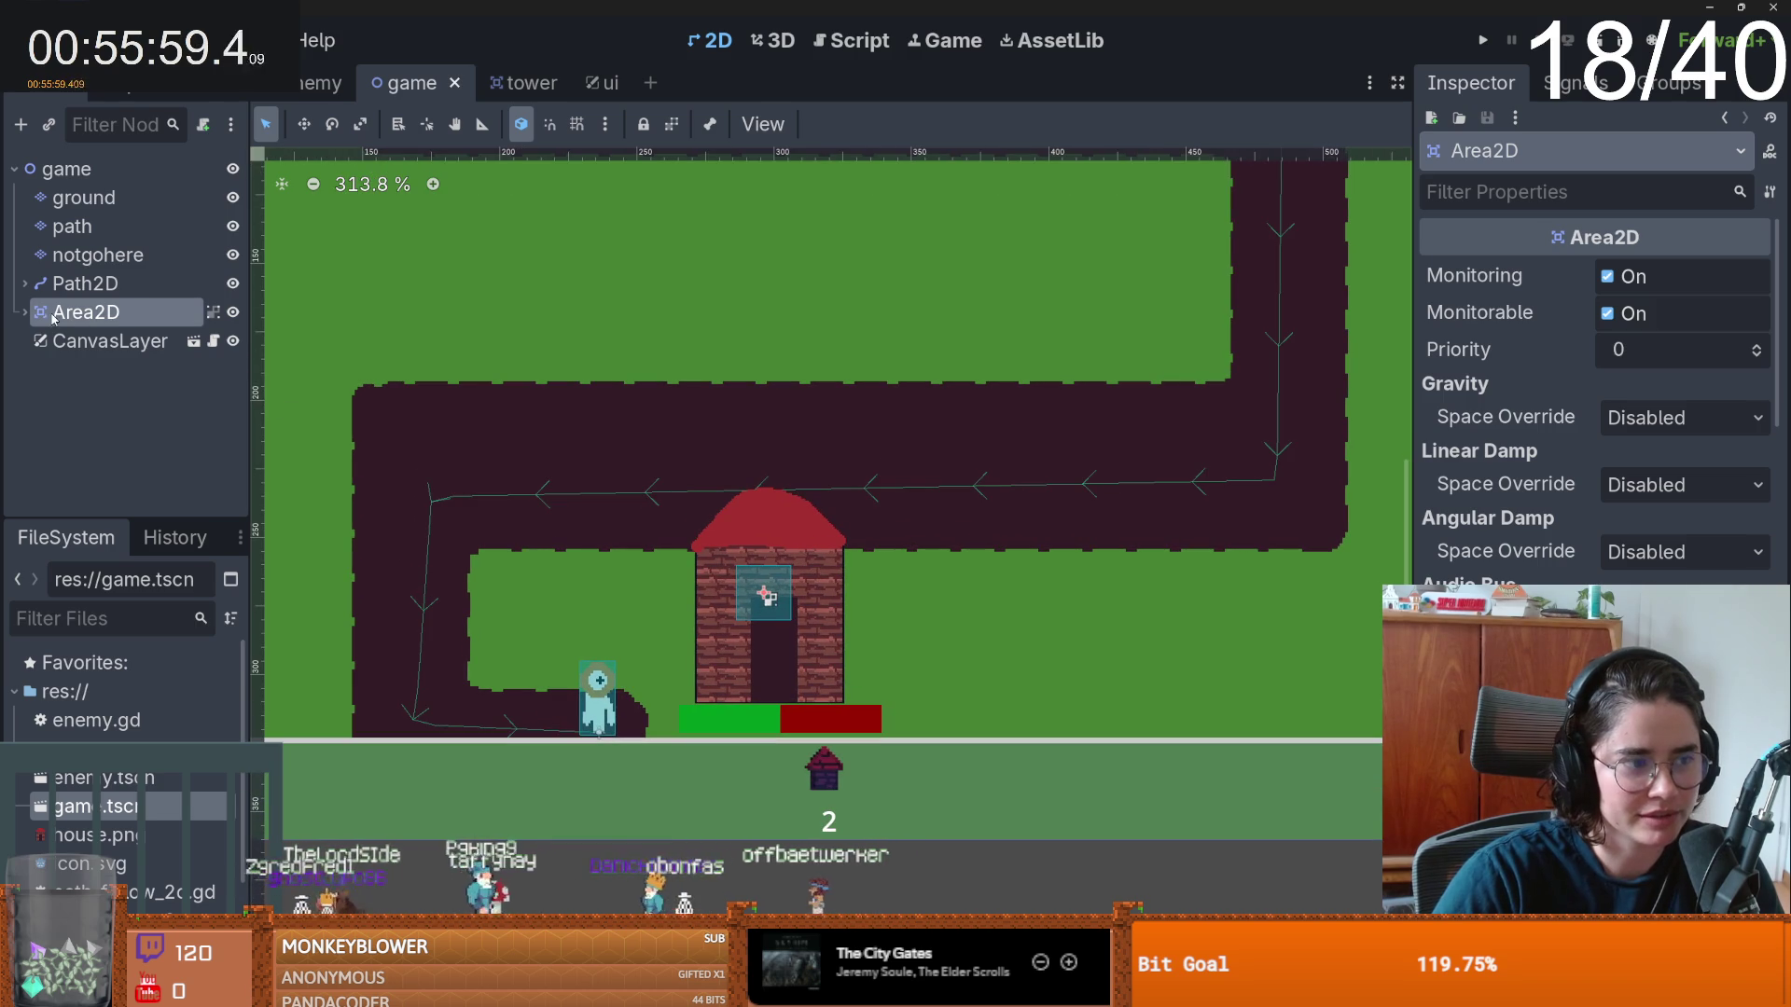
scroll(737, 484, "down", 1)
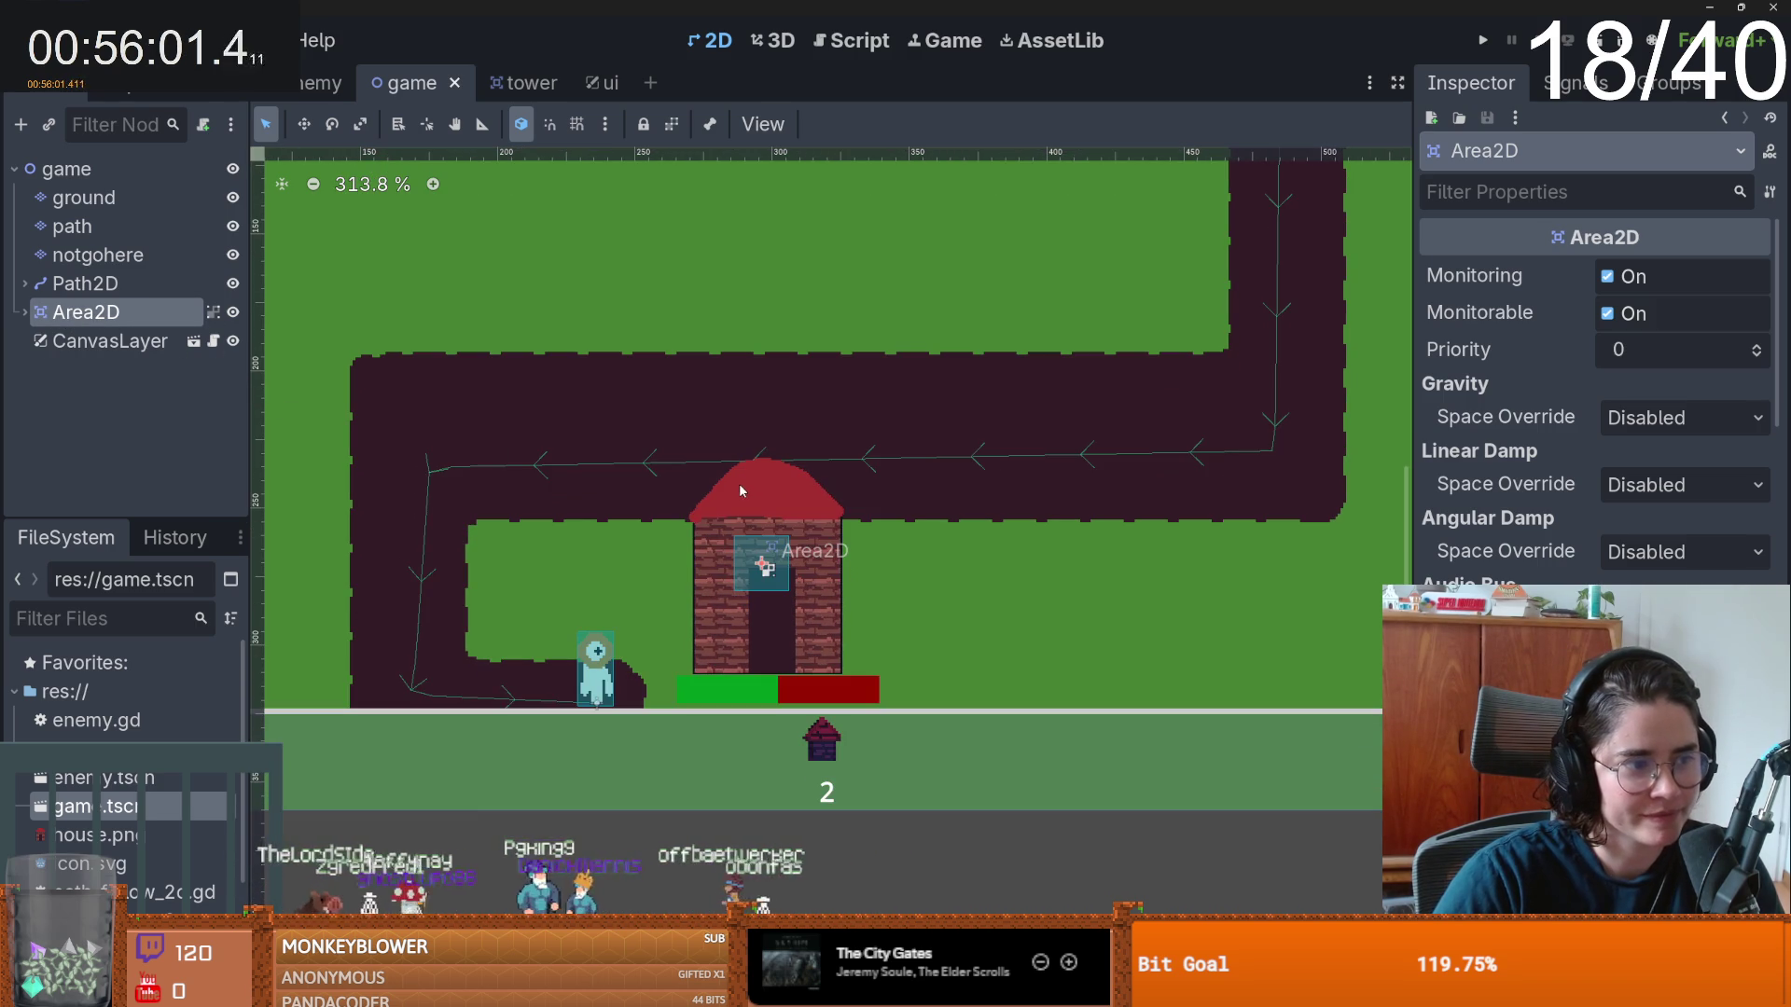
scroll(802, 537, "down", 1)
scroll(772, 562, "up", 1)
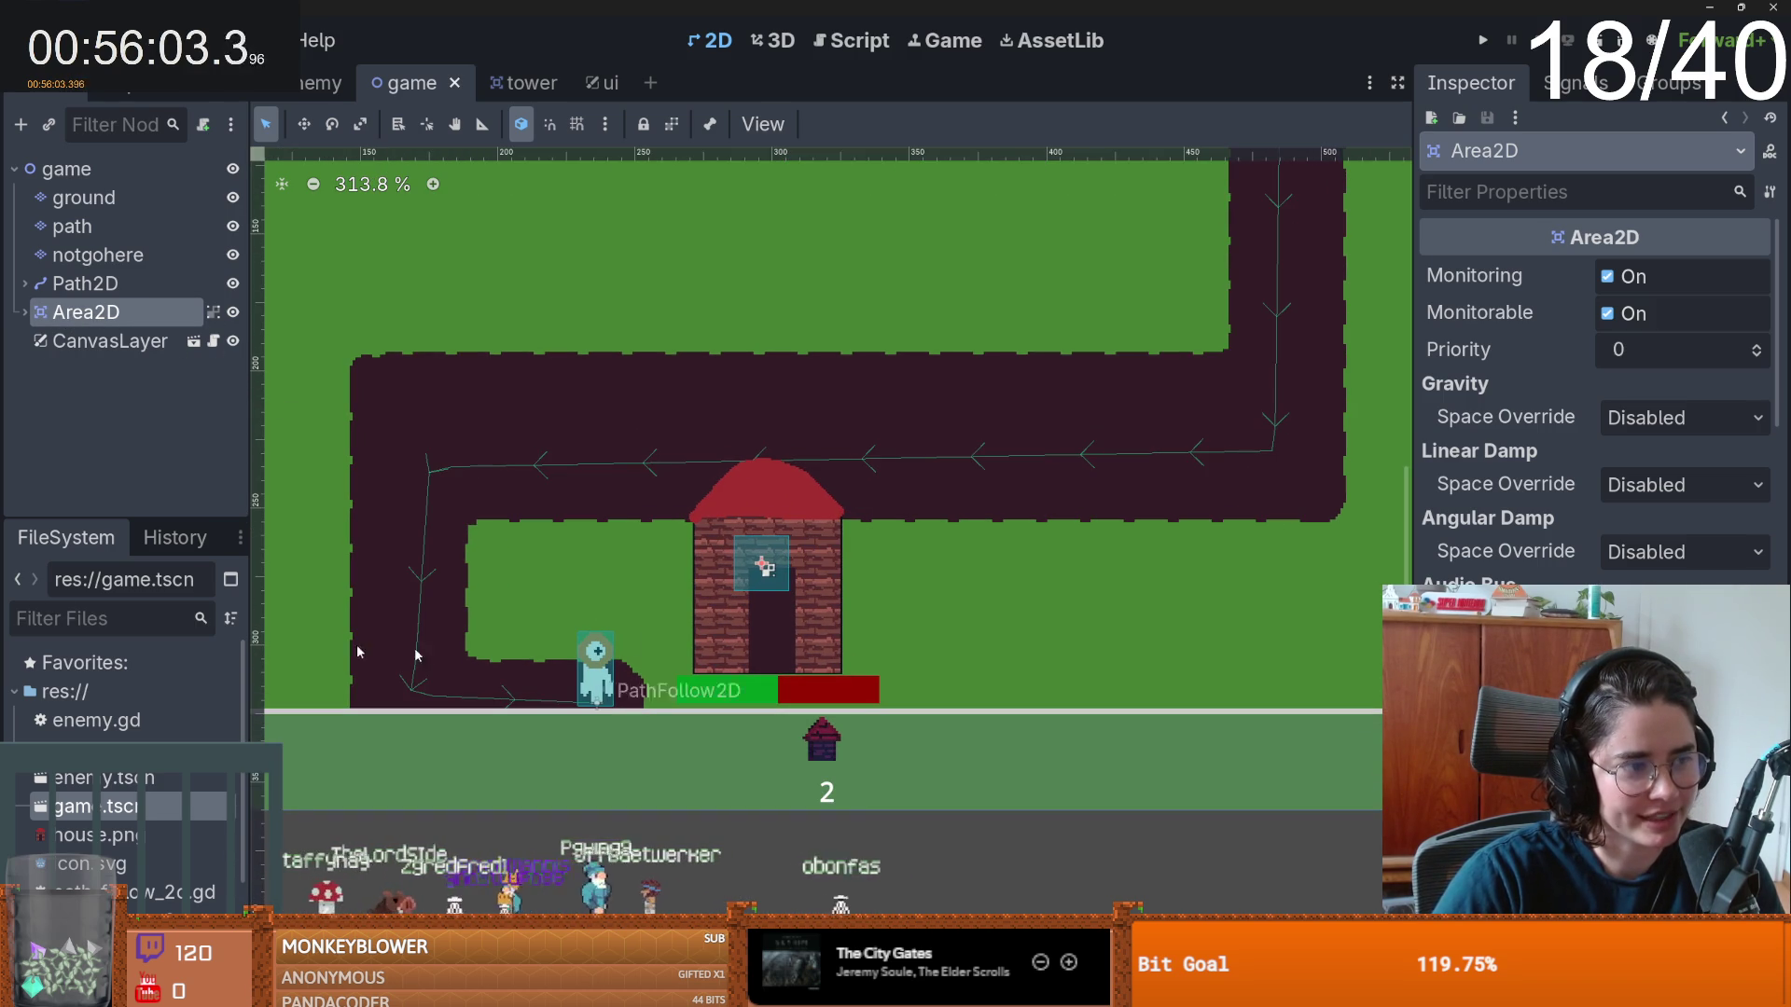
scroll(757, 647, "up", 1)
scroll(764, 637, "up", 1)
scroll(764, 636, "down", 1)
scroll(763, 634, "down", 1)
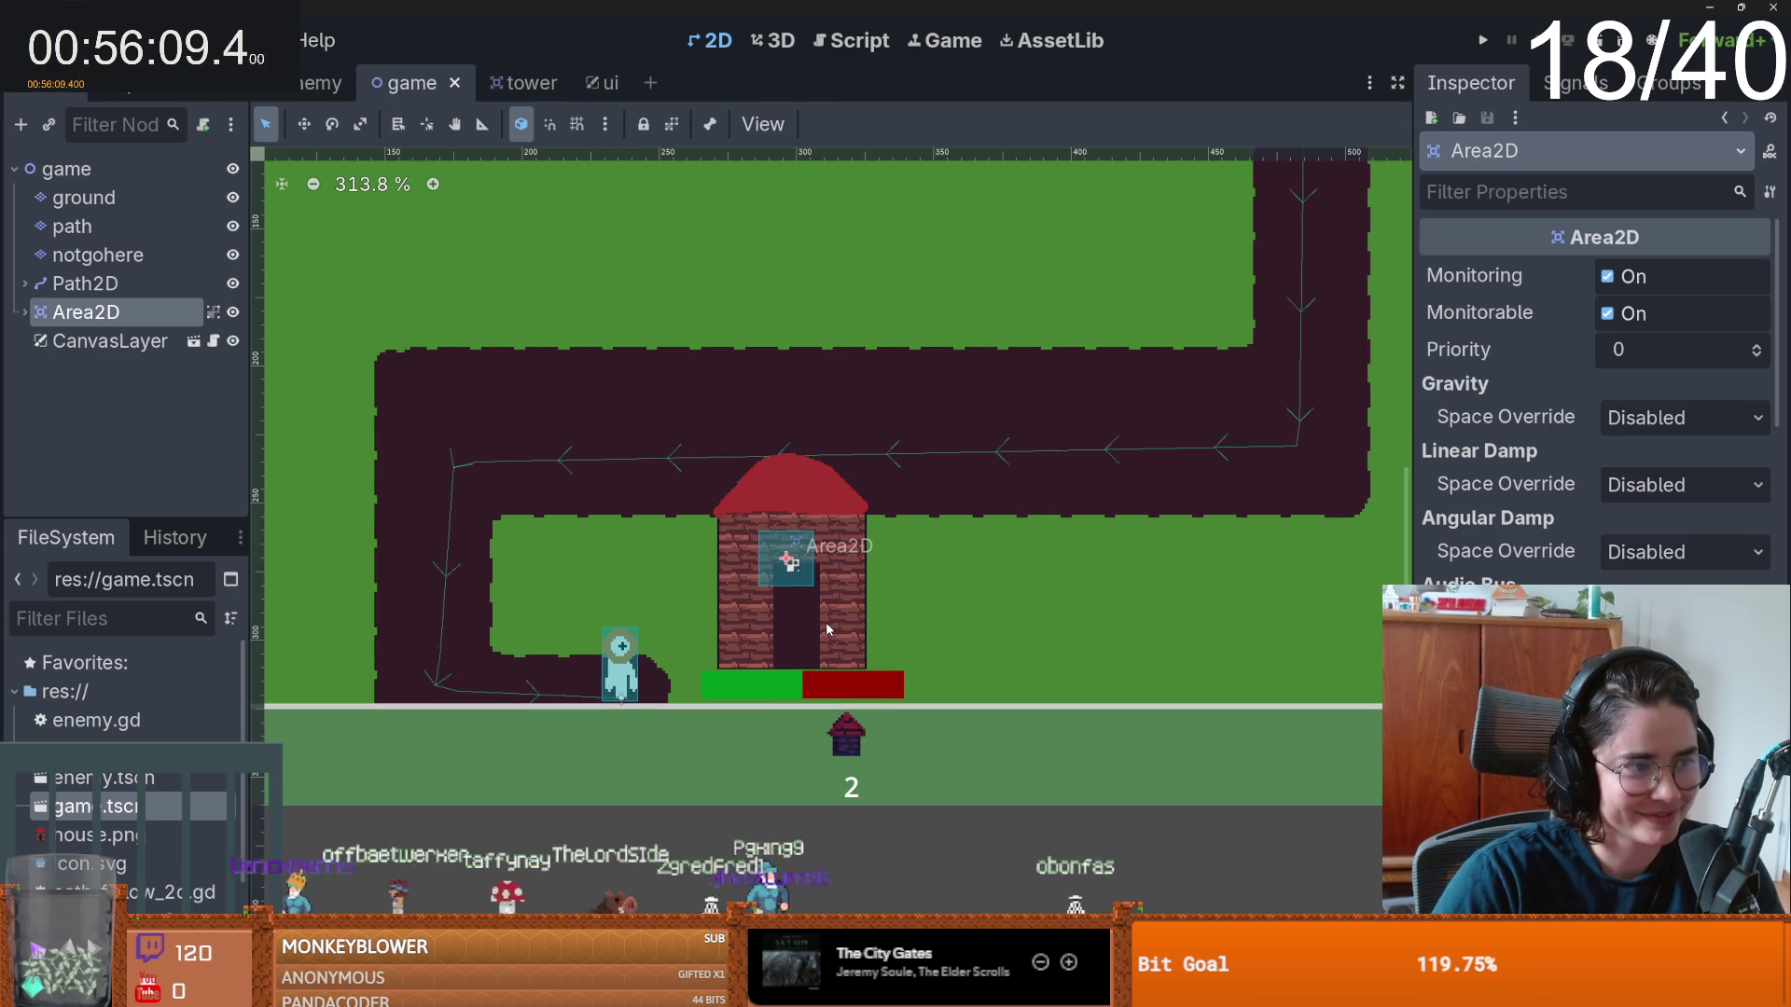
scroll(826, 621, "up", 1)
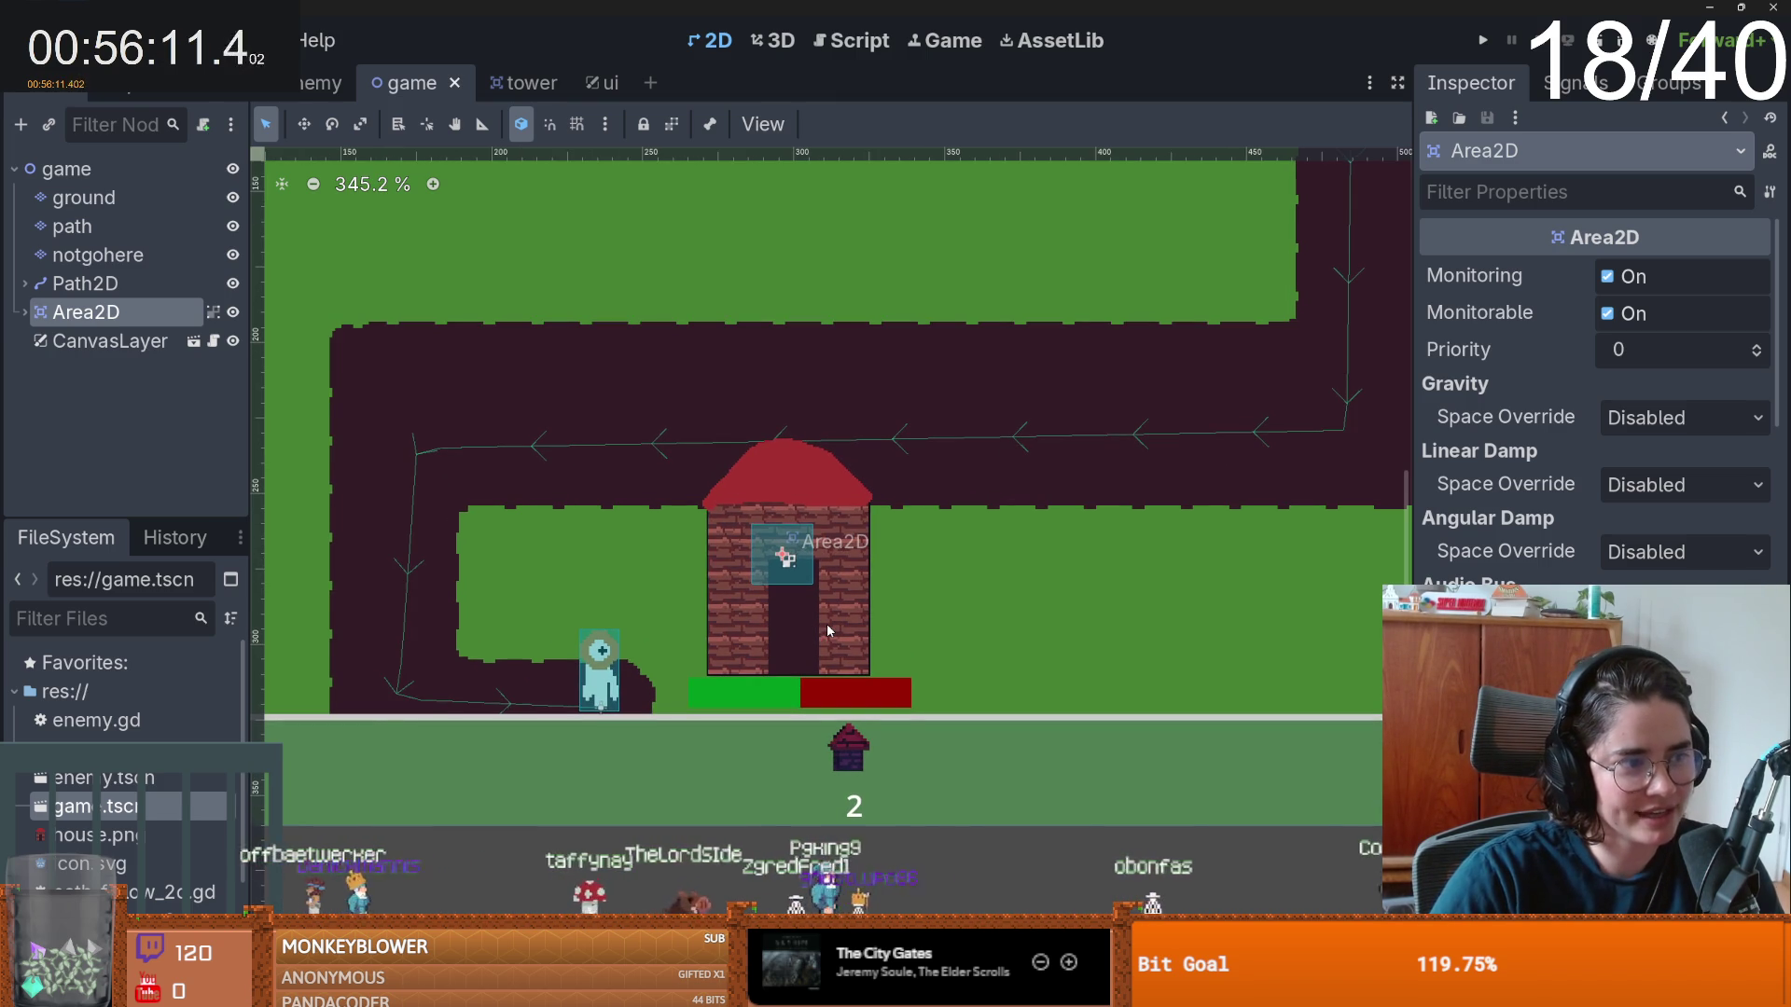
scroll(612, 469, "down", 5)
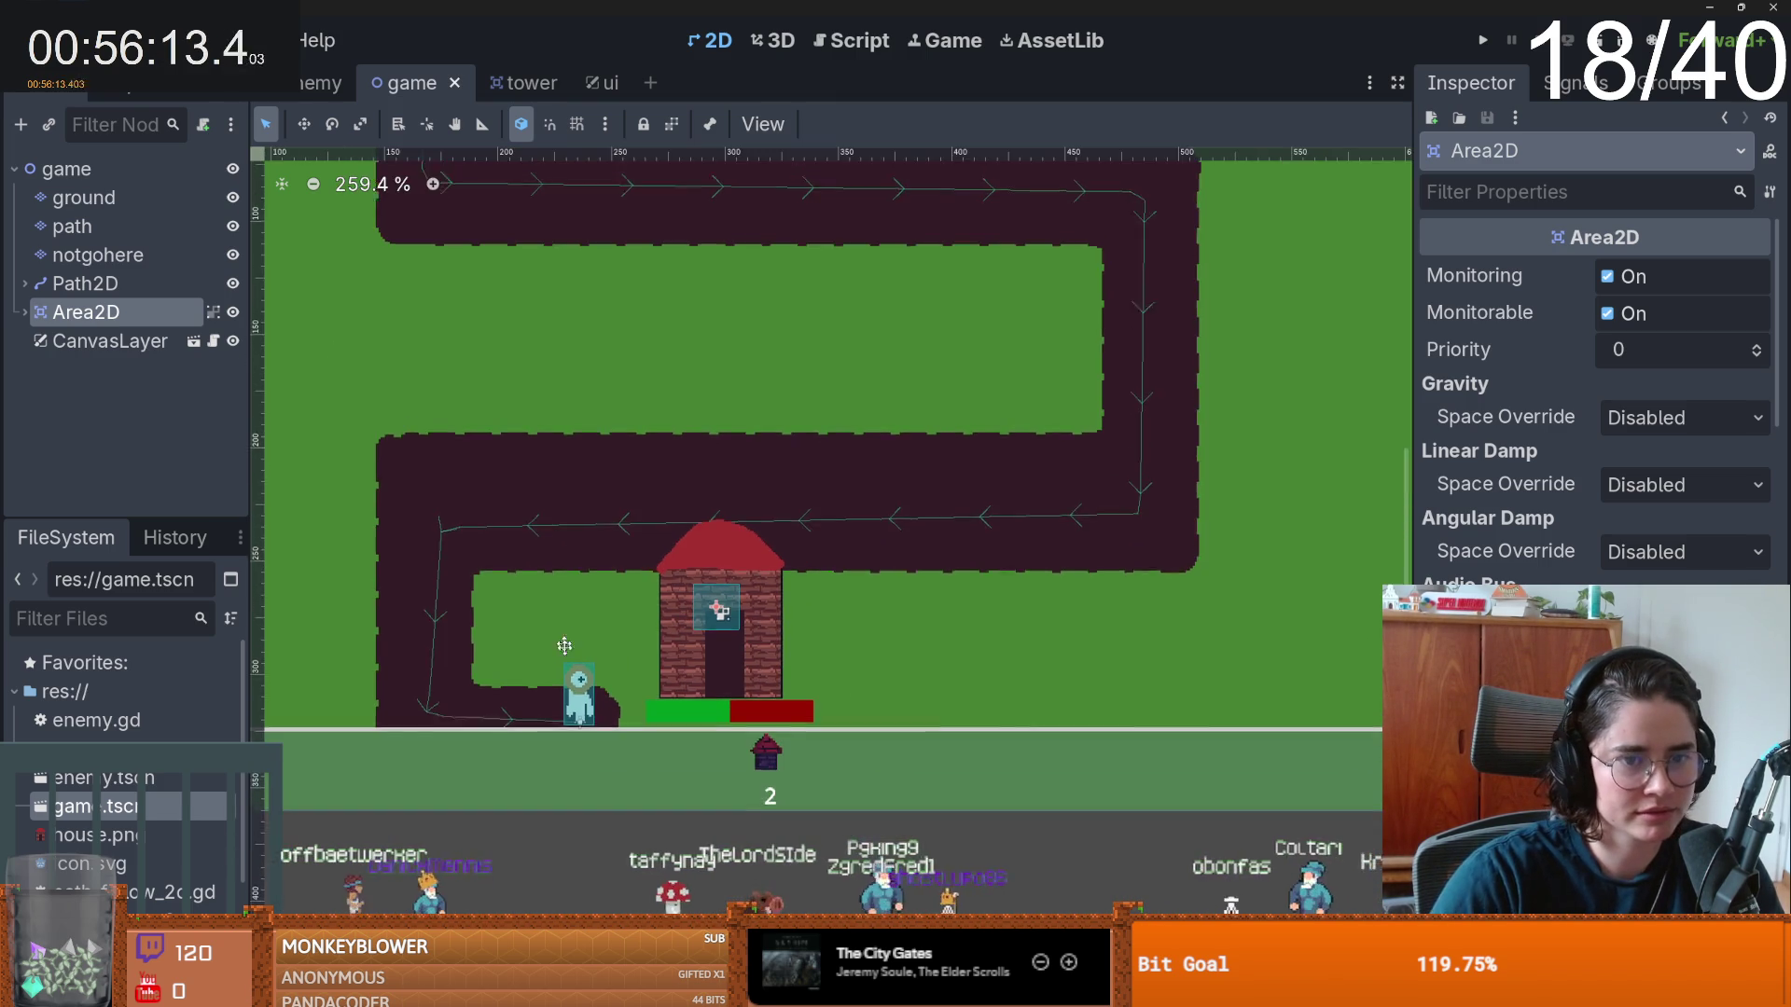
scroll(612, 469, "up", 3)
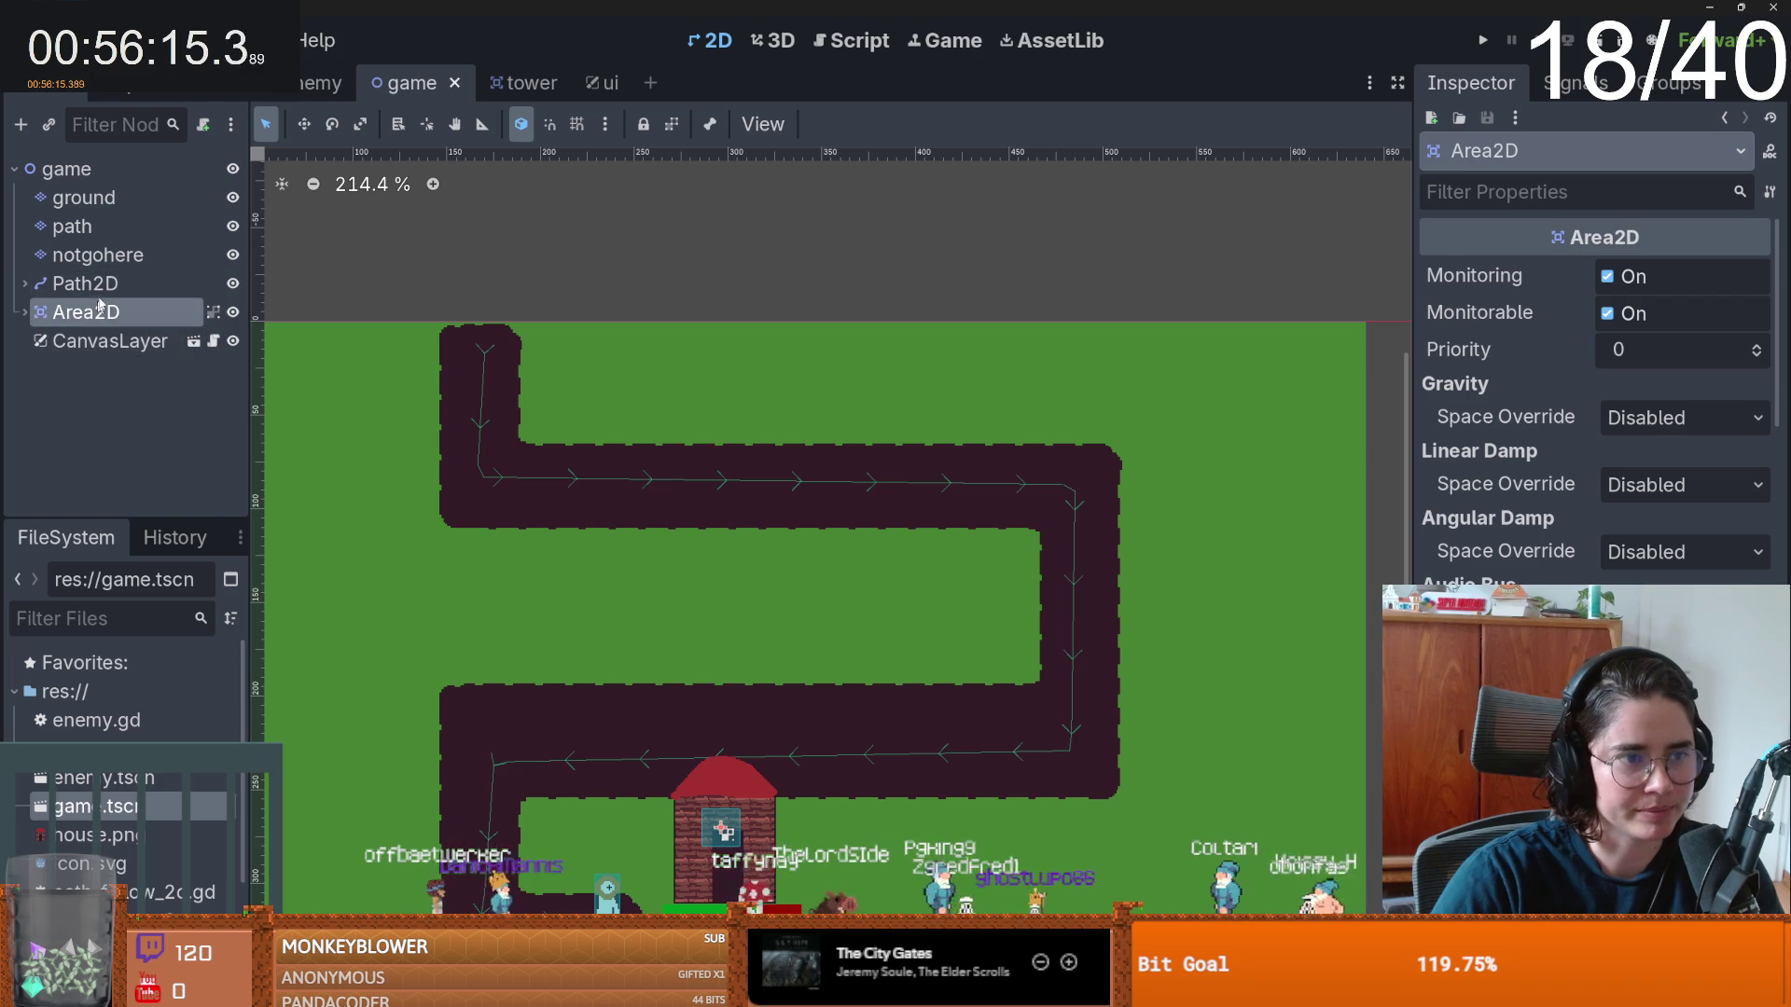
- Select the notgohere tile layer, enlarge the tile panel and show the tileset.png tiles
left_click(98, 255)
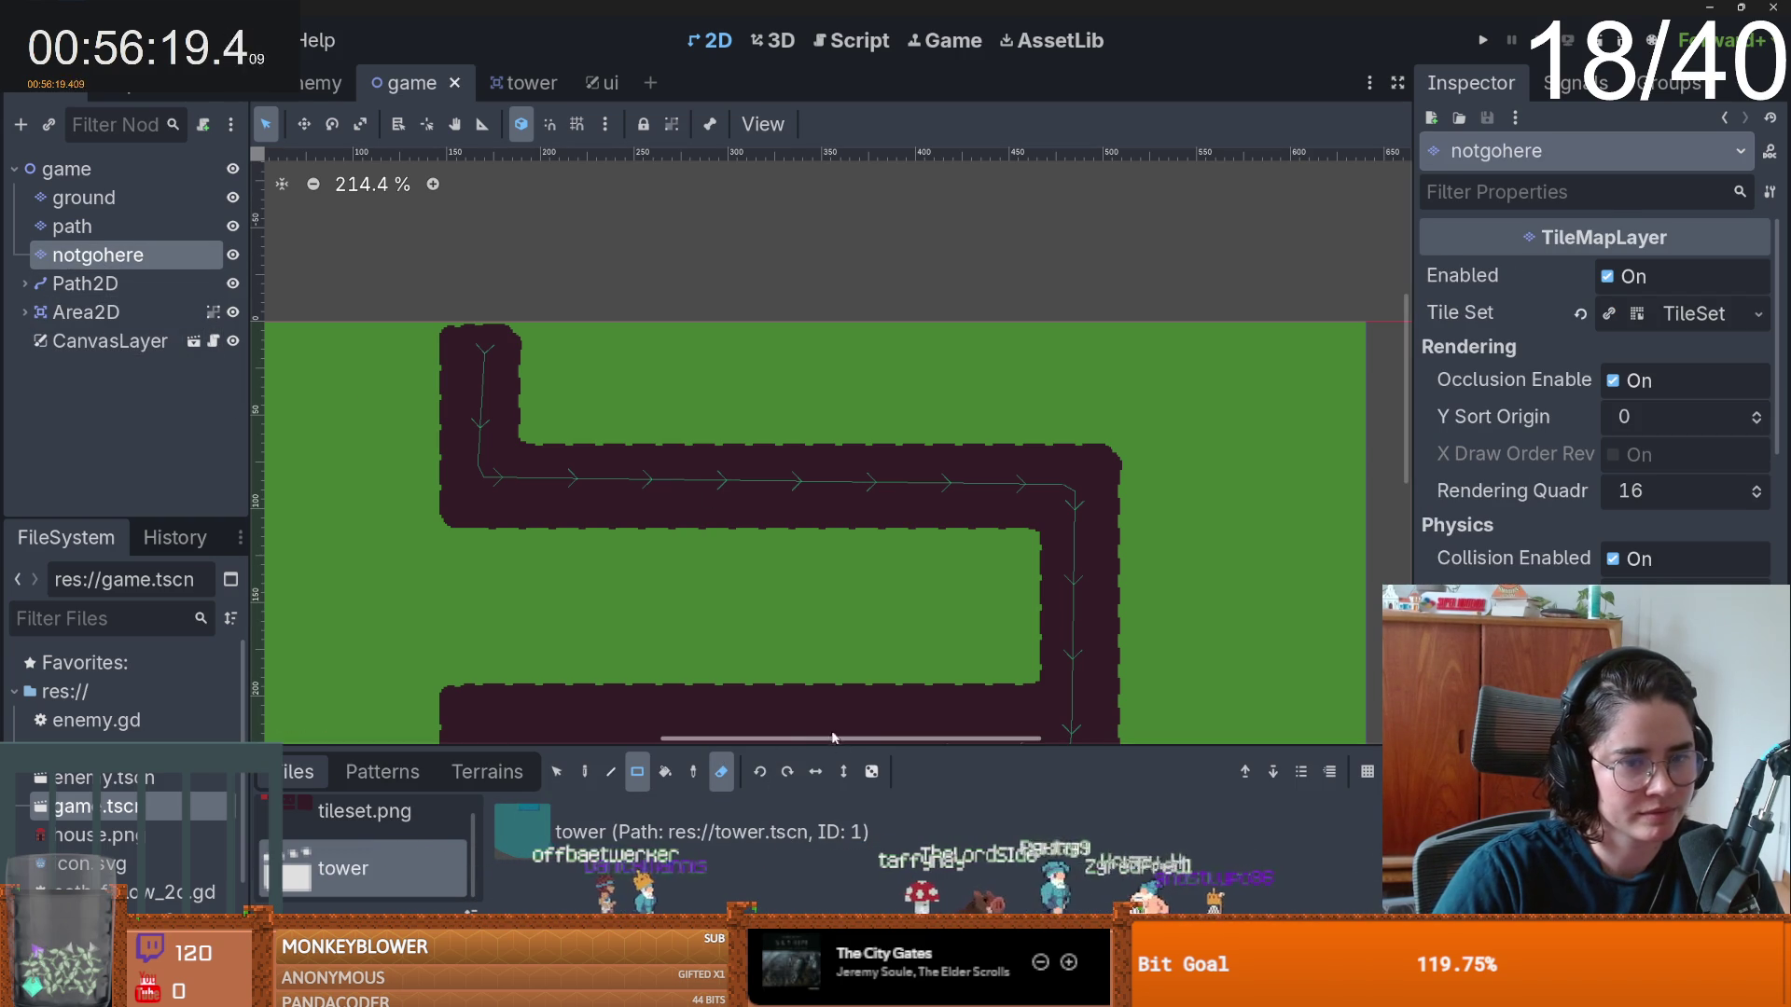
mouse_move(822, 744)
left_mouse_down()
mouse_move(823, 559)
mouse_move(829, 846)
left_mouse_up()
left_click(364, 643)
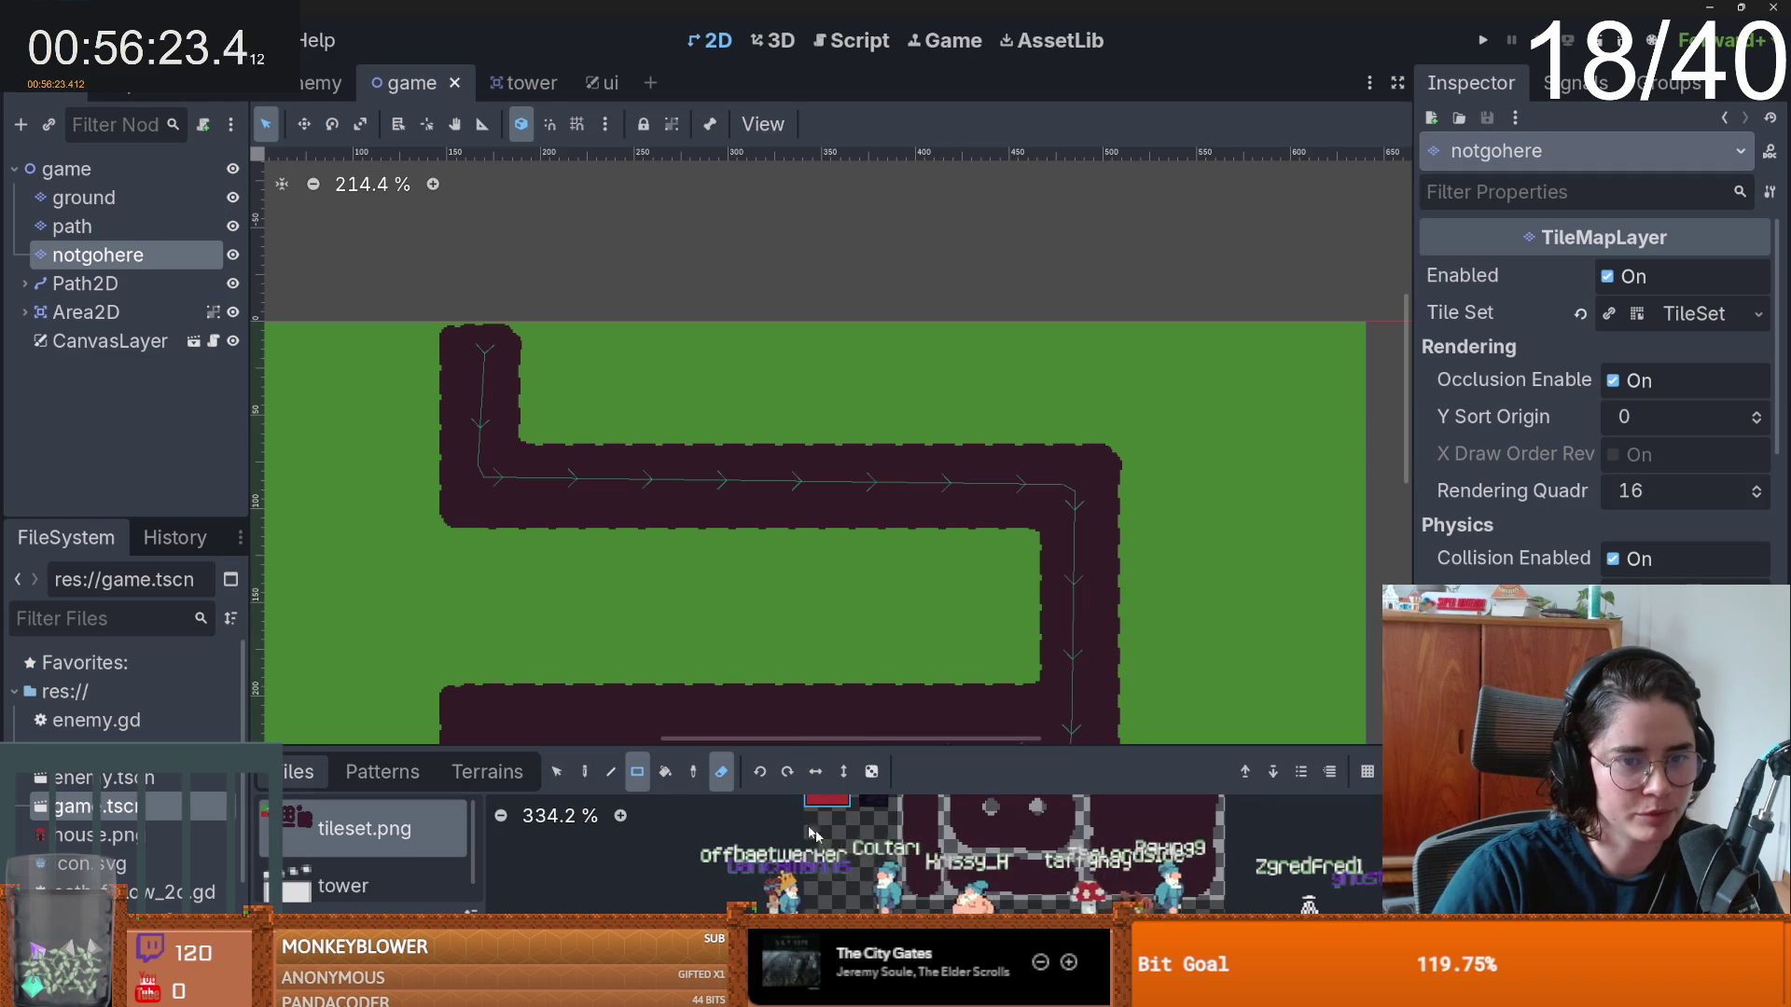
- Paint red tiles over the path's top-left corner, top row and long lower stretch, then save
mouse_move(472, 348)
left_mouse_down()
mouse_move(535, 510)
mouse_move(514, 454)
mouse_move(1092, 518)
left_mouse_up()
scroll(1160, 658, "down", 3)
mouse_move(1039, 317)
left_mouse_down()
mouse_move(1097, 519)
mouse_move(1095, 662)
left_mouse_up()
scroll(1095, 662, "down", 3)
scroll(1095, 662, "left", 2)
mouse_move(1119, 502)
left_mouse_down()
mouse_move(542, 400)
mouse_move(574, 579)
mouse_move(693, 639)
mouse_move(695, 612)
mouse_move(826, 603)
mouse_move(791, 620)
left_mouse_up()
scroll(762, 588, "right", 1)
scroll(791, 621, "up", 2)
scroll(791, 620, "up", 1)
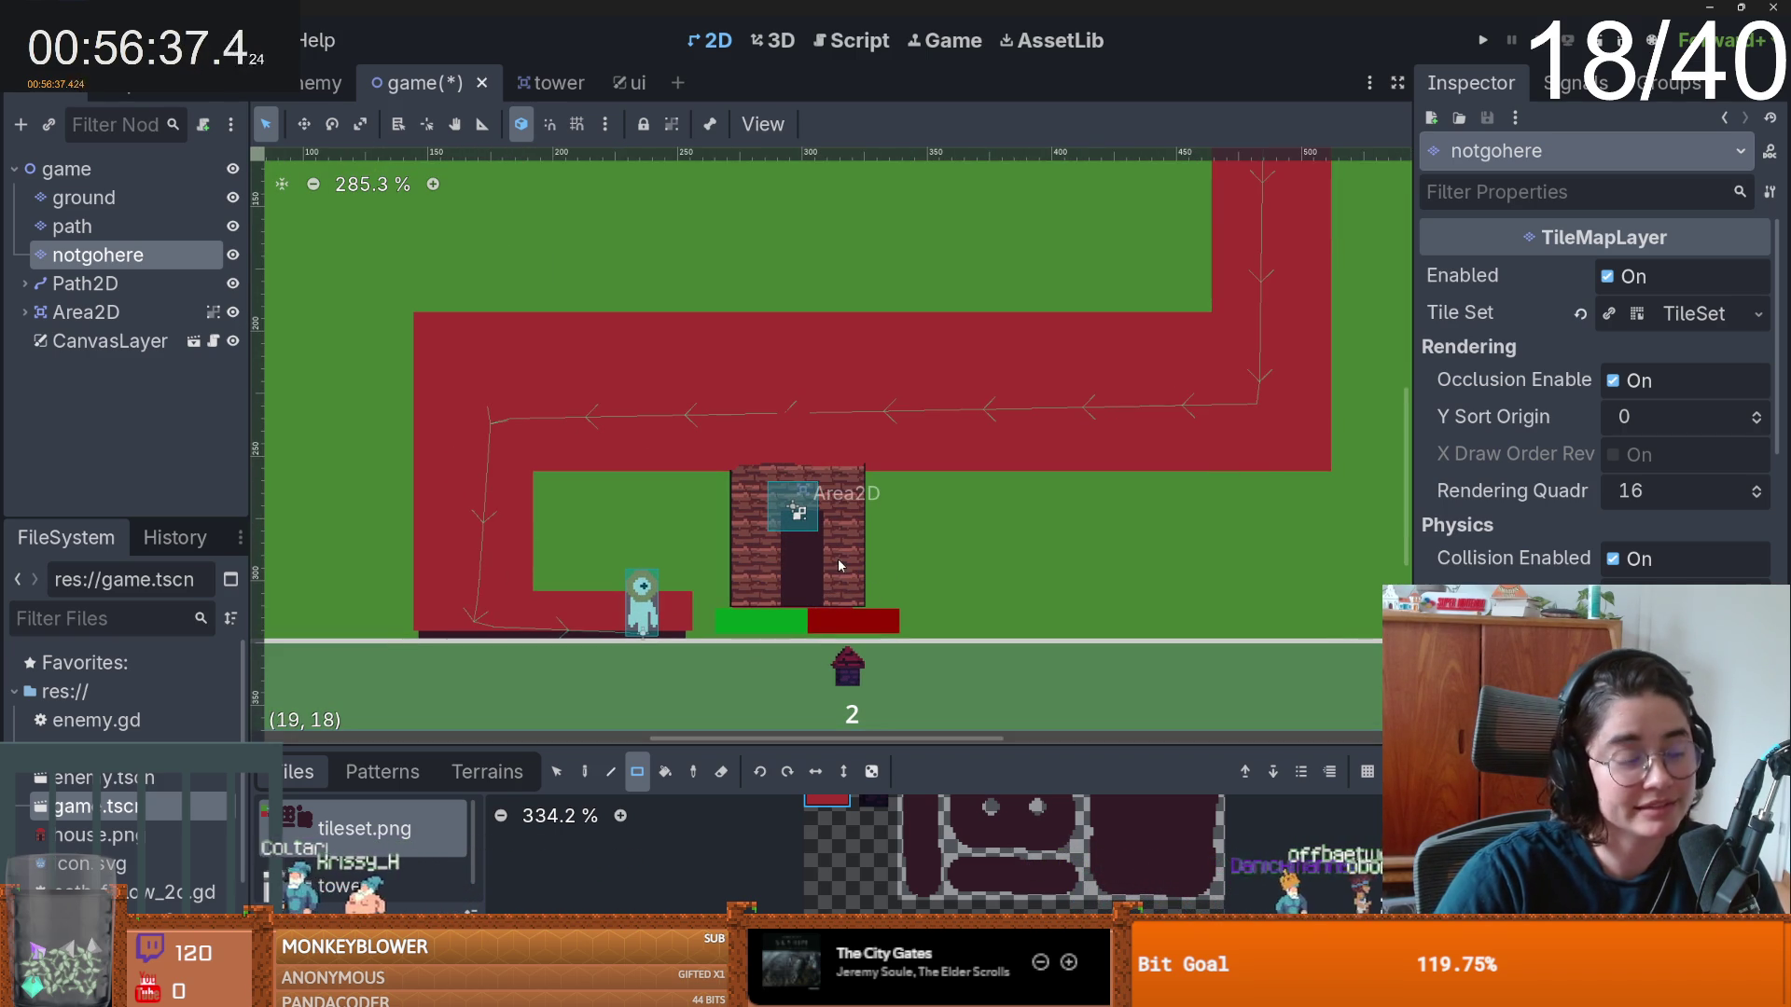
scroll(849, 569, "up", 1)
scroll(865, 564, "down", 1)
key("ctrl+s")
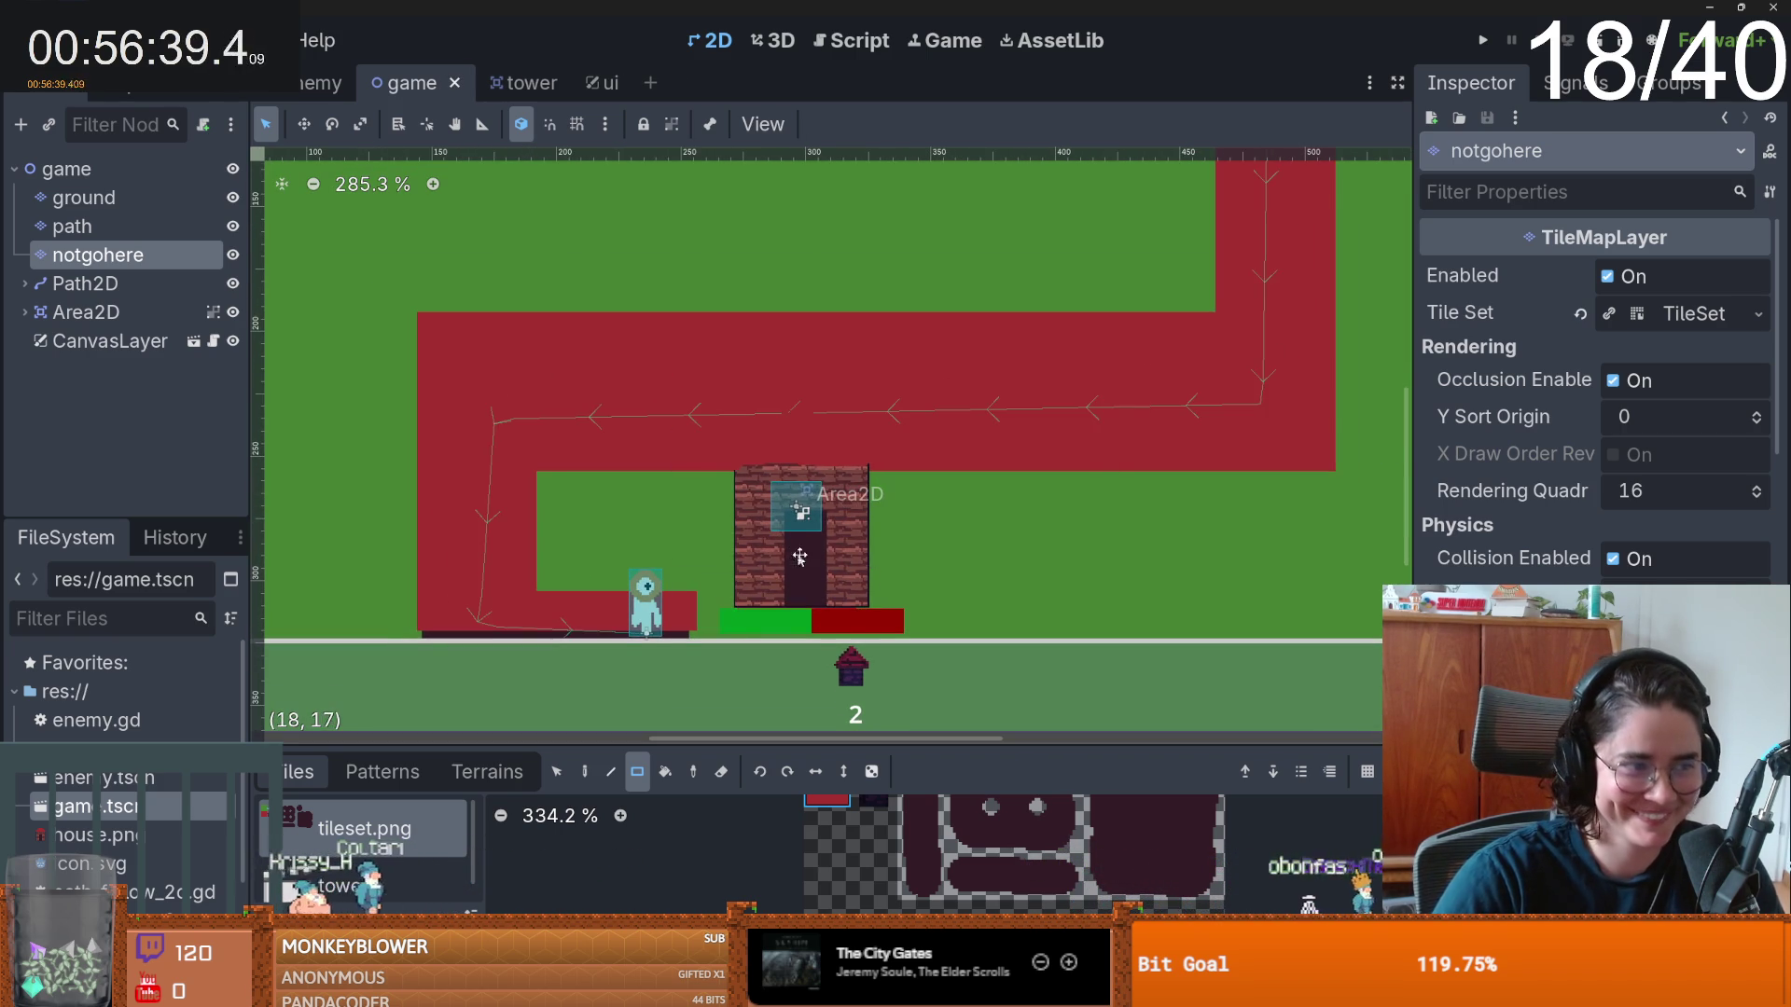
- Review the fully blocked path, save again, and begin attaching a script to the game root node
scroll(862, 567, "left", 2)
scroll(862, 567, "down", 1)
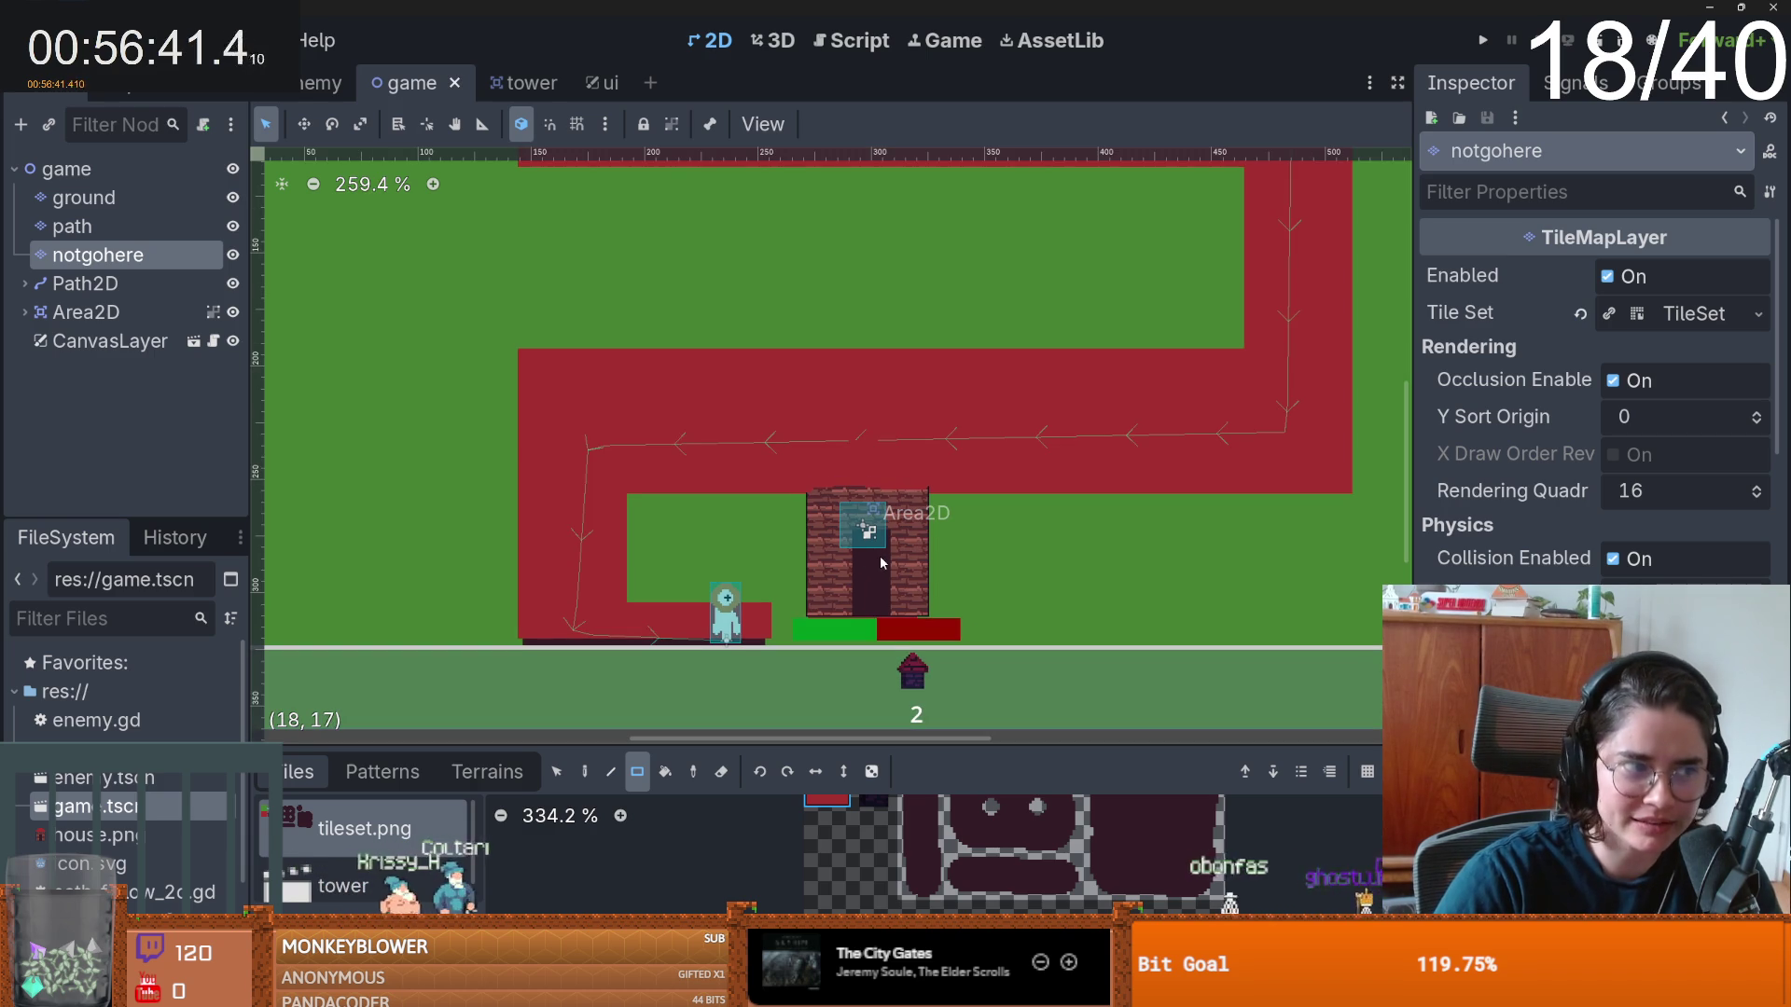
scroll(901, 523, "down", 1)
scroll(901, 524, "right", 2)
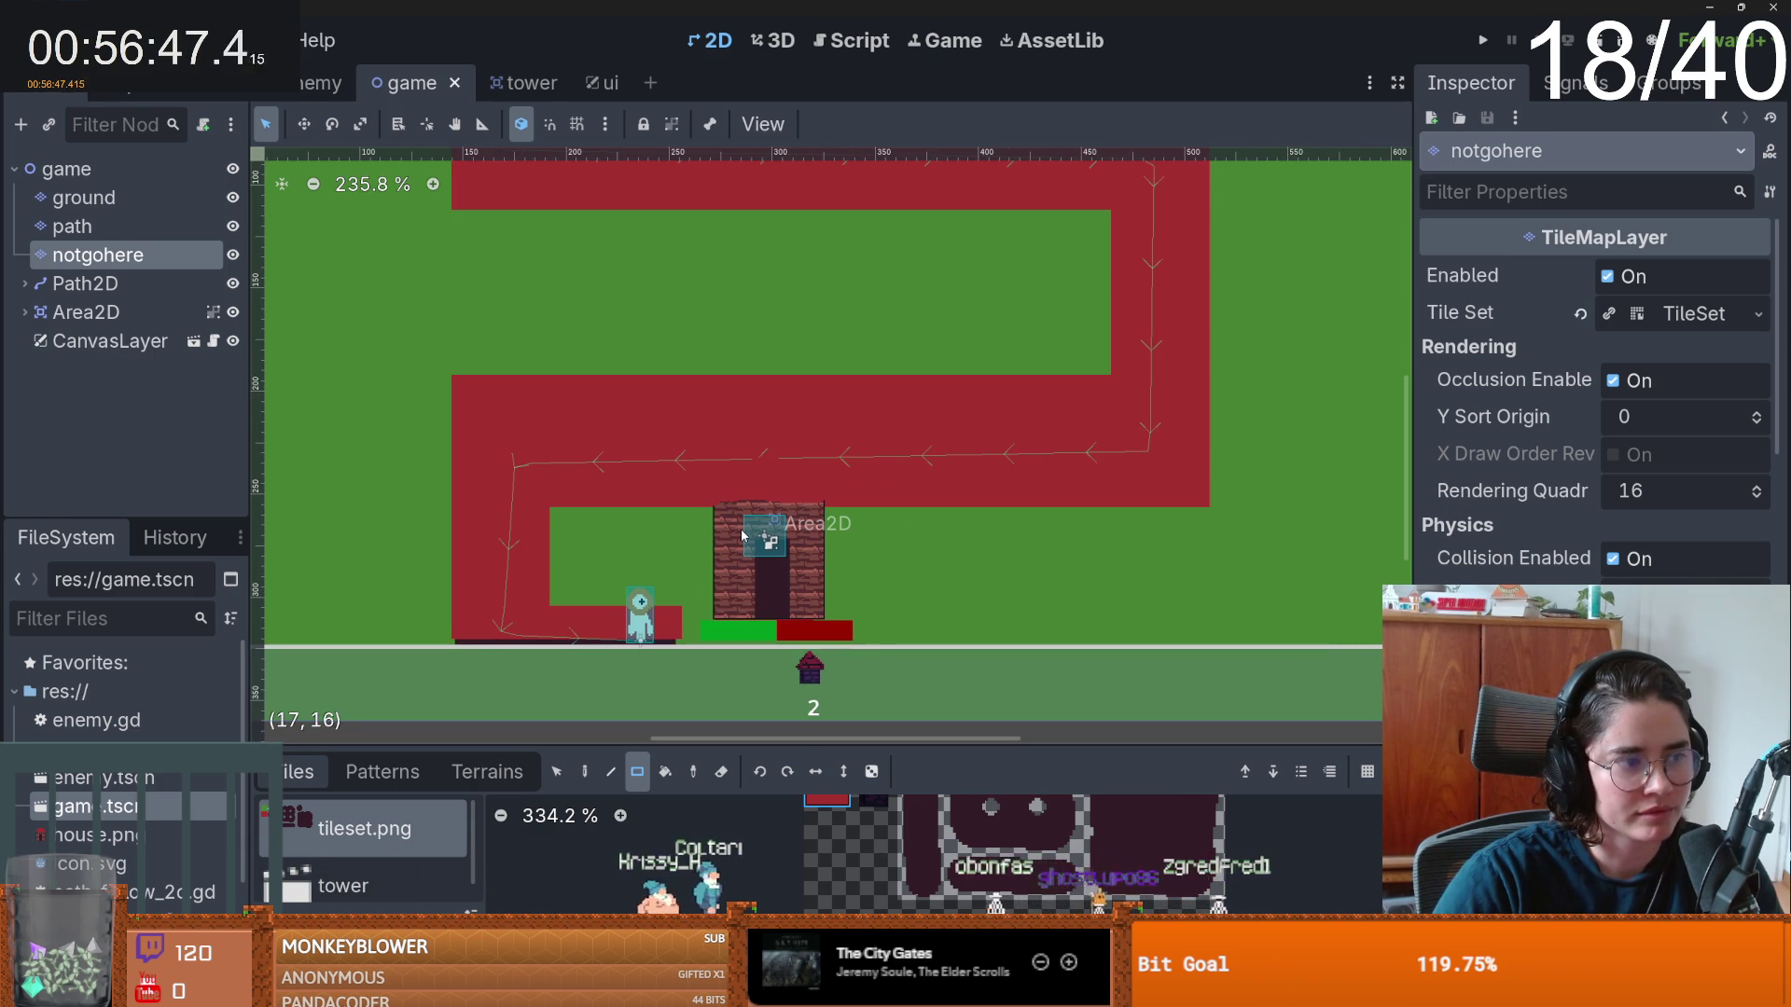
scroll(746, 536, "left", 1)
scroll(786, 545, "down", 1)
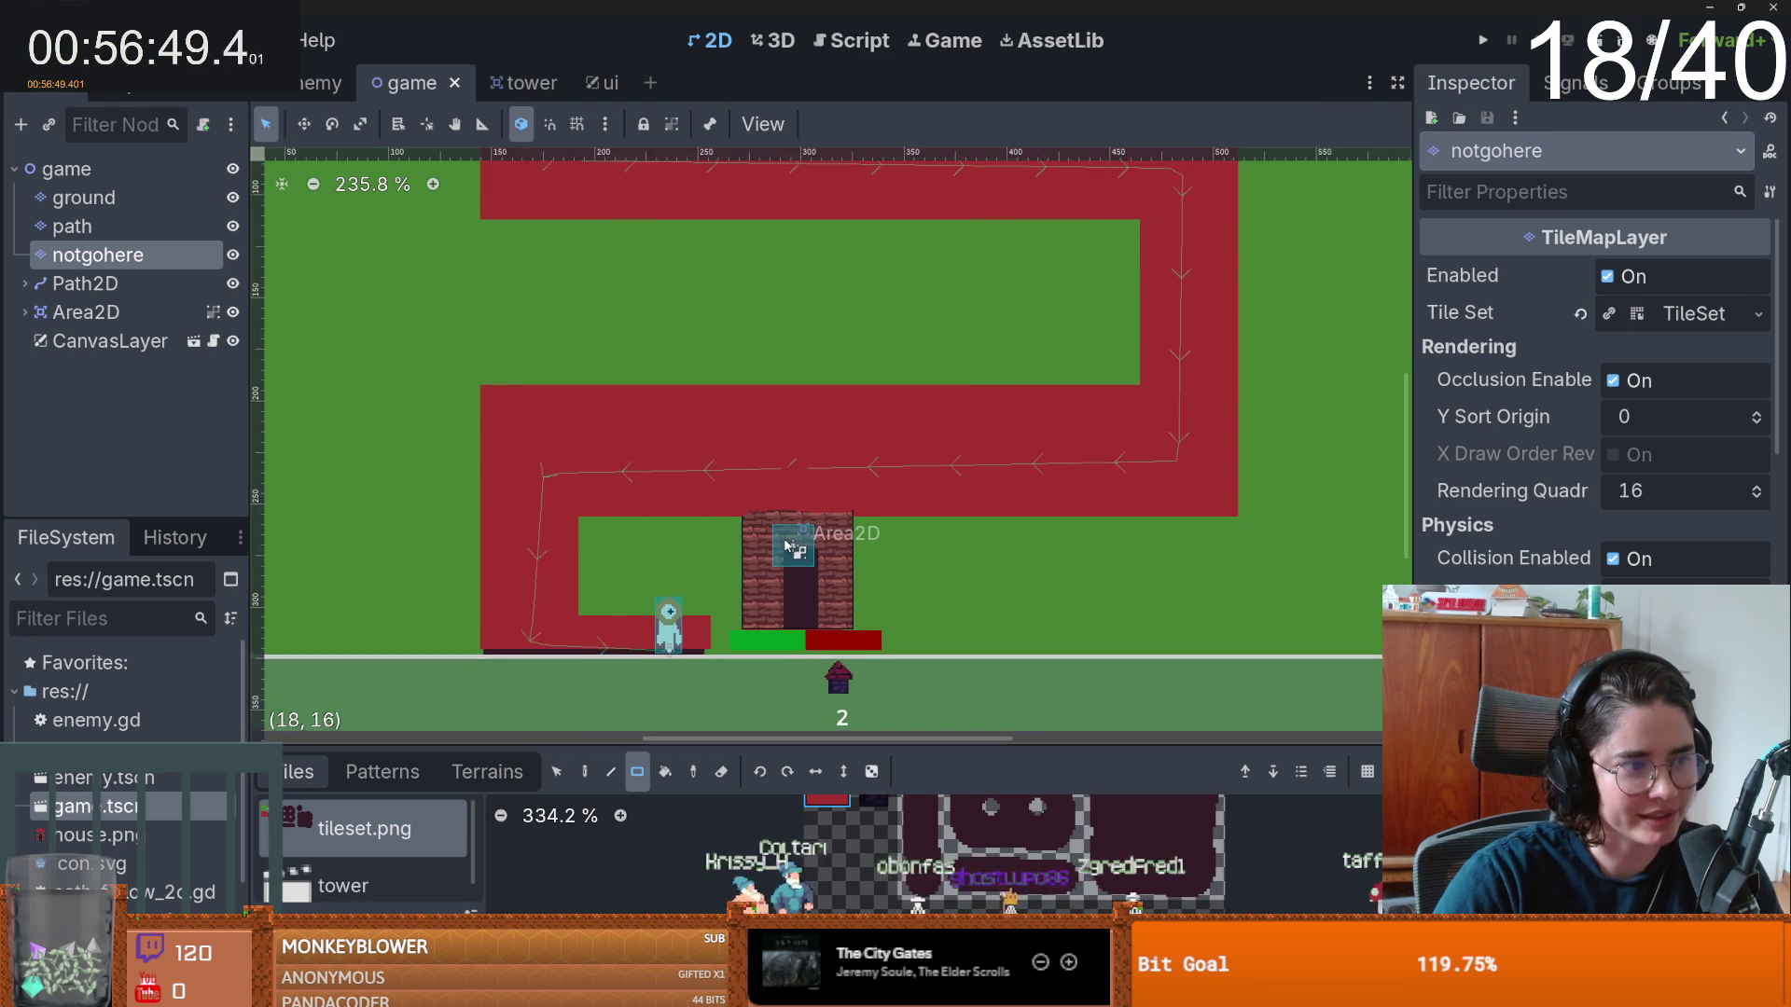
scroll(787, 546, "up", 1)
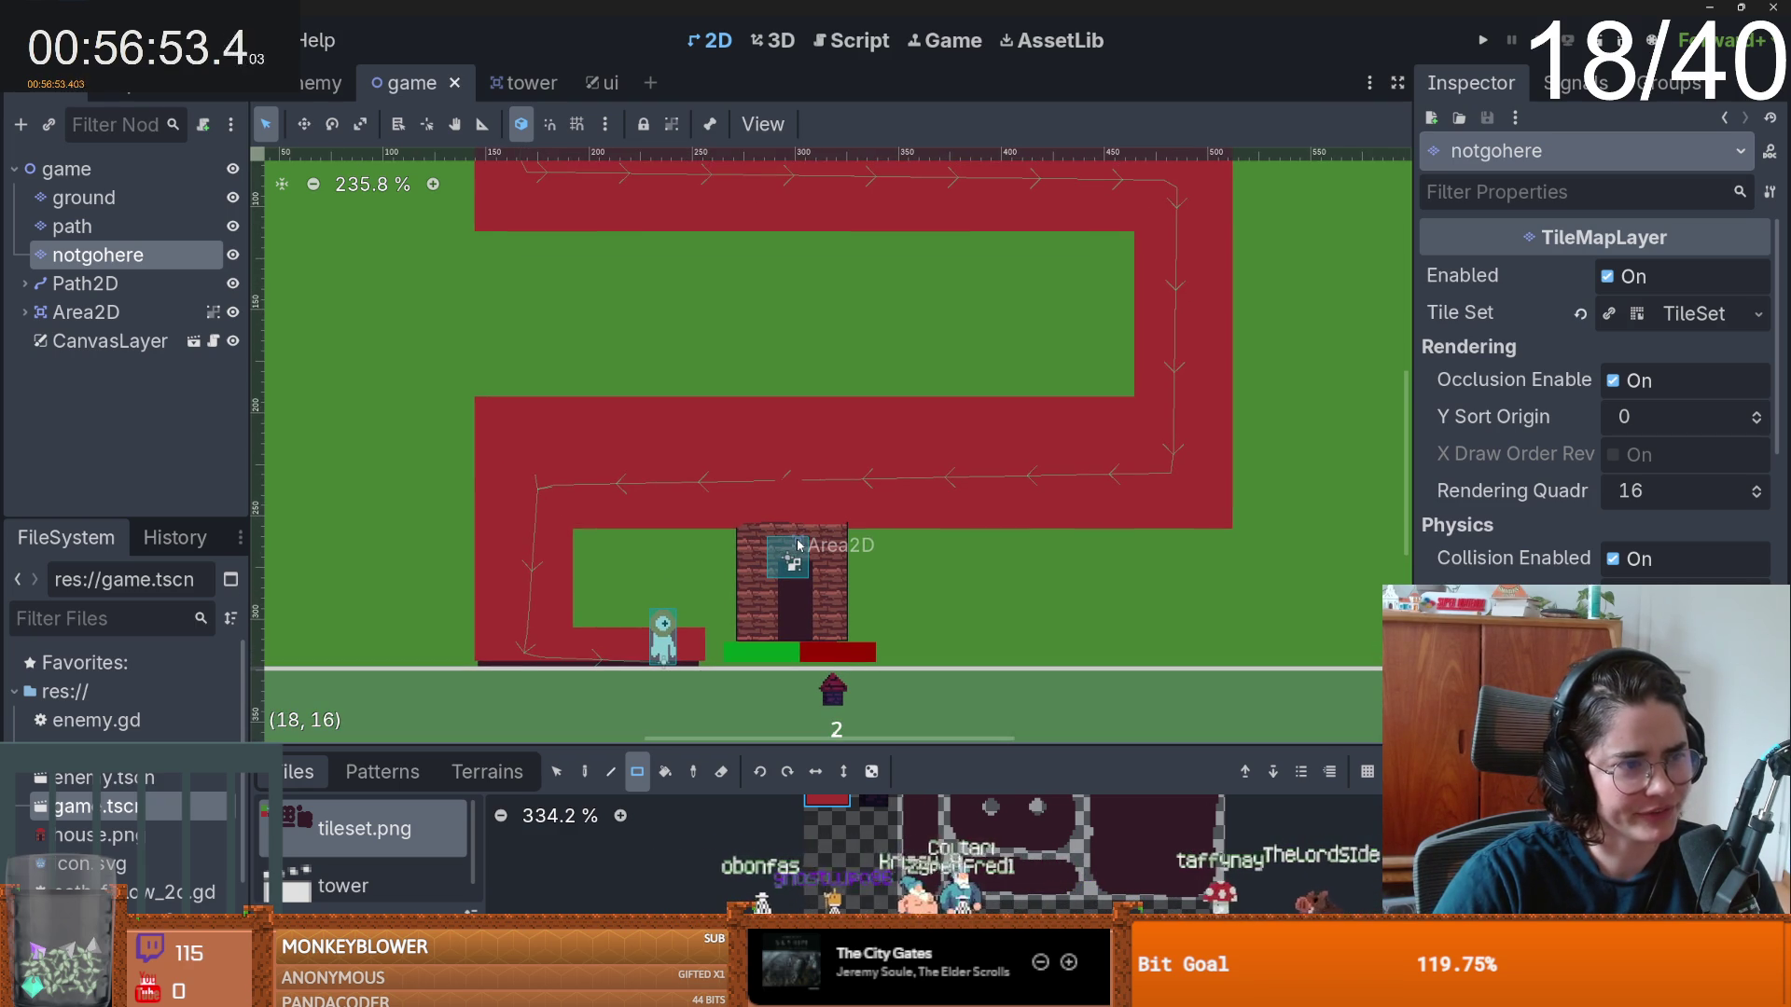
key("ctrl+s")
scroll(783, 555, "left", 1)
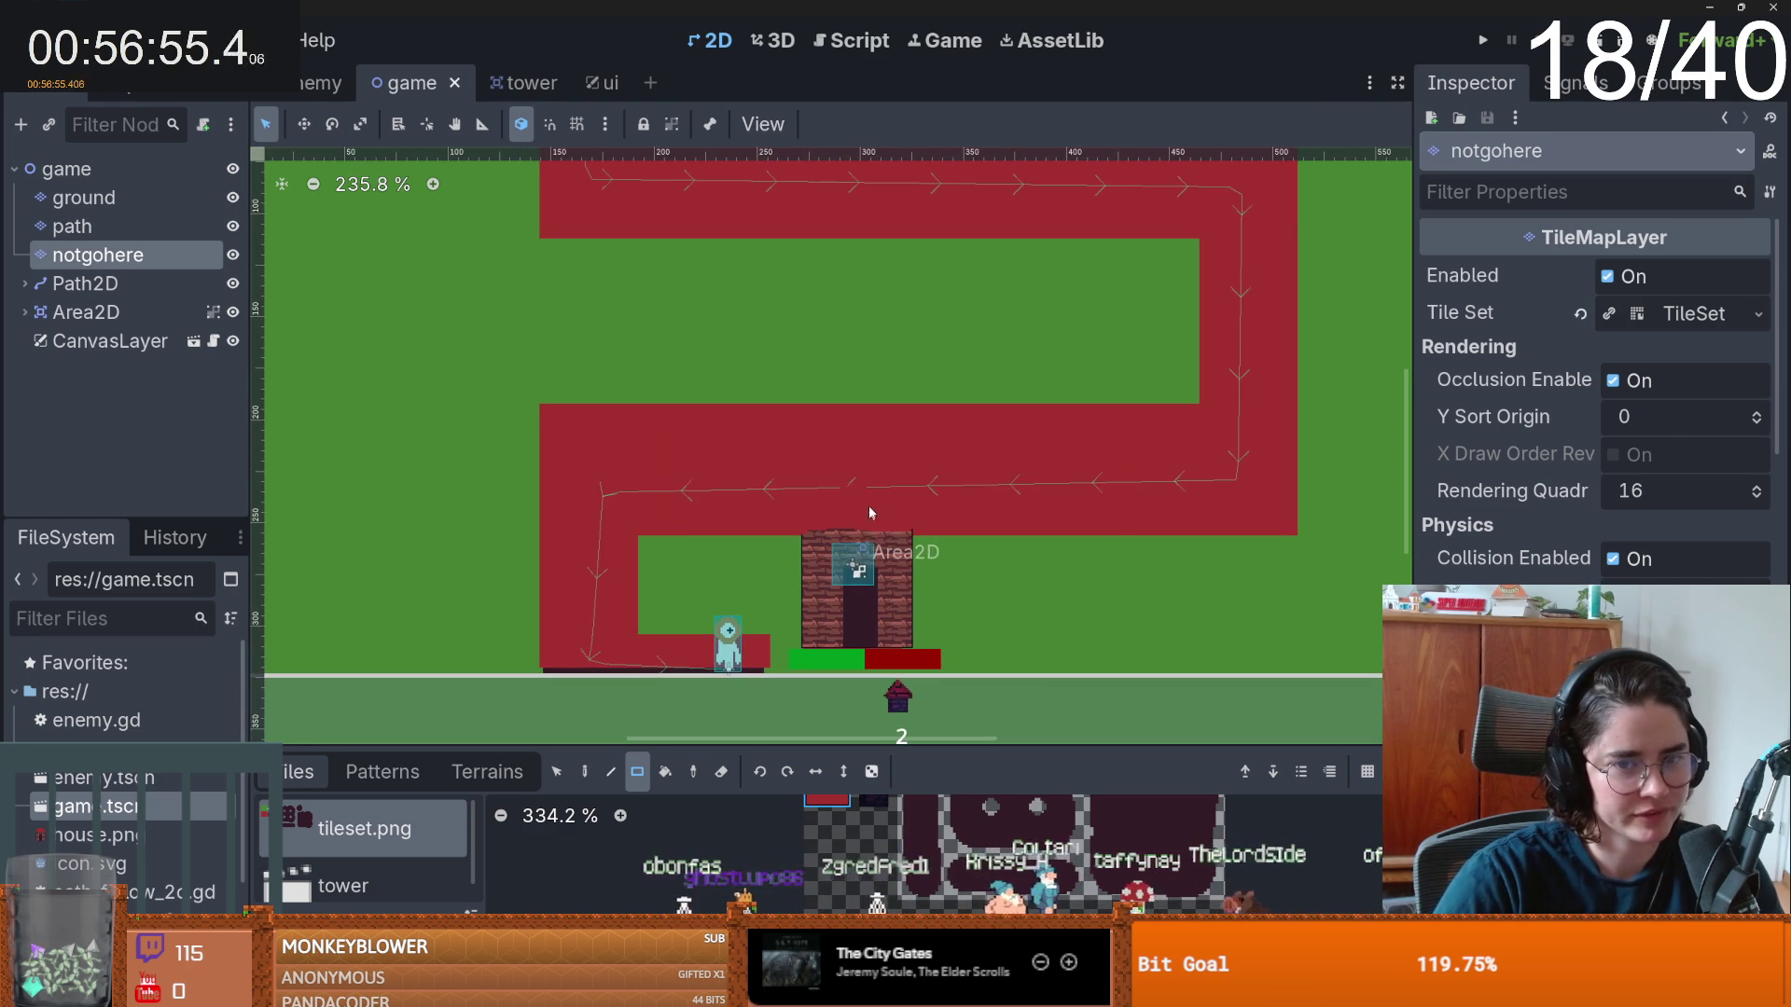
scroll(769, 566, "down", 1)
scroll(769, 566, "left", 2)
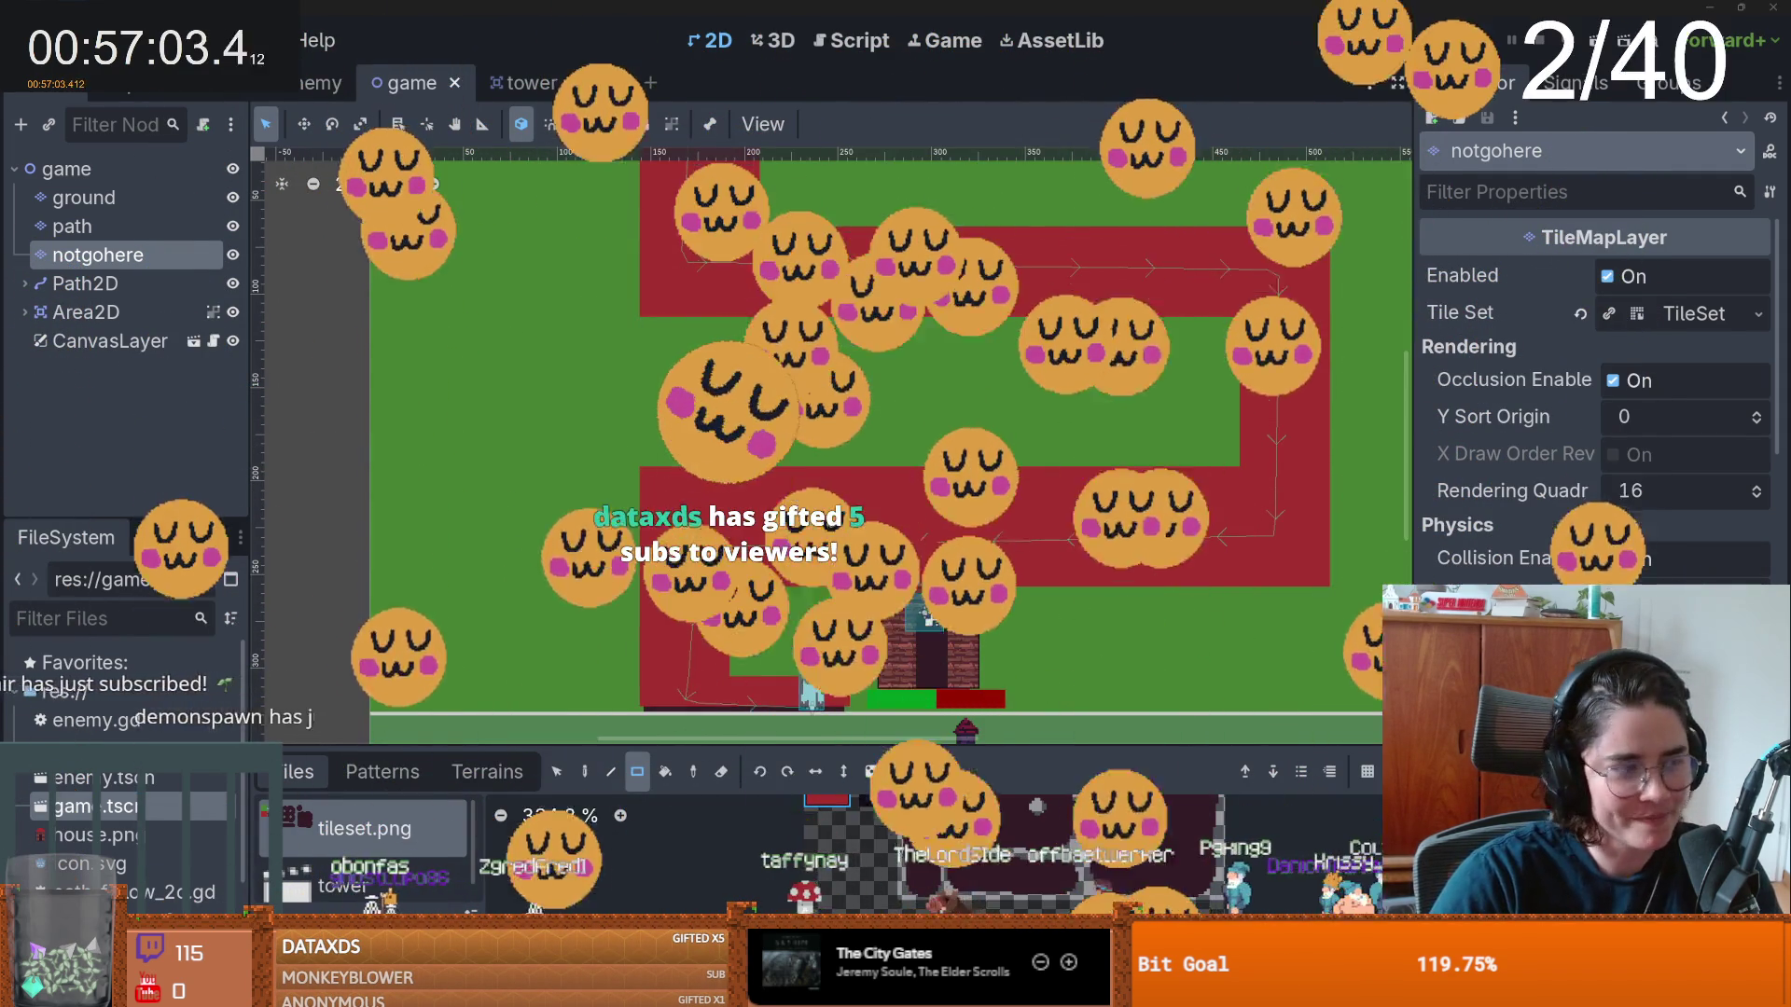
scroll(743, 432, "down", 2)
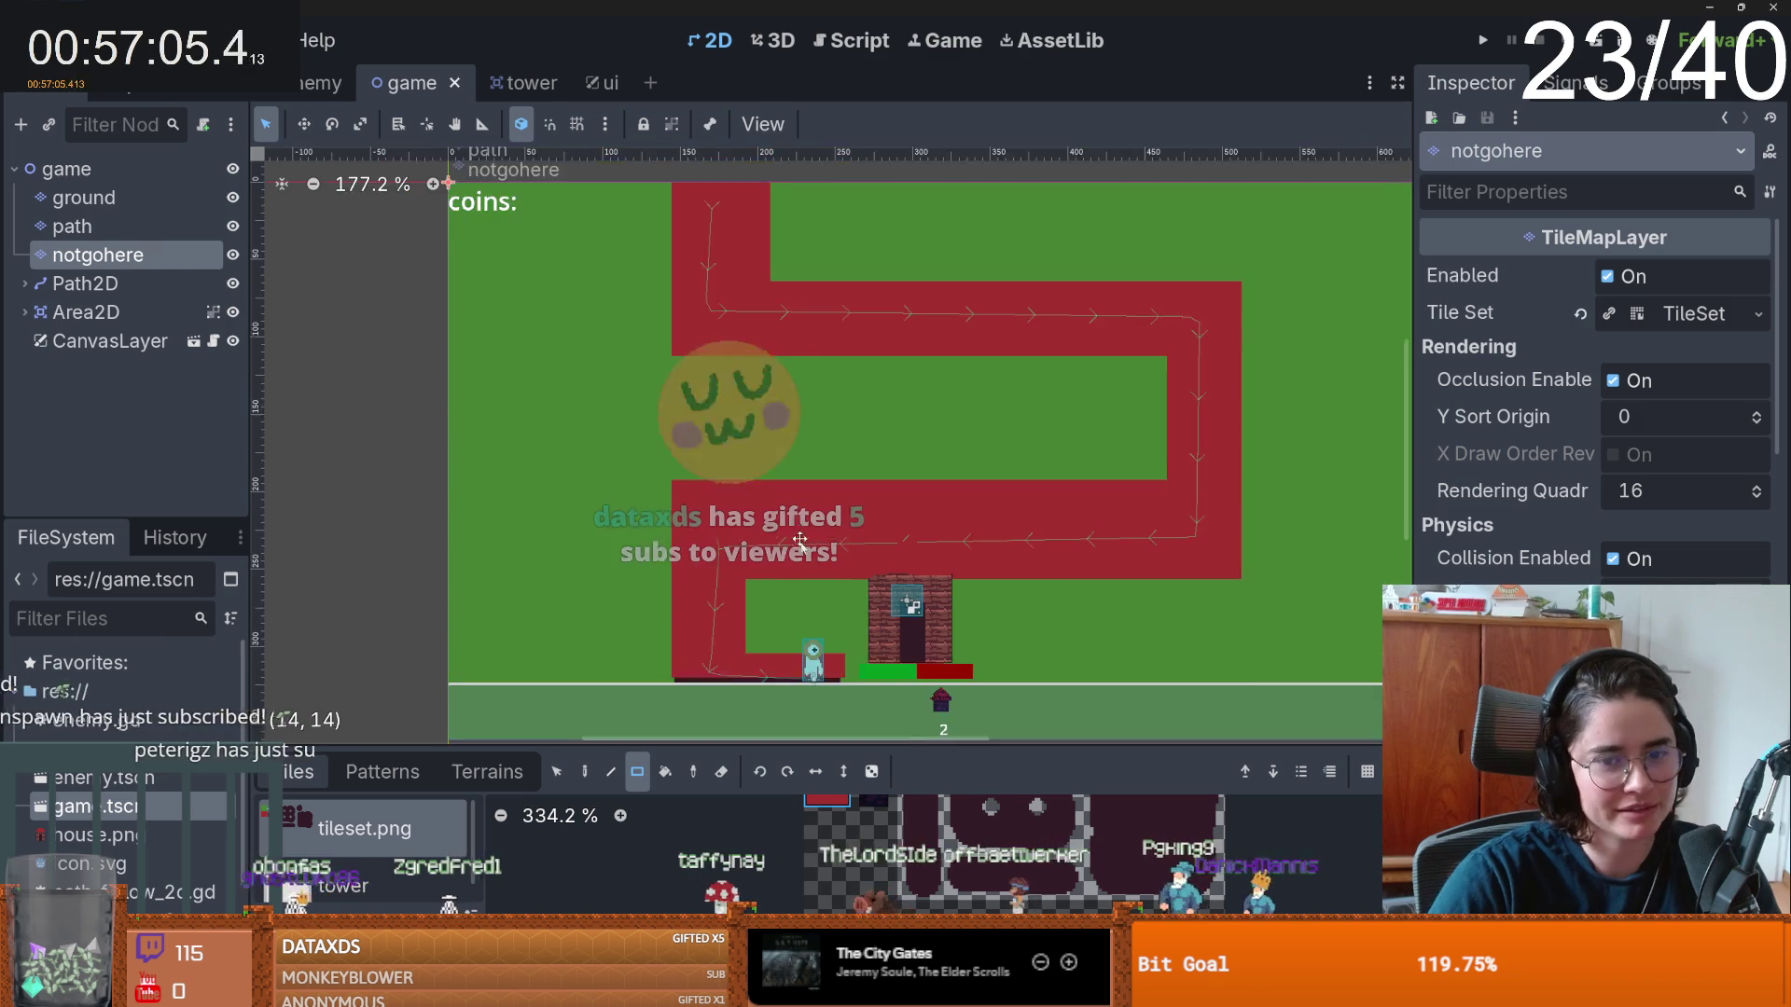
scroll(743, 431, "up", 3)
scroll(881, 440, "down", 2)
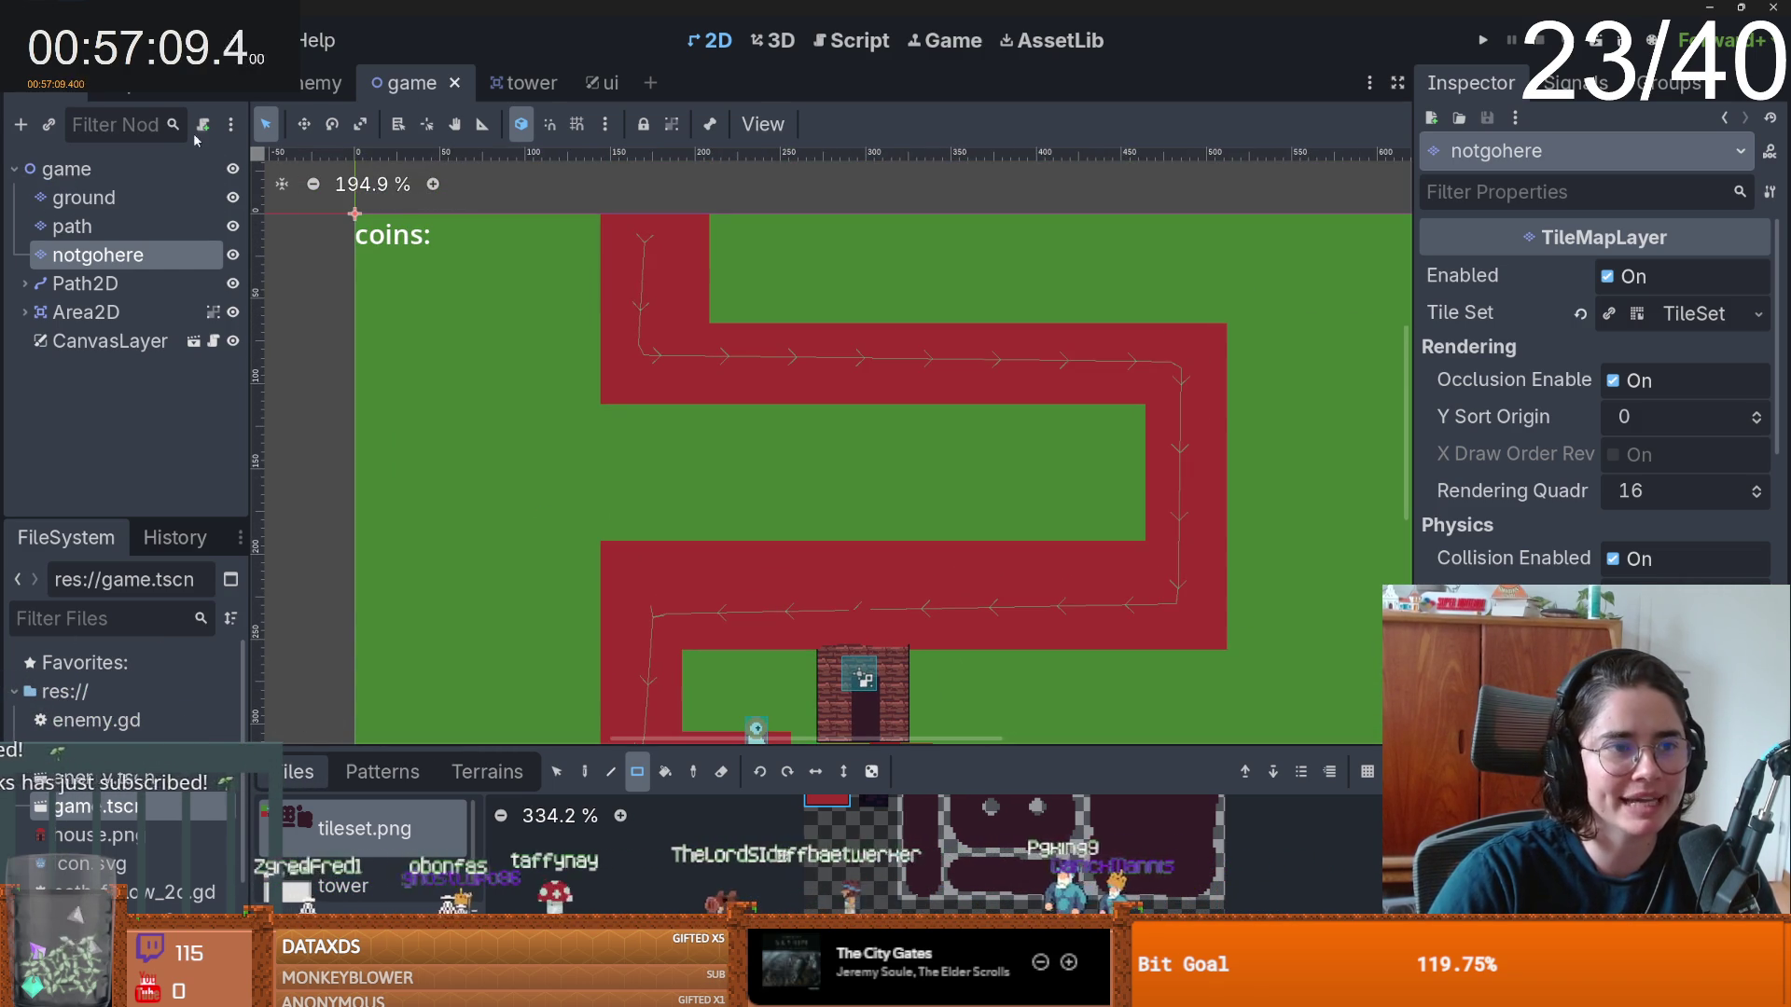
left_click(170, 166)
left_click(203, 125)
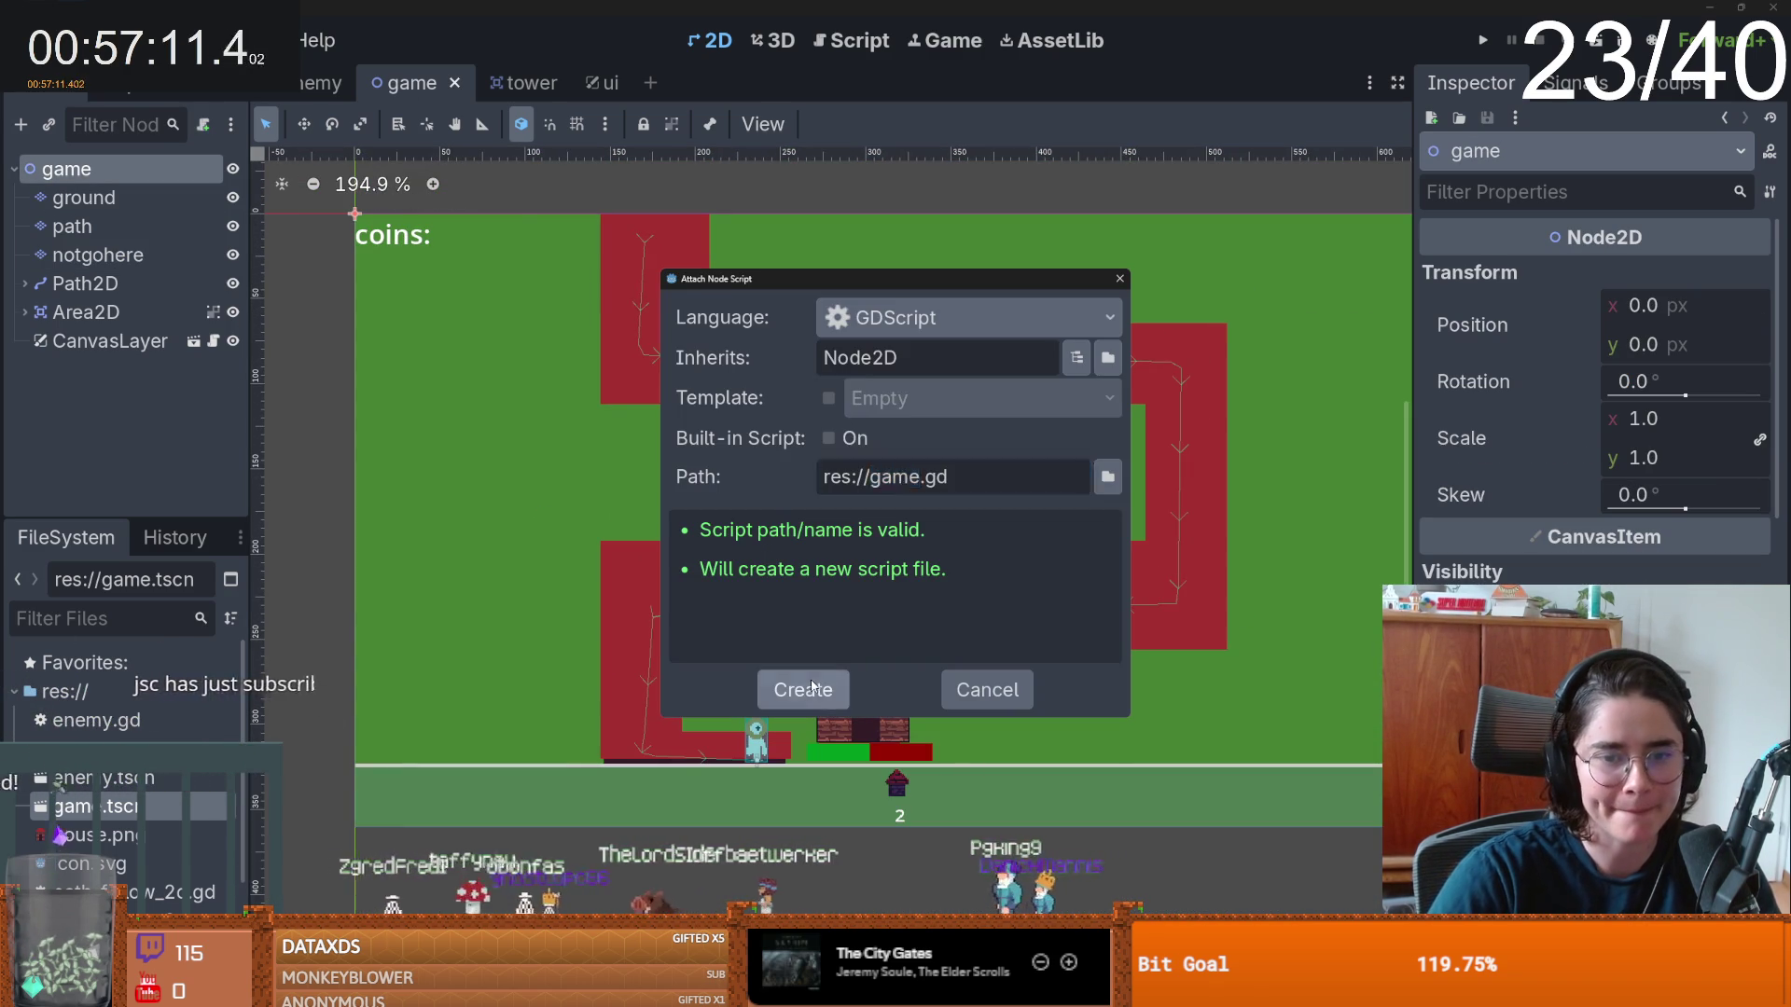
- Create game.gd with an empty _ready() function containing pass, and save
left_click(802, 691)
left_click(650, 254)
key("Return")
type("func")
key("Return")
key("Return")
type("pass")
key("ctrl+s")
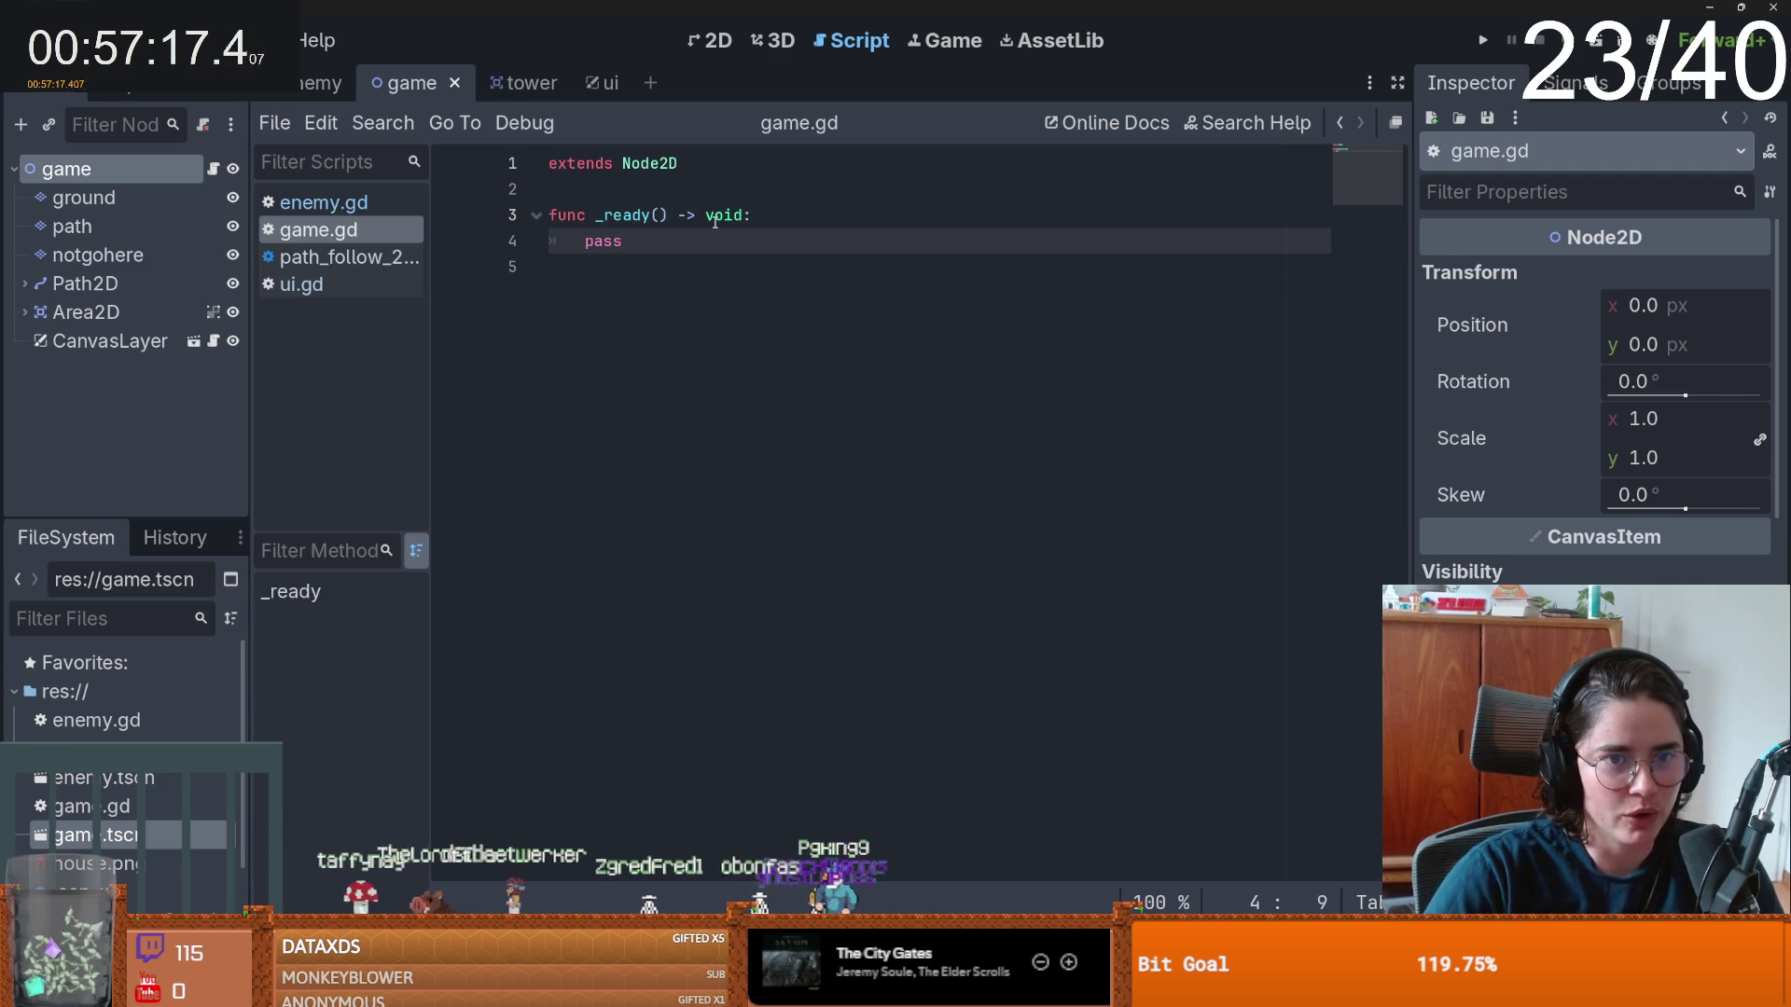
- Add a blank line above _ready, then switch over to the web browser
left_click(591, 190)
key("Return")
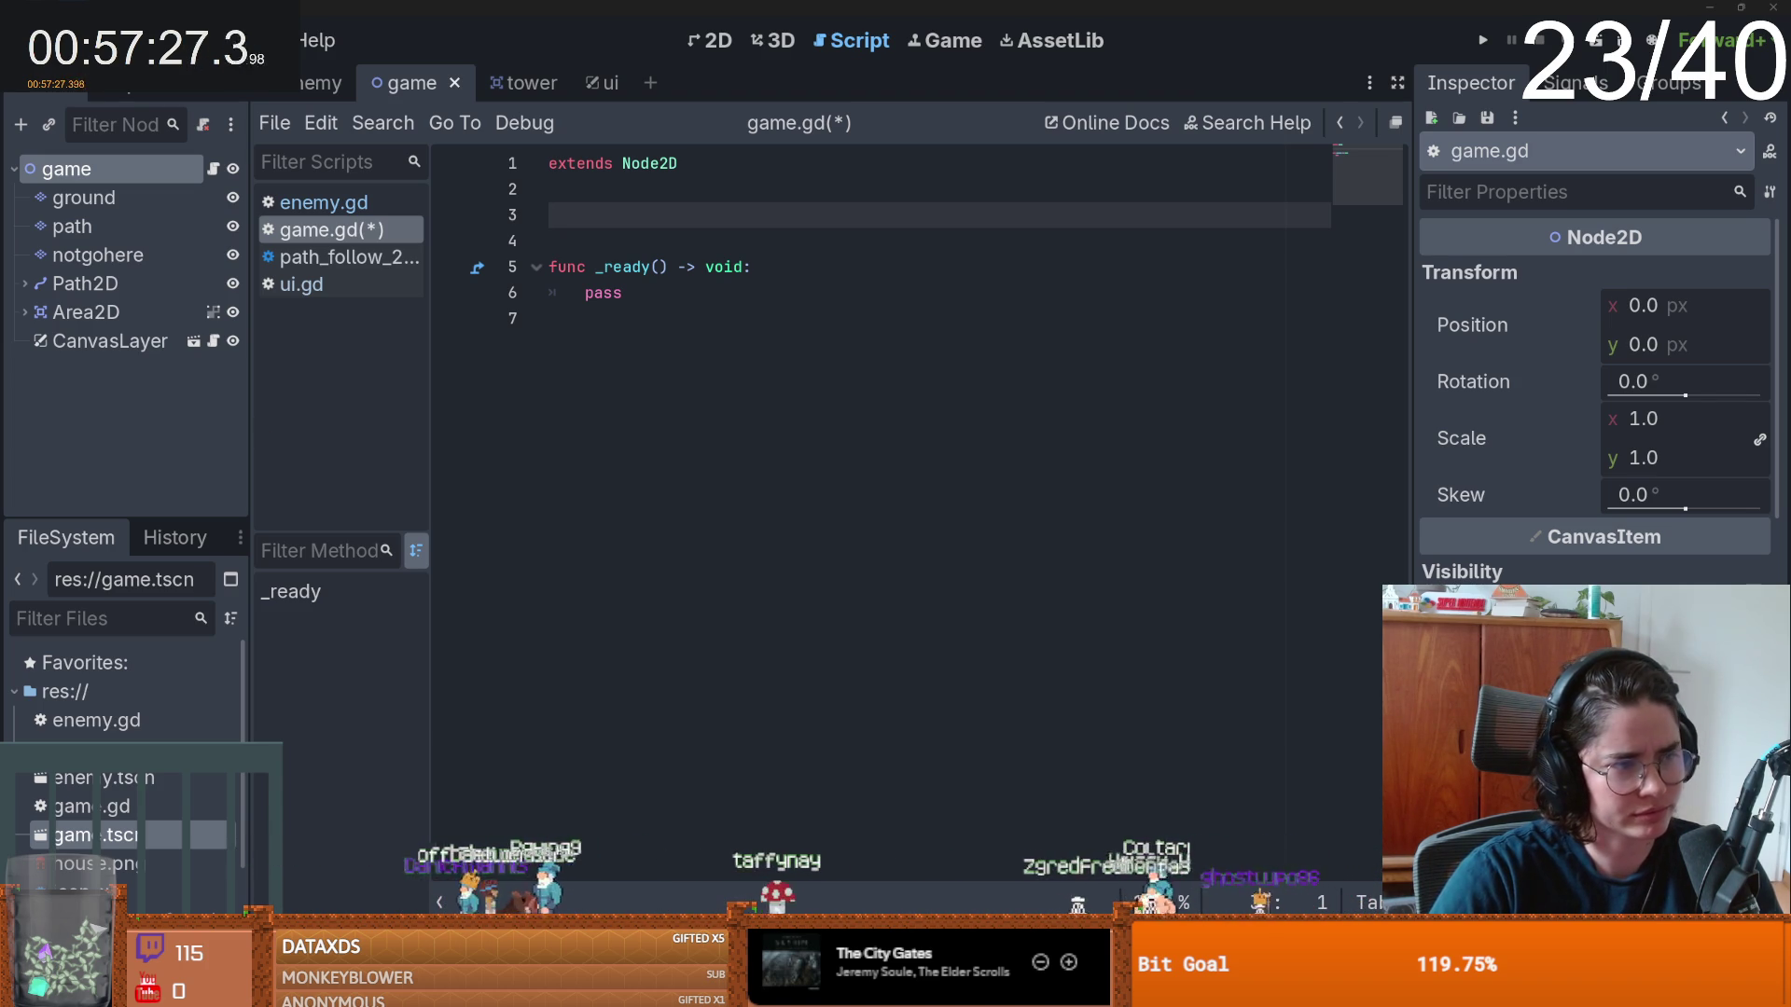
left_click(635, 536)
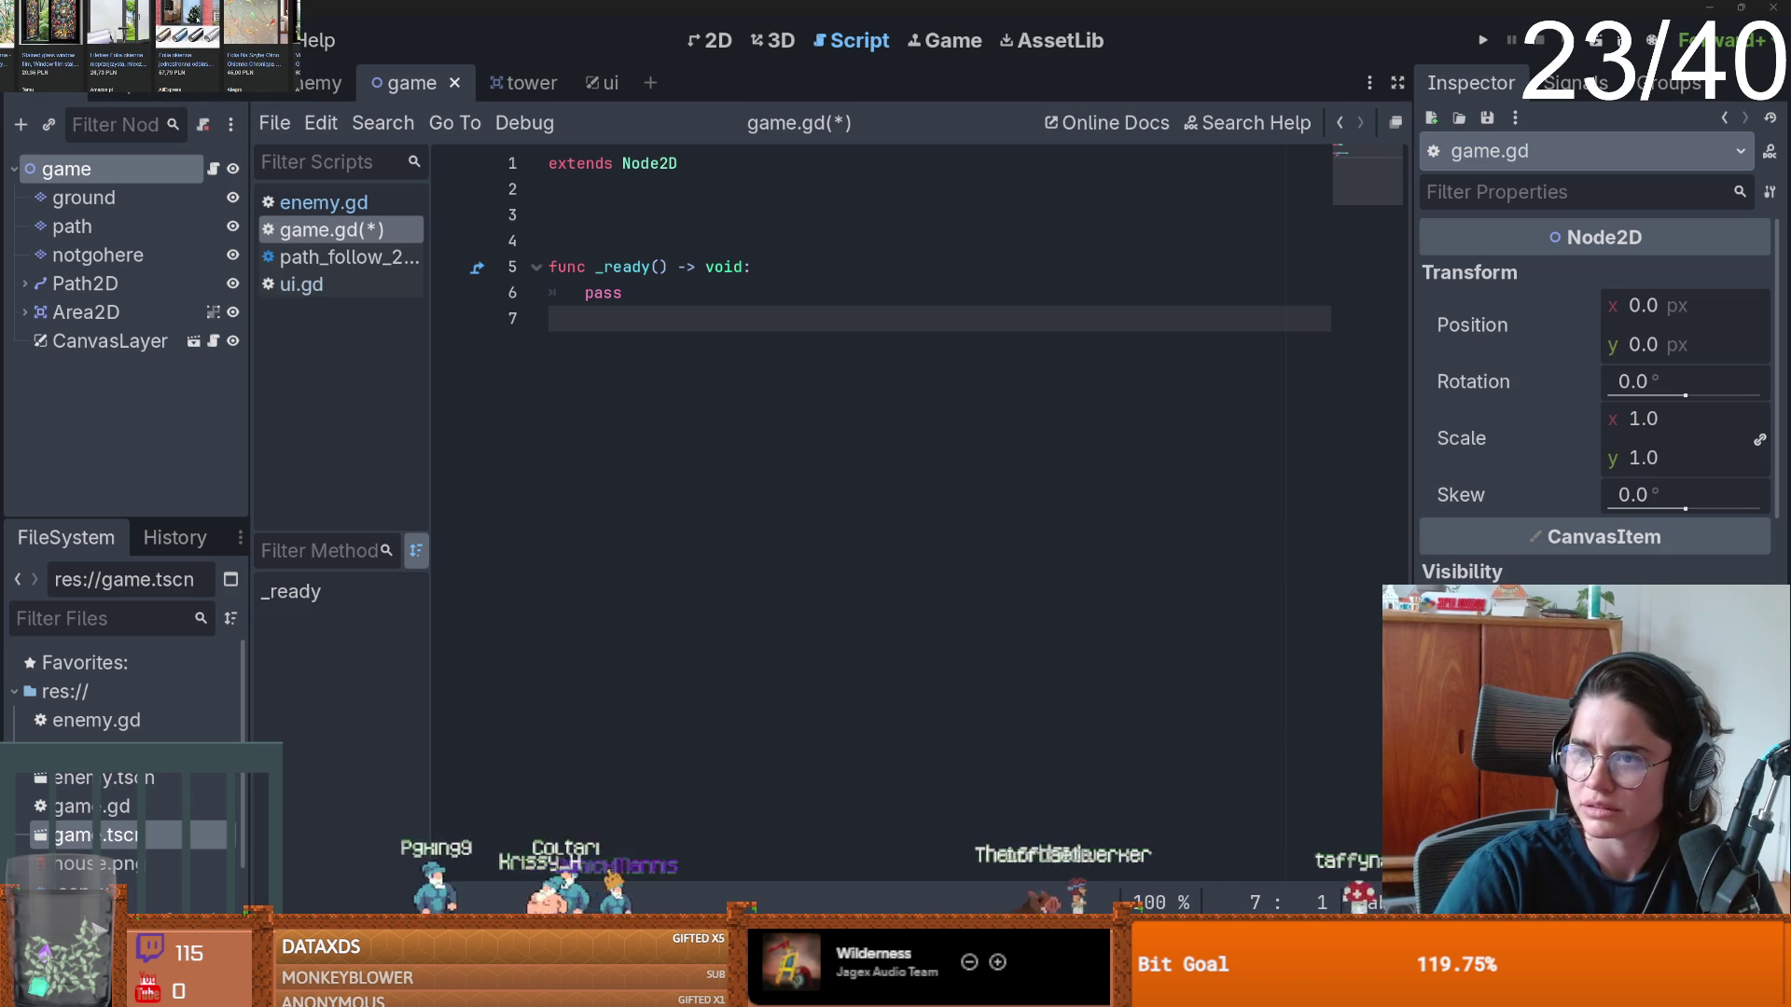
key("alt+Tab")
mouse_move(648, 566)
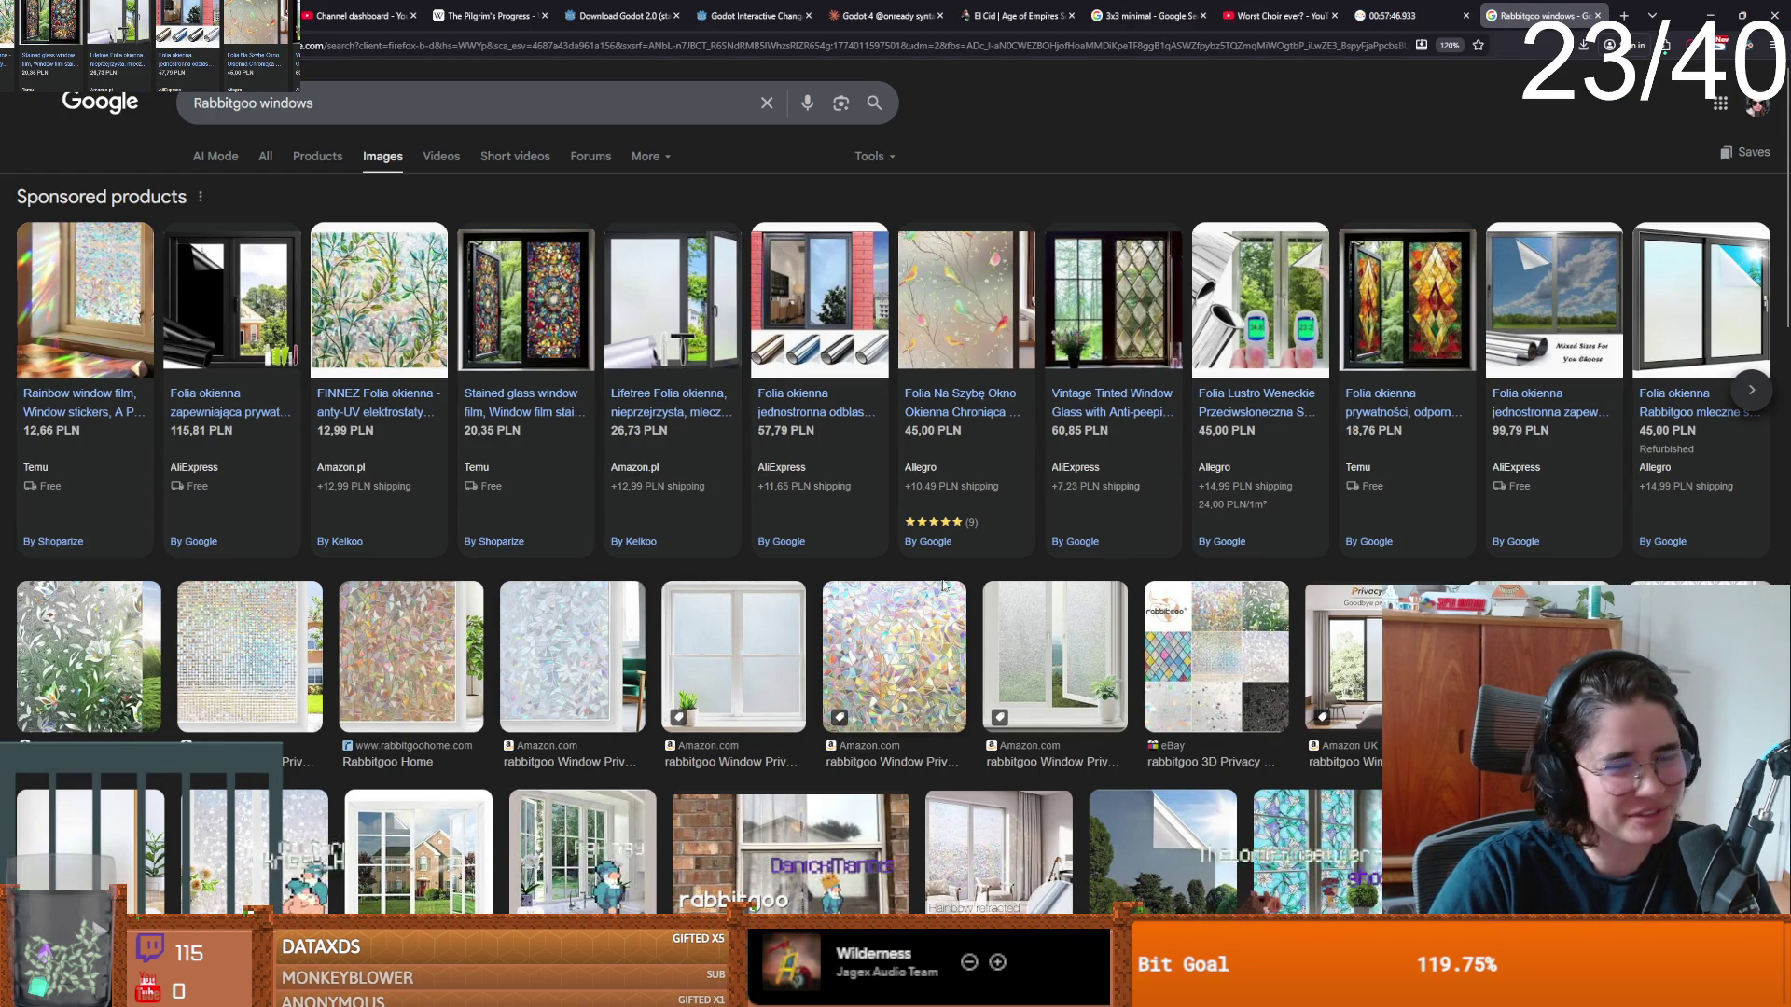
mouse_move(1547, 483)
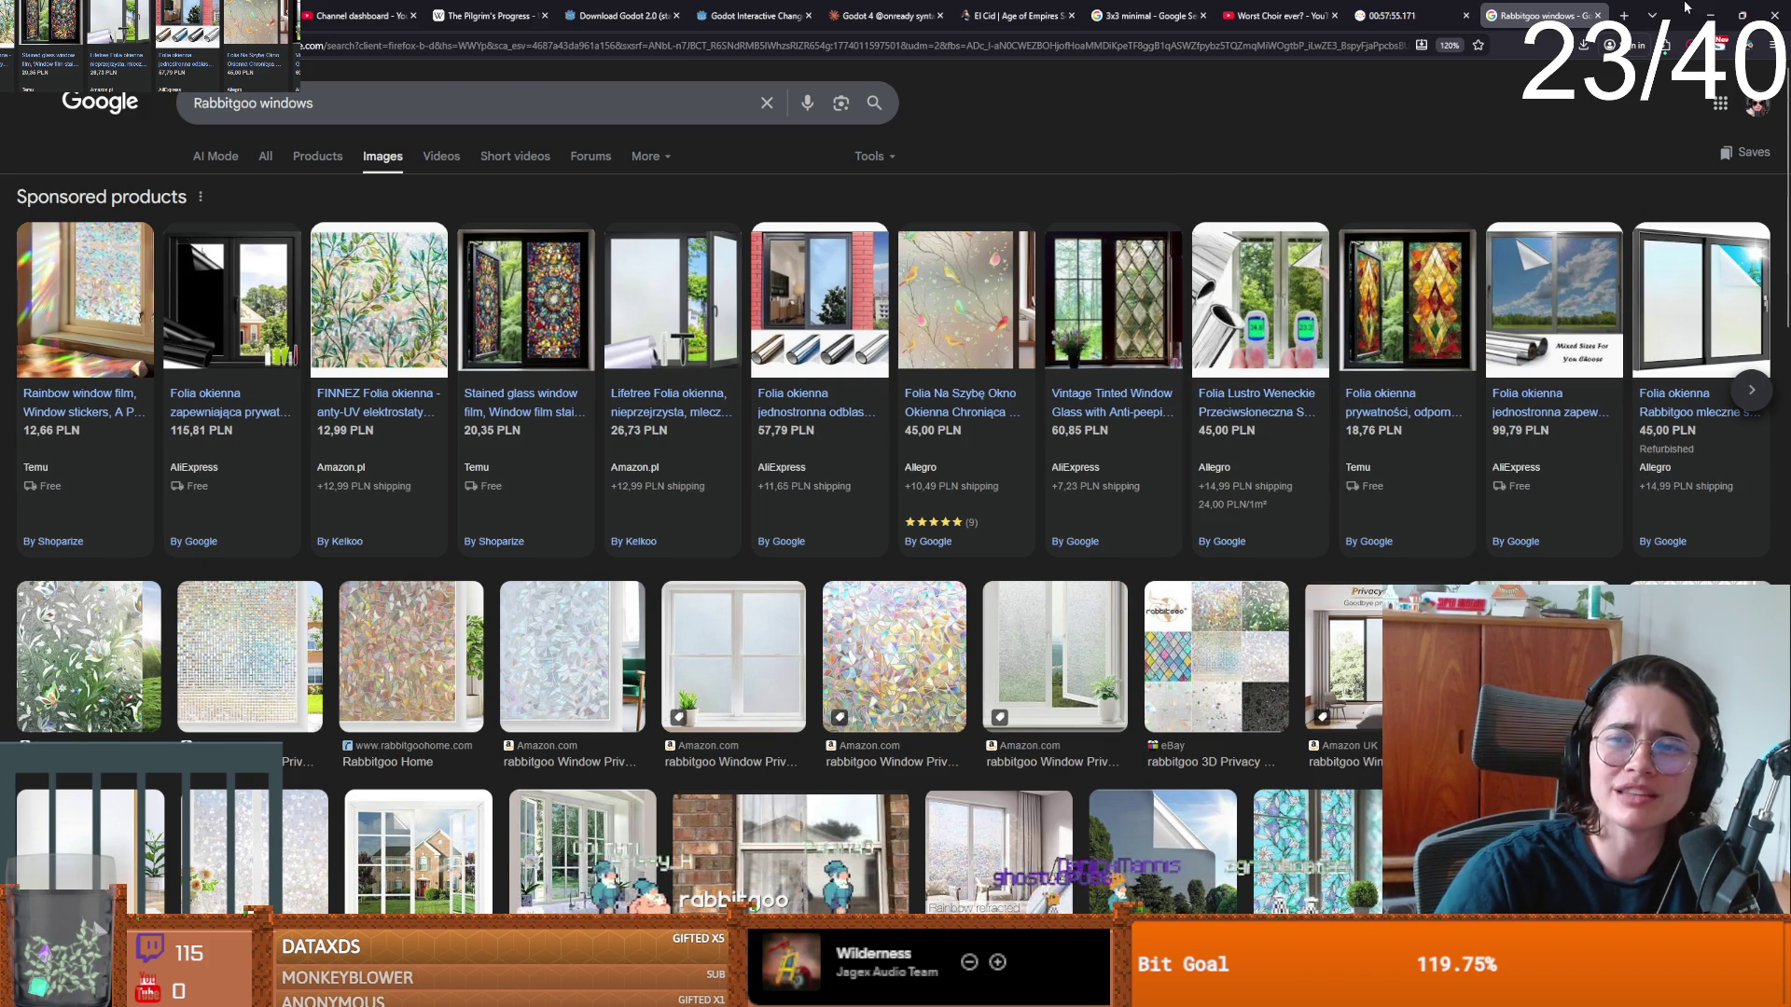
left_click(1710, 15)
left_click(677, 214)
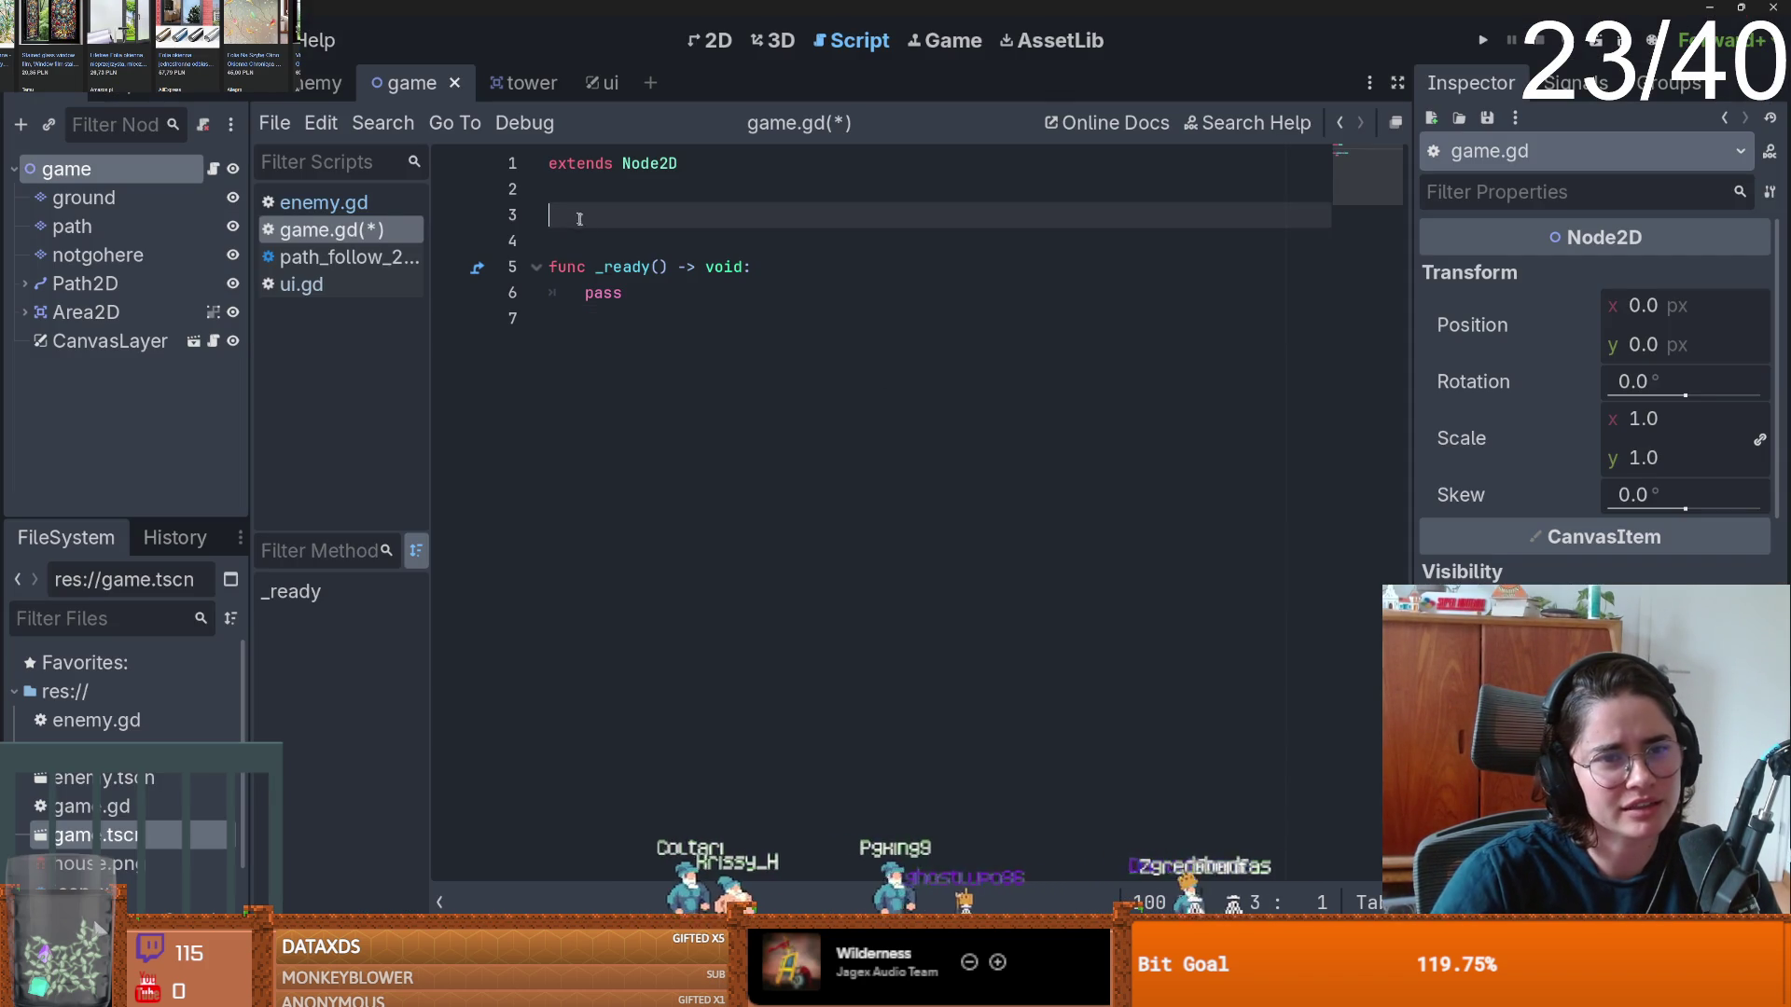
- Delete the blank lines under extends Node2D so game.gd is five lines, then switch to Discord
key("BackSpace")
key("BackSpace")
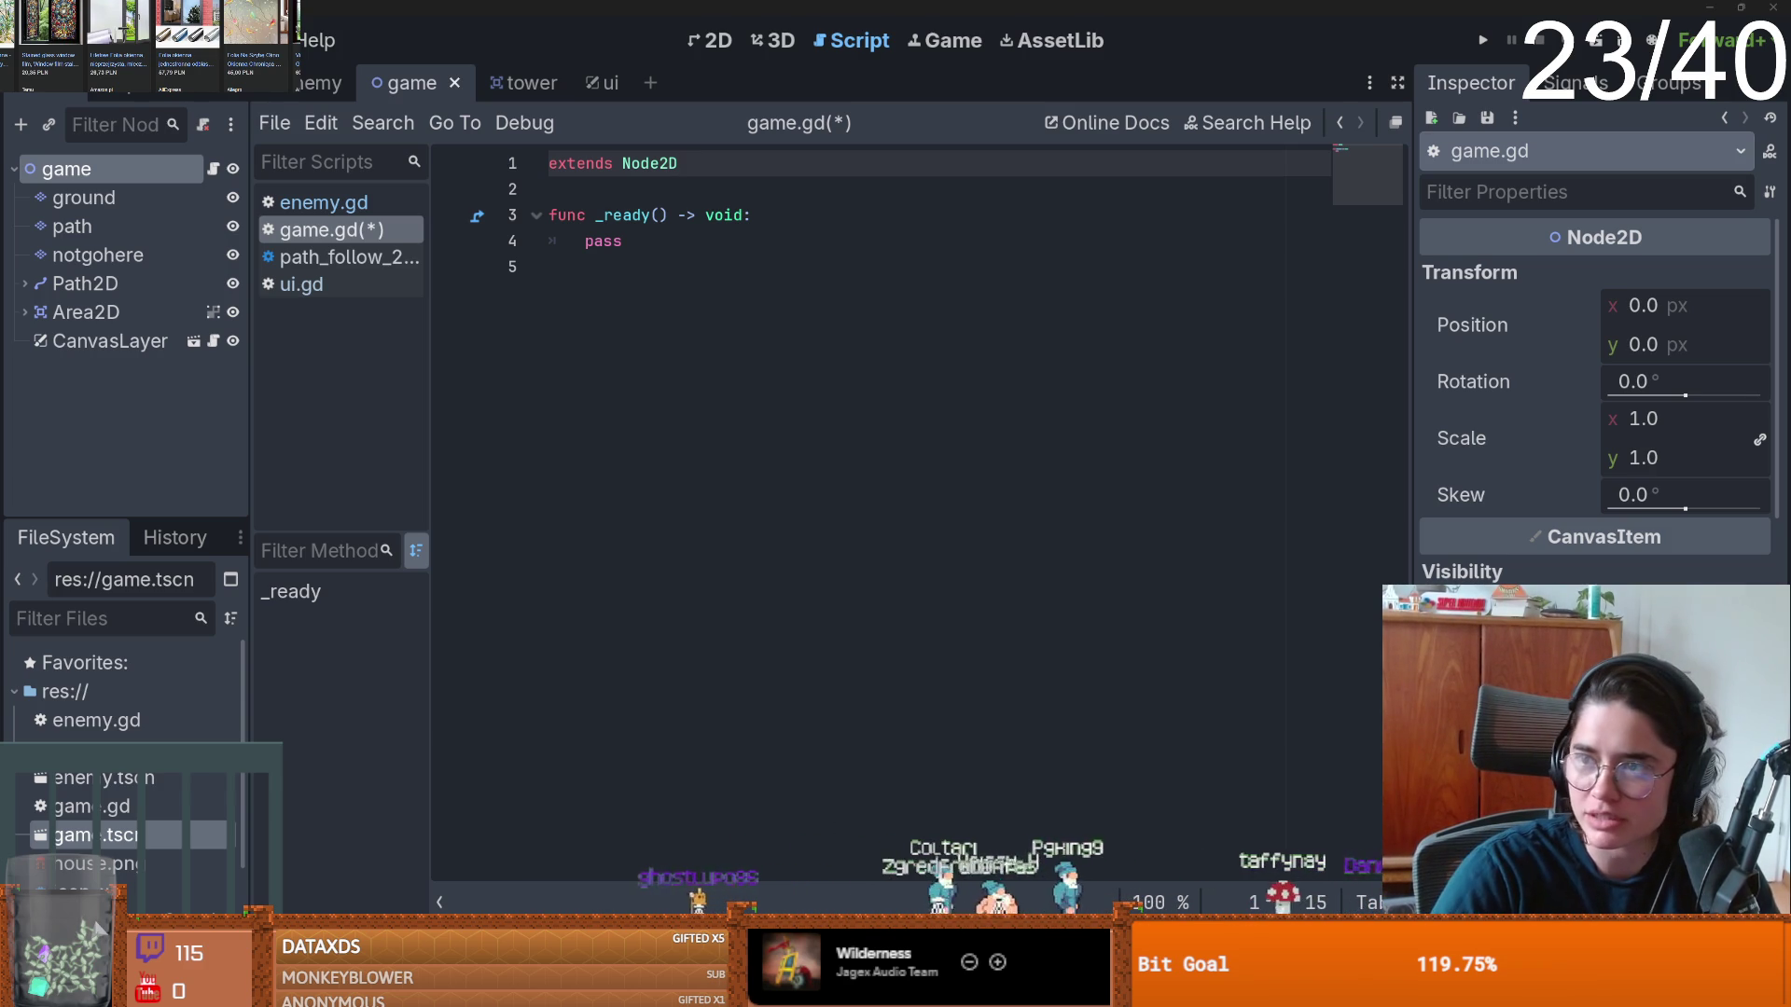
key("alt+Tab")
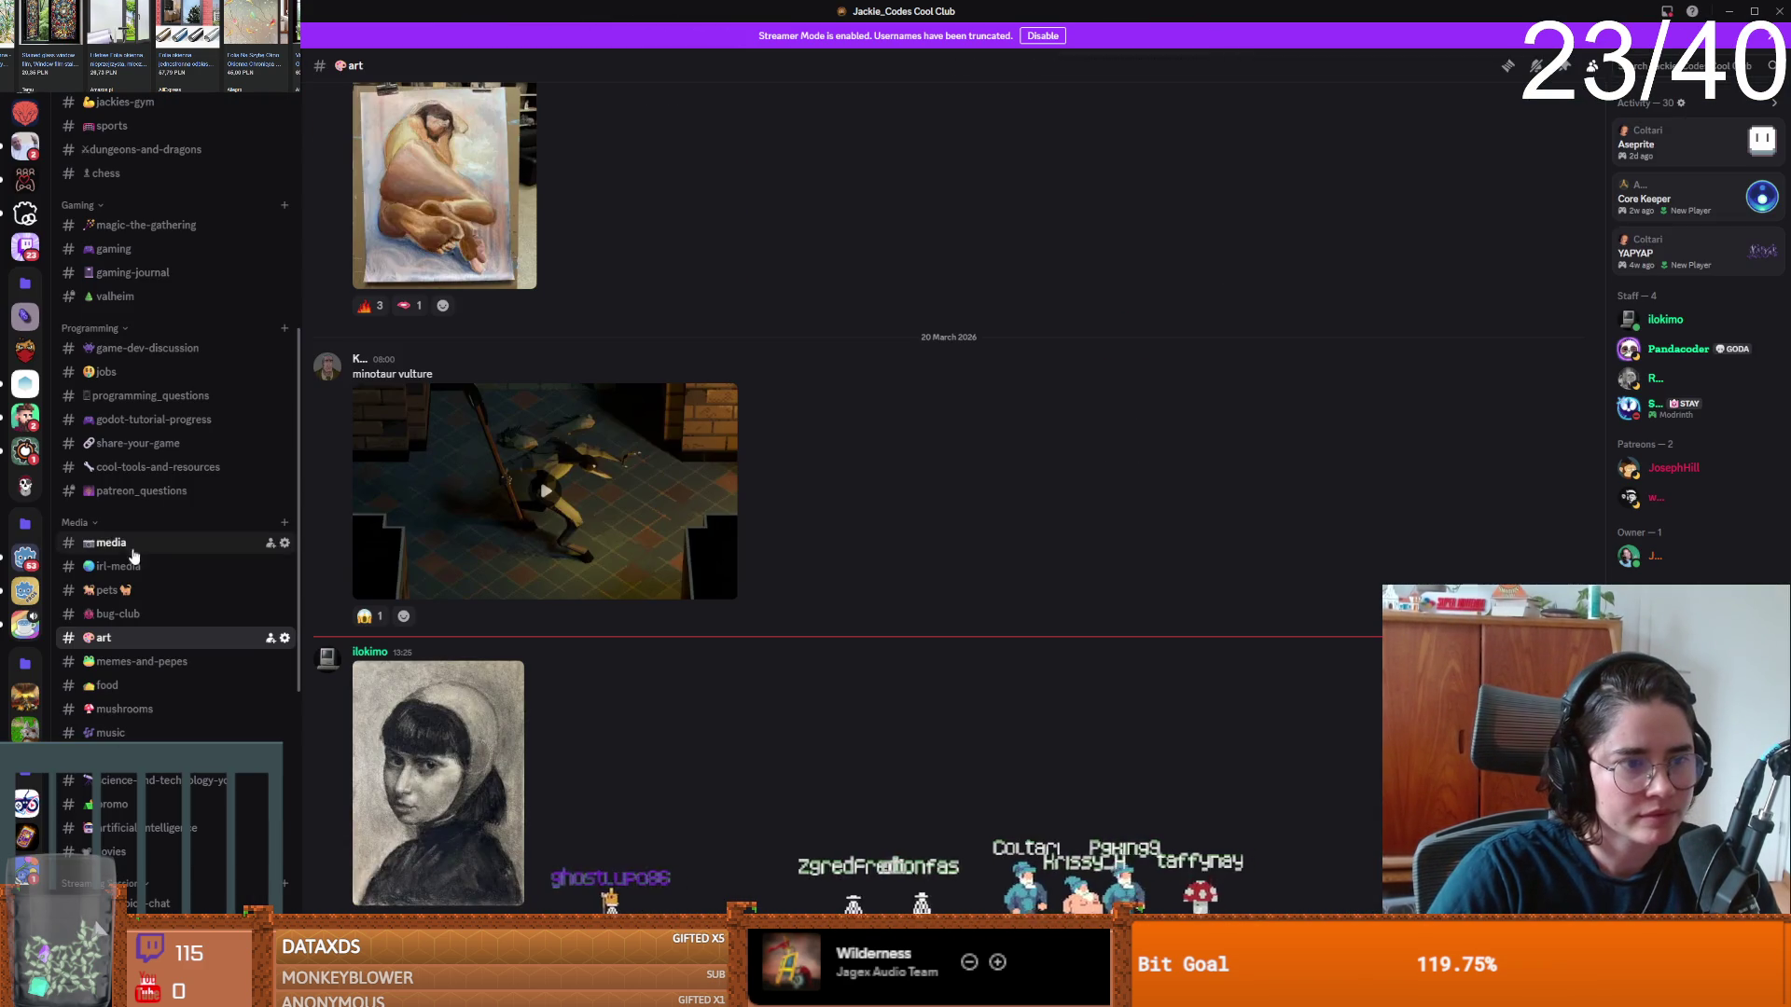
- View the chicken photo full size in Discord's irl-media channel, then return to game.gd in Godot
left_click(258, 575)
left_click(483, 604)
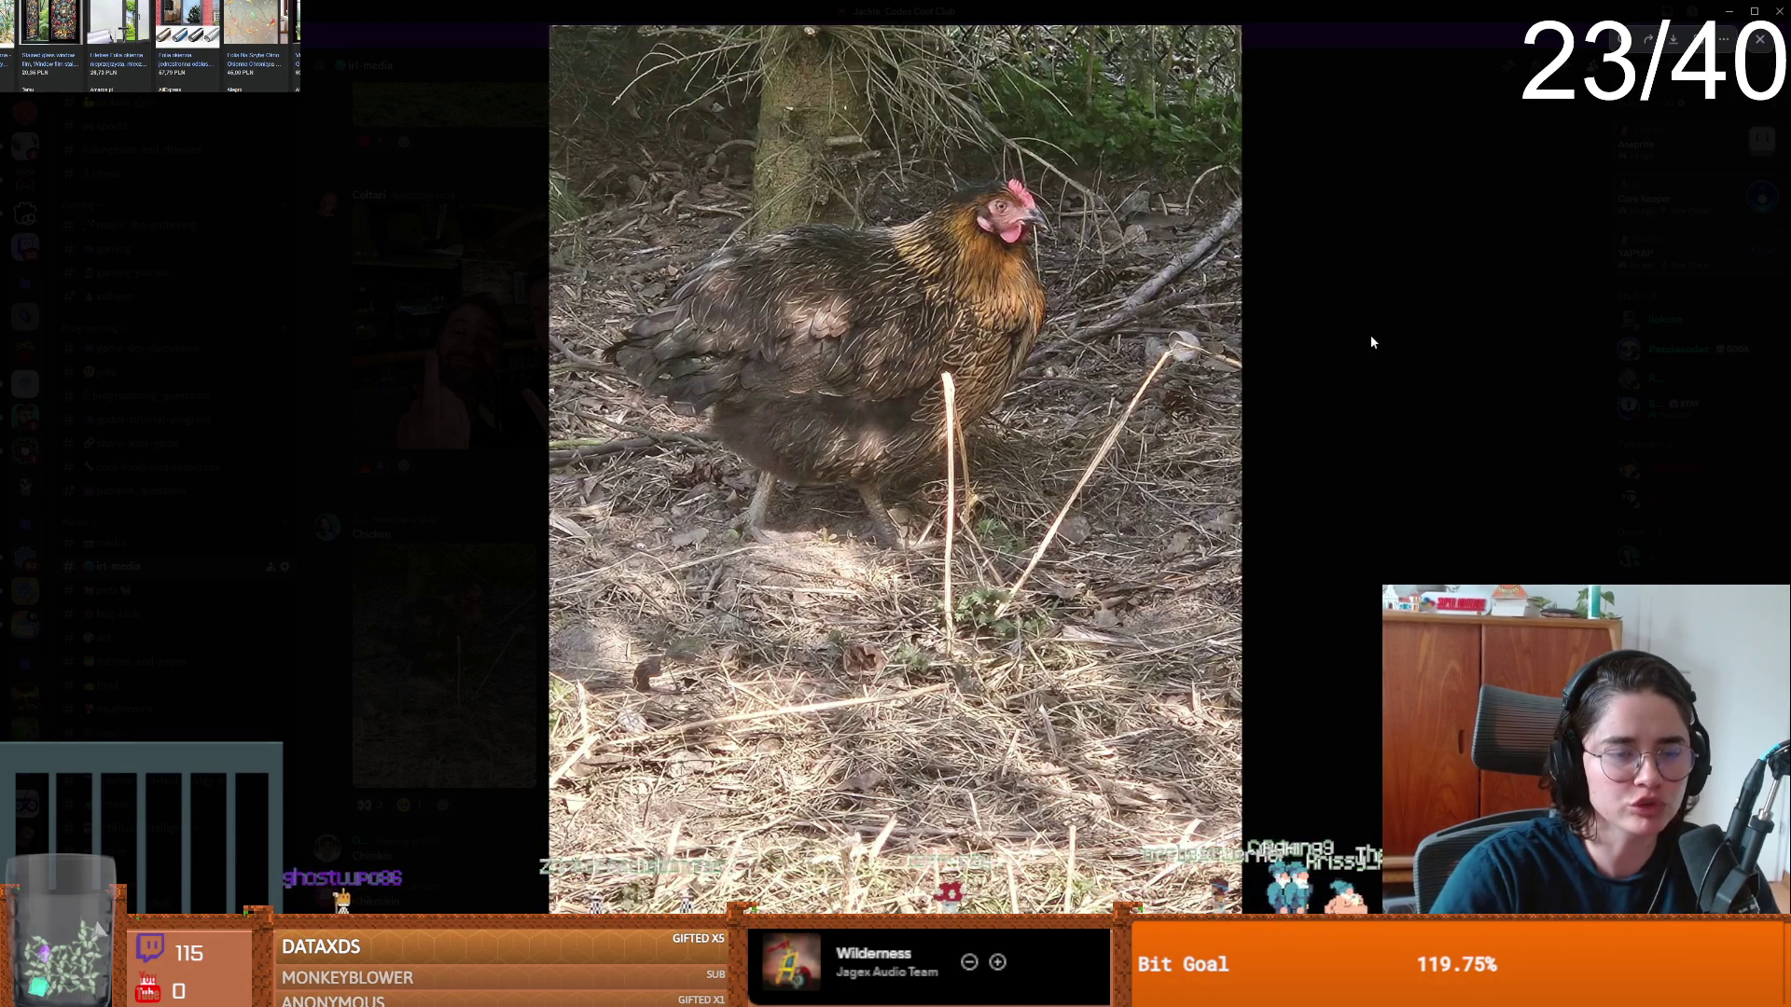
left_click(1352, 352)
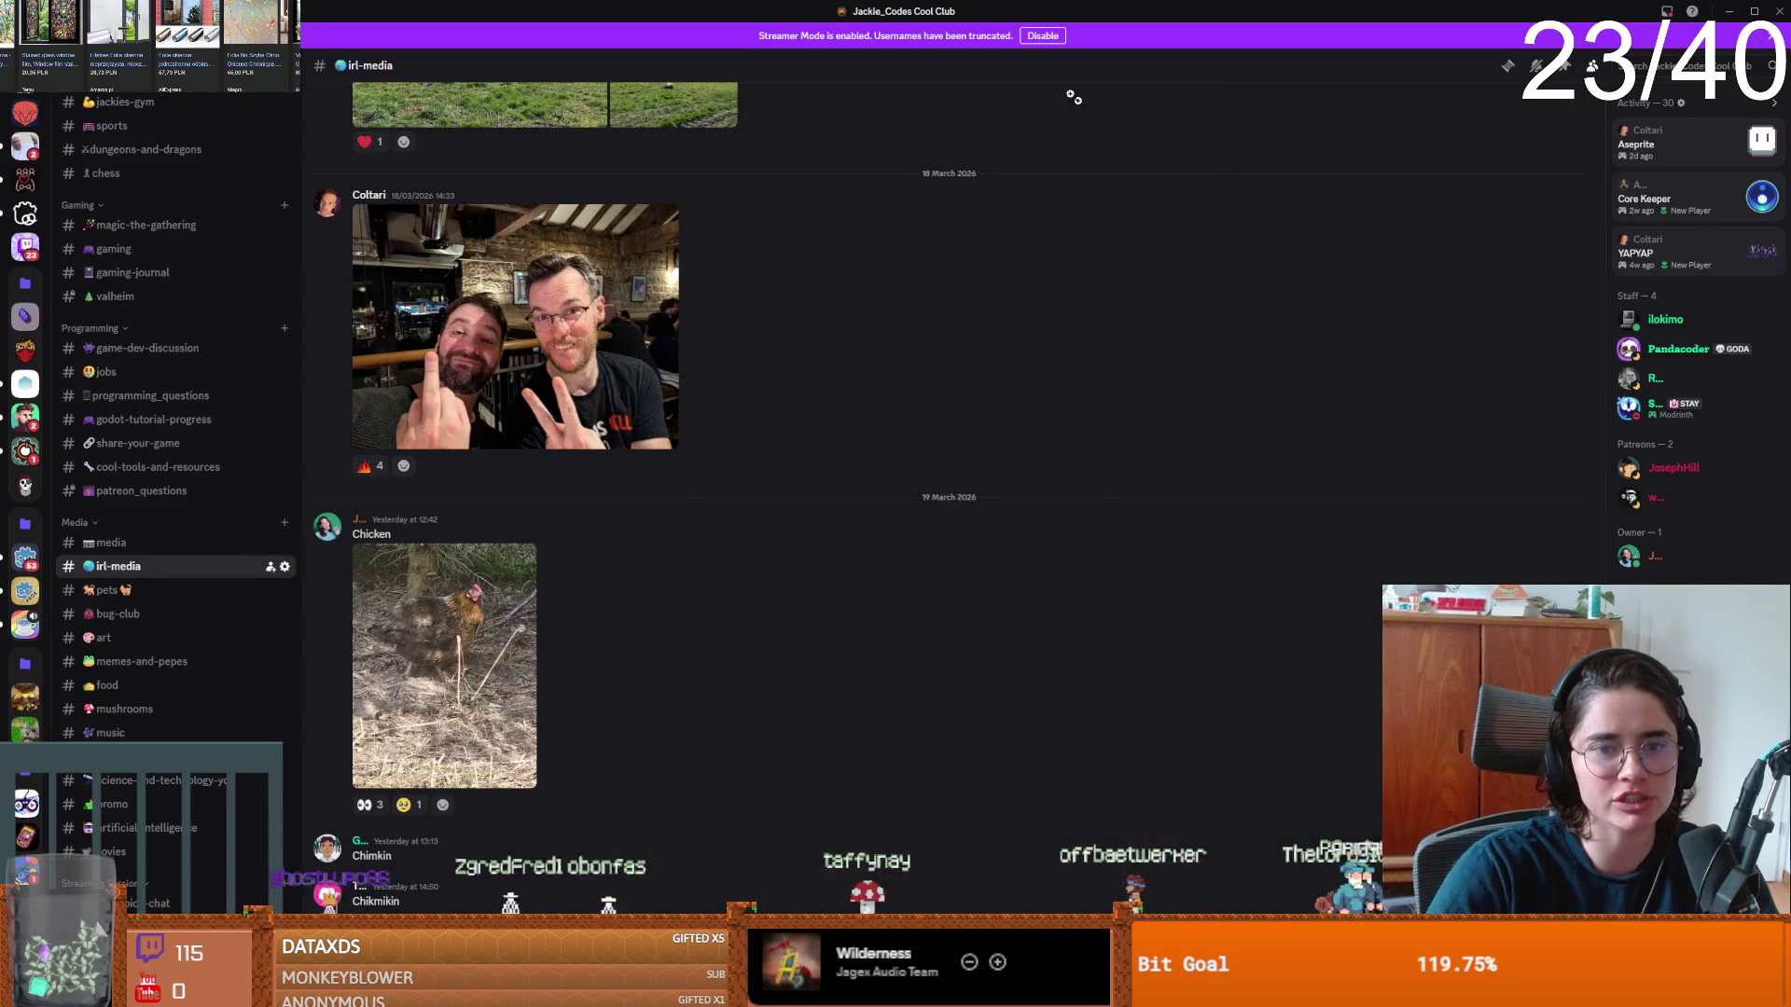
key("alt+Tab")
left_click(826, 399)
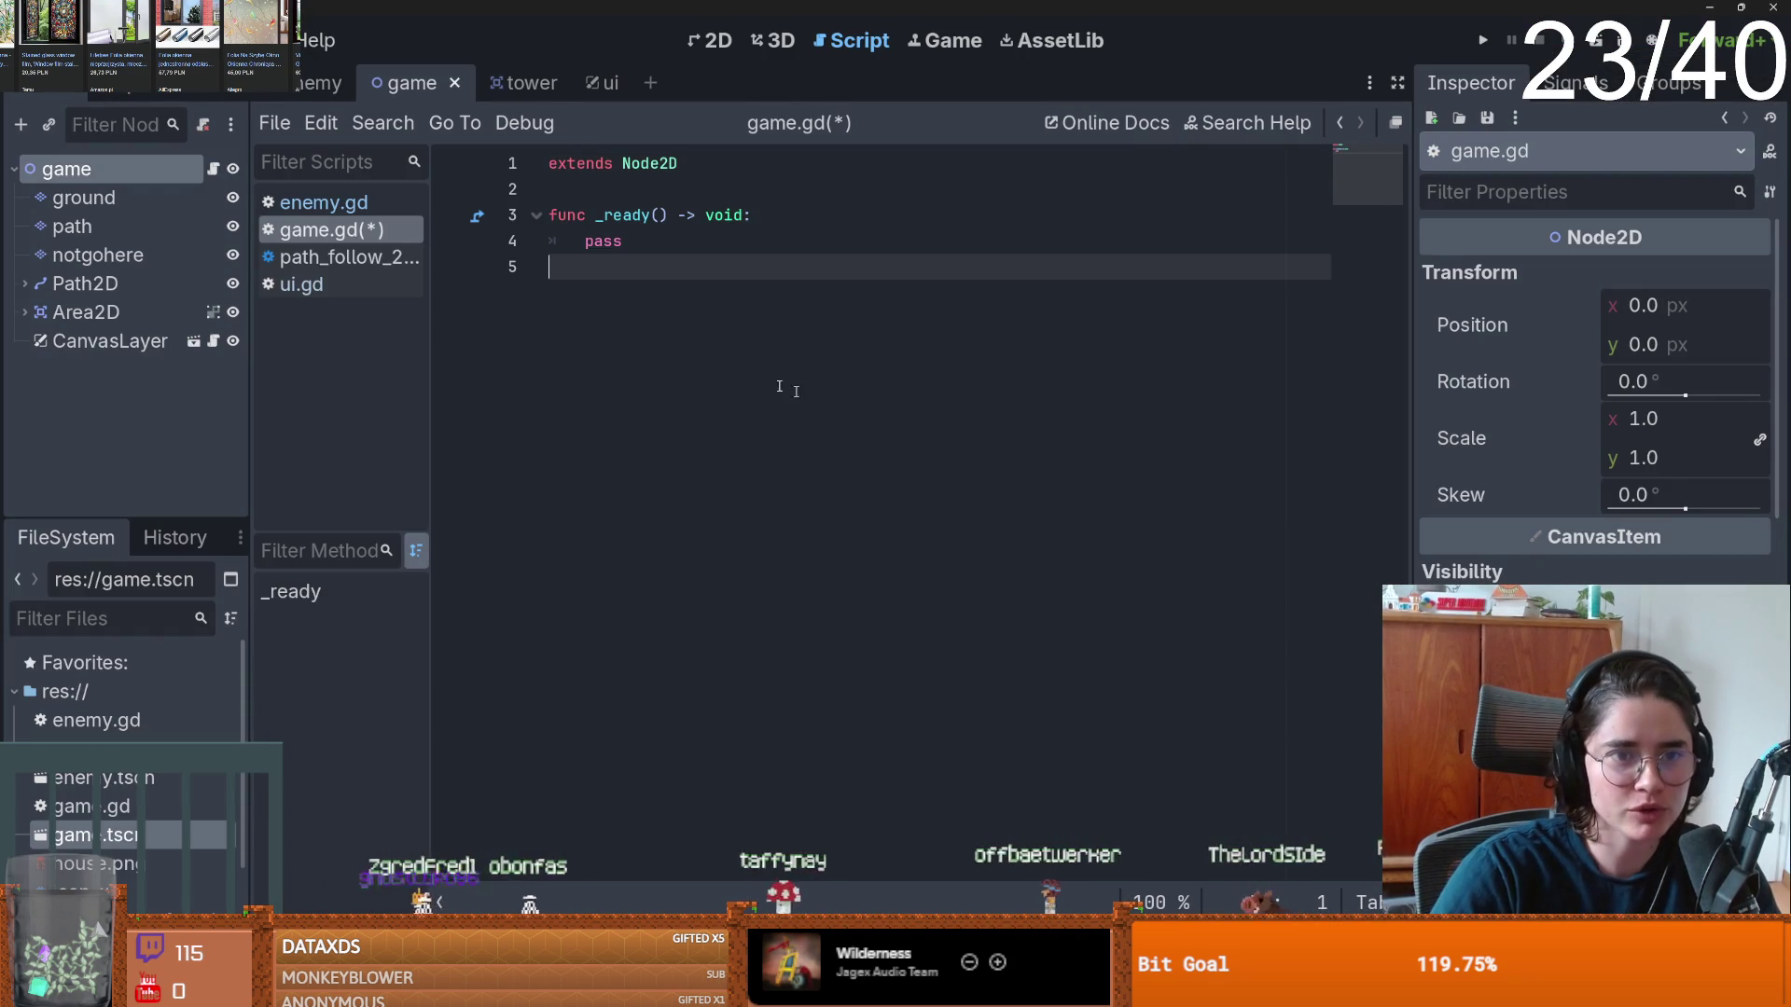
- Add a Timer child node under the game root by searching 'timer' in Add Child Node
left_click(612, 198)
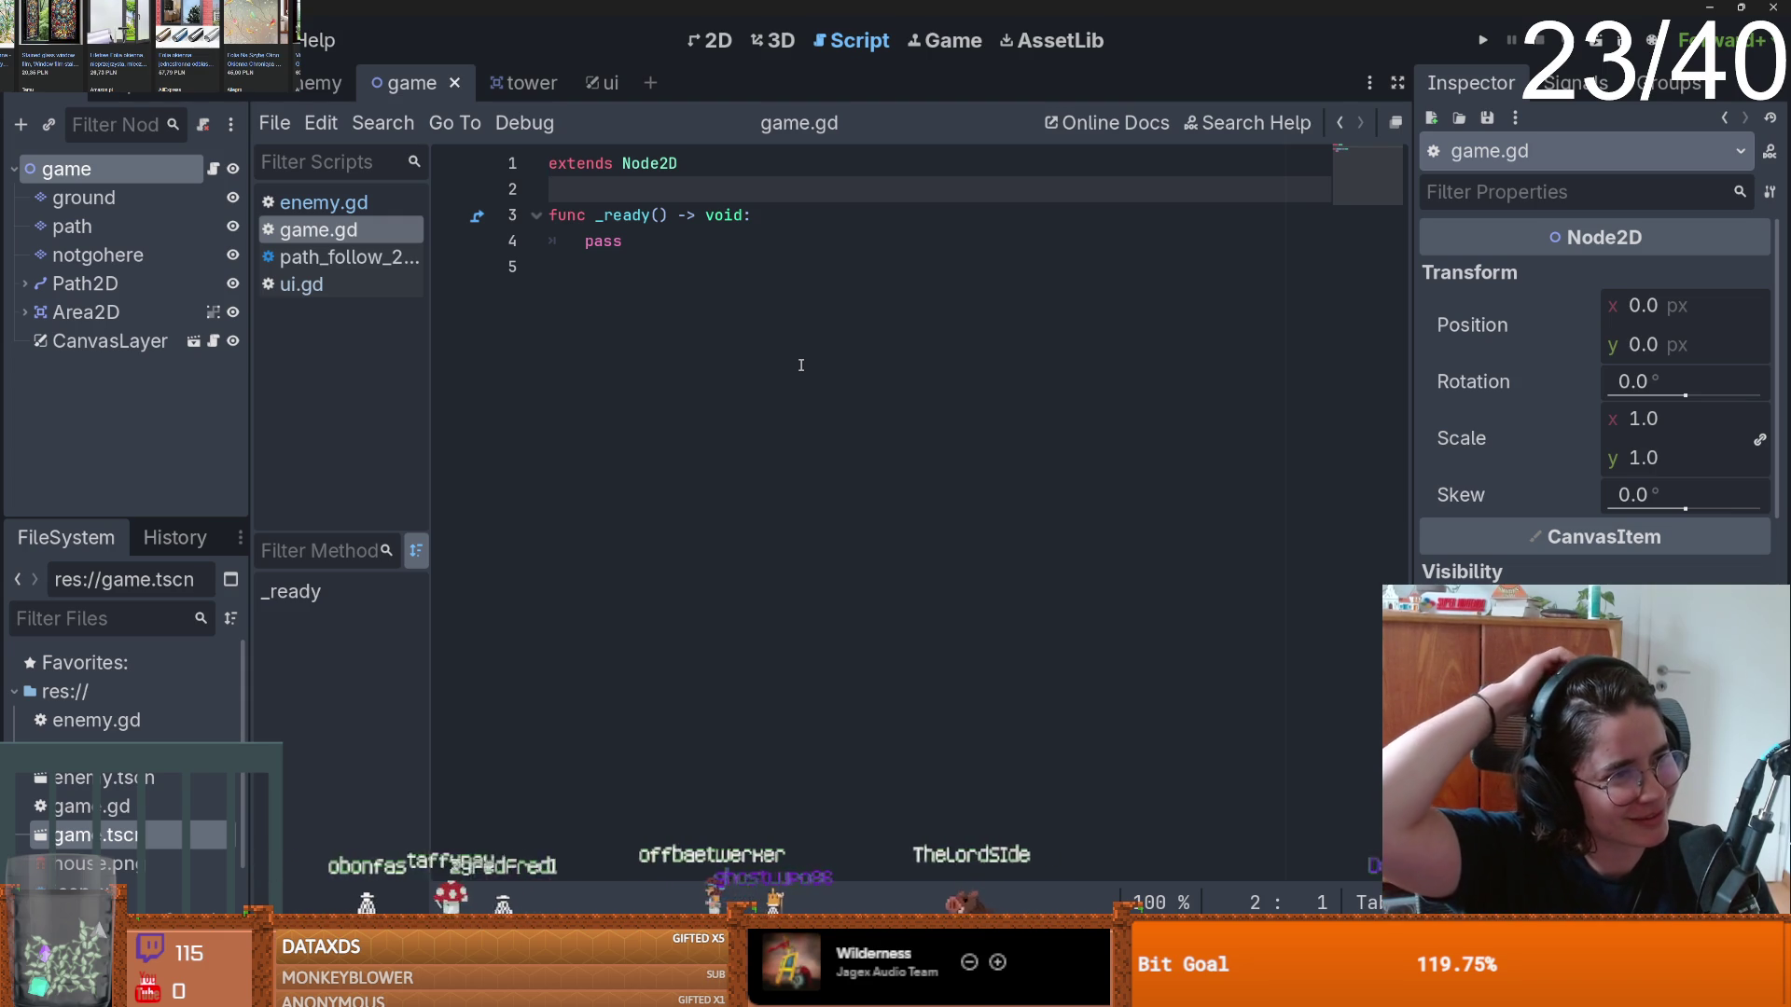
left_click(735, 351)
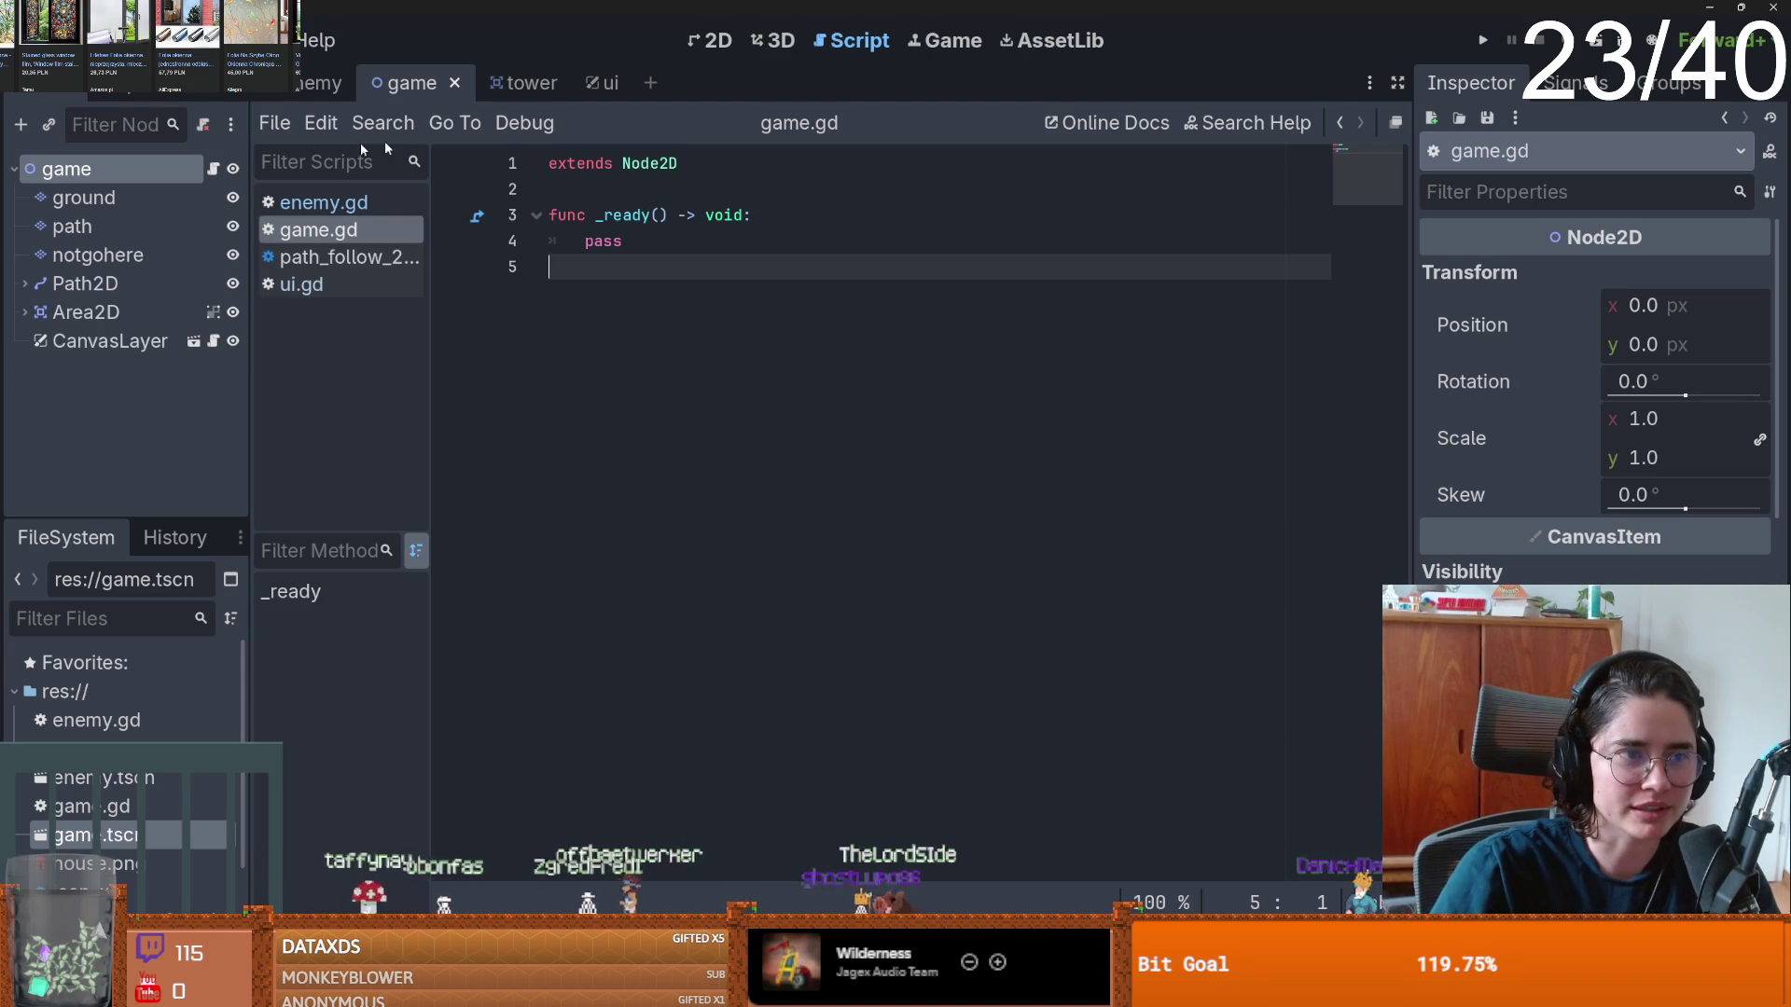
right_click(88, 169)
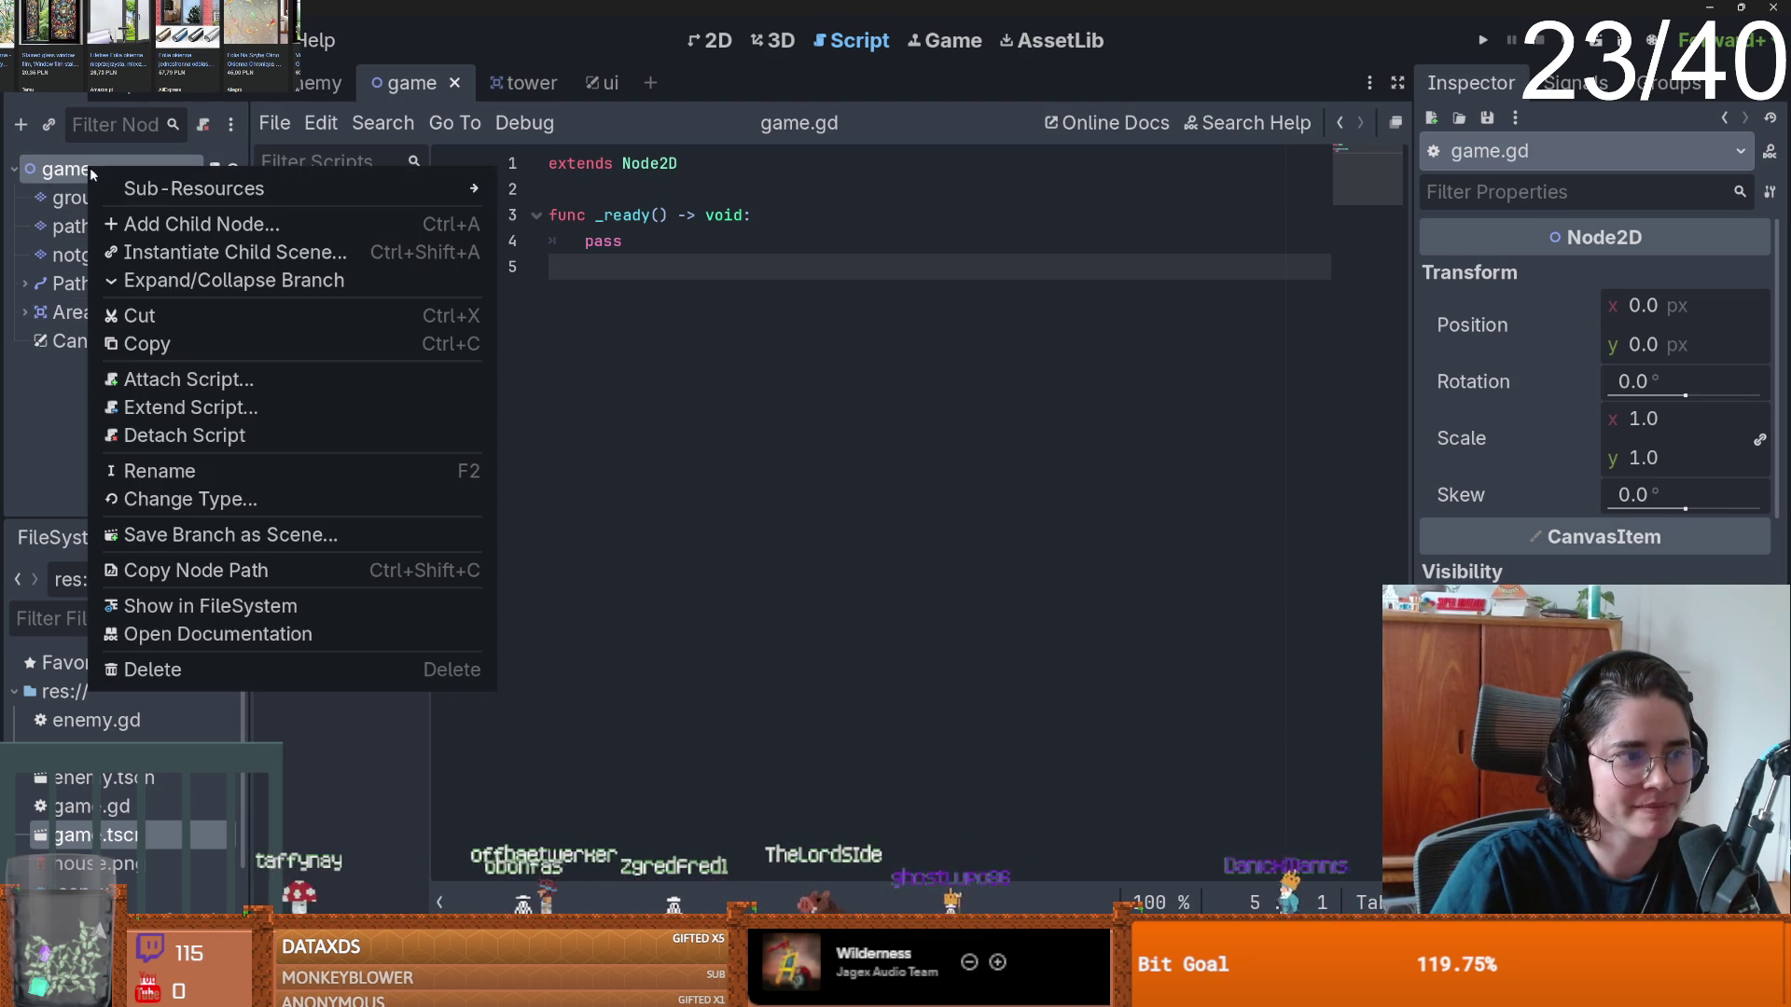
left_click(166, 214)
type("timer")
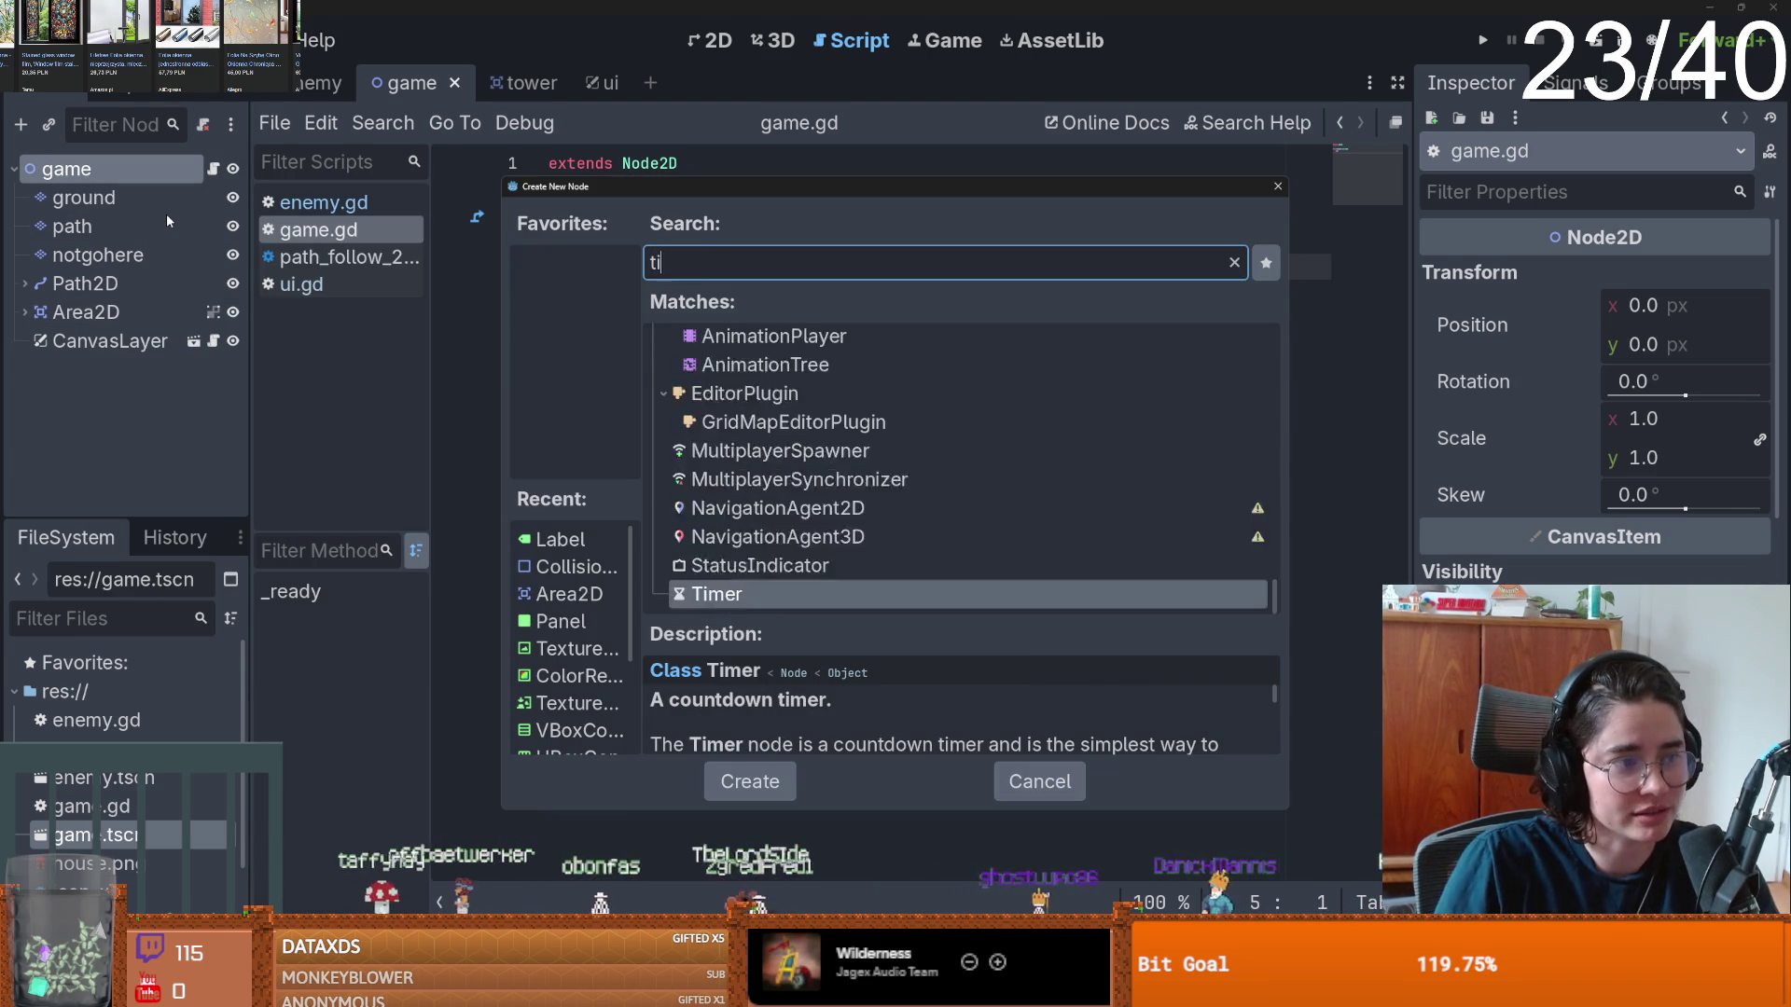
left_click(794, 548)
double_click(794, 547)
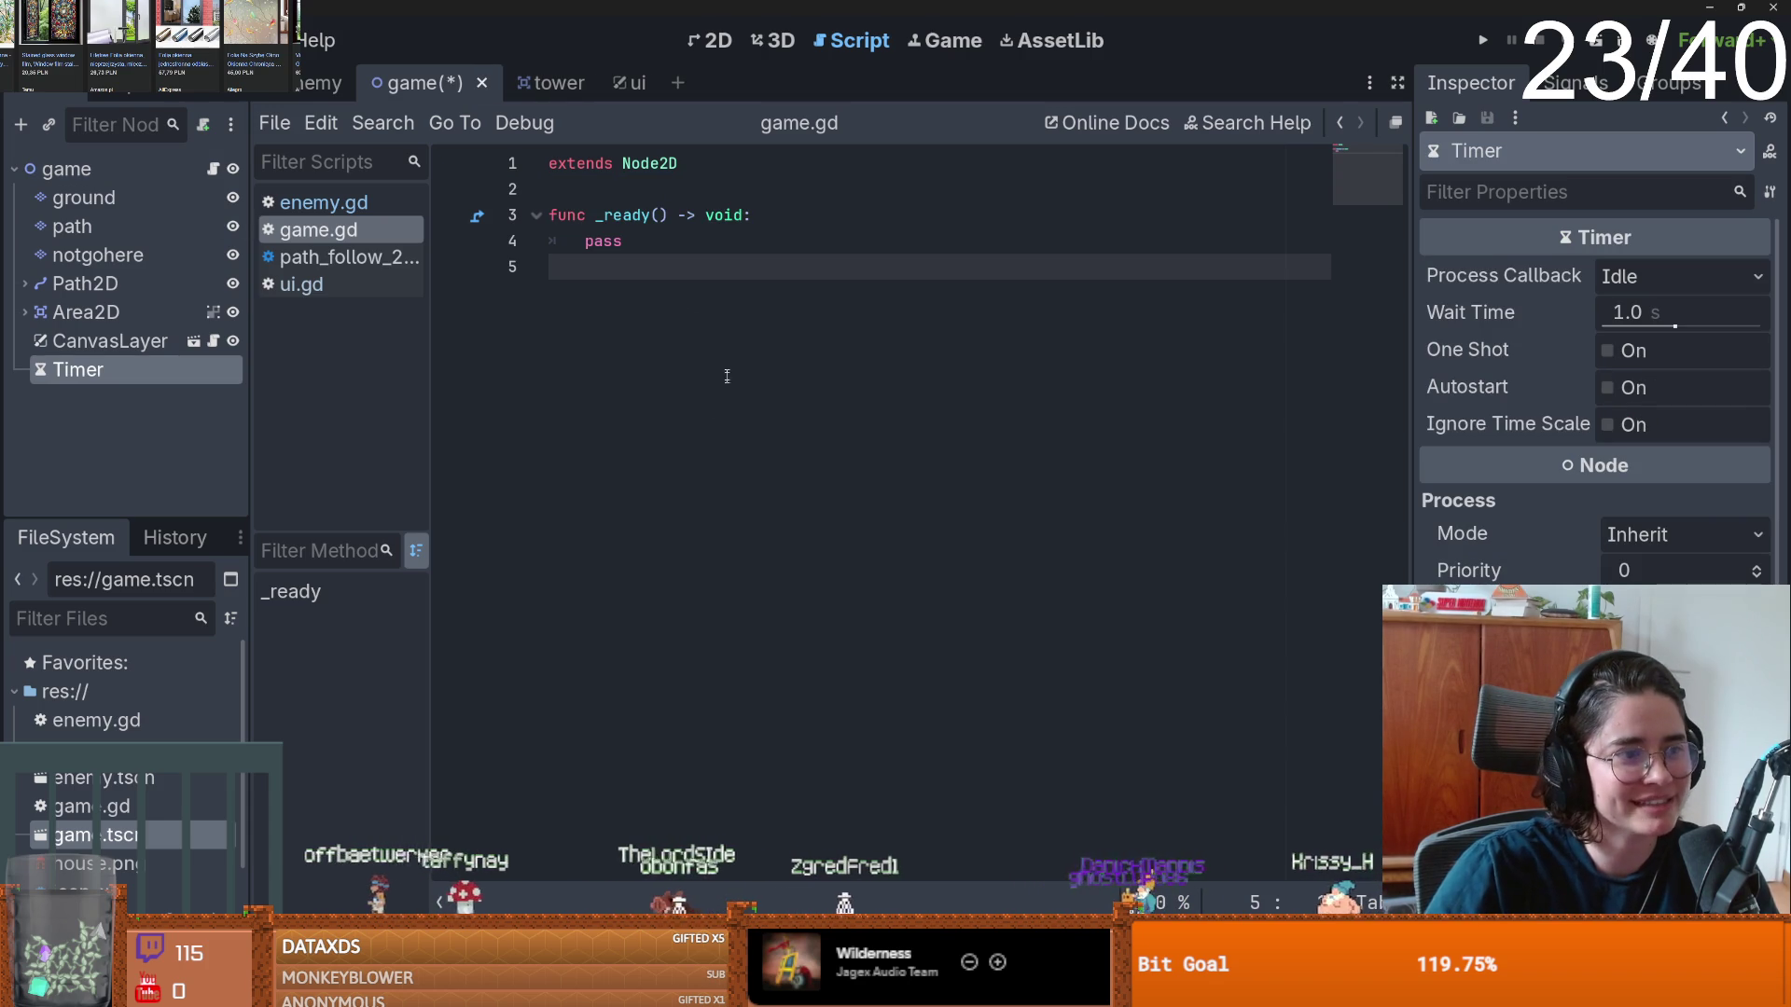
left_click(577, 194)
key("Return")
key("Return")
key("Up")
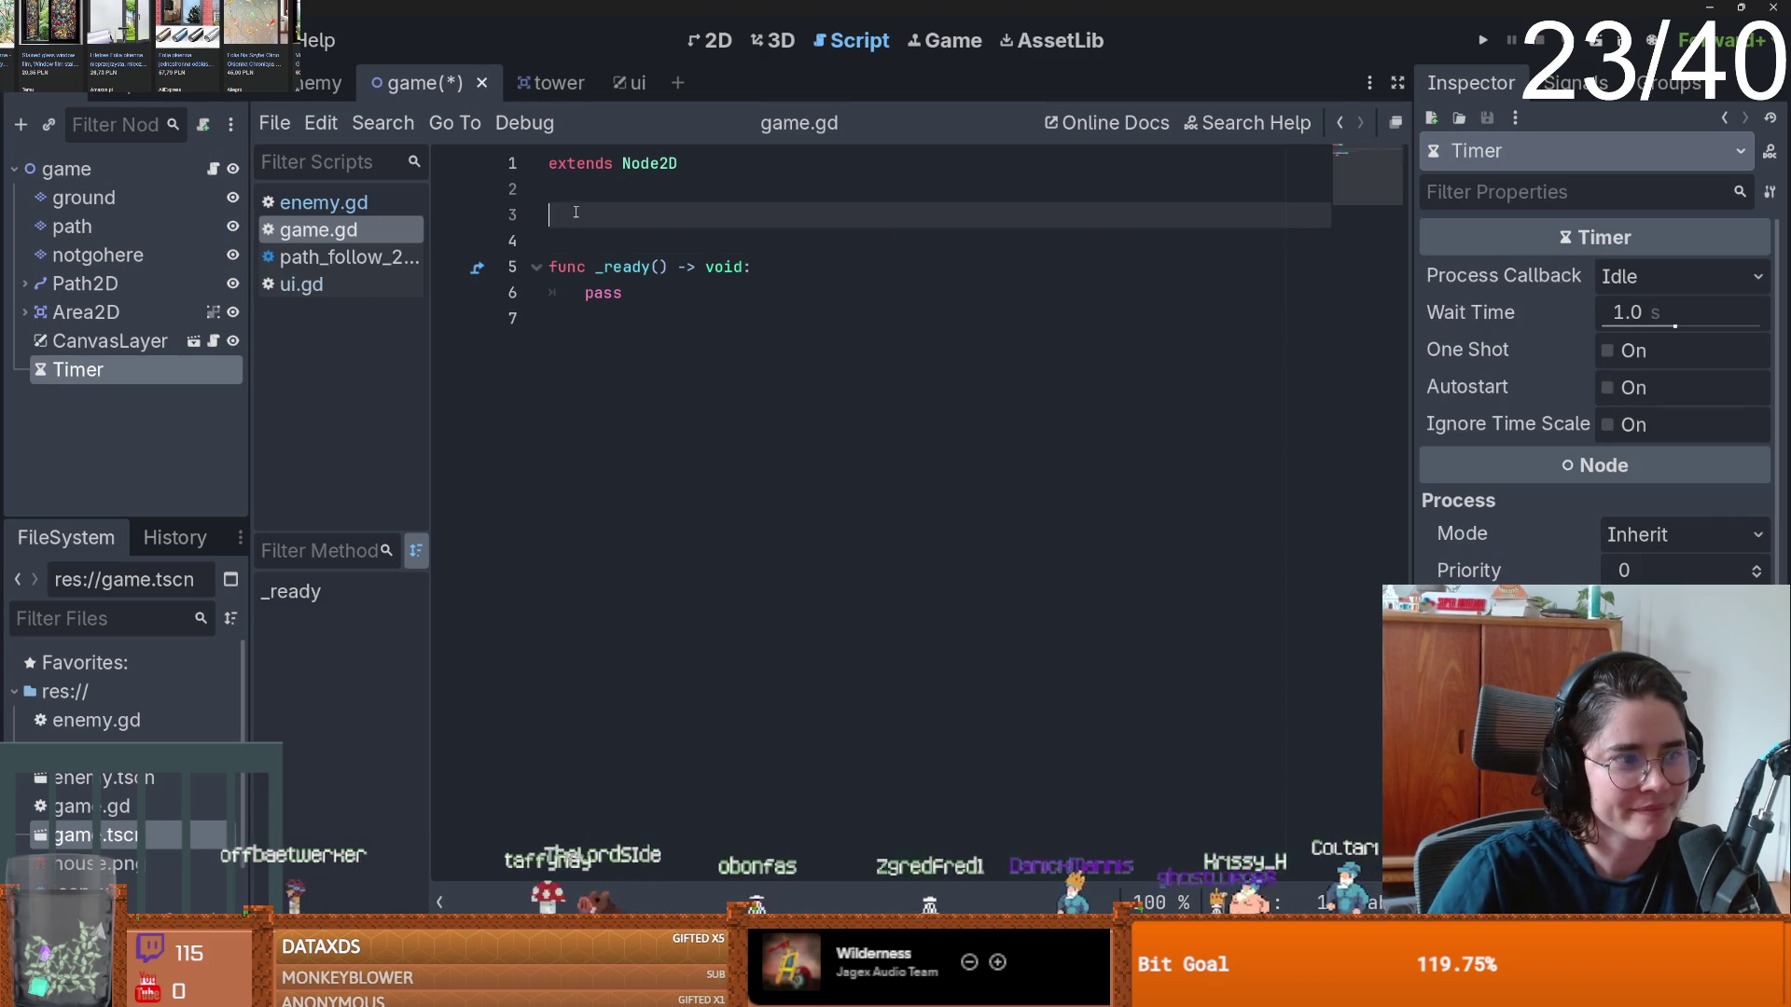
mouse_move(77, 369)
left_mouse_down()
mouse_move(574, 259)
mouse_move(576, 220)
left_mouse_up()
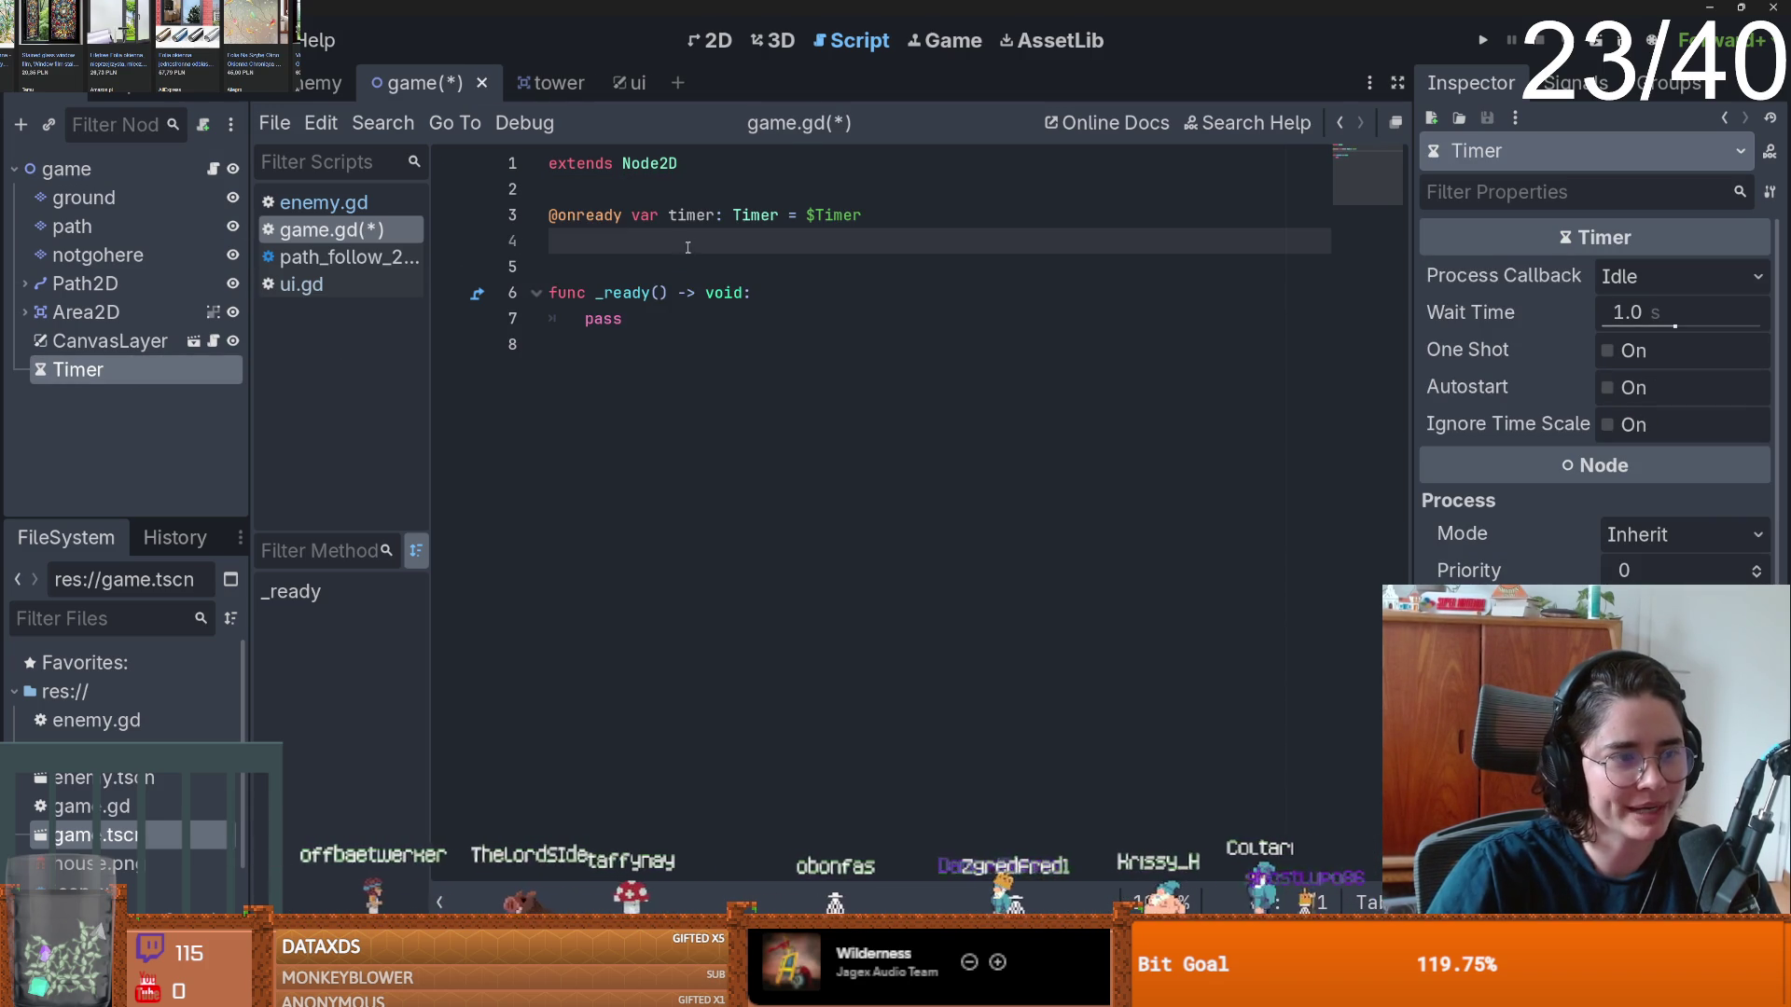
key("ctrl+s")
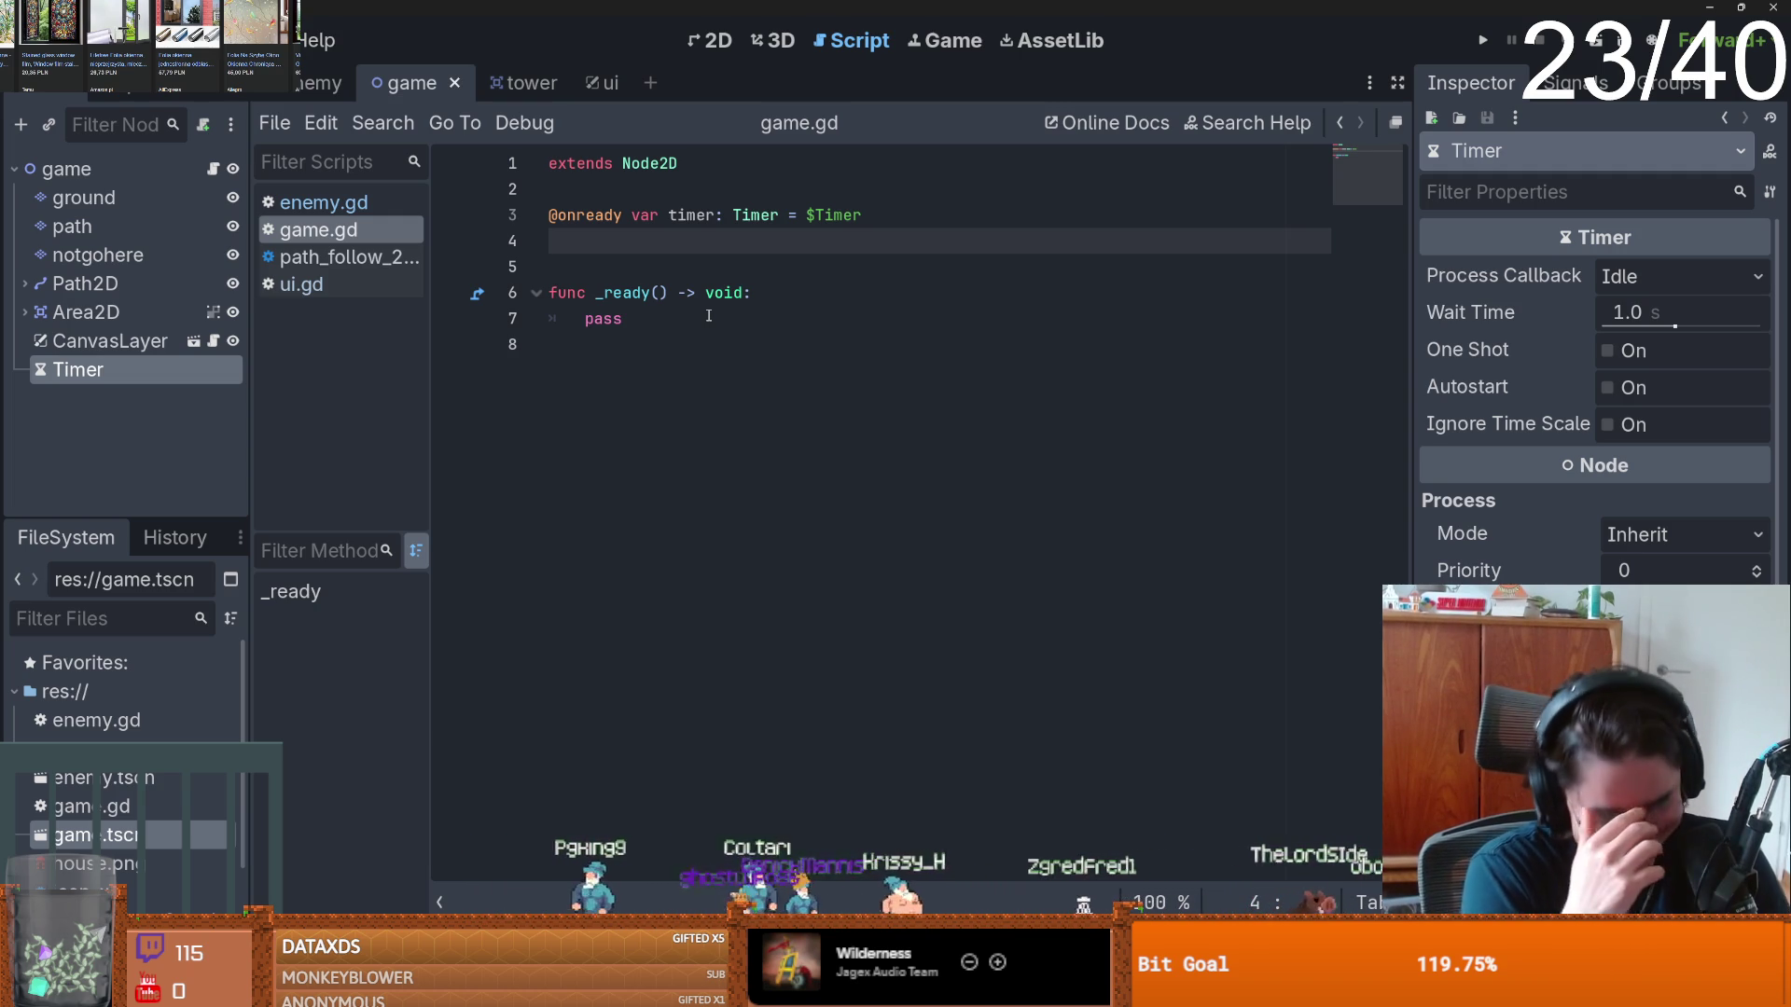
key("BackSpace")
double_click(691, 215)
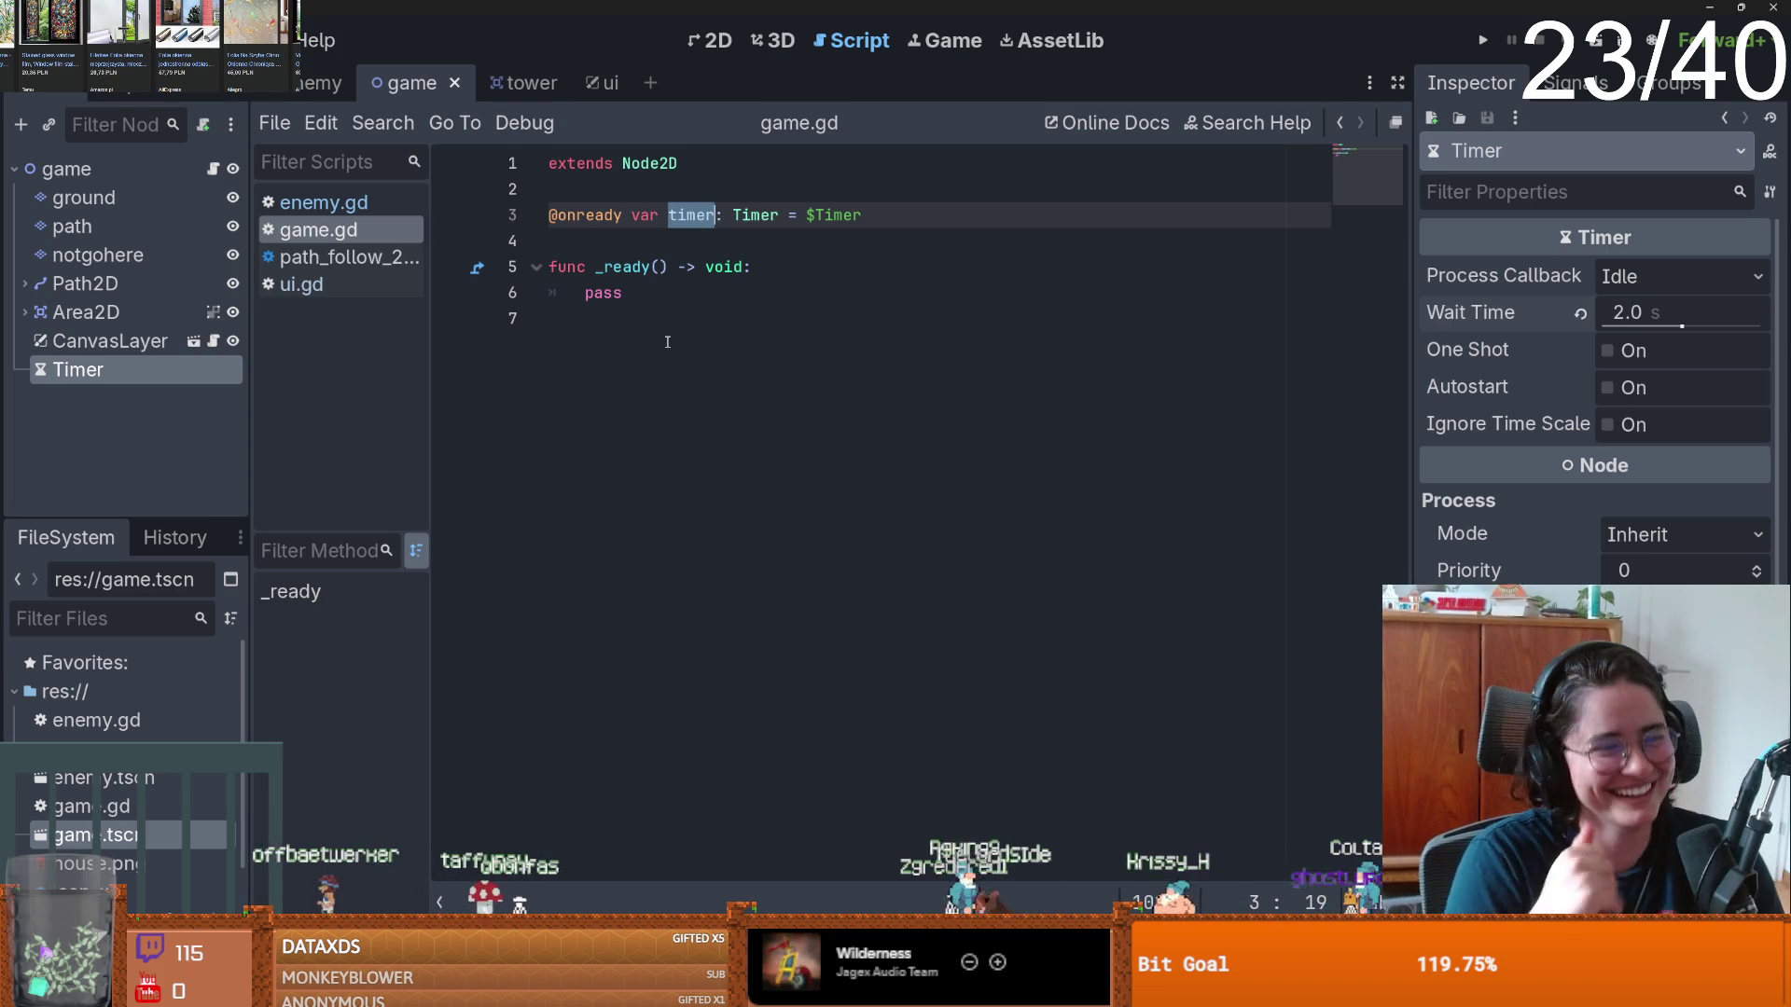
left_click(700, 362)
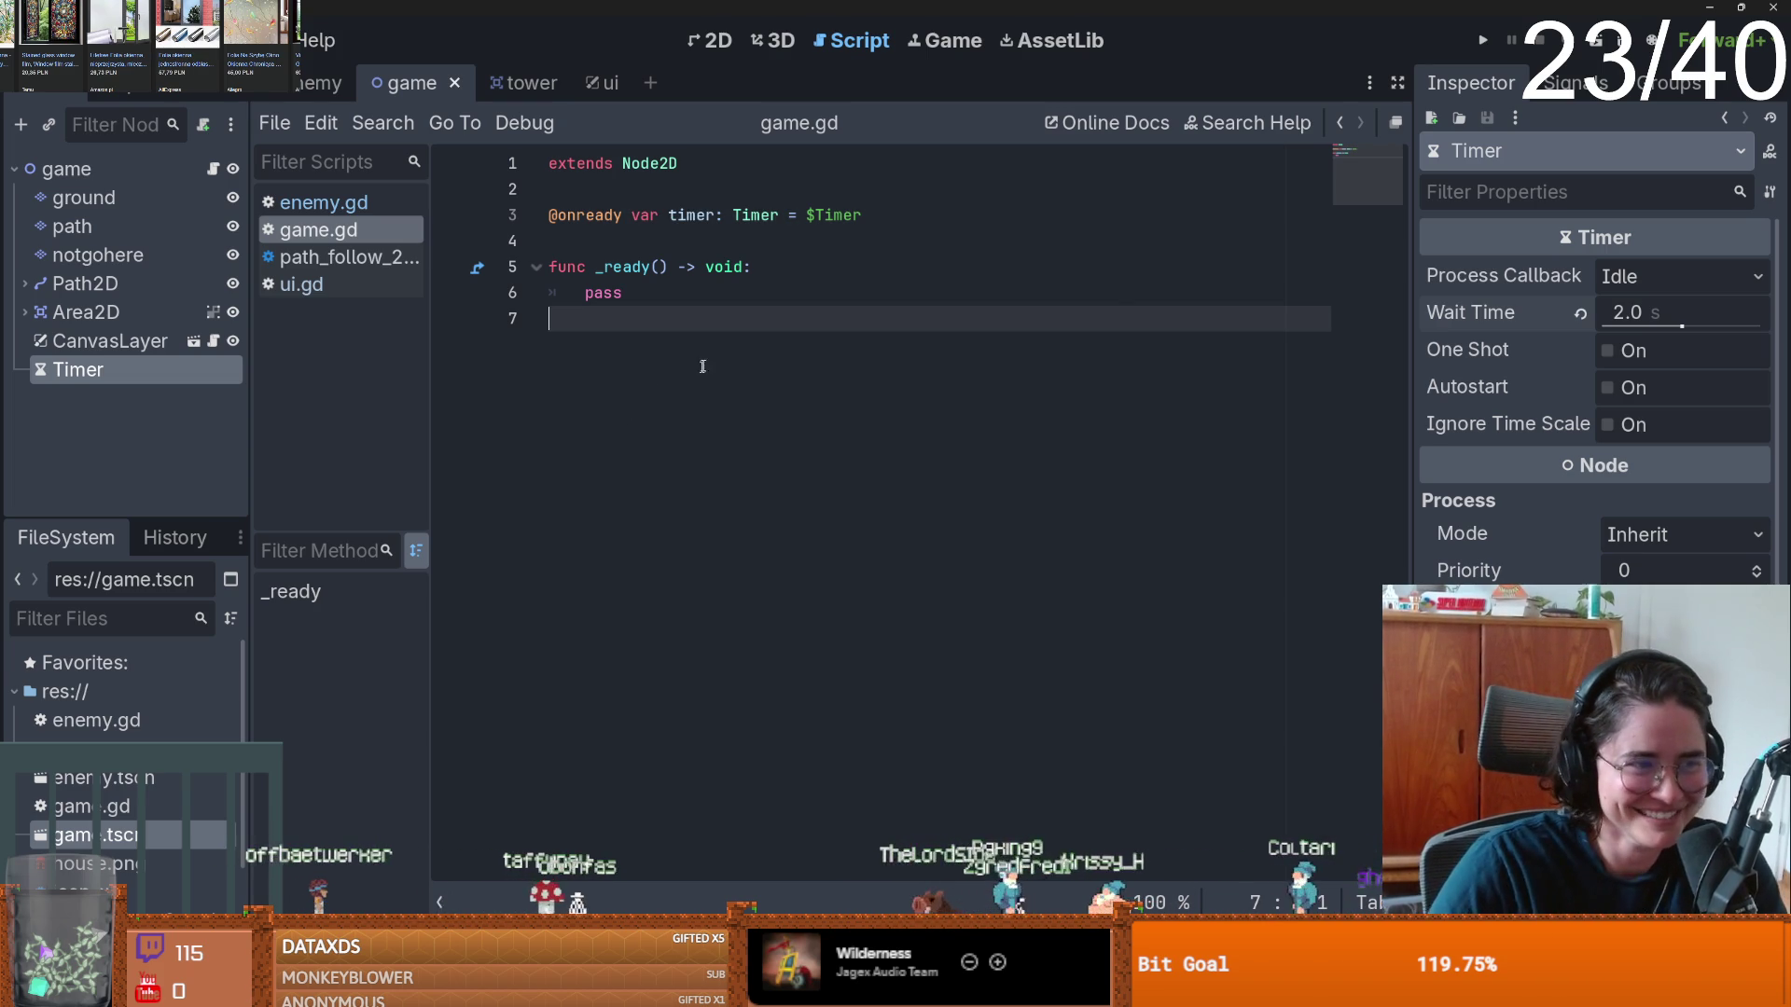
left_click(653, 220)
left_click(693, 235)
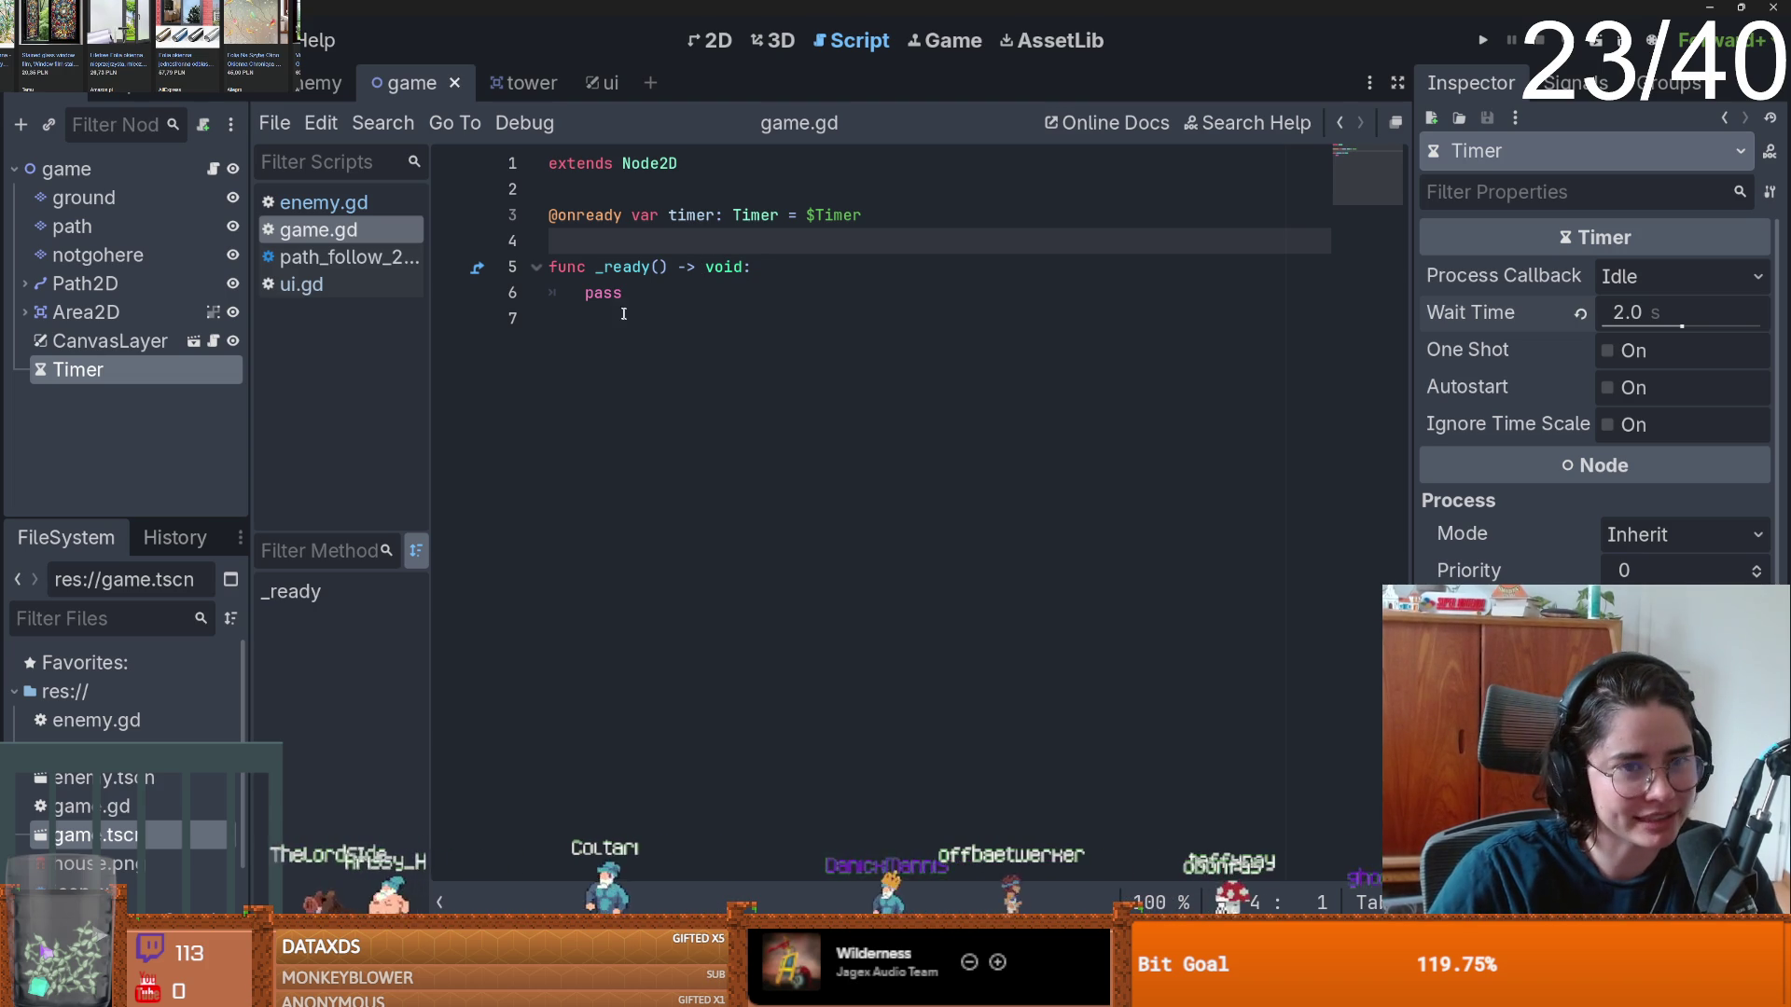
double_click(603, 293)
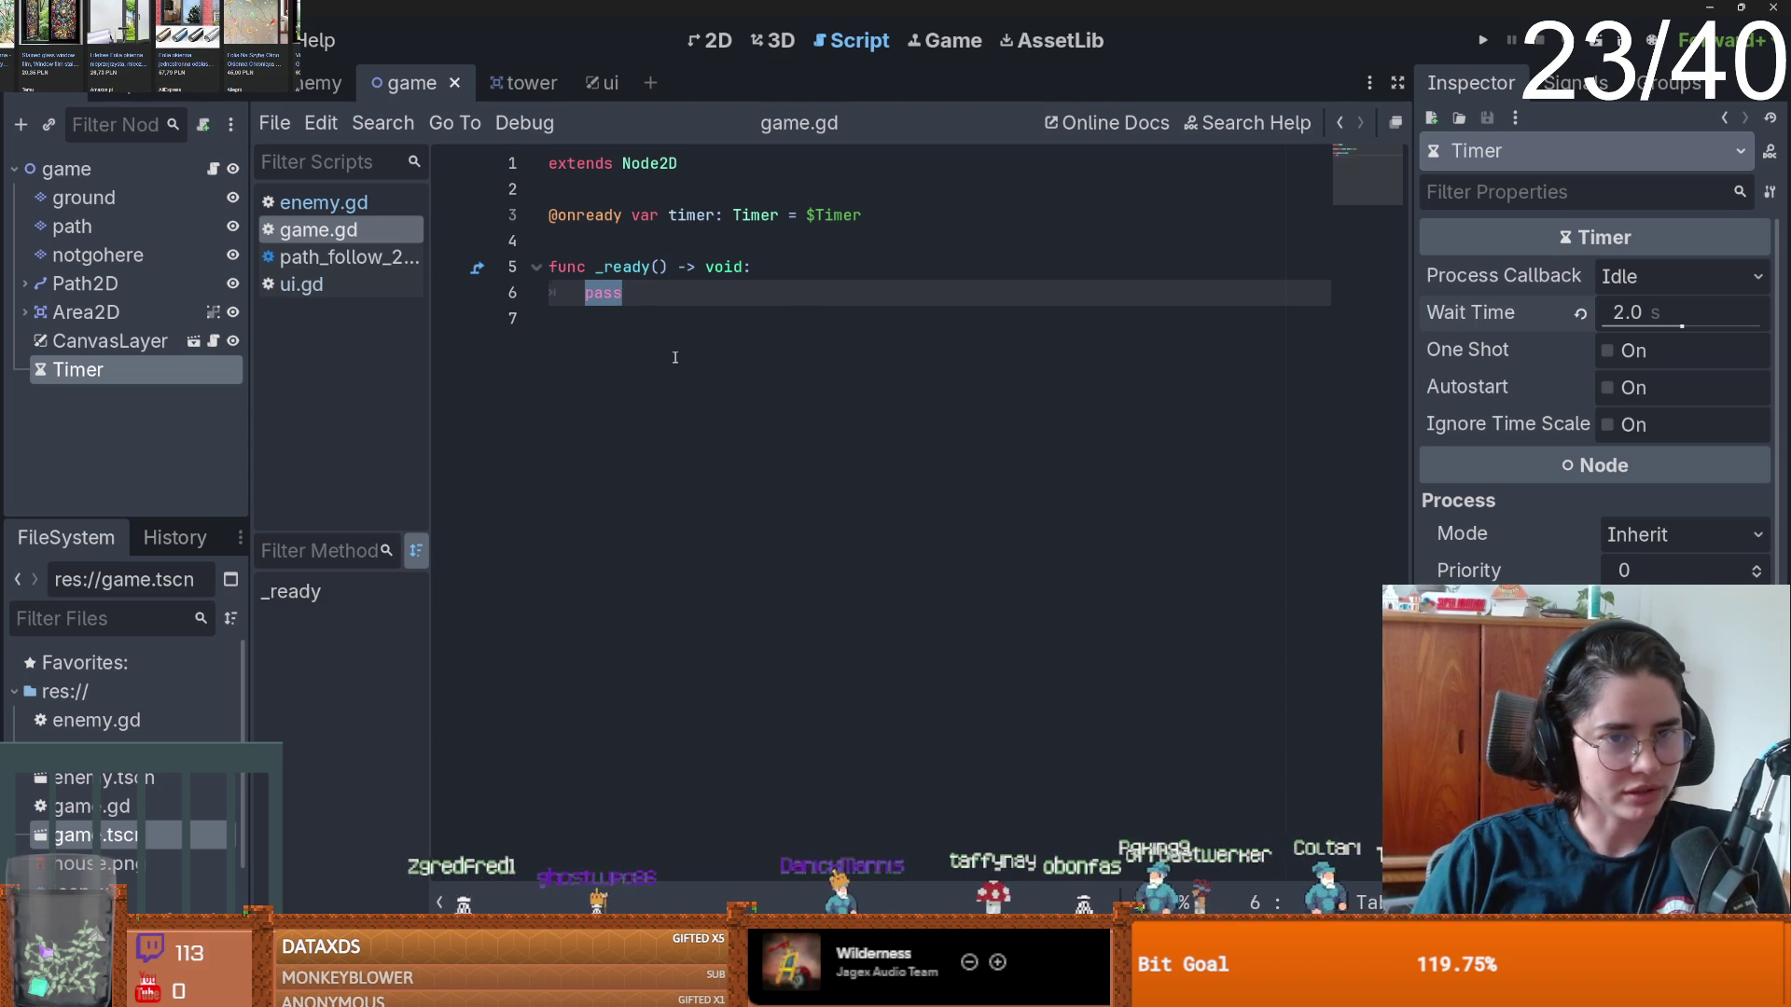
left_click(698, 318)
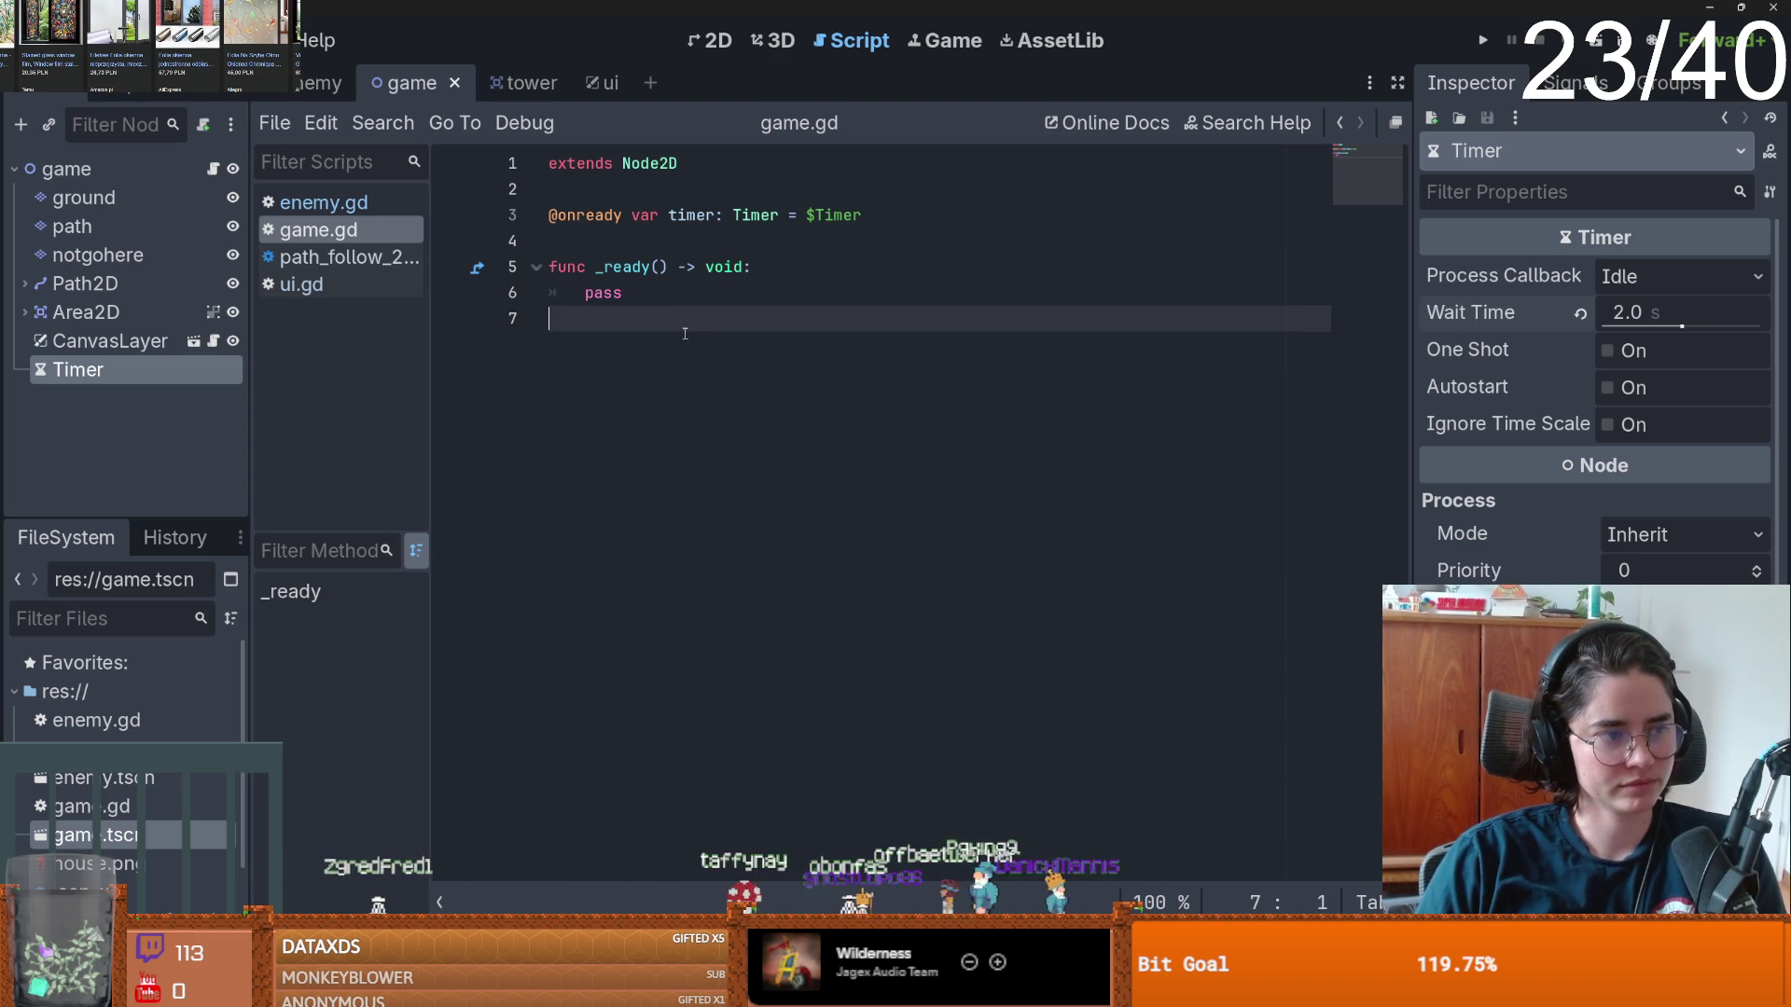
left_click(659, 302)
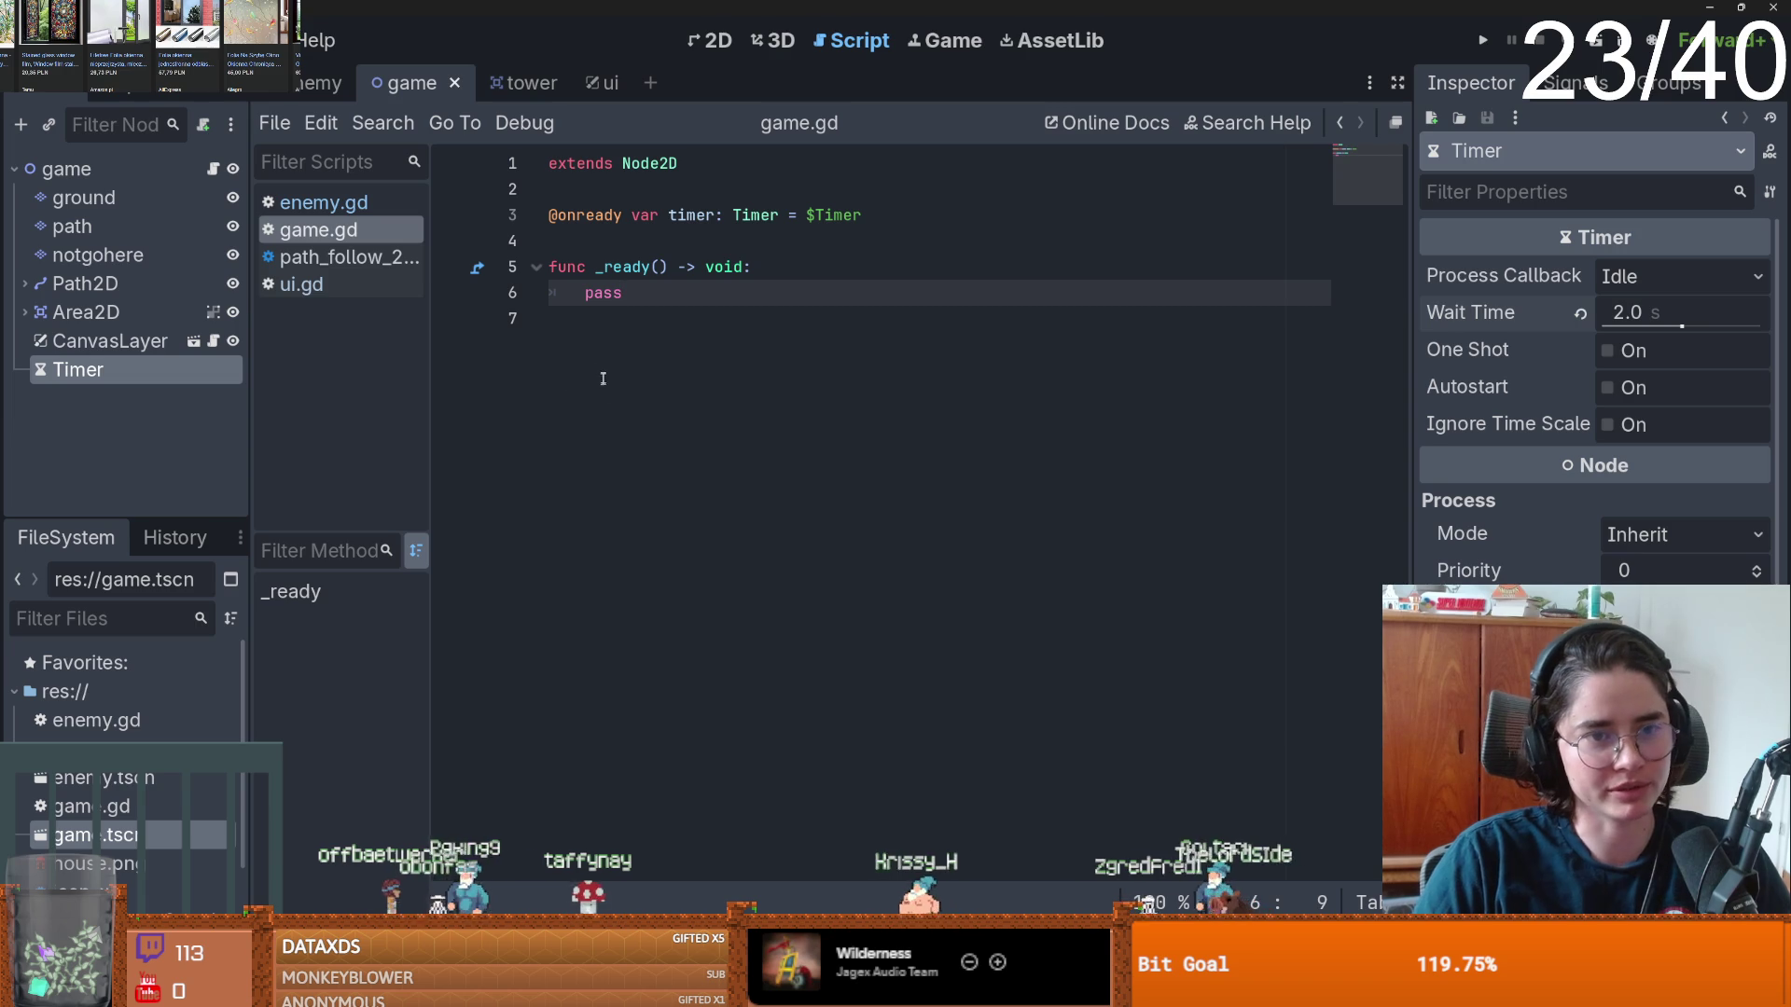
double_click(714, 215)
- Replace pass in _ready with a timer.timeout.connect call to an on_timer_timeout handler
double_click(600, 293)
type("timer.timeout.connec9")
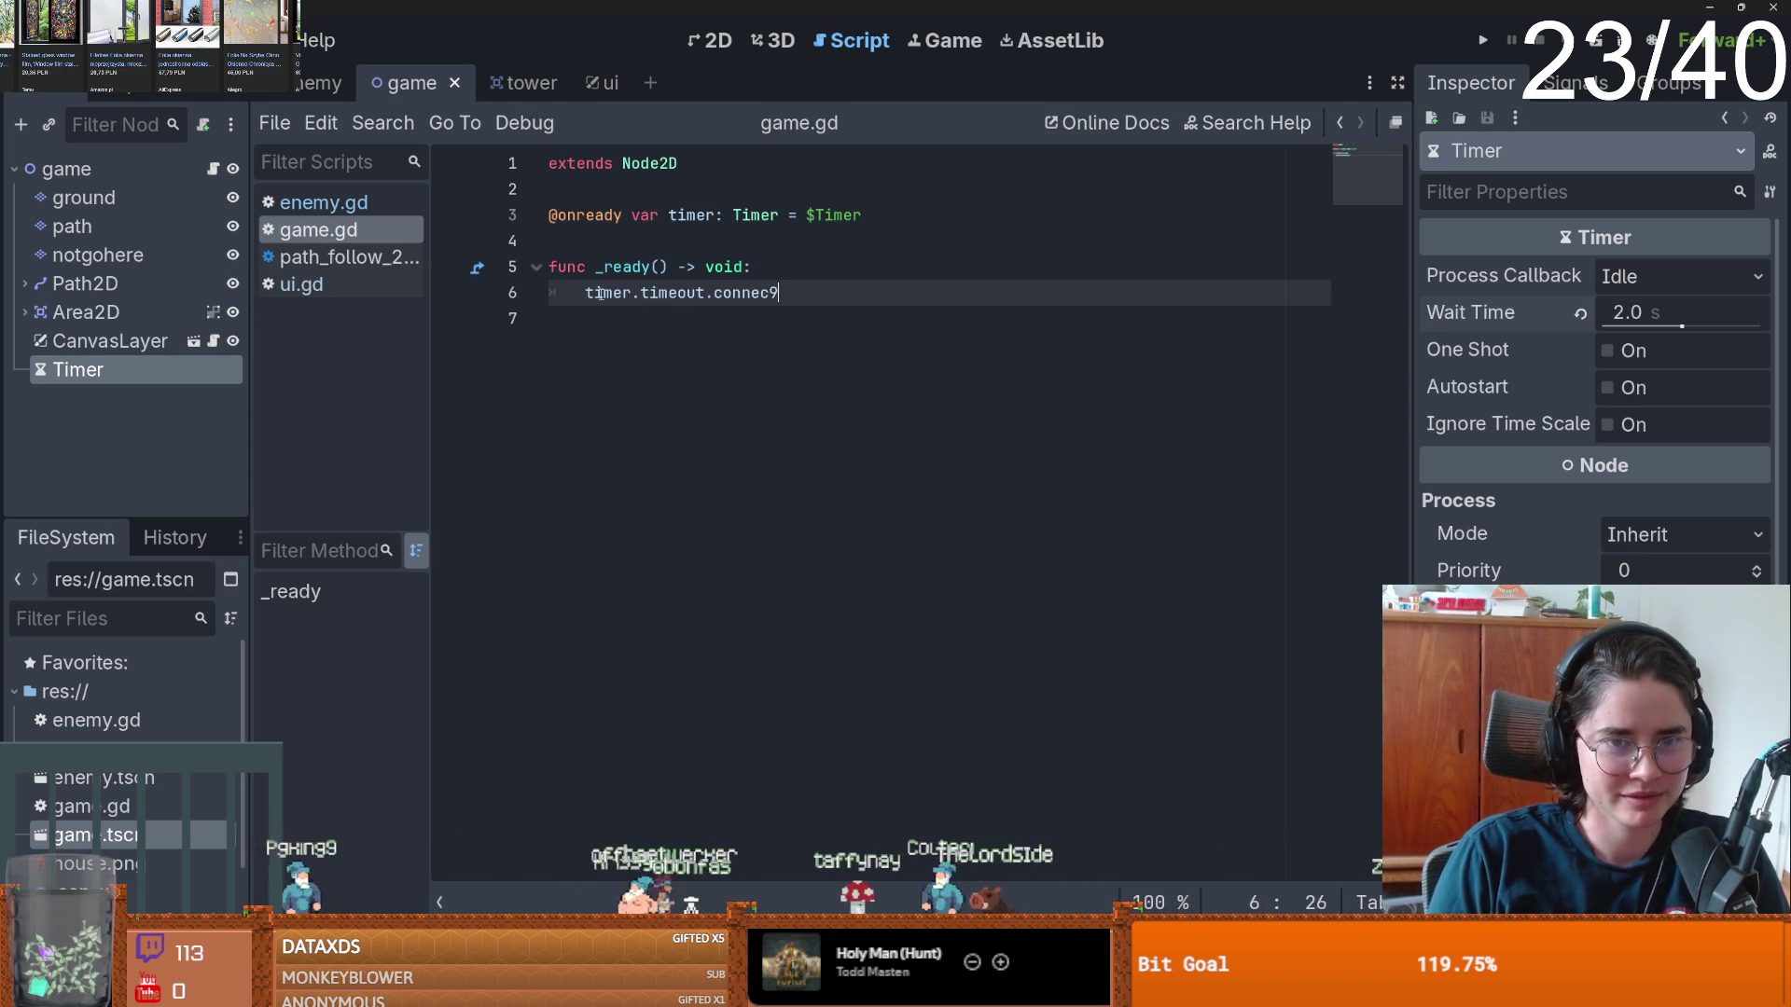
key("BackSpace")
type("t(on")
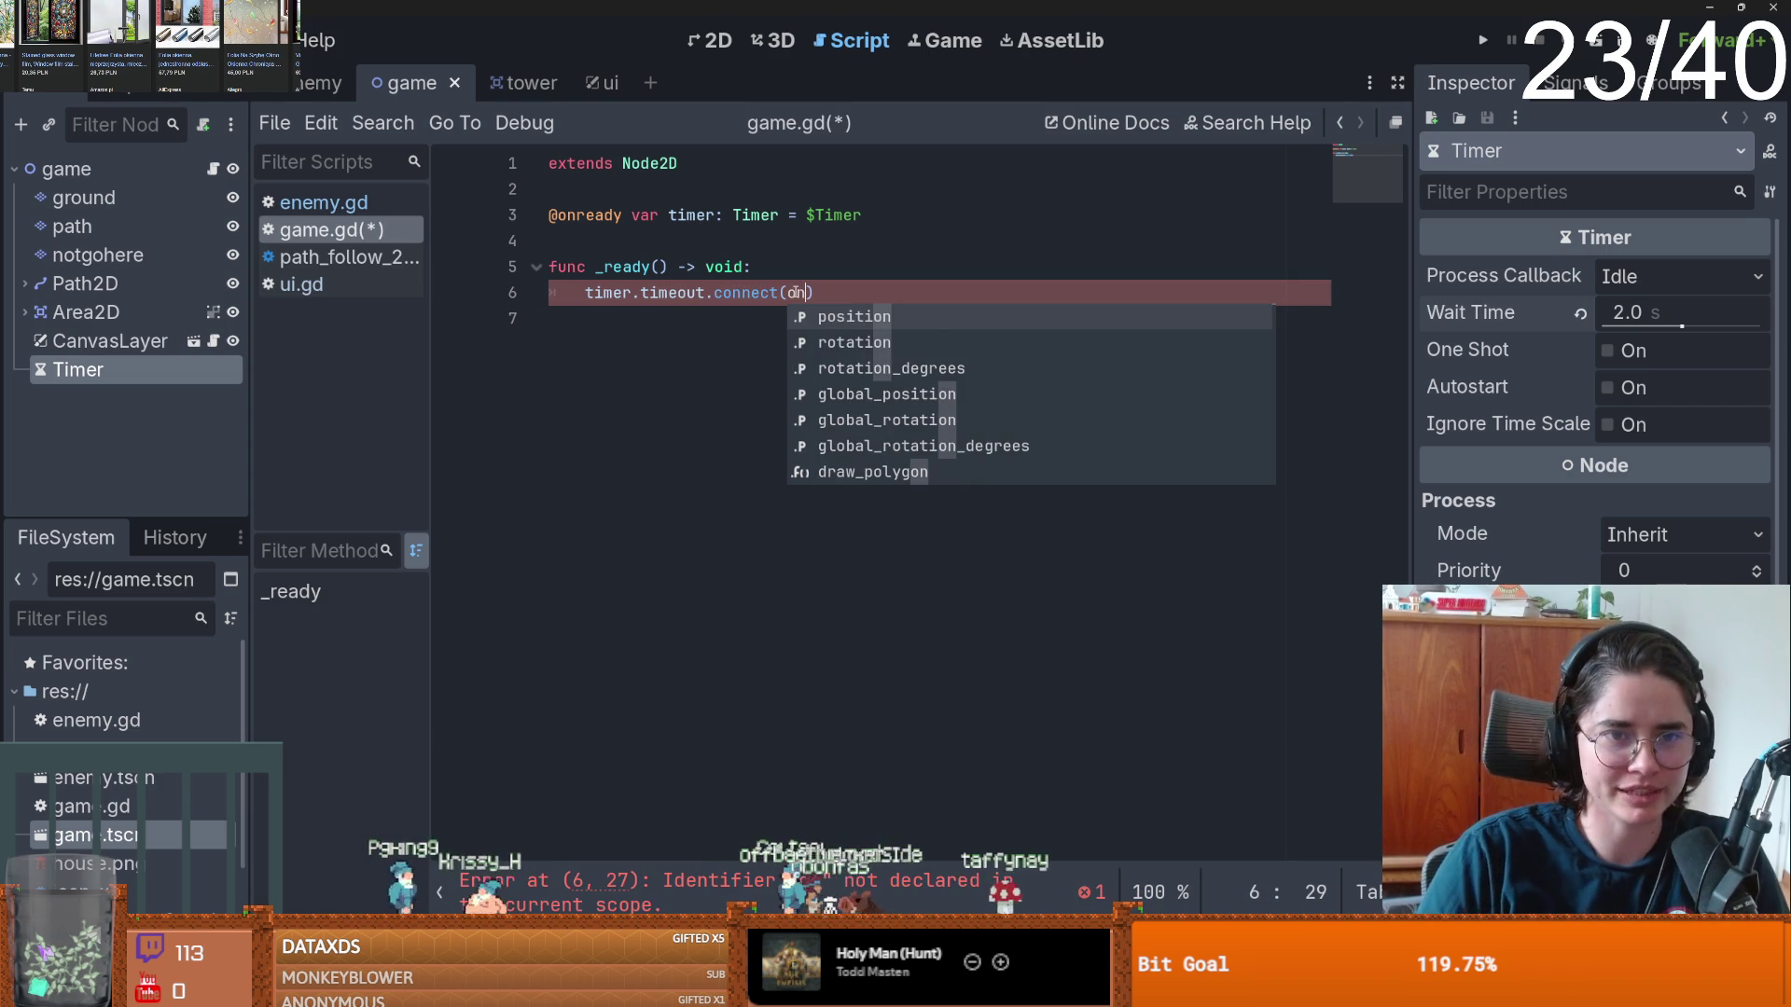
type("_timer")
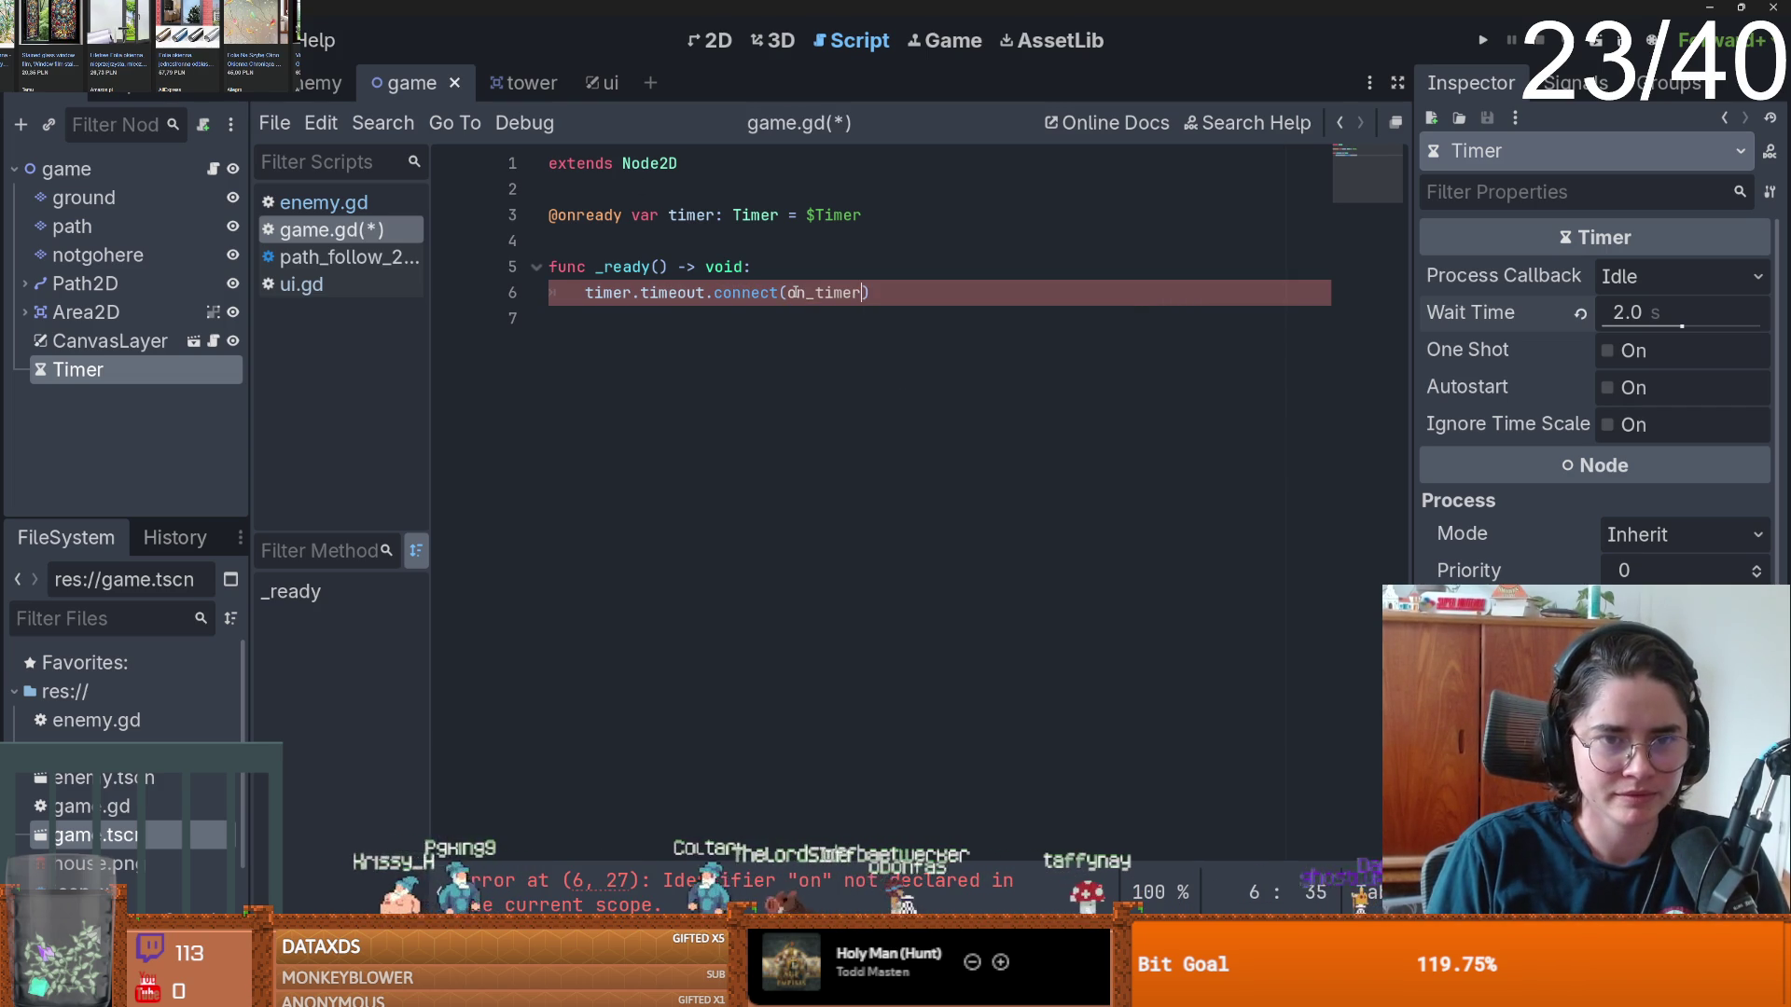
- Add a new handler function with pass below _ready, tidying the blank lines between functions
double_click(875, 293)
key("ctrl+c")
left_click(674, 344)
key("Return")
key("Return")
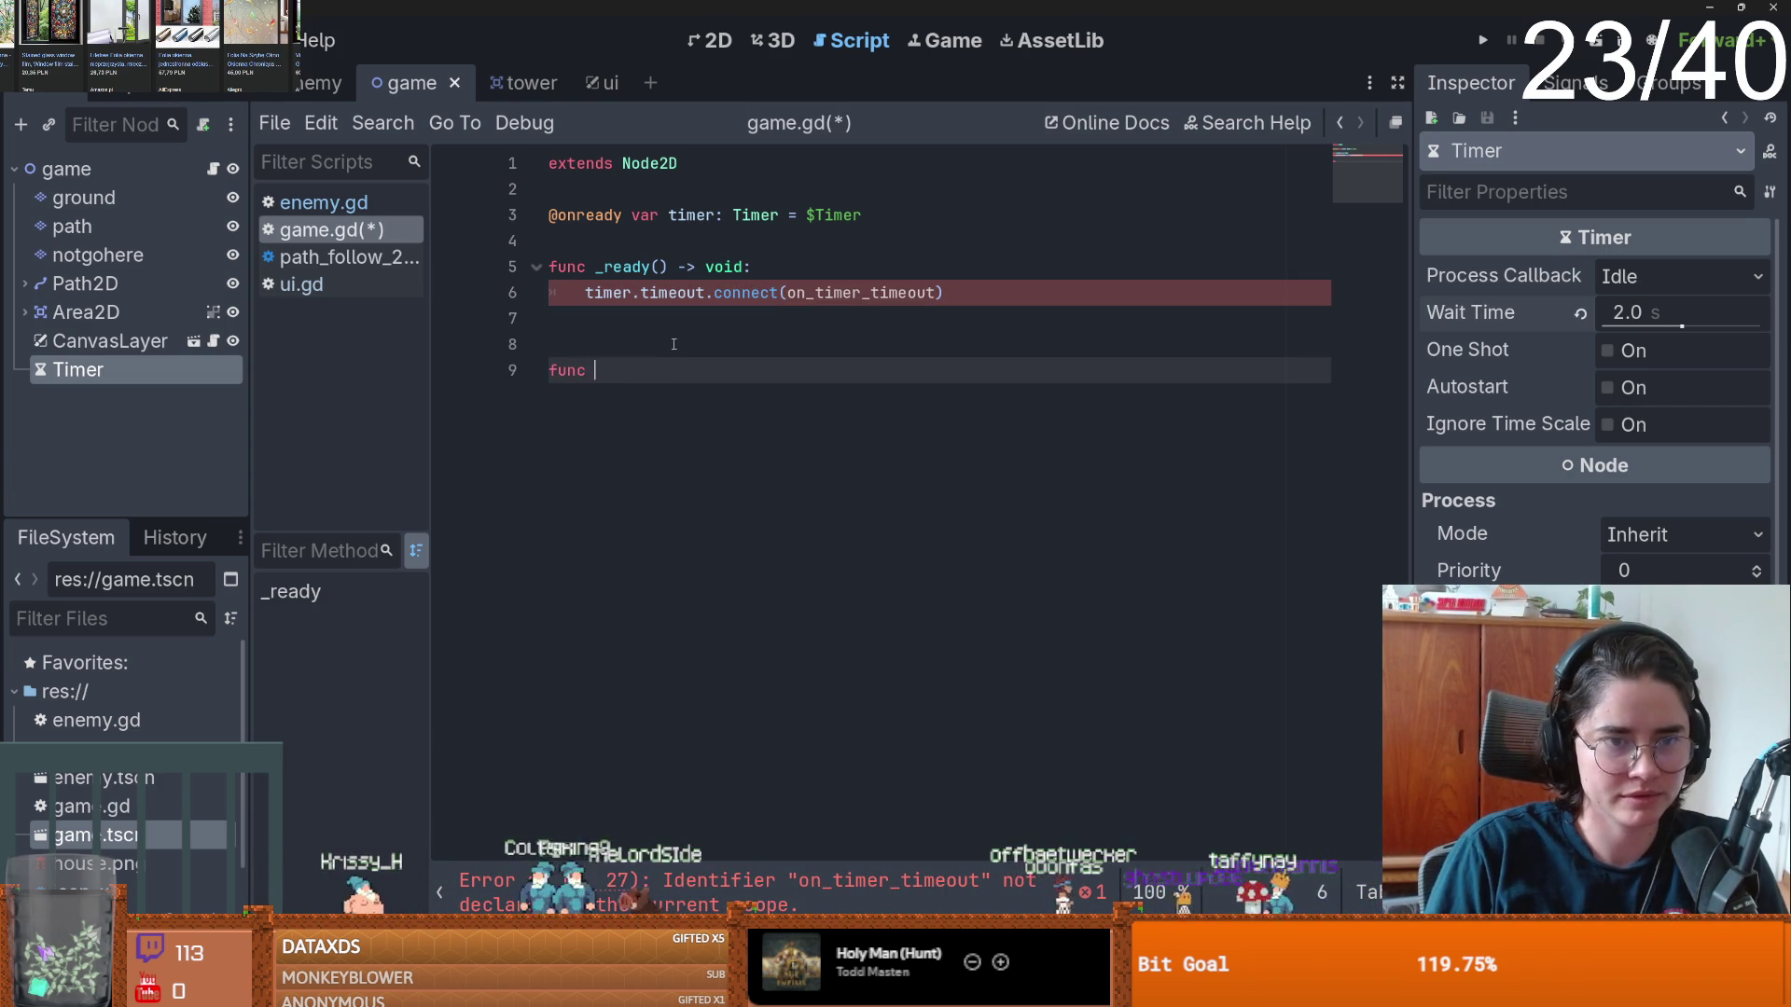
key("ctrl+v")
type("(")
key("Return")
type("pass")
left_click(673, 345)
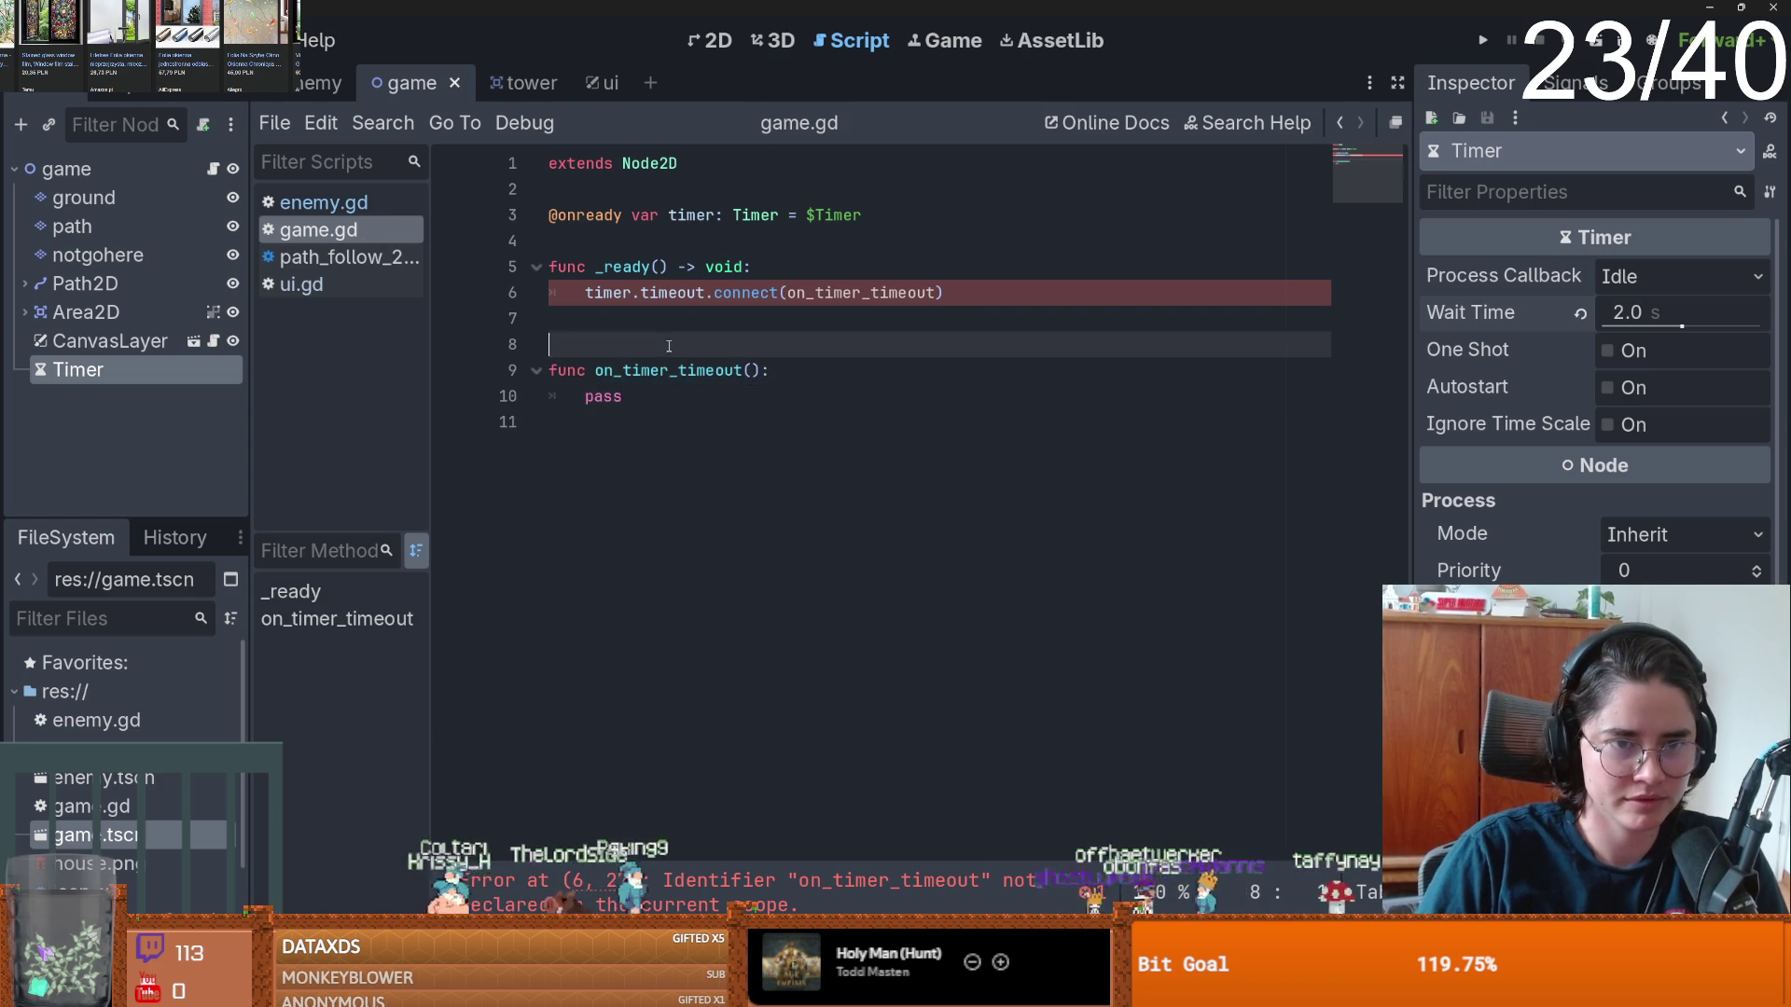
key("BackSpace")
left_click(636, 241)
left_click(603, 457)
key("Return")
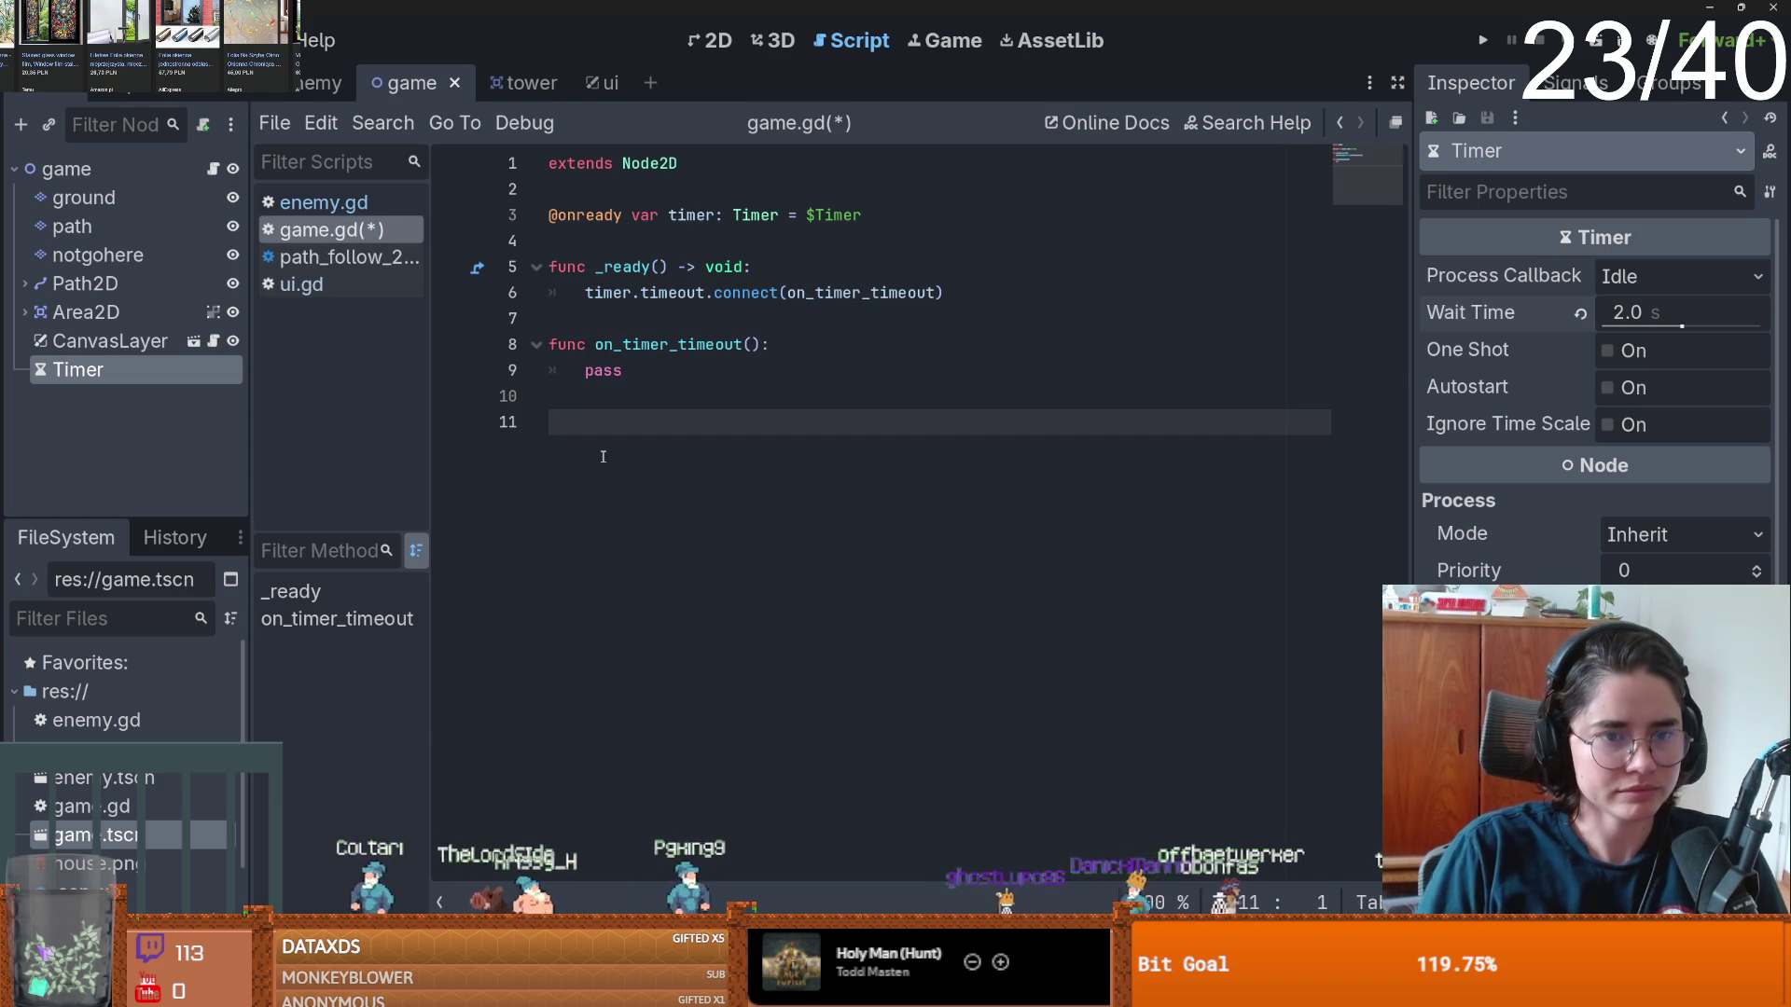
- Rename the handler to spawn_enemy in both the connect call and function header, then save game.gd
double_click(818, 292)
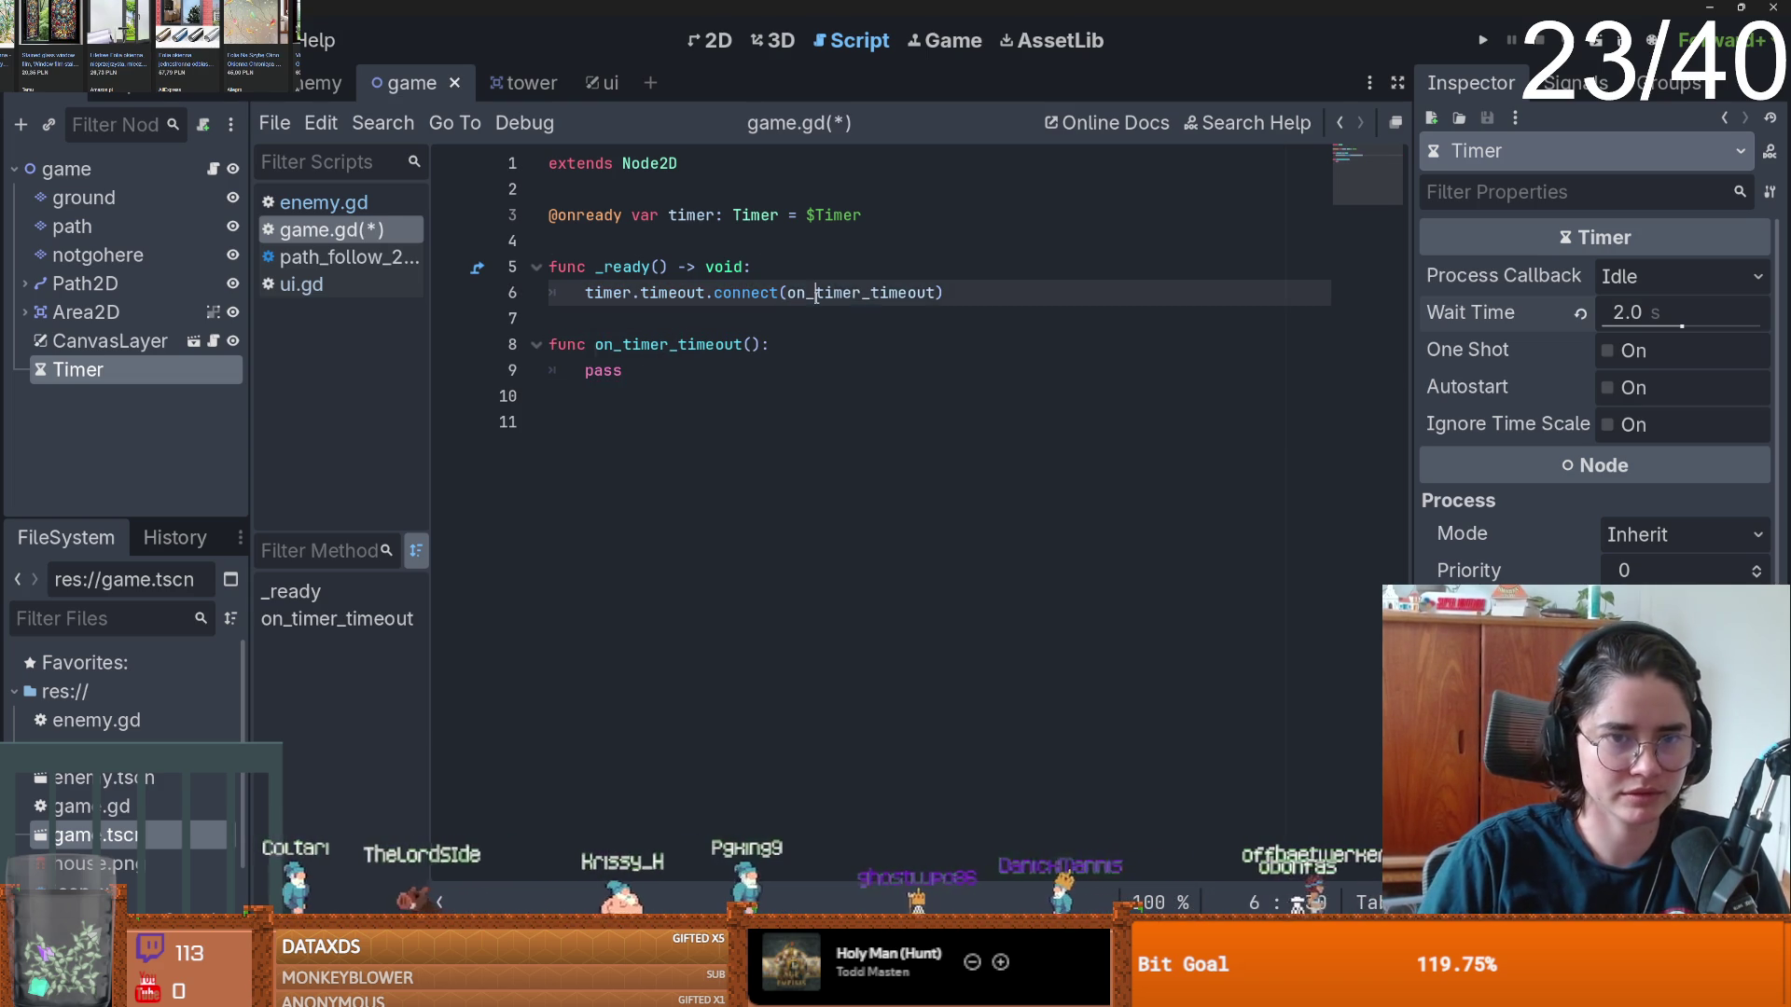
type("spawn_")
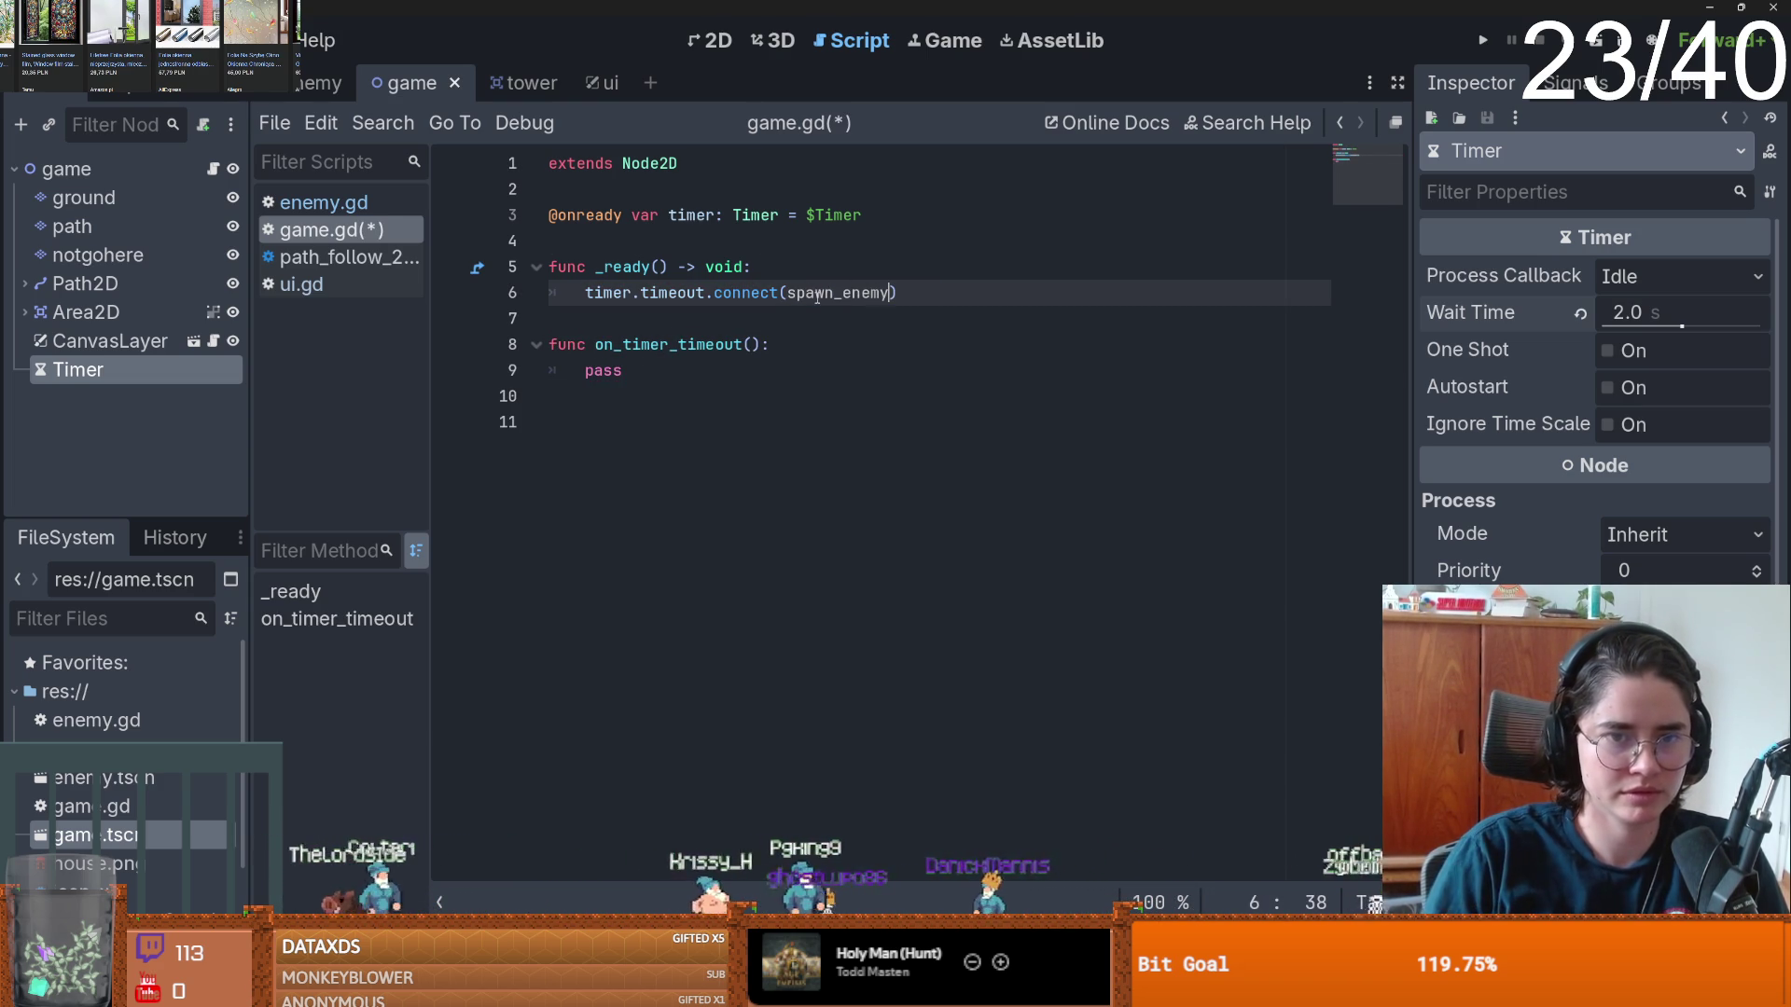
double_click(817, 295)
key("ctrl+c")
double_click(700, 344)
key("ctrl+v")
left_click(699, 318)
key("ctrl+s")
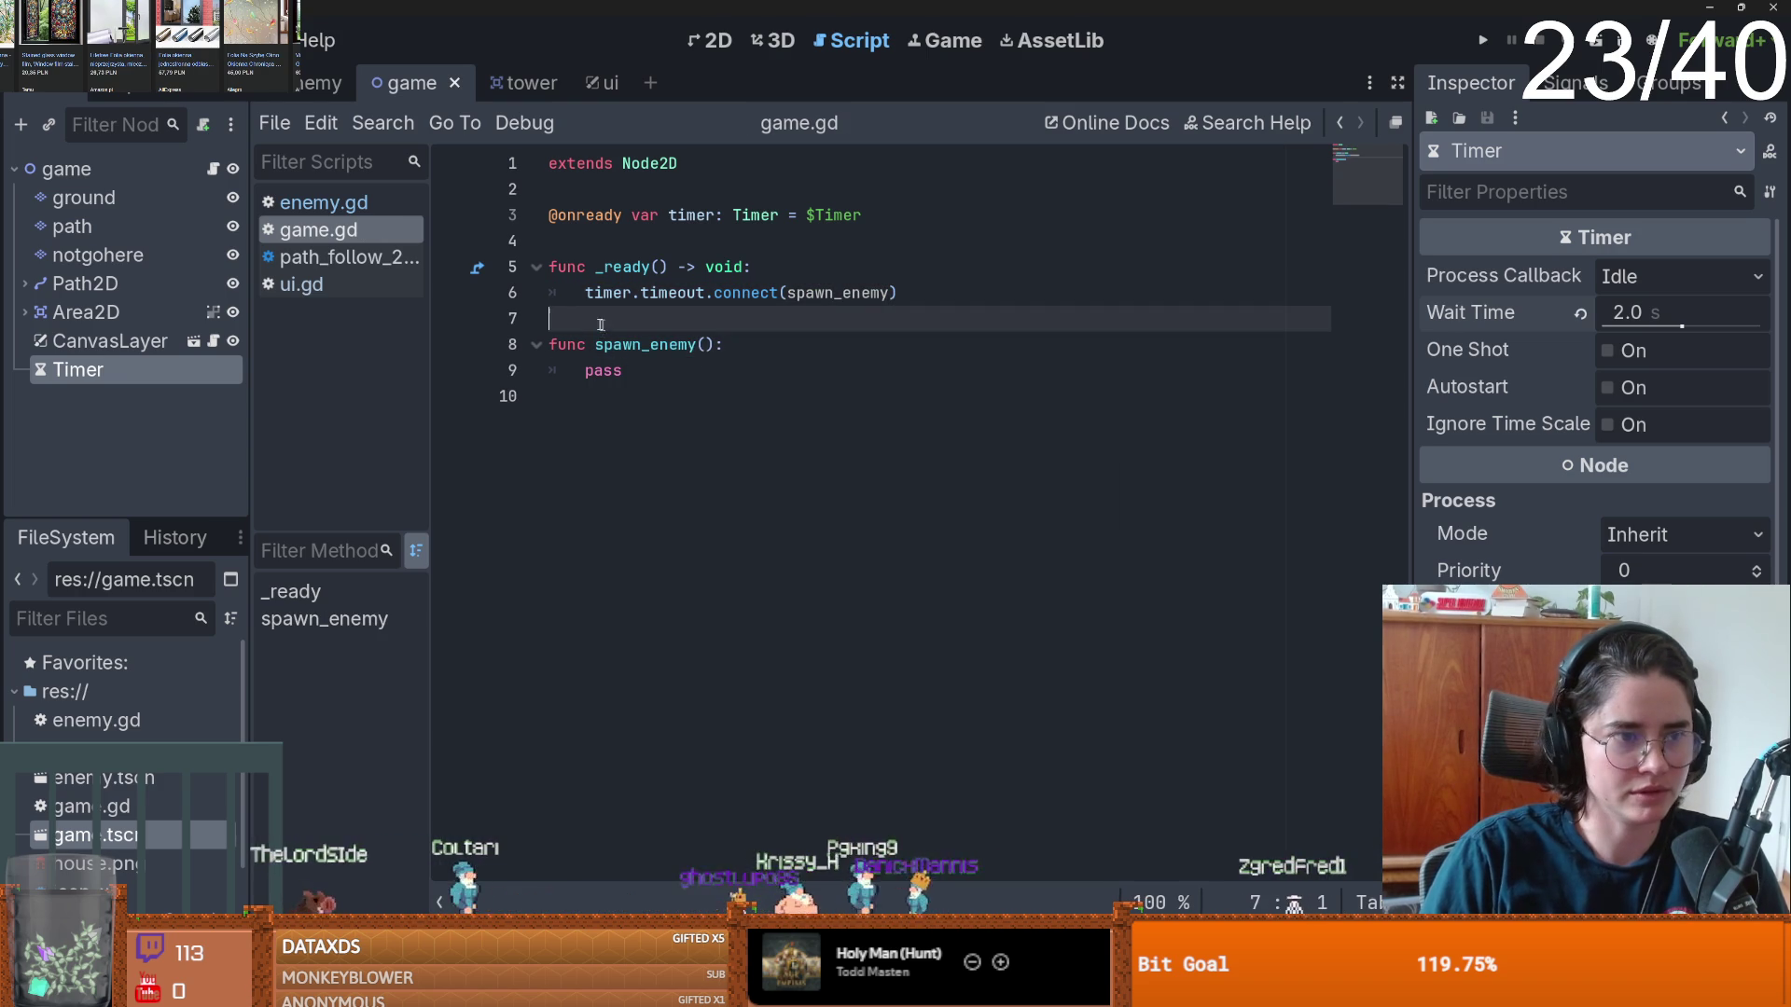
left_click(337, 82)
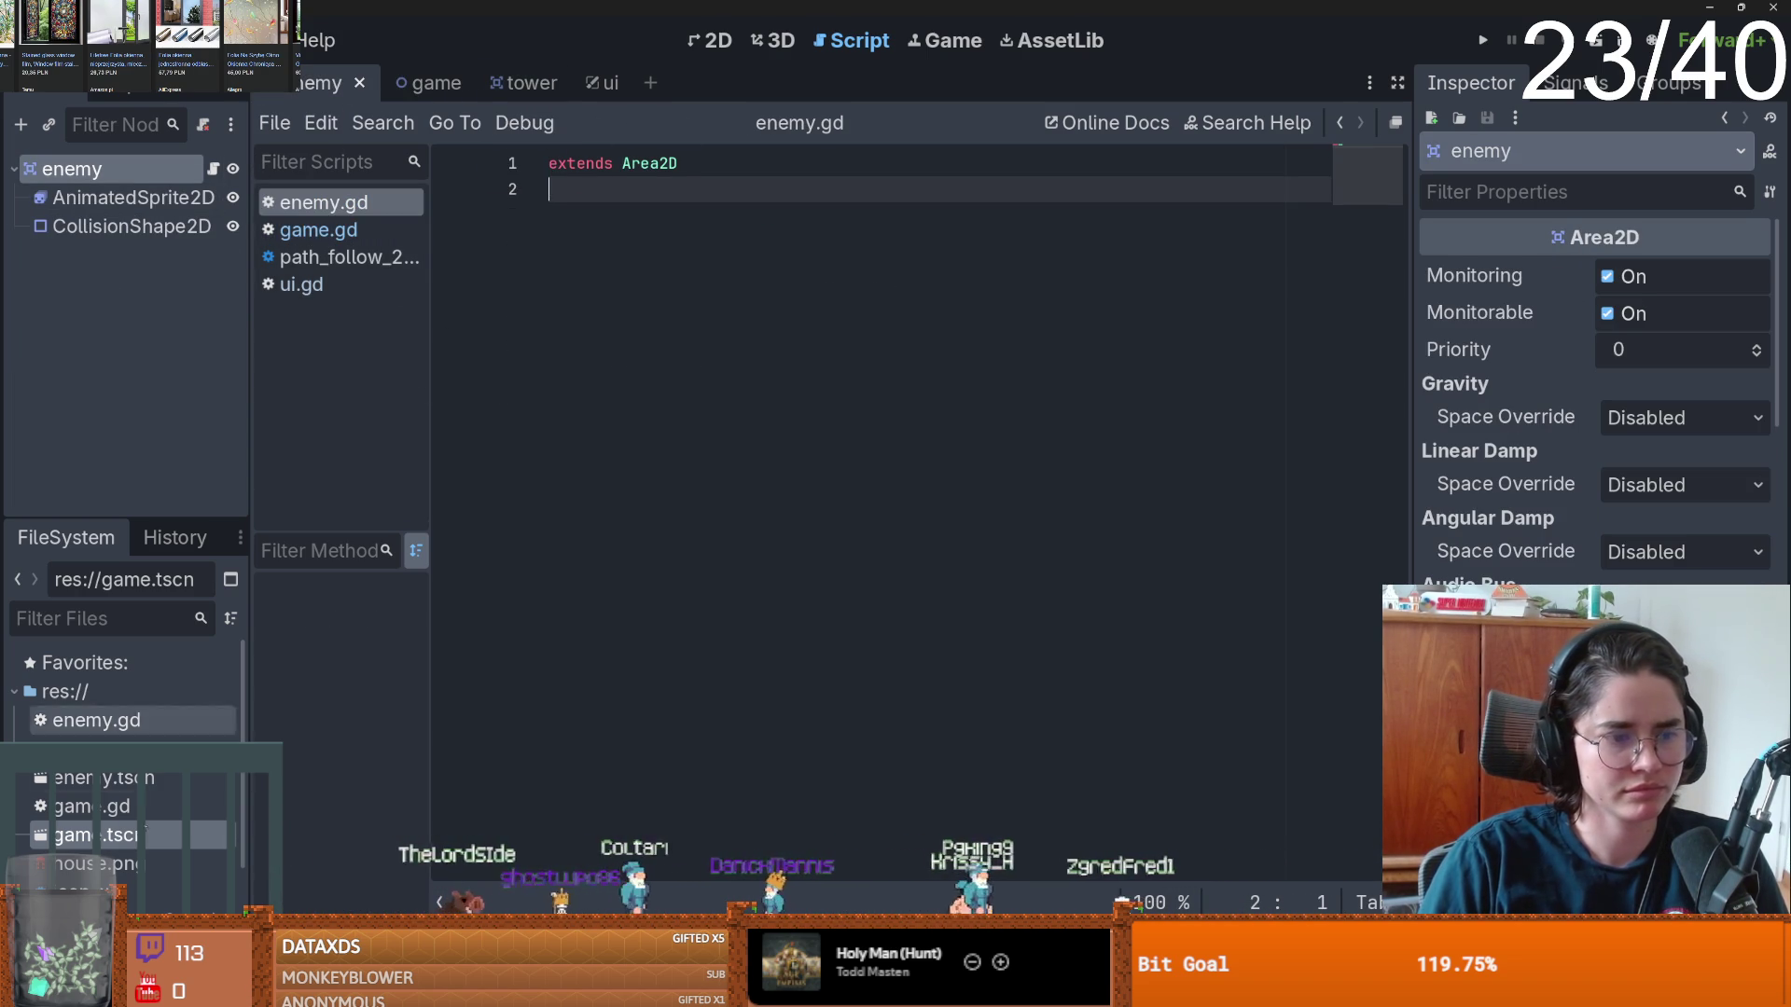
- Open path_follow_2d.tscn and compare it with the enemy scene
scroll(202, 731, "down", 3)
double_click(158, 804)
scroll(579, 360, "up", 2)
left_click(317, 84)
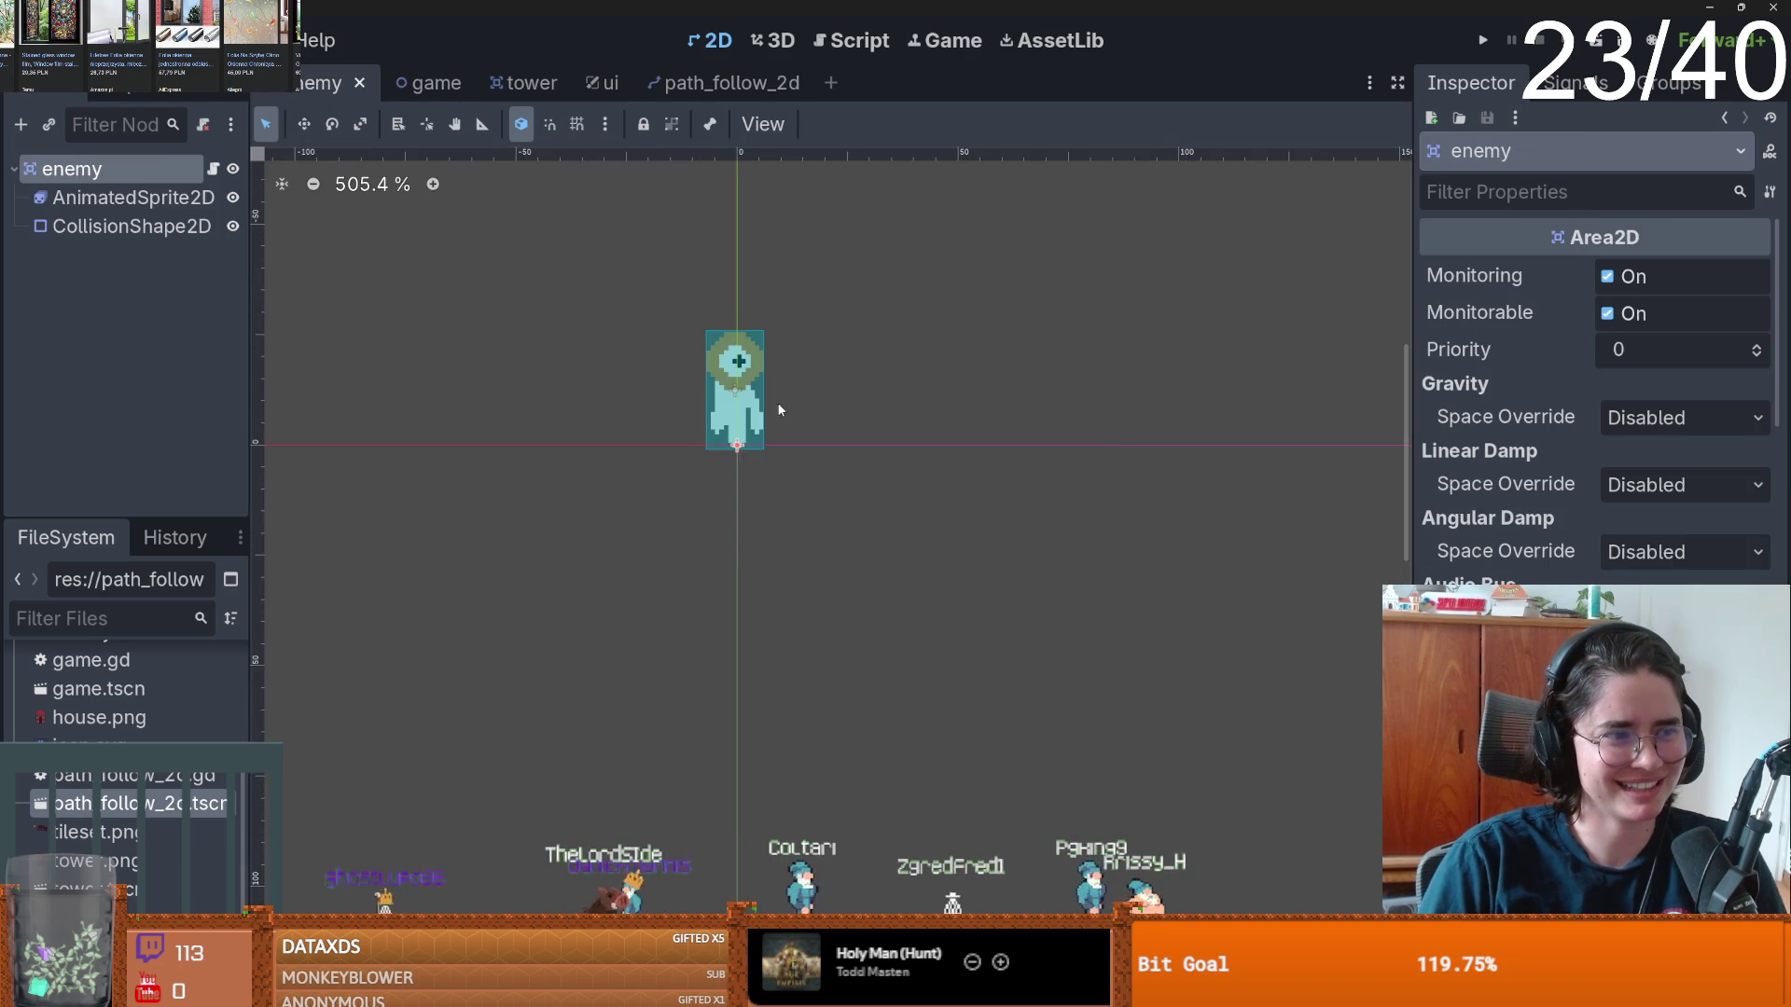
scroll(776, 408, "up", 2)
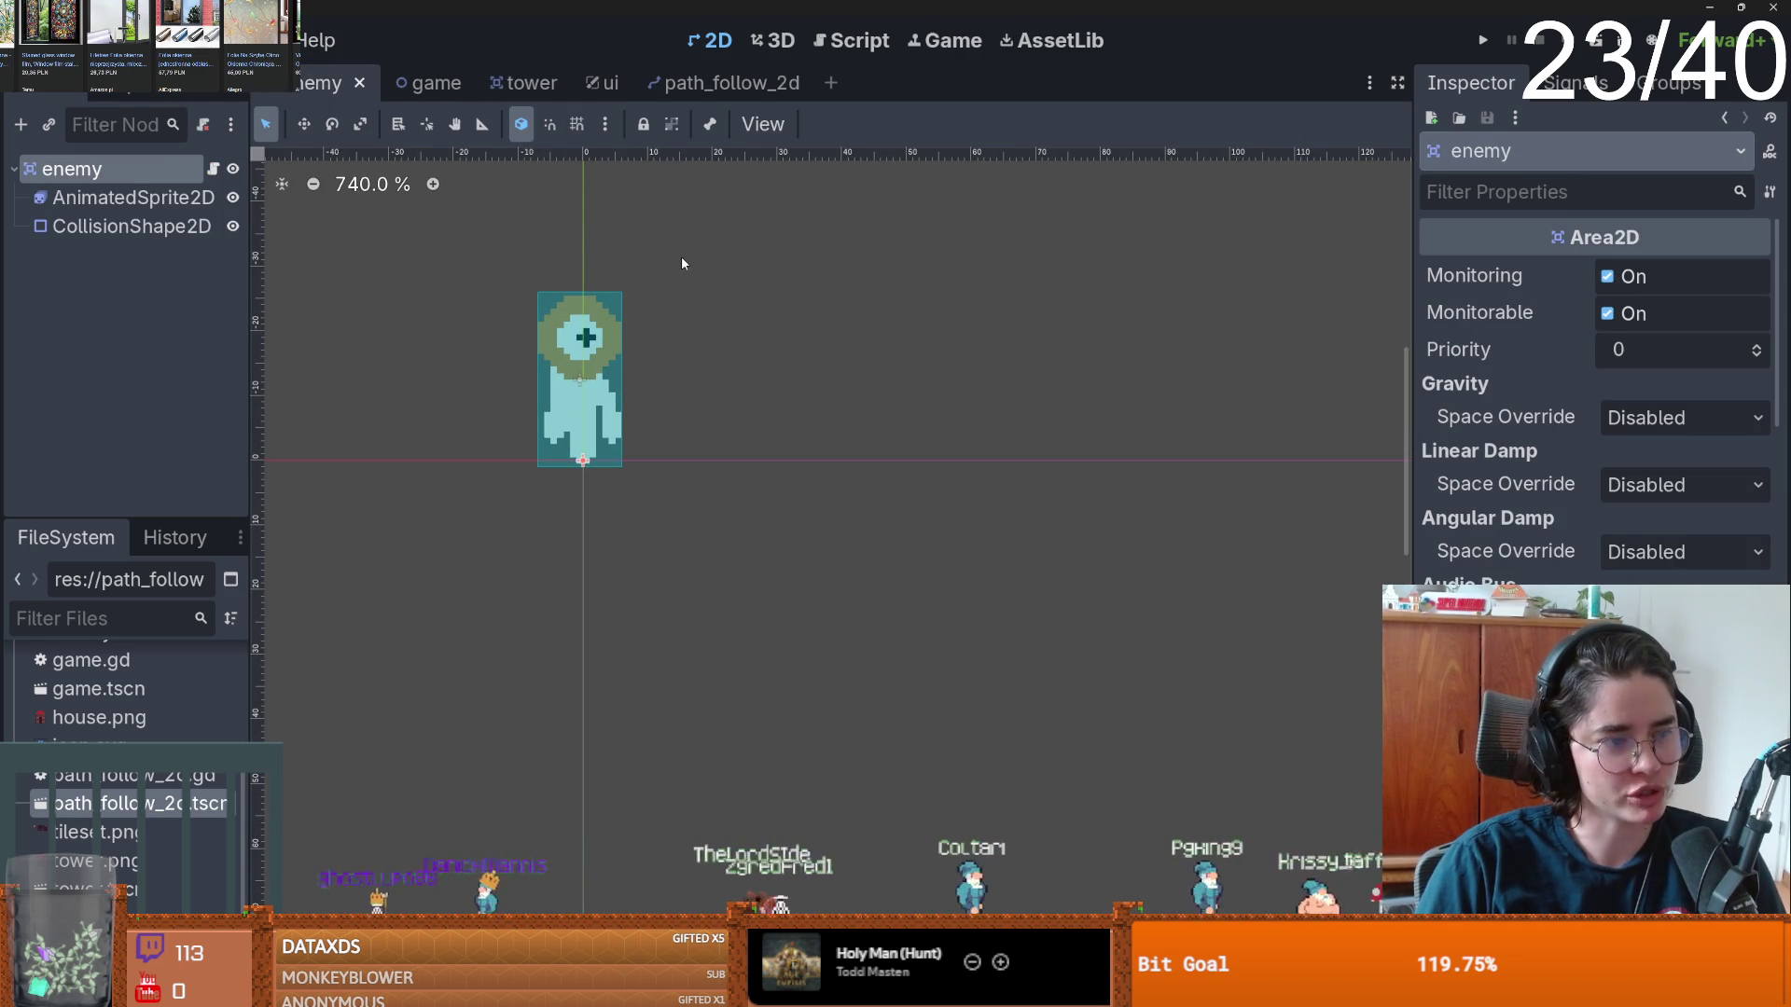
left_click(658, 82)
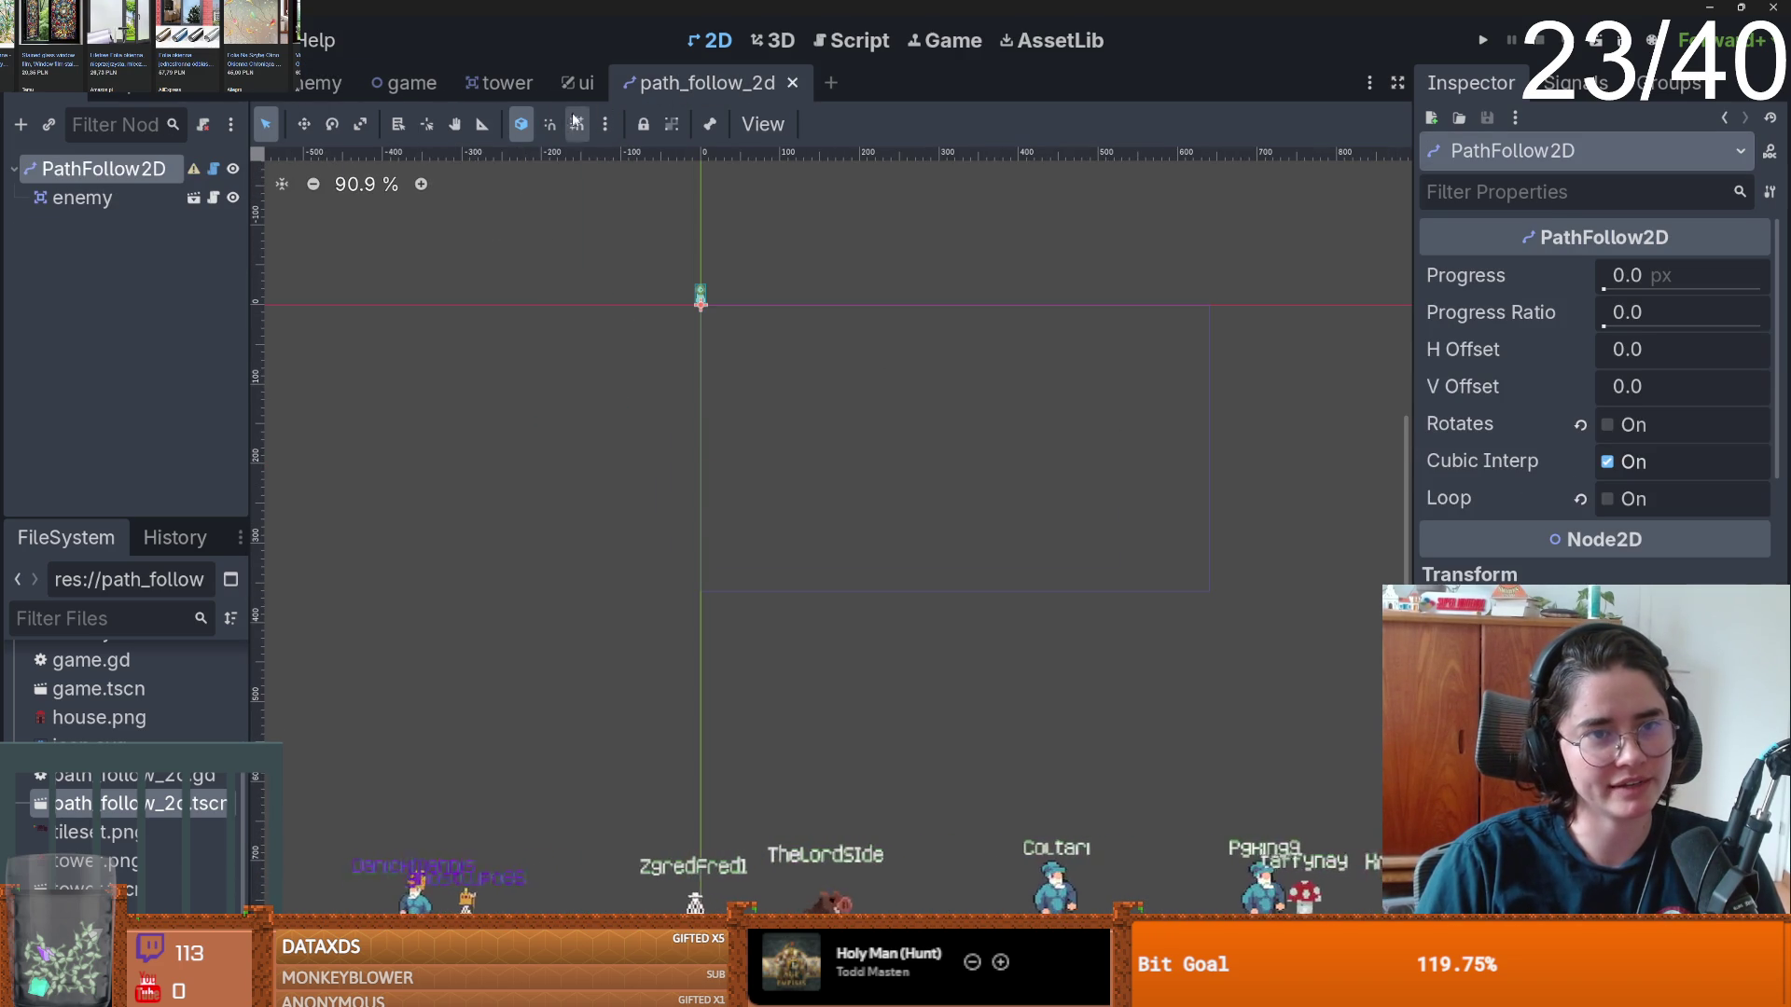
- Return to the game scene and save it
left_click(410, 82)
scroll(536, 396, "down", 1)
key("ctrl+s")
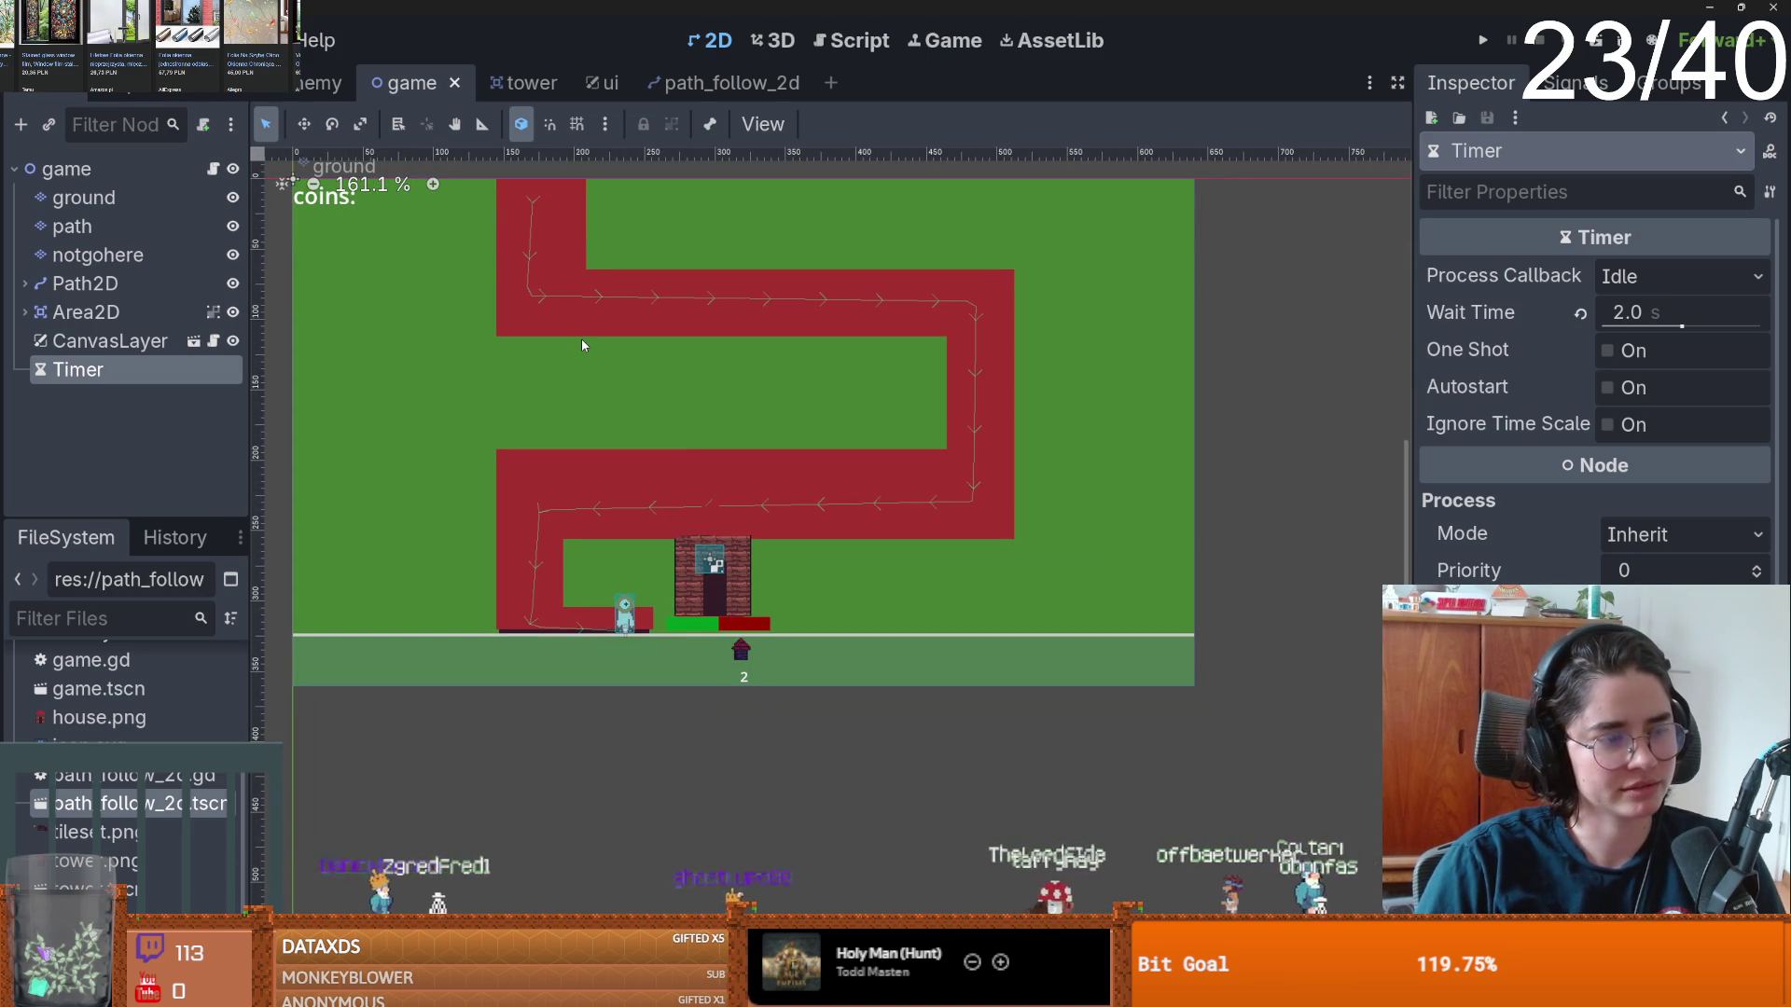
- Raise two lower corner points of the Path2D curve, undoing an accidental enemy sprite move
scroll(618, 449, "up", 4)
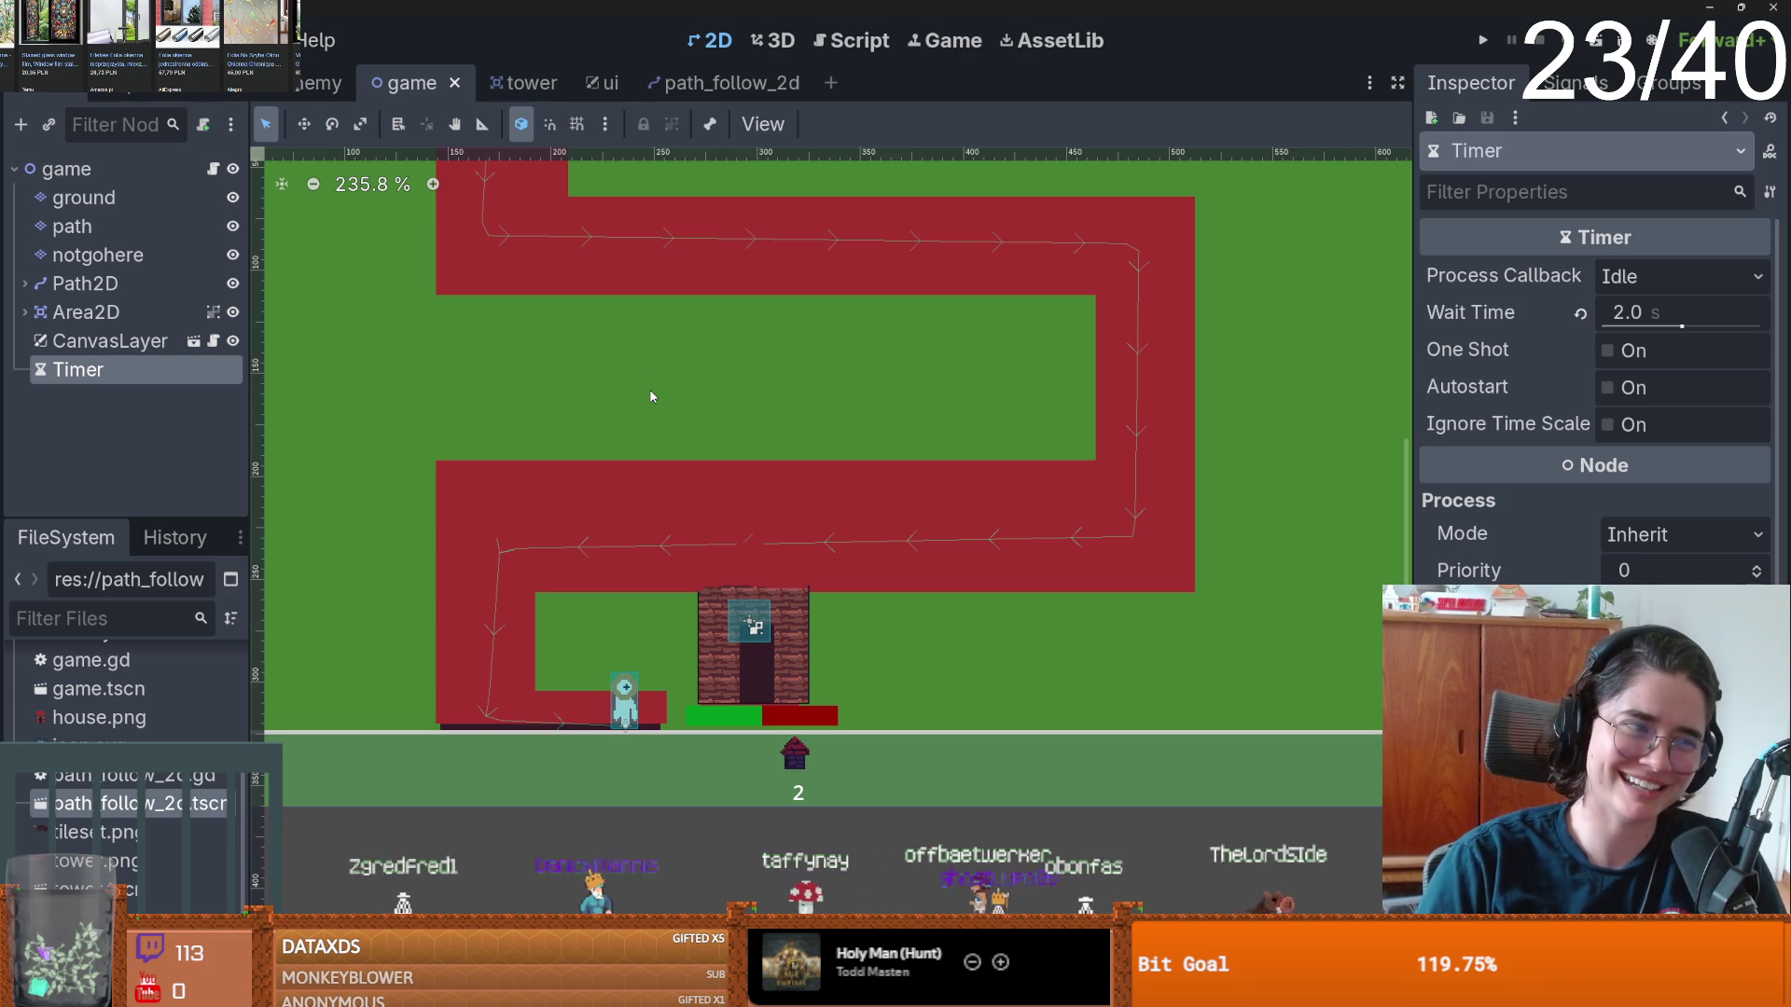
scroll(701, 434, "up", 1)
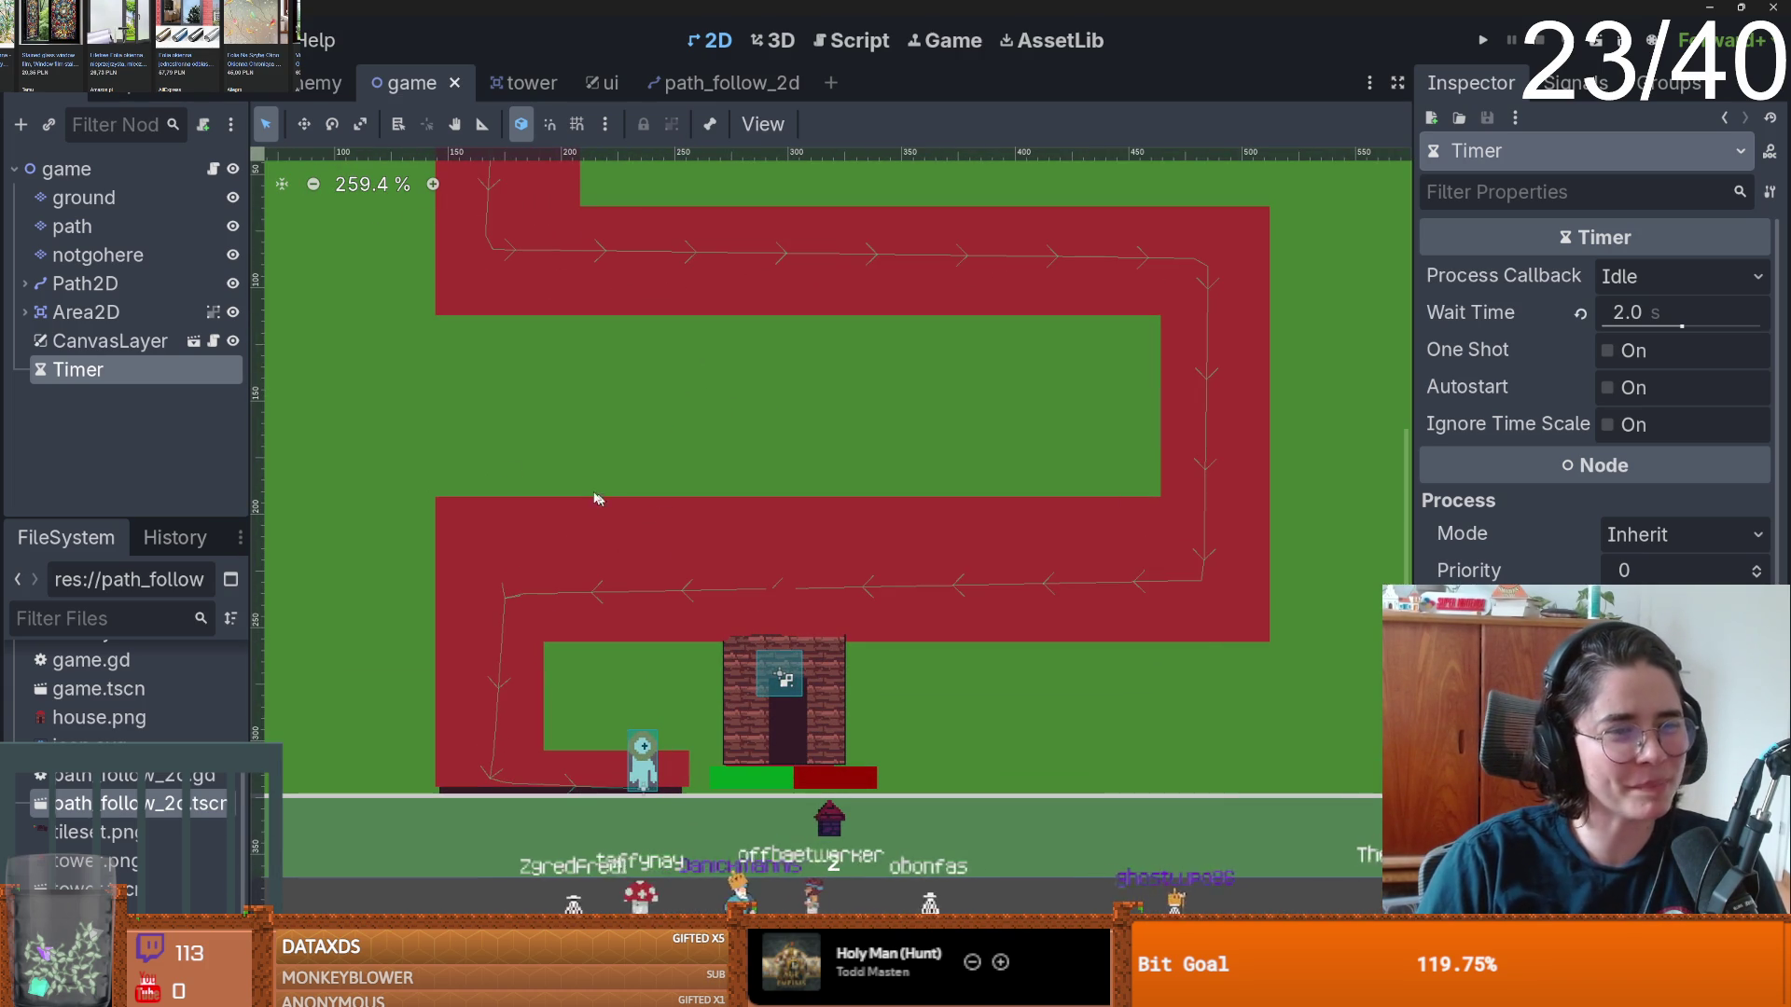
left_click_drag(536, 391, 589, 397)
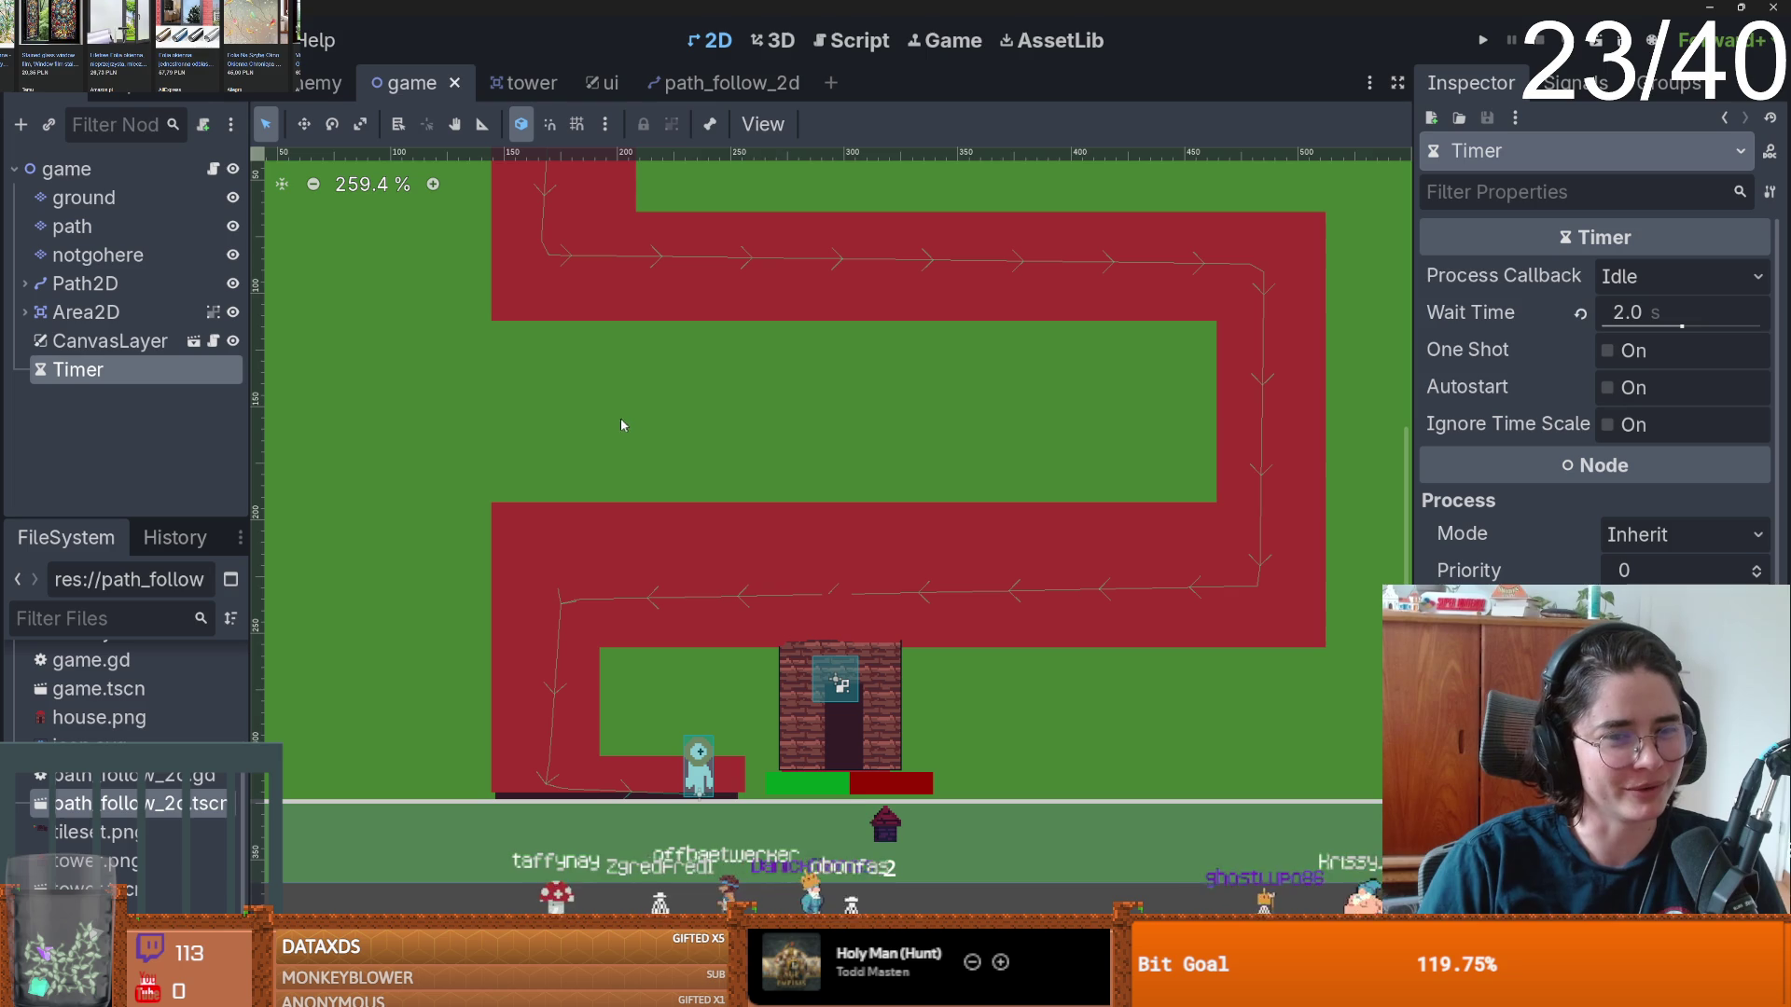
left_click(58, 287)
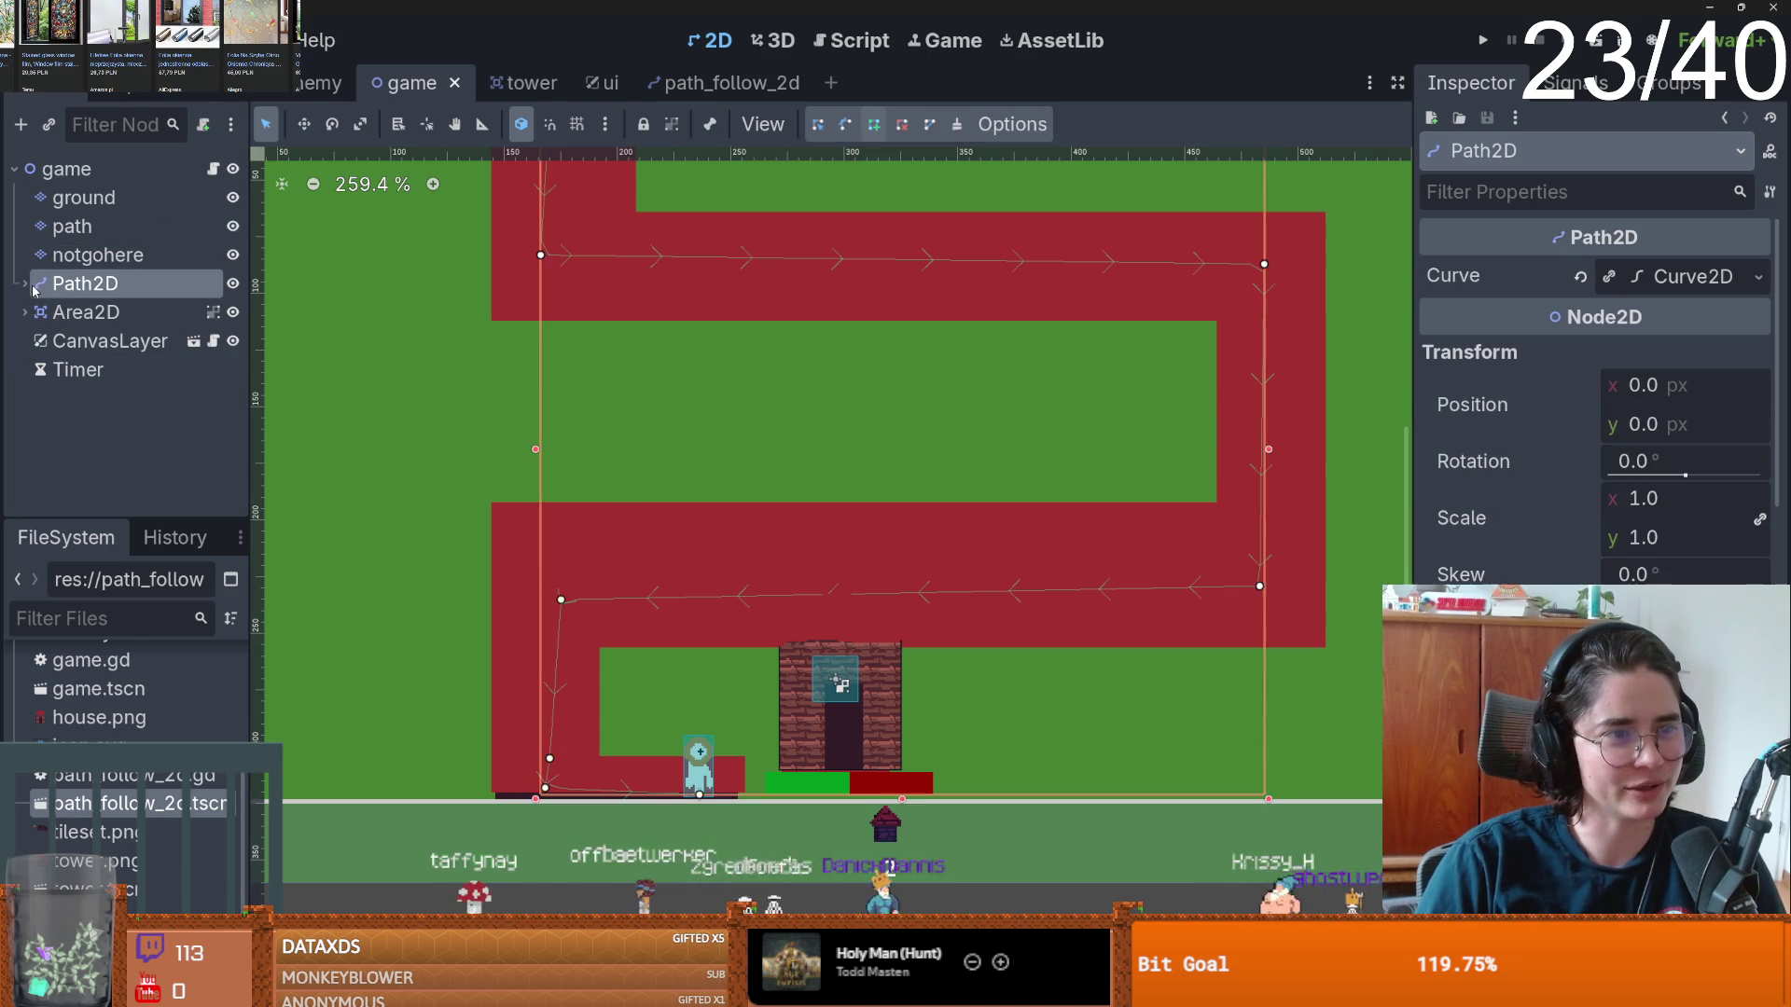
left_click(24, 284)
left_click(112, 313)
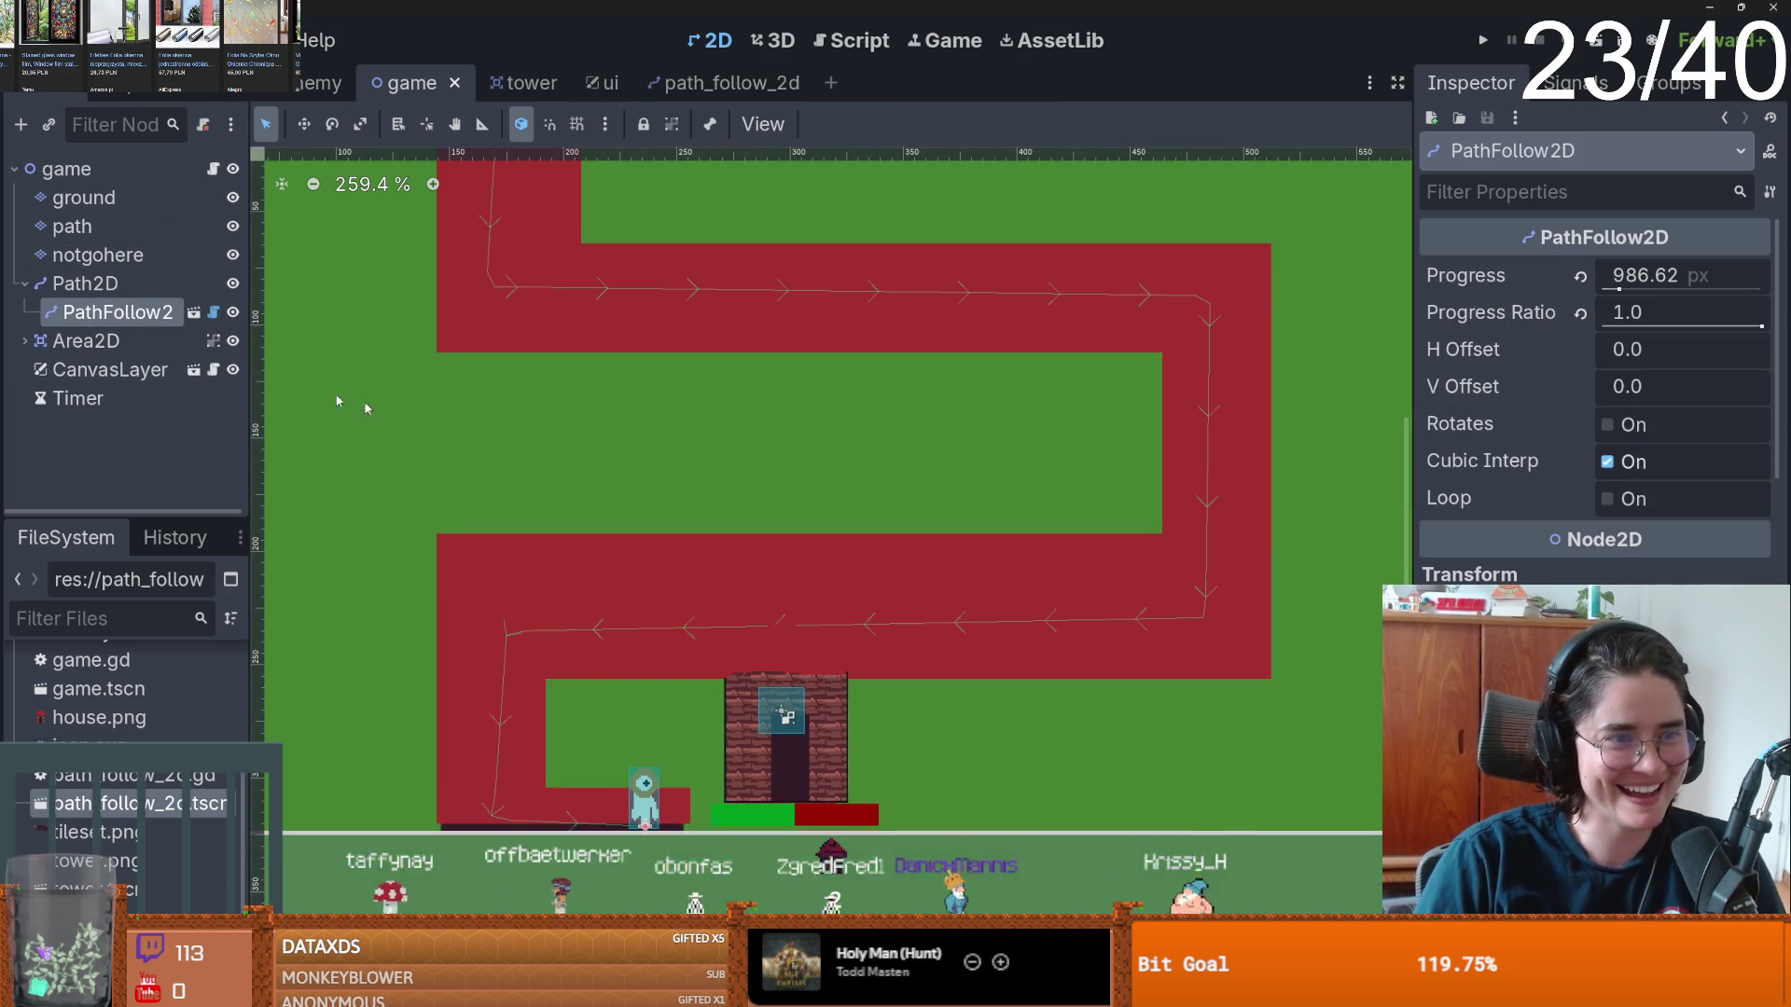
left_click(478, 439)
left_click_drag(643, 793, 493, 570)
key("ctrl+z")
left_click(815, 125)
left_click_drag(1205, 617, 1214, 572)
- Paint a row of dark notgohere tiles above the house, then select the path layer's terrains
left_click(97, 255)
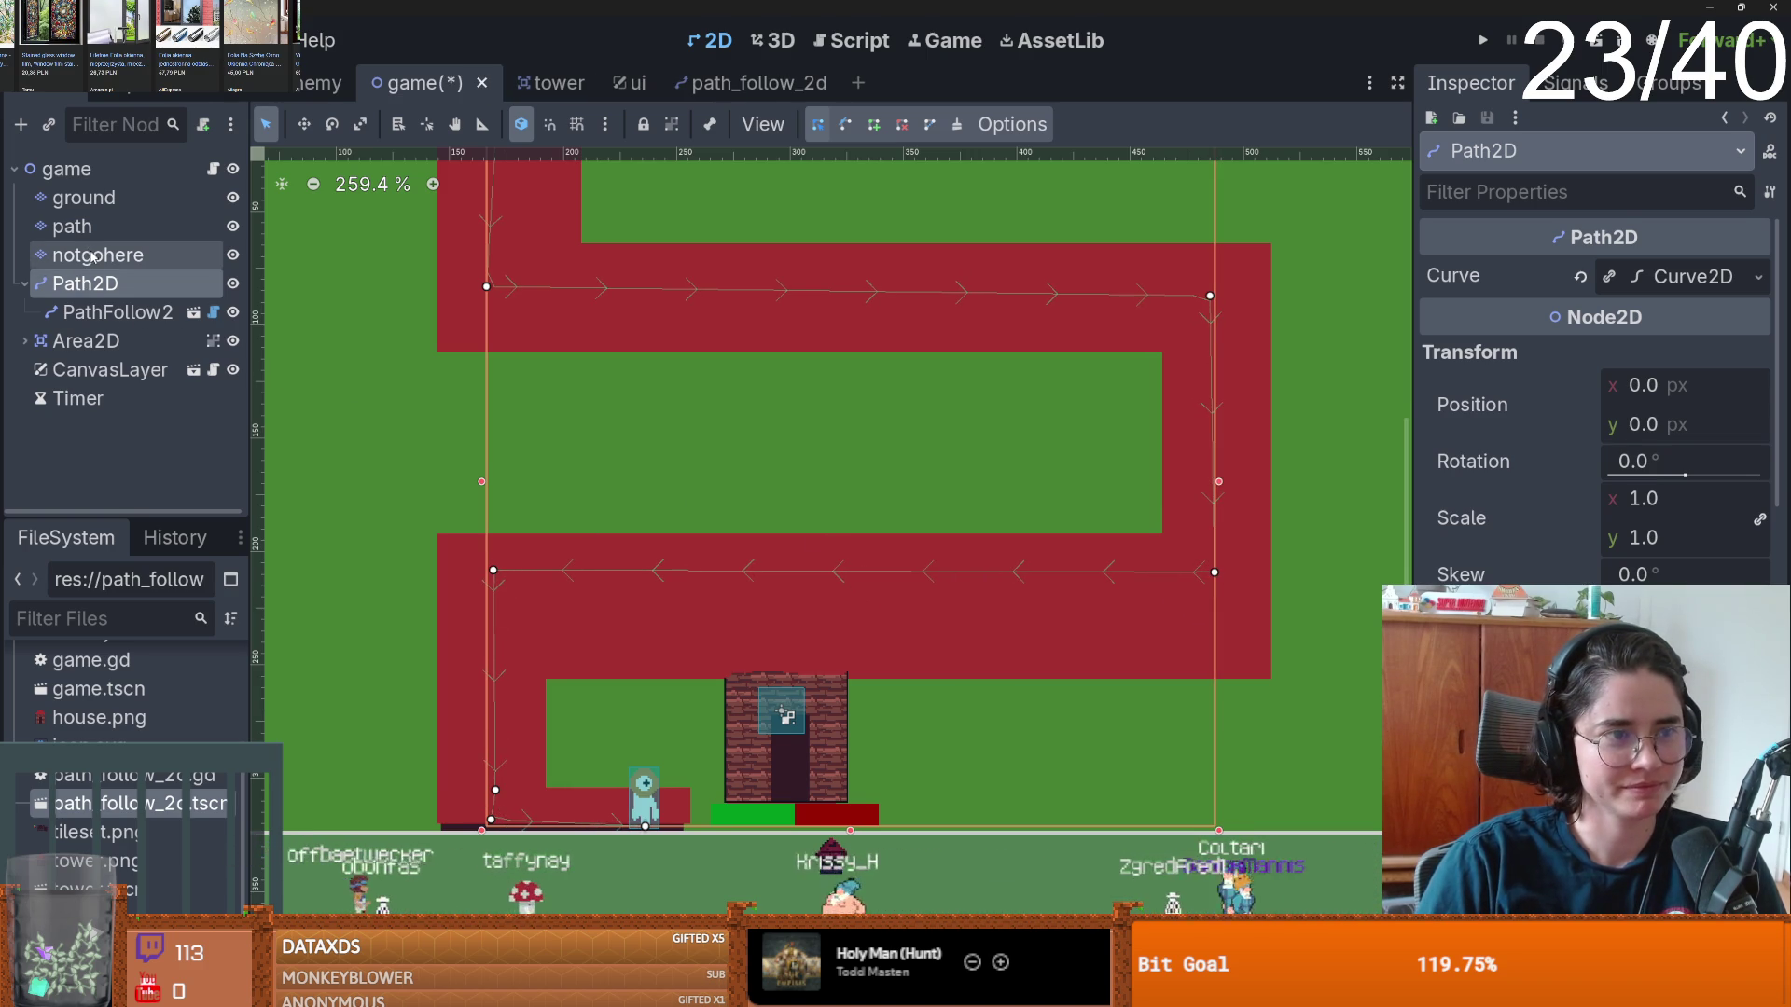
mouse_move(560, 661)
left_mouse_down()
mouse_move(1277, 640)
mouse_move(1264, 658)
mouse_move(560, 661)
left_mouse_up()
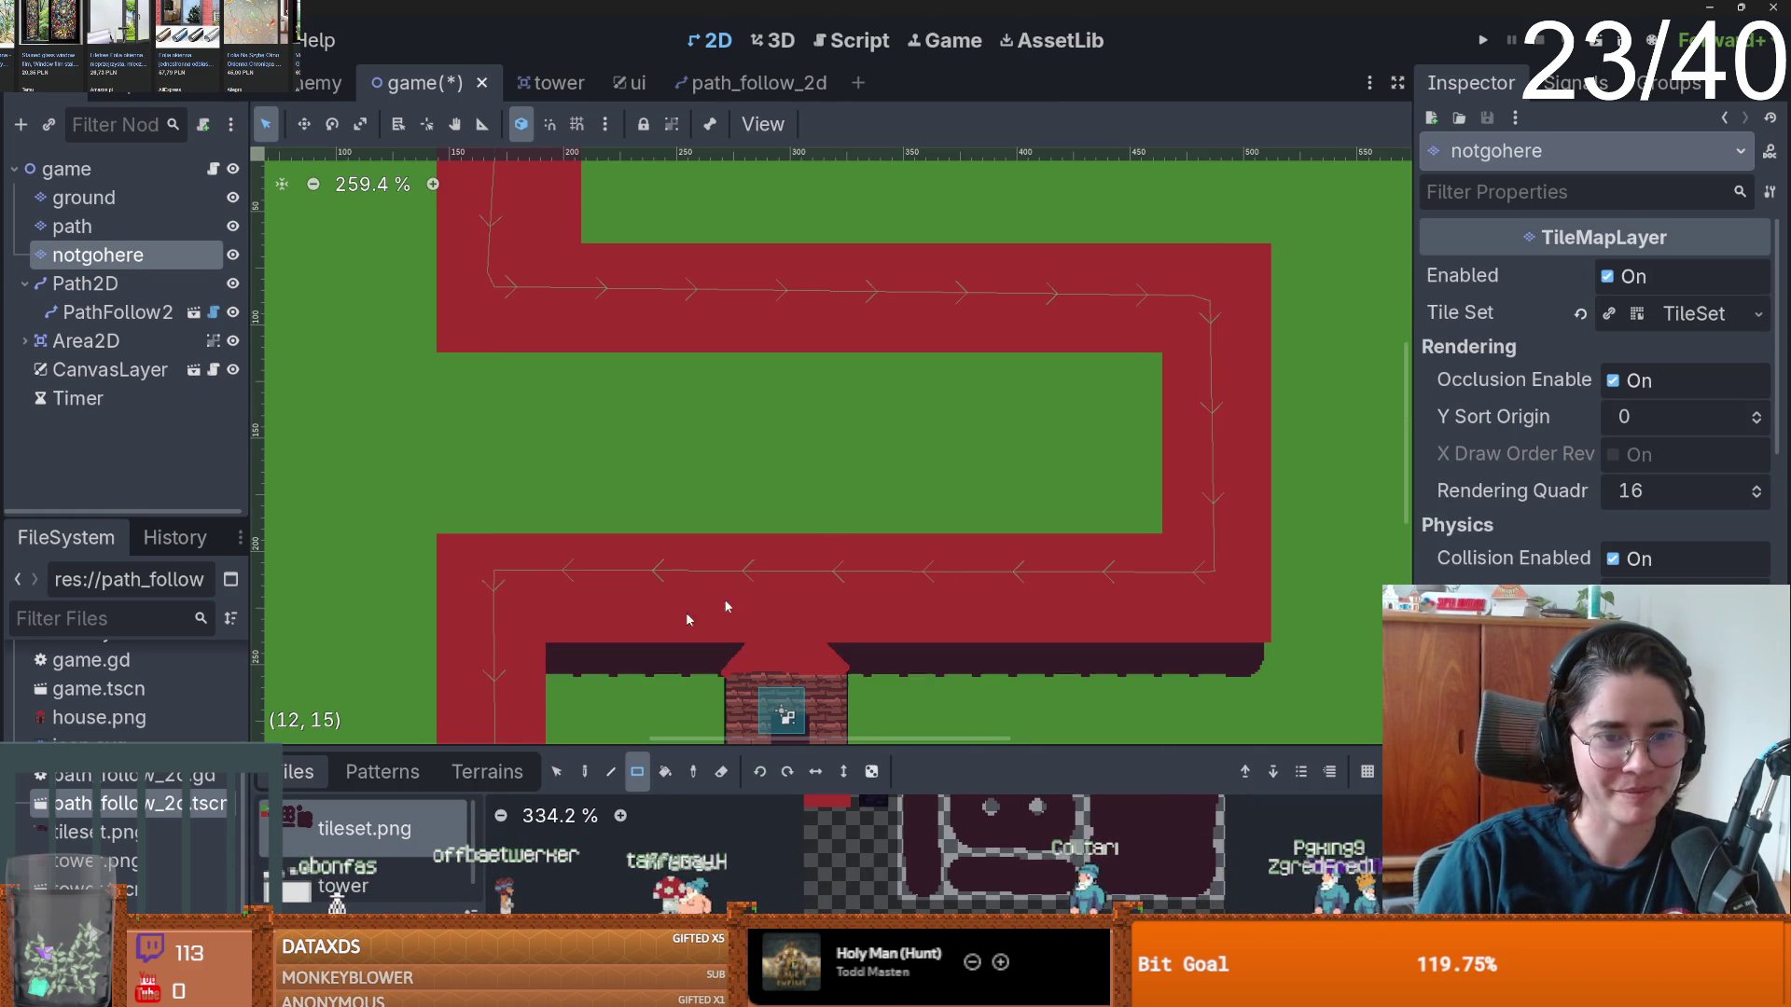
left_click(72, 225)
left_click(487, 771)
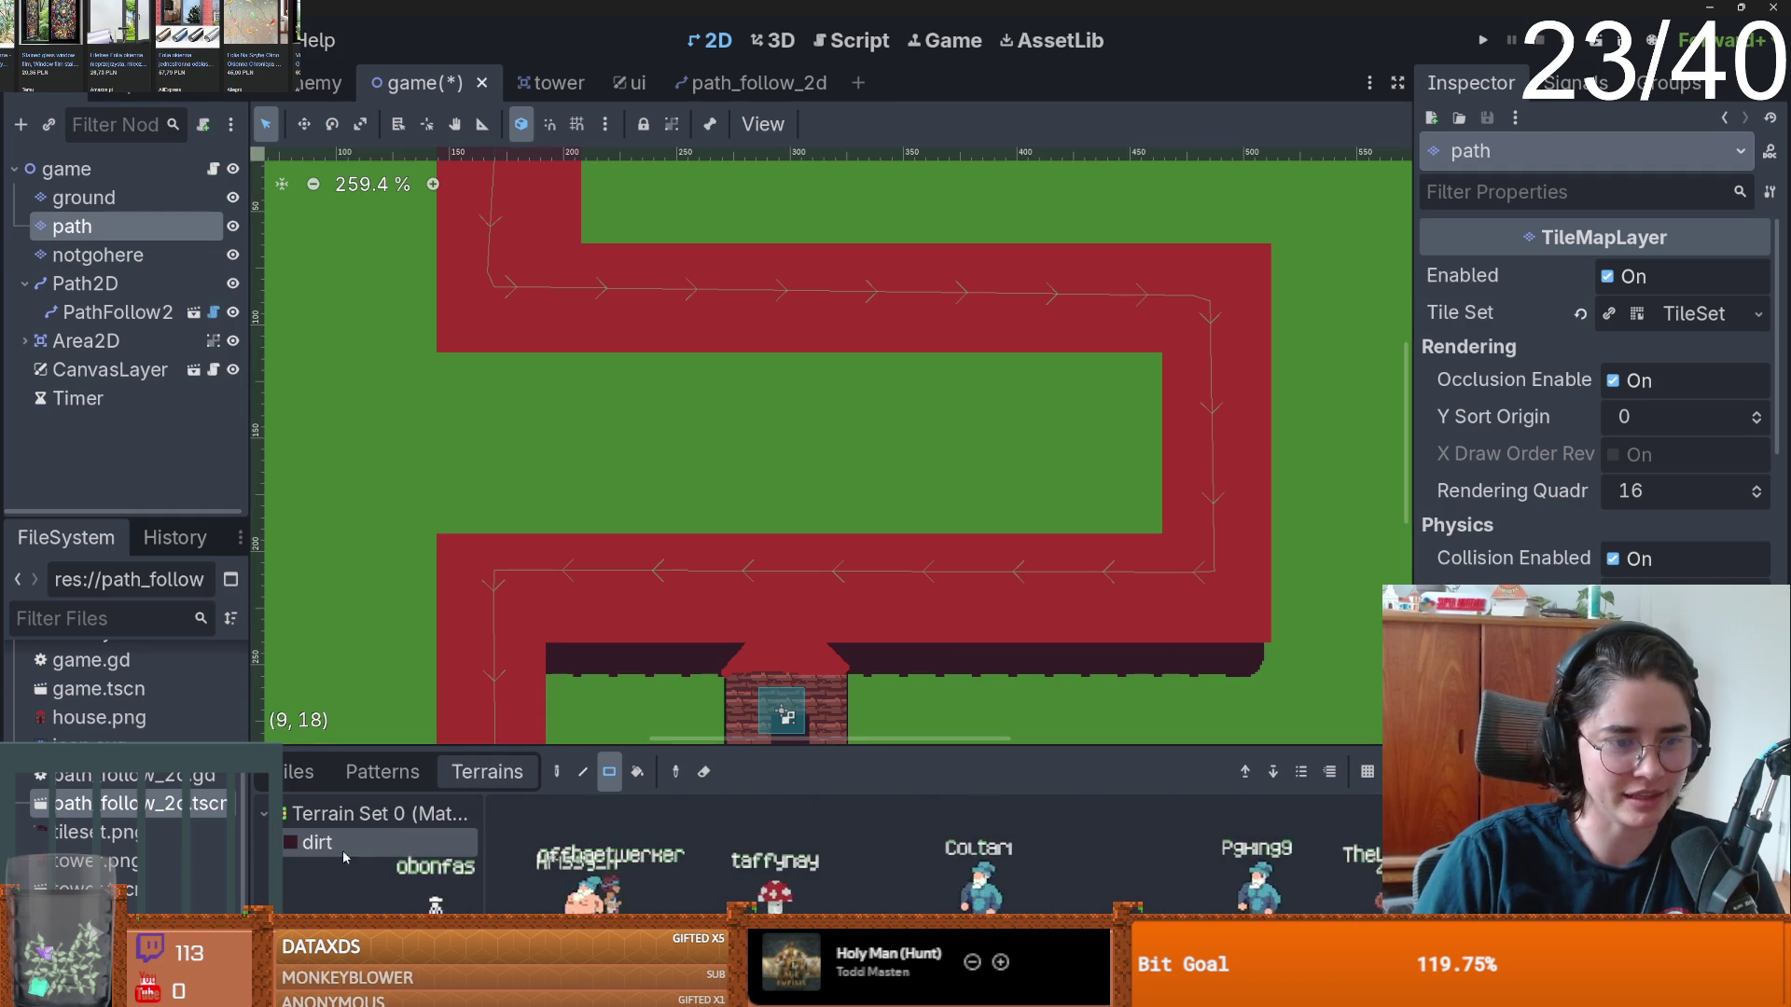
- Erase the dark tile strip at the bottom of the map and save the game scene
left_click_drag(568, 674, 1279, 652)
scroll(1116, 702, "down", 1)
scroll(650, 553, "up", 1)
key("ctrl+s")
- Open the game node's script, game.gd, in the Script editor
scroll(707, 530, "up", 1)
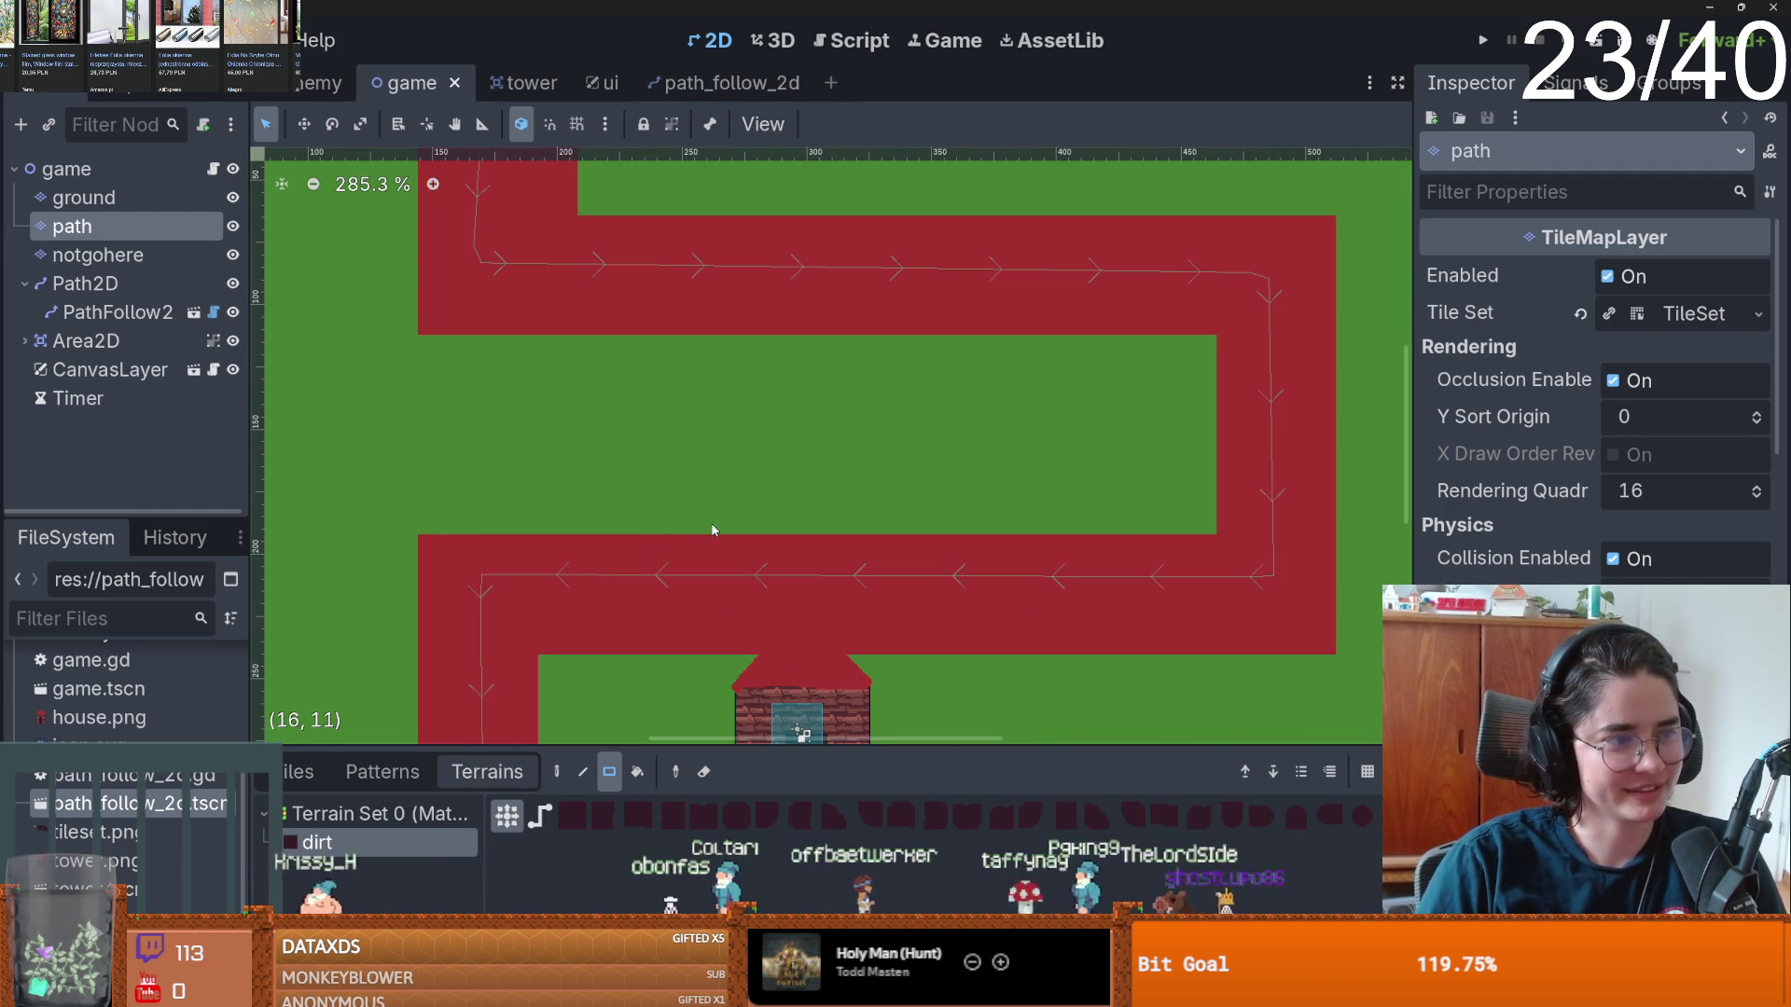
scroll(748, 540, "down", 2)
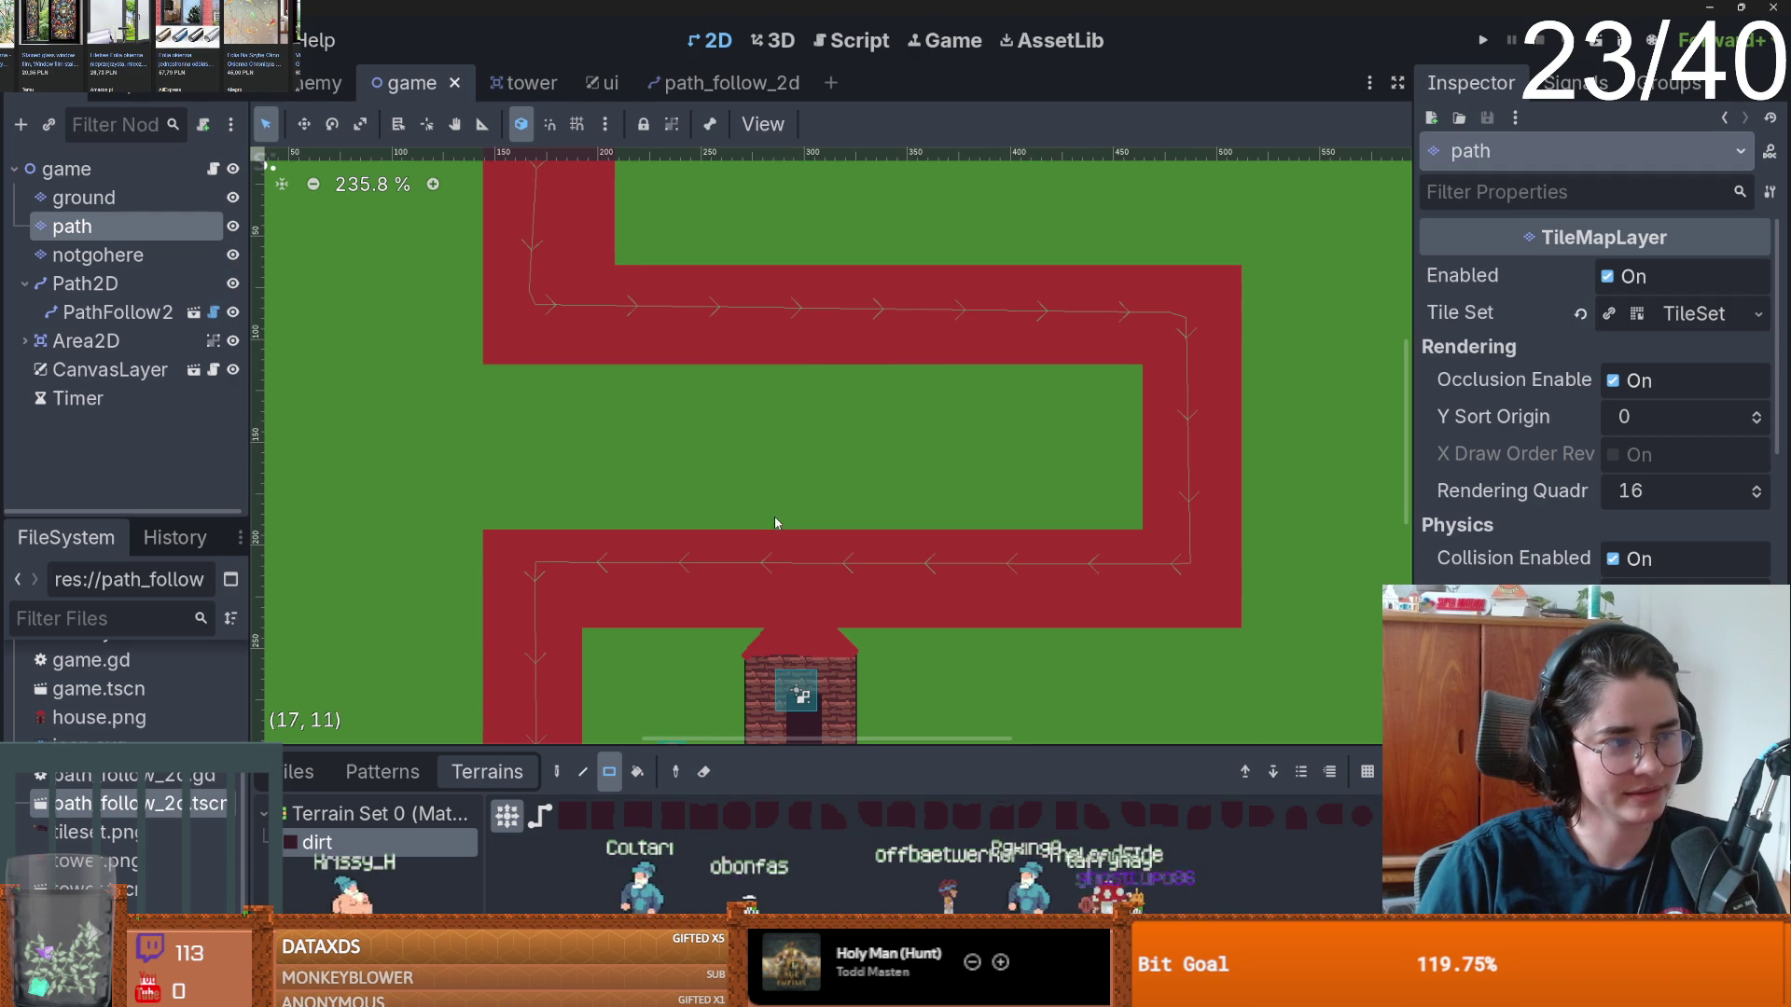
scroll(774, 517, "down", 1)
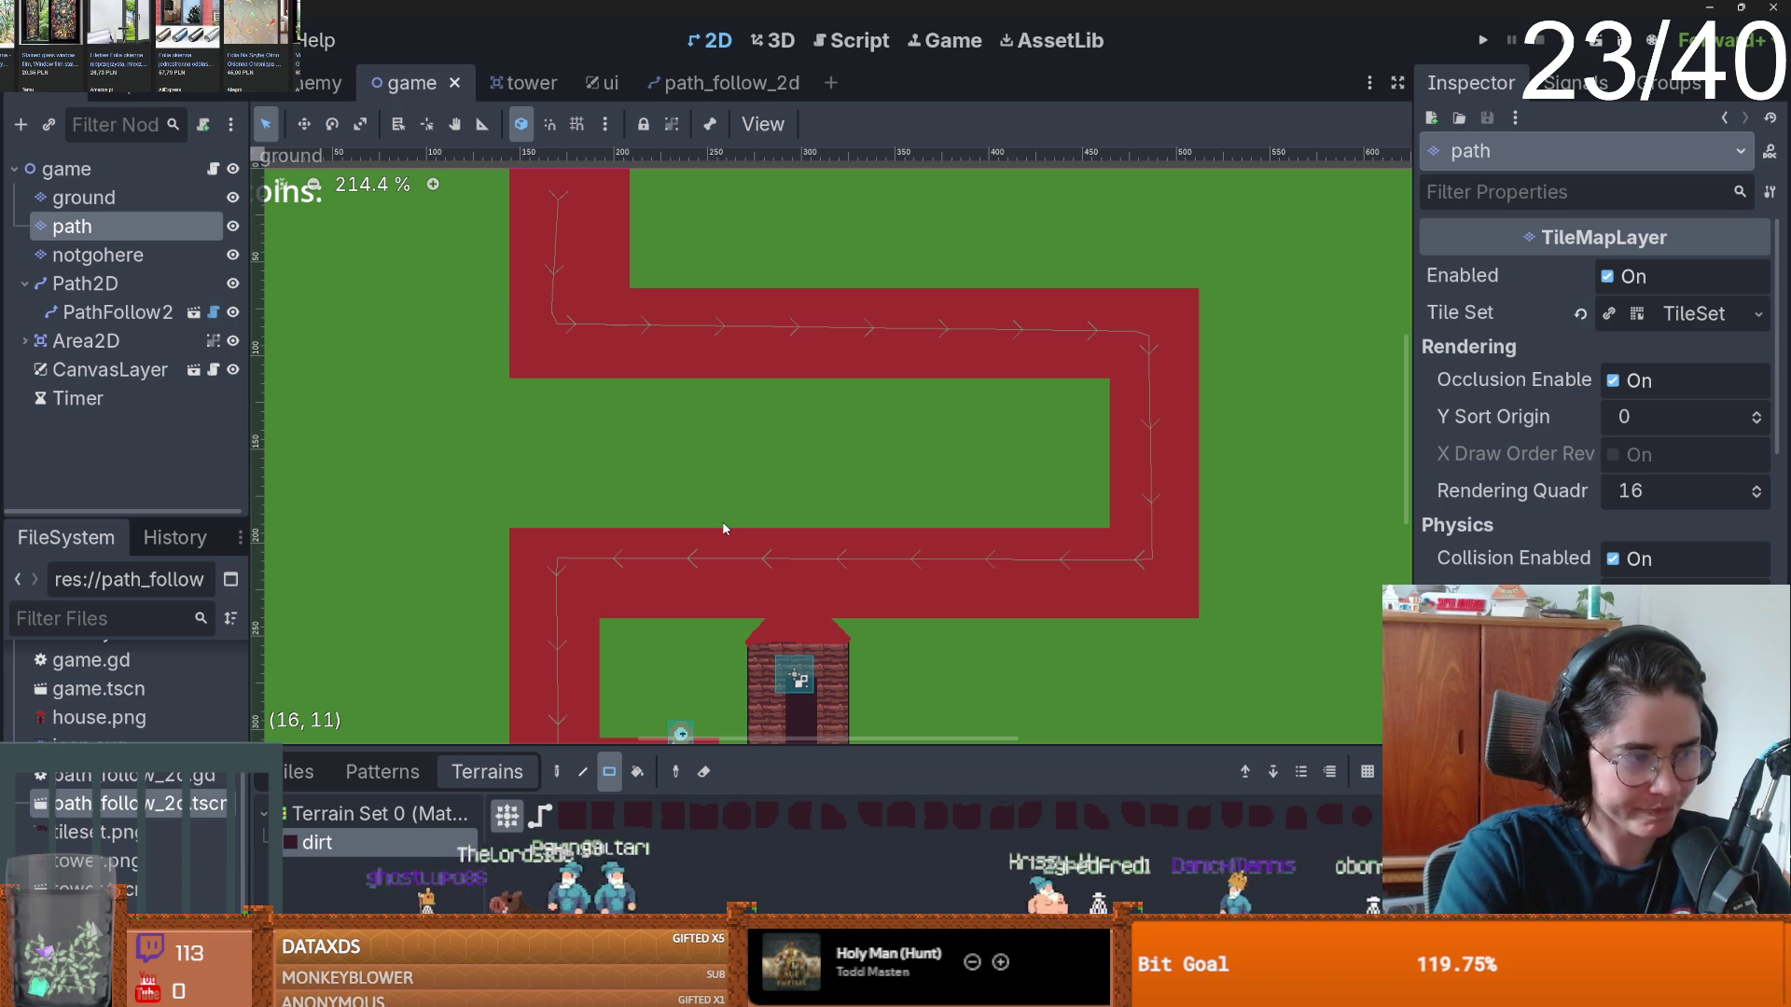
scroll(672, 532, "left", 2)
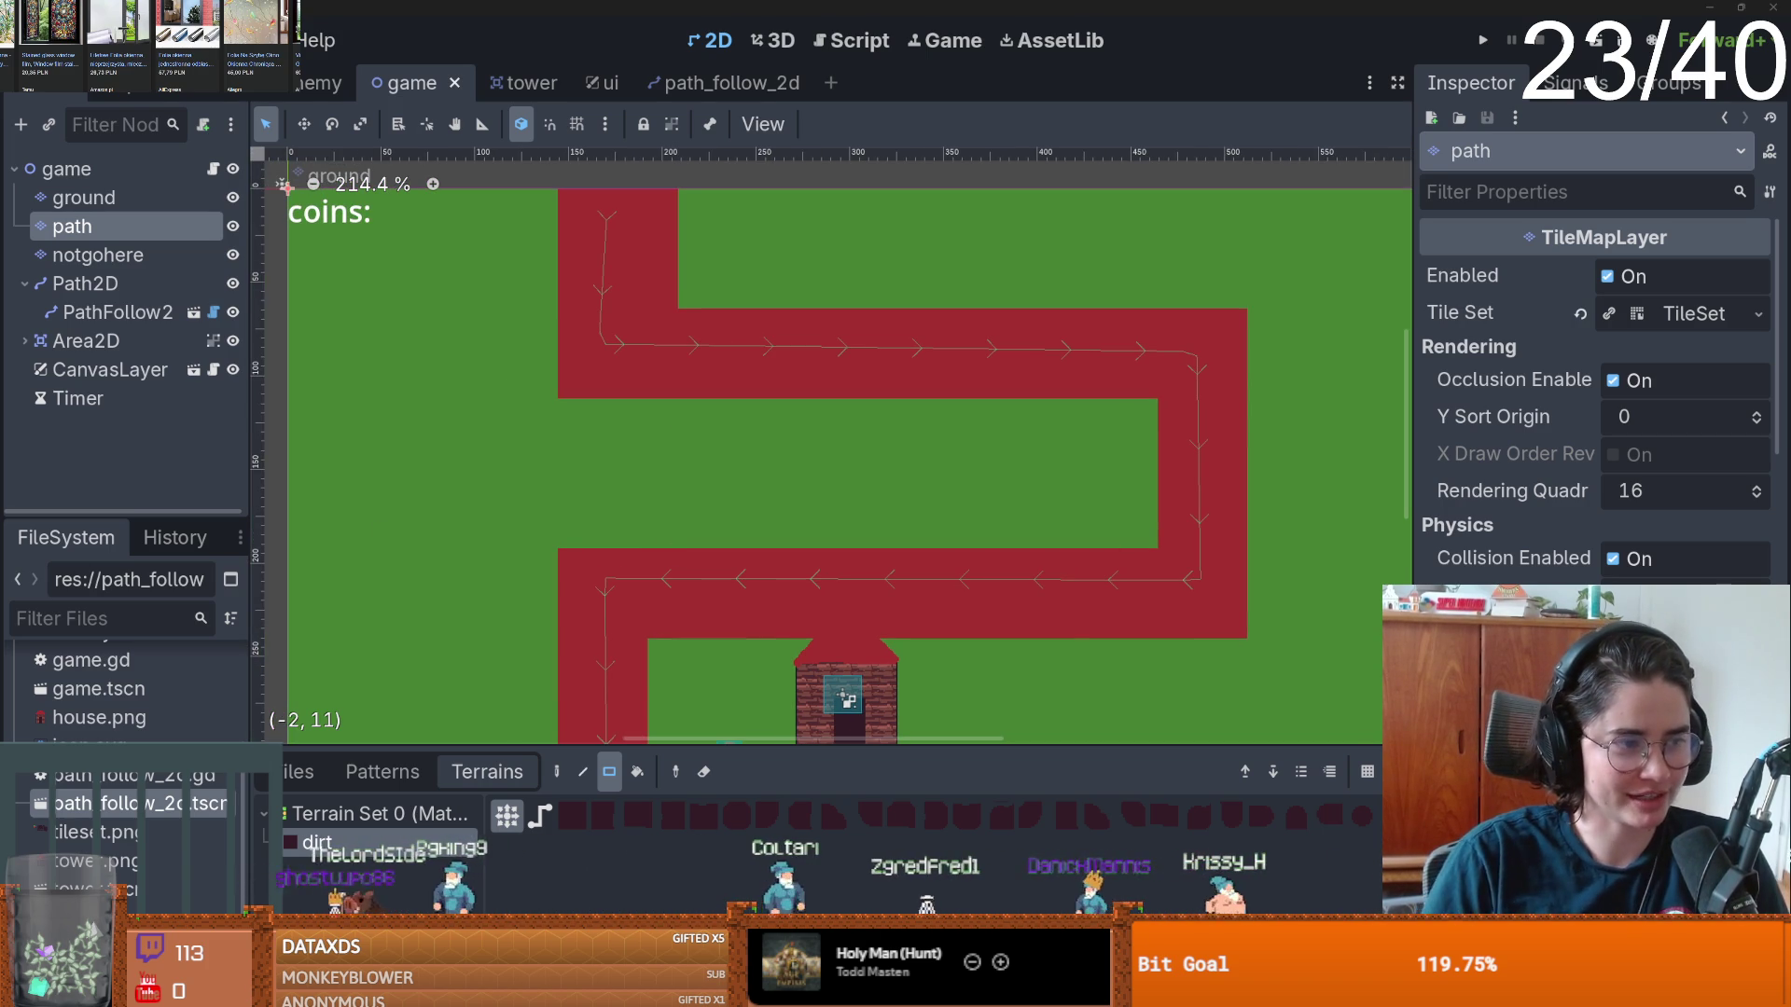
scroll(551, 411, "up", 3)
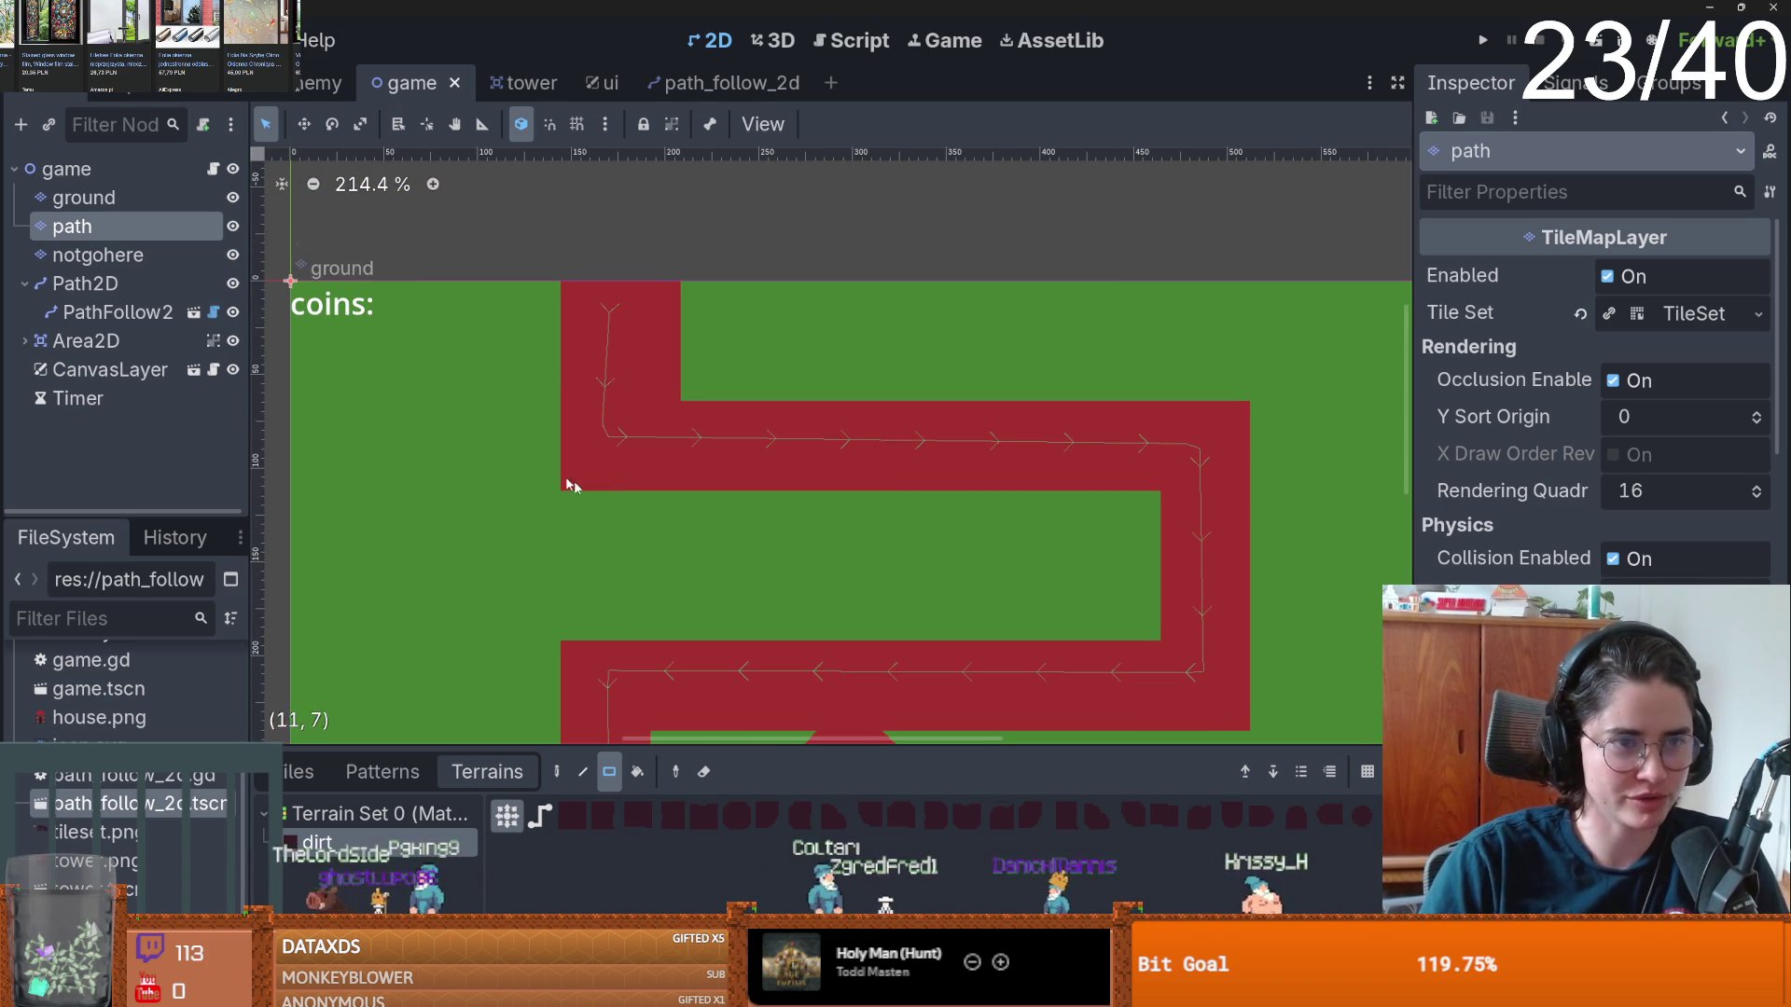
left_click(214, 171)
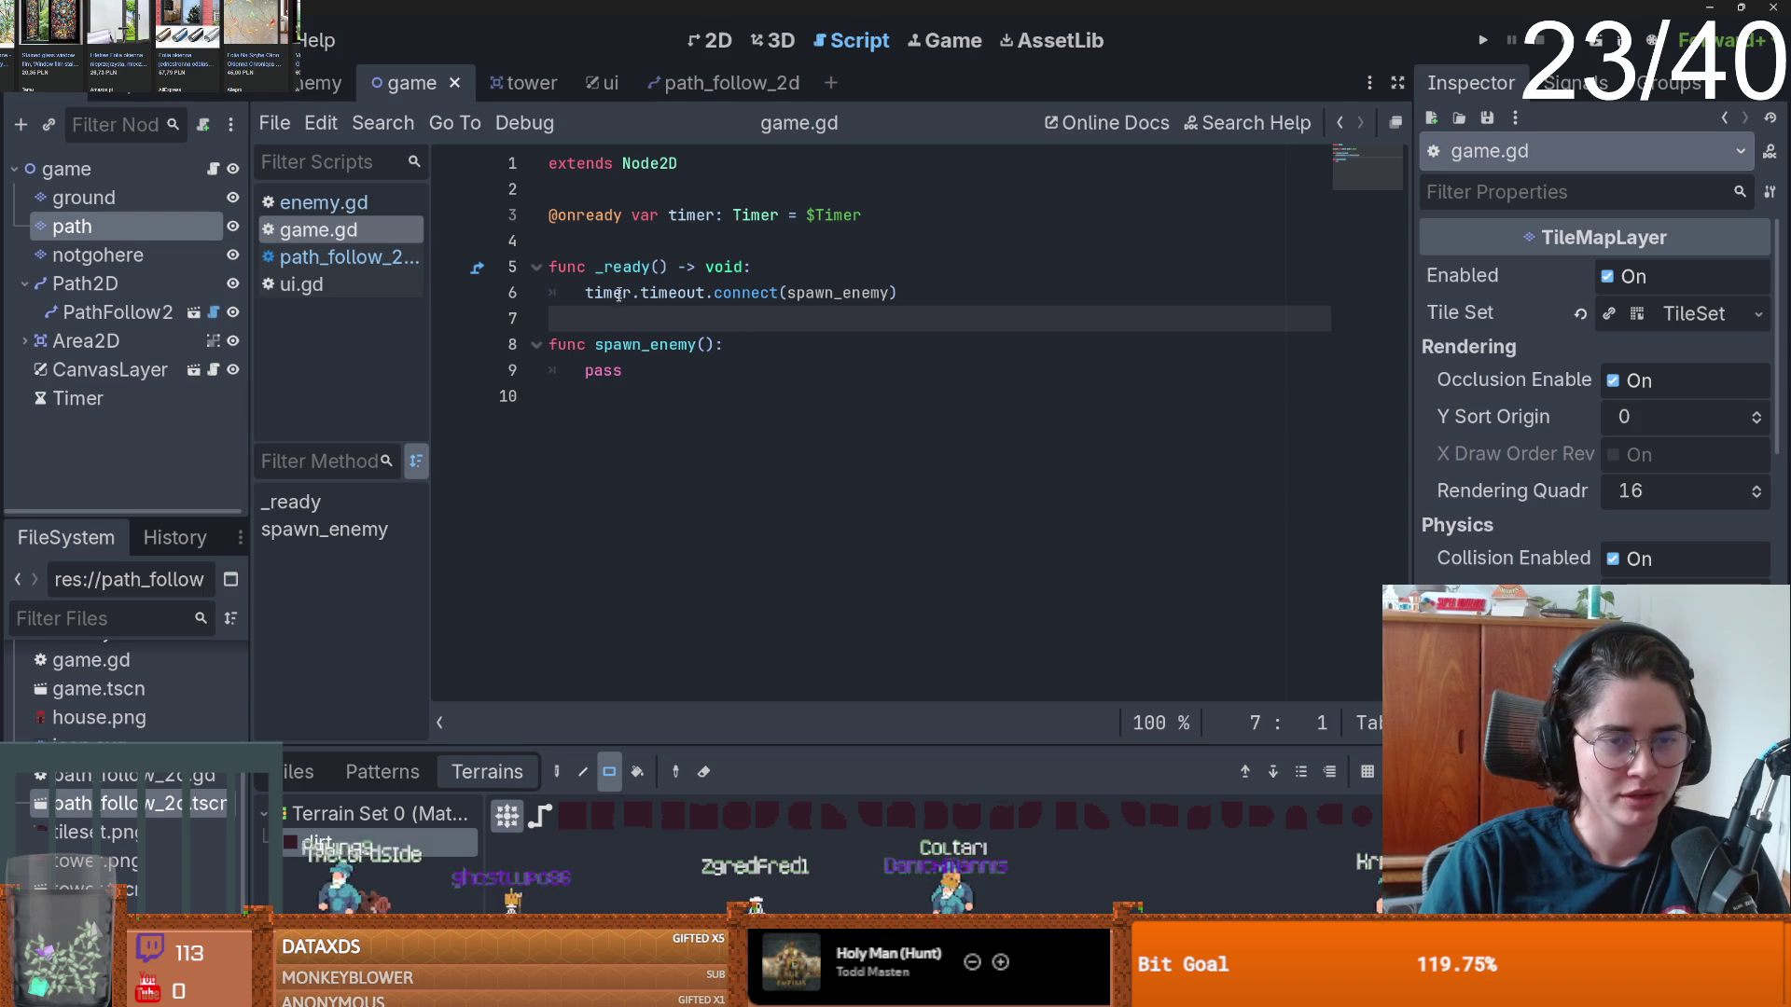
left_click(604, 241)
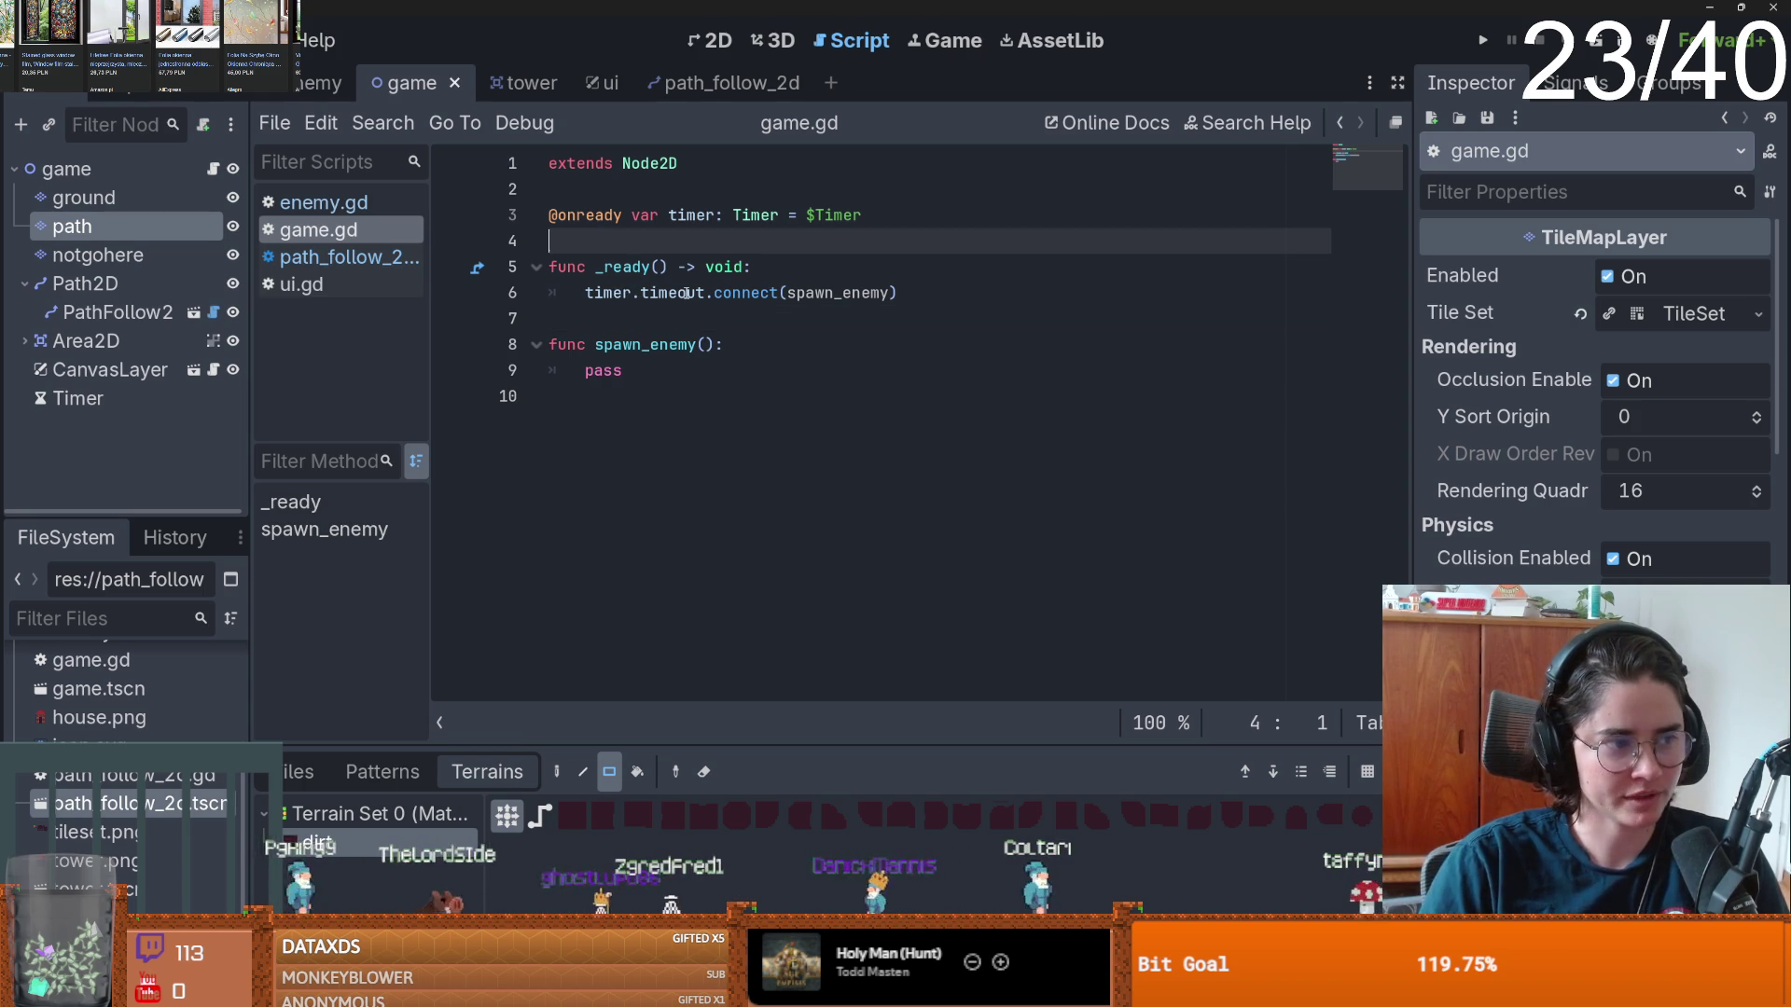
mouse_move(688, 294)
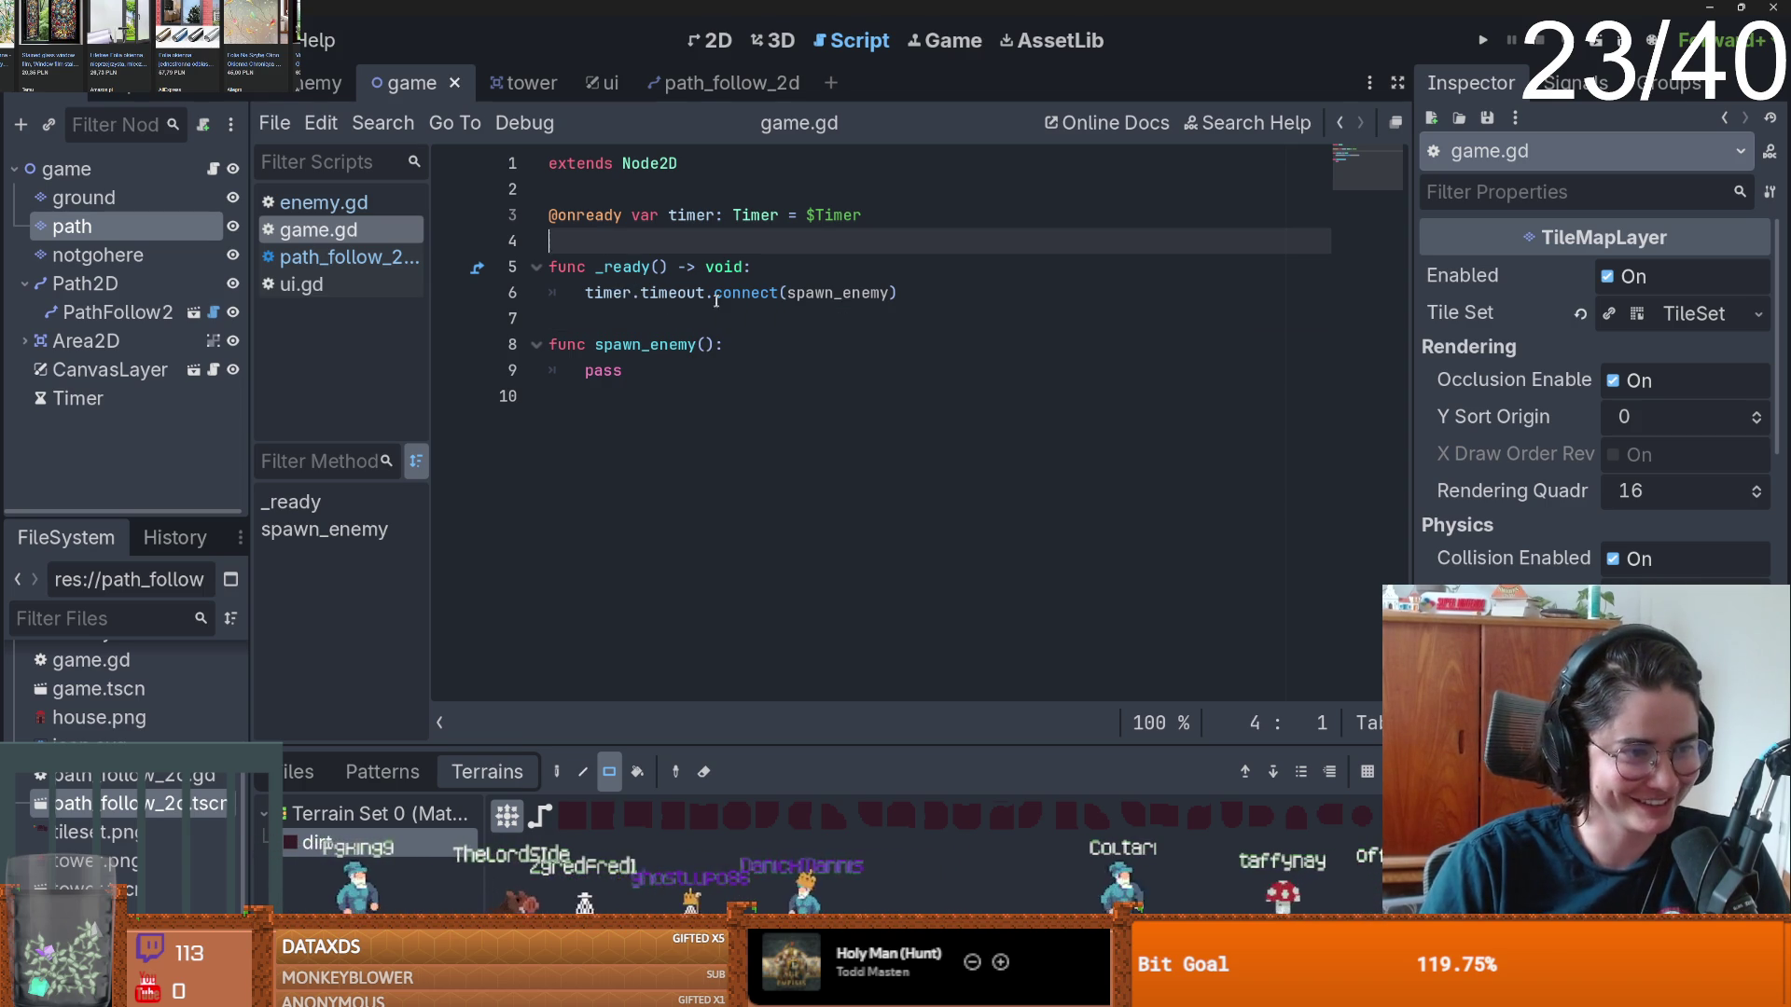
key("Return")
key("Return")
key("Up")
key("Up")
key("Down")
key("ctrl+s")
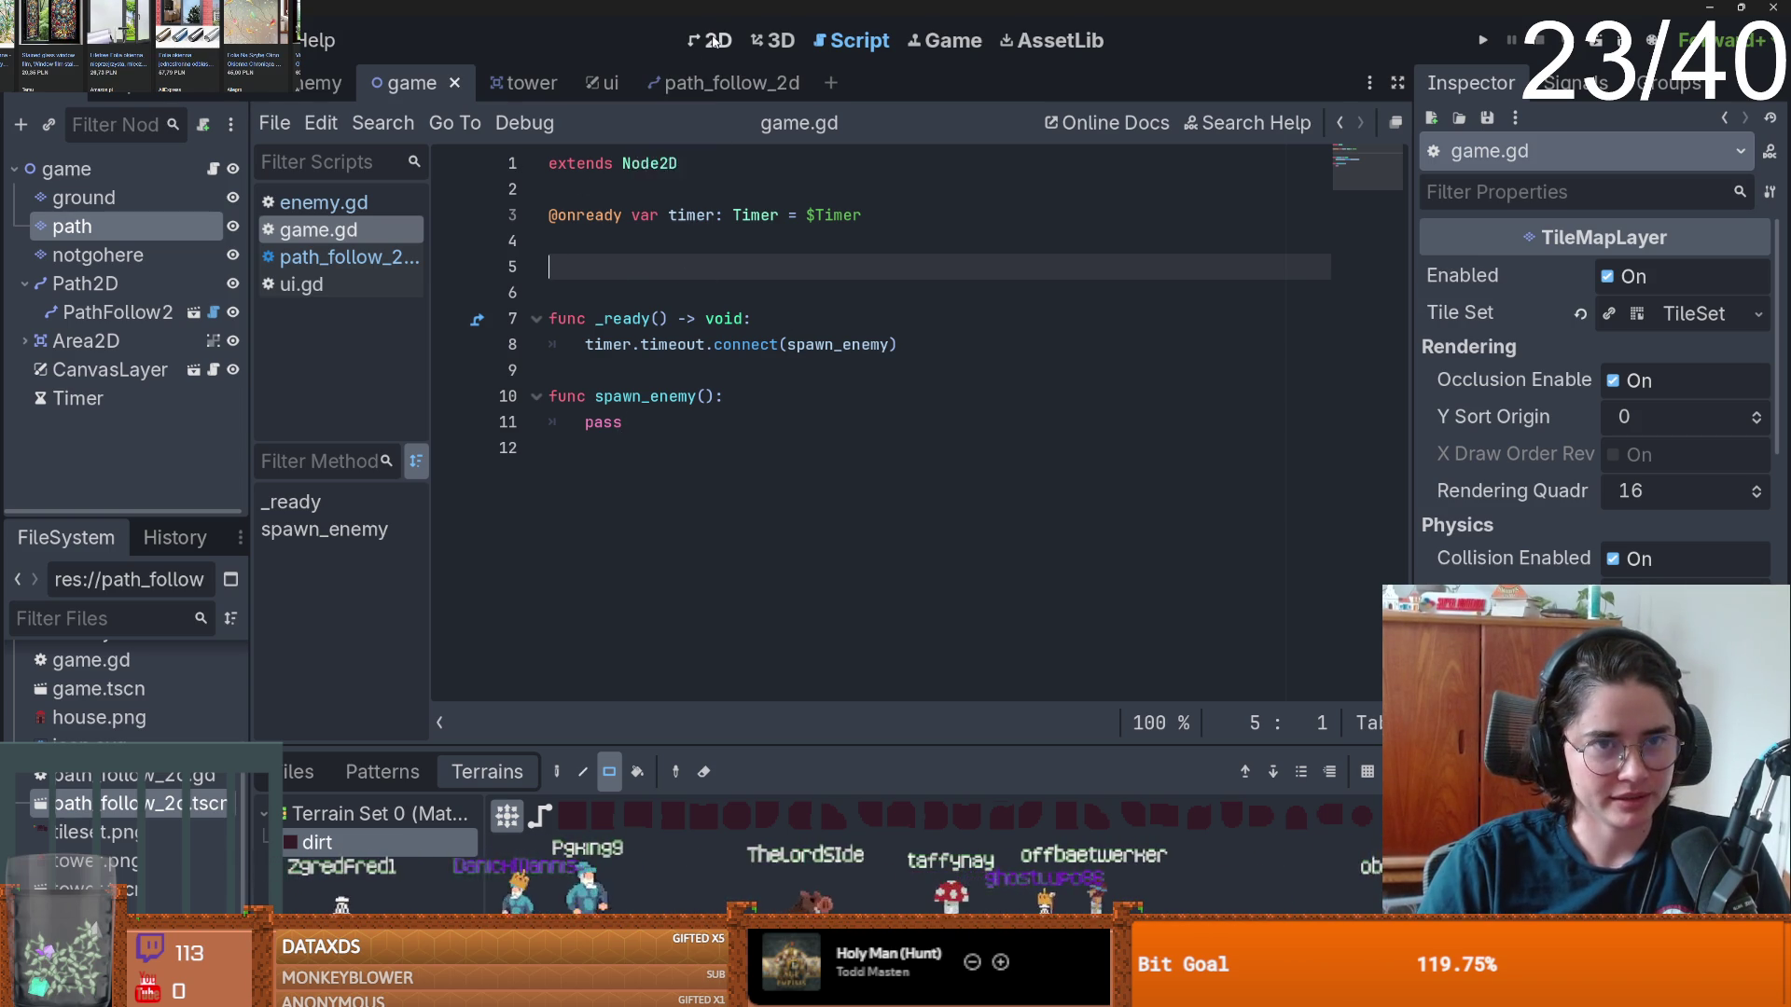
- Remove stray blank lines and a stray letter, then add a PATH_FOLLOW_2D preload constant
key("ctrl+F1")
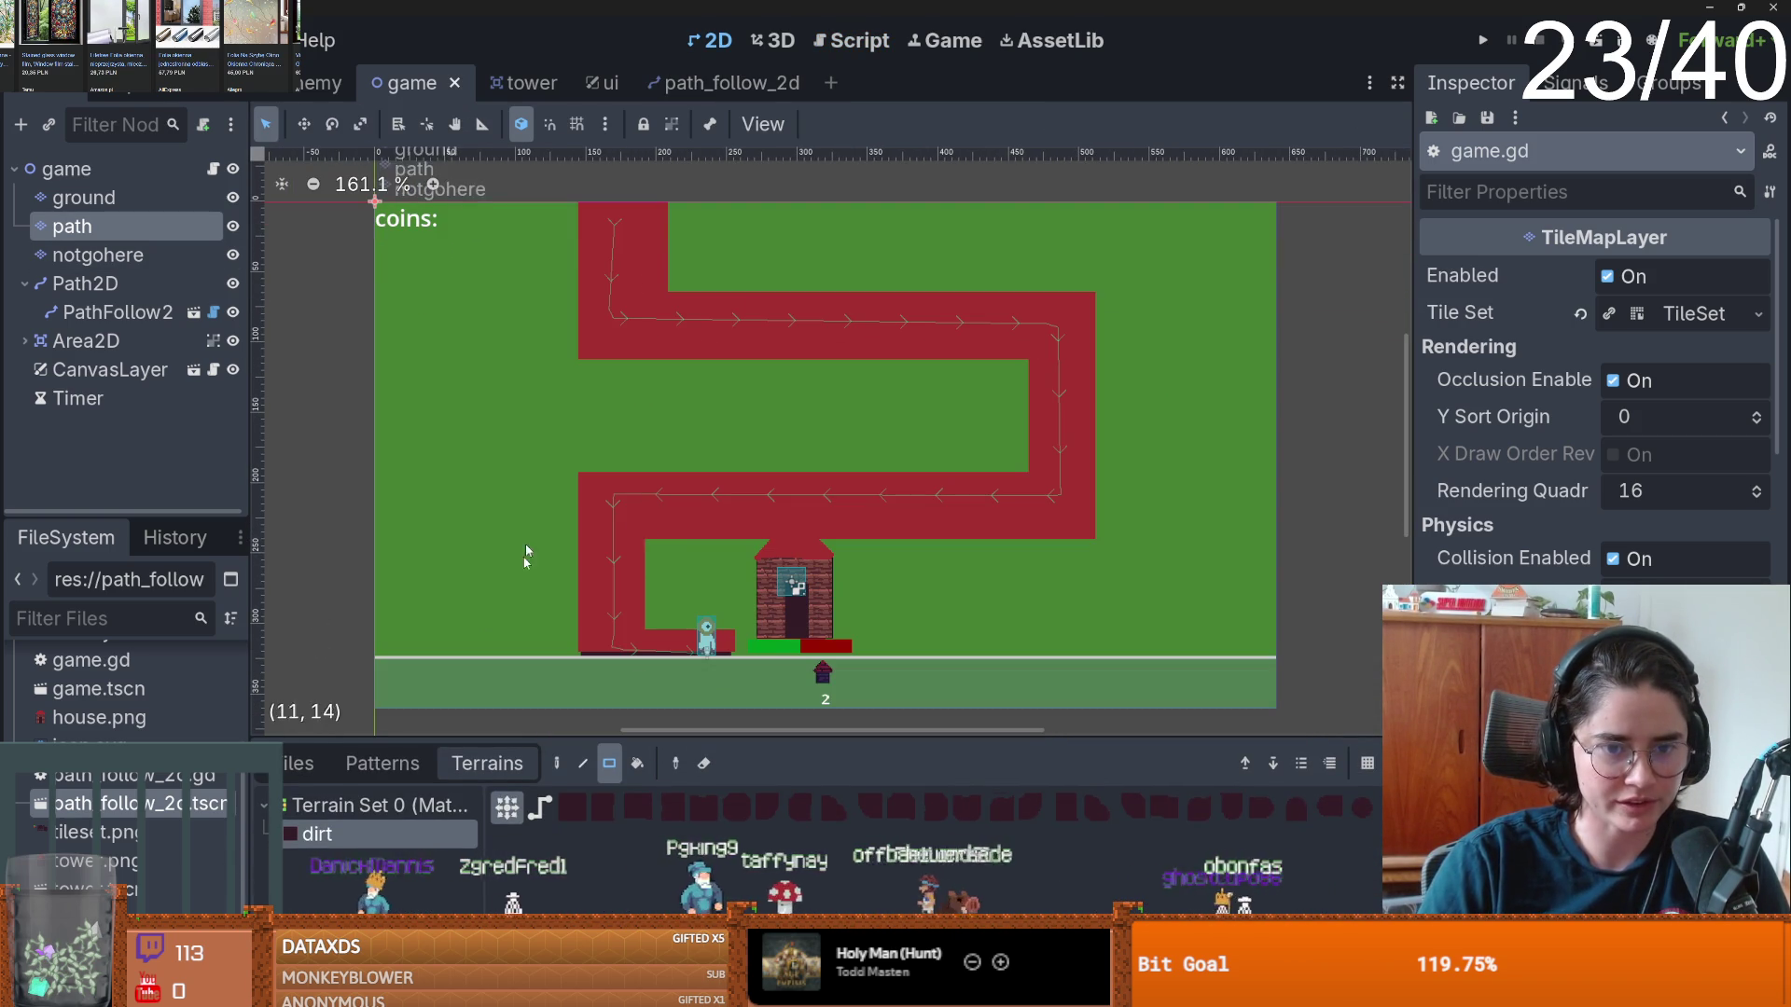
left_click(213, 170)
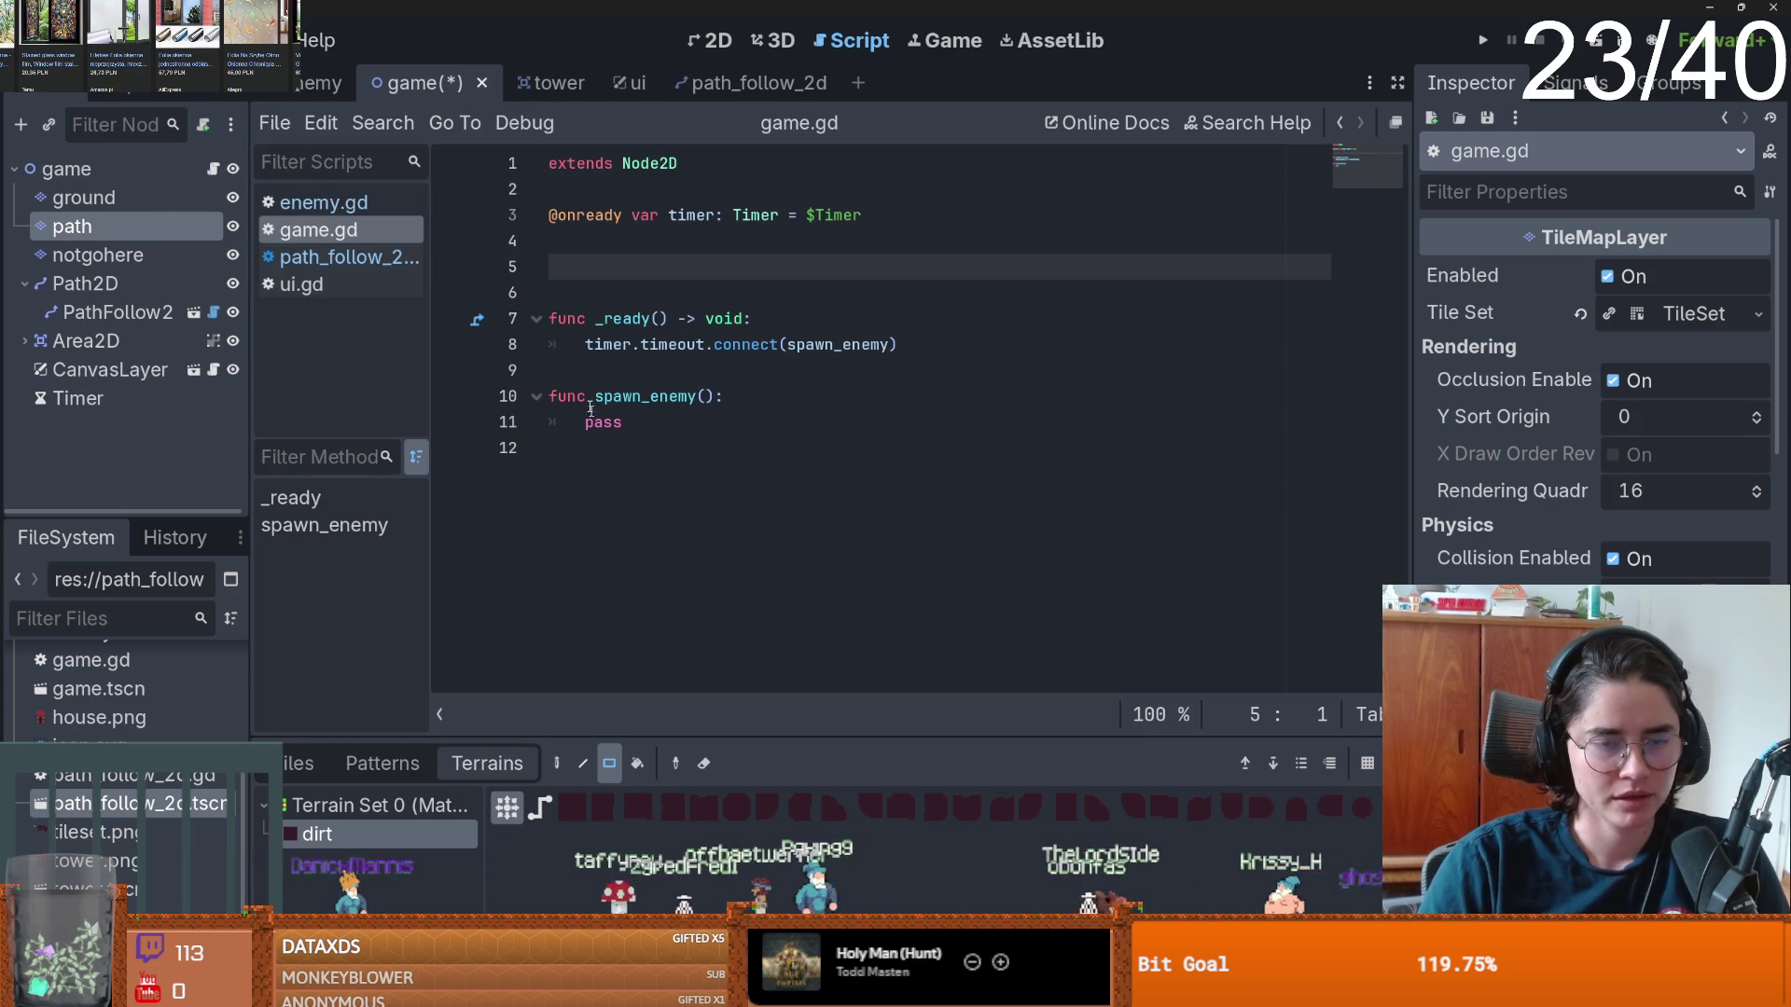
key("BackSpace")
left_click(600, 451)
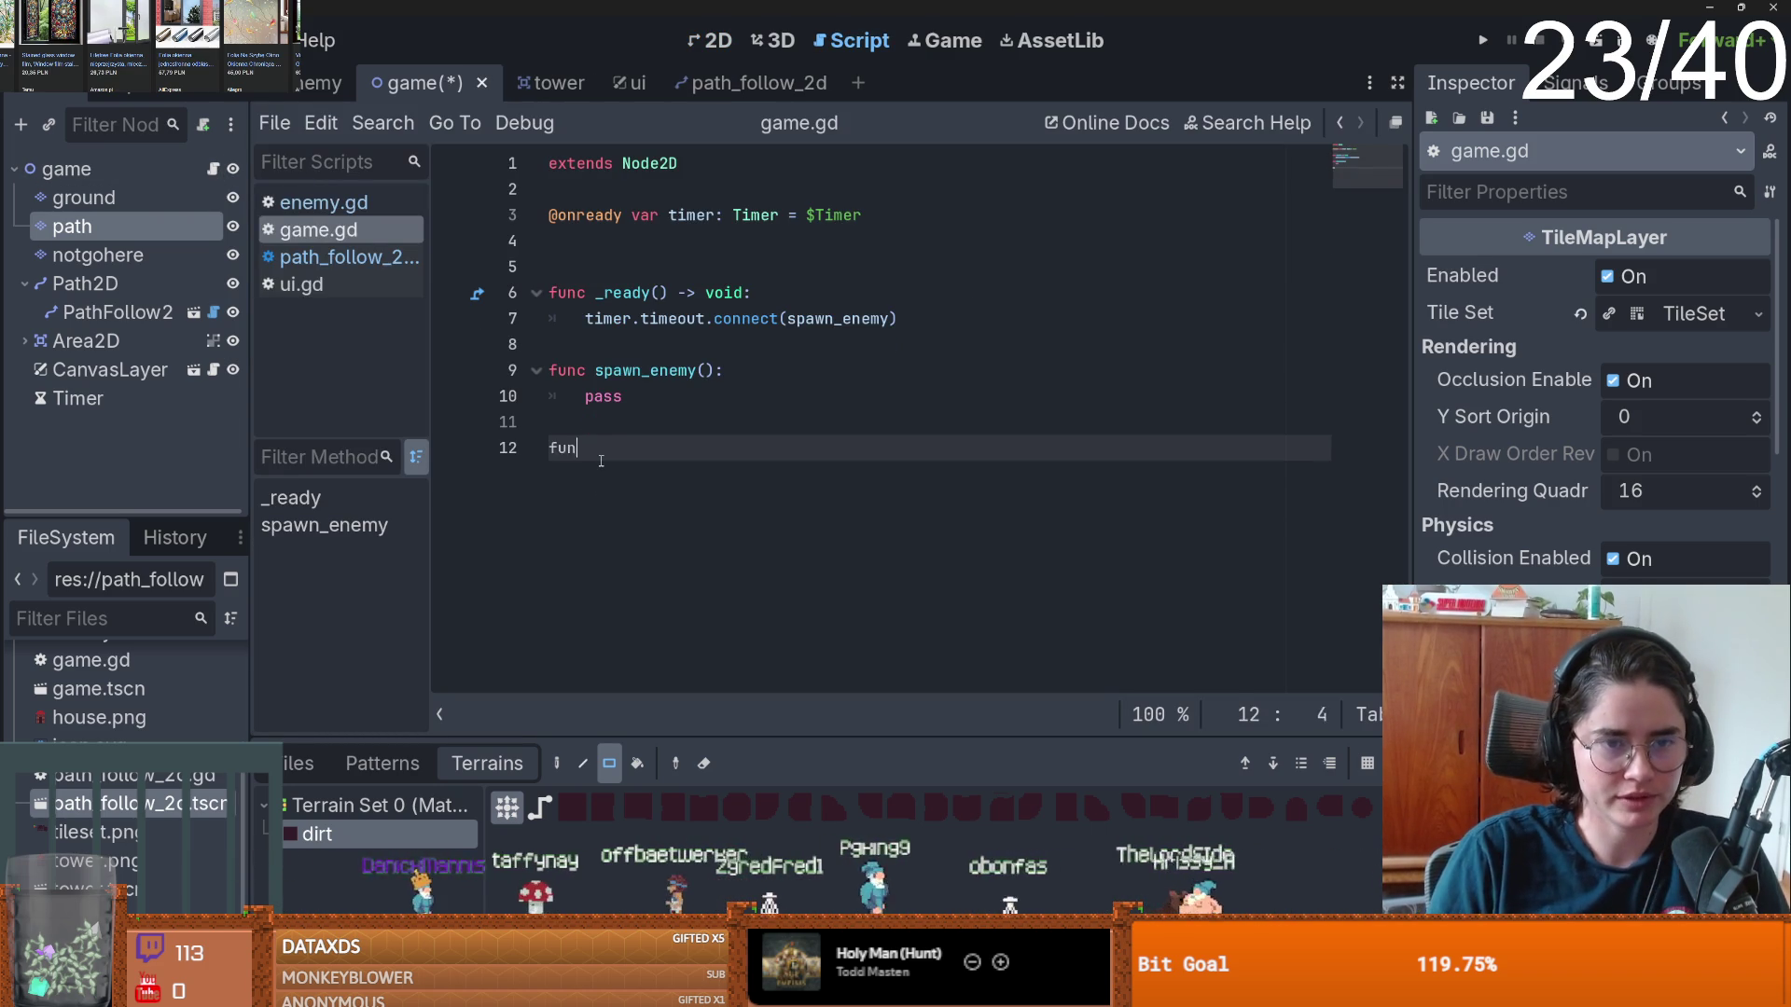
key("BackSpace")
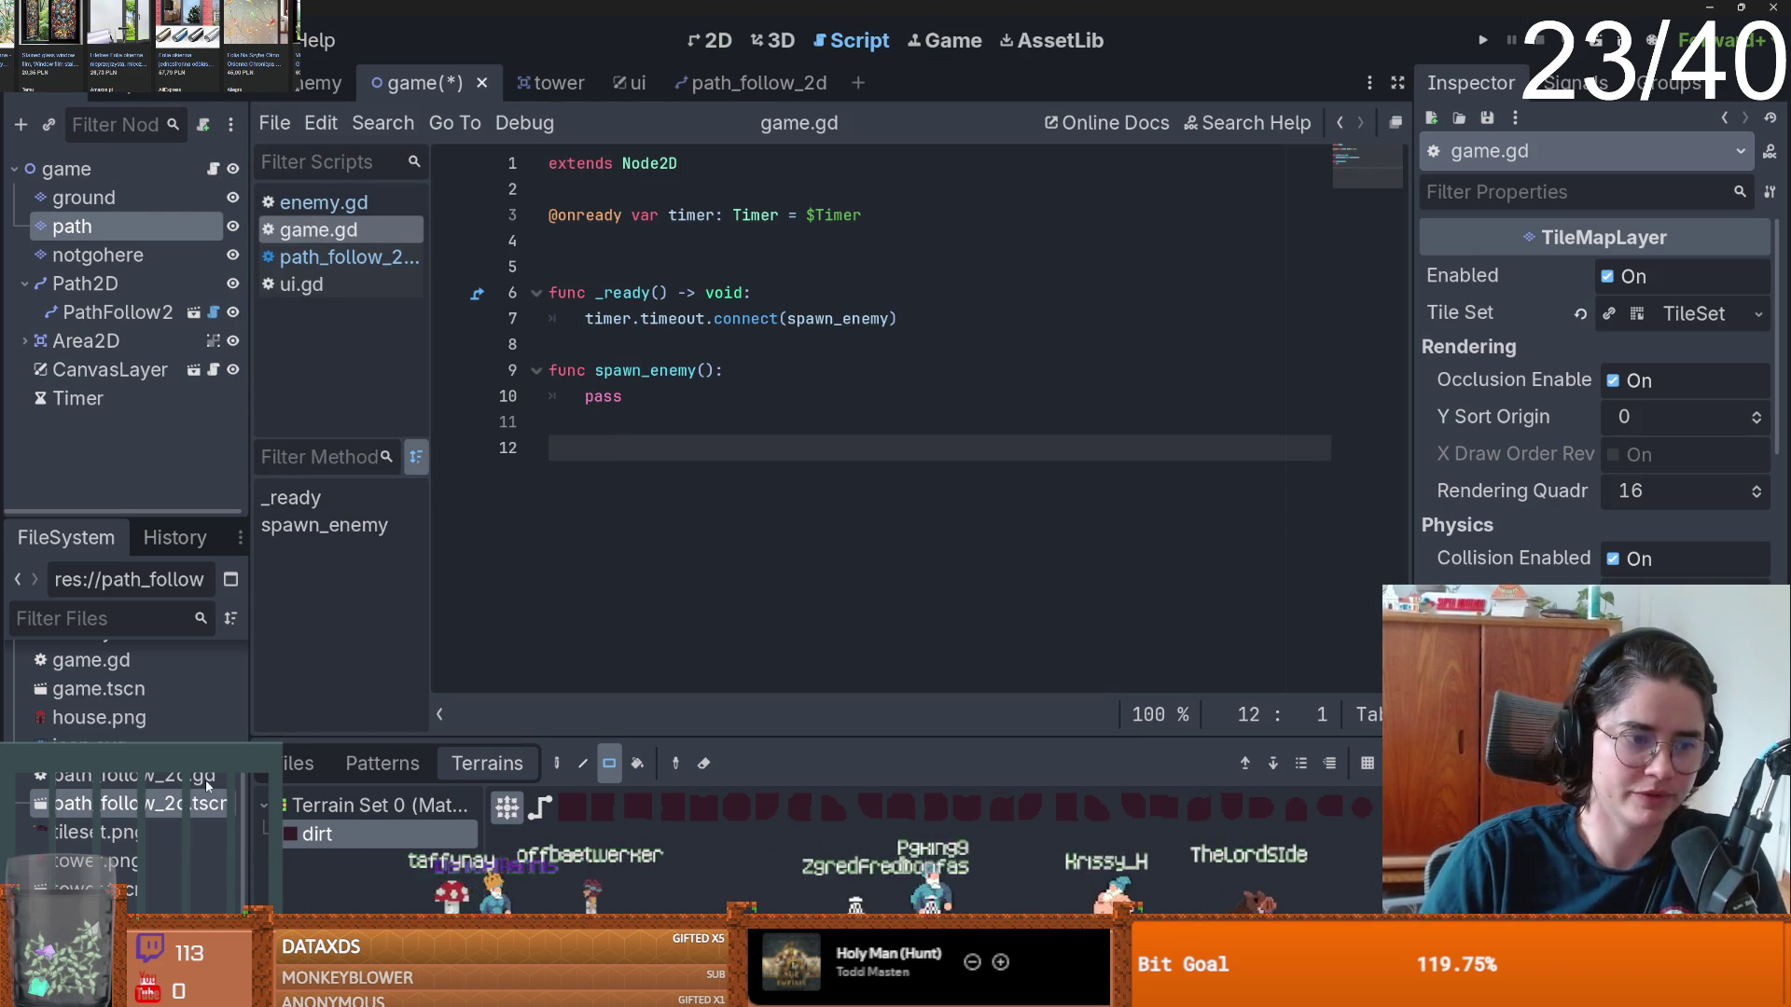
mouse_move(139, 803)
left_mouse_down()
mouse_move(597, 245)
mouse_move(662, 259)
left_mouse_up()
- Paste PATH_FOLLOW_2D over pass in spawn_enemy, then delete it again
double_click(663, 242)
key("ctrl+c")
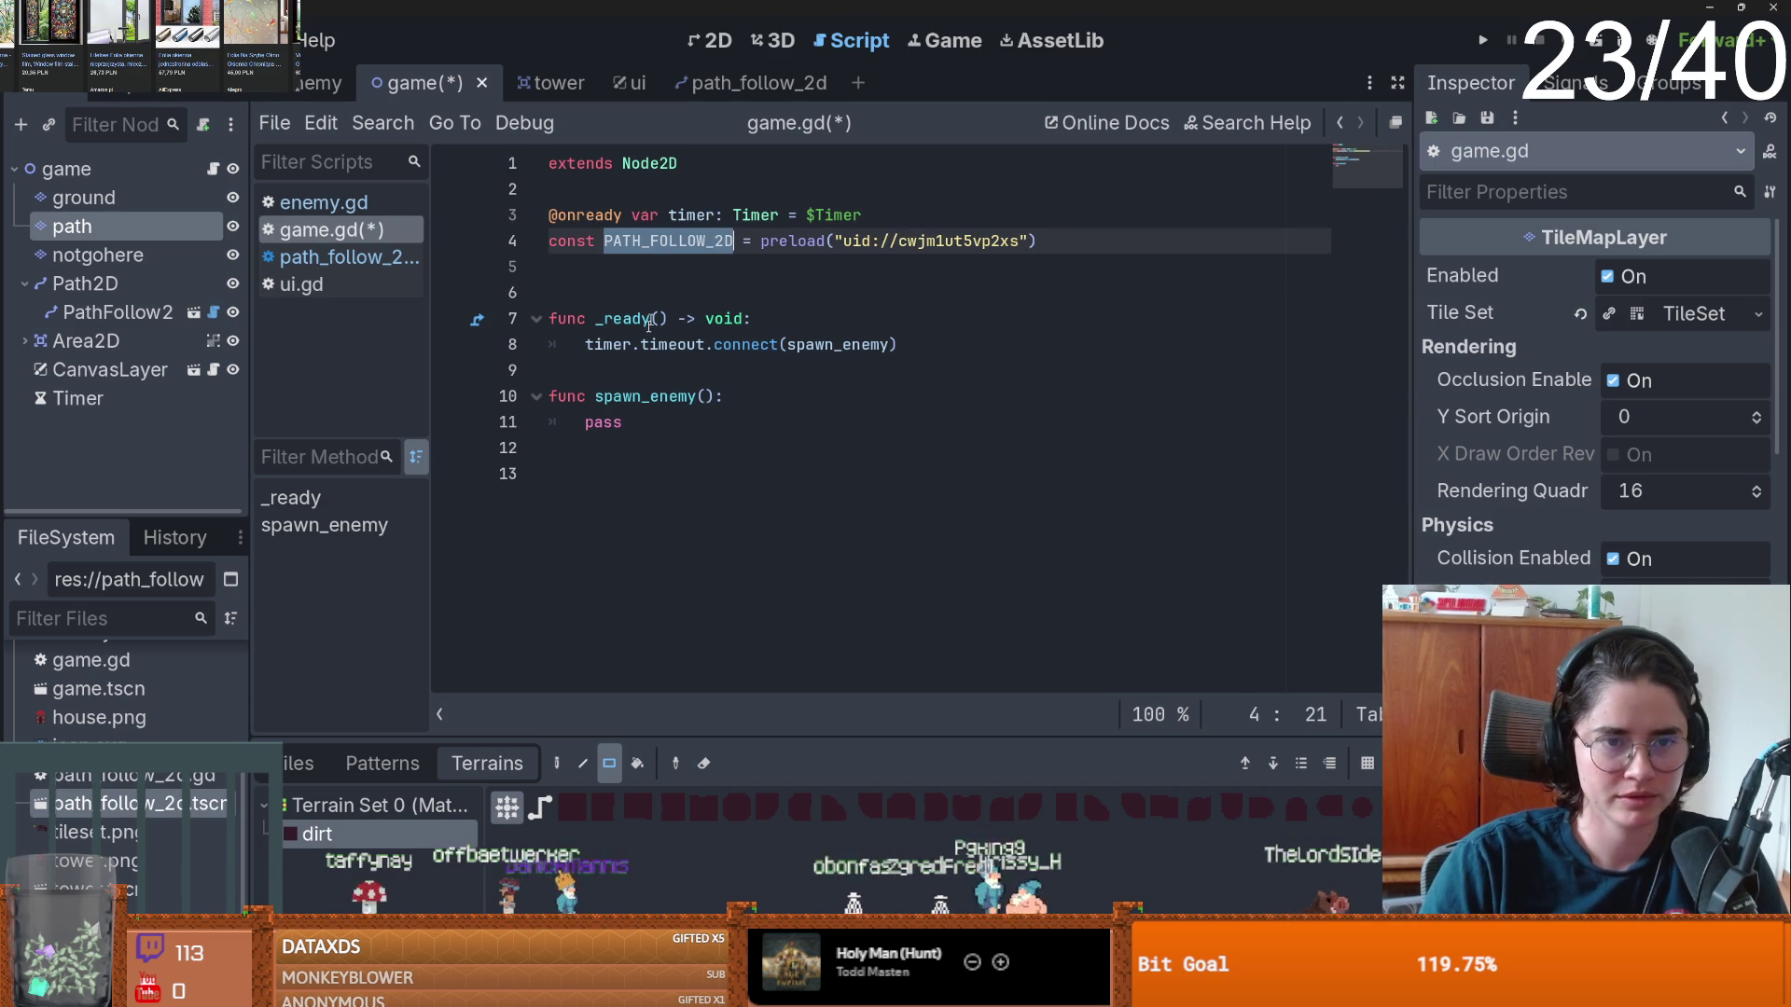
double_click(602, 421)
key("ctrl+v")
key("BackSpace")
key("BackSpace")
key("shift+Home")
key("BackSpace")
left_click_drag(75, 283, 628, 287)
key("ctrl+z")
left_click_drag(74, 283, 569, 275)
left_click(636, 448)
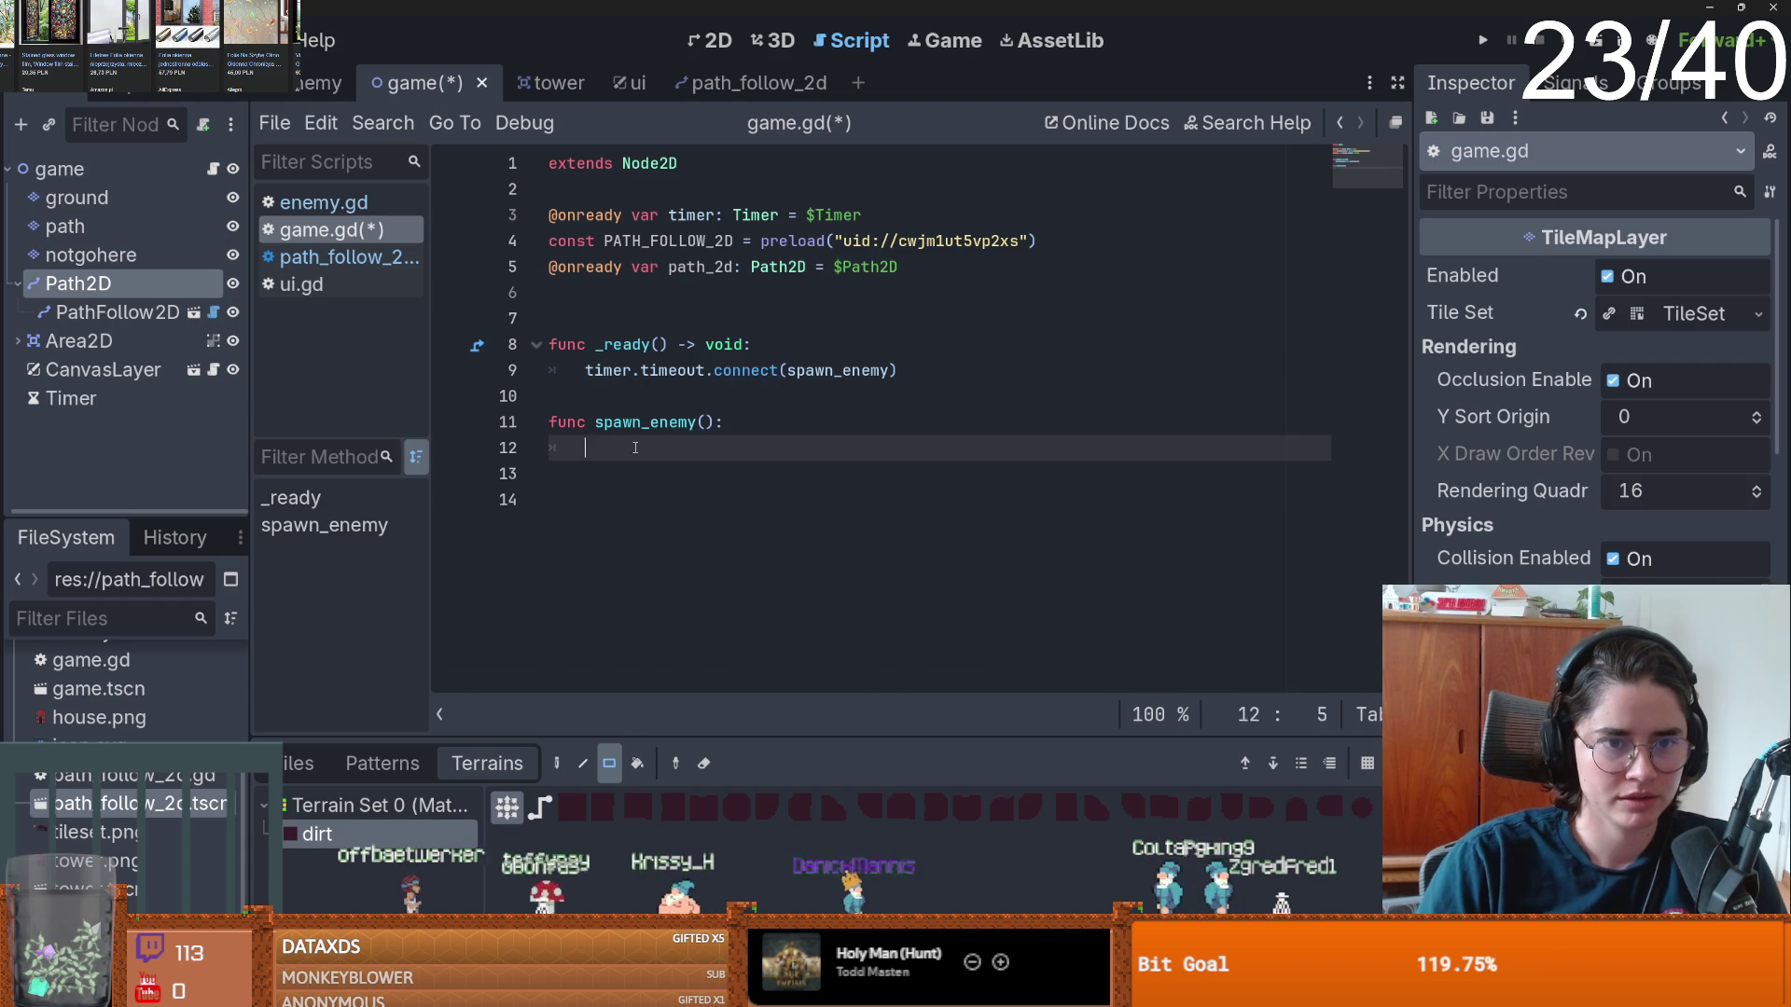
type("path_2d.ad")
key("Return")
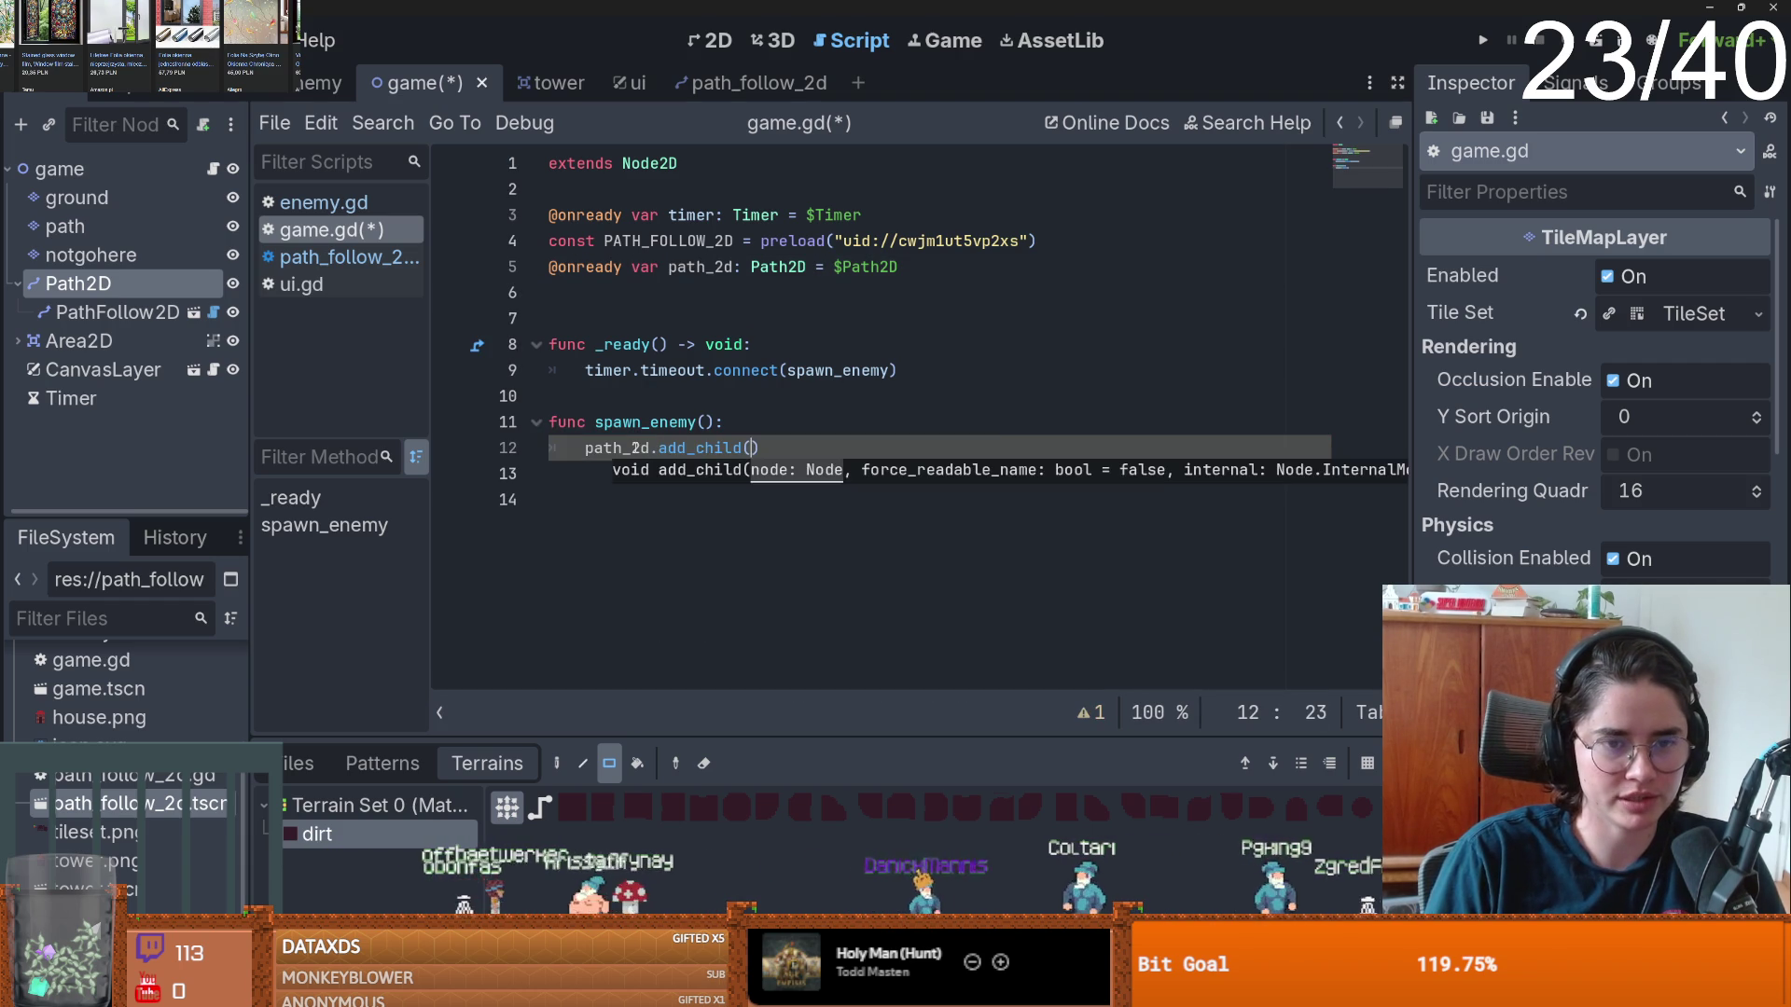
- Create enemy from PATH_FOLLOW_2D.instantiate() on a line above add_child
key("ctrl+shift+Return")
type("var enemy =")
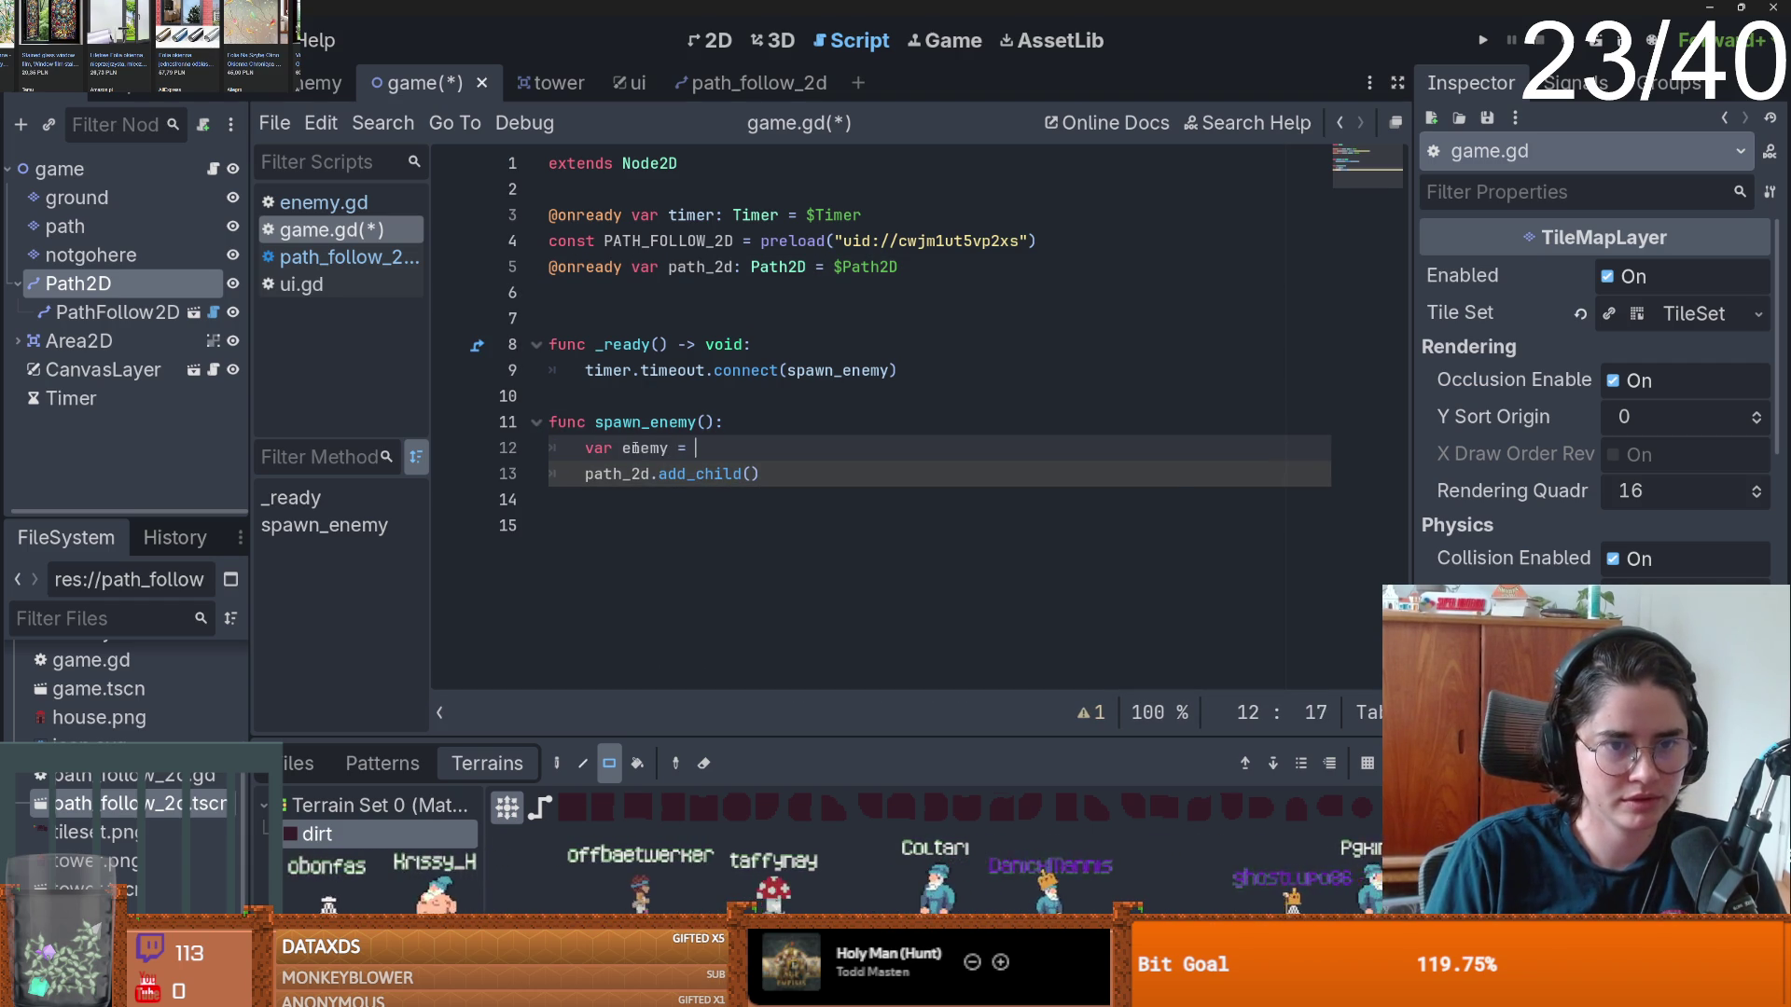
type("P")
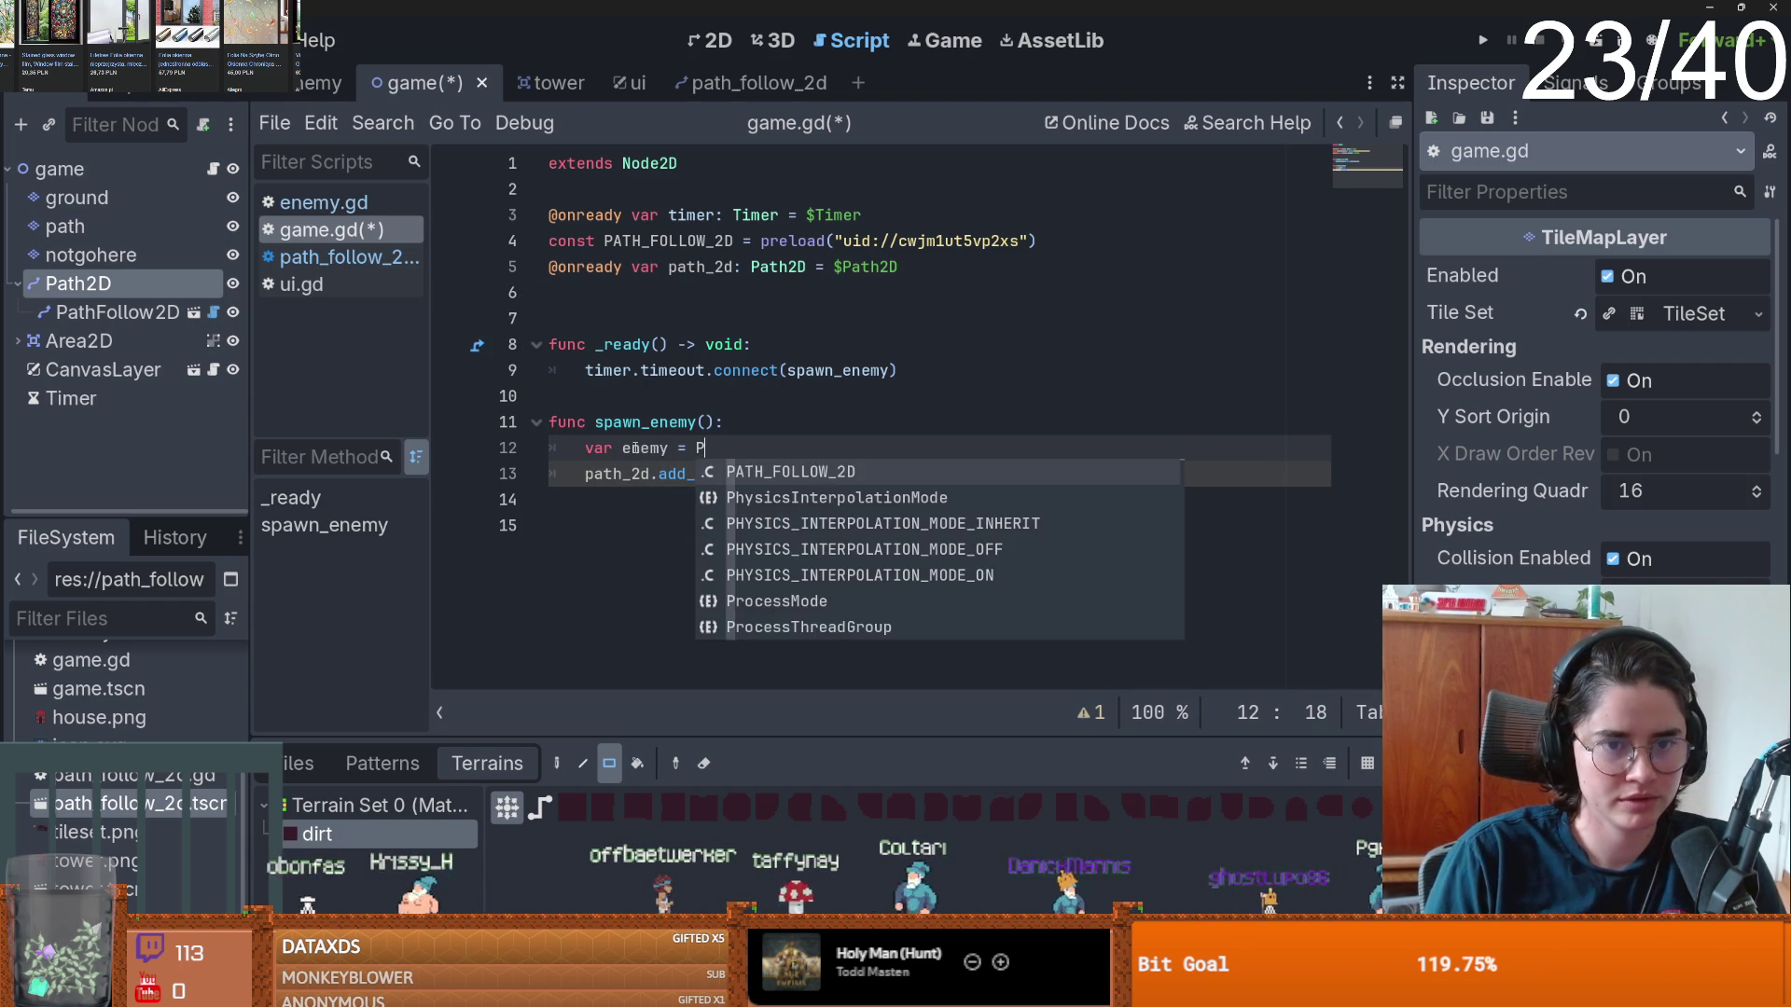
key("Return")
type(".i")
key("Return")
- Pass enemy as the add_child argument and save game.gd
double_click(645, 448)
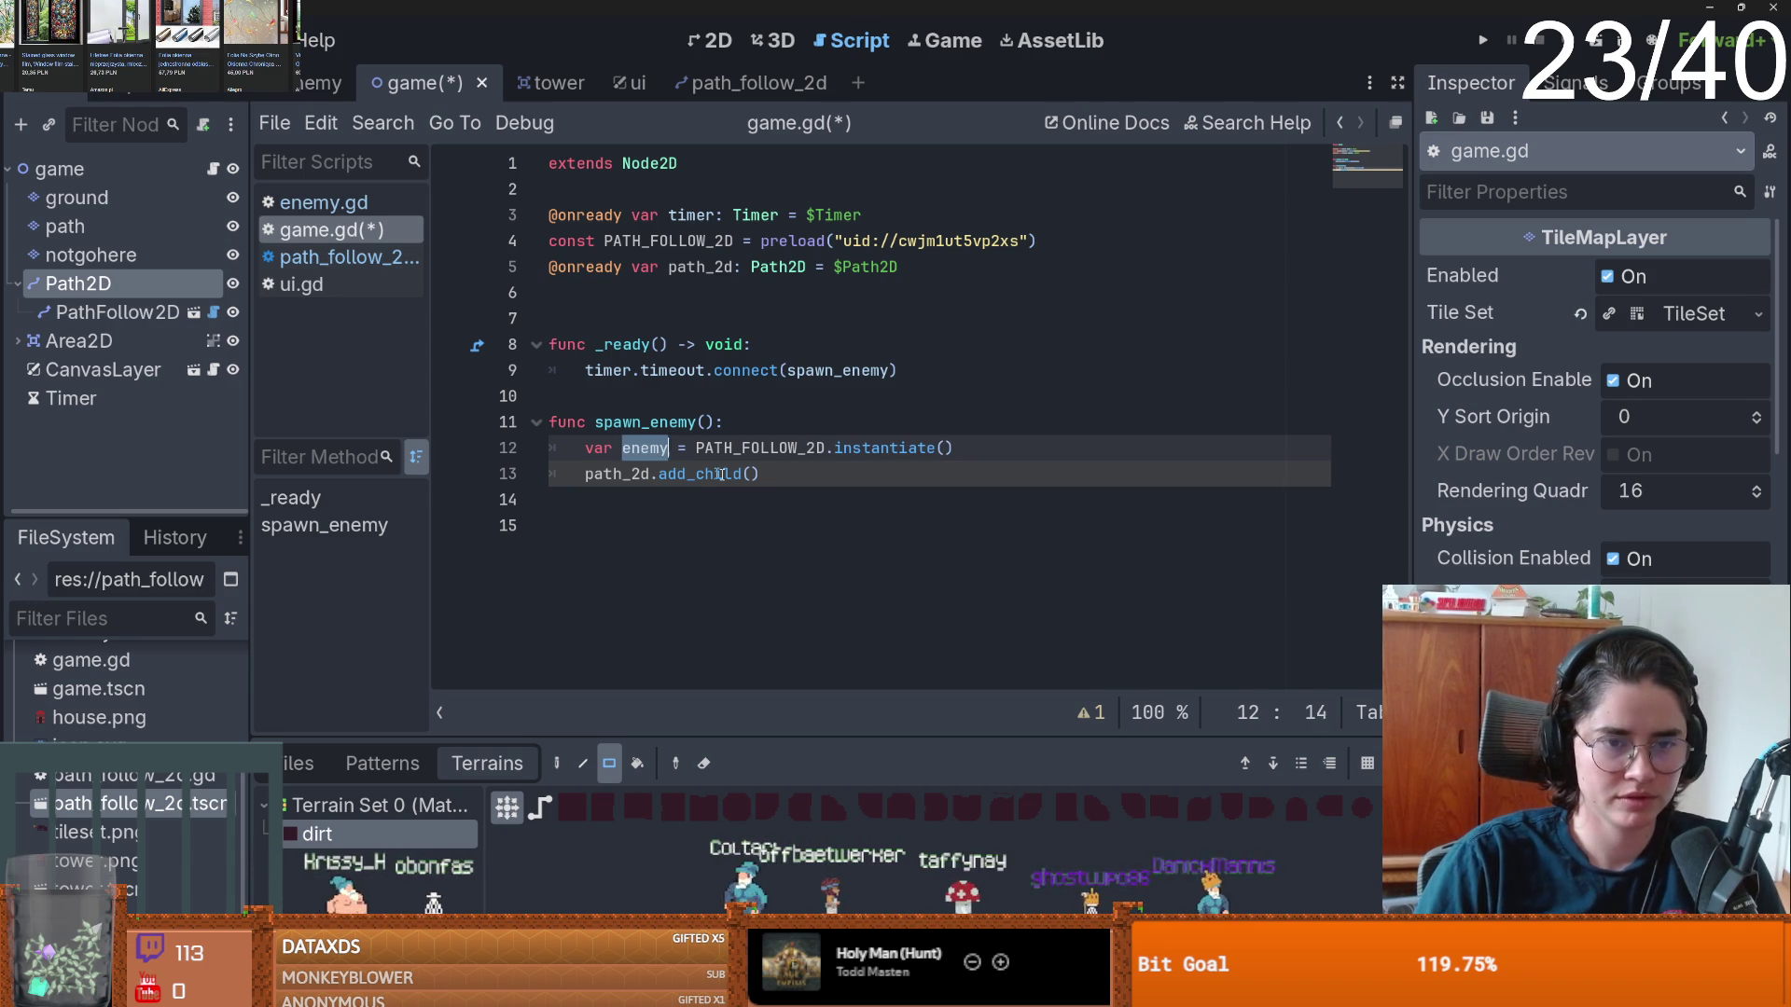
key("ctrl+c")
left_click(751, 474)
key("ctrl+v")
key("Return")
key("ctrl+s")
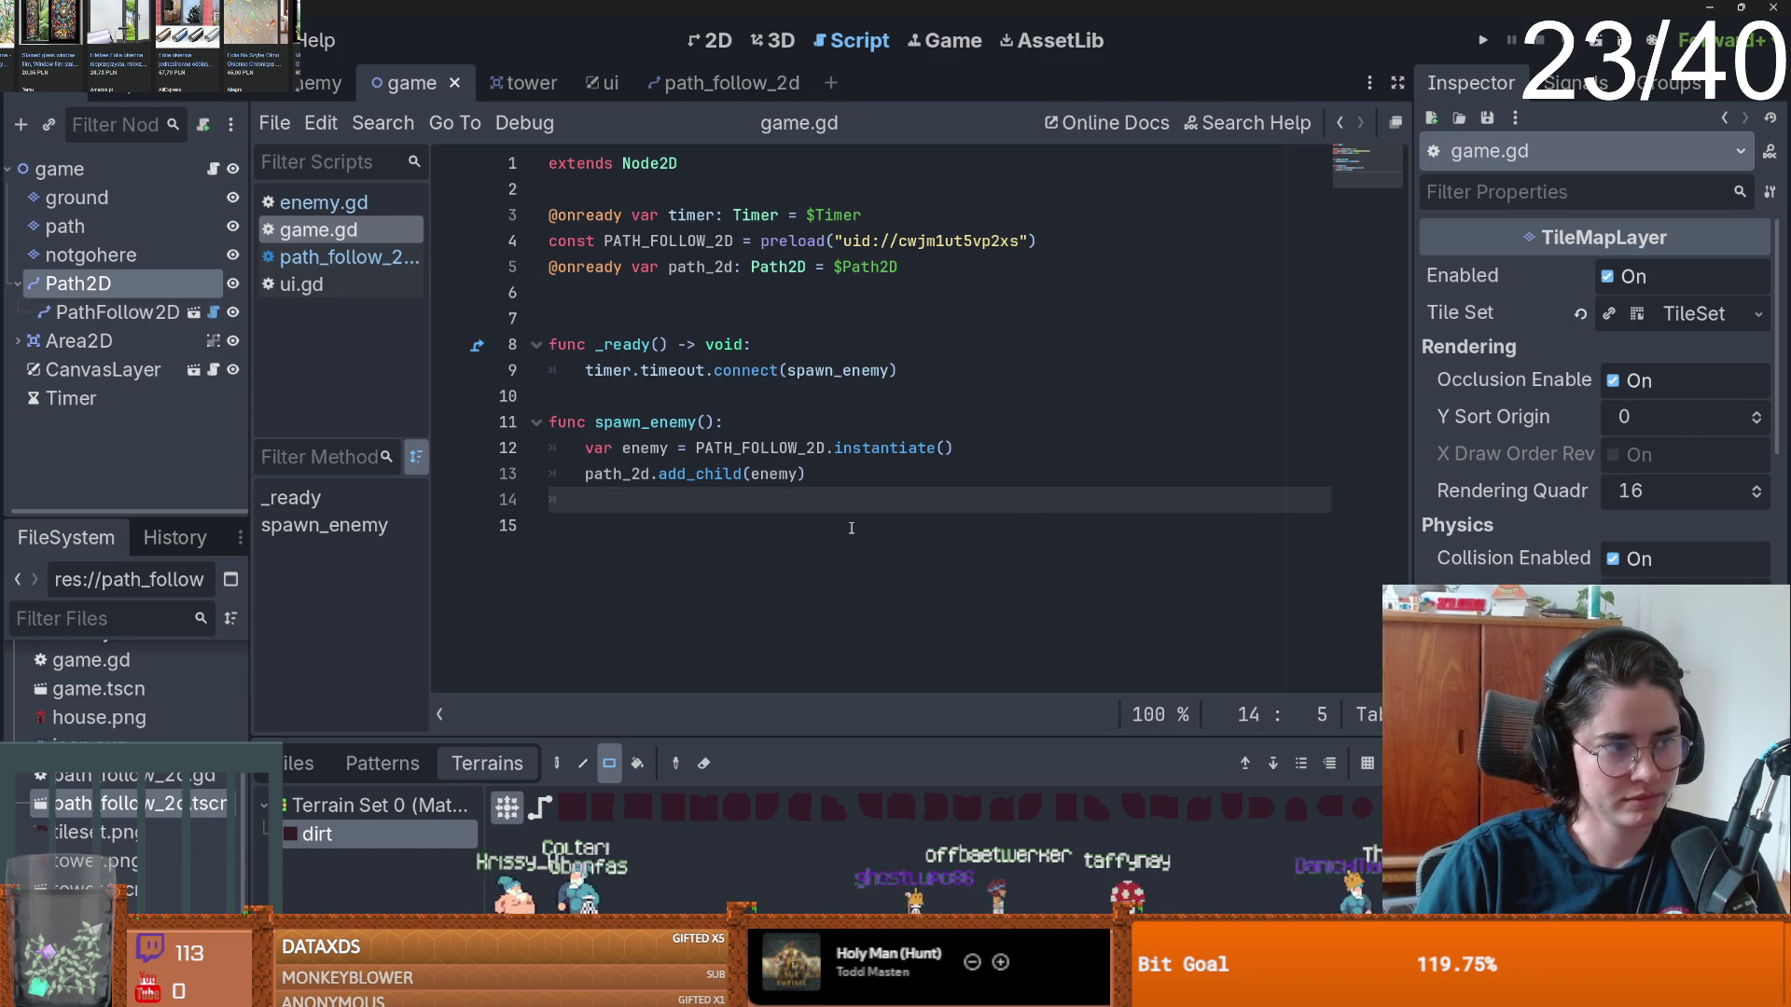
- Indent the empty line 14 below add_child in spawn_enemy
left_click(721, 516)
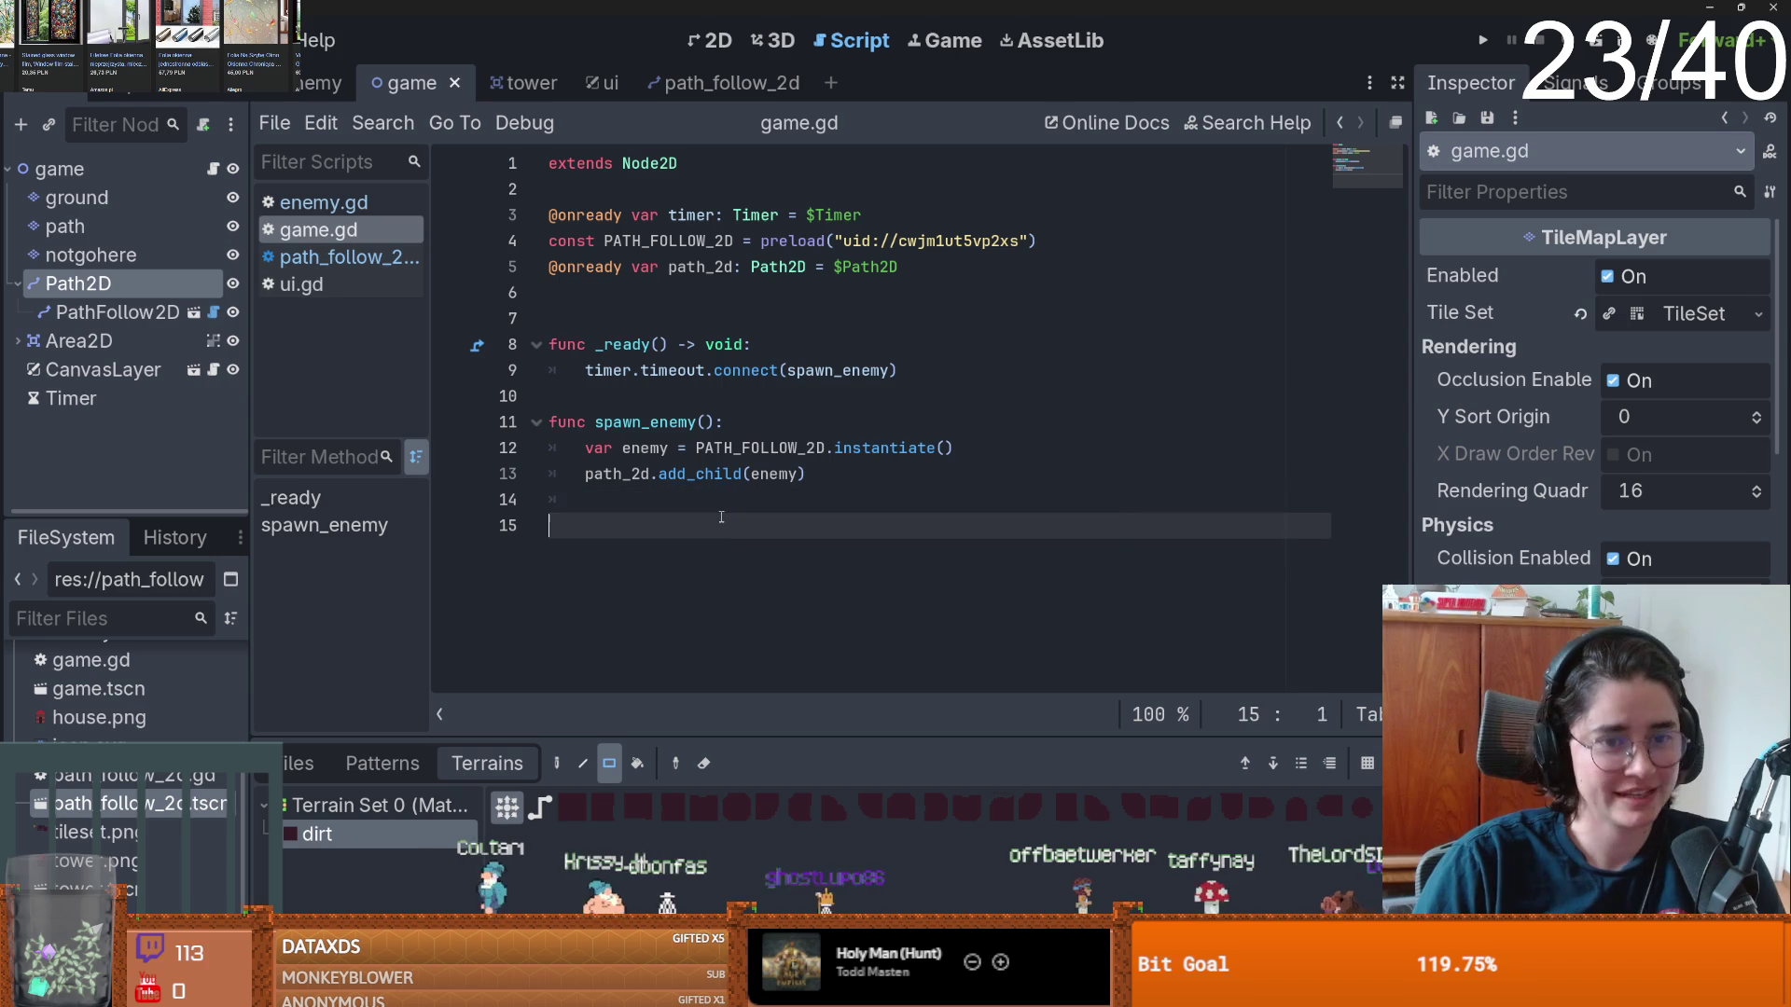
left_click(614, 497)
key("Tab")
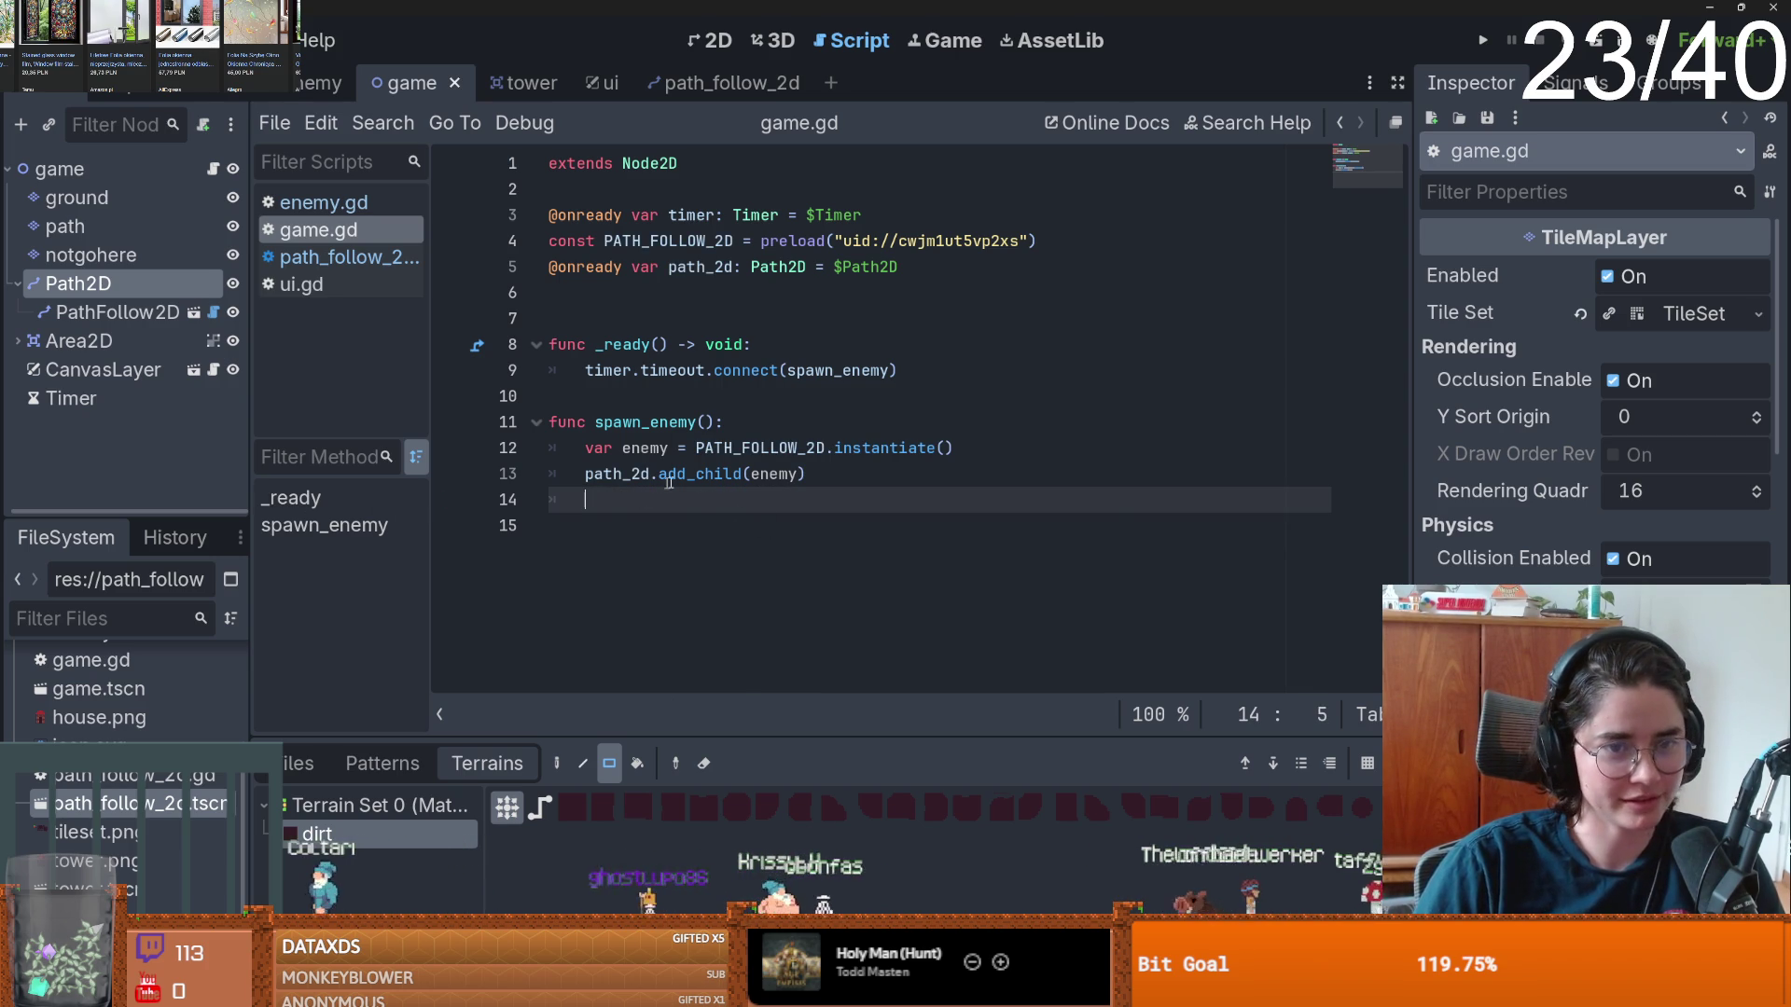
key("Up")
key("Home")
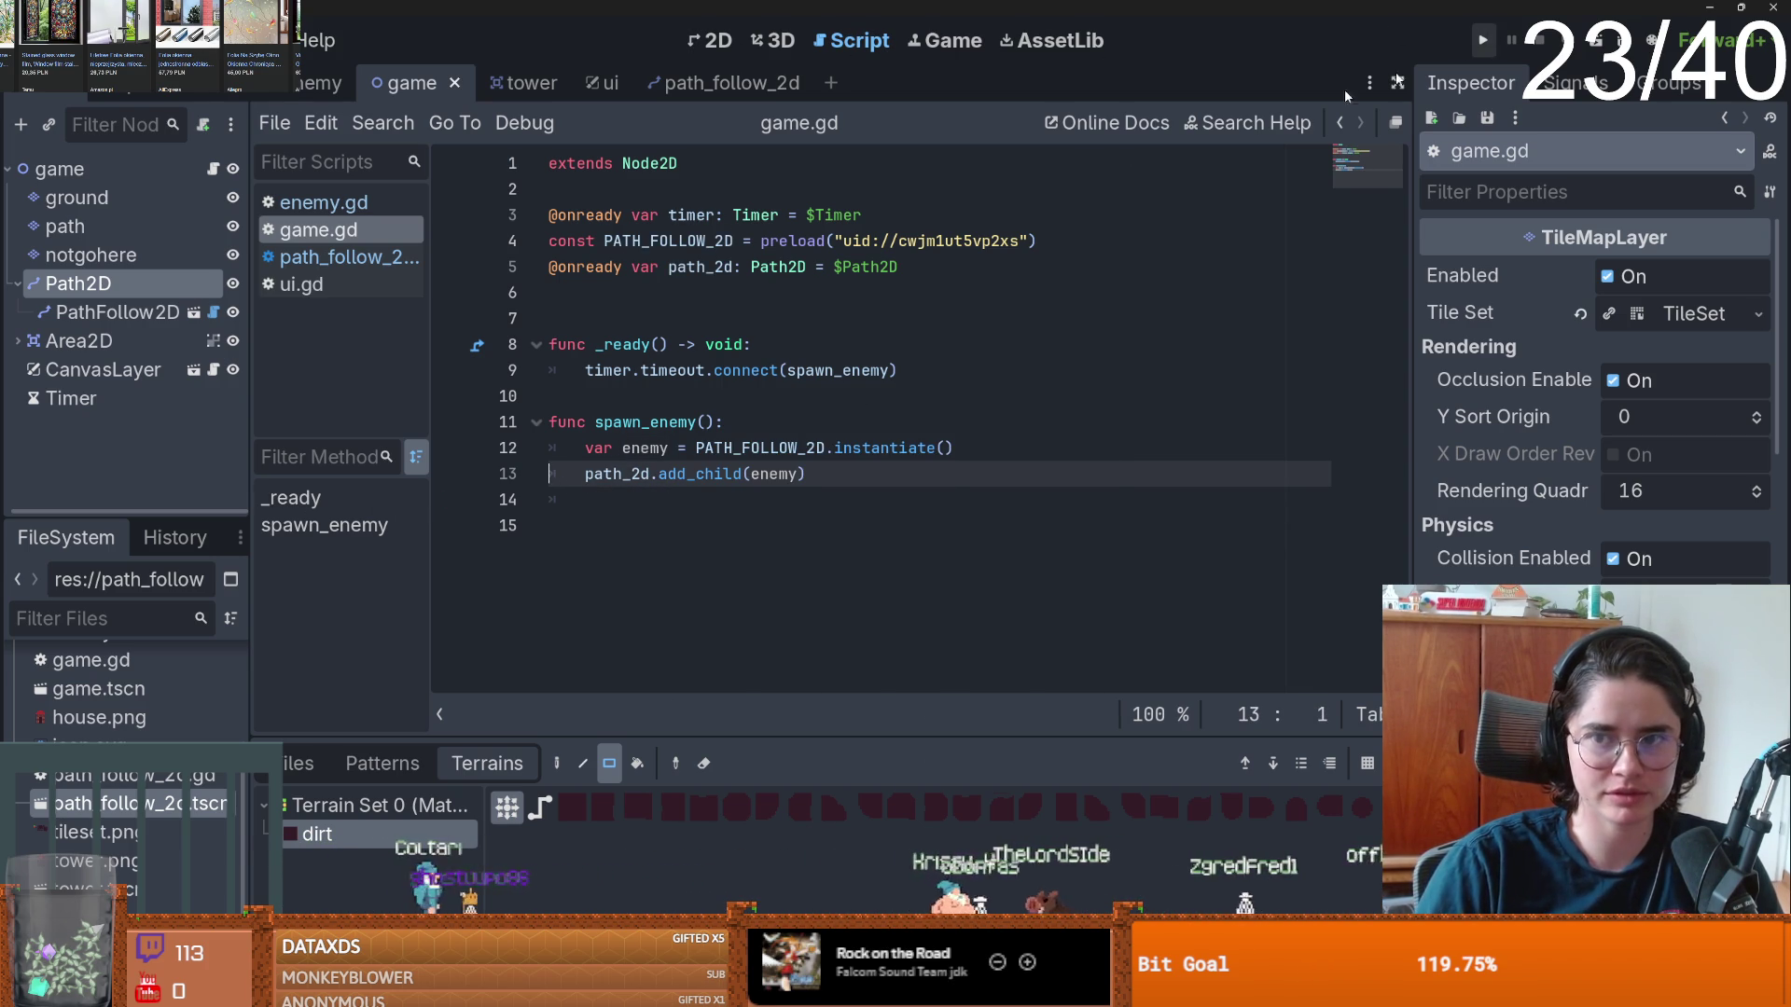
left_click(671, 372)
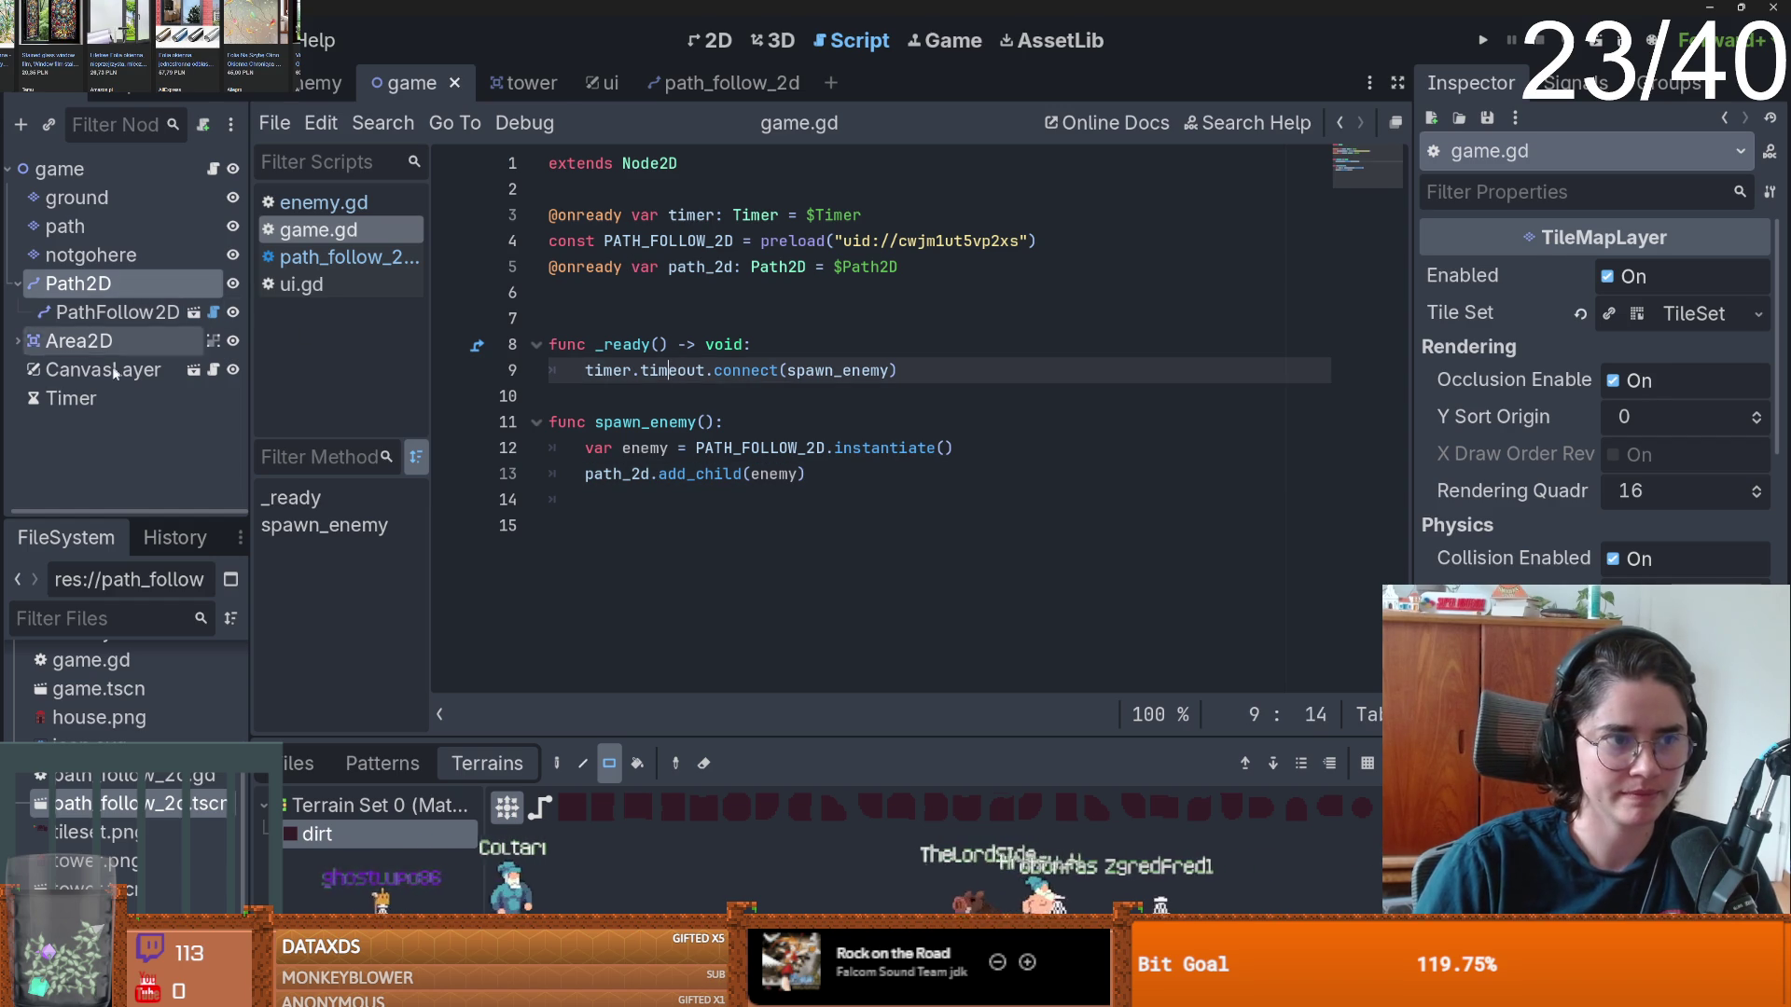
- Enable Autostart on the Timer and test-run the game with the current scene as main
left_click(84, 398)
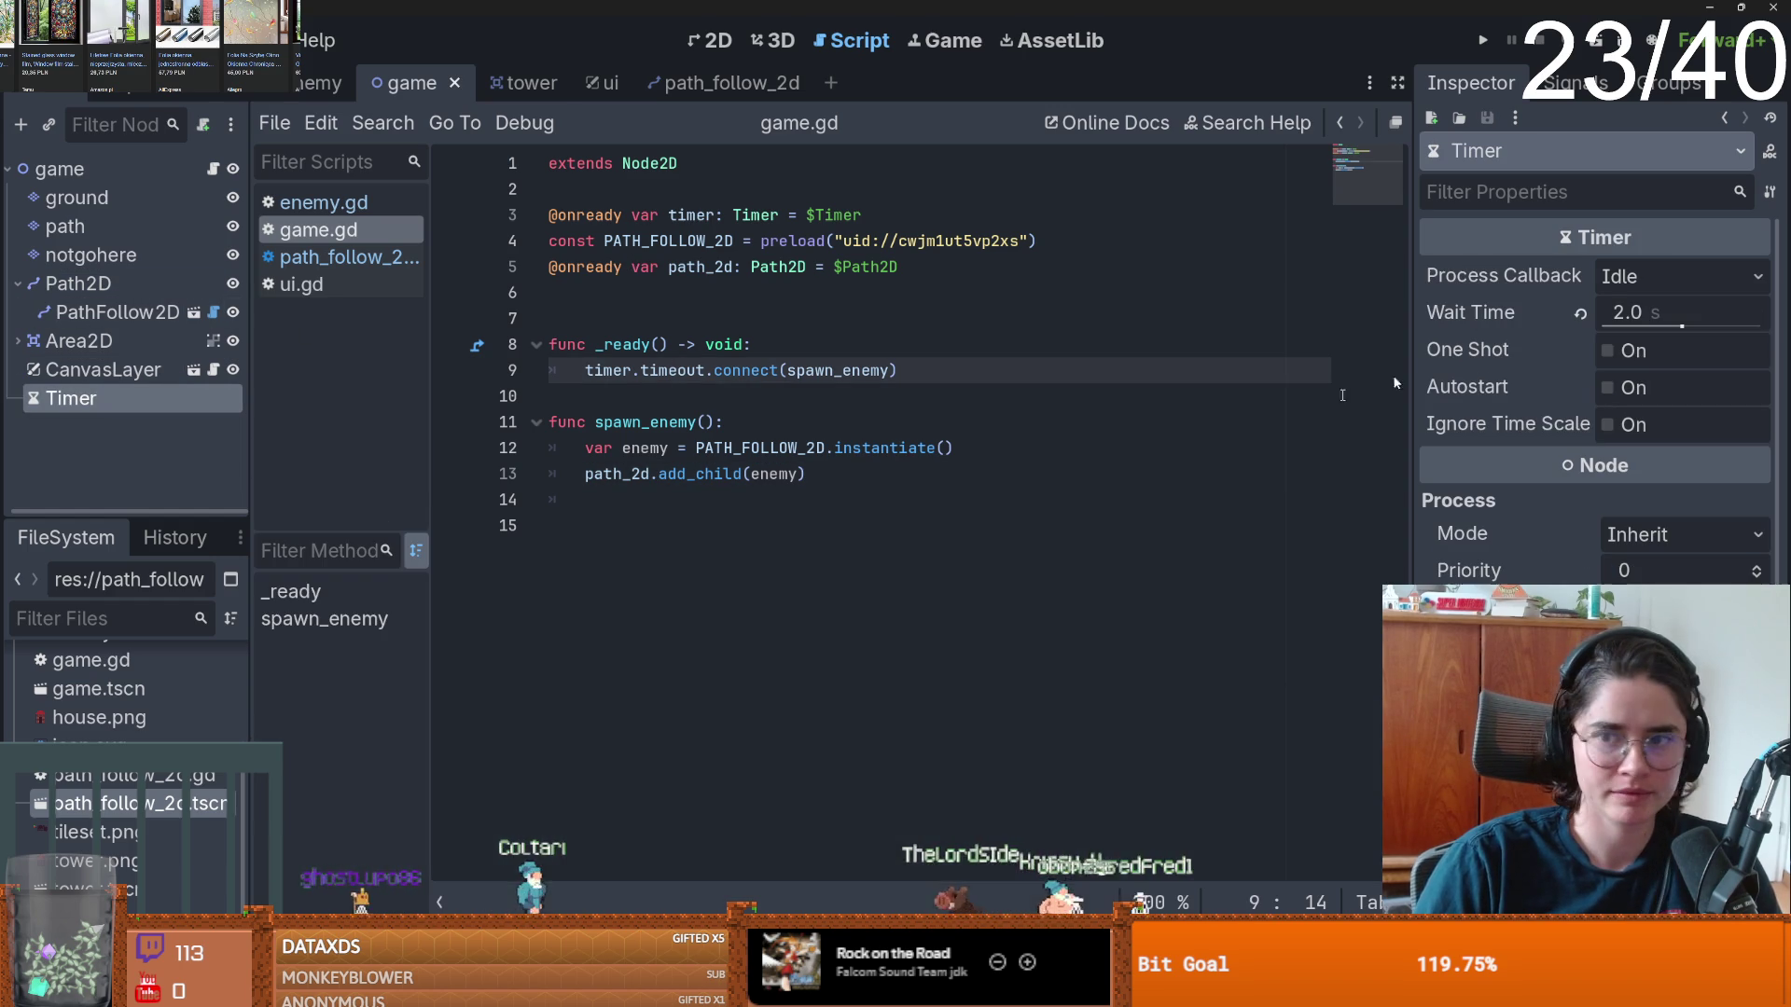
left_click(1607, 387)
left_click(1483, 40)
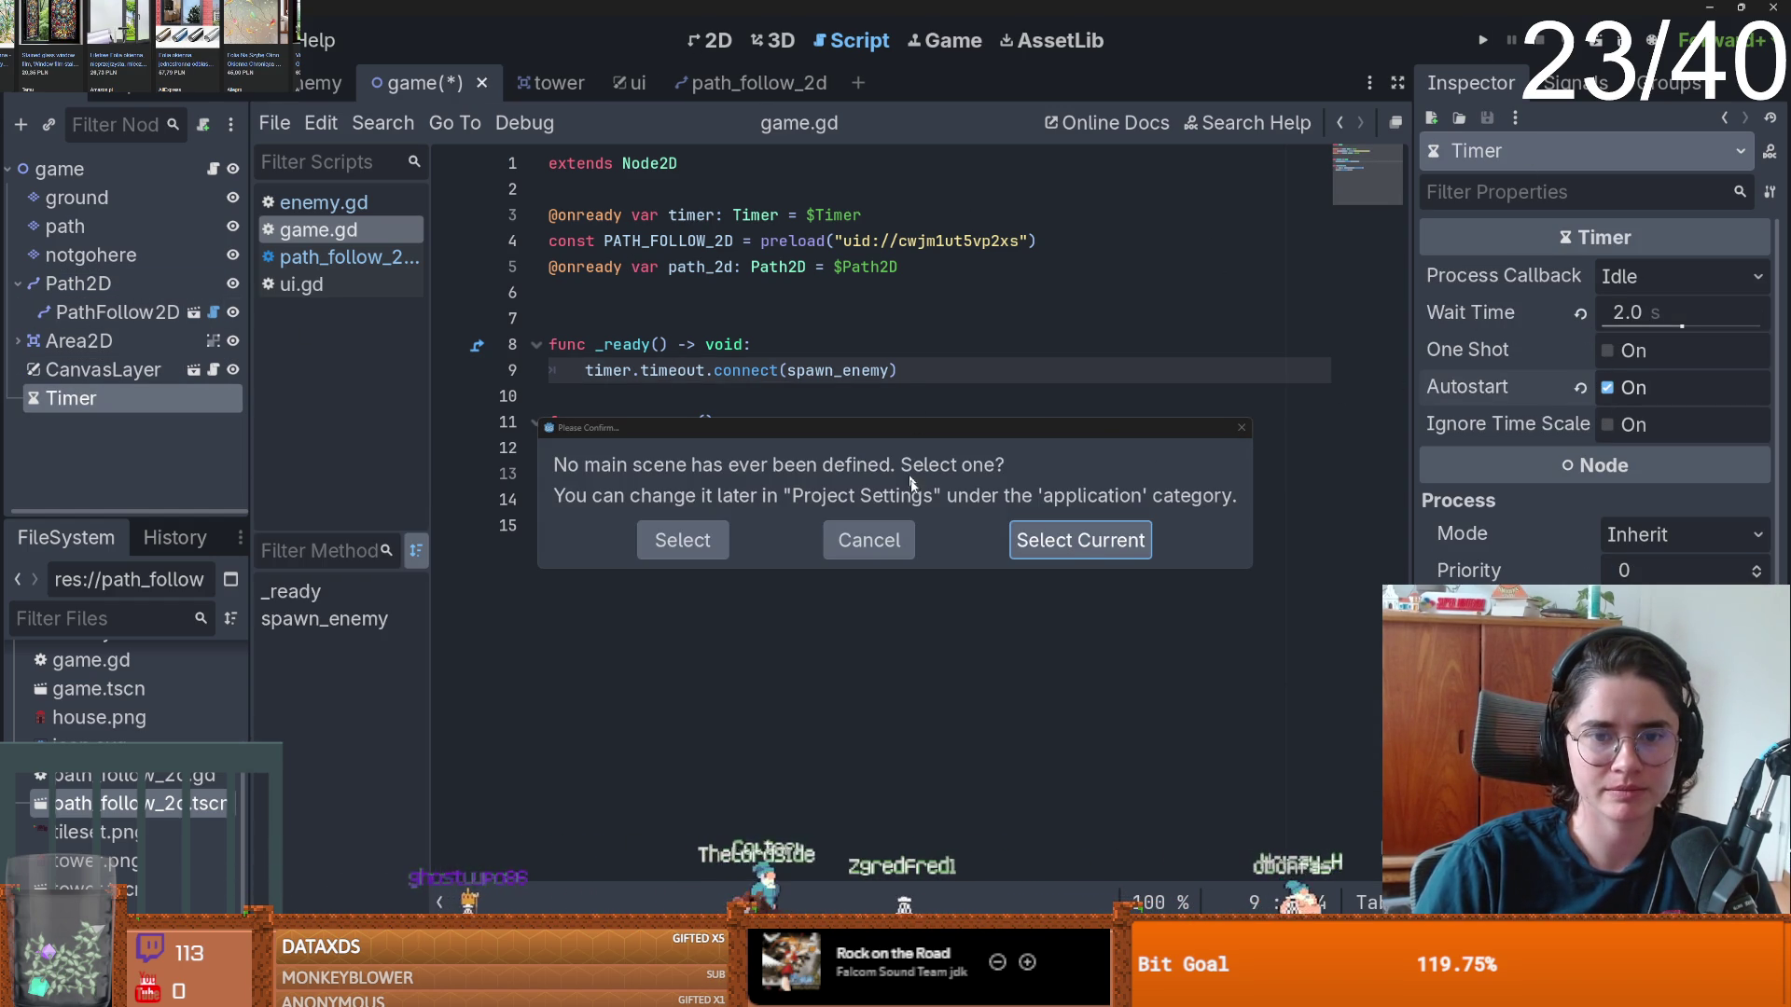
key("Return")
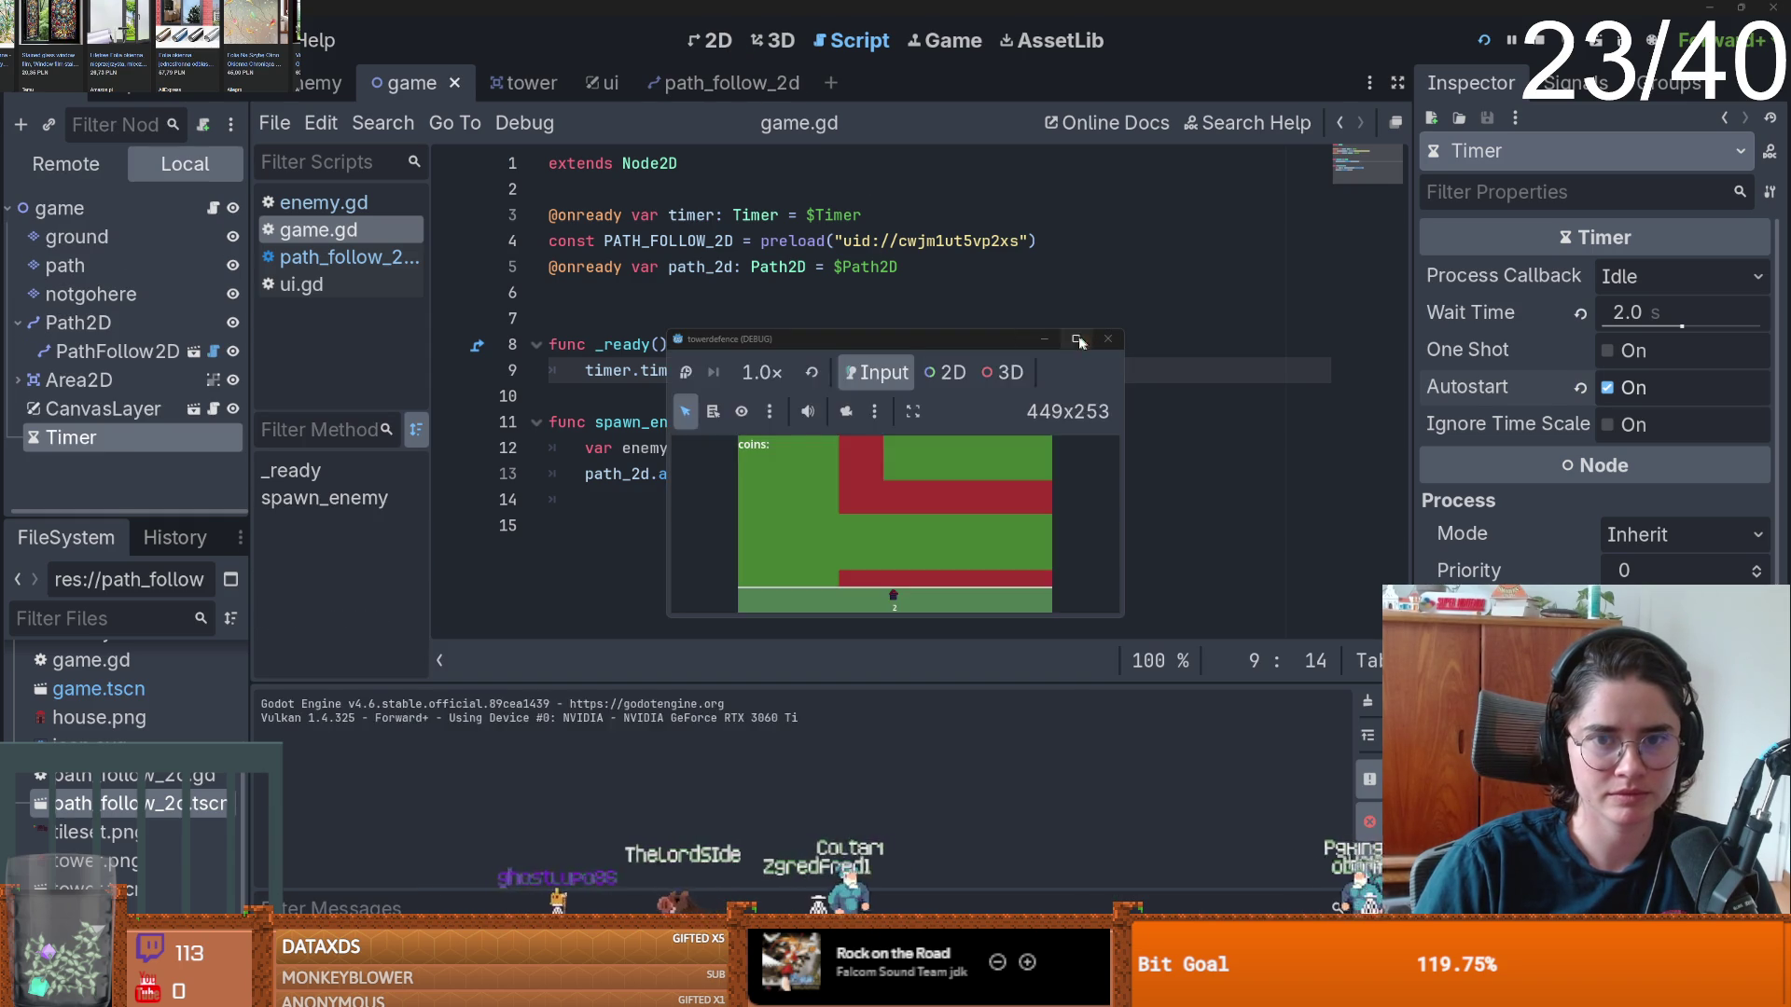
left_click(1076, 337)
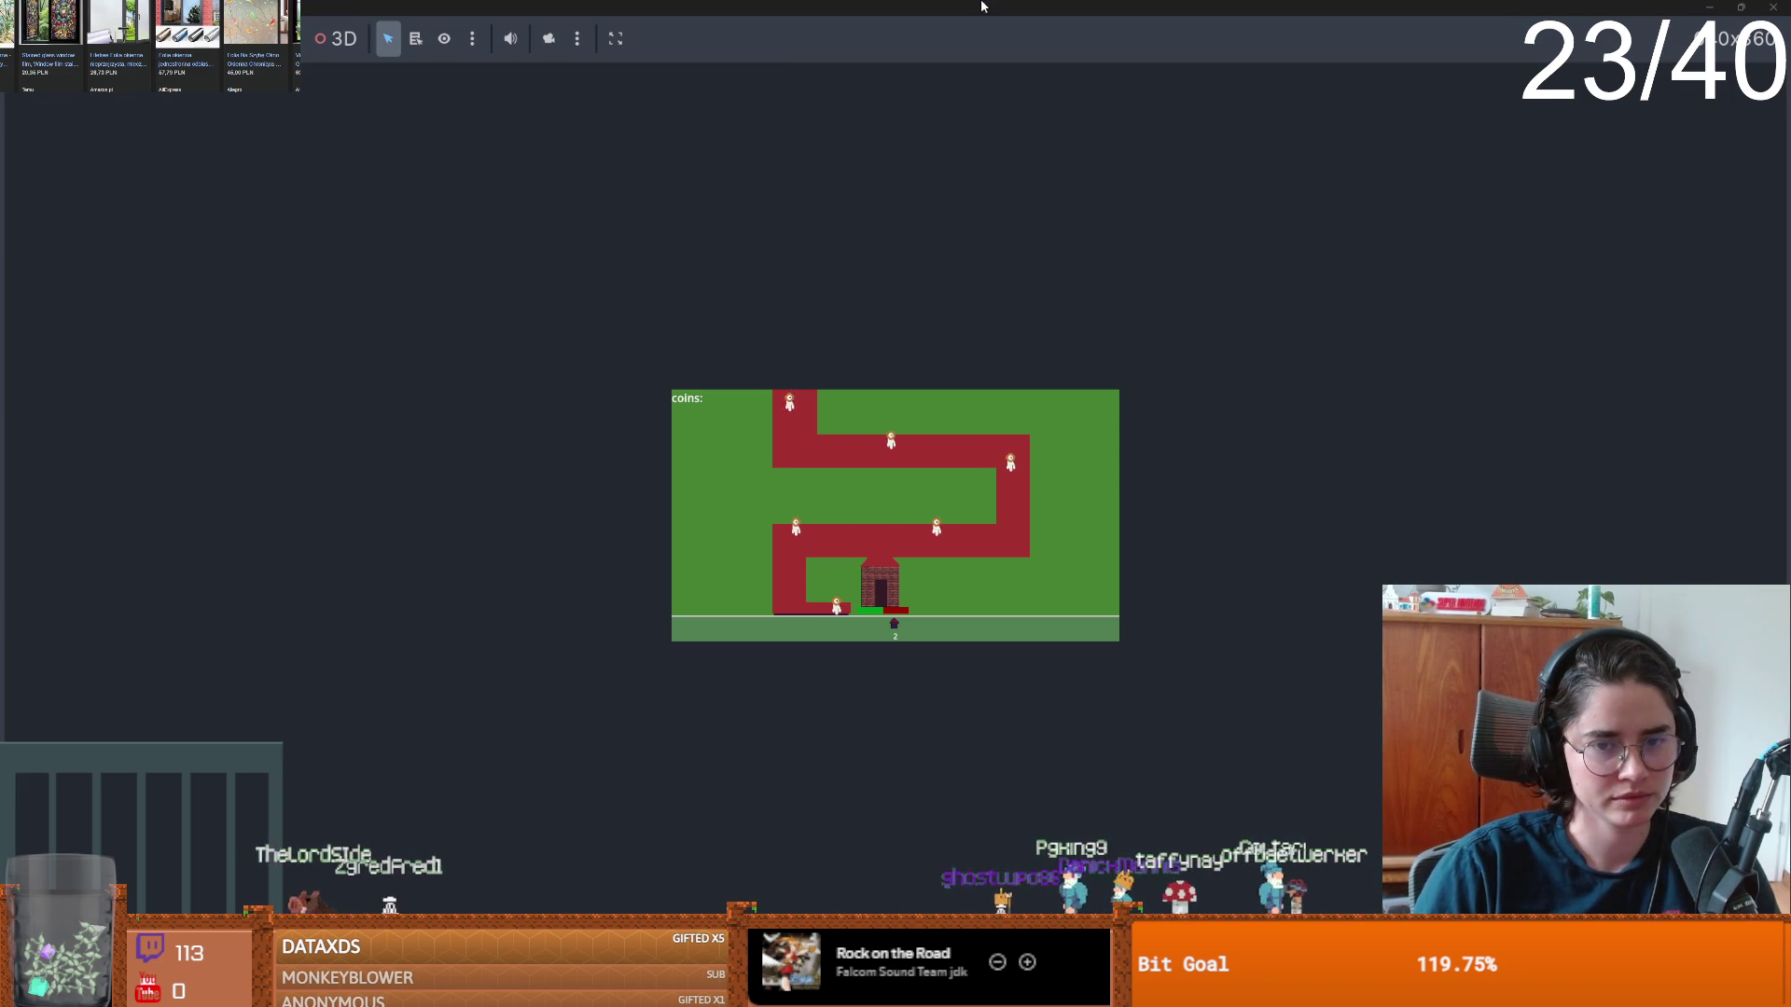
left_click_drag(979, 6, 630, 261)
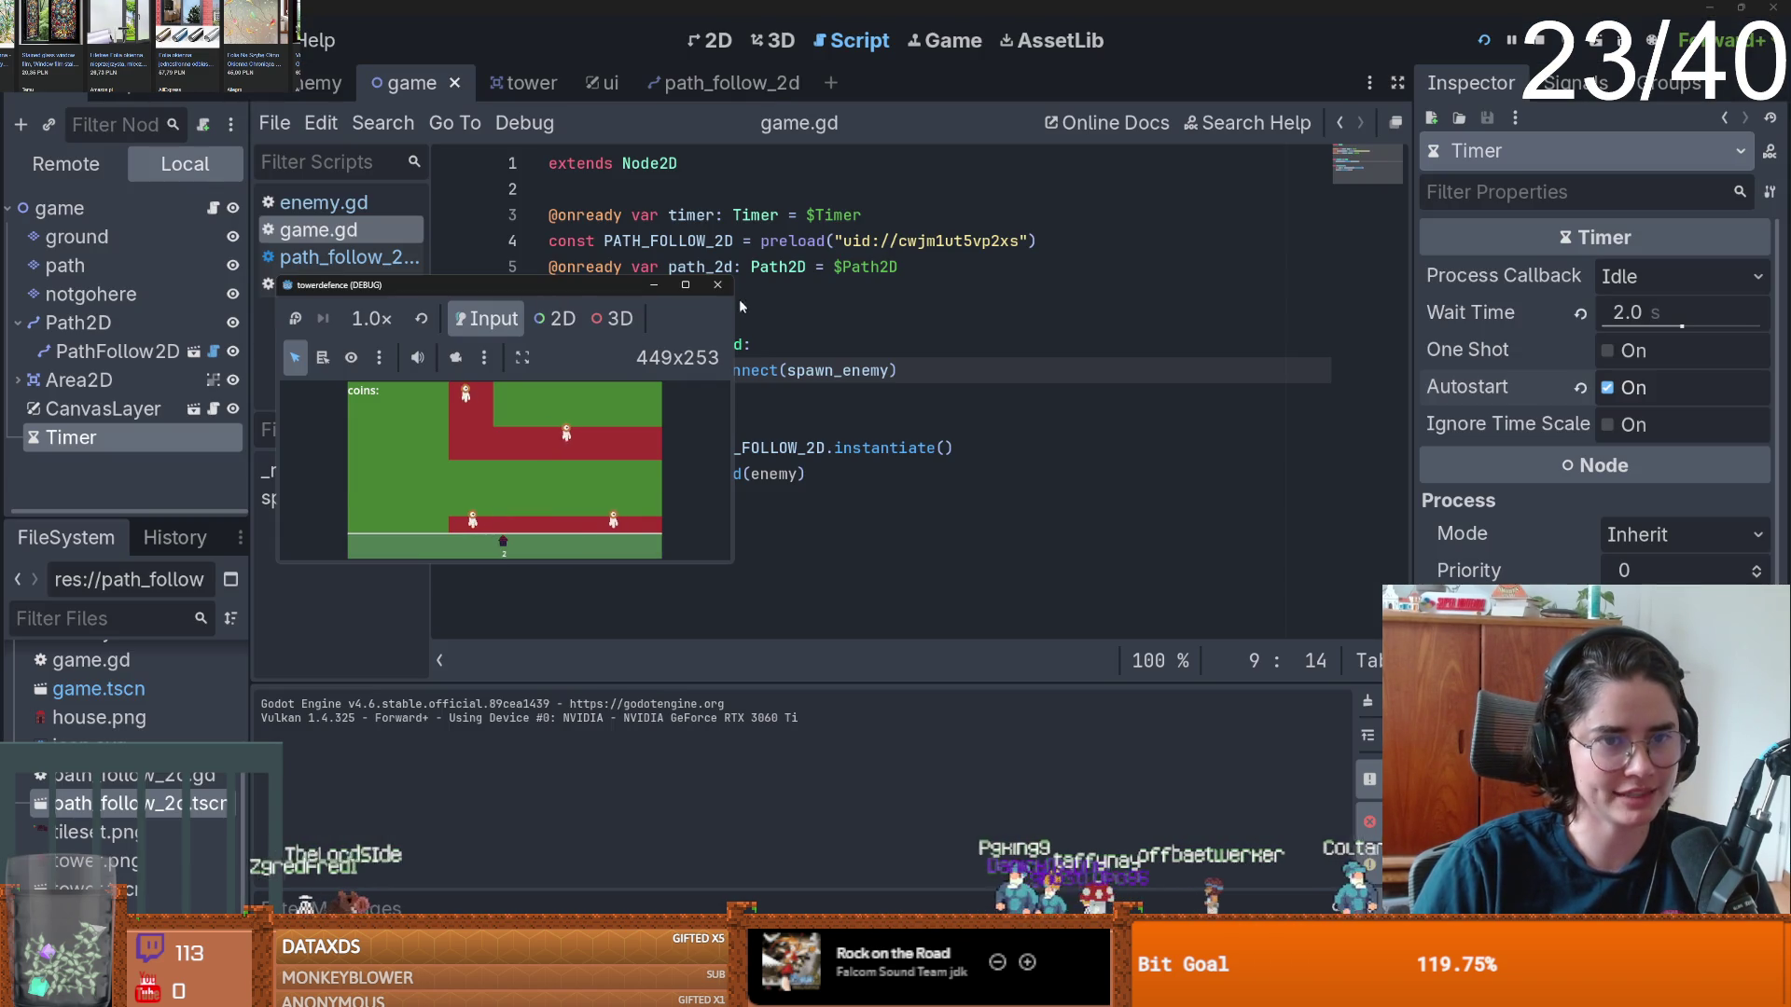
key("F8")
- Save the game scene and open the enemy scene's script
left_click(79, 283)
key("ctrl+s")
left_click(317, 82)
left_click(213, 169)
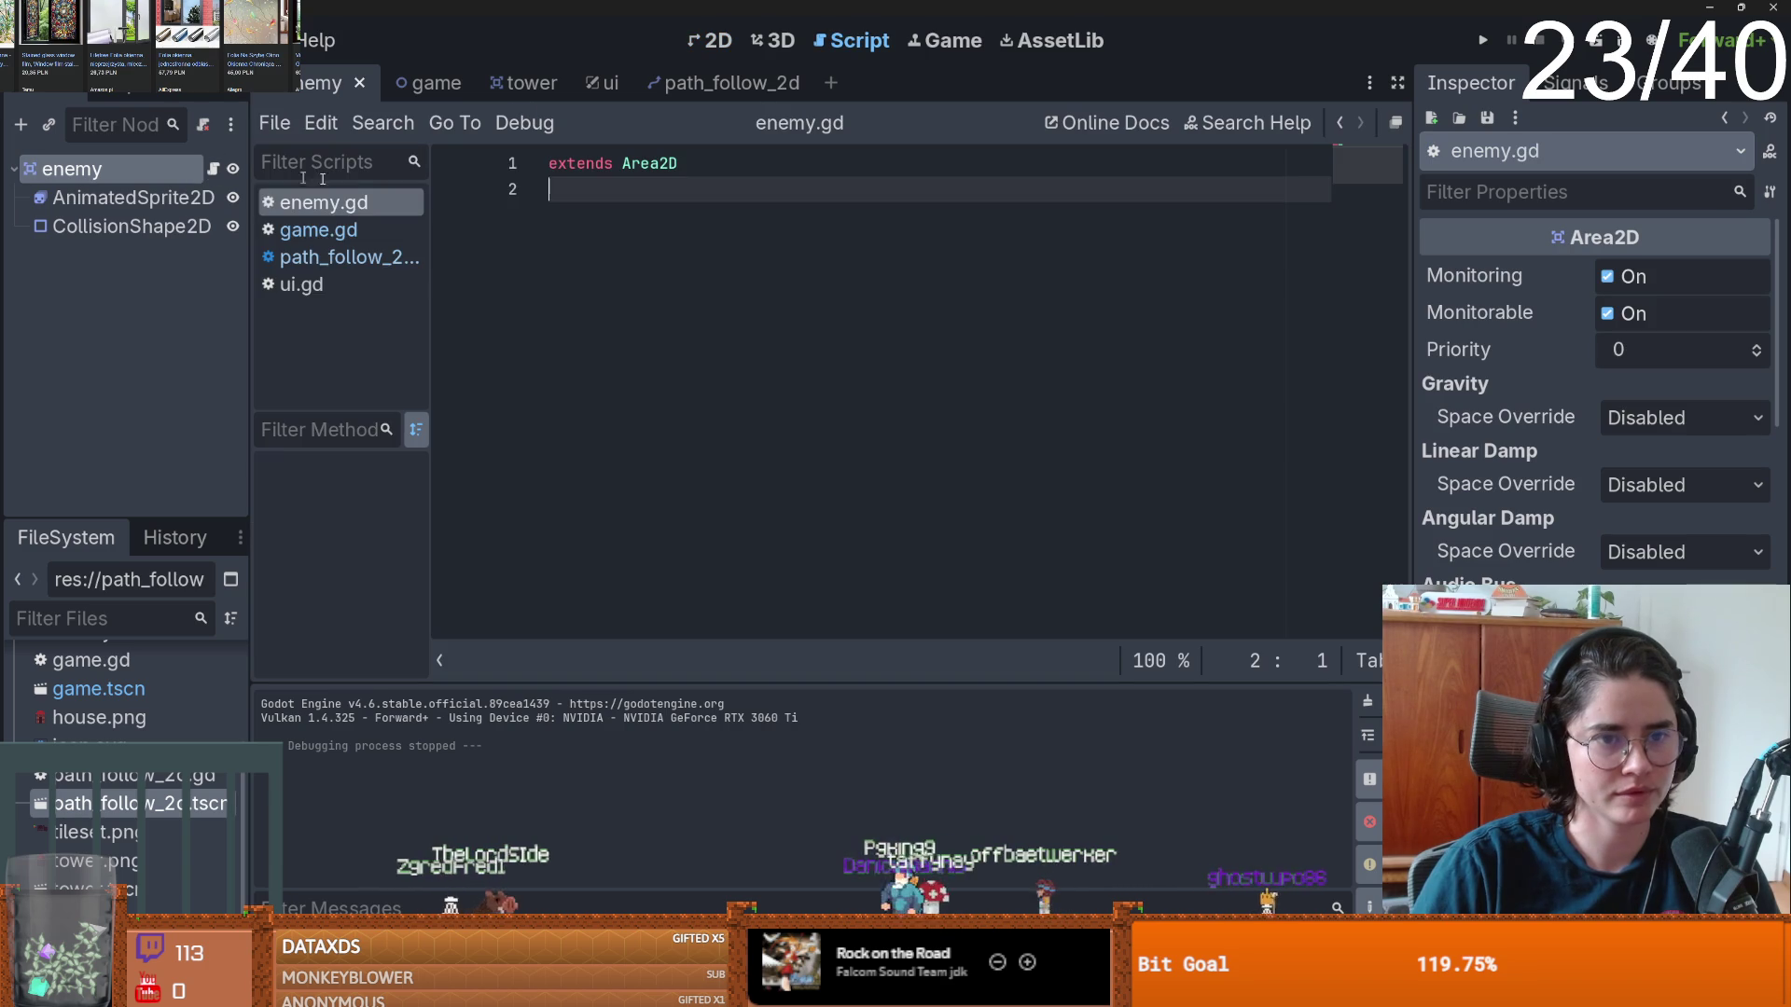
left_click(719, 83)
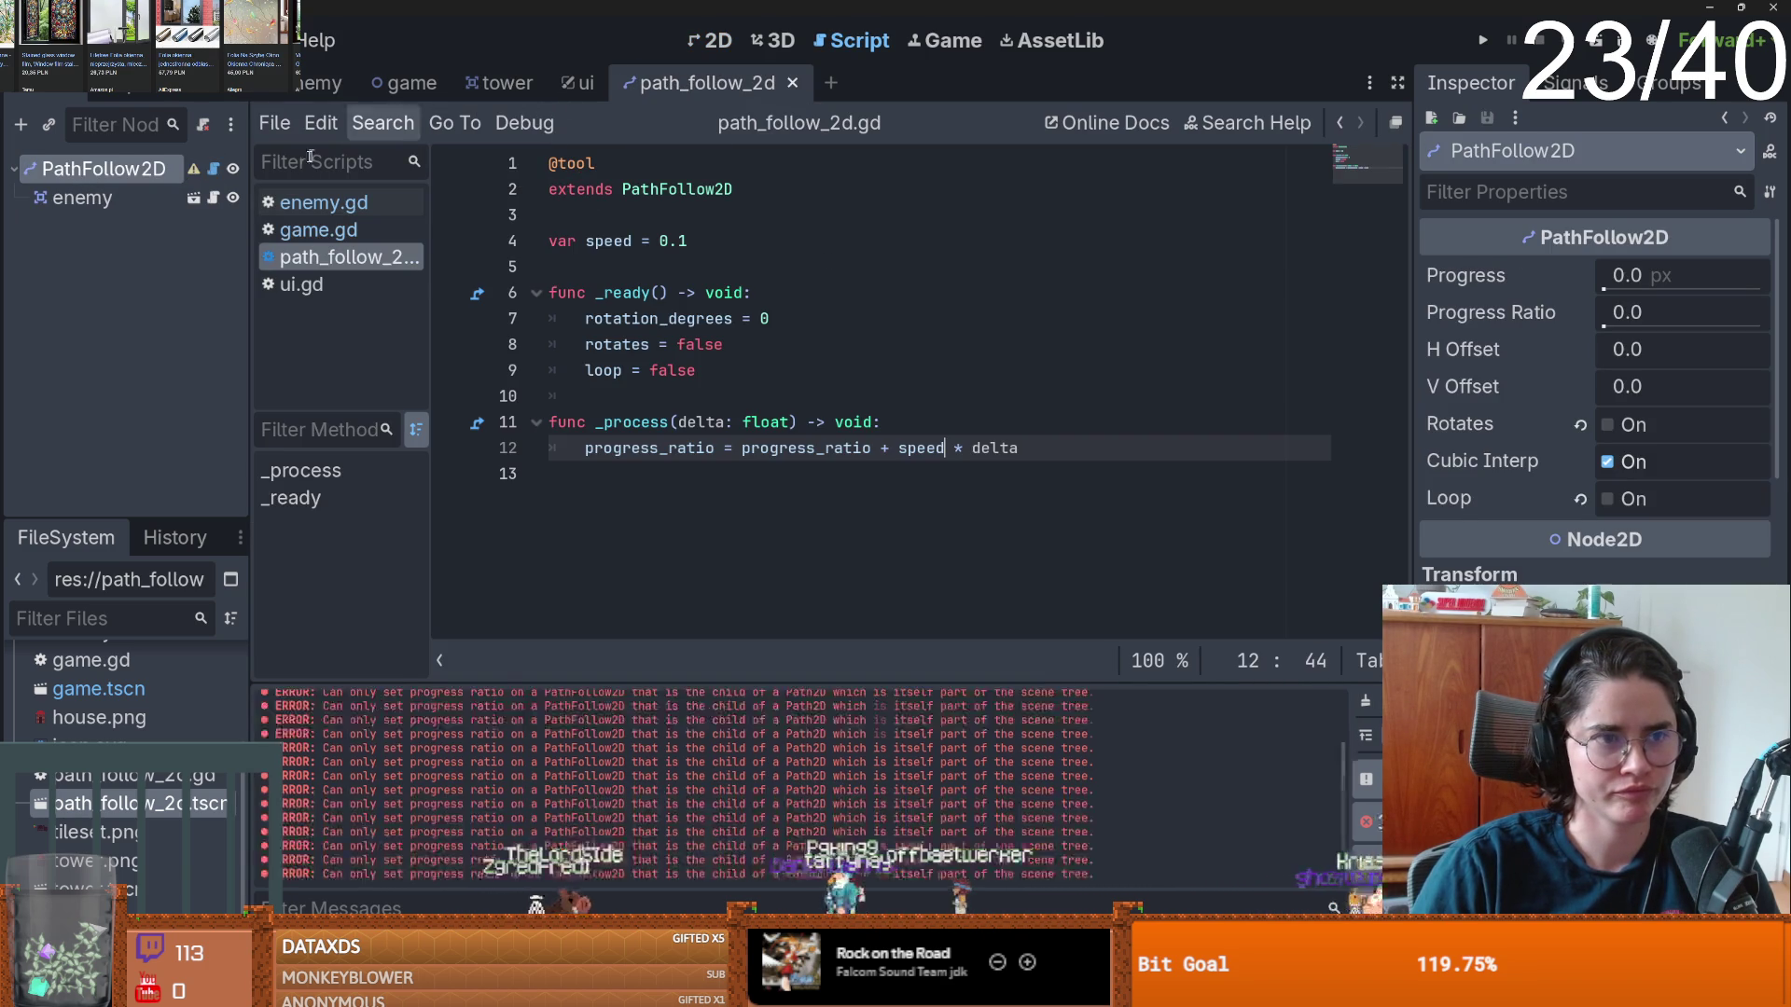
left_click(681, 241)
type("0")
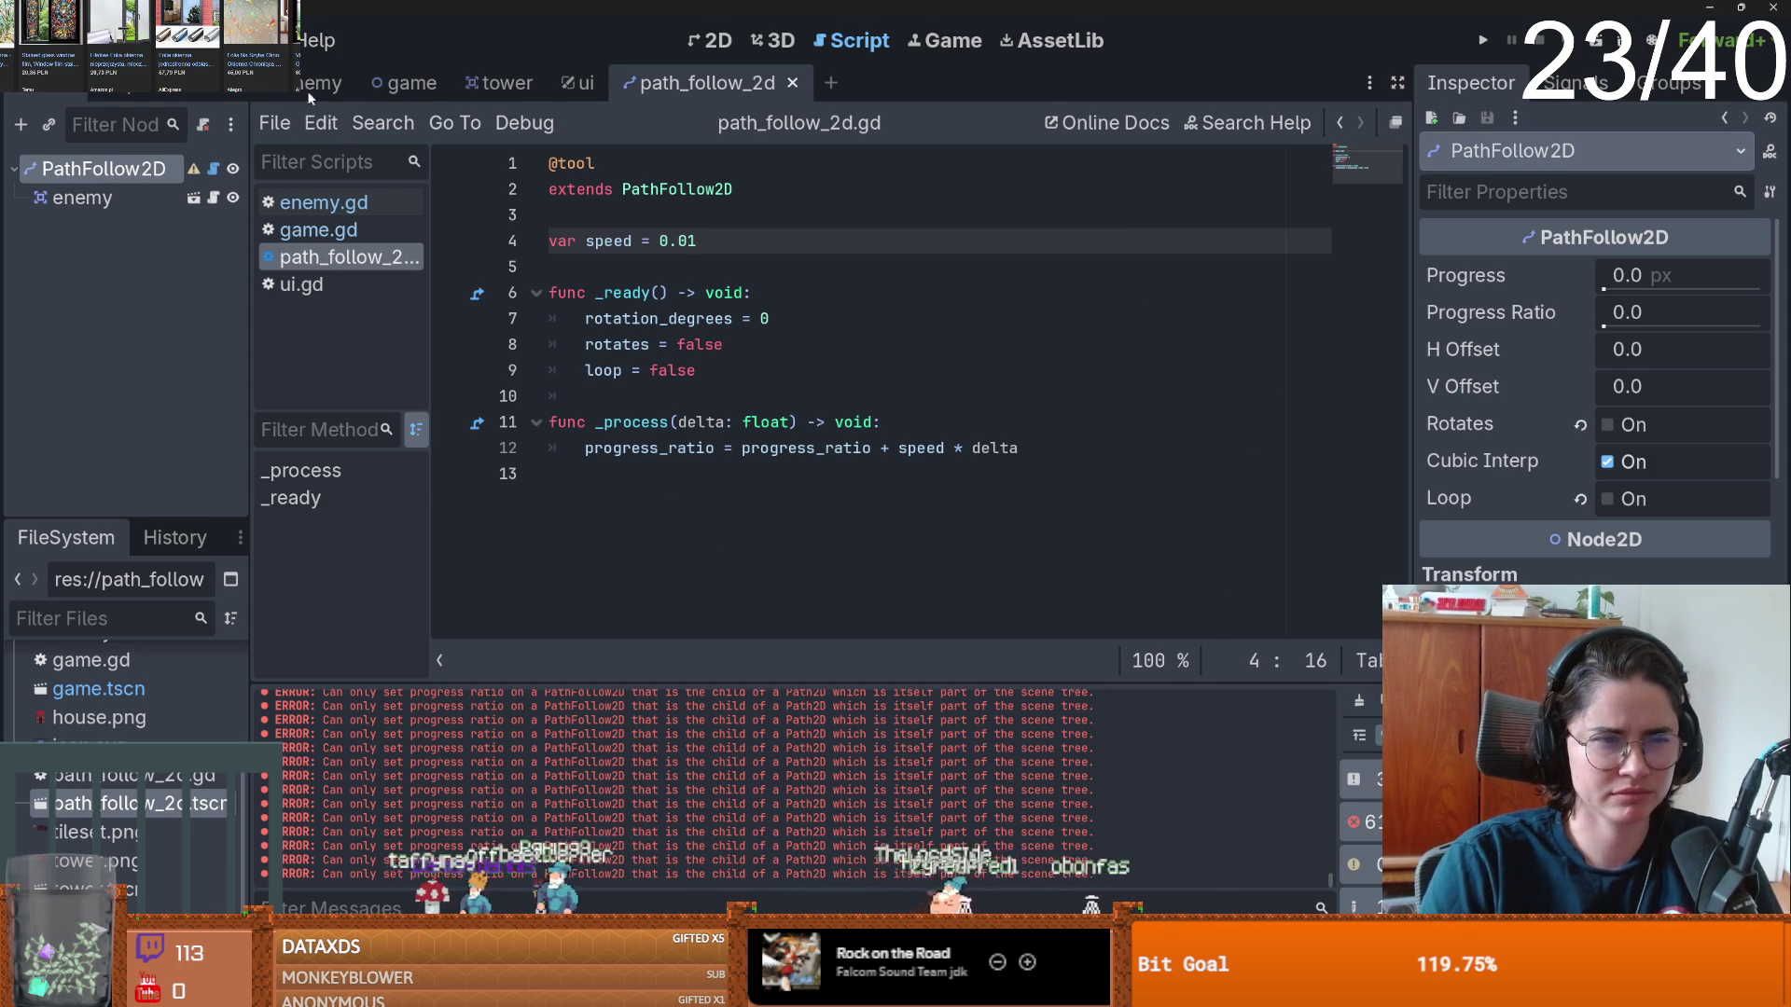
triple_click(528, 166)
key("BackSpace")
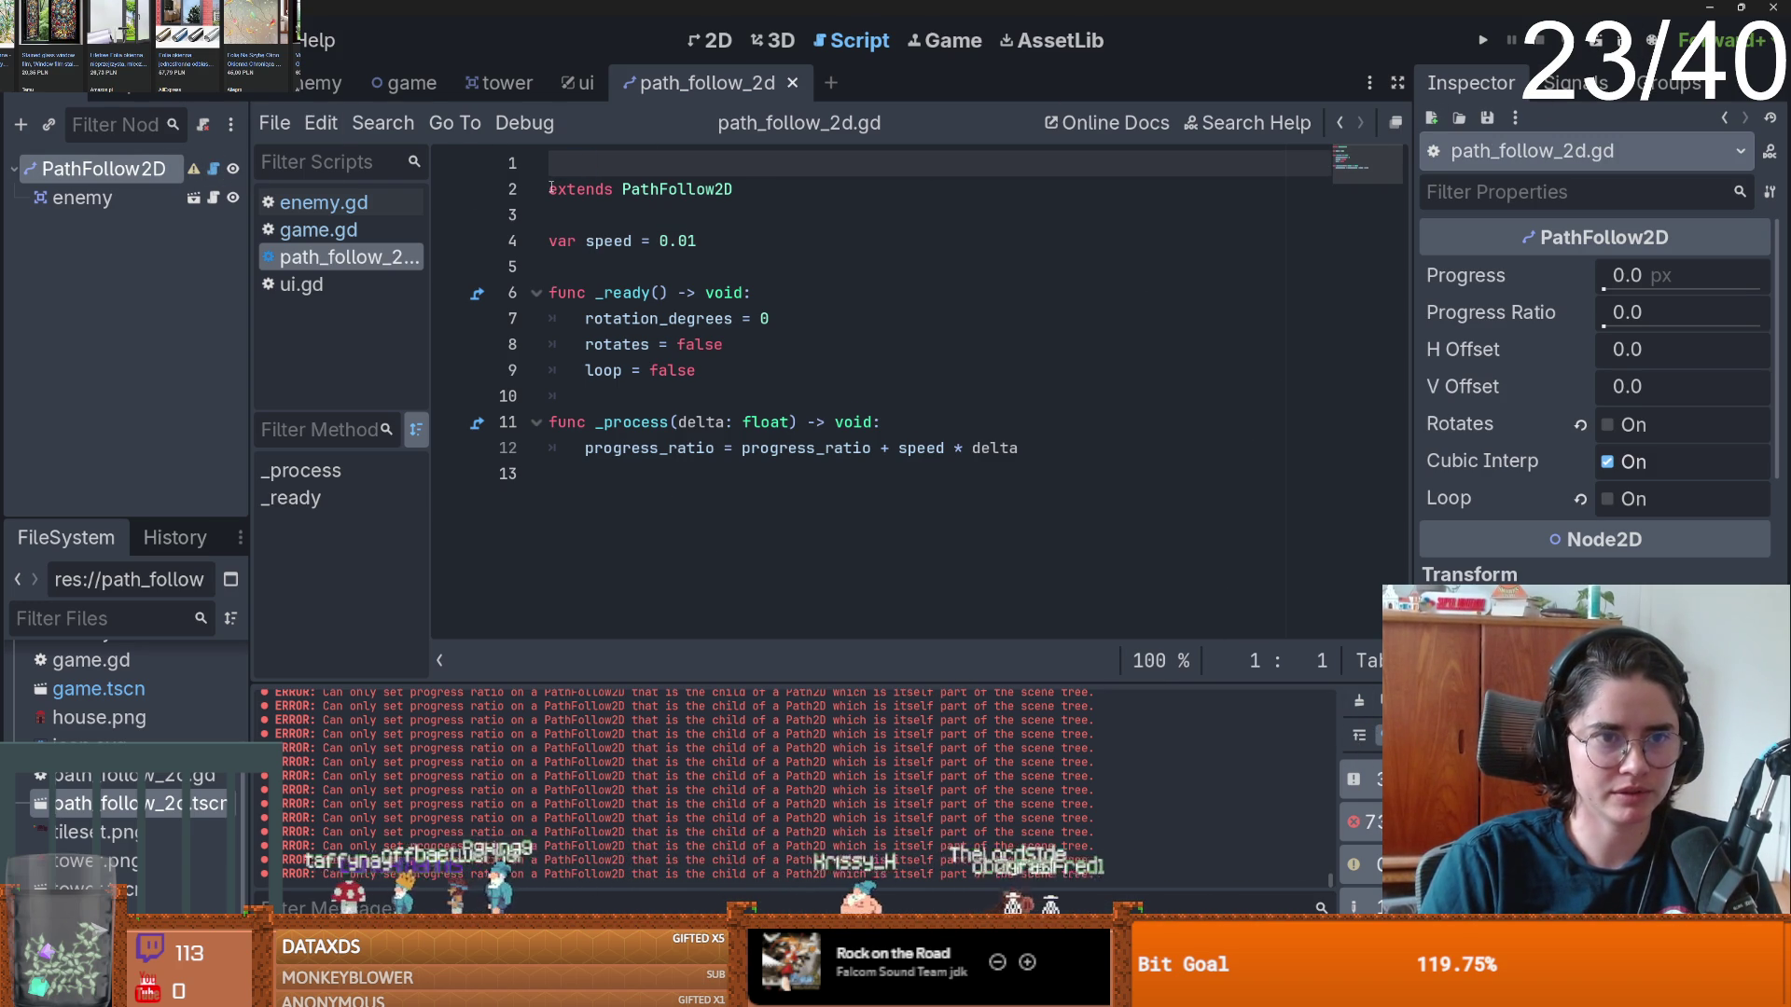
key("Delete")
- Close all open scene tabs
right_click(779, 80)
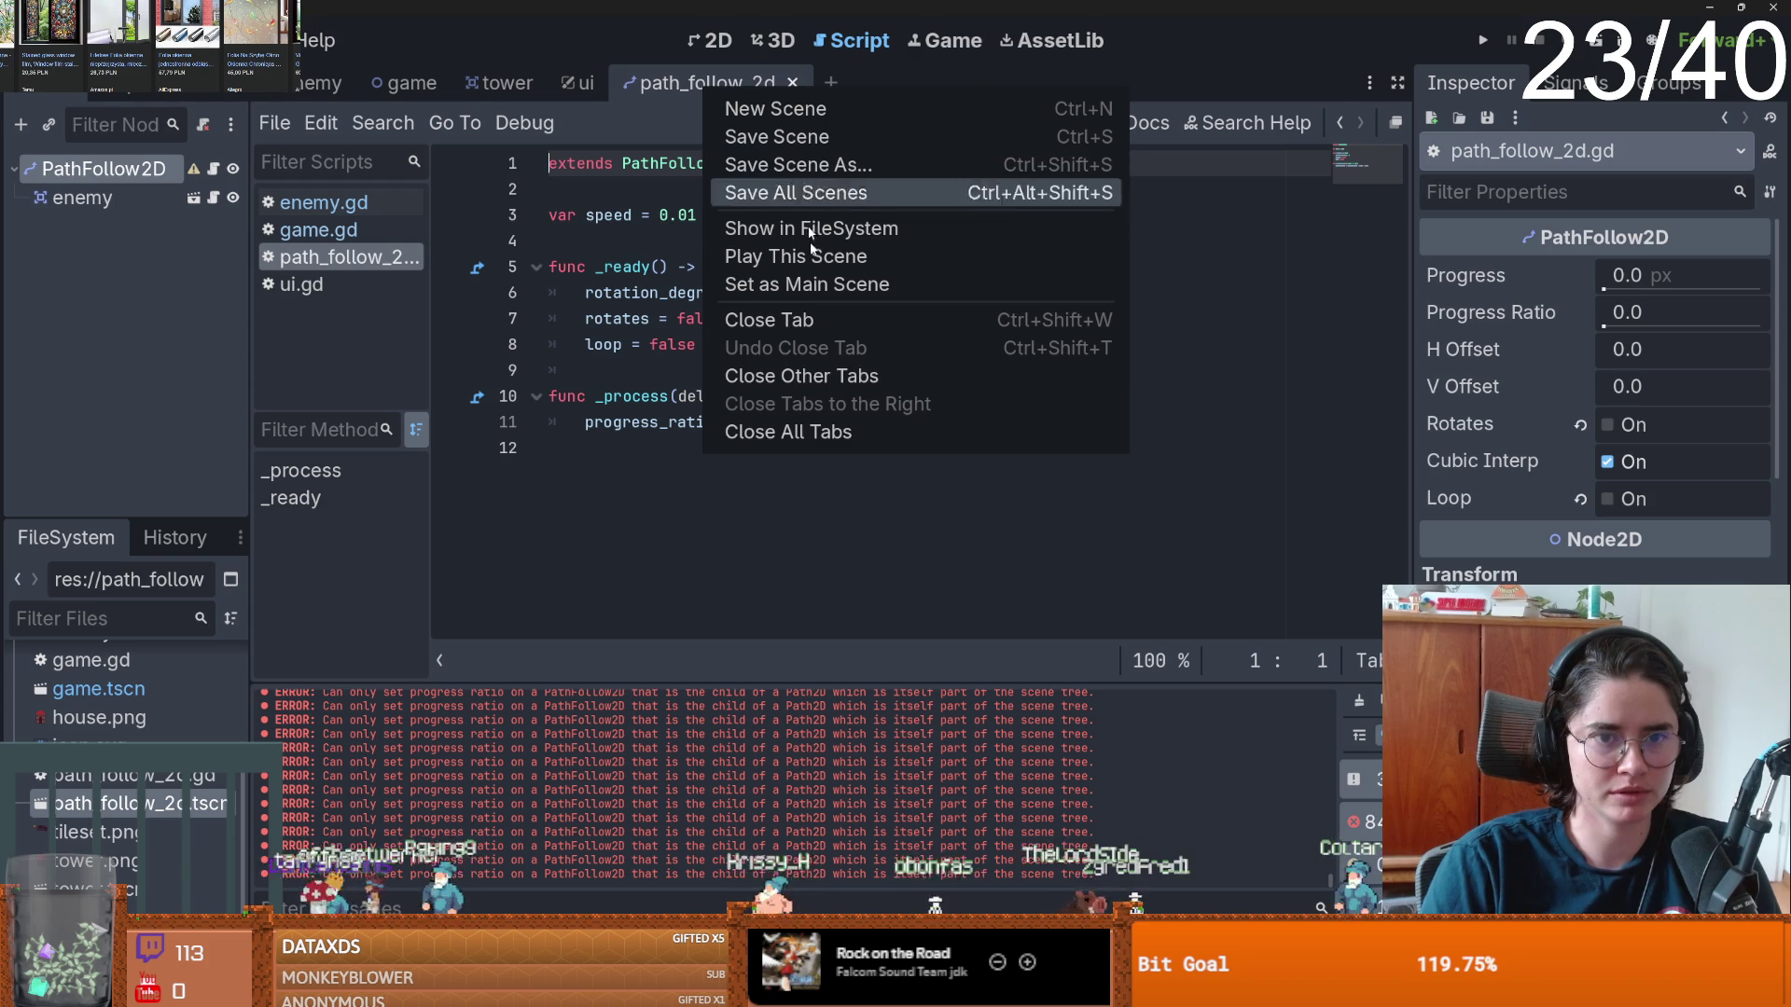
left_click(795, 428)
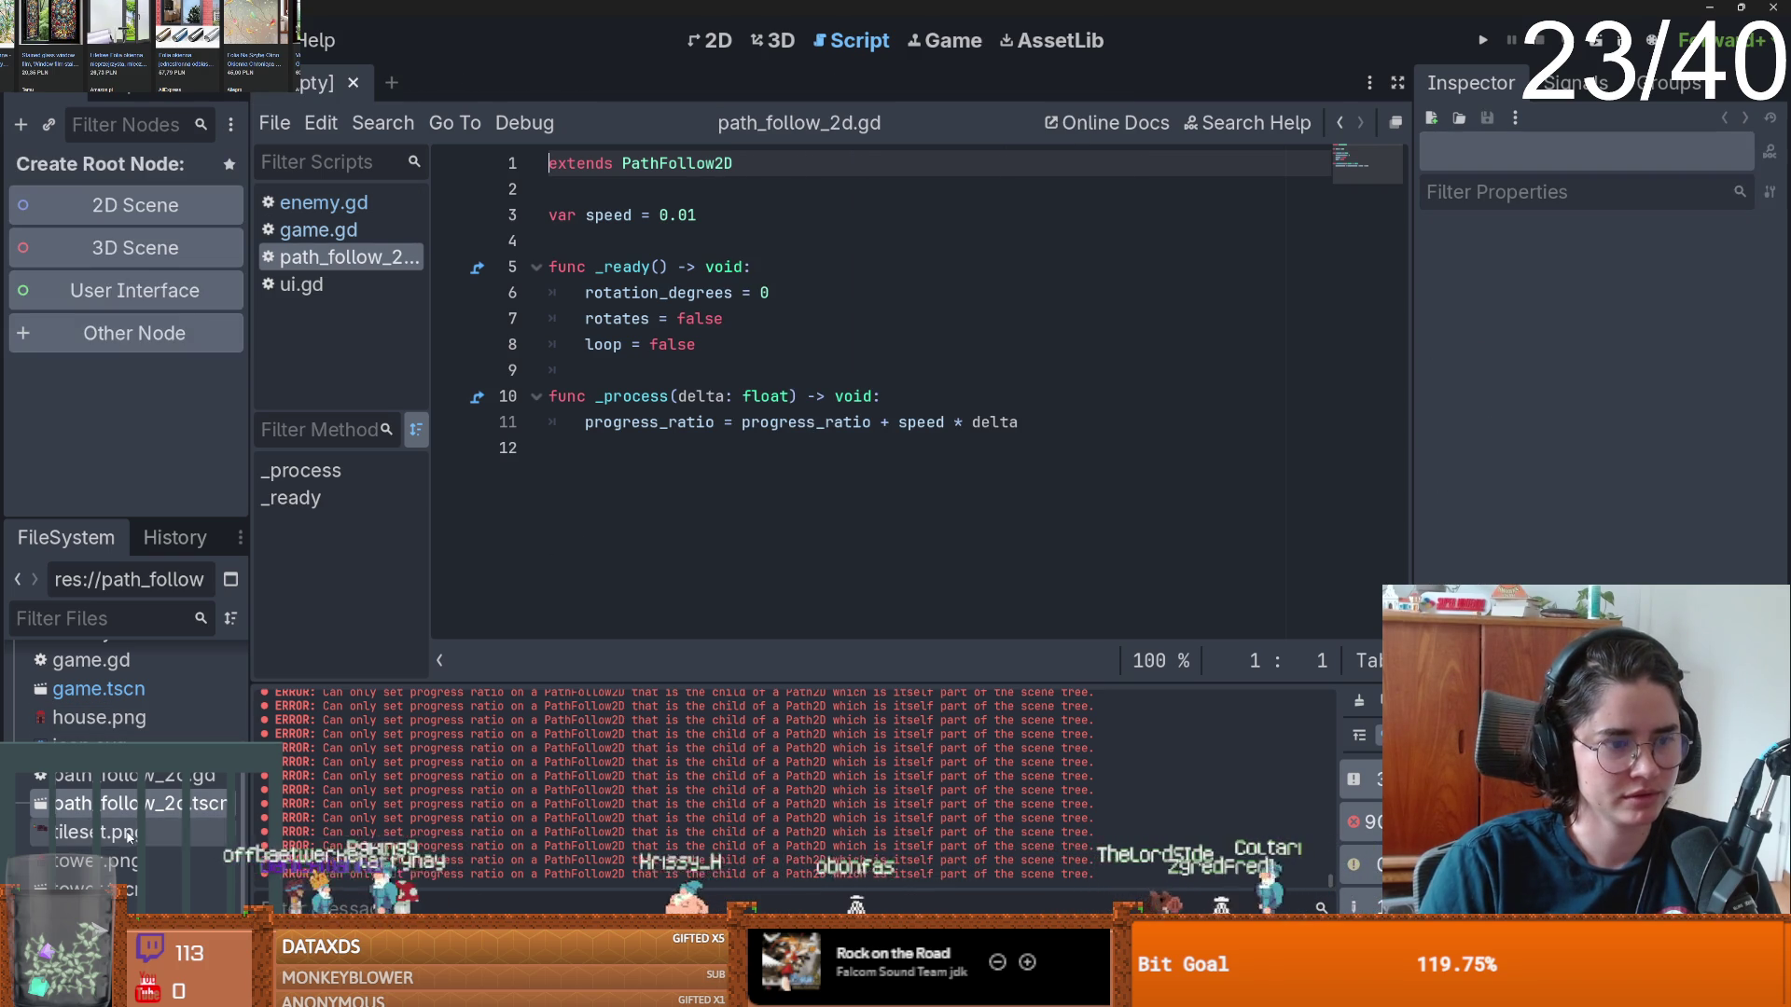
scroll(119, 791, "up", 1)
- Open game.tscn, look over the enemy path, and open game.gd from the game node
double_click(98, 728)
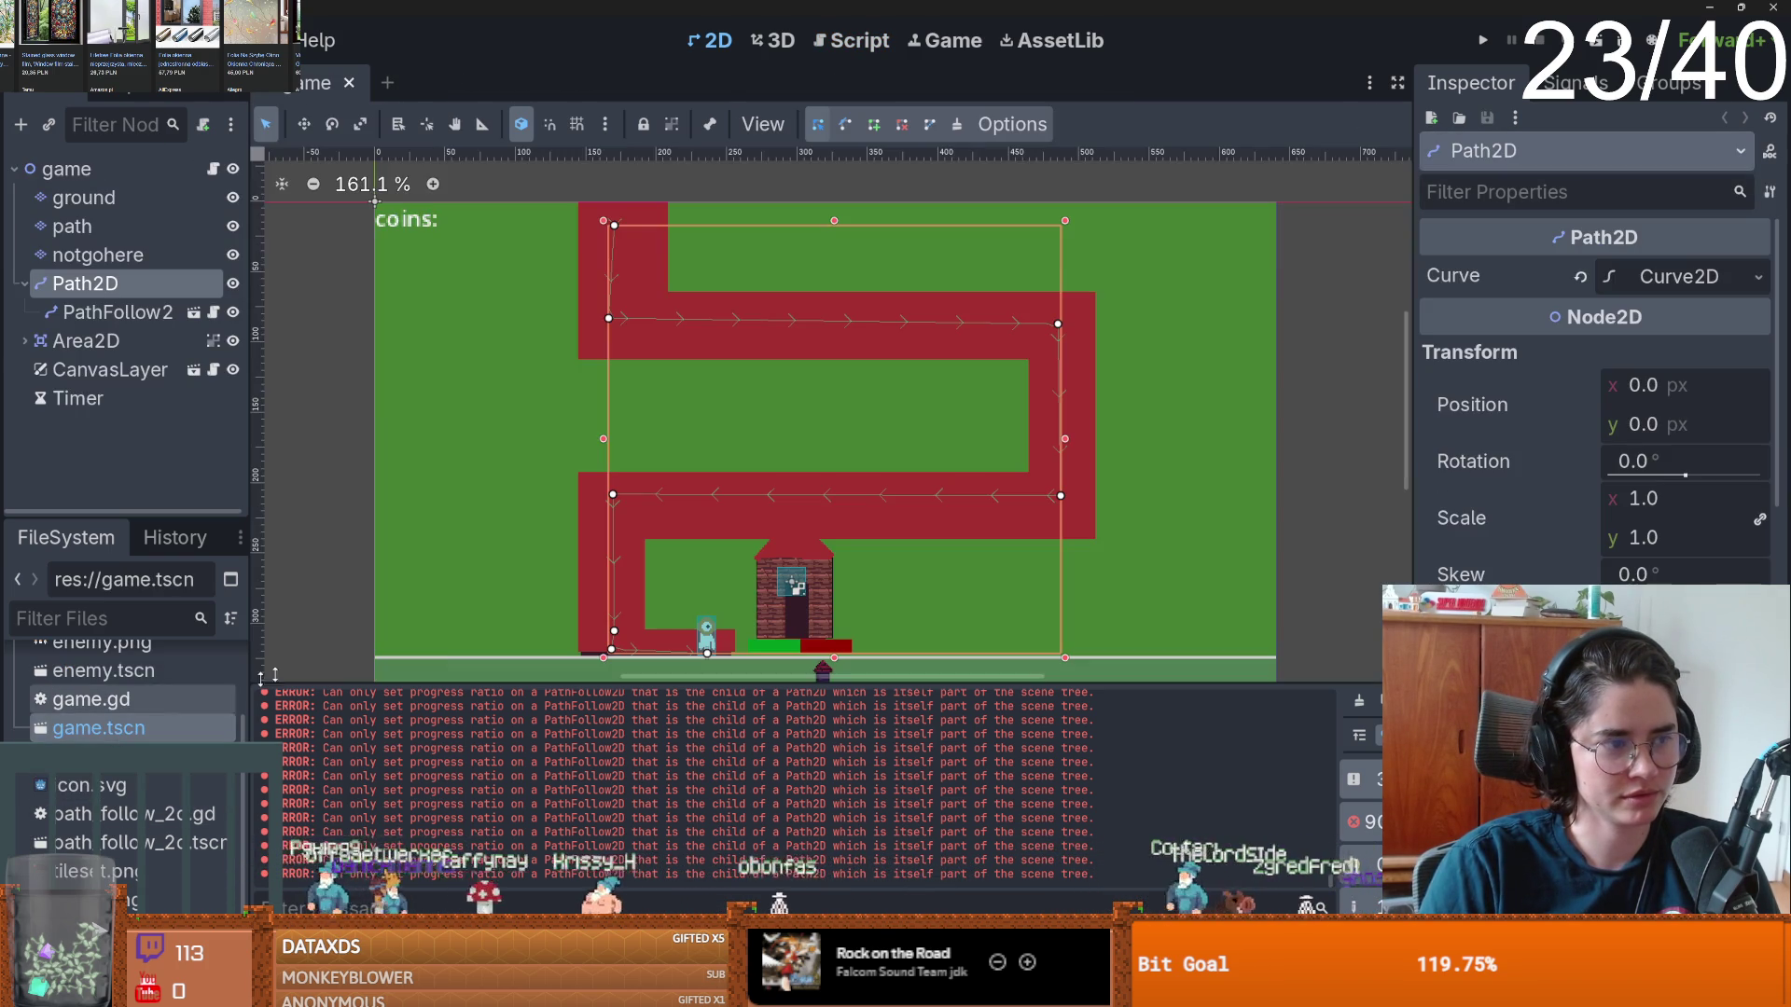
scroll(703, 461, "up", 1)
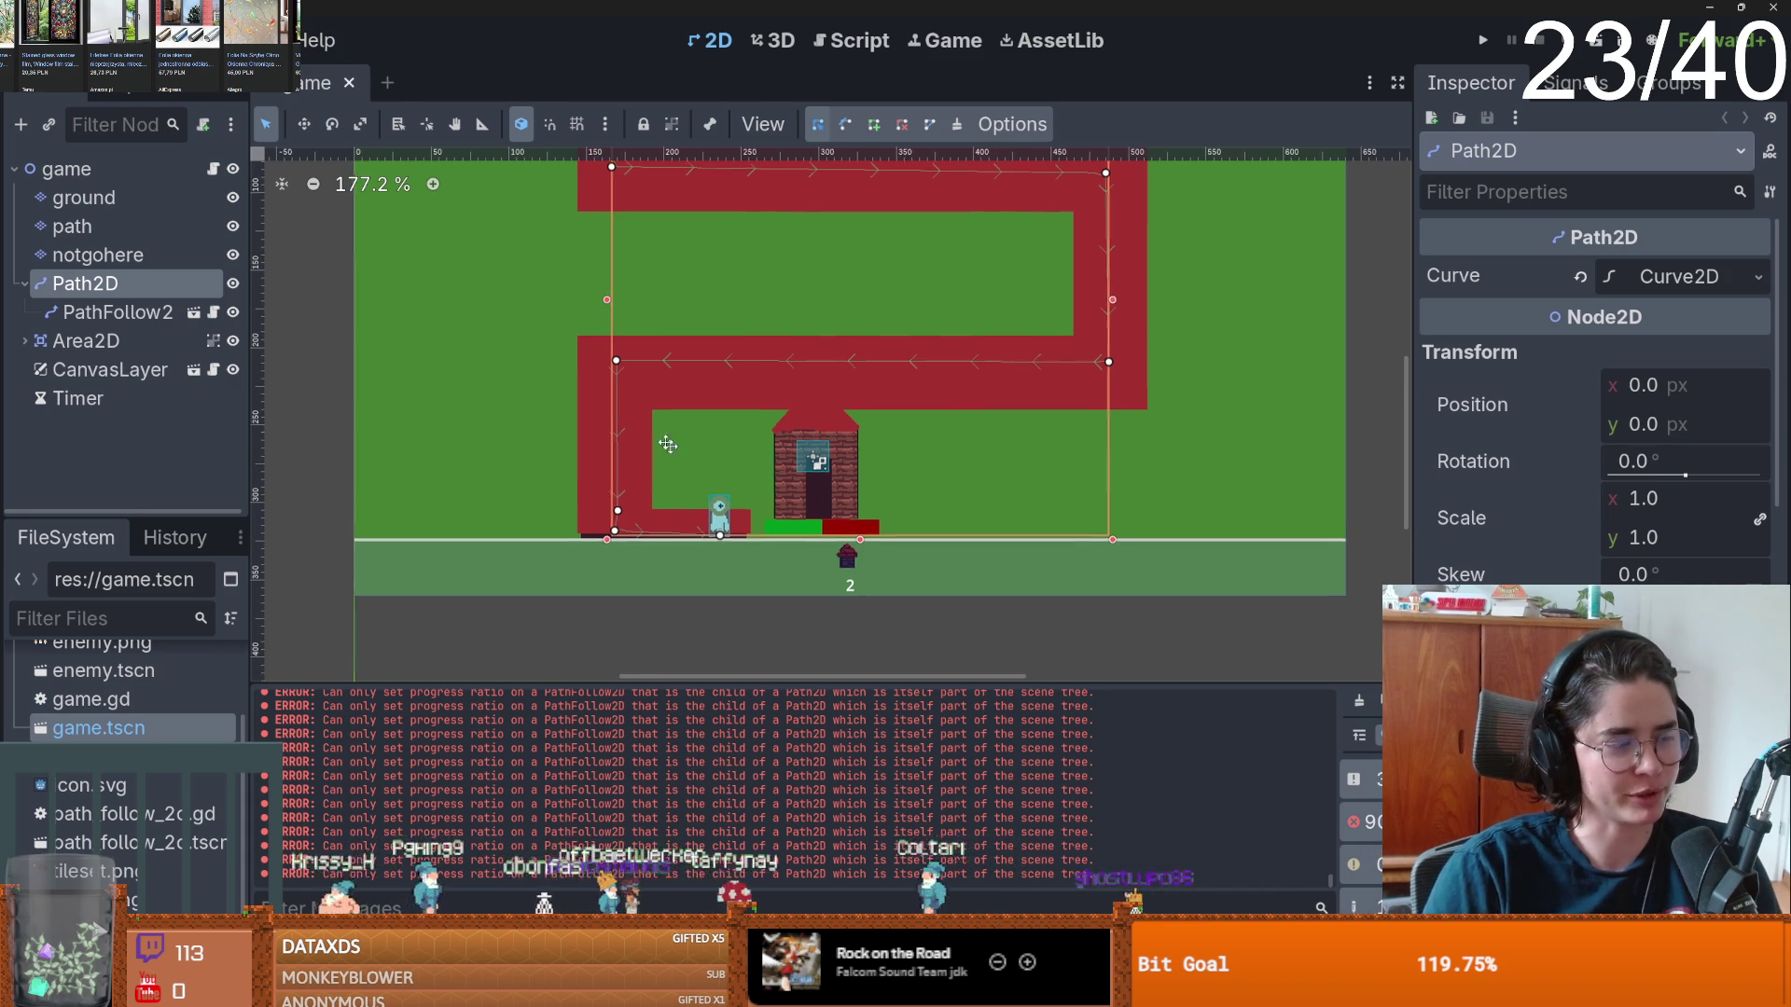
left_click_drag(668, 439, 608, 382)
scroll(528, 475, "up", 1)
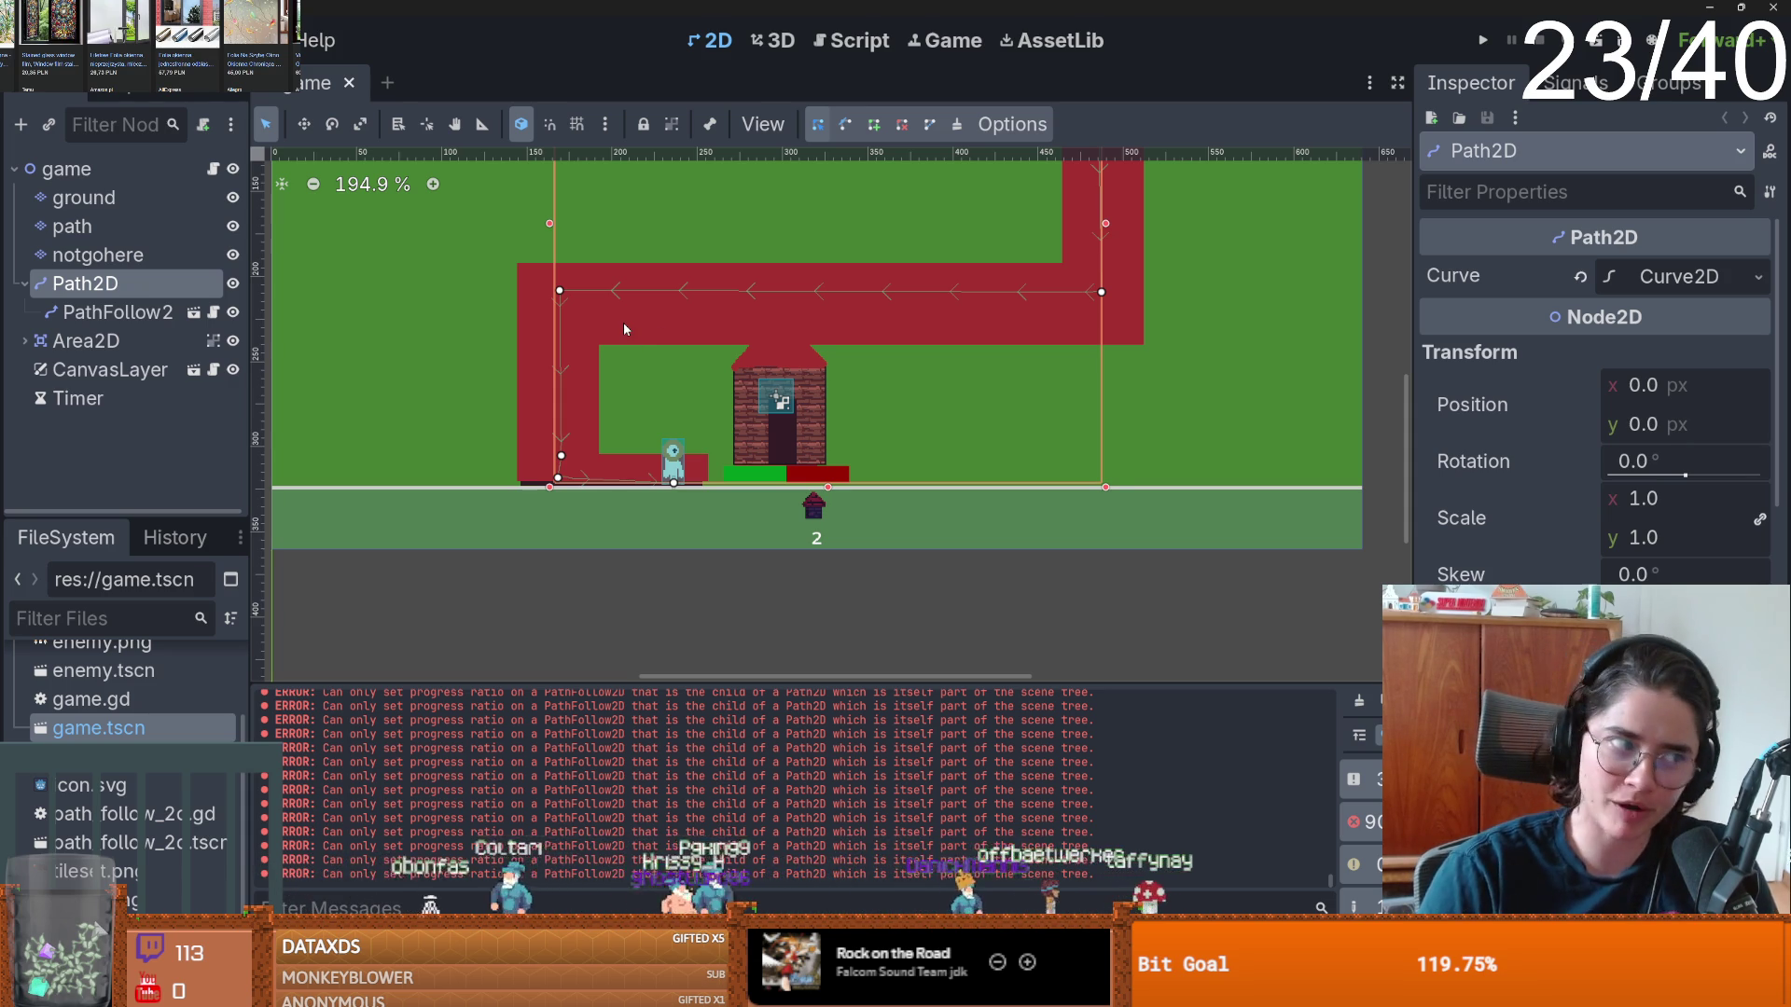
scroll(681, 339, "left", 2)
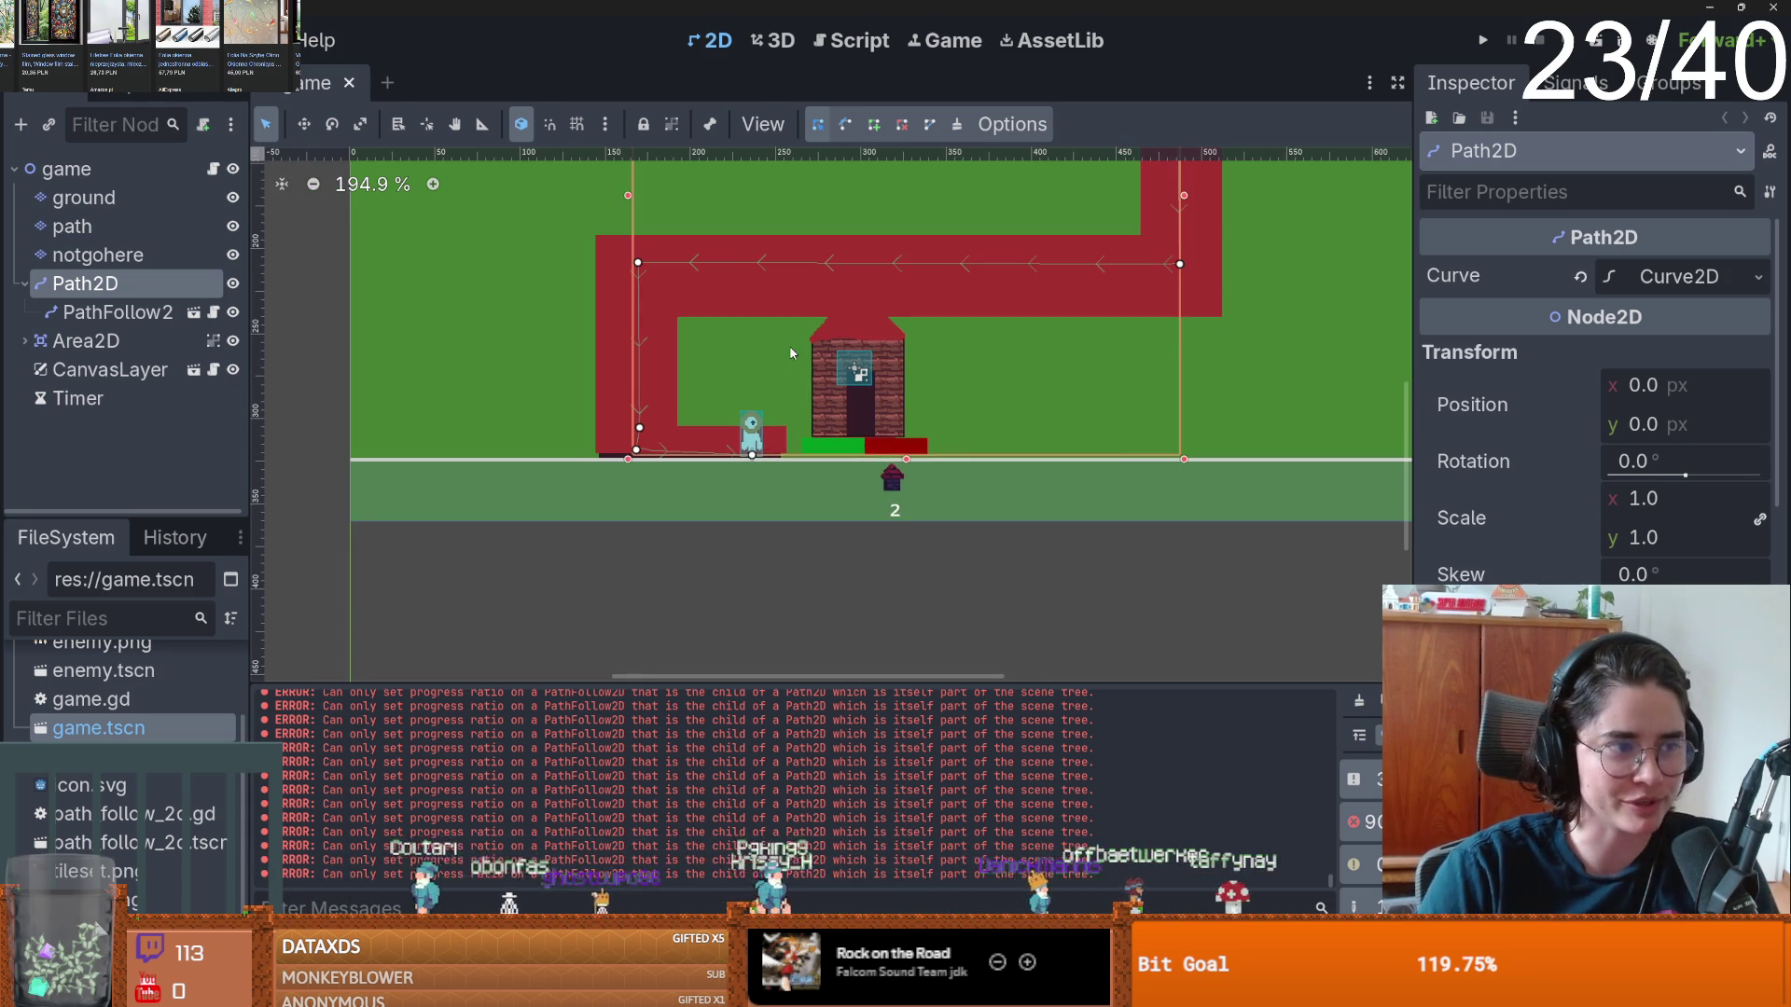
scroll(816, 364, "down", 1)
scroll(816, 364, "up", 4)
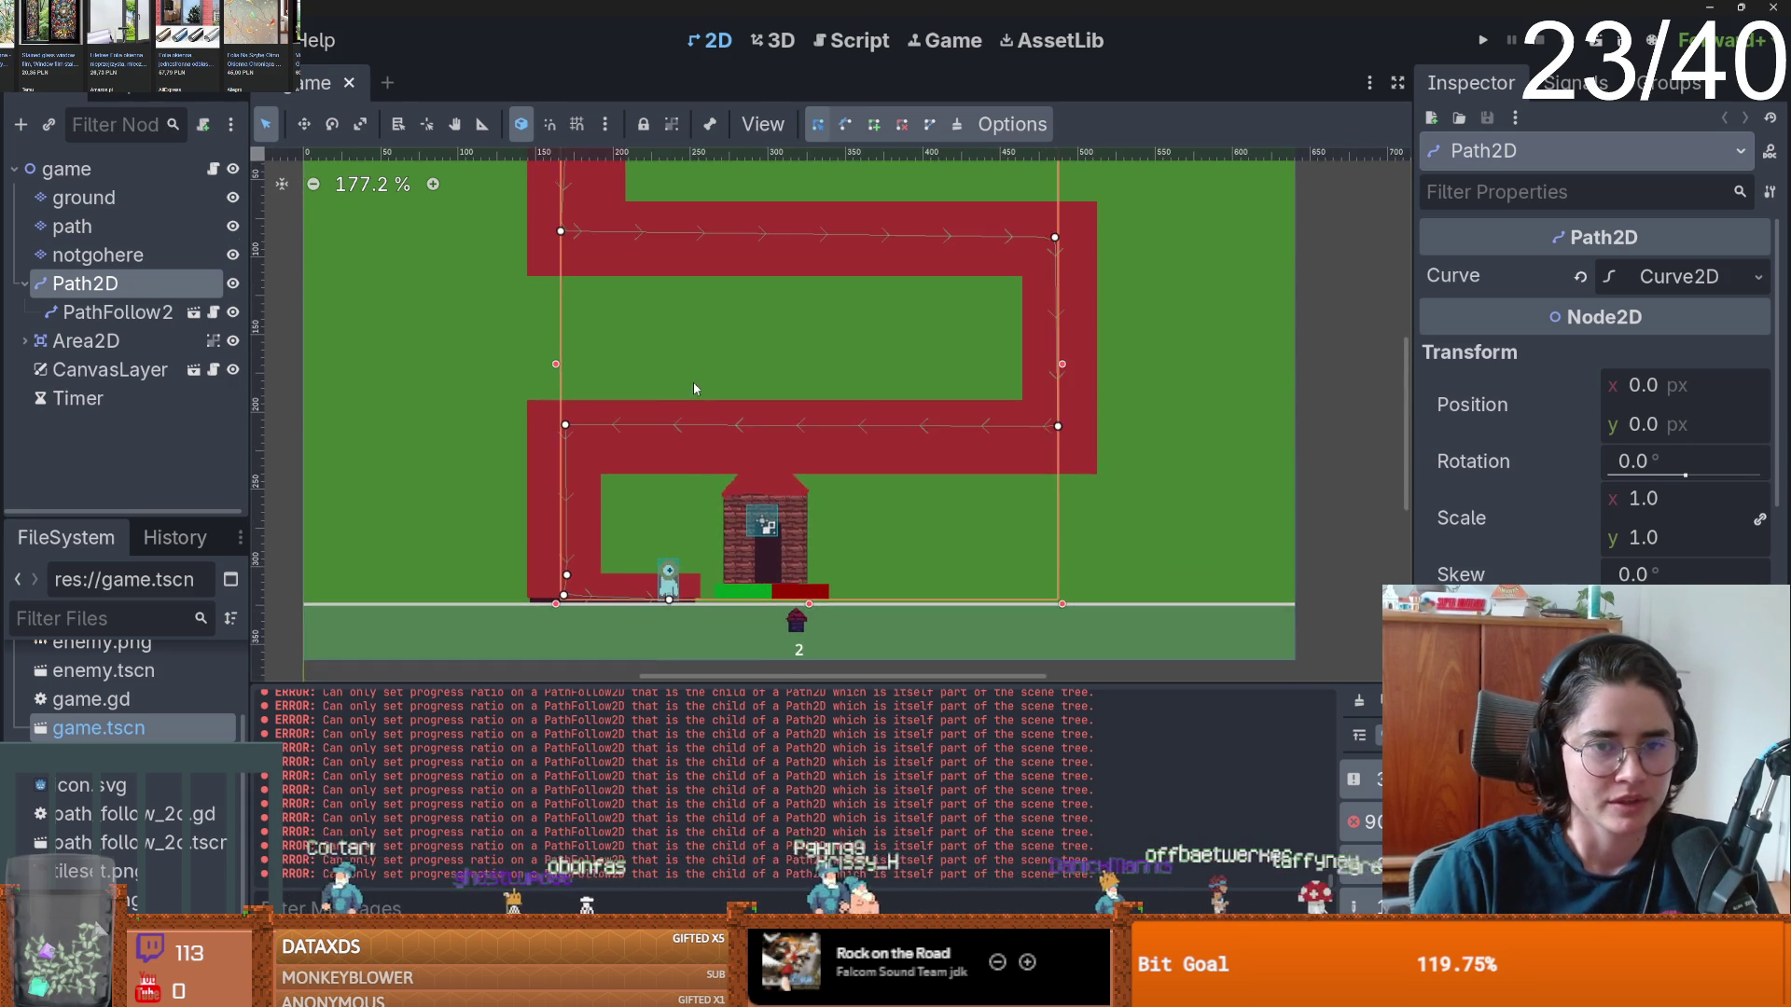
left_click(212, 169)
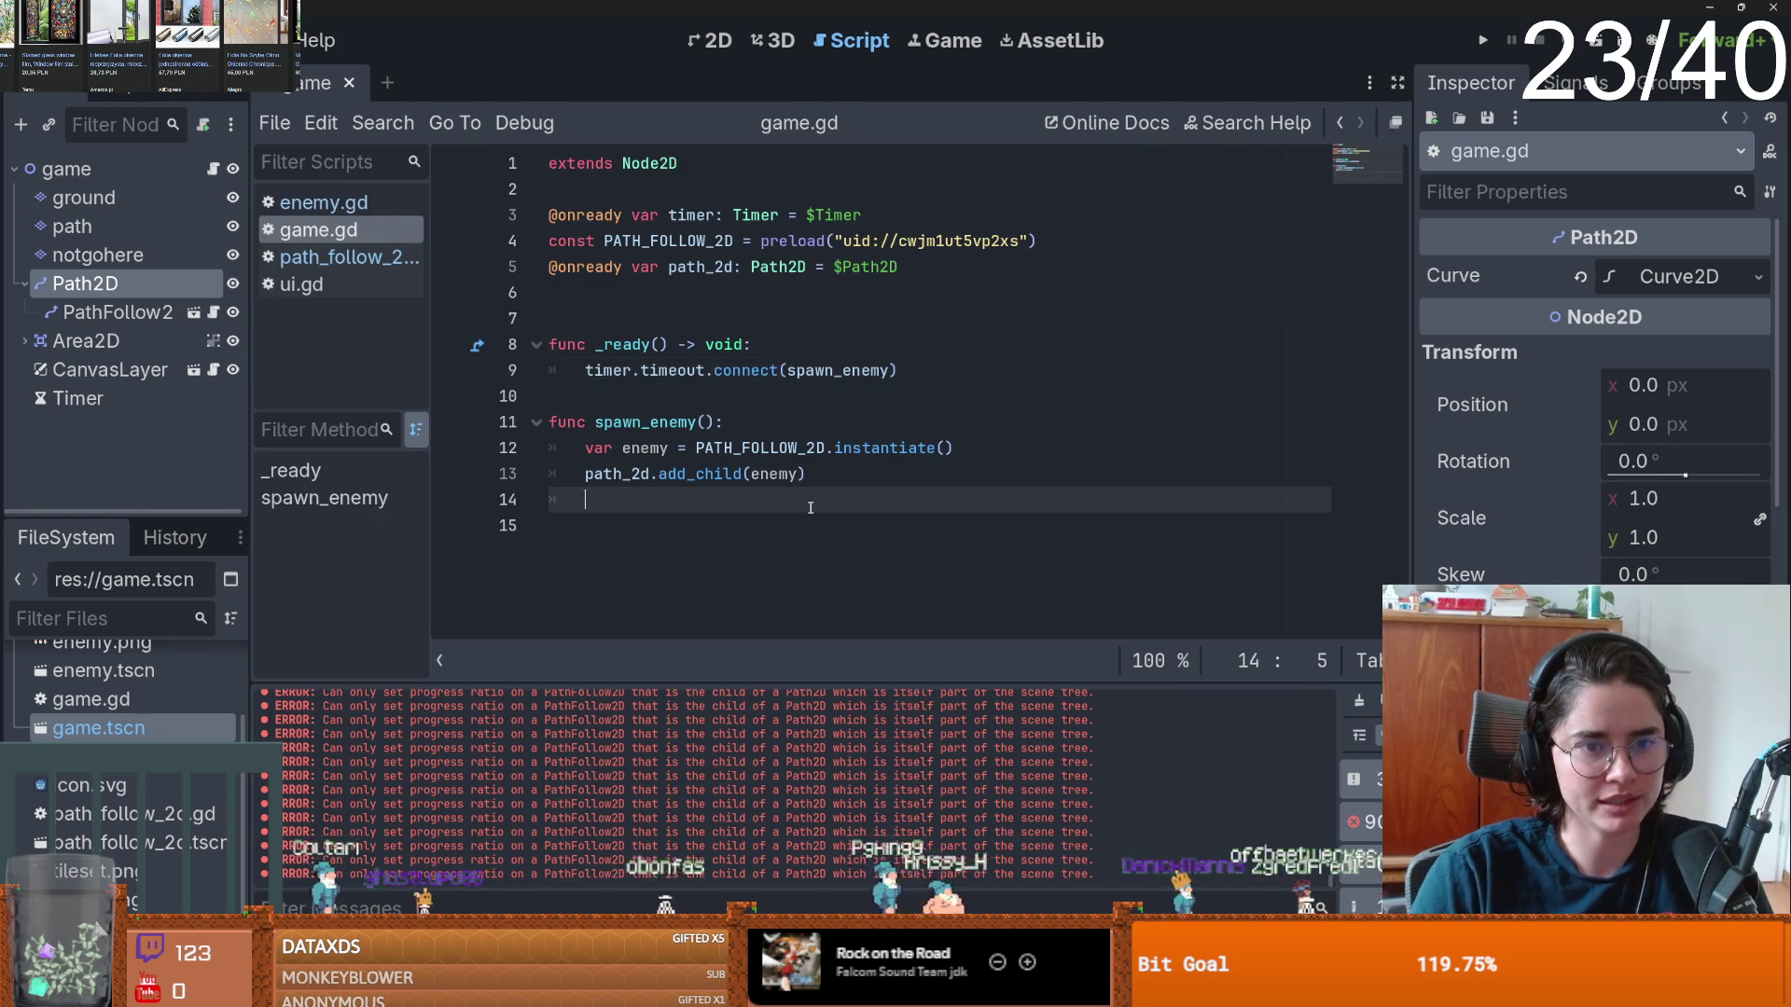
- Write an _input function checking Input.is_action_just_pressed("click") in game.gd
type("func_")
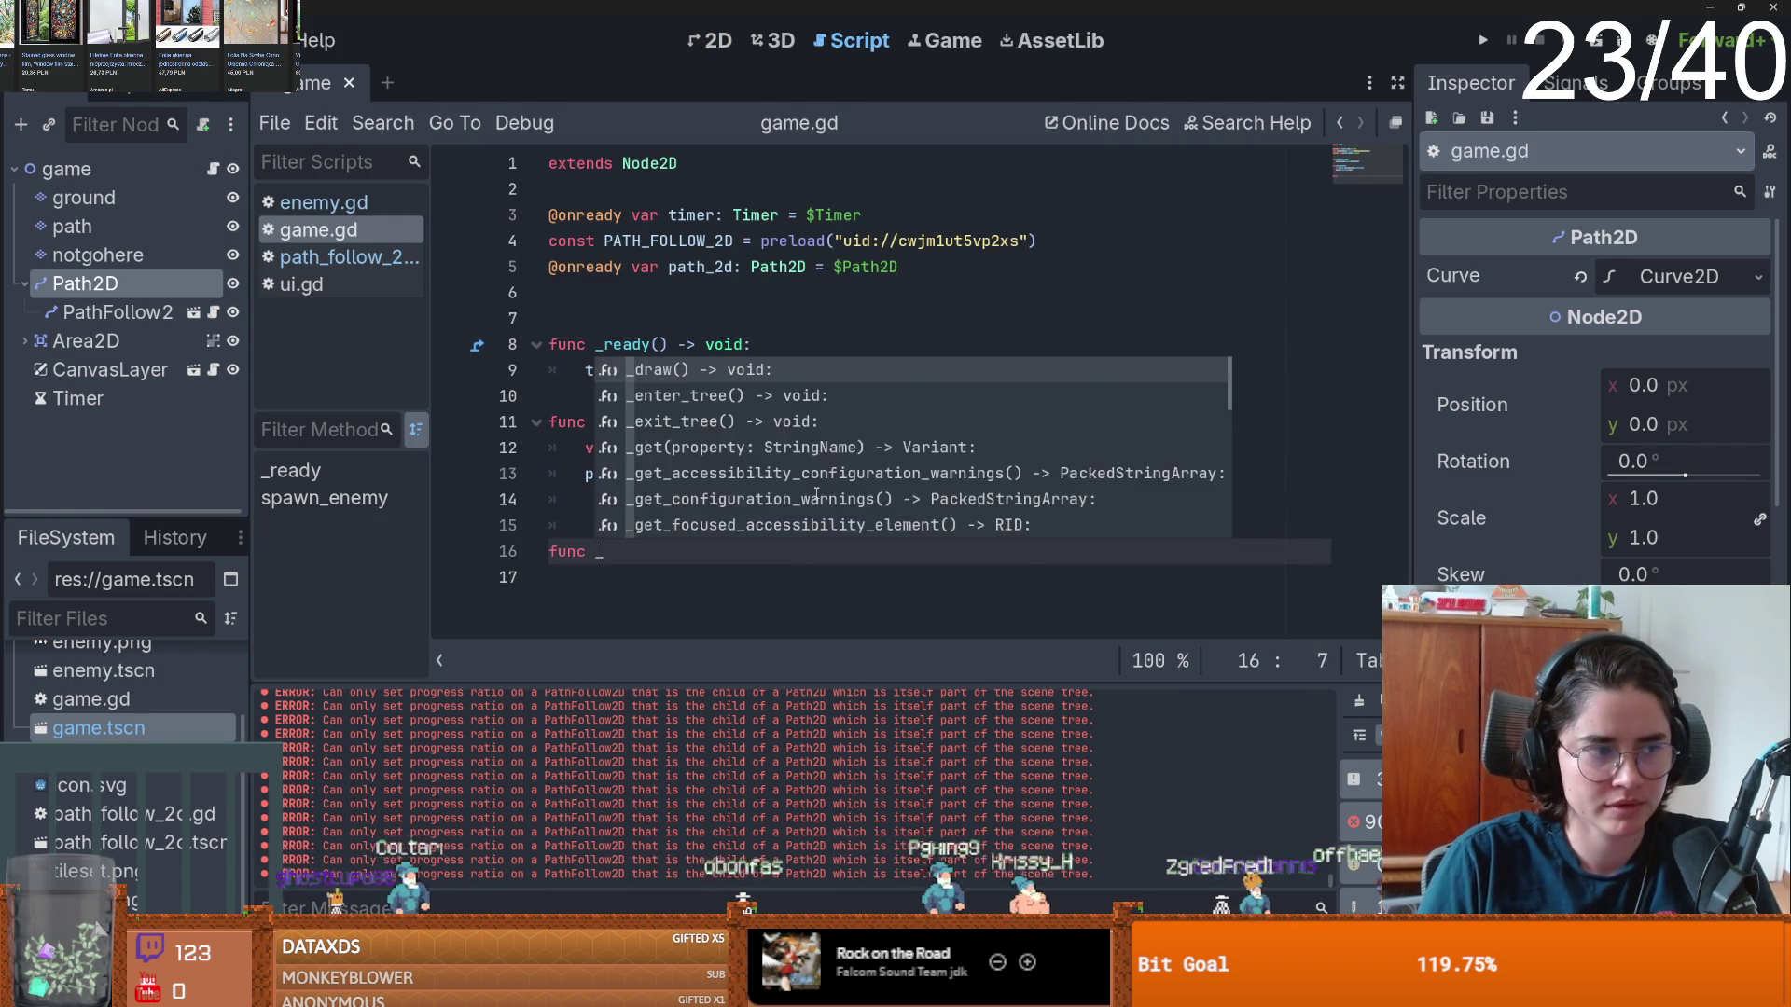
type("i")
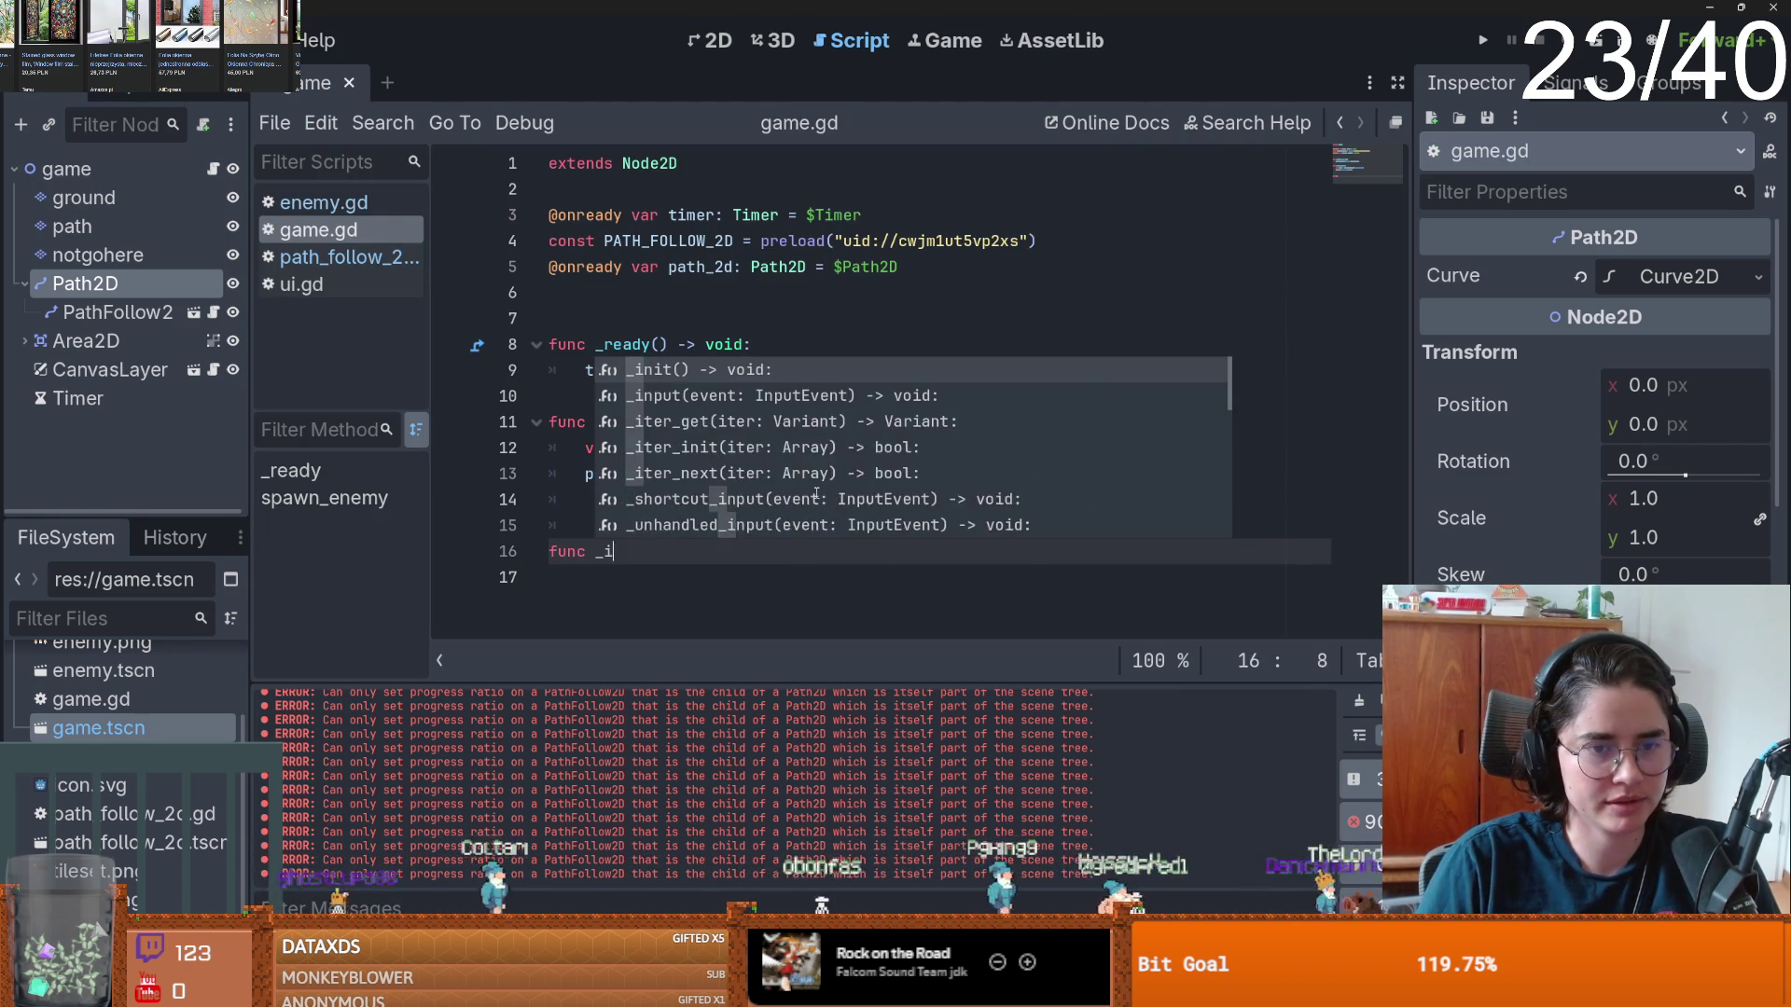
type("nput")
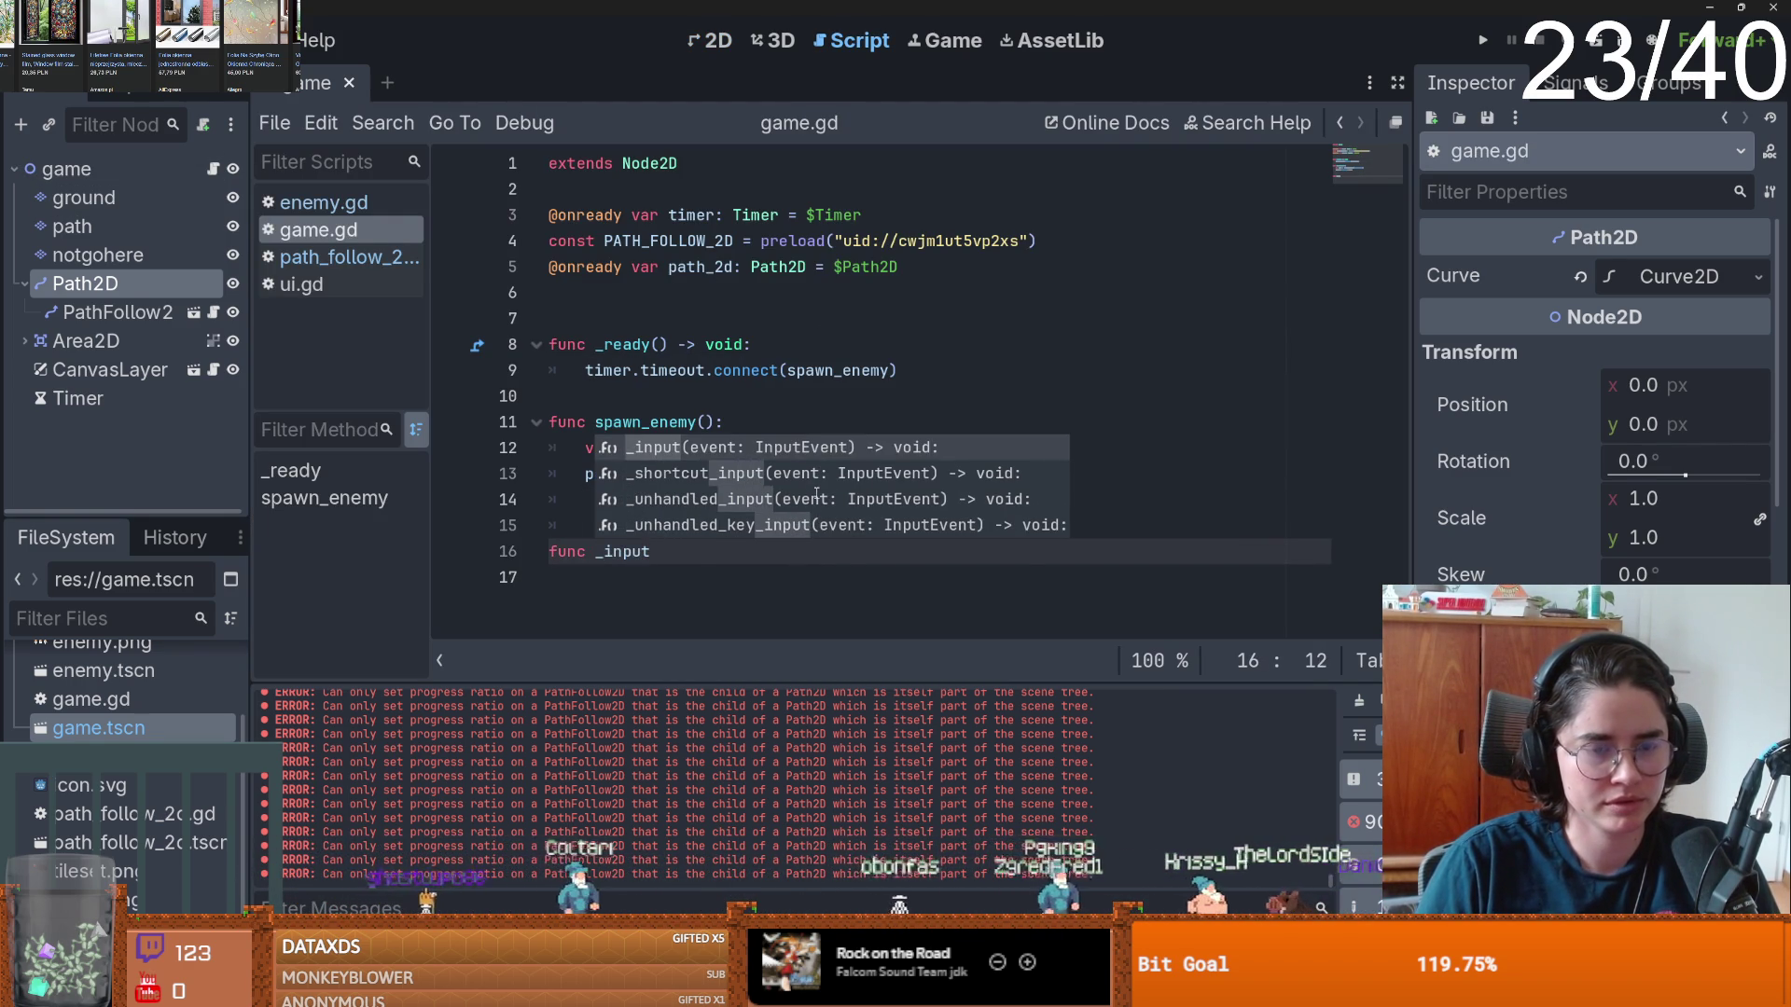
key("Return")
key("Return")
type("if Input")
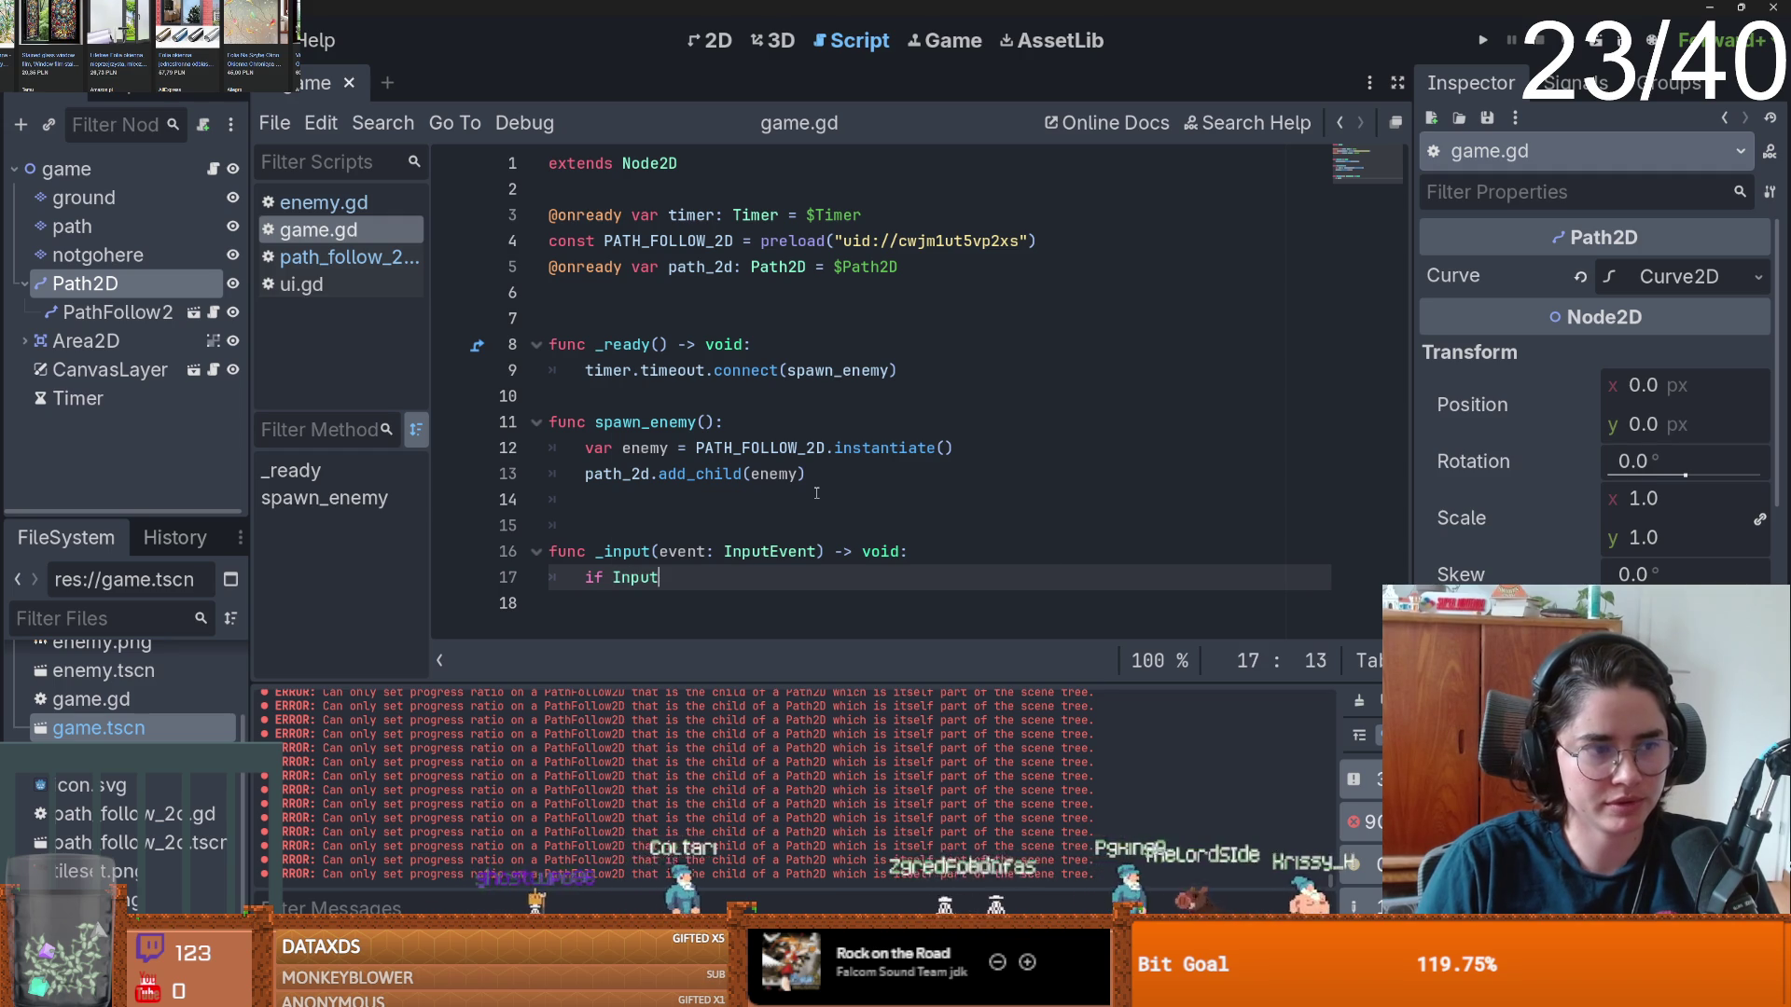
type(".is_a")
key("Return")
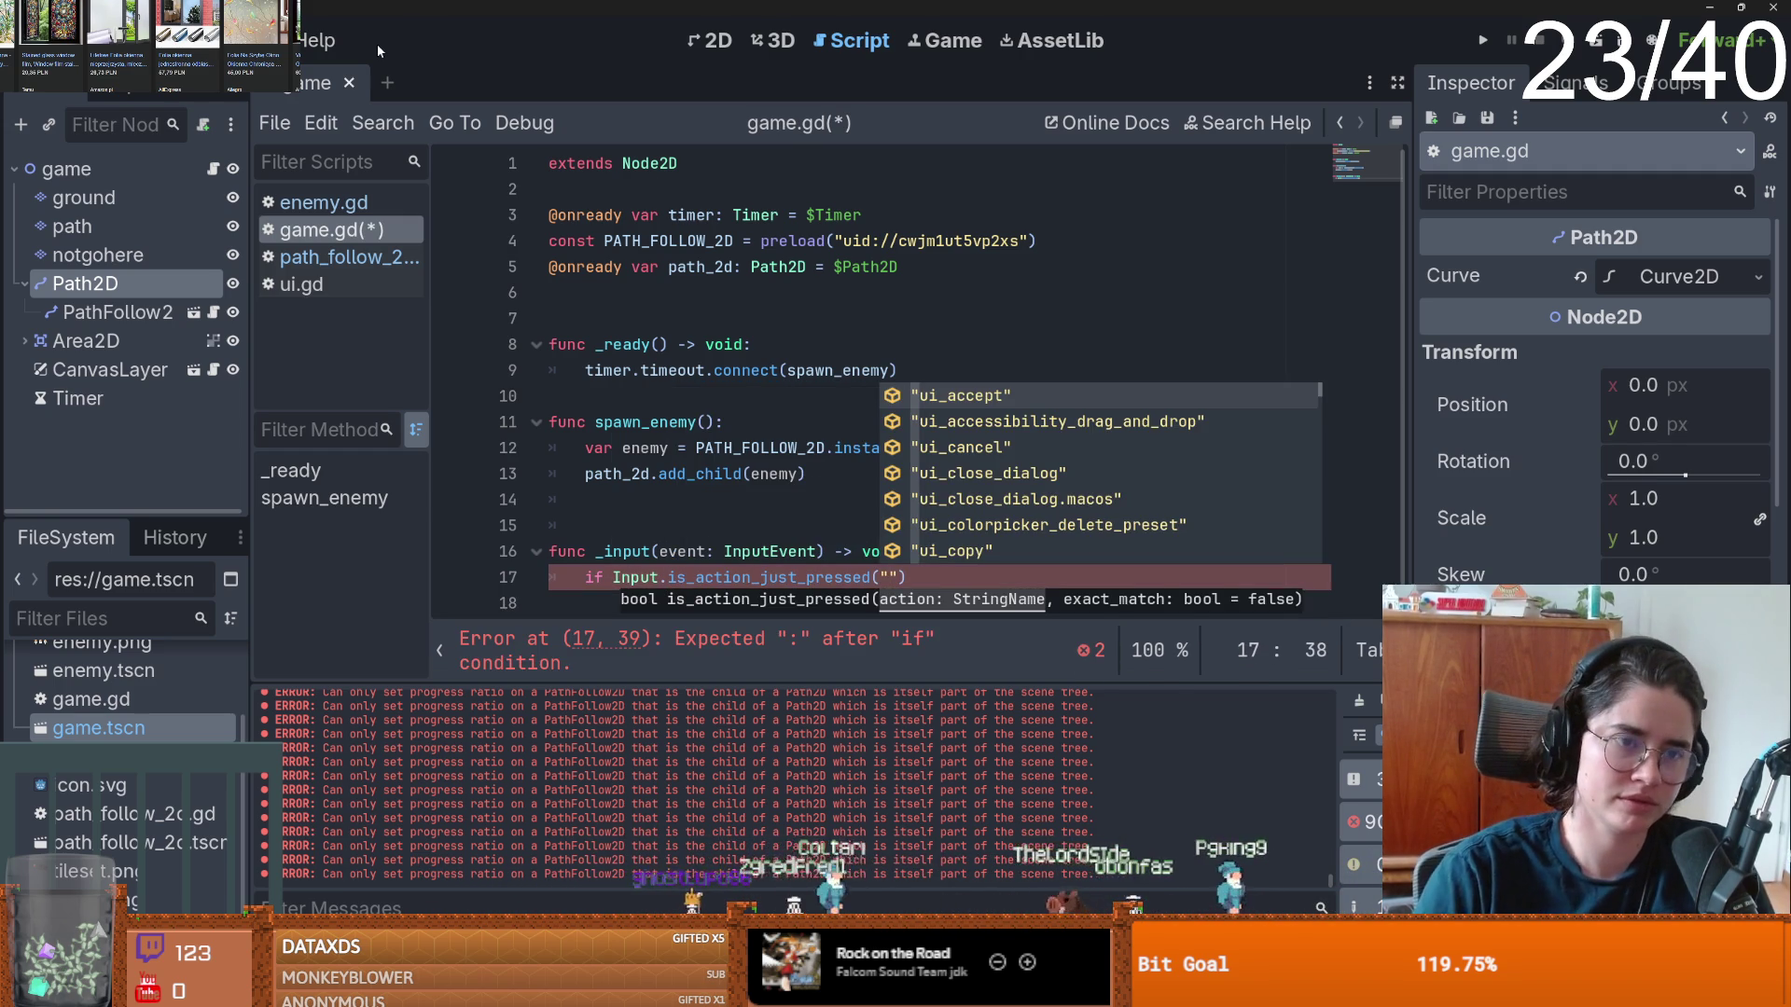
type("click")
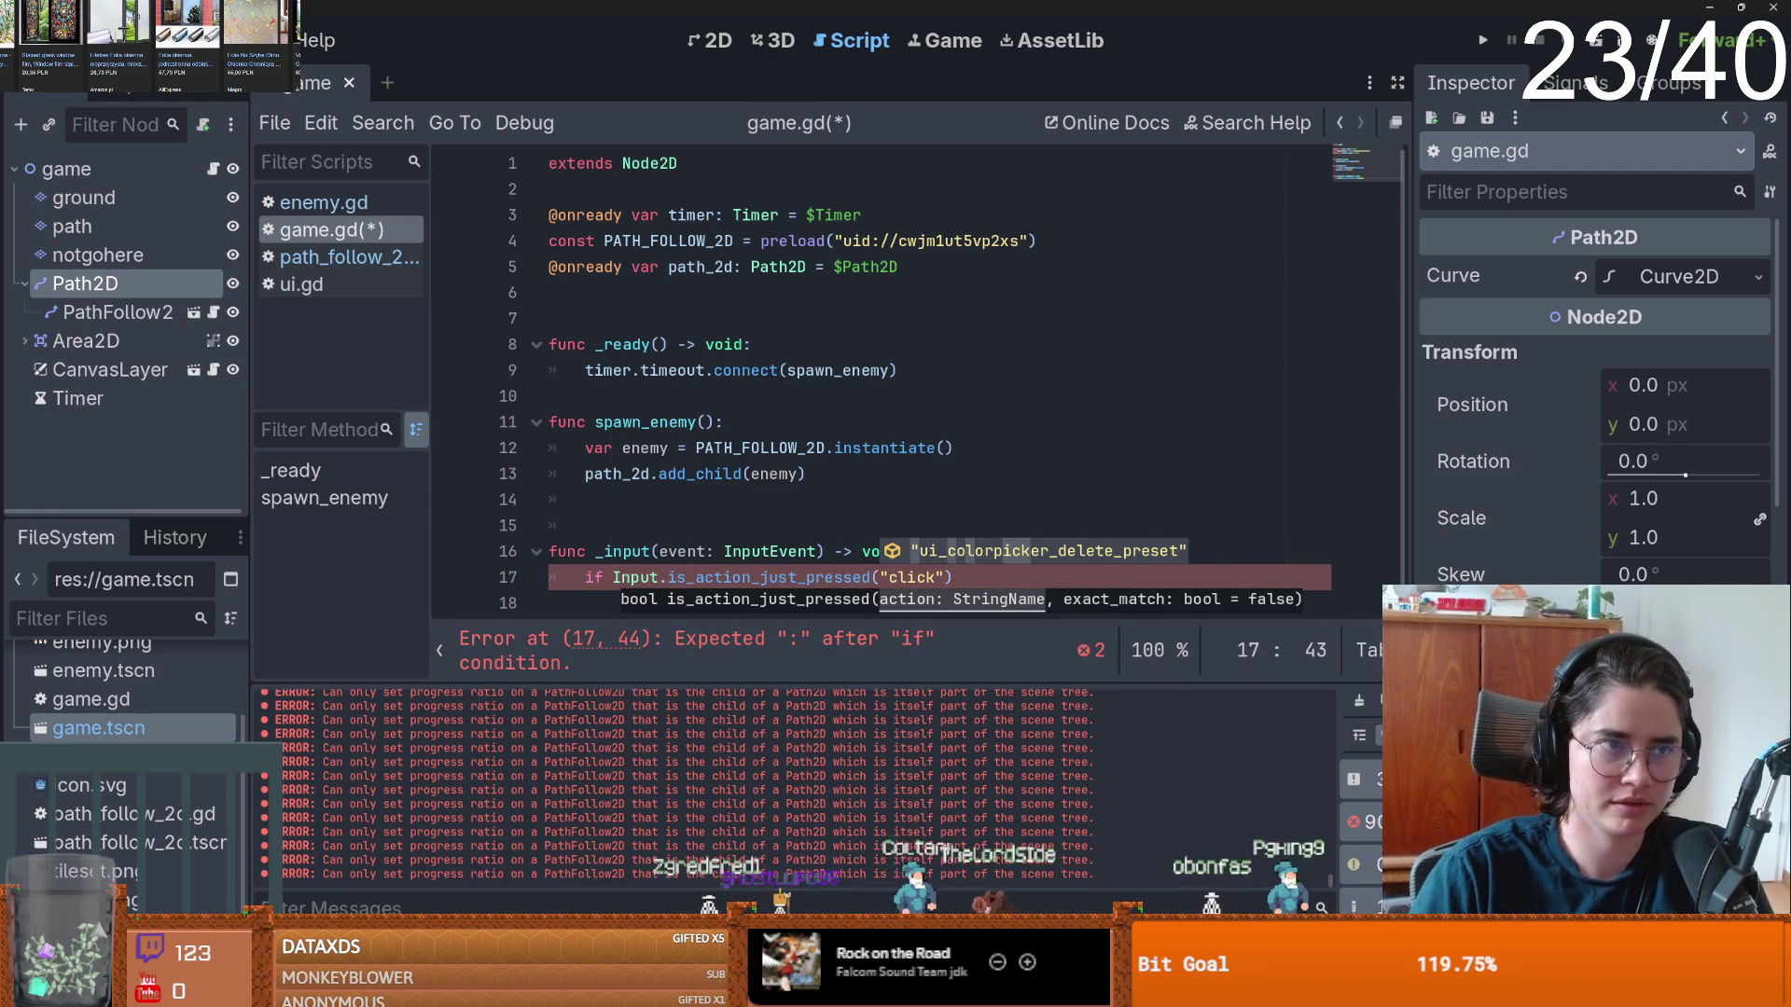
- Open Project Settings from the Project menu
left_click(182, 40)
mouse_move(112, 40)
left_click(336, 77)
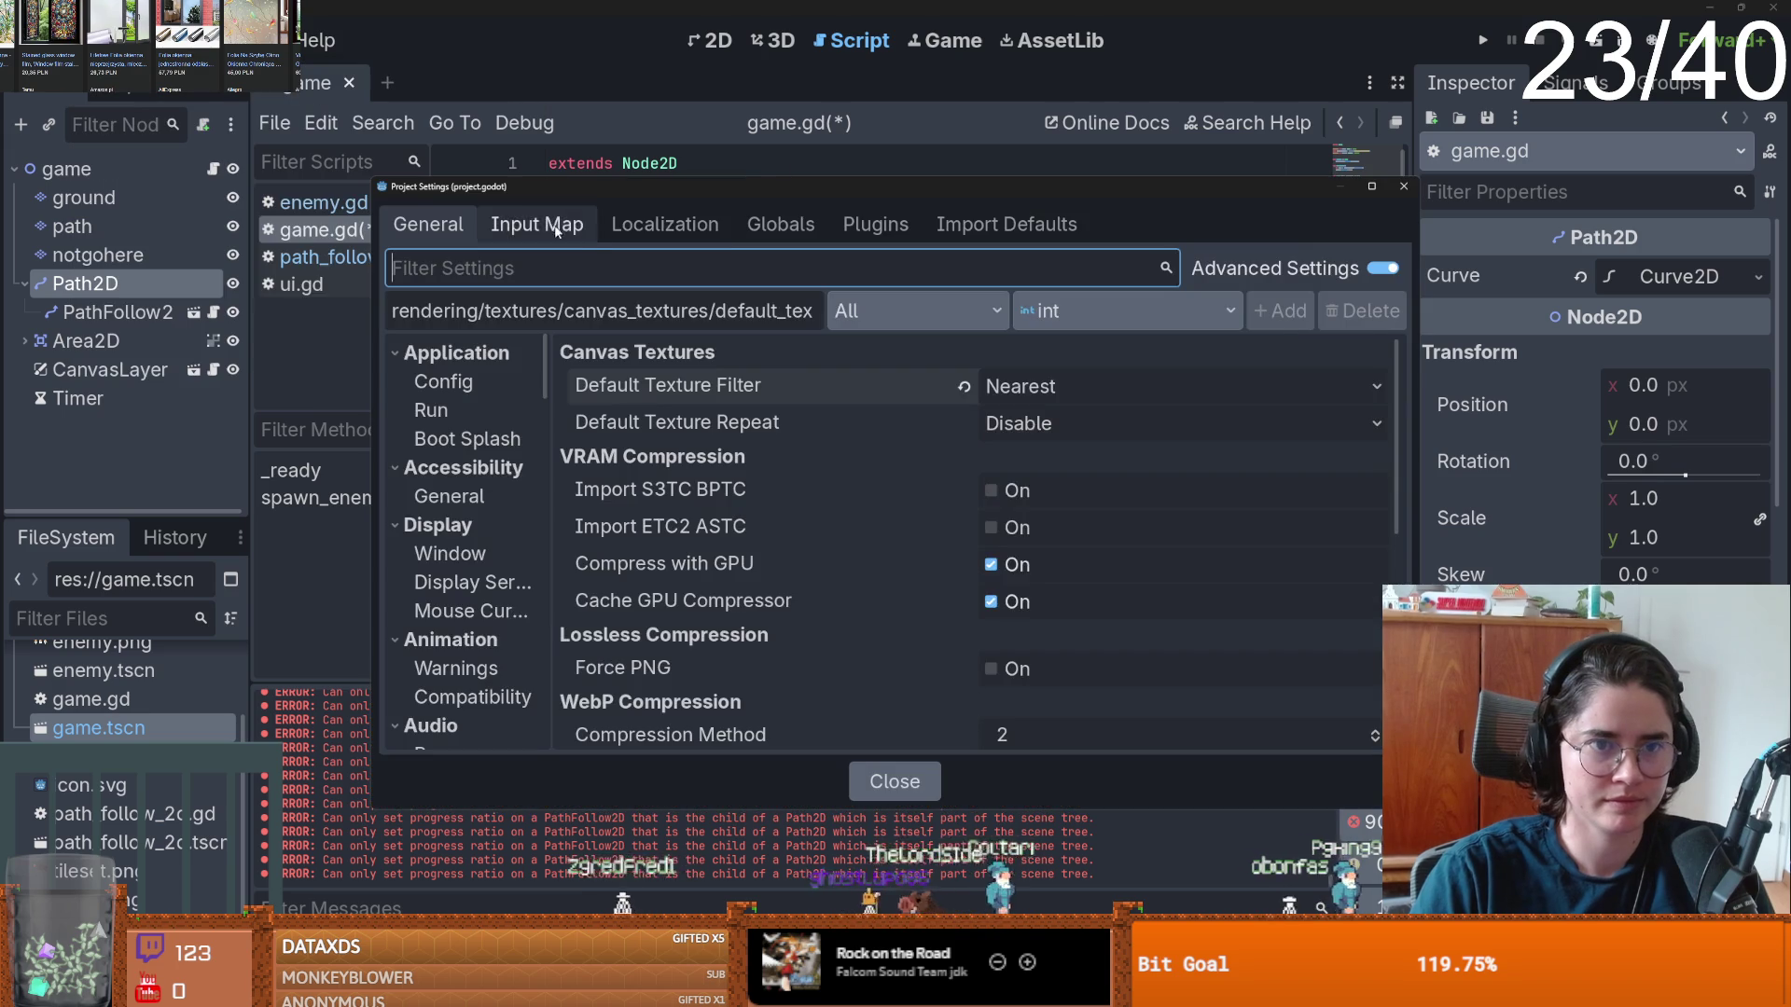
- Add a 'click' input action bound to the Left Mouse Button in the Input Map
left_click(512, 217)
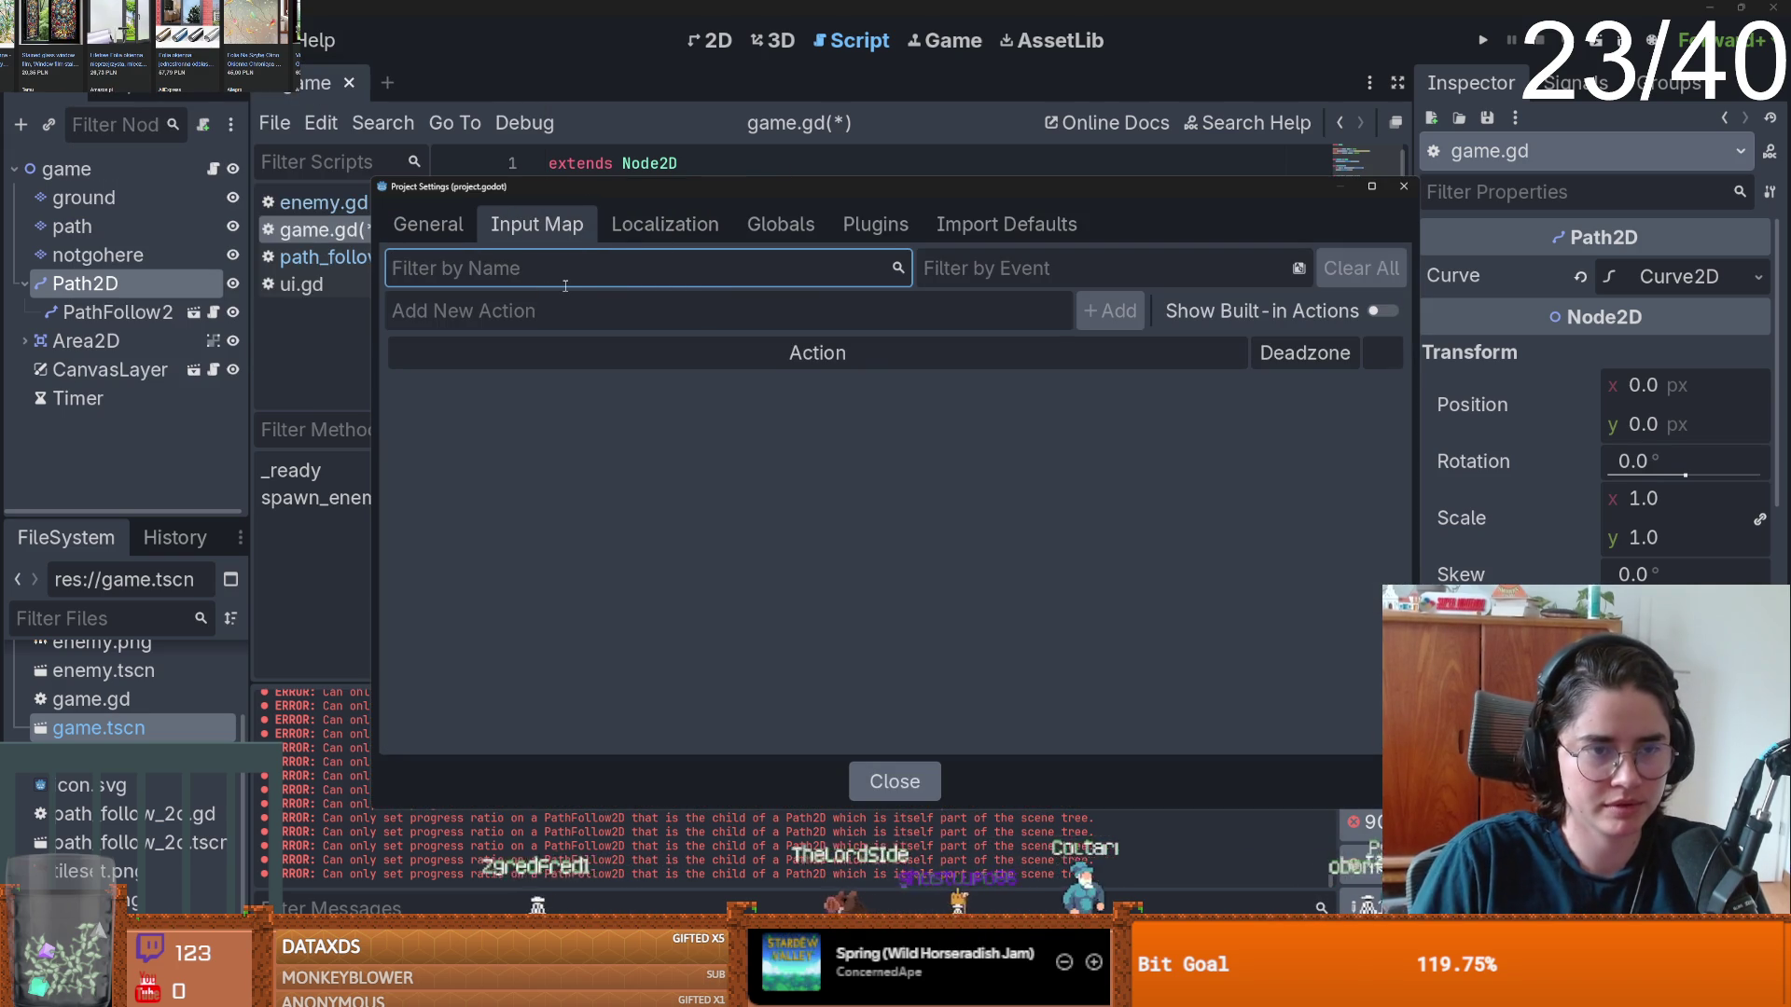
left_click(572, 318)
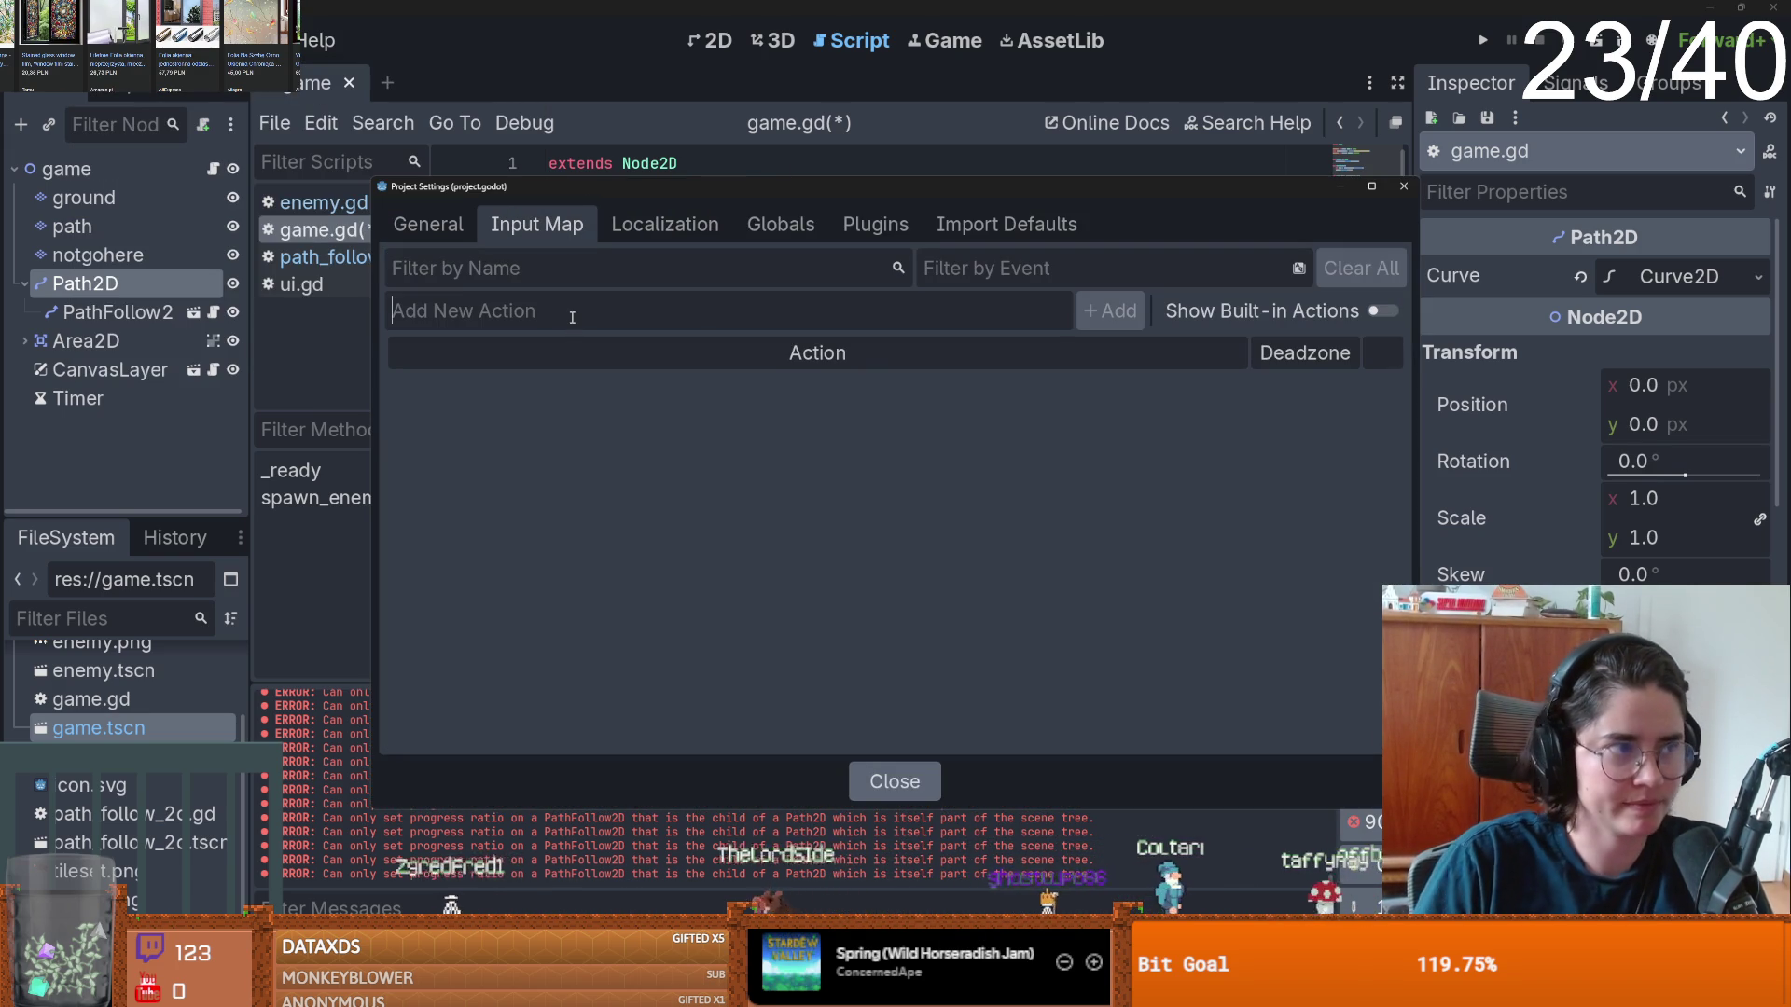
type("cli")
key("Return")
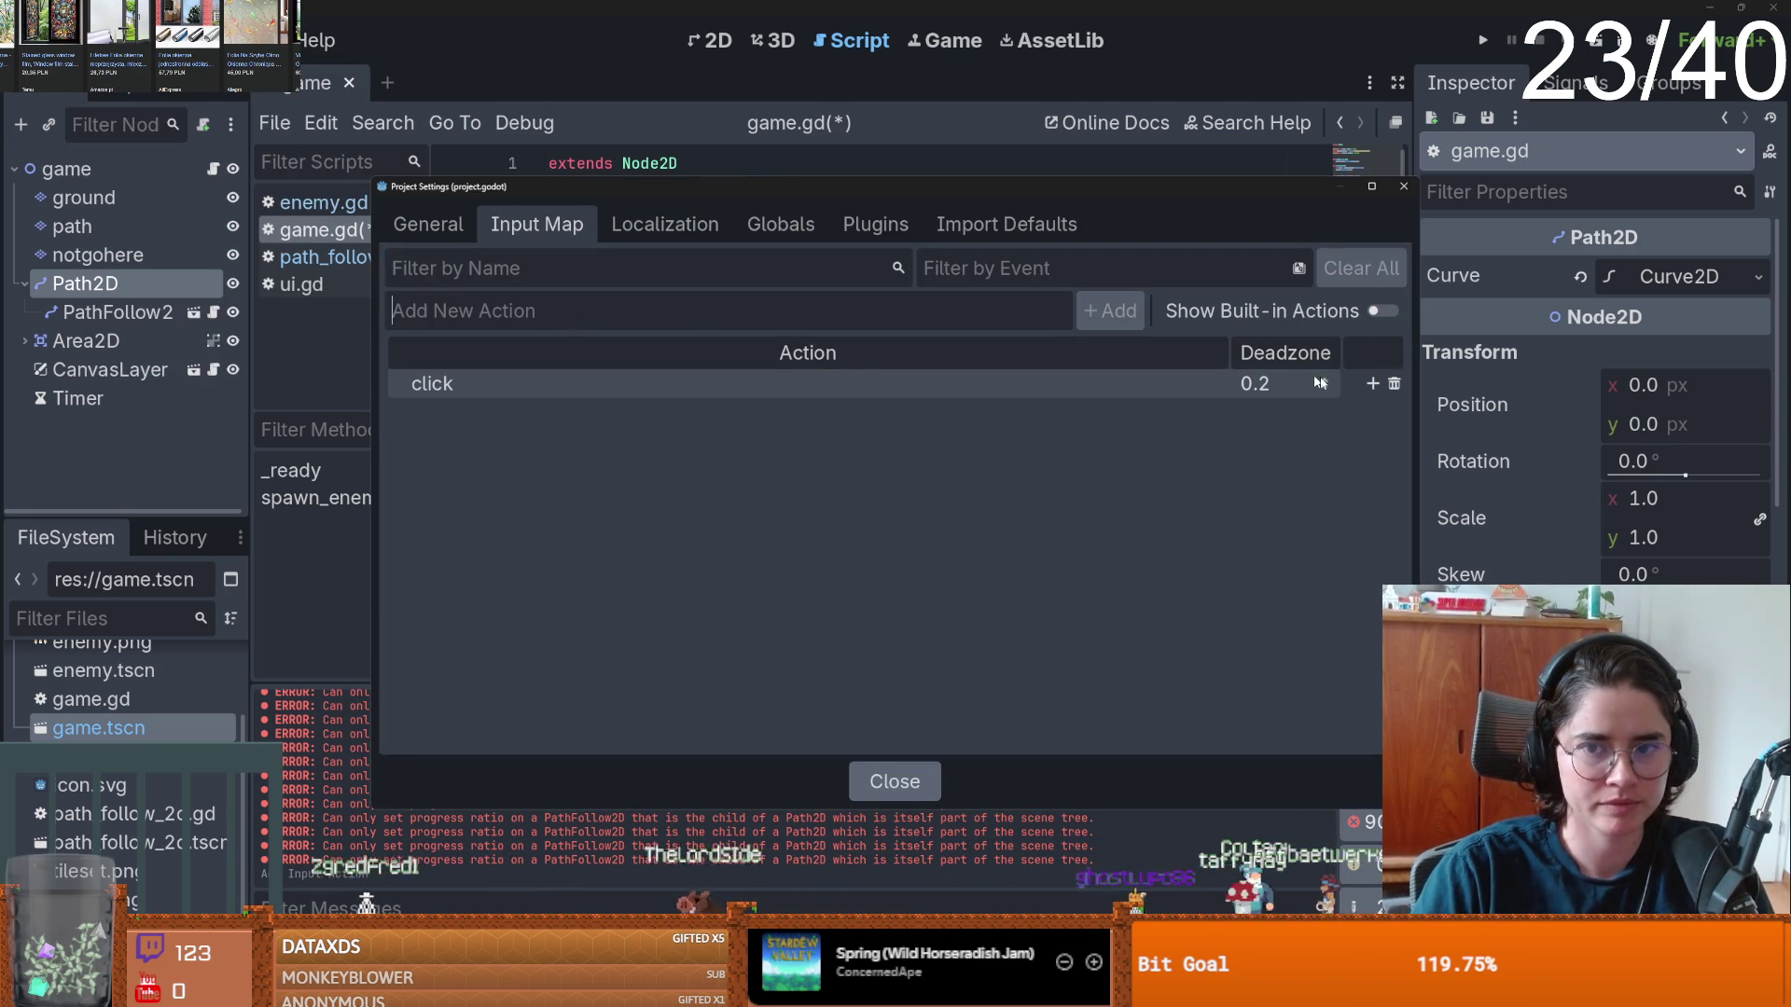
left_click(1373, 383)
double_click(709, 511)
left_click(737, 537)
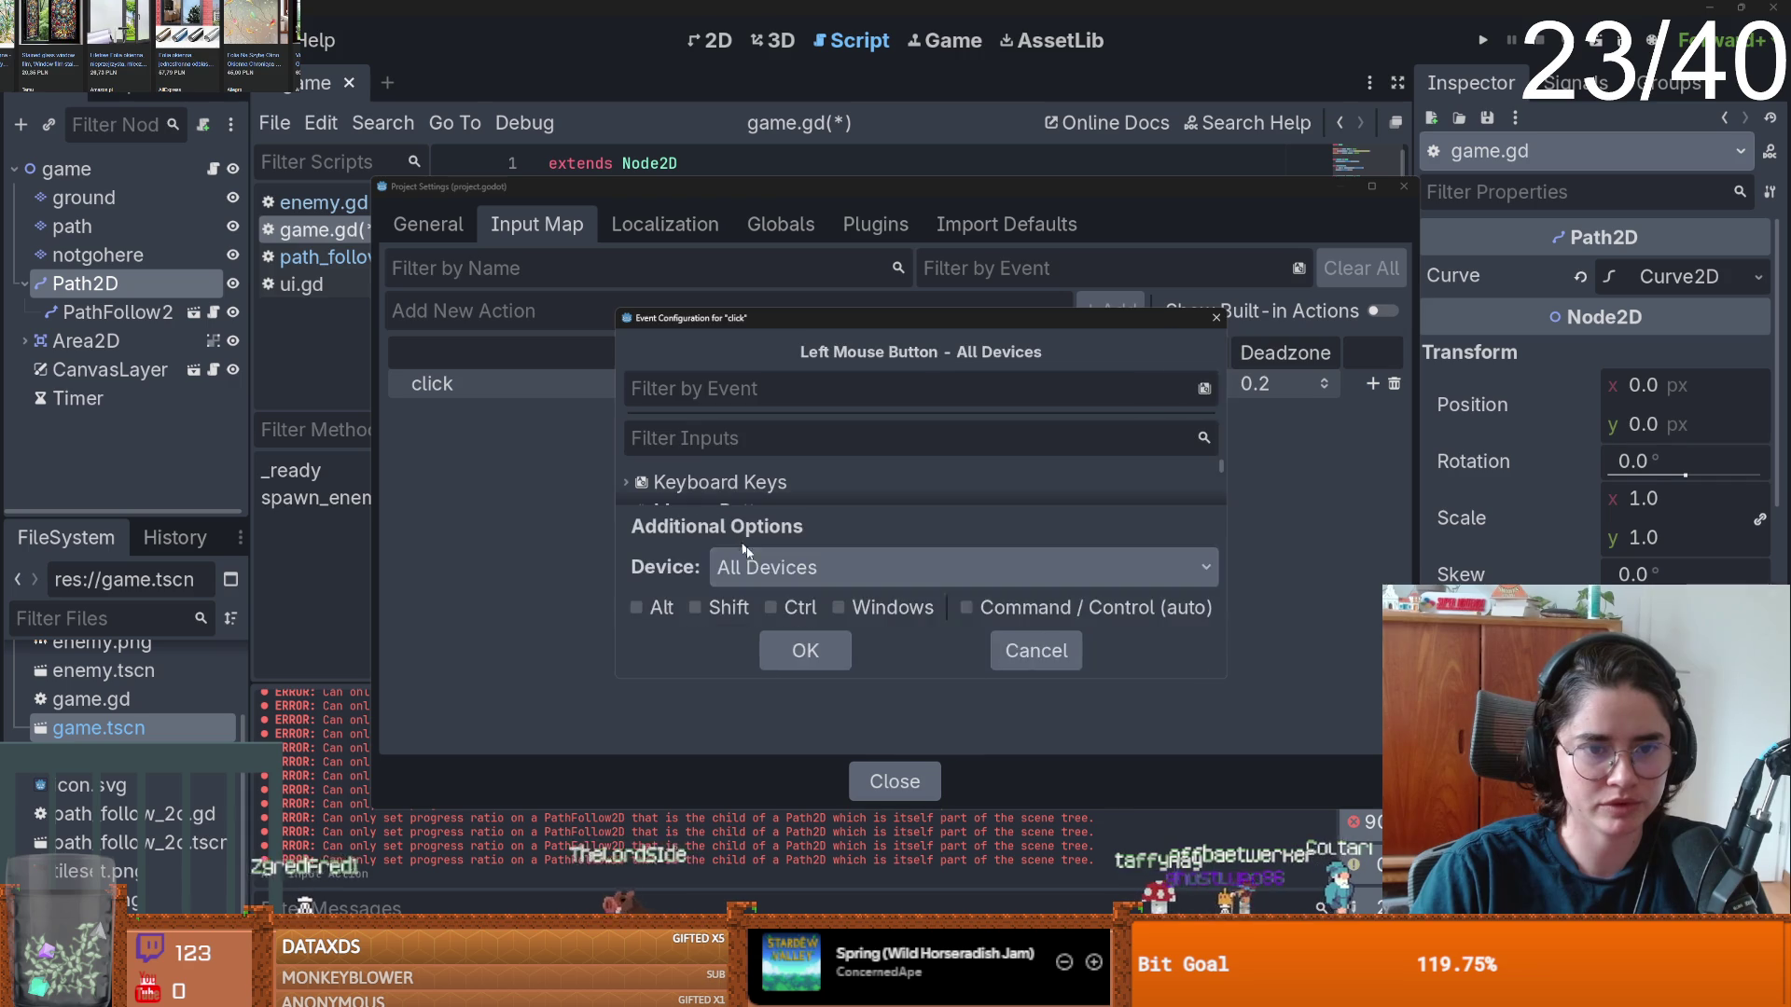
left_click(805, 650)
left_click(1403, 187)
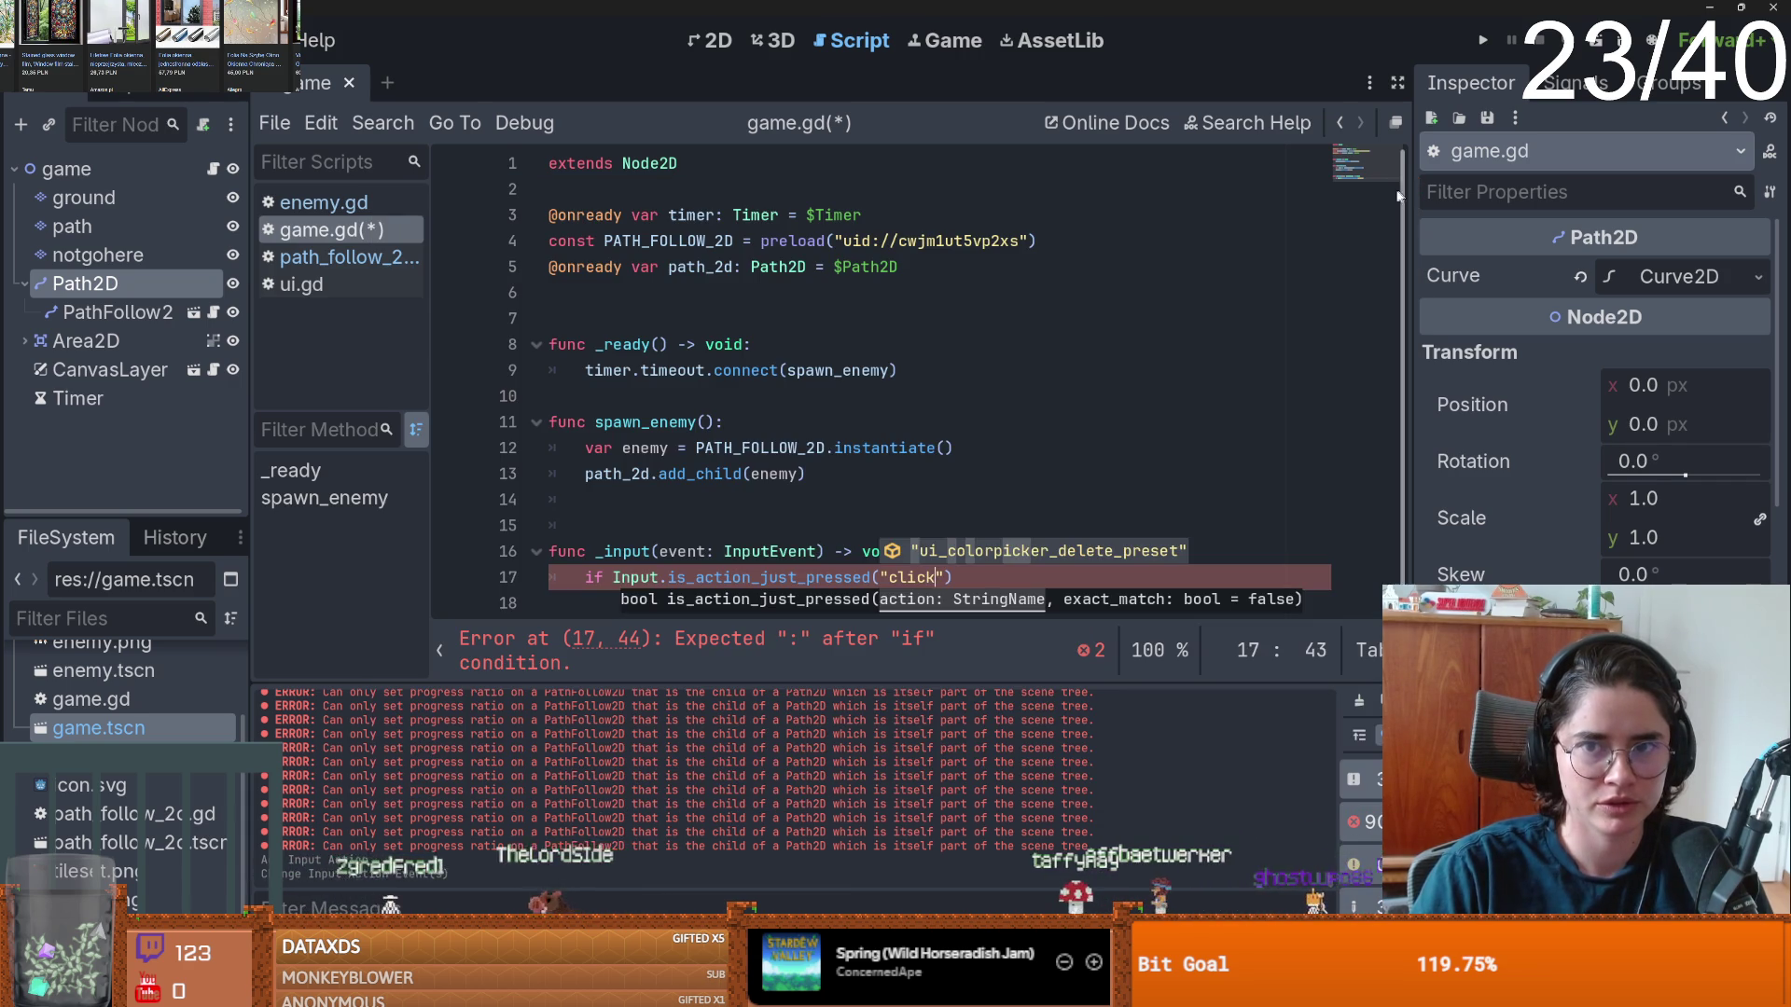
- Save game.gd and give the click check a pass body
key("ctrl+s")
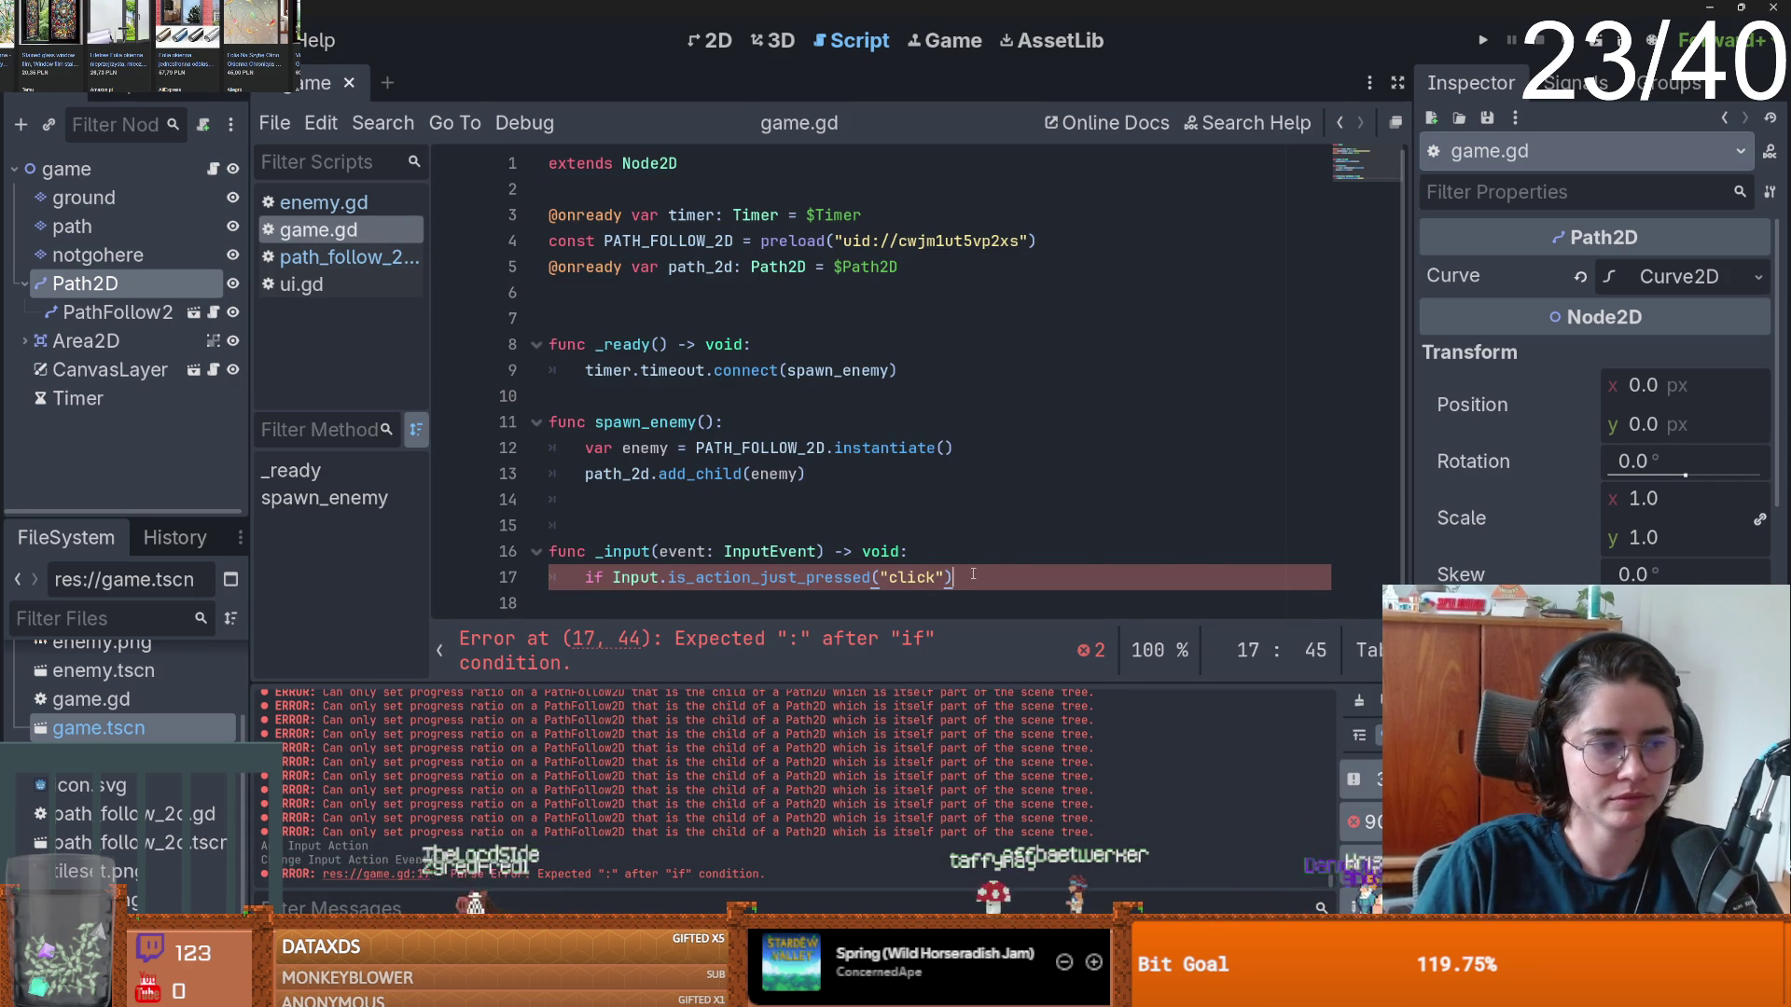
type(":")
key("Return")
type("pass")
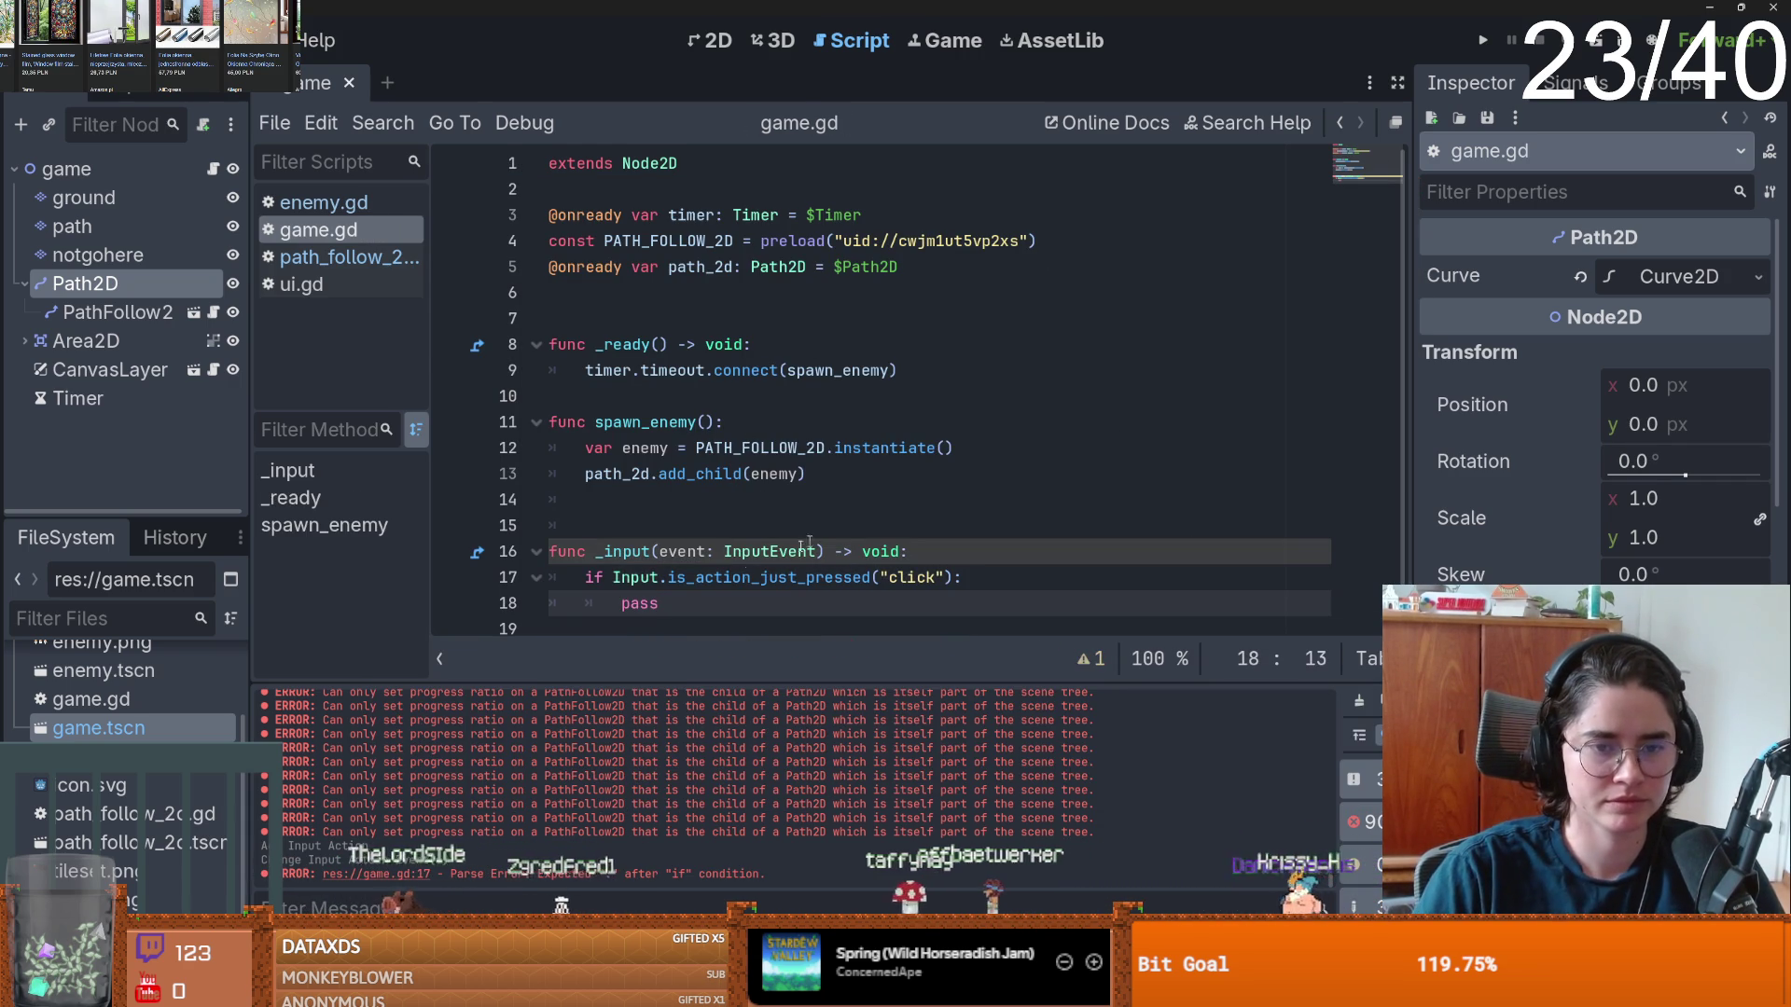
left_click_drag(603, 552, 652, 551)
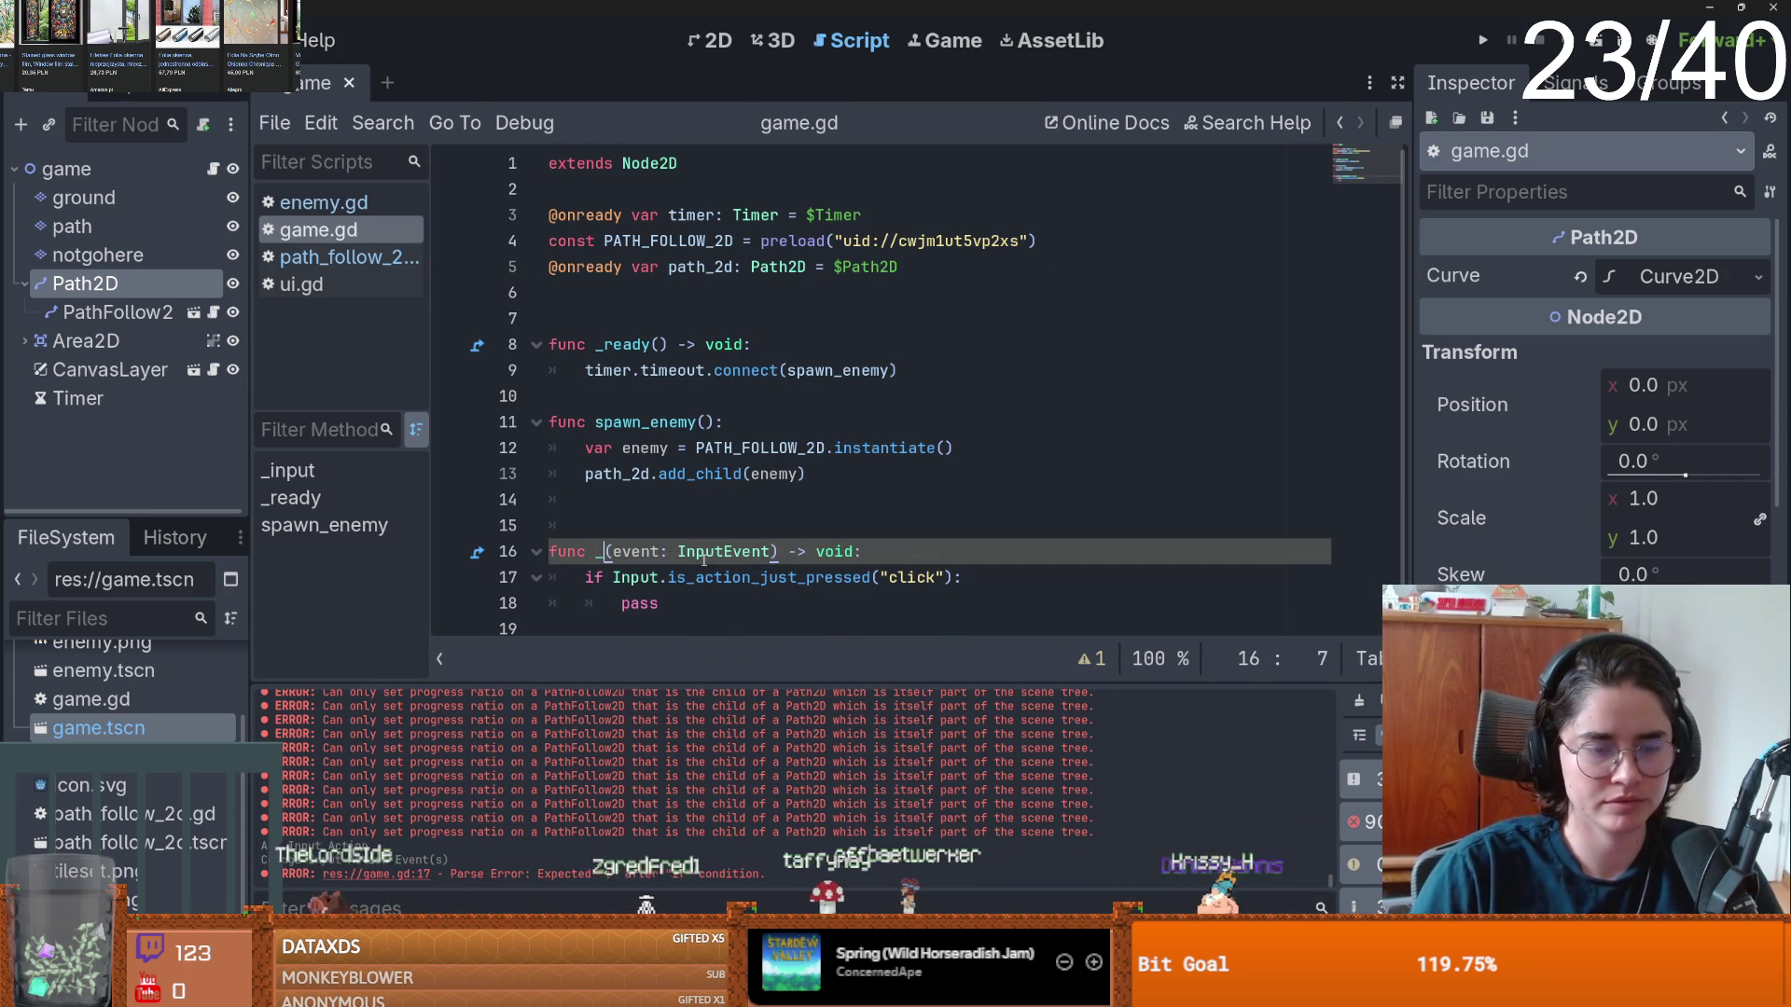
- Complete the _unhandled_input declaration, remove the duplicated parameters and stray blank lines, and save
type("un")
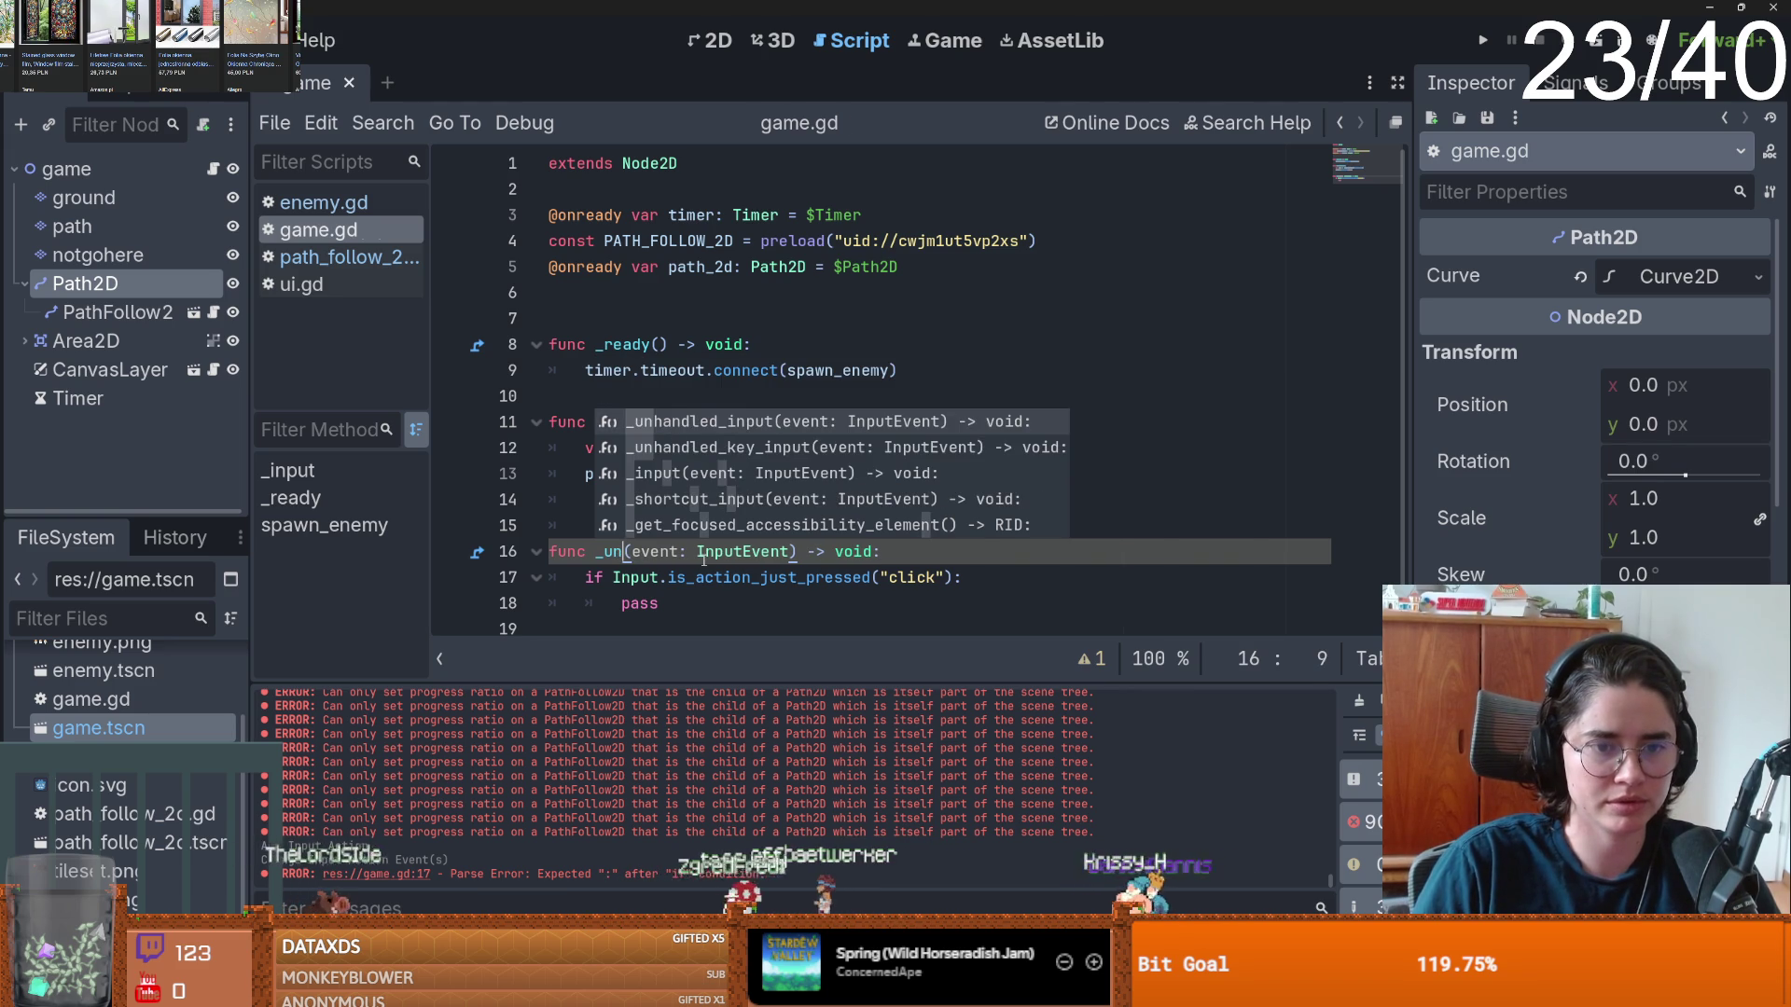
key("Return")
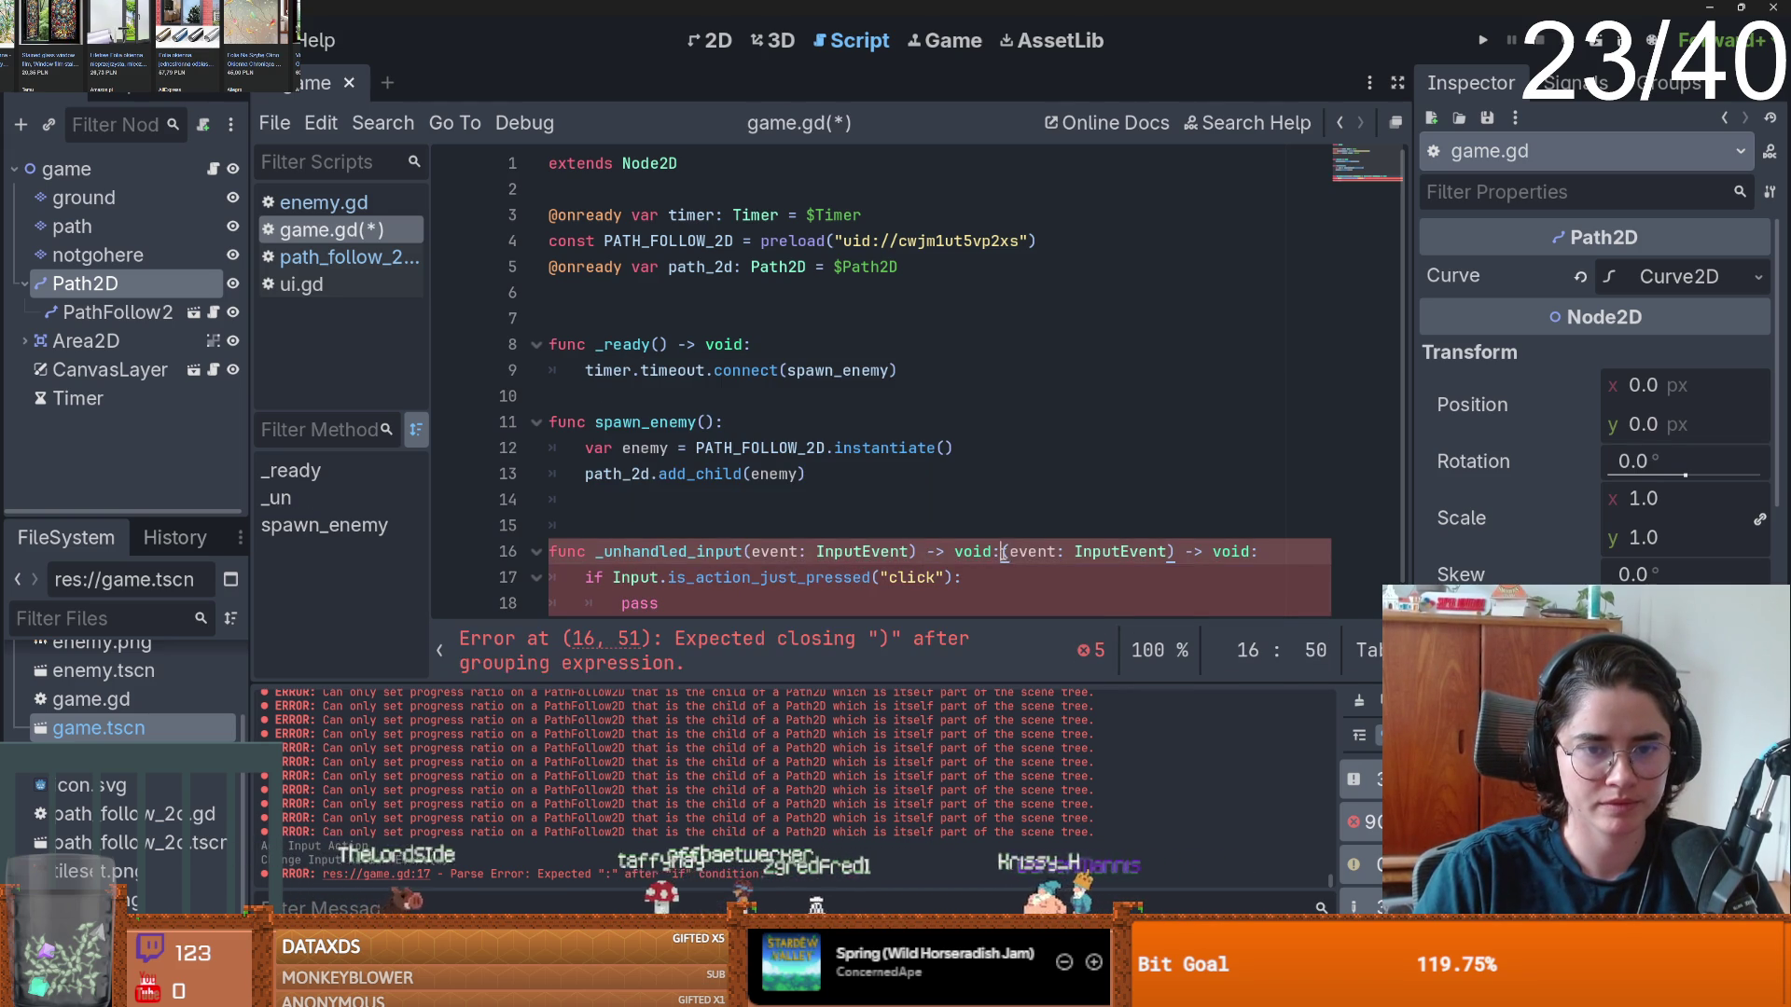
left_click_drag(1003, 551, 744, 551)
key("BackSpace")
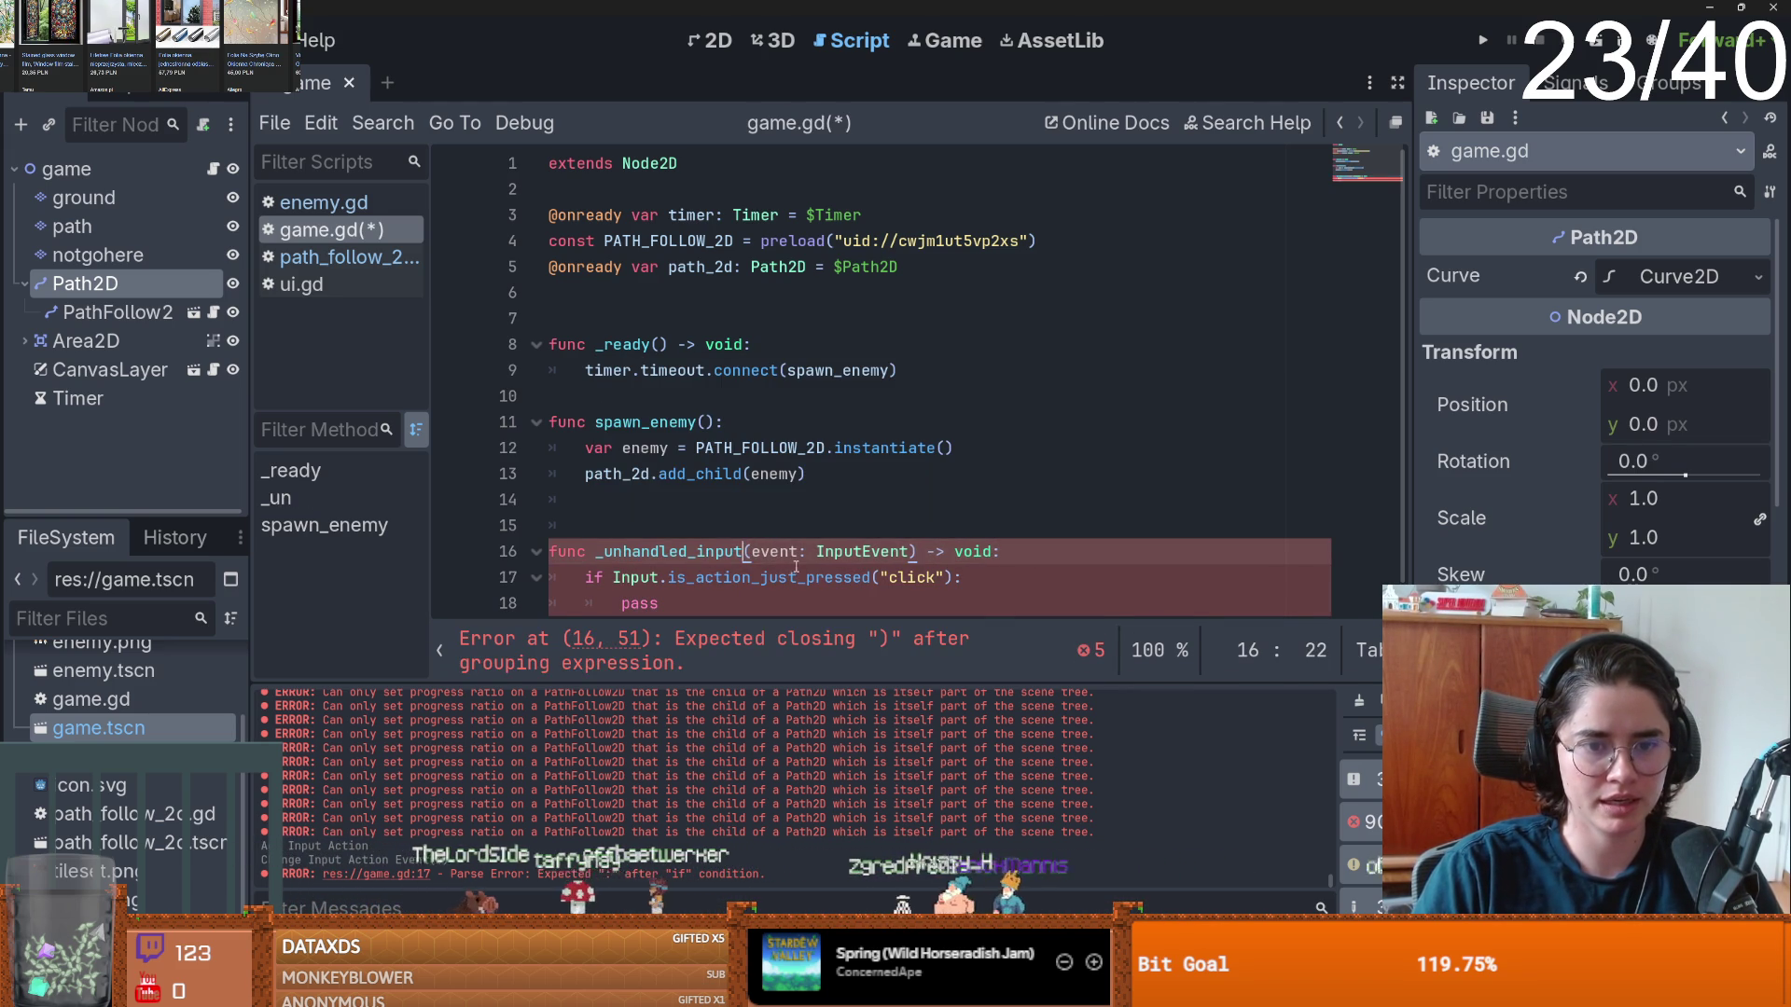
key("ctrl+s")
key("Up")
key("Up")
key("BackSpace")
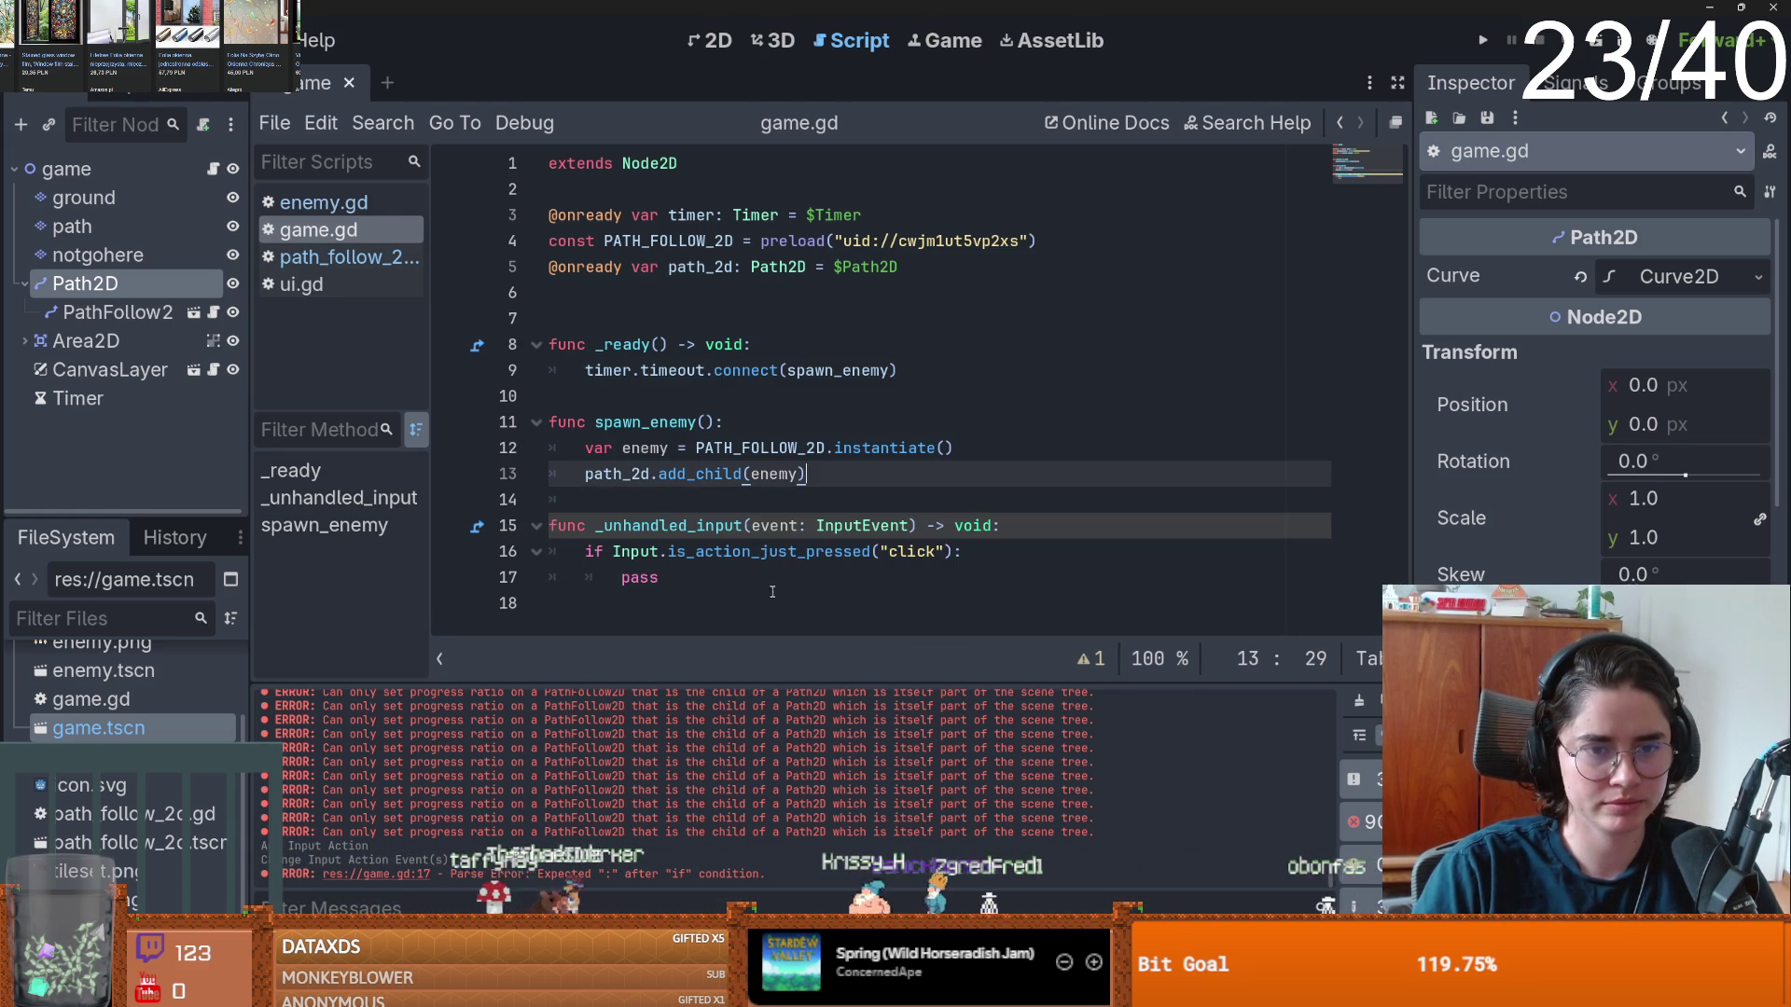
left_click(607, 328)
key("BackSpace")
- Replace pass in the click check with a set_tower() call and add an empty set_tower function
left_click(660, 552)
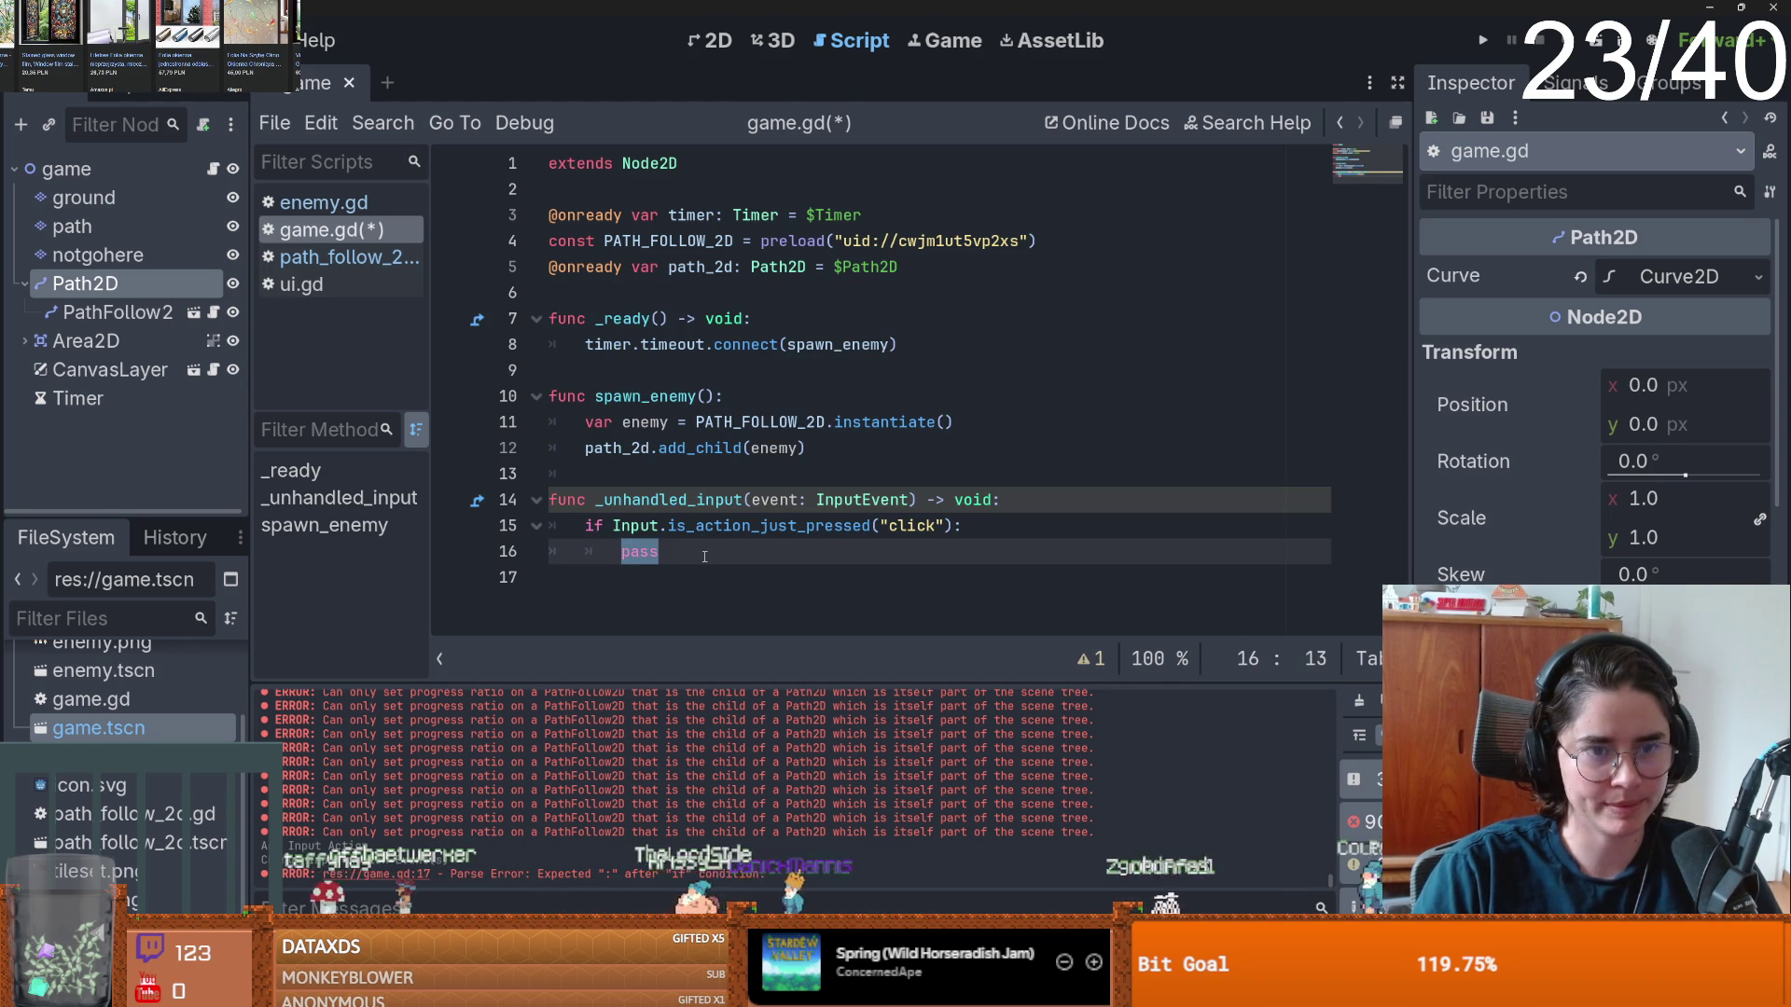
type("set_tower()")
left_click_drag(724, 552, 626, 554)
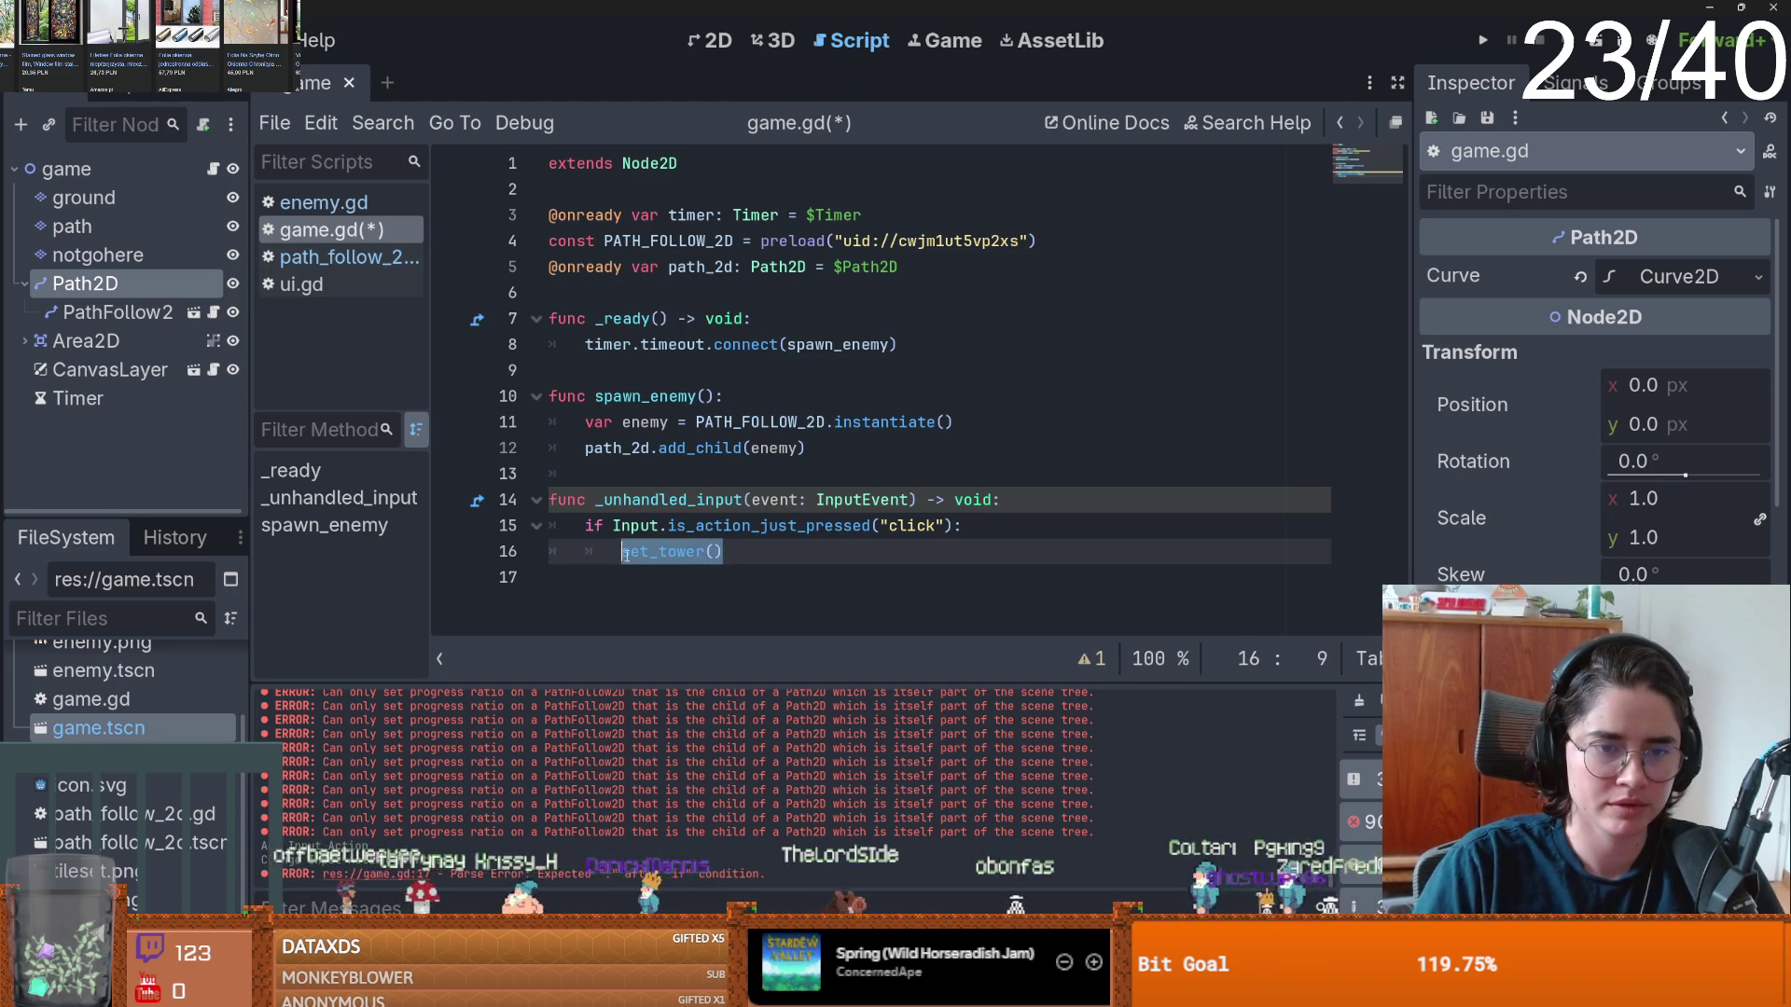
left_click(621, 576)
key("Return")
type("func set_tower():")
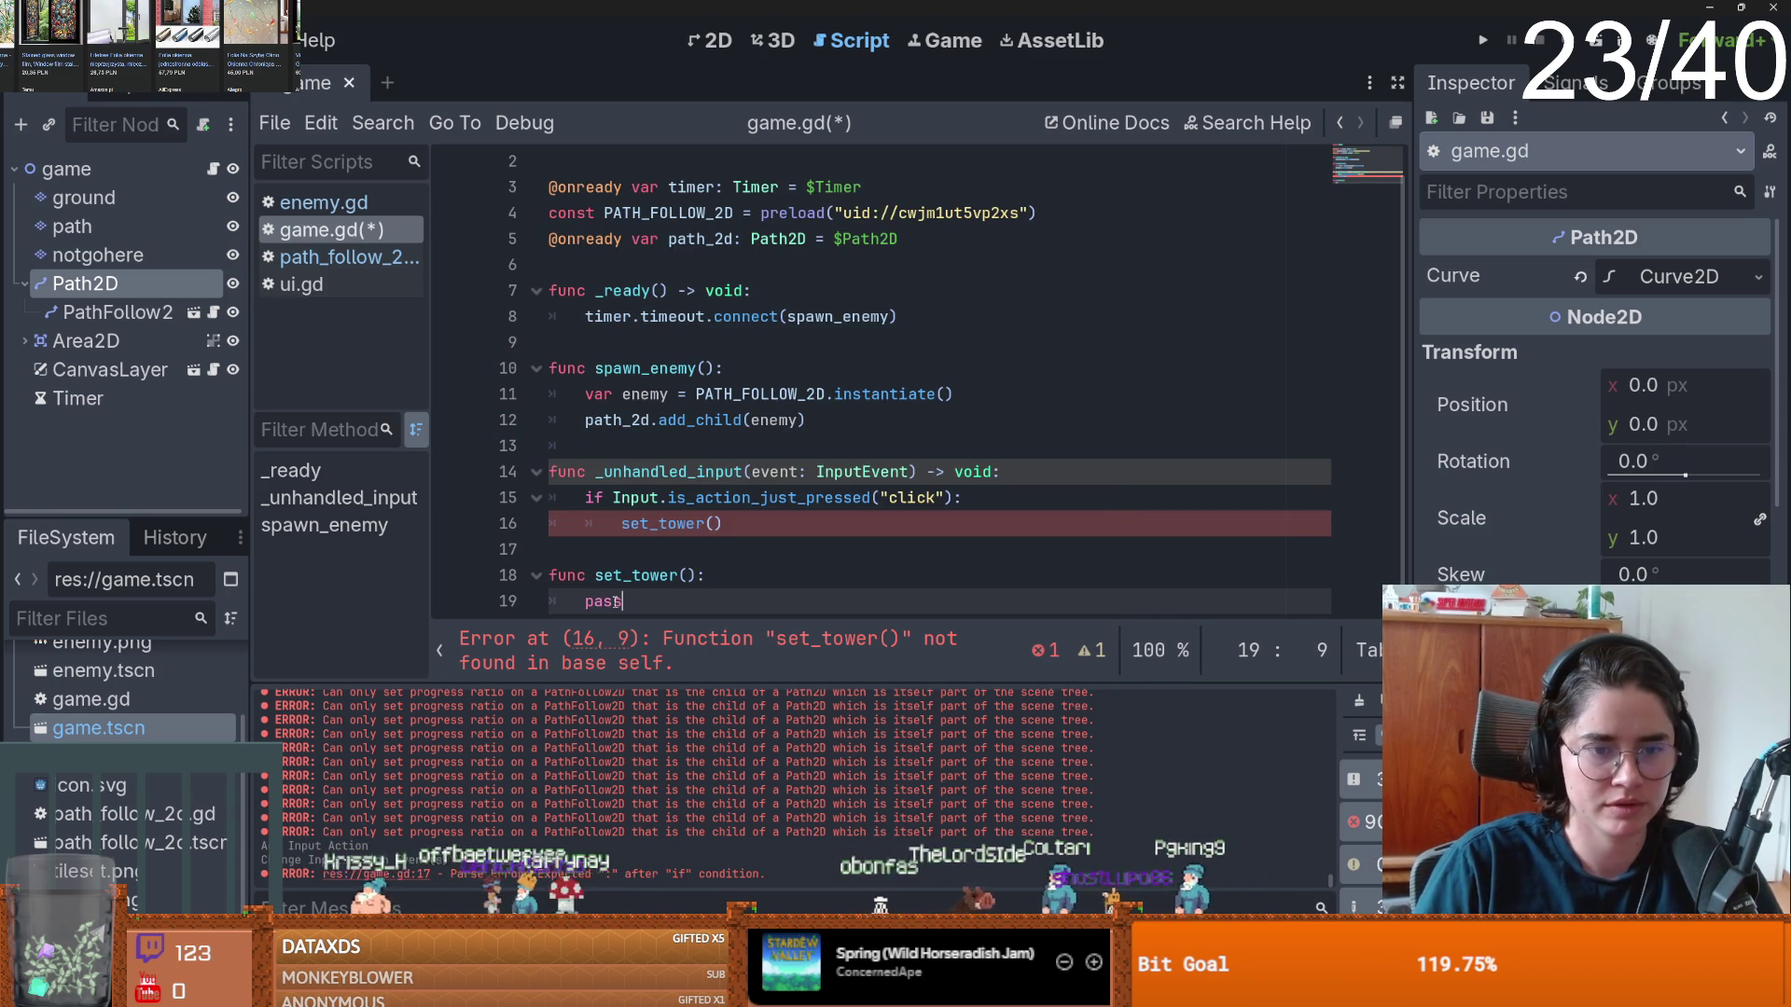
type("pass")
key("ctrl+s")
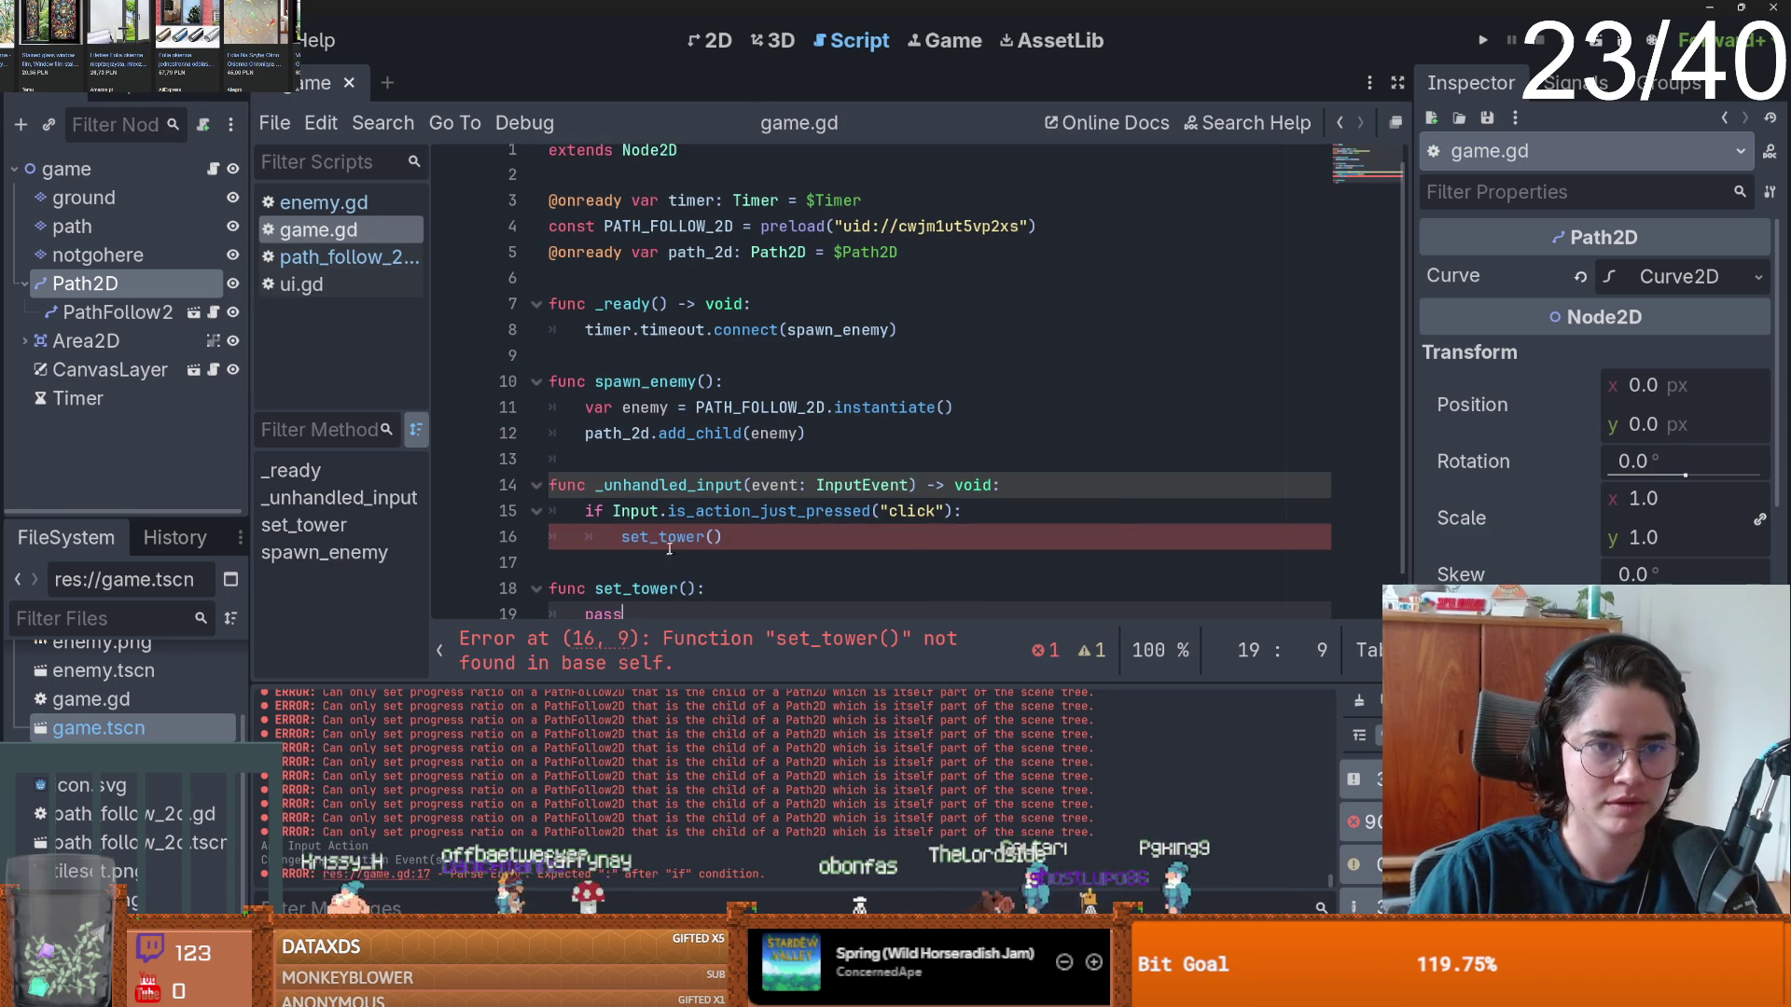
left_click(594, 297)
key("Return")
key("ctrl+z")
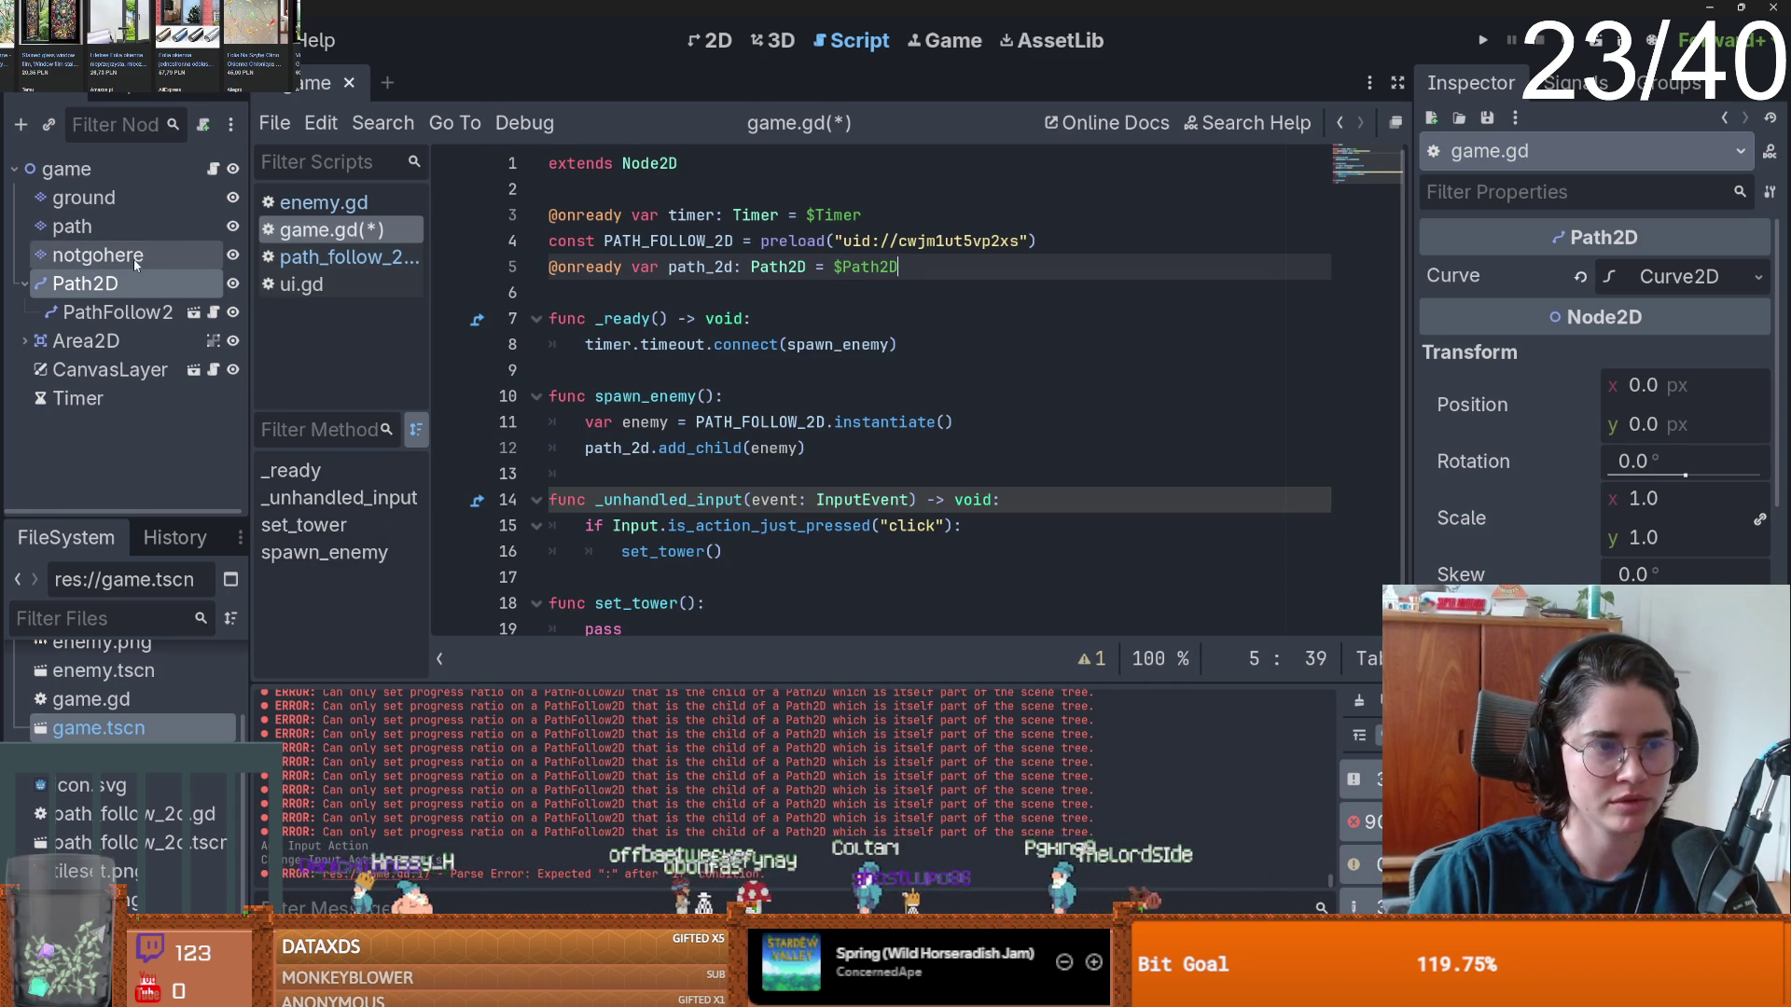
left_click(84, 226)
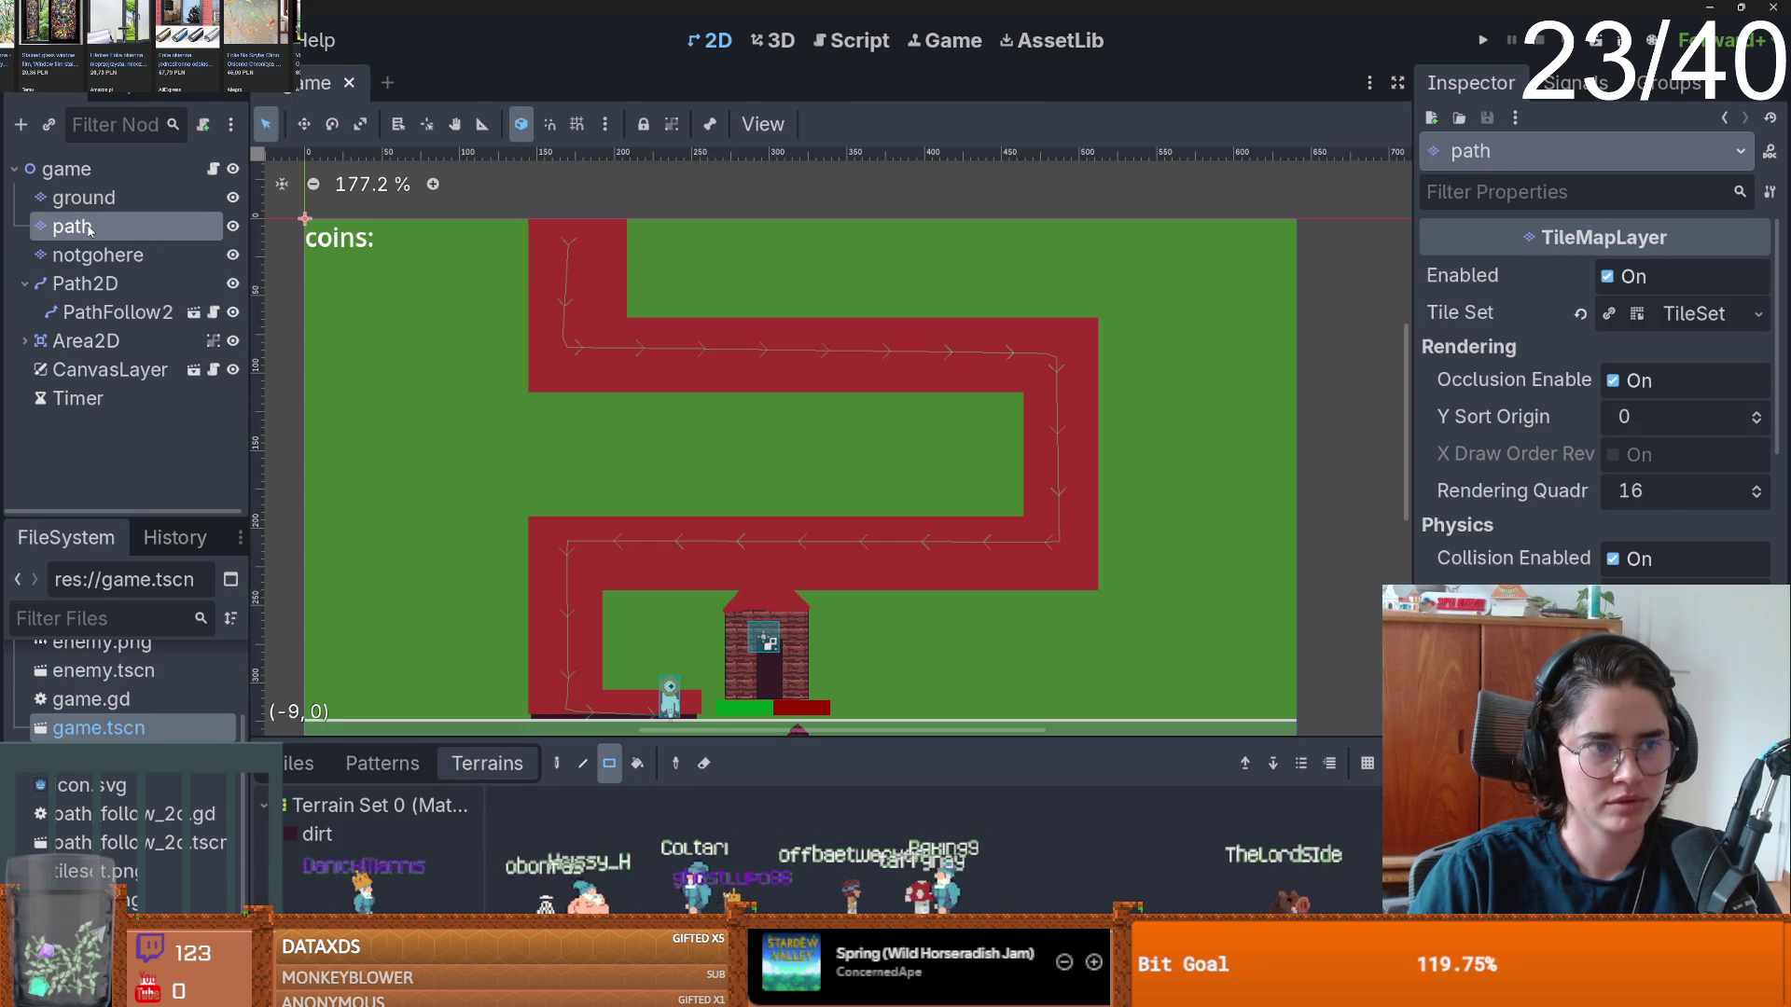
- Rename the path layer to env and delete the notgohere layer
double_click(89, 228)
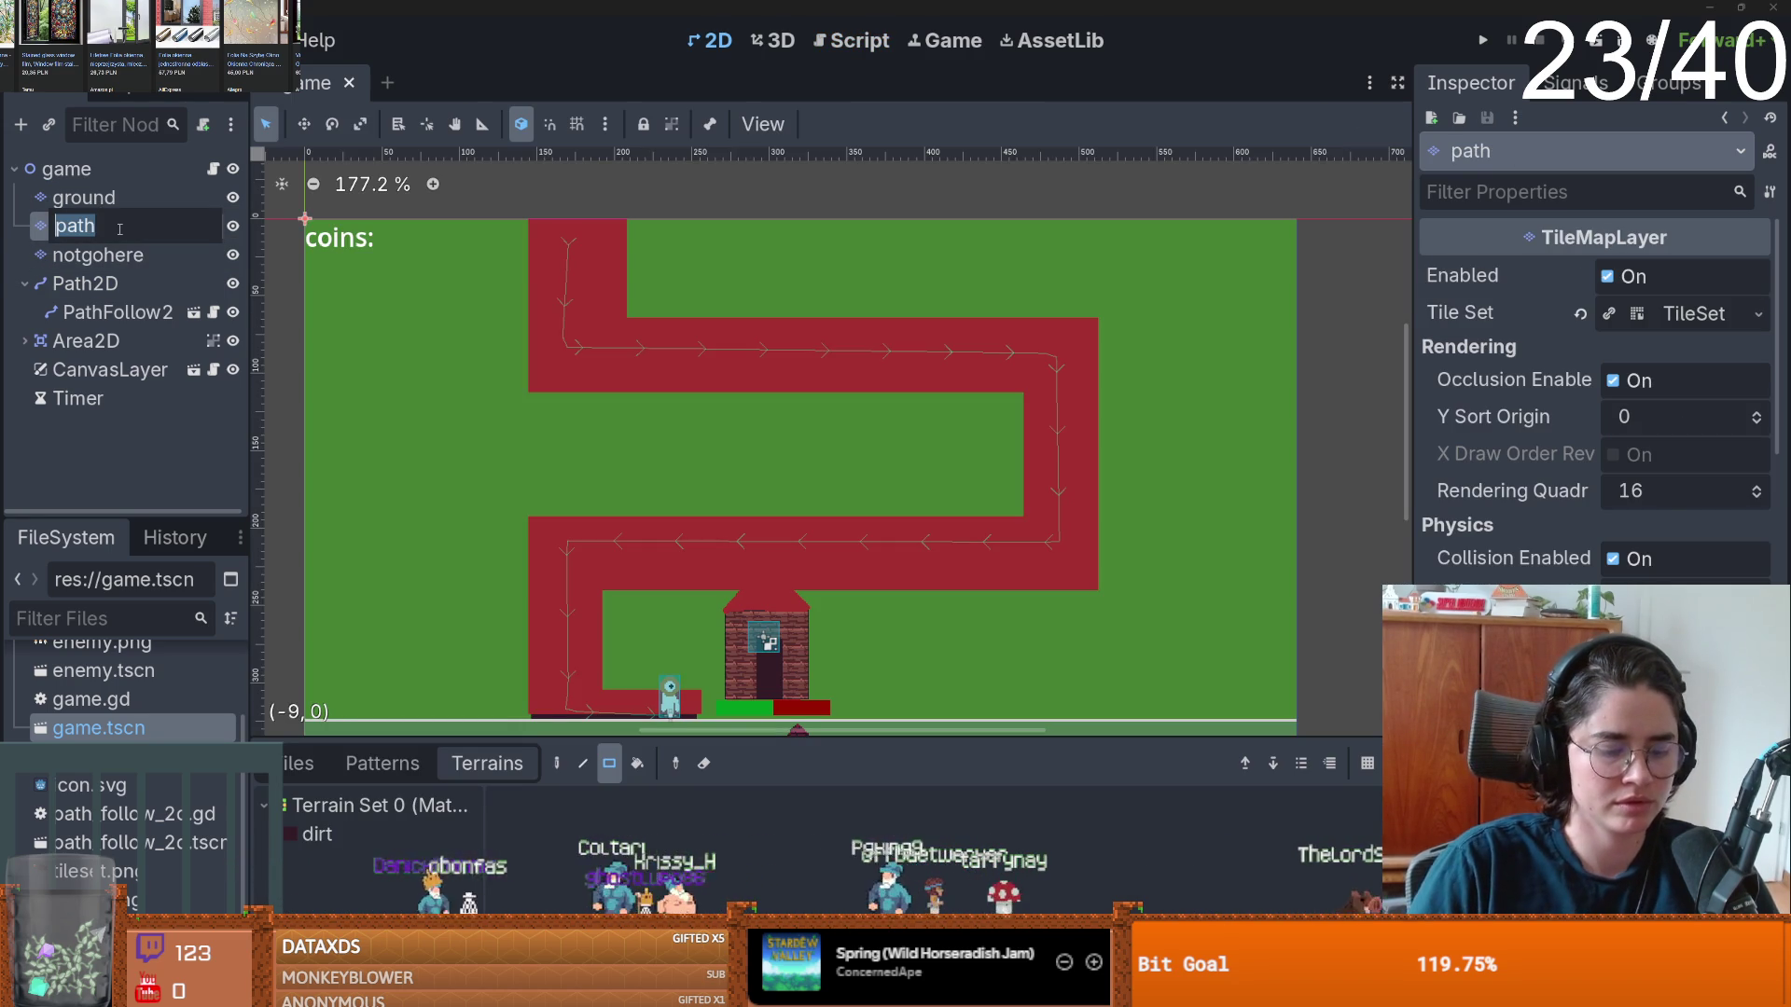
type("env")
key("Return")
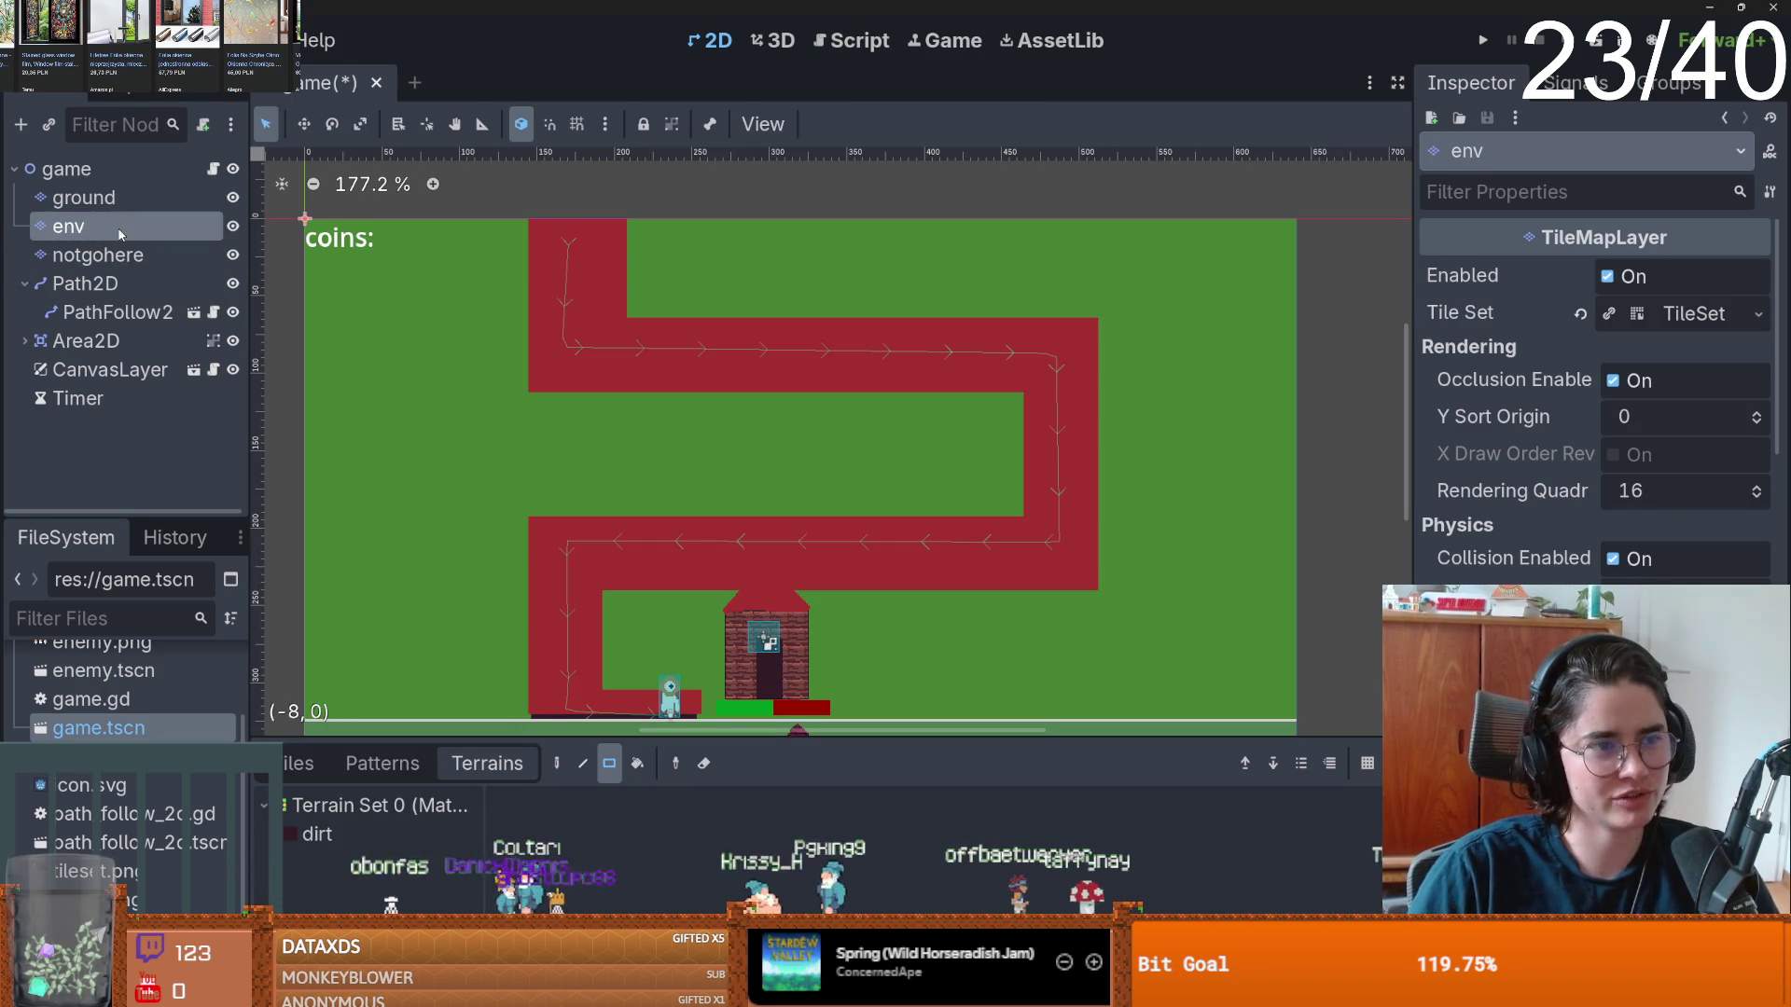
right_click(145, 255)
left_click(219, 880)
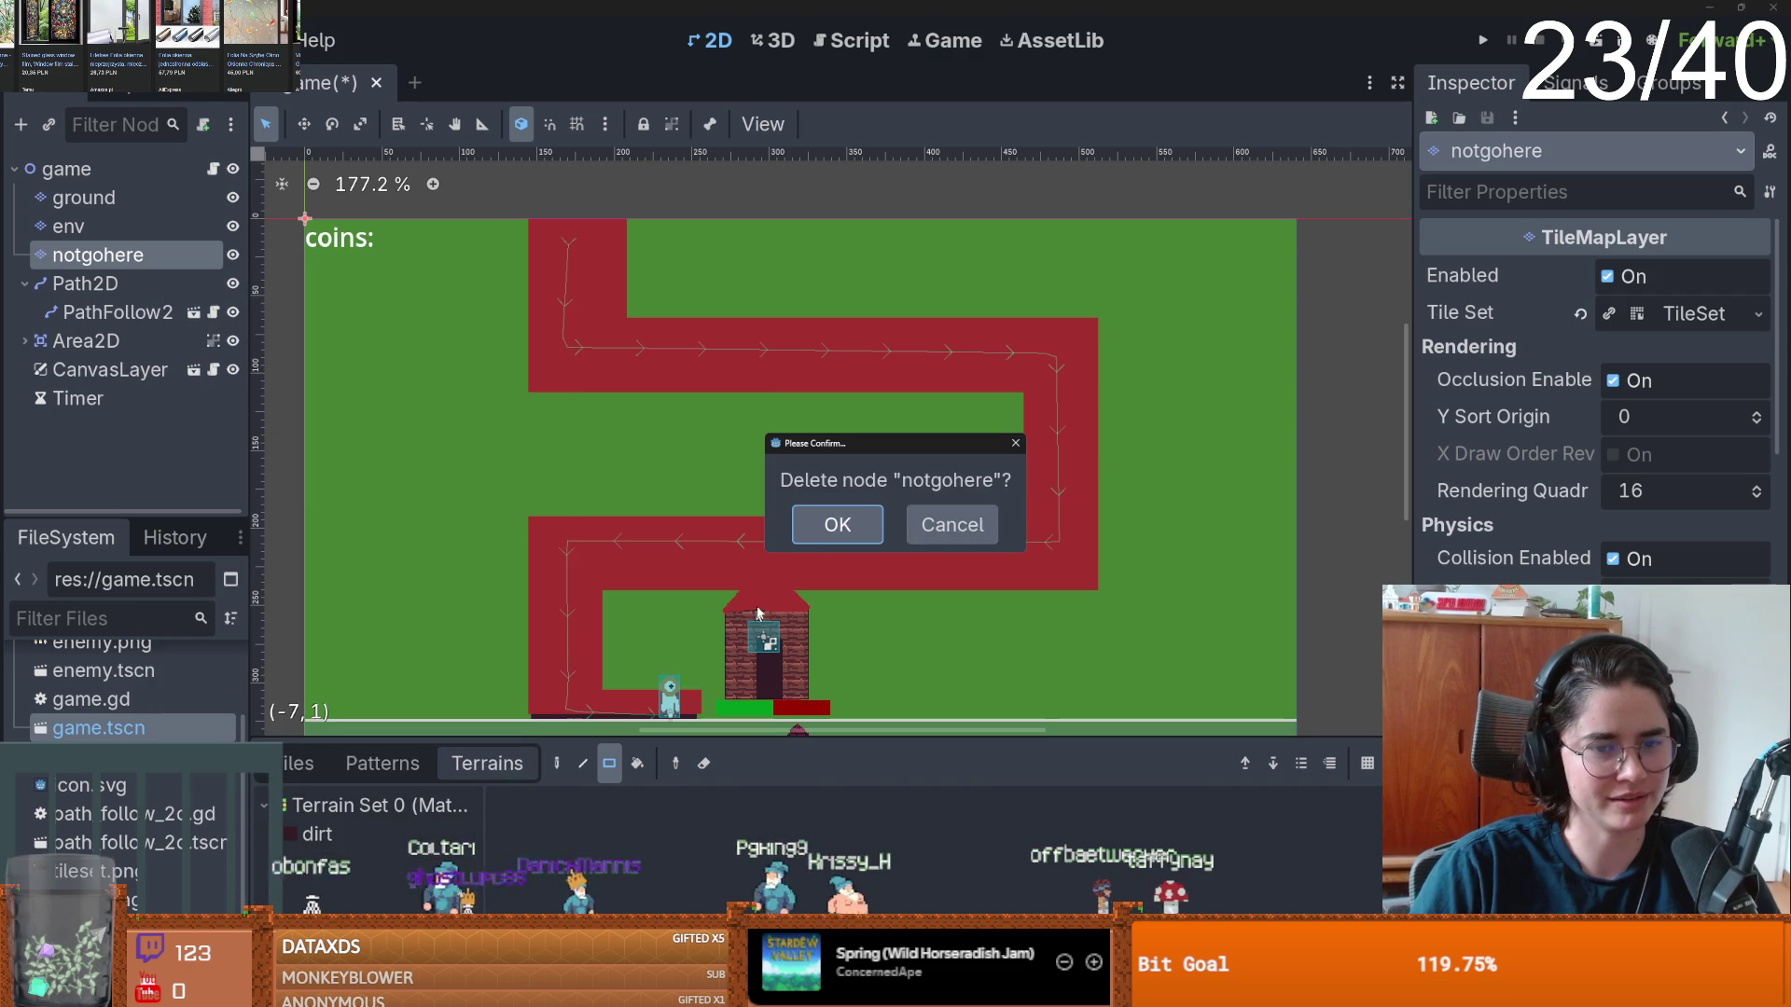
left_click(833, 535)
left_click(237, 226)
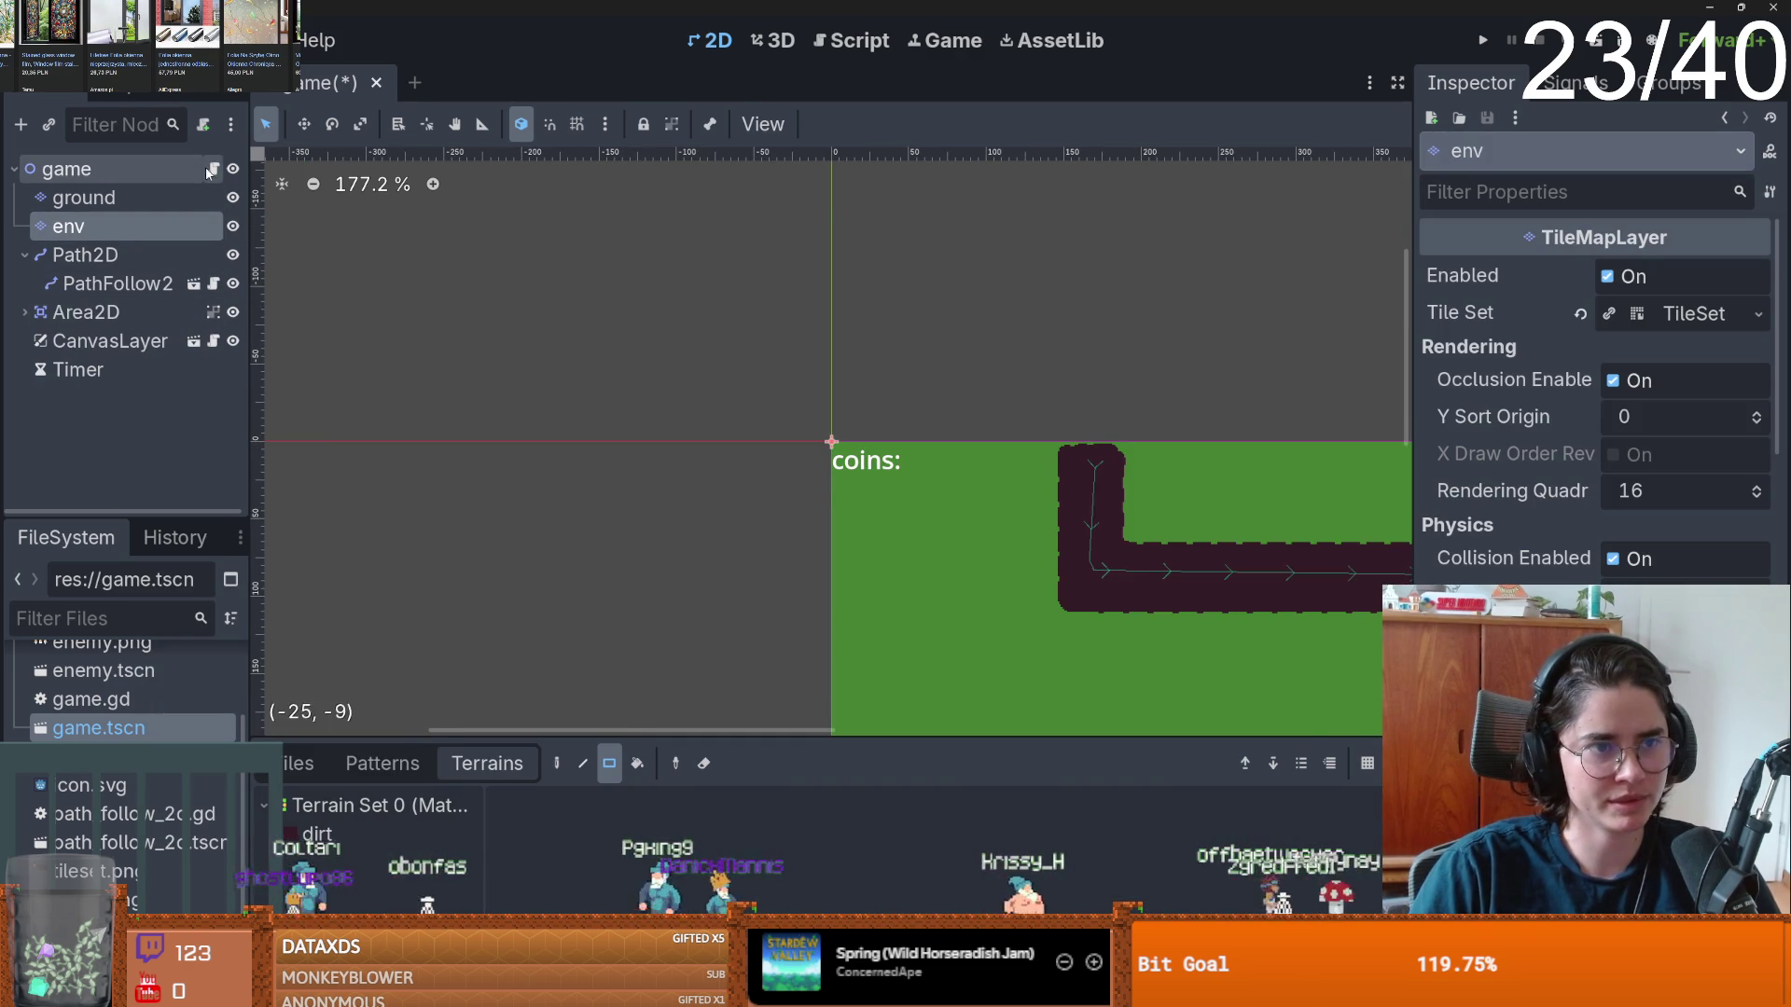
left_click(213, 169)
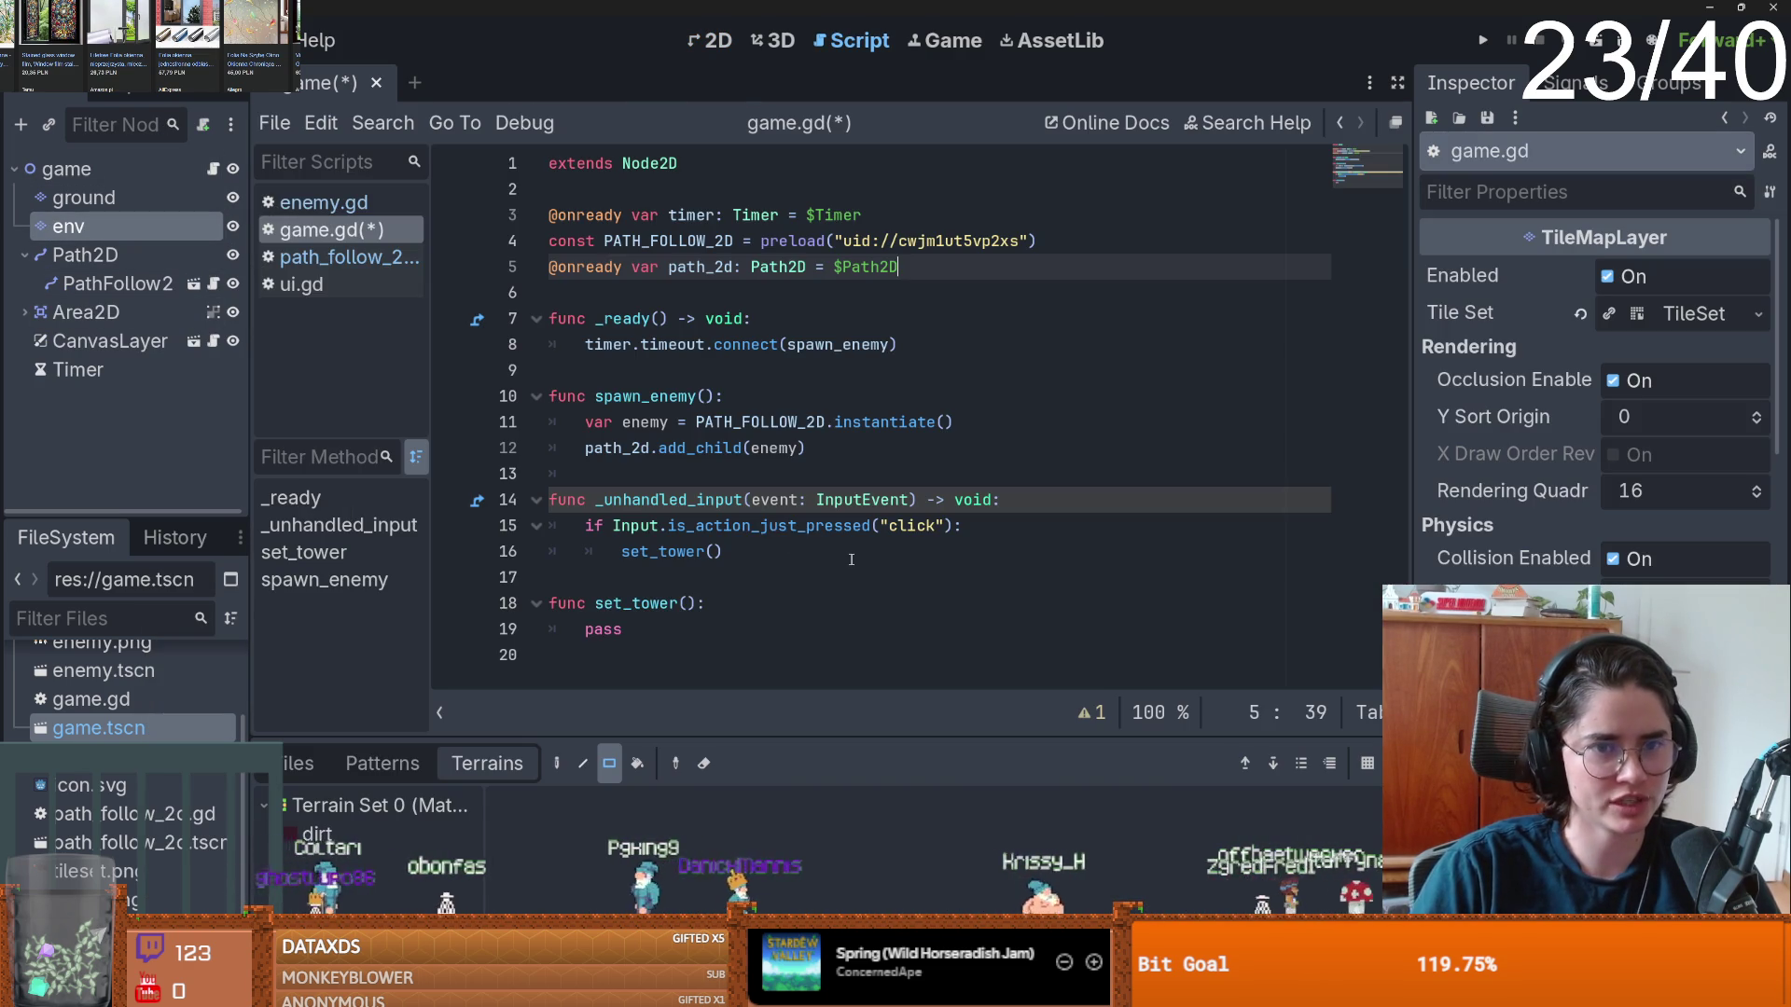
double_click(139, 230)
left_click(98, 225)
type("_")
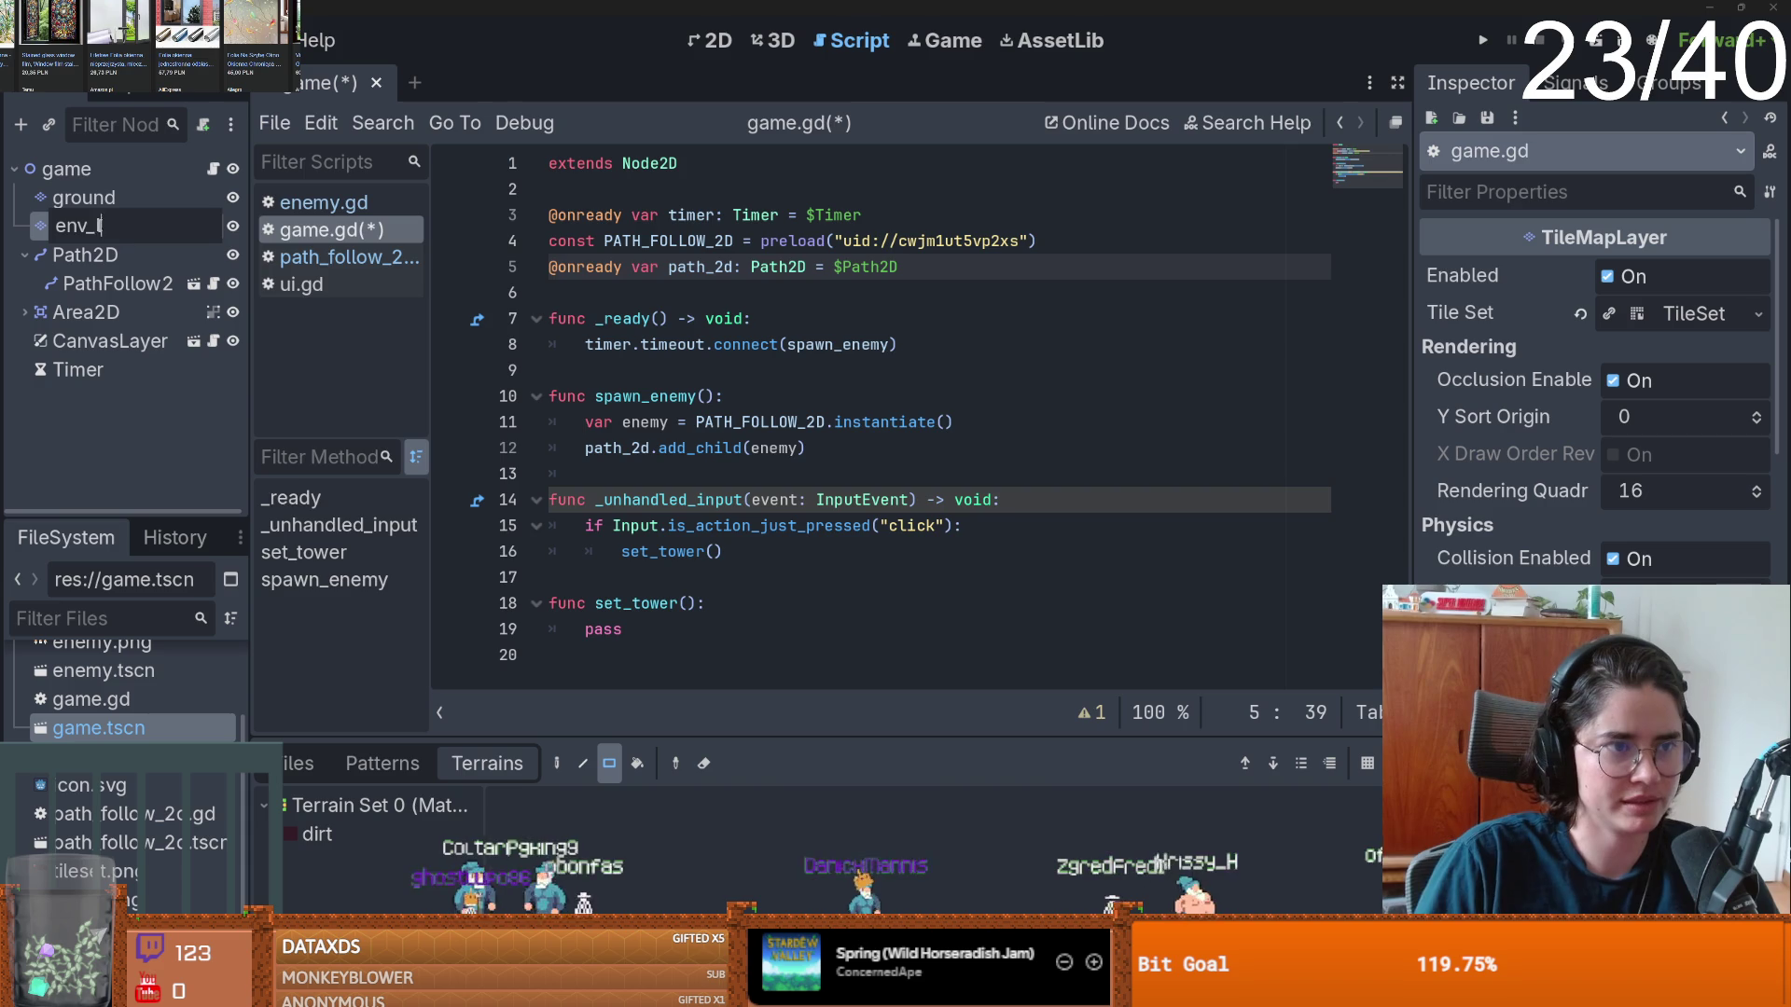
key("Return")
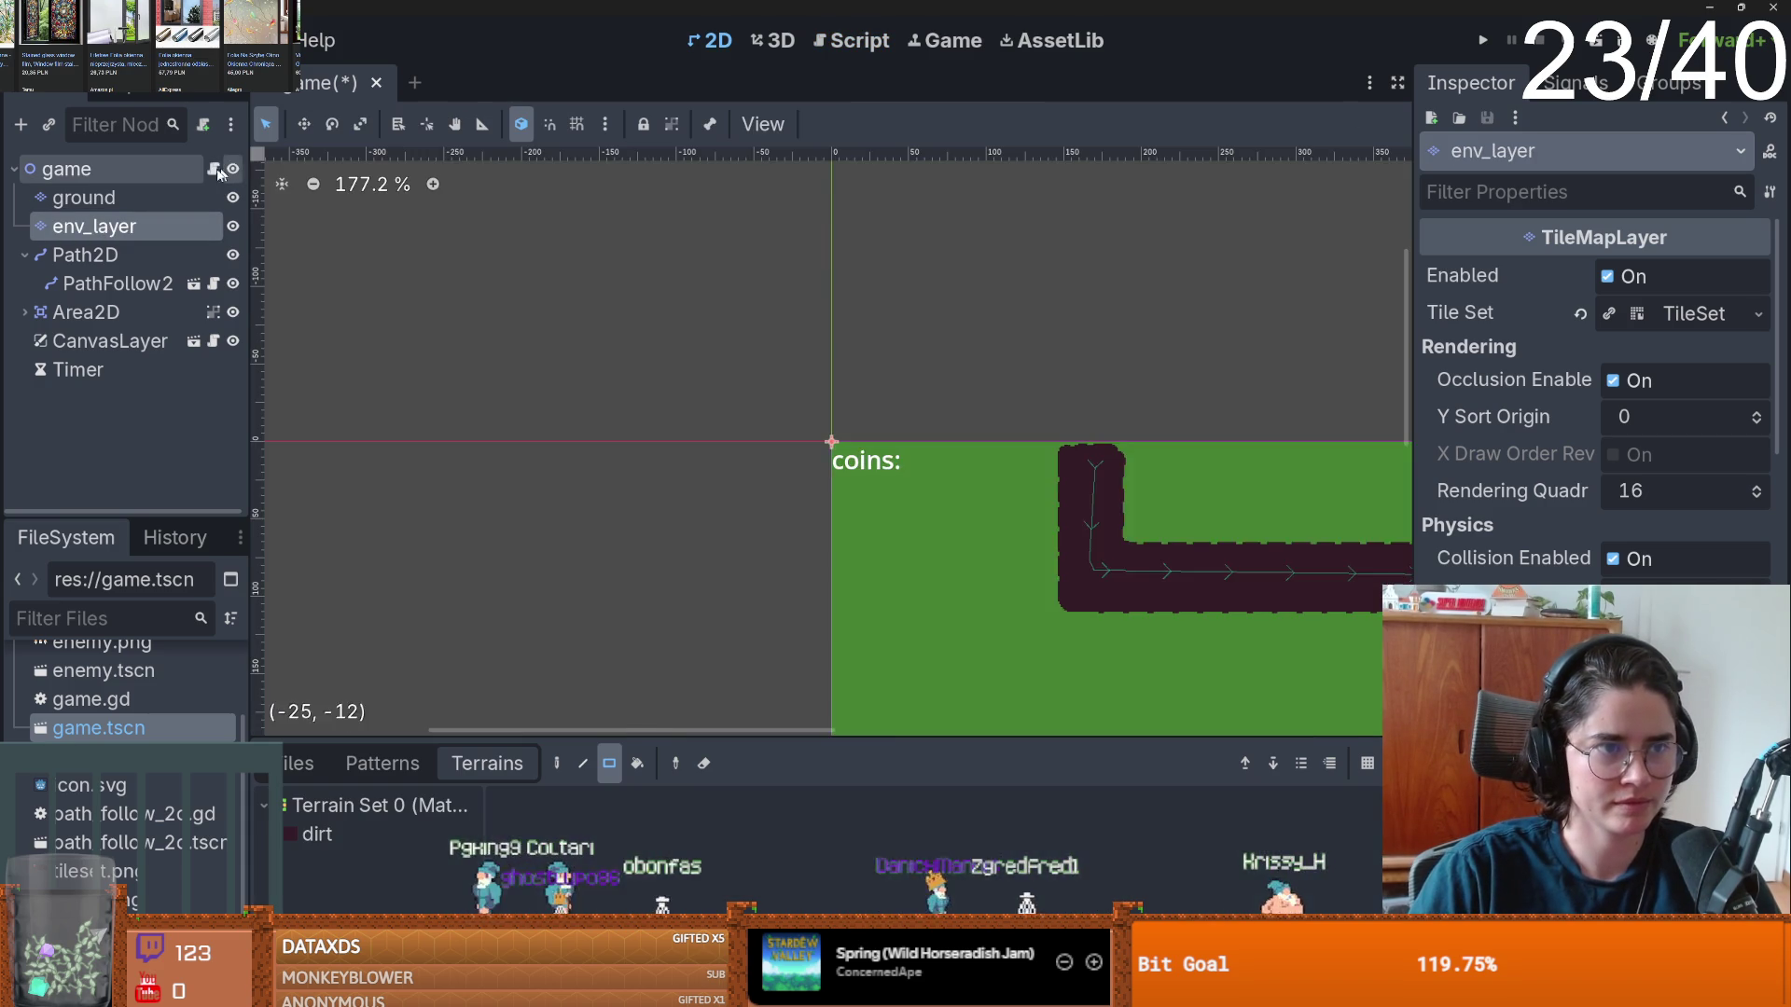
left_click(213, 169)
left_click_drag(145, 225, 653, 293)
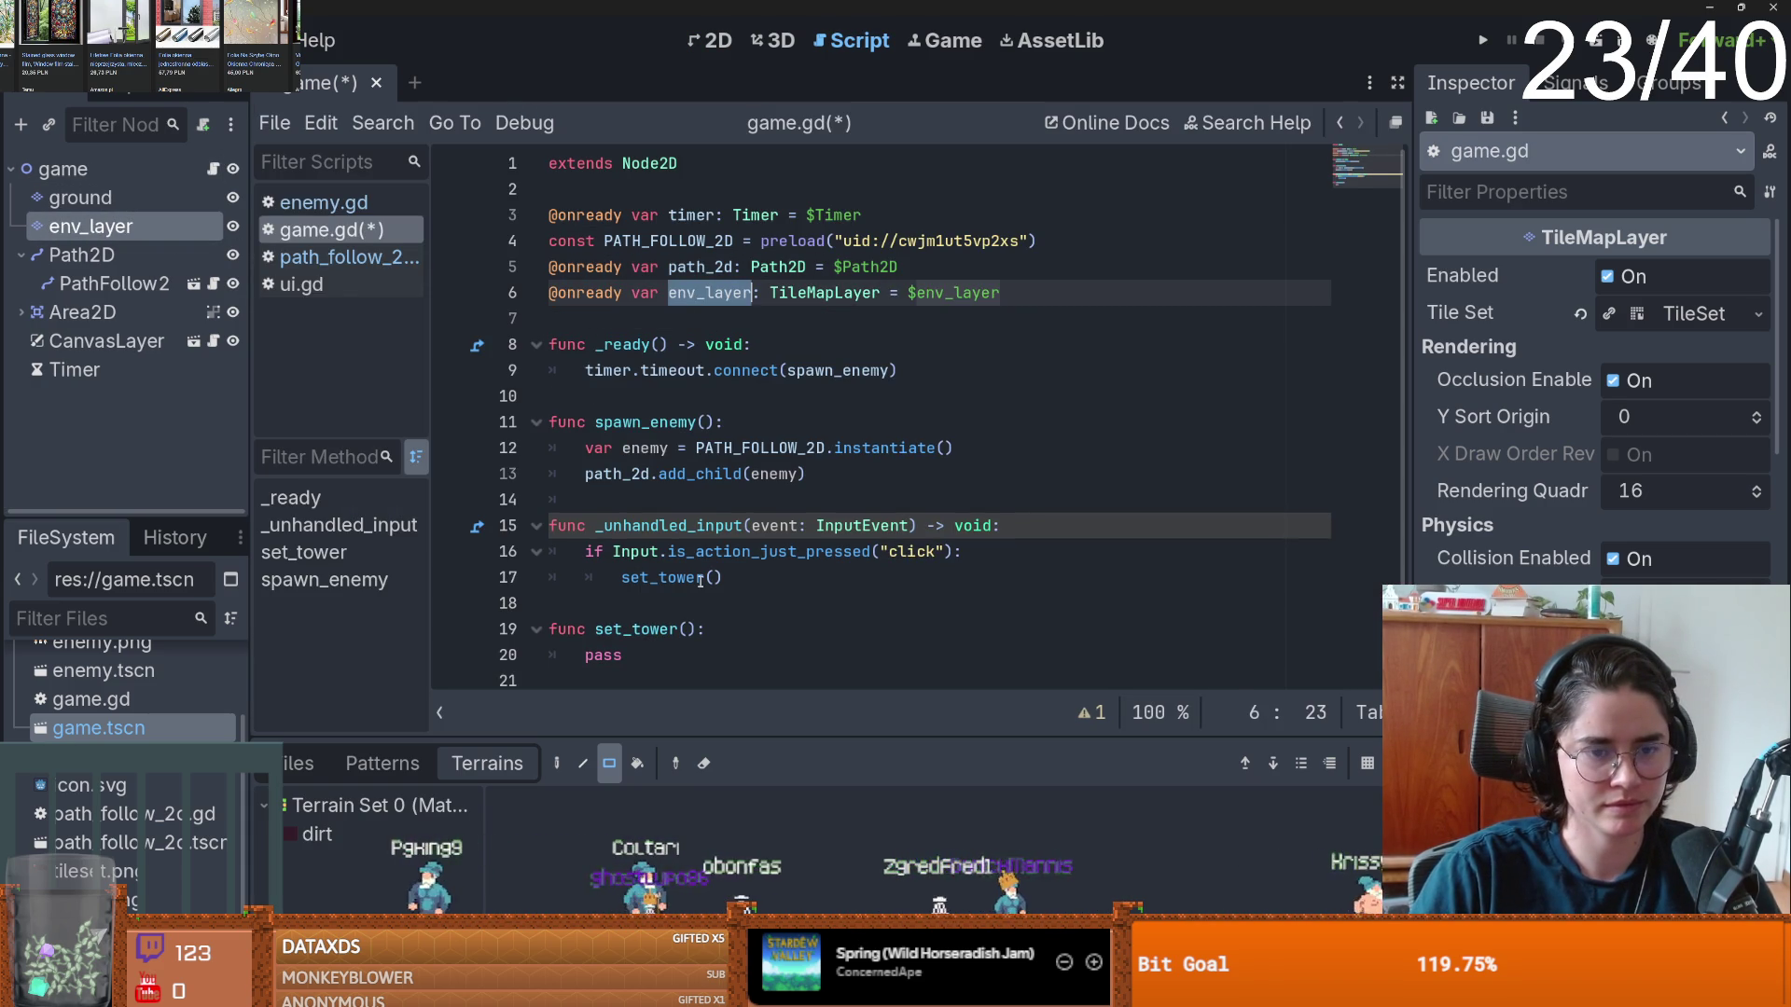
- Restore set_tower's body to pass after a false start, save, and make the script area slightly taller
double_click(601, 655)
type("env_layer")
key("ctrl+shift+Left")
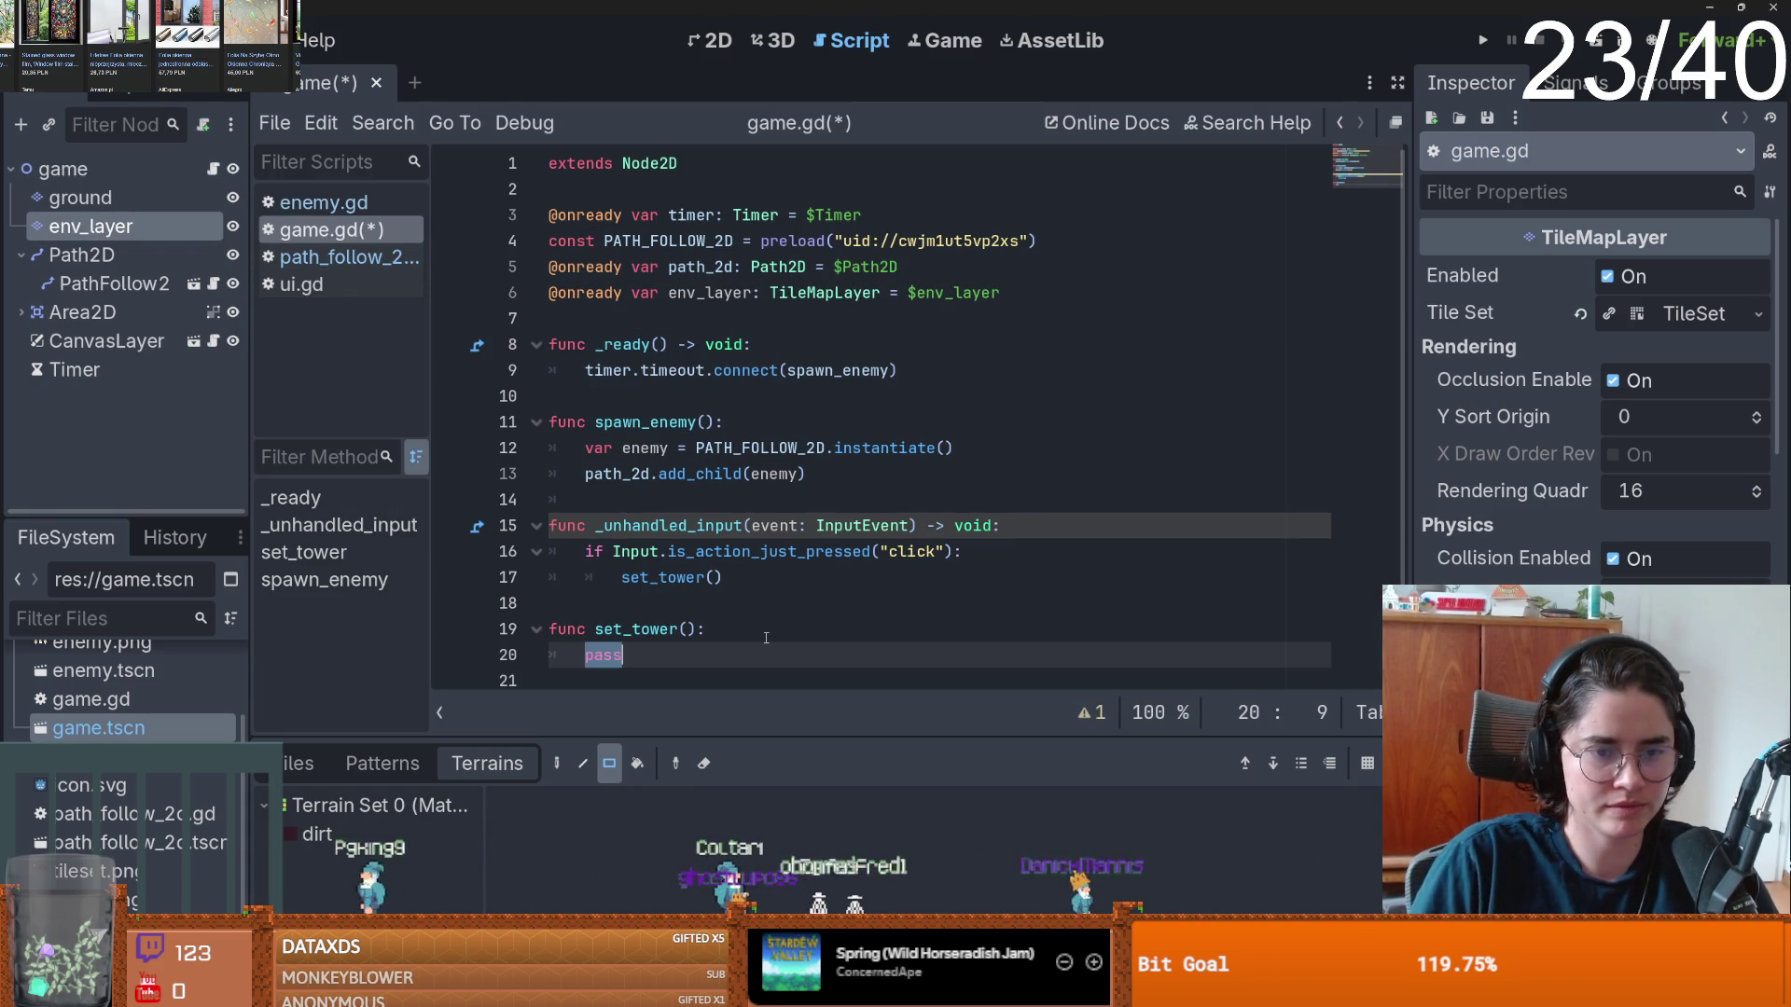
type("if")
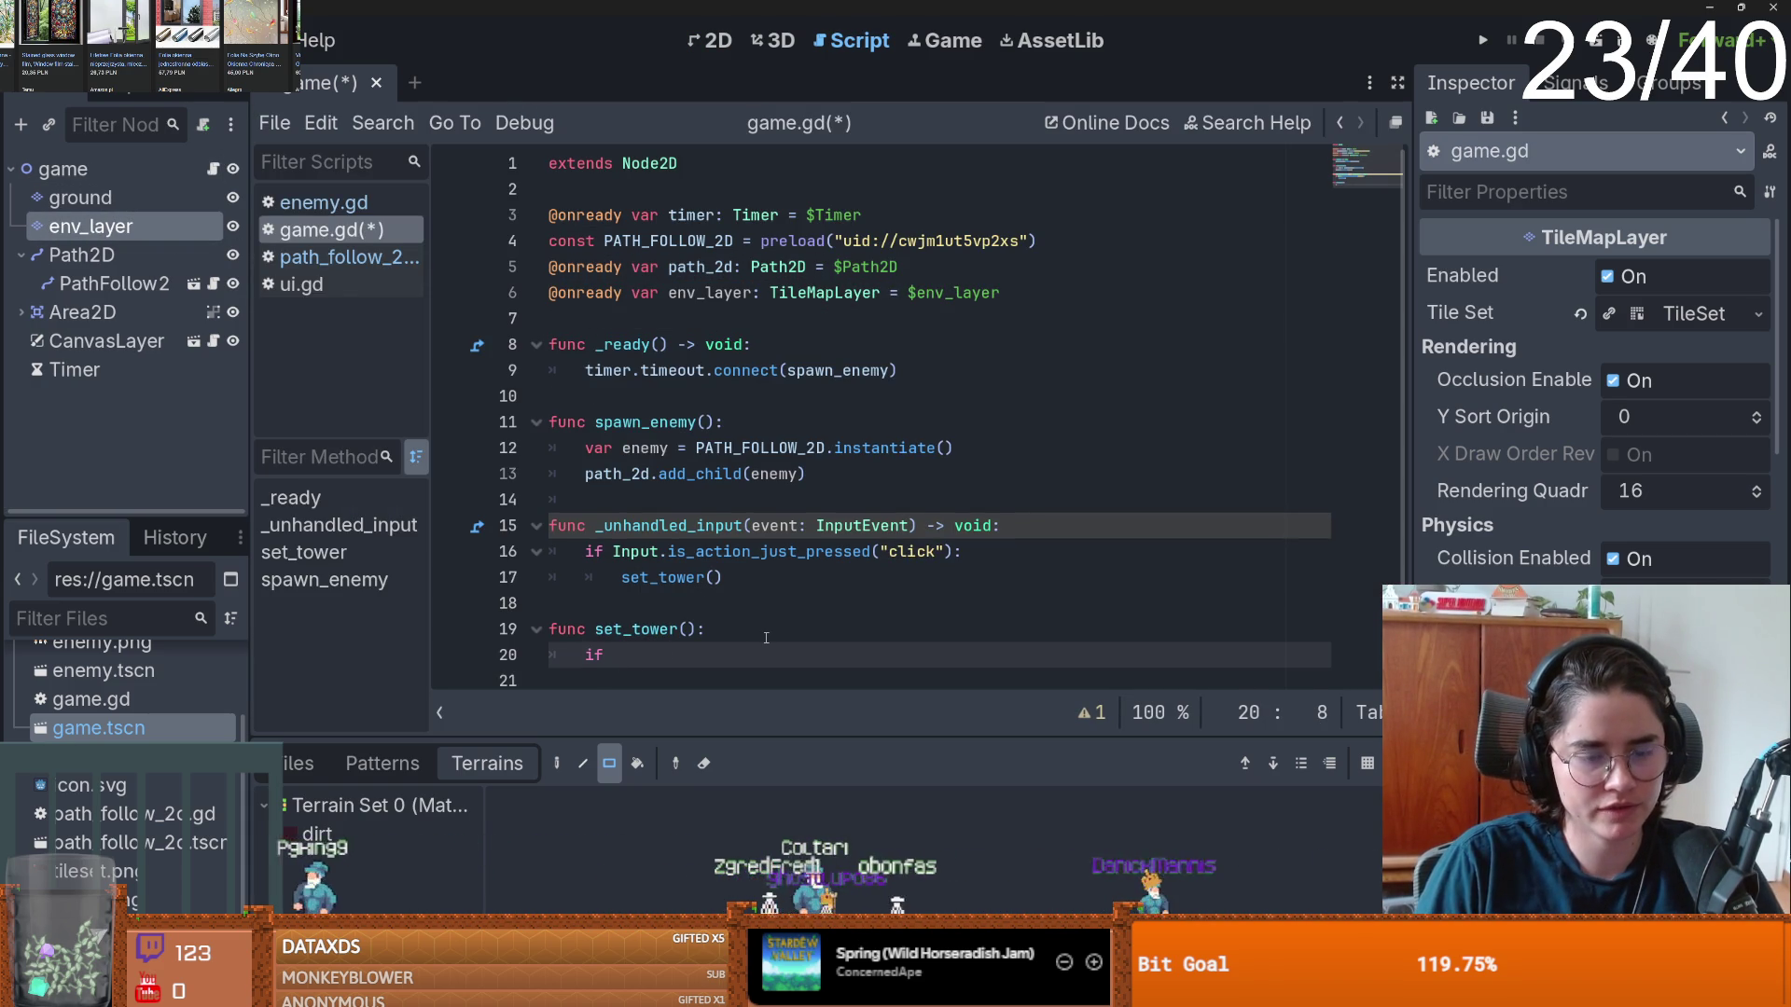
key("BackSpace")
key("BackSpace")
key("BackSpace")
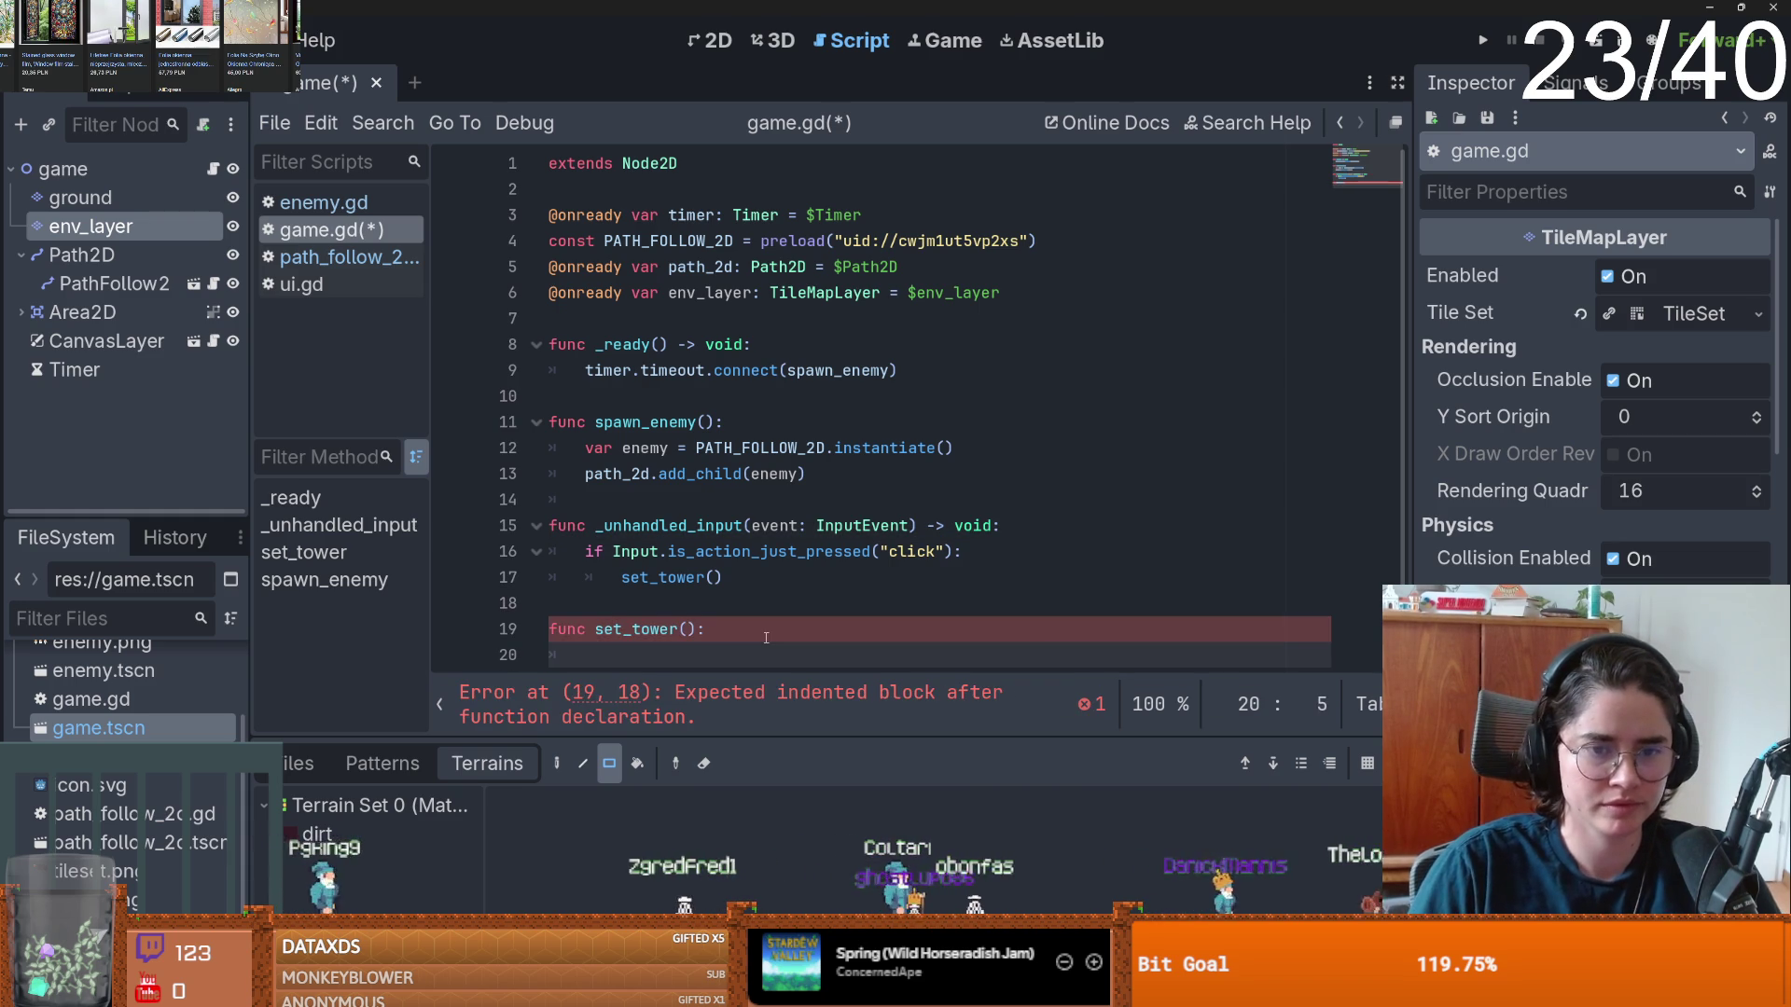
type("pass")
key("ctrl+s")
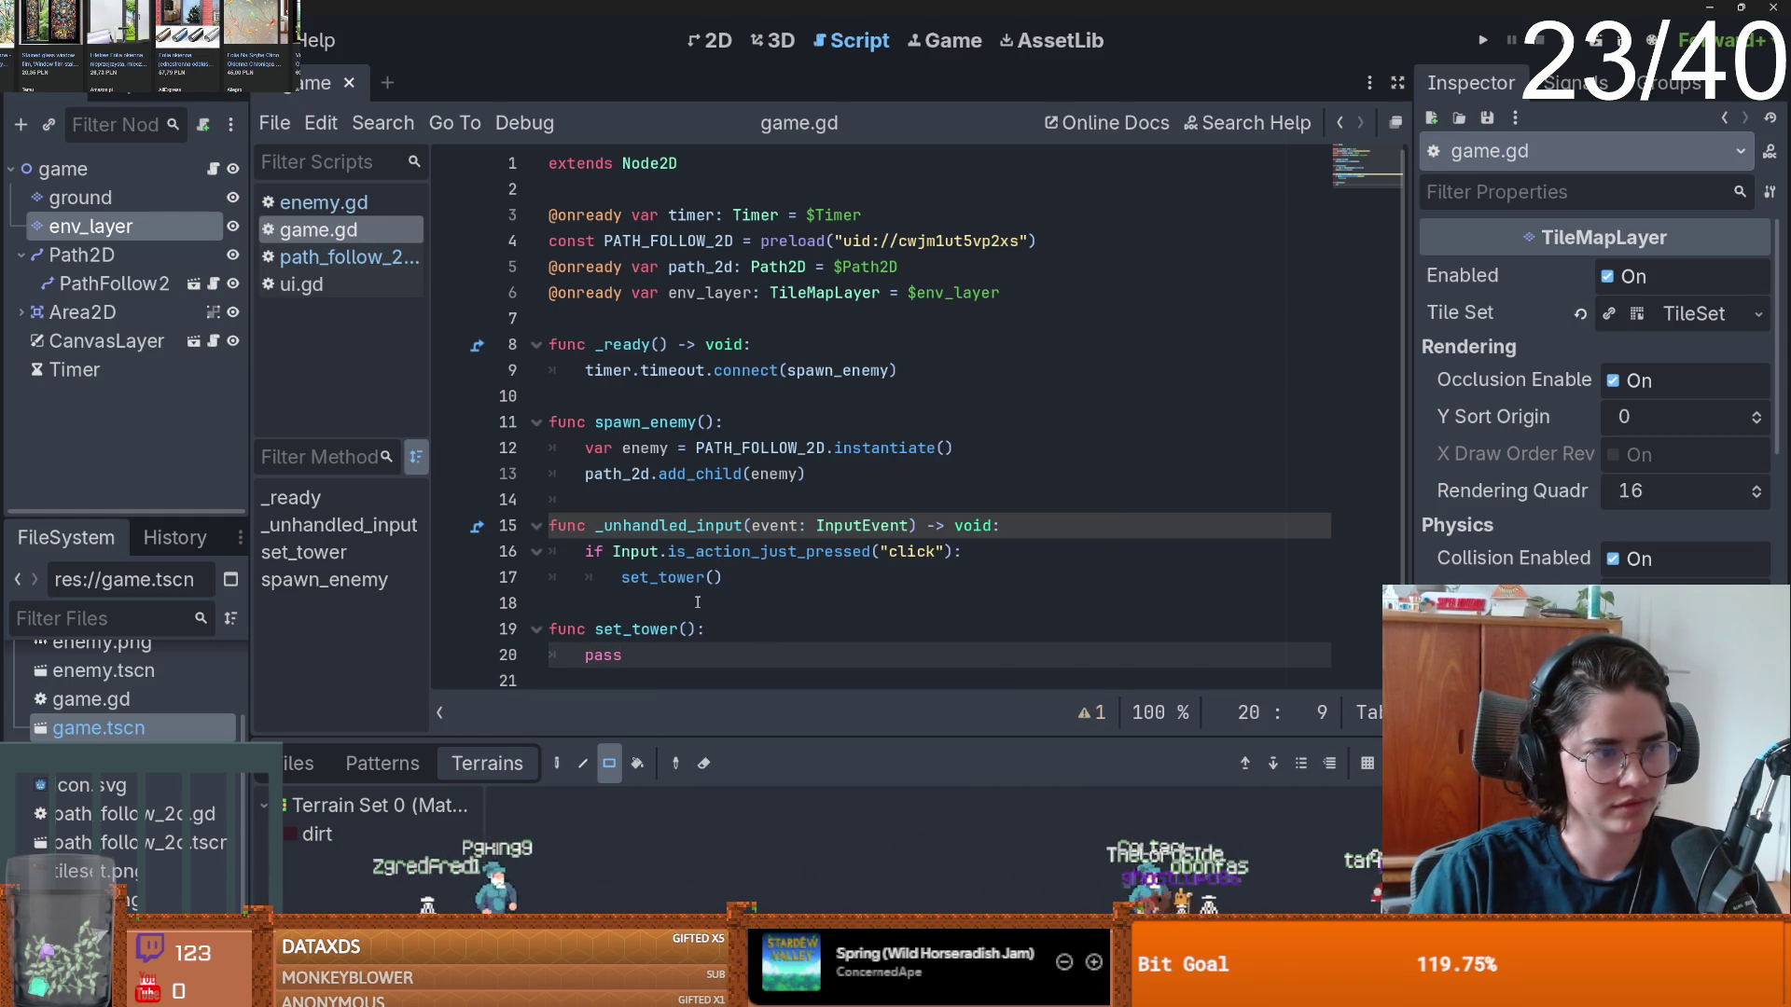
left_click(688, 599)
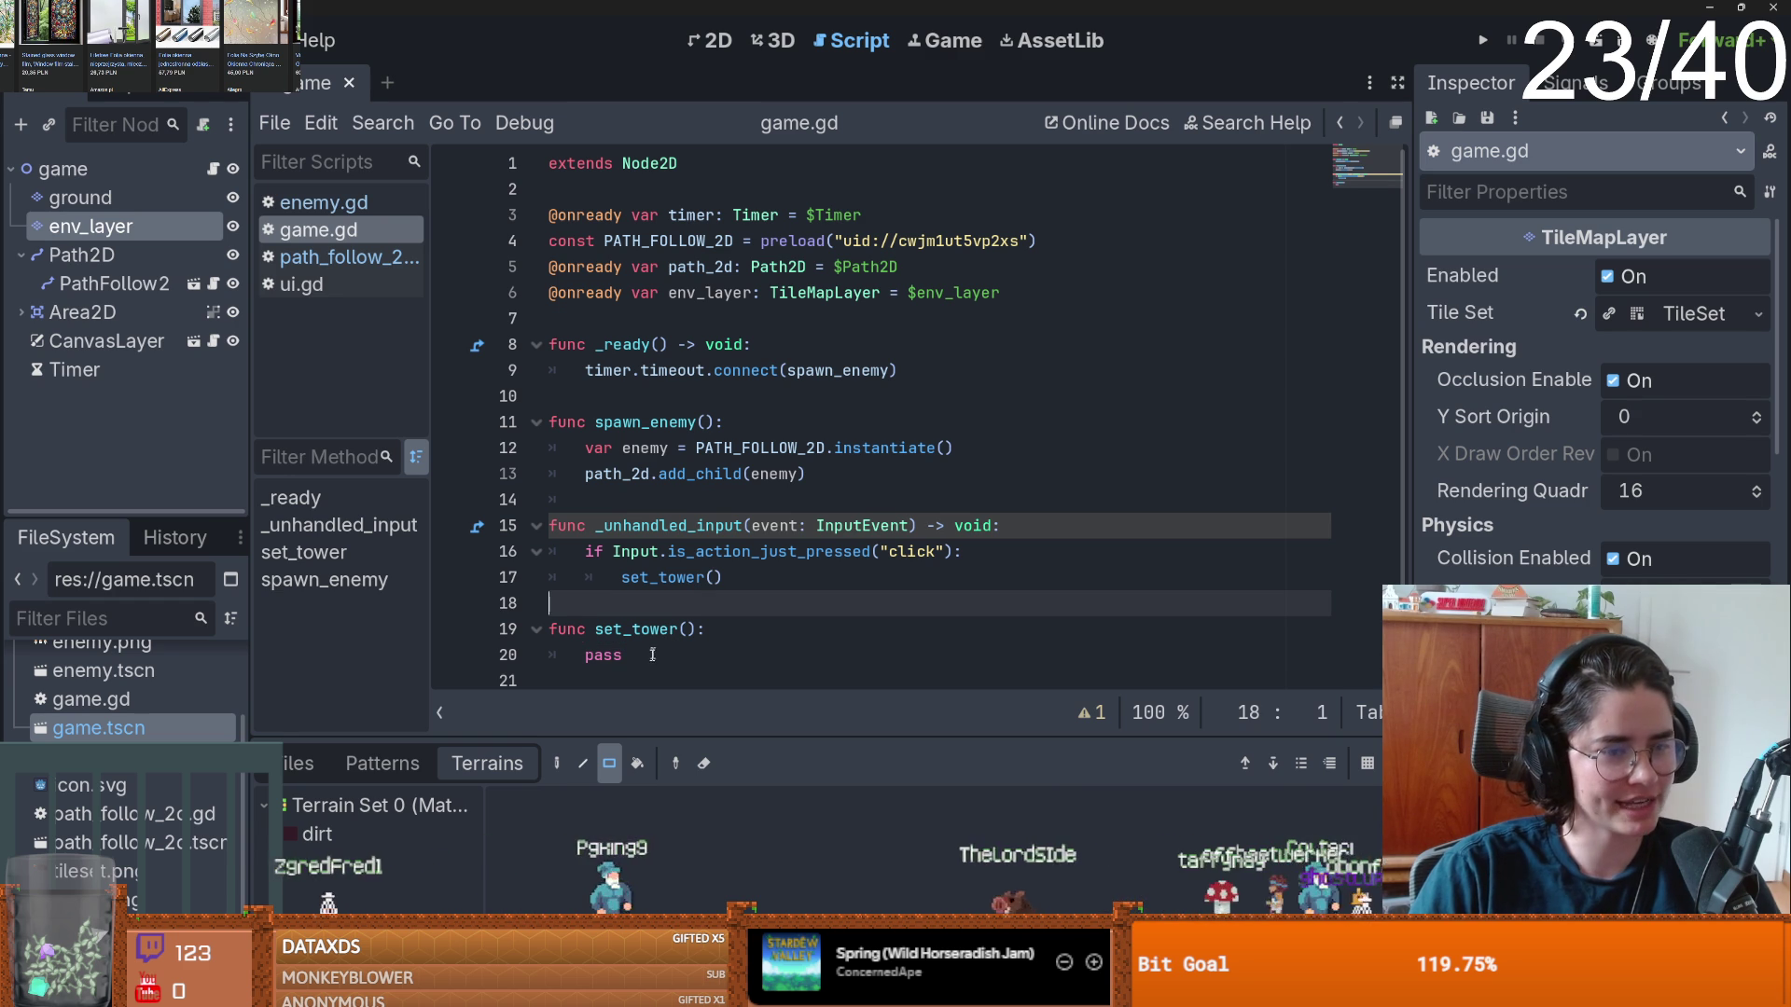
left_click_drag(653, 735, 653, 743)
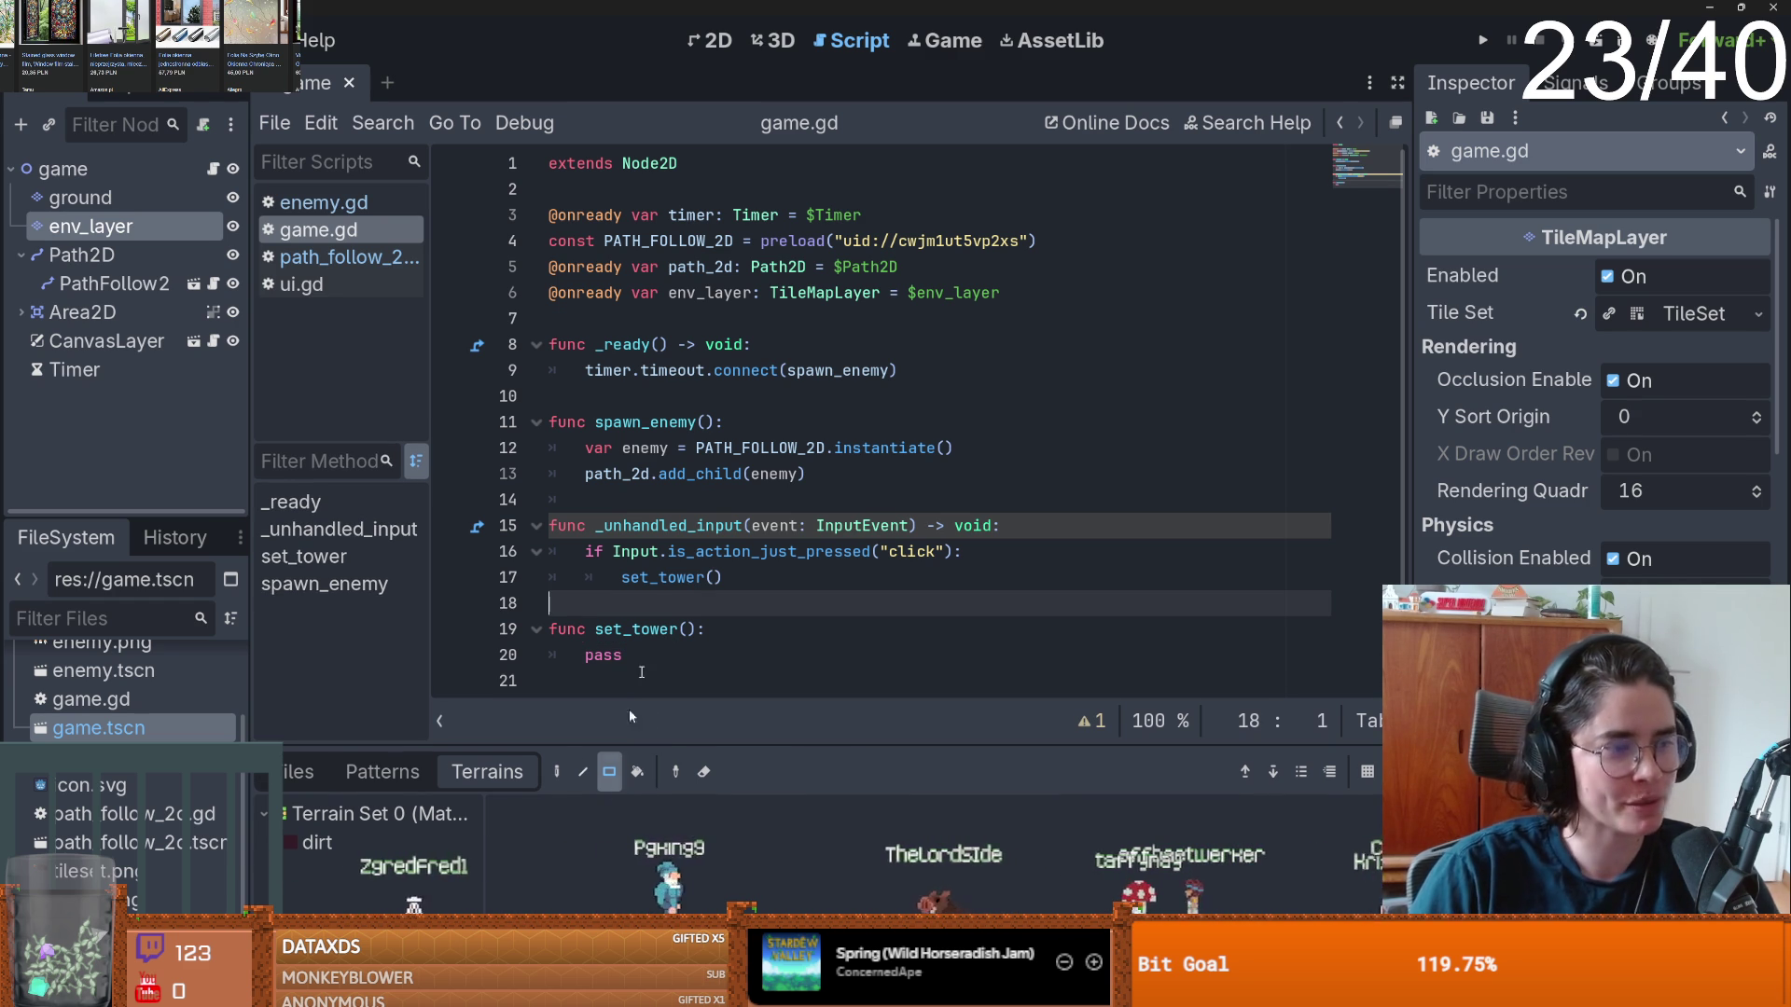
scroll(775, 635, "down", 1)
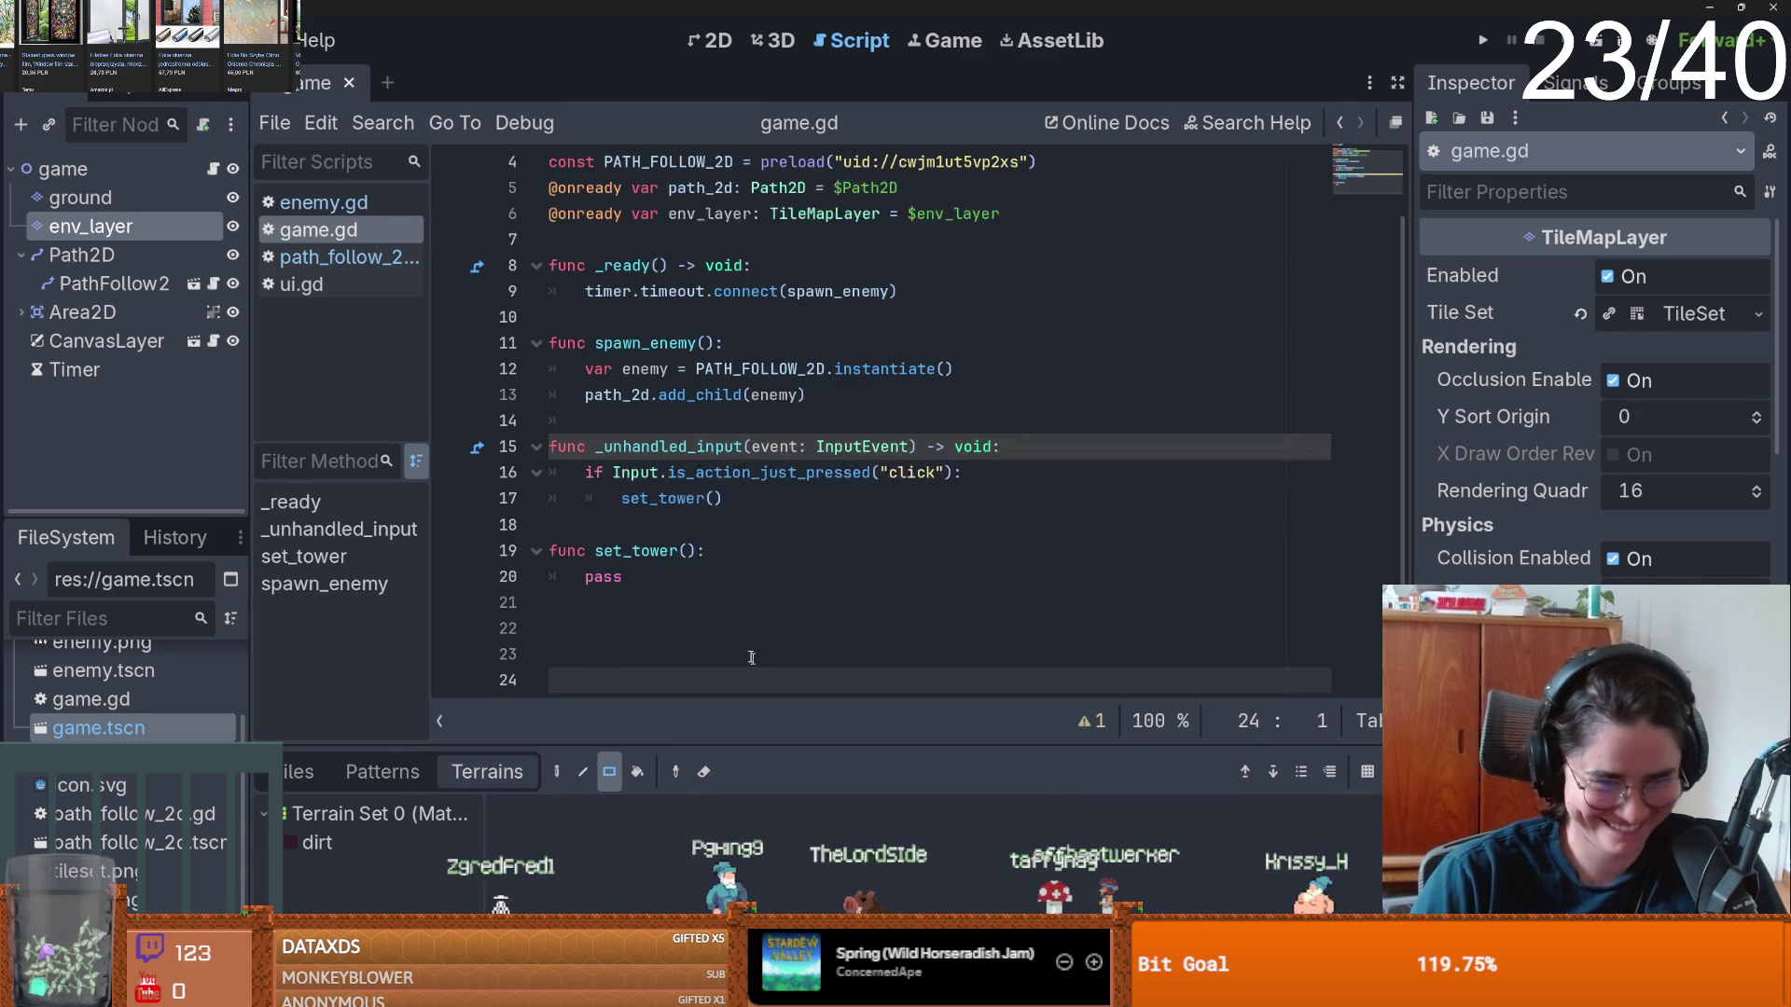
double_click(601, 578)
- Save game.gd so the trailing blank lines after set_tower are removed
key("ctrl+s")
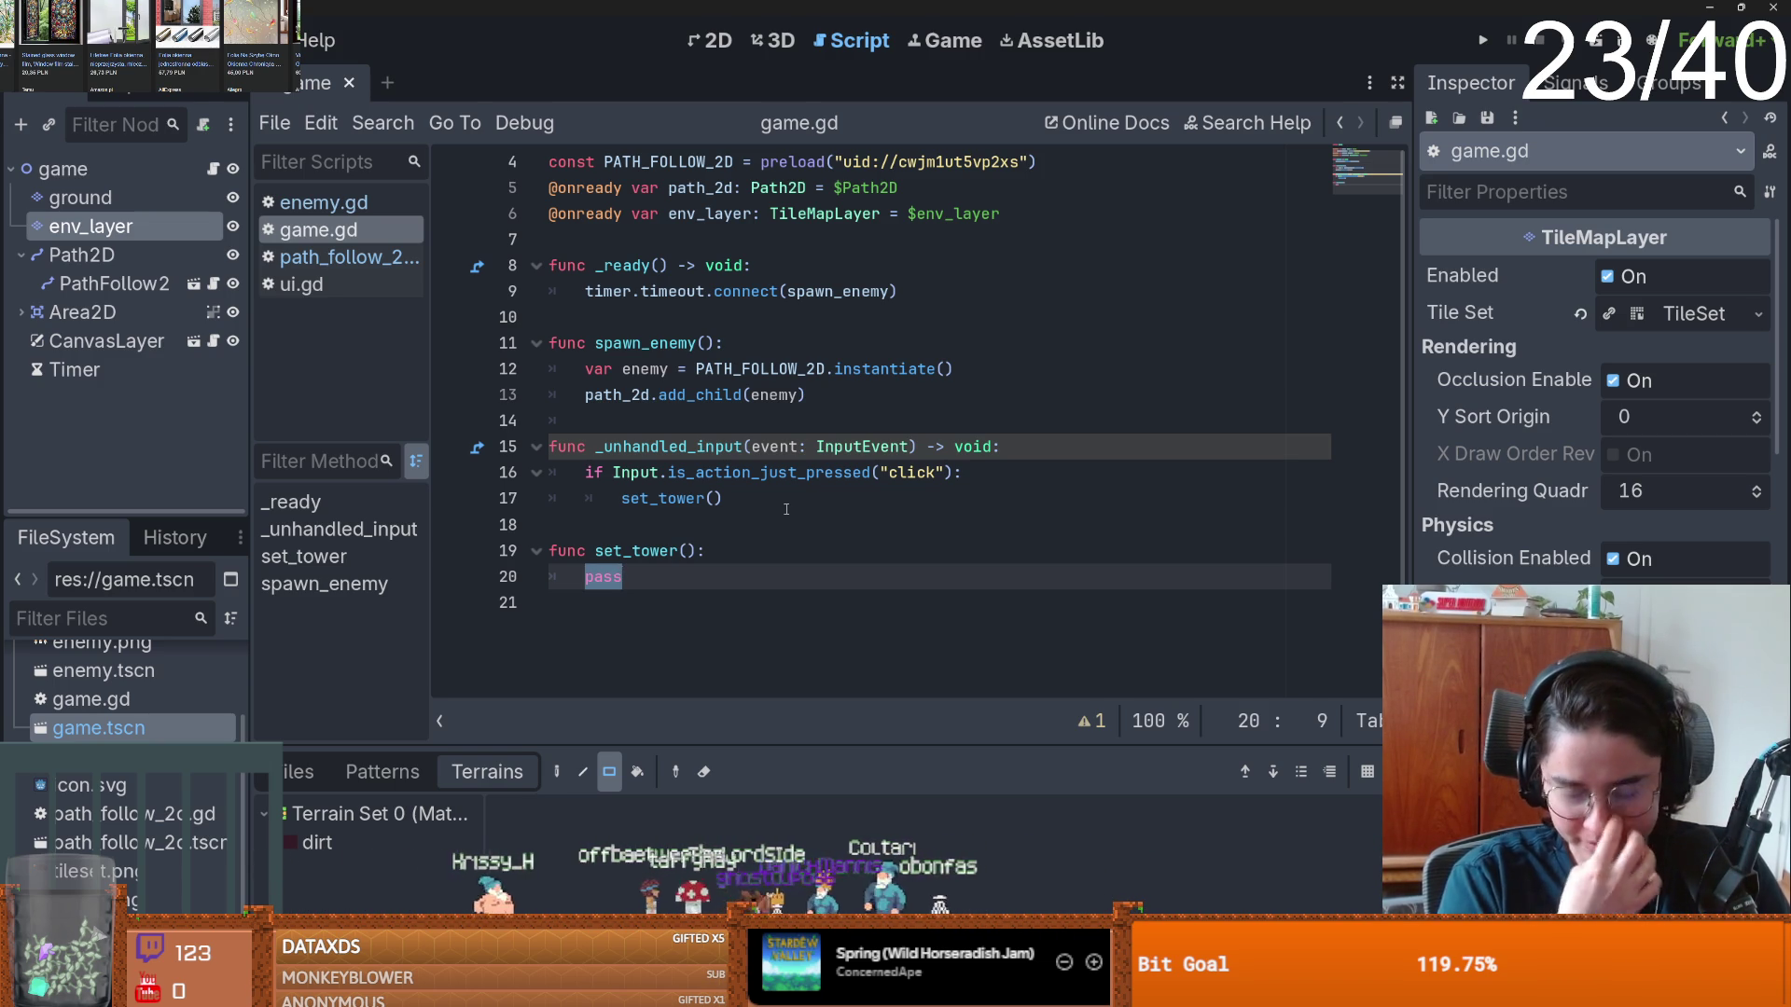
- Store the global mouse position in mouse_pos, converted to an env_layer cell with local_to_map
left_click(681, 516)
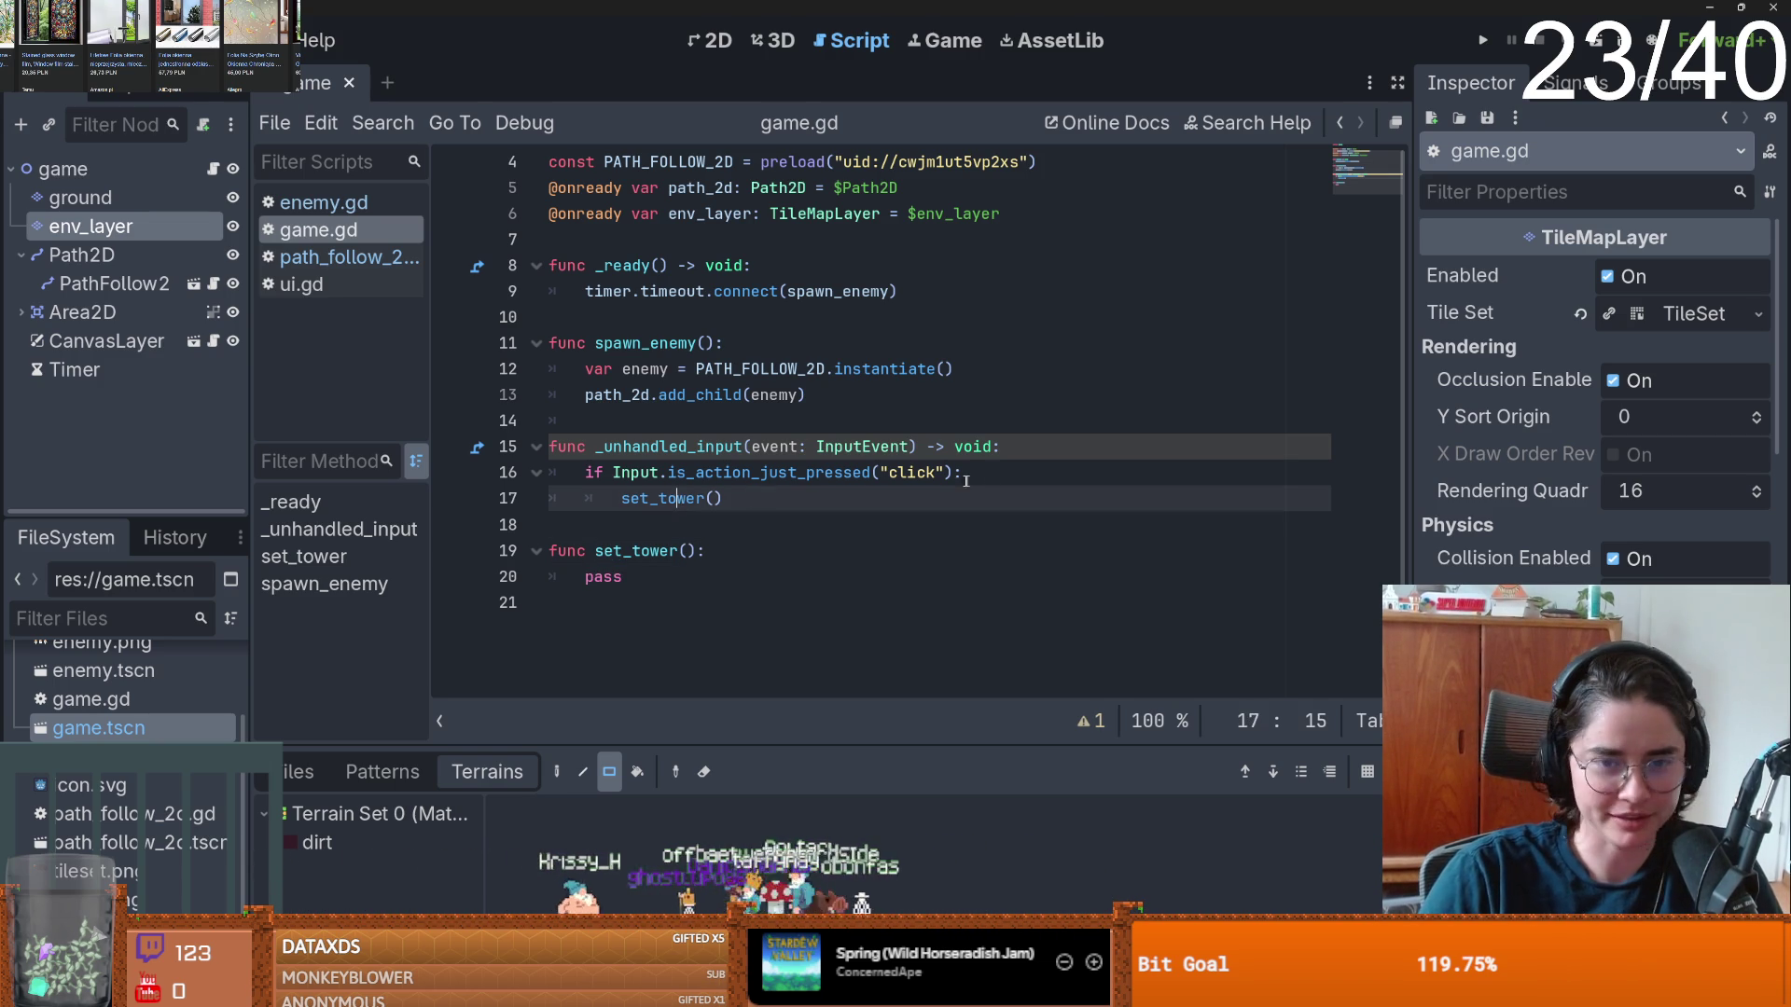
left_click(1011, 476)
key("Return")
key("ctrl+space")
key("Escape")
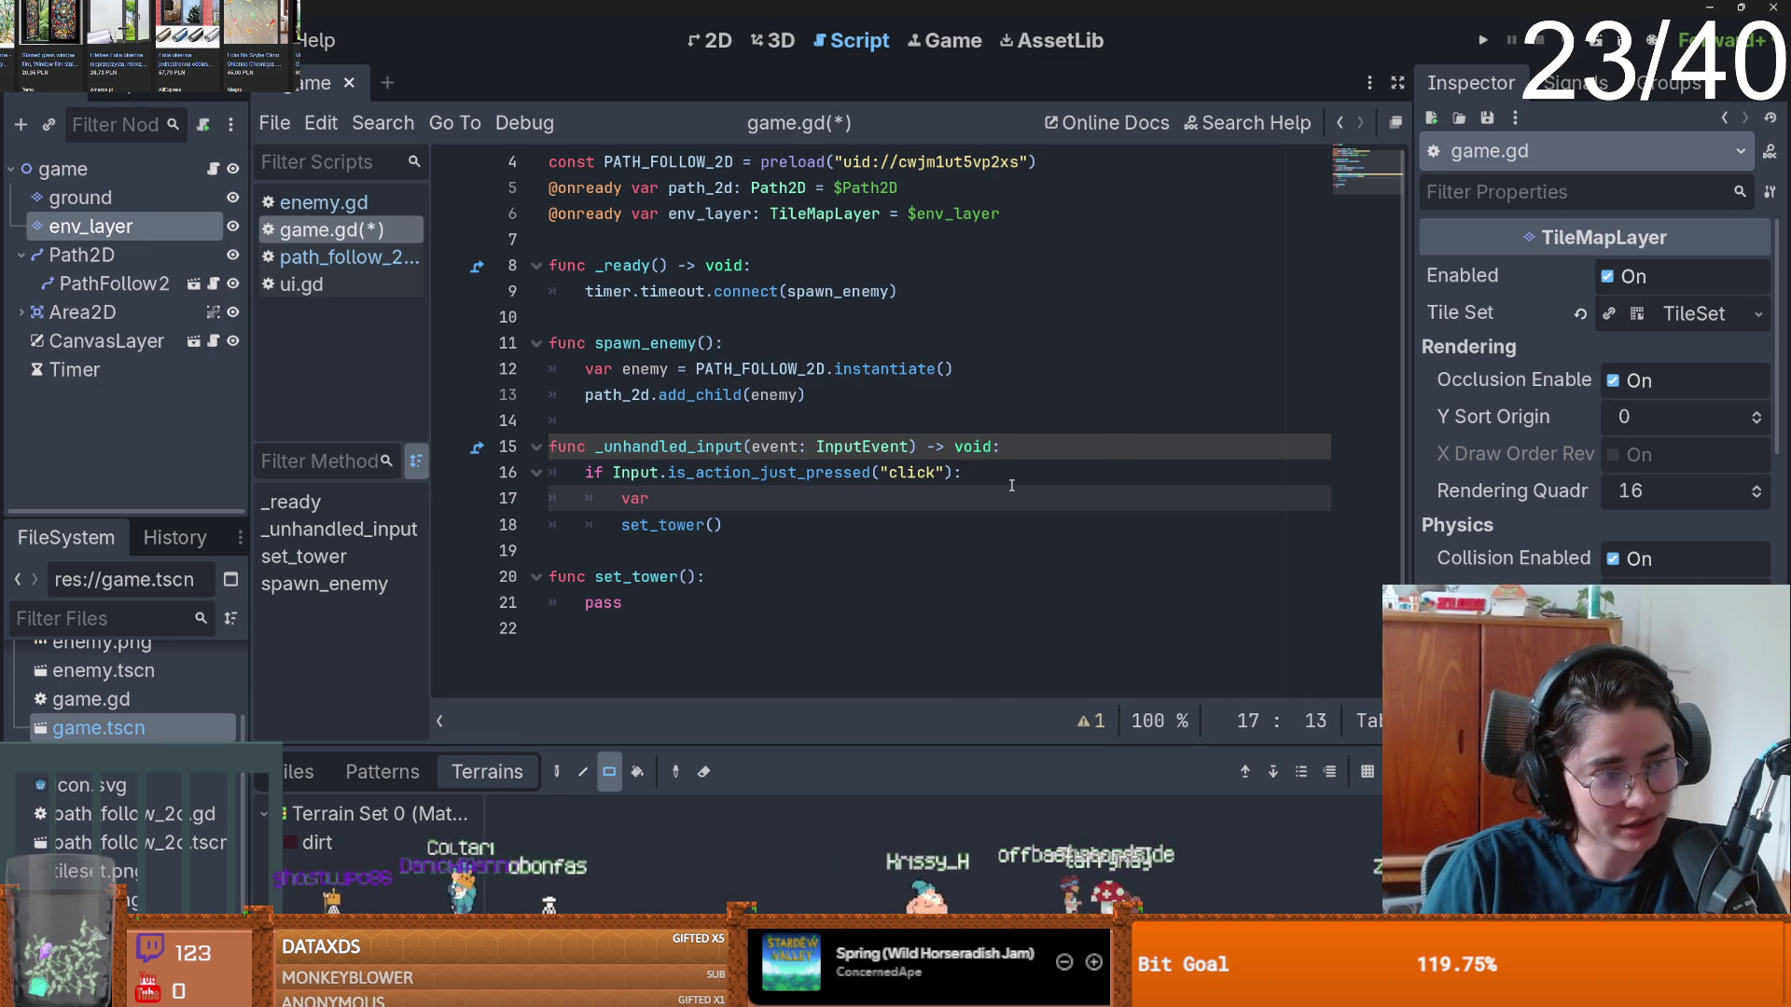
type("mouse_")
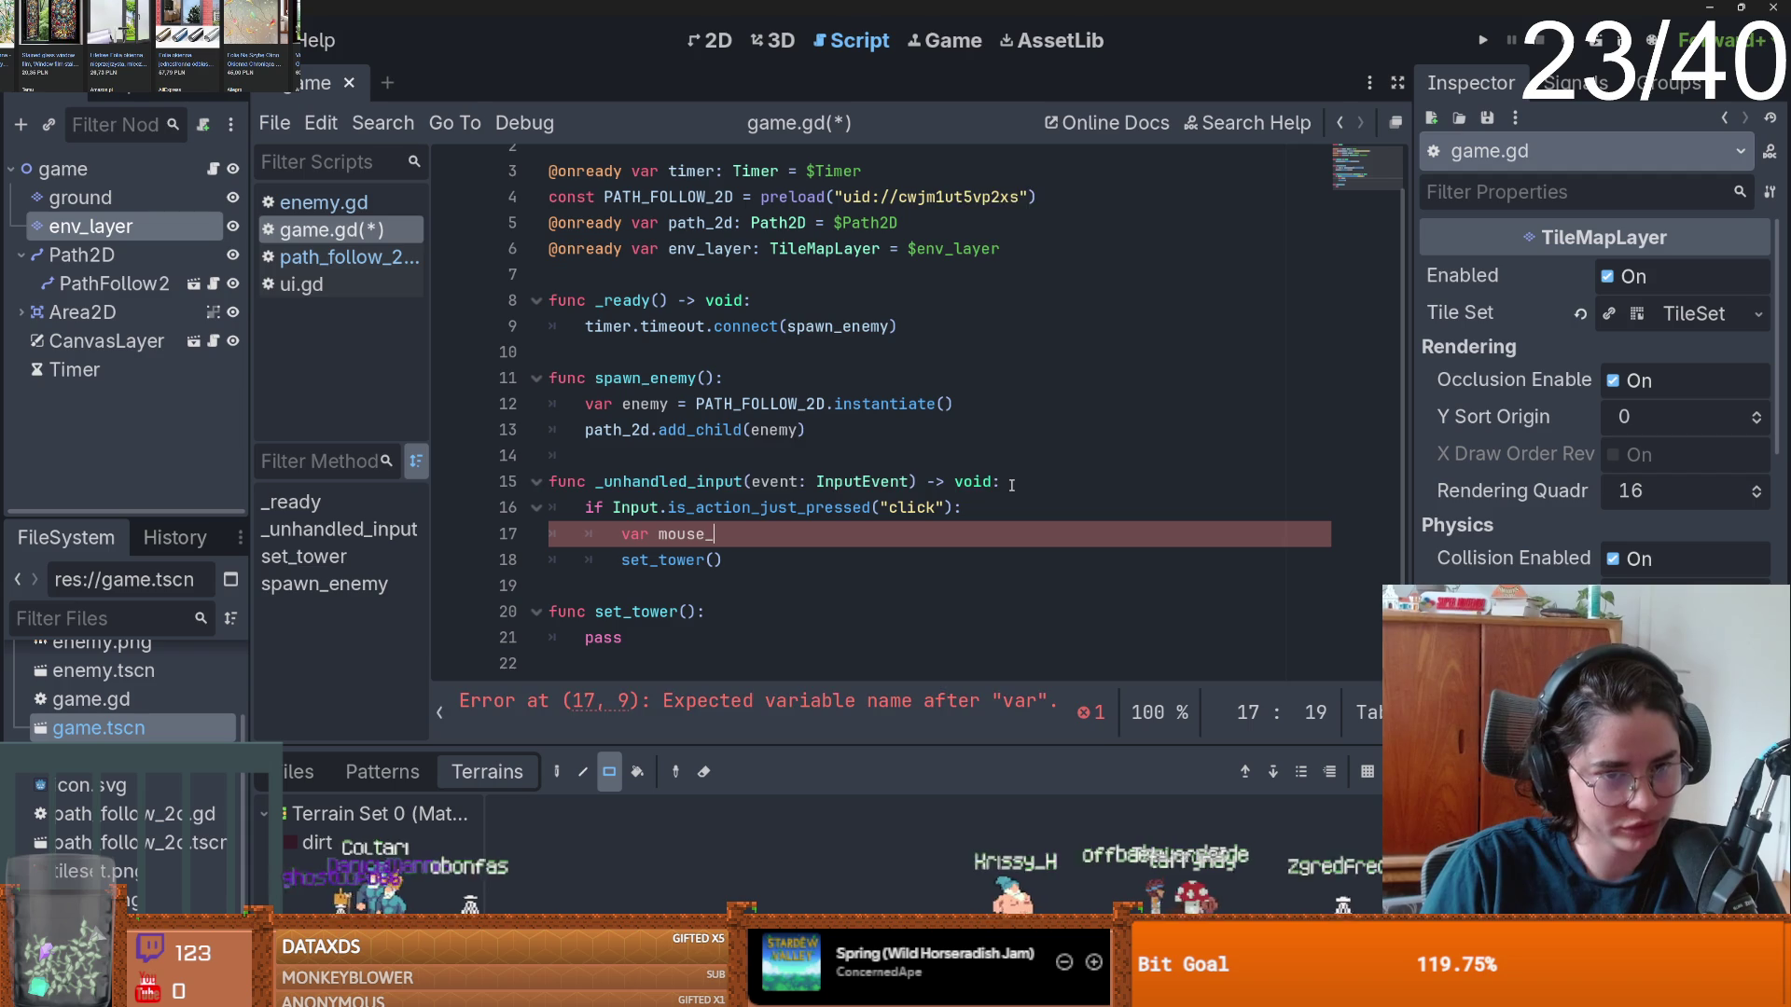
type("pos = ge")
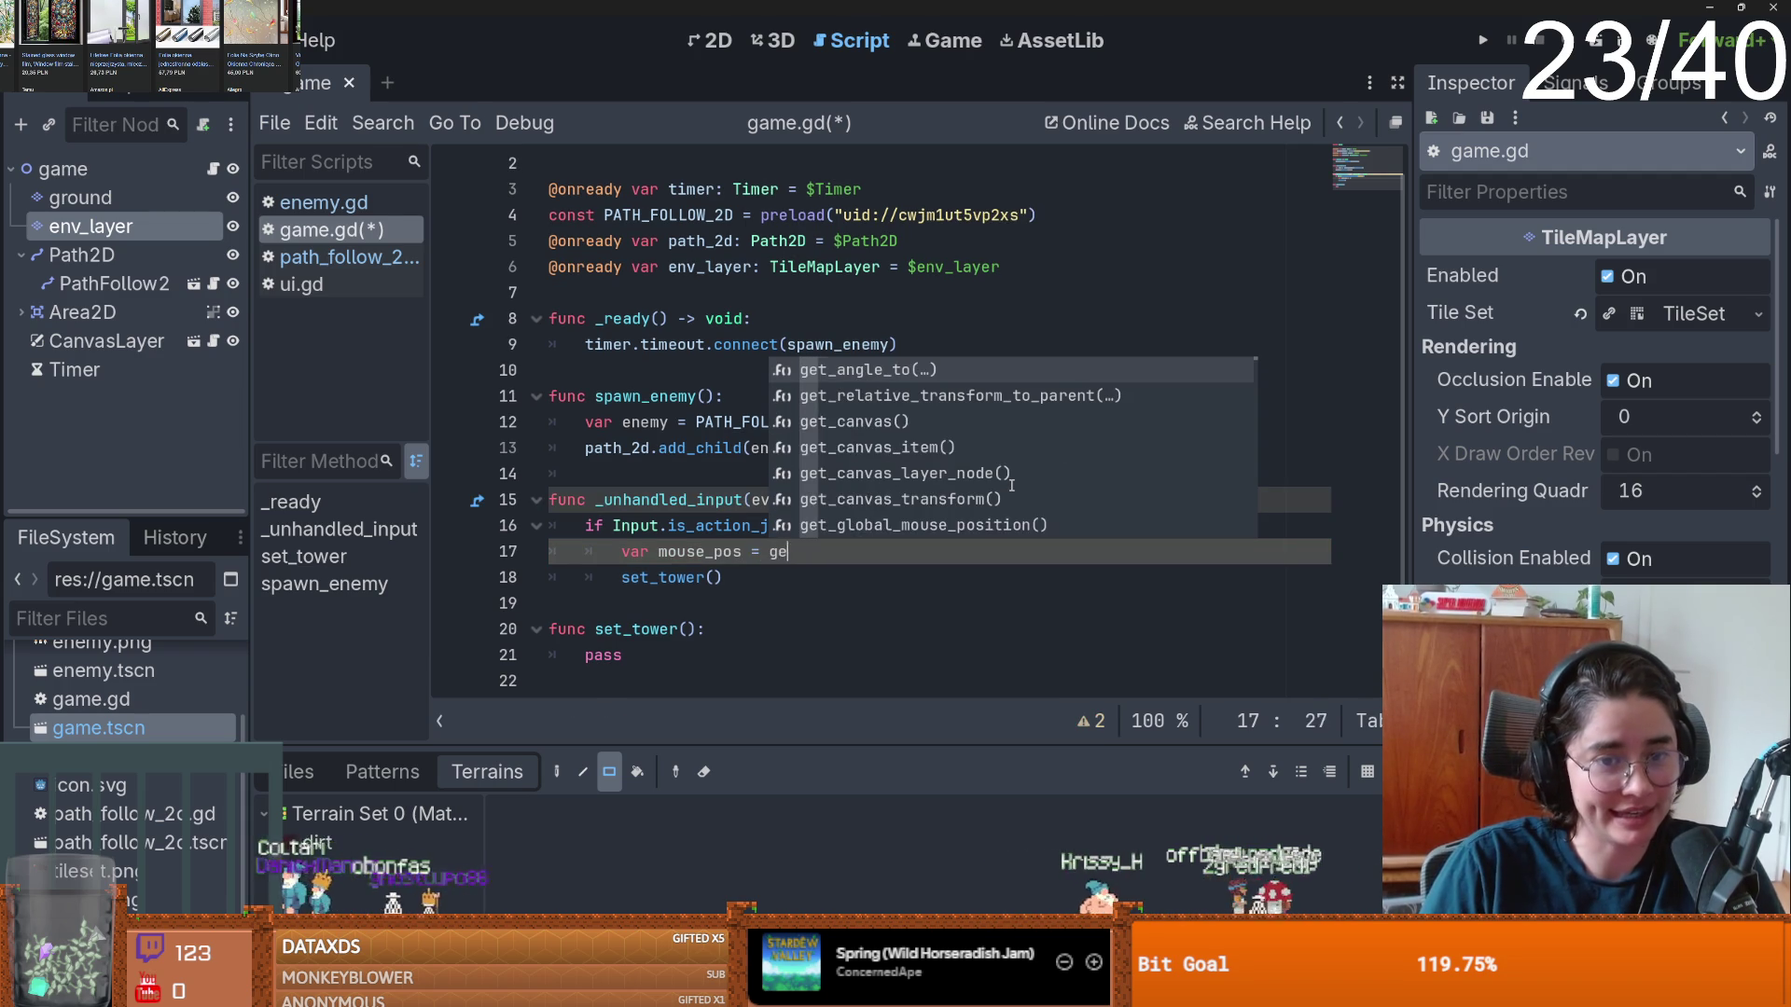
type("t_glob")
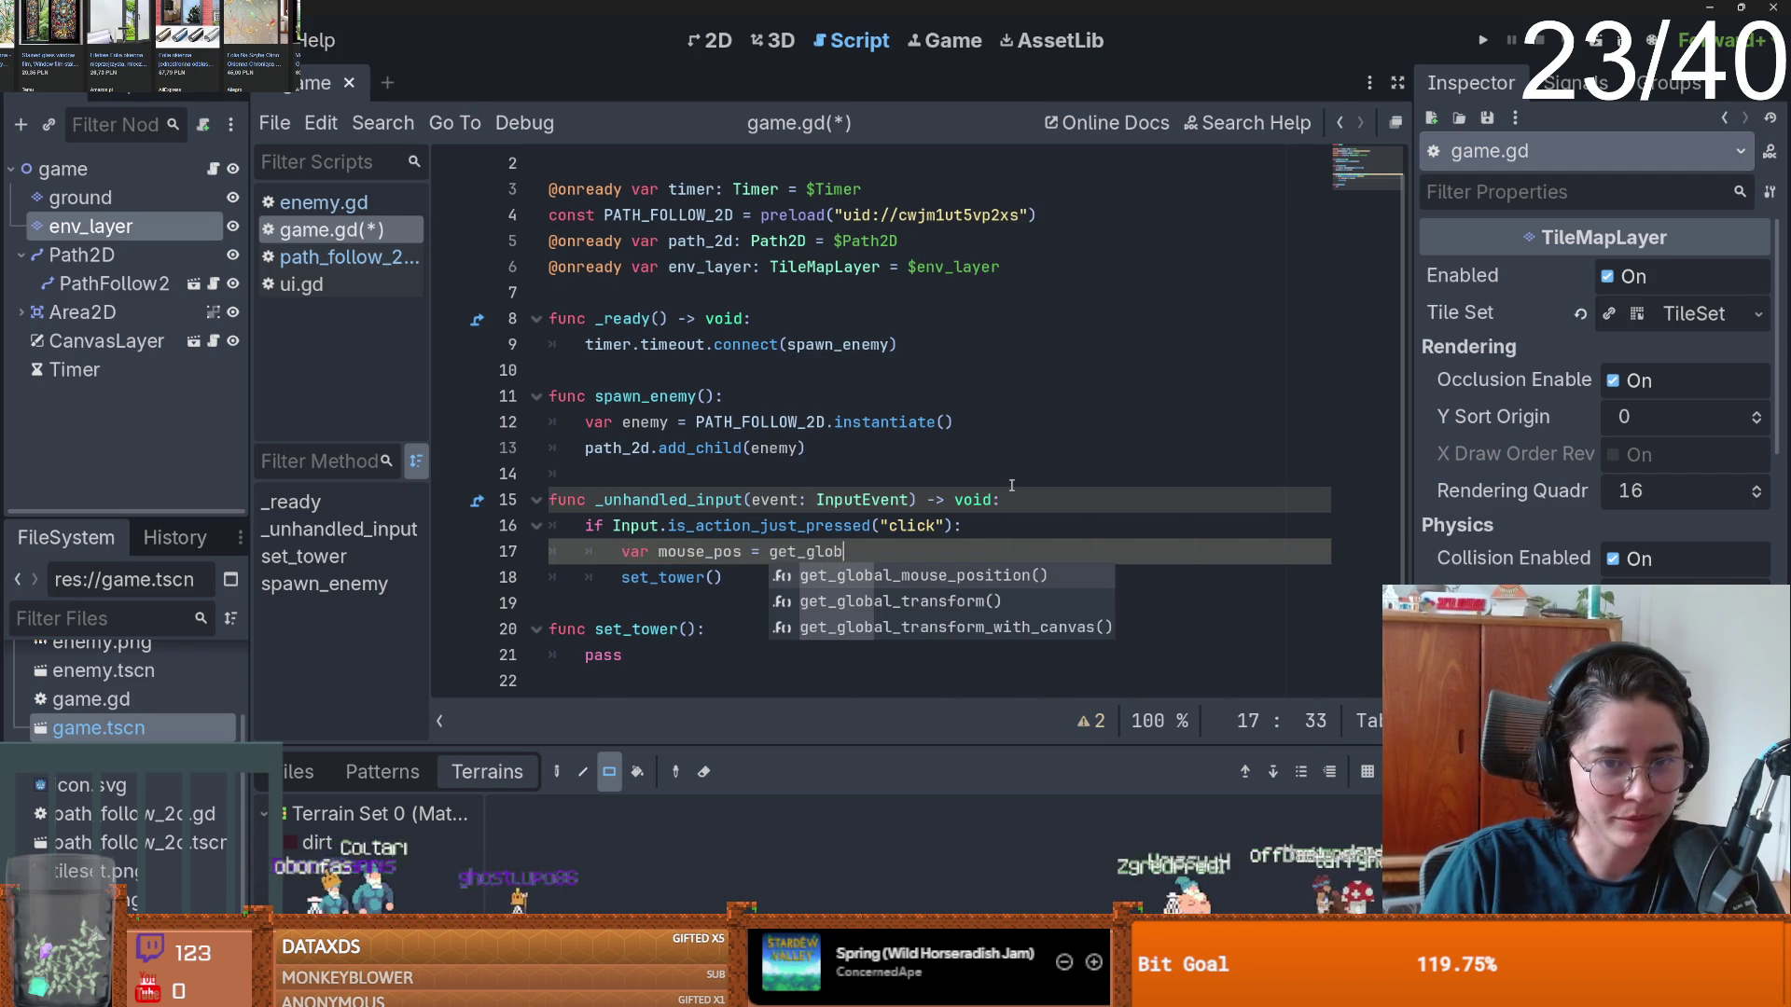
key("Return")
key("Return")
scroll(966, 527, "down", 1)
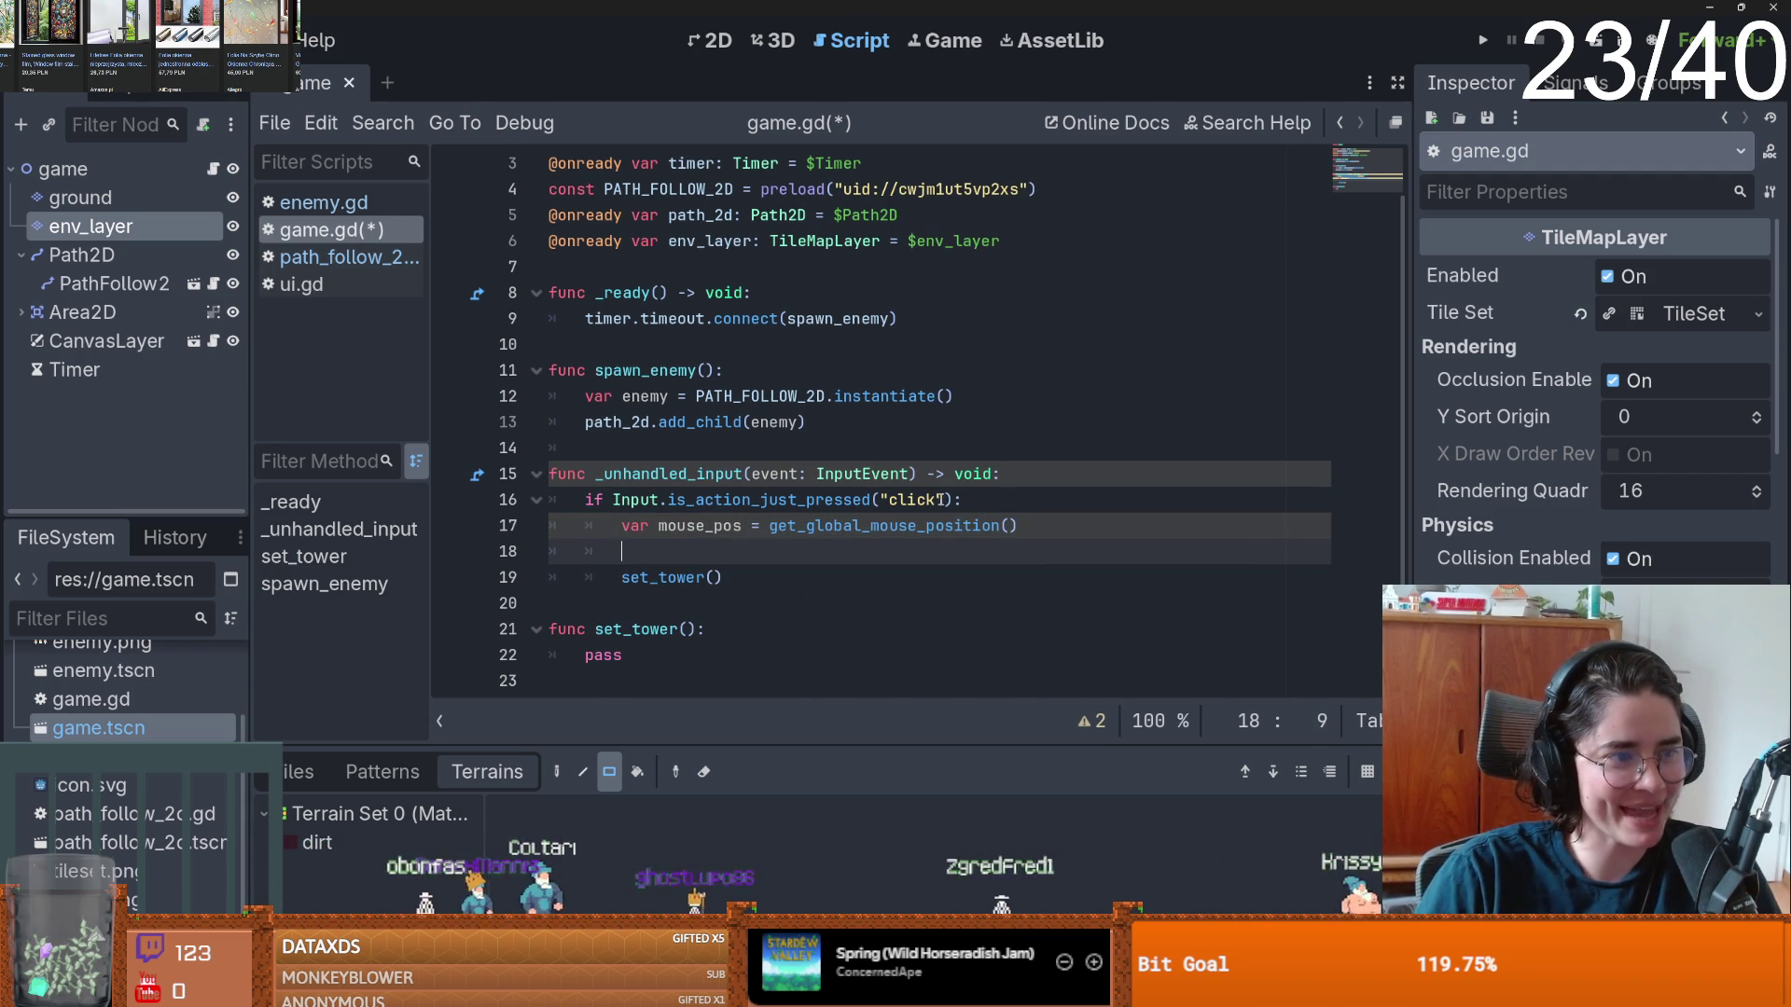
mouse_move(984, 527)
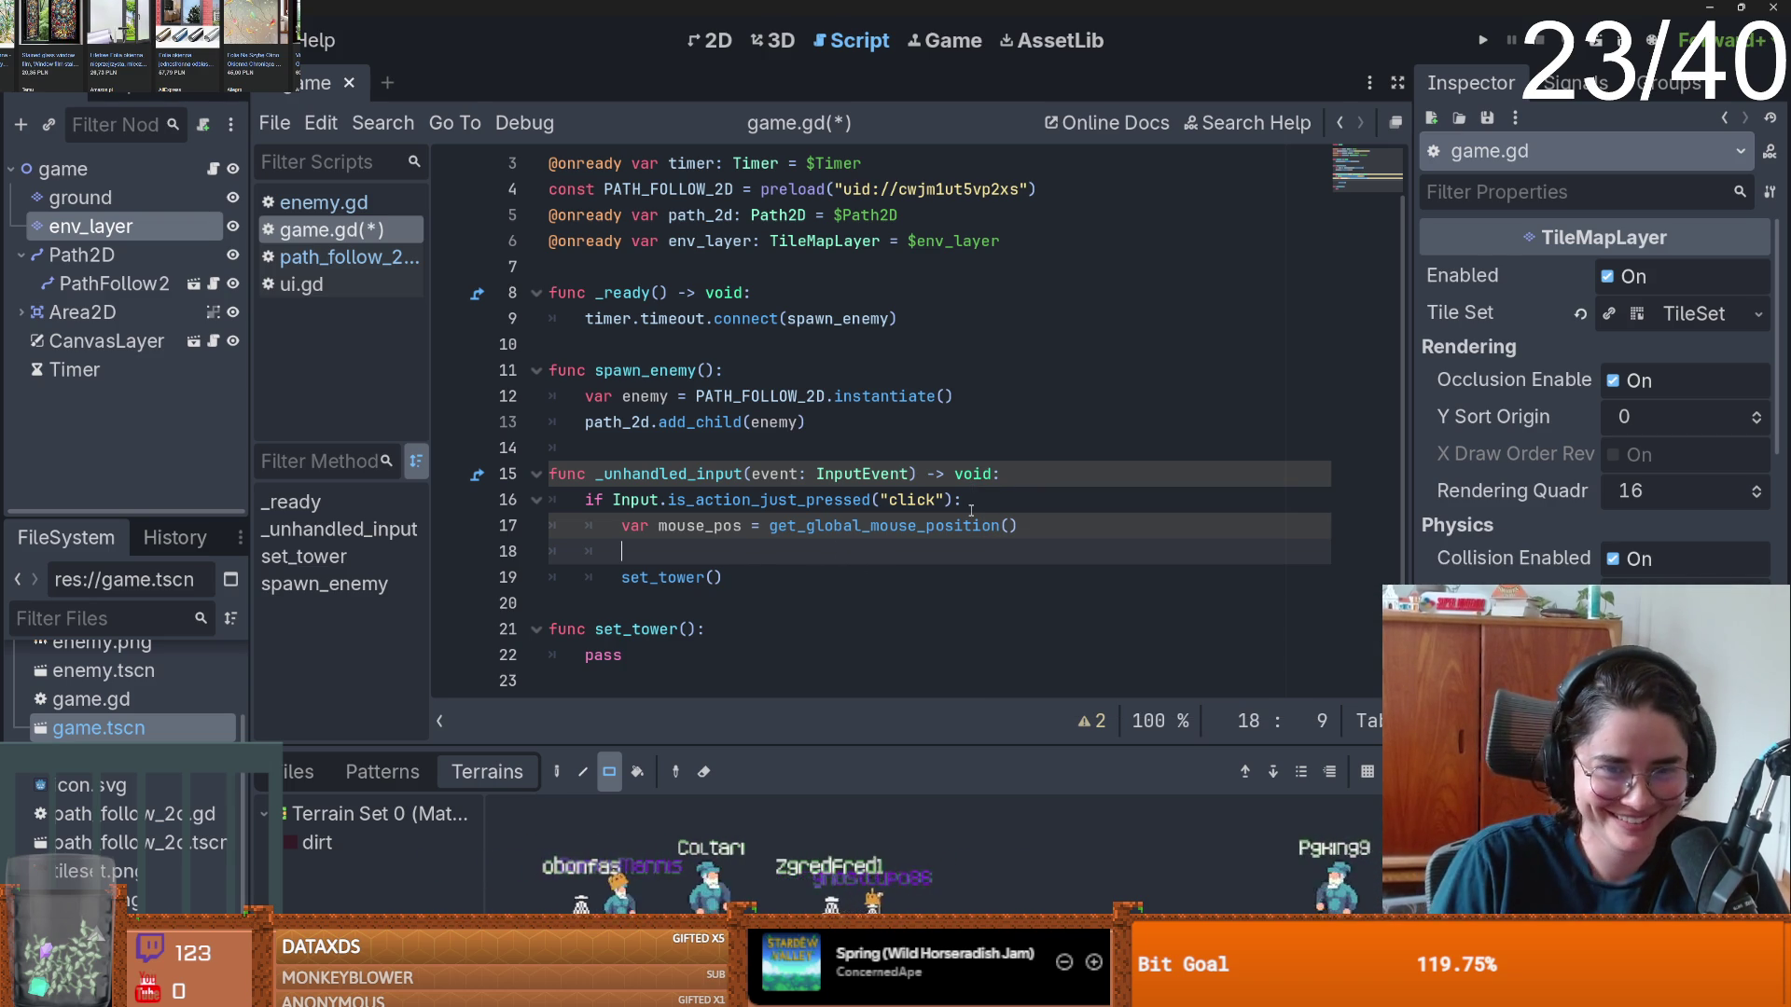
type("mous")
key("Return")
type("= en")
key("Return")
type(".")
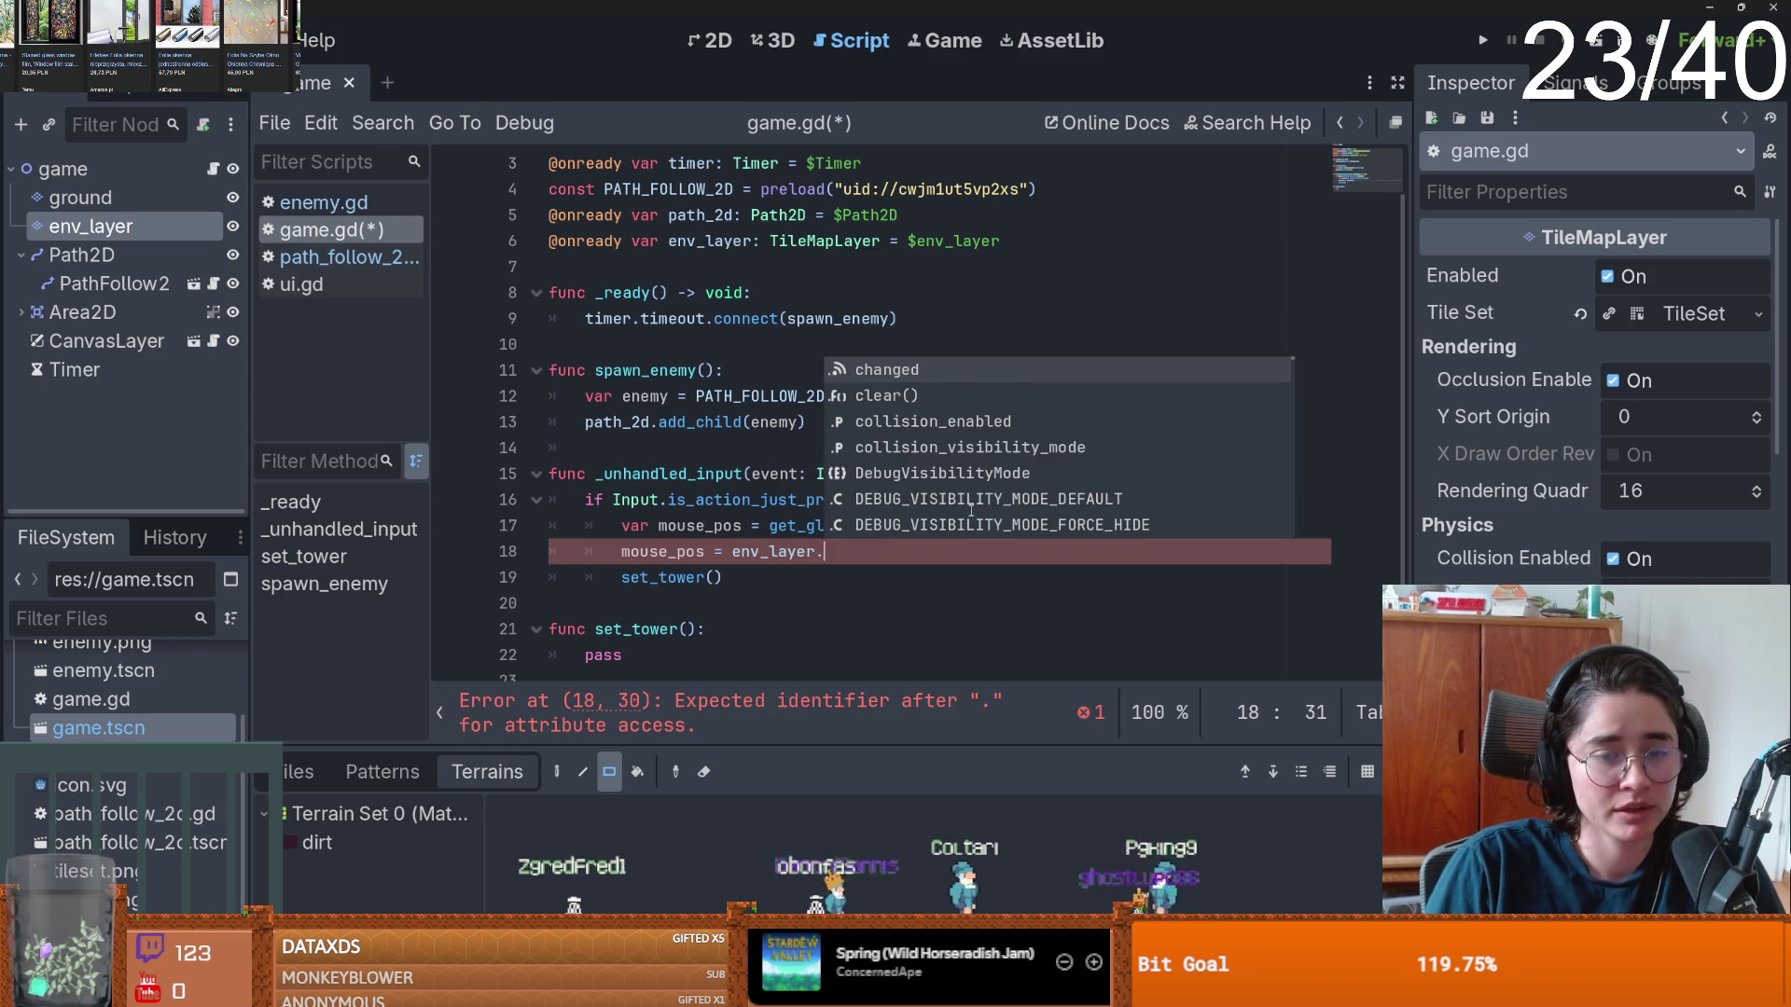
type("loc")
key("Return")
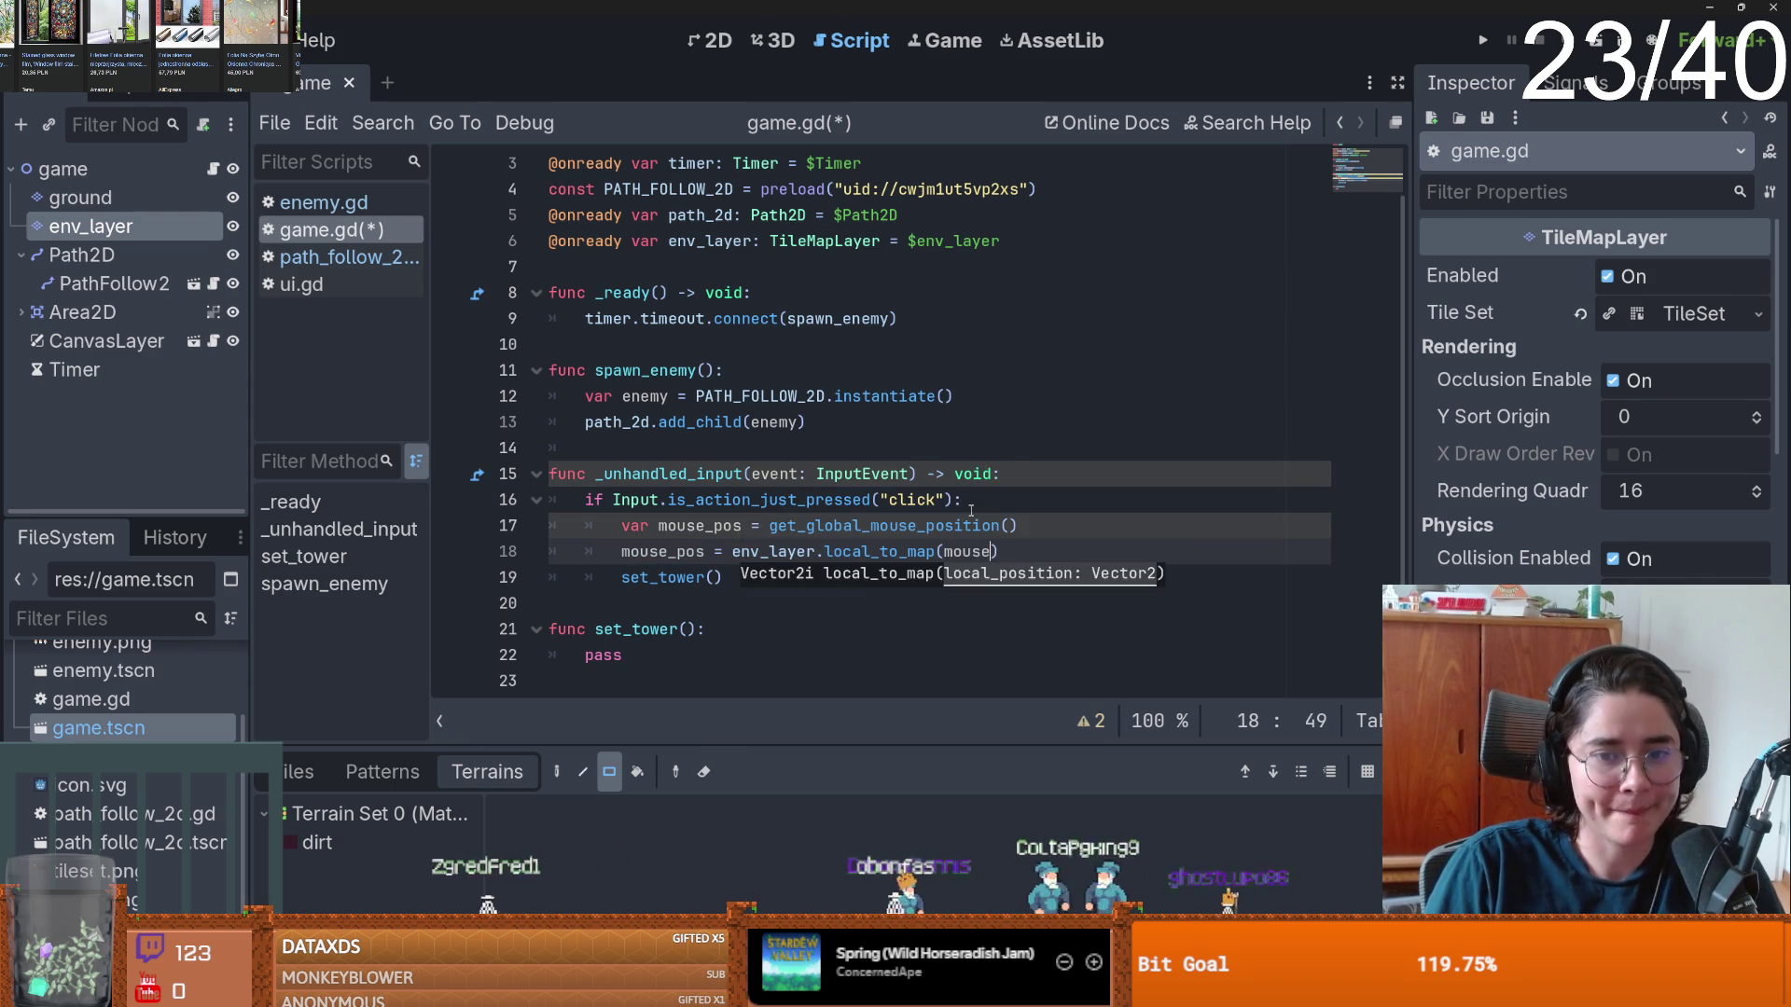
key("Return")
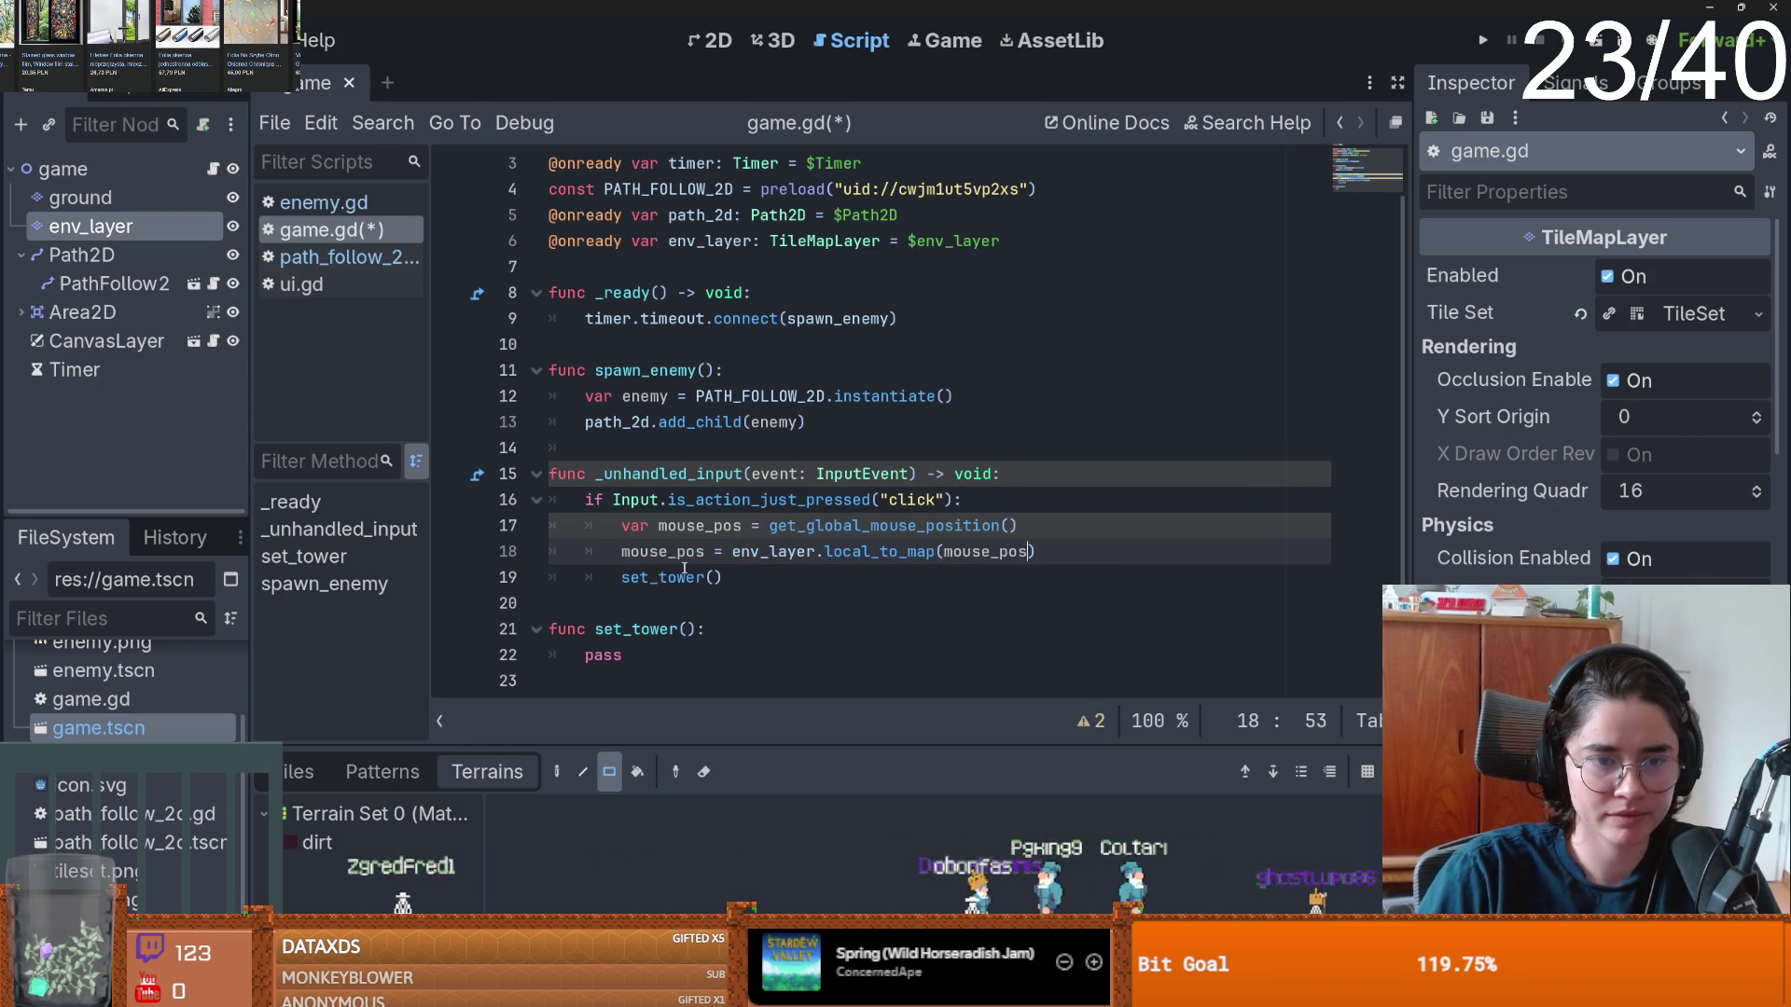
double_click(687, 565)
- Add the condition 'if !env_layer.get_used_cells().has(mouse_pos):' below it
left_click(1087, 544)
key("Return")
type("if en")
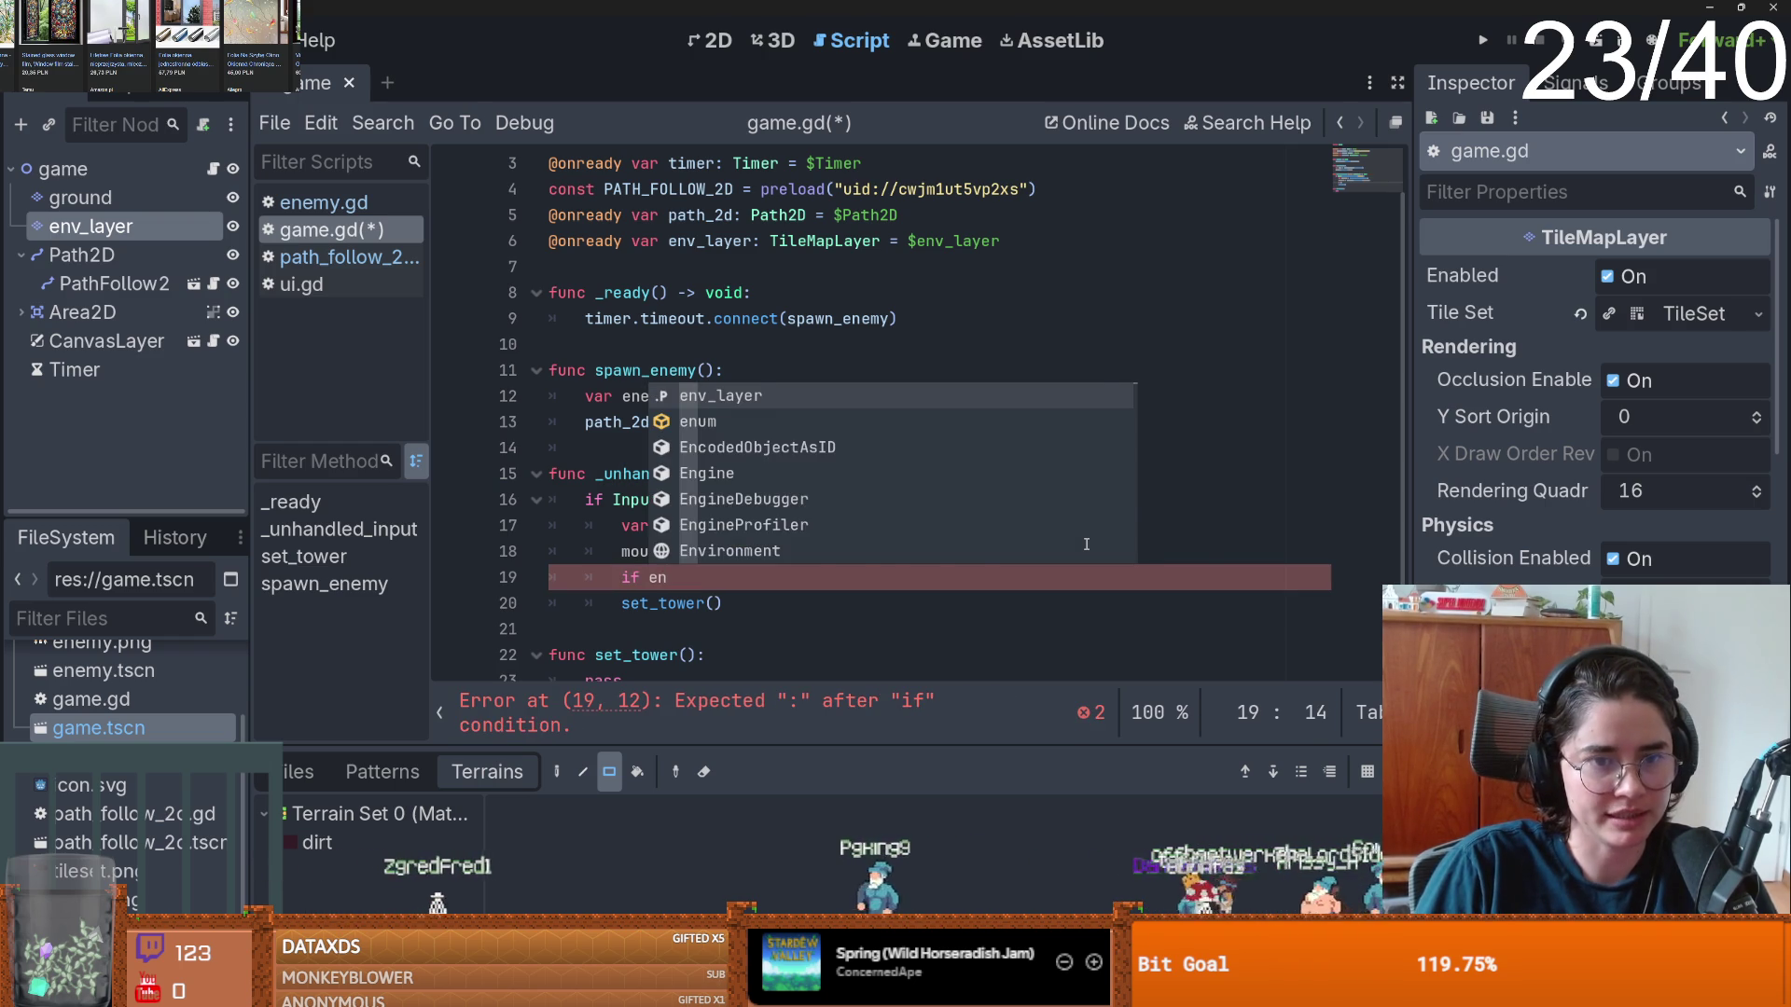
key("Return")
type(".i")
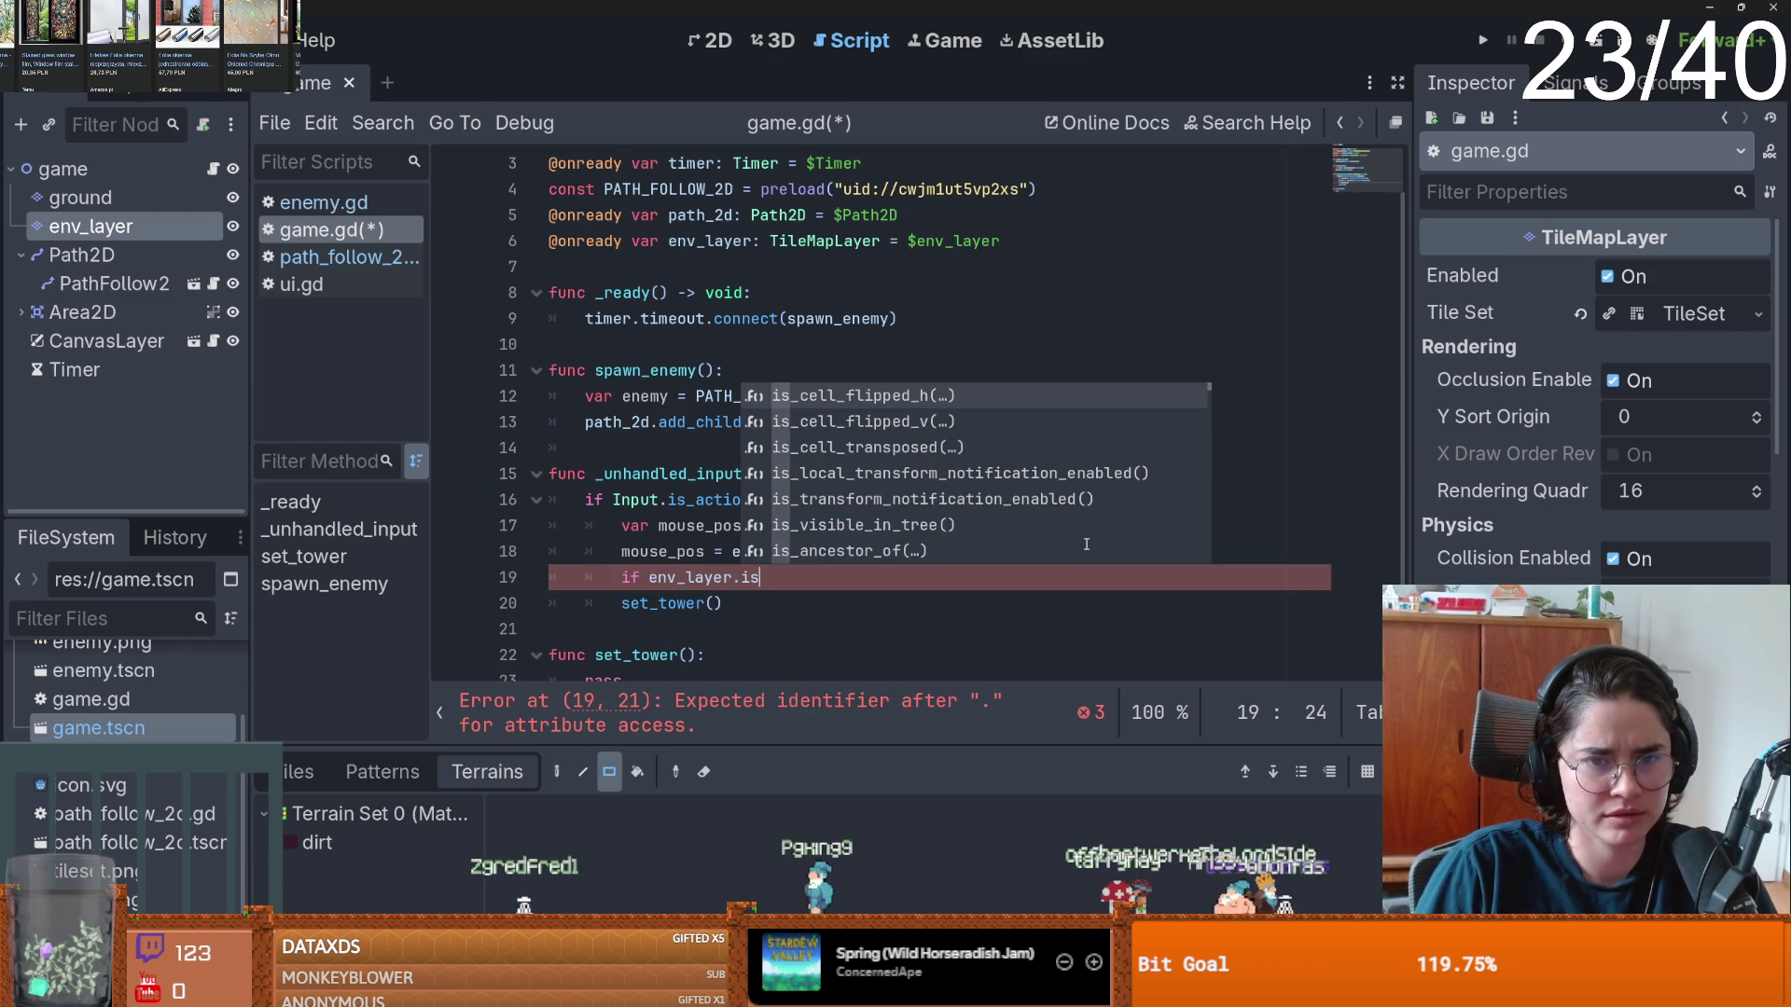
type("s")
key("Down")
key("Down")
key("BackSpace")
key("BackSpace")
key("BackSpace")
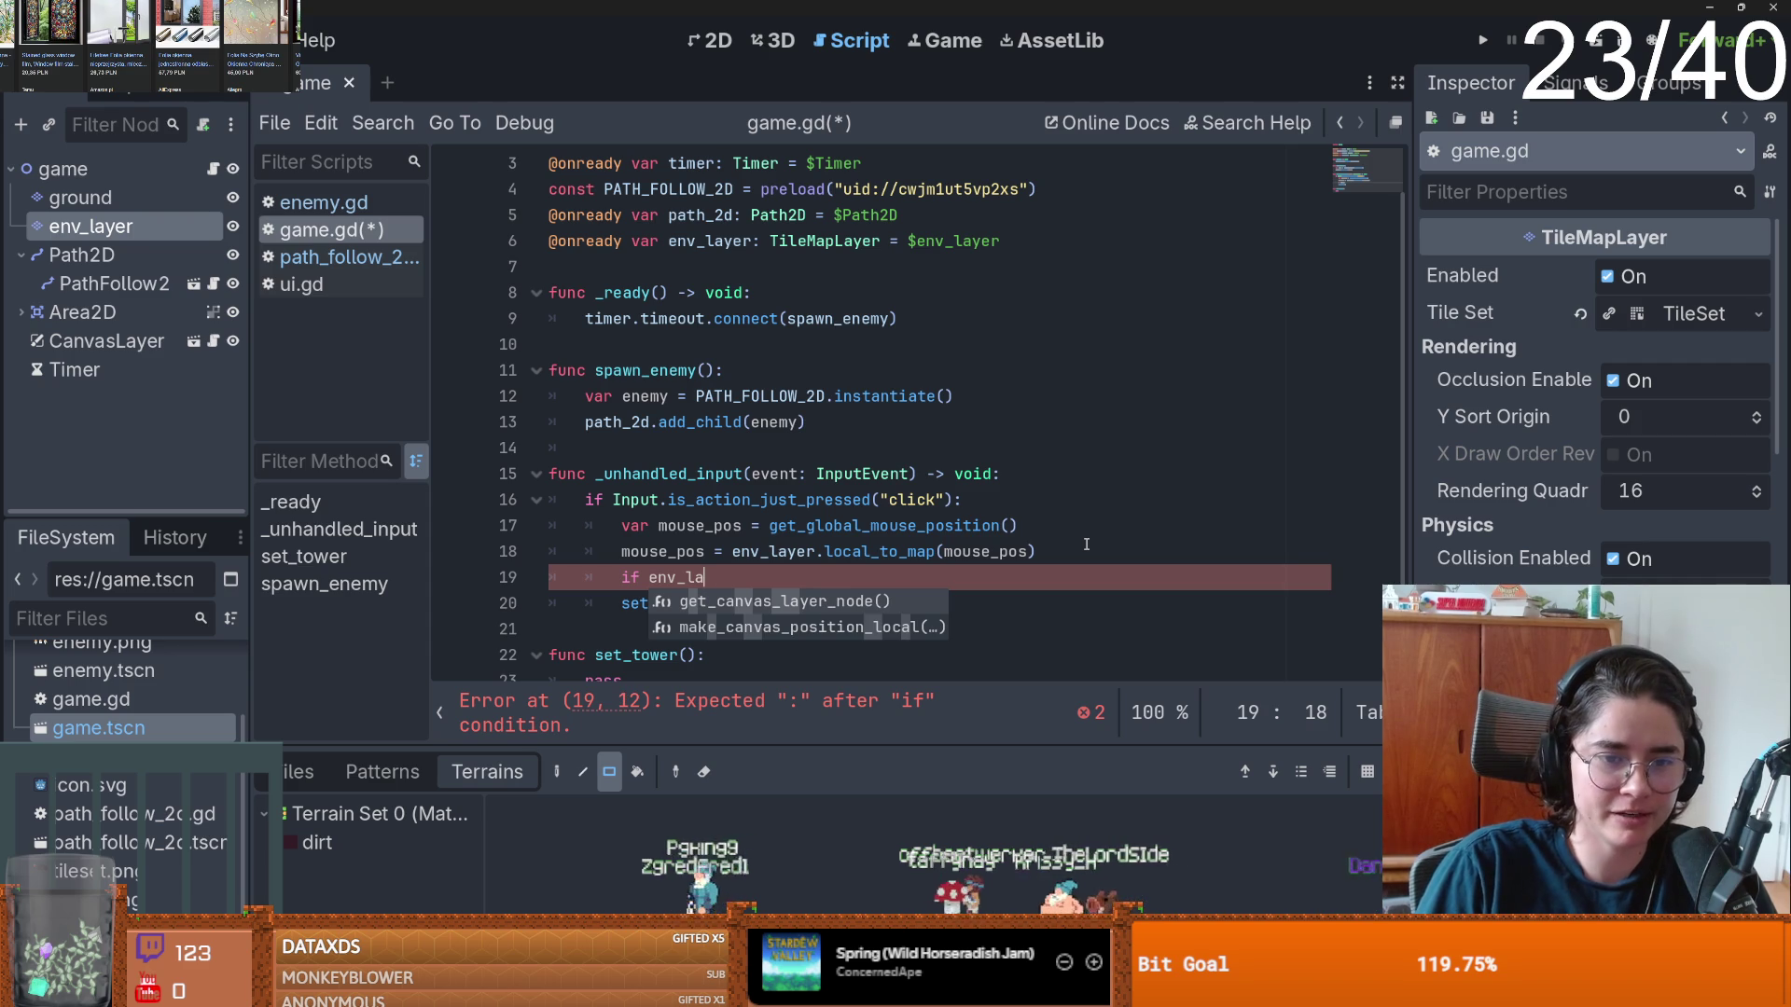
type("yer.get_used")
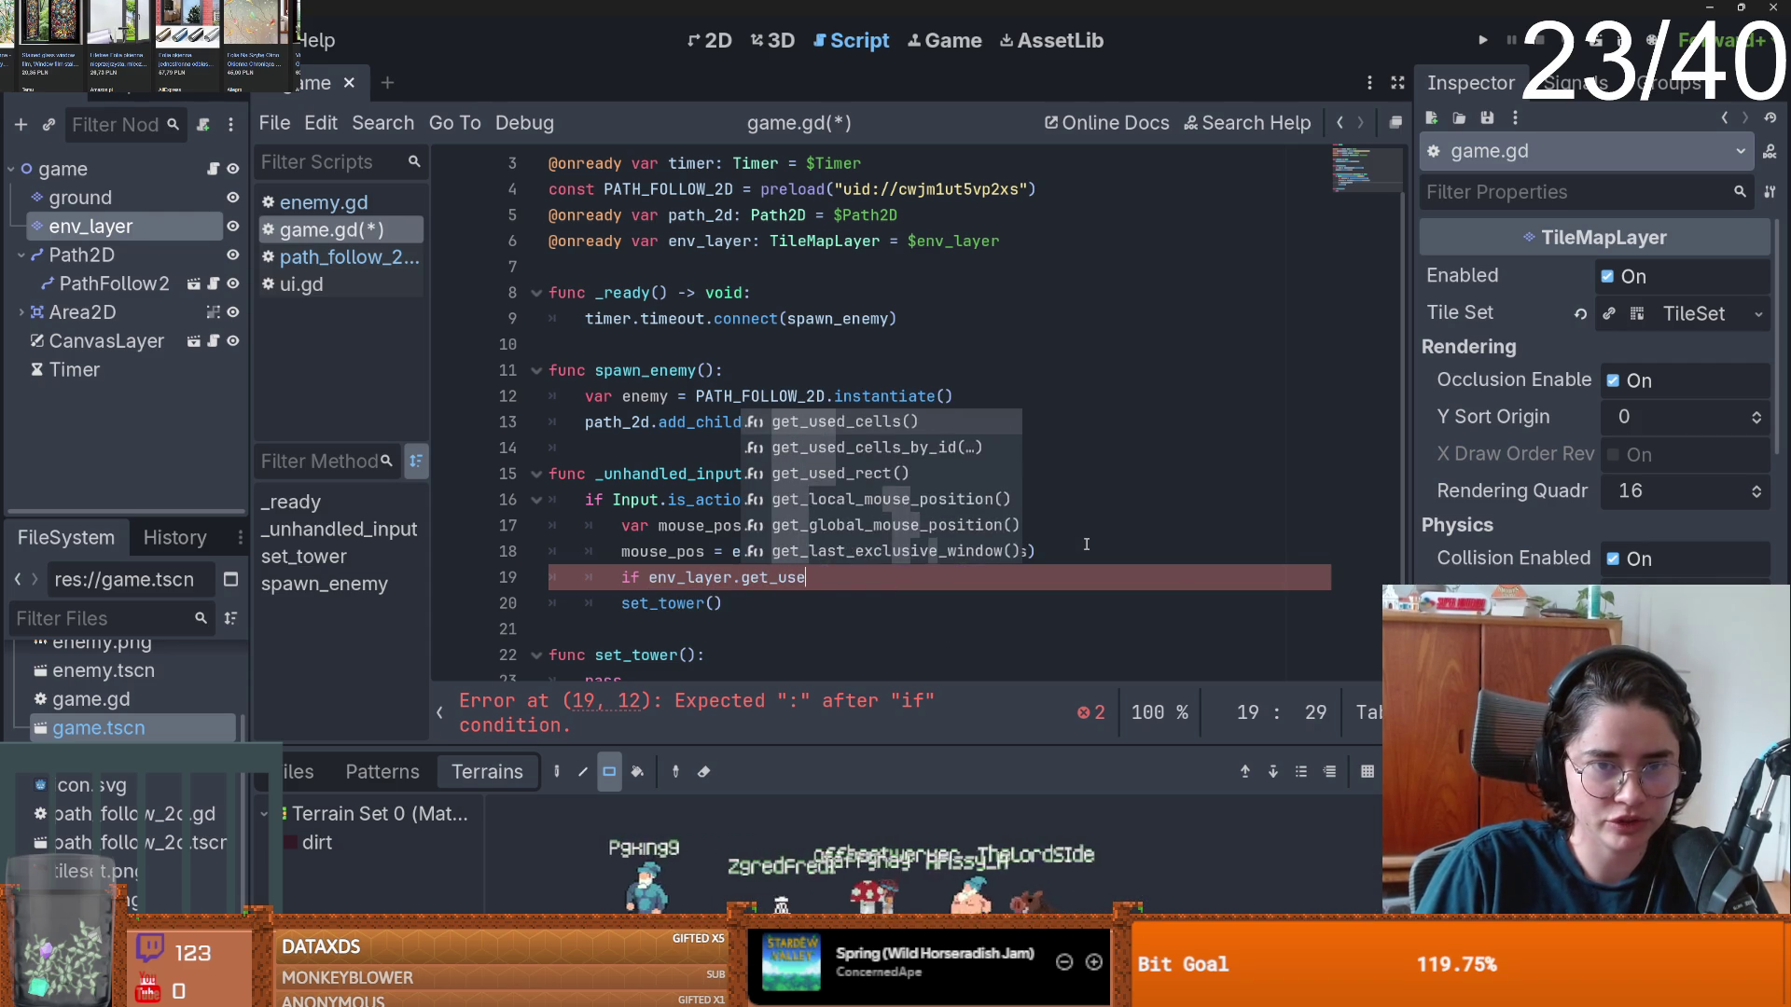
key("Return")
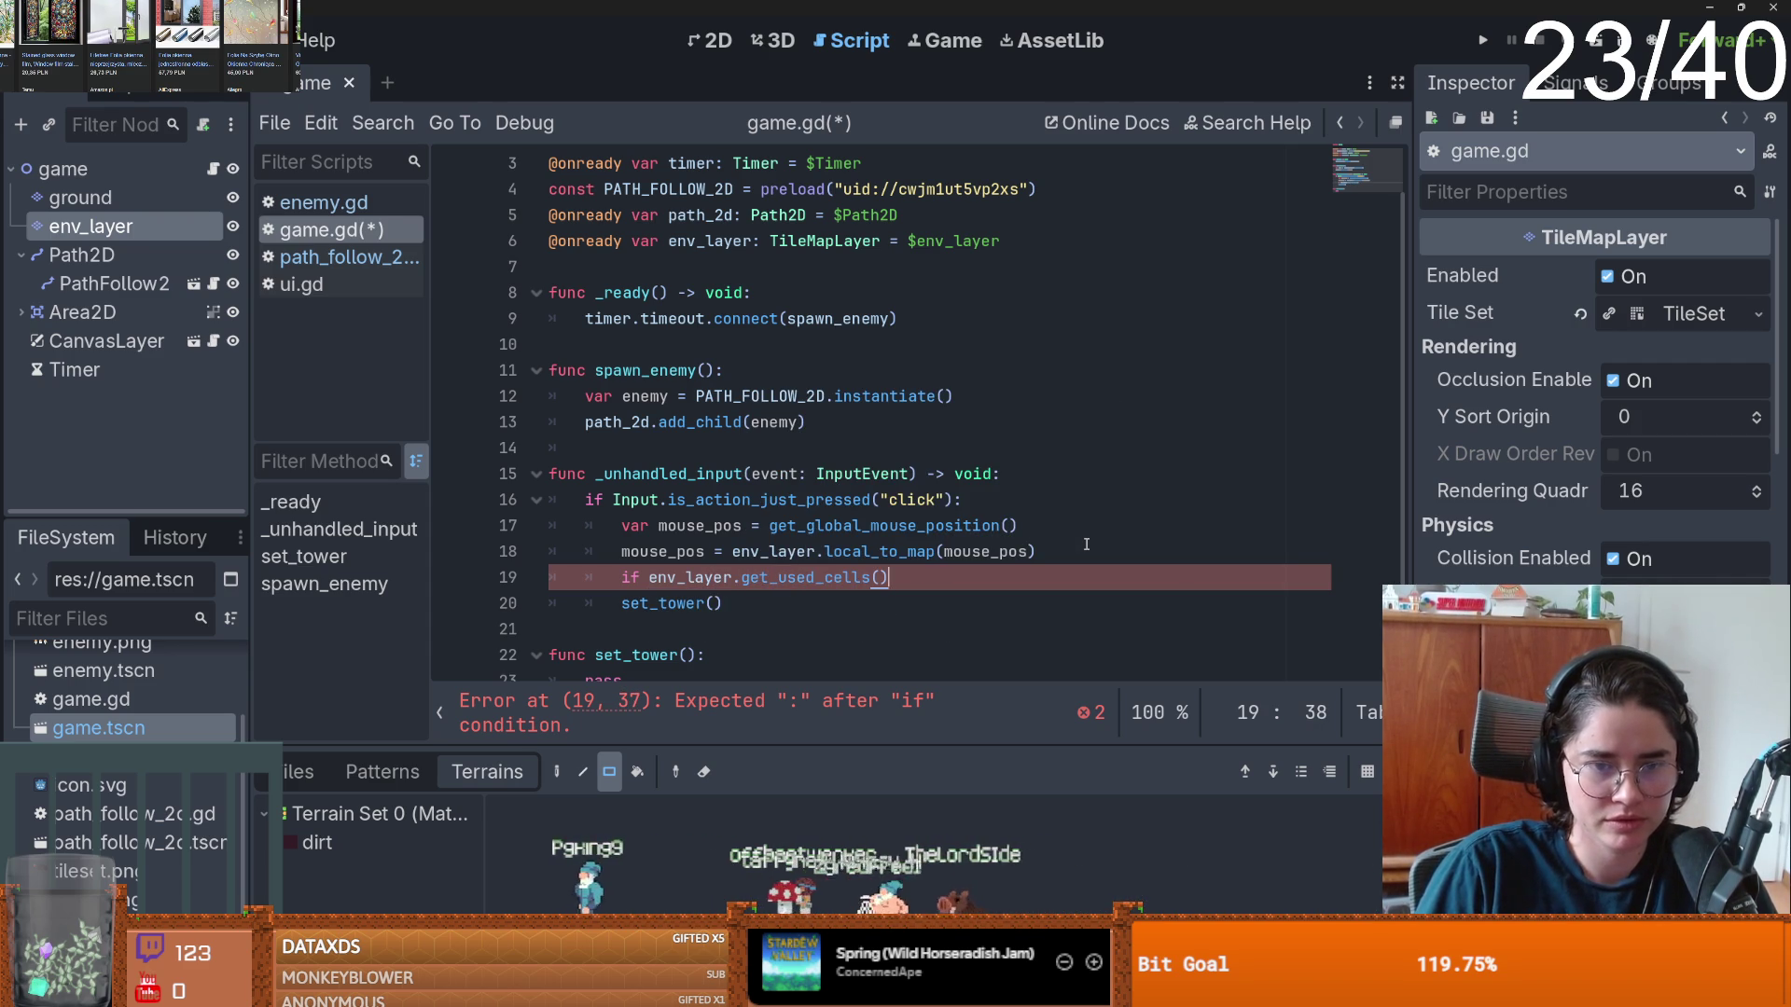
type(".has")
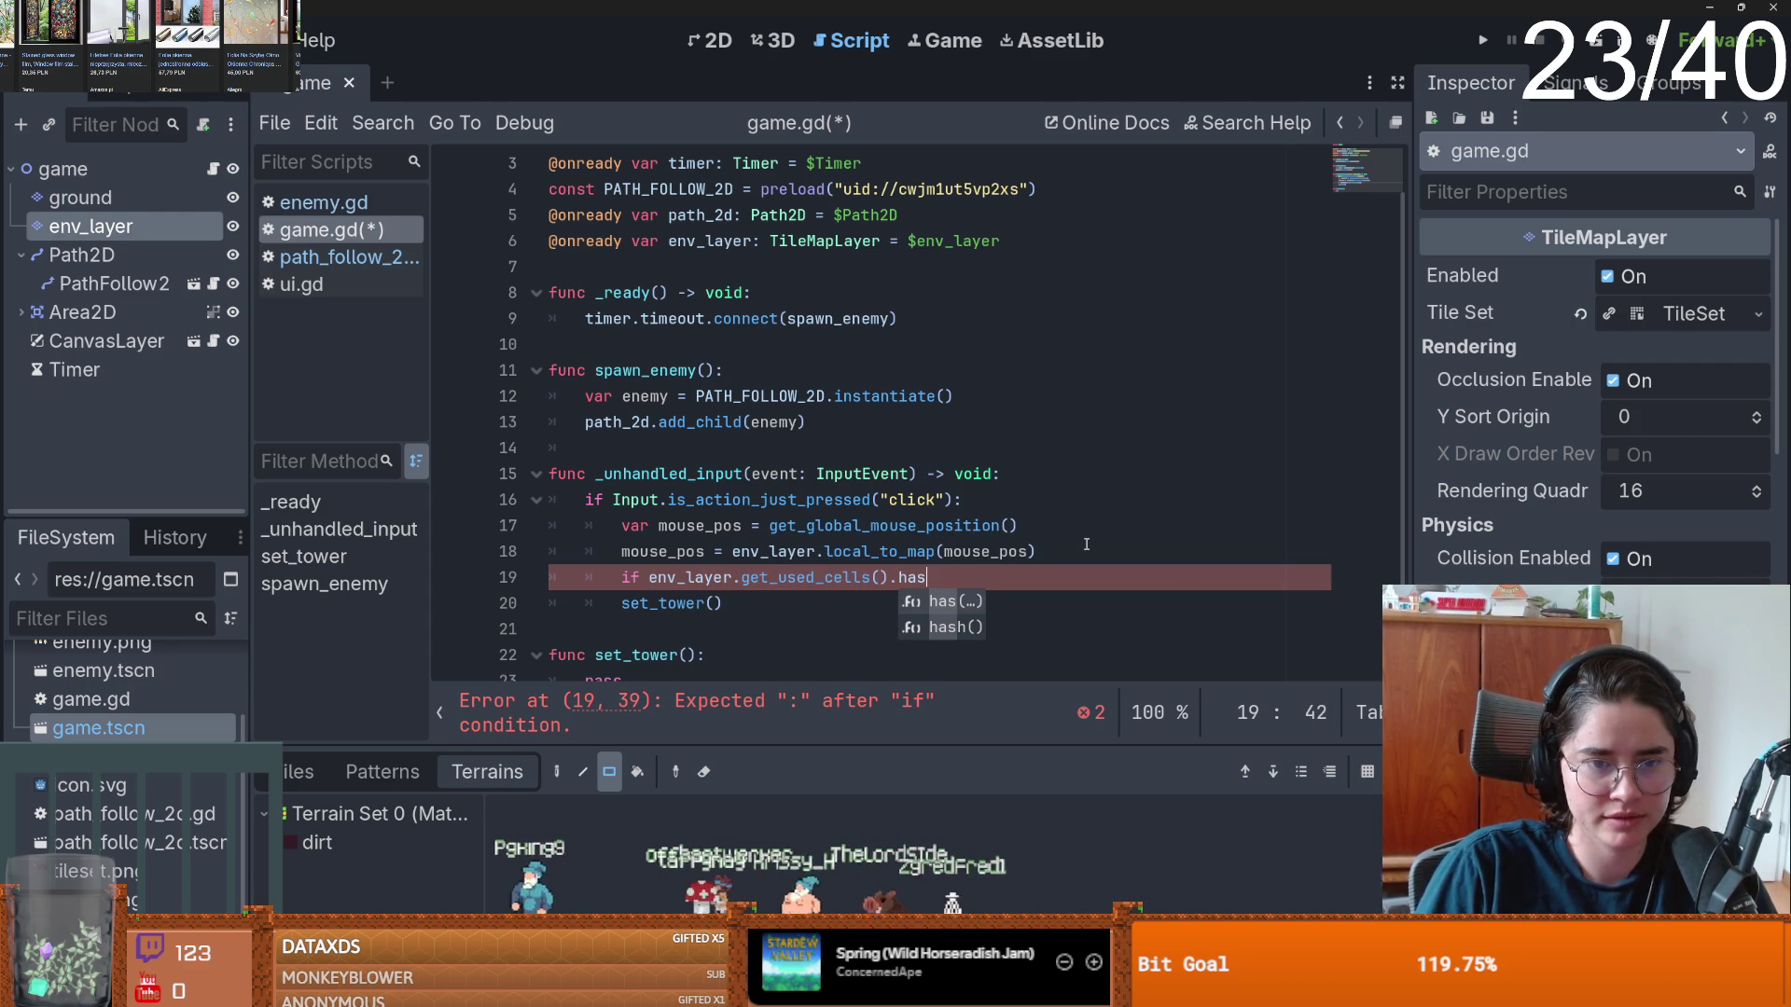
type("(mou")
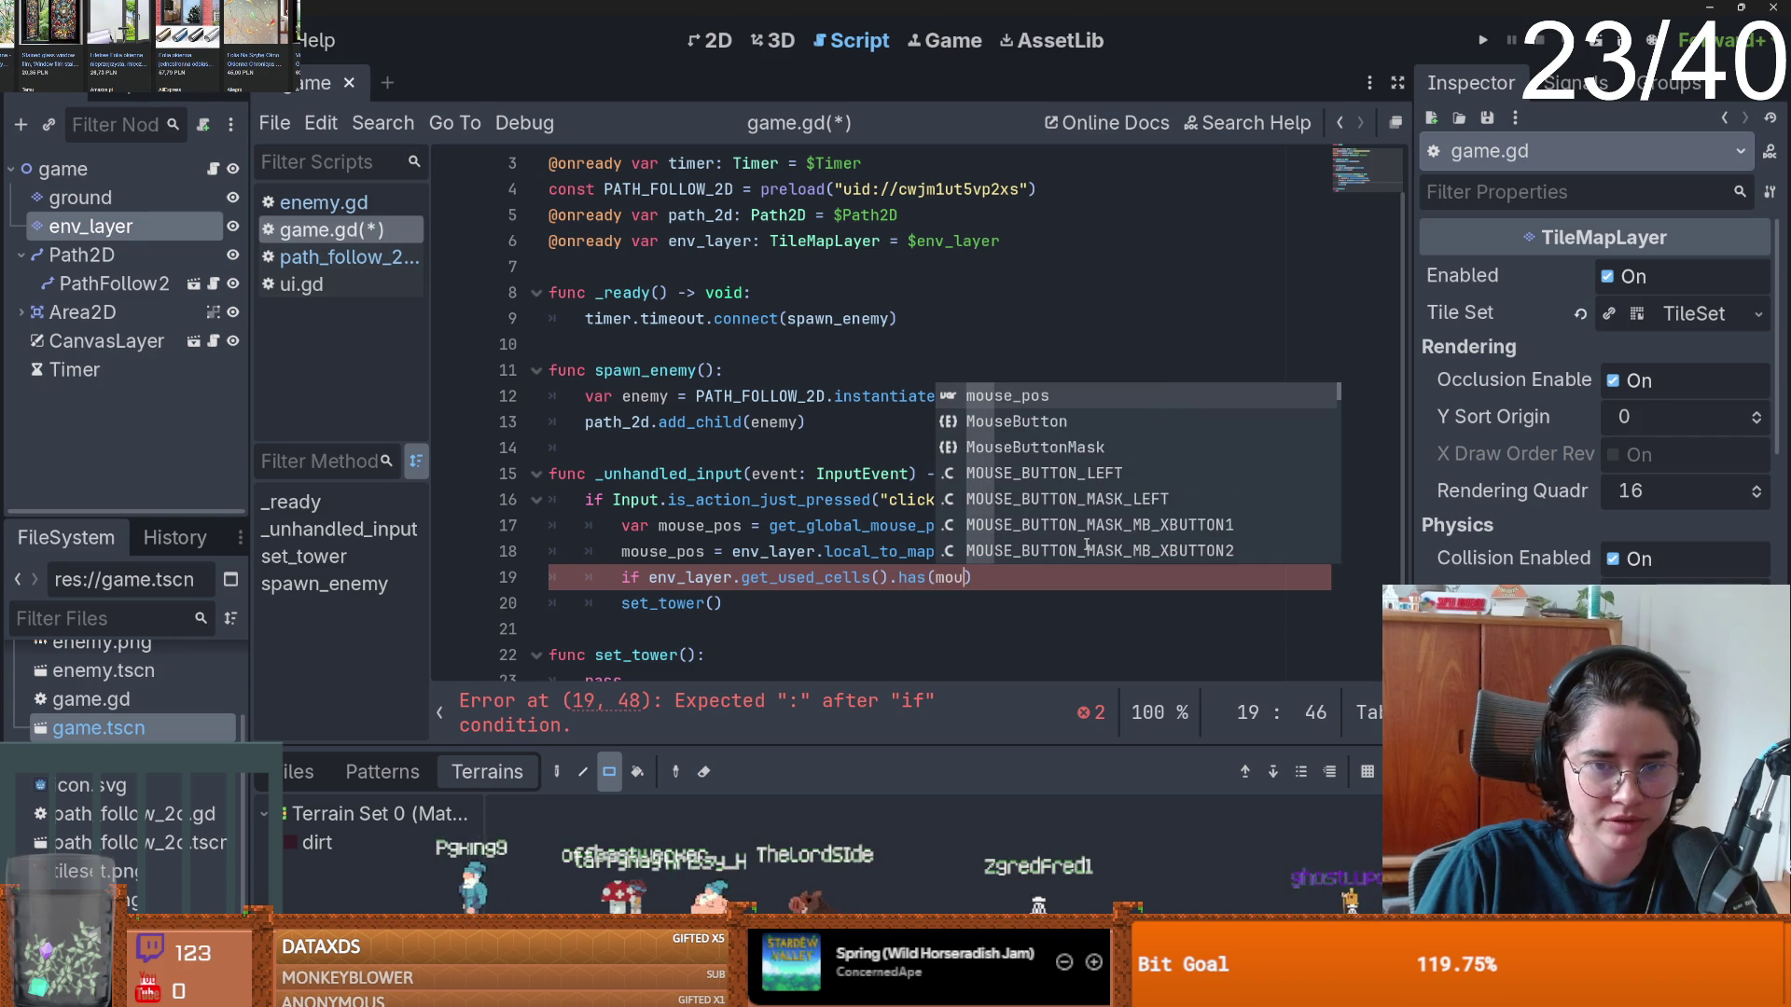
key("Return")
key("End")
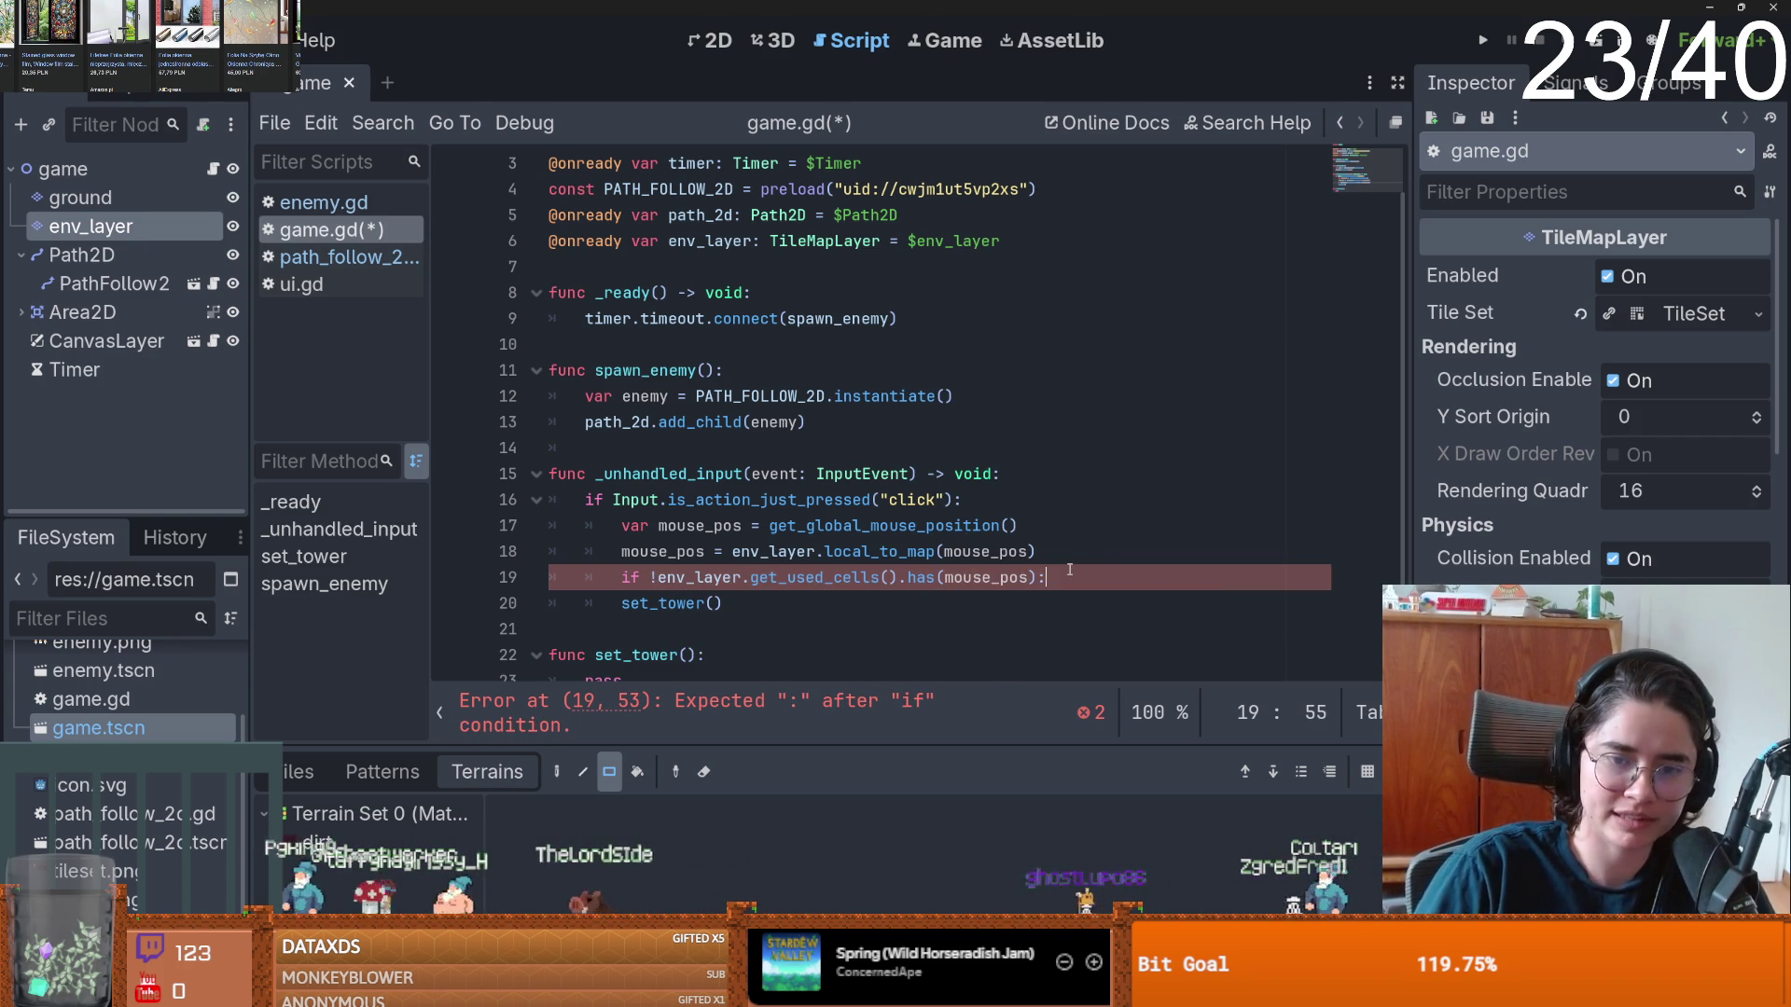
- Indent the set_tower() call beneath the new used-cells condition
left_click(749, 603)
key("Home")
key("Tab")
scroll(749, 583, "down", 1)
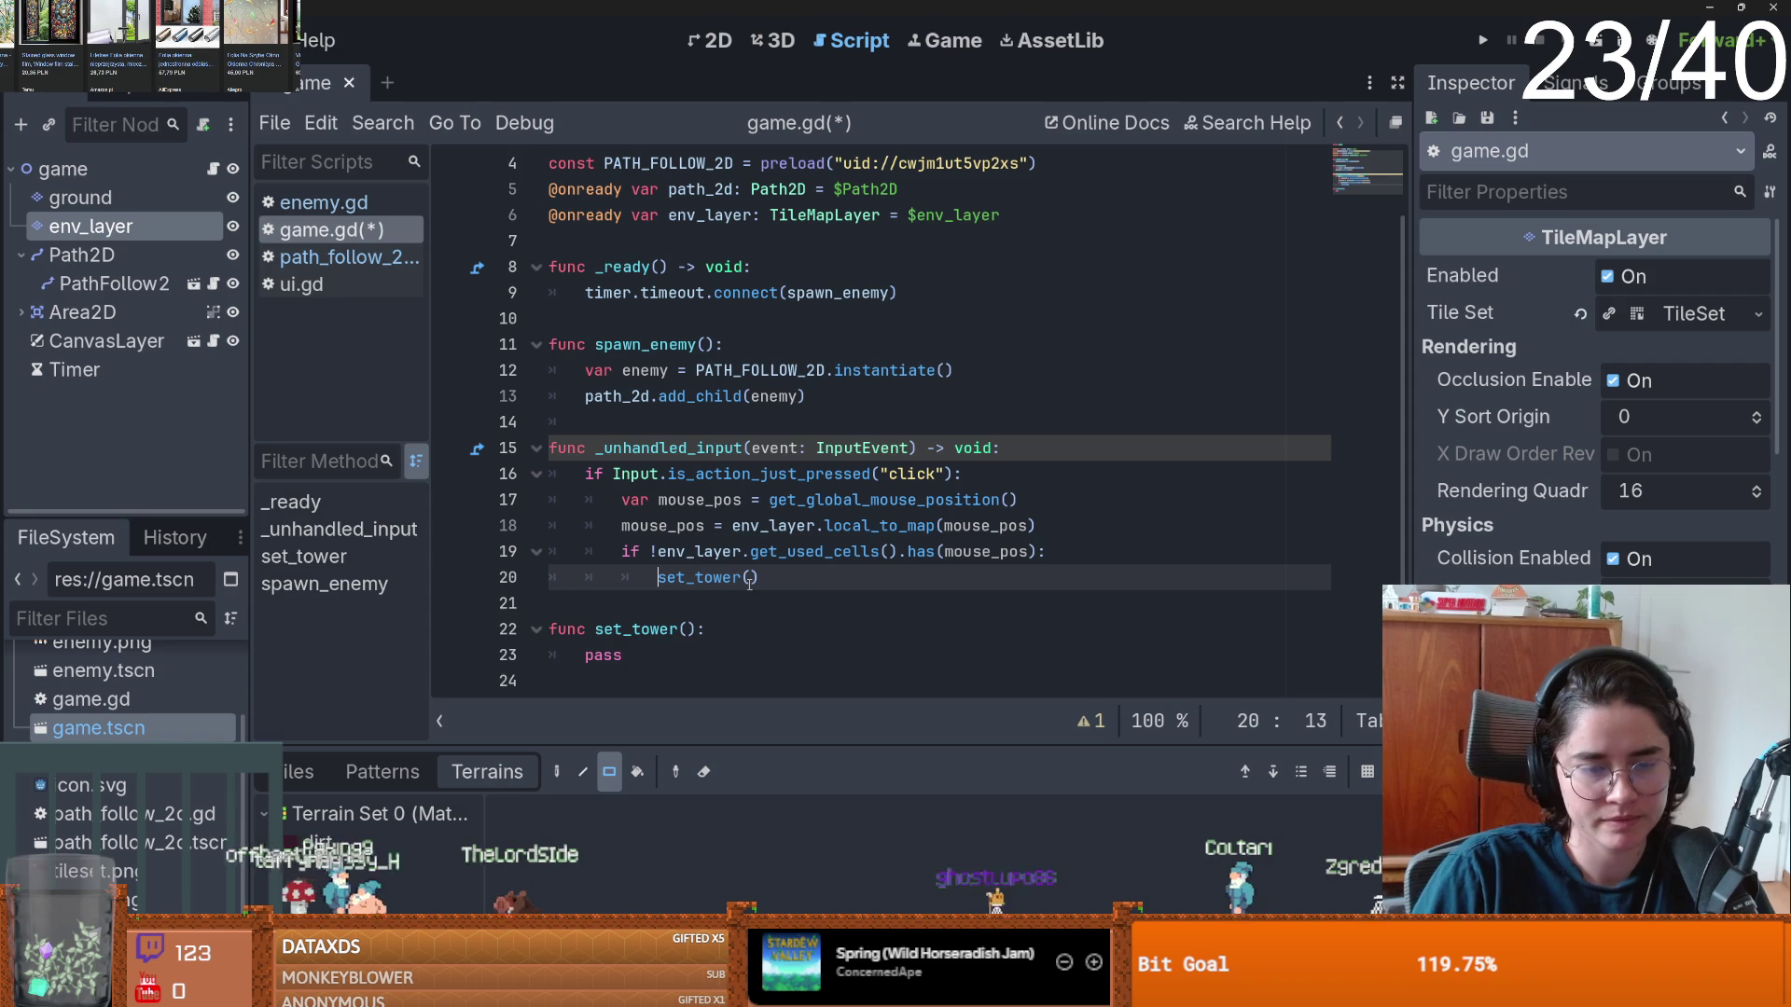
double_click(609, 657)
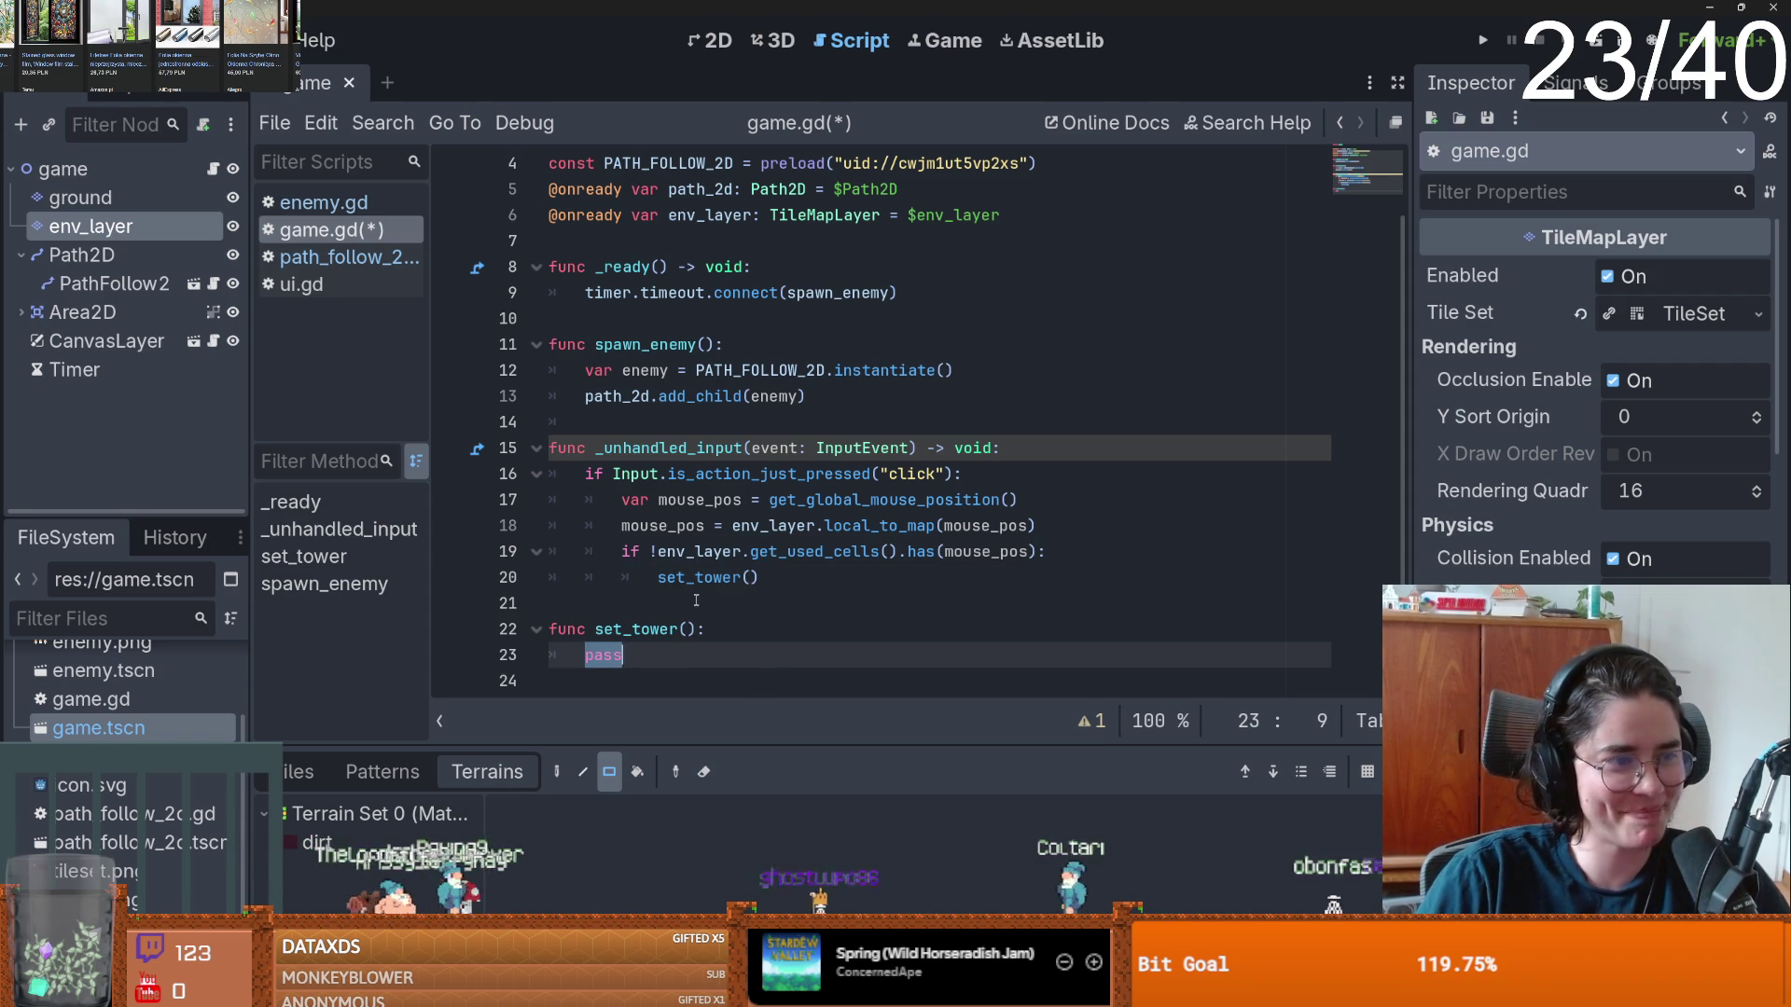
left_click(592, 614)
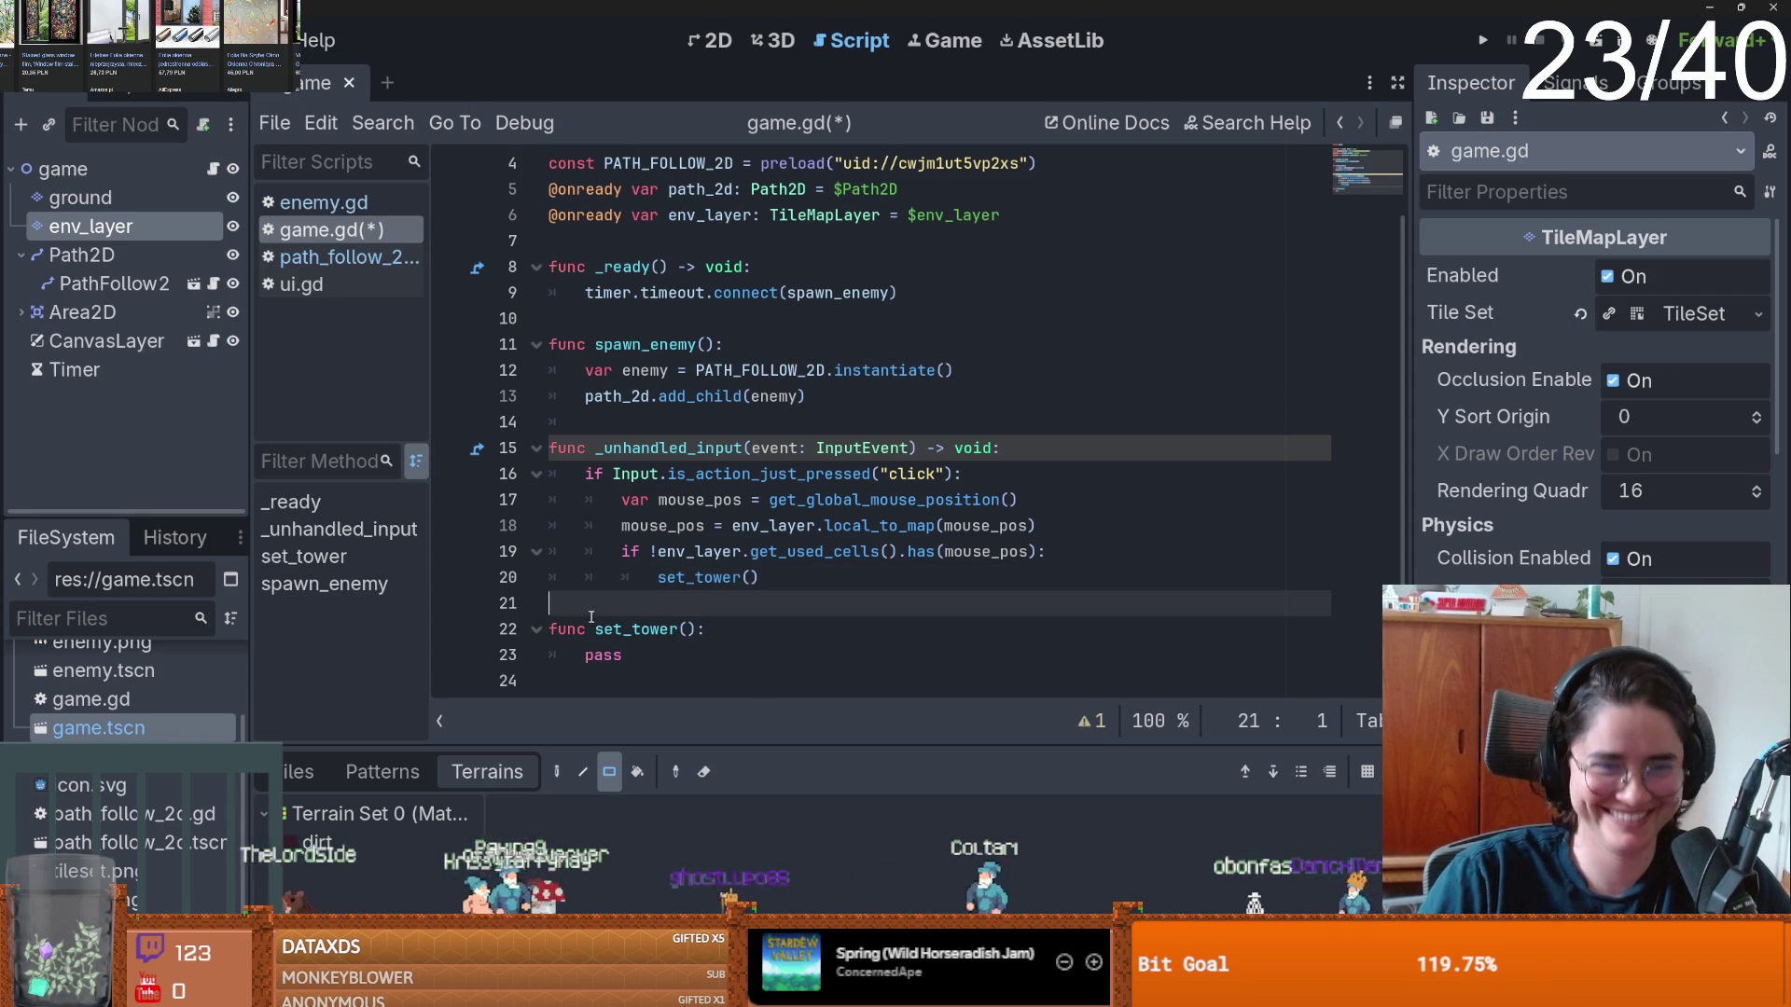
key("Down")
key("Down")
key("Down")
left_click(611, 604)
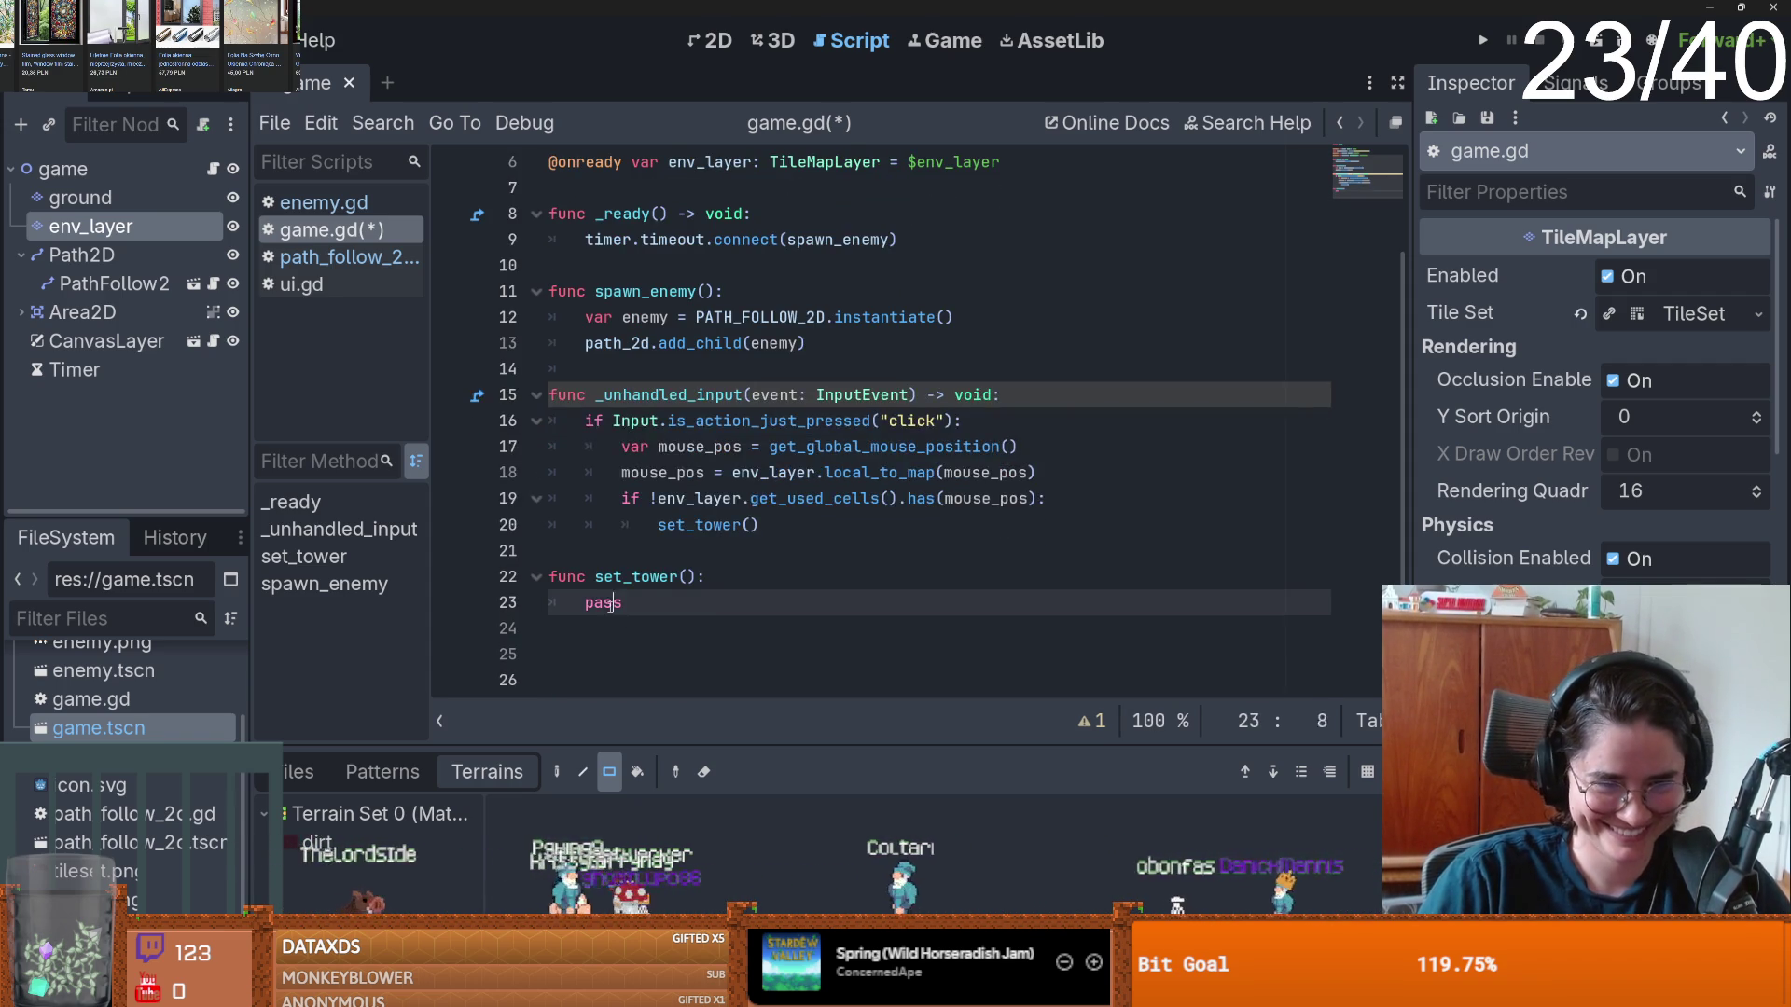
- Declare source_id = 1 and alternative_tile_id = 1 in set_tower after checking the tower tile's ID
scroll(713, 607, "up", 2)
scroll(611, 575, "down", 2)
type("var")
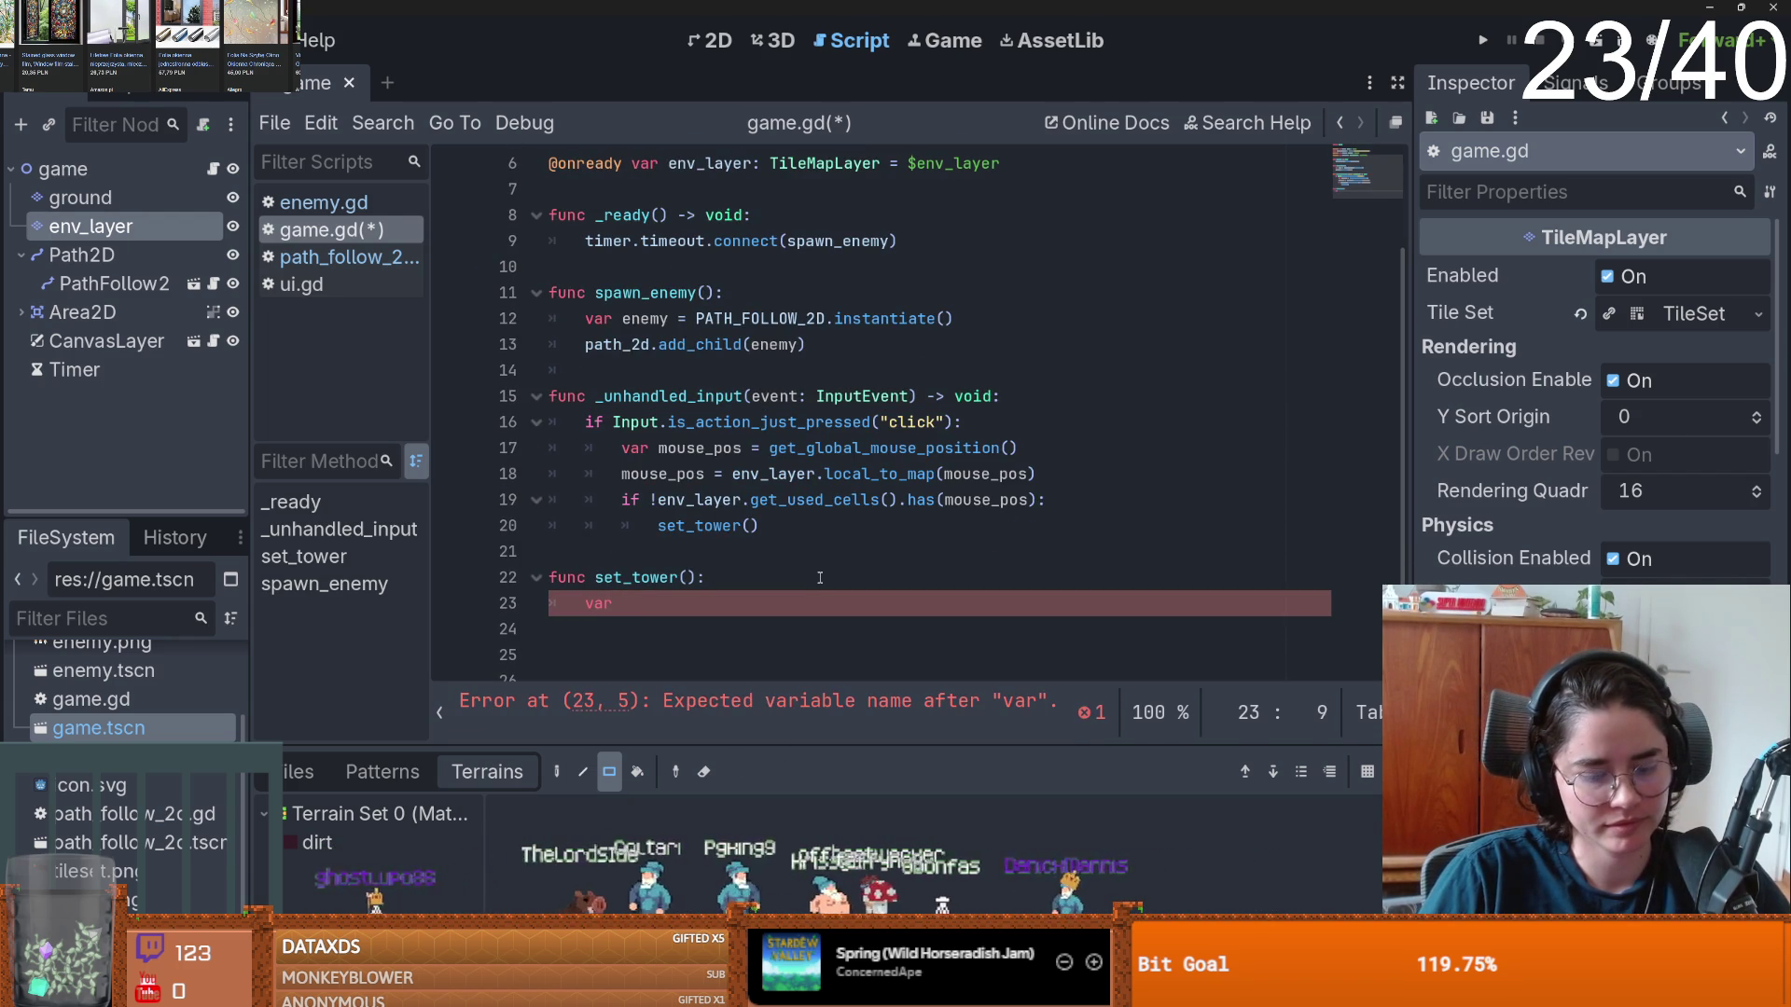
type("id = 1")
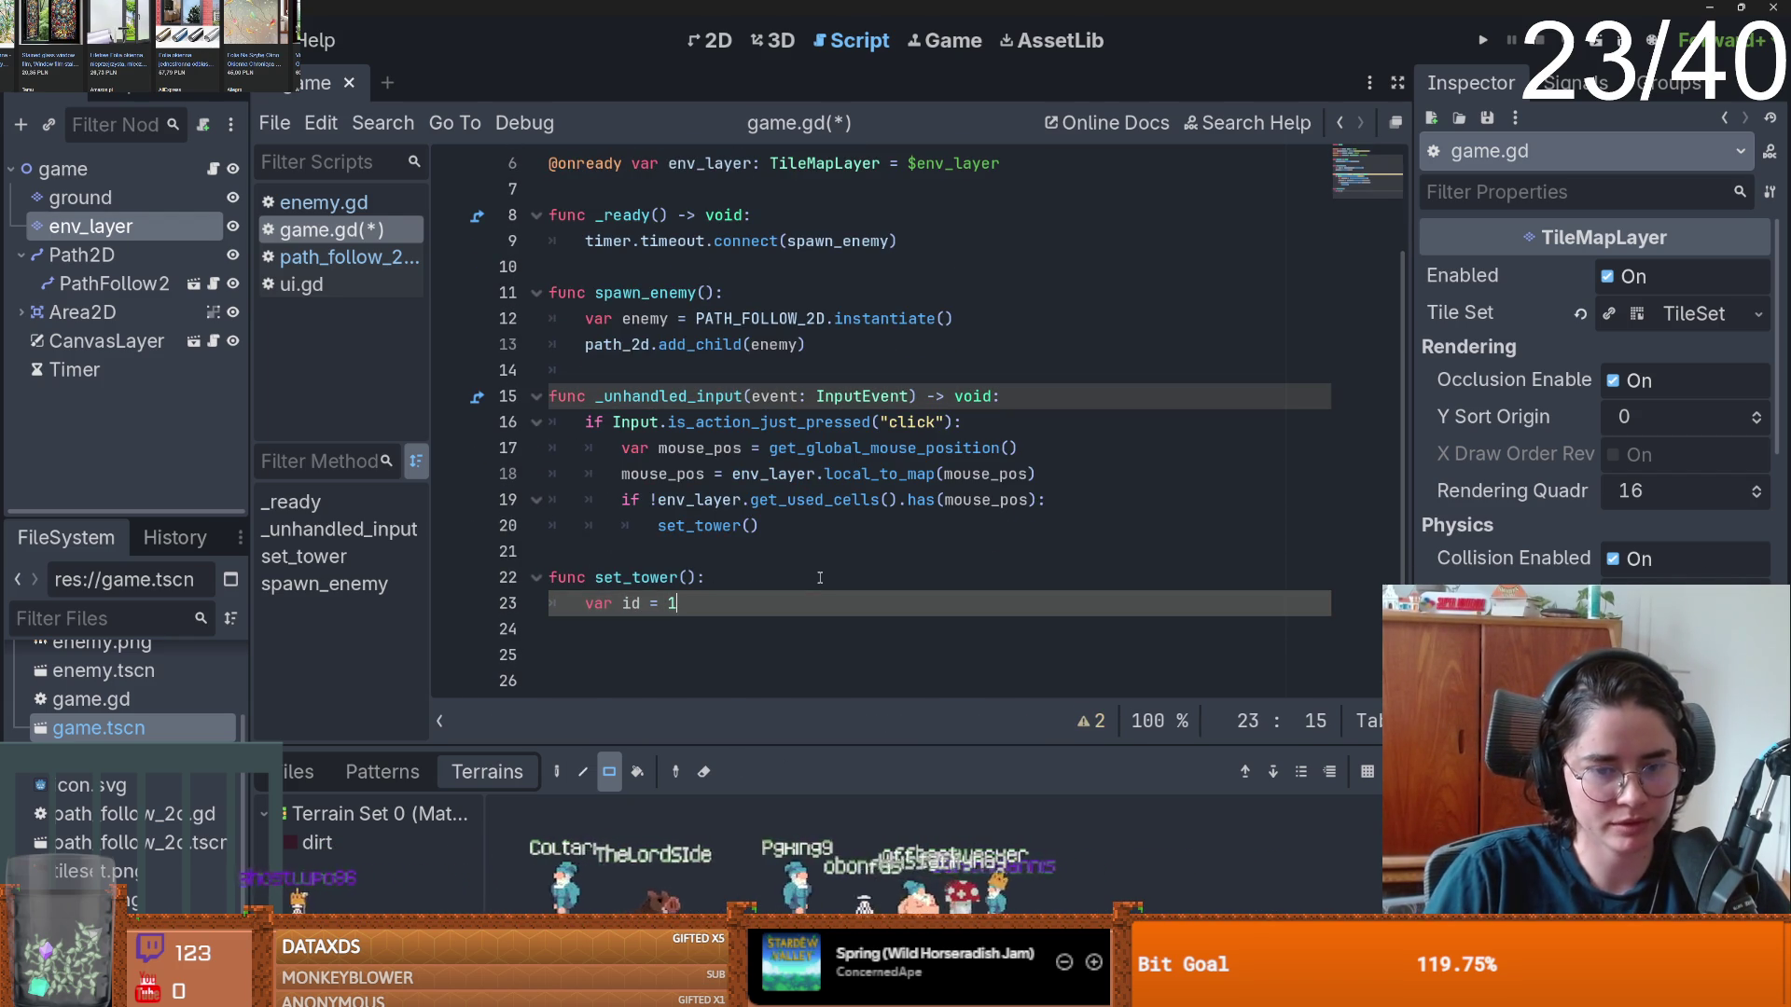
left_click_drag(642, 746, 559, 390)
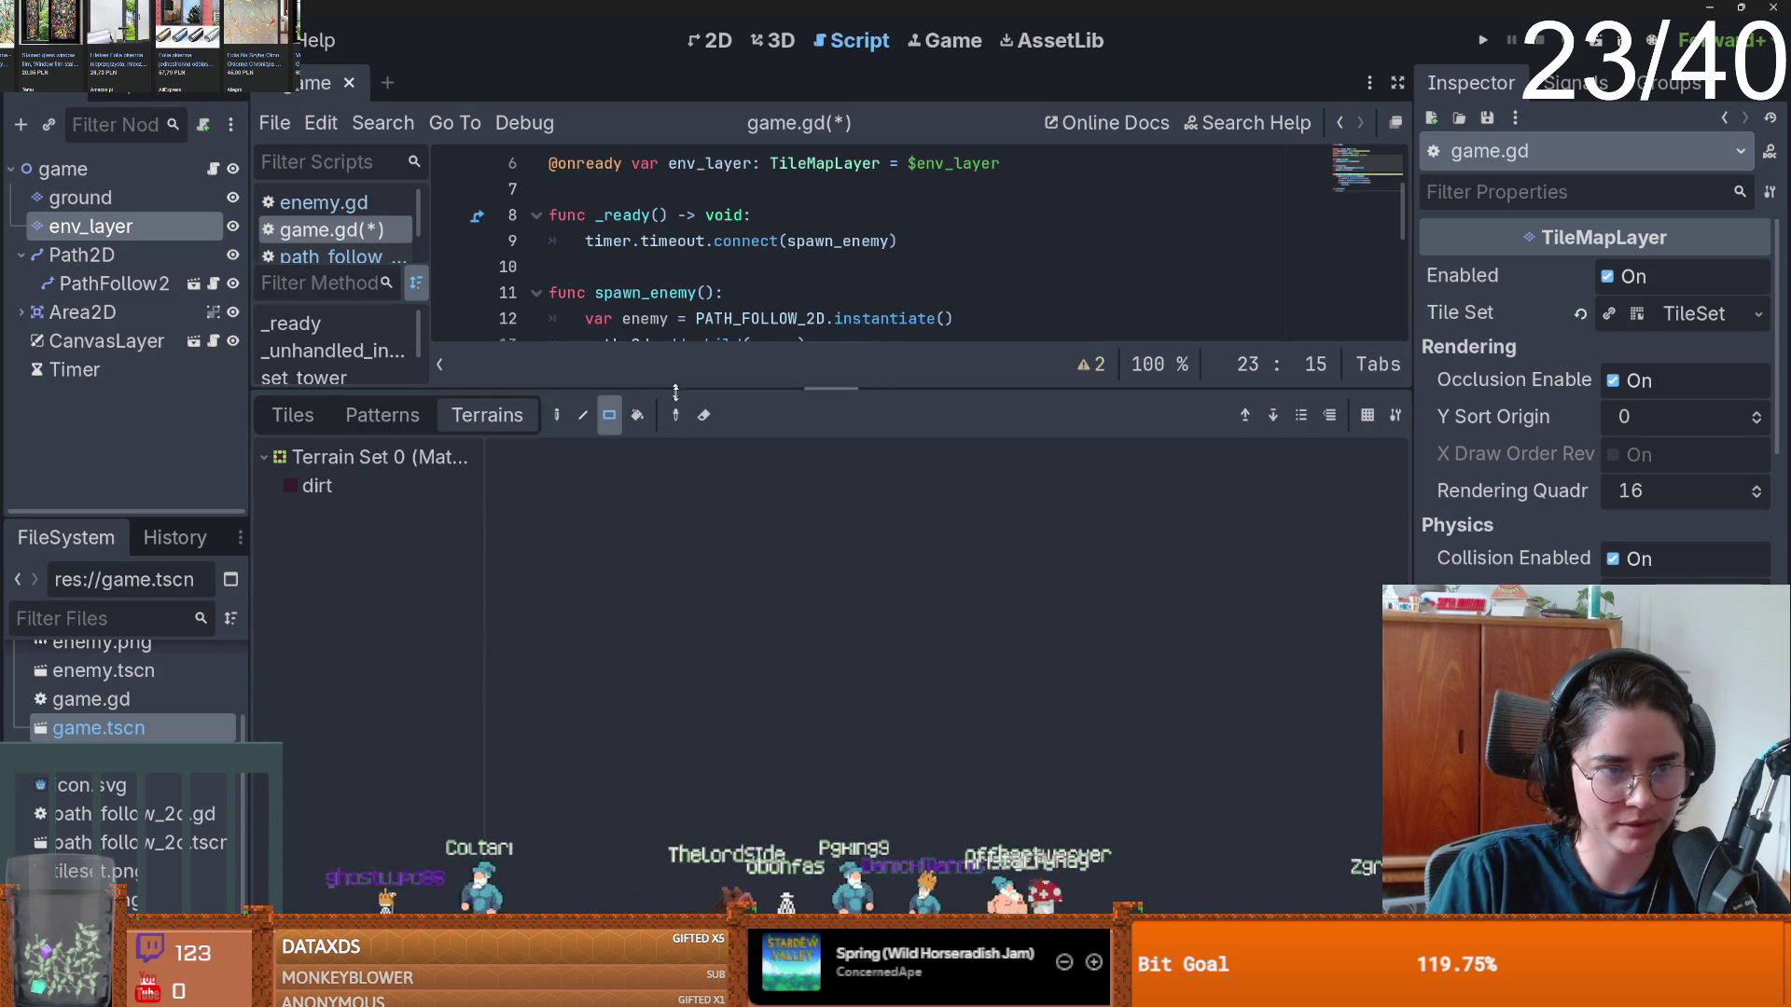
left_click(292, 416)
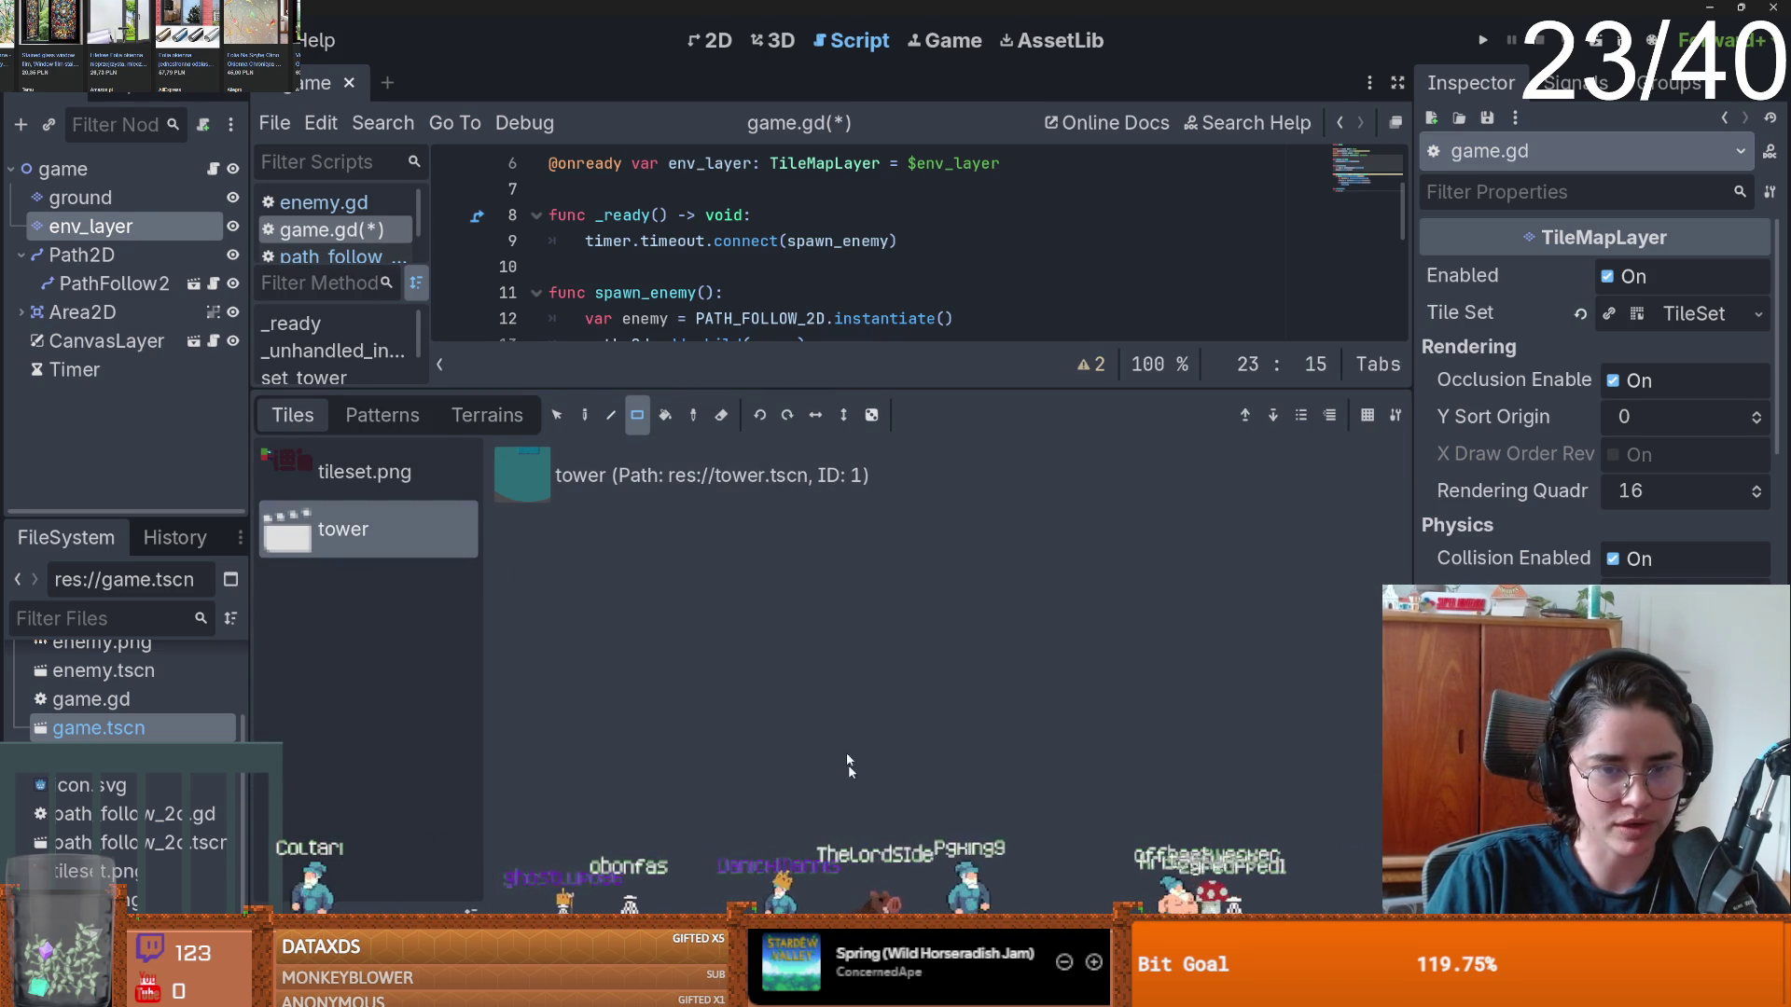
left_click_drag(616, 391, 644, 747)
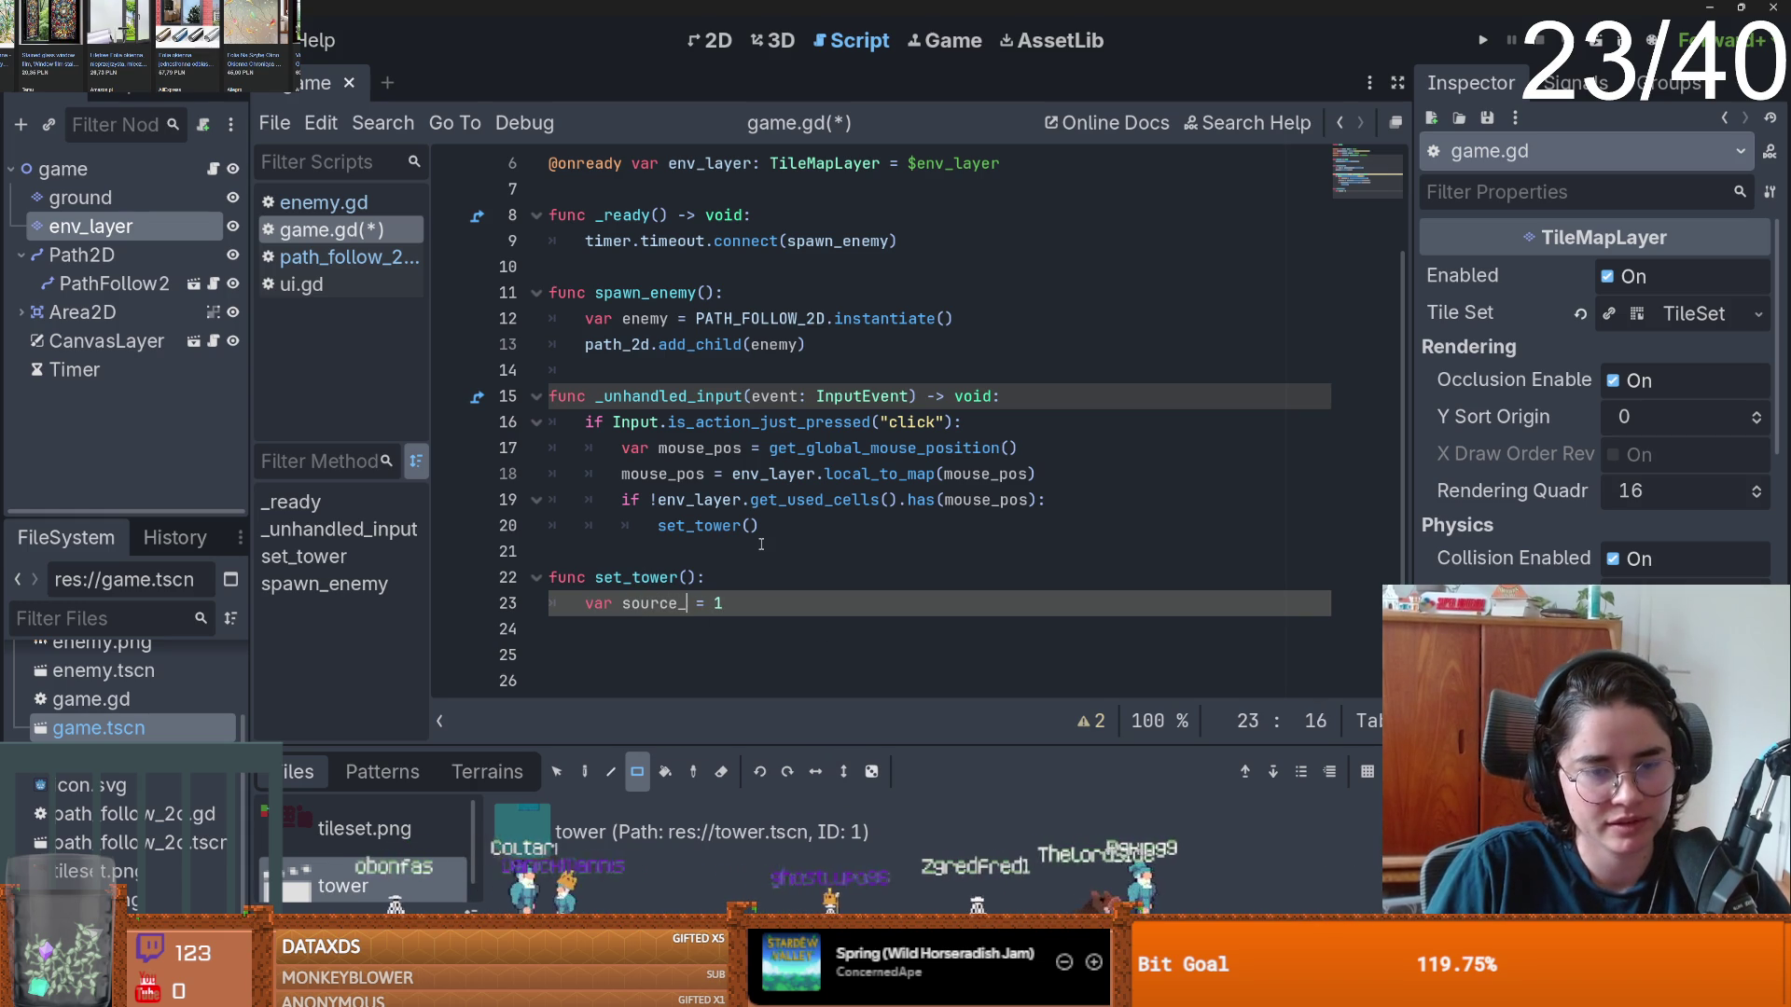
key("Return")
type("var alternative_tile_id = 1")
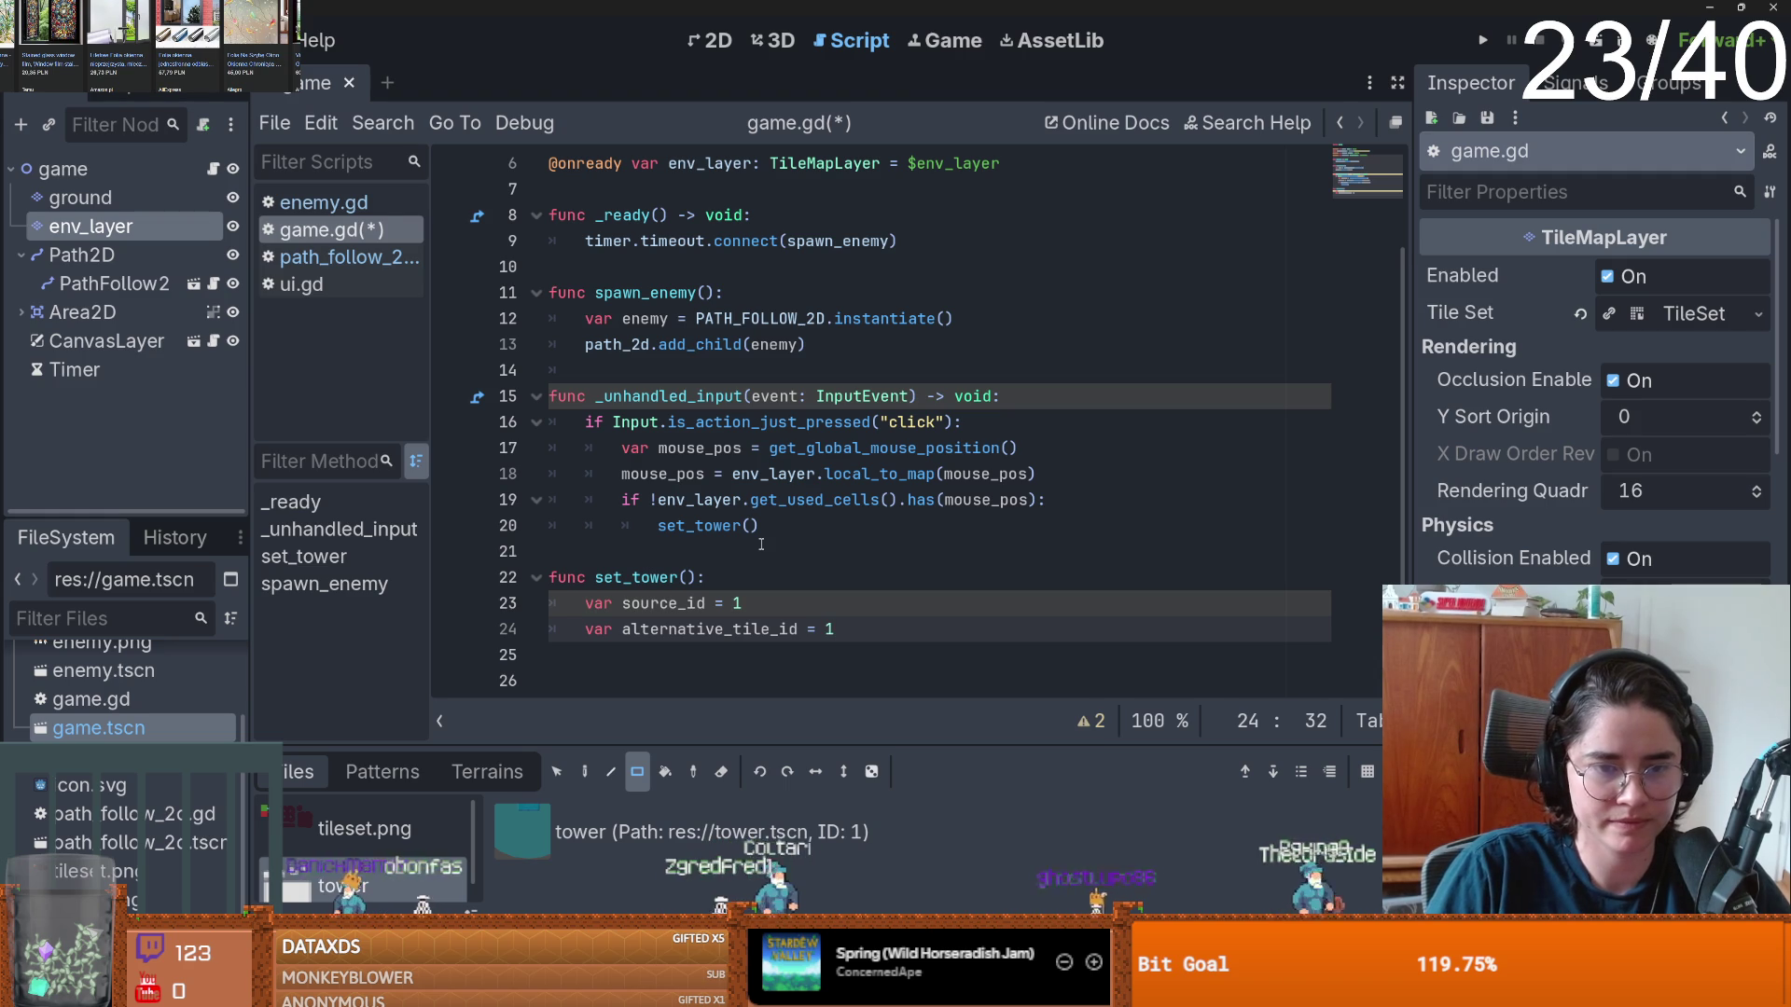
key("Return")
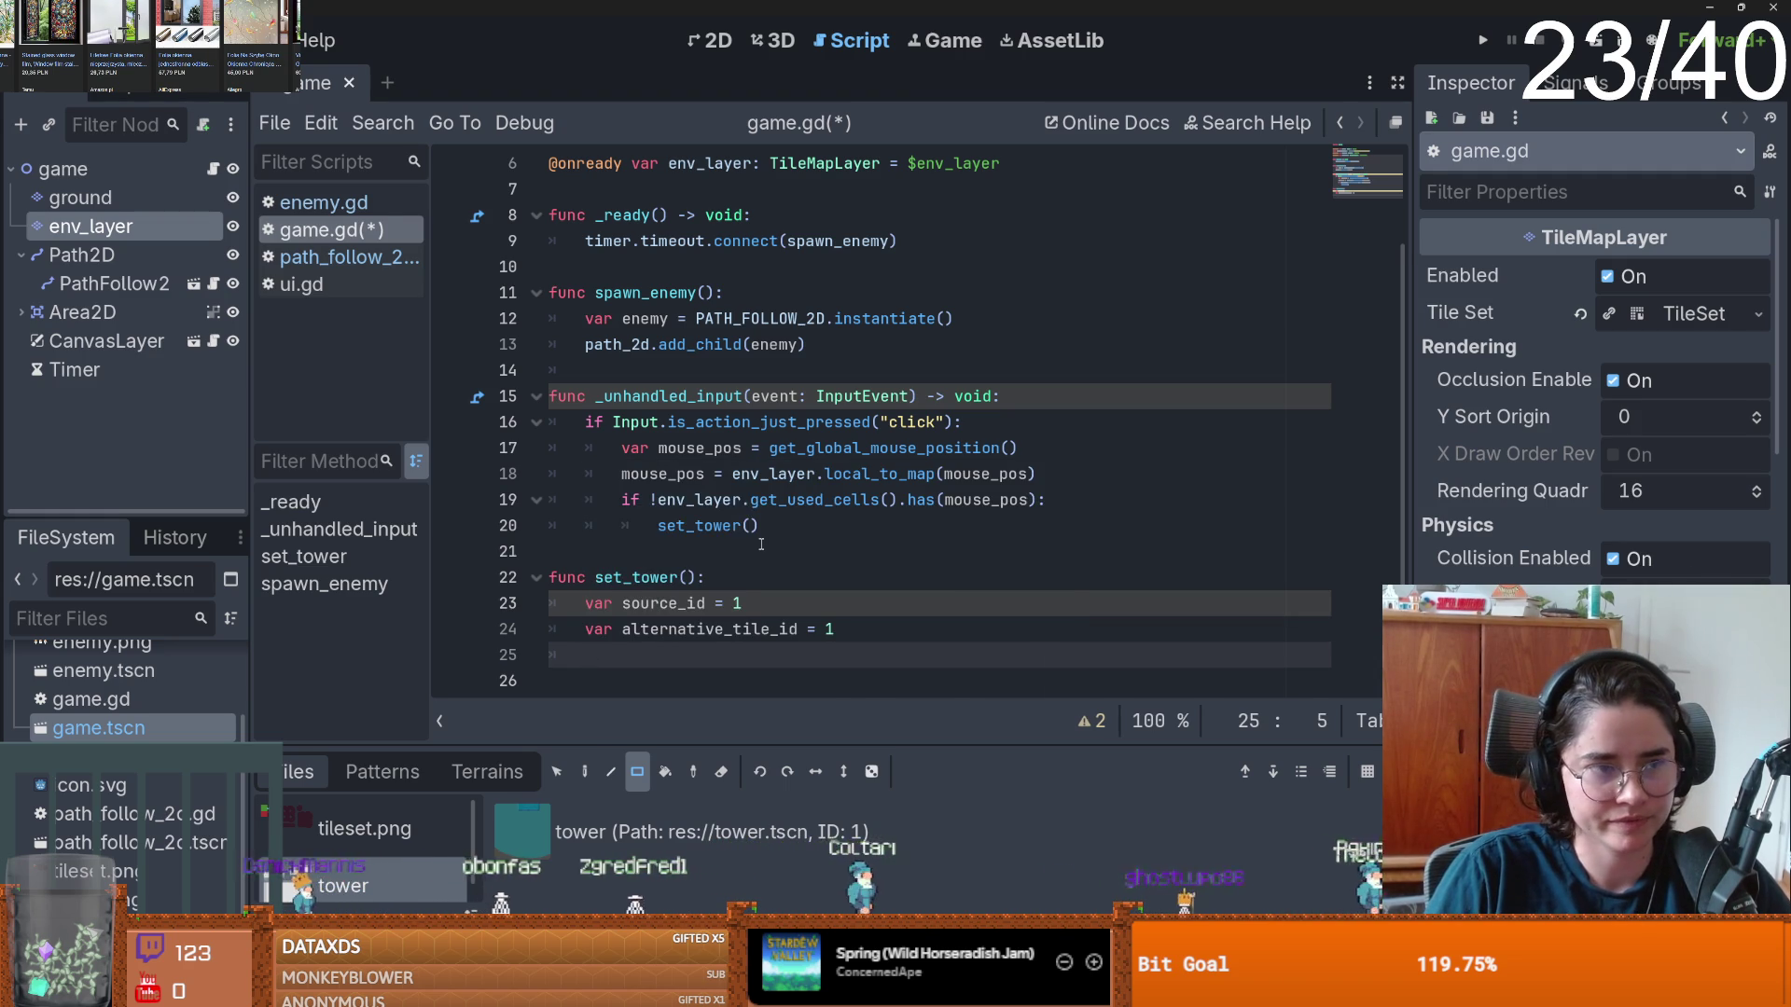
type("env")
- Add env_layer.set_cell(pos, source_id, Vector2.ZERO, alternative_tile_id), pass in pos, and run the game
key("Return")
type(".set")
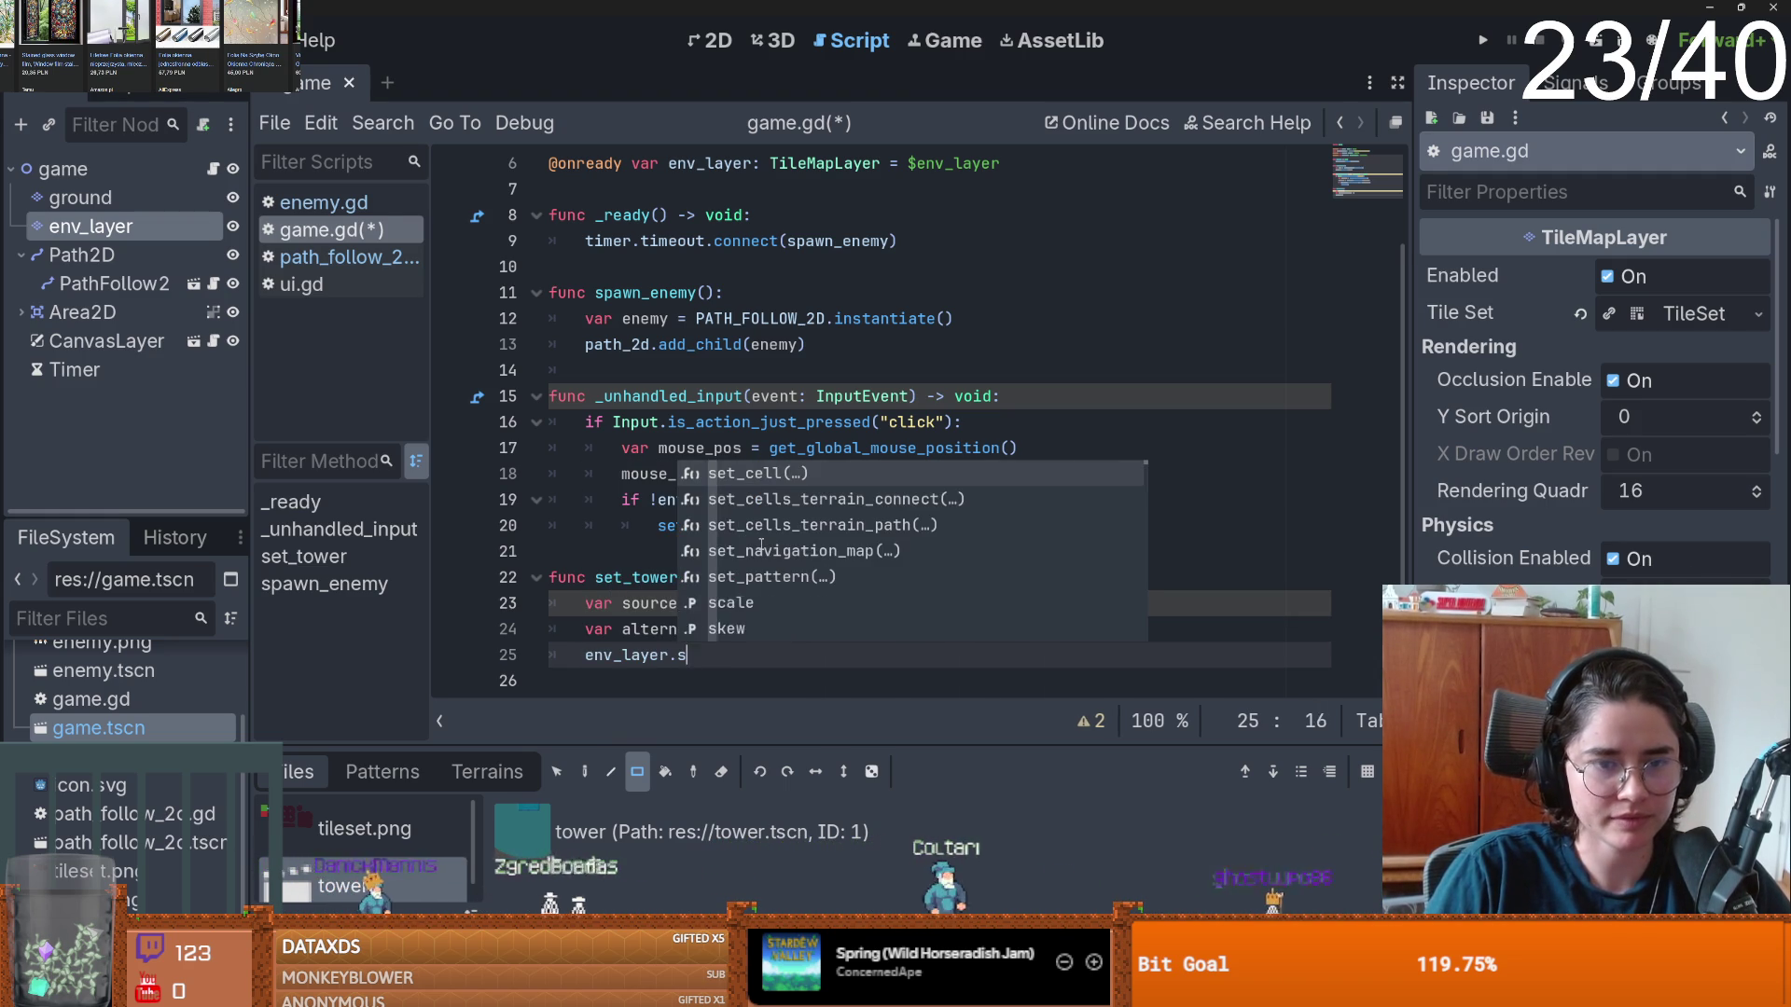
key("Return")
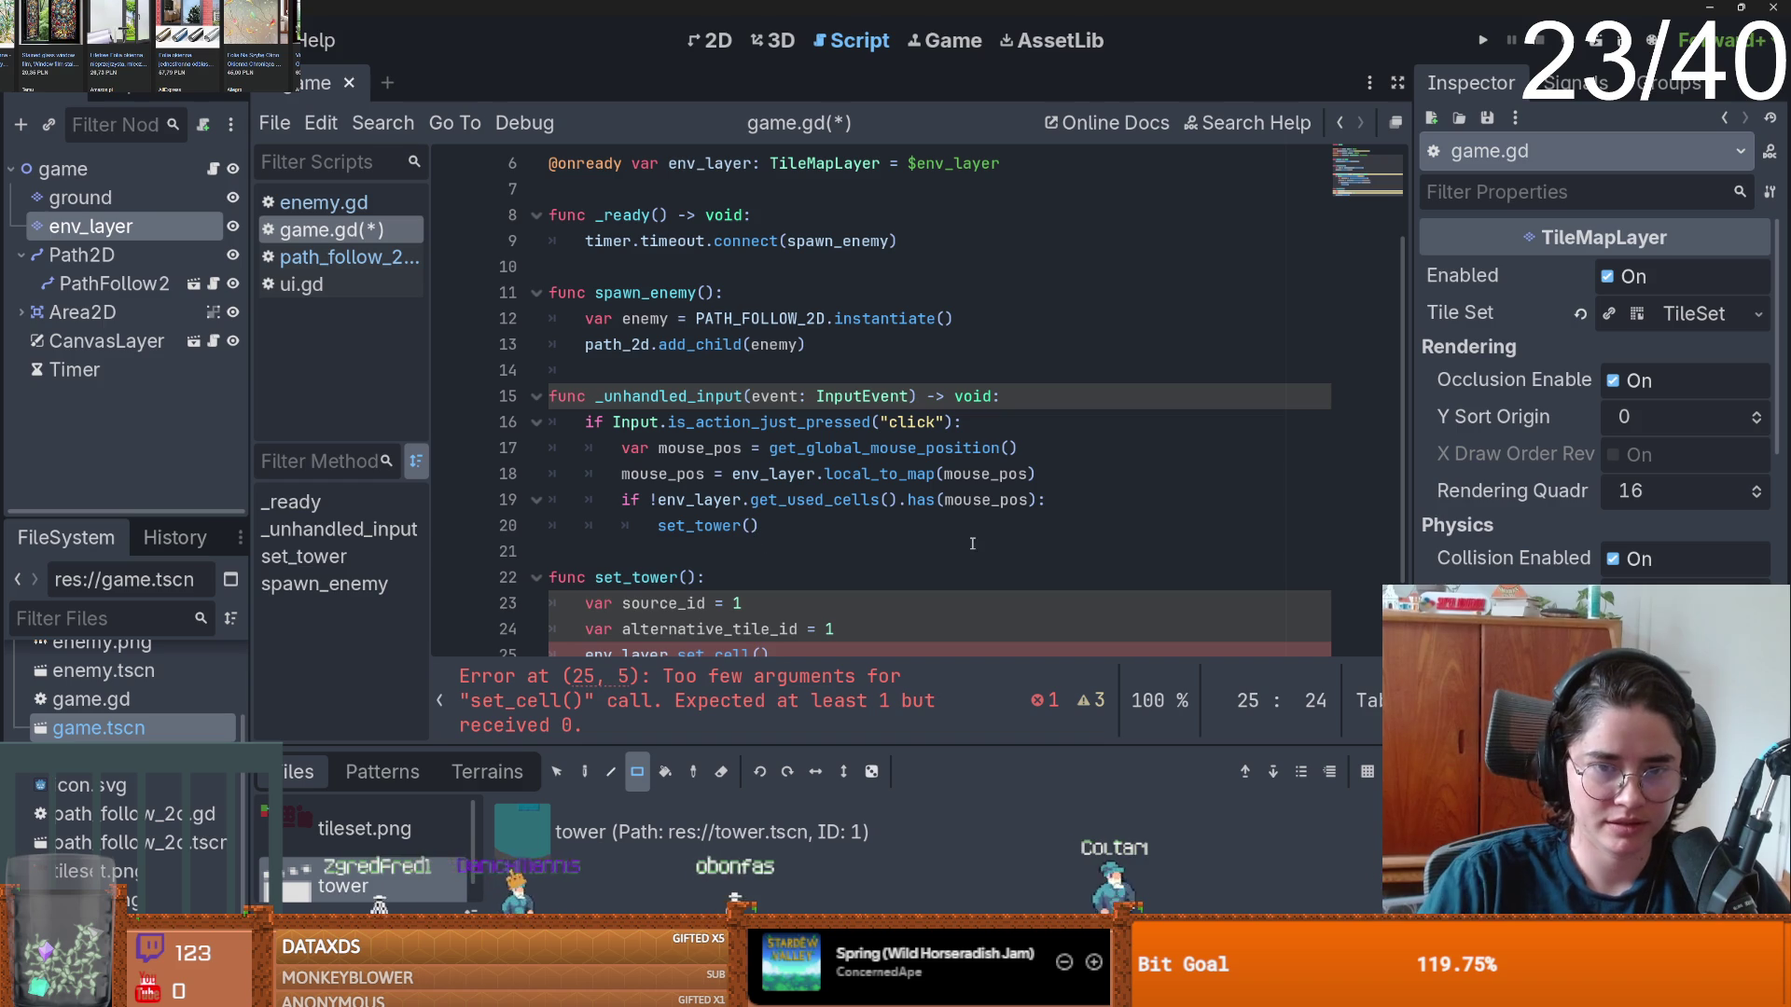
left_click(975, 500)
key("Down")
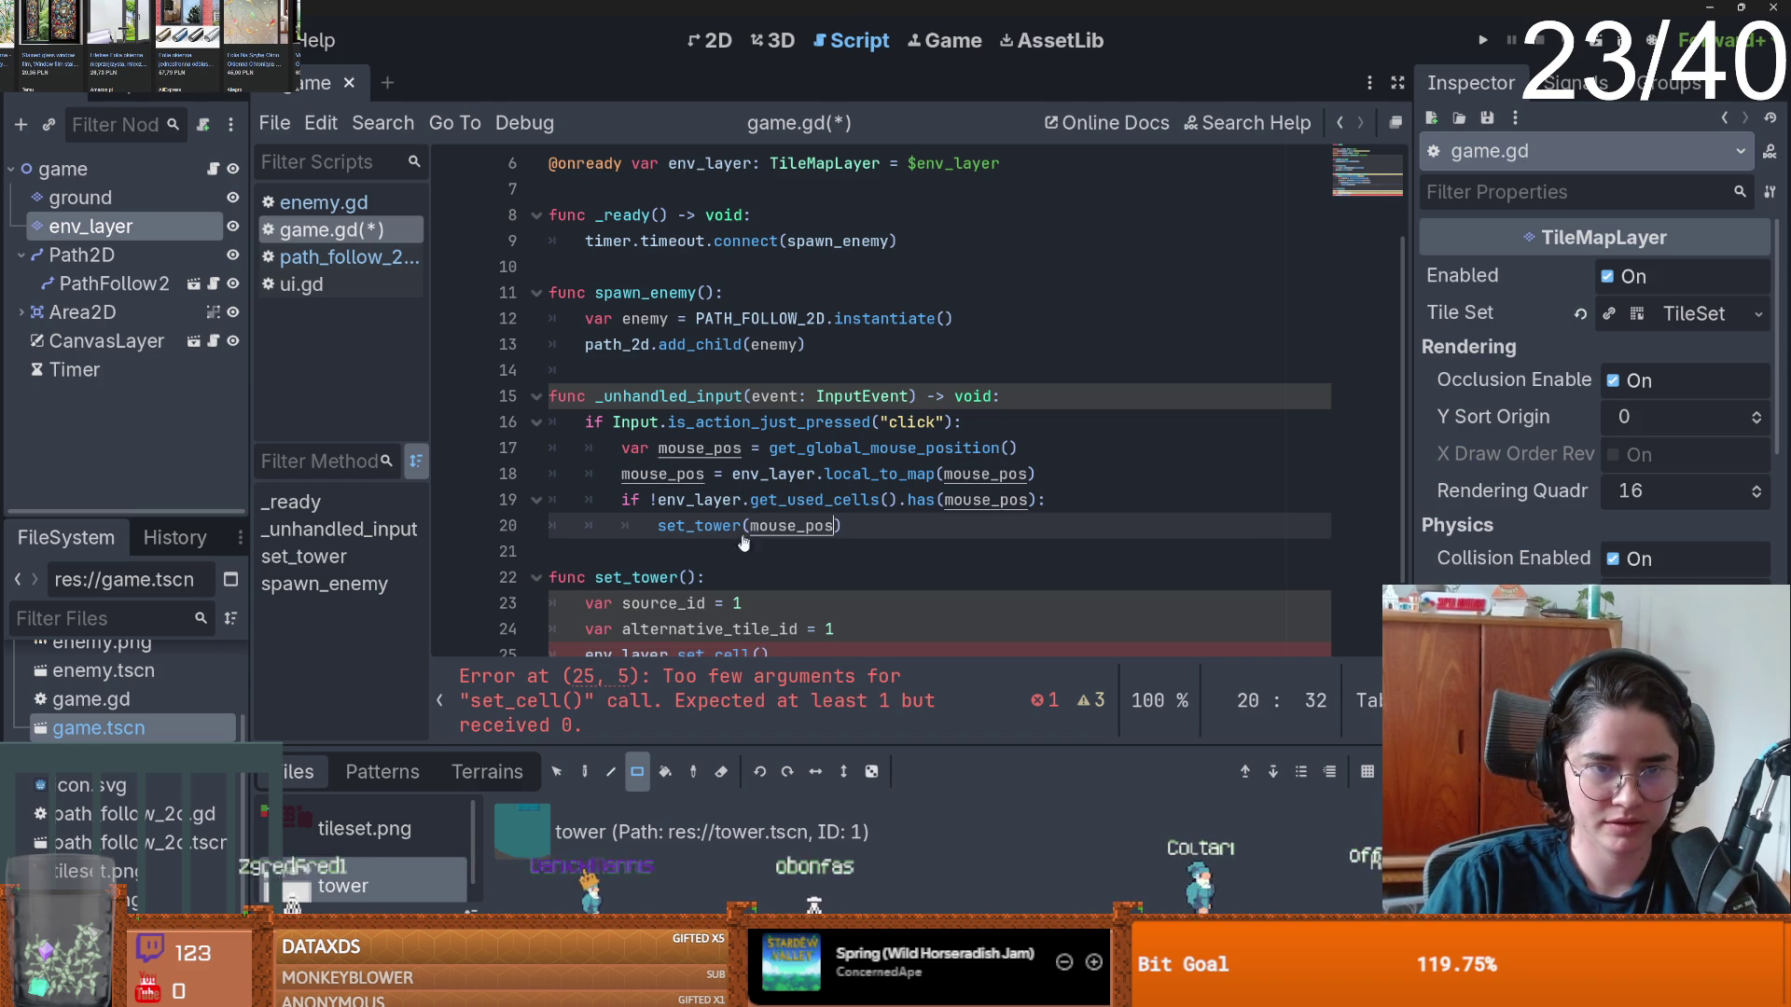
left_click(686, 578)
type("pos")
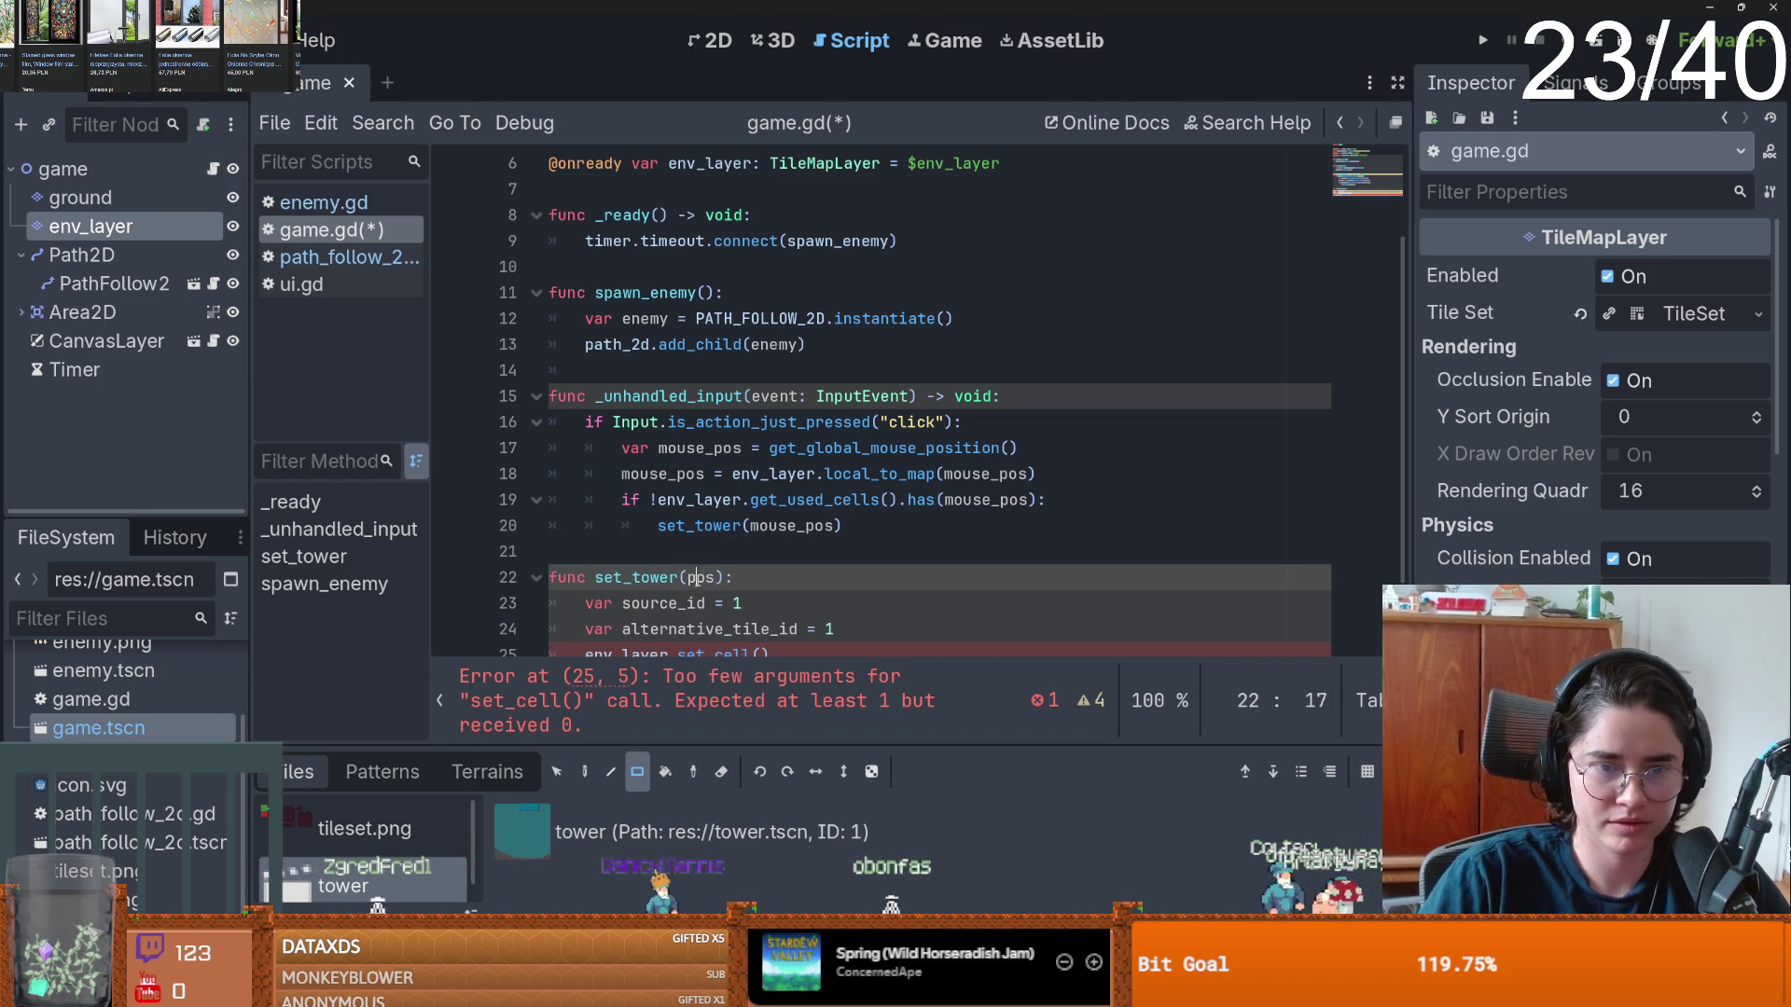
key("Down")
key("Down")
key("Down")
key("End")
key("Left")
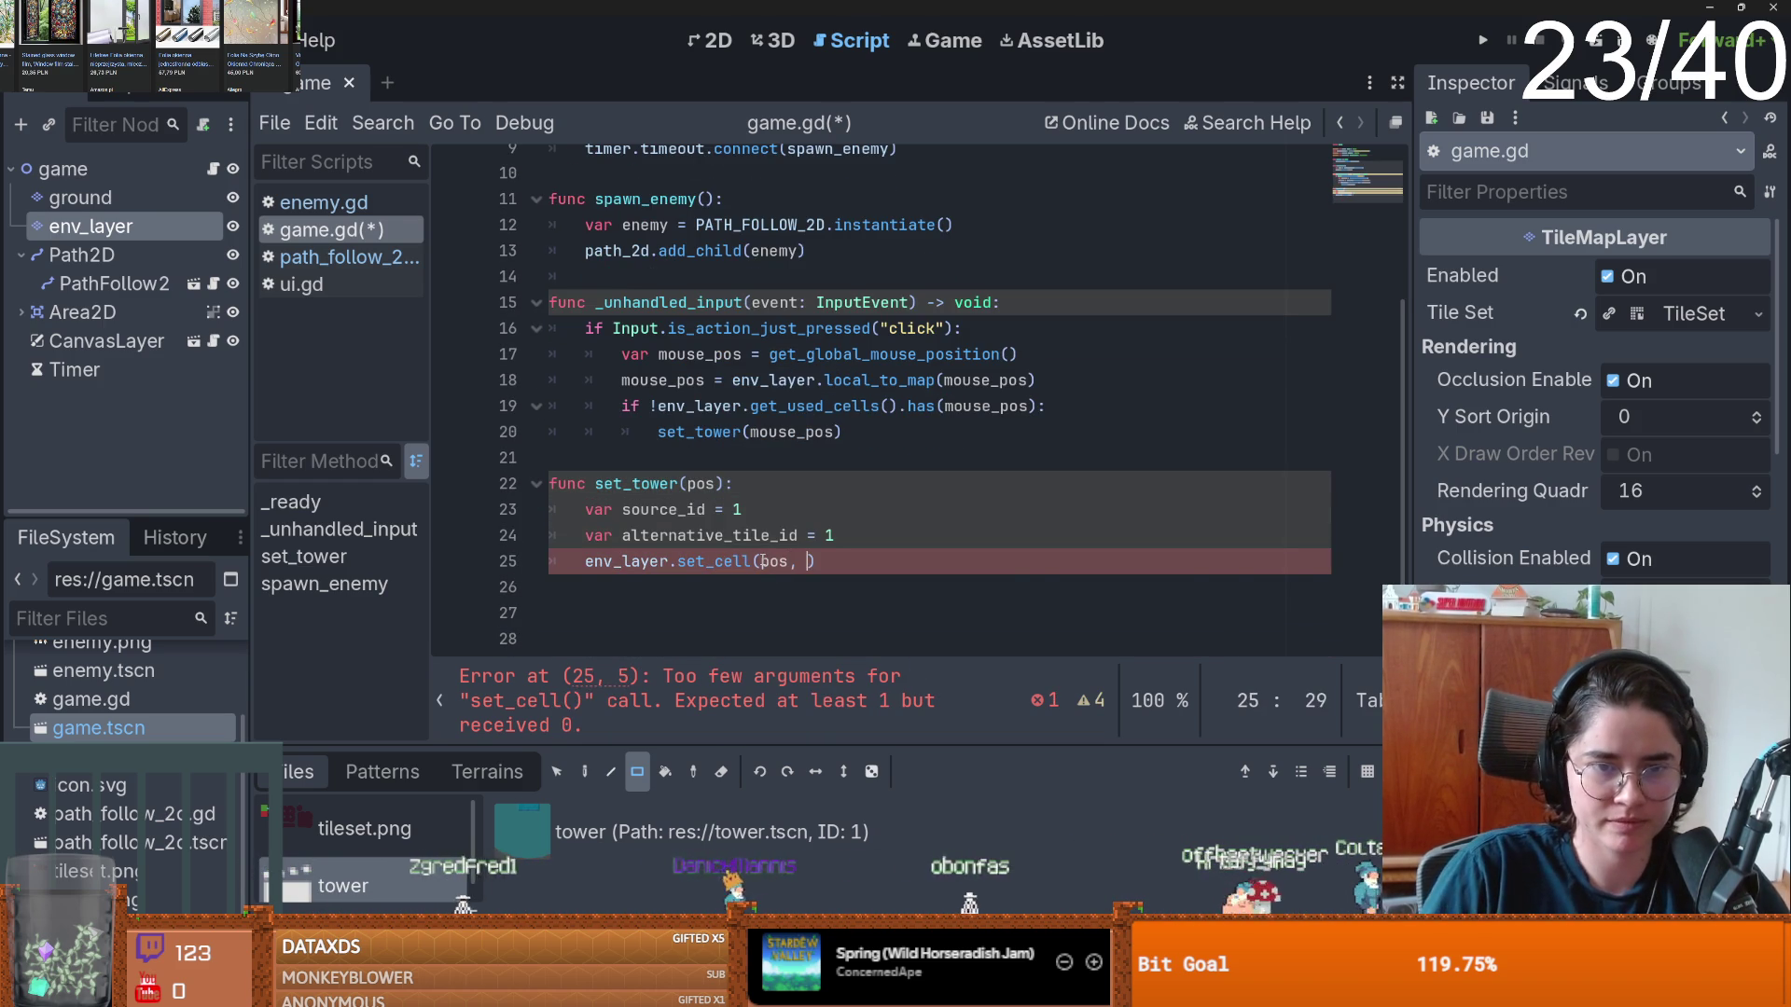
type("pos,")
key("Return")
type(",V")
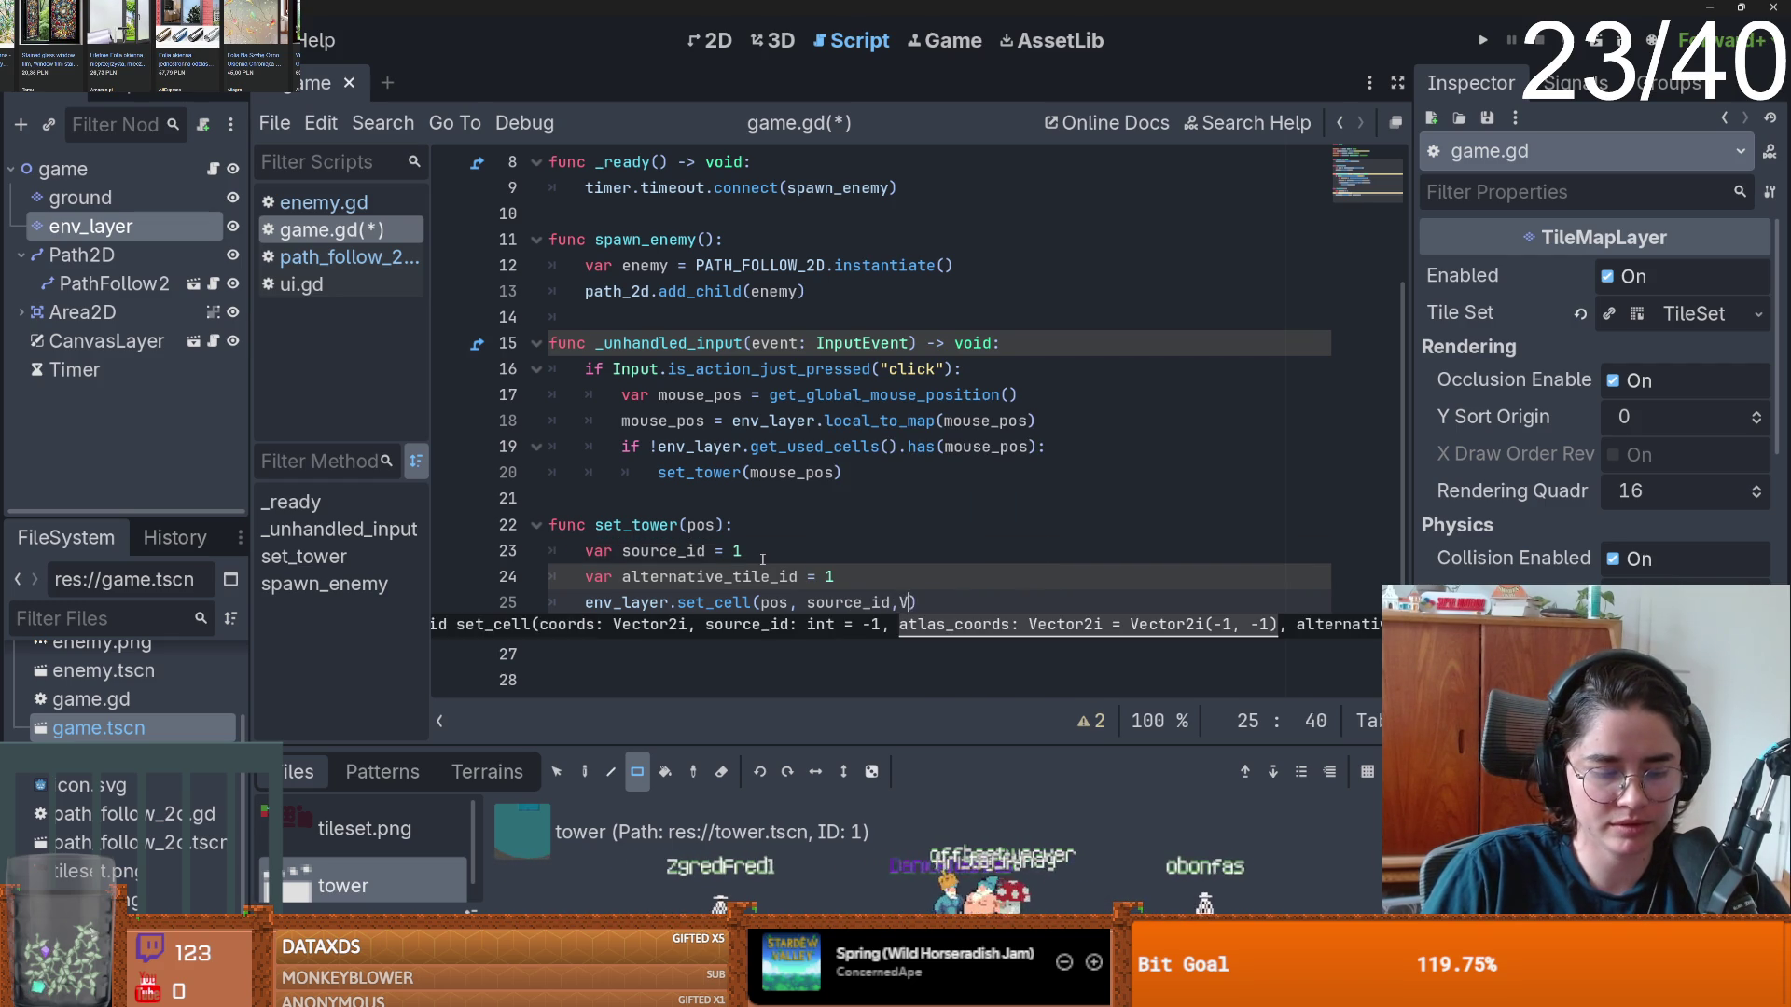
type(".Zer")
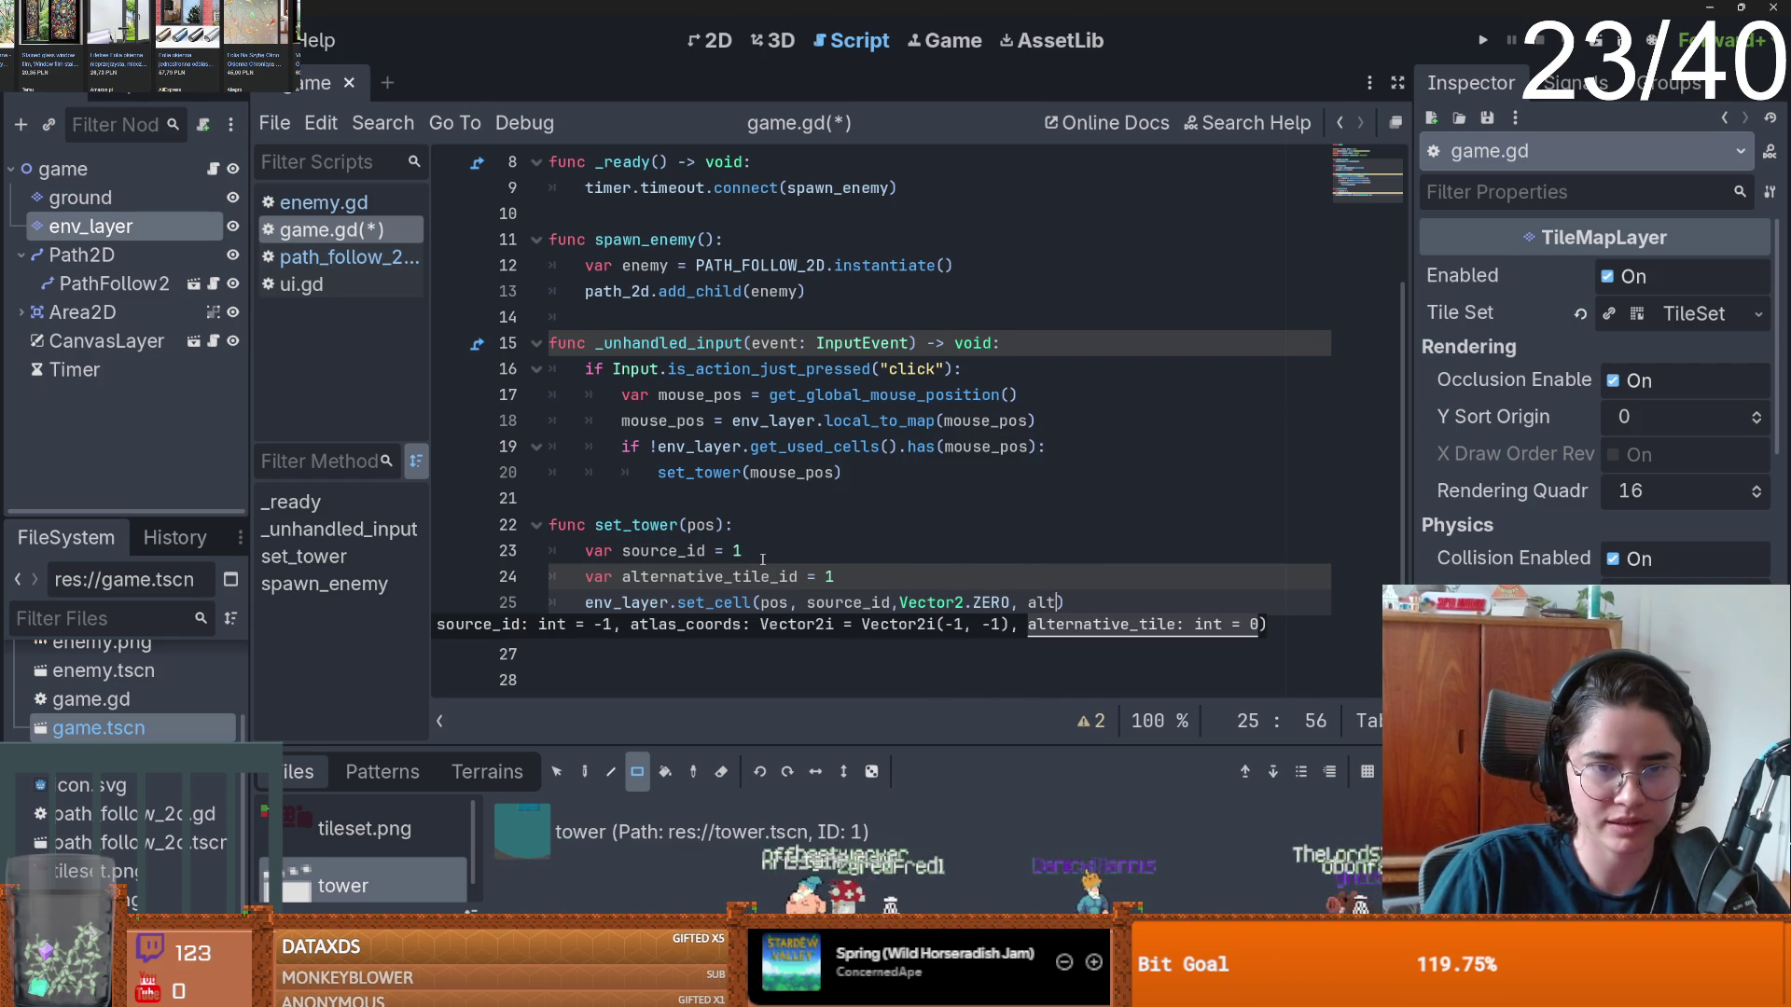
key("Return")
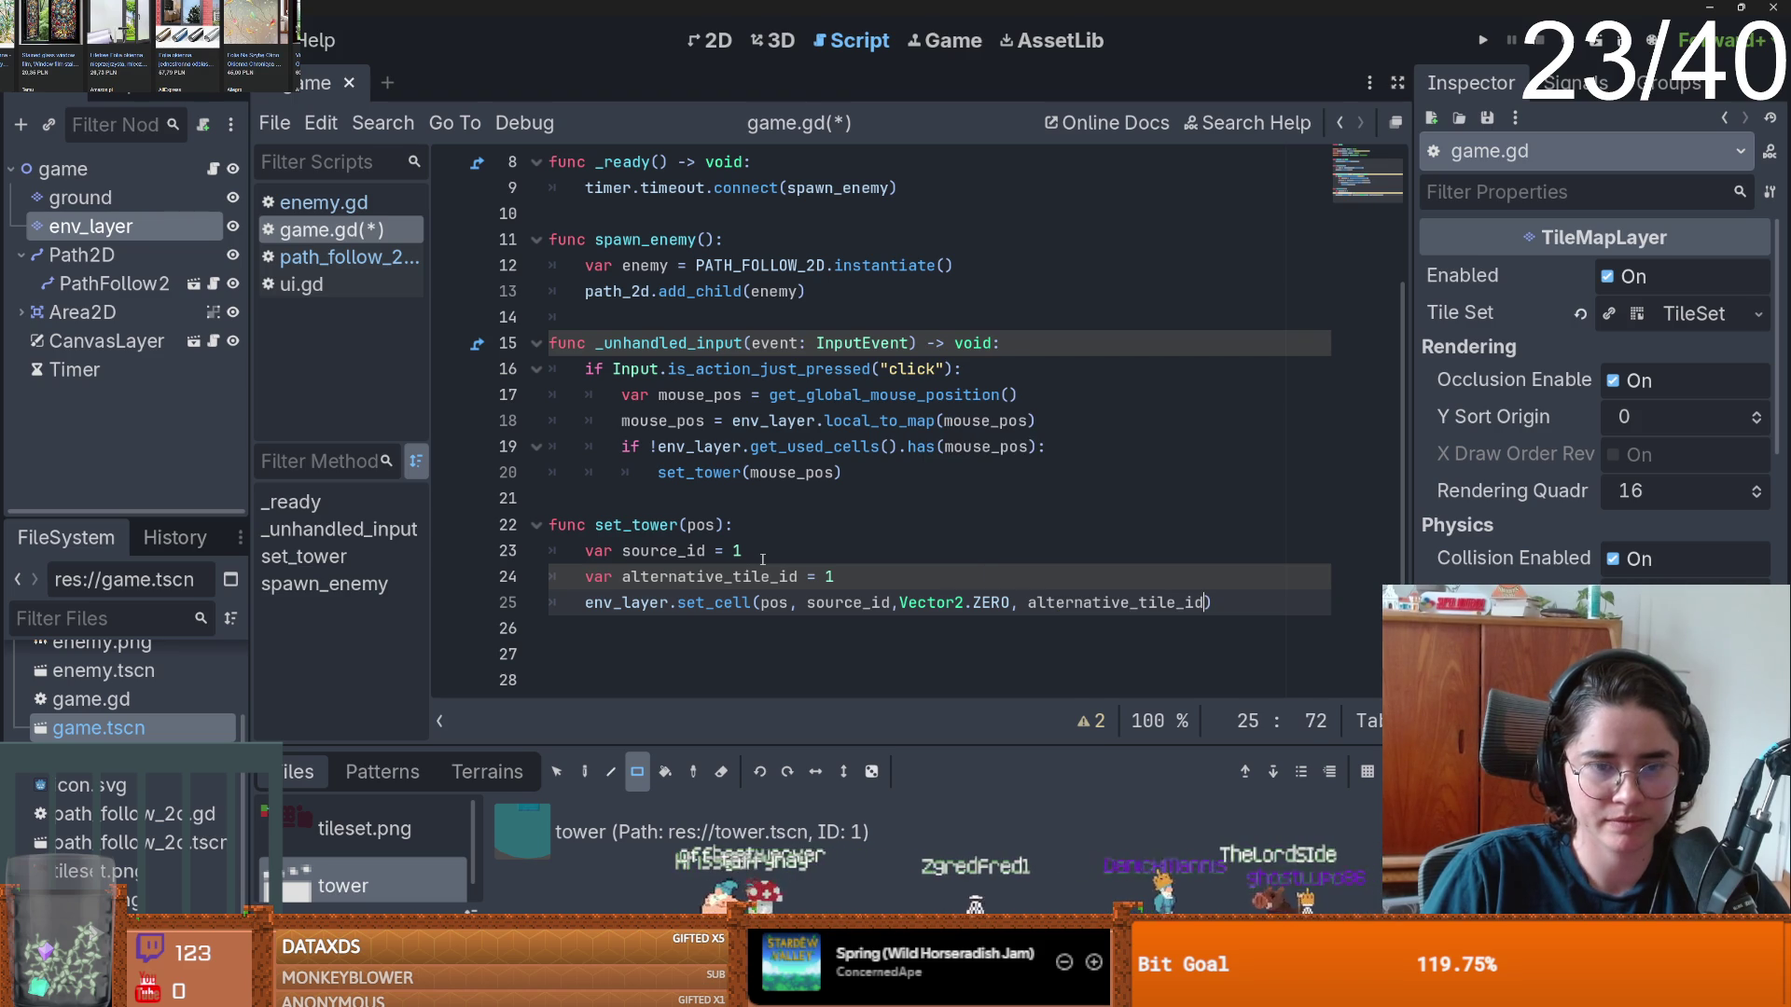
key("F5")
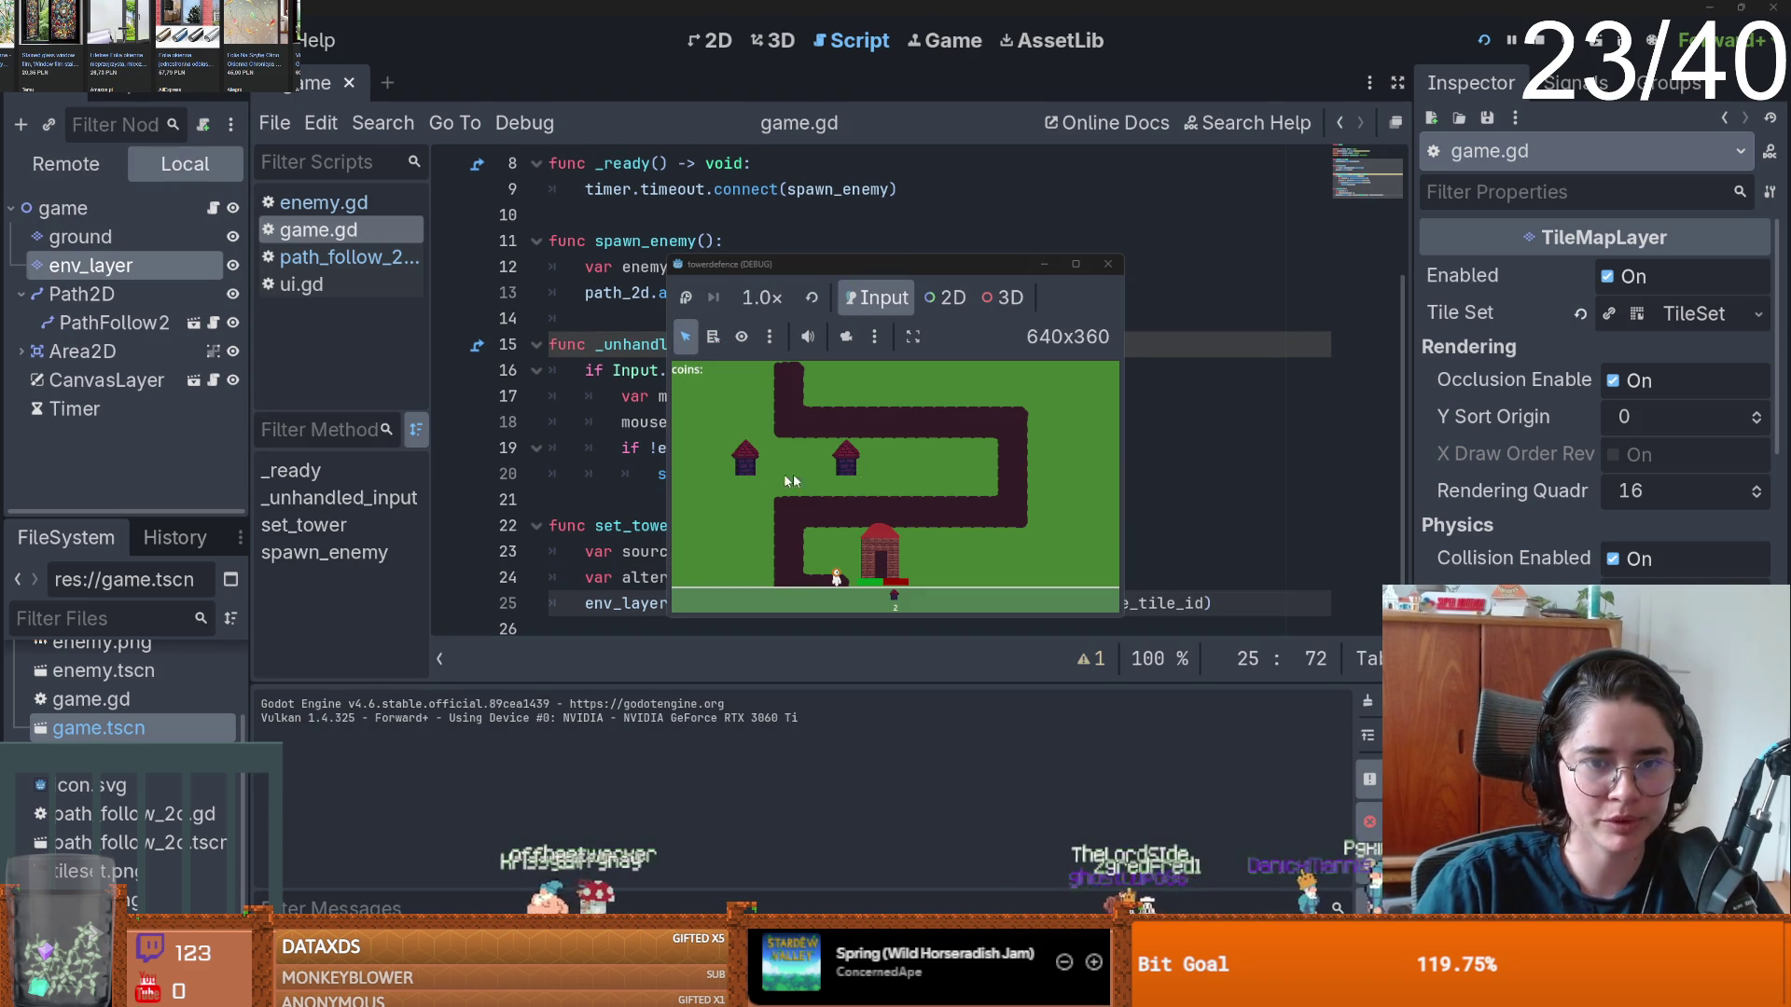
- Click sixteen map tiles in the running game to place towers, then stop the game
left_click(936, 390)
left_click(1092, 434)
left_click(1081, 512)
left_click(1014, 559)
left_click(734, 492)
left_click(734, 536)
left_click(758, 536)
left_click(947, 534)
left_click(924, 373)
left_click(846, 380)
left_click(813, 462)
left_click(858, 462)
left_click(870, 462)
left_click(902, 460)
left_click(970, 460)
left_click(981, 460)
left_click(1108, 264)
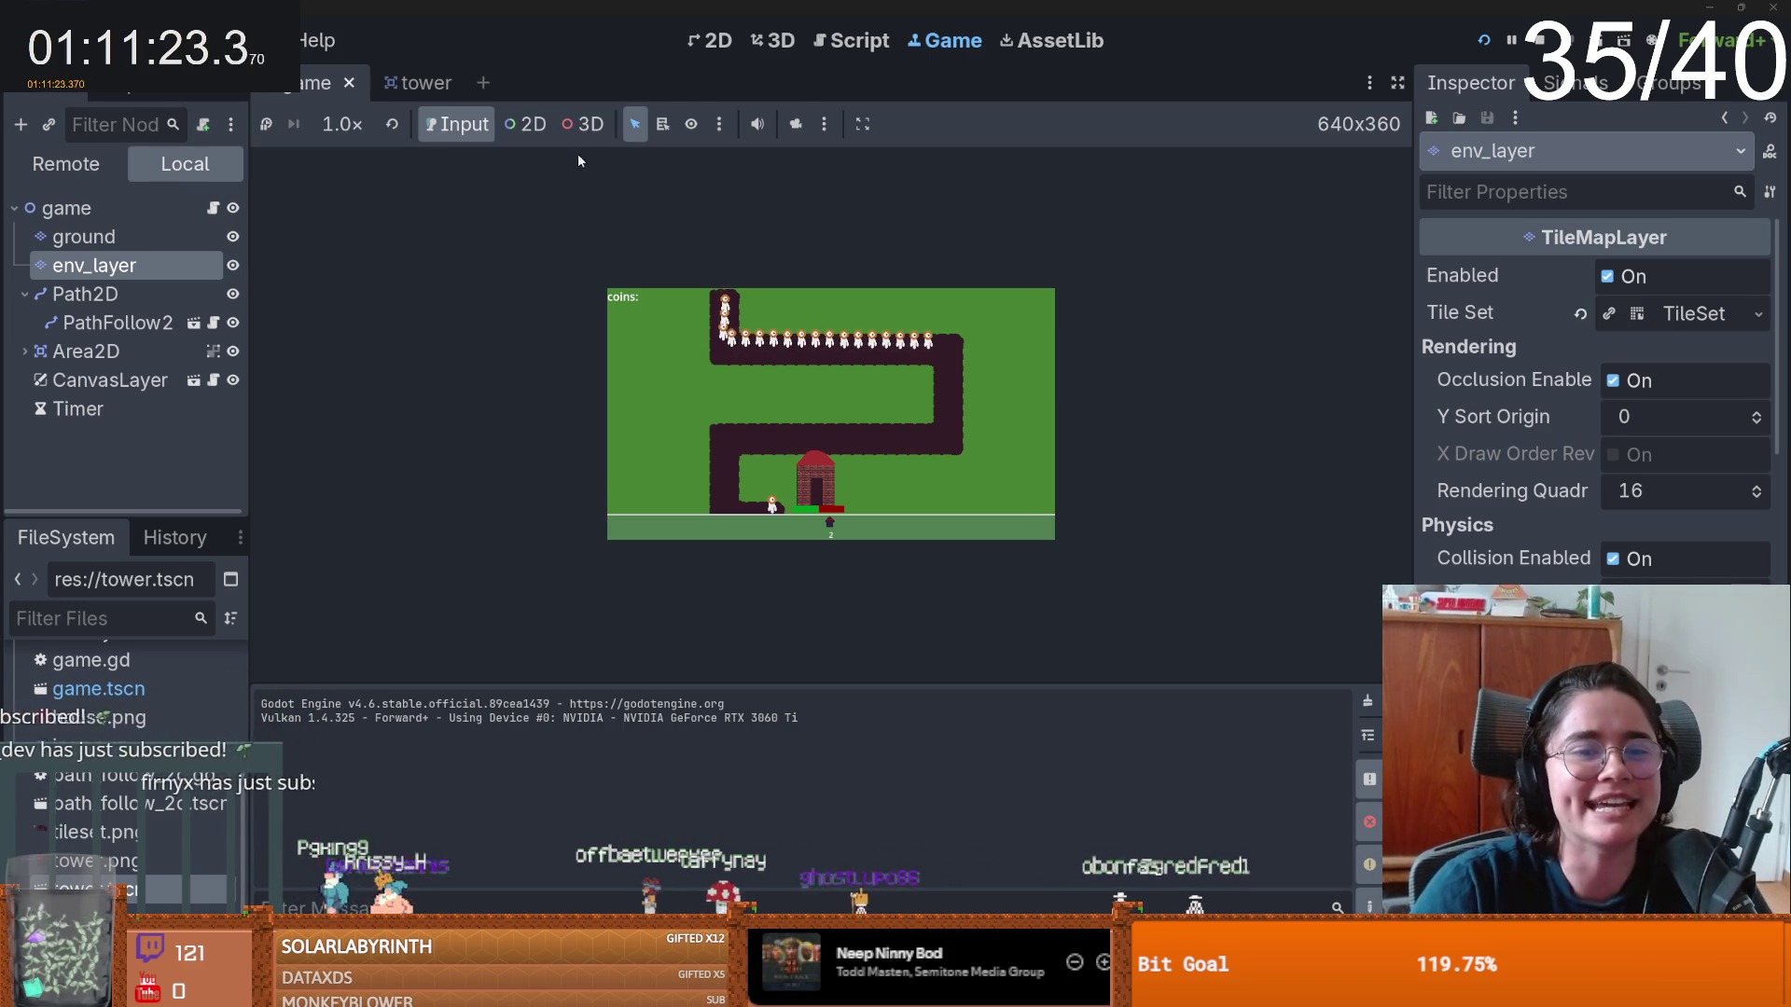
- Set Display > Window Mode to Fullscreen in Project Settings and close the dialog
left_click(117, 40)
left_click(140, 75)
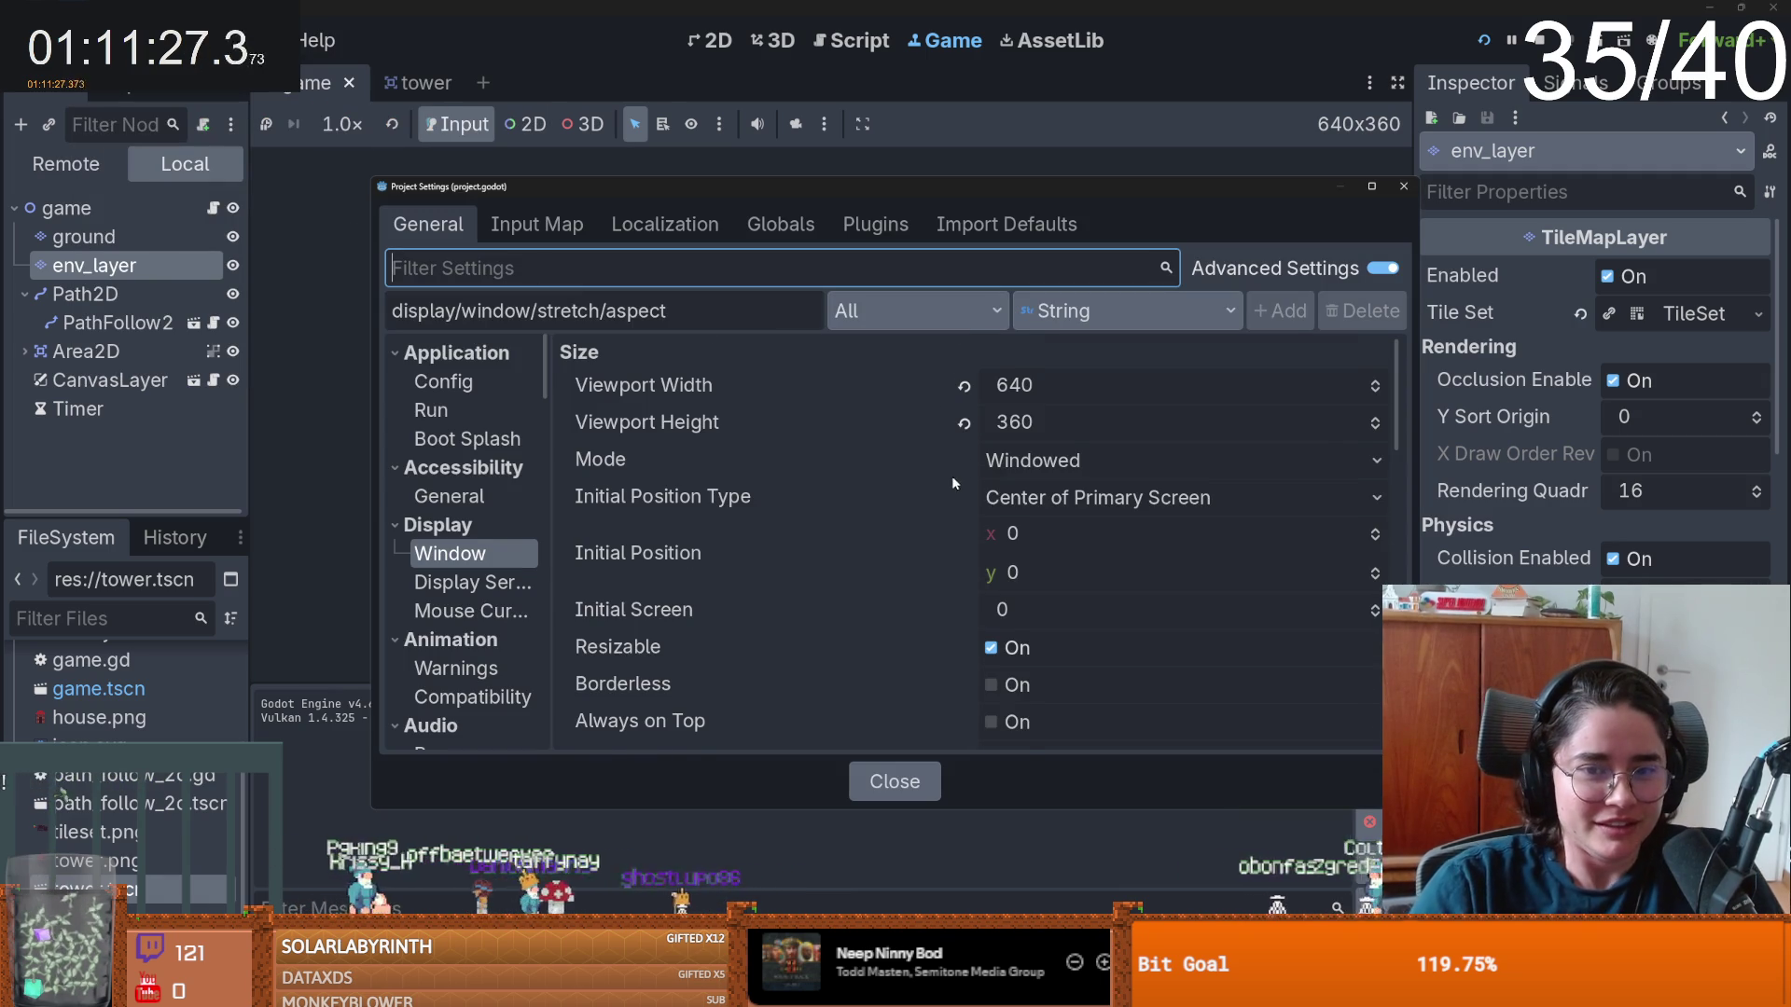
scroll(942, 457, "down", 4)
scroll(939, 442, "down", 8)
scroll(948, 446, "up", 12)
scroll(993, 461, "up", 2)
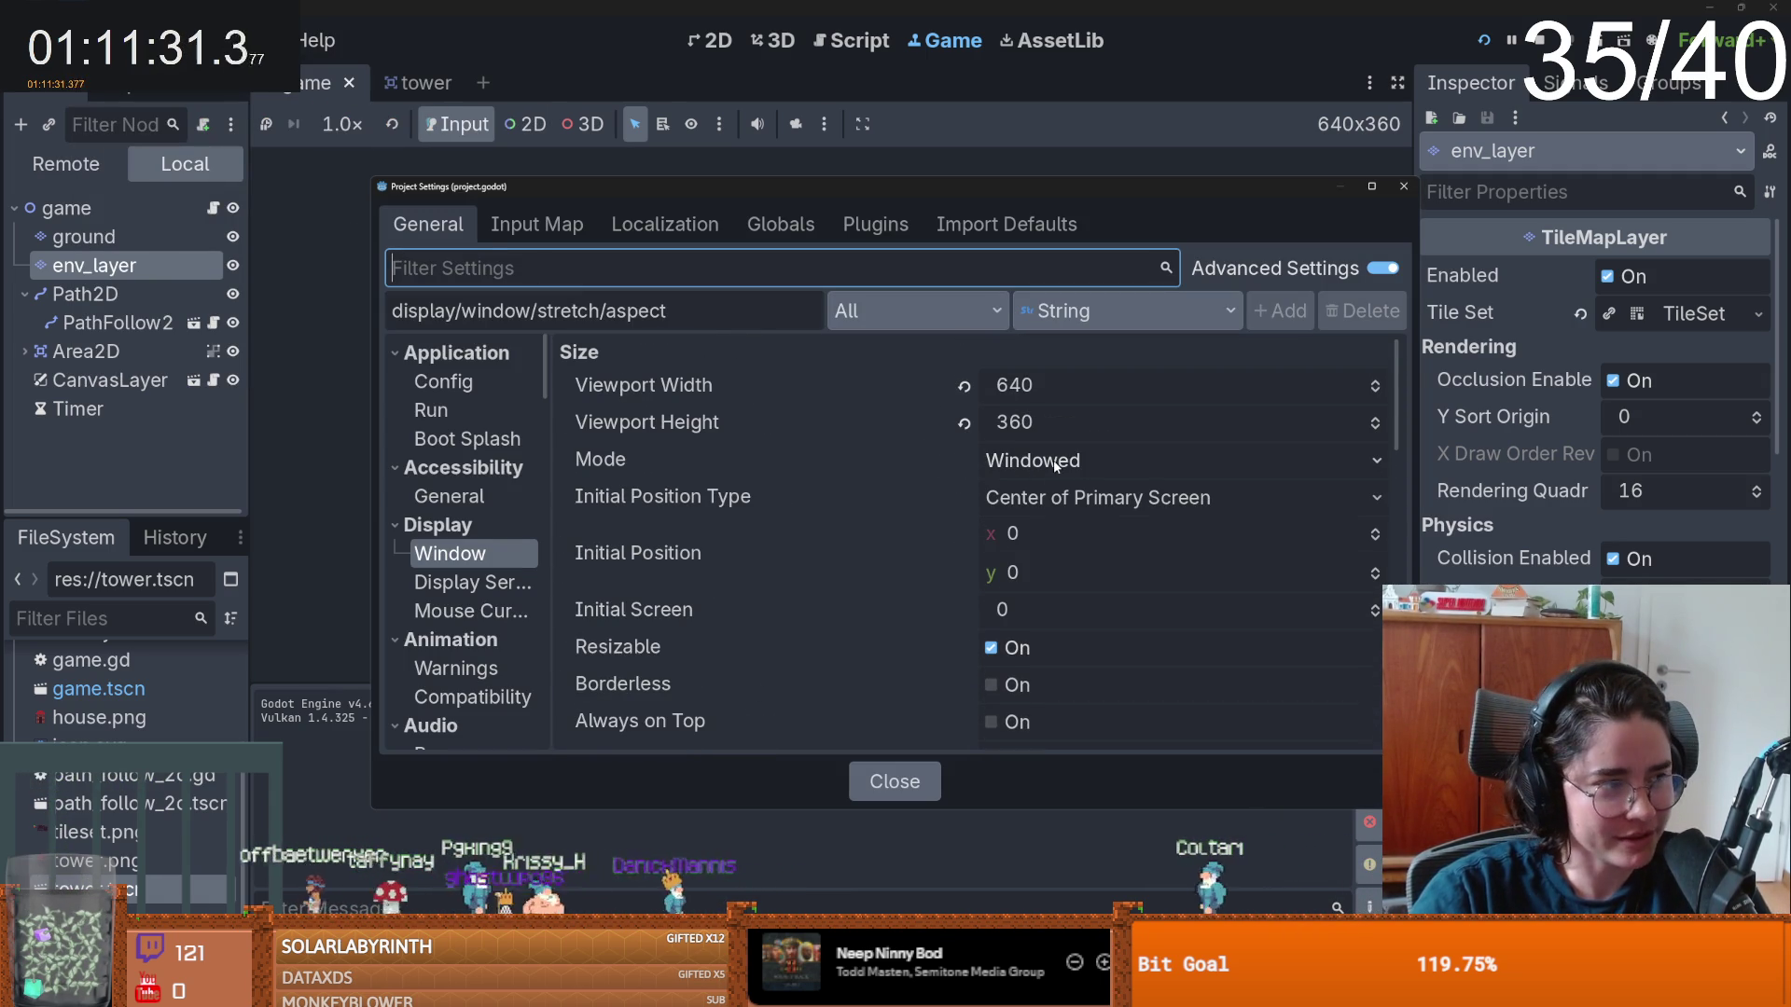
left_click(1067, 471)
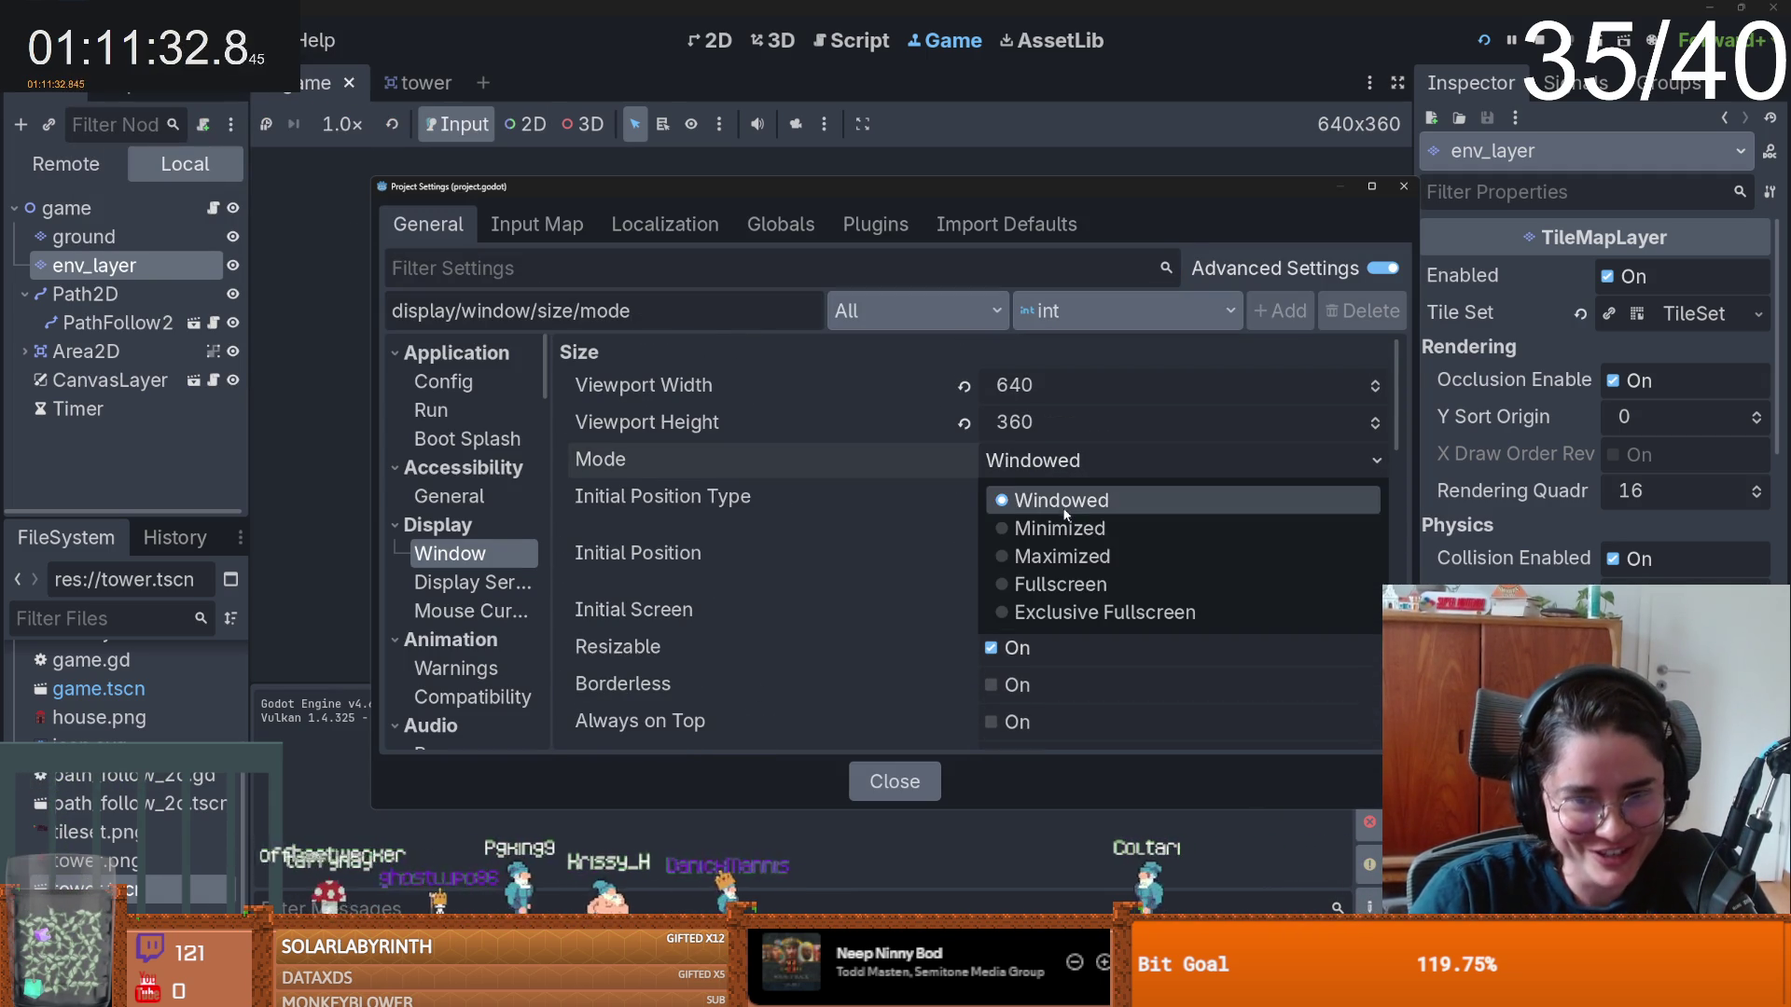
left_click(1079, 585)
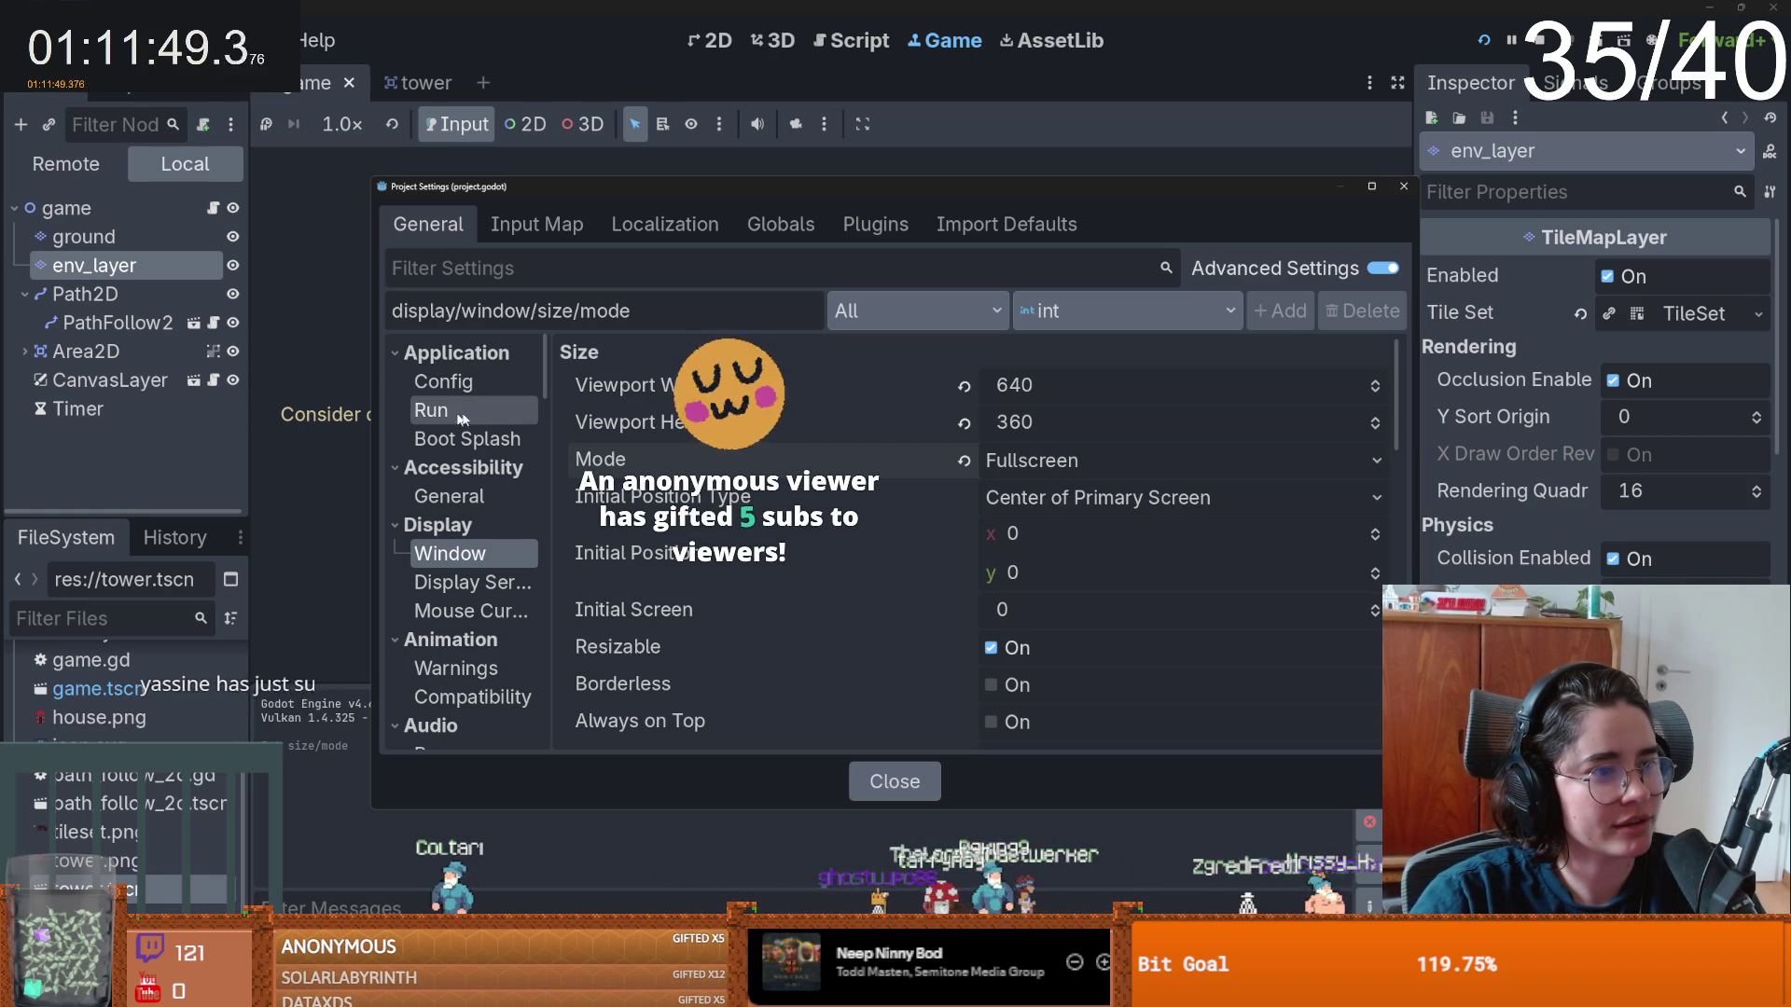
key("Escape")
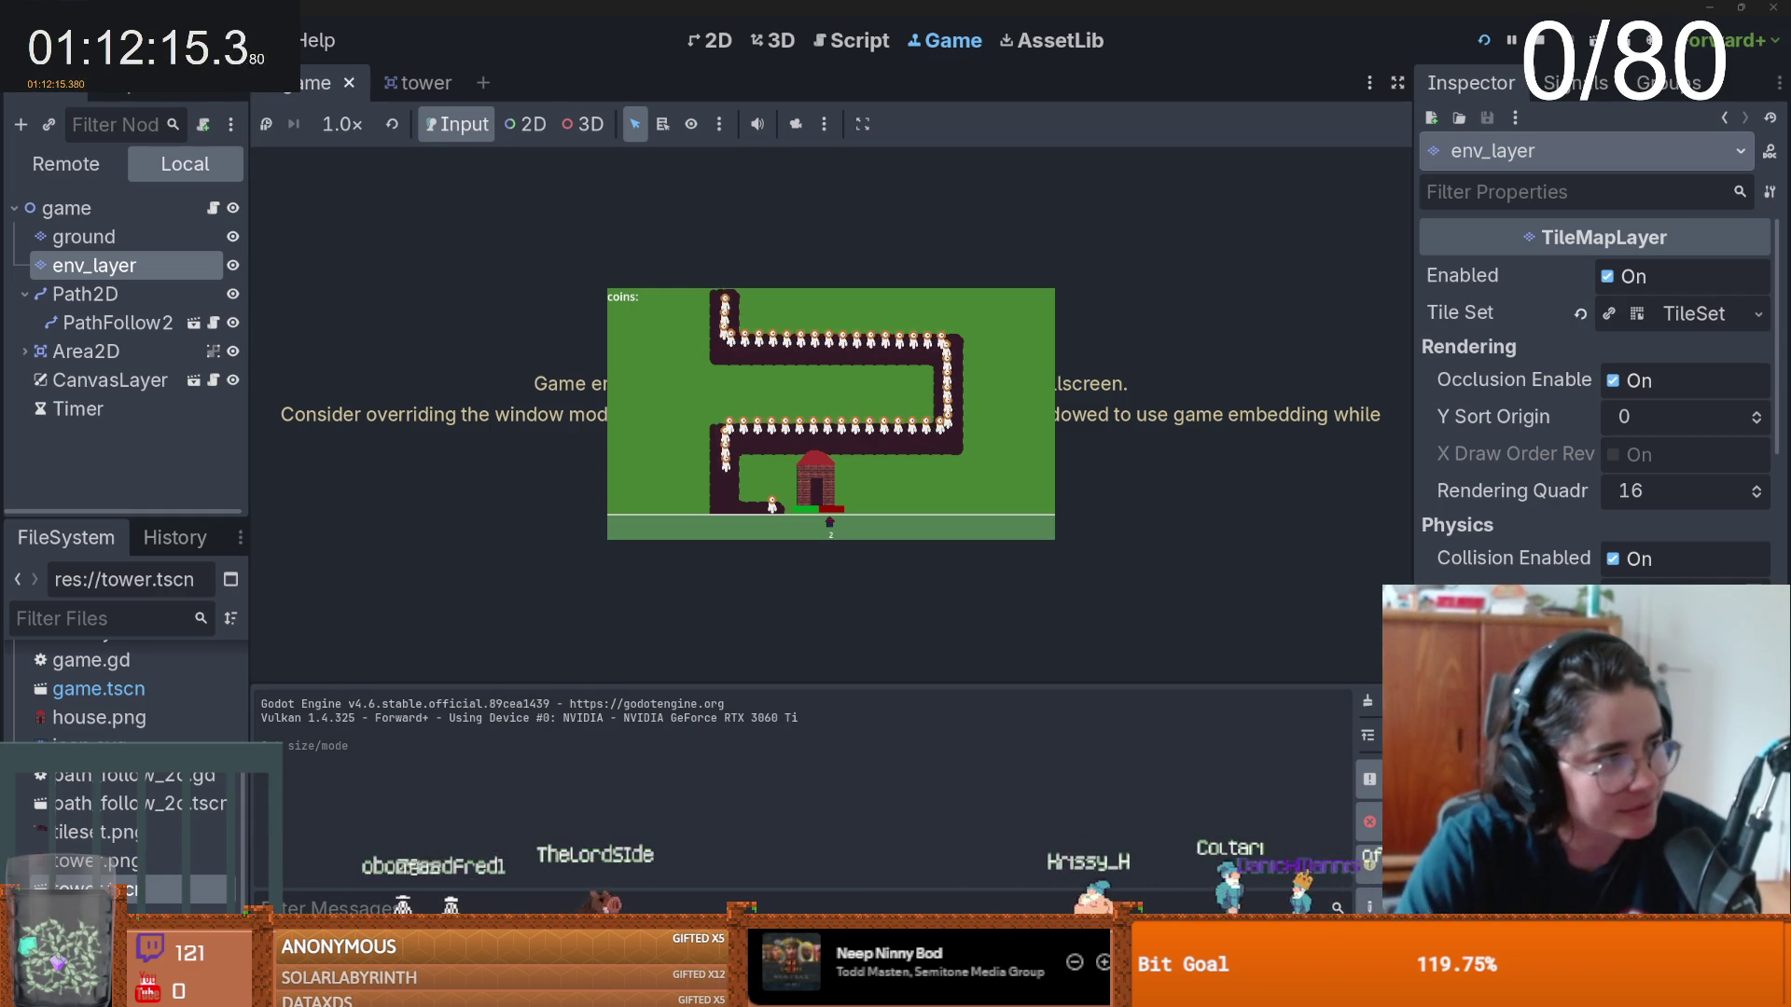
- Restore the editor window, close it with Stop & Quit, and open a File Explorer window
double_click(1026, 7)
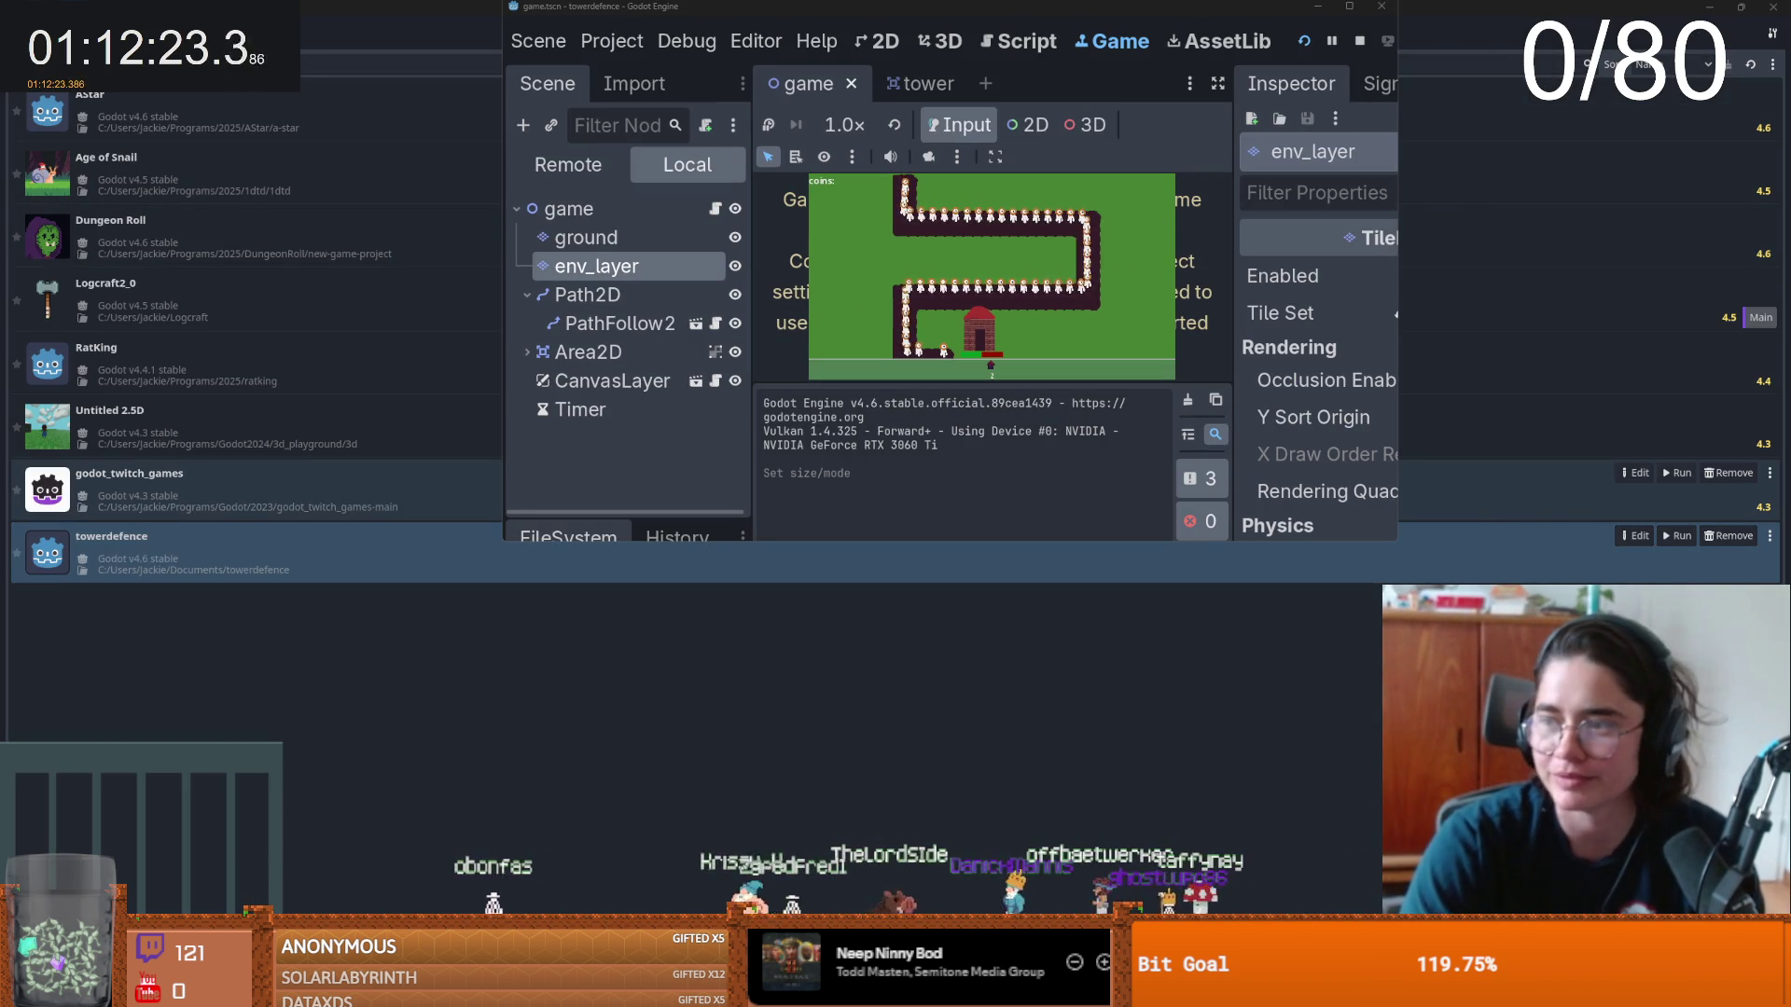
left_click(1381, 8)
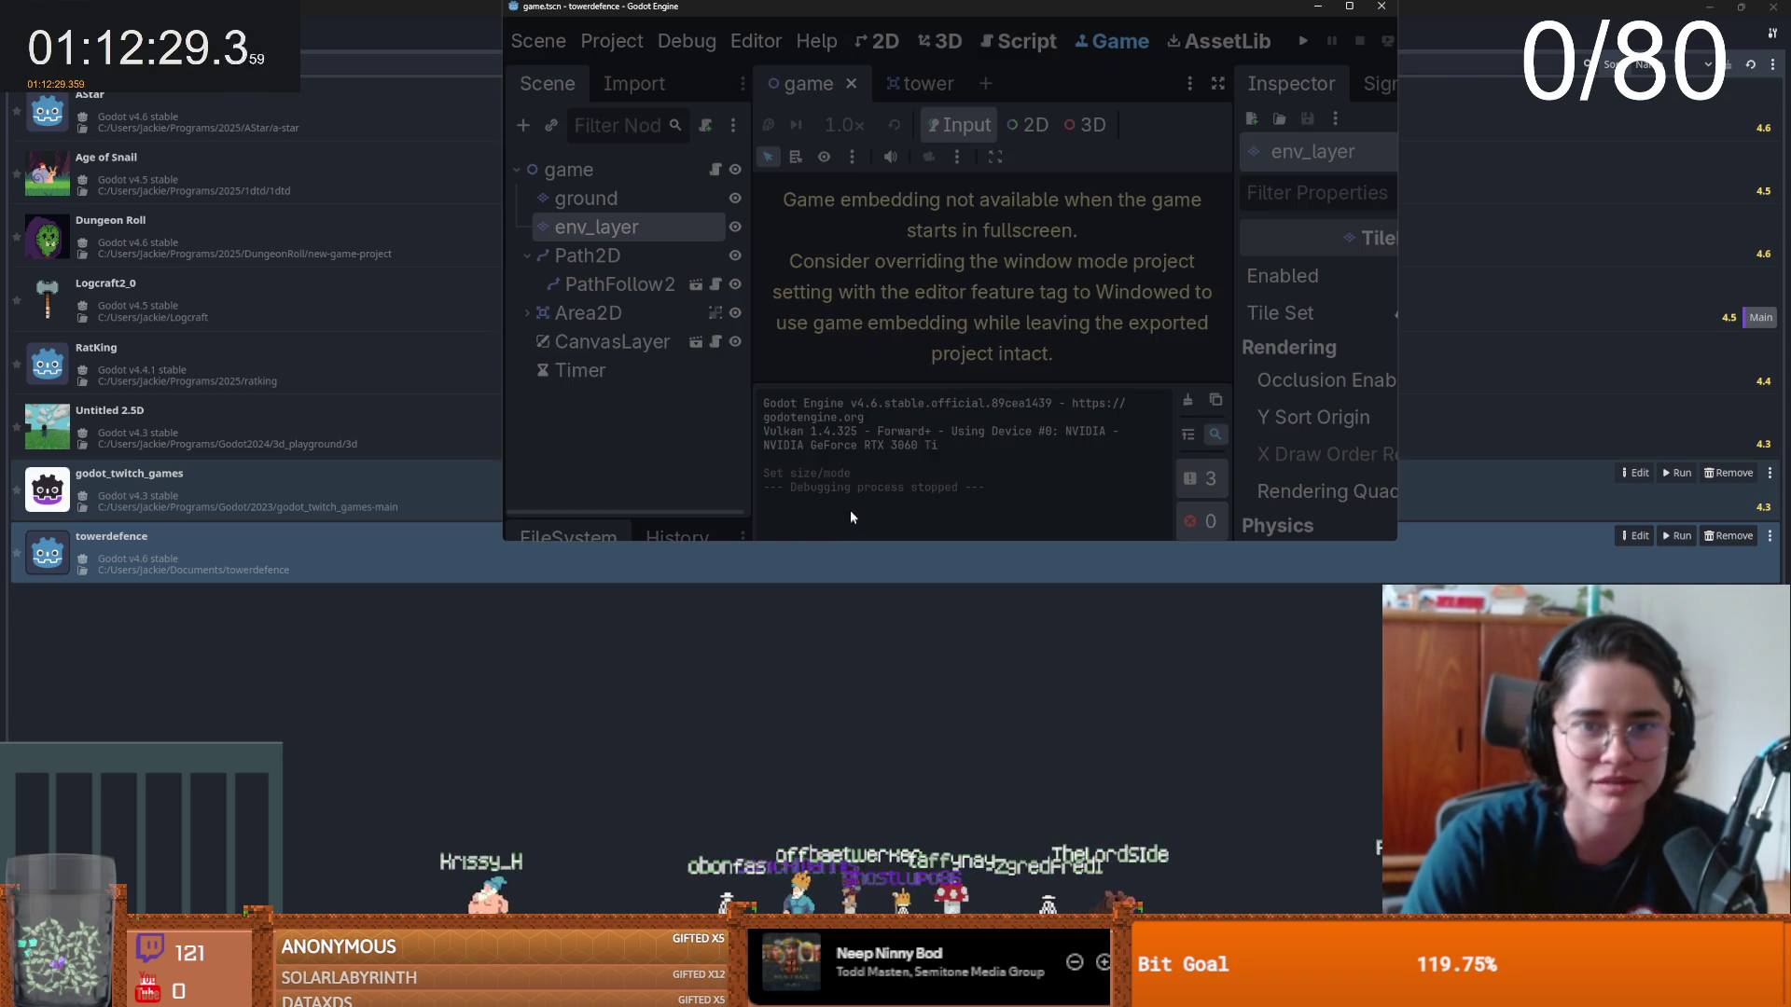
left_click(567, 662)
key("super+e")
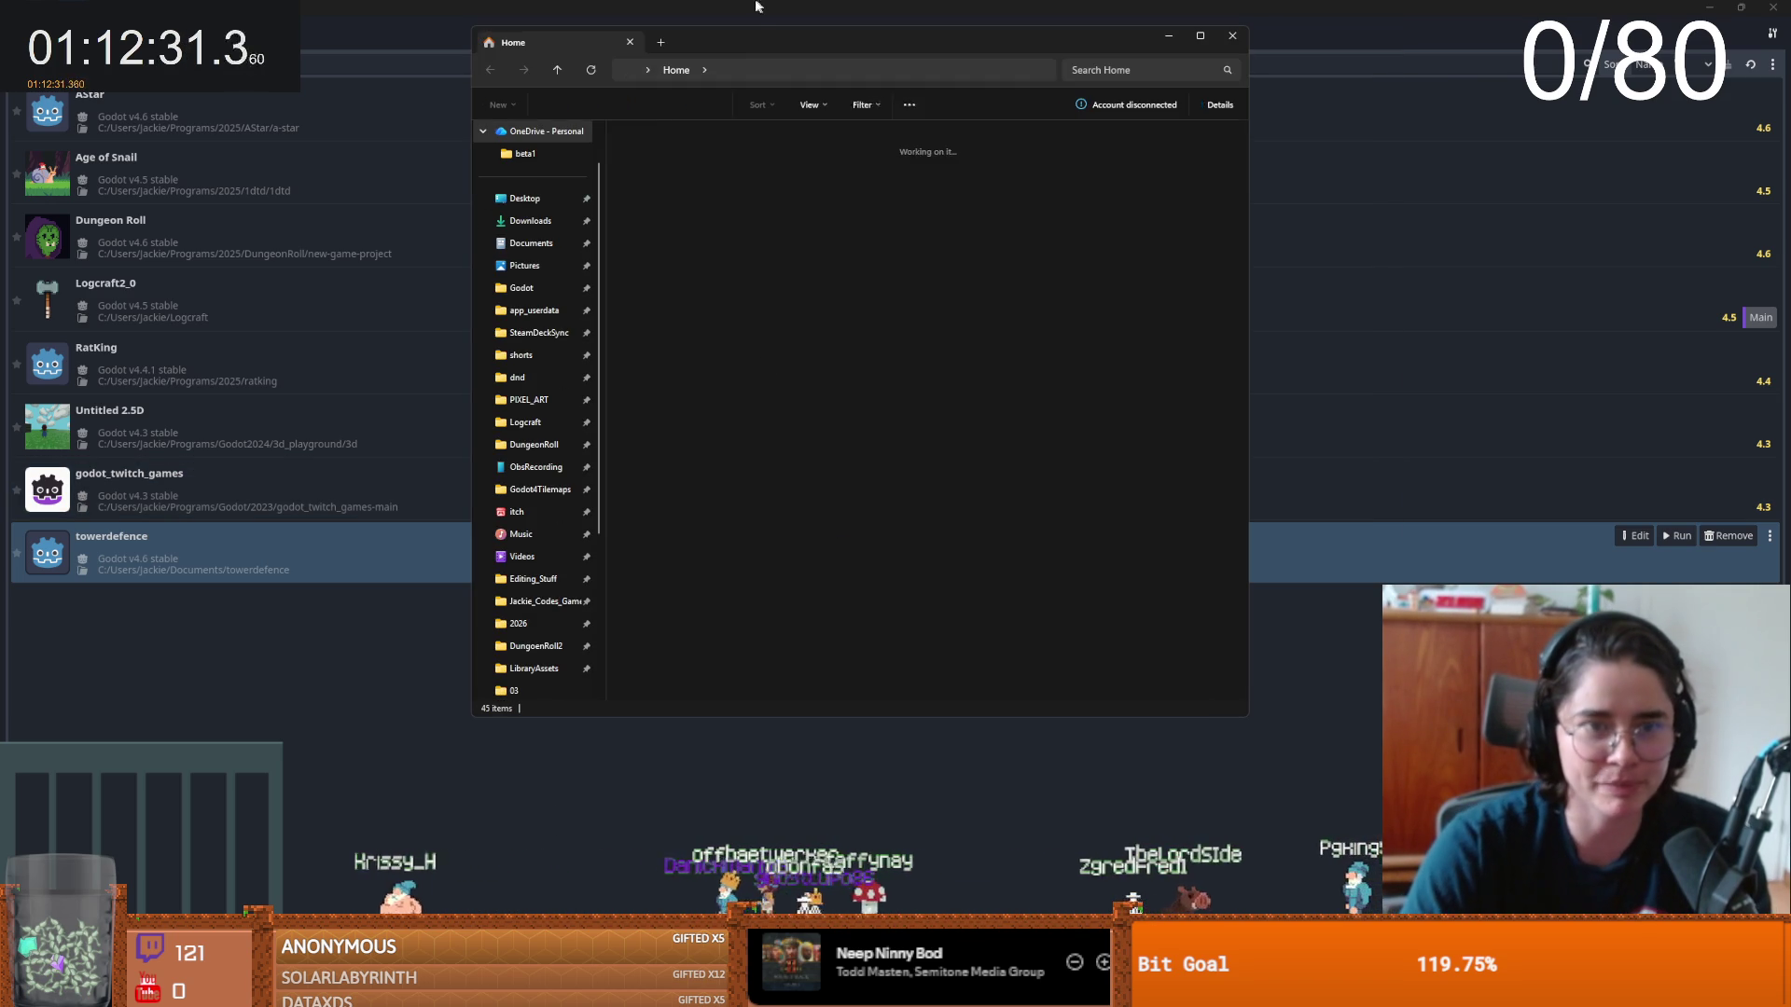
- Delete the towerdefence folder from the Documents folder
left_click(493, 411)
scroll(731, 622, "down", 15)
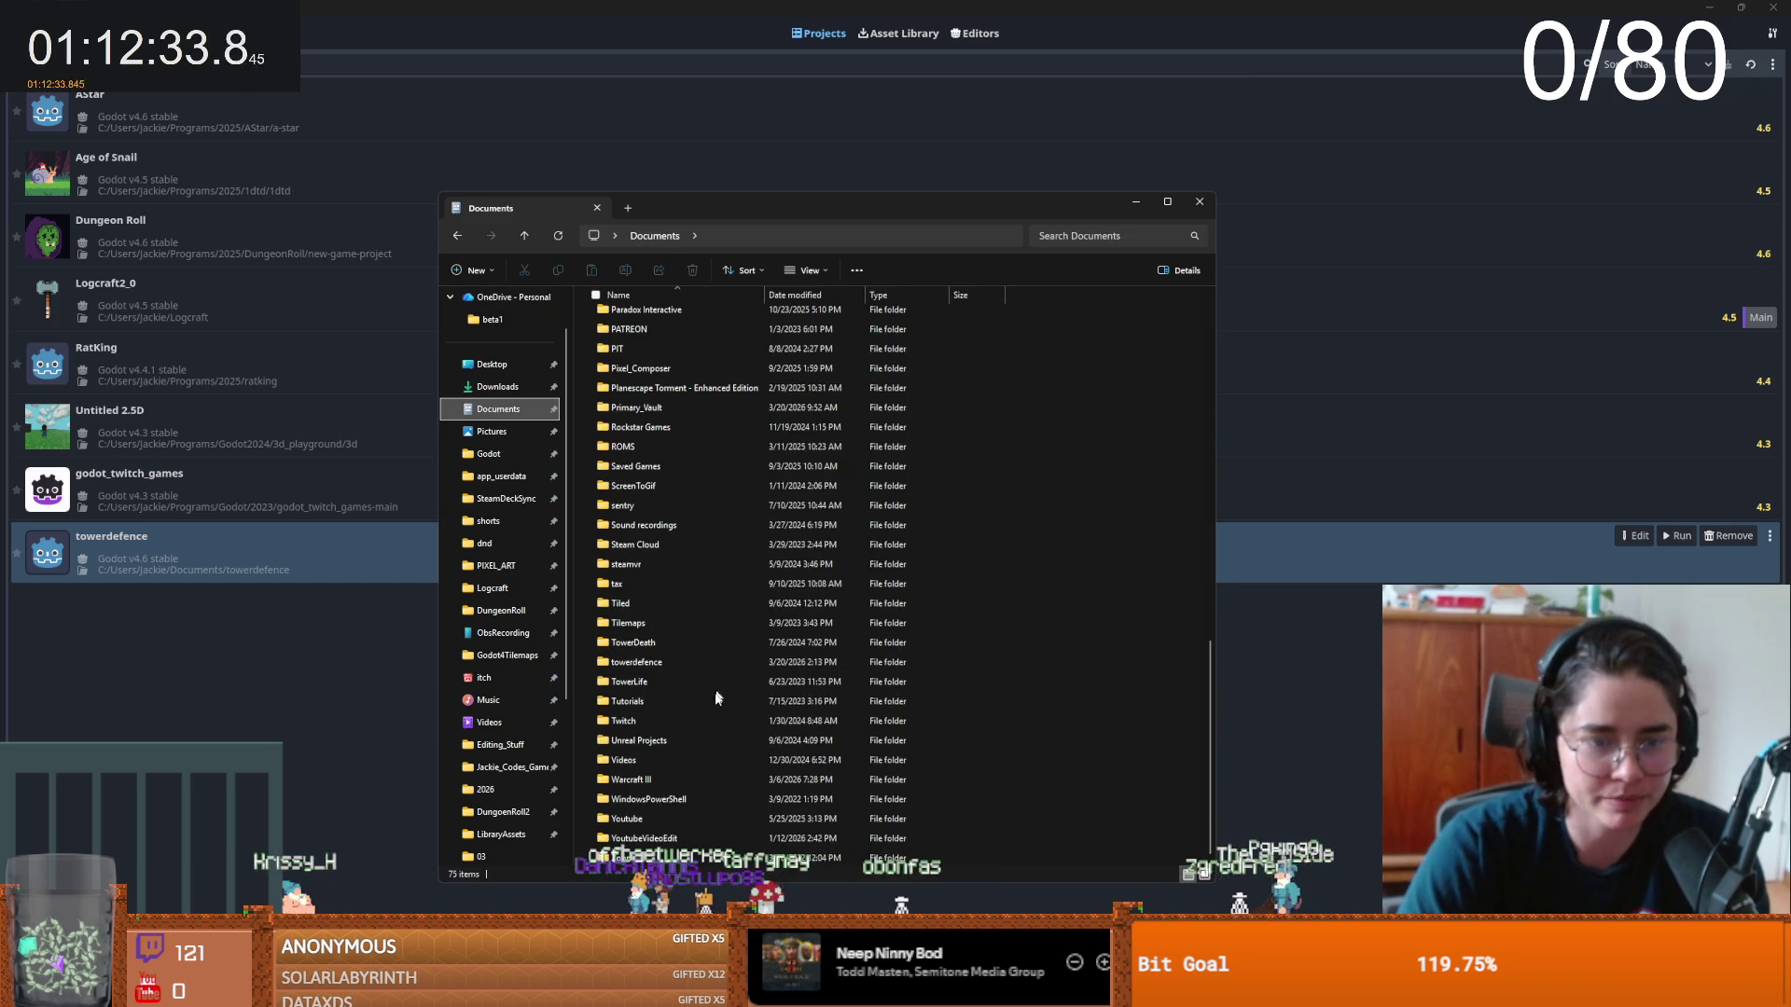
left_click(656, 666)
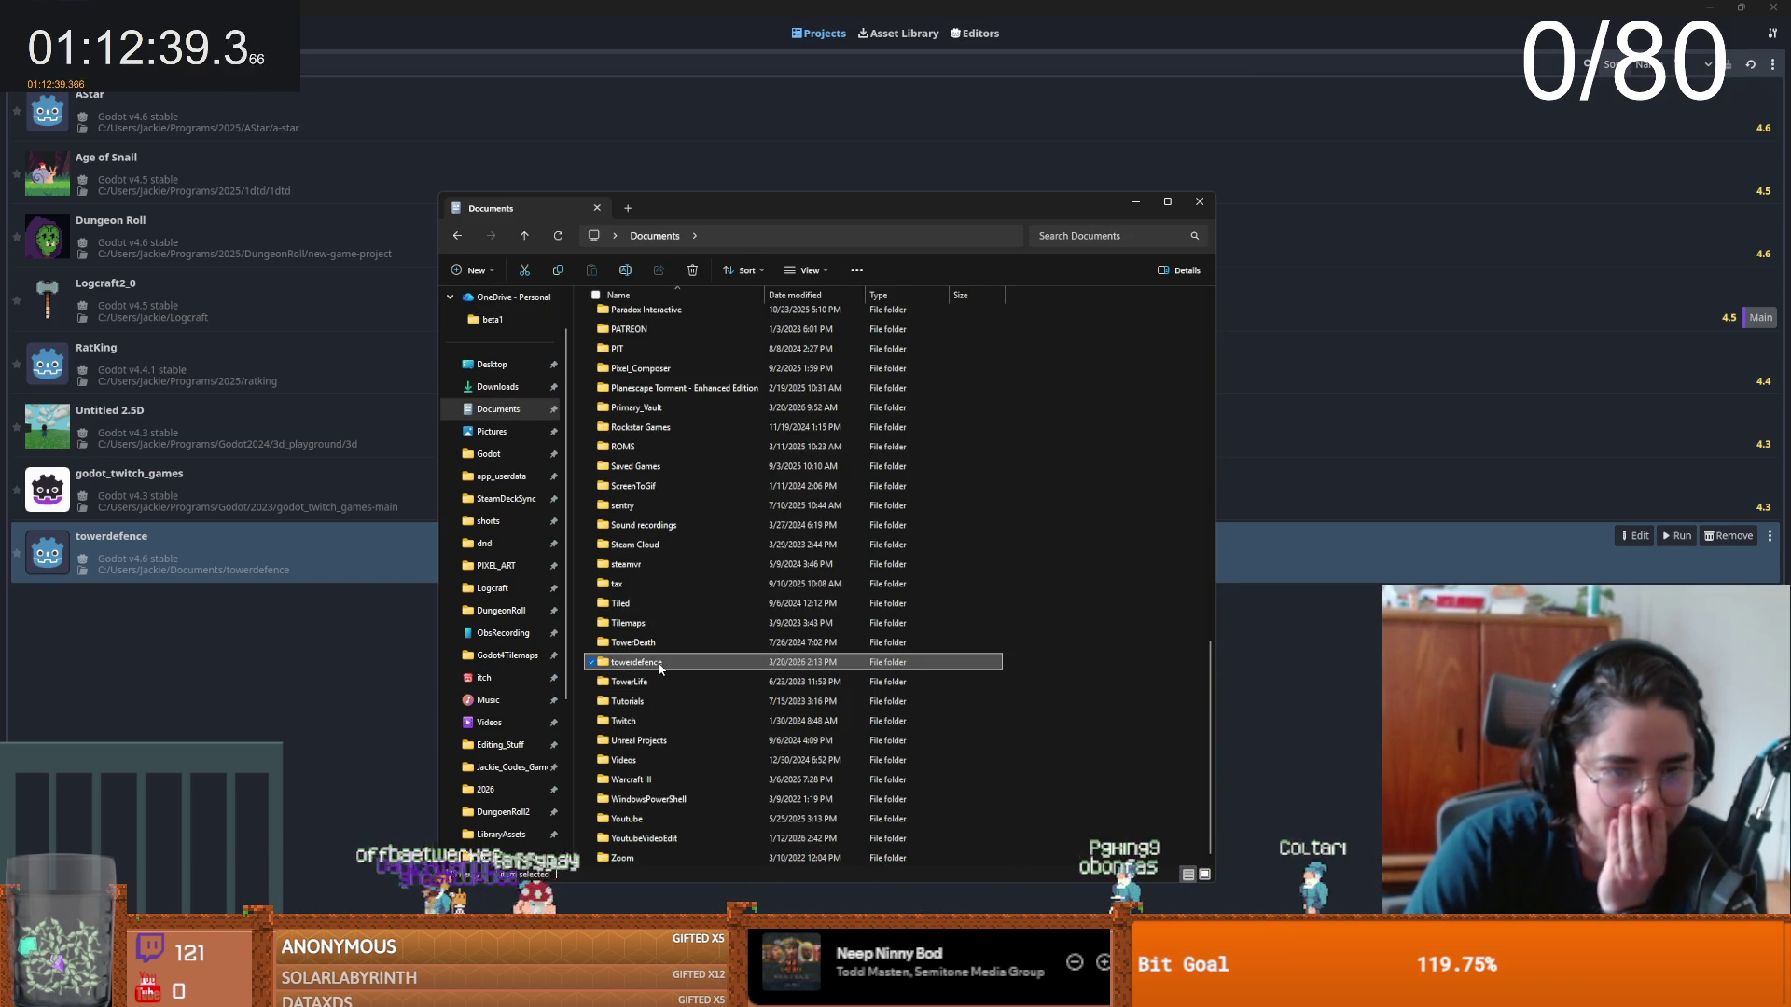
right_click(659, 668)
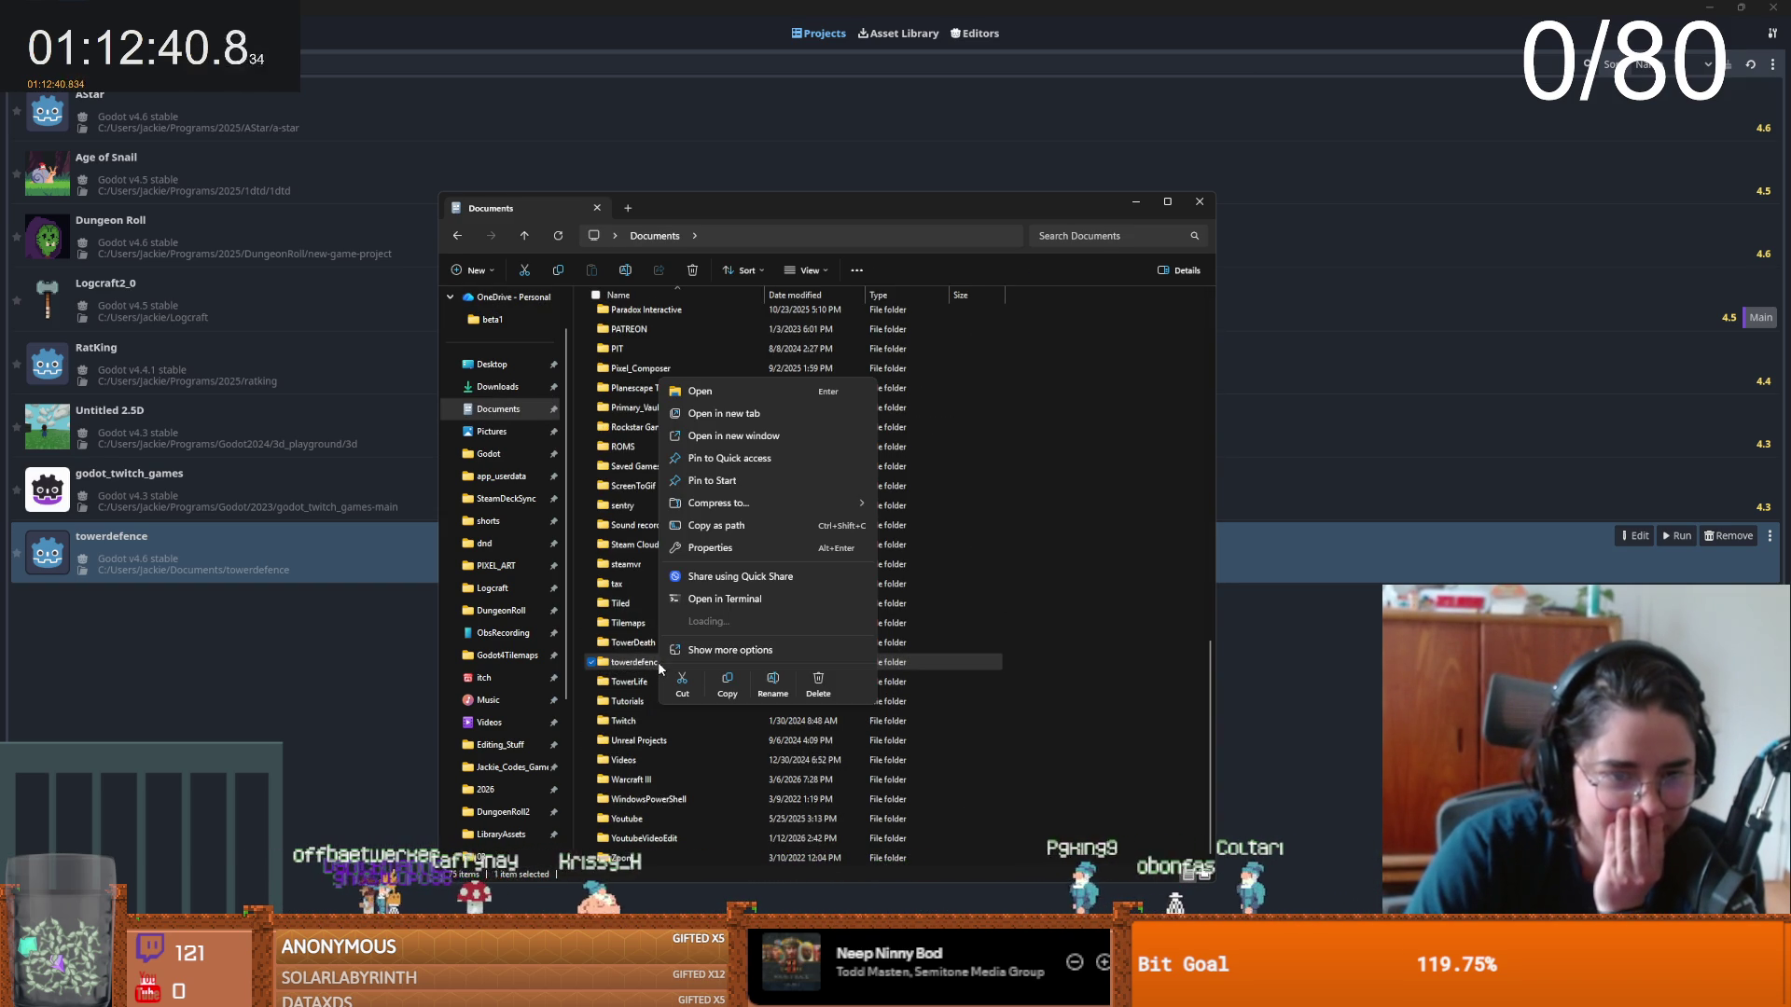
left_click(818, 686)
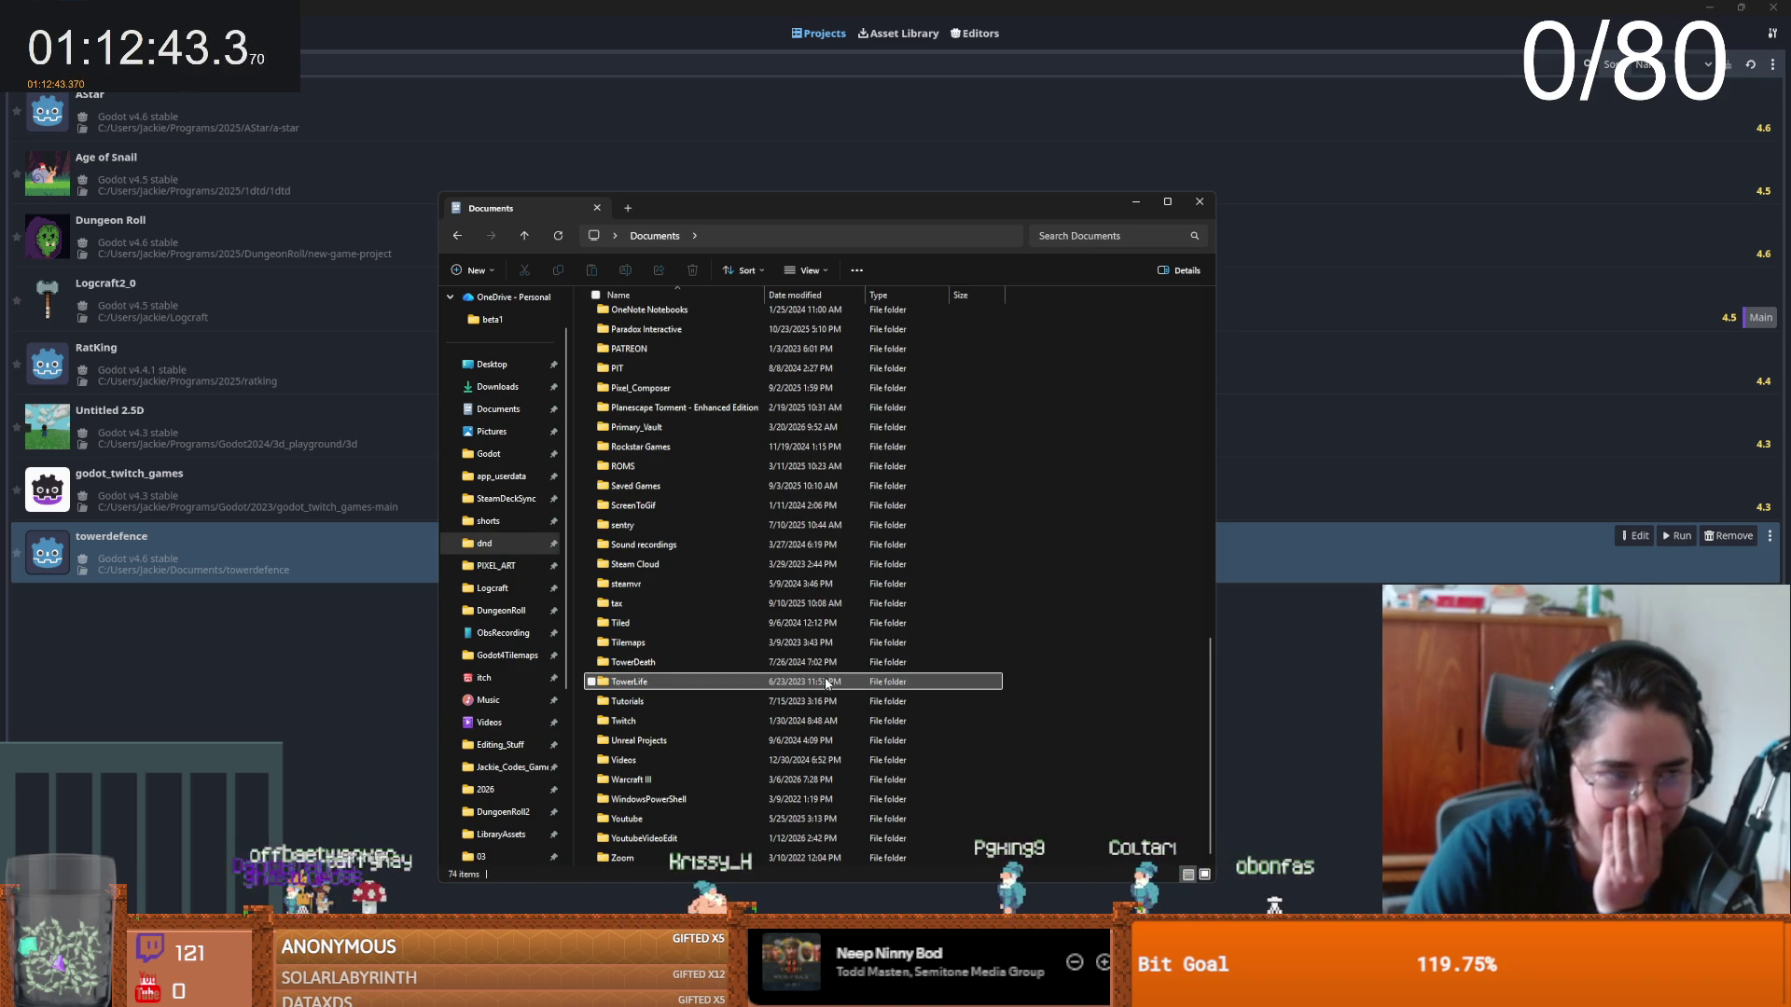
- Remove the towerdefence project from Godot's project list and clear the windows to show the desktop
left_click(388, 552)
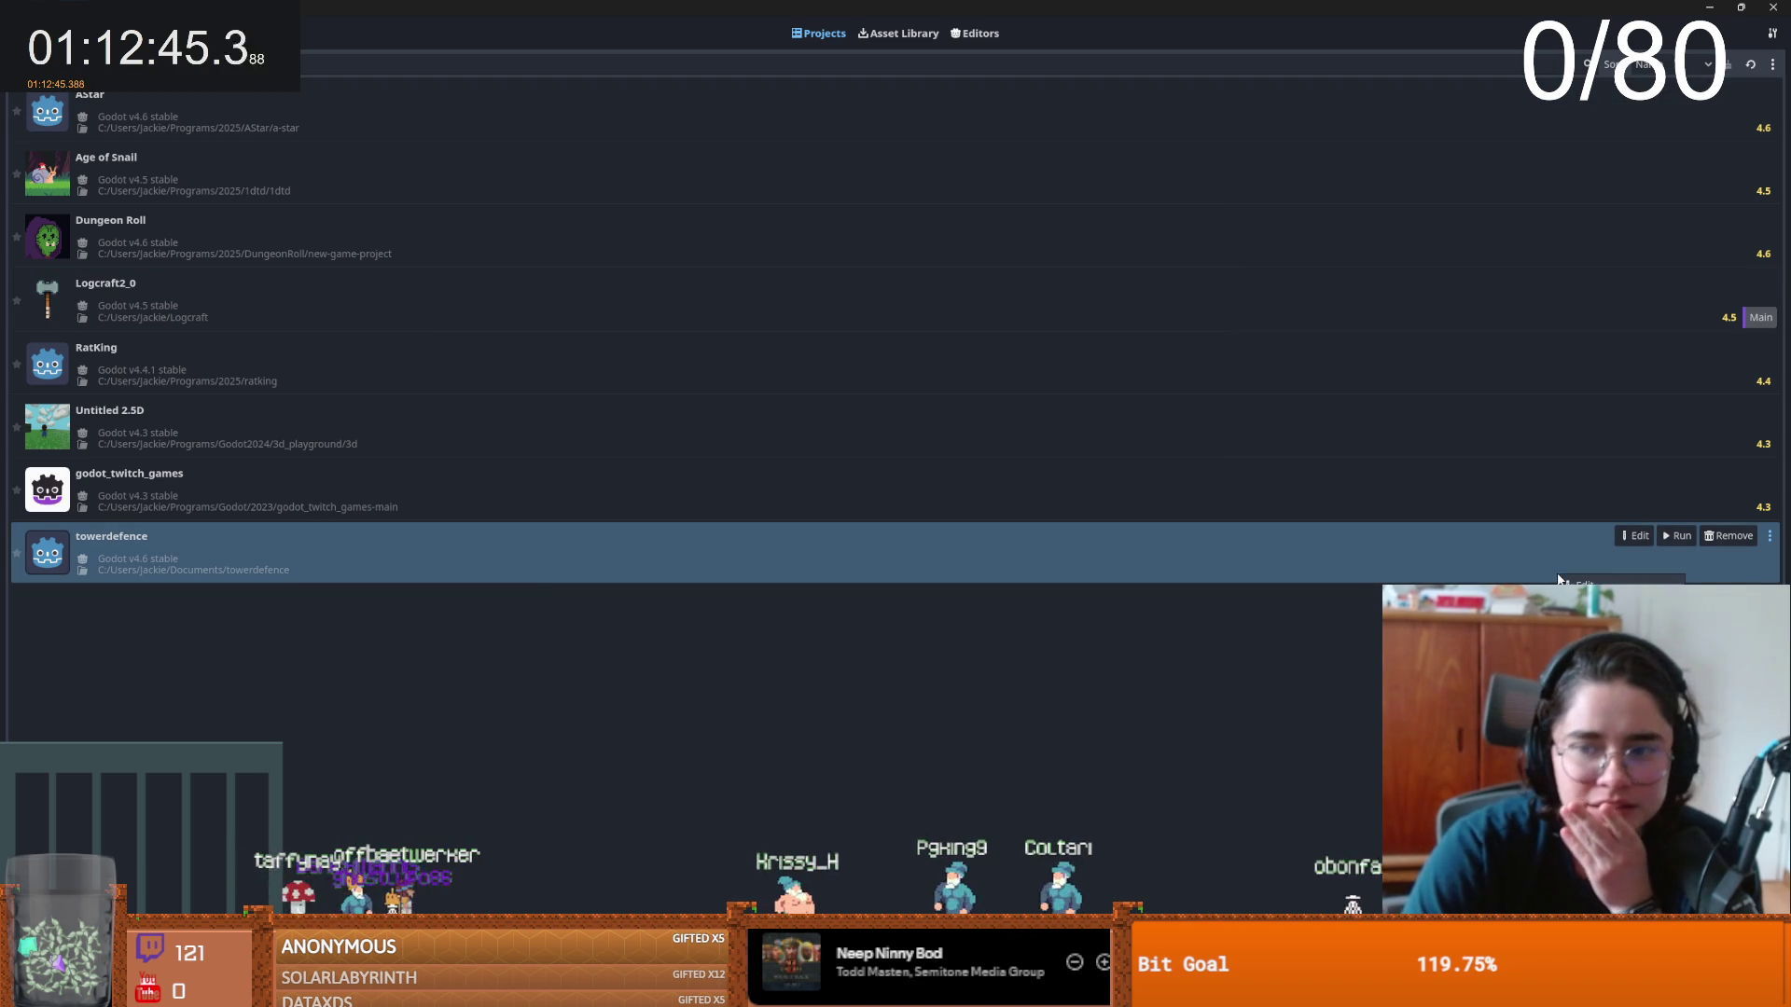
left_click(1730, 538)
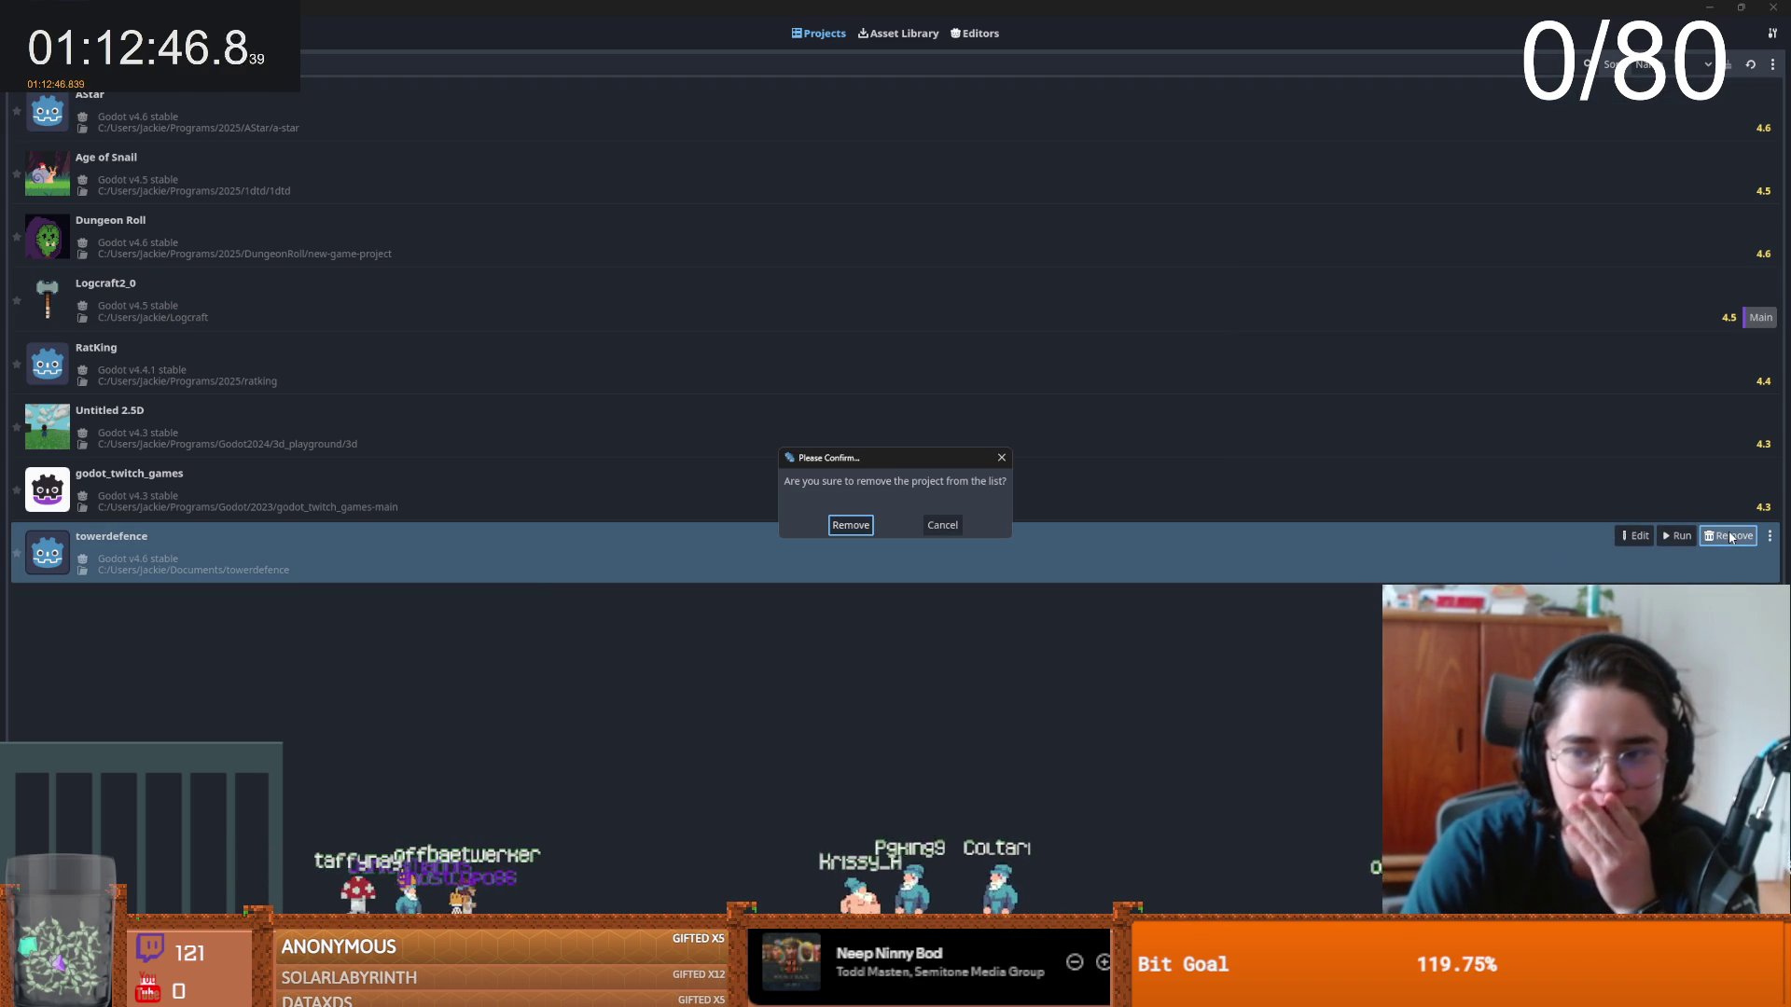
left_click(847, 523)
left_click(1710, 8)
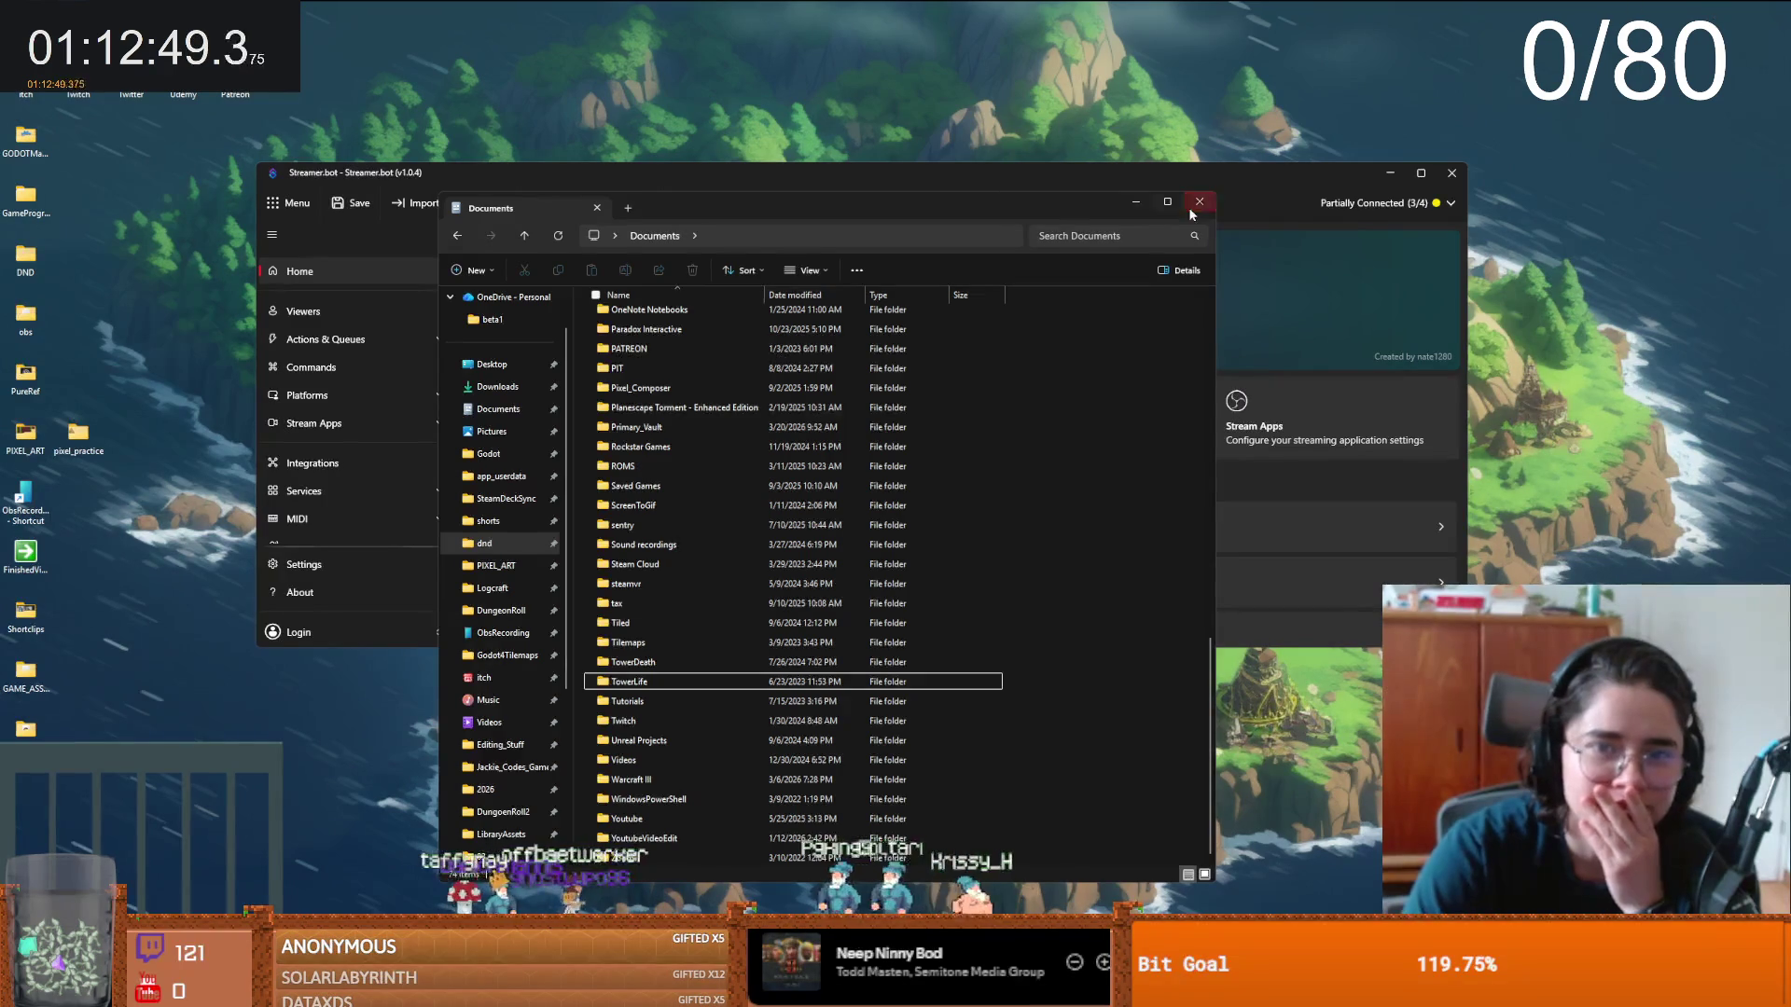
left_click(1199, 179)
left_click(1391, 174)
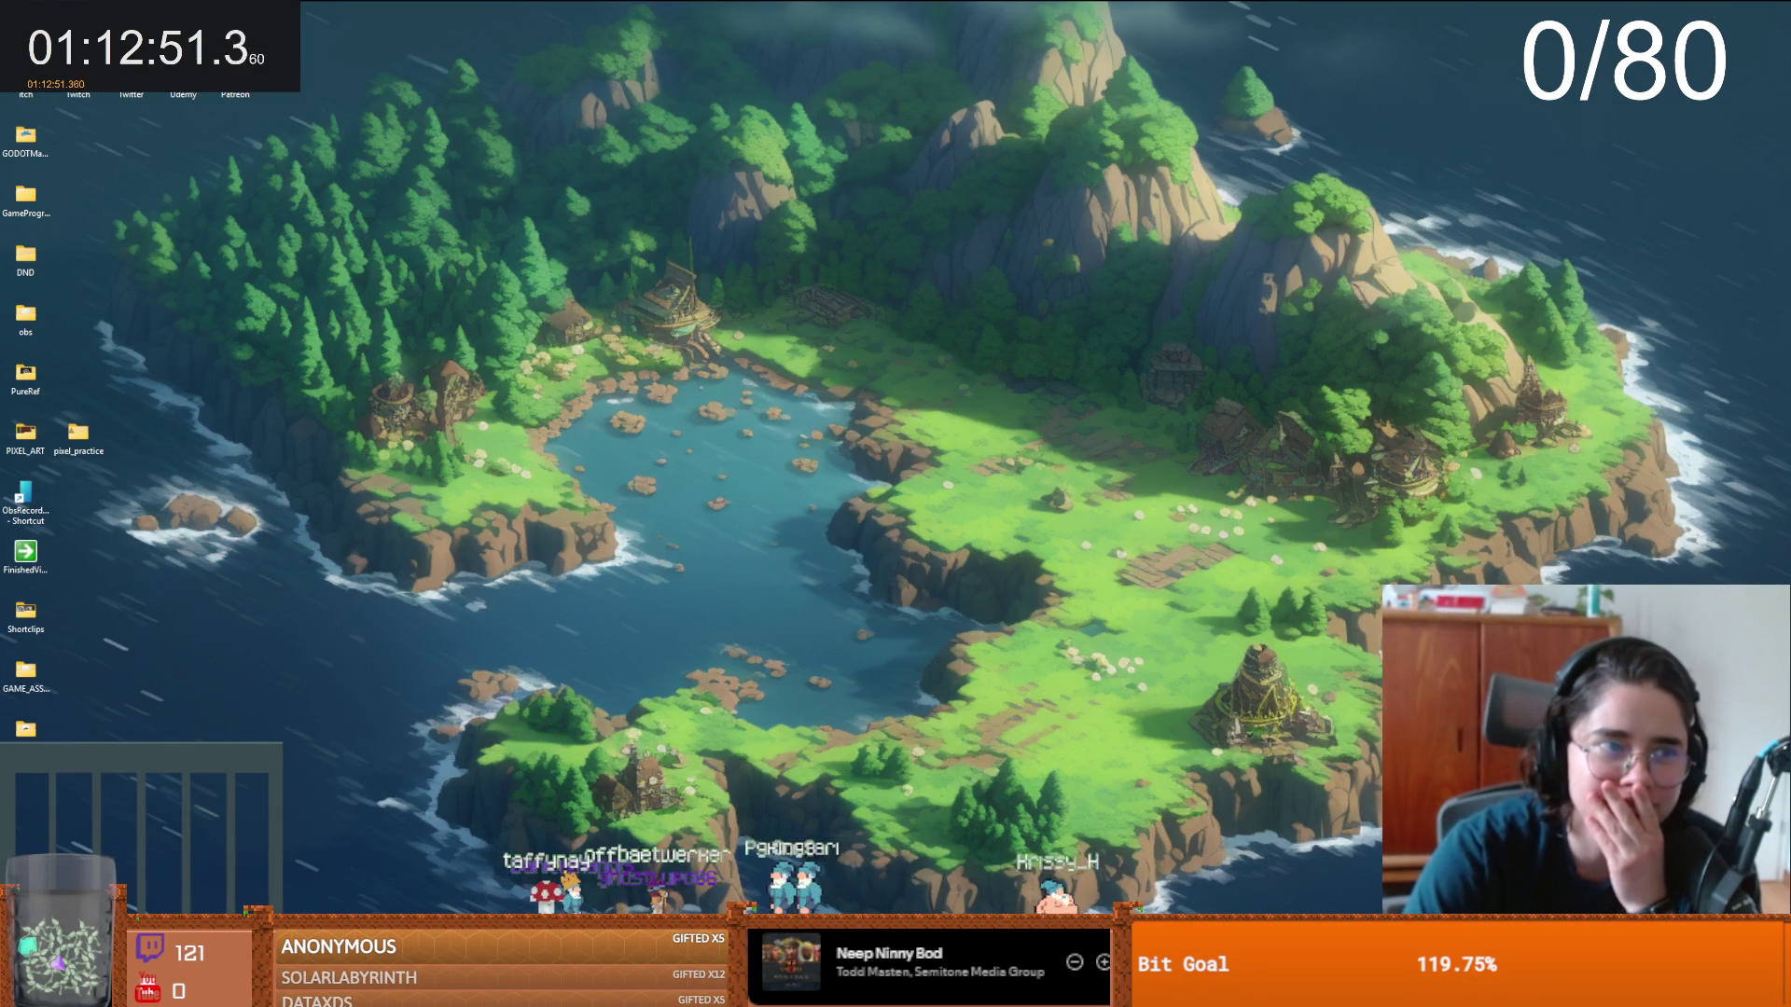
- Empty the Recycle Bin to permanently delete the towerdefence folder
right_click(35, 56)
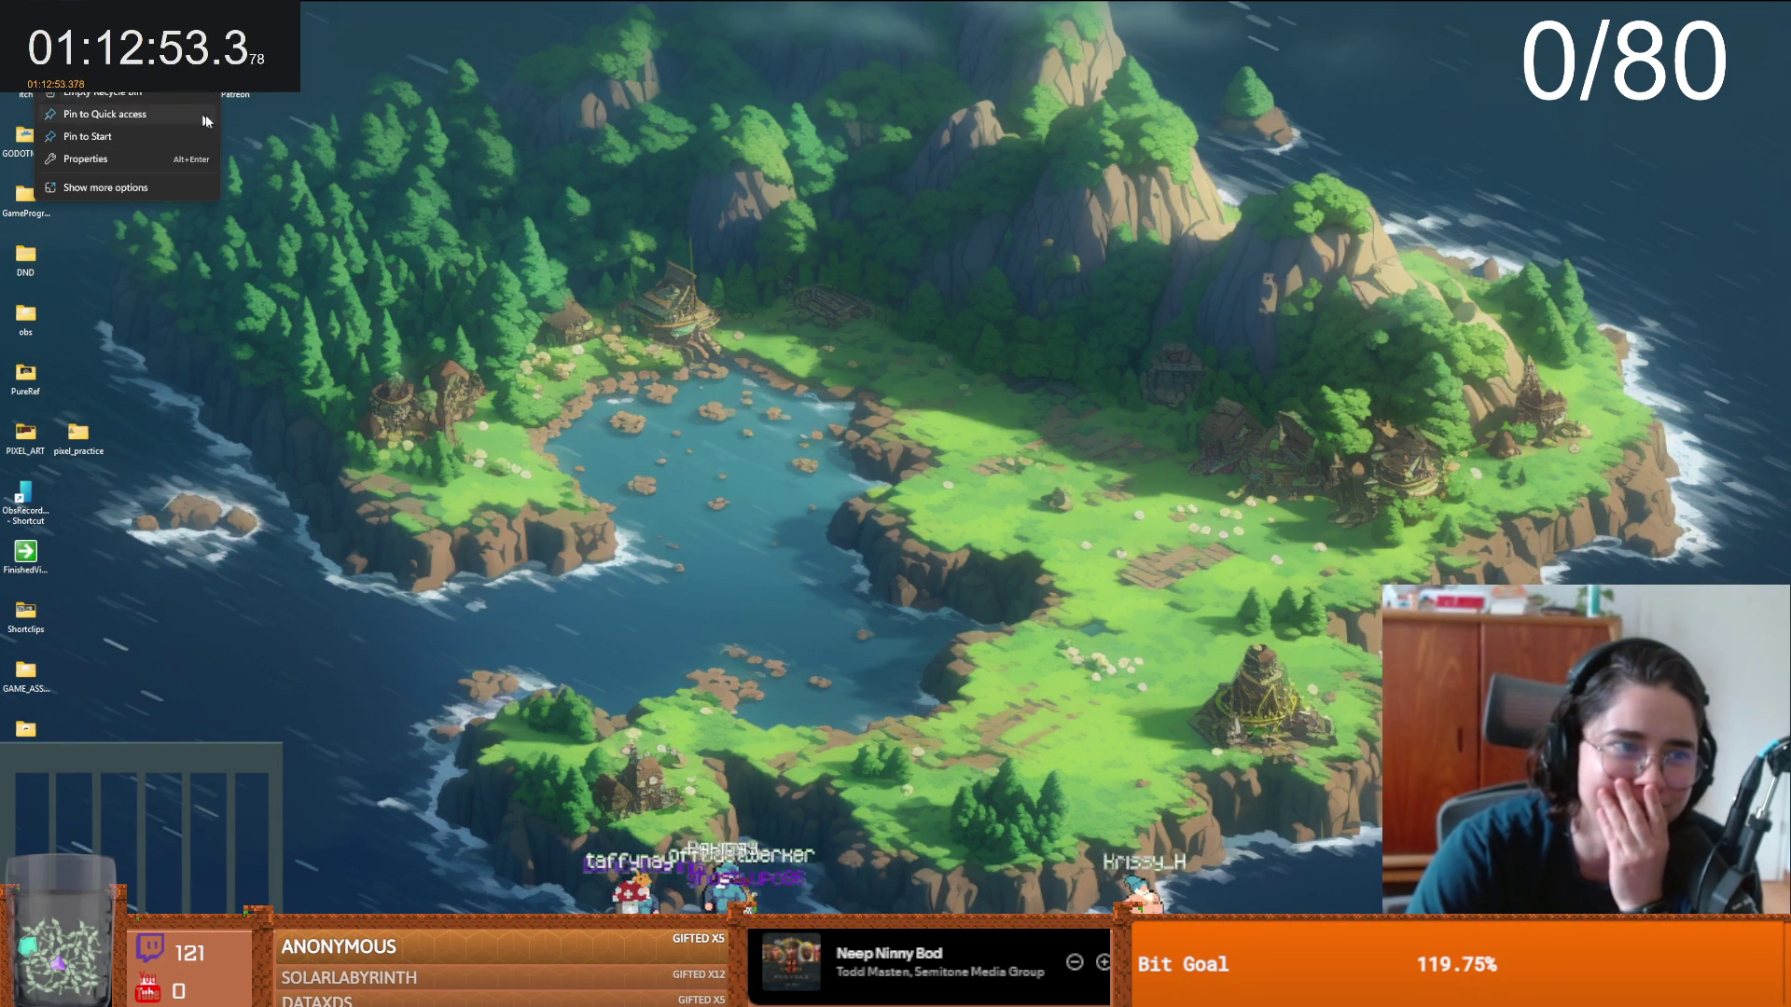
left_click(103, 92)
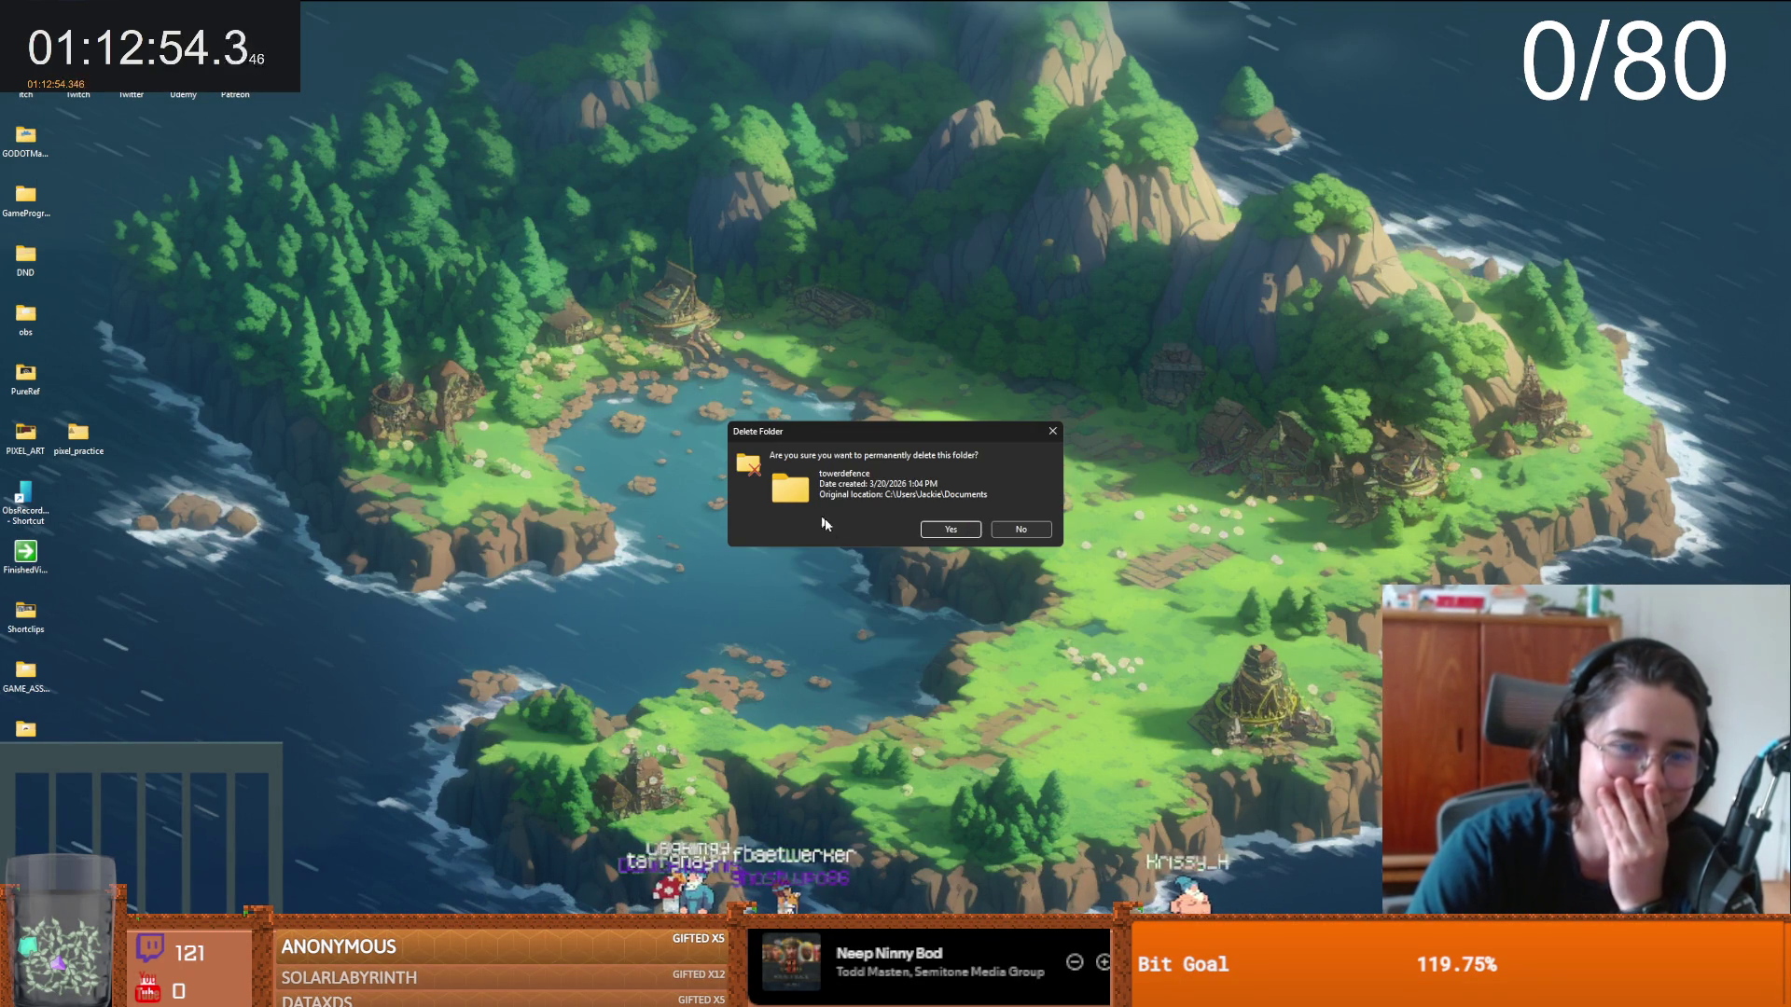
left_click(948, 529)
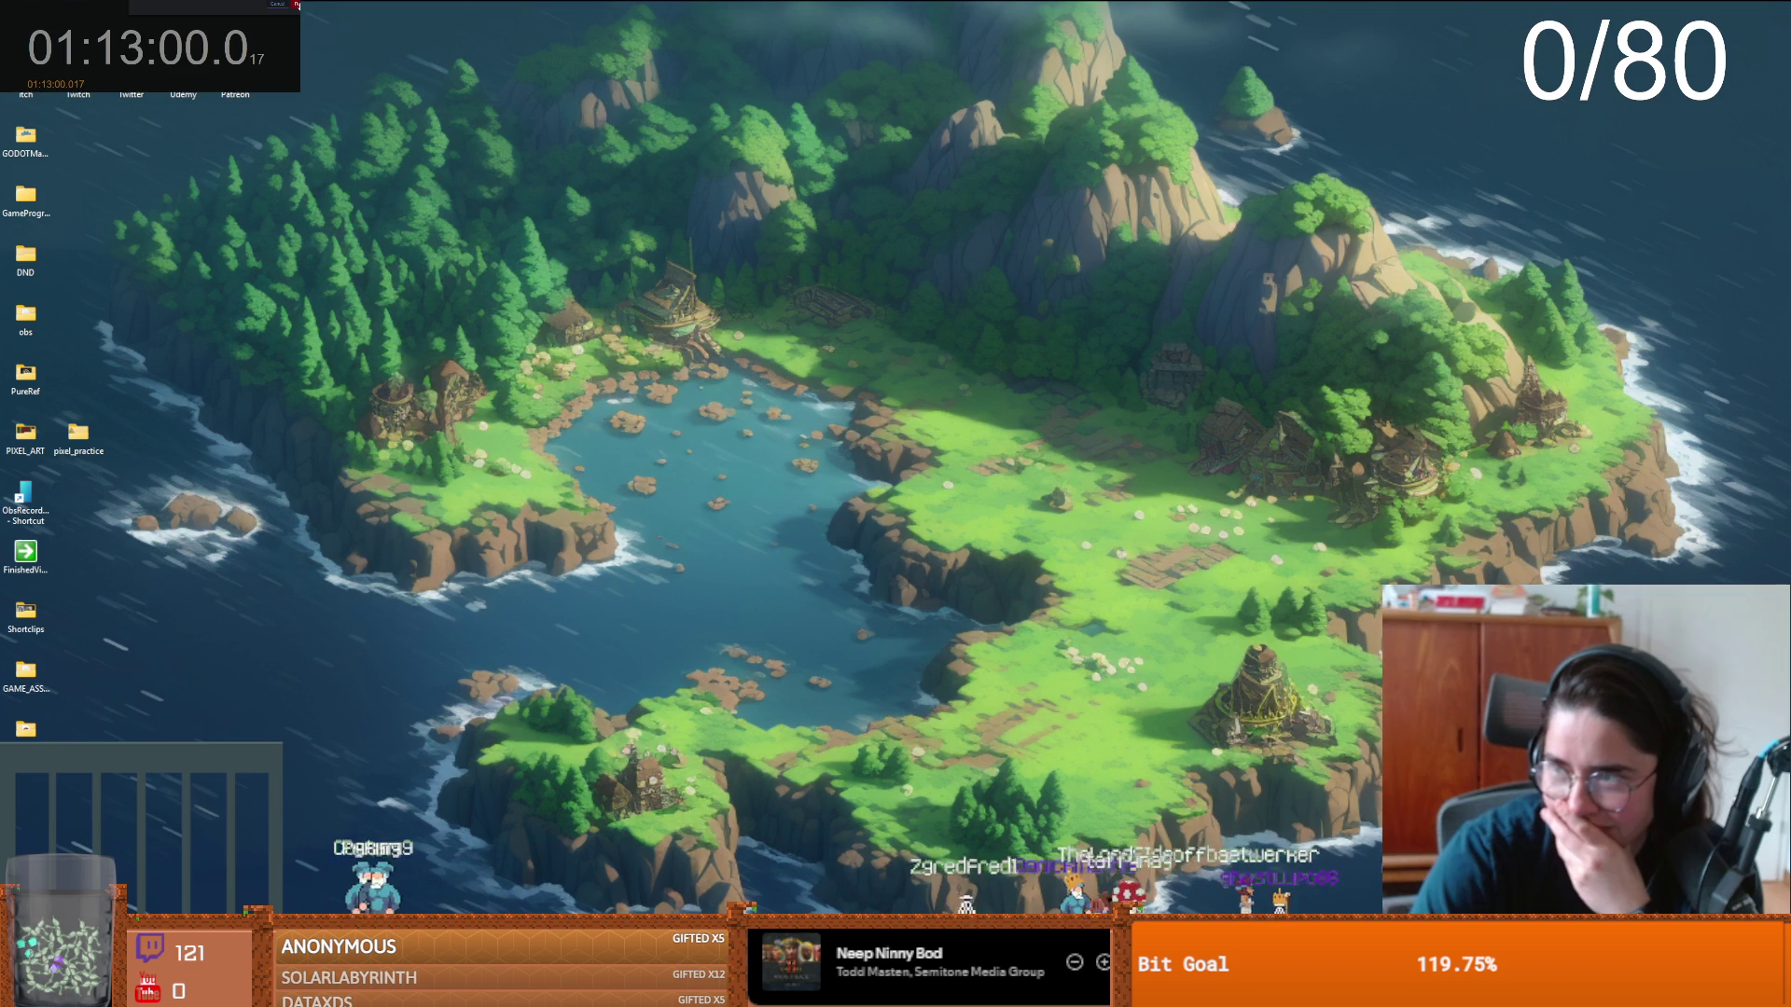
left_click(296, 6)
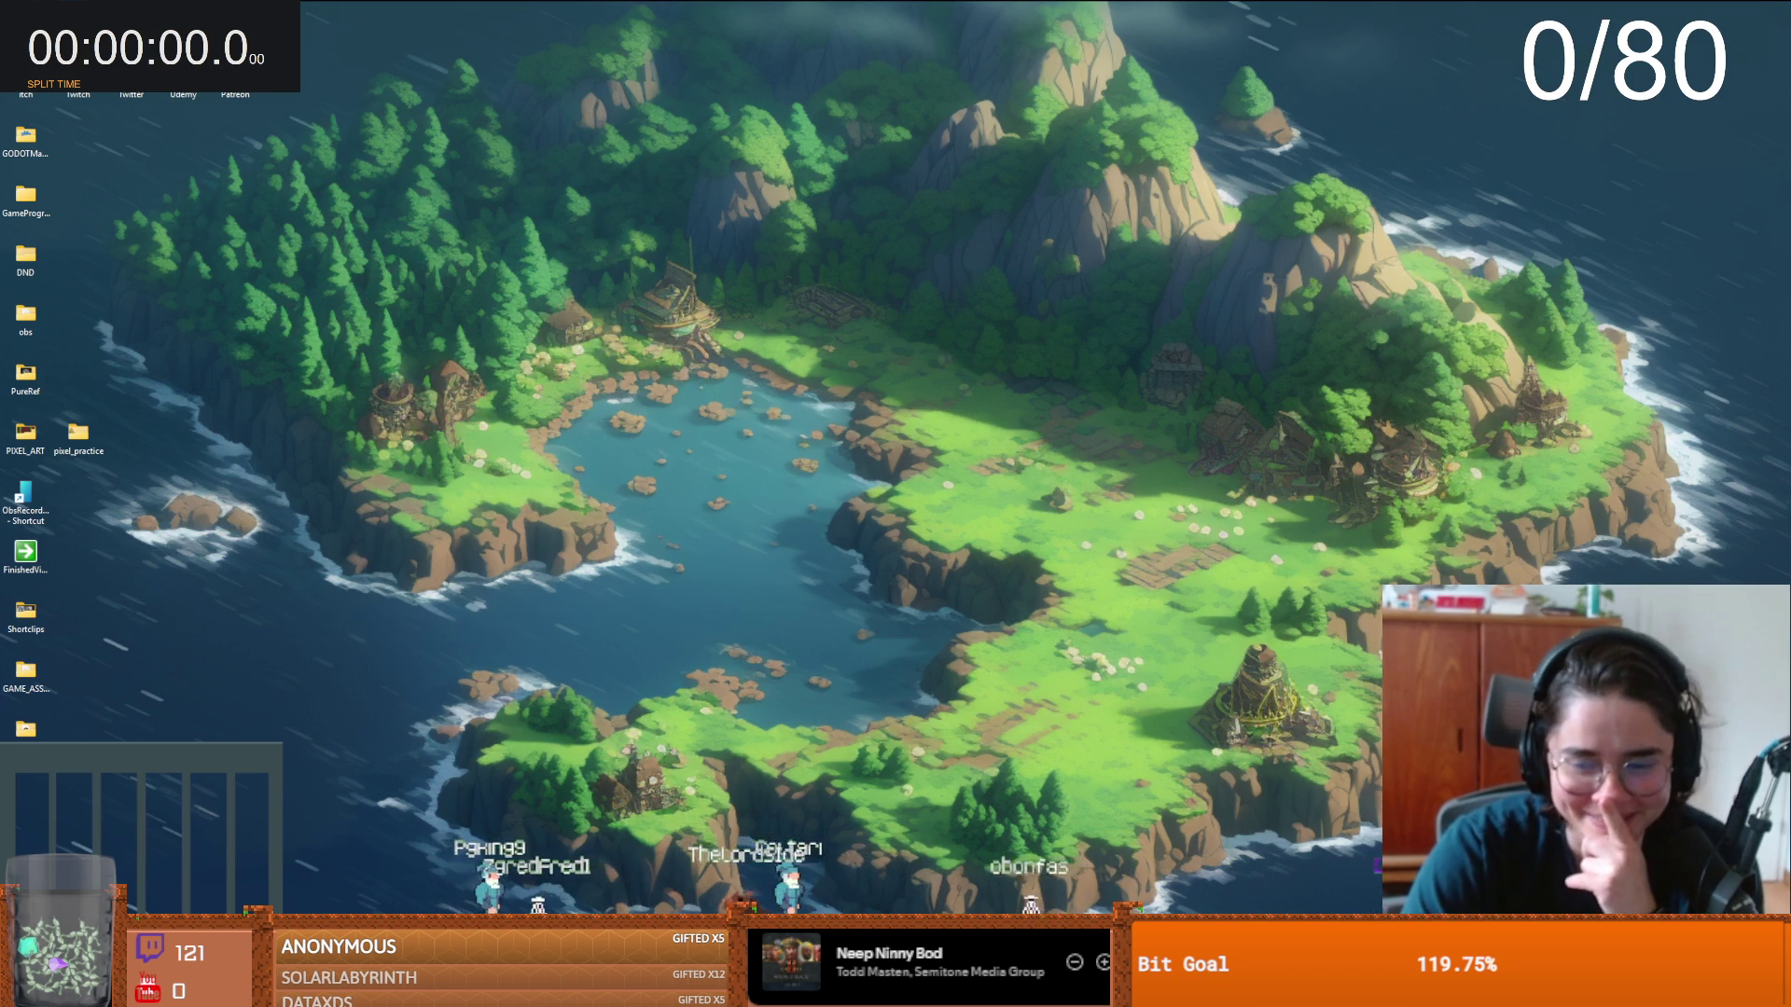
- Create a new towerdefence project, open it in the editor, and start a 2D Scene with a Node2D root
key("ctrl+n")
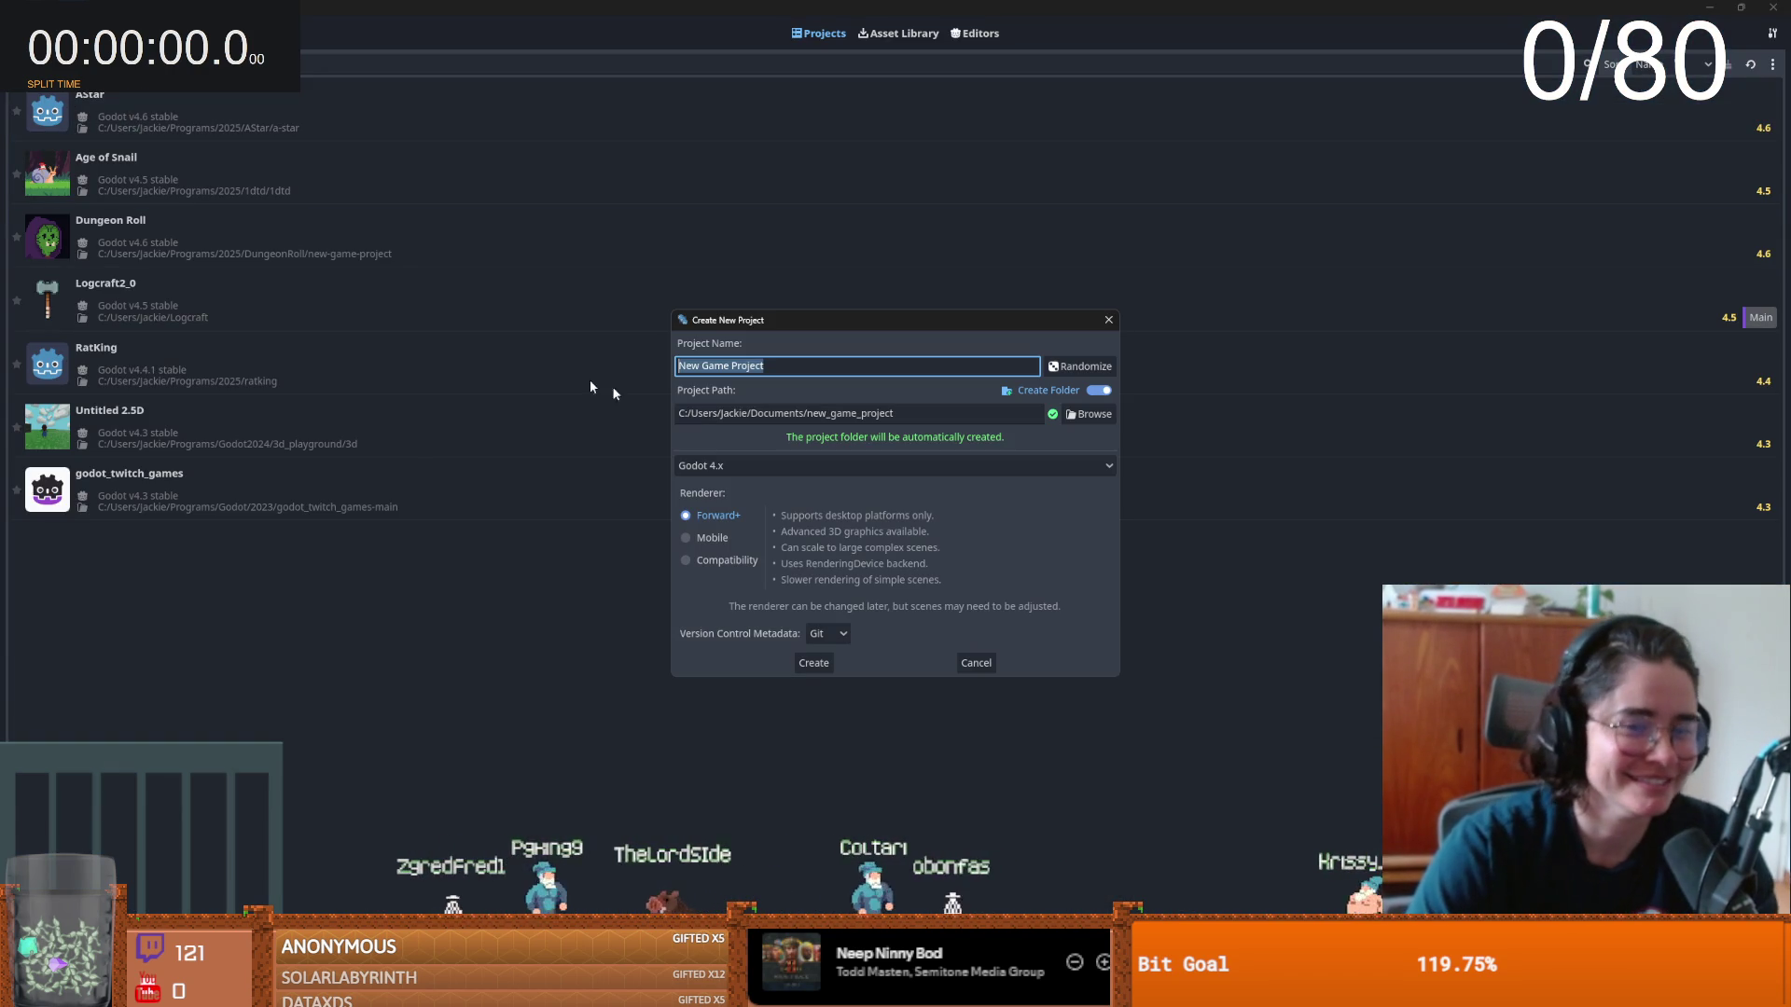
type("tower")
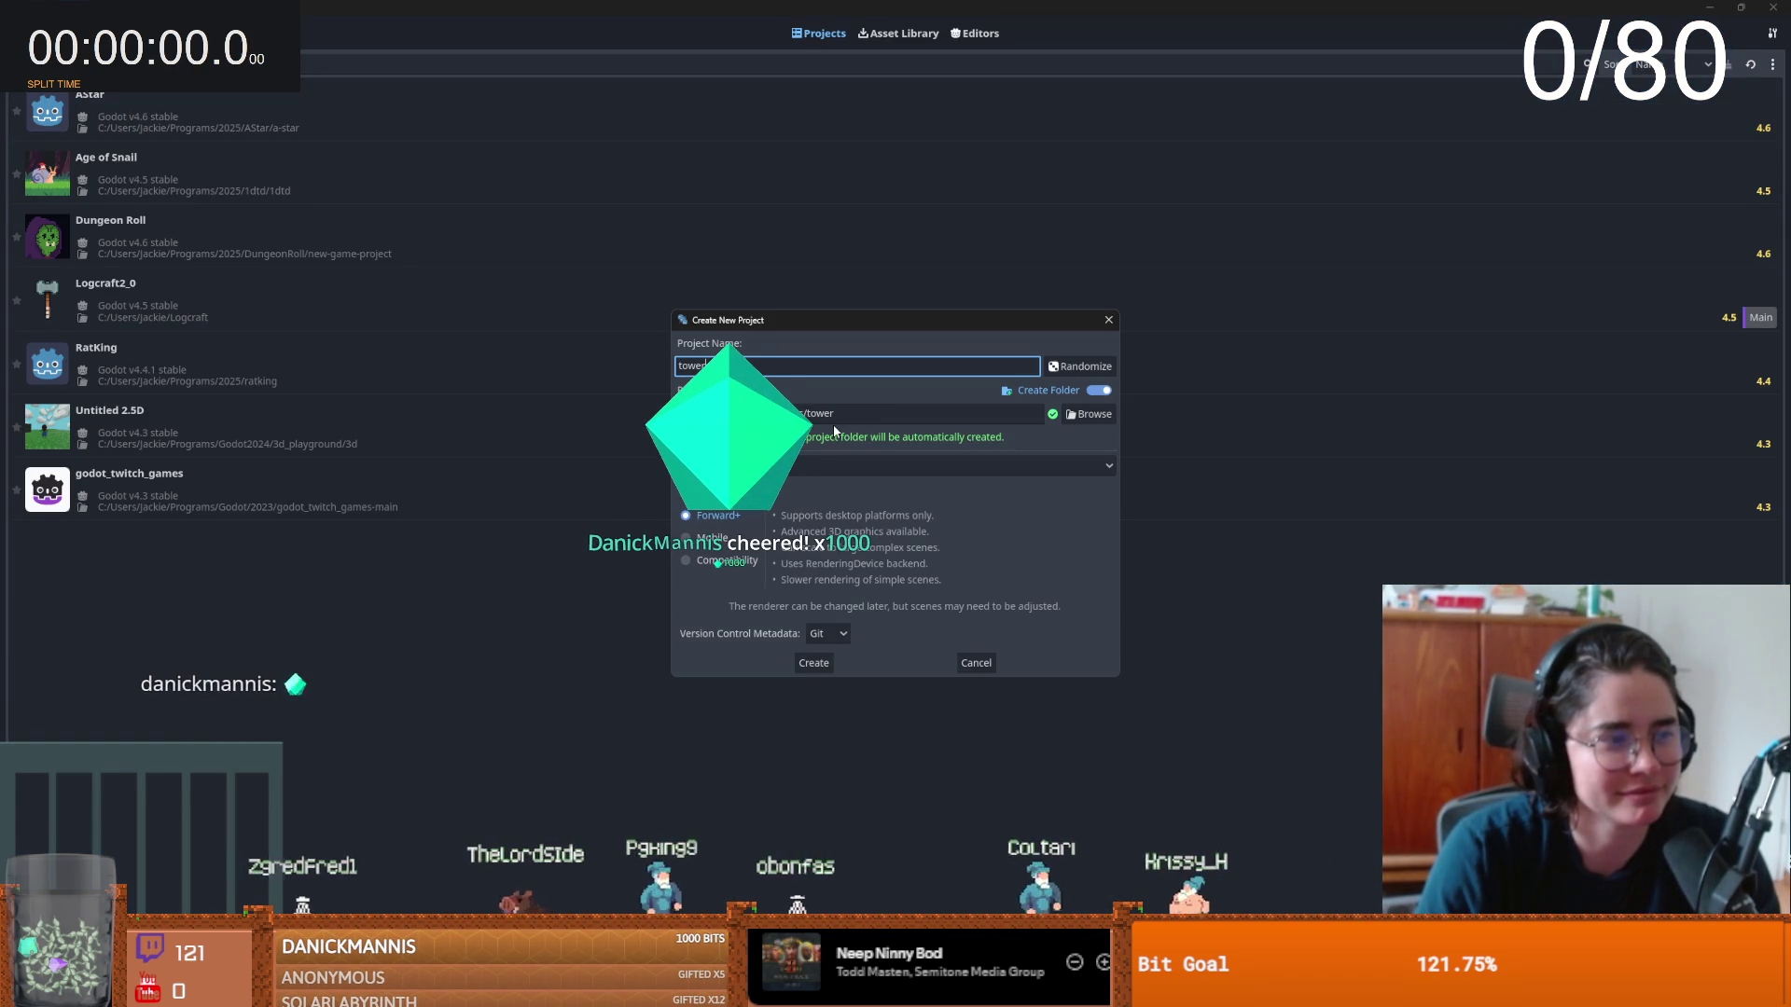
type("defence")
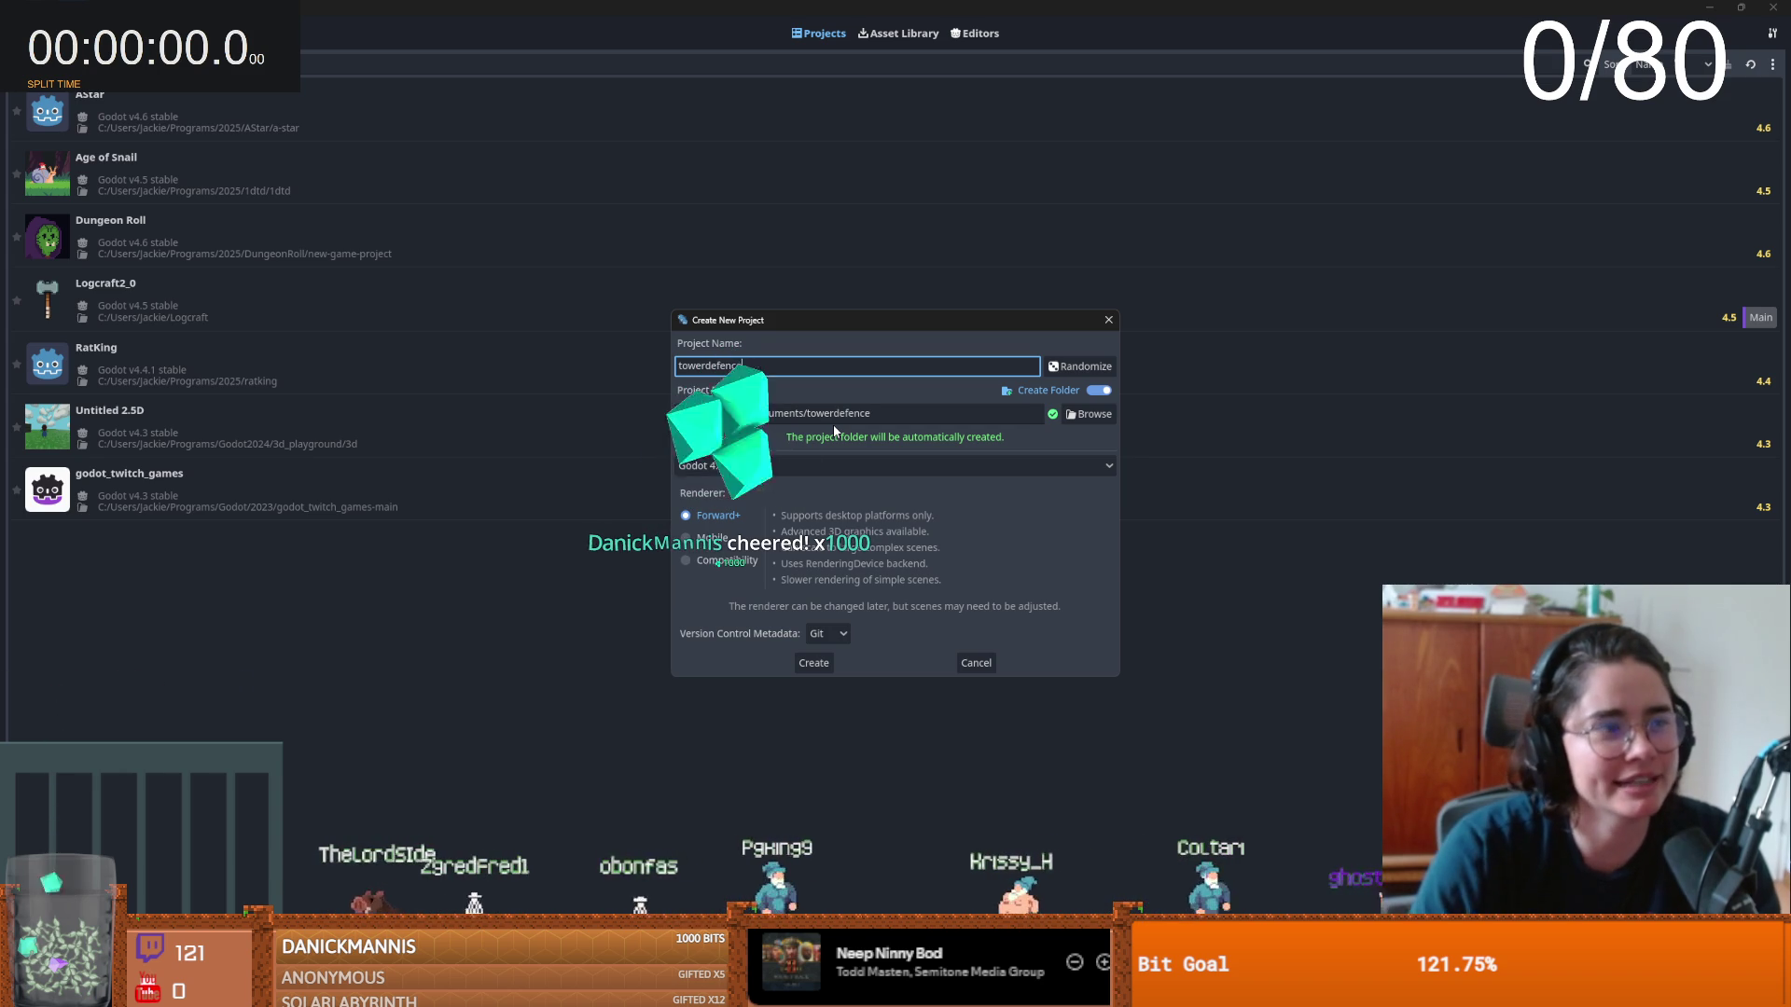
left_click(817, 664)
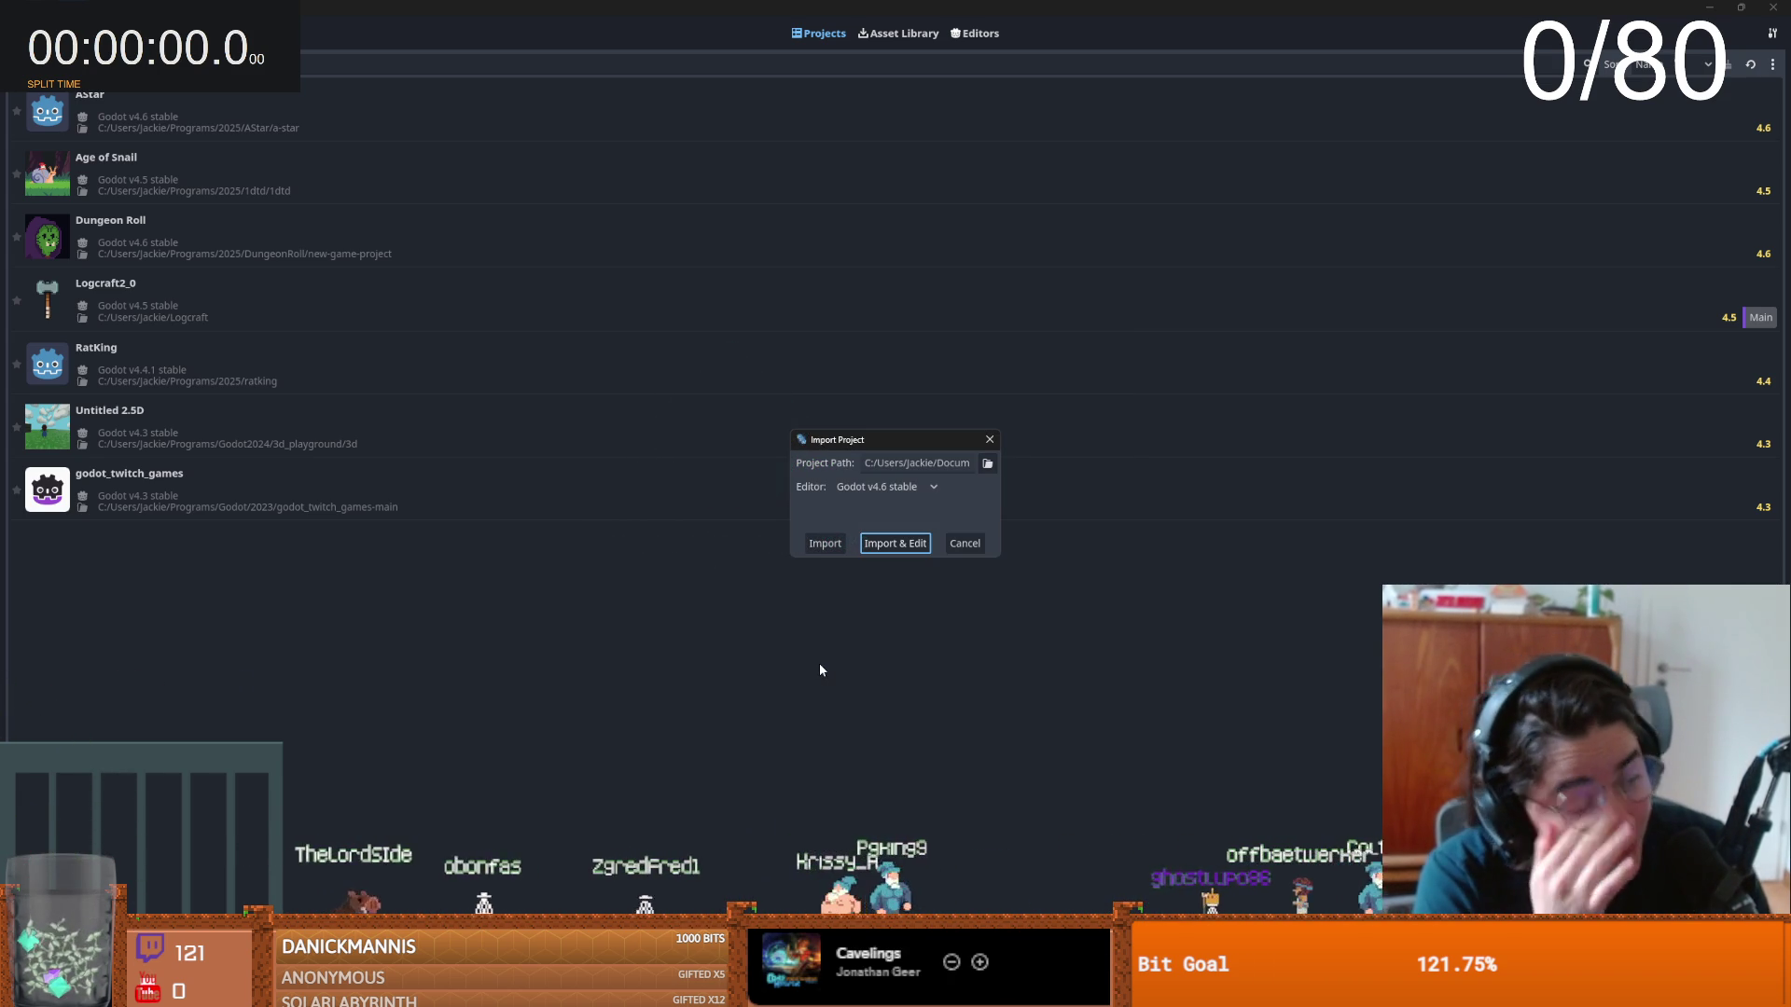
left_click(918, 541)
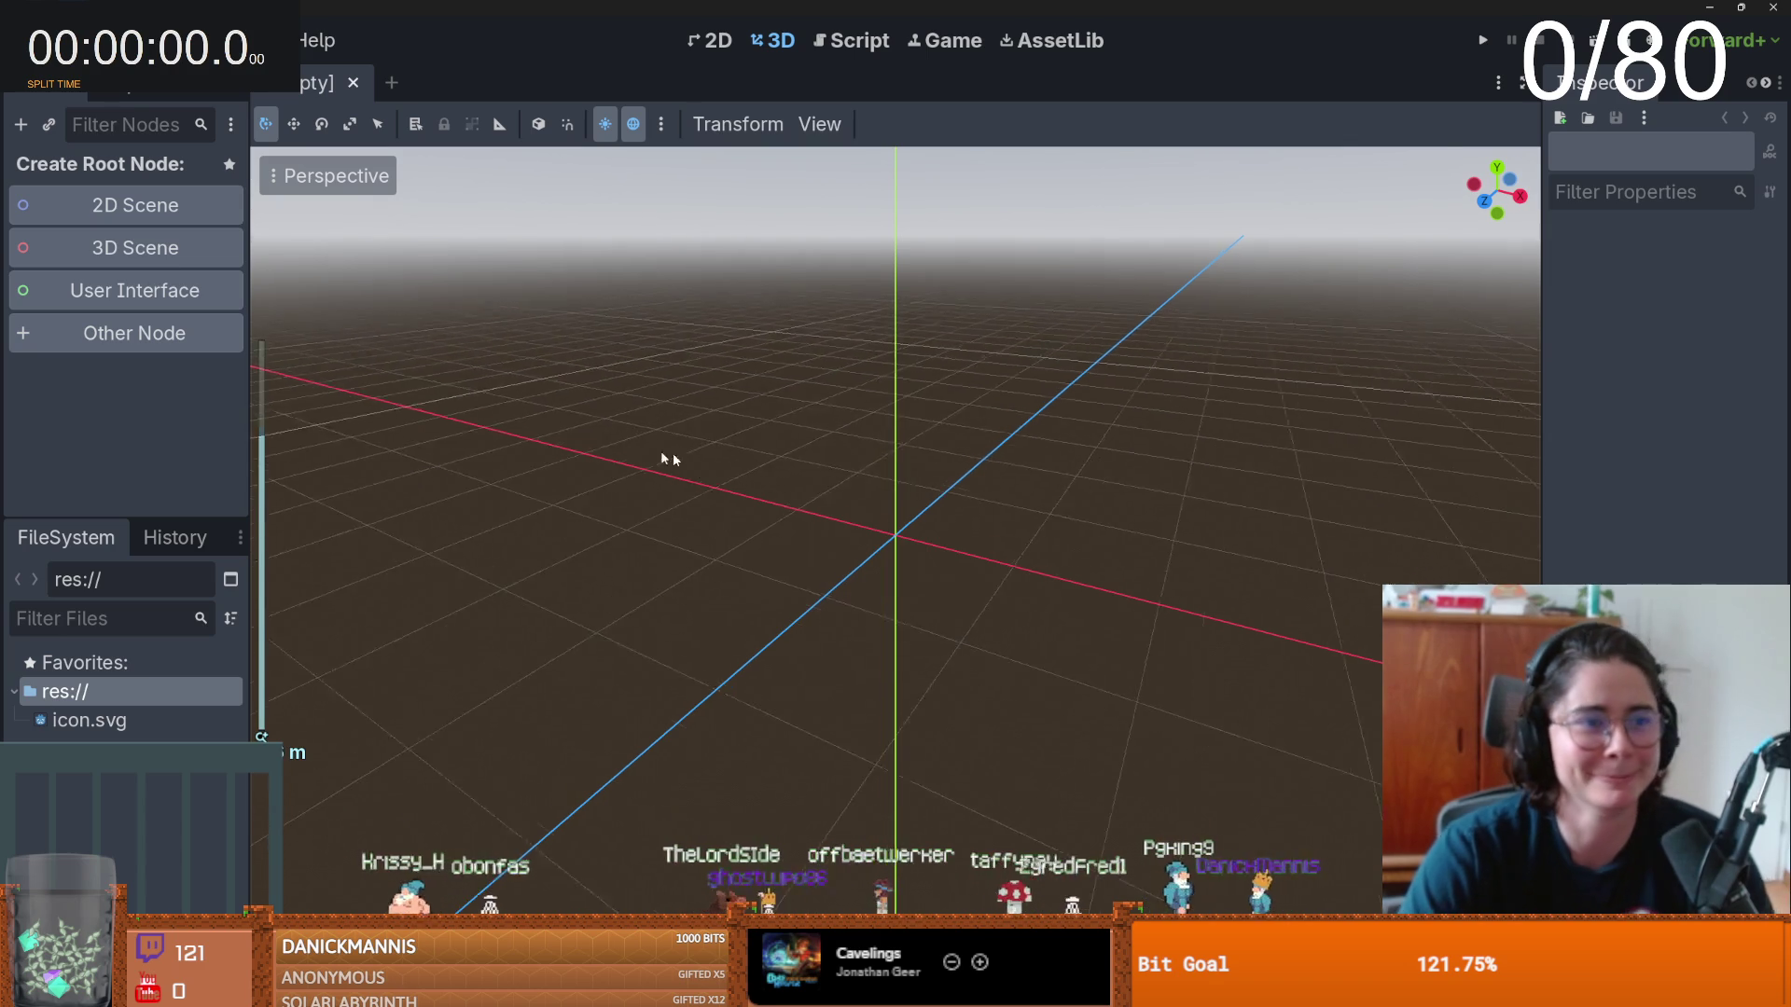
left_click(150, 213)
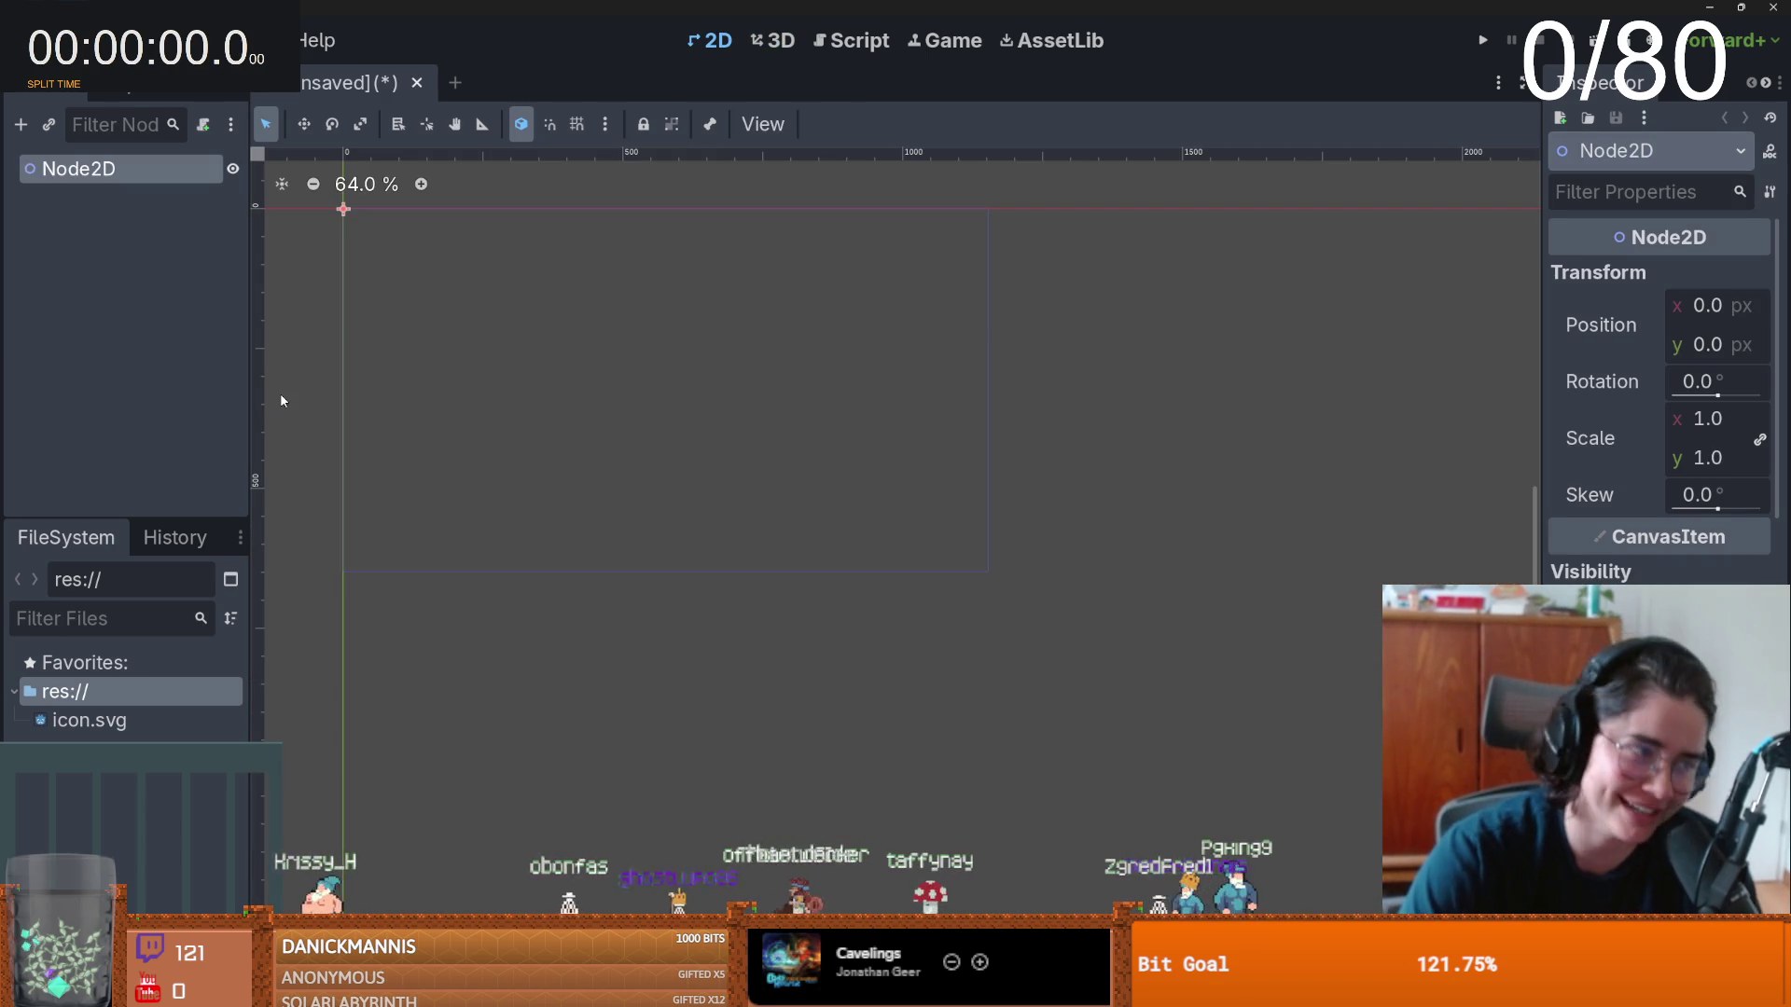
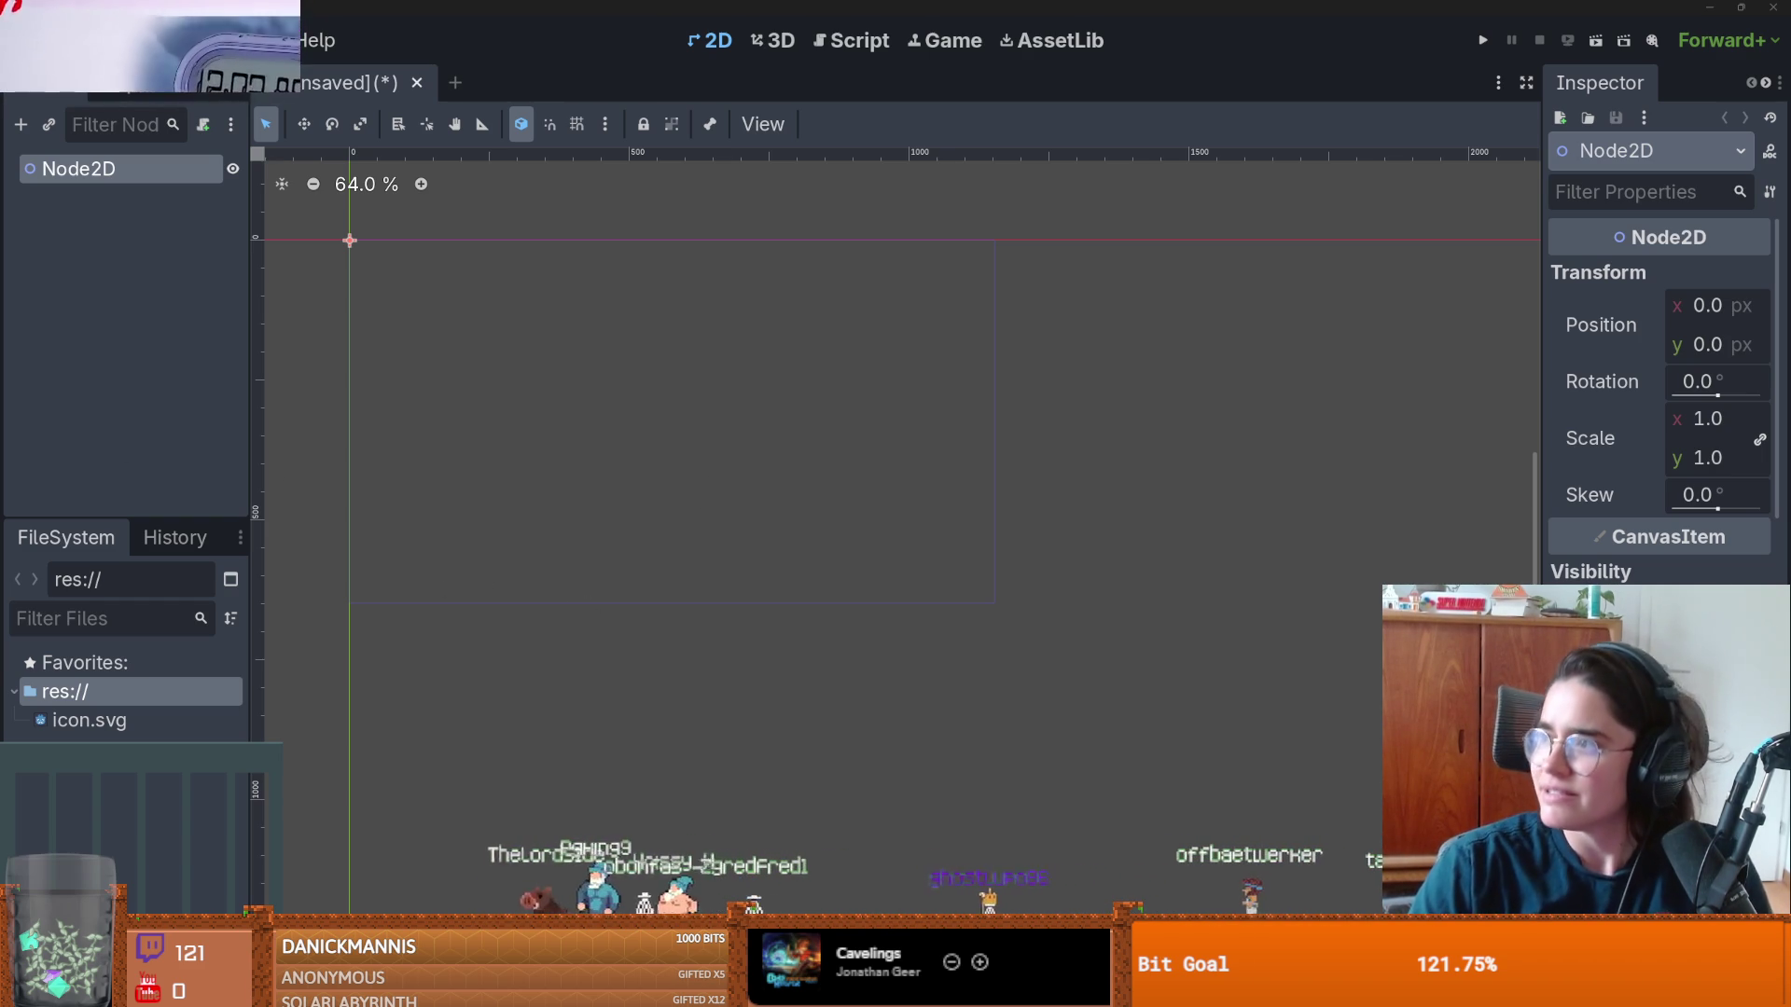
- Zoom the empty 2D viewport in Godot, then switch to tileset.png in Aseprite
scroll(887, 351, "up", 2)
scroll(887, 352, "down", 1)
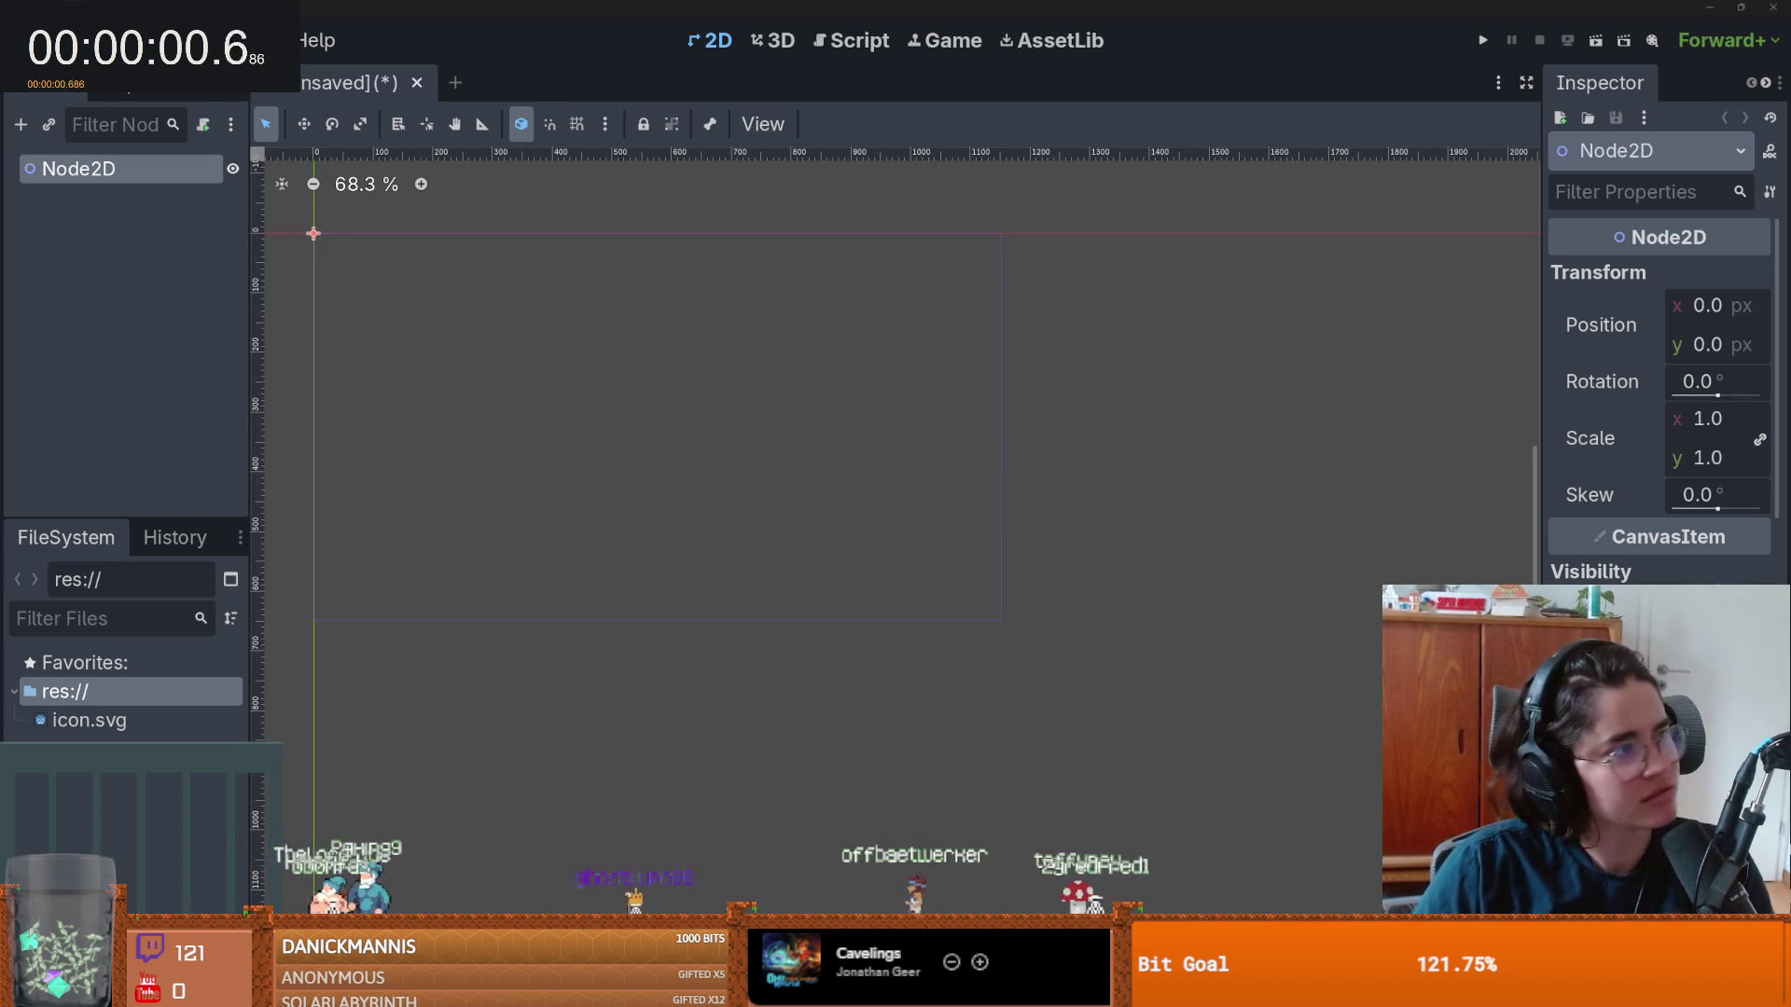
scroll(931, 427, "up", 1)
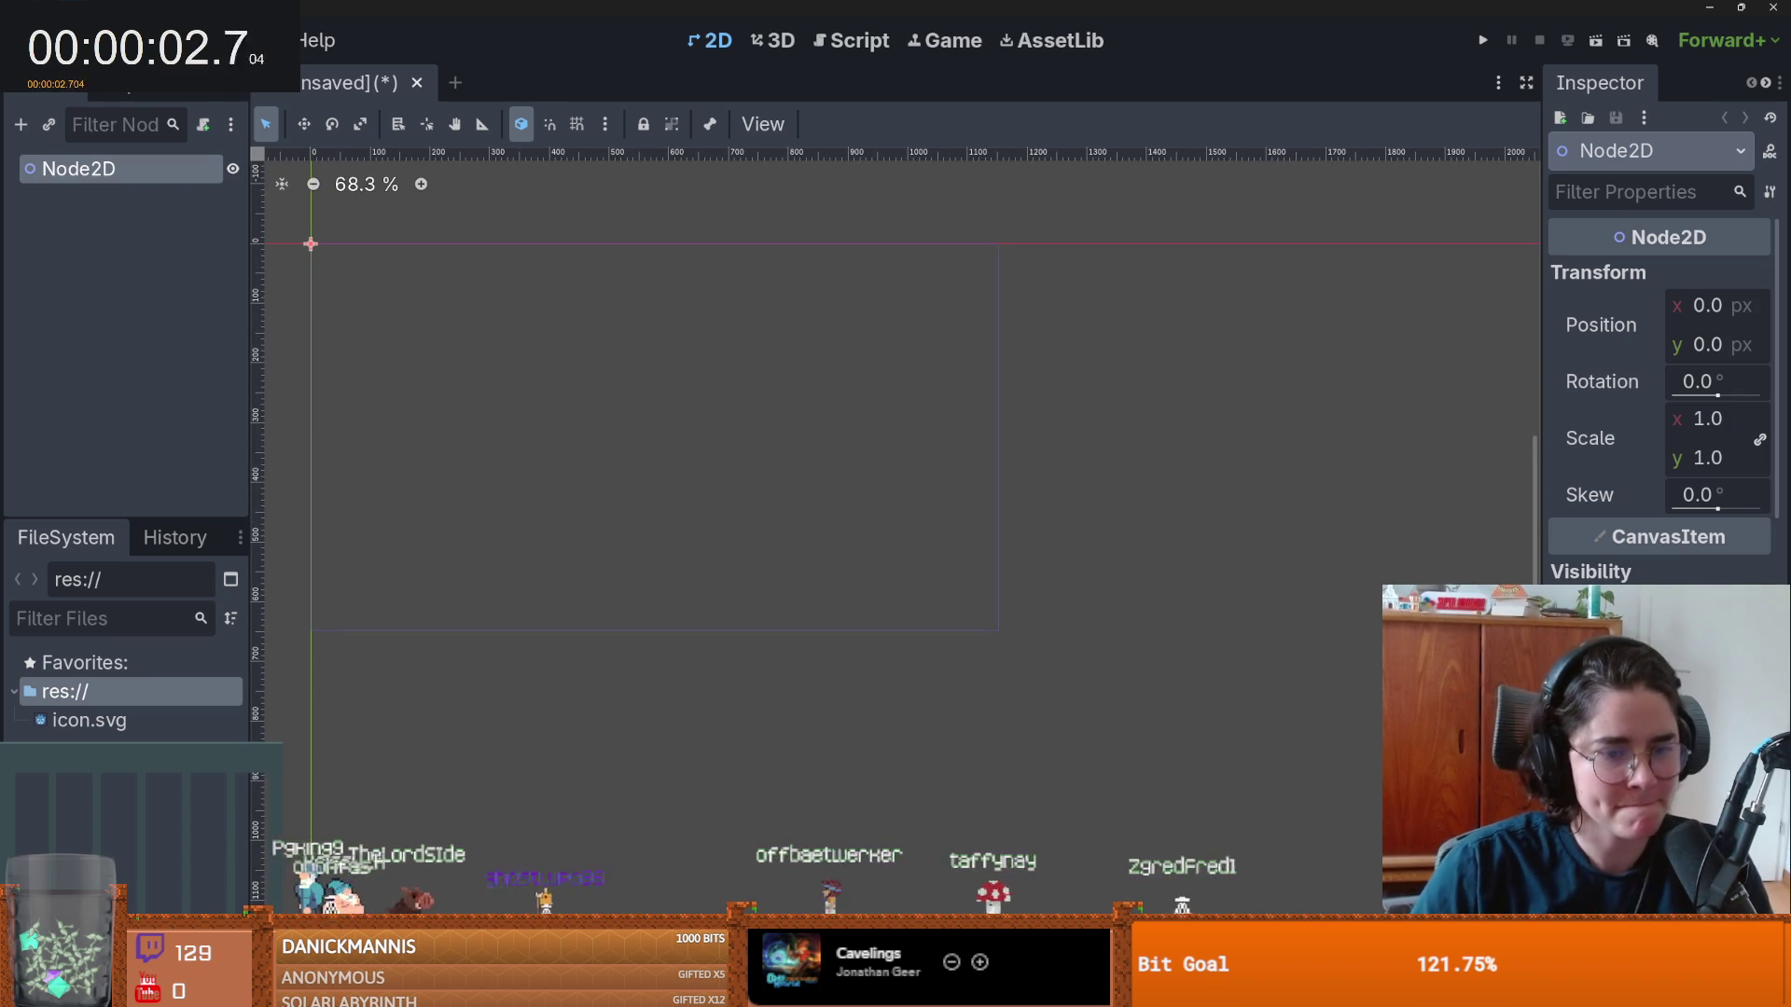
key("alt+Tab")
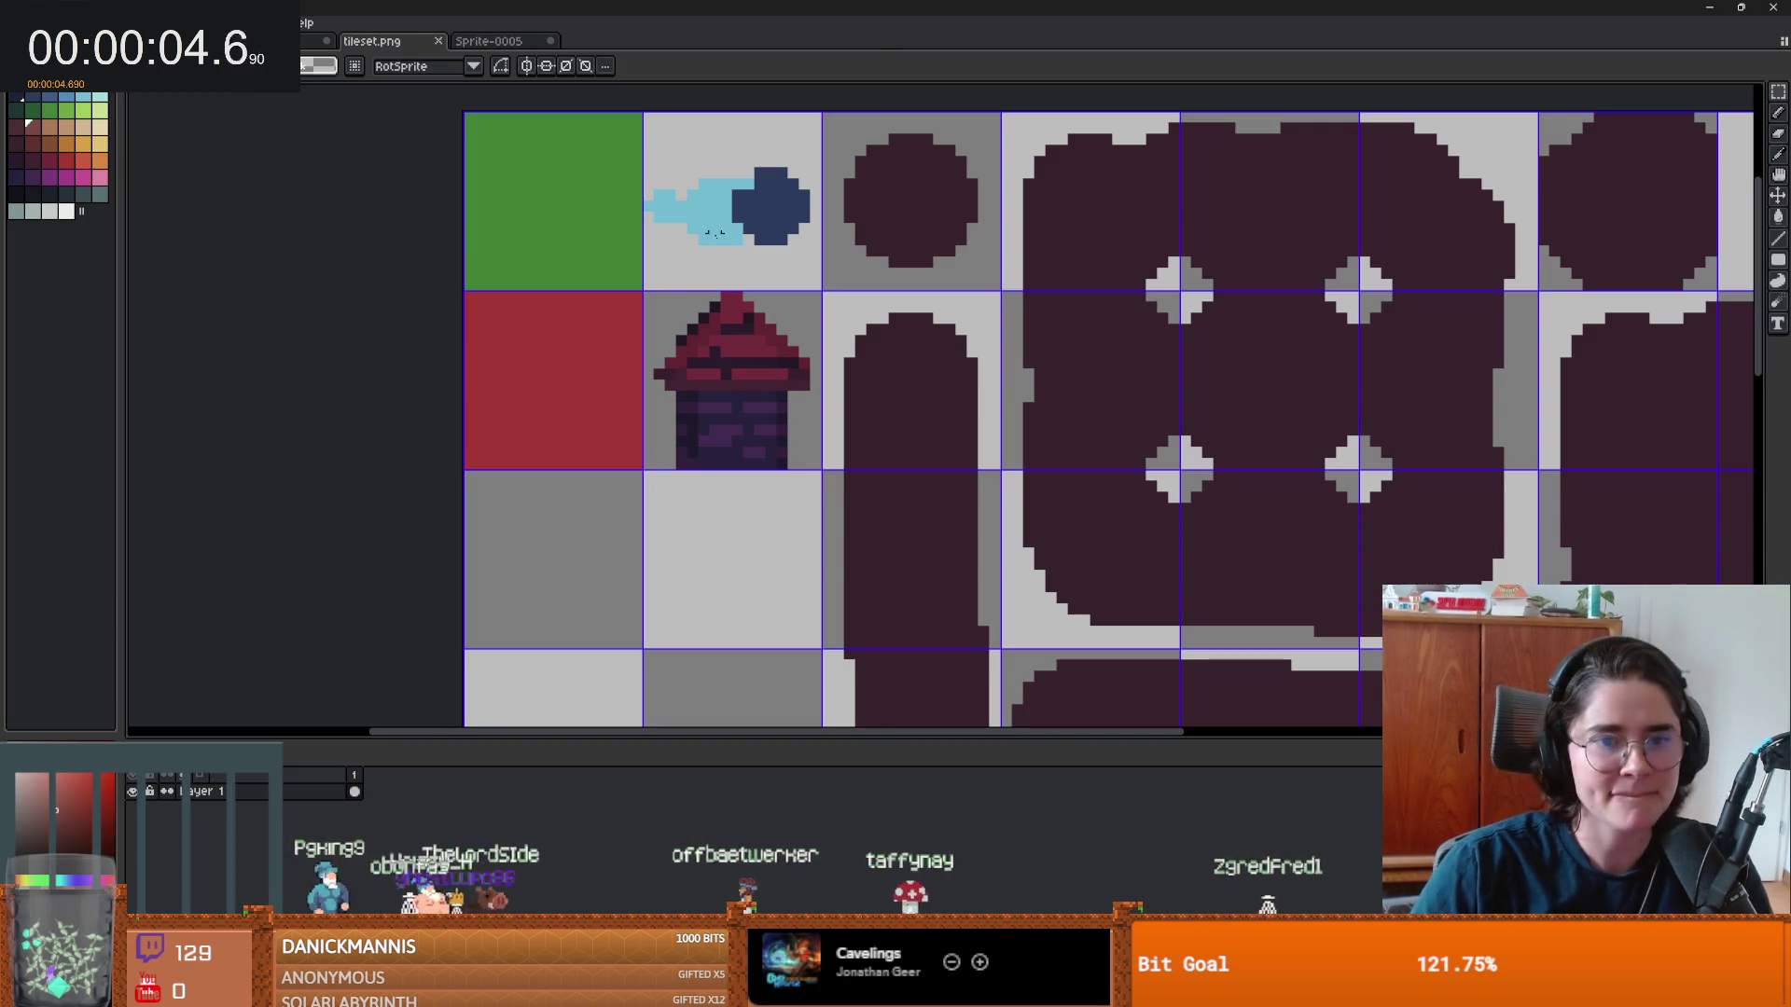
- Save the tileset image as tileset.png
left_click(16, 22)
left_click(45, 111)
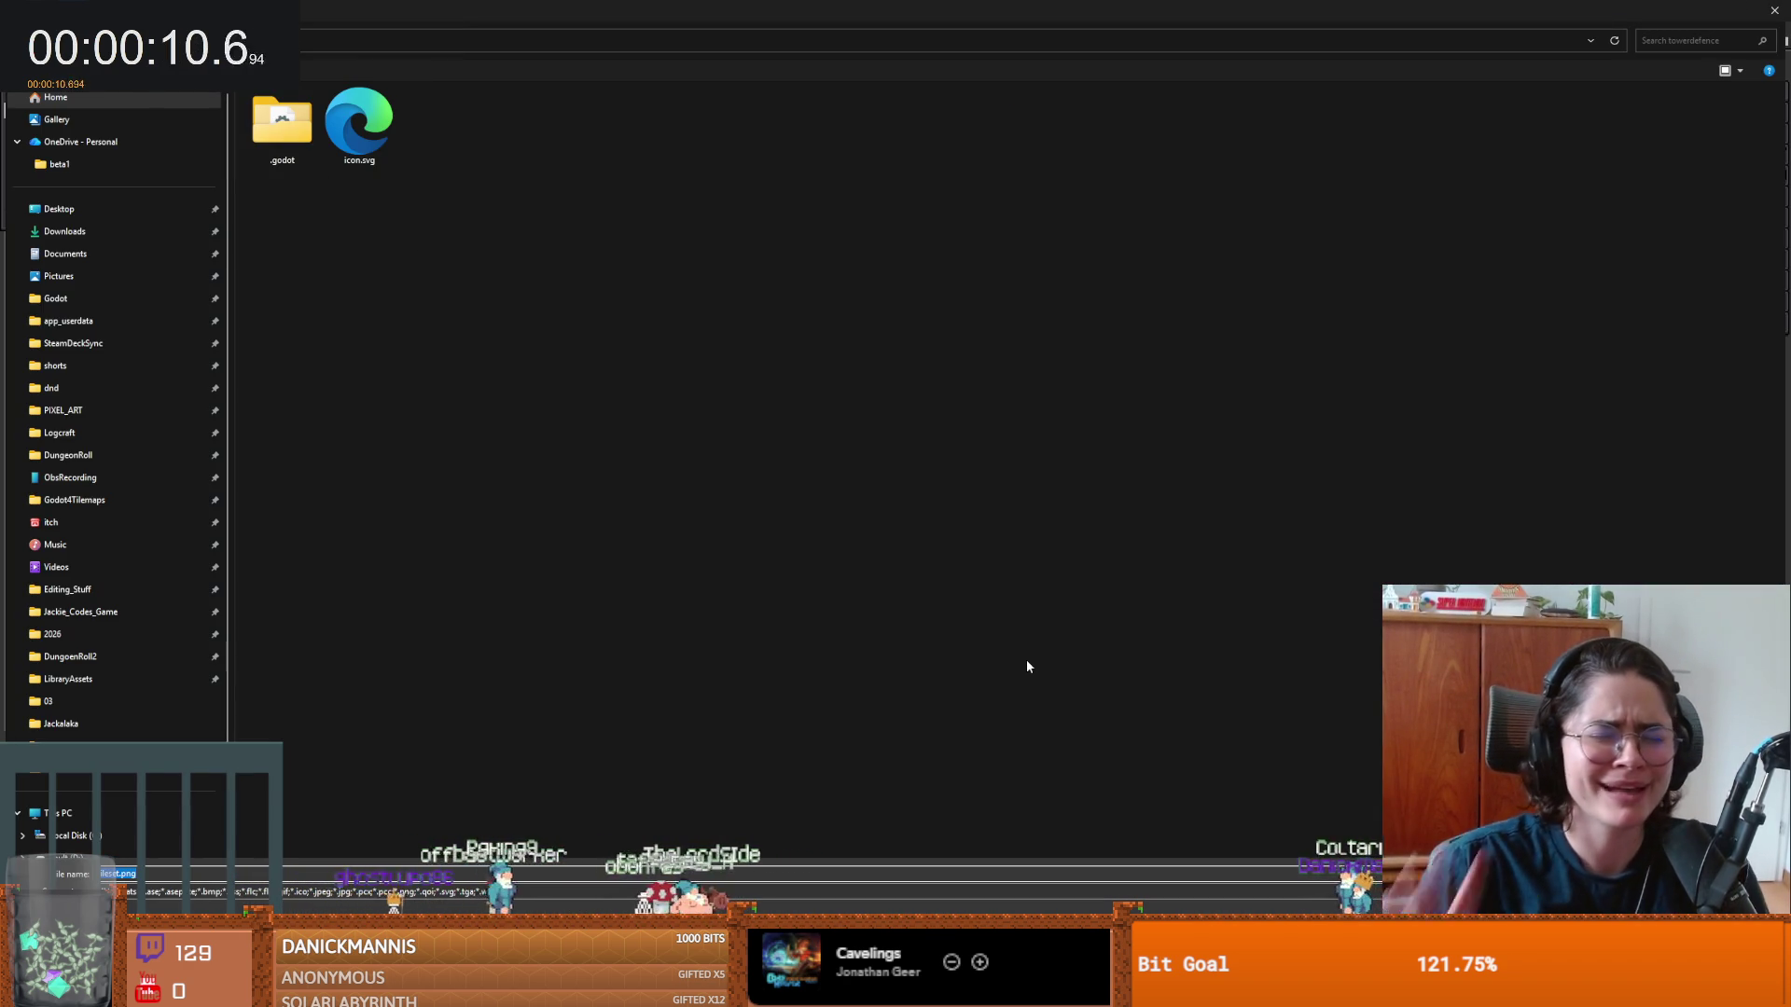
key("Return")
key("Return")
- Export the orange eye sprite's frames as a sprite sheet into the project folder
left_click(478, 43)
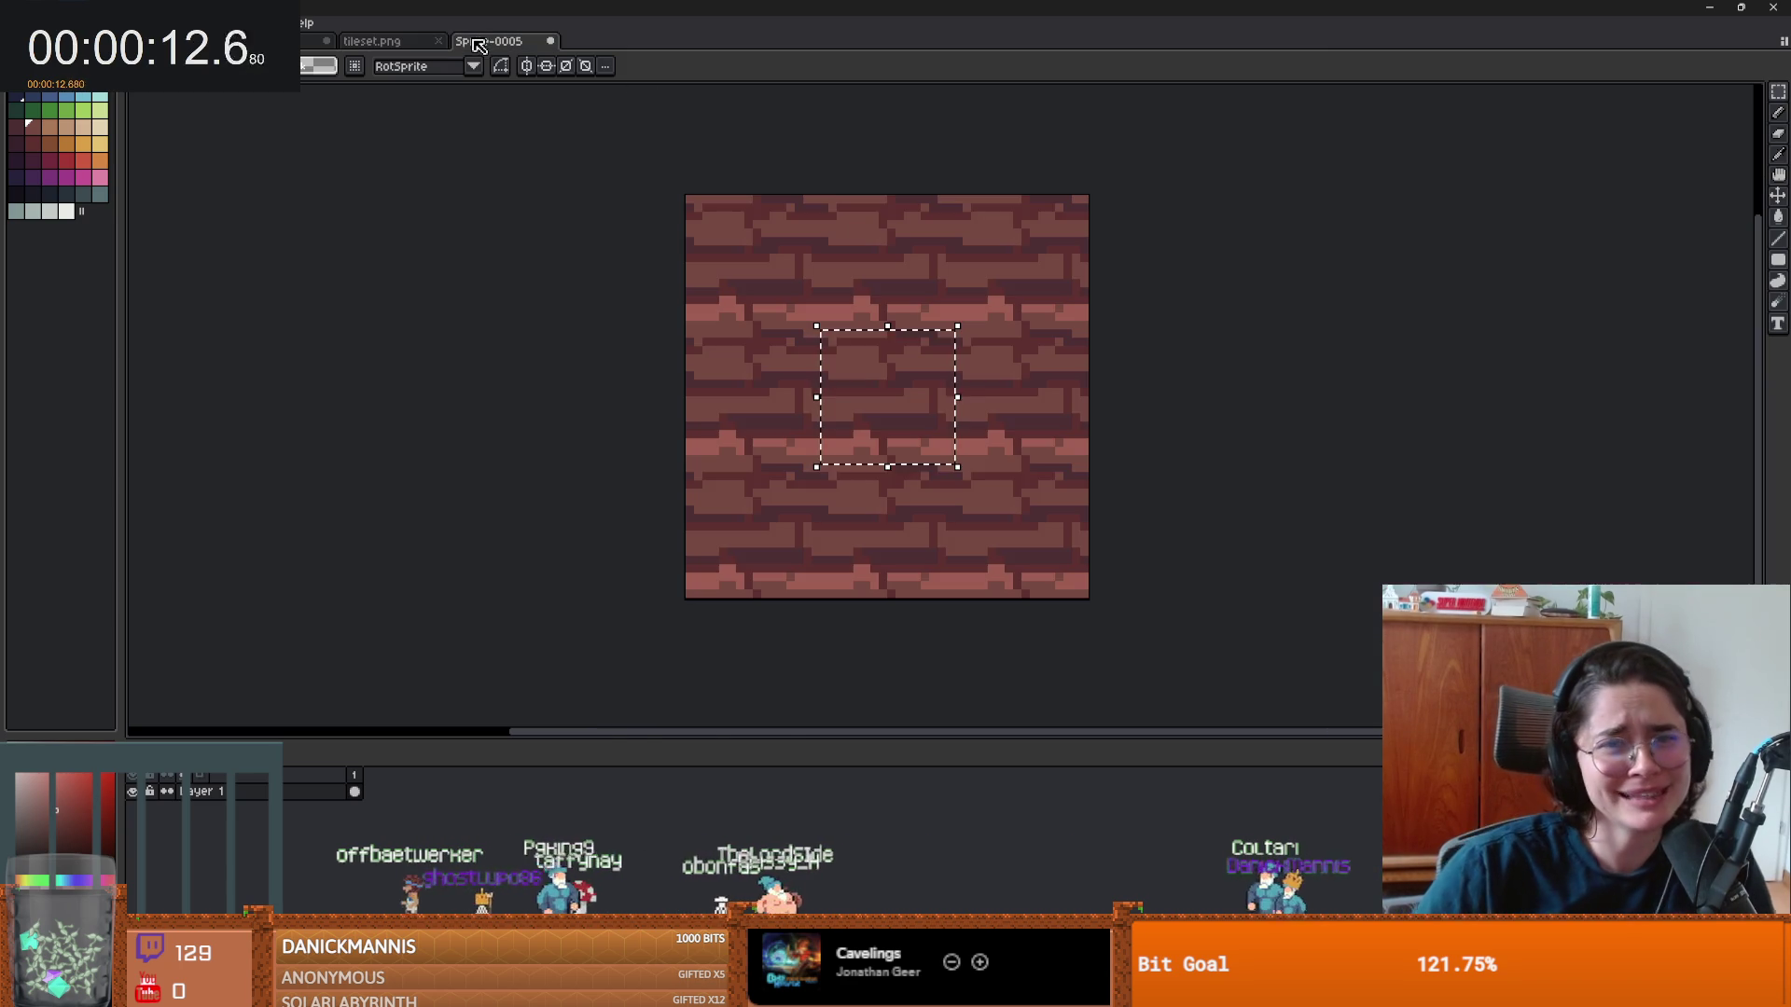
left_click(312, 41)
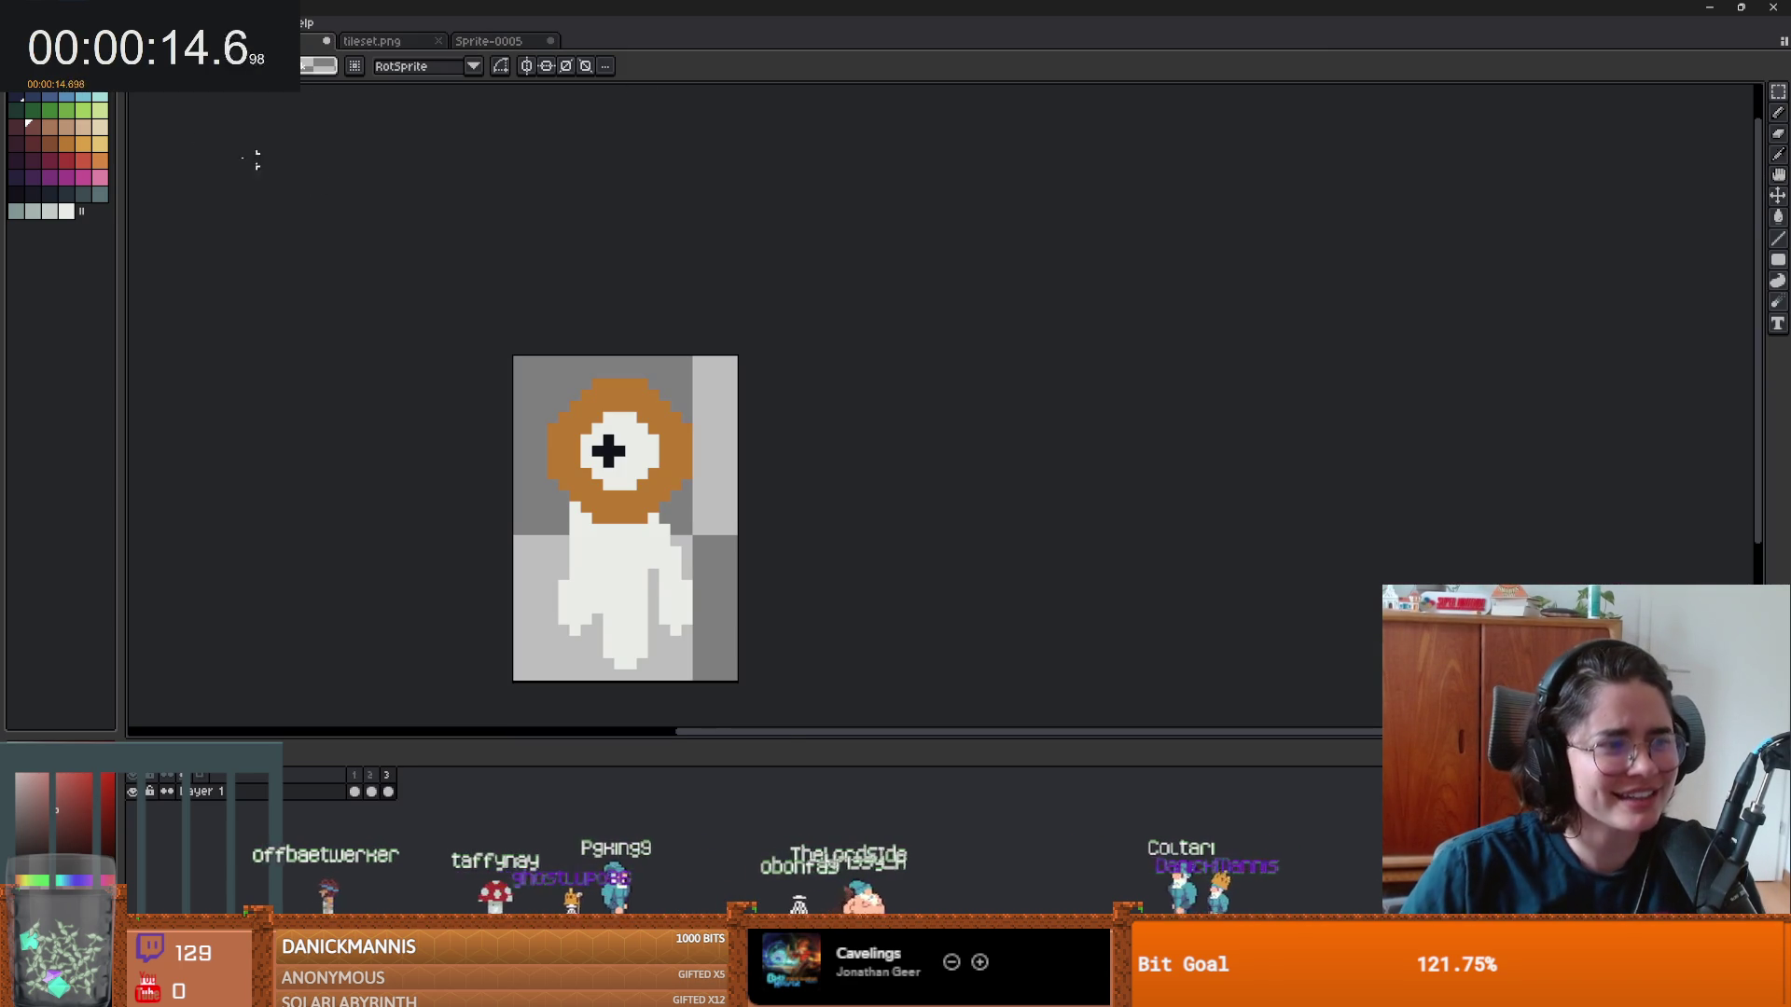
left_click(18, 23)
mouse_move(140, 162)
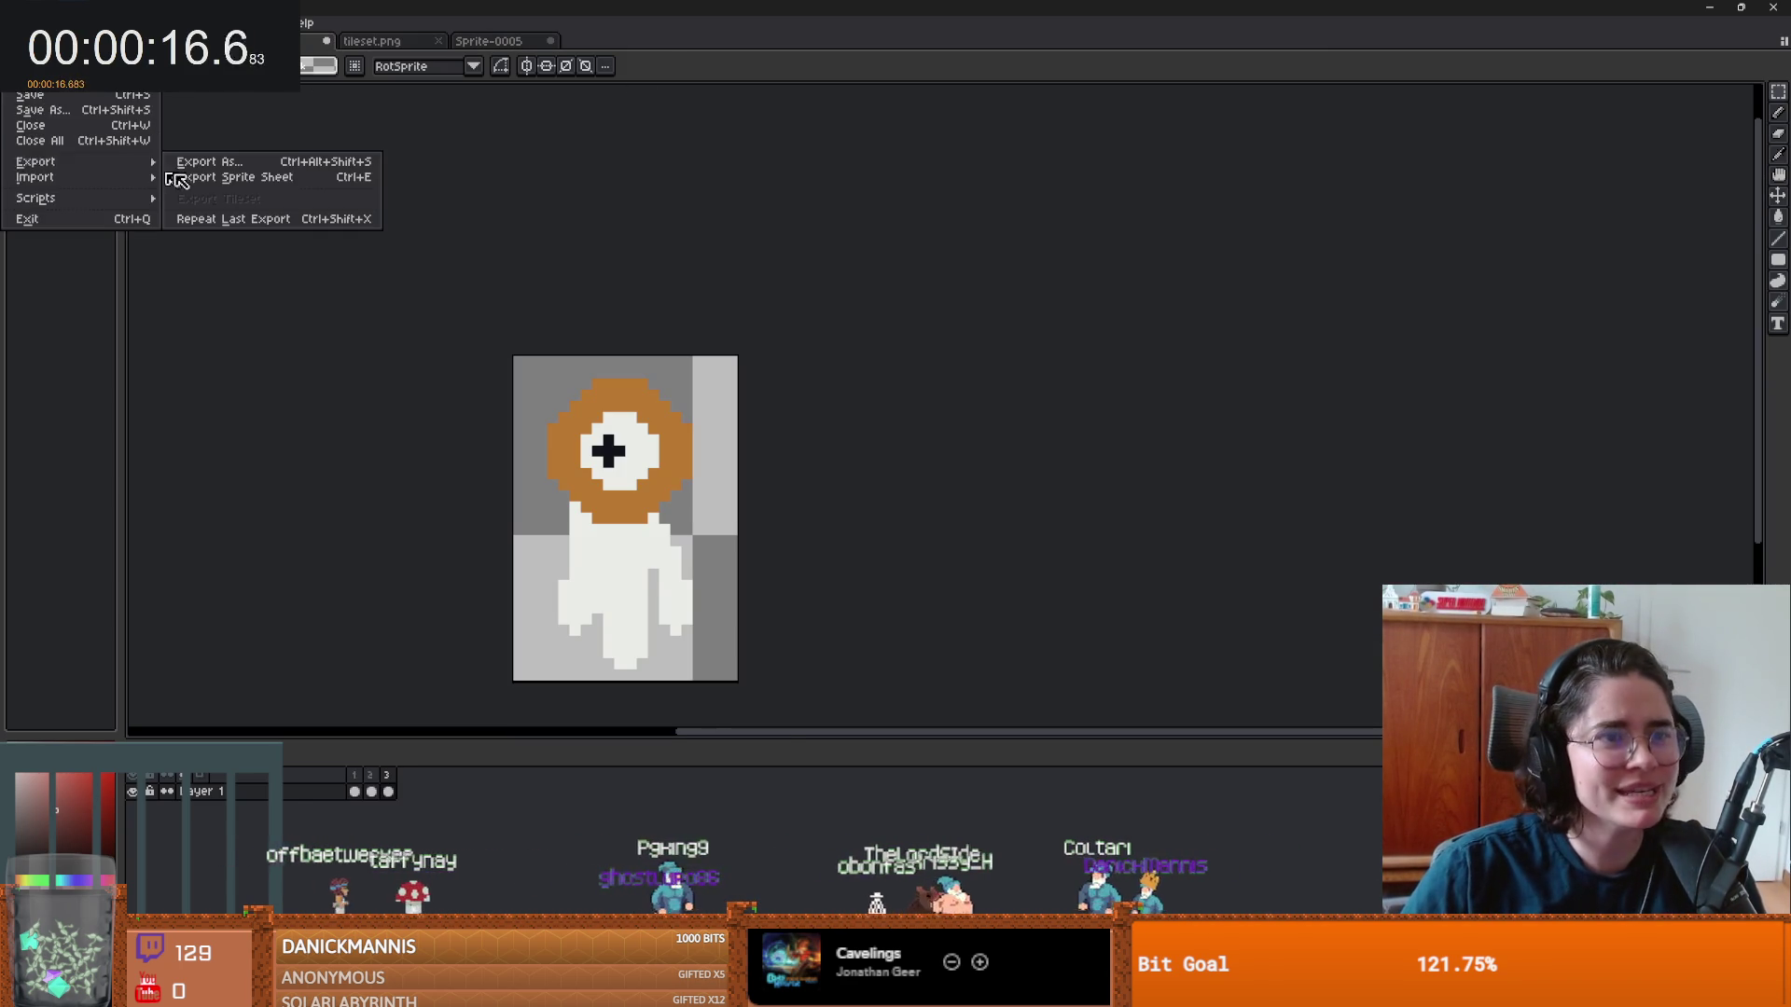
left_click(234, 178)
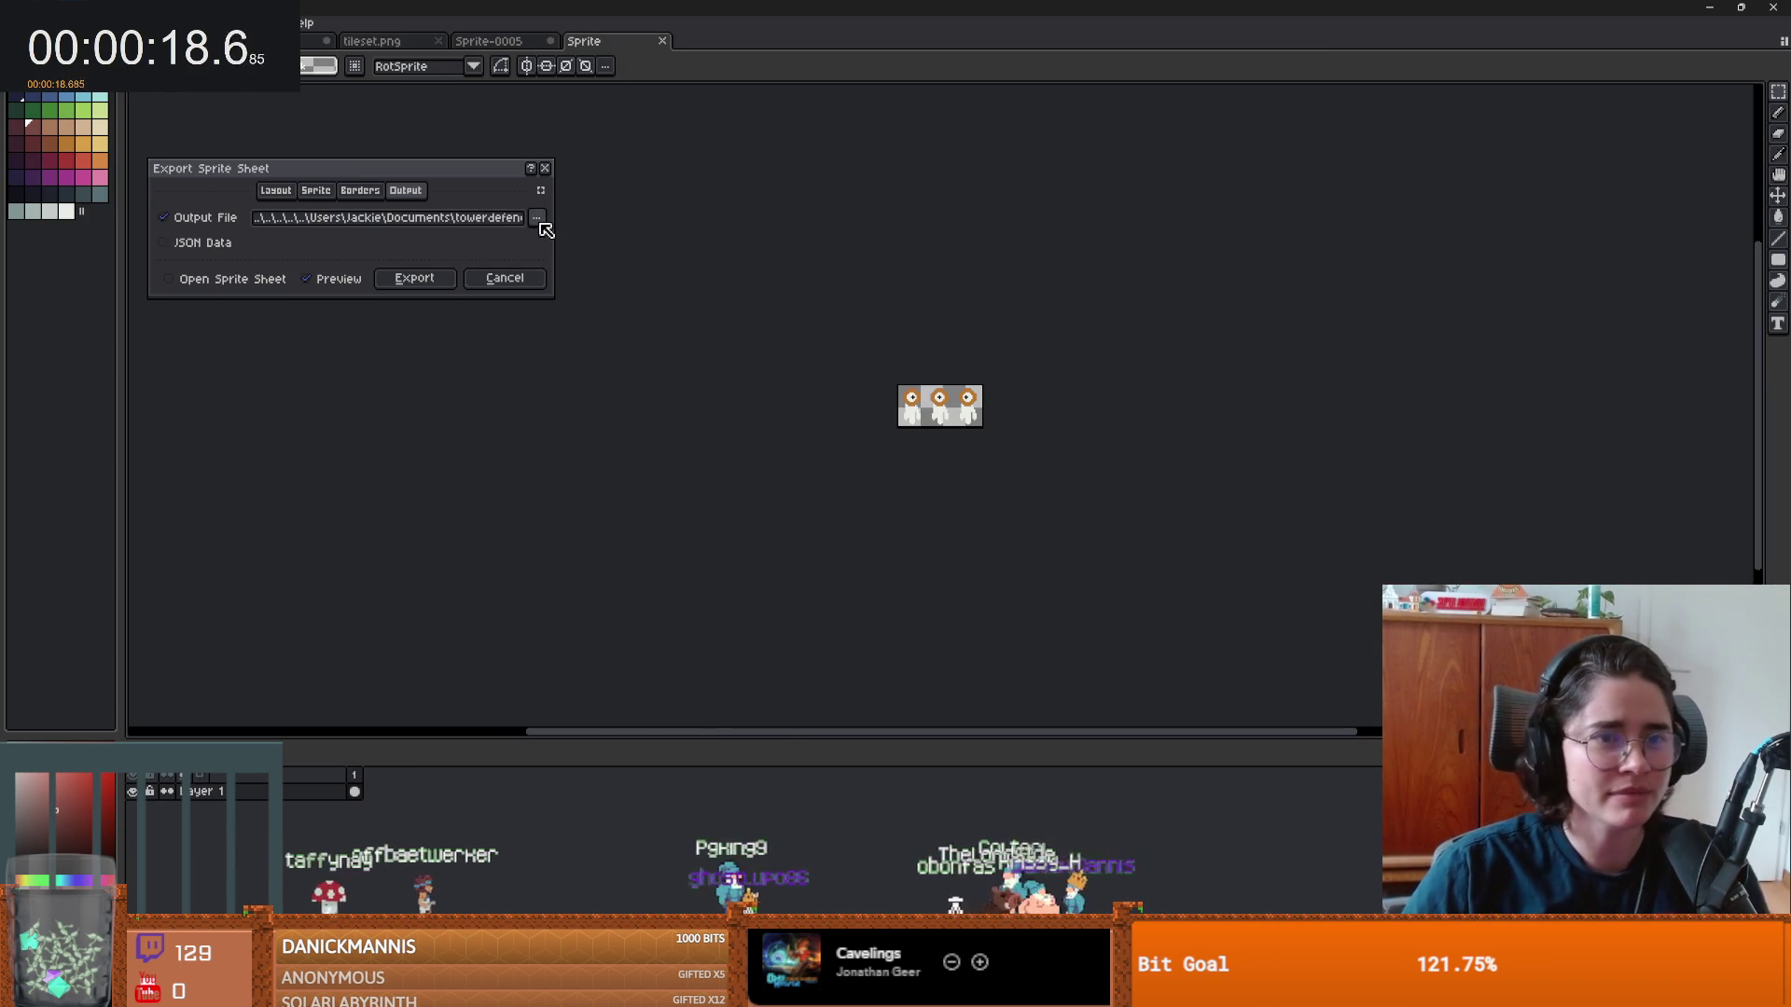
left_click(539, 222)
left_click(632, 245)
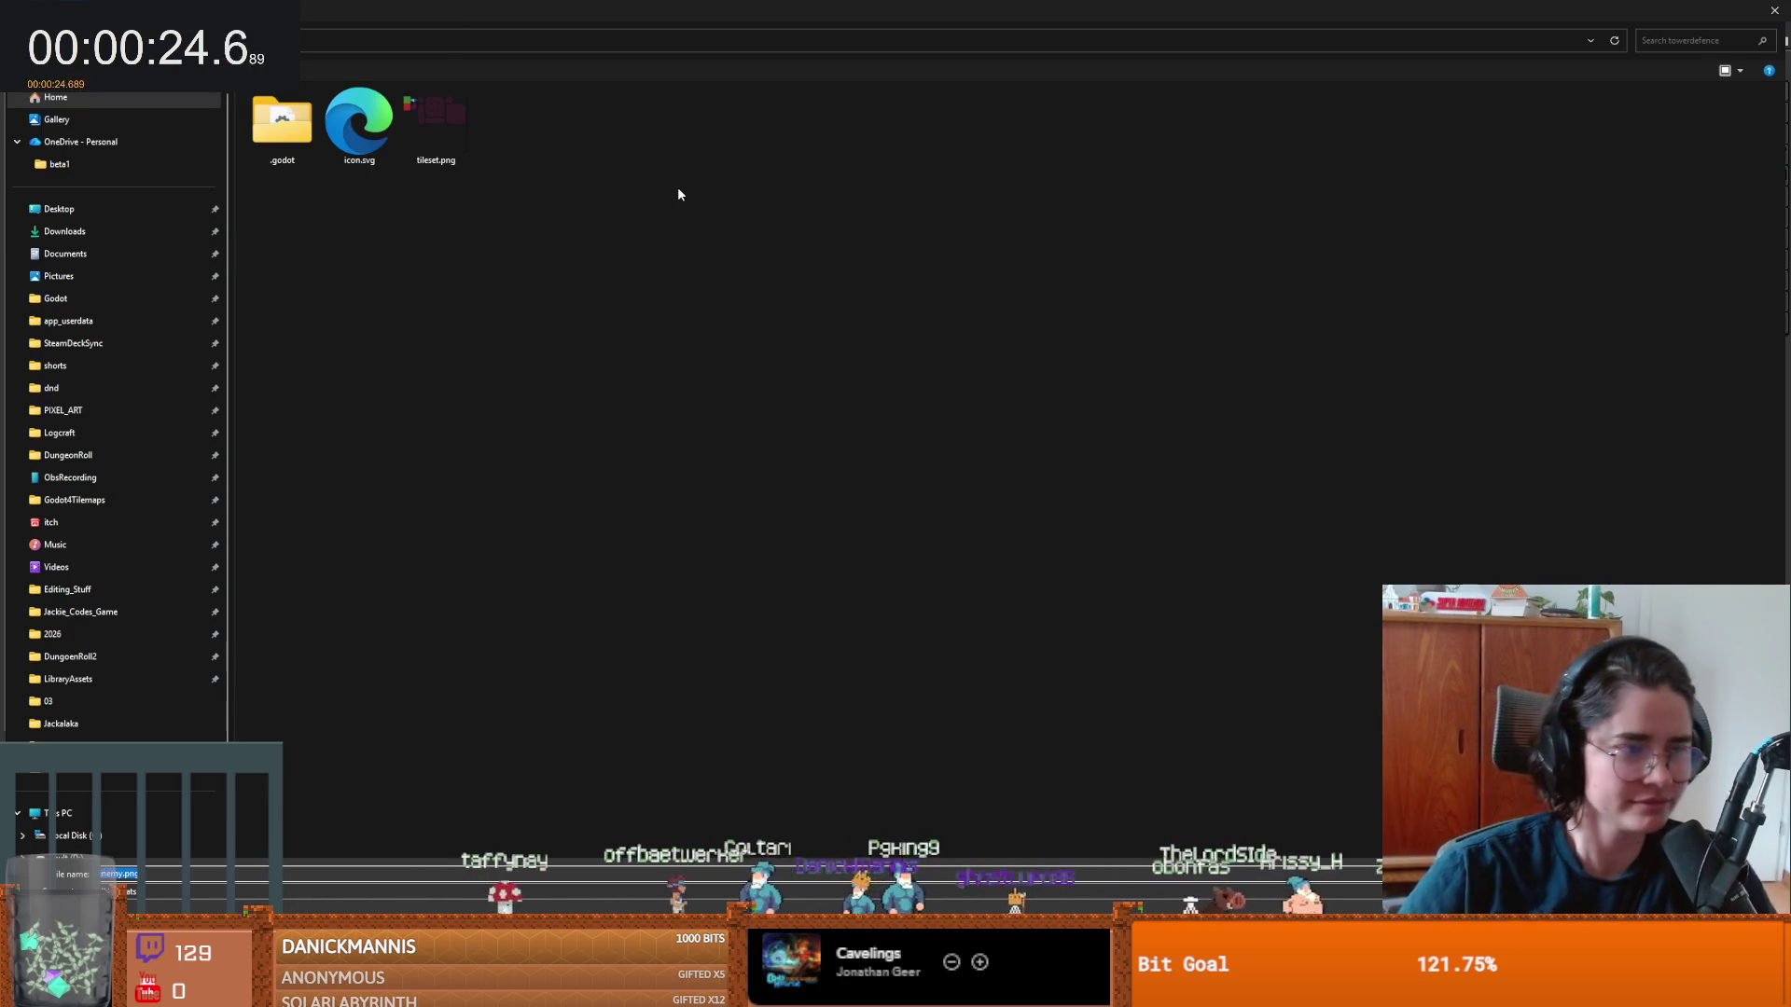
key("Return")
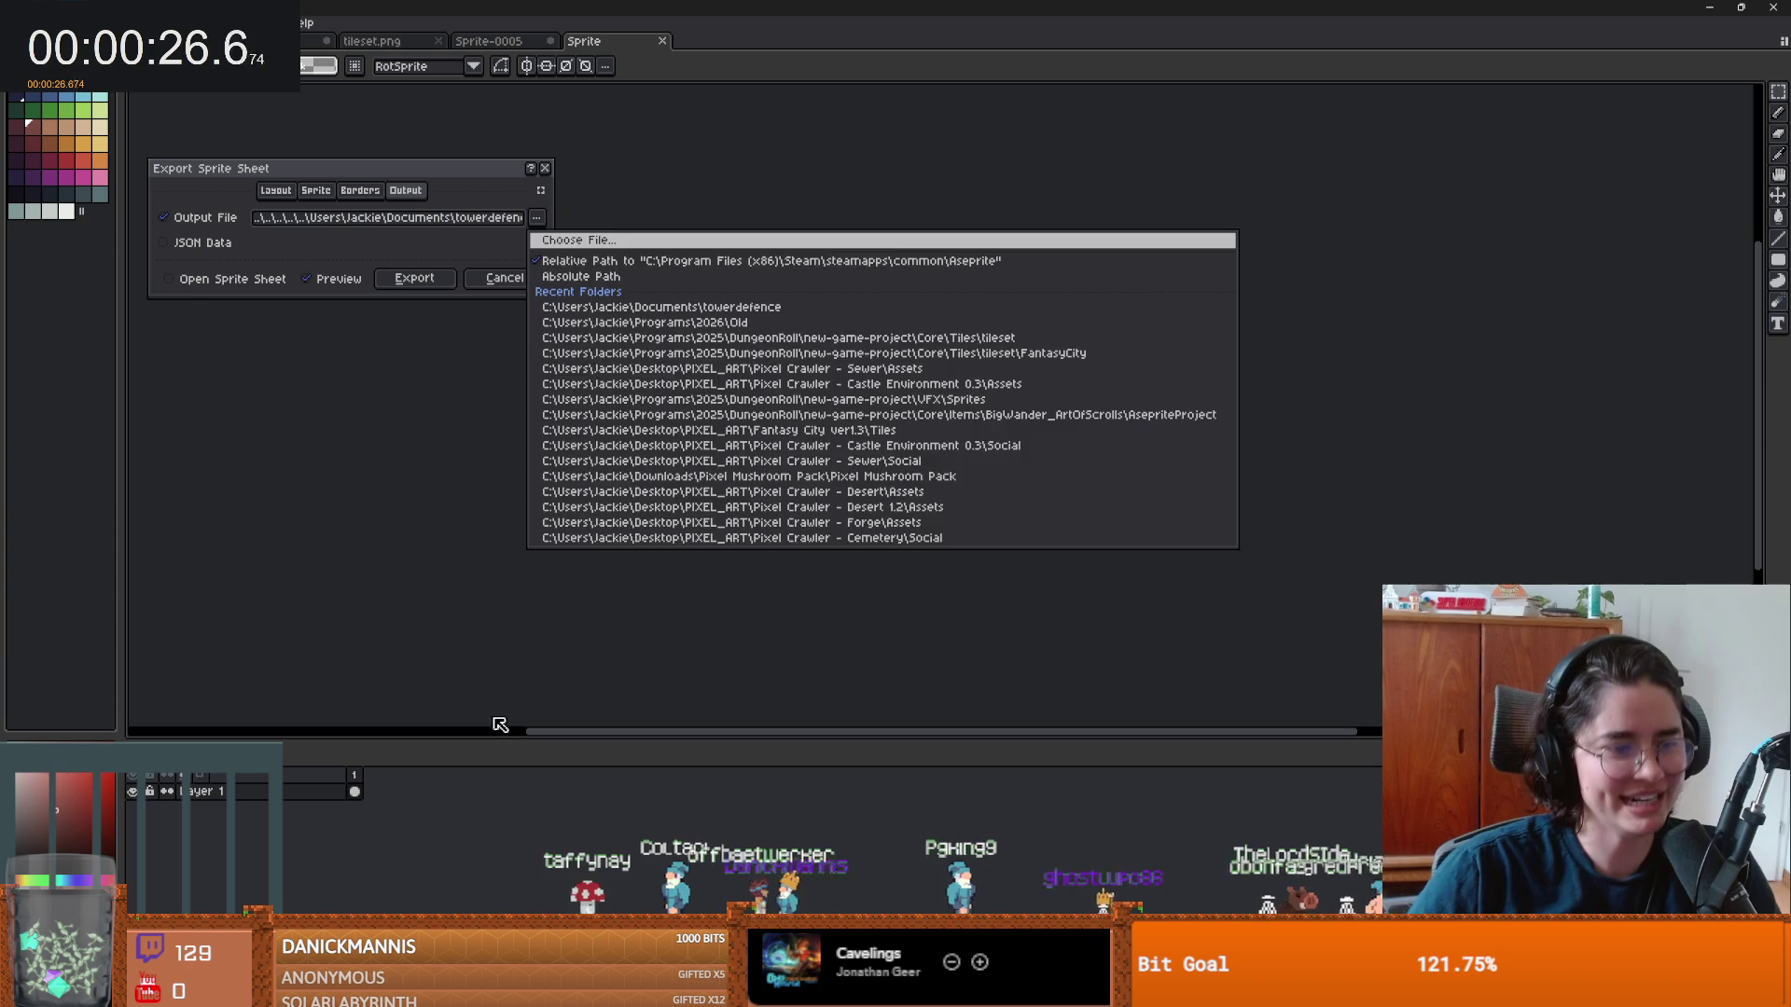
left_click(433, 284)
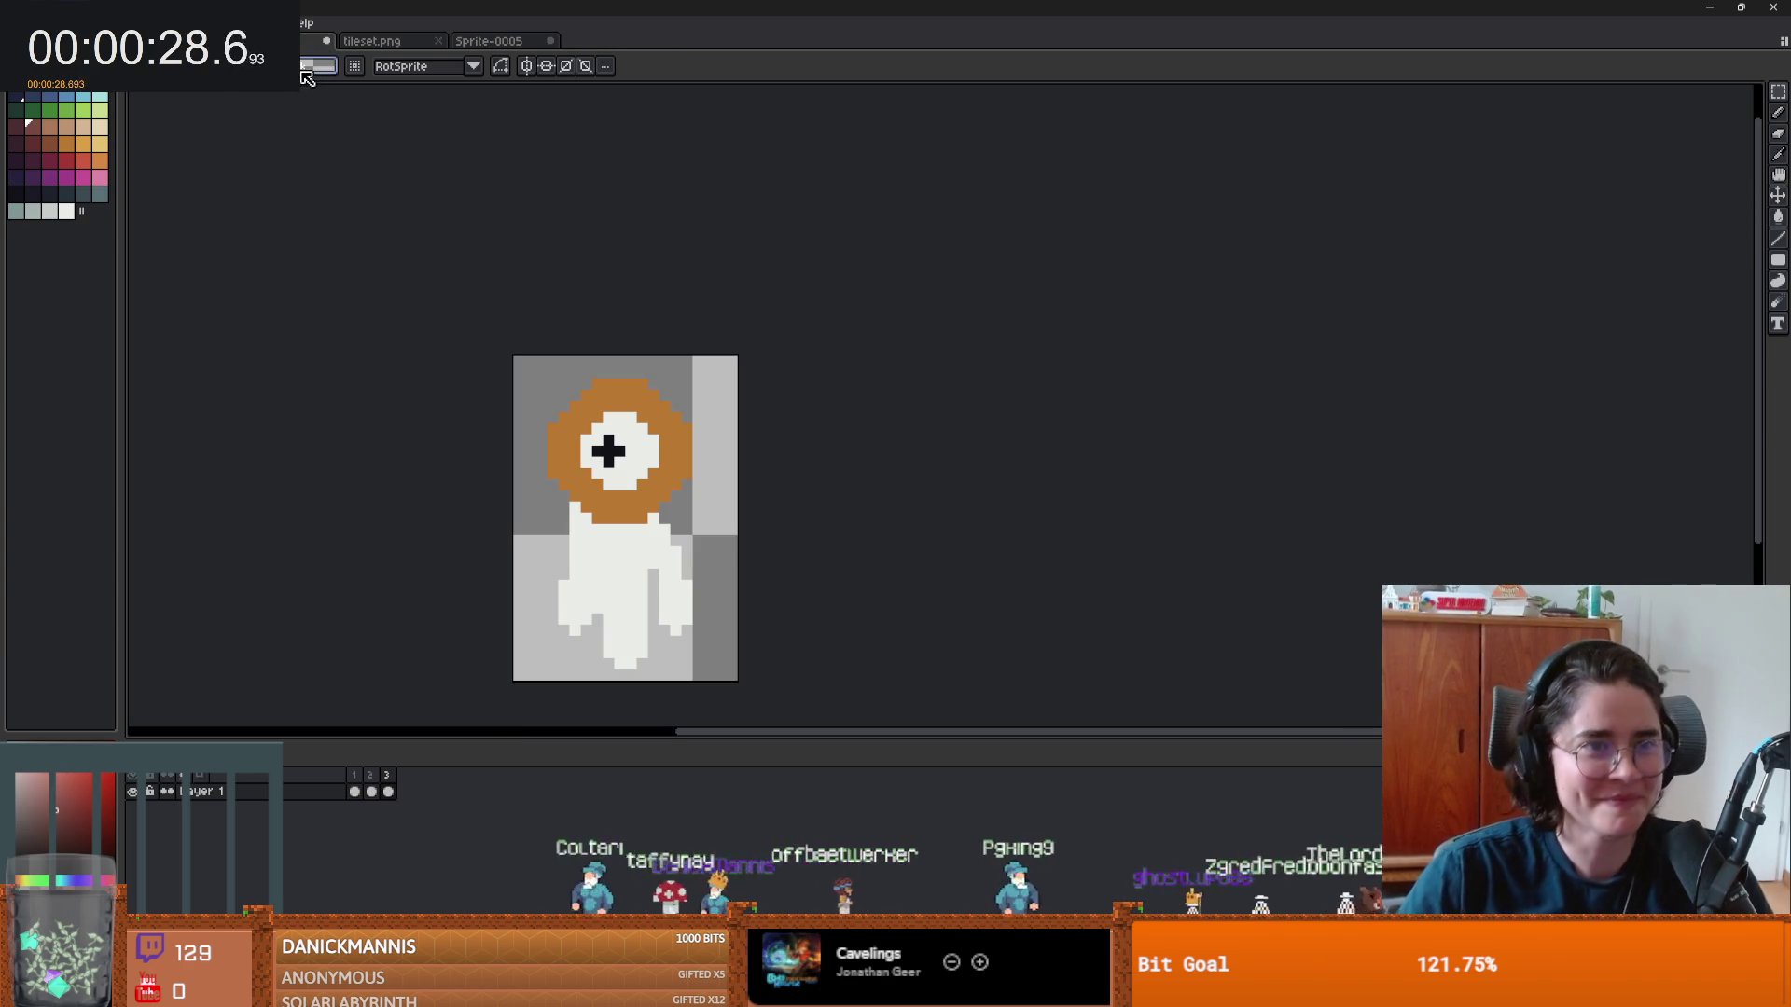
key("ctrl+Tab")
- Select the large house on the map and move it slightly down
scroll(394, 320, "down", 5)
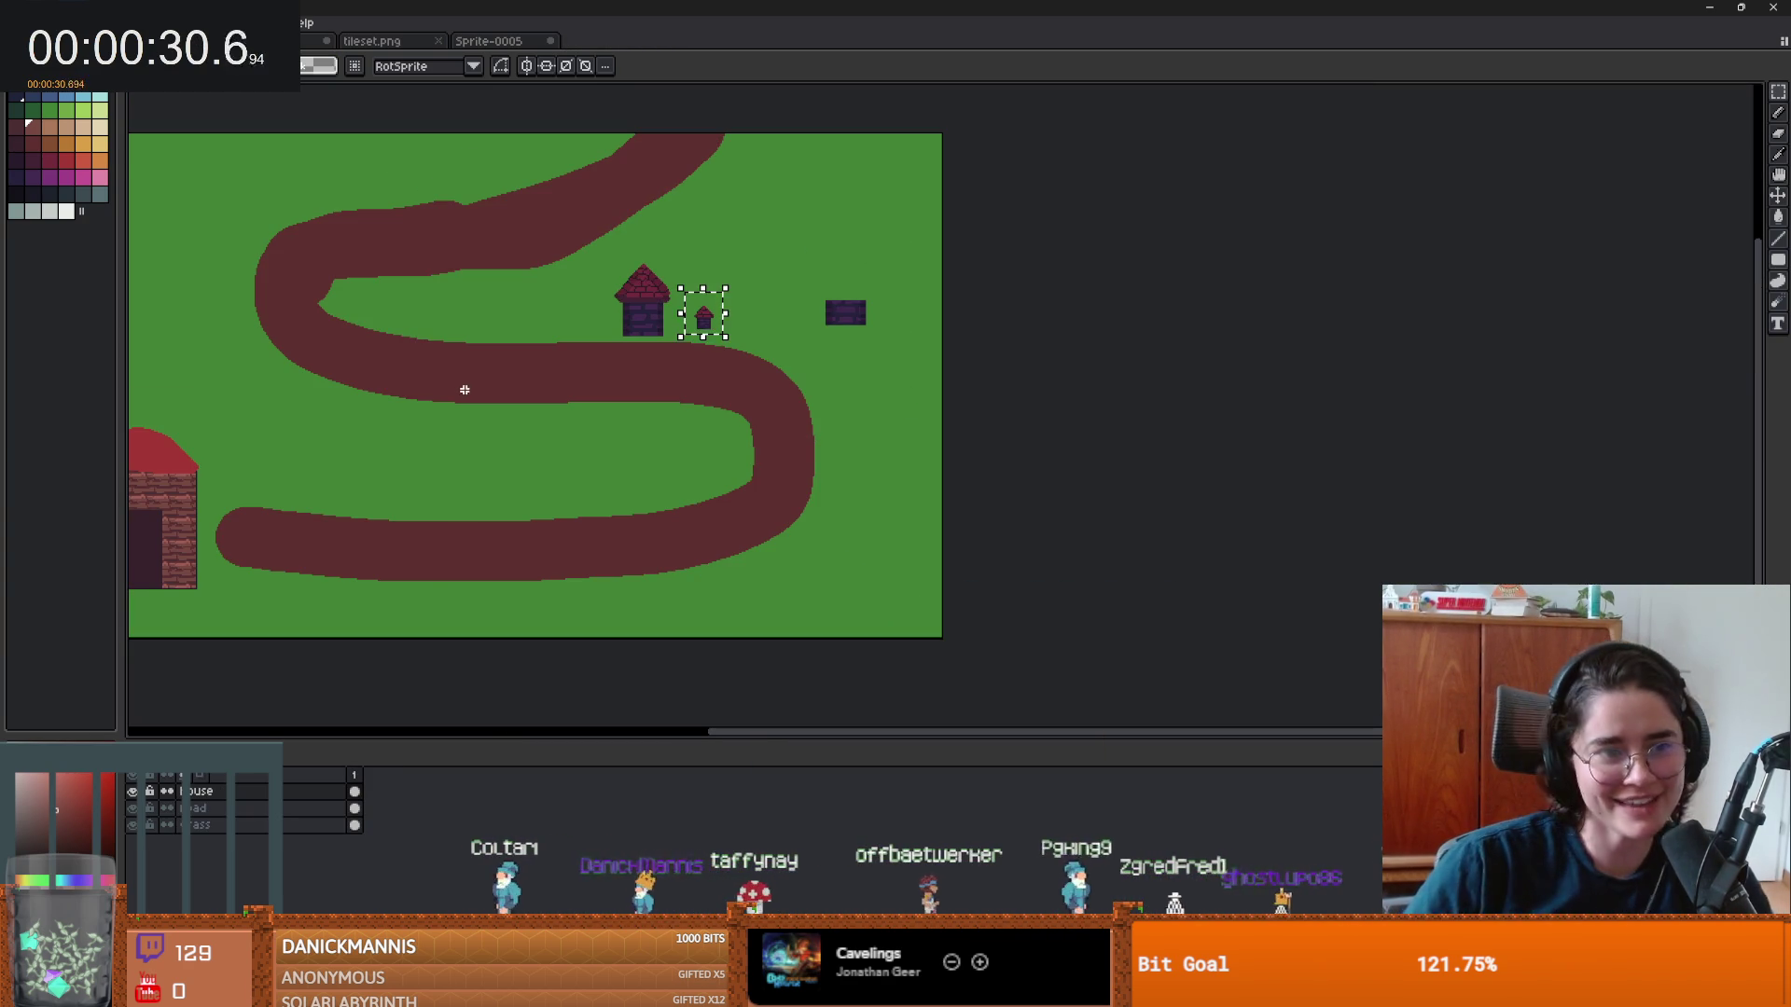
left_click_drag(517, 399, 582, 385)
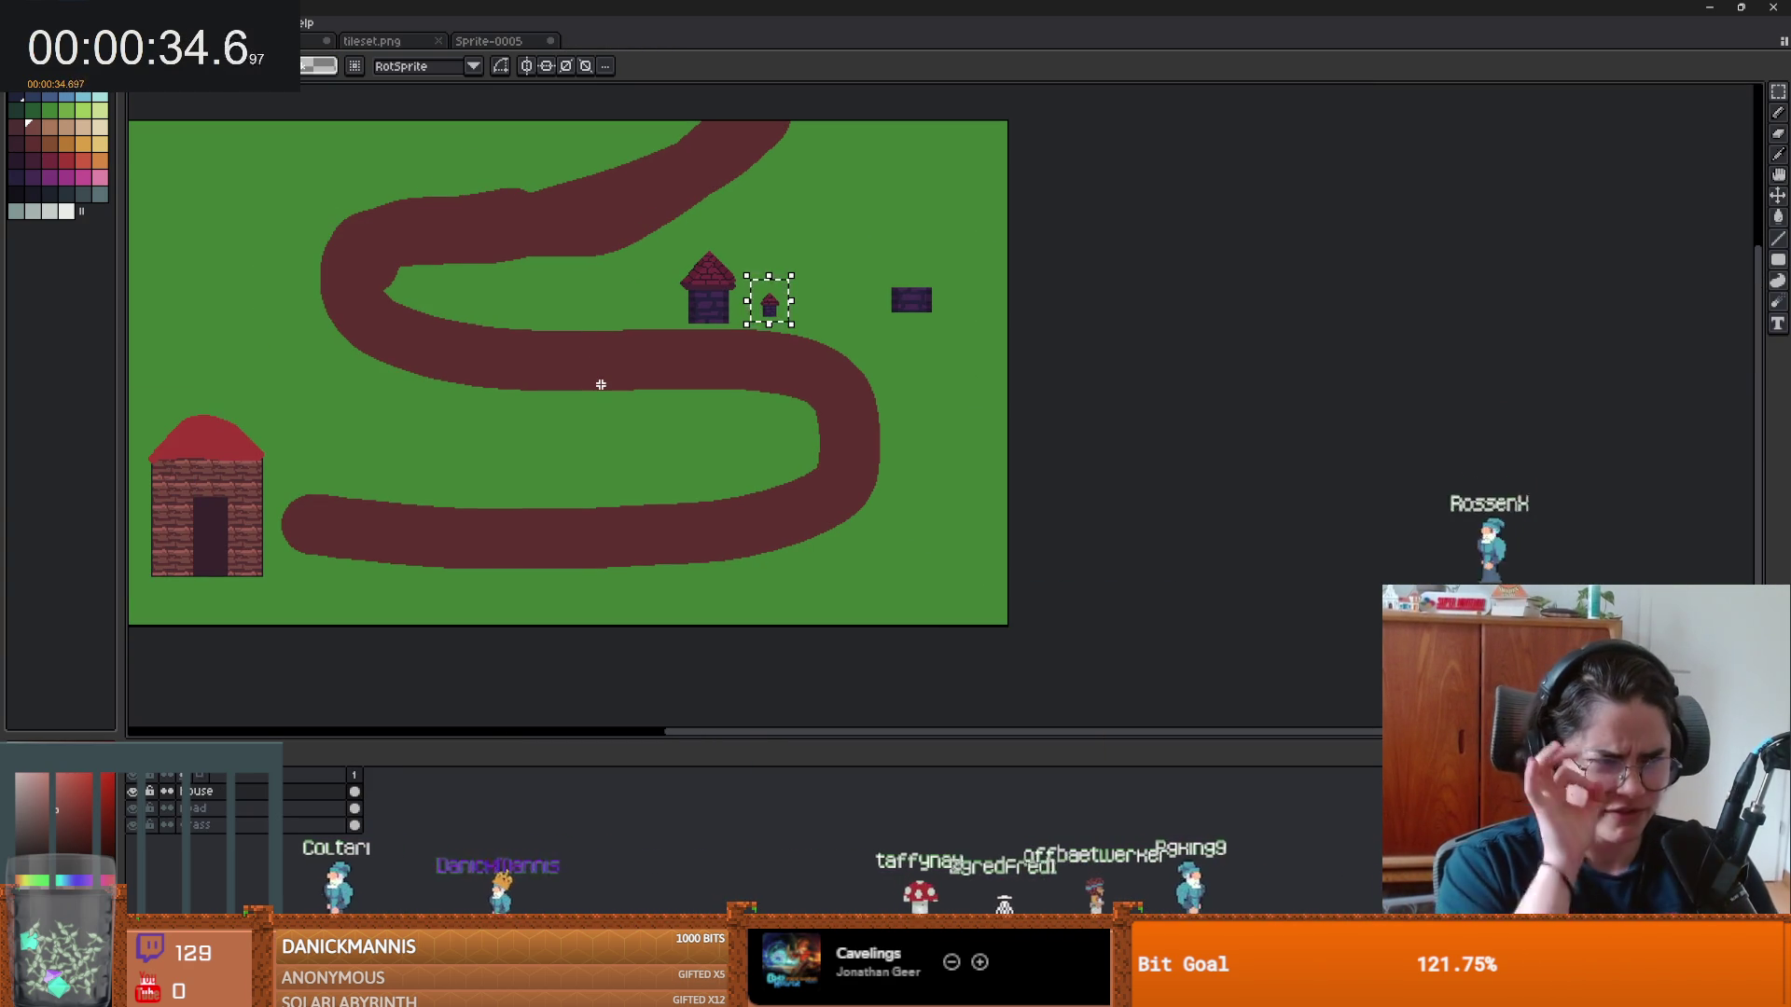
scroll(220, 501, "up", 3)
left_click_drag(241, 493, 507, 407)
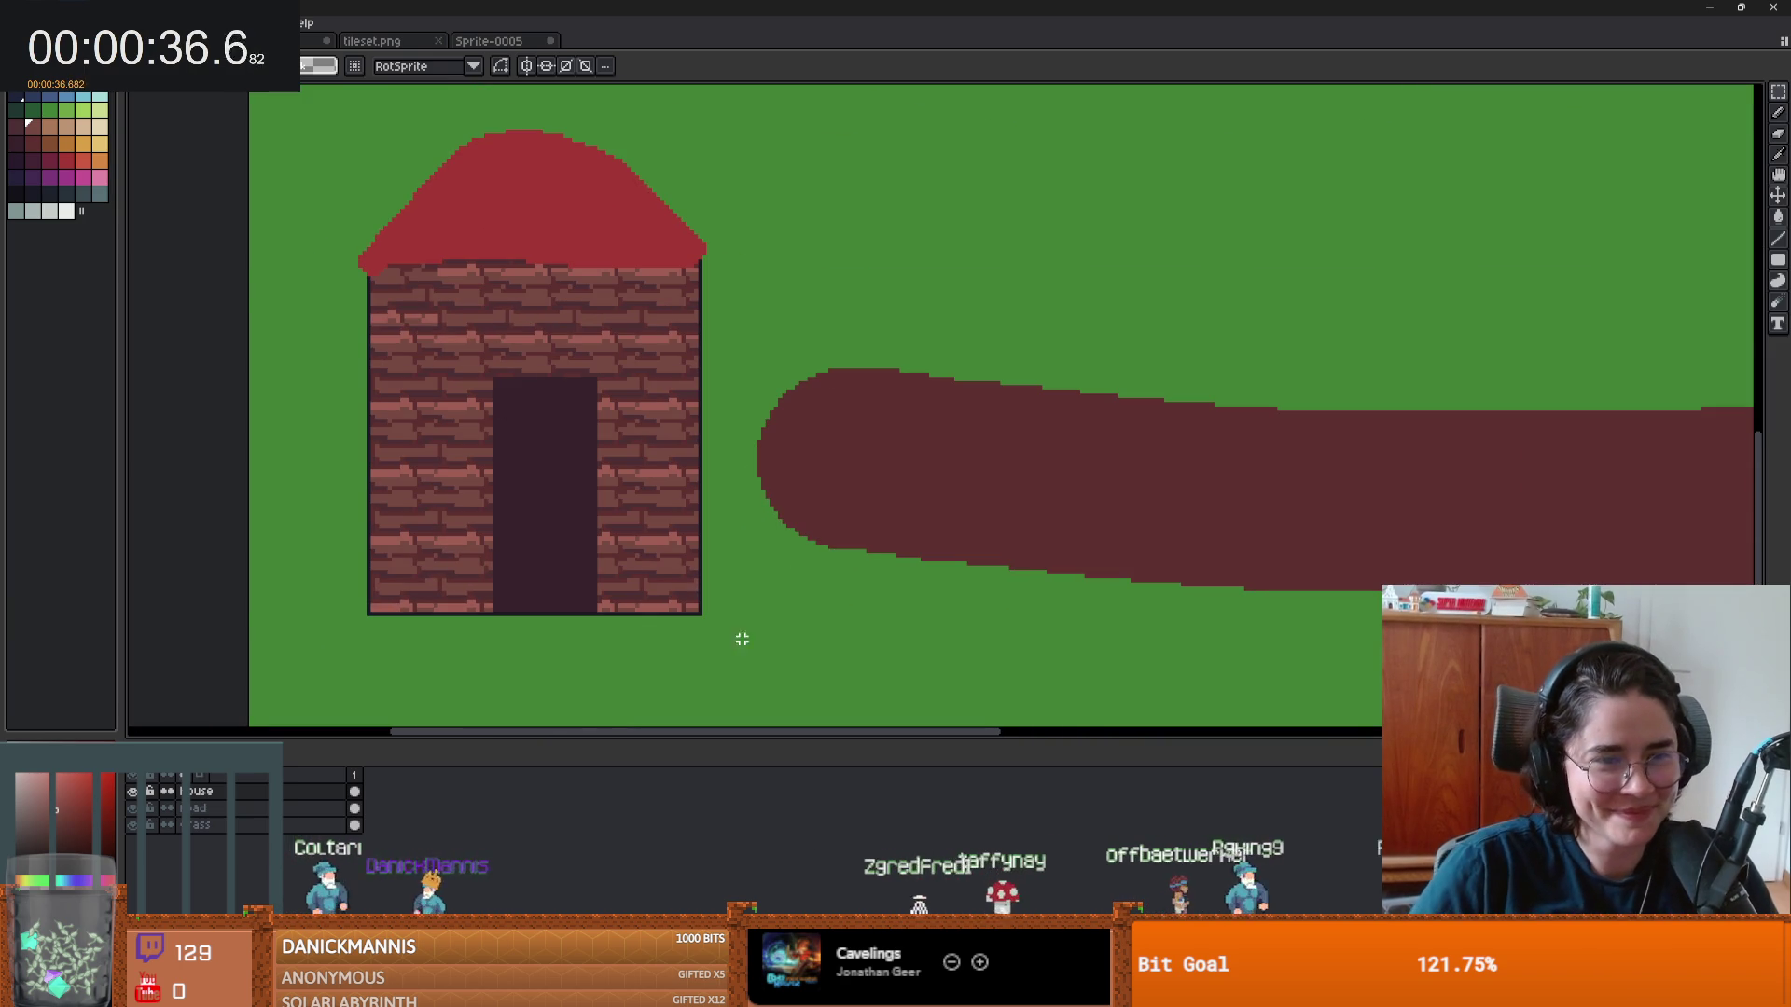
left_click_drag(725, 651, 268, 508)
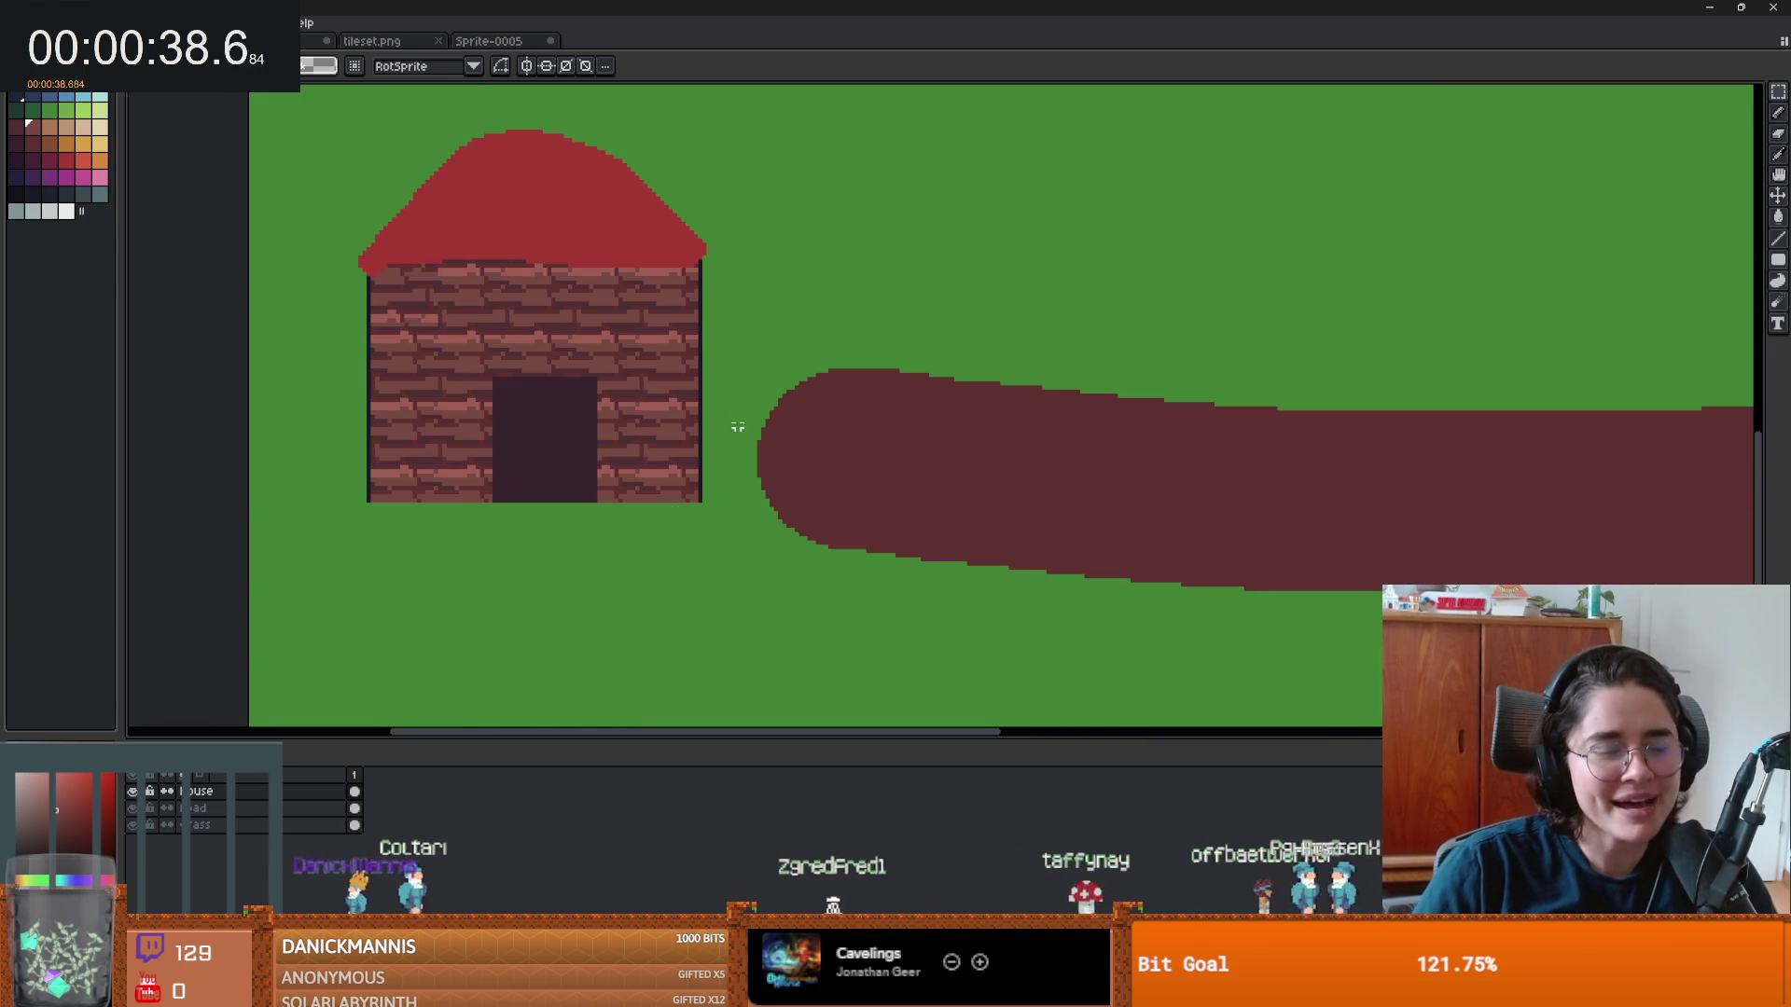
scroll(724, 440, "down", 3)
scroll(671, 516, "up", 3)
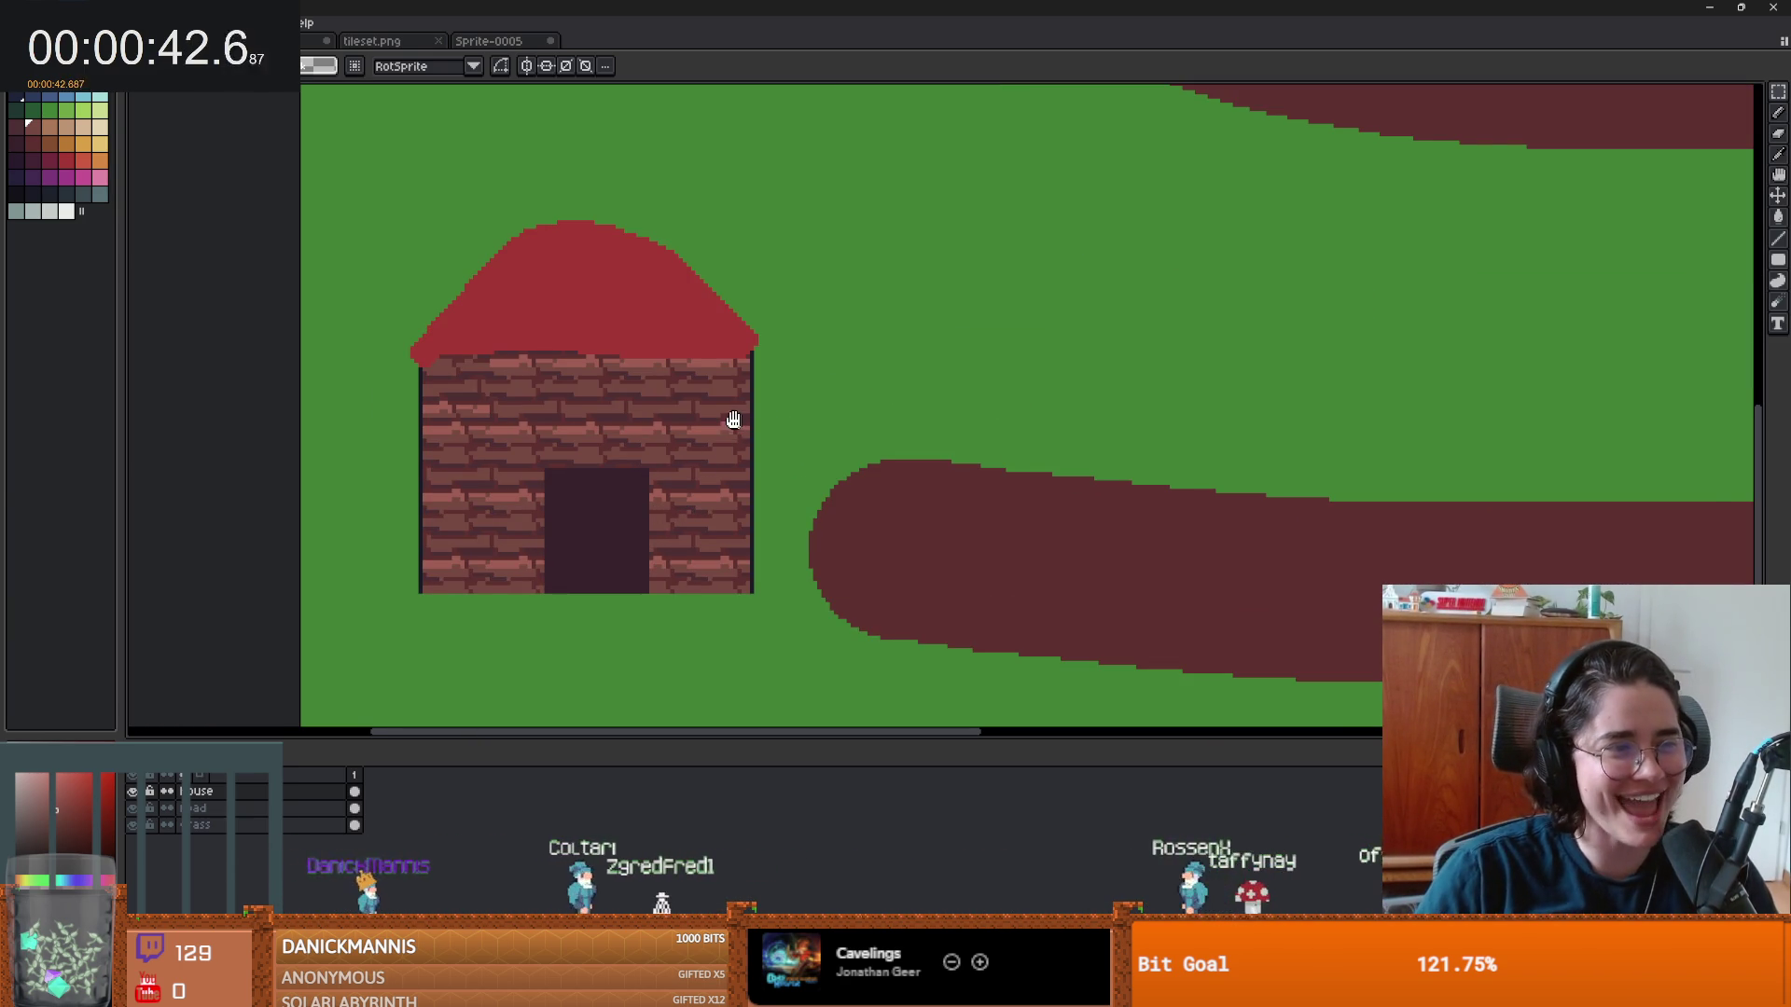
scroll(698, 393, "down", 1)
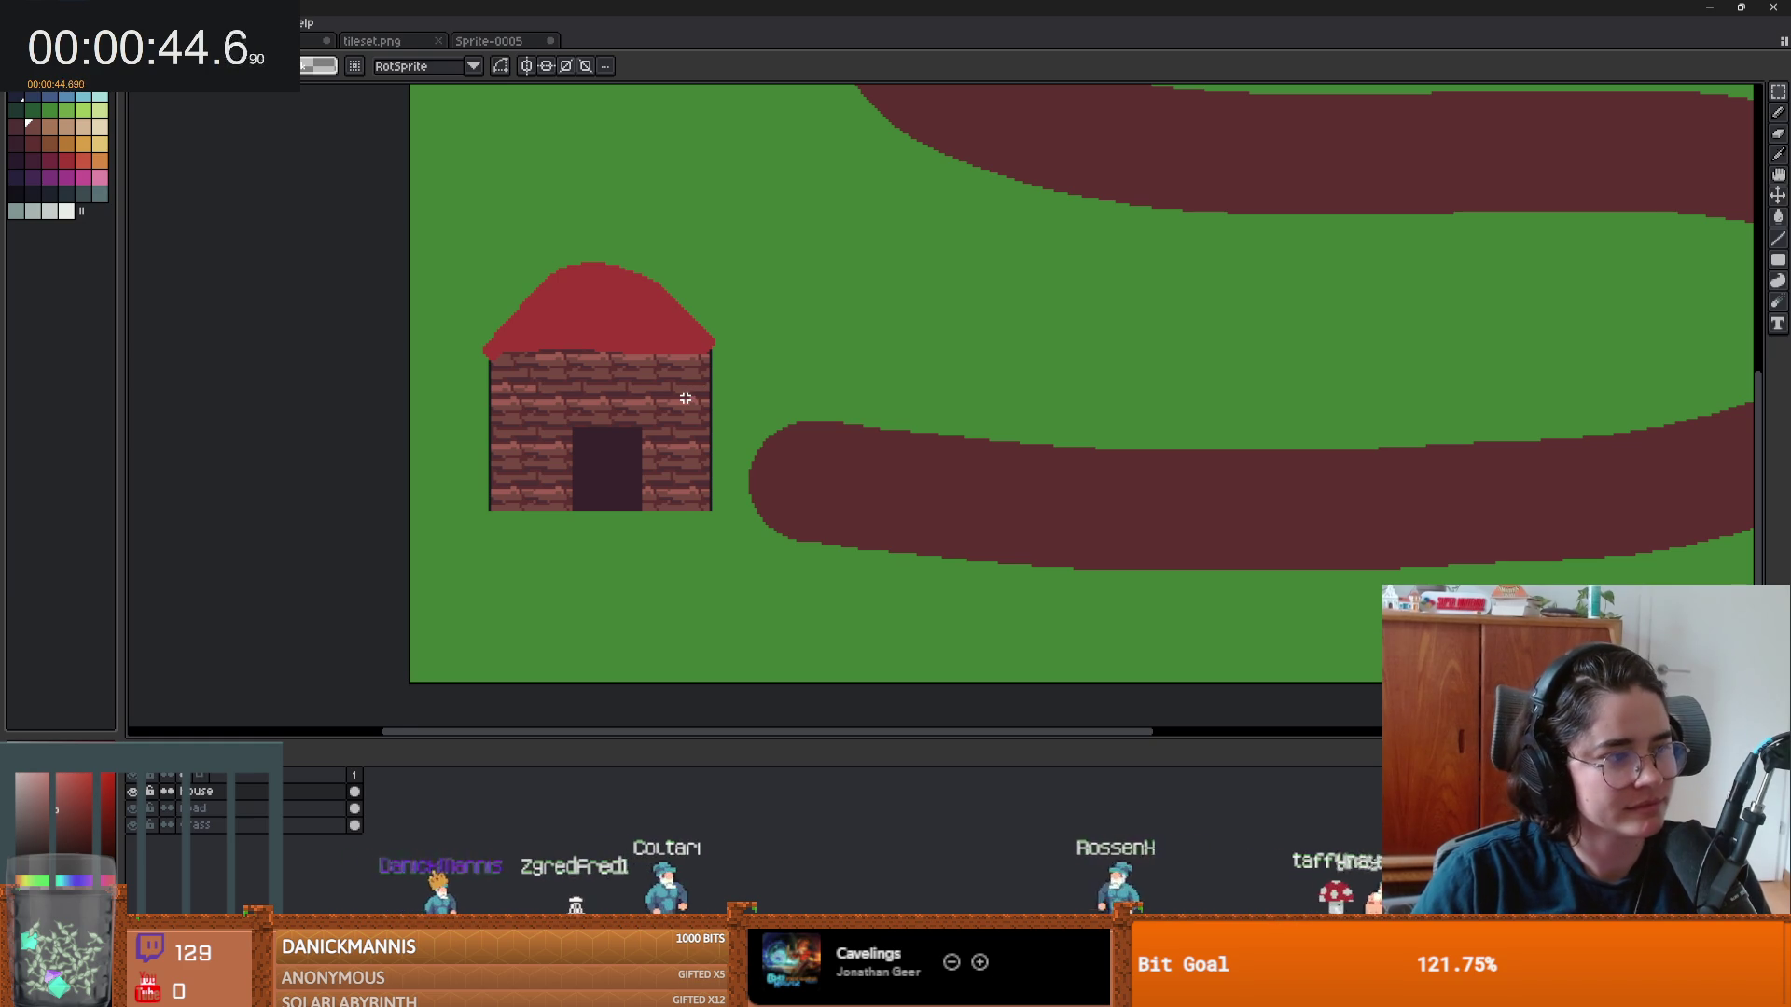
scroll(570, 379, "right", 2)
mouse_move(392, 235)
left_mouse_down()
mouse_move(647, 504)
mouse_move(708, 540)
mouse_move(690, 524)
left_mouse_up()
left_click_drag(640, 471, 640, 488)
left_click(817, 450)
- Export the reselected house alone as house.png with Area set to Selection
mouse_move(668, 555)
left_mouse_down()
mouse_move(416, 308)
mouse_move(407, 268)
left_mouse_up()
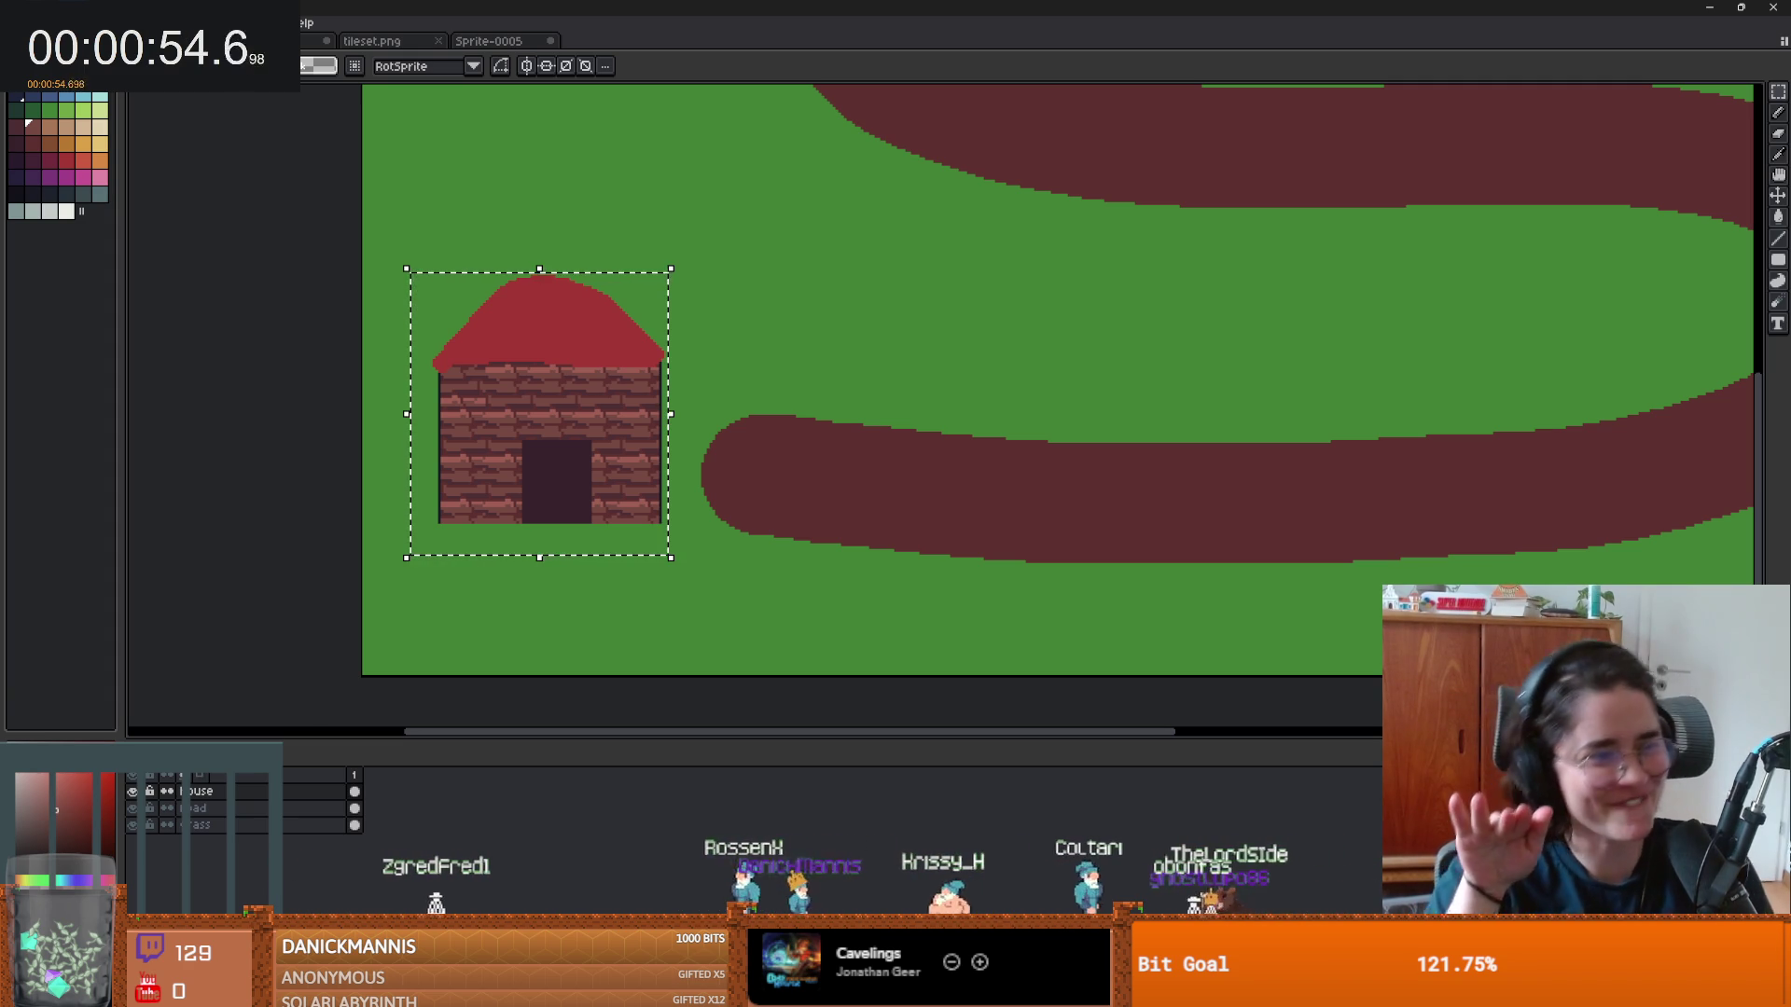
key("alt+f")
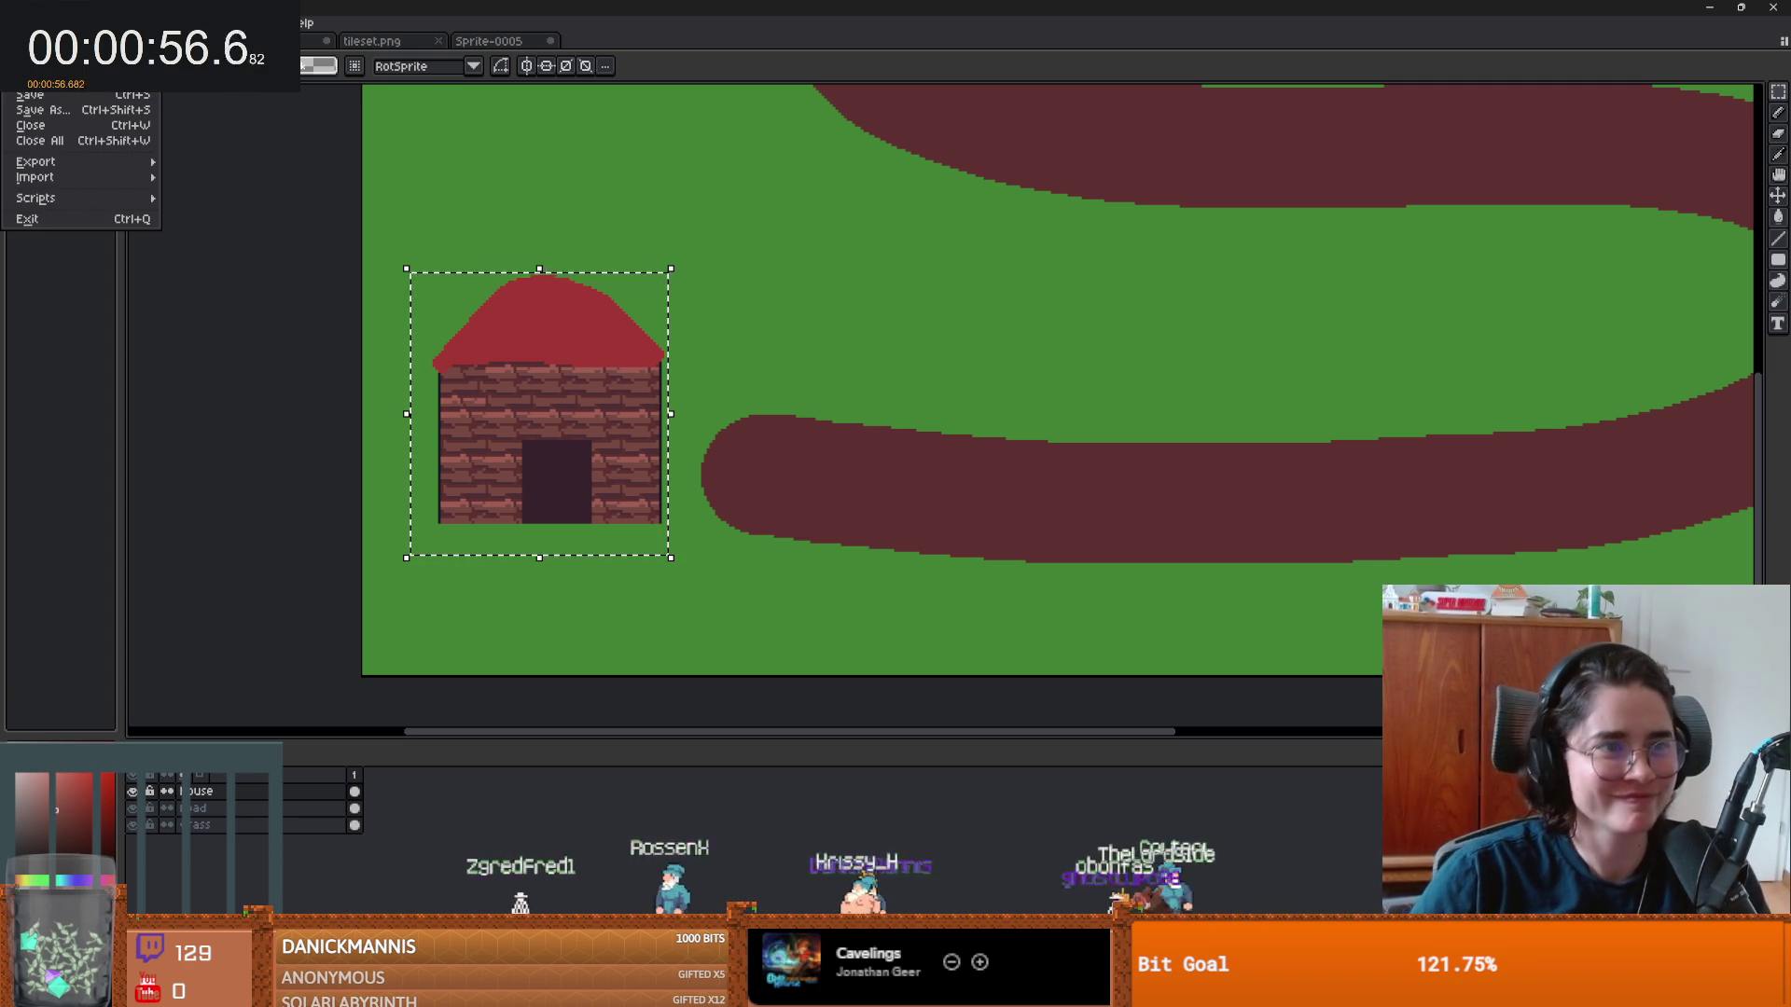
mouse_move(84, 161)
left_click(209, 167)
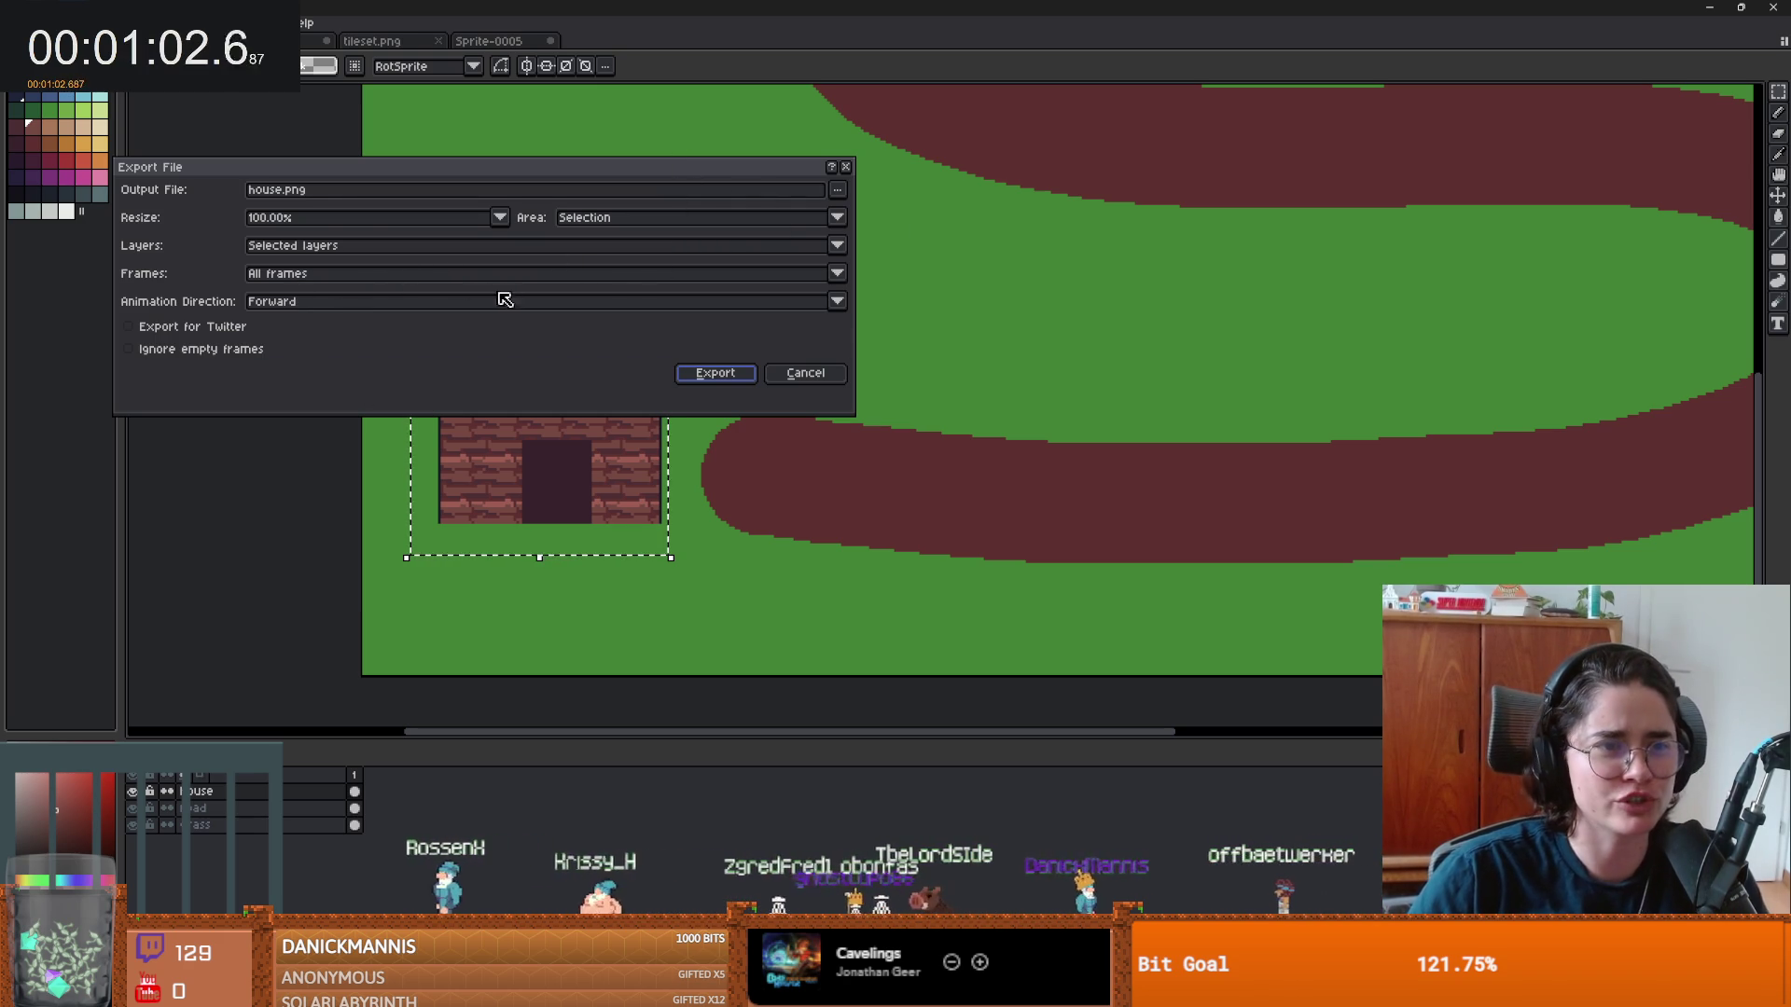
left_click(716, 372)
left_click(821, 564)
scroll(1001, 399, "up", 3)
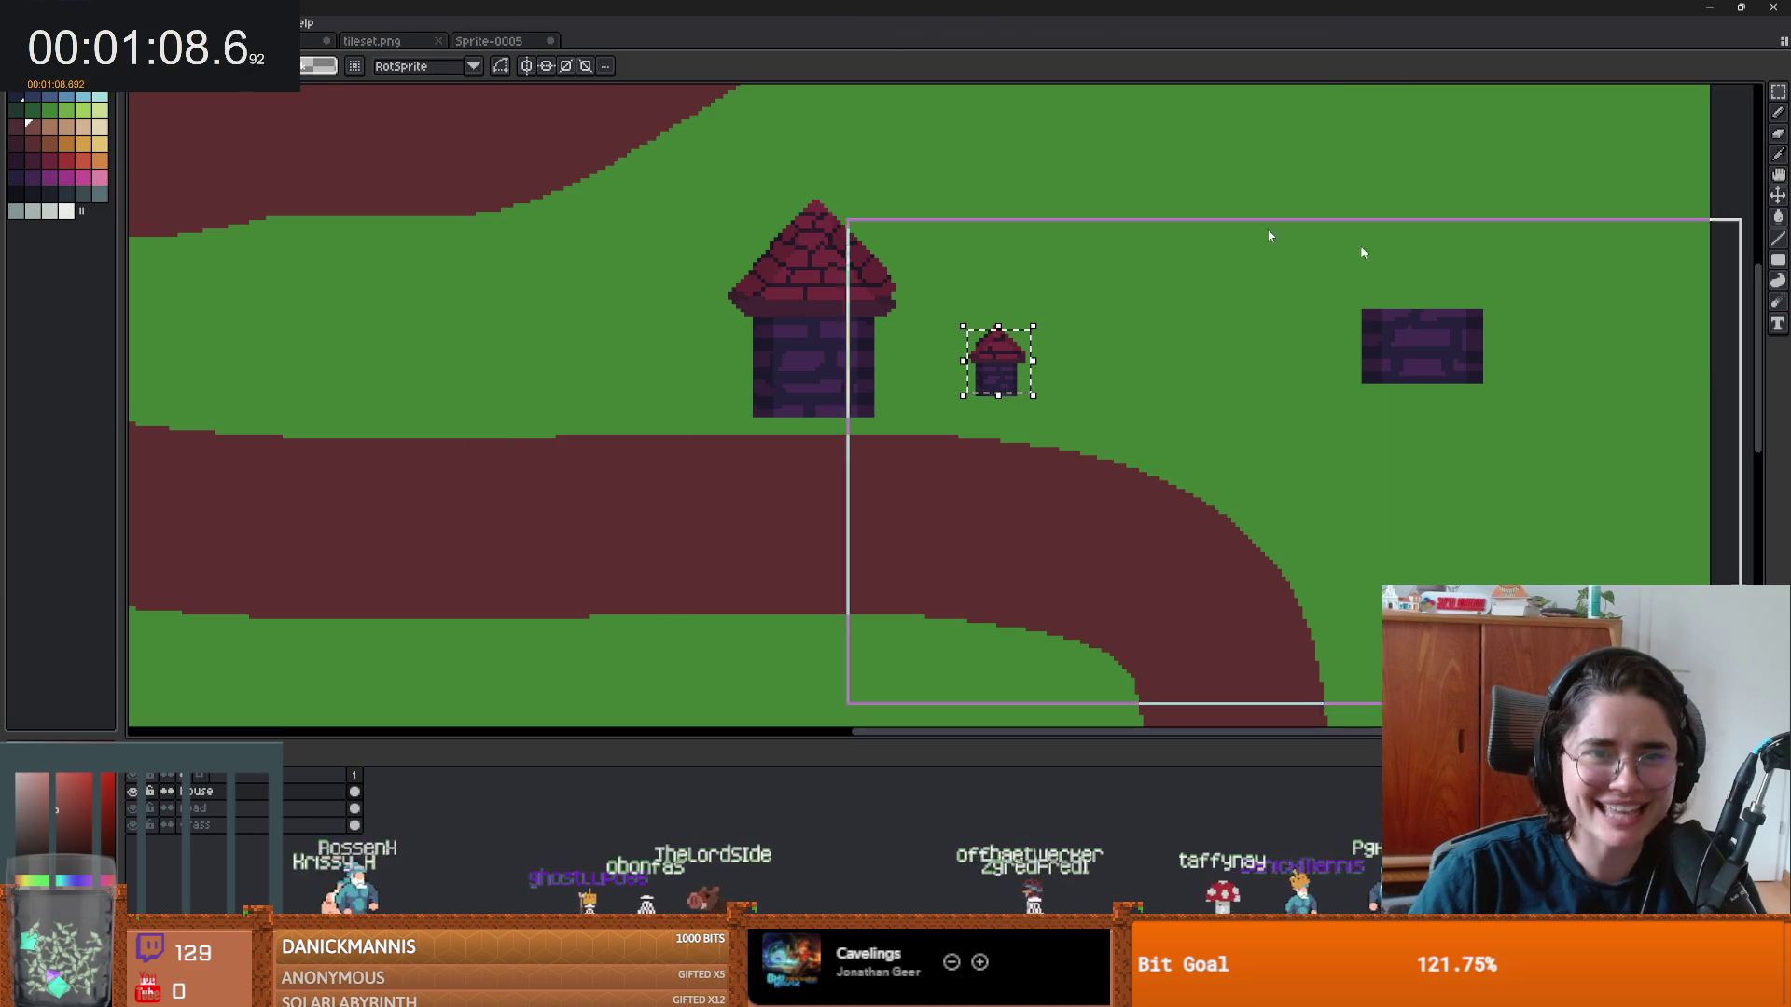
- Back in Godot, rename the root Node2D to game
key("alt+Tab")
right_click(140, 171)
left_click(105, 169)
double_click(106, 169)
type("g")
key("Return")
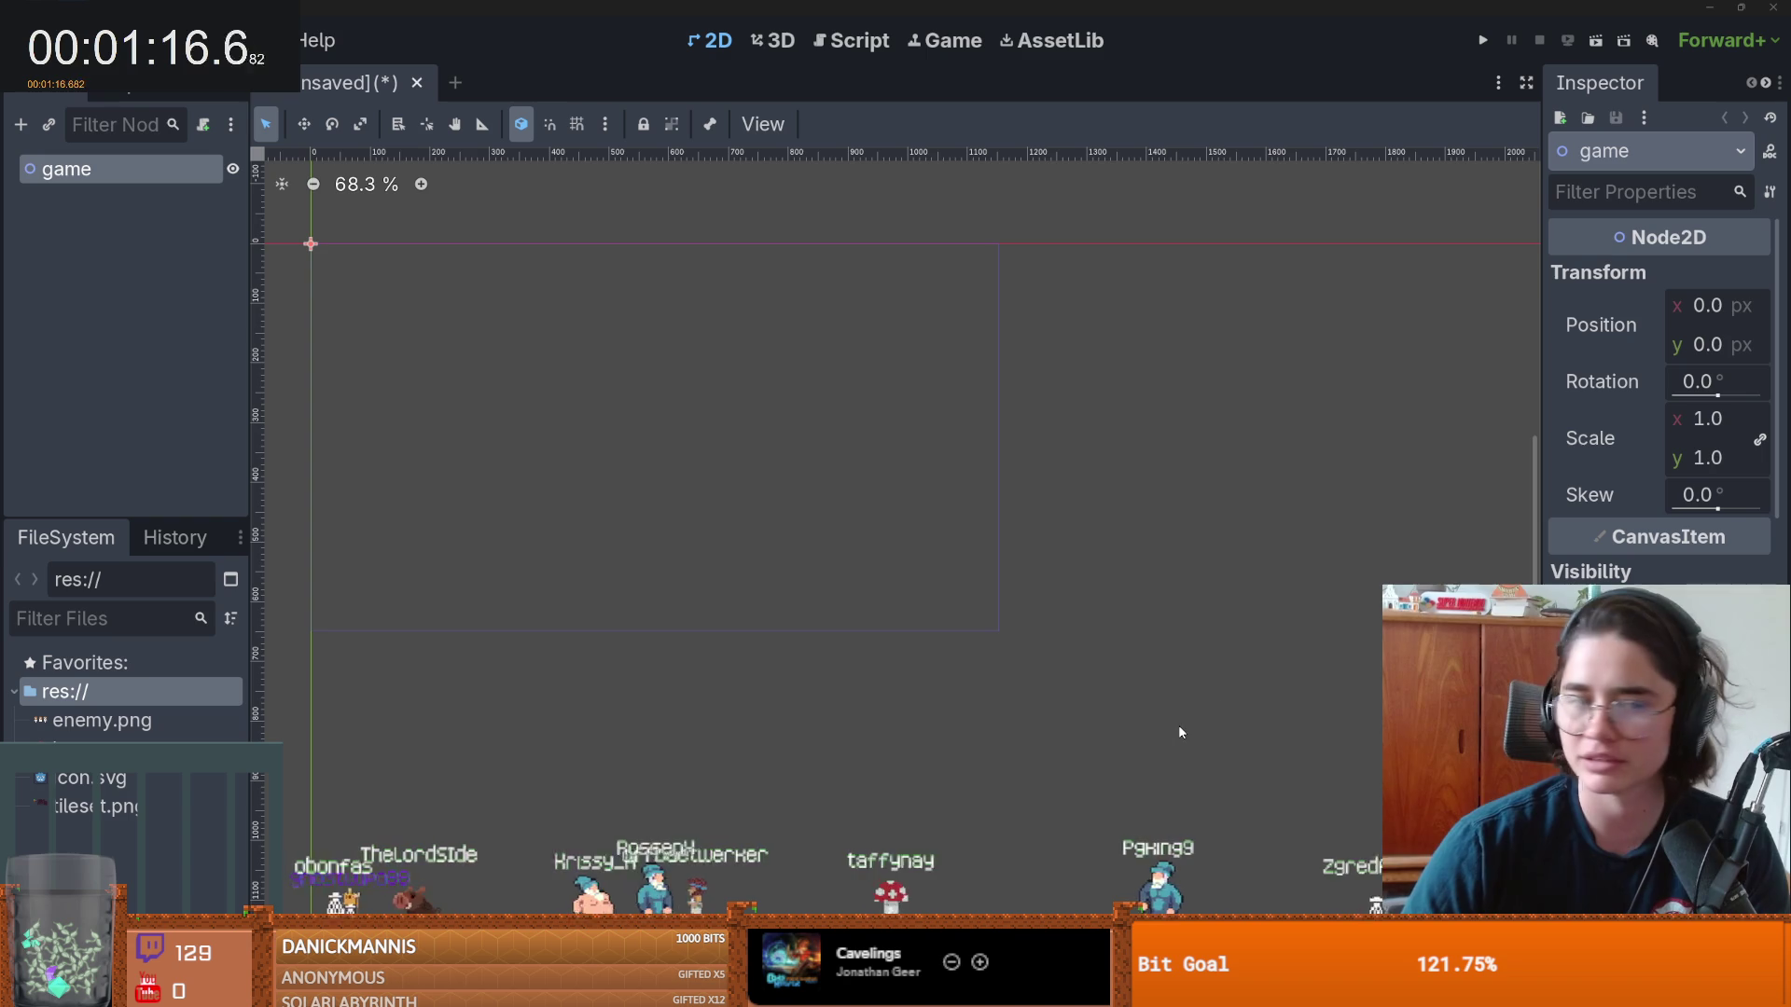
- Add a TileMapLayer child under game, rename it ground, and assign it a new TileSet
right_click(114, 173)
left_click(116, 185)
type("tilemap")
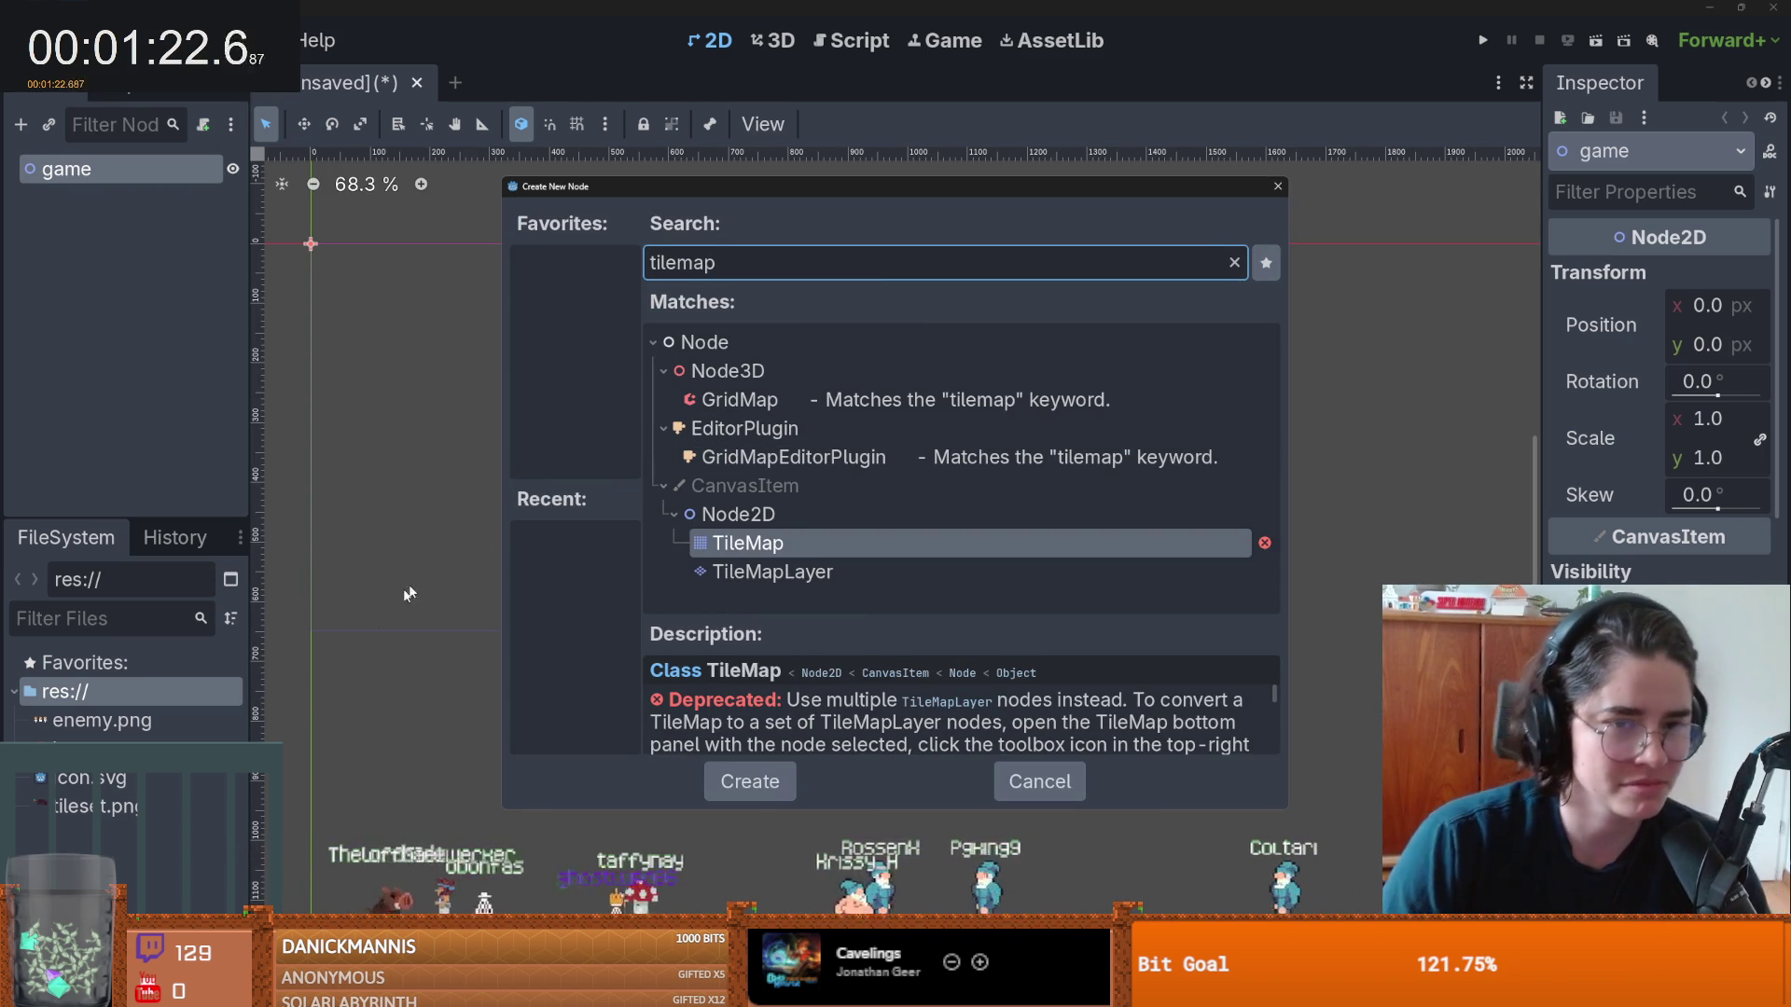
left_click(774, 572)
double_click(775, 573)
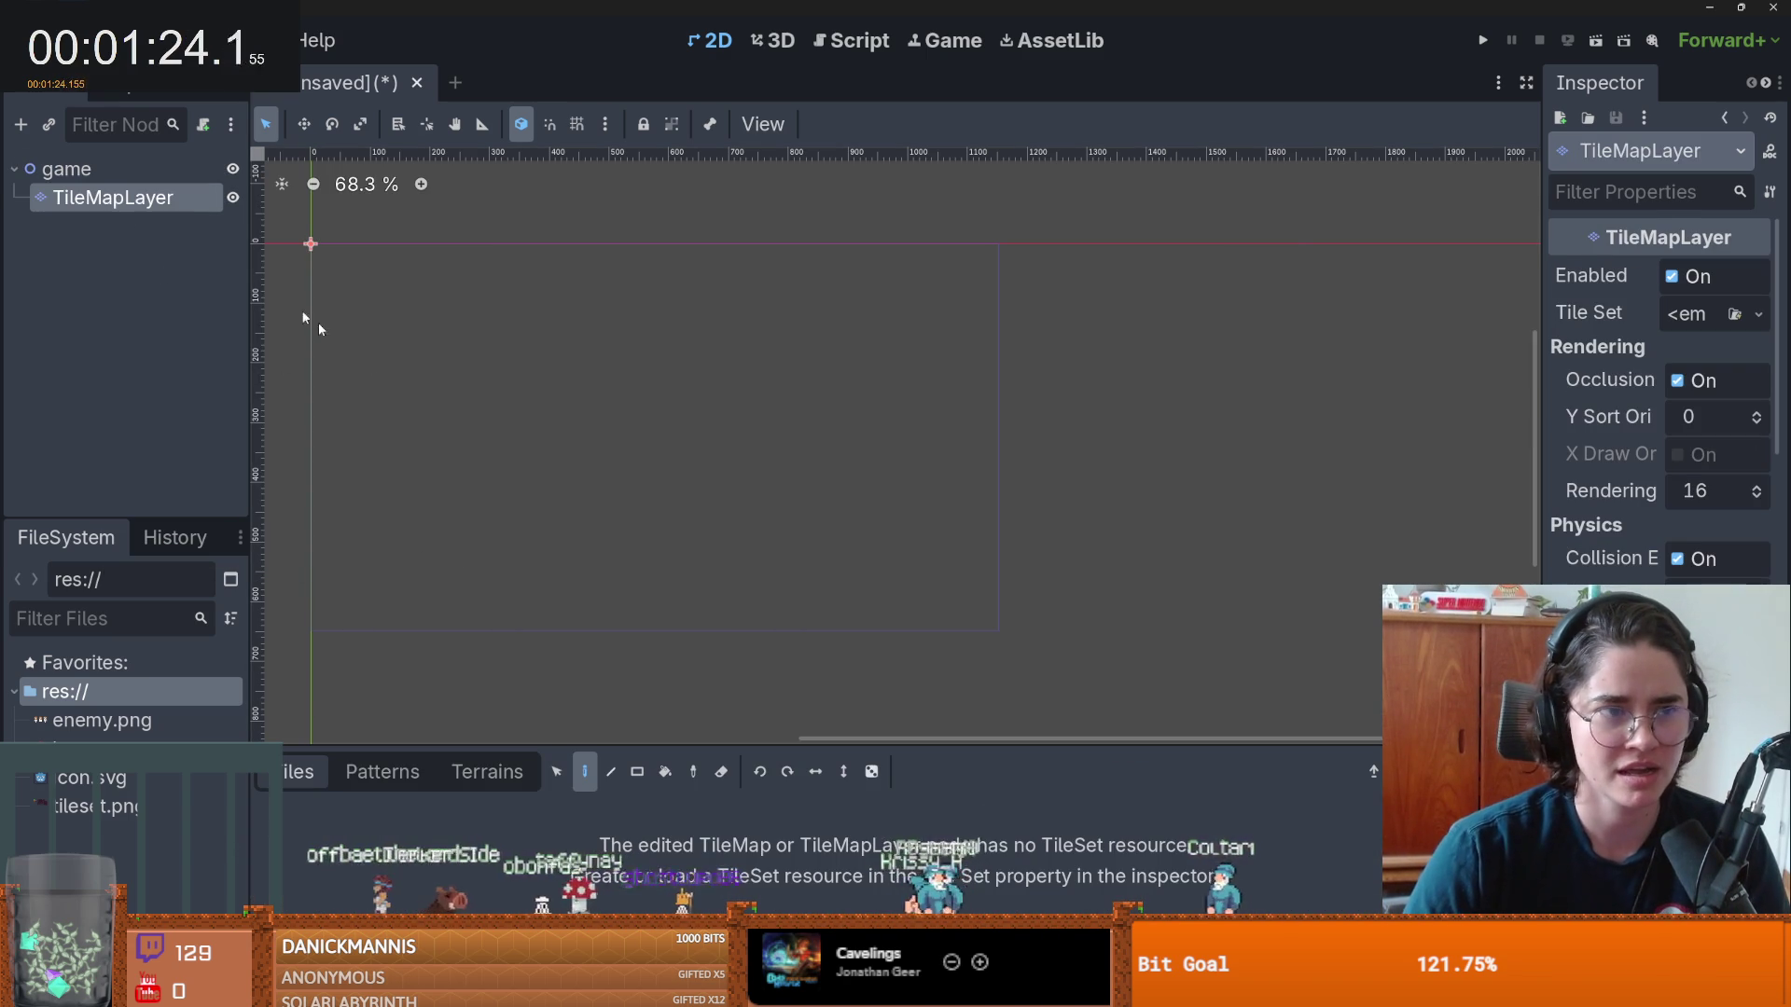
double_click(100, 197)
type("ground")
key("Return")
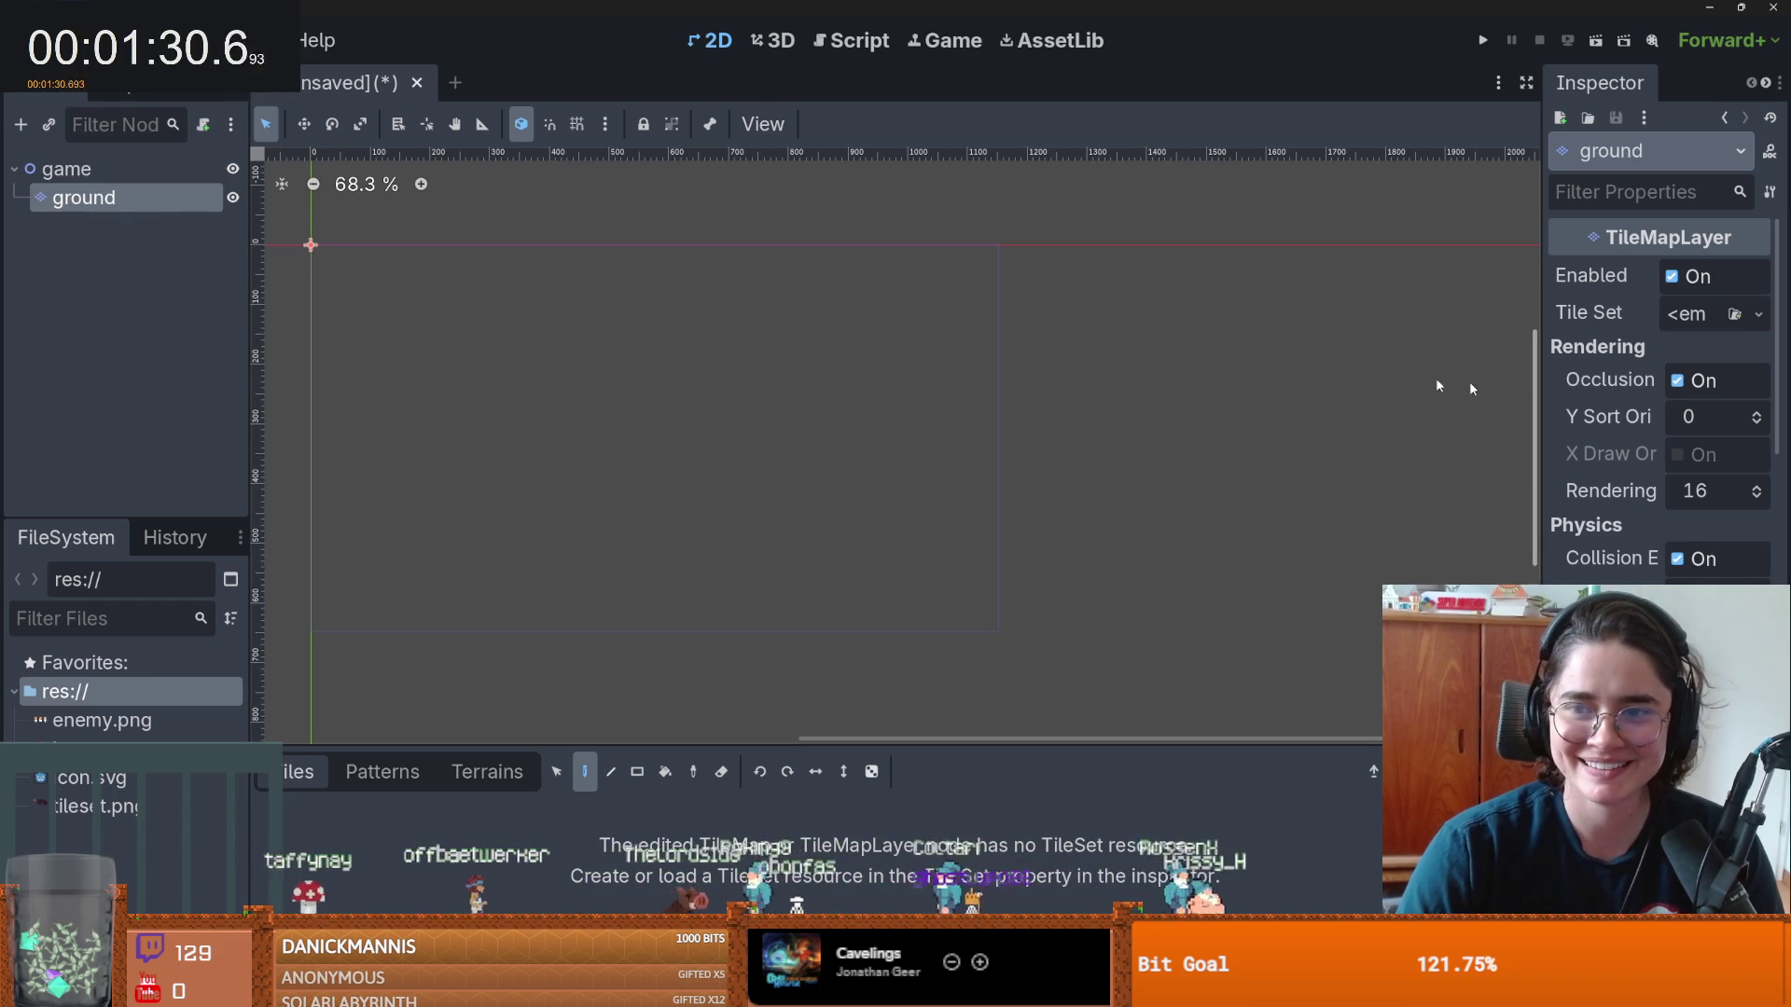
left_click(1712, 314)
left_click(1639, 378)
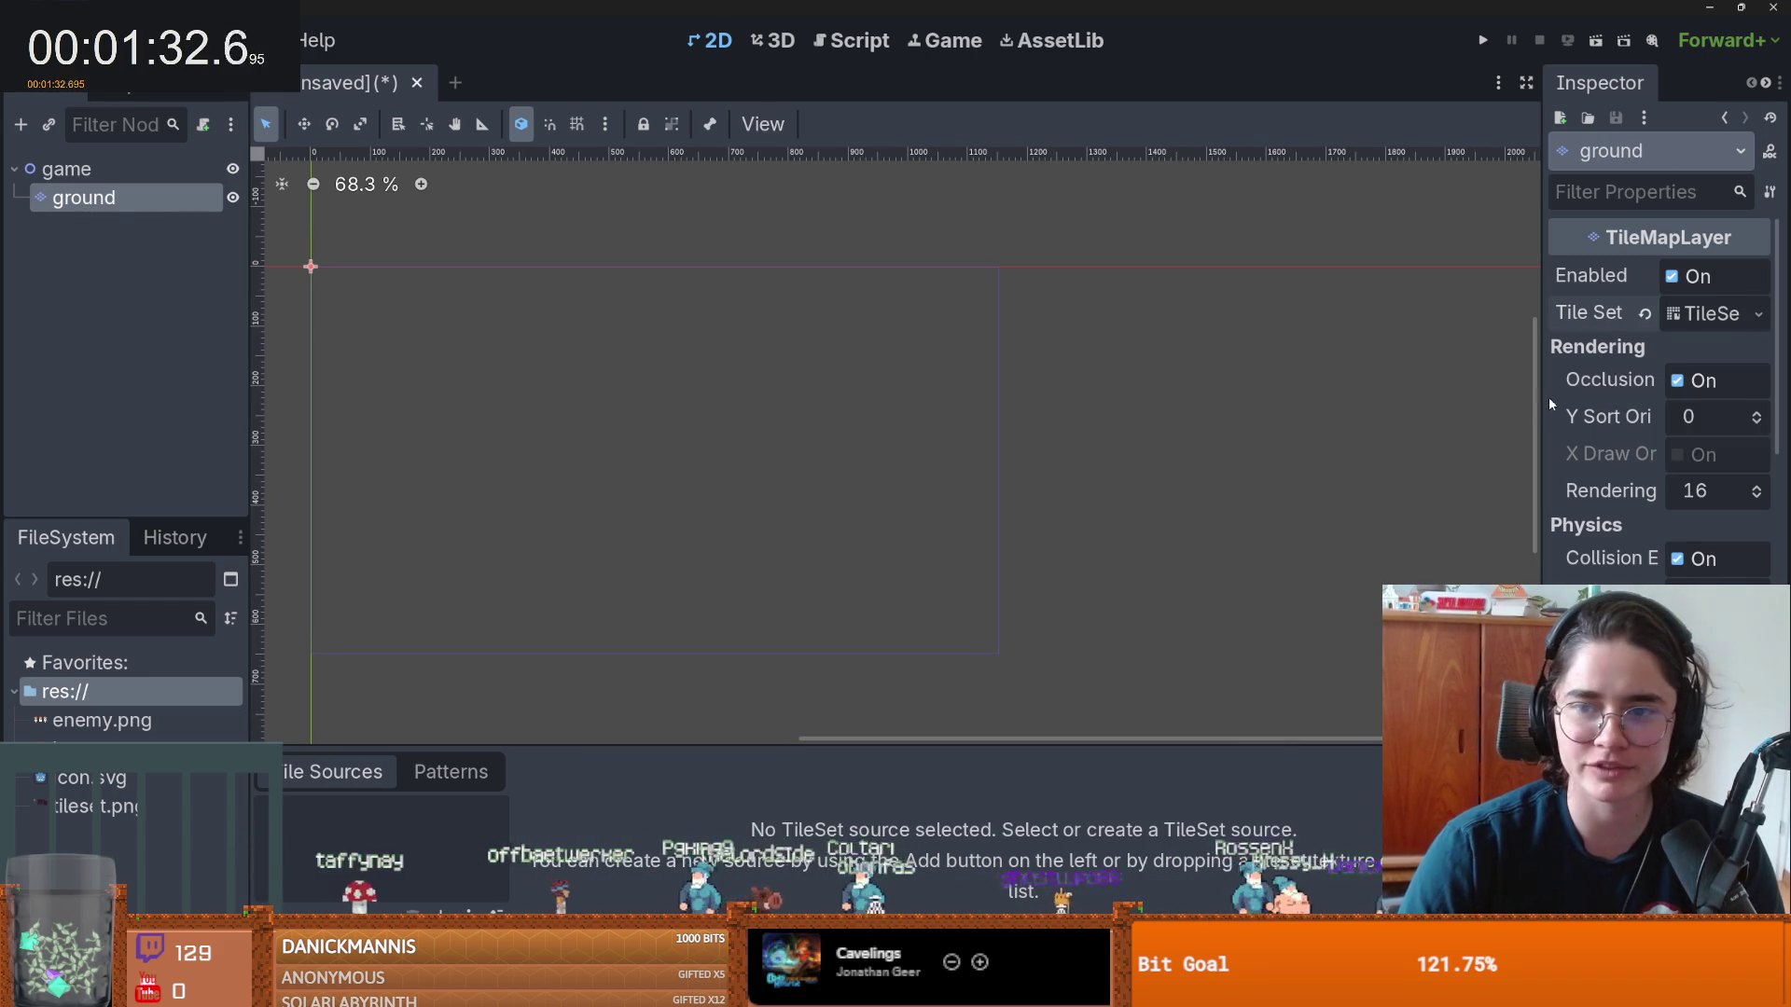
- Add tileset.png as the TileSet's atlas source, accepting automatic tile creation
left_click_drag(1540, 401, 1284, 403)
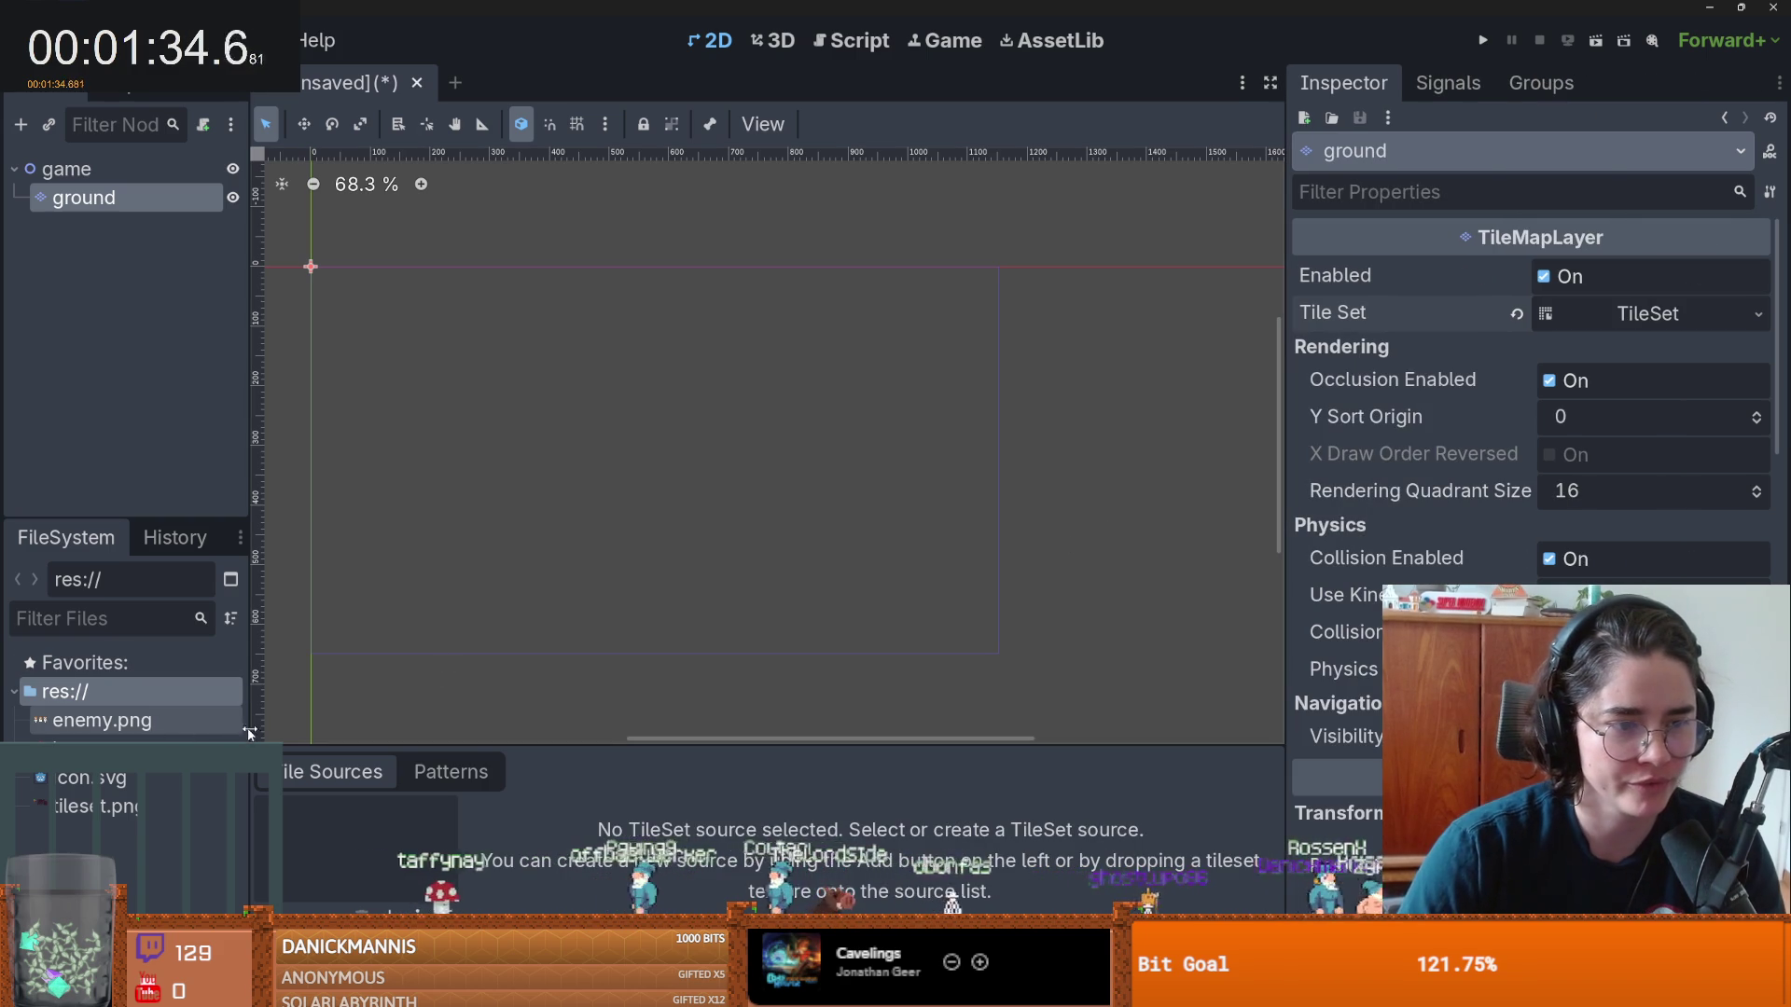
left_click_drag(251, 709, 283, 708)
left_click(94, 806)
left_click_drag(93, 806, 373, 840)
left_click(815, 550)
- Duplicate the ground layer and name the copy env
key("ctrl+d")
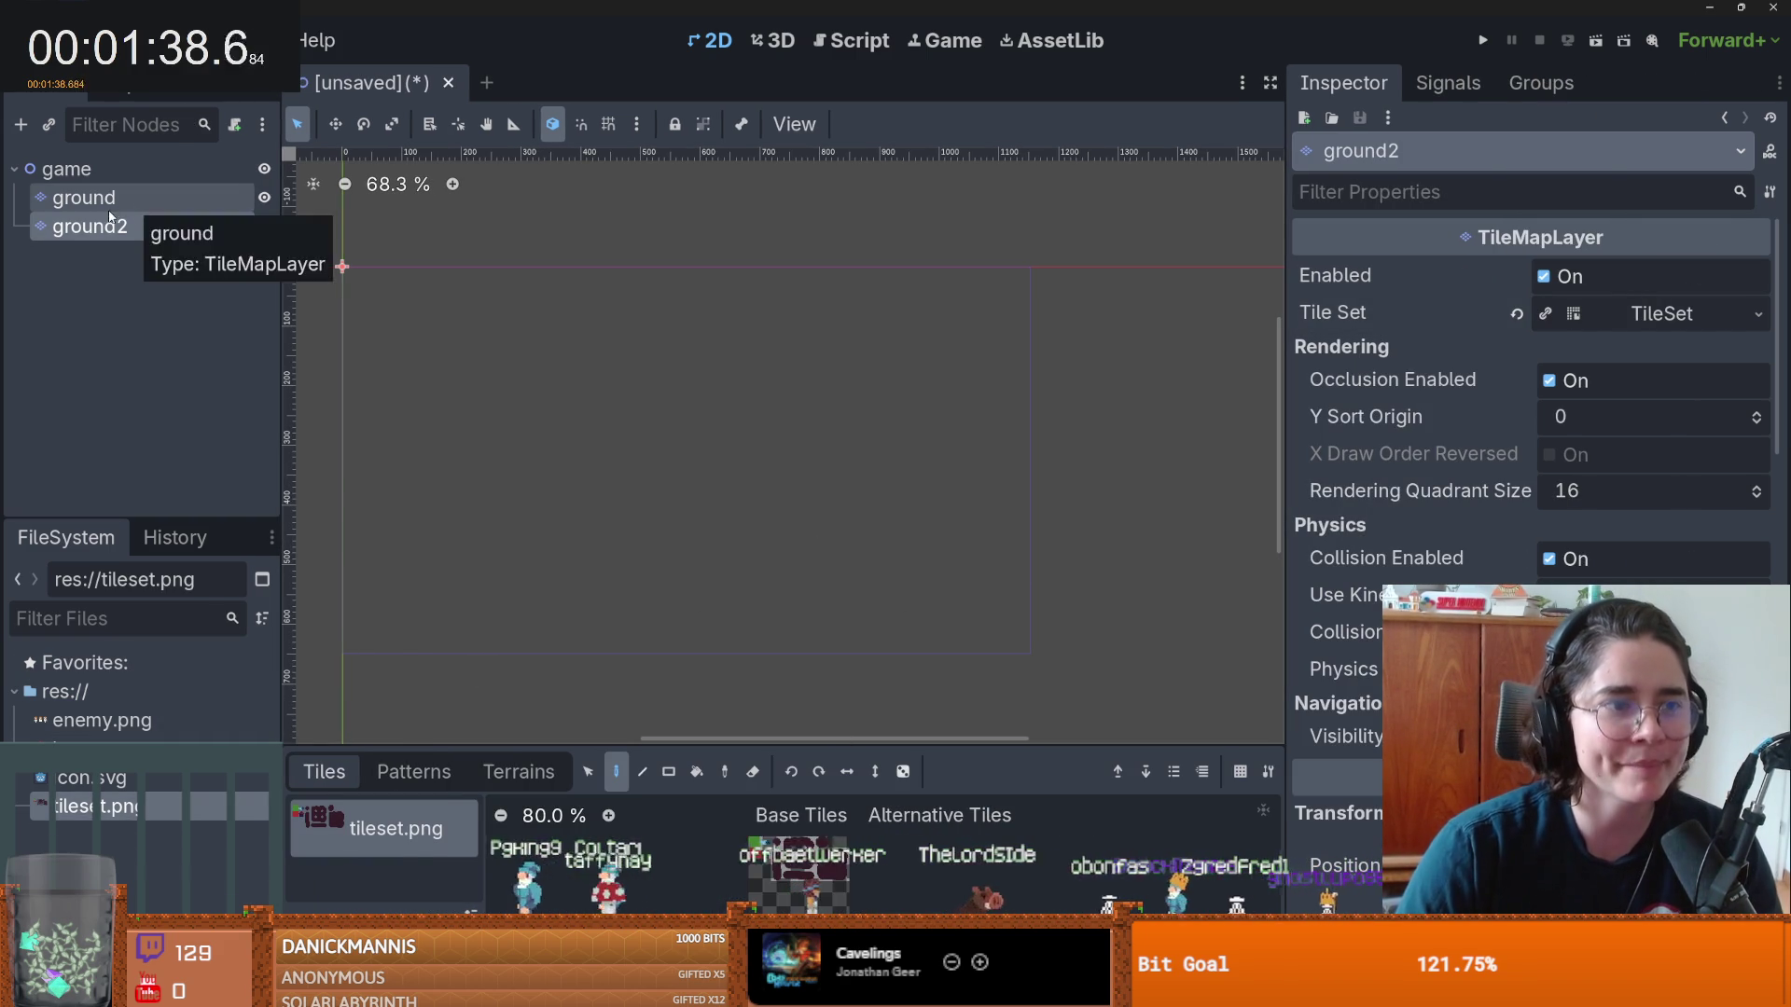
double_click(113, 225)
type("e")
key("Return")
double_click(95, 227)
key("BackSpace")
type("v")
key("Return")
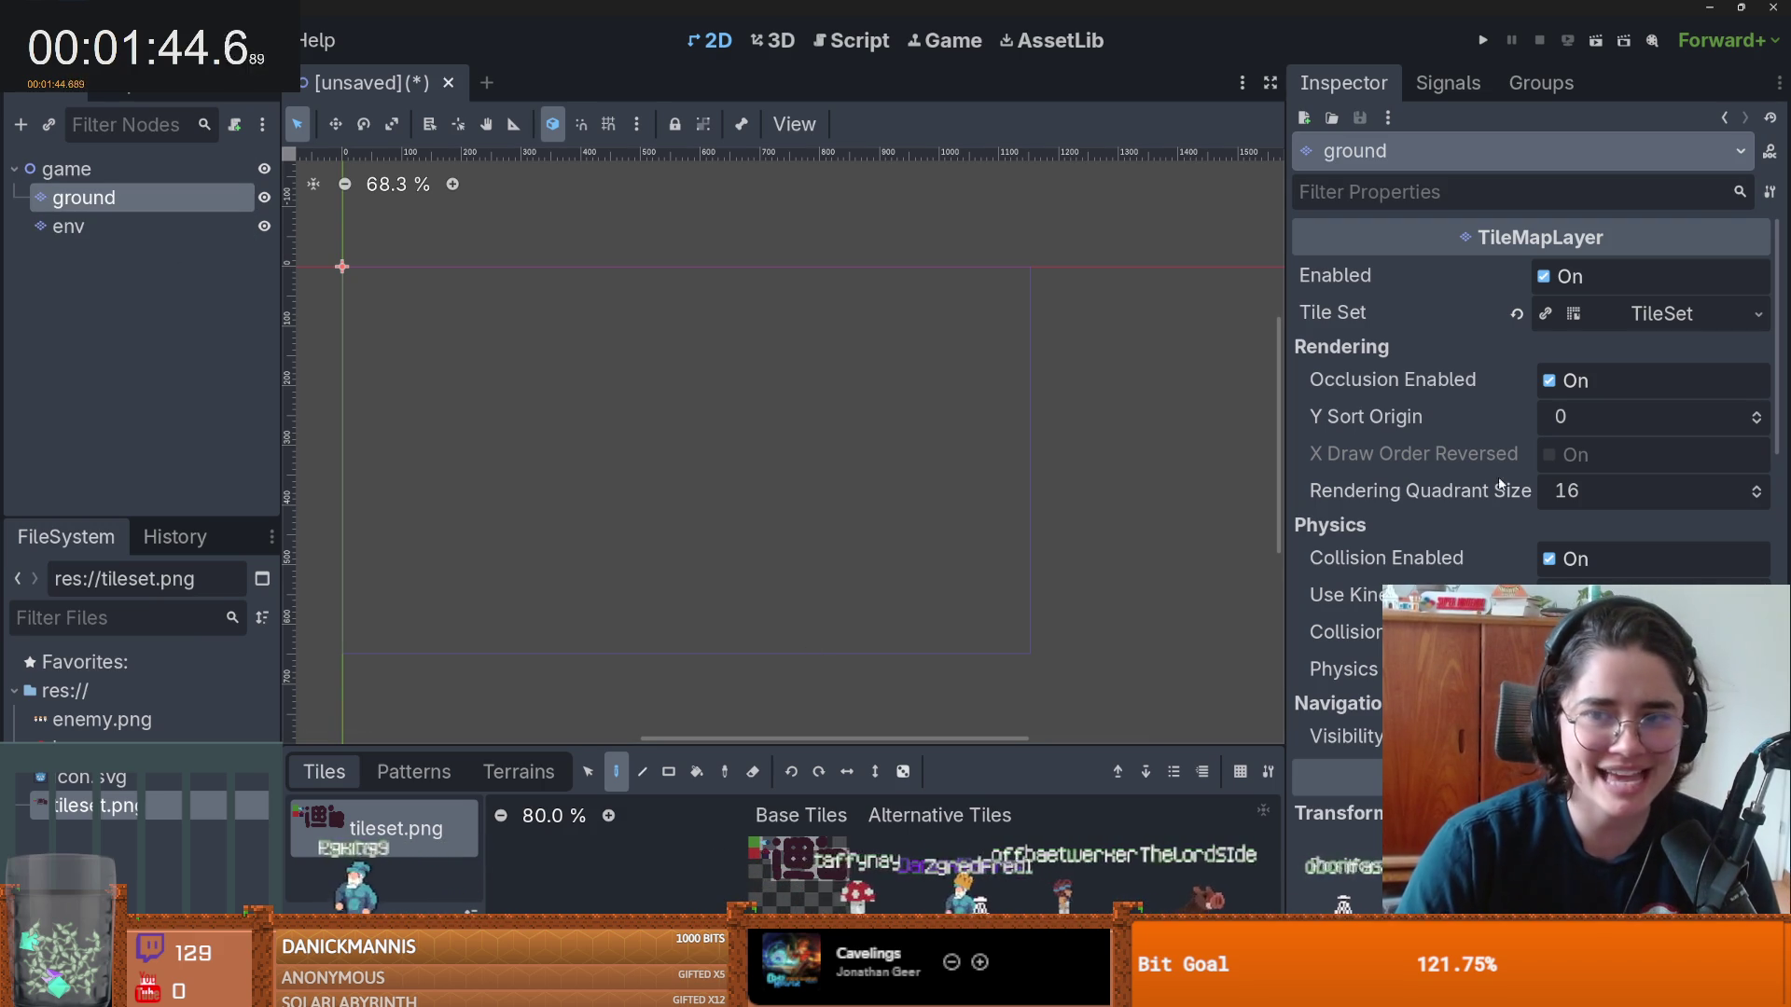
- Add a terrain set to the ground TileSet, then bring up Project Settings
left_click(1697, 317)
scroll(1495, 489, "down", 4)
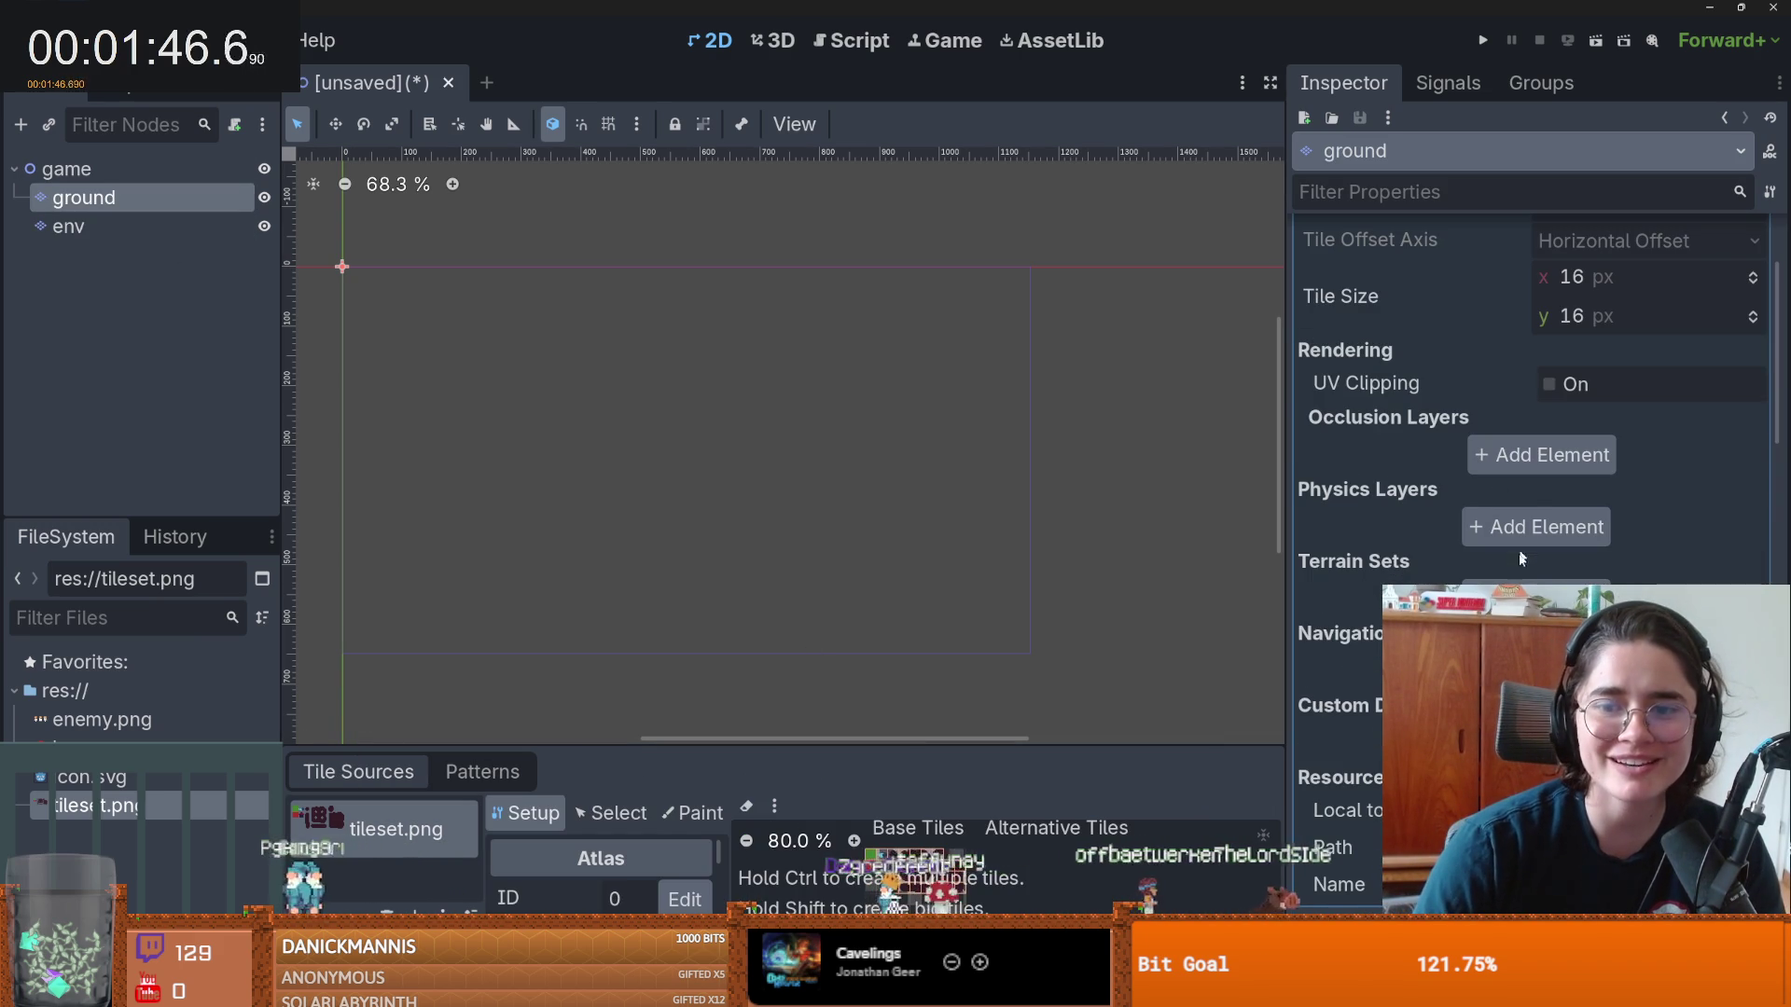
left_click(1539, 674)
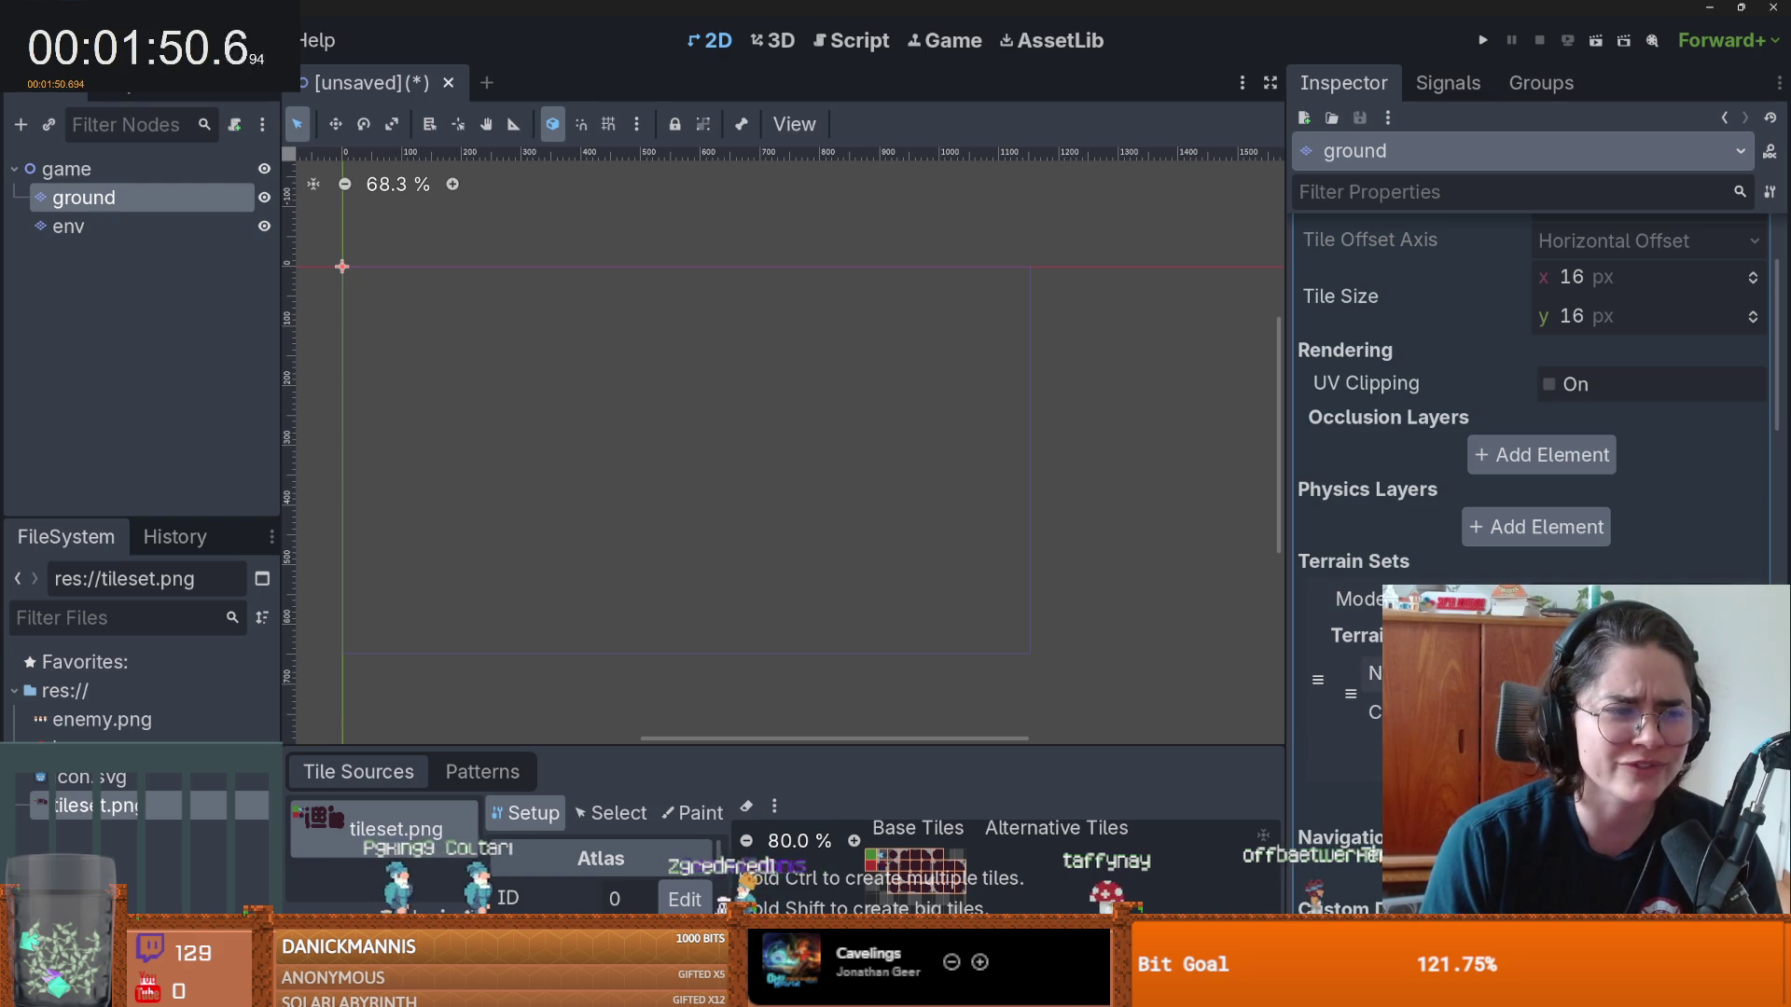
left_click(1605, 712)
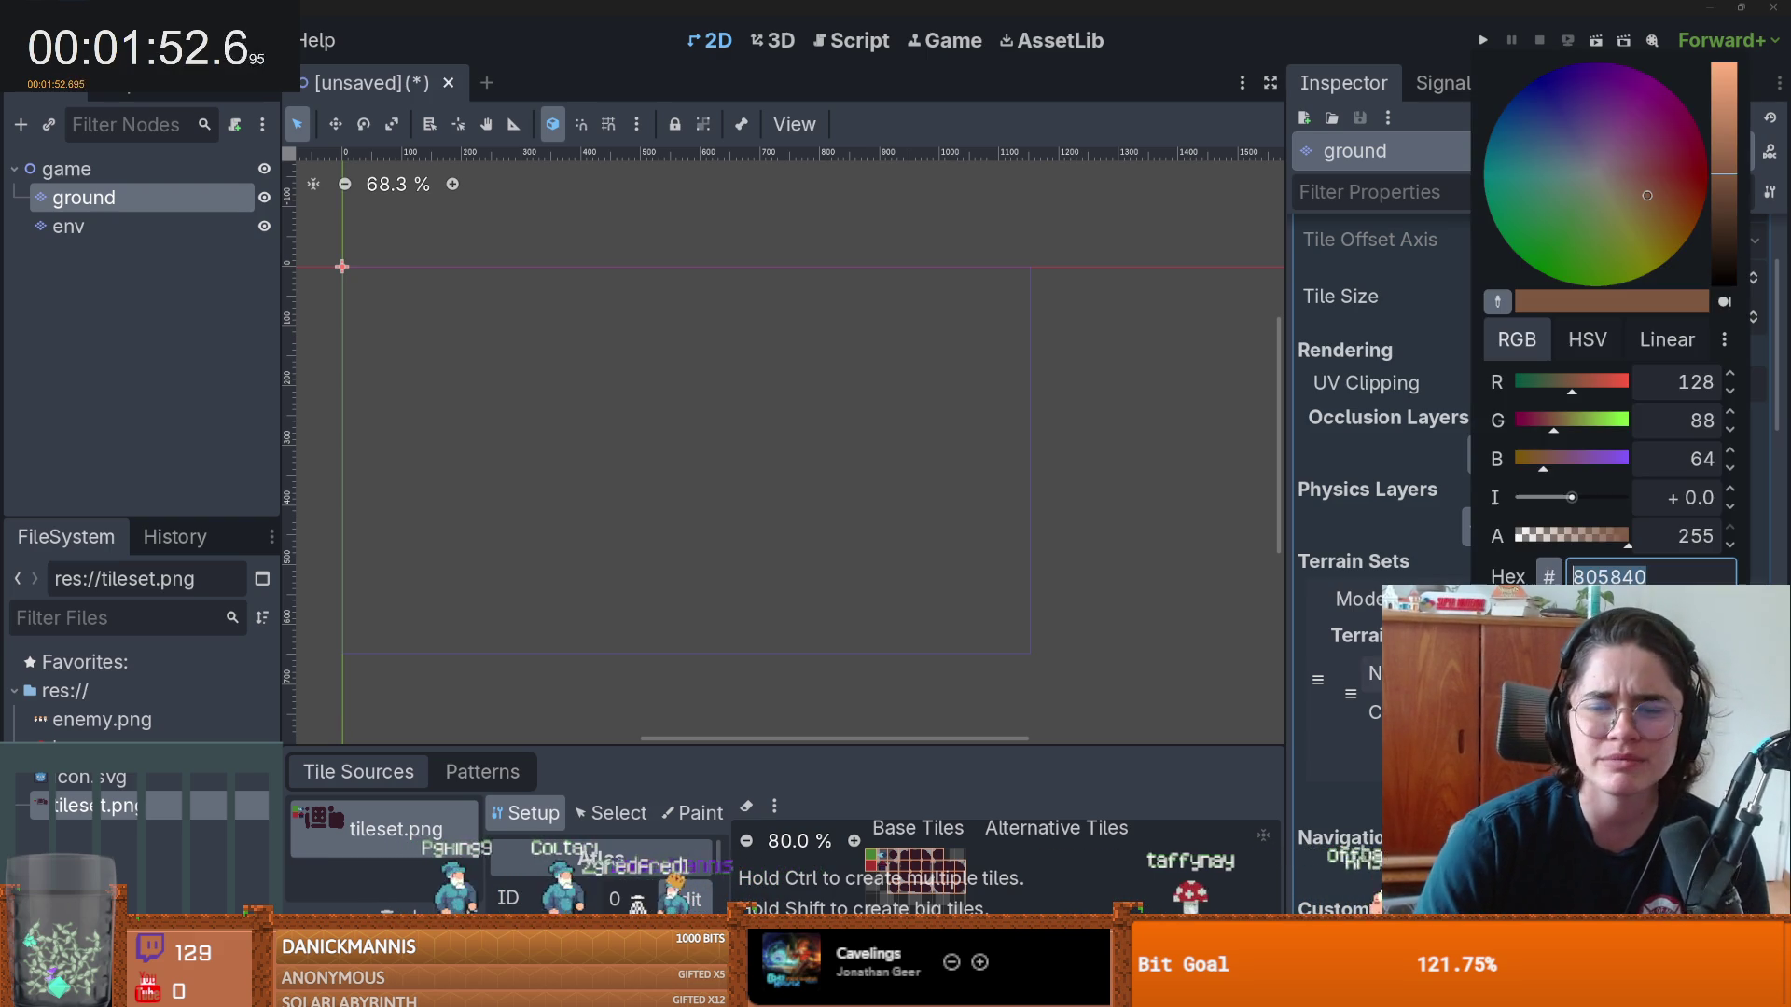
key("Escape")
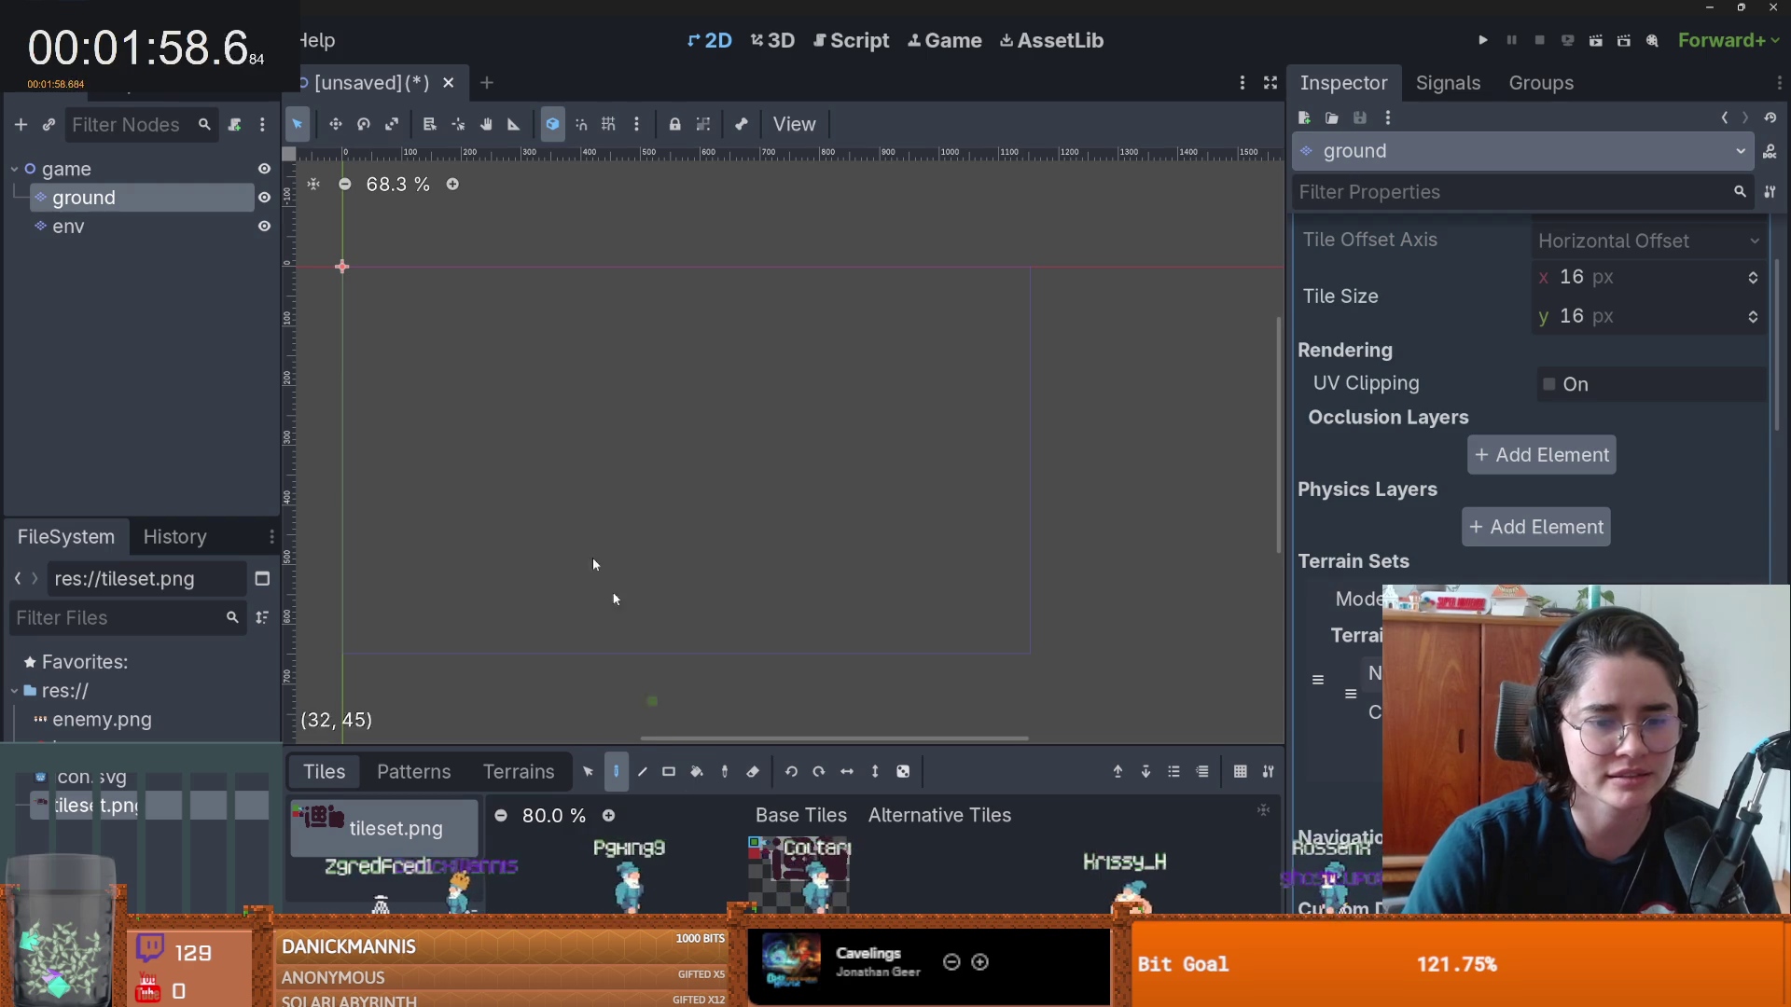
left_click(103, 40)
left_click(150, 79)
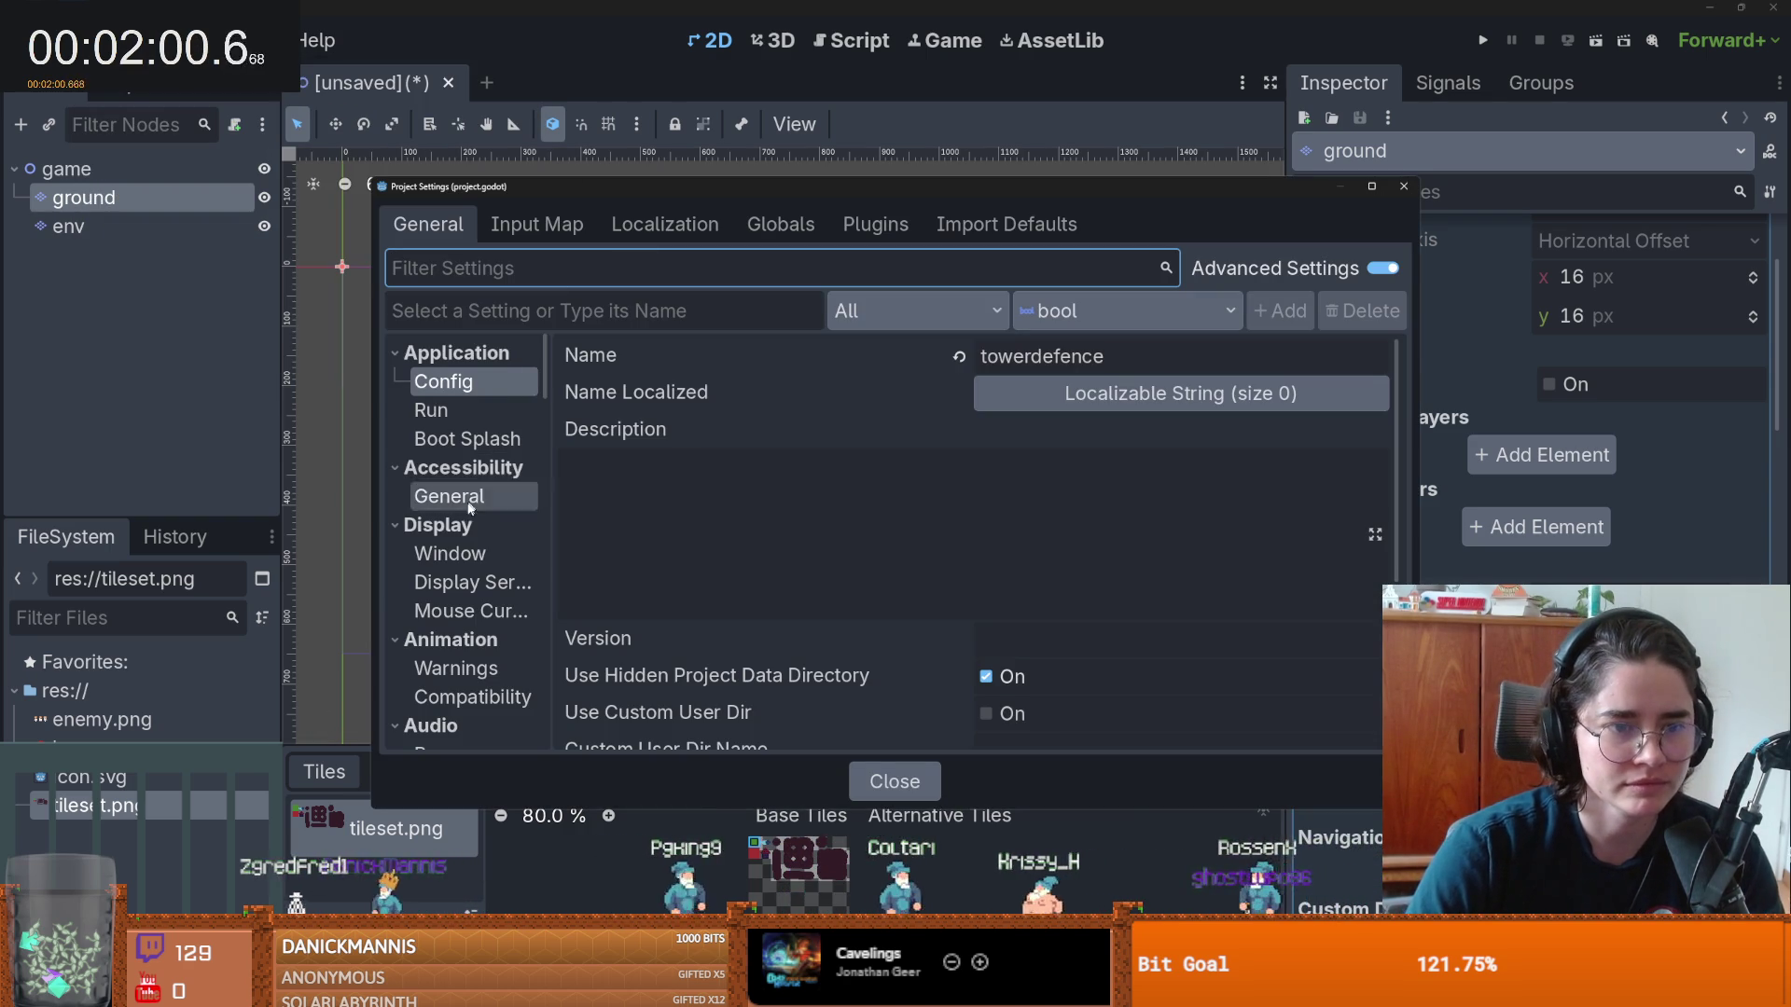
- Set the viewport width to 640 and height to 360 under Display > Window
left_click(449, 553)
left_click(1064, 382)
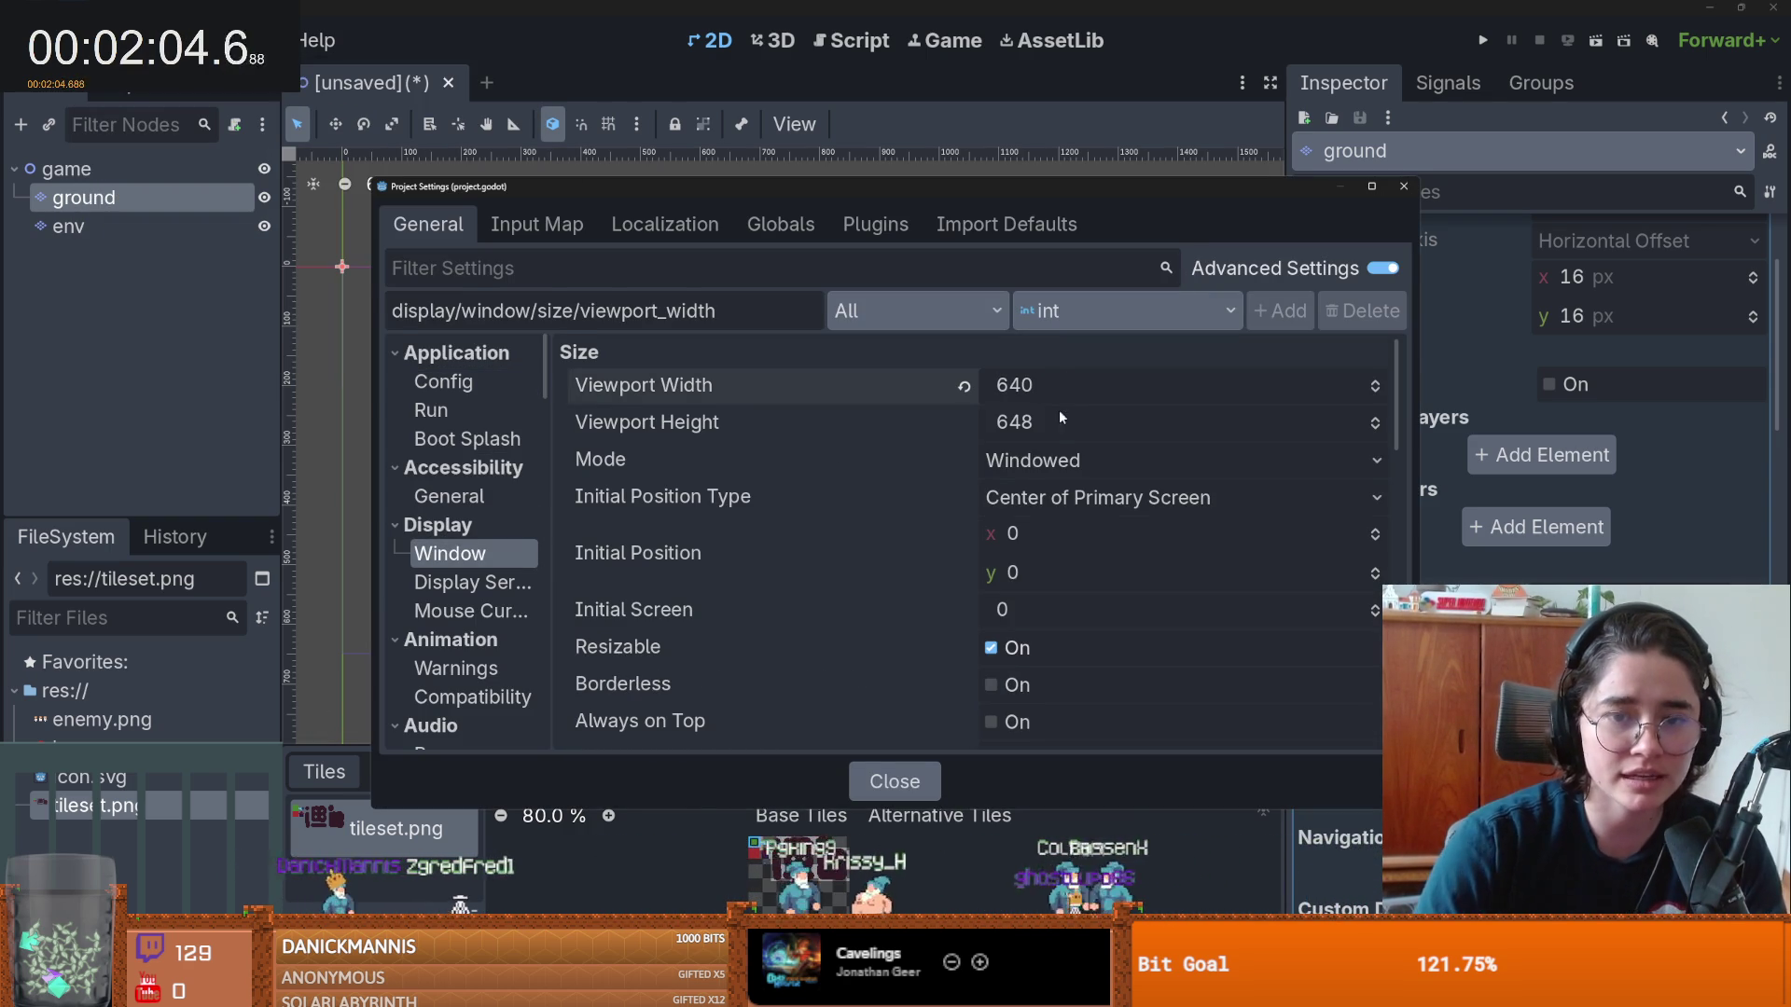
left_click(1060, 415)
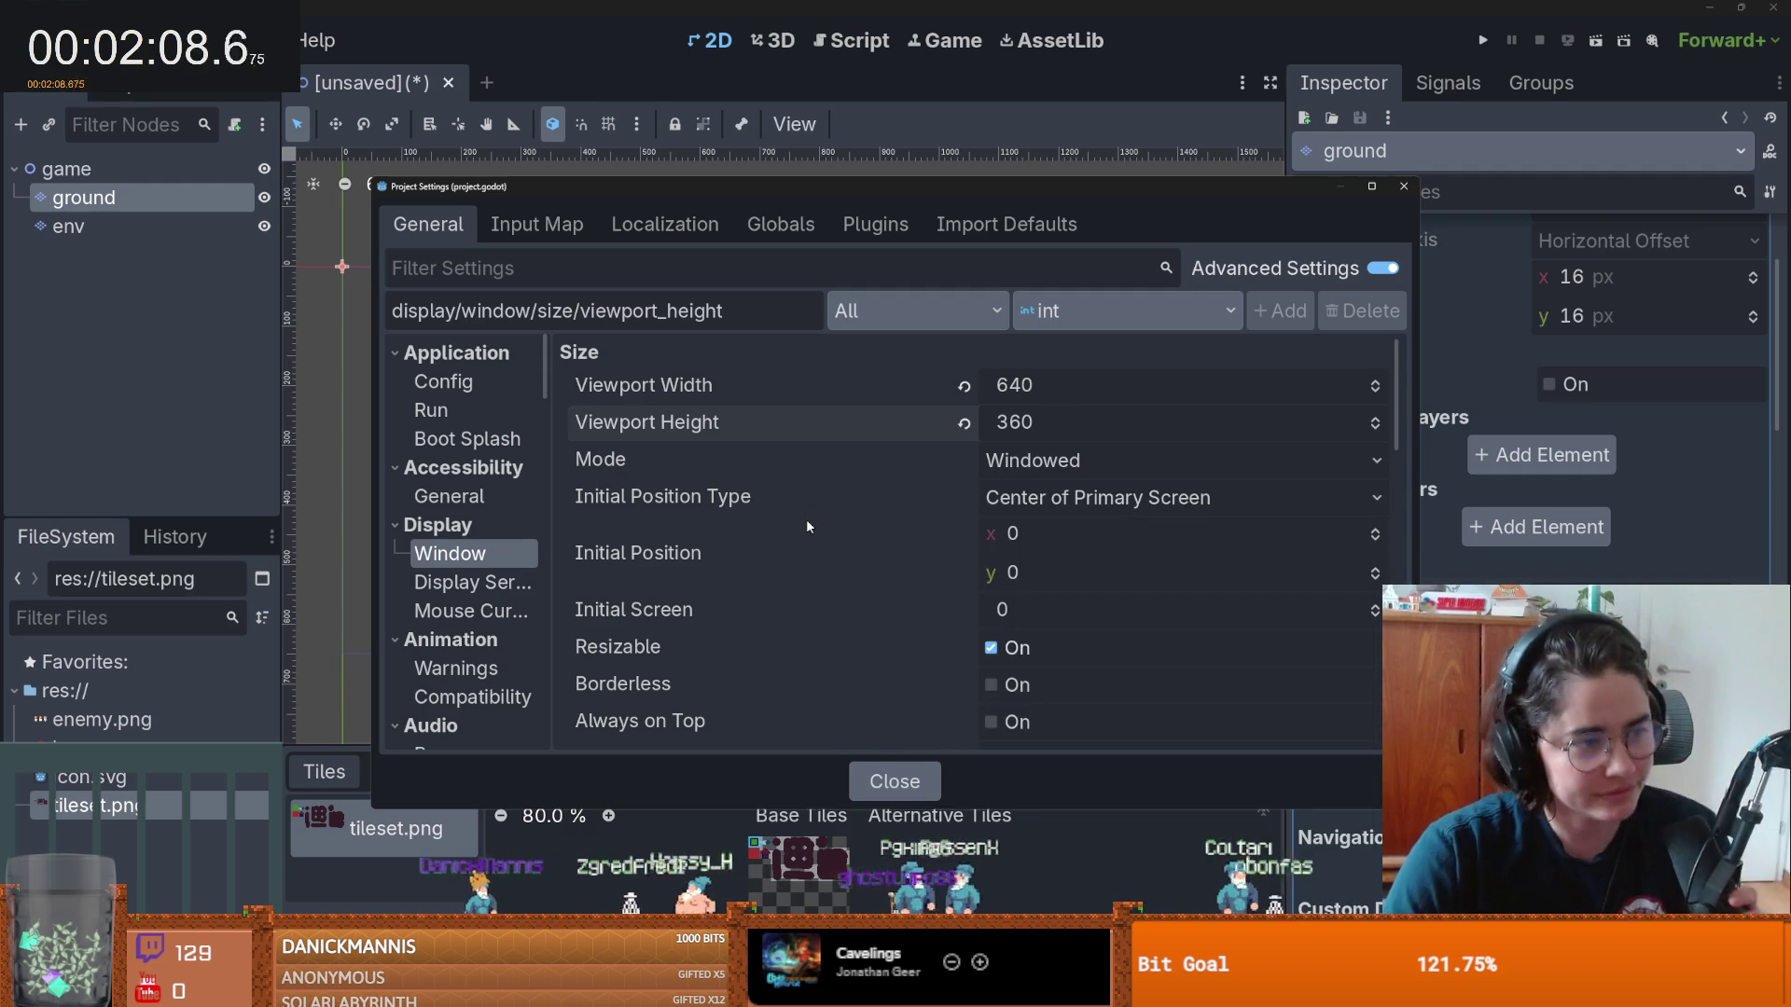
mouse_move(783, 582)
scroll(630, 551, "down", 5)
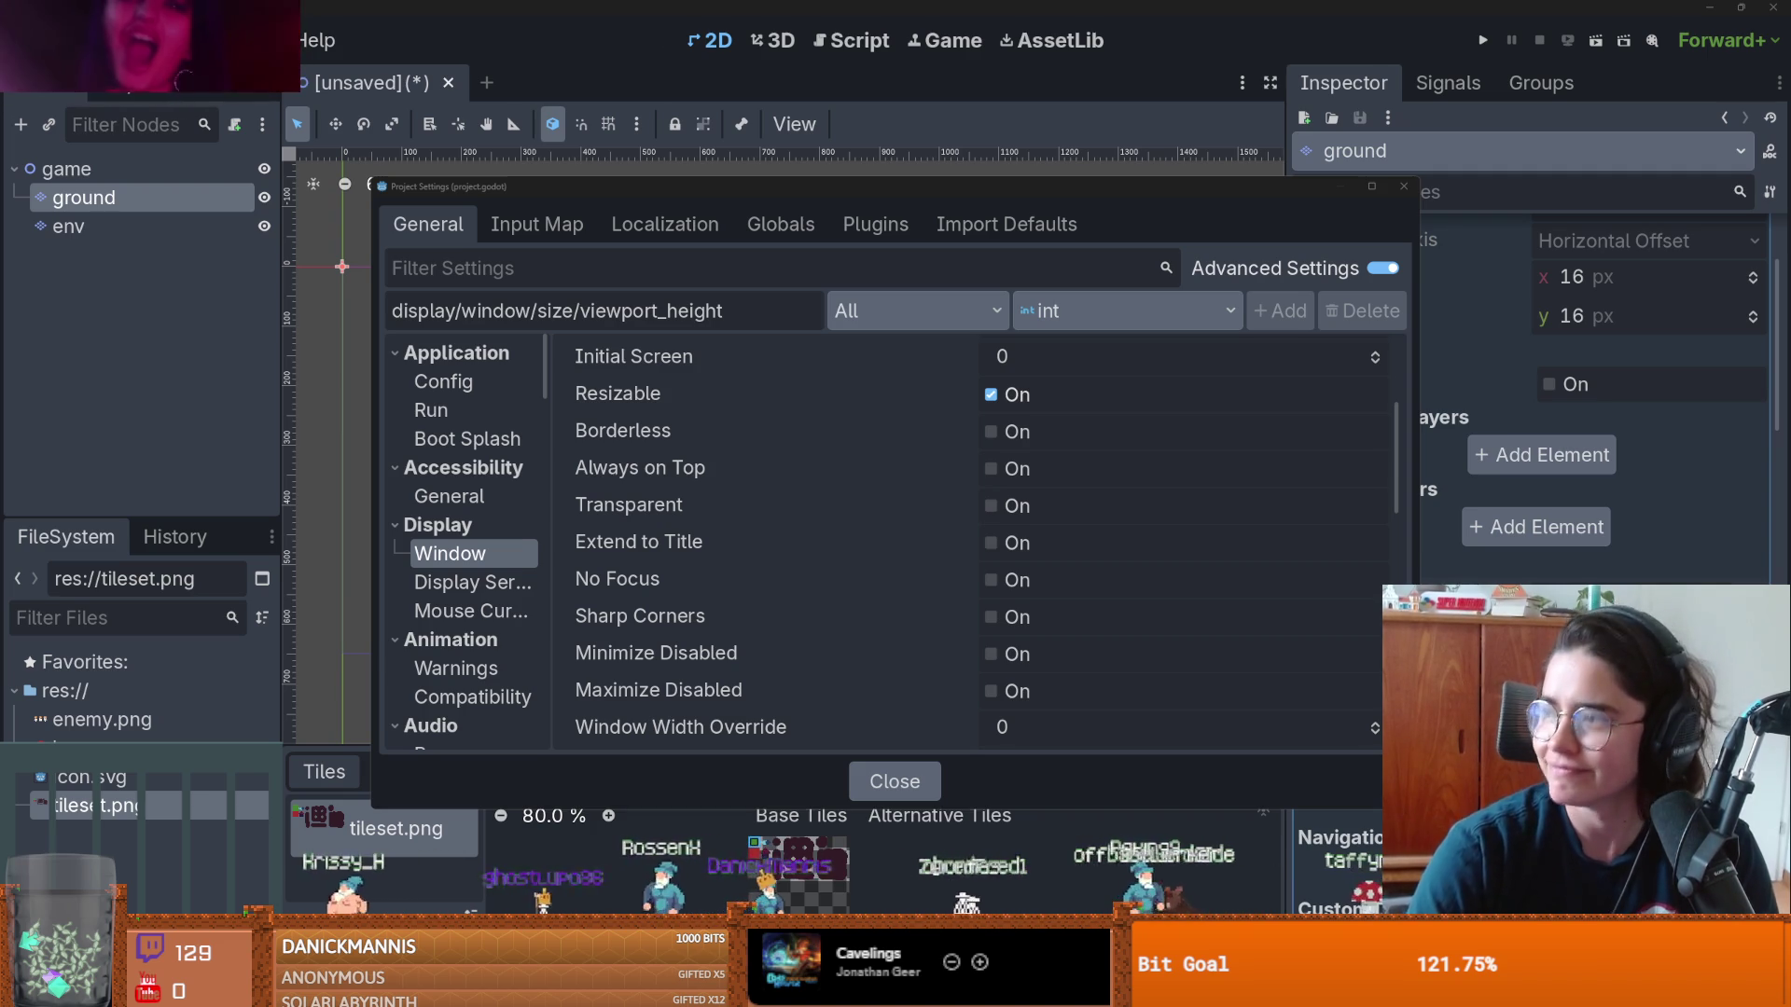
scroll(480, 560, "down", 5)
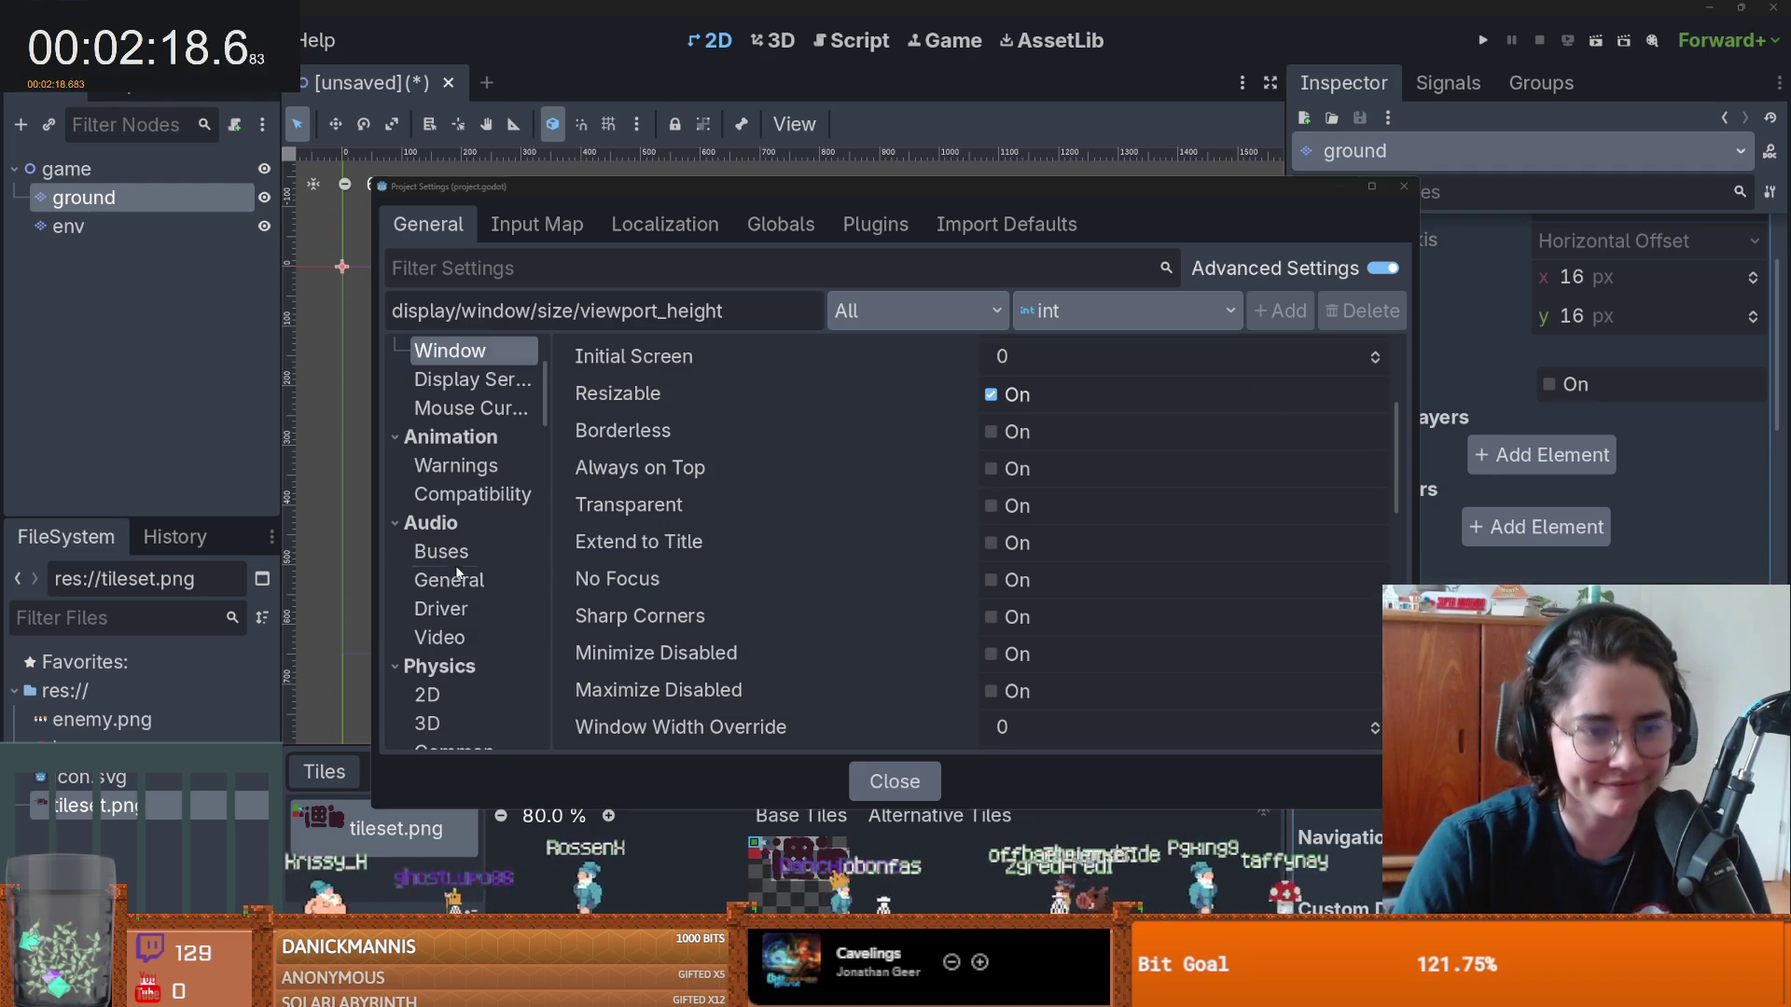
left_click(467, 577)
scroll(482, 583, "down", 2)
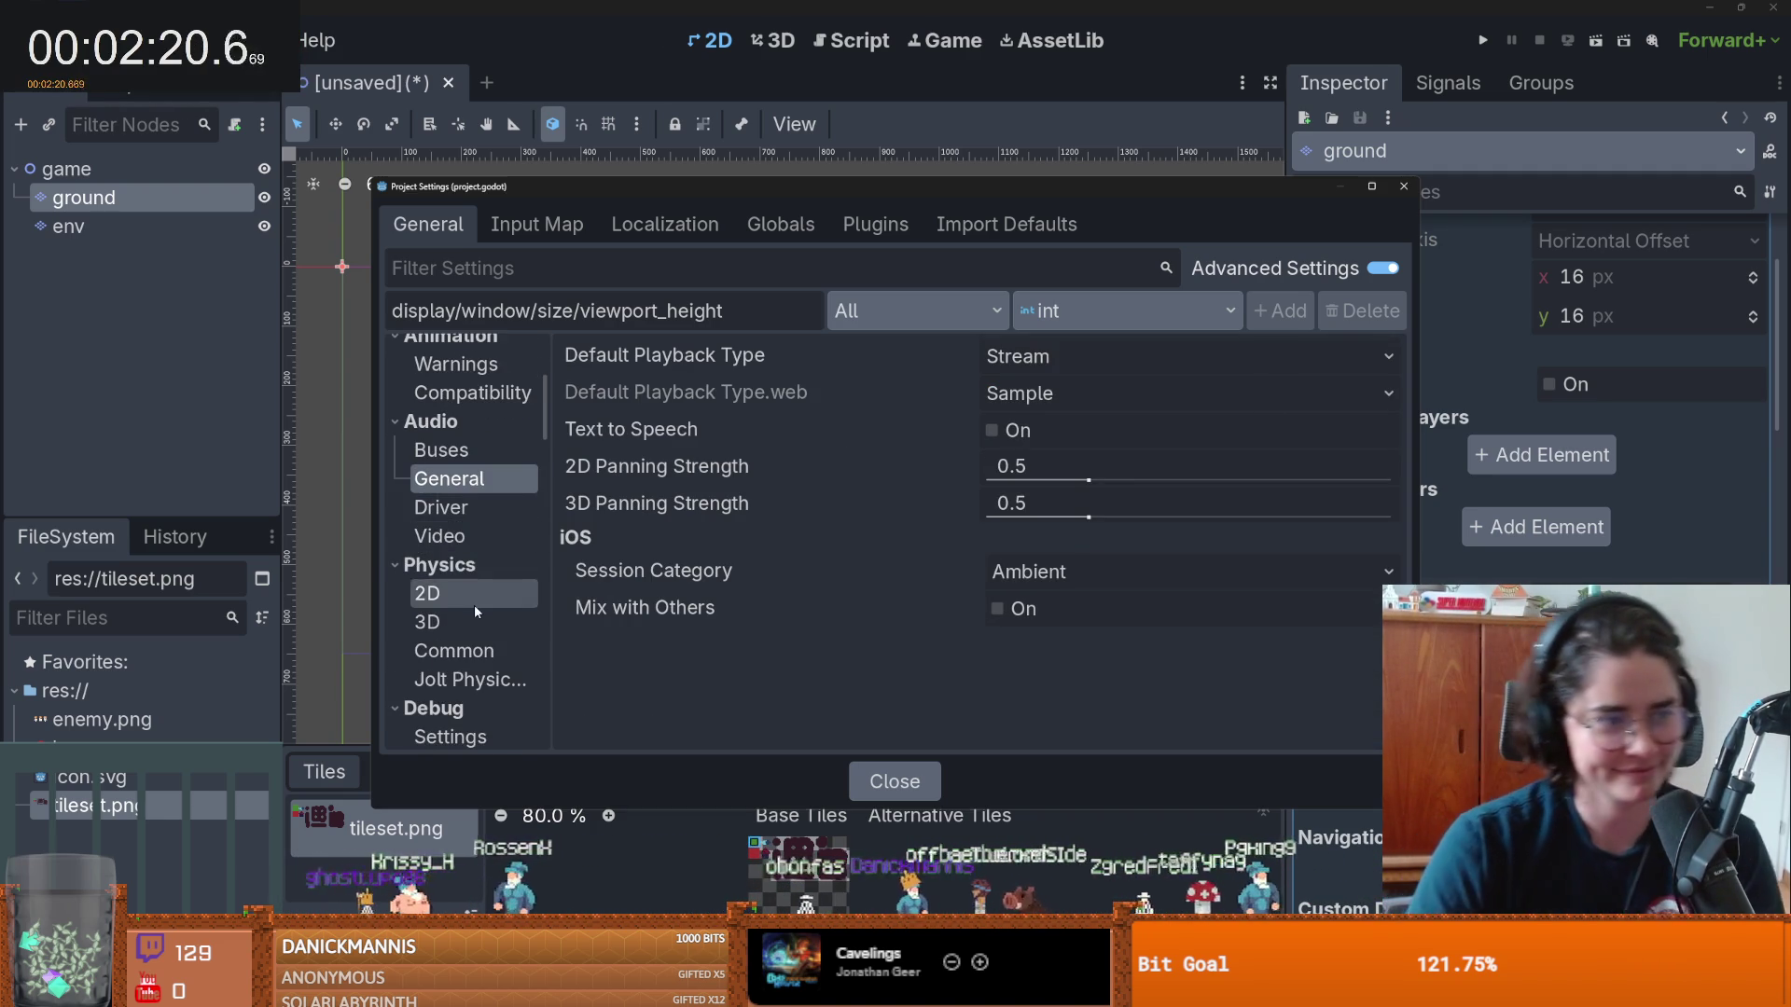
scroll(474, 604, "down", 4)
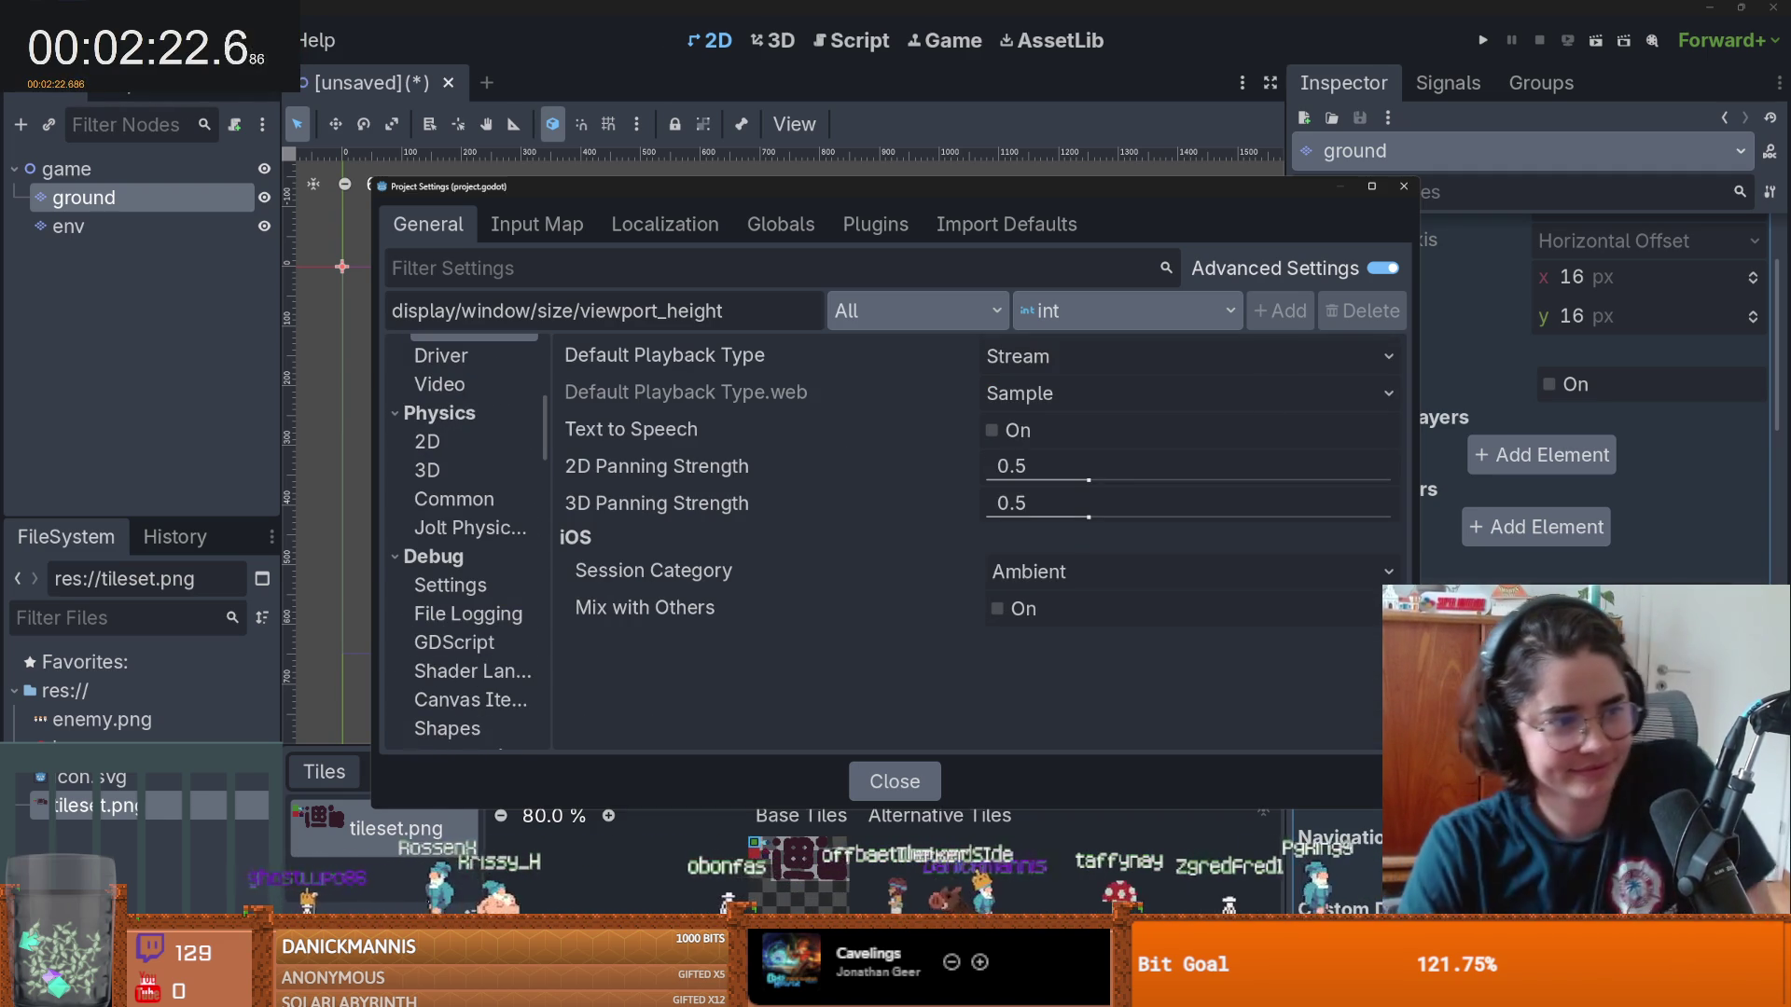
scroll(485, 623, "up", 12)
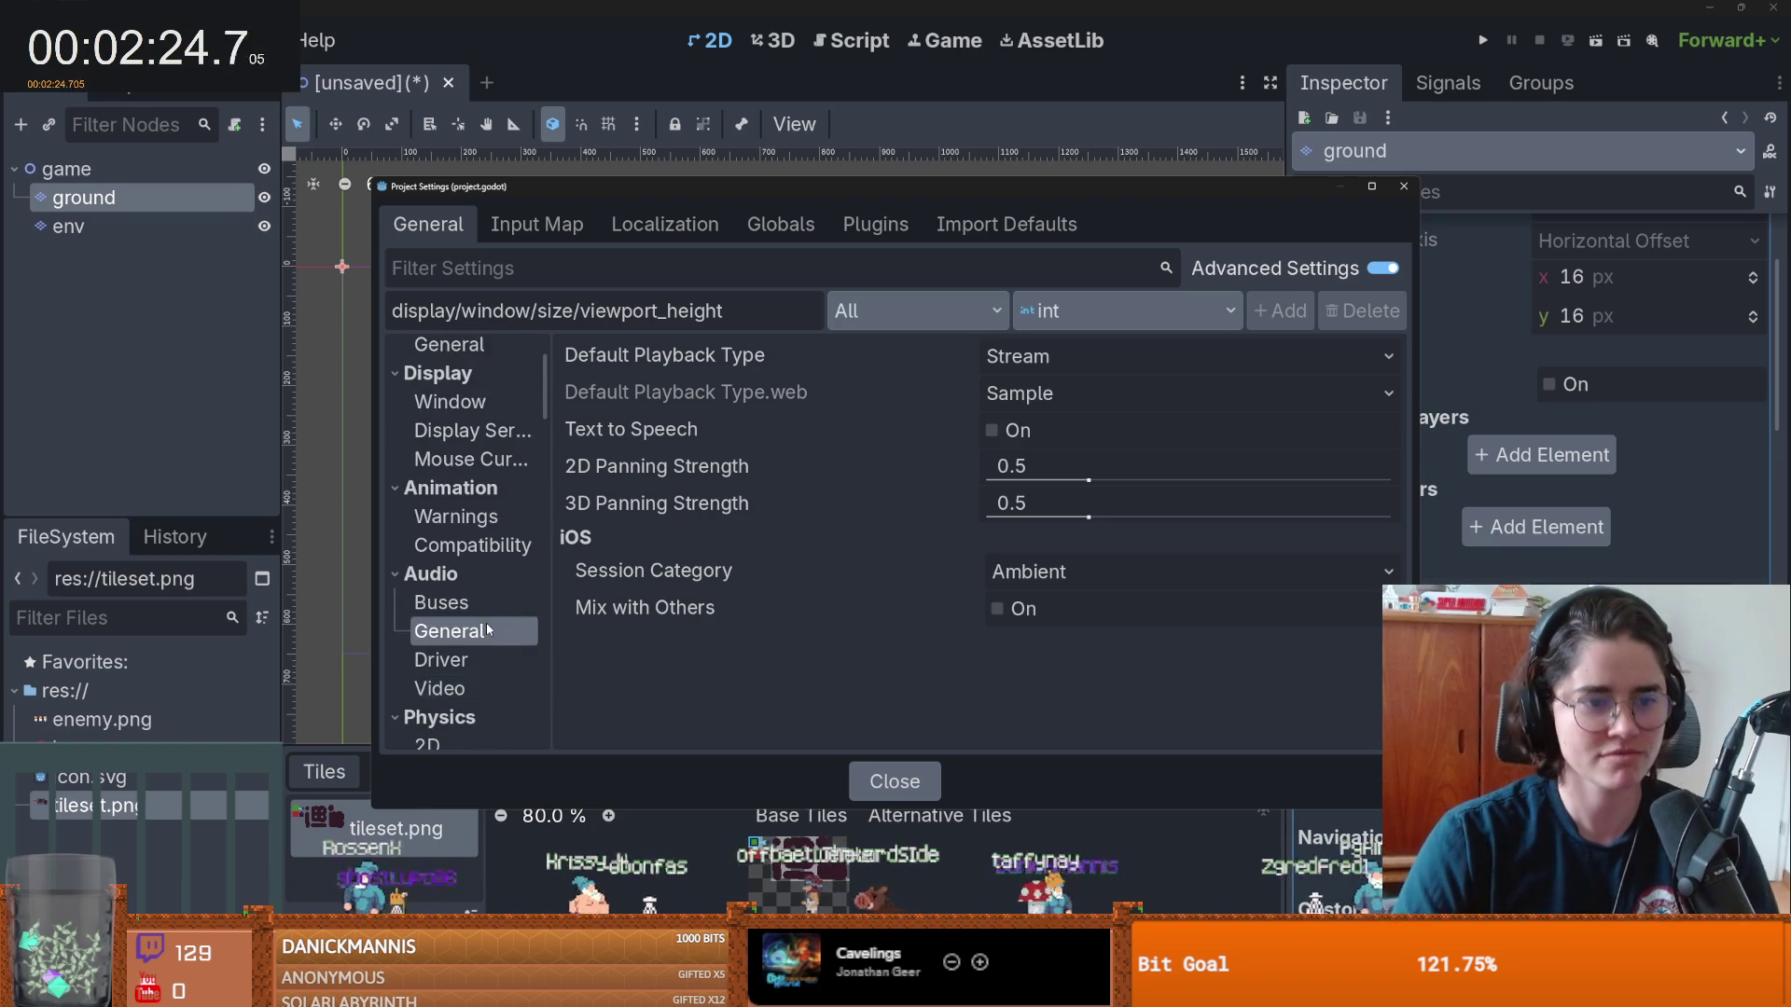
left_click(450, 553)
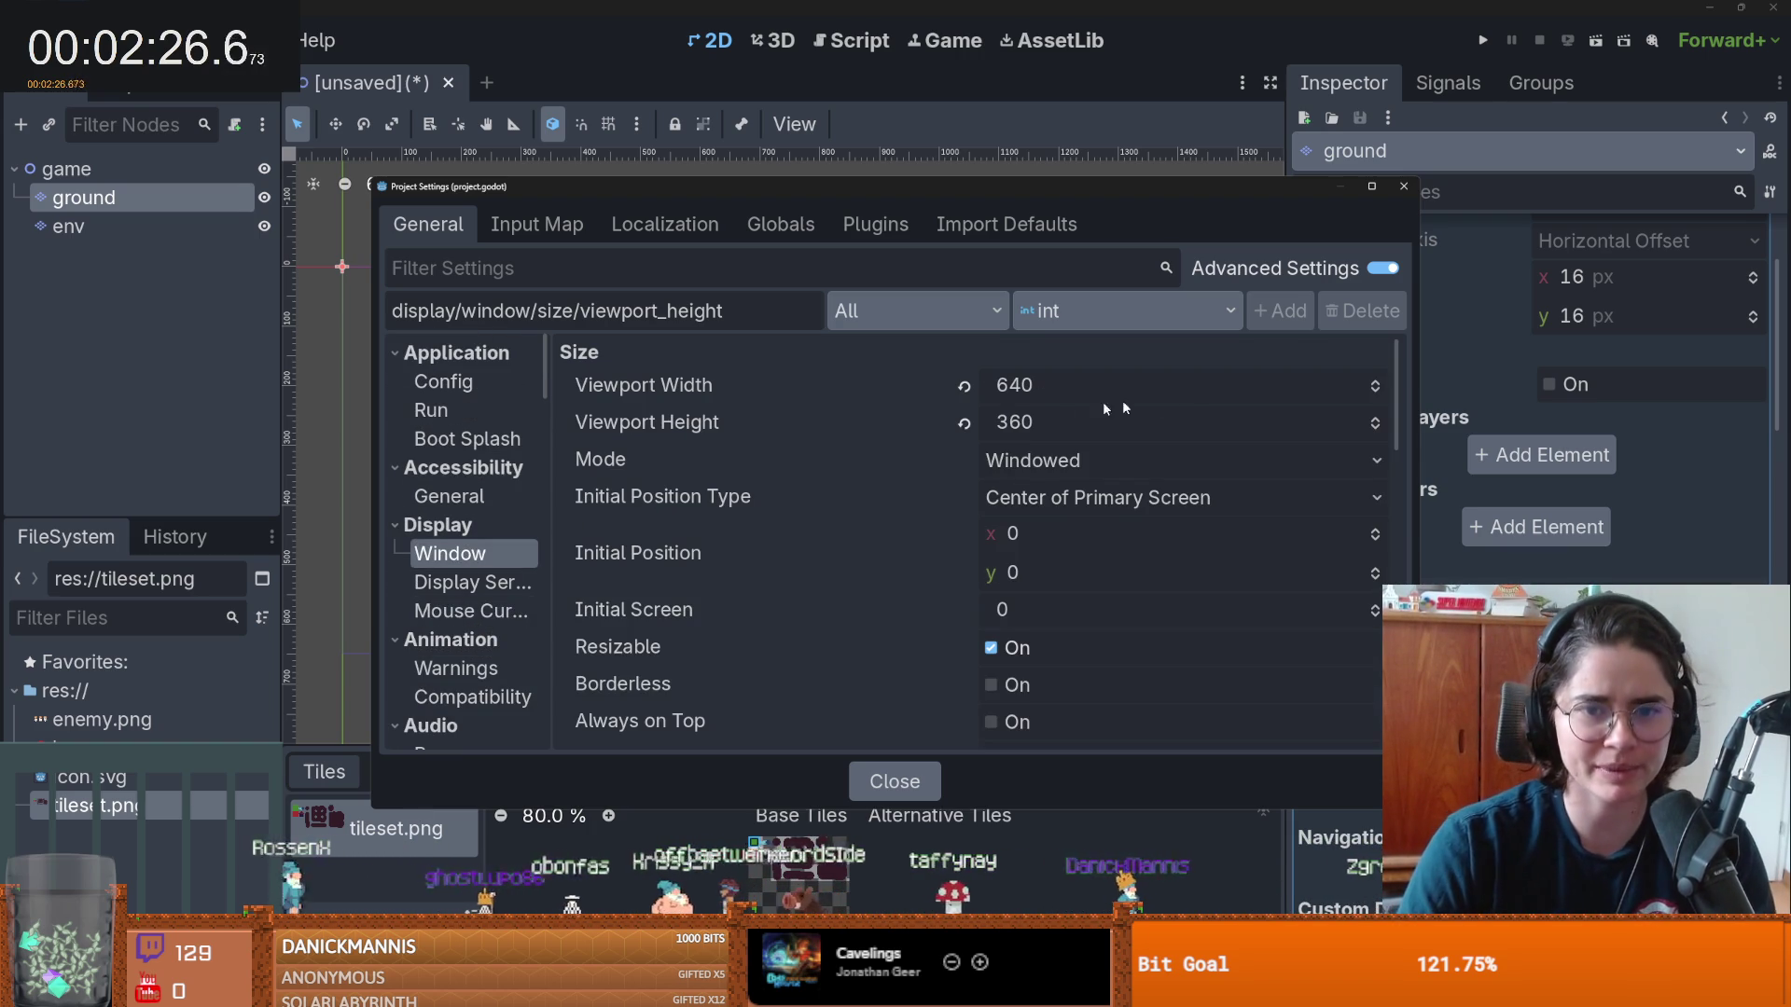
scroll(477, 652, "down", 7)
scroll(478, 652, "down", 7)
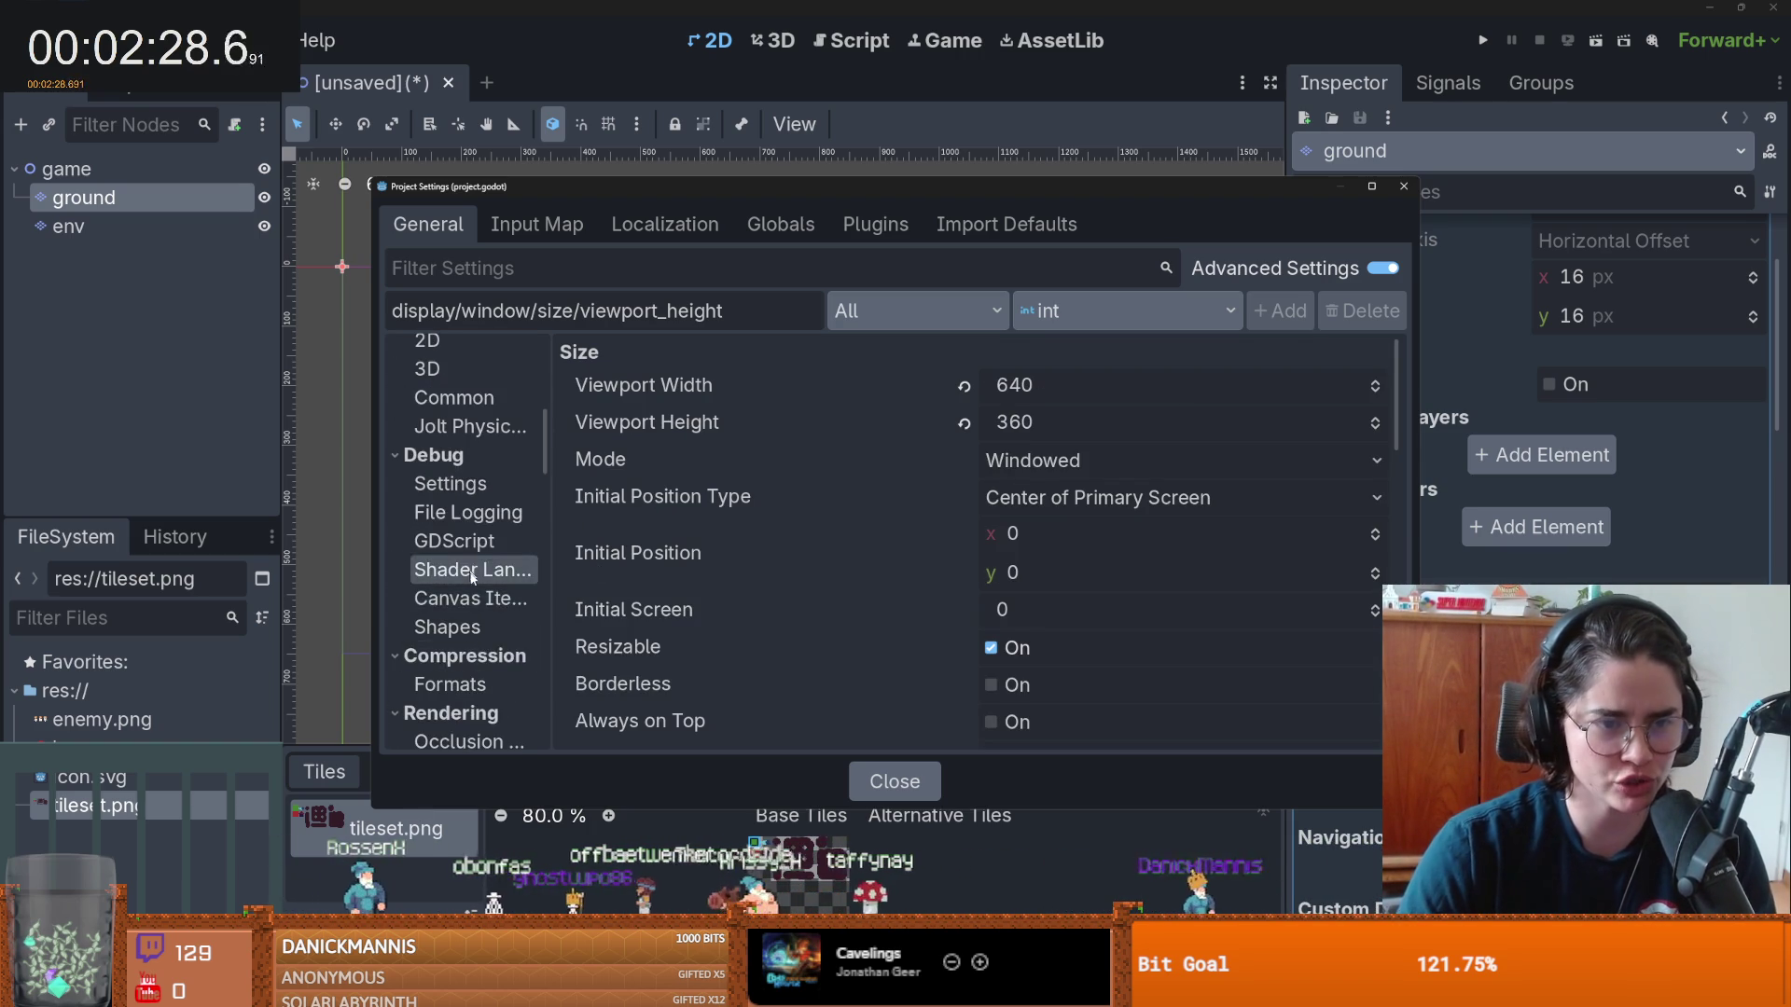
- Set Default Texture Filter to Nearest, close Project Settings, and save the scene
left_click(453, 495)
left_click(1120, 385)
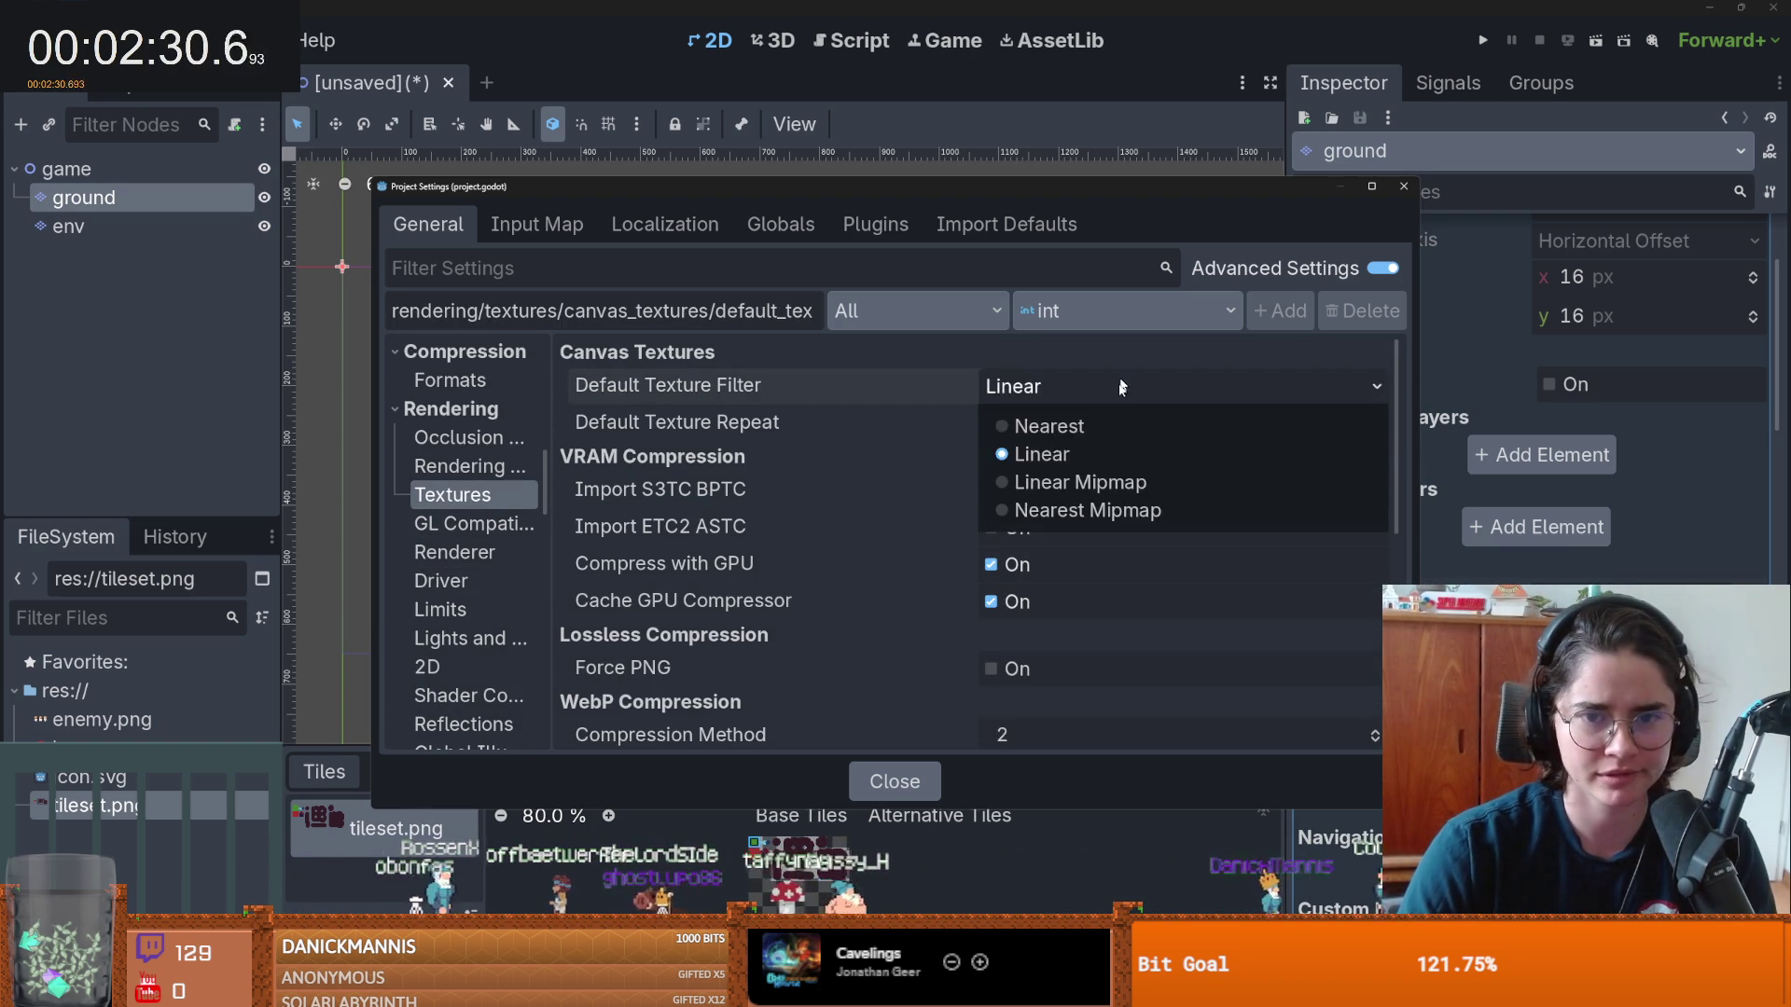
left_click(1166, 420)
left_click(1402, 183)
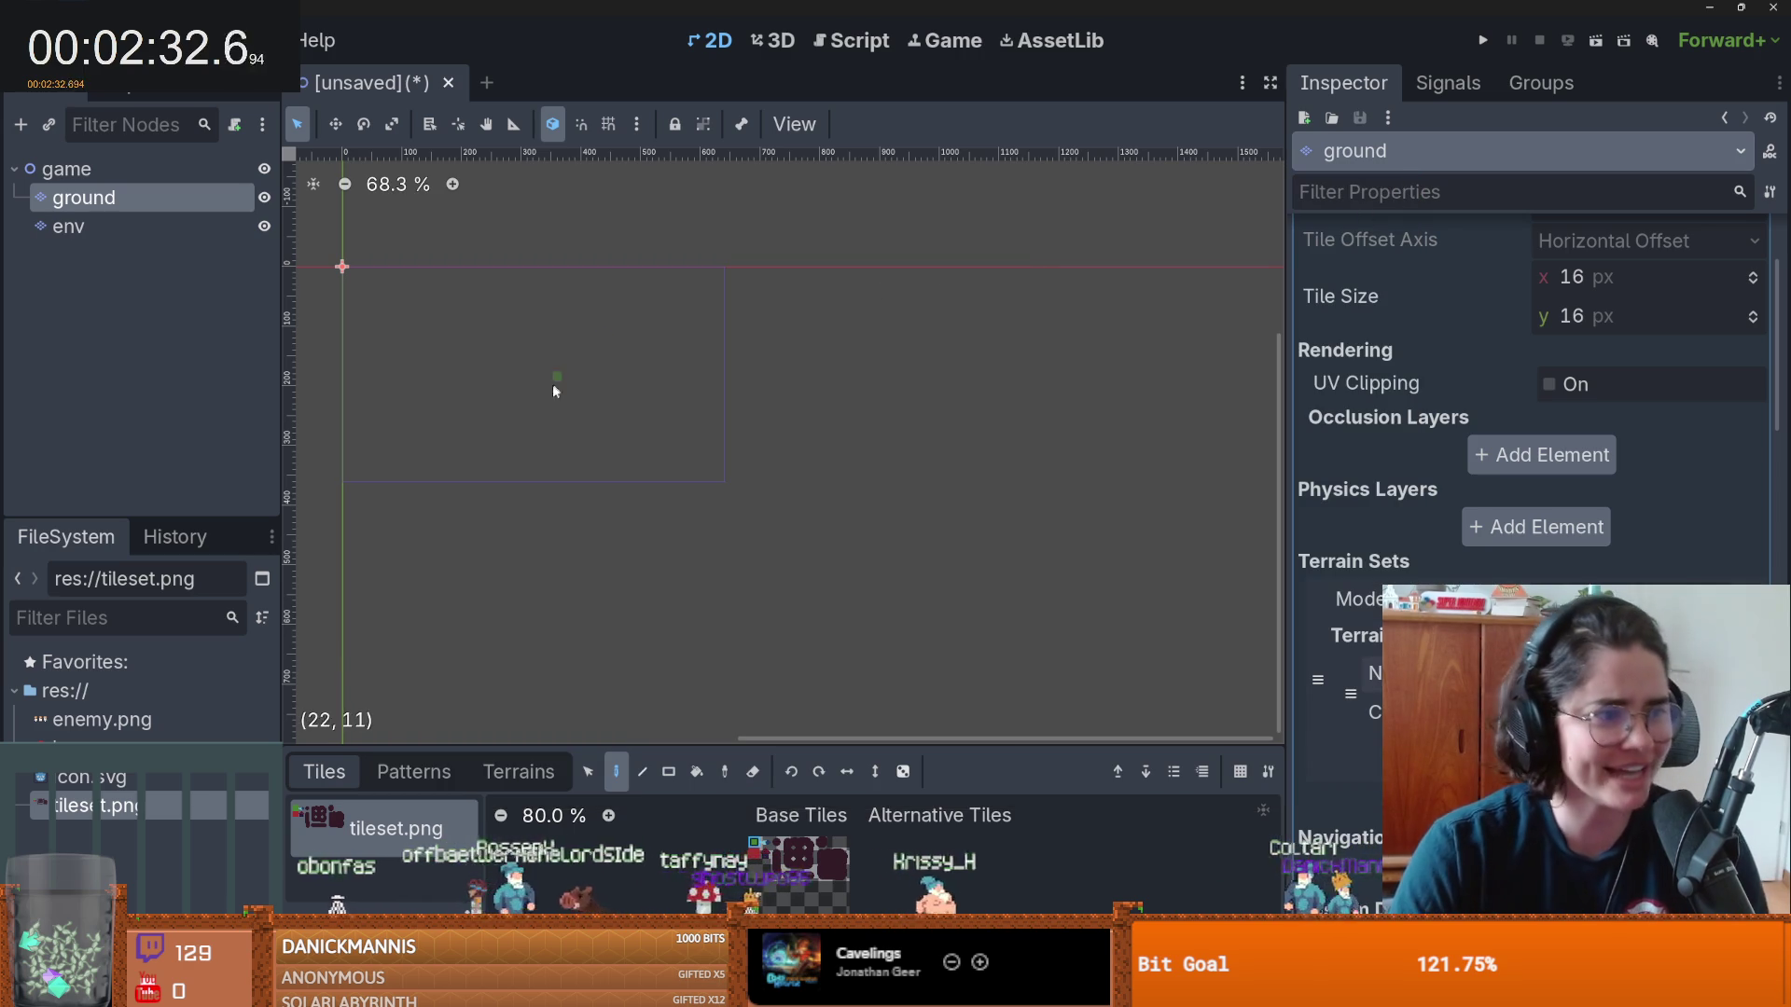
scroll(703, 371, "down", 1)
key("ctrl+s")
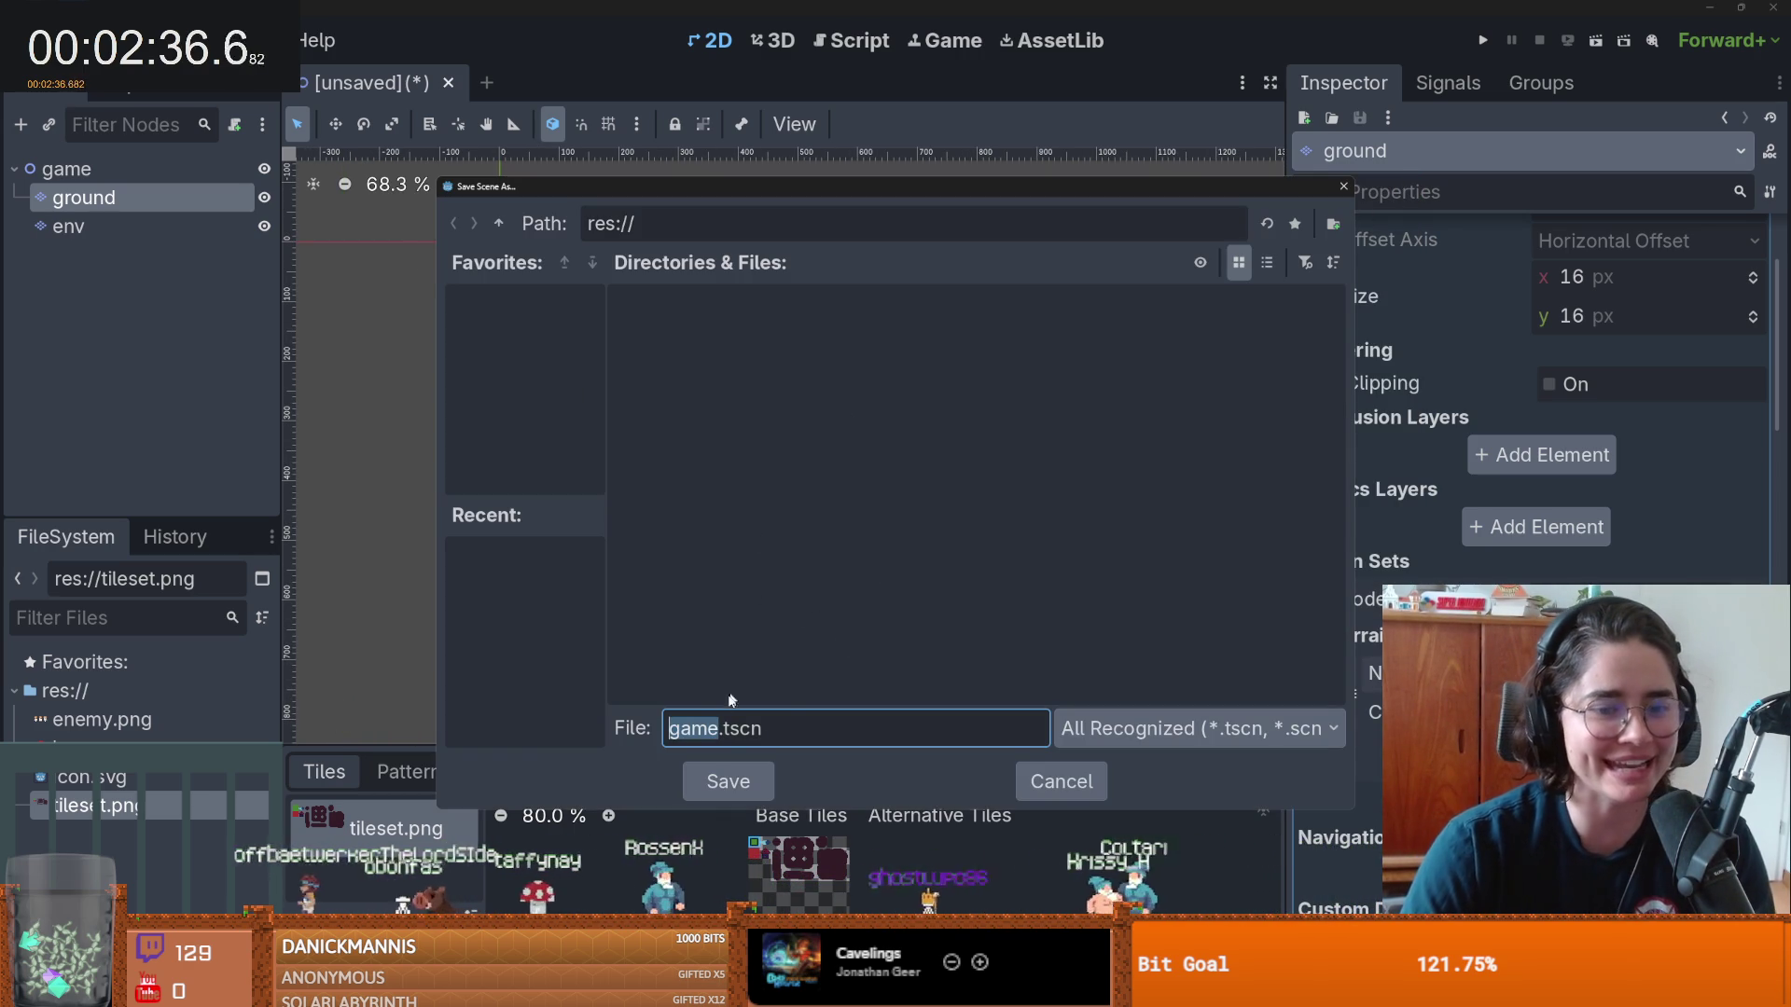
- Save the scene as game.tscn in res://
left_click(727, 782)
scroll(618, 448, "up", 4)
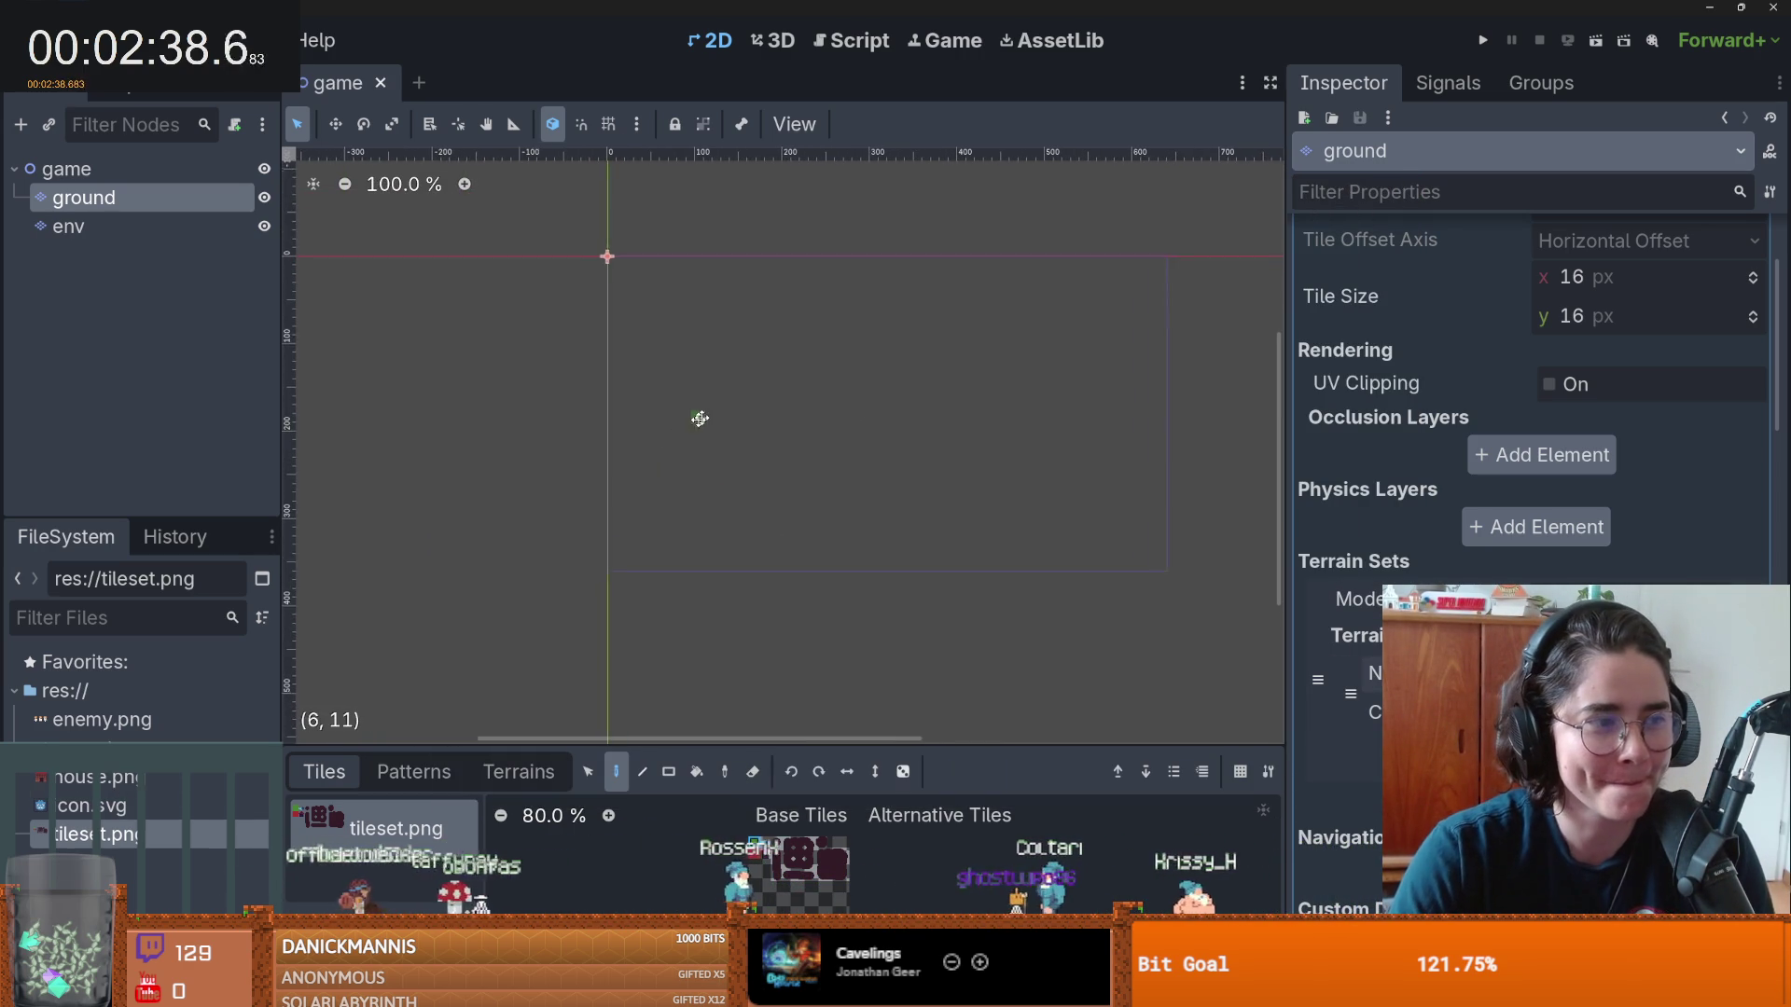
scroll(667, 474, "up", 3)
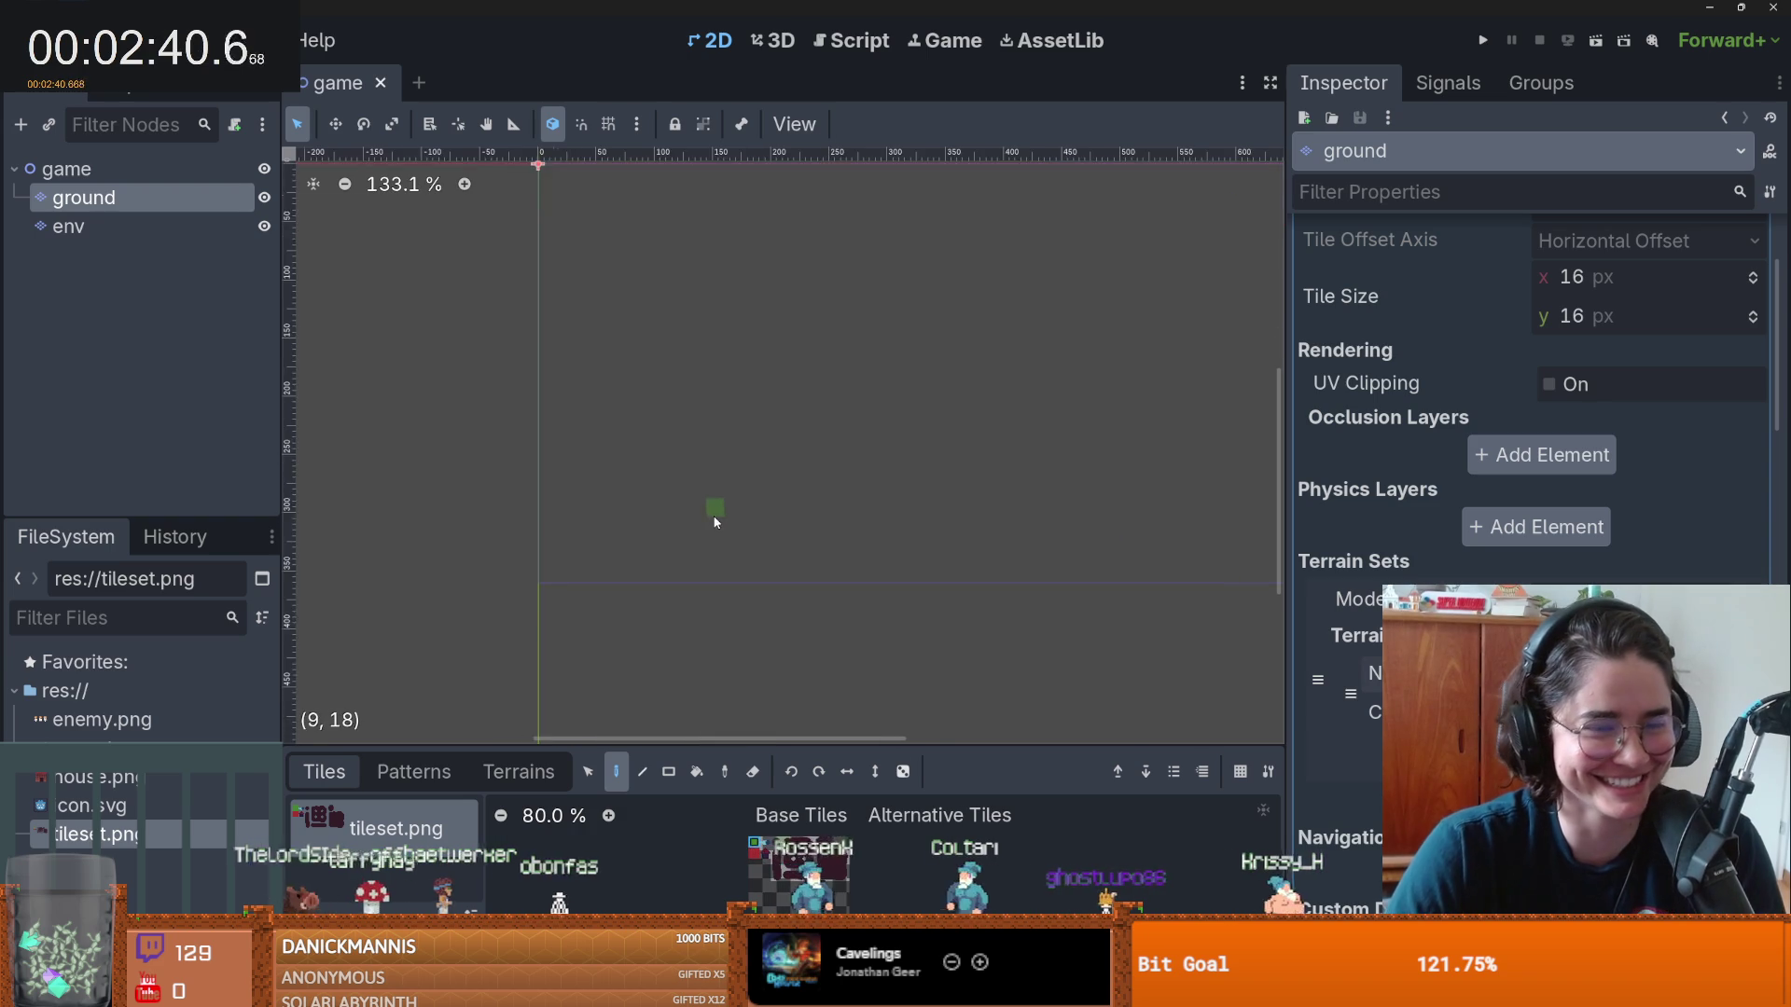
scroll(741, 696, "down", 2)
- Paint a large rectangle of green ground tiles, save, and start a new scene
left_click(668, 771)
mouse_move(1104, 615)
left_mouse_down()
mouse_move(496, 277)
mouse_move(462, 614)
left_mouse_up()
key("ctrl+s")
scroll(723, 552, "up", 3)
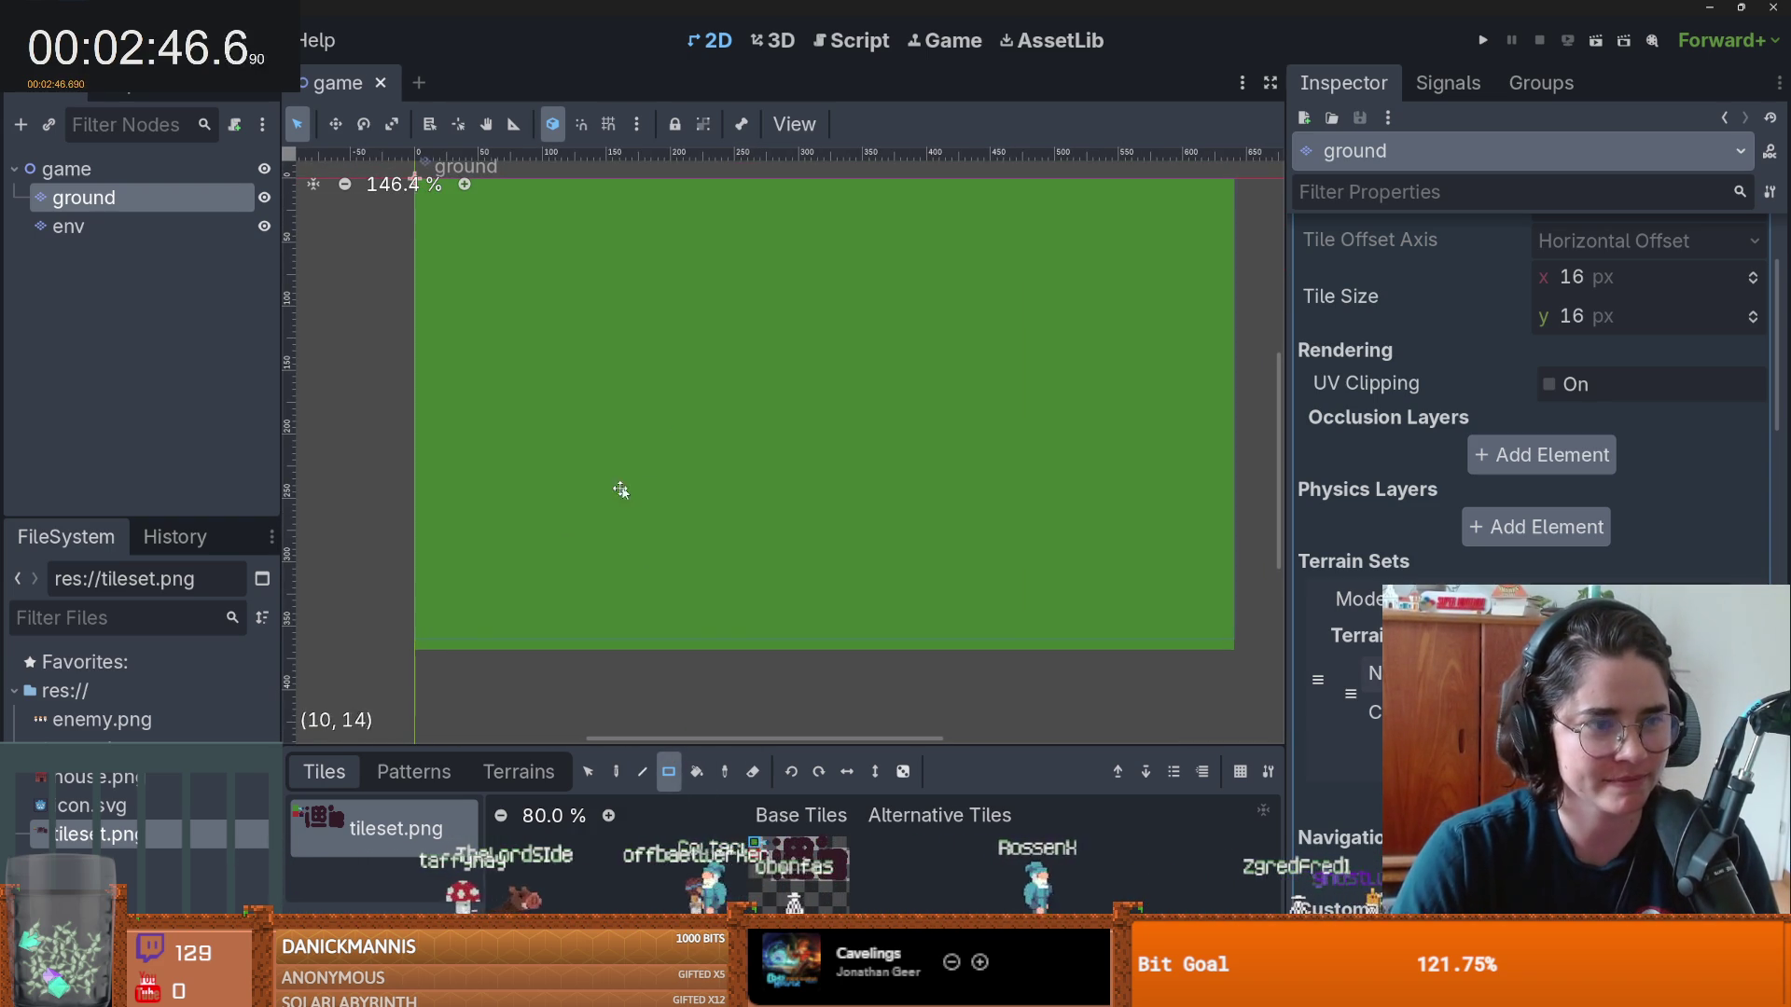
scroll(625, 483, "down", 2)
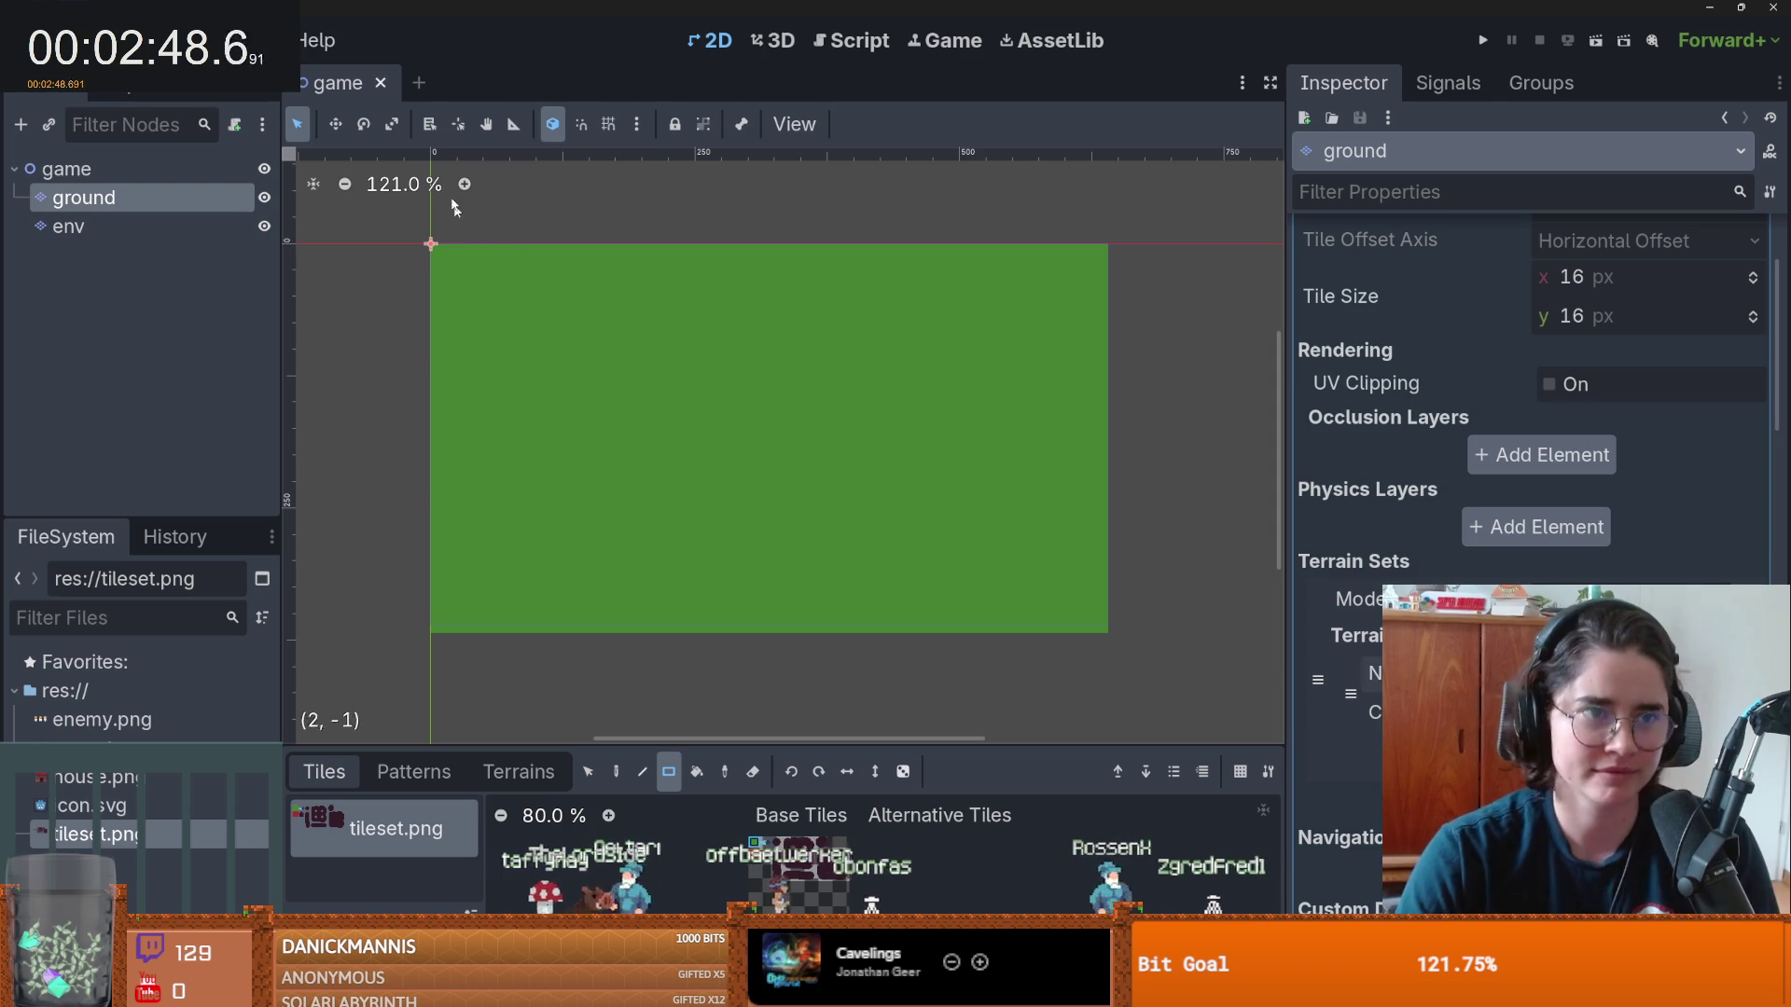
key("ctrl+n")
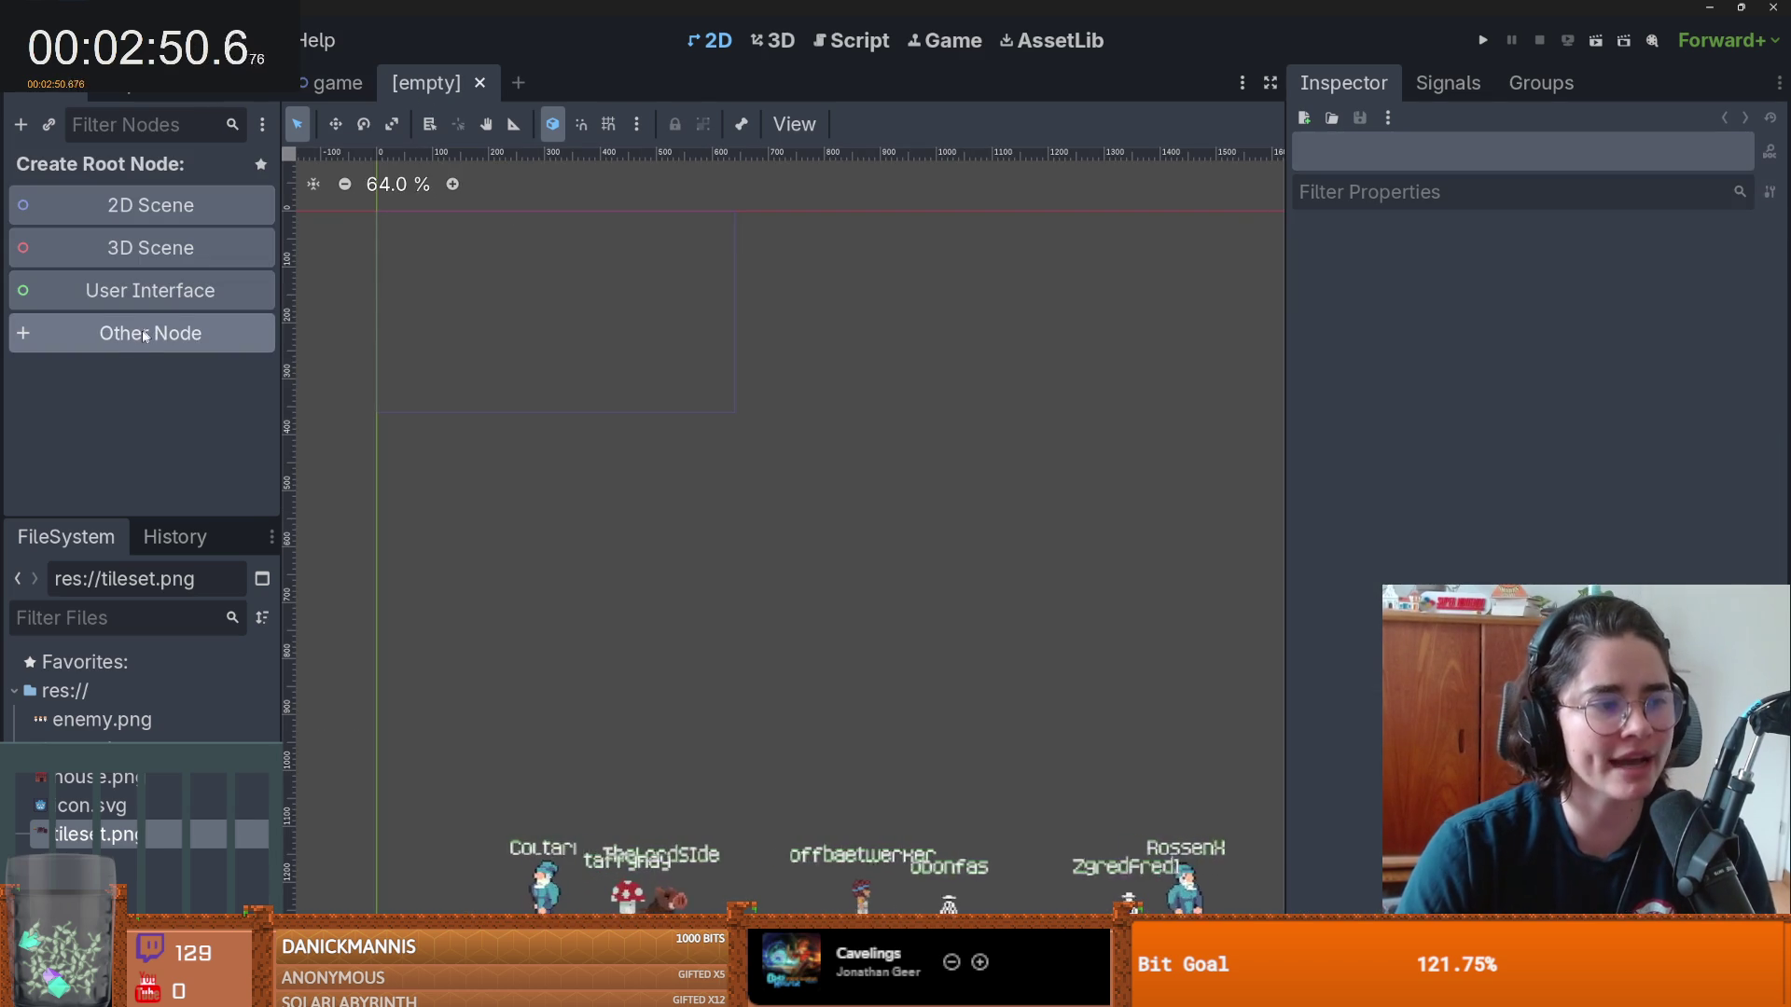
- Create an Area2D root node and add a Sprite2D child under it
left_click(145, 334)
type("area2d")
key("Return")
right_click(91, 173)
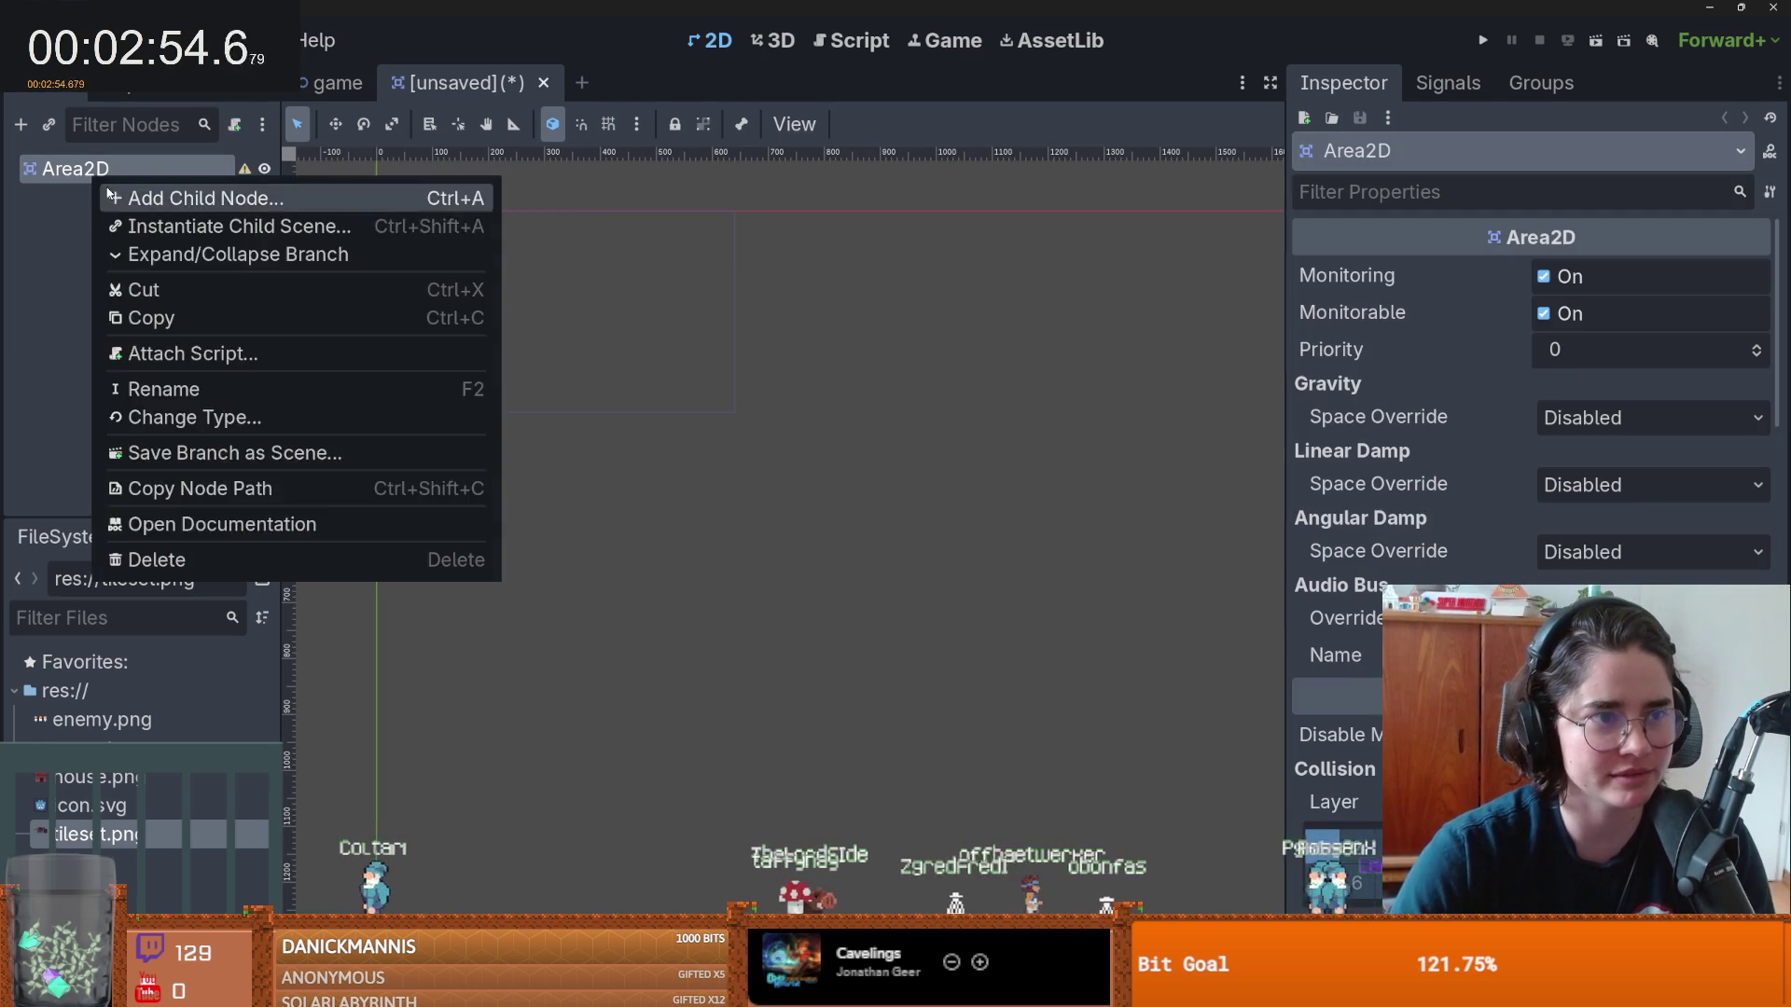
left_click(109, 183)
type("sprite")
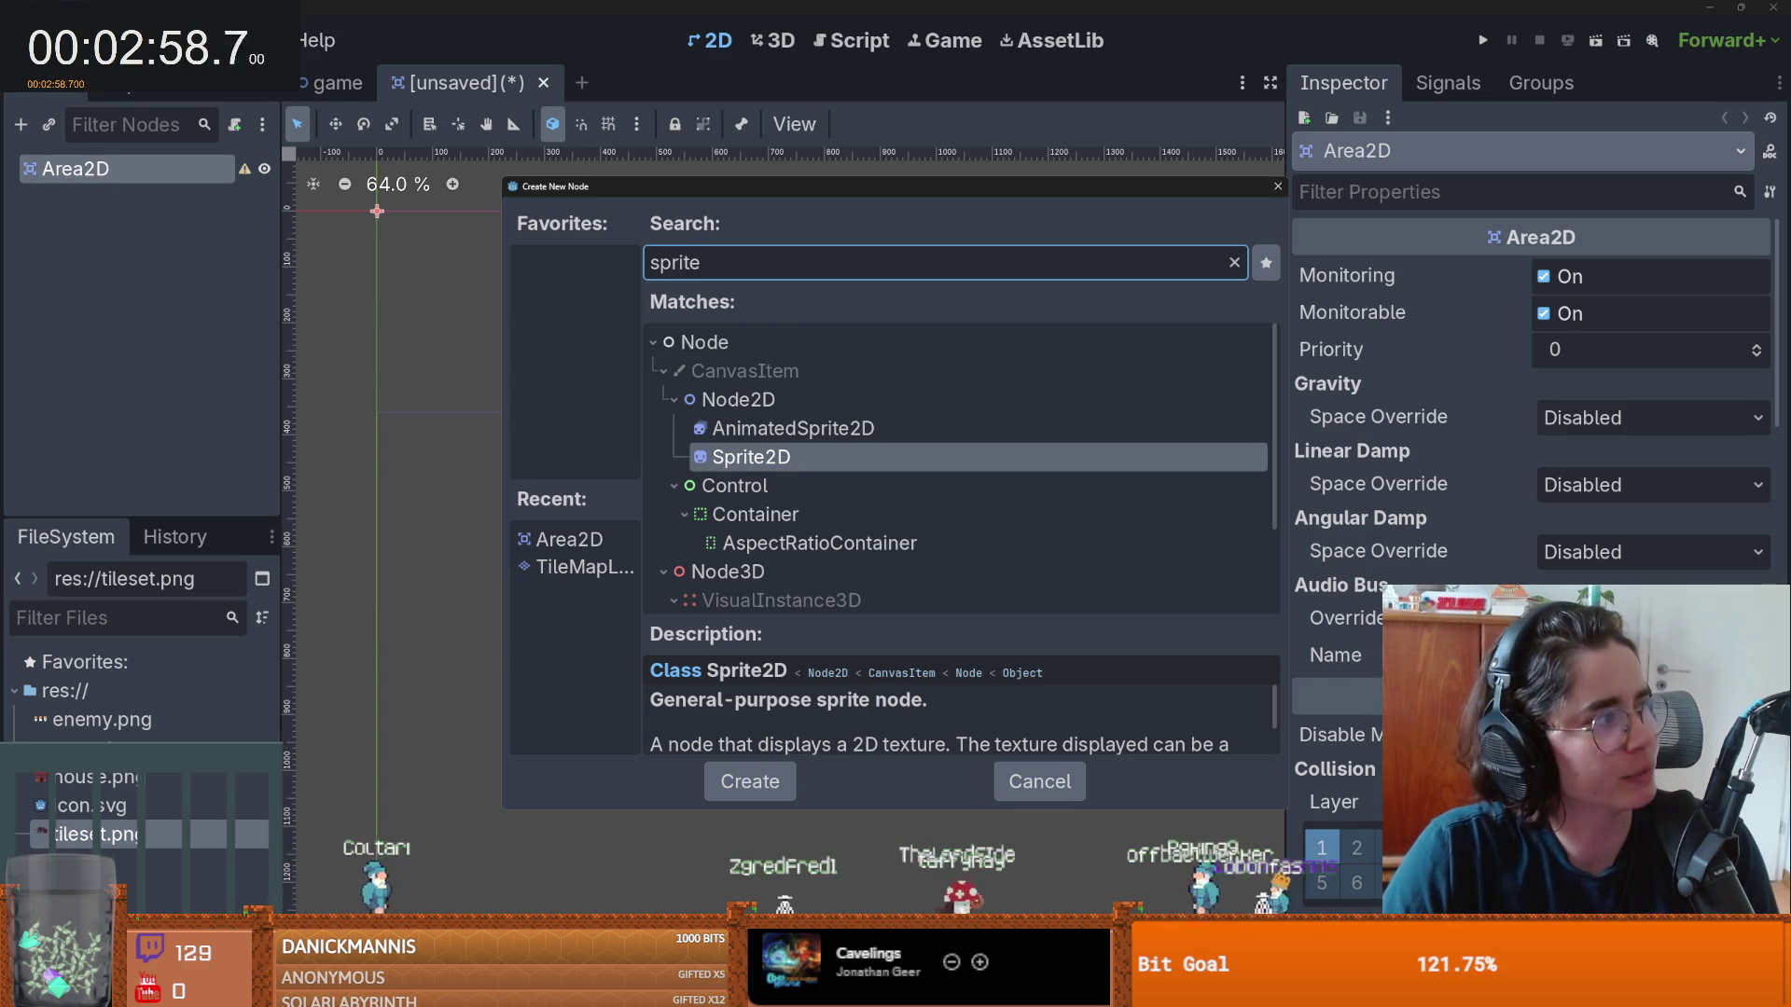
left_click(760, 456)
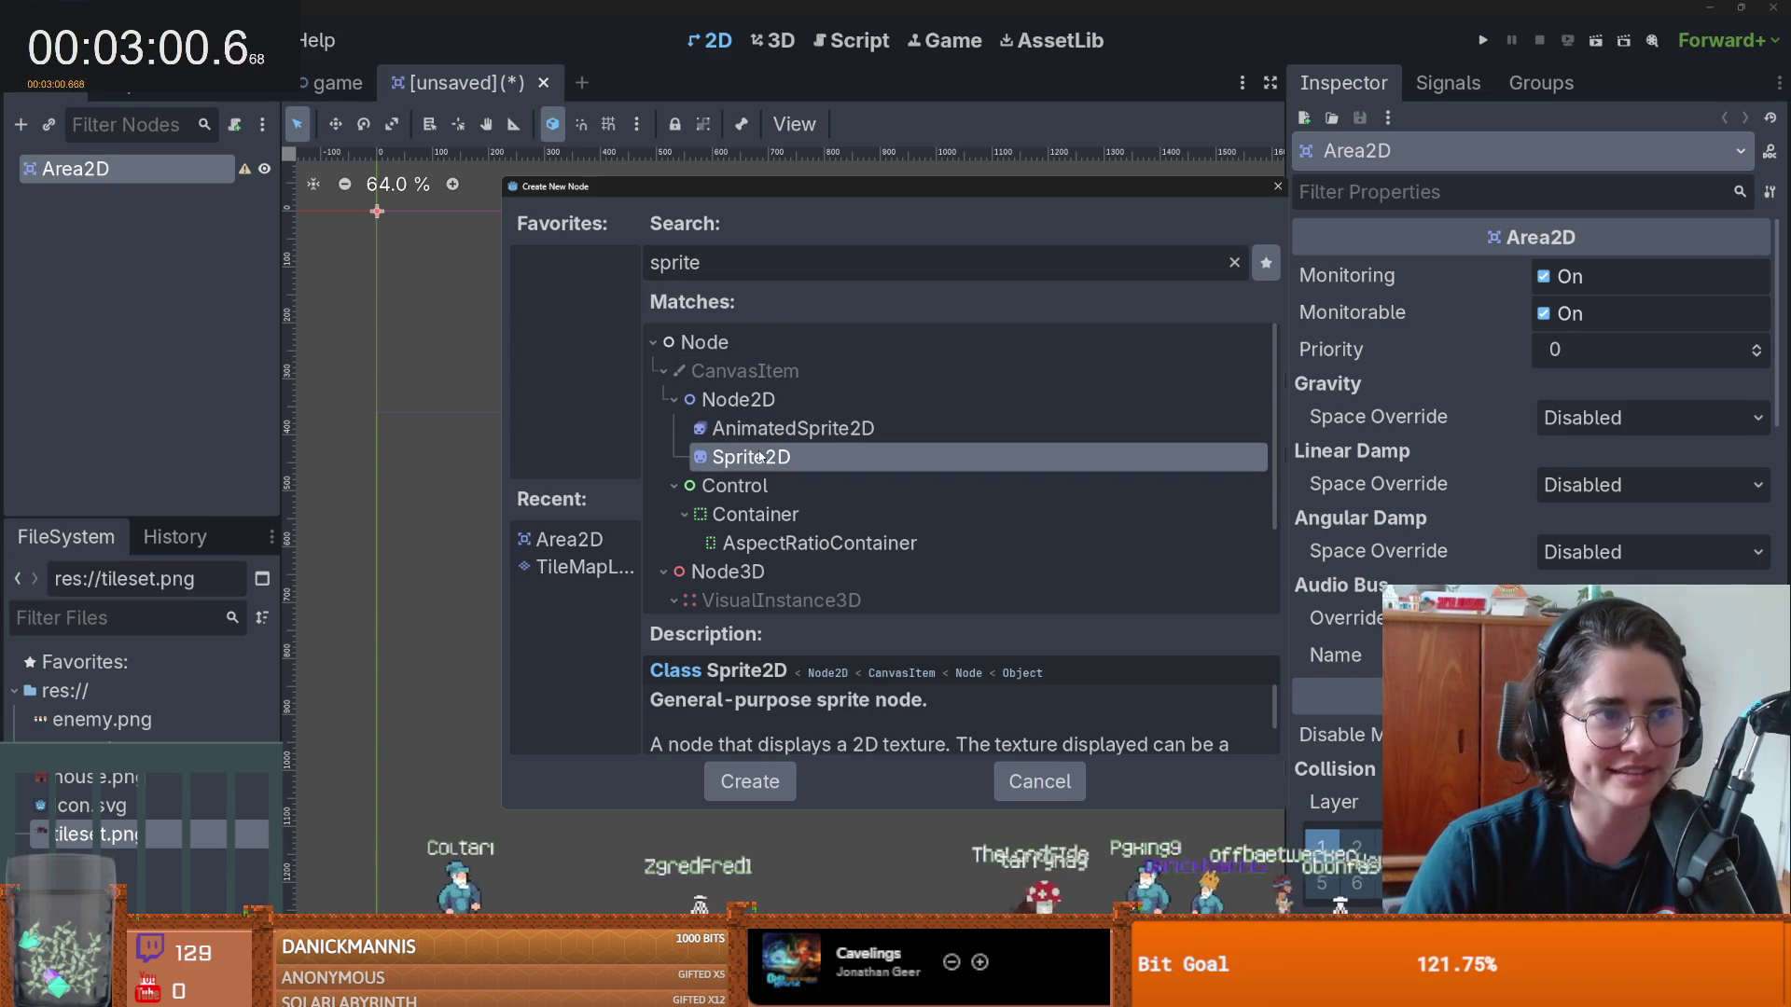
double_click(760, 457)
- Add a second Area2D child and rename it RadiusArea2D
right_click(111, 168)
left_click(182, 183)
type("area")
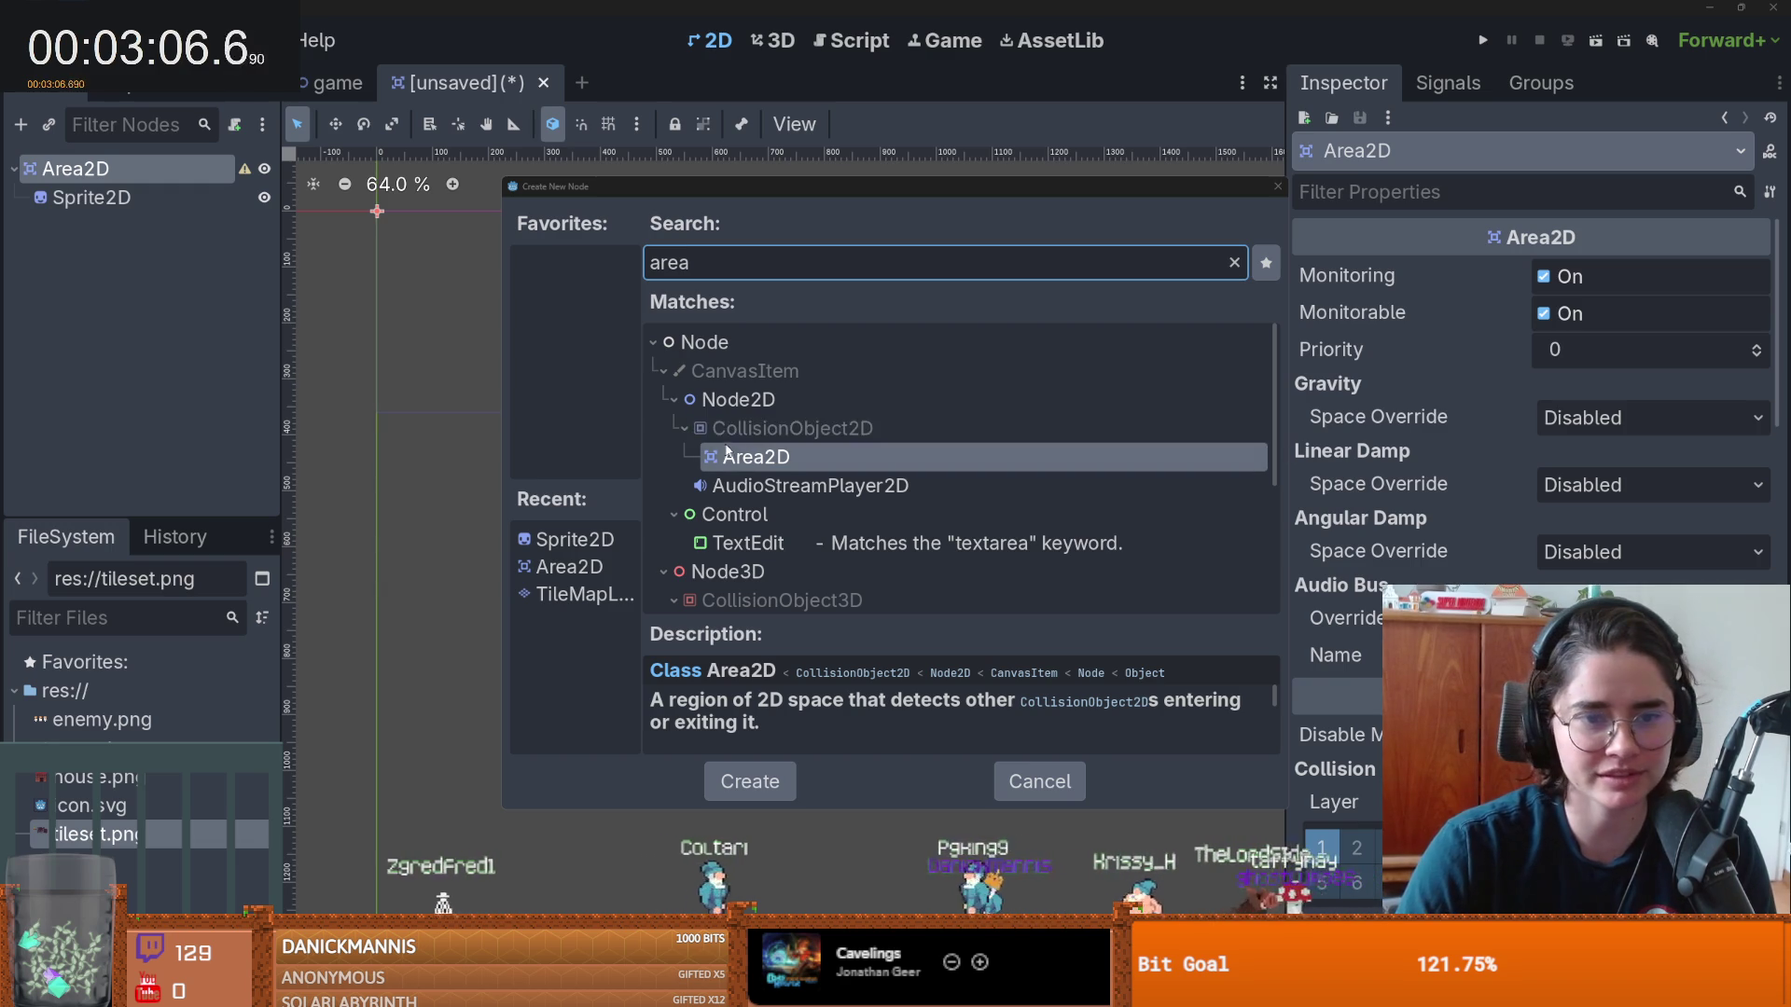
double_click(891, 458)
double_click(147, 226)
key("Home")
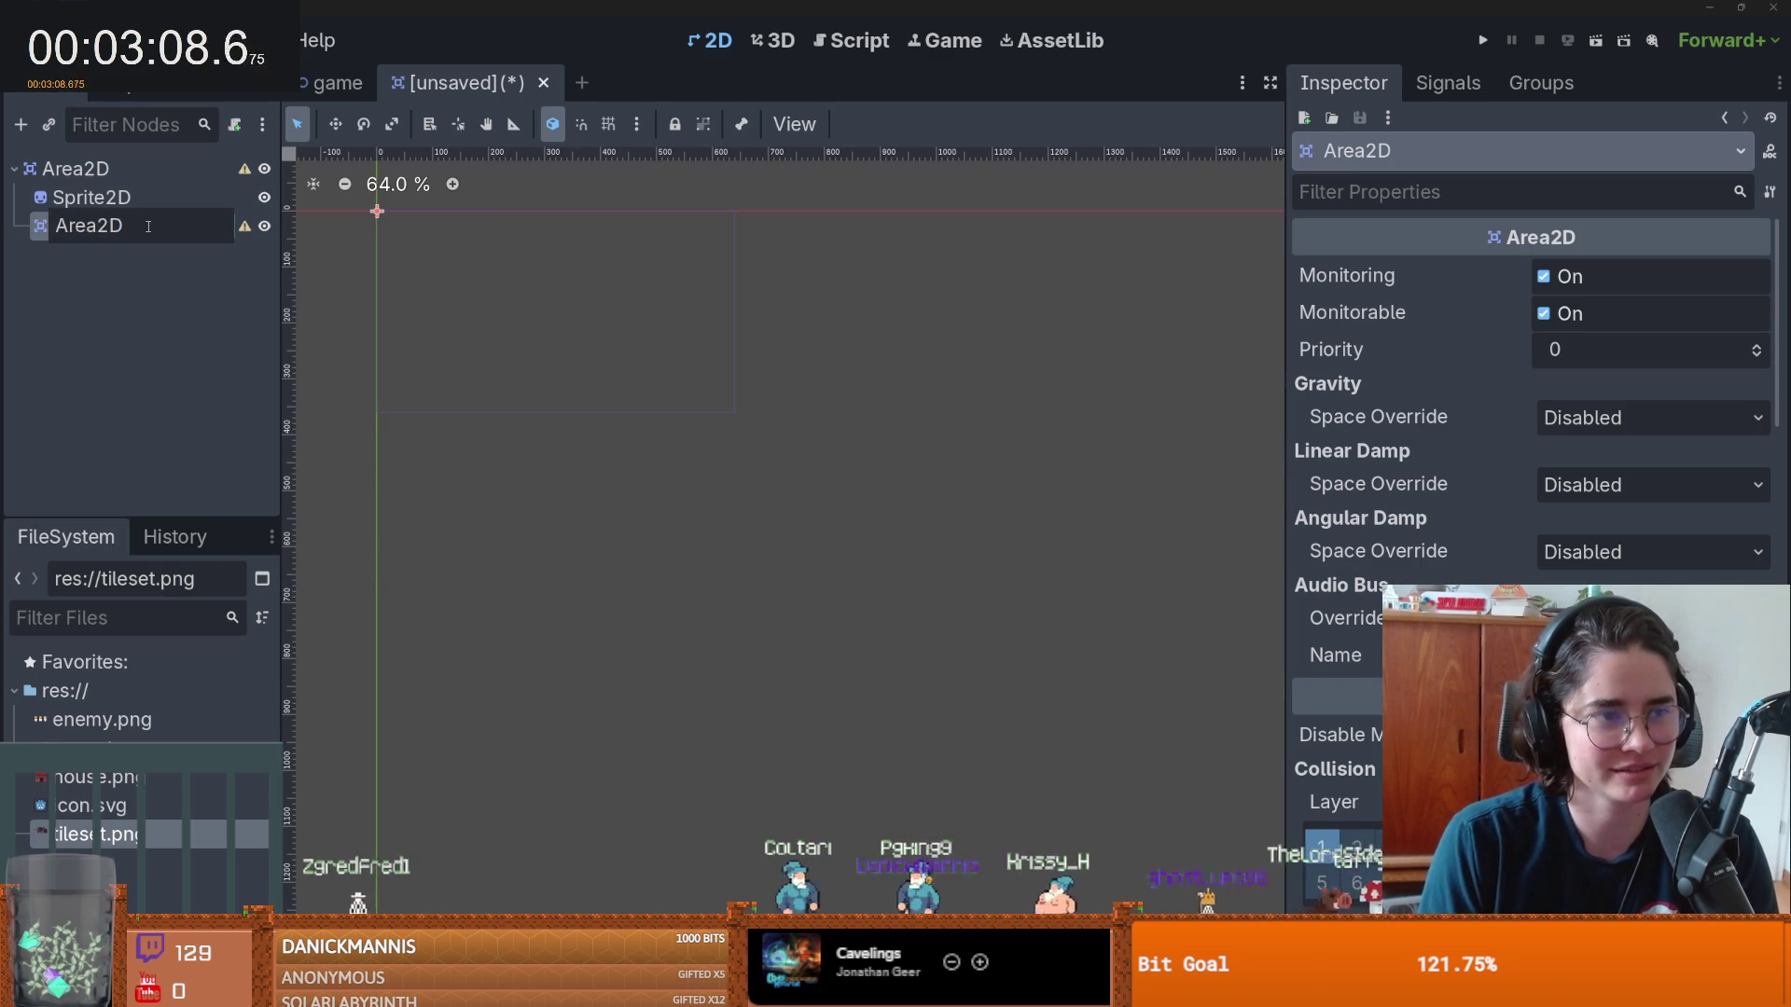
type("Radius")
key("Return")
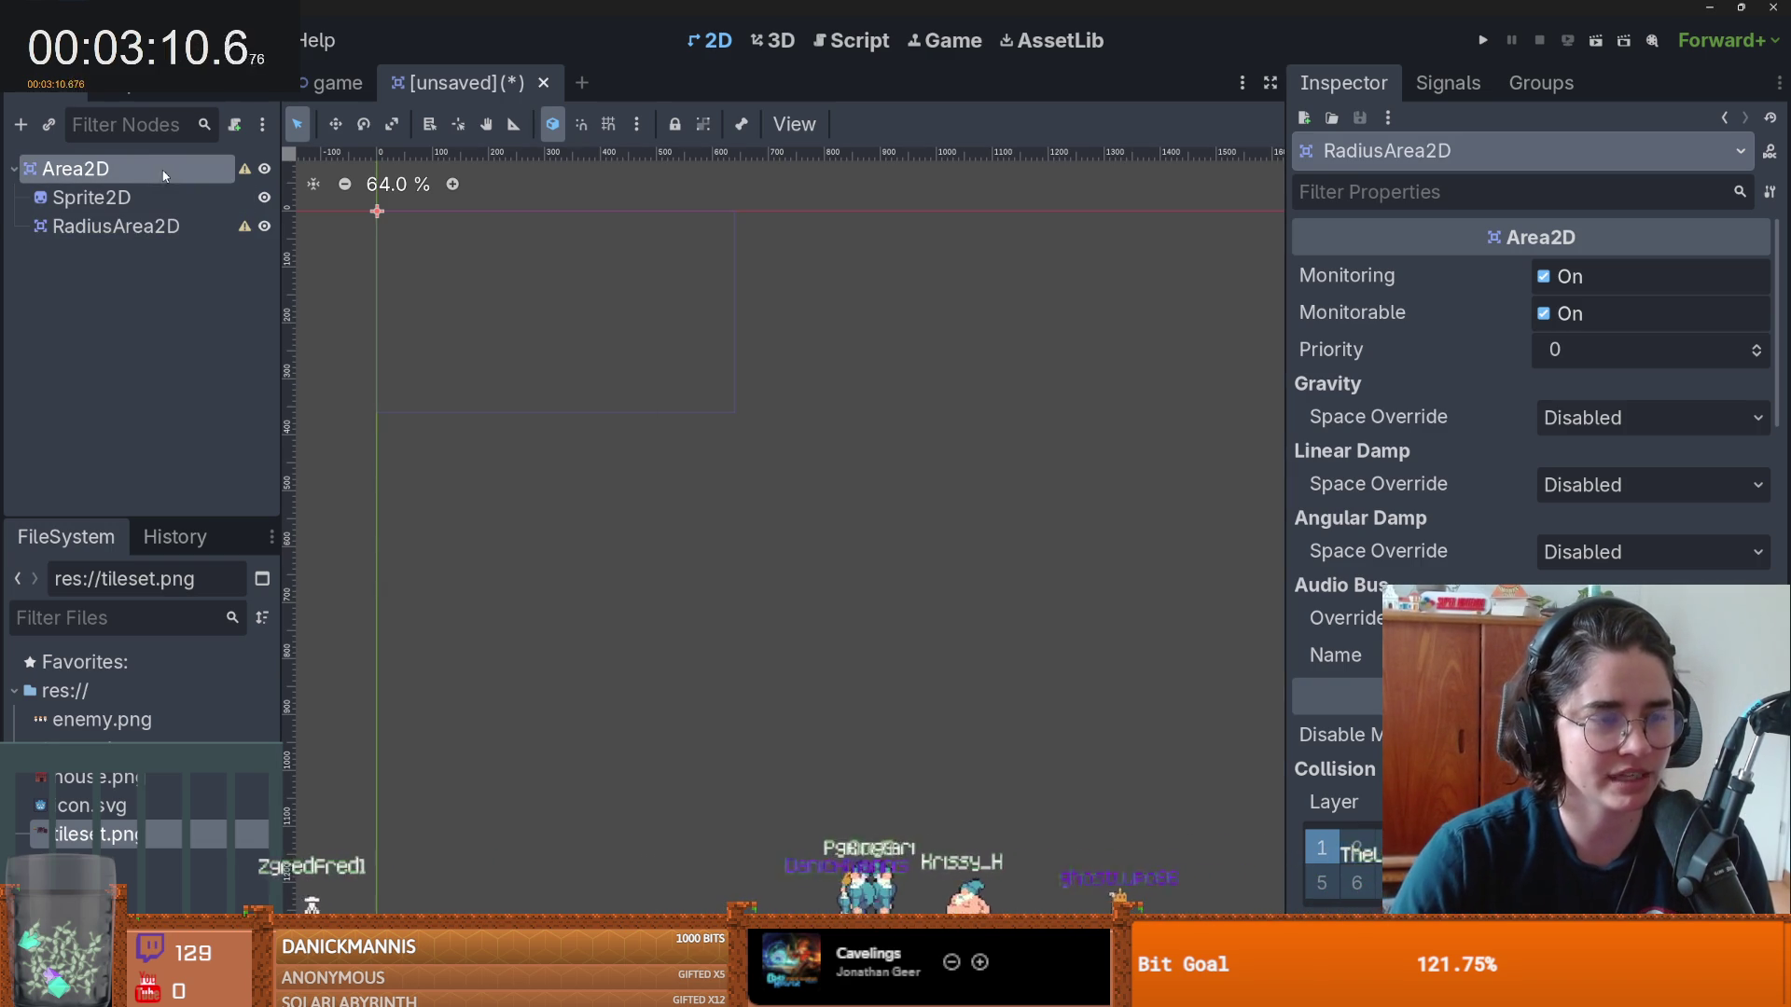
left_click(75, 169)
- Start another new scene with an Area2D root and begin adding a child node
key("ctrl+n")
left_click(168, 336)
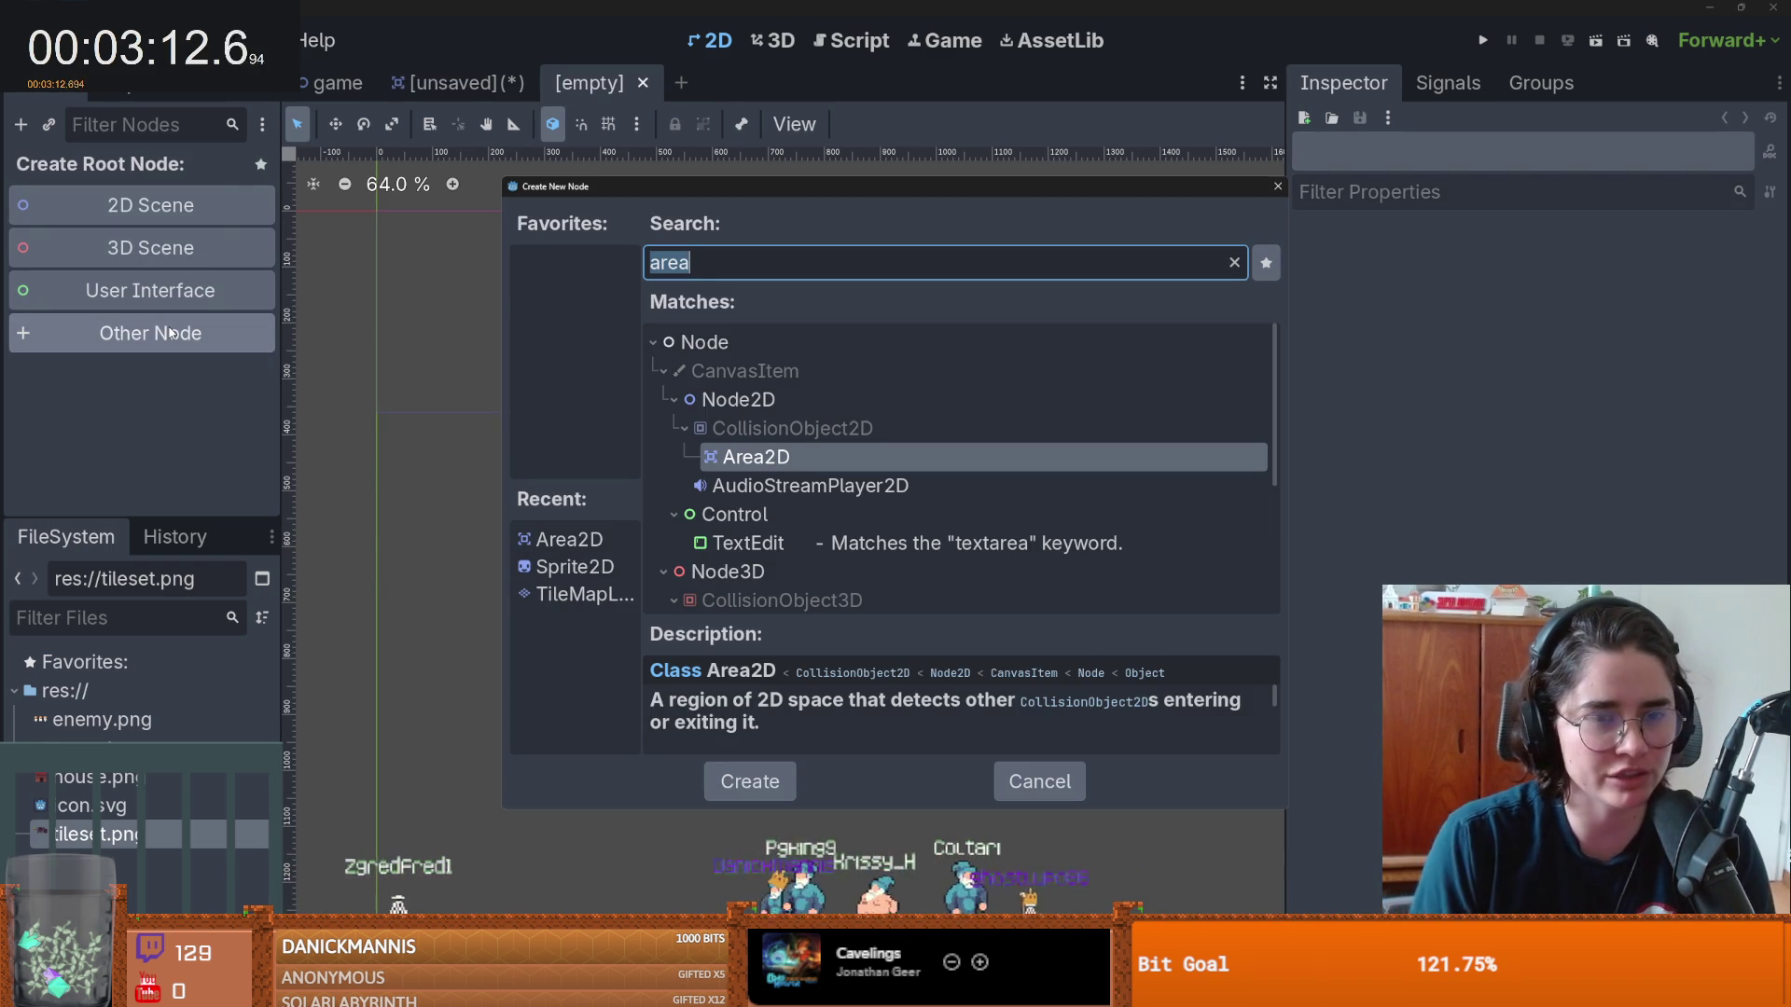
key("Escape")
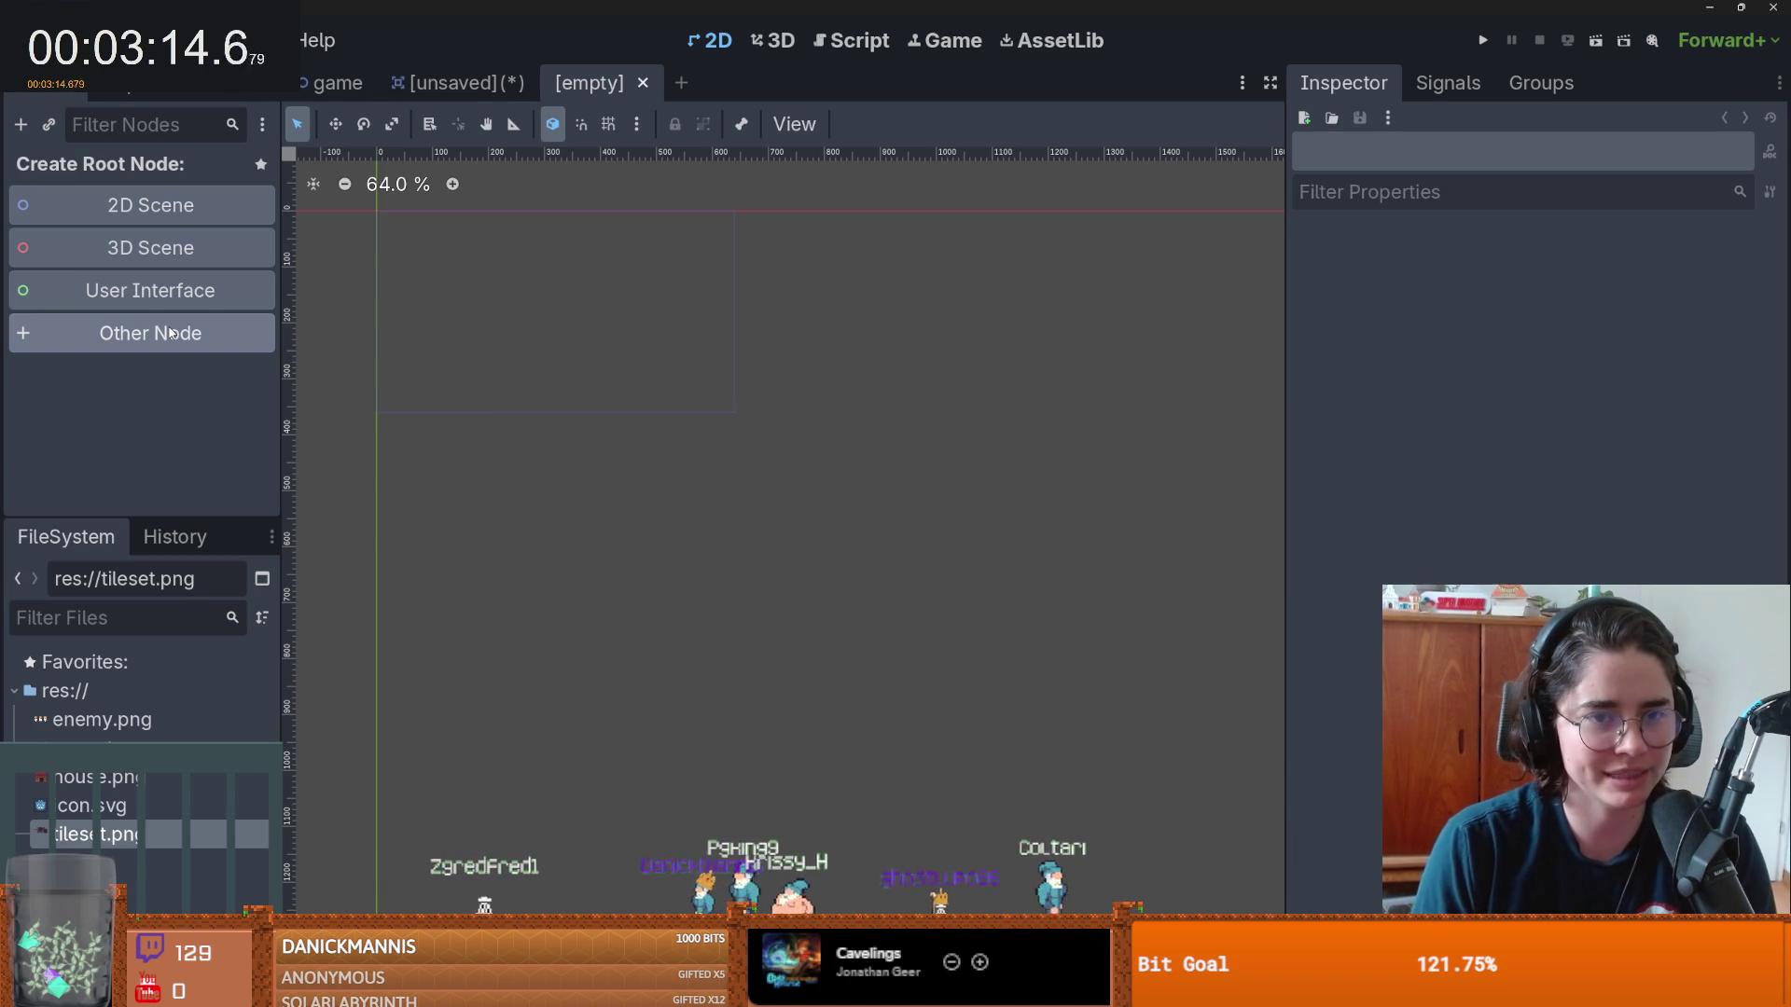
left_click(149, 333)
type("area")
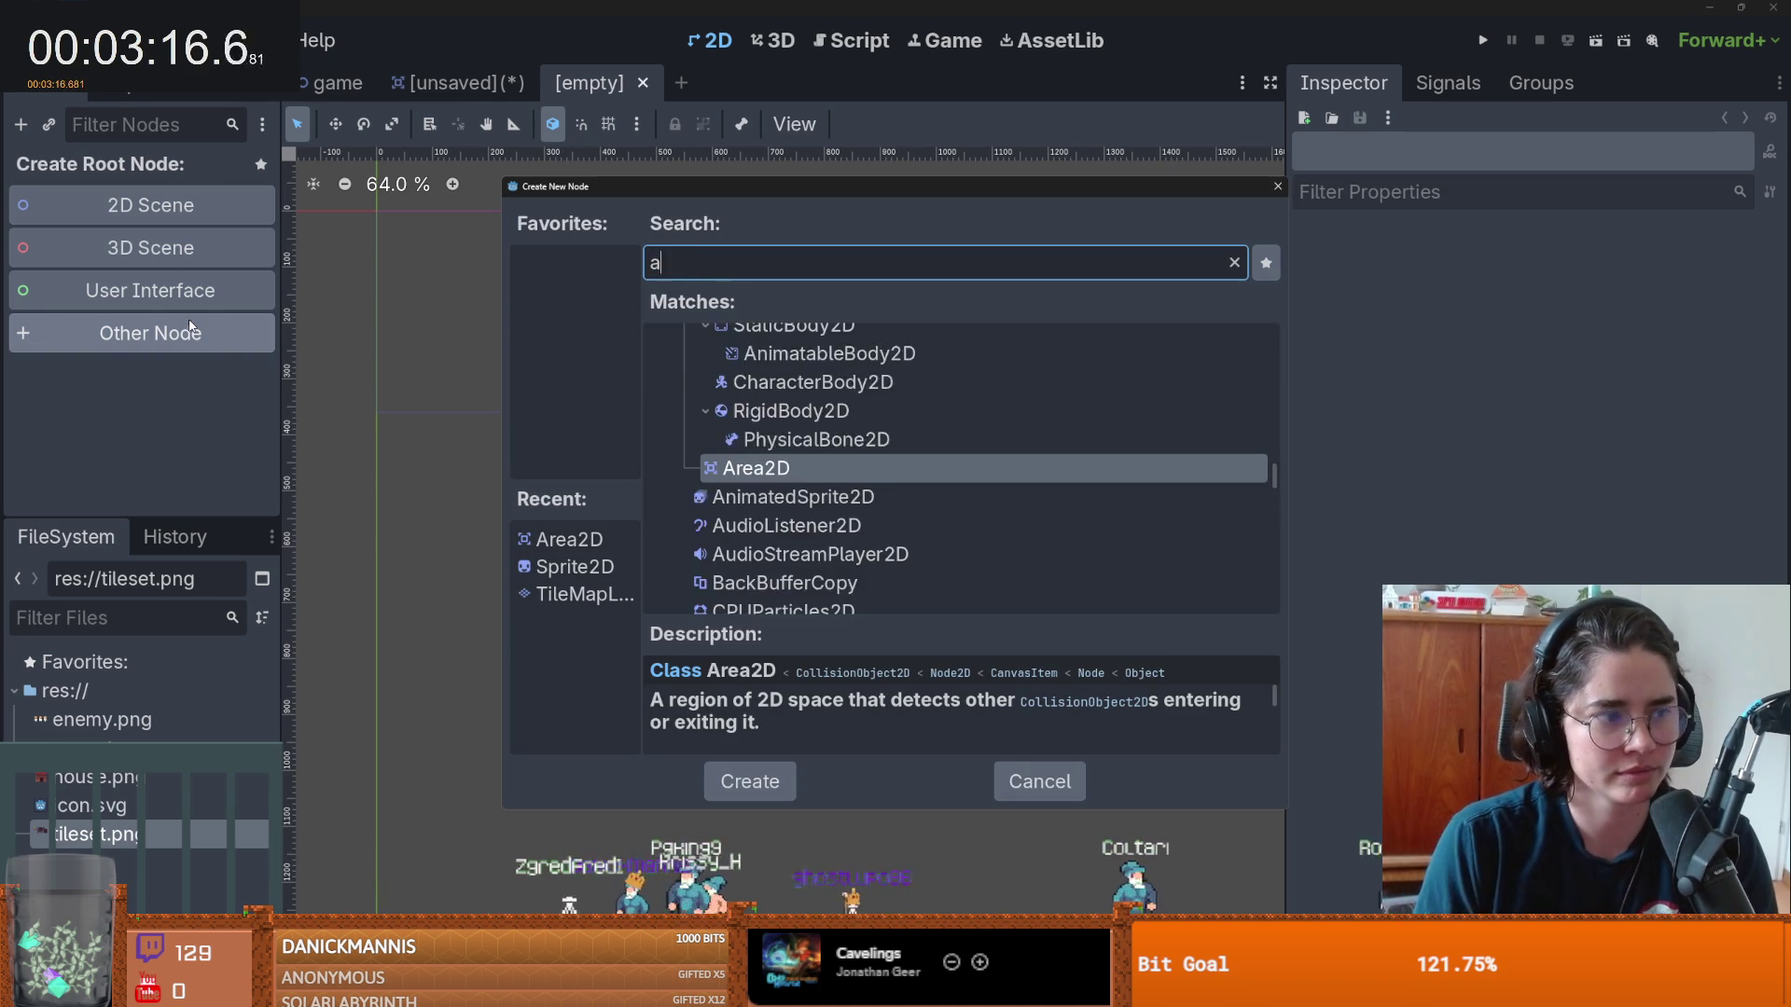
key("Return")
scroll(567, 324, "up", 1)
scroll(592, 360, "up", 2)
right_click(166, 177)
left_click(206, 208)
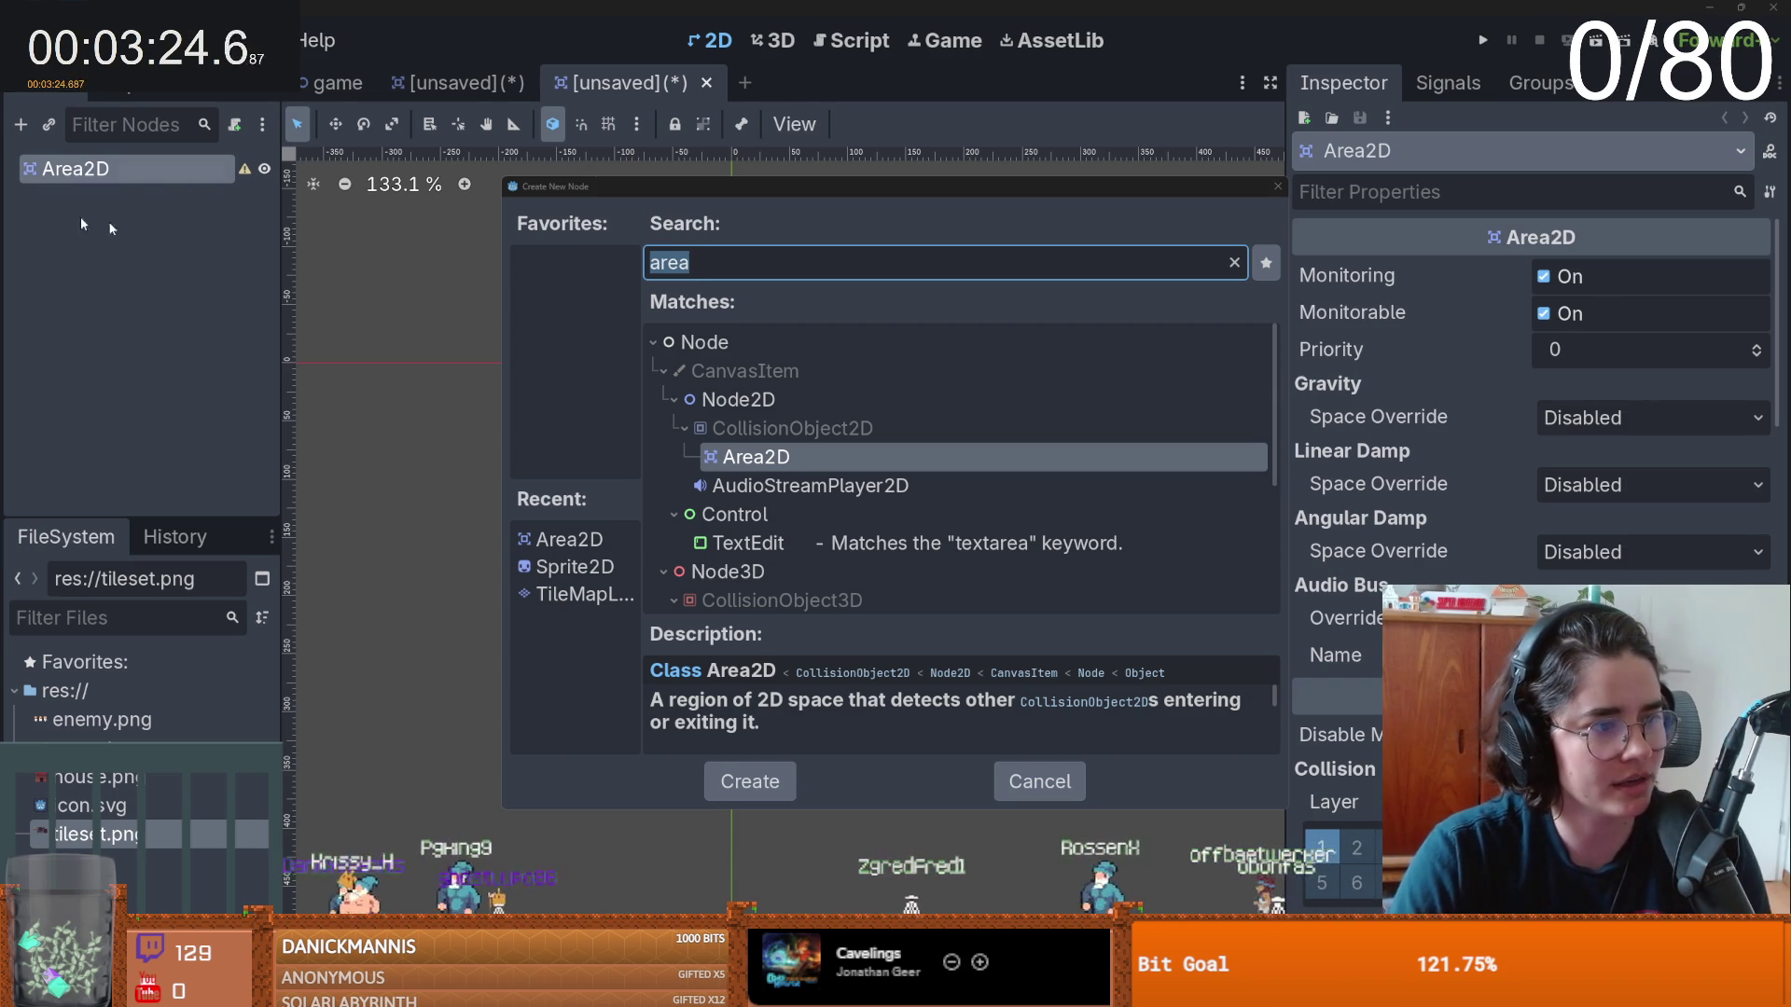
- Add a CollisionShape2D child under the Area2D root, undoing a stray Area2D child
left_click(726, 273)
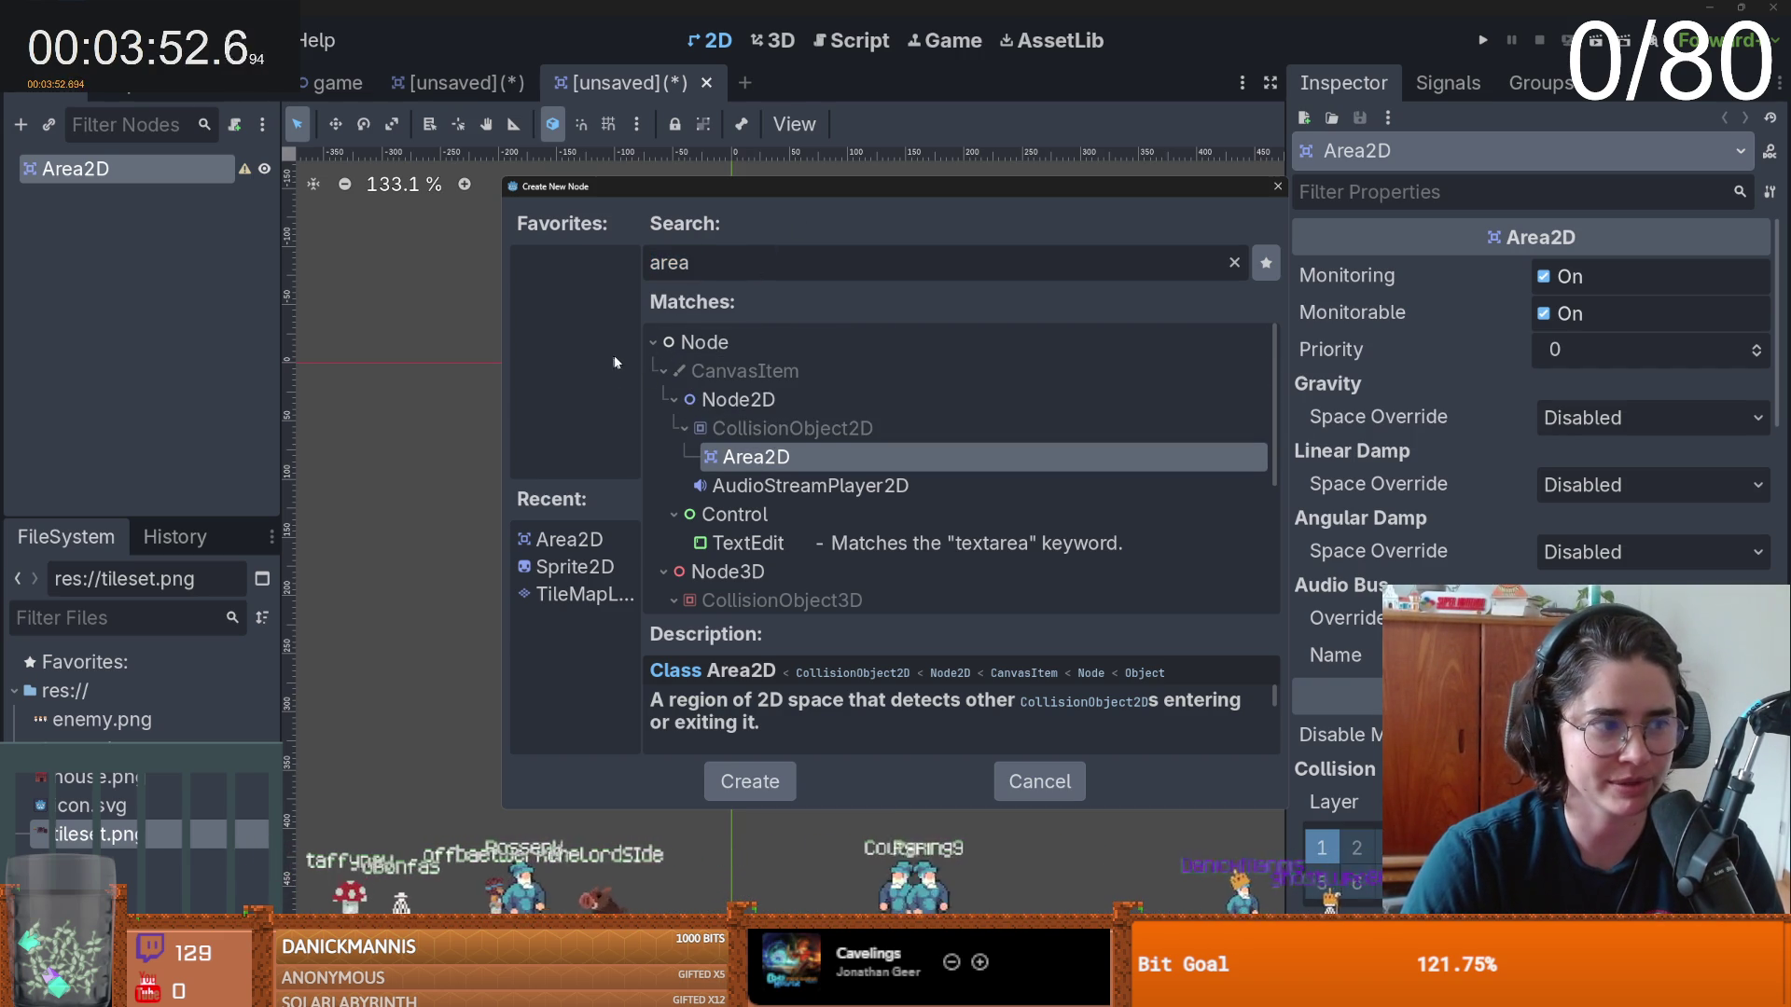
double_click(770, 466)
key("ctrl+z")
right_click(136, 166)
left_click(182, 188)
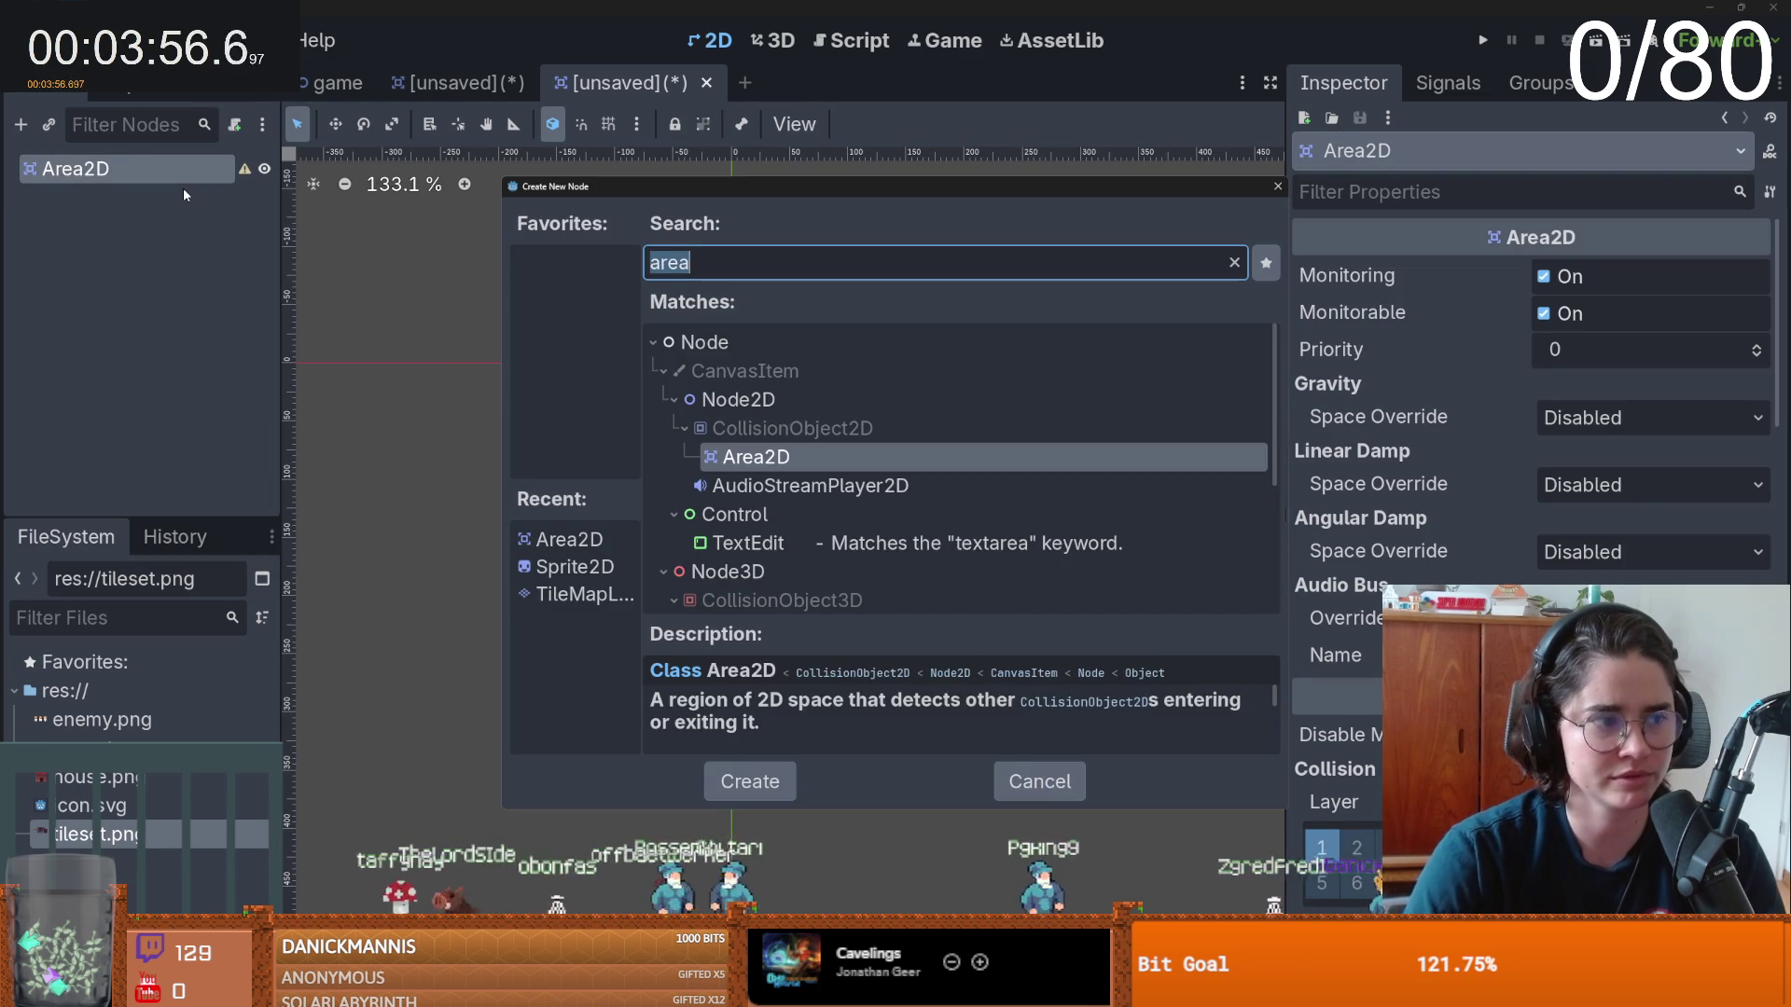
type("collisi")
key("Return")
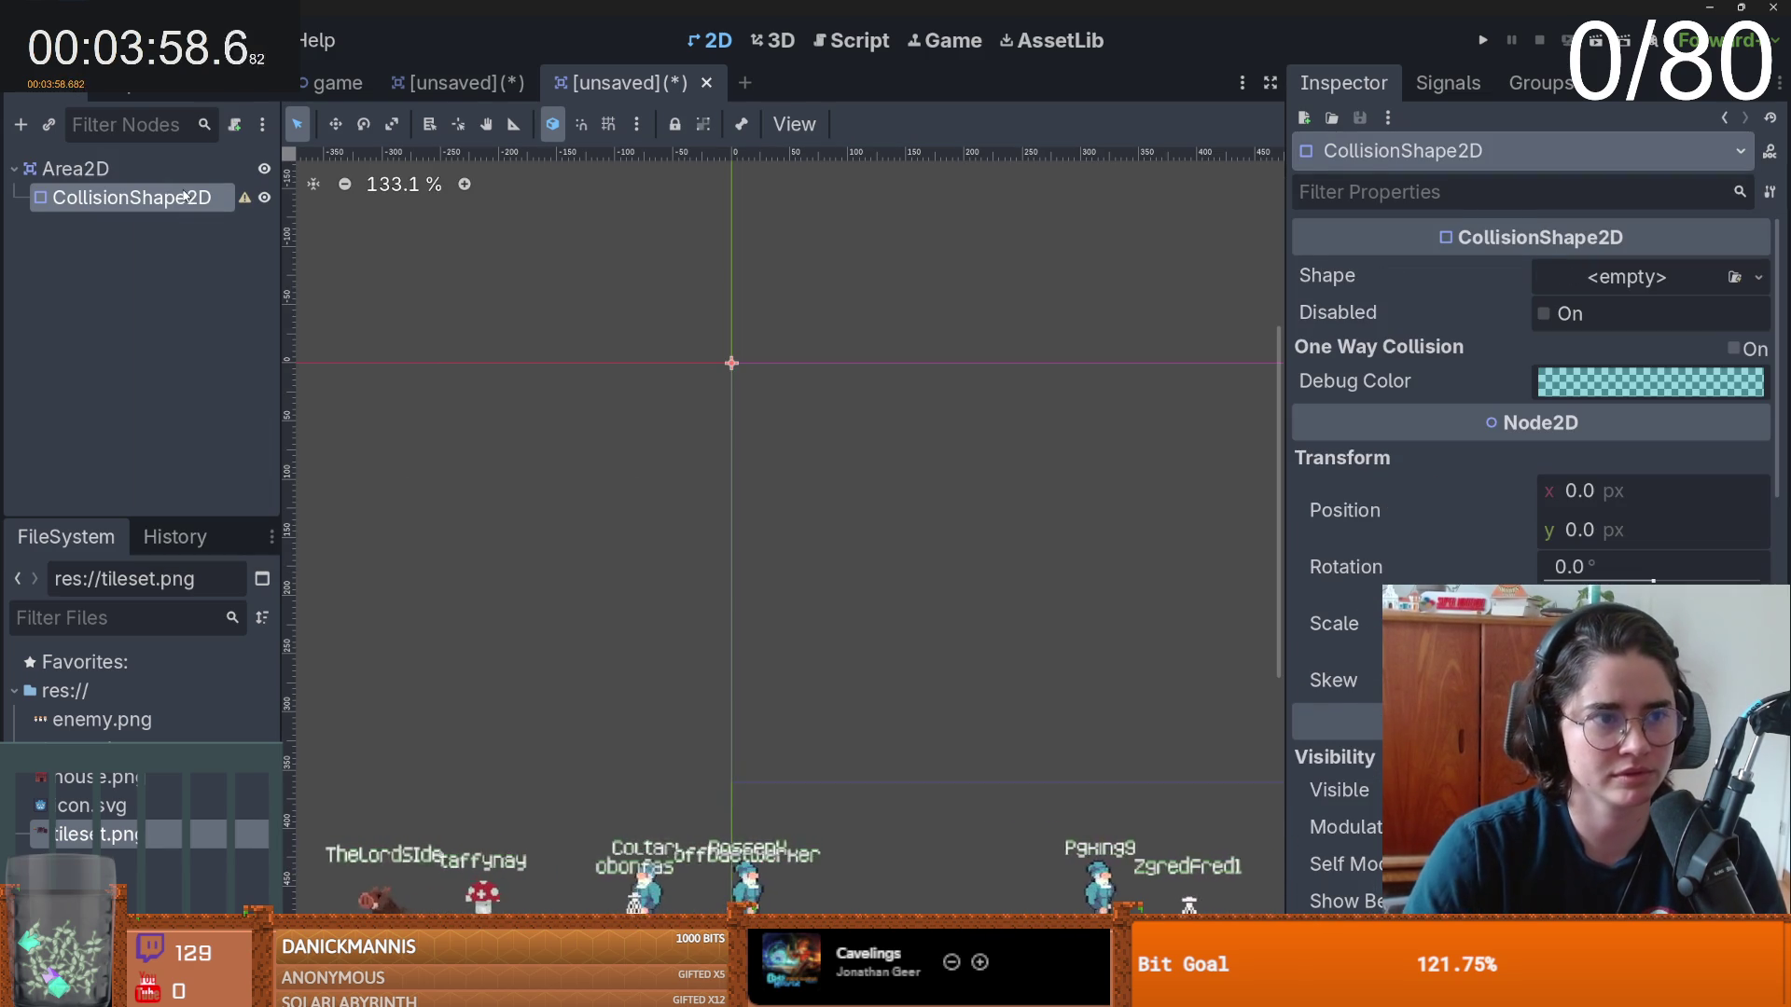
- Give the CollisionShape2D a new RectangleShape2D
scroll(696, 334, "up", 8)
scroll(737, 363, "down", 1)
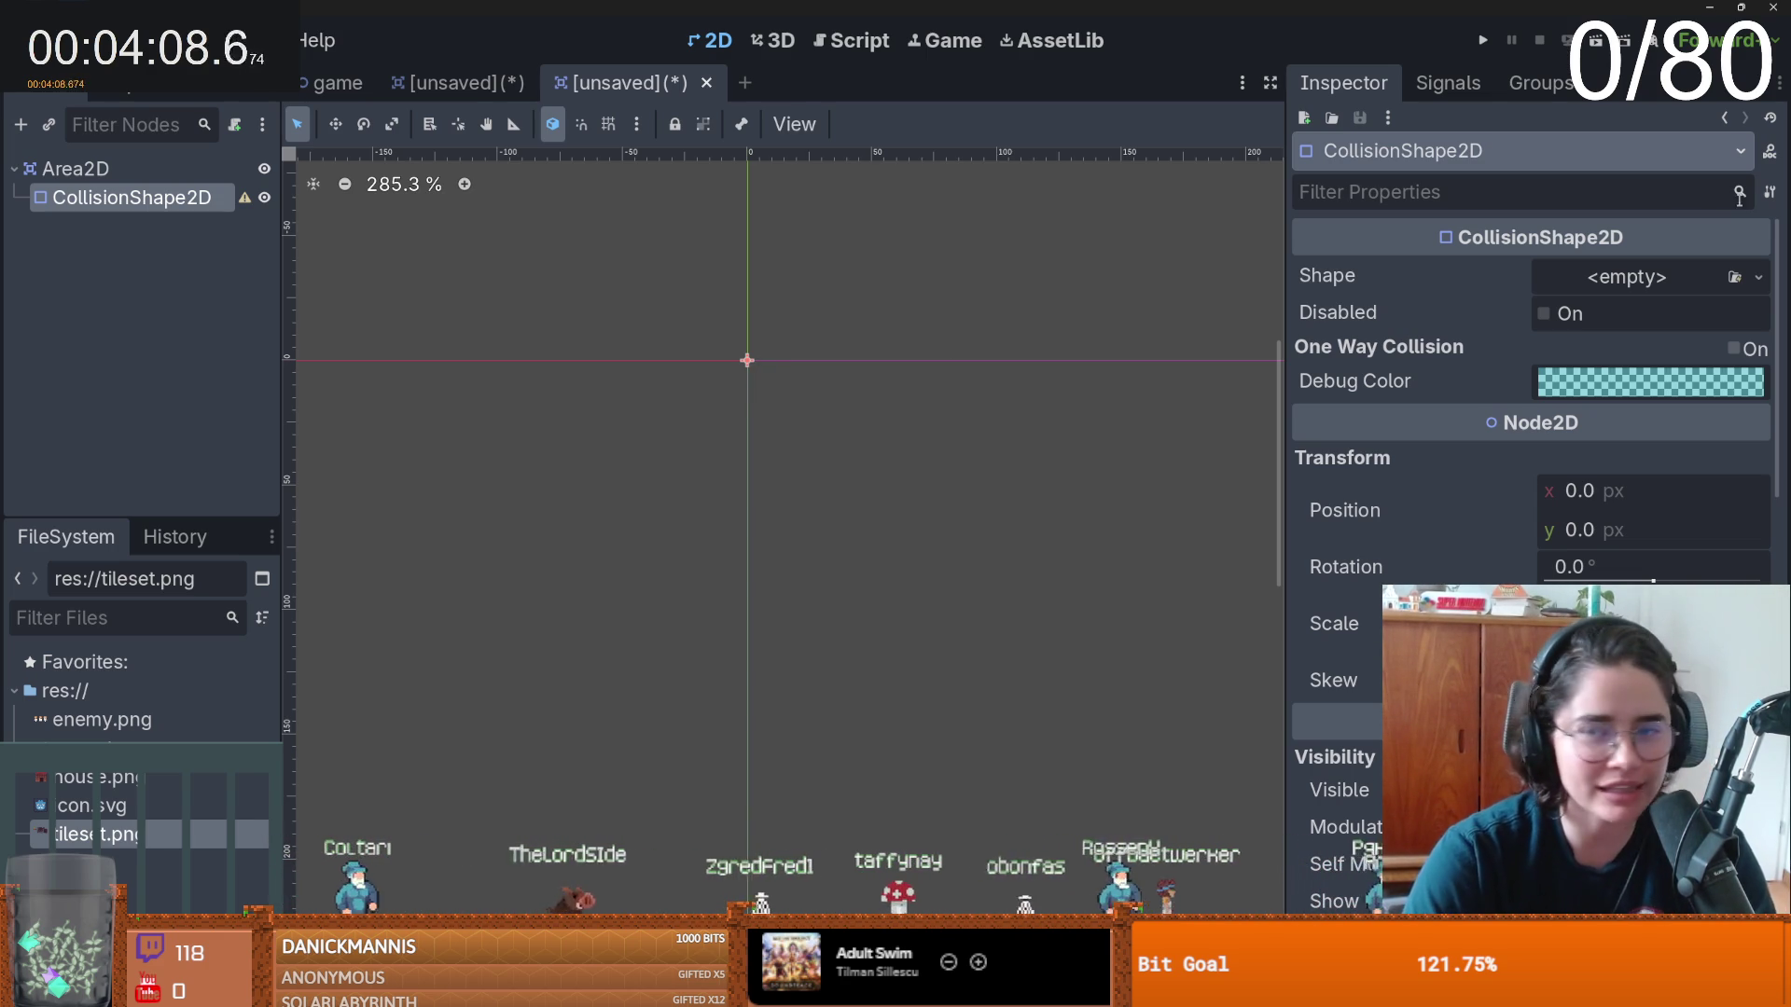
left_click(1626, 277)
left_click(1598, 453)
scroll(692, 334, "up", 6)
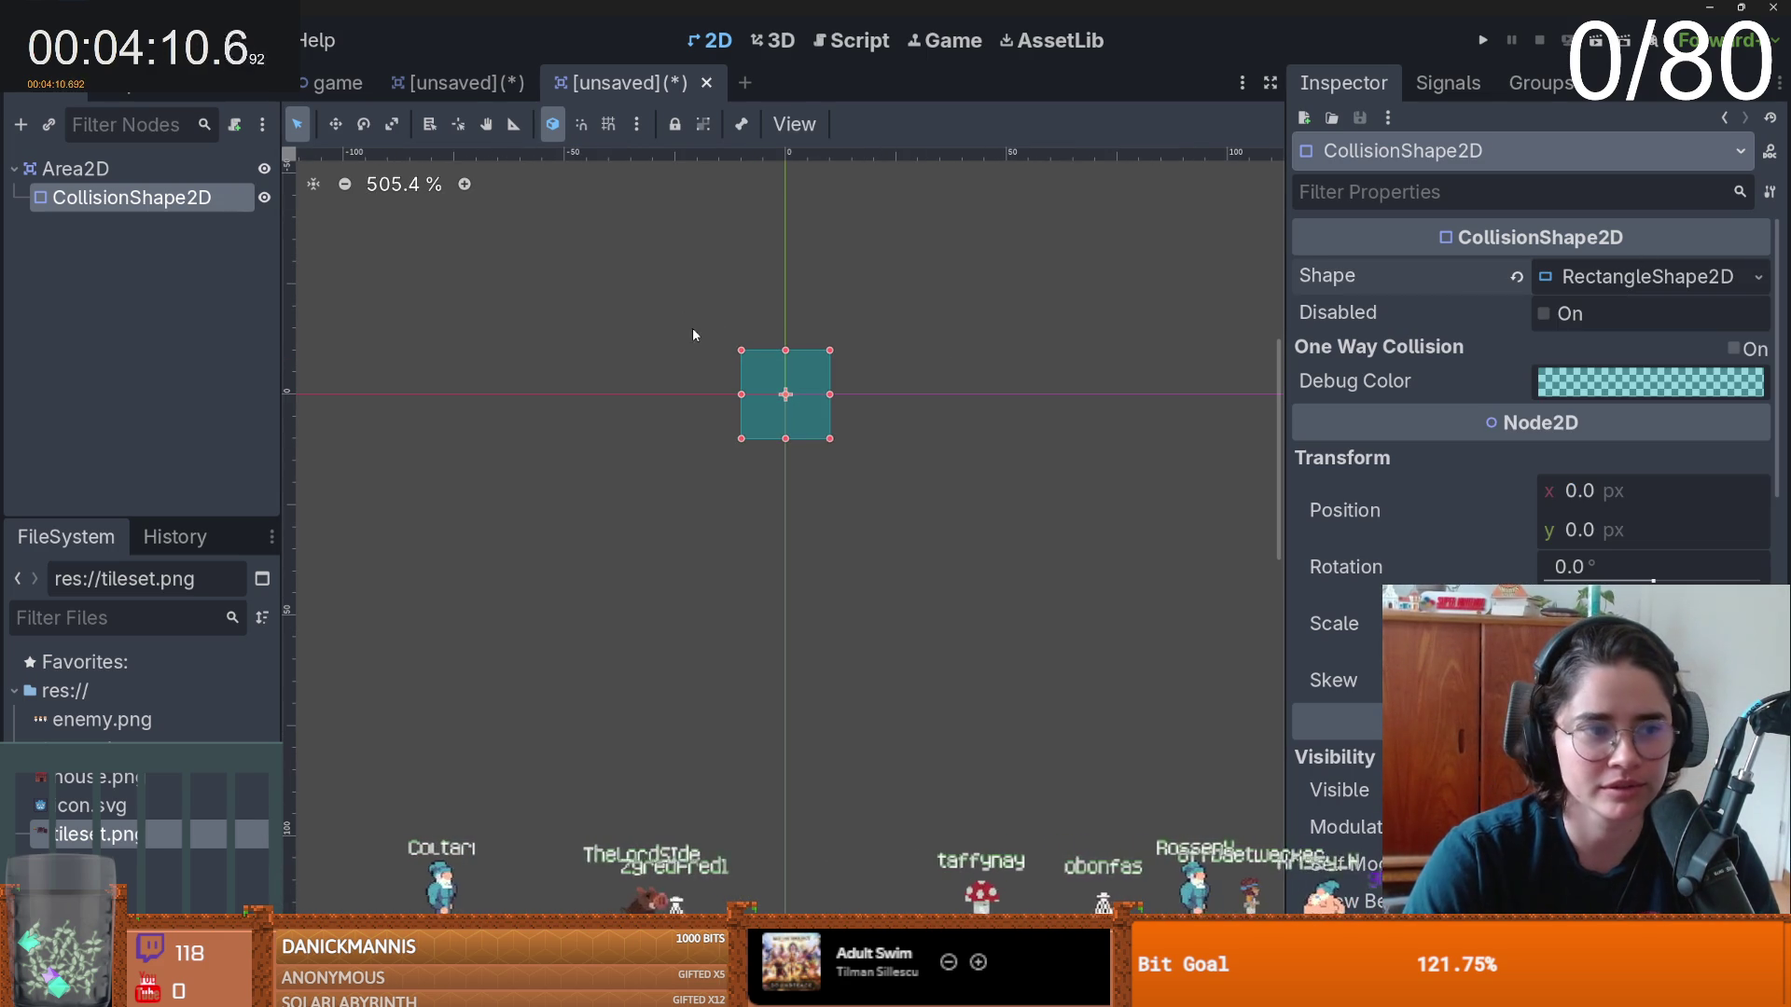
- Add a Sprite2D child under the Area2D node
right_click(142, 169)
left_click(252, 196)
type("sprit")
key("Return")
scroll(1026, 406, "up", 1)
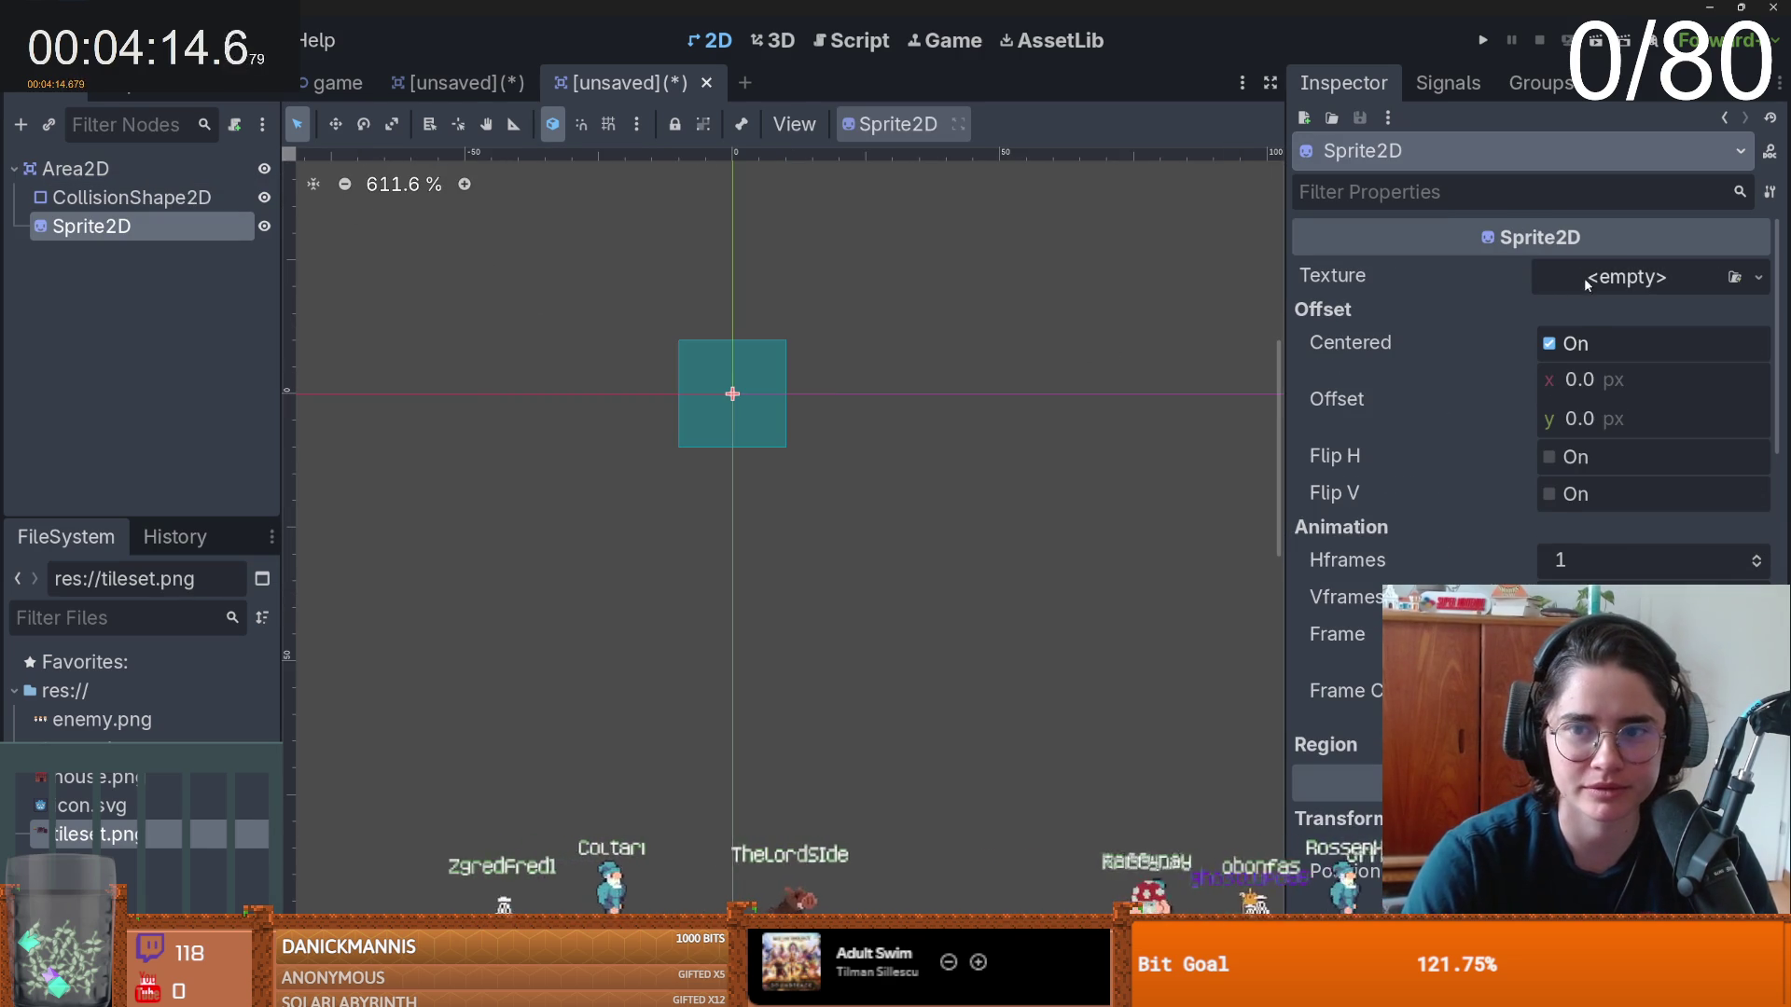
- Give the Sprite2D a new AtlasTexture using tileset.png as its atlas image
left_click(1586, 277)
left_click(1529, 792)
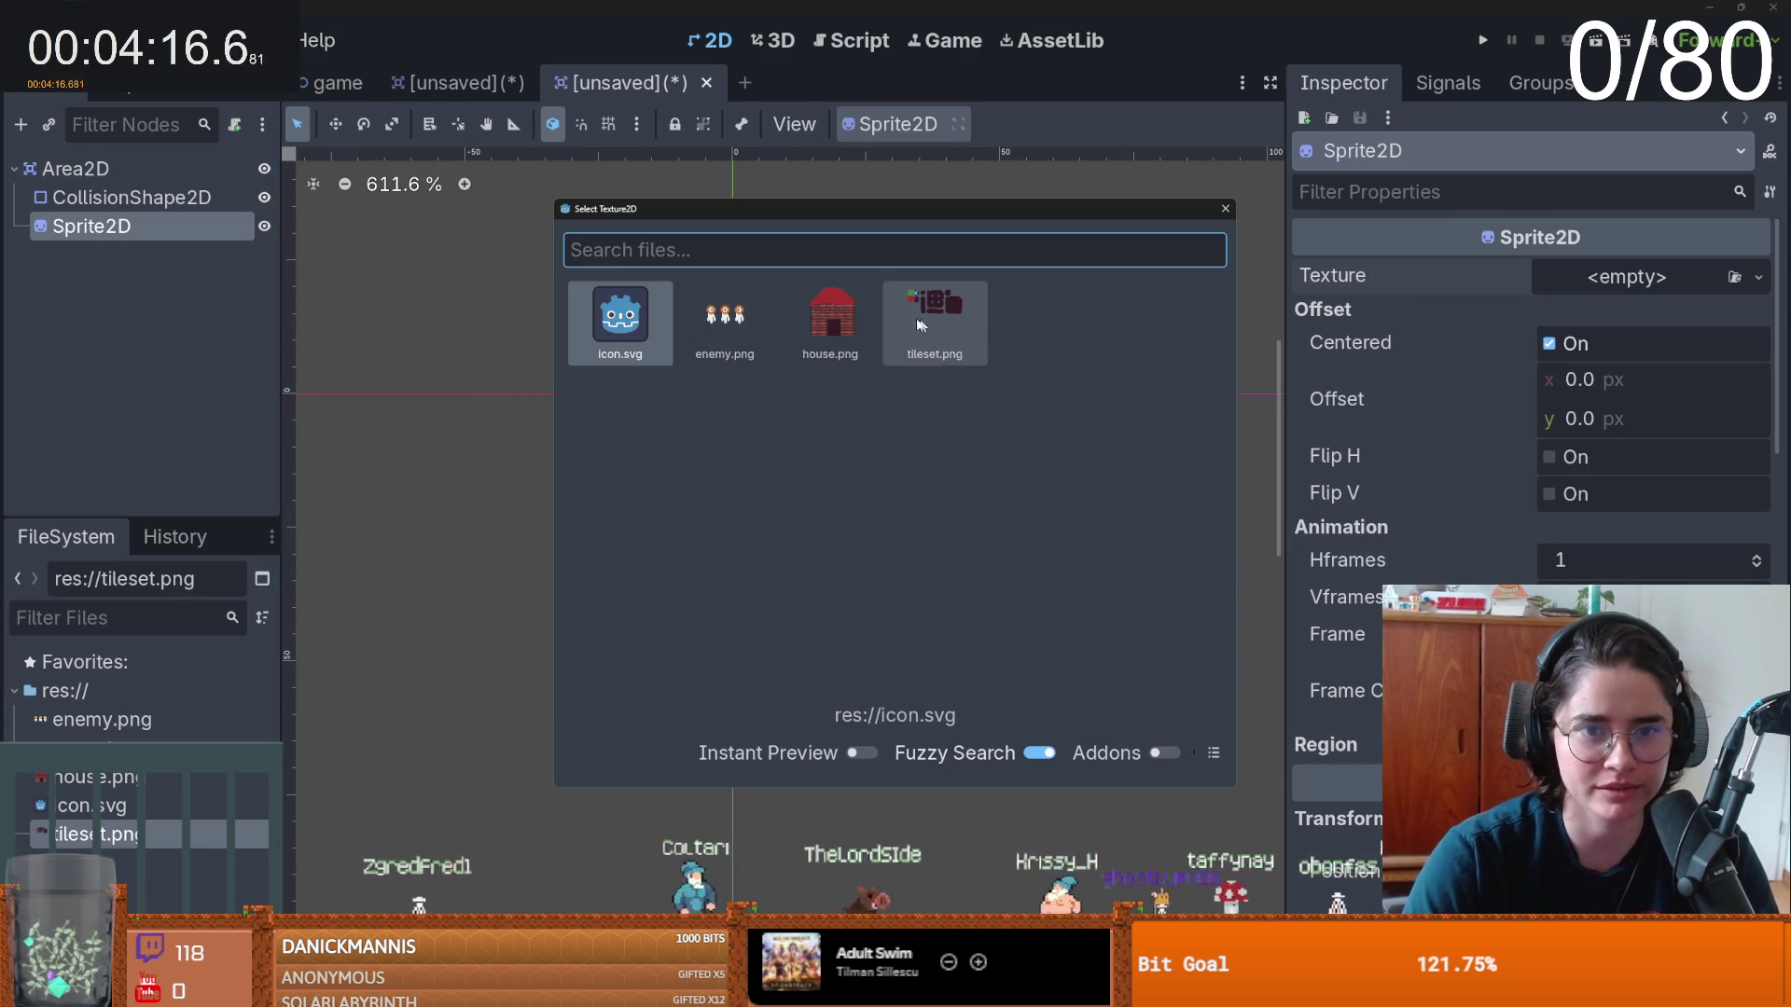
left_click(1225, 209)
left_click(1759, 277)
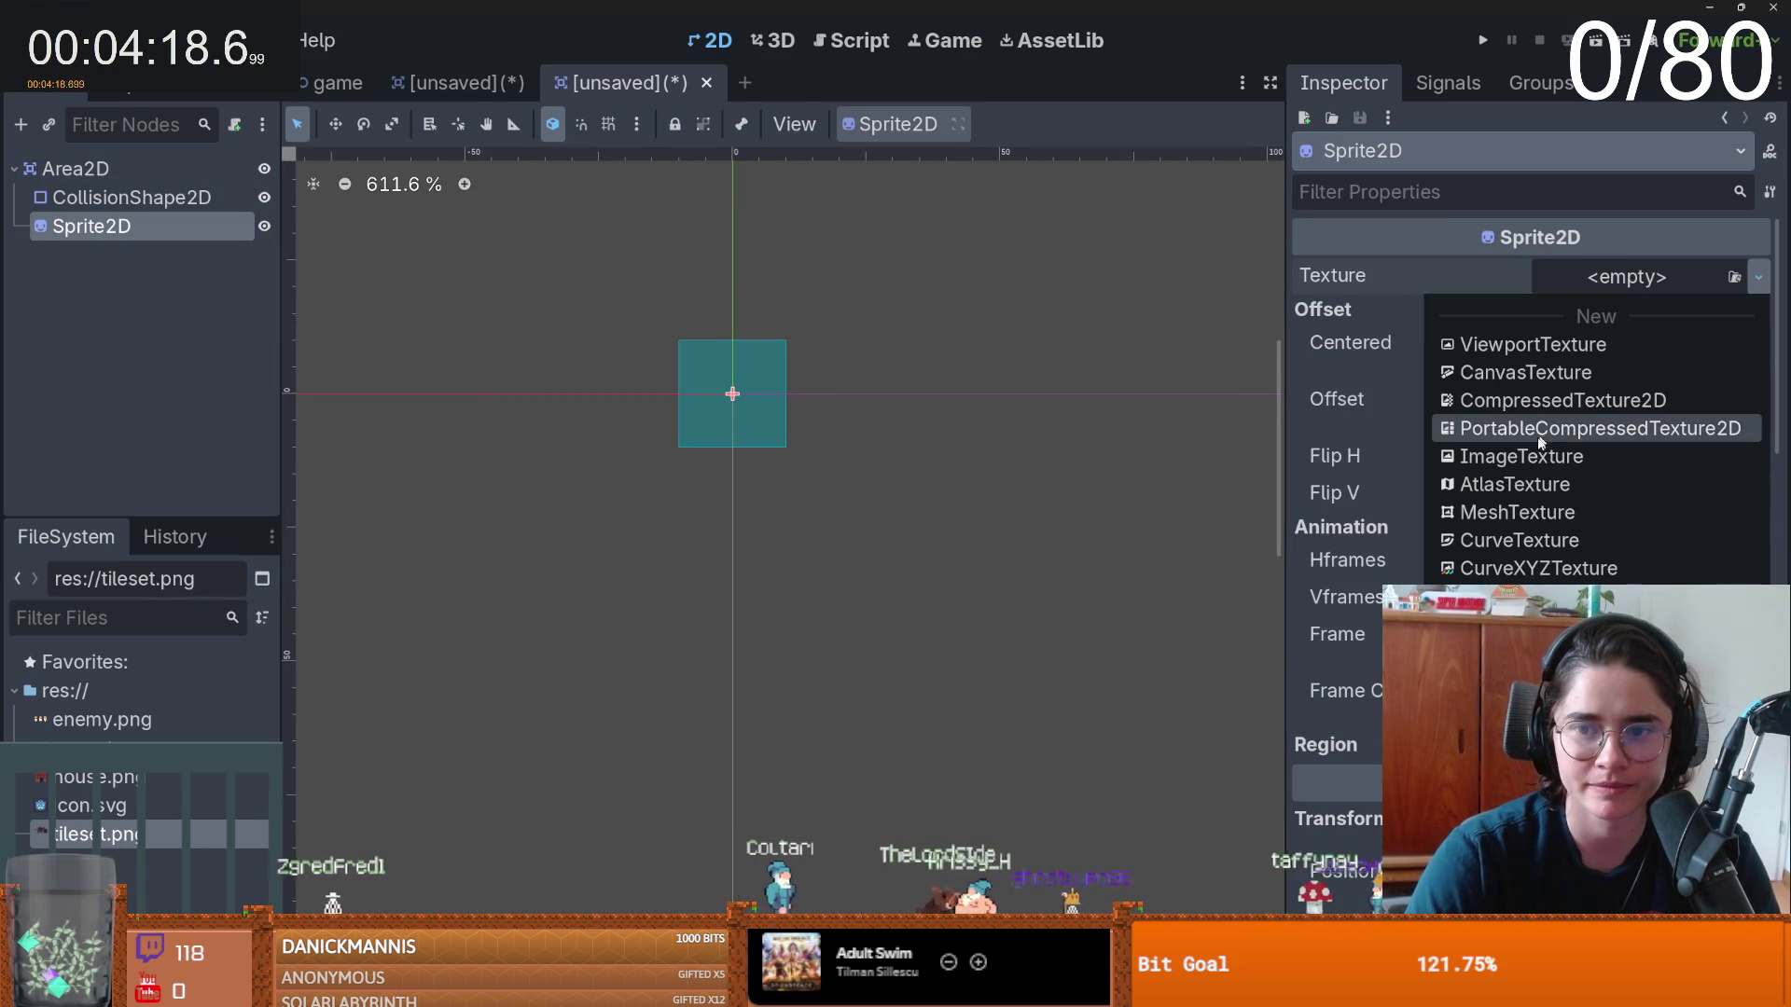
left_click(1511, 484)
left_click(1758, 277)
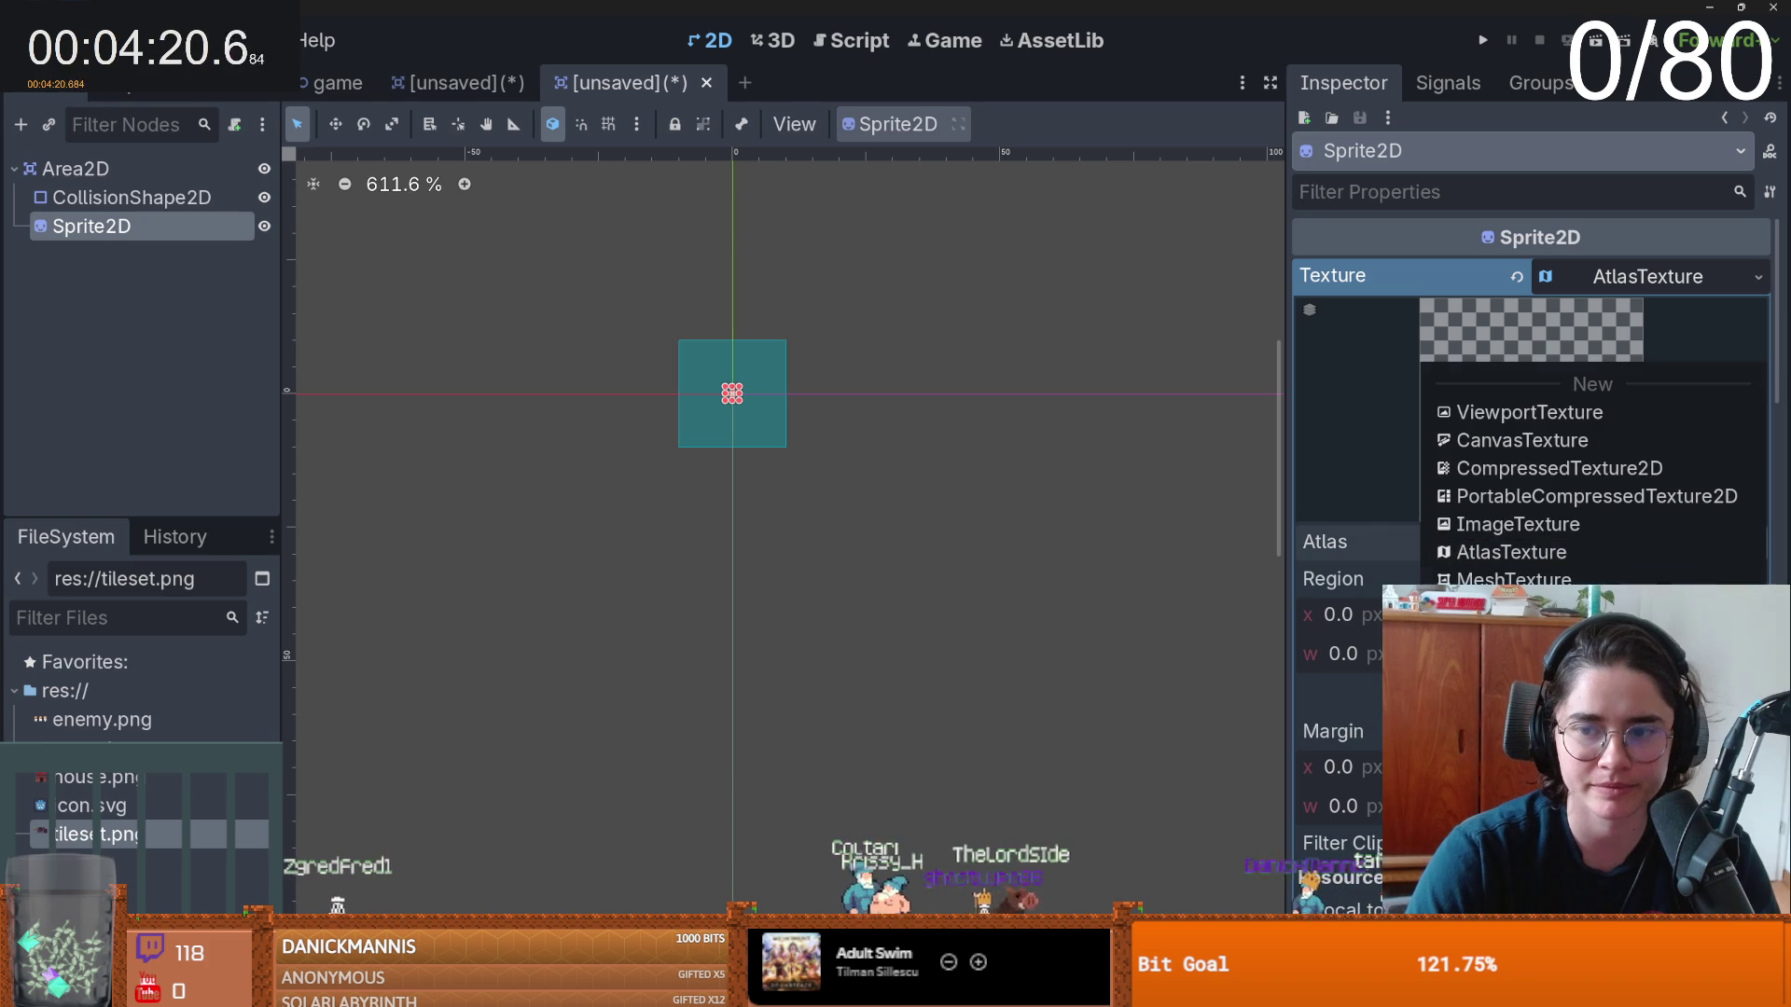
left_click(1530, 793)
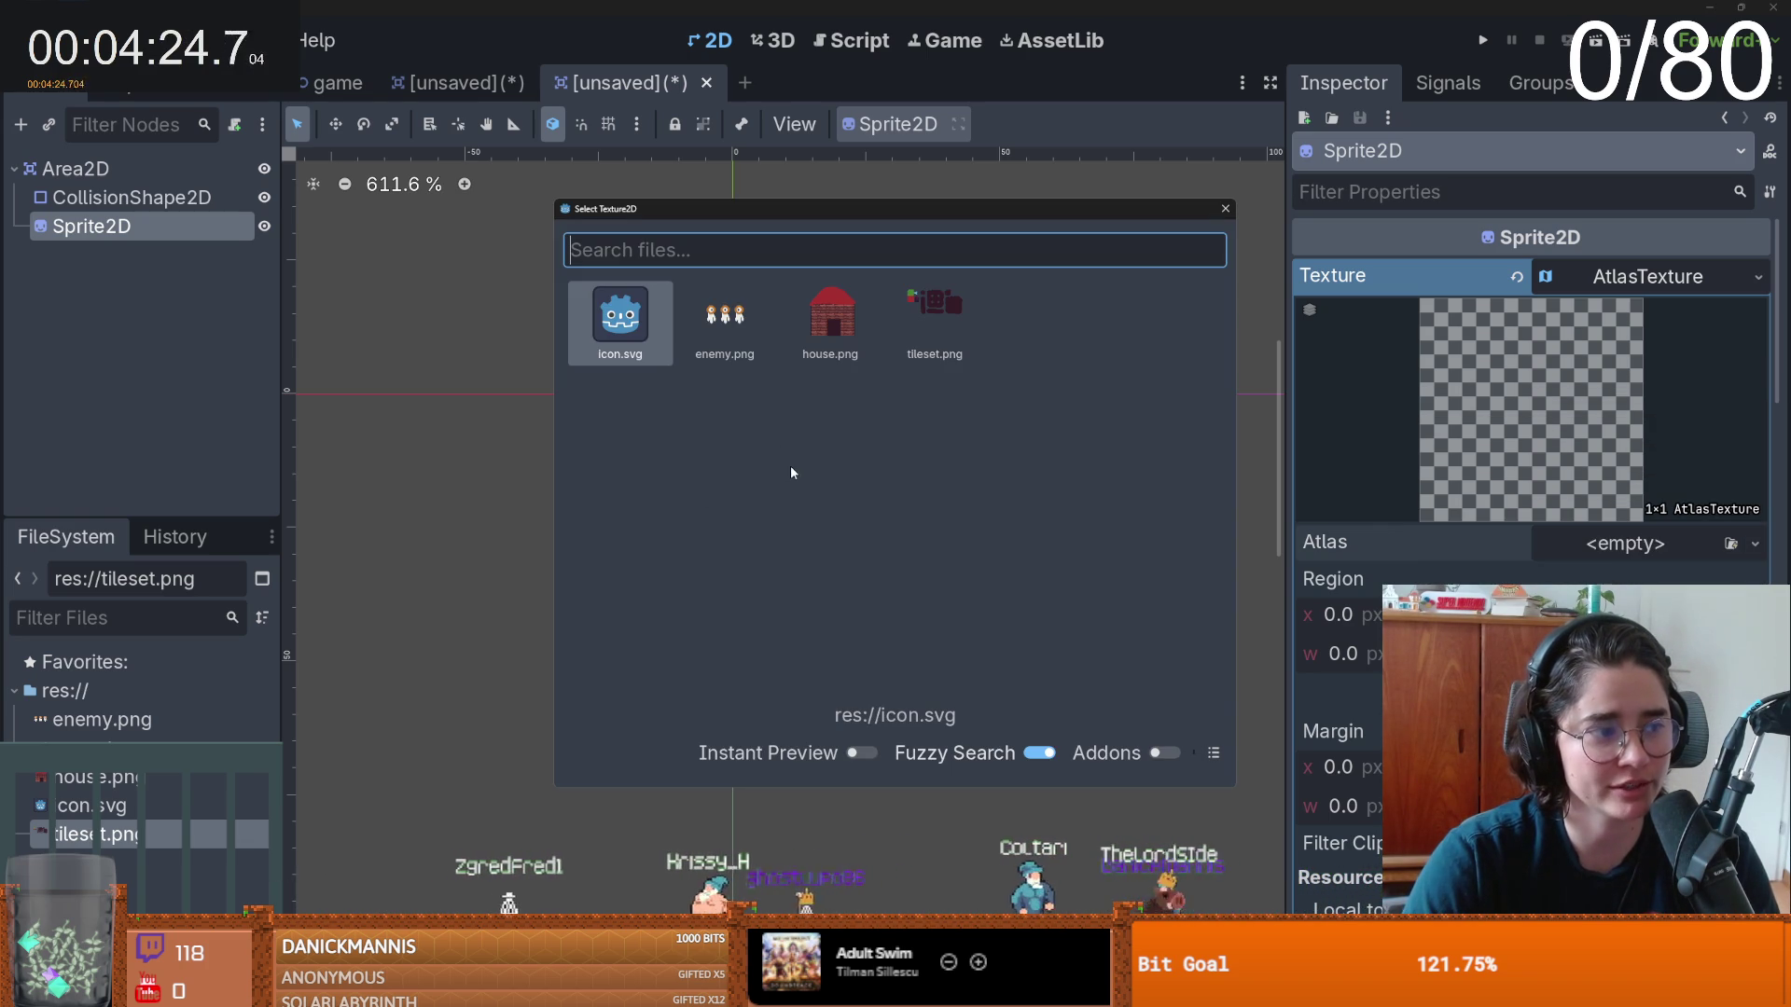
double_click(935, 312)
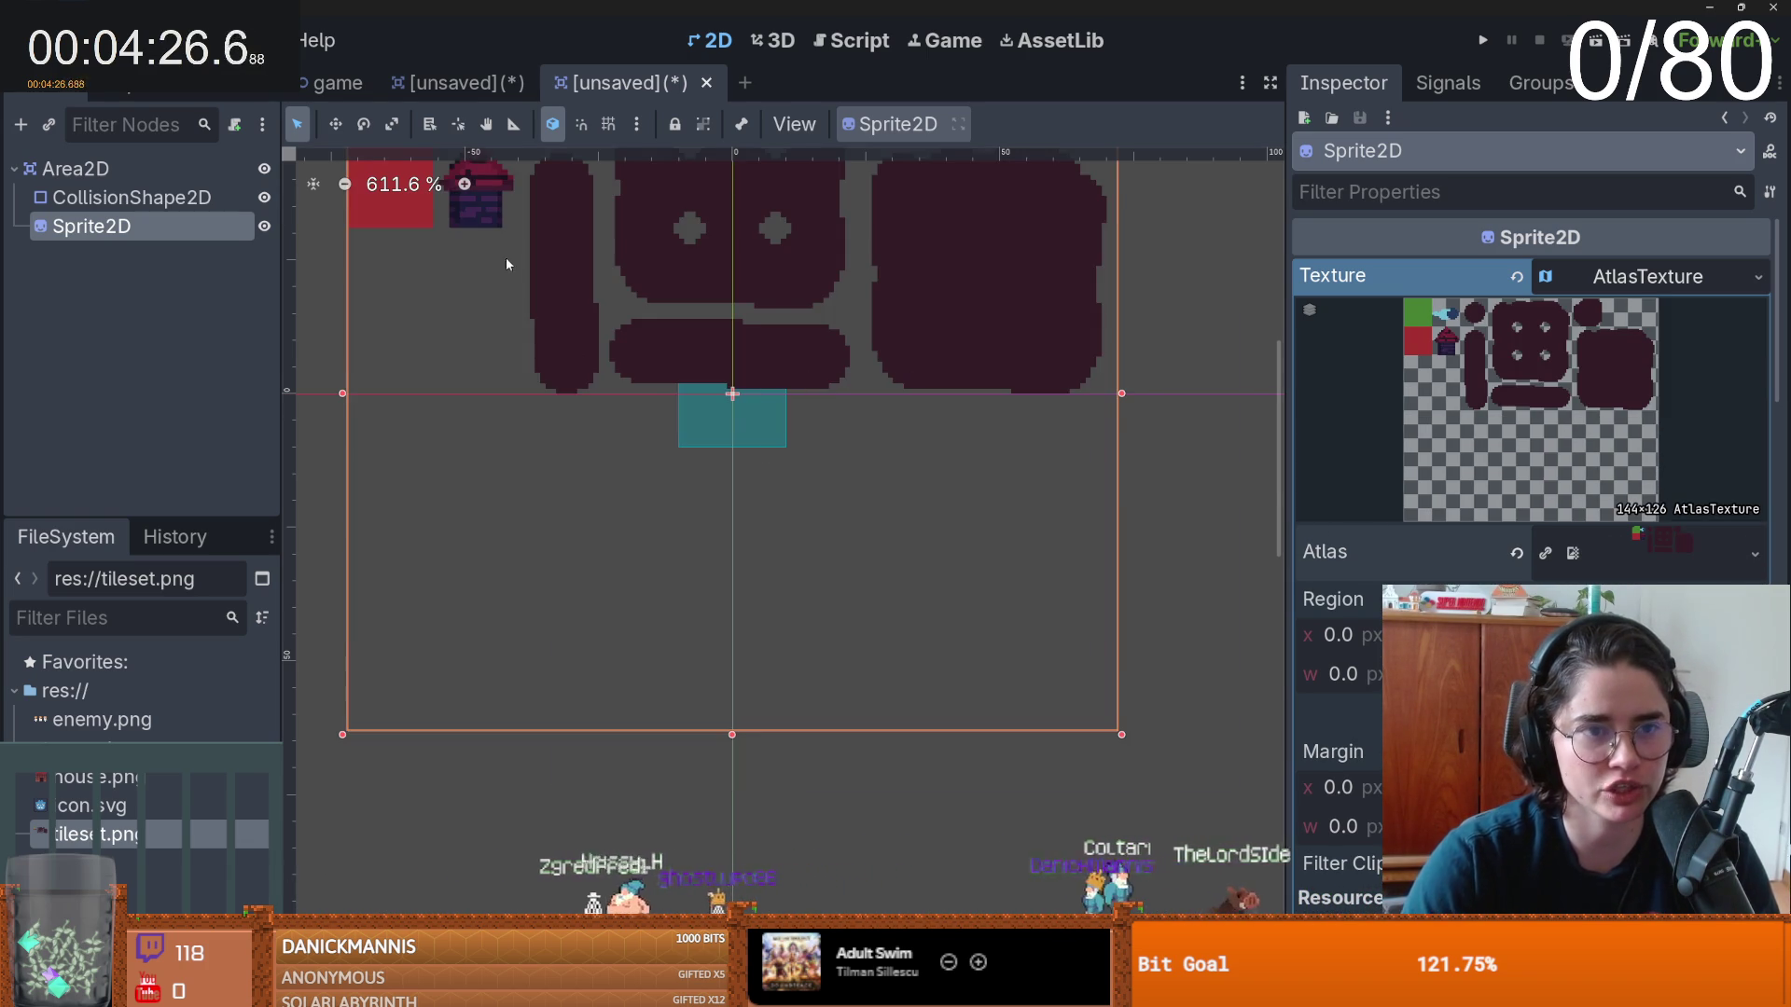
- Set the atlas region to the 15×7 blue fish sprite, then save the scene with Ctrl+S
left_click_drag(439, 166, 603, 377)
scroll(604, 377, "up", 4)
mouse_move(594, 245)
left_mouse_down()
mouse_move(602, 271)
mouse_move(718, 325)
left_mouse_up()
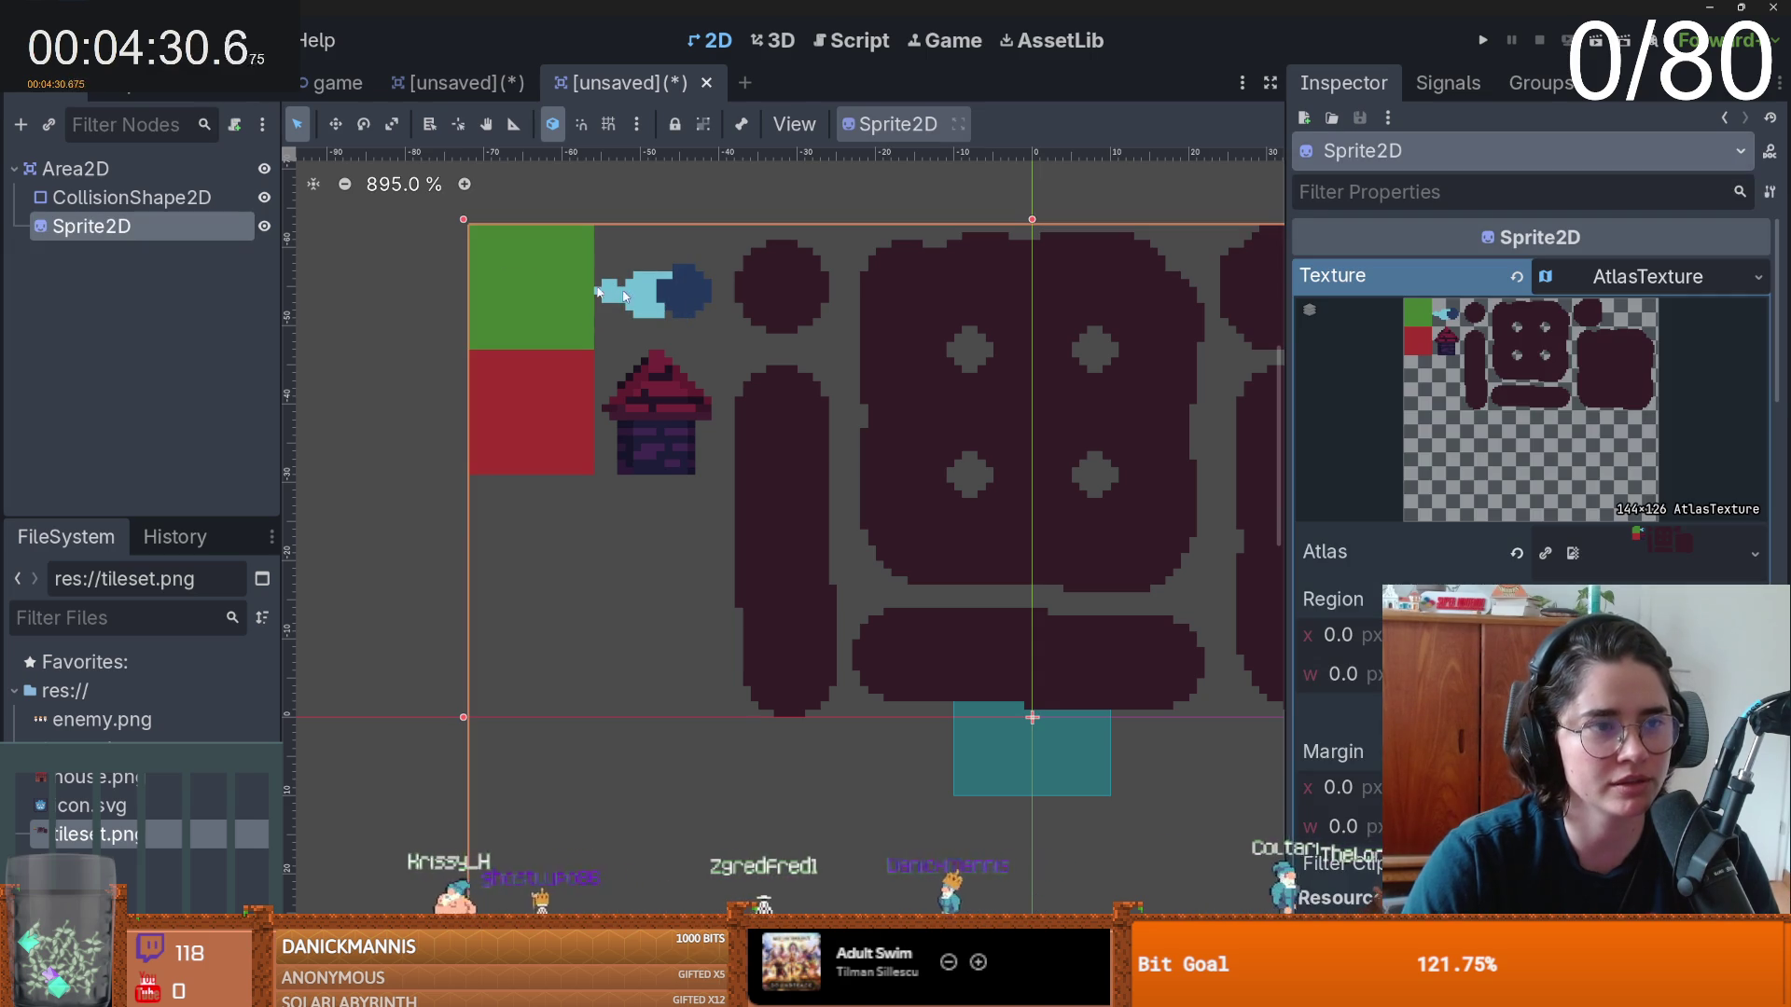
left_click(1573, 553)
scroll(858, 451, "up", 5)
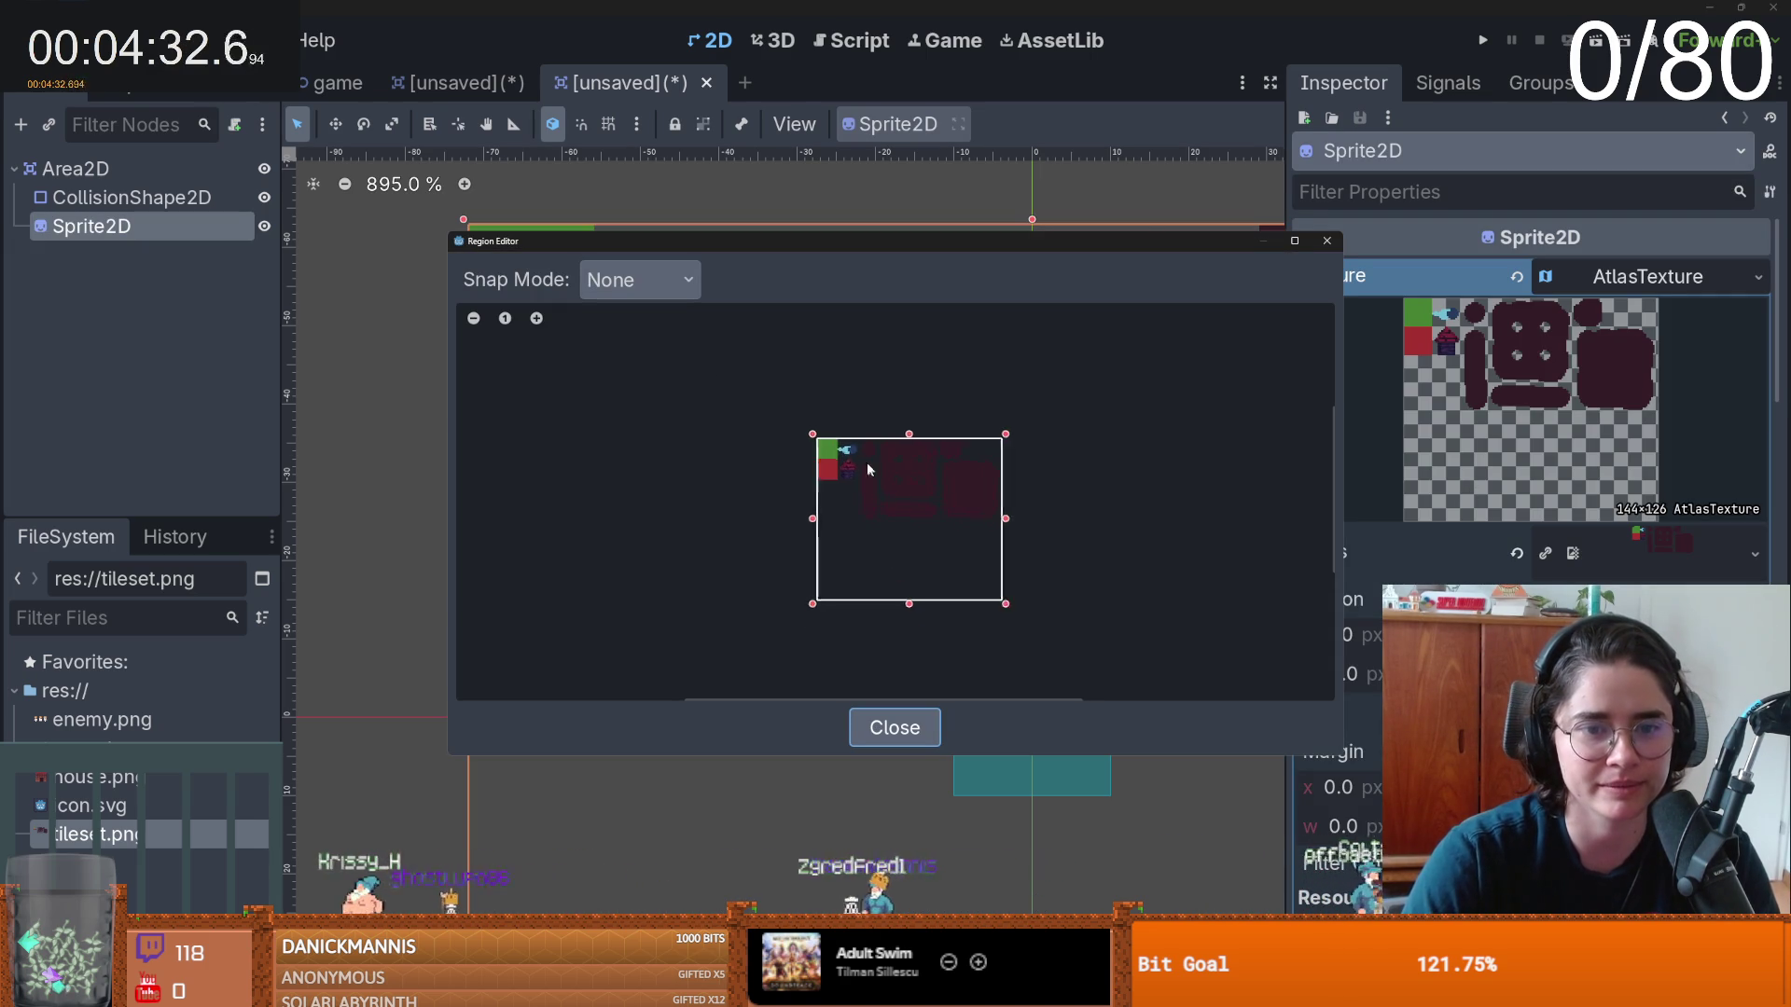
left_click_drag(772, 403, 877, 472)
left_click_drag(769, 438, 764, 438)
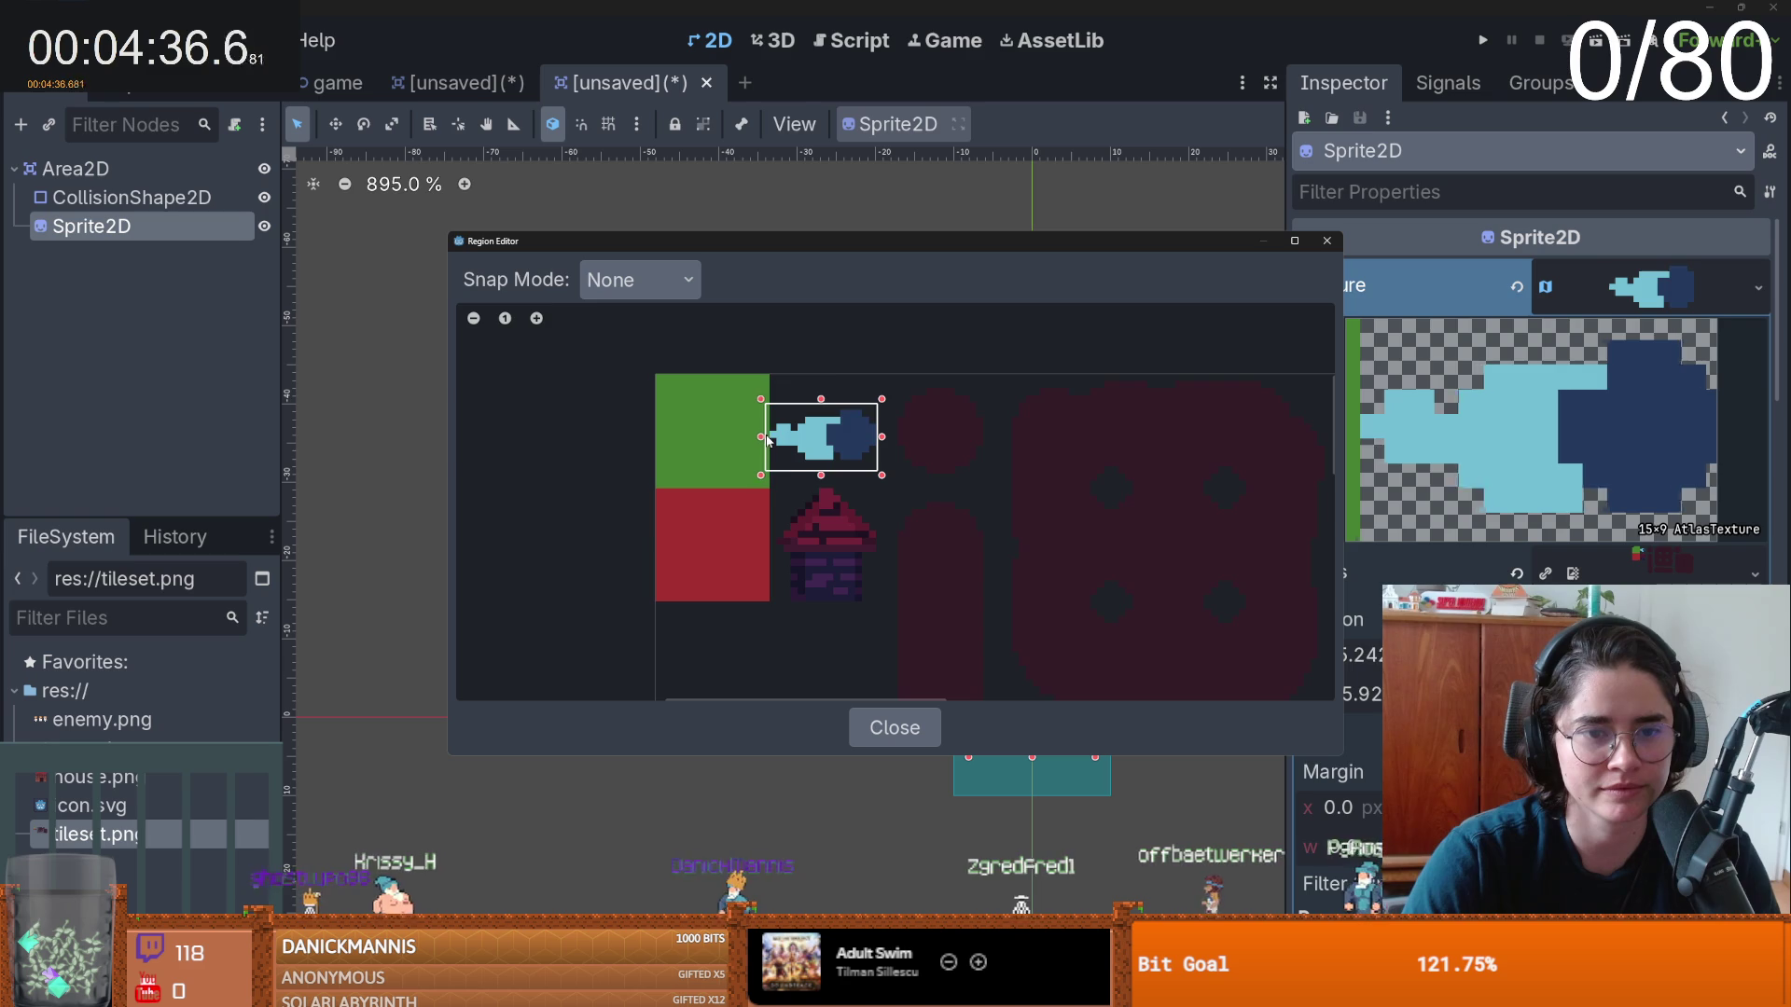
left_click(1327, 242)
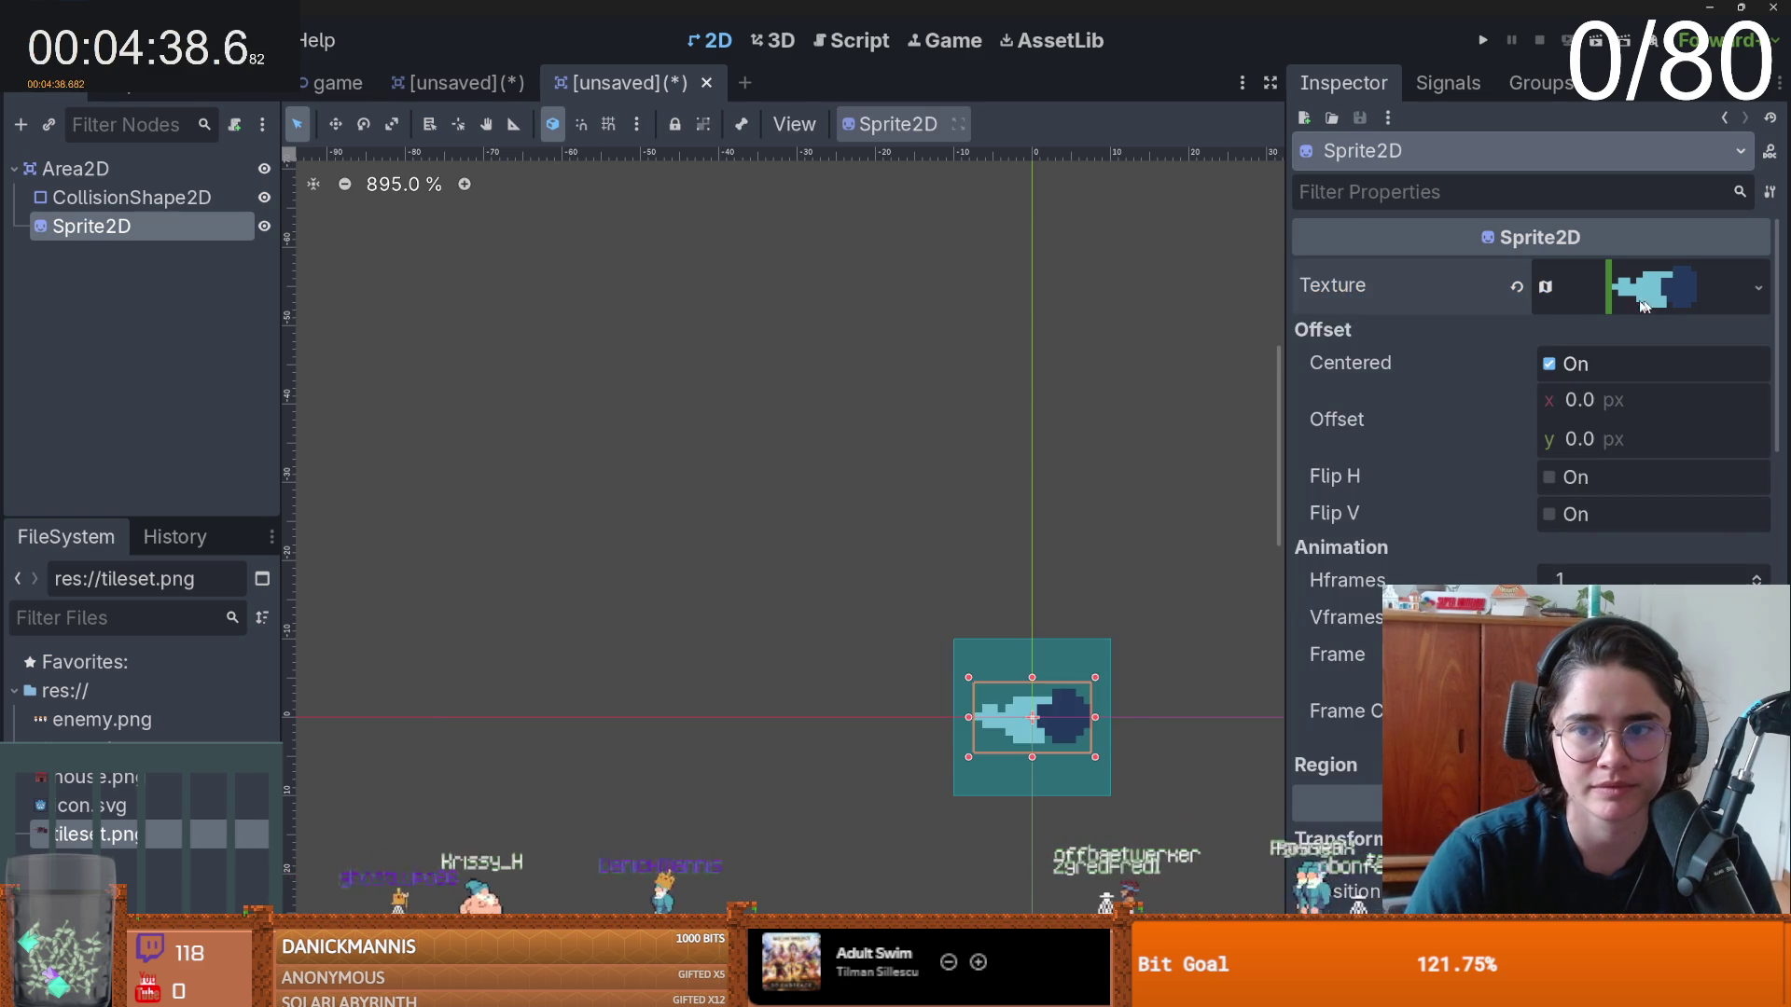
key("ctrl+s")
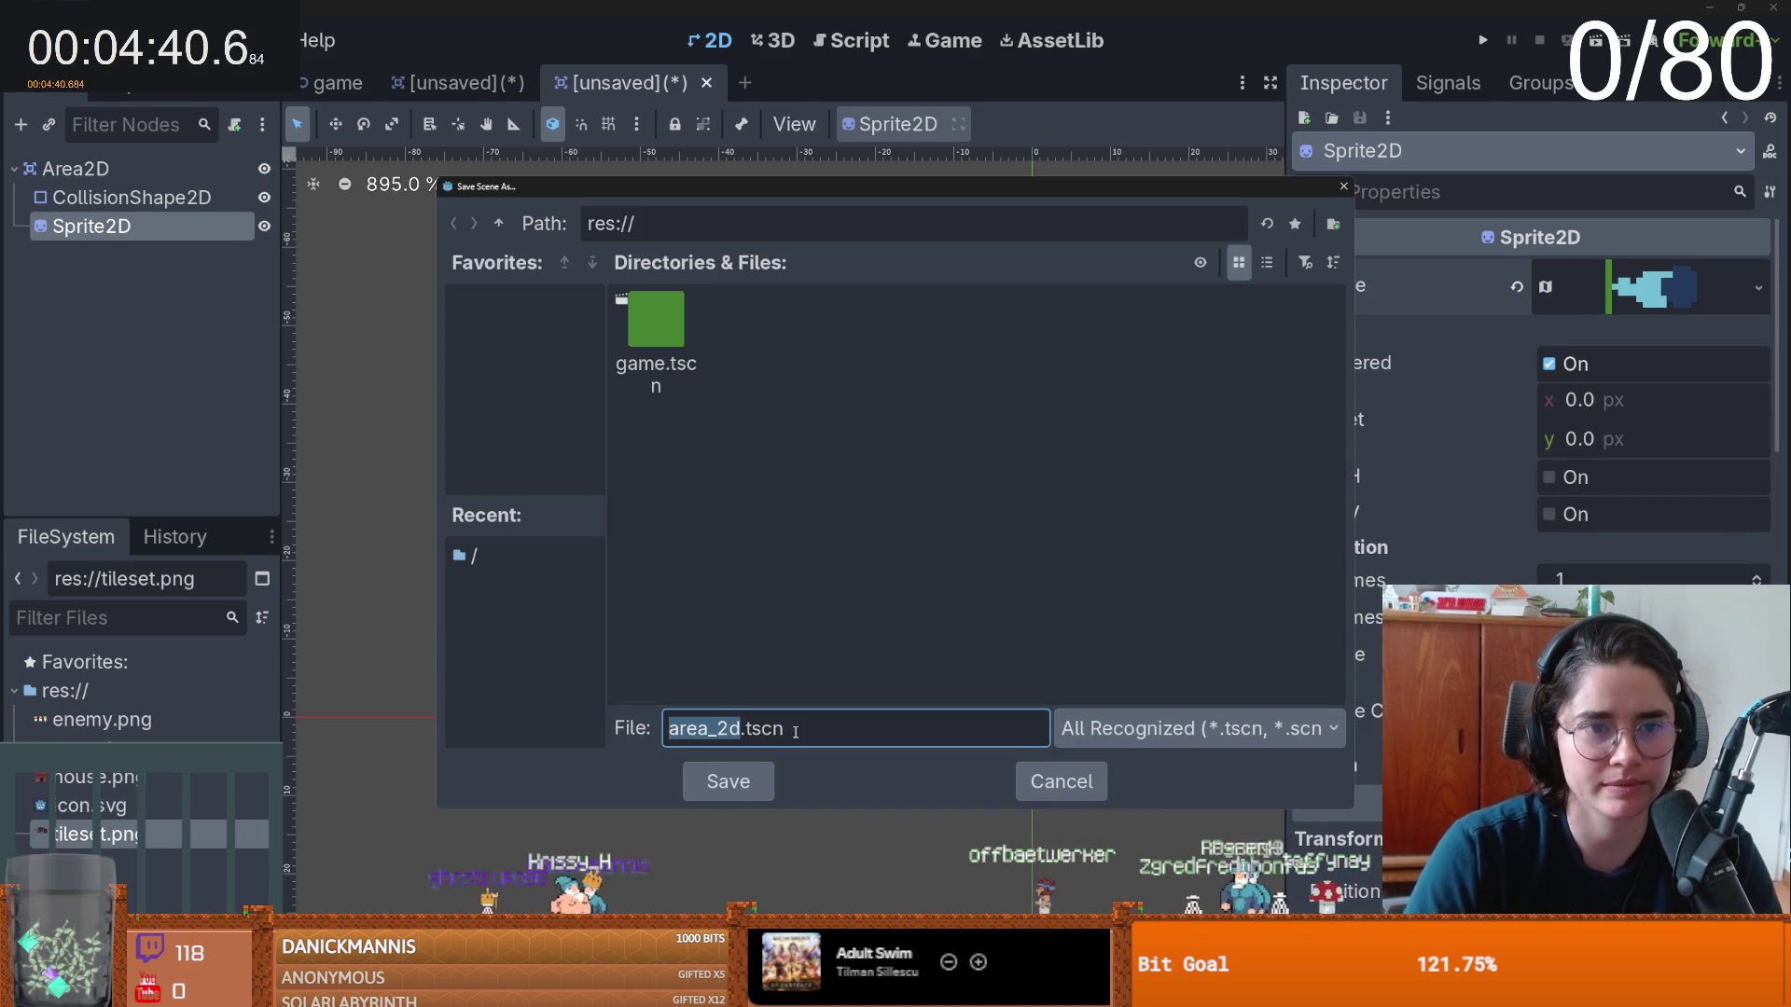
type("projectile")
- Save as projectile, tighten the collision rectangle around the fish, and rename the root projectile
key("Return")
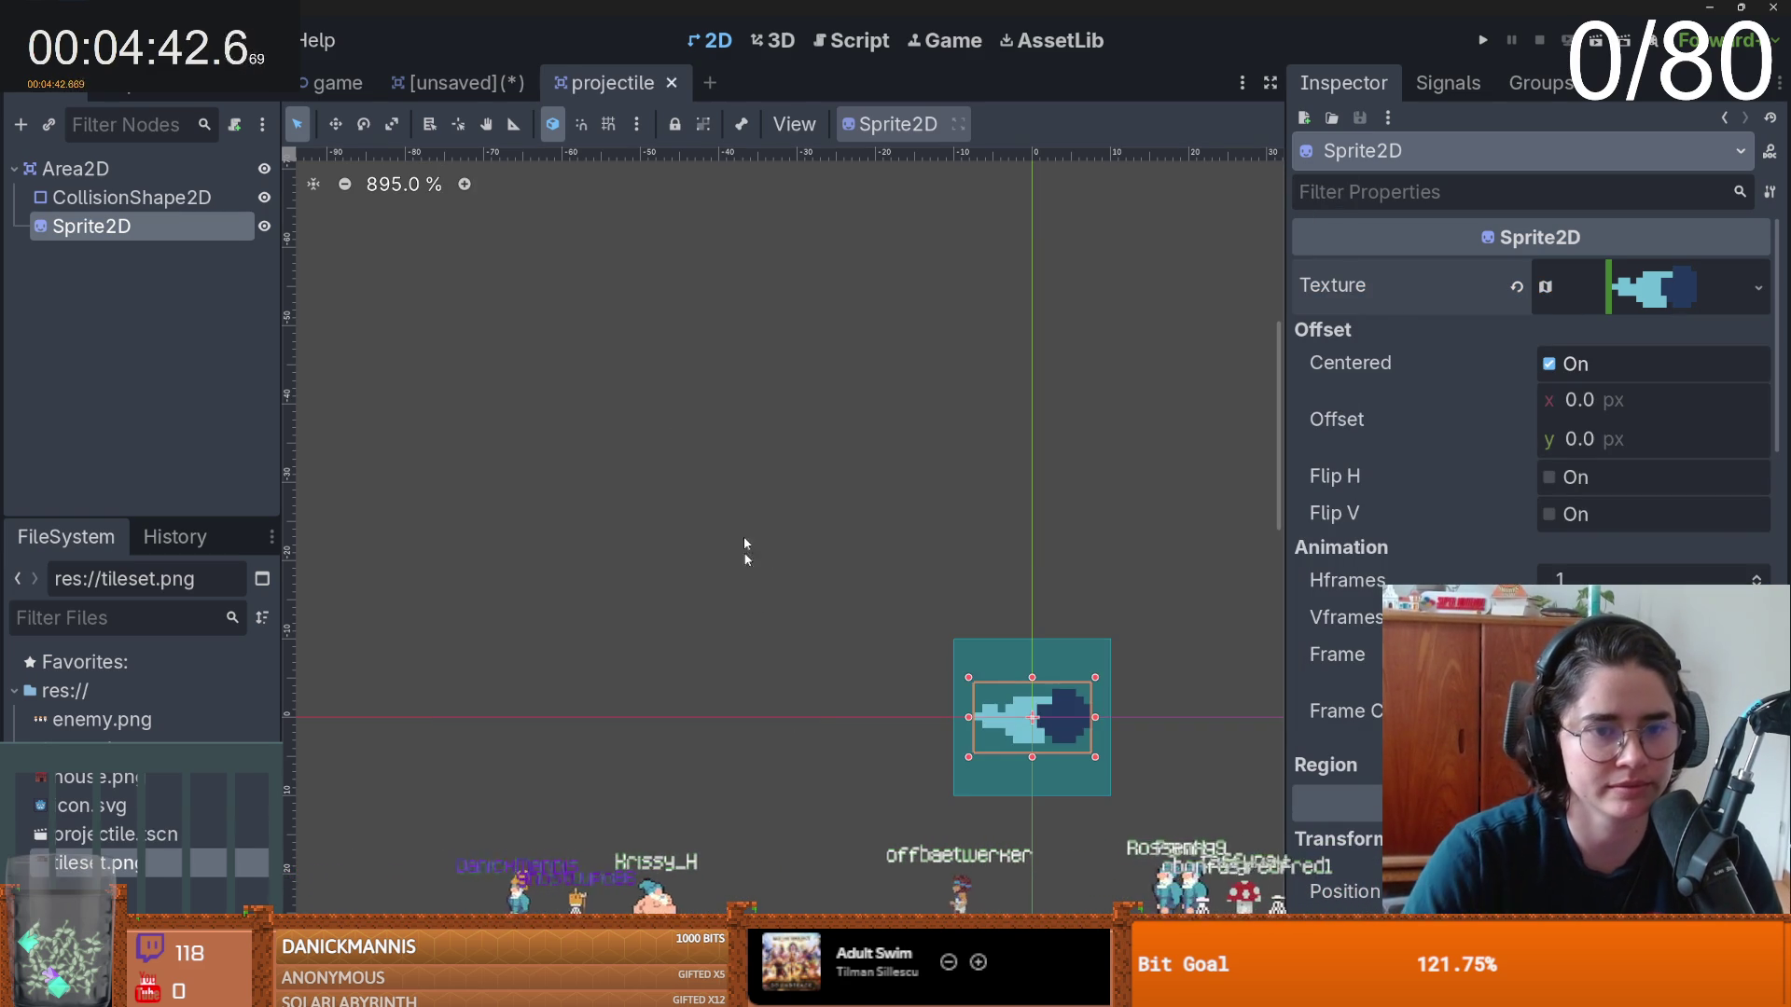
key("f")
left_click(799, 471)
mouse_move(798, 472)
left_mouse_down()
mouse_move(799, 519)
mouse_move(808, 493)
left_mouse_up()
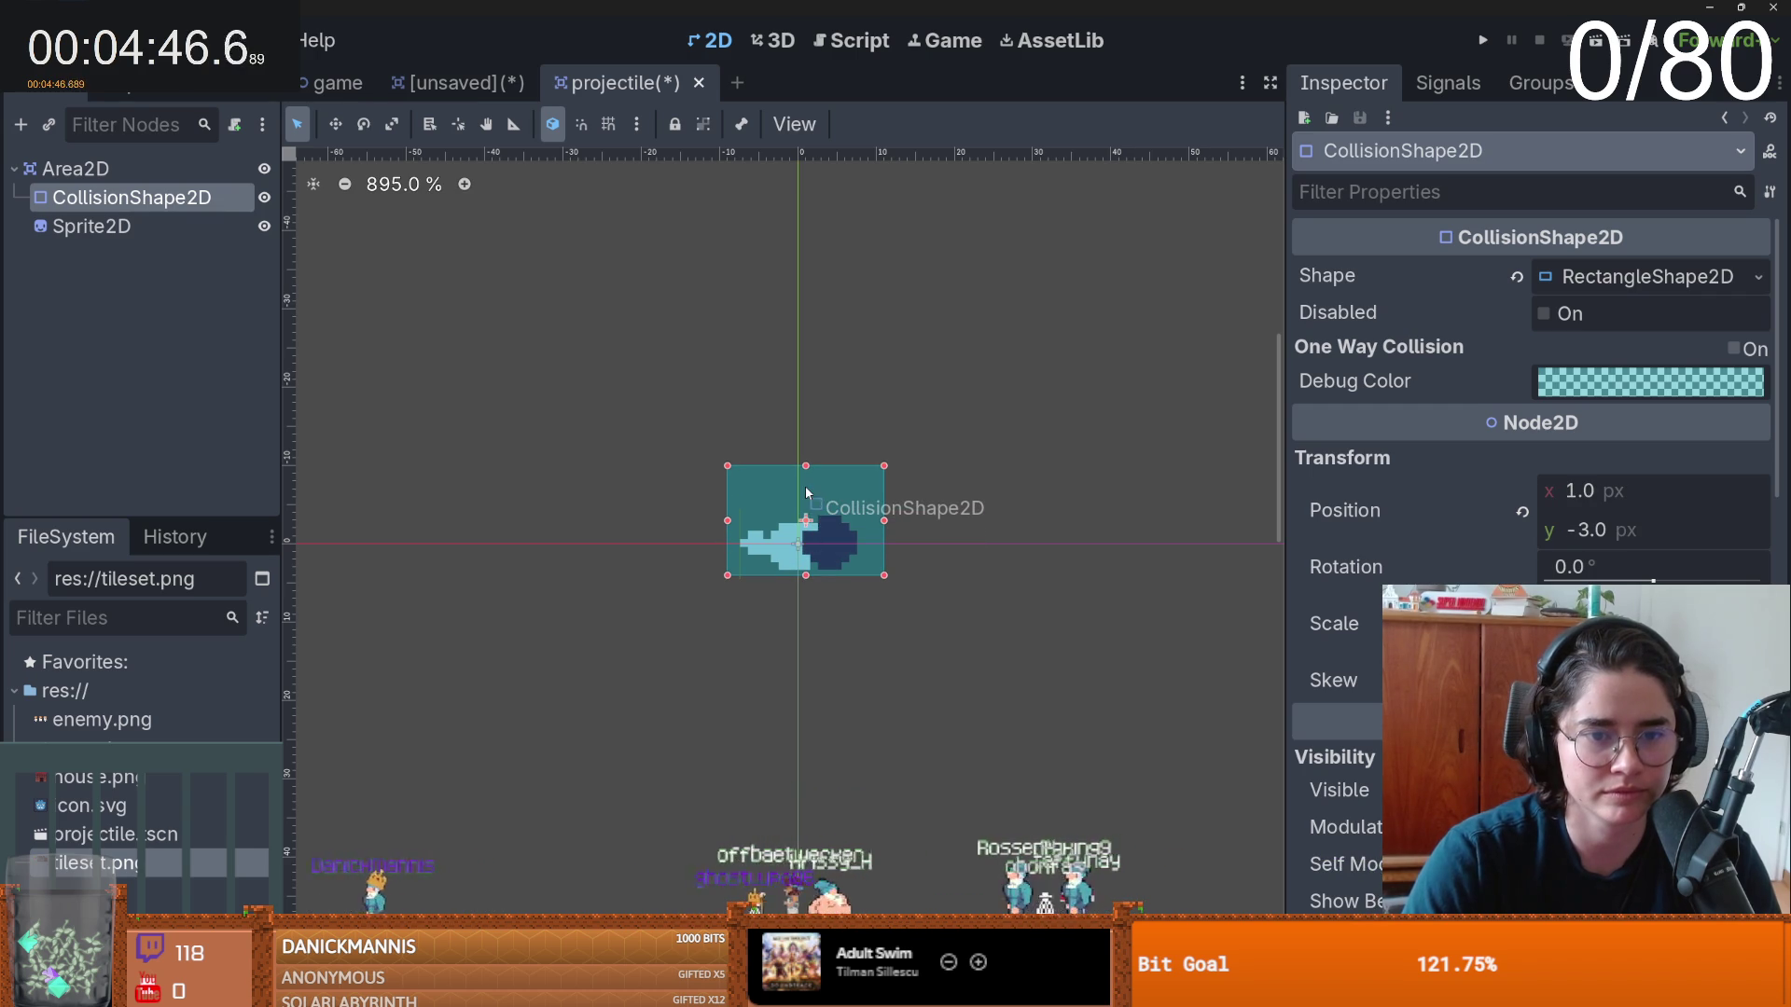
left_click_drag(884, 542, 855, 544)
left_click_drag(729, 540, 797, 519)
key("ctrl+s")
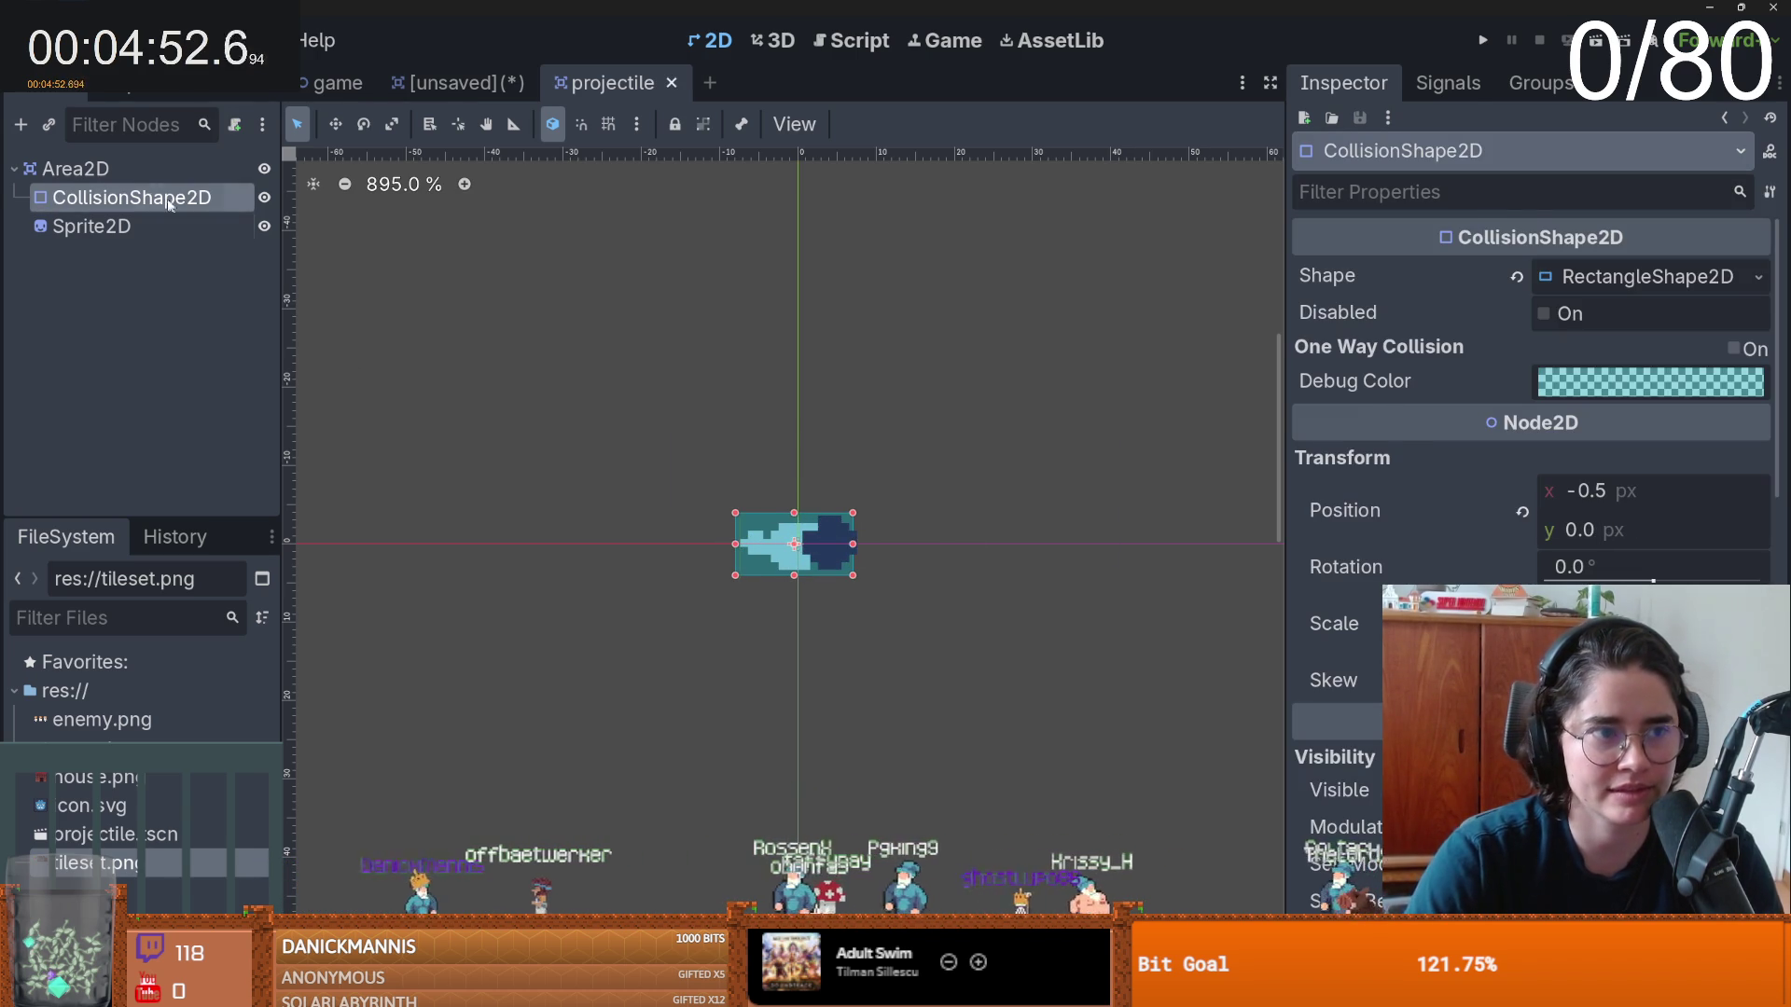
double_click(159, 171)
type("projectile")
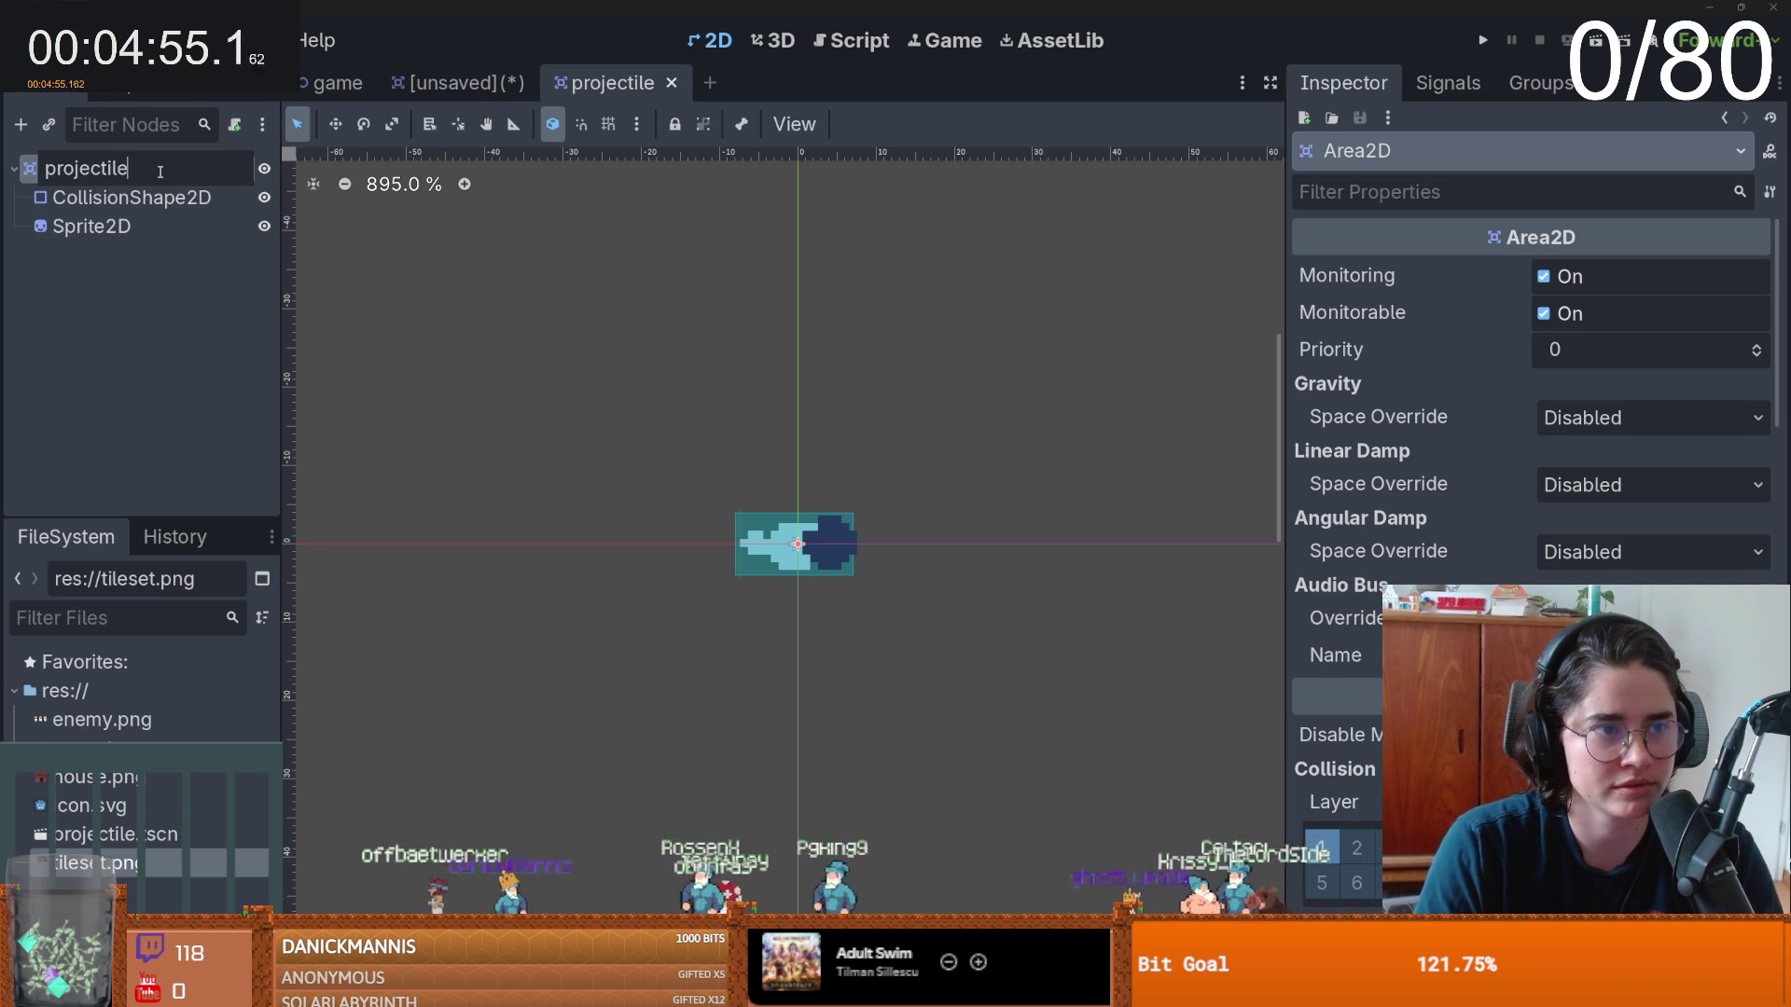
key("Return")
- Attach a new projectile.gd script and draft a transform.x movement line inside _ready
left_click(236, 128)
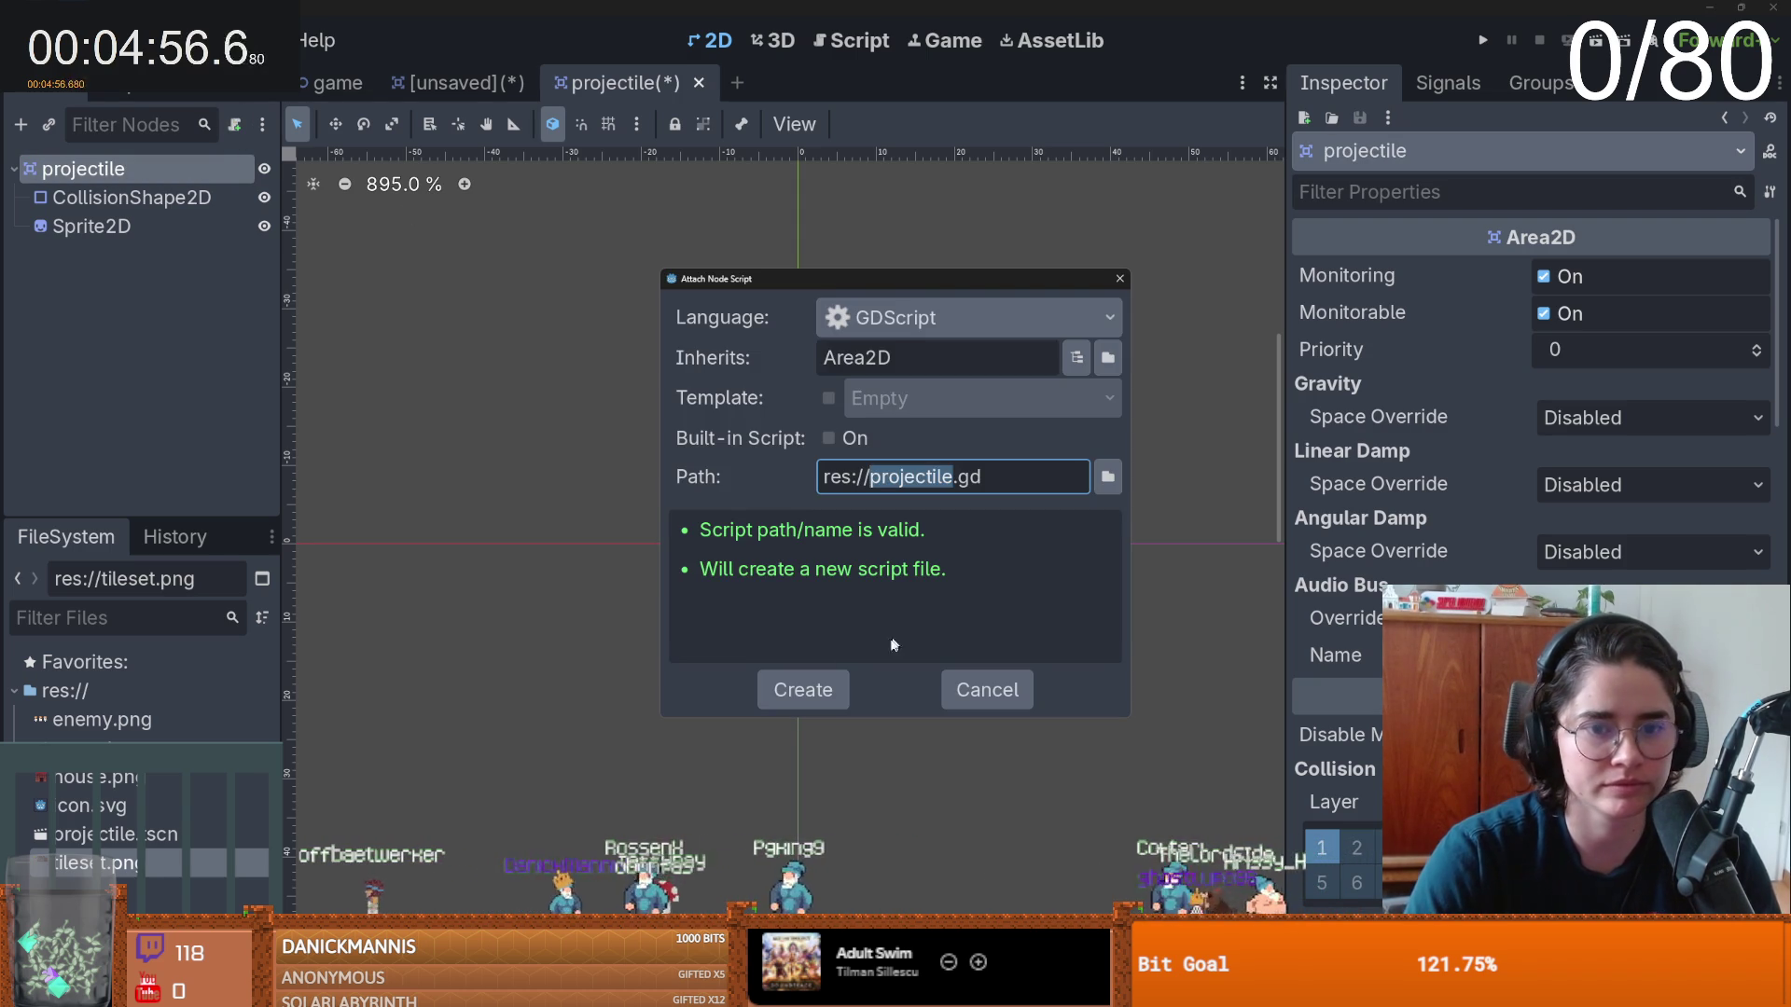
left_click(802, 690)
type("func _")
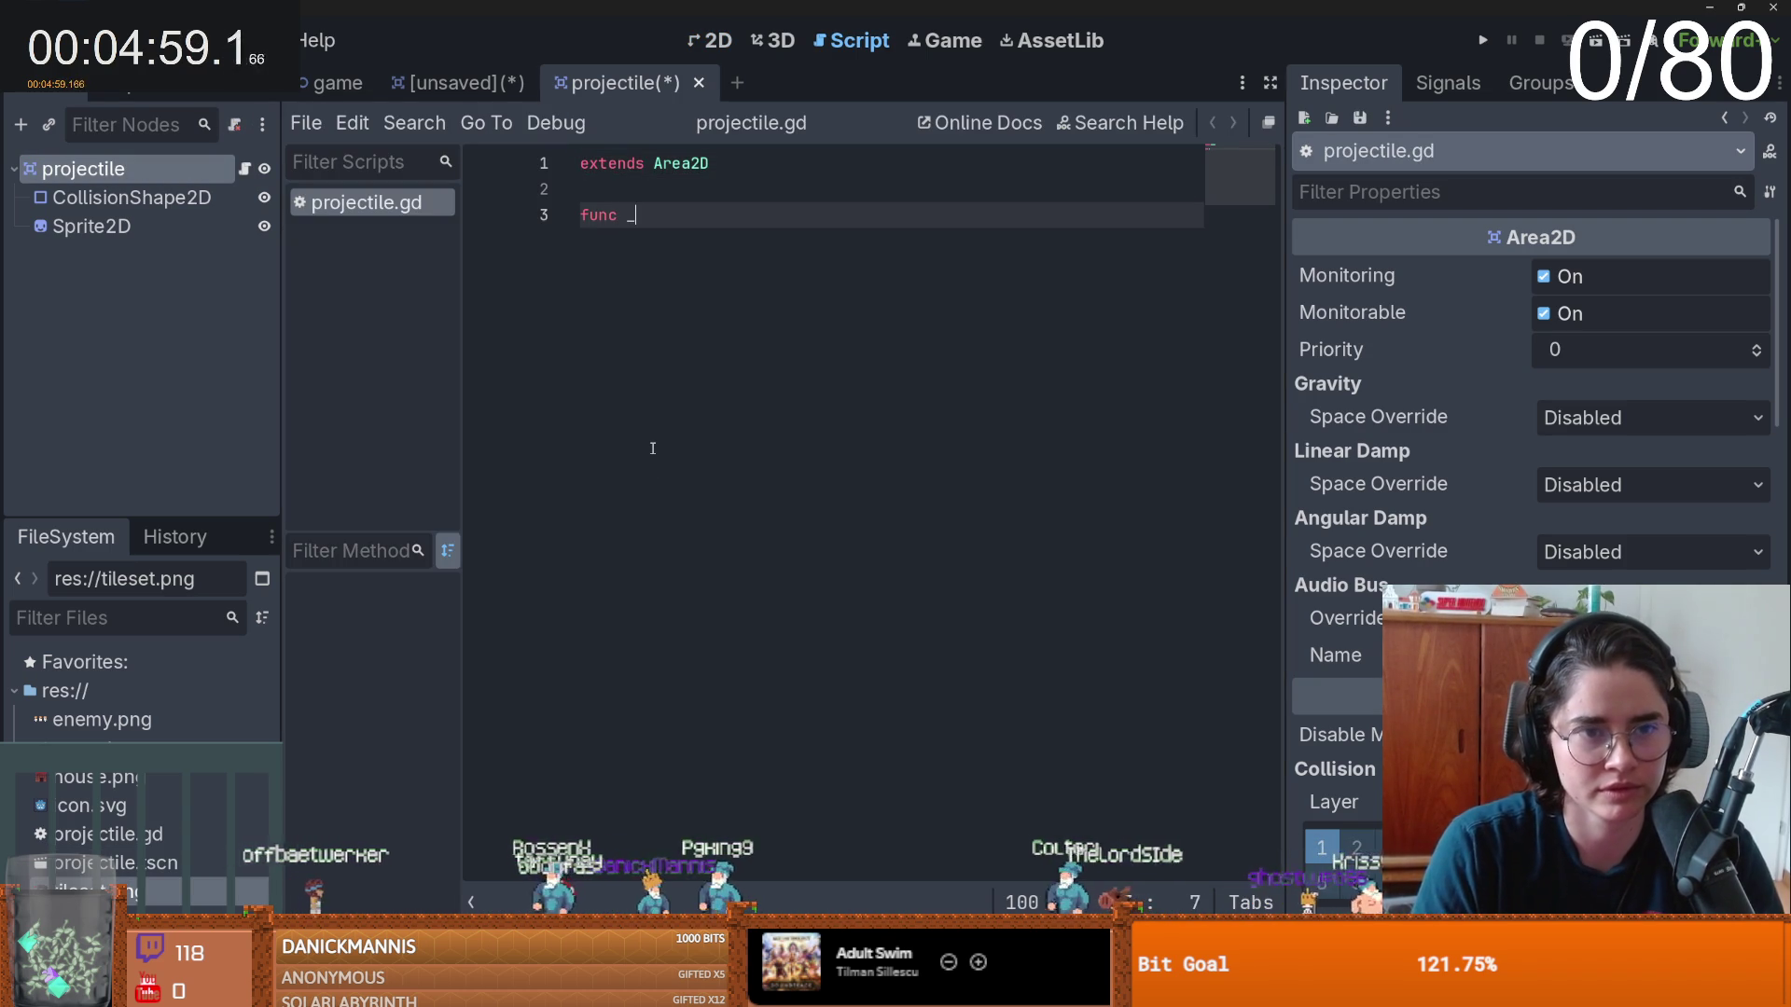
type("rea")
key("Return")
key("Return")
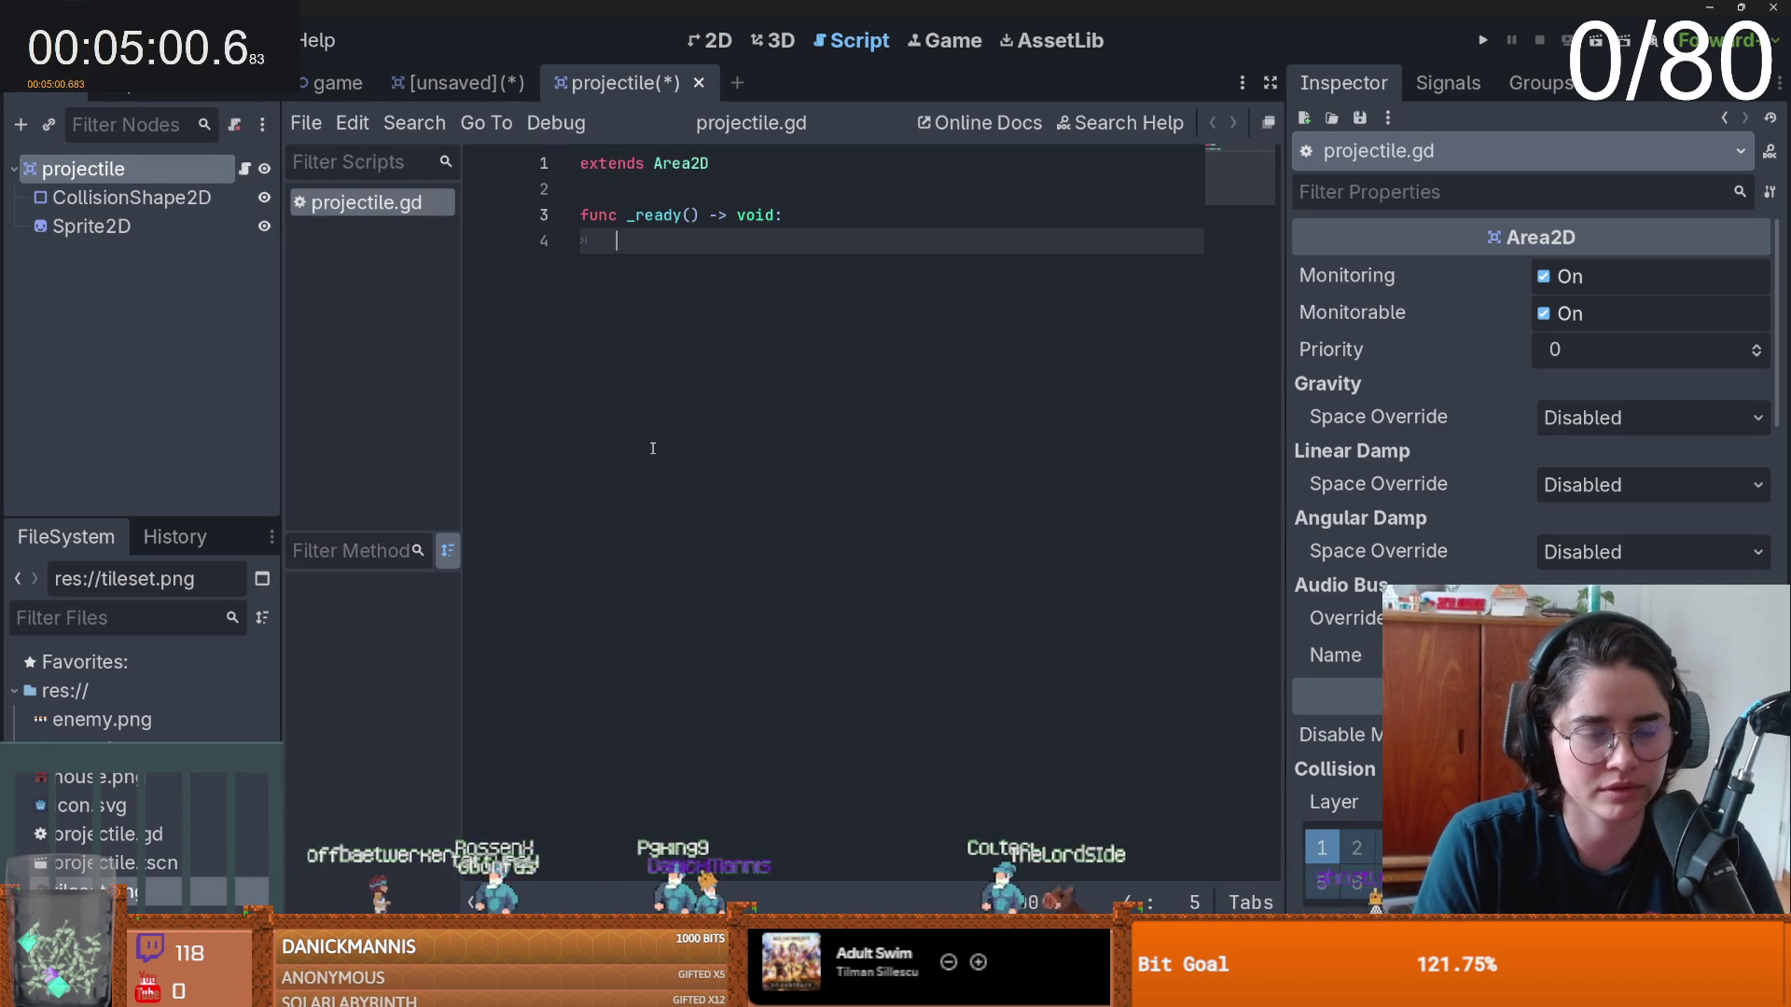
type("pos")
key("Return")
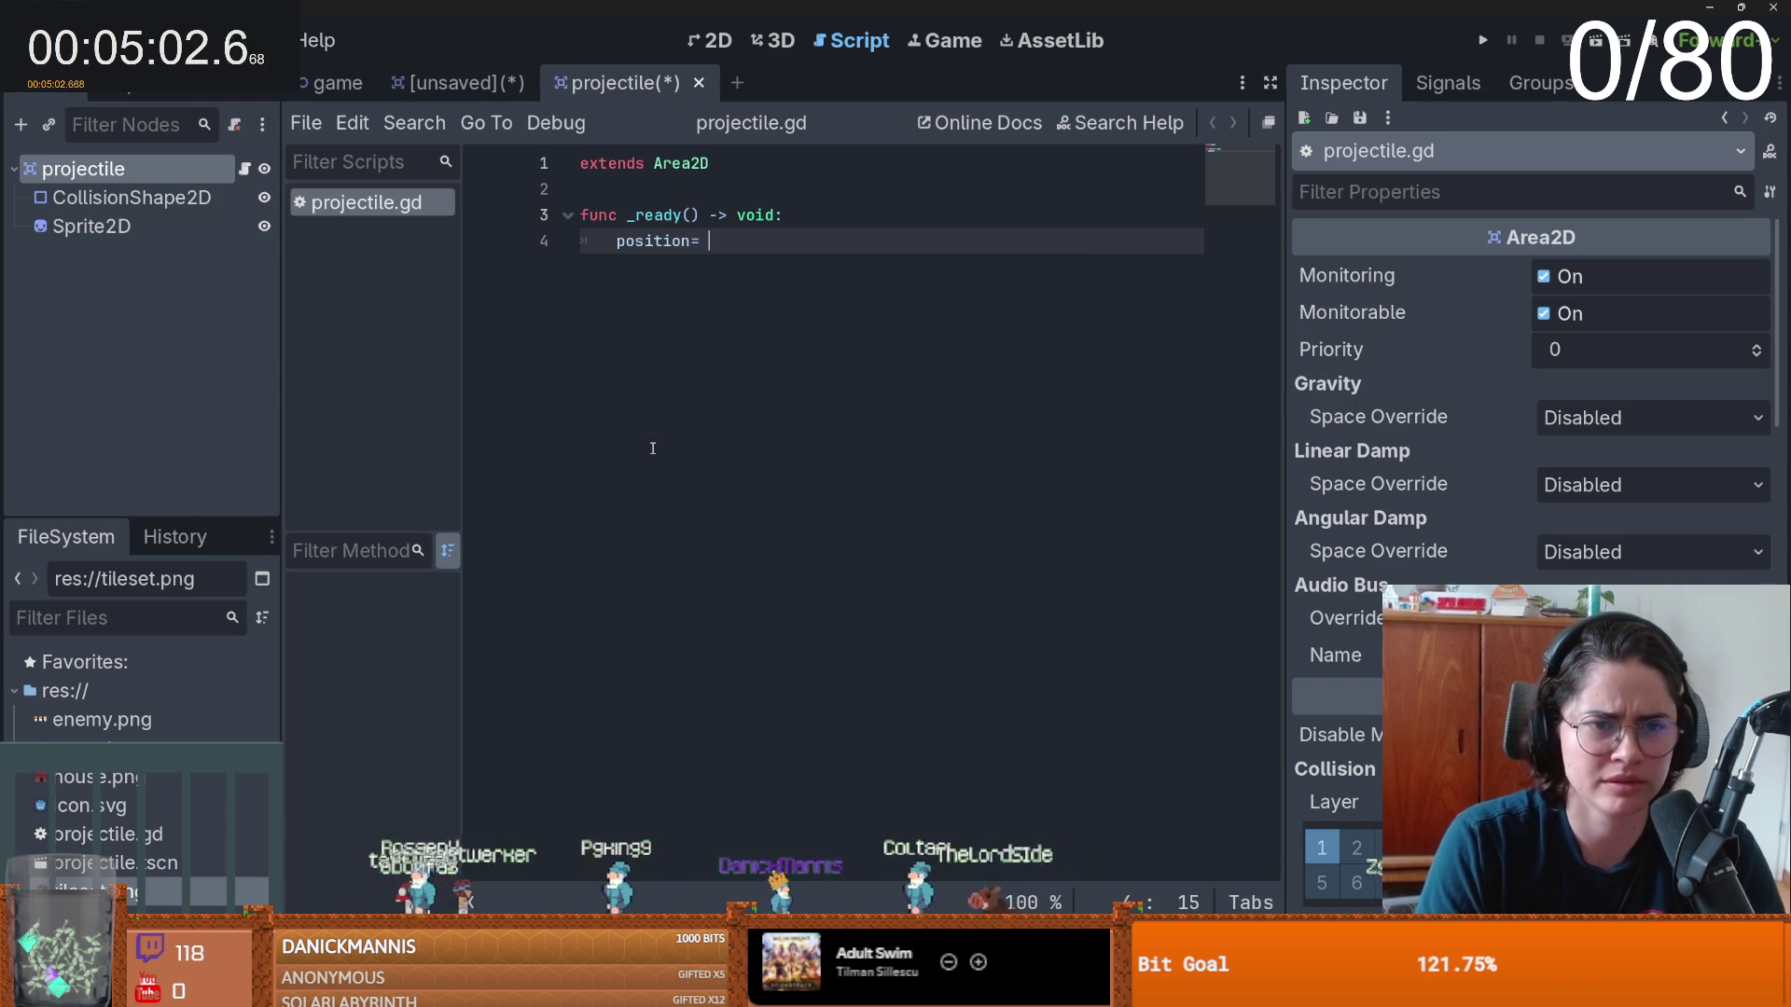
key("BackSpace")
key("BackSpace")
type("+")
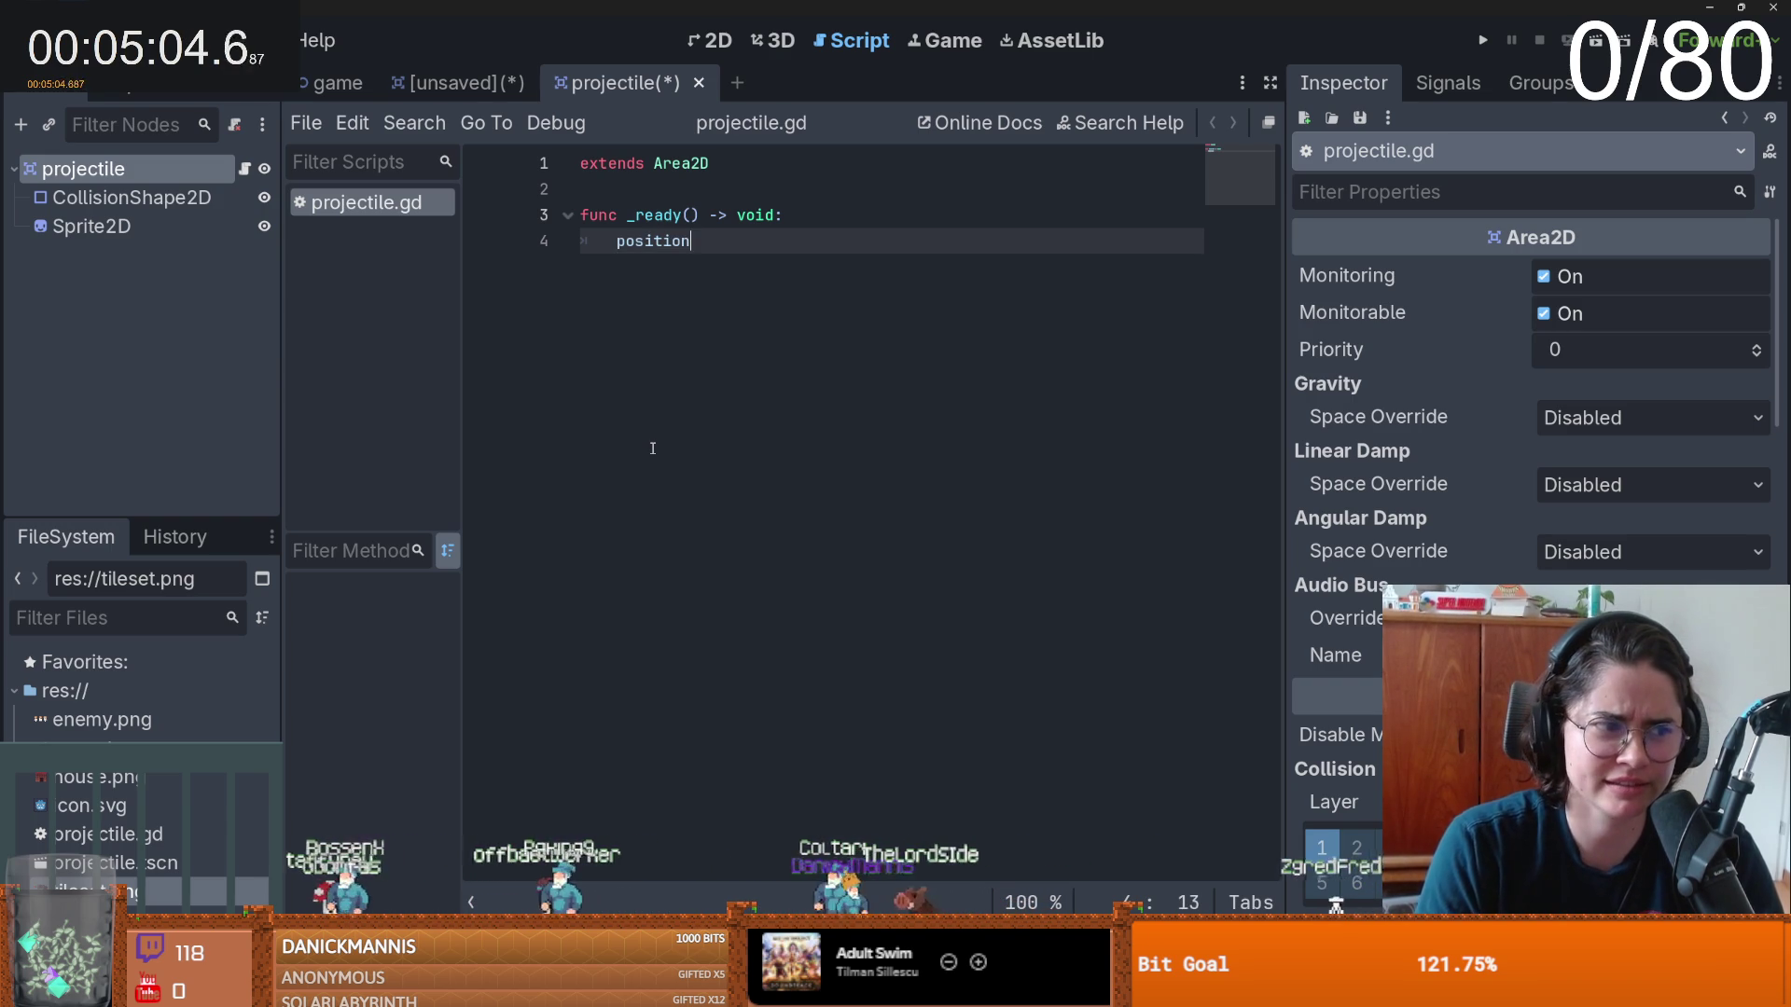
type(".x")
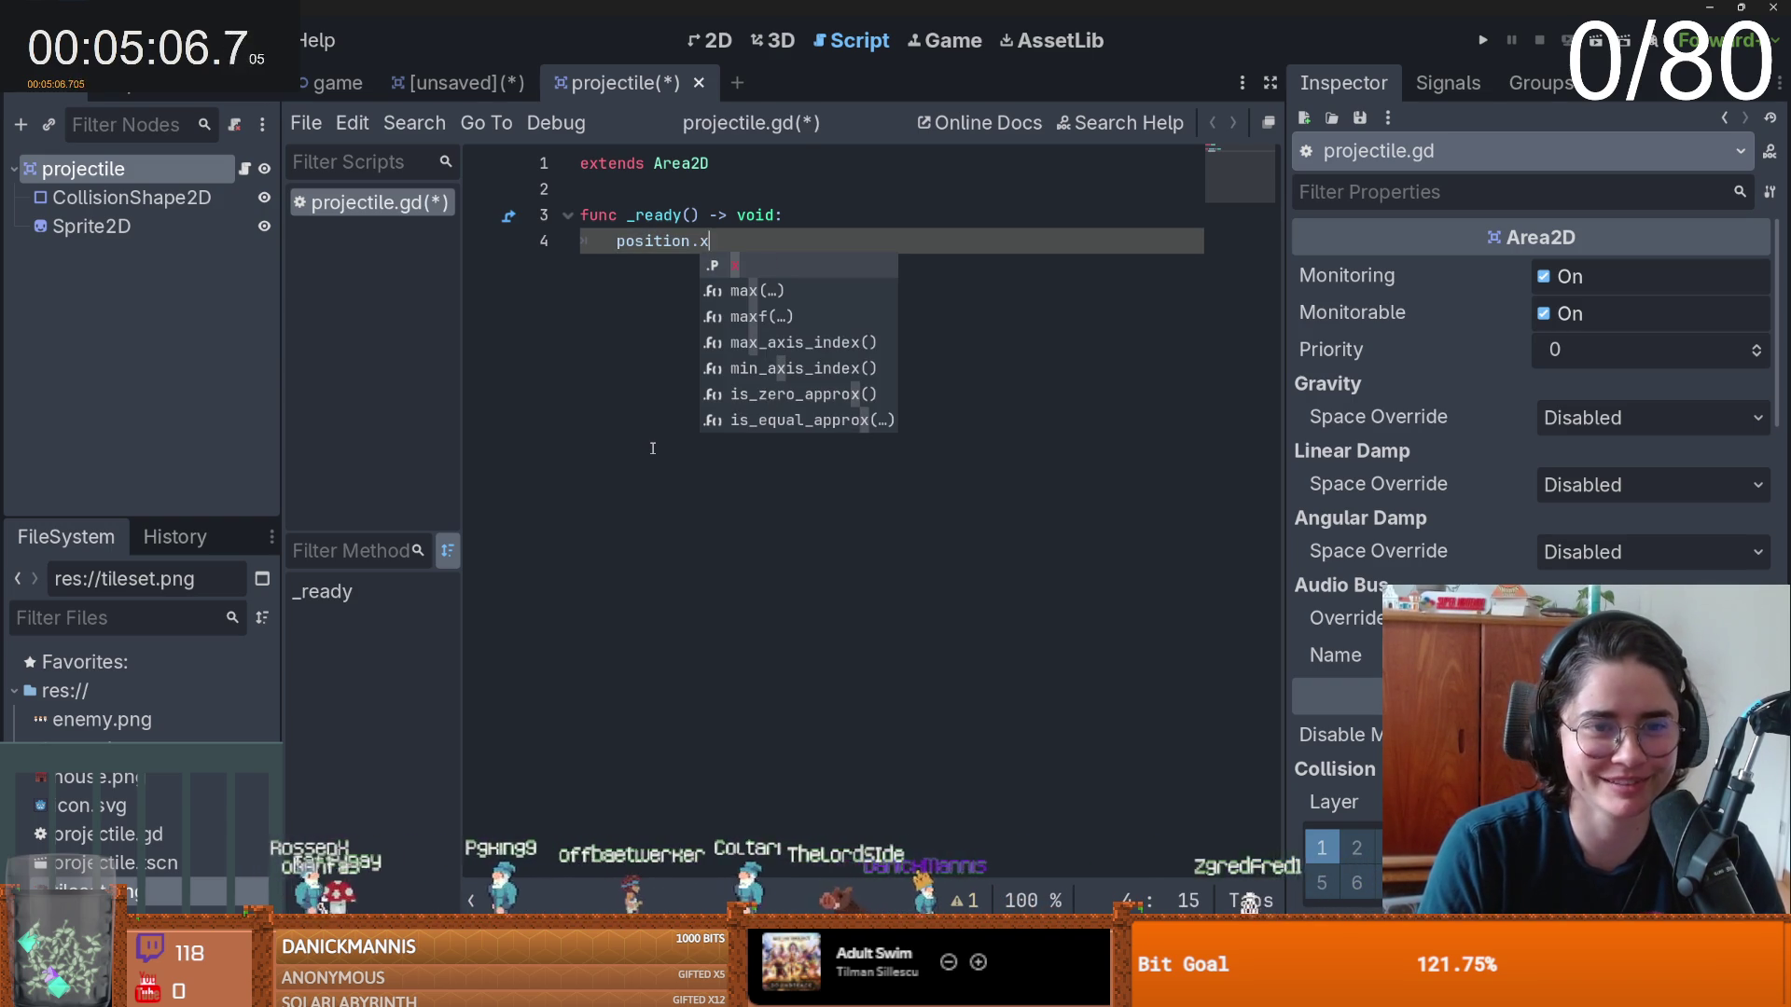
key("BackSpace")
key("BackSpace")
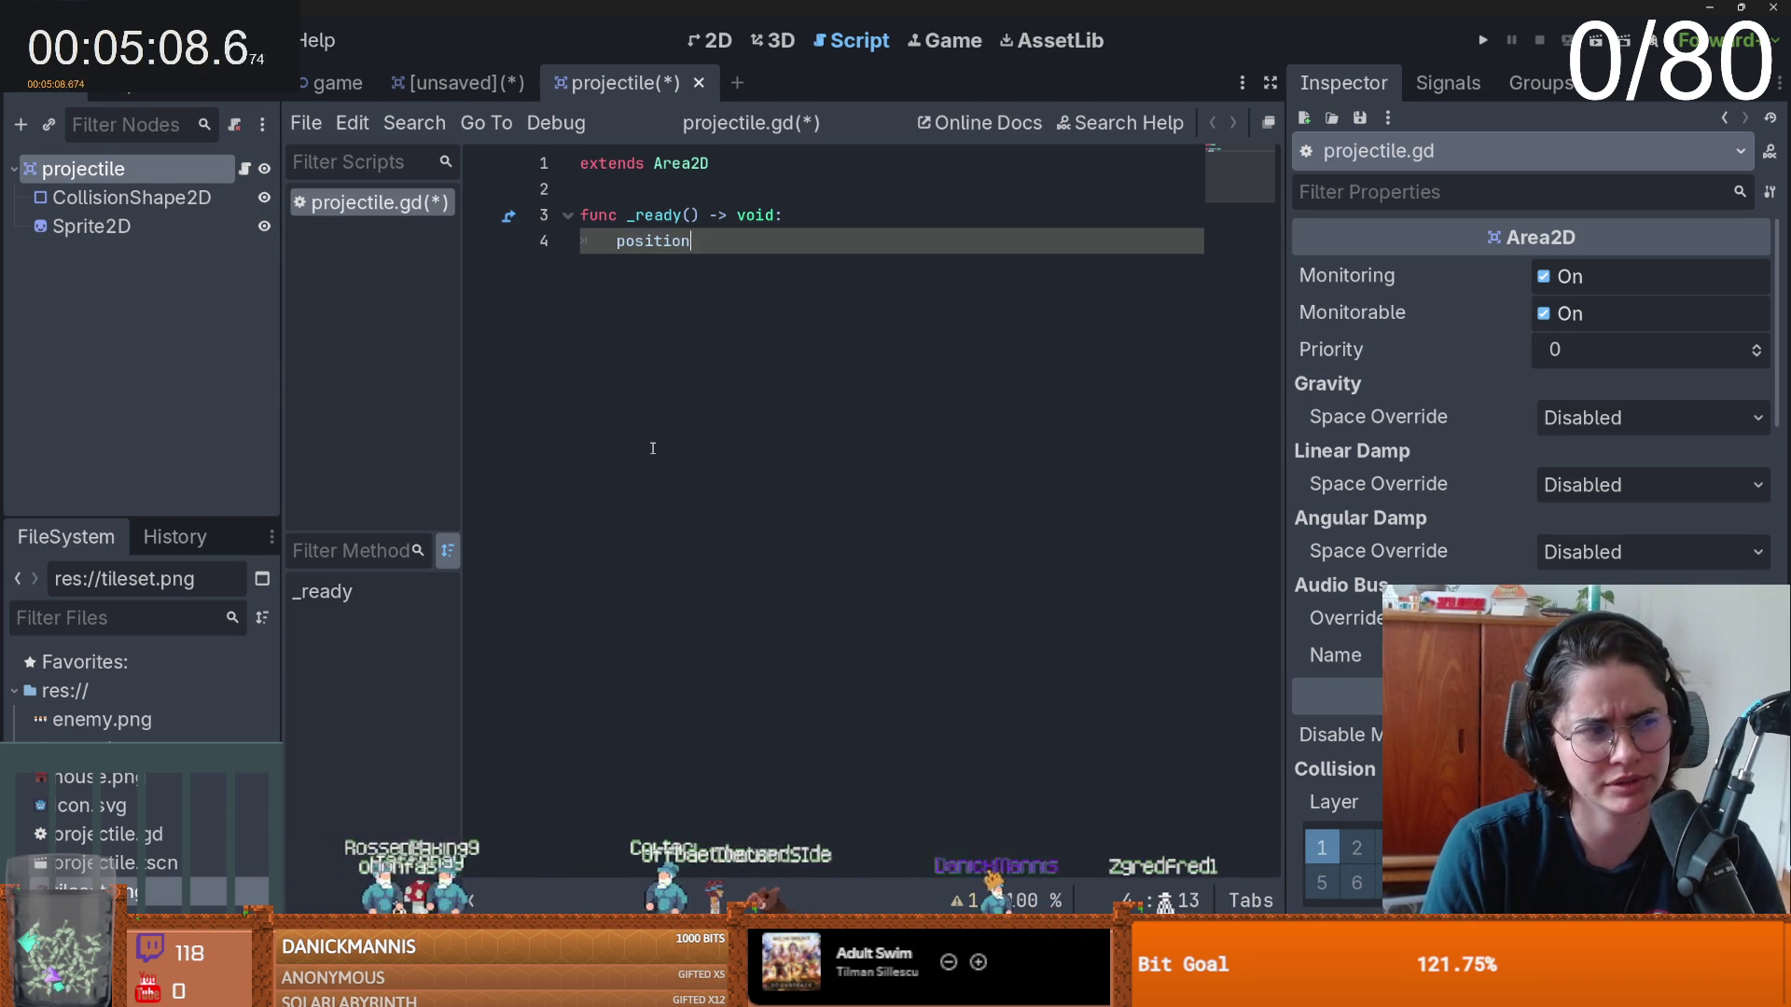
type(".x += t")
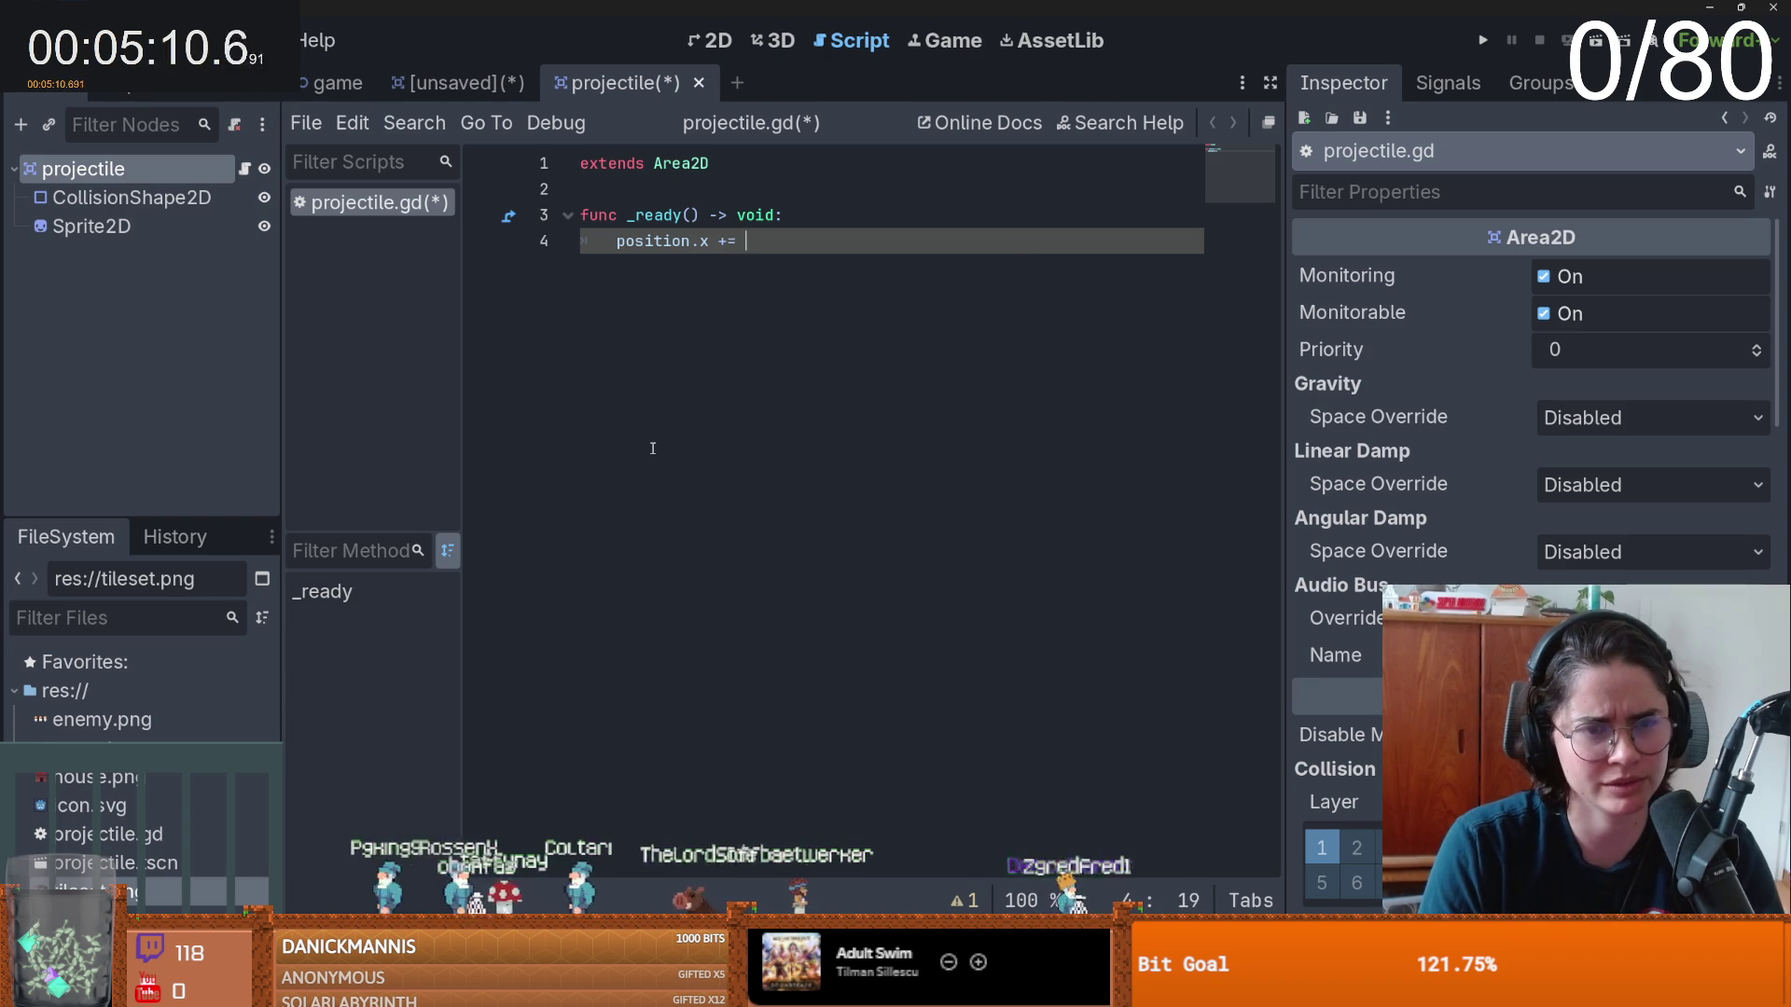
type("r")
key("Return")
type(".x ")
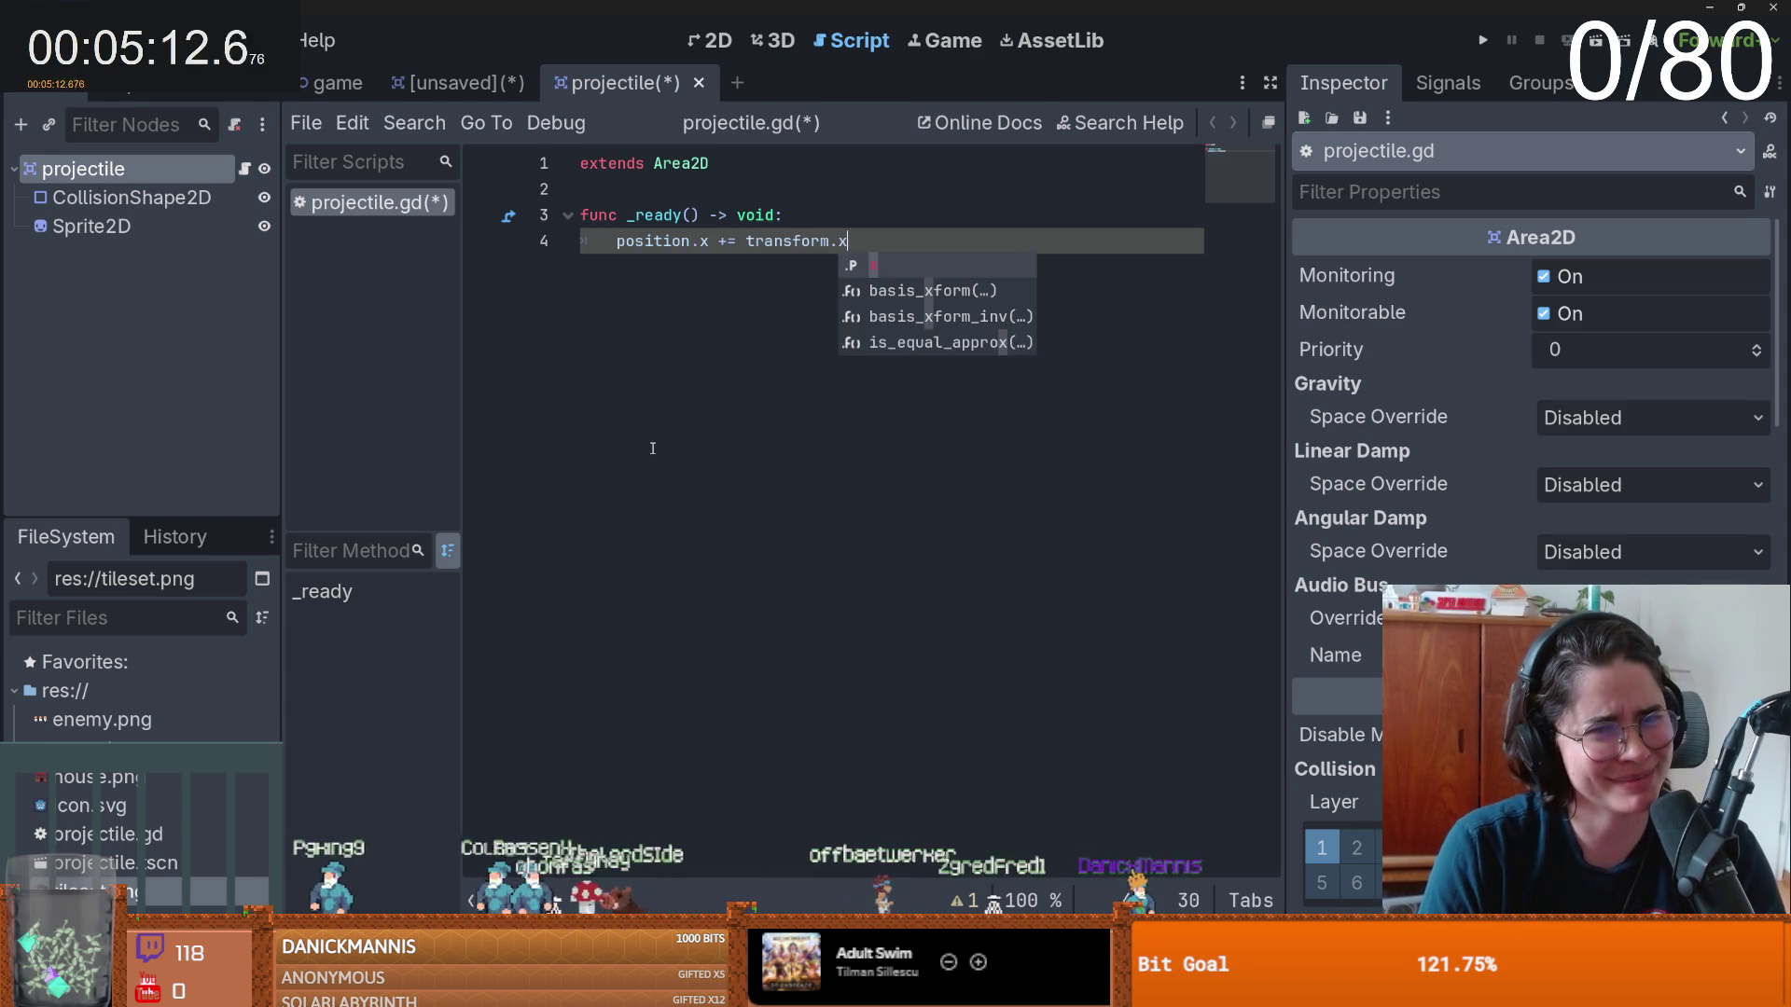
type("*")
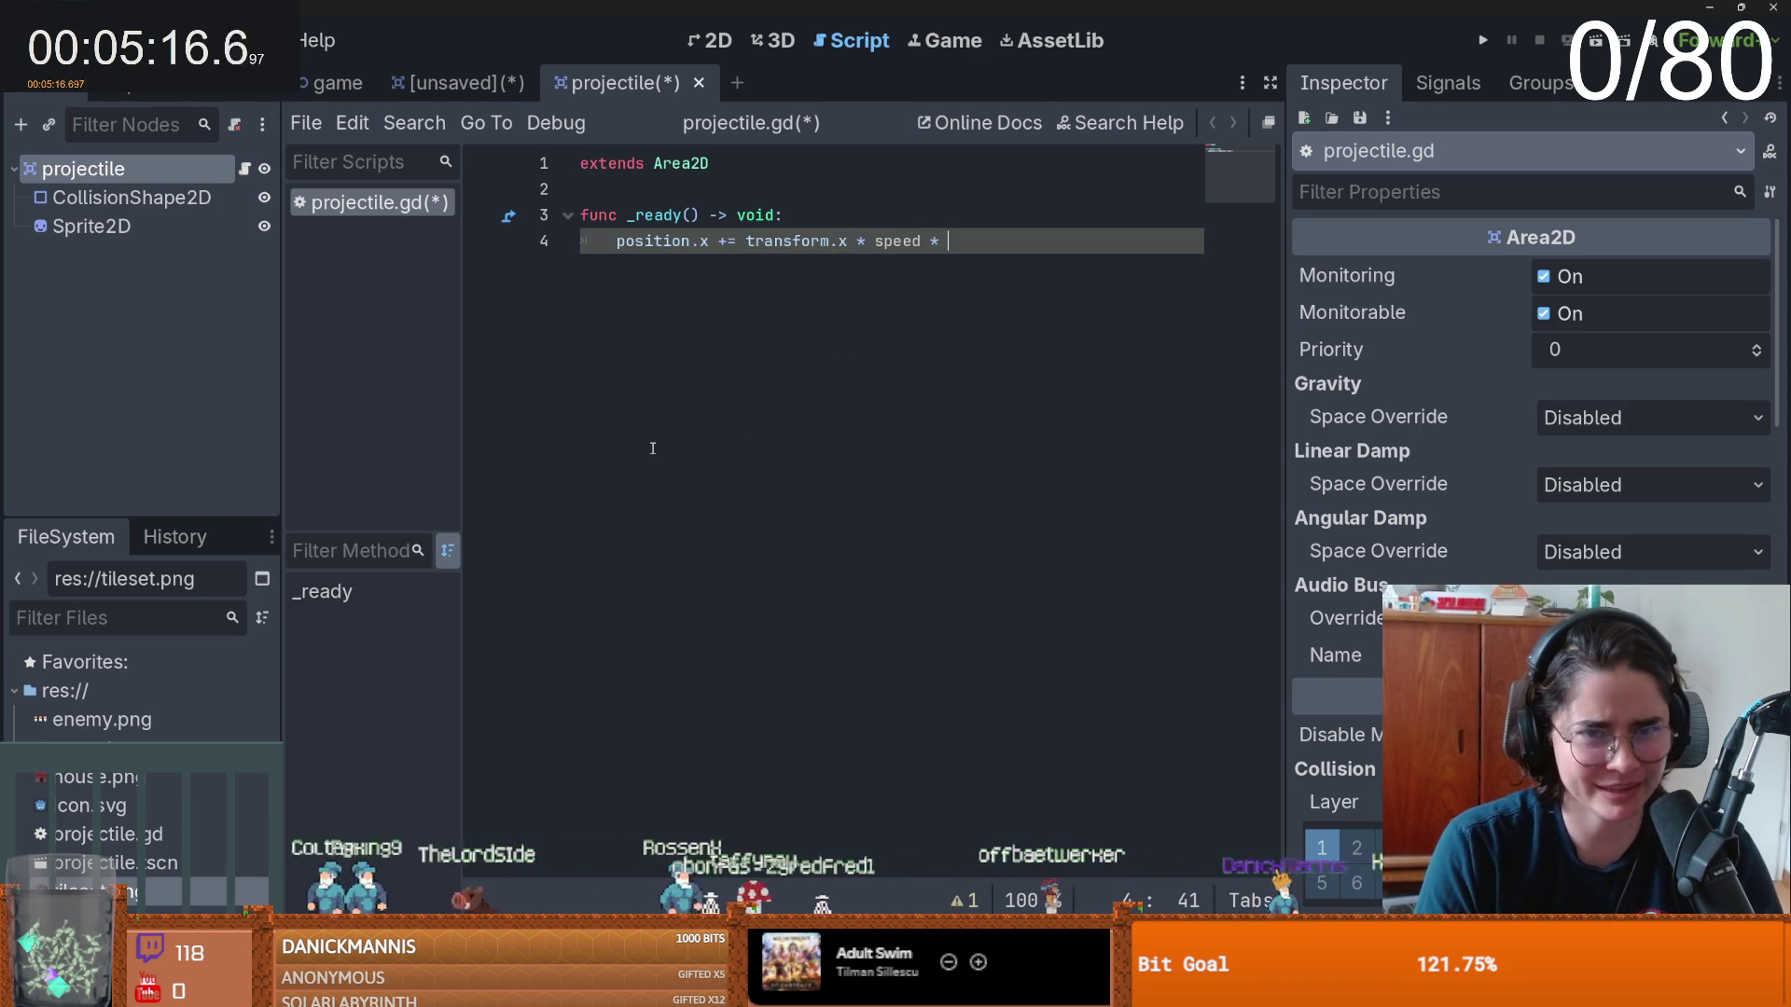
type("ta")
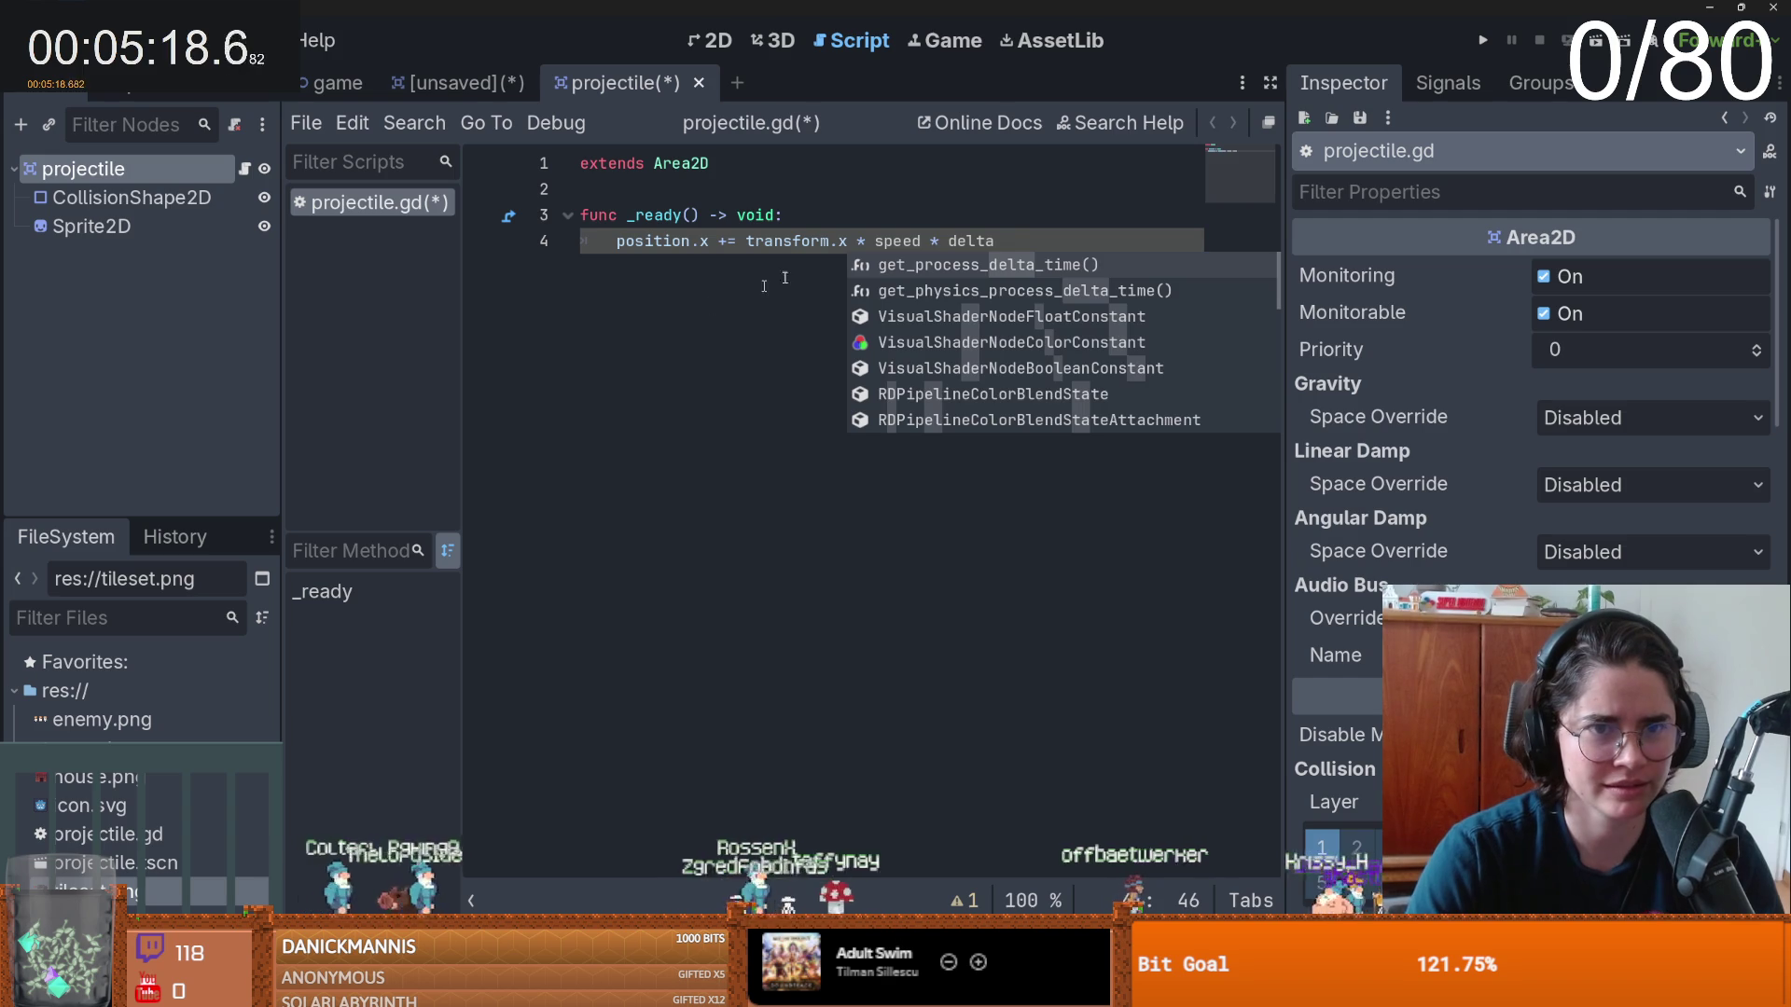
key("Escape")
key("shift+Home")
key("BackSpace")
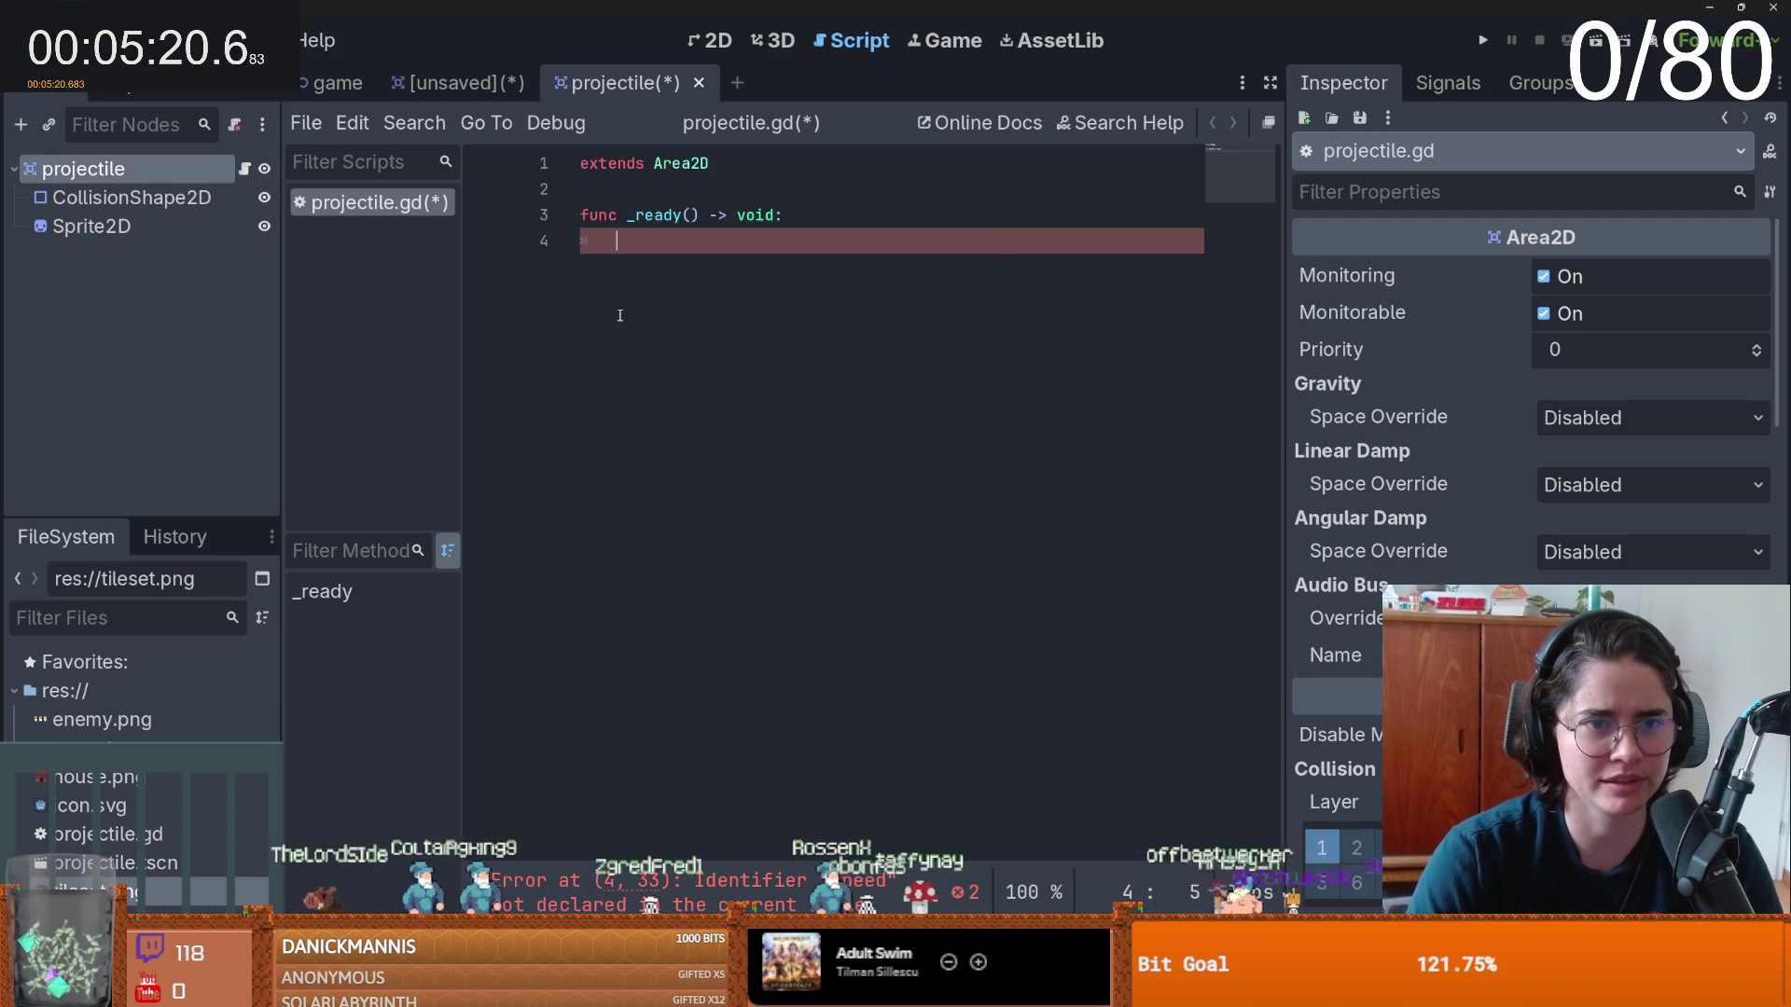
- Move the movement code into _process, delete _ready, declare var speed = 100, and save
key("Return")
key("BackSpace")
type("fl")
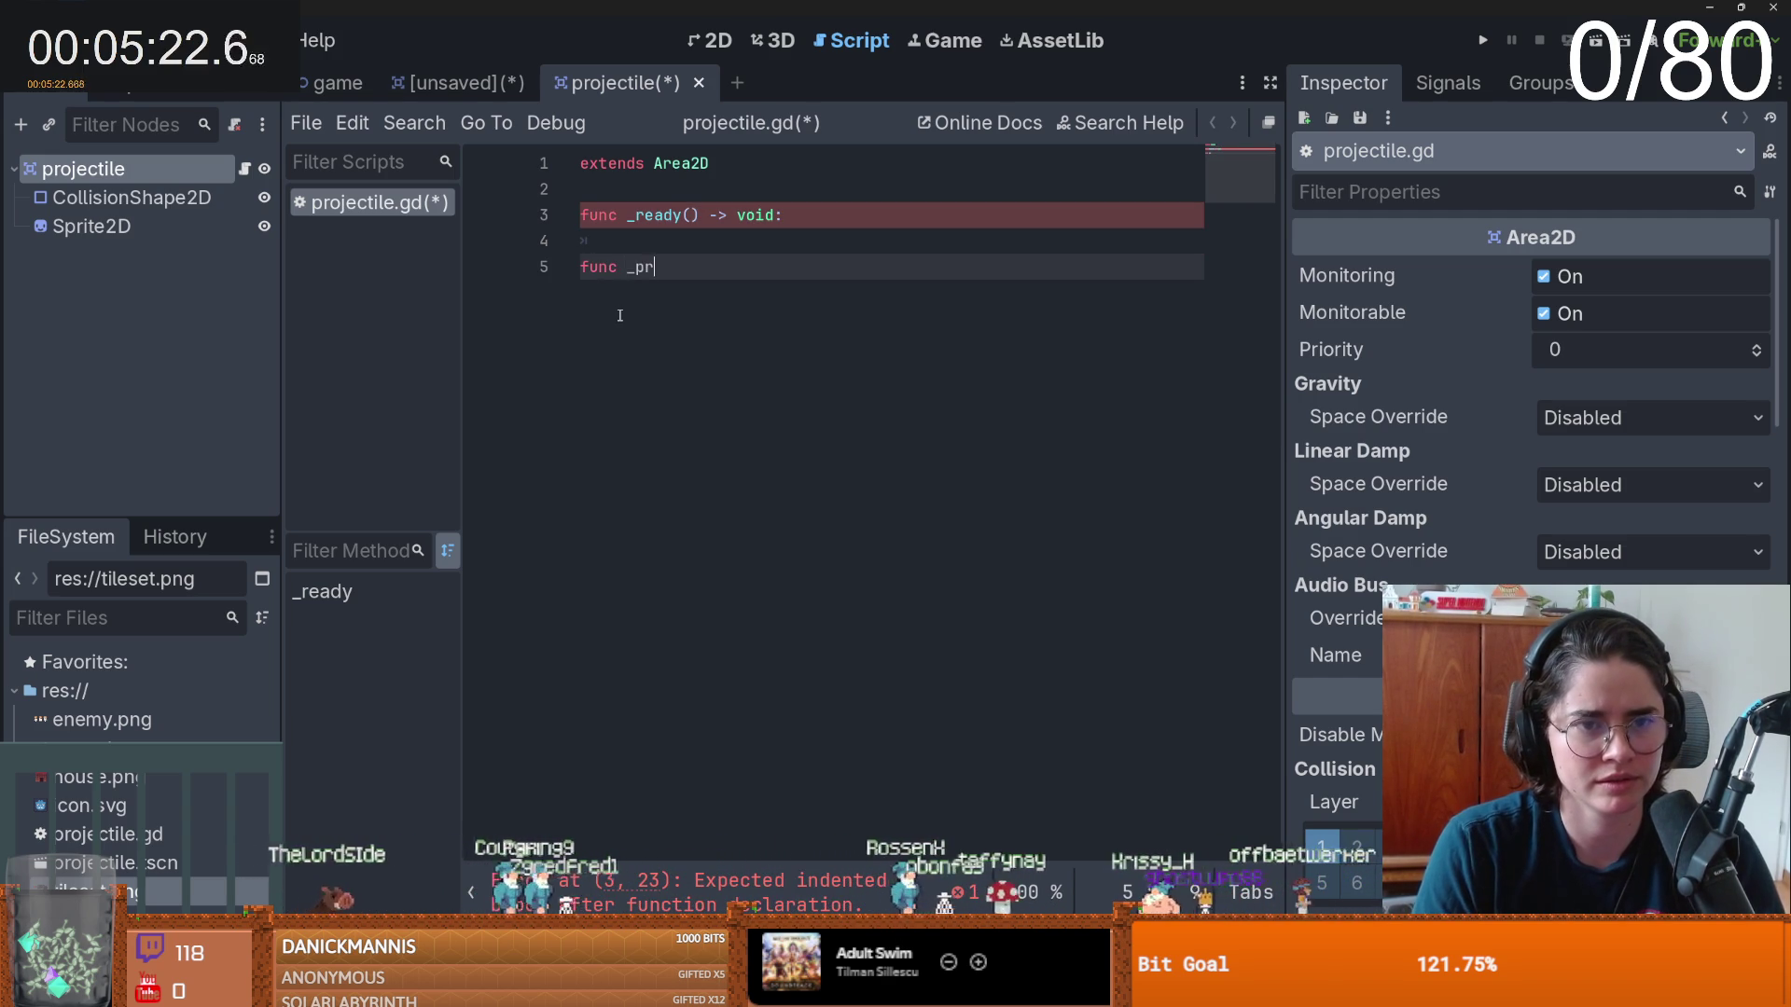
type("o")
key("Return")
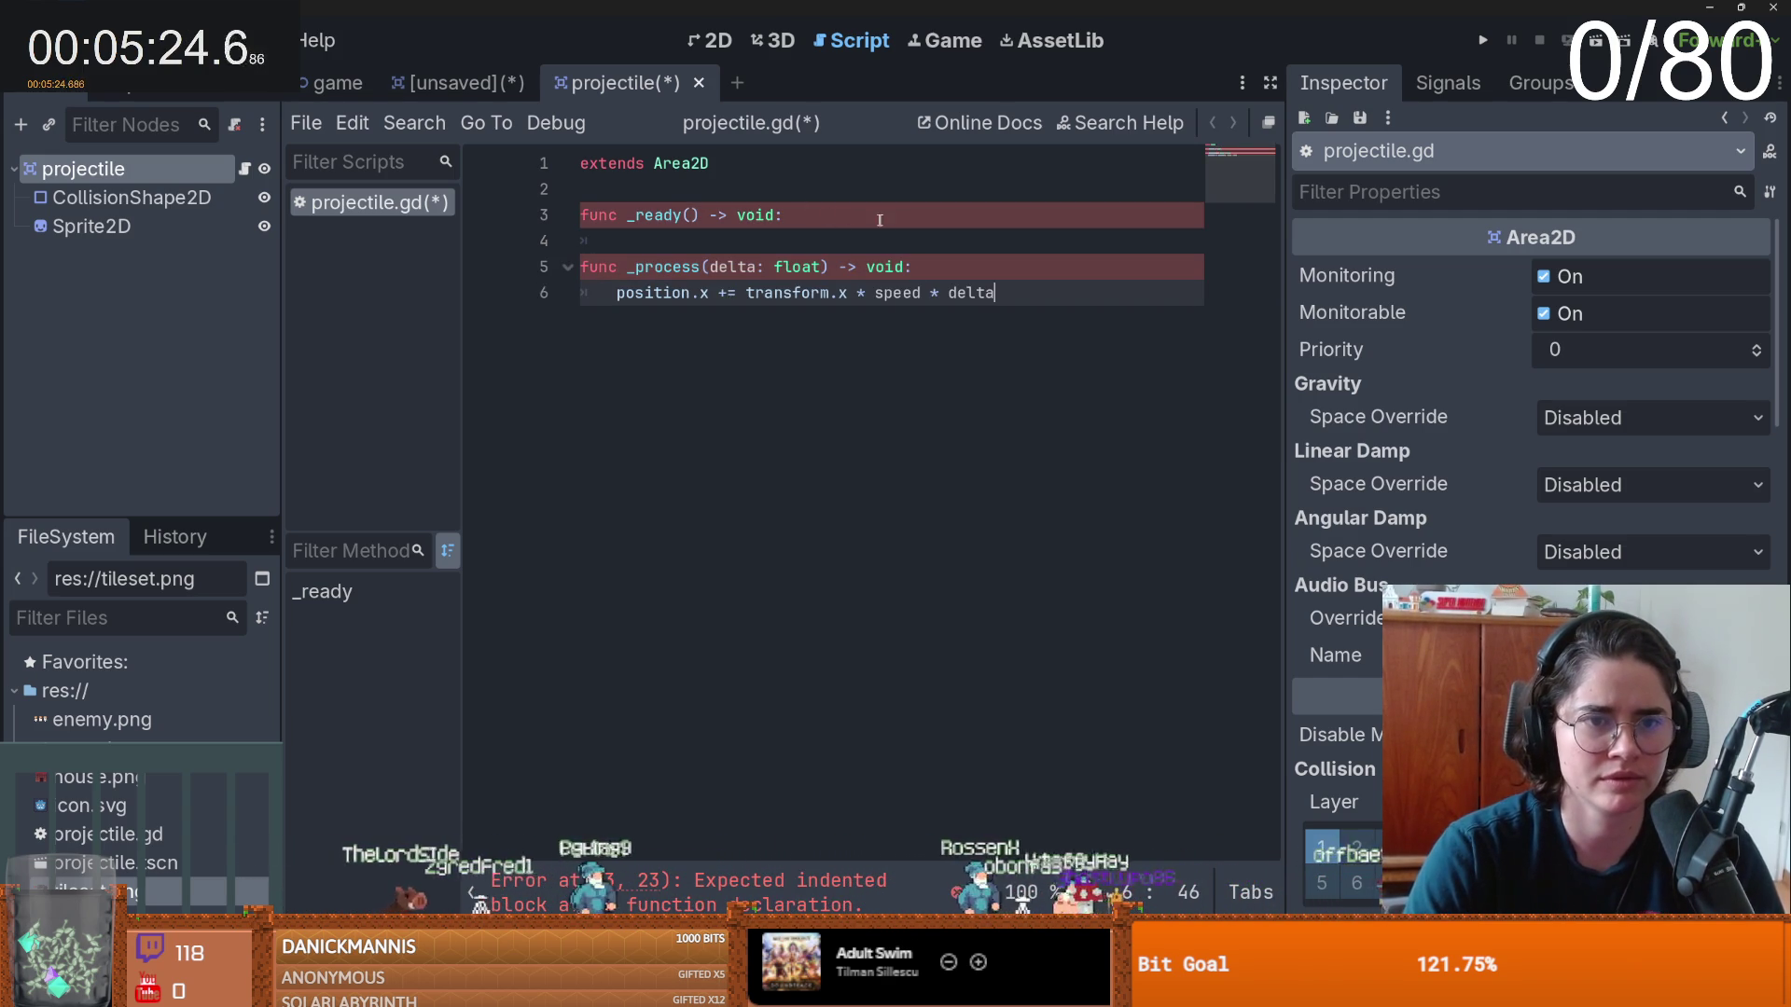
left_click(843, 214)
key("shift+Home")
key("BackSpace")
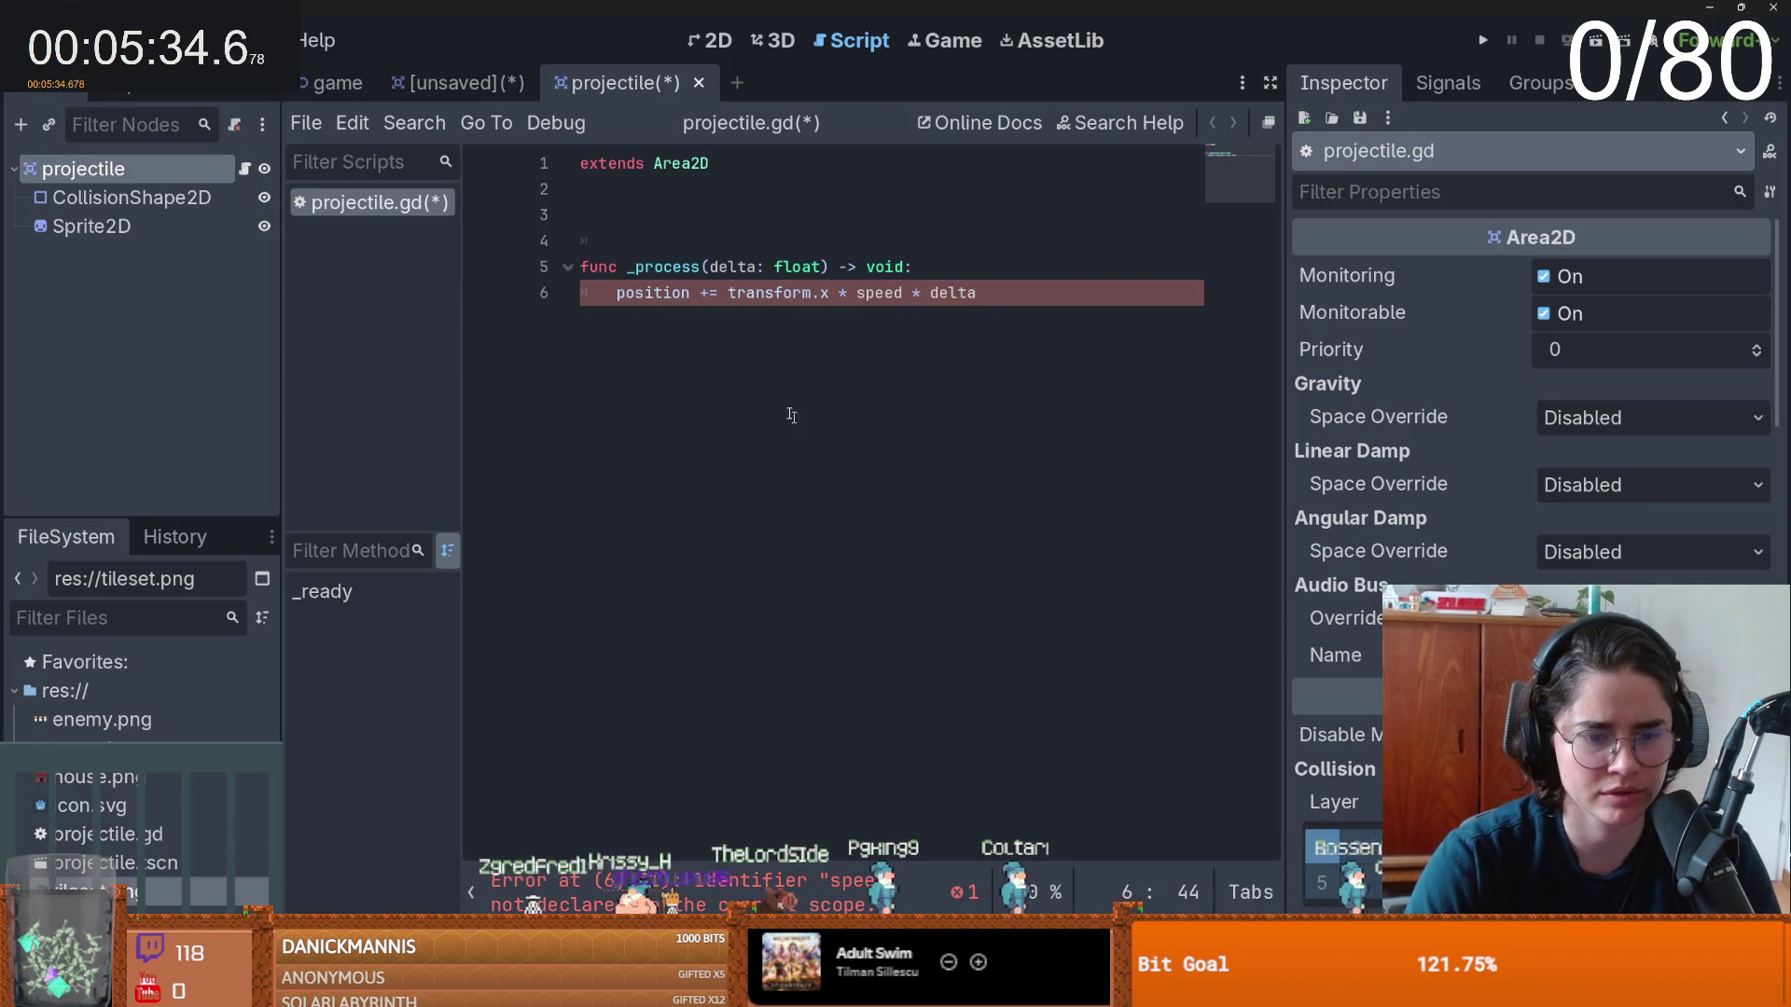
left_click(739, 216)
type("var speed =")
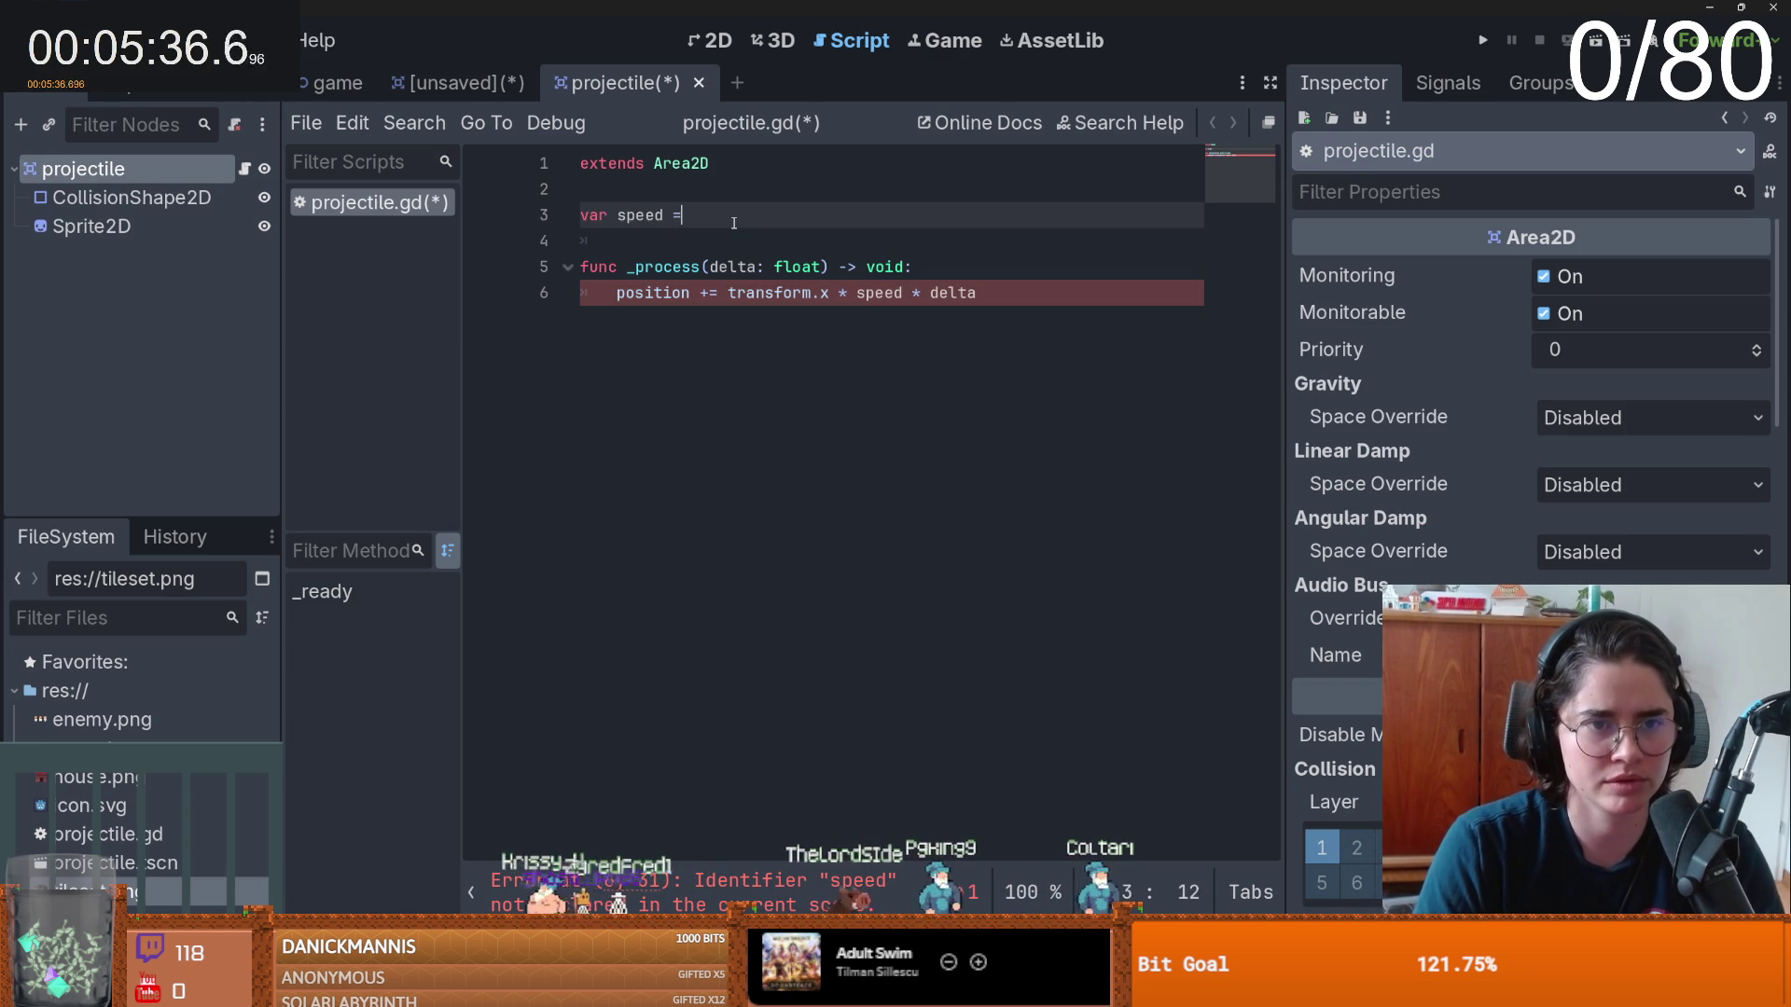
type("0")
key("ctrl+s")
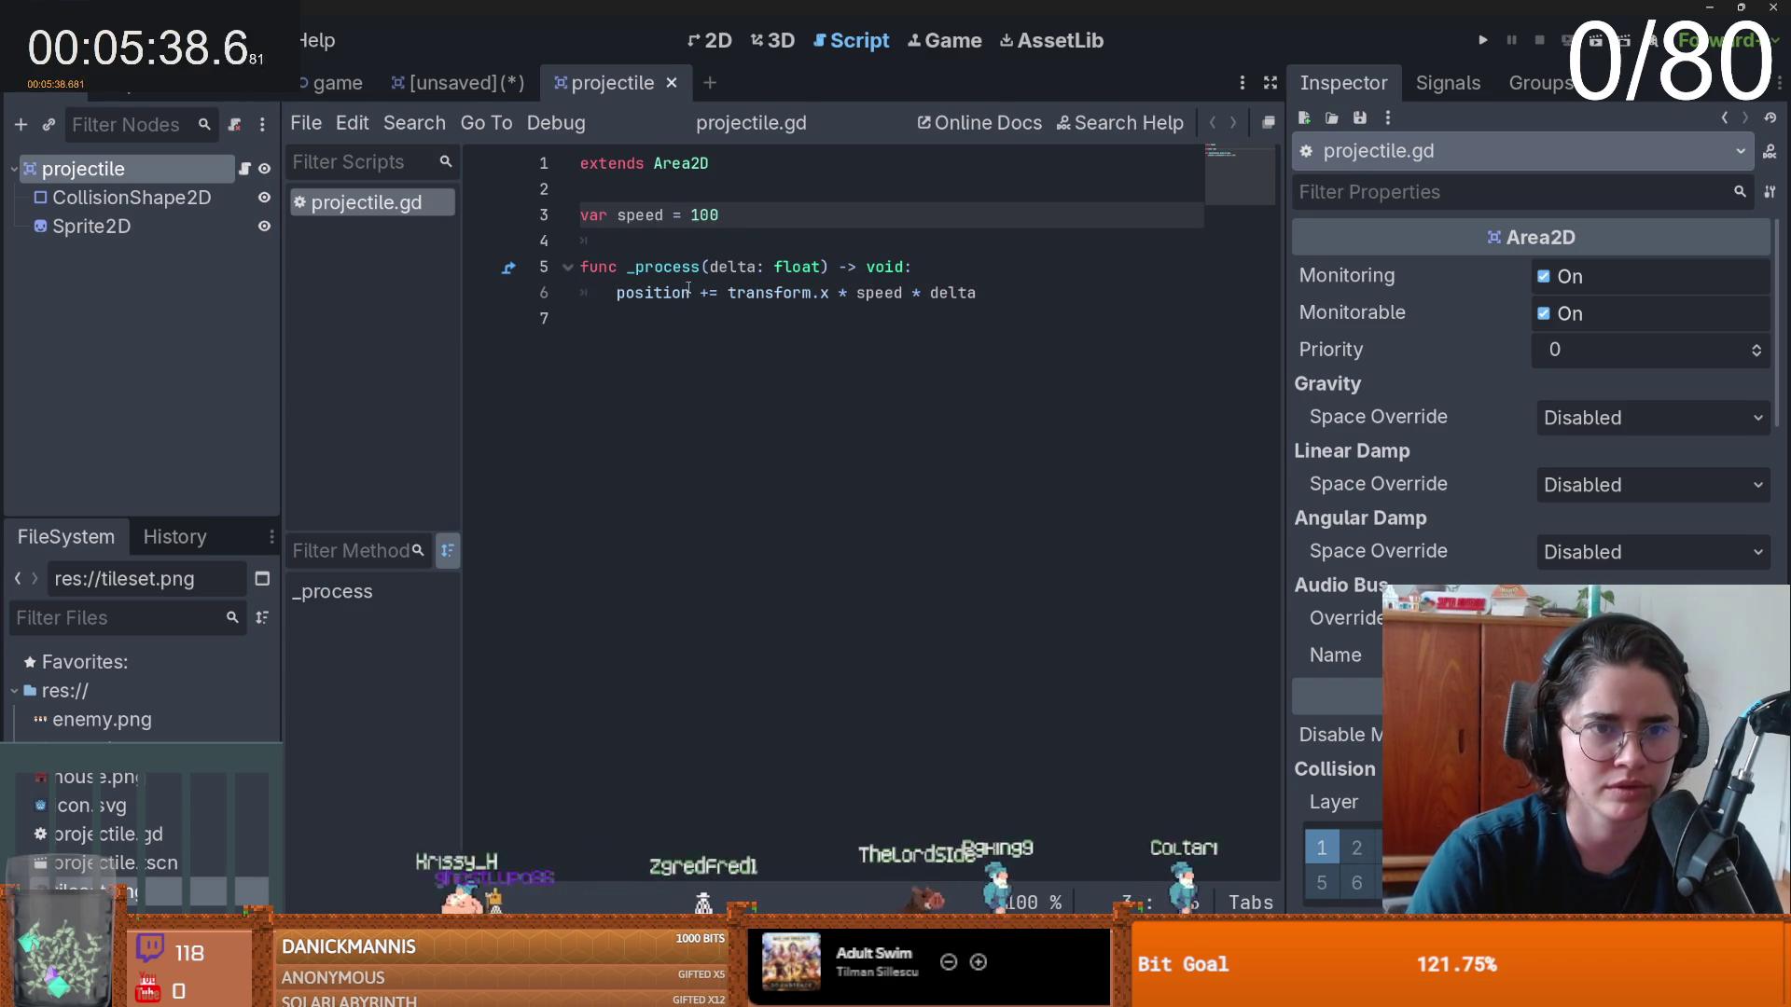
left_click(721, 252)
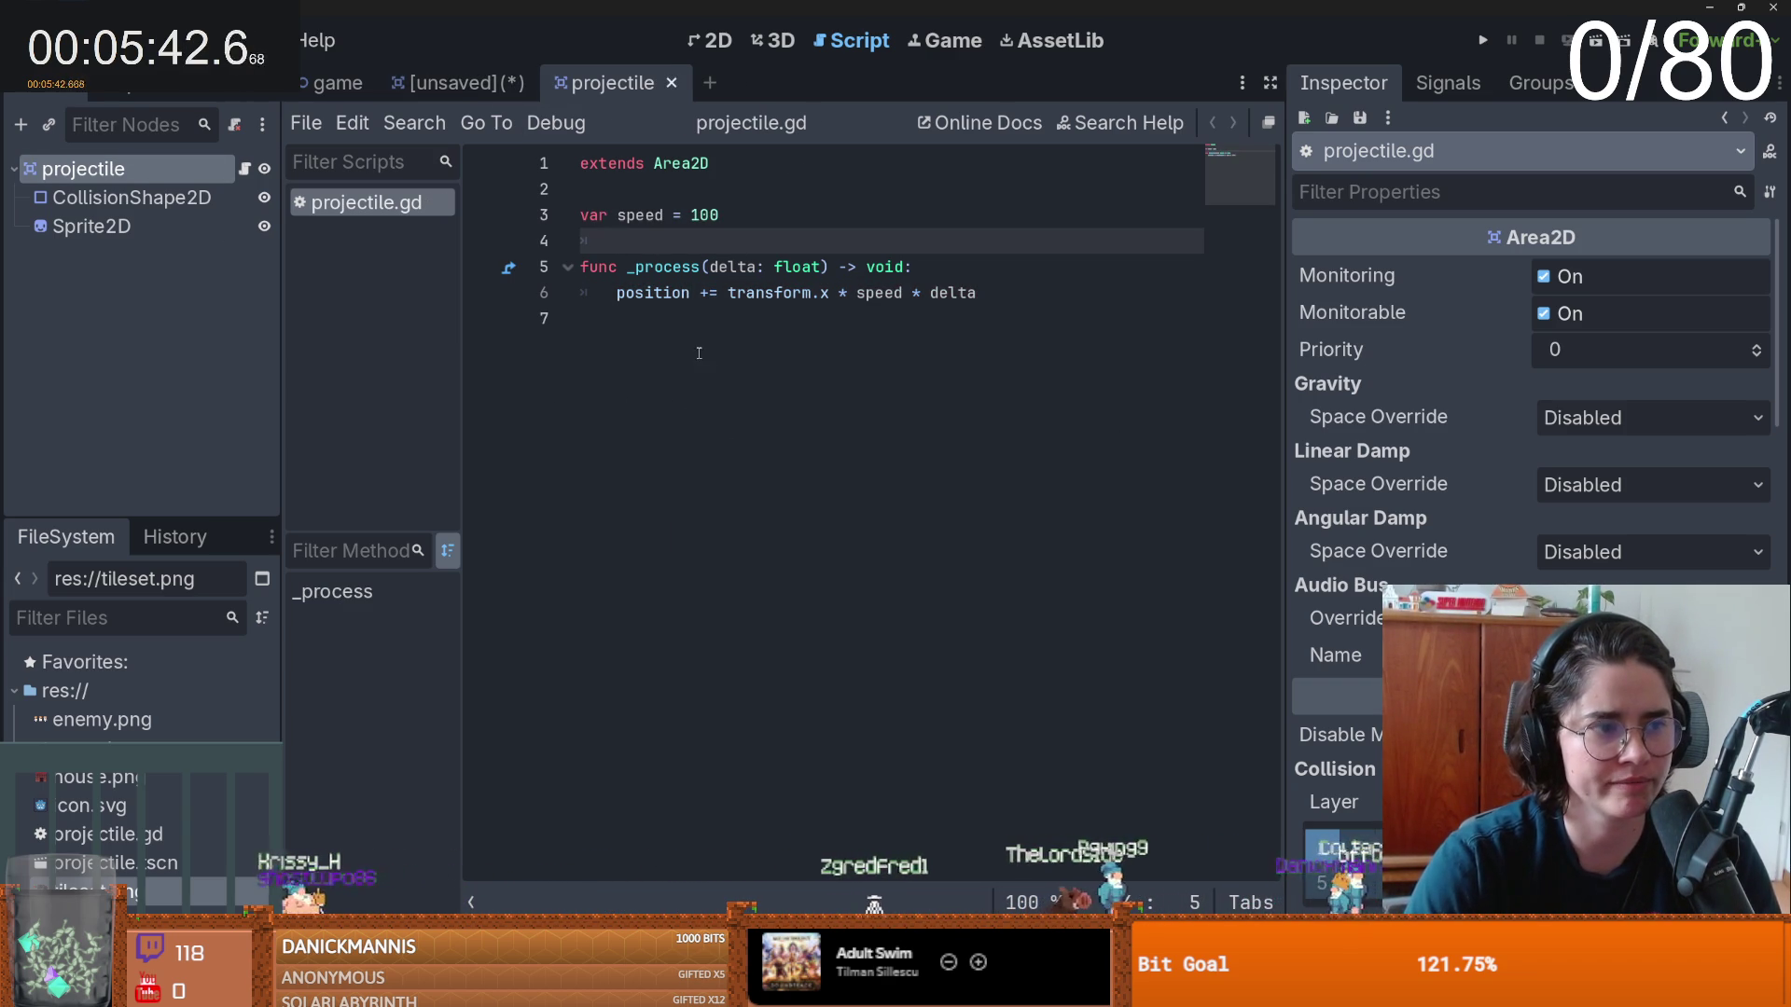
- Save the unsaved Area2D scene as Tower.tscn, replacing the default area_2d file name
left_click(455, 84)
key("ctrl+s")
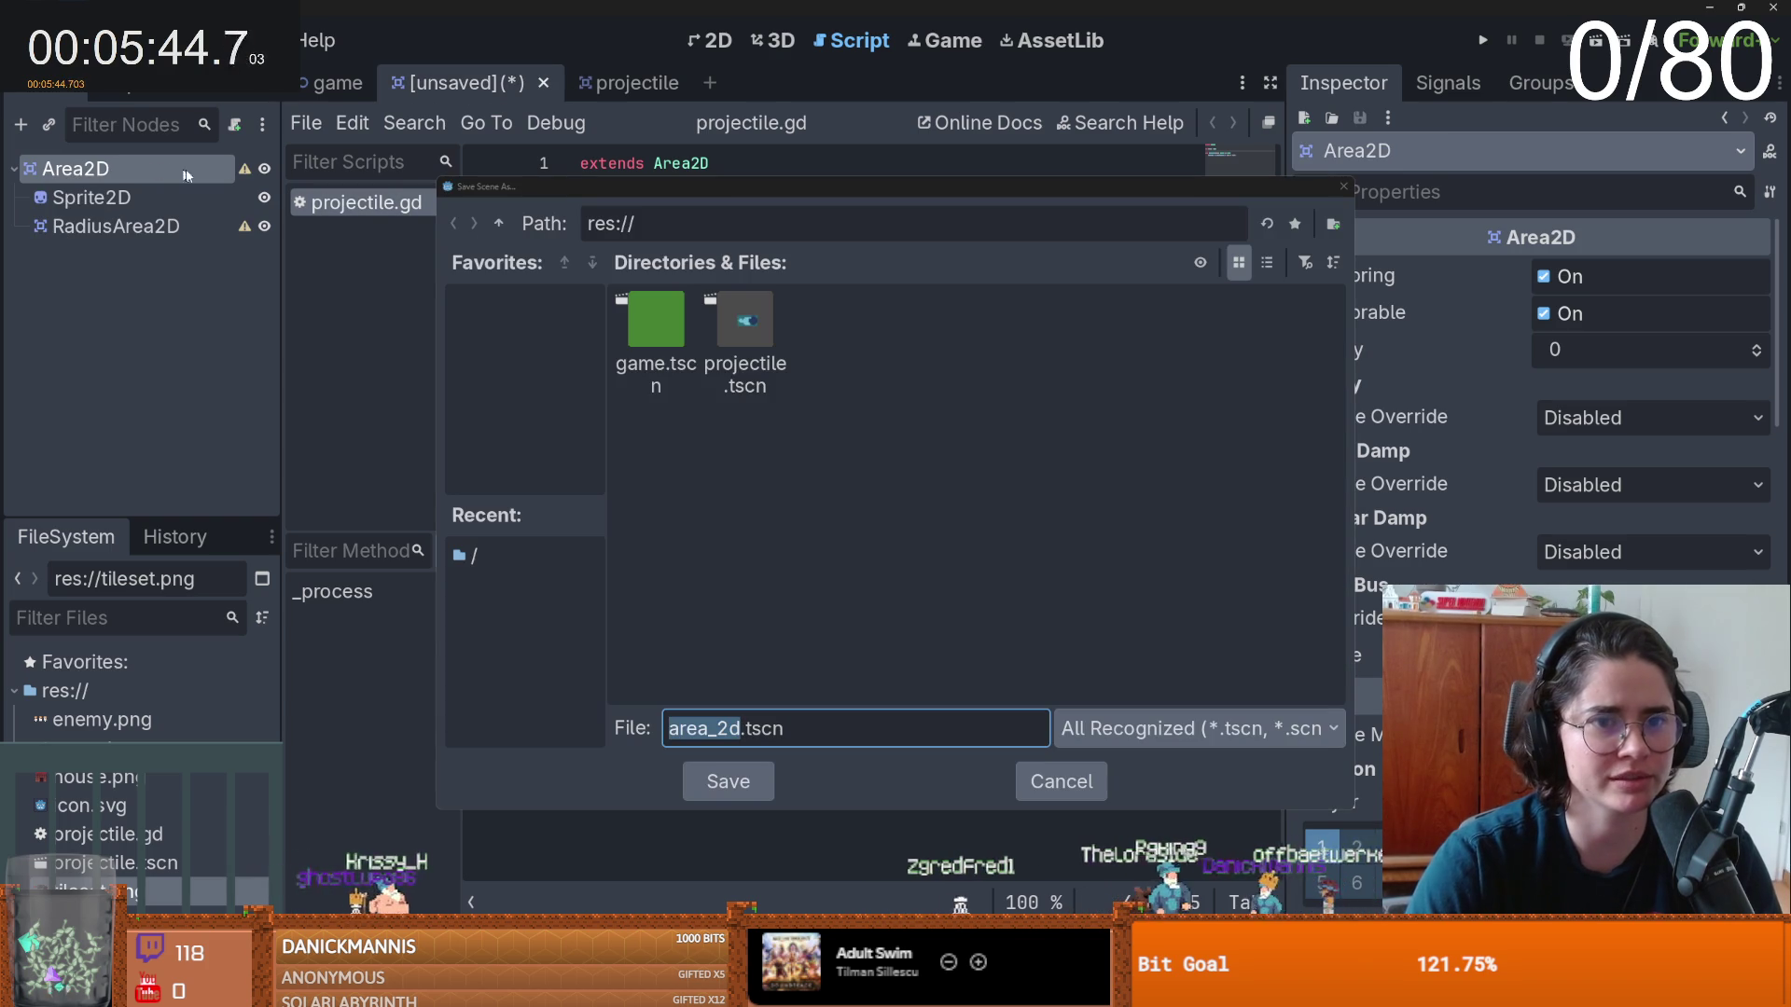
left_click(509, 226)
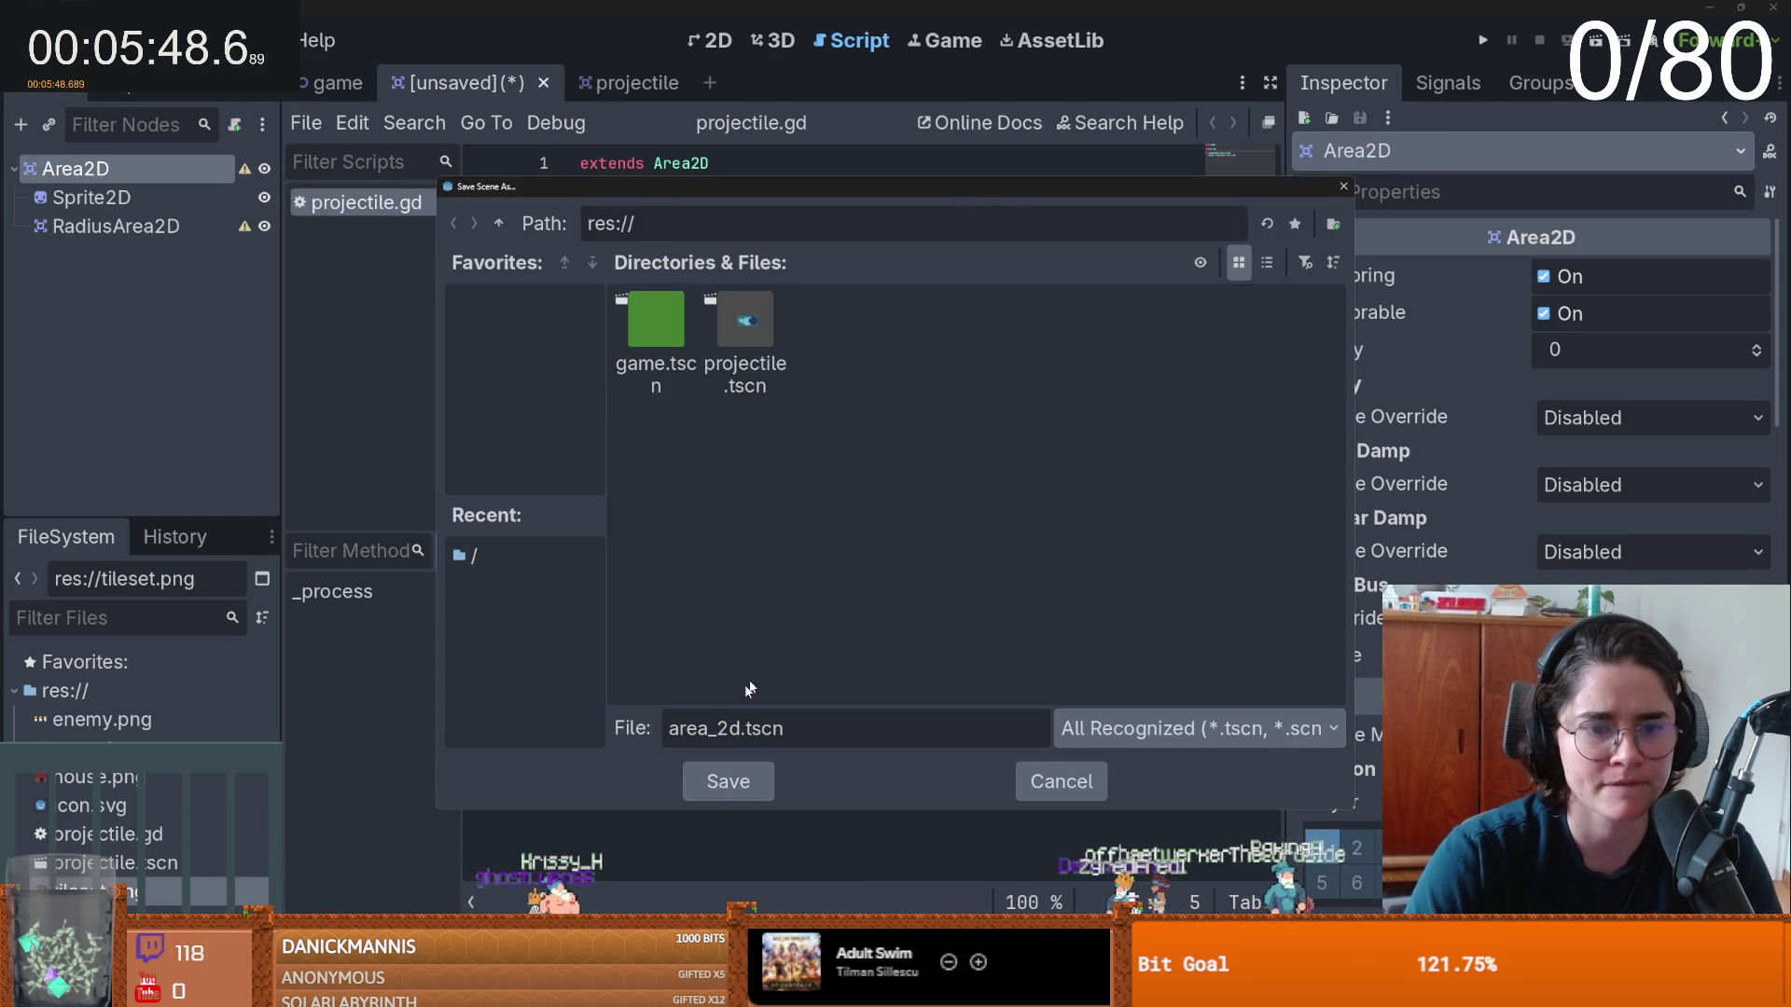
left_click(734, 728)
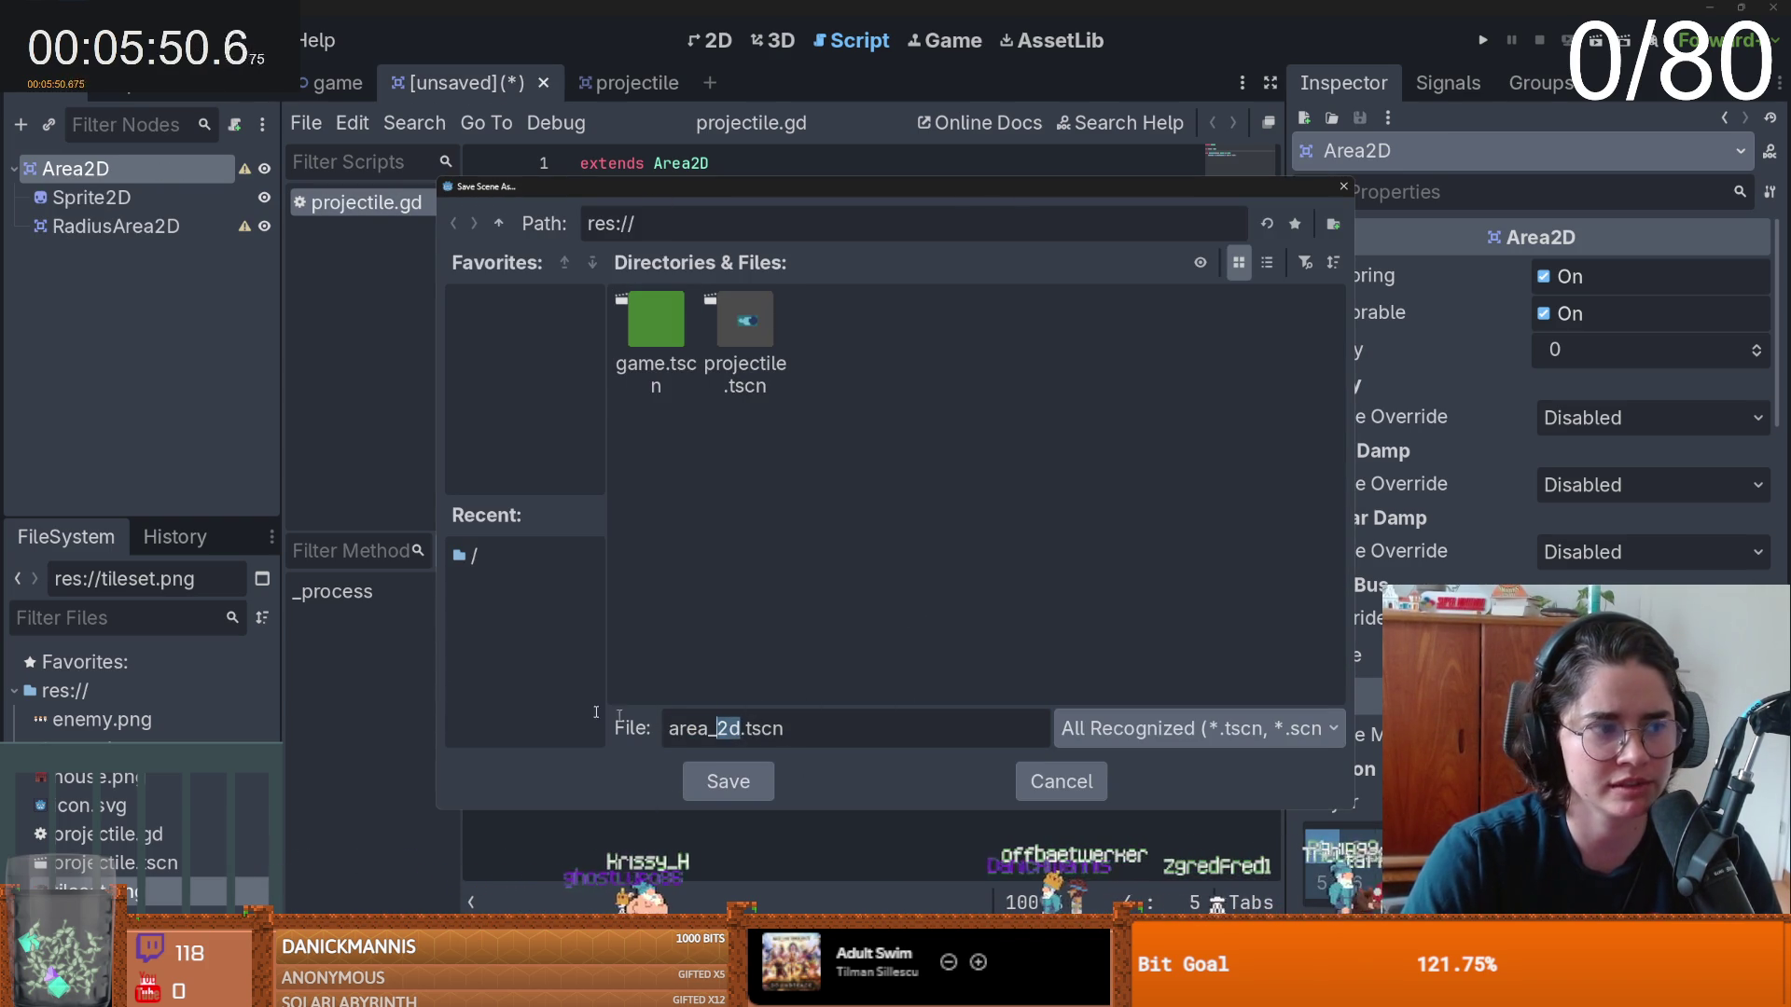
double_click(662, 720)
key("BackSpace")
type("Tower")
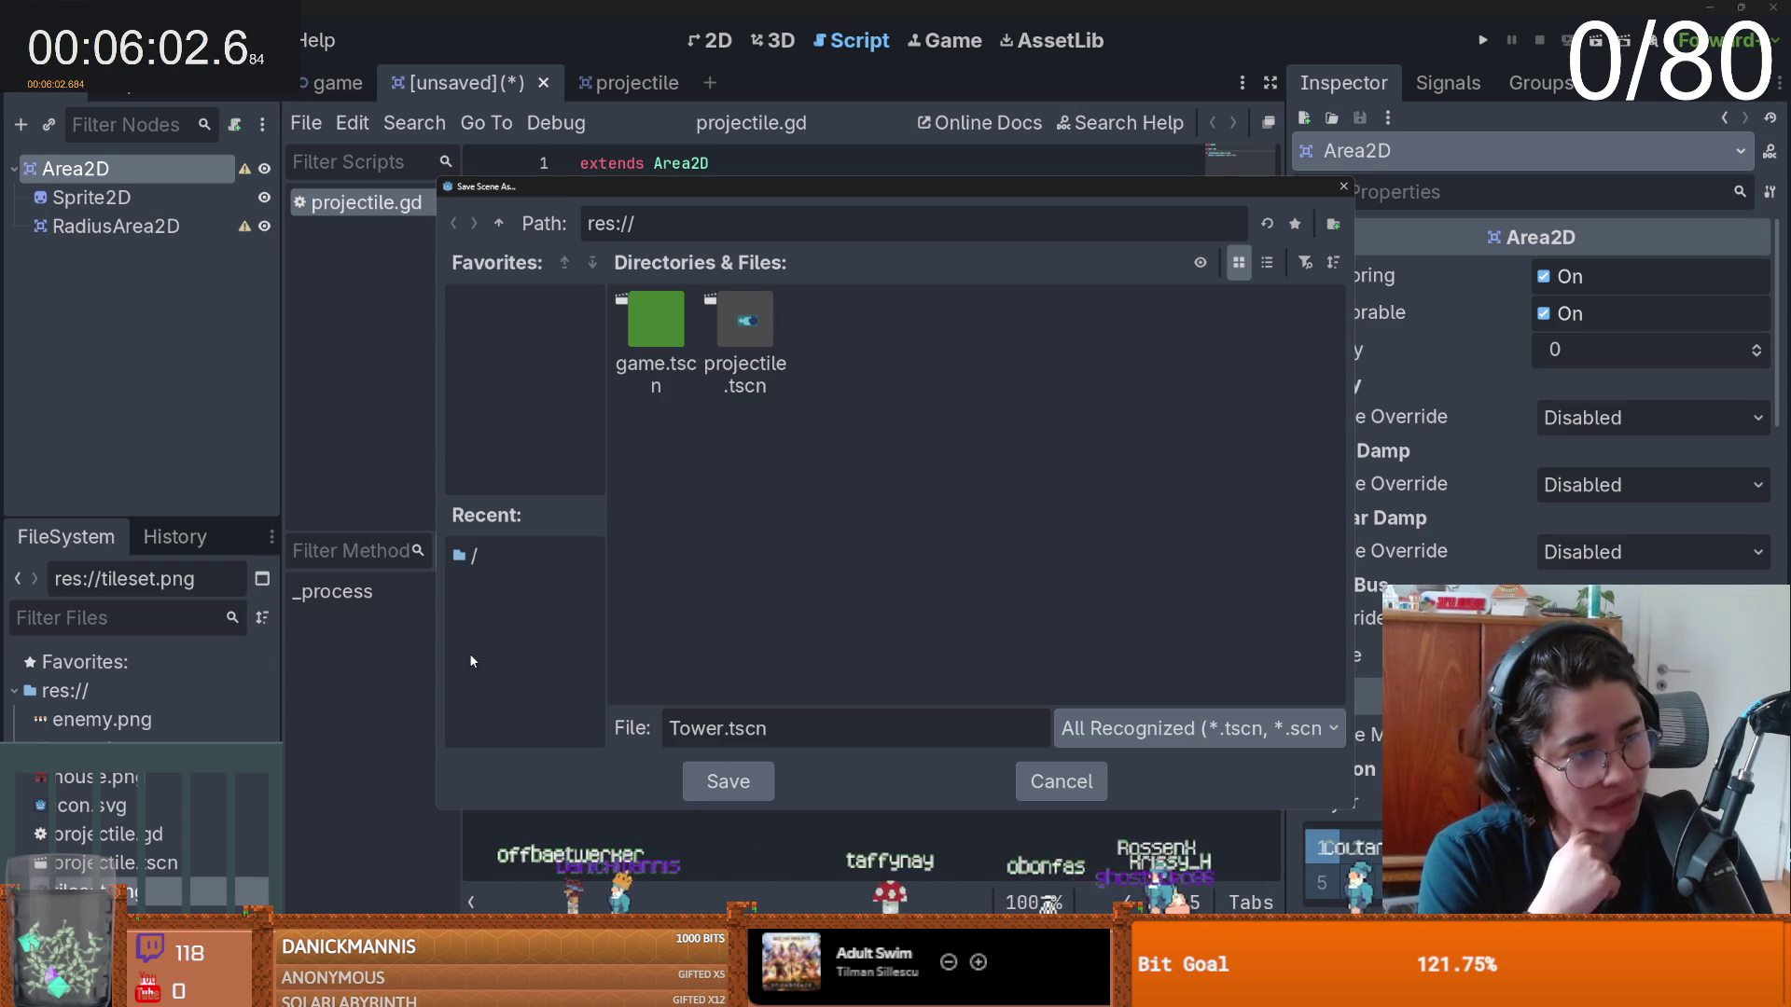
key("Return")
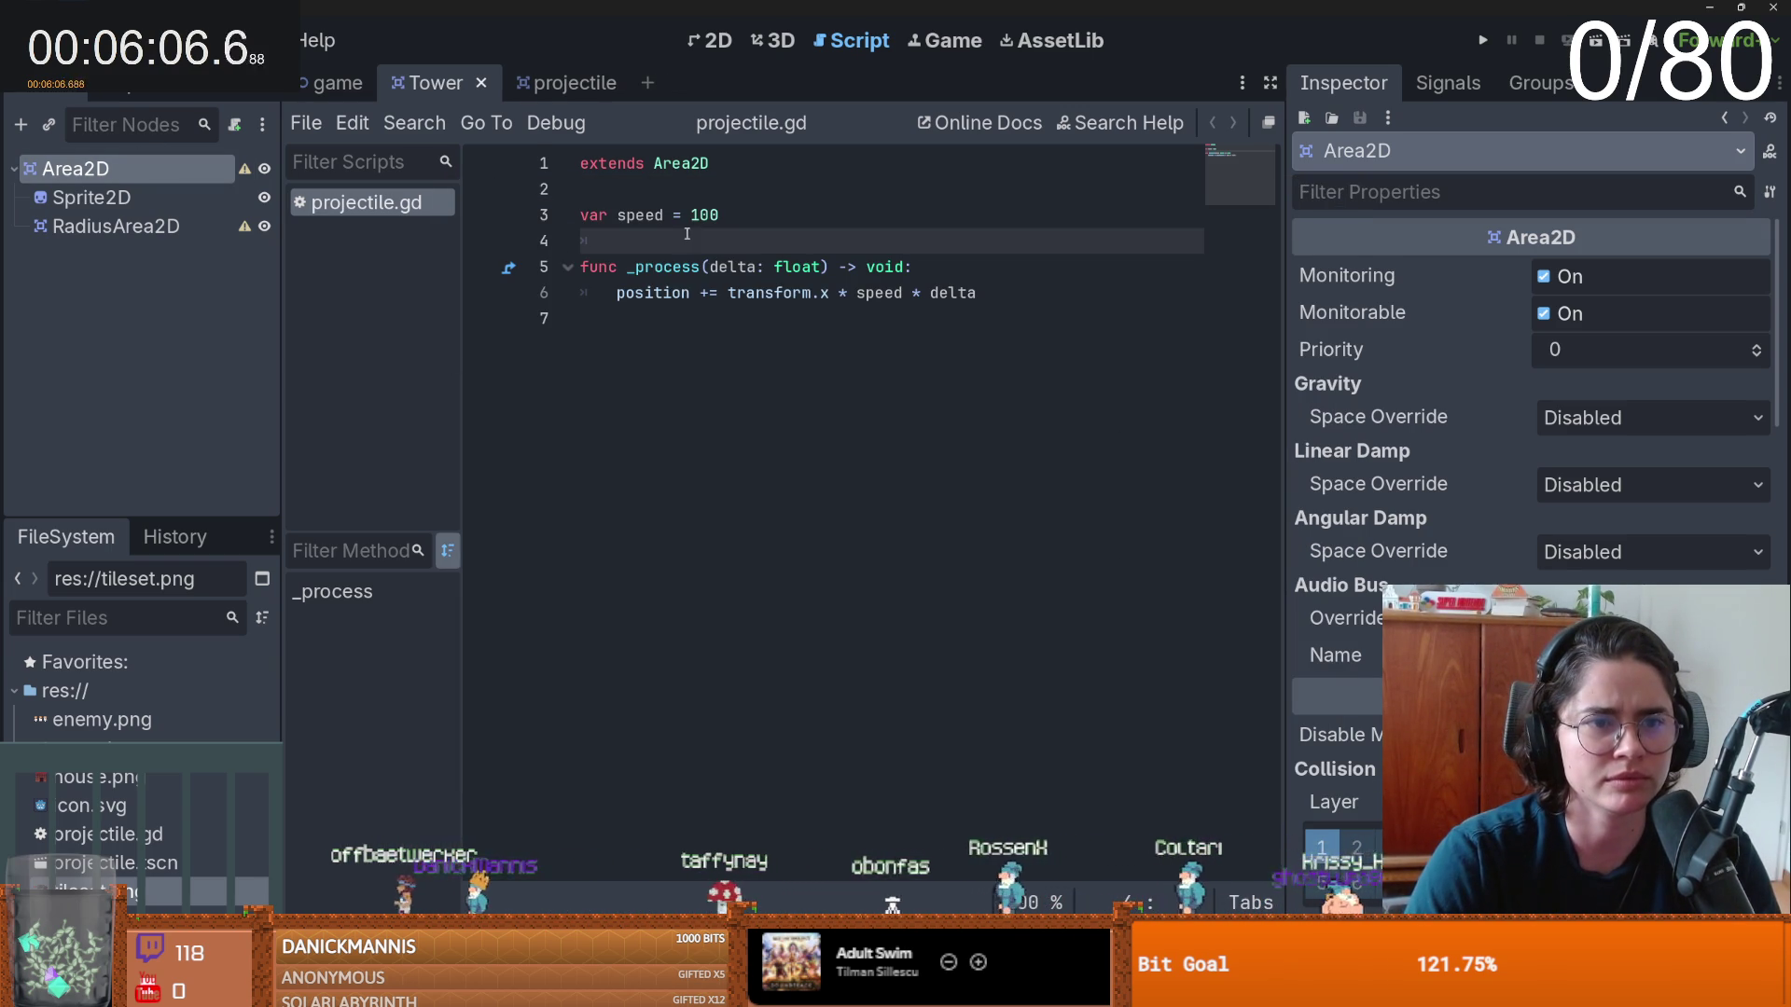
left_click(92, 197)
- Rename the tower scene's Area2D root node to Tower
left_click(116, 226)
left_click(75, 168)
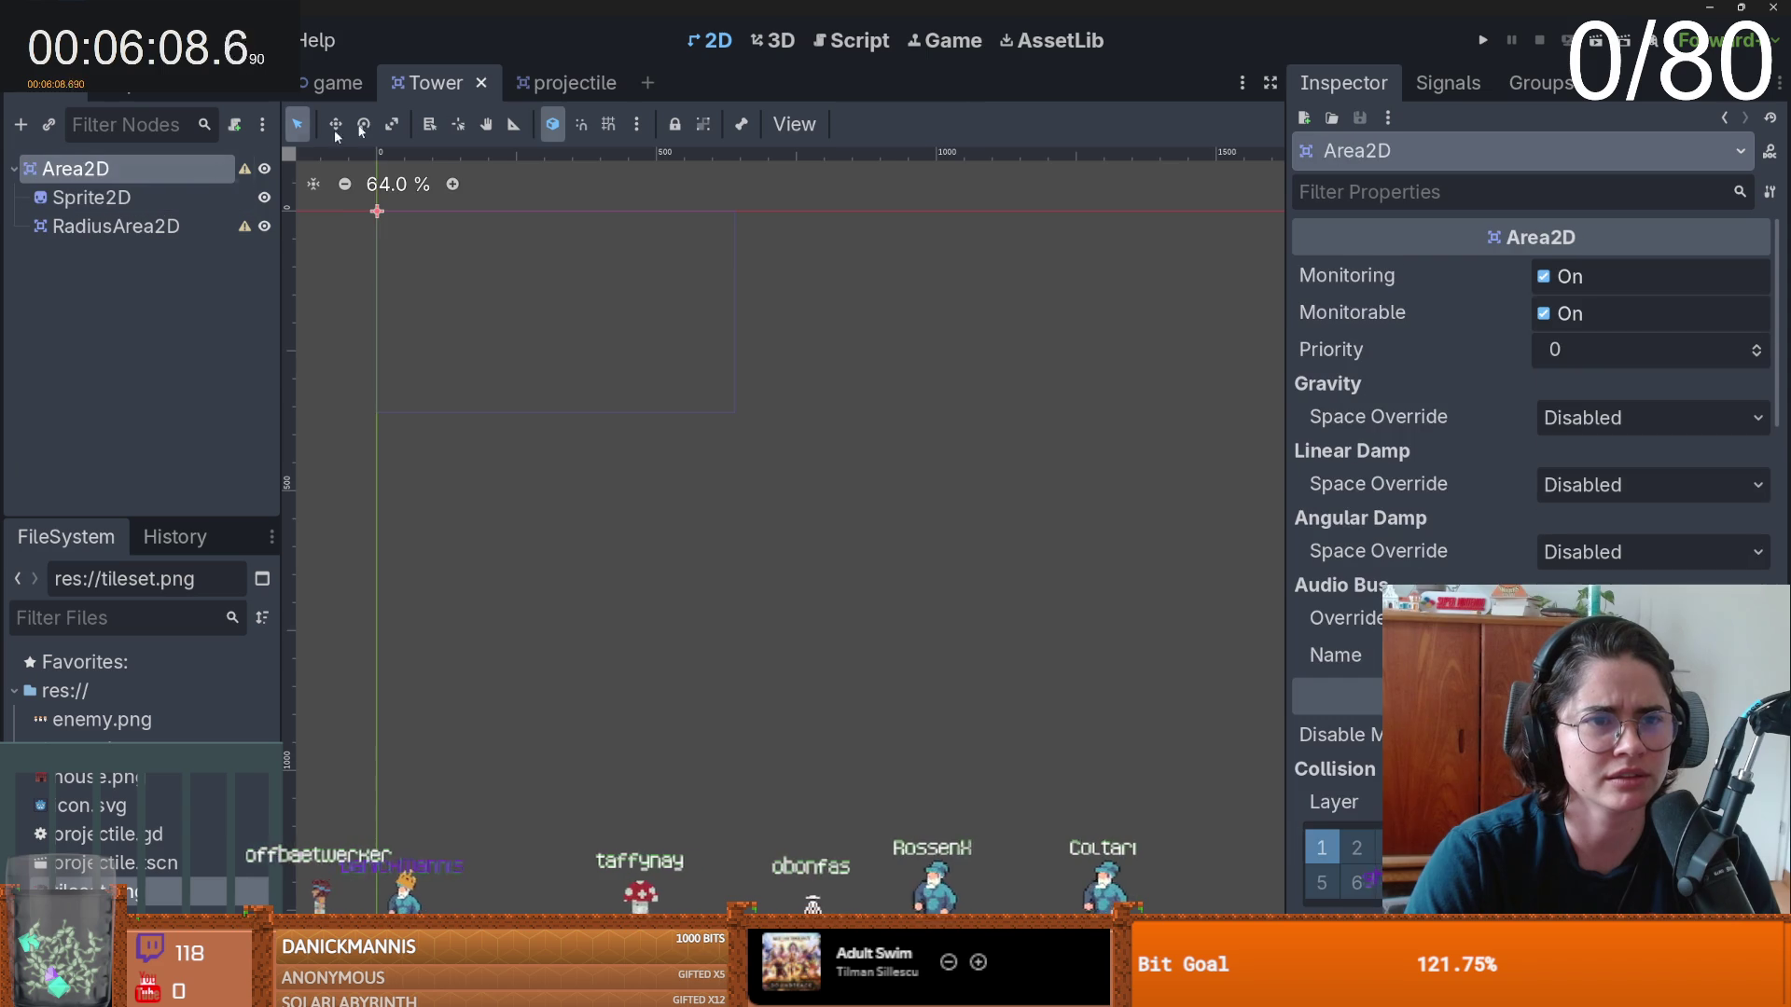
left_click(548, 84)
left_click(431, 83)
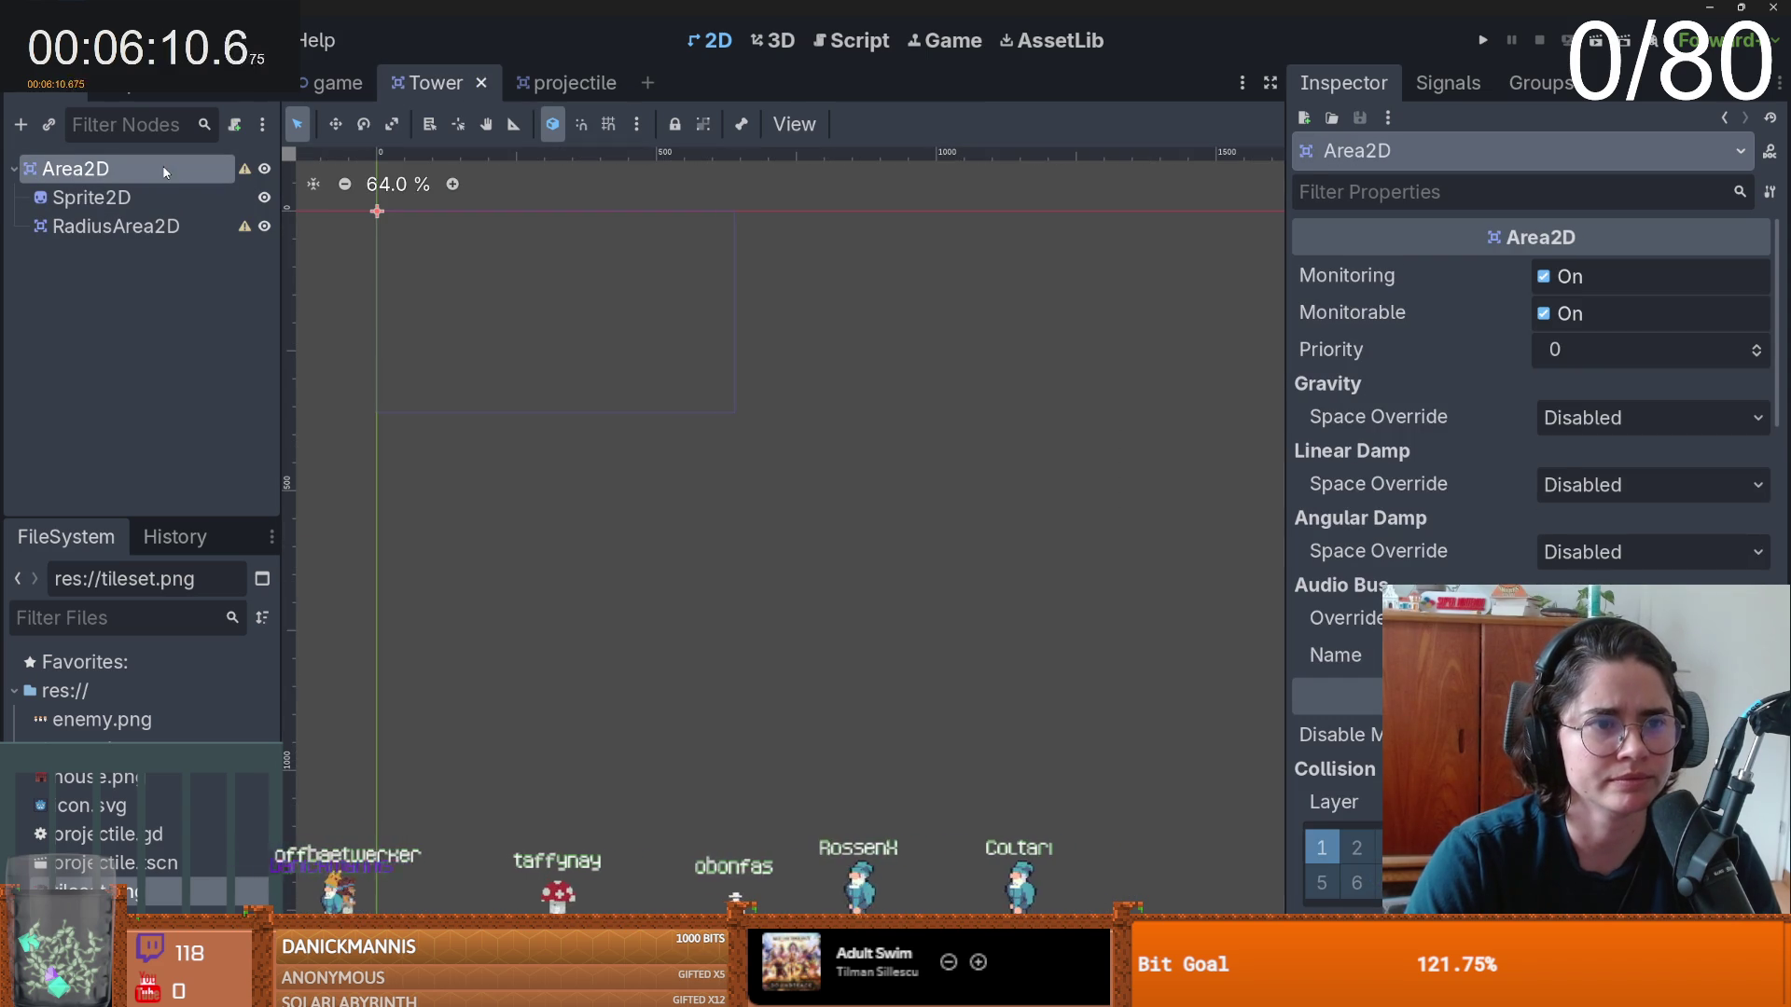
scroll(669, 422, "up", 10)
scroll(737, 462, "up", 1)
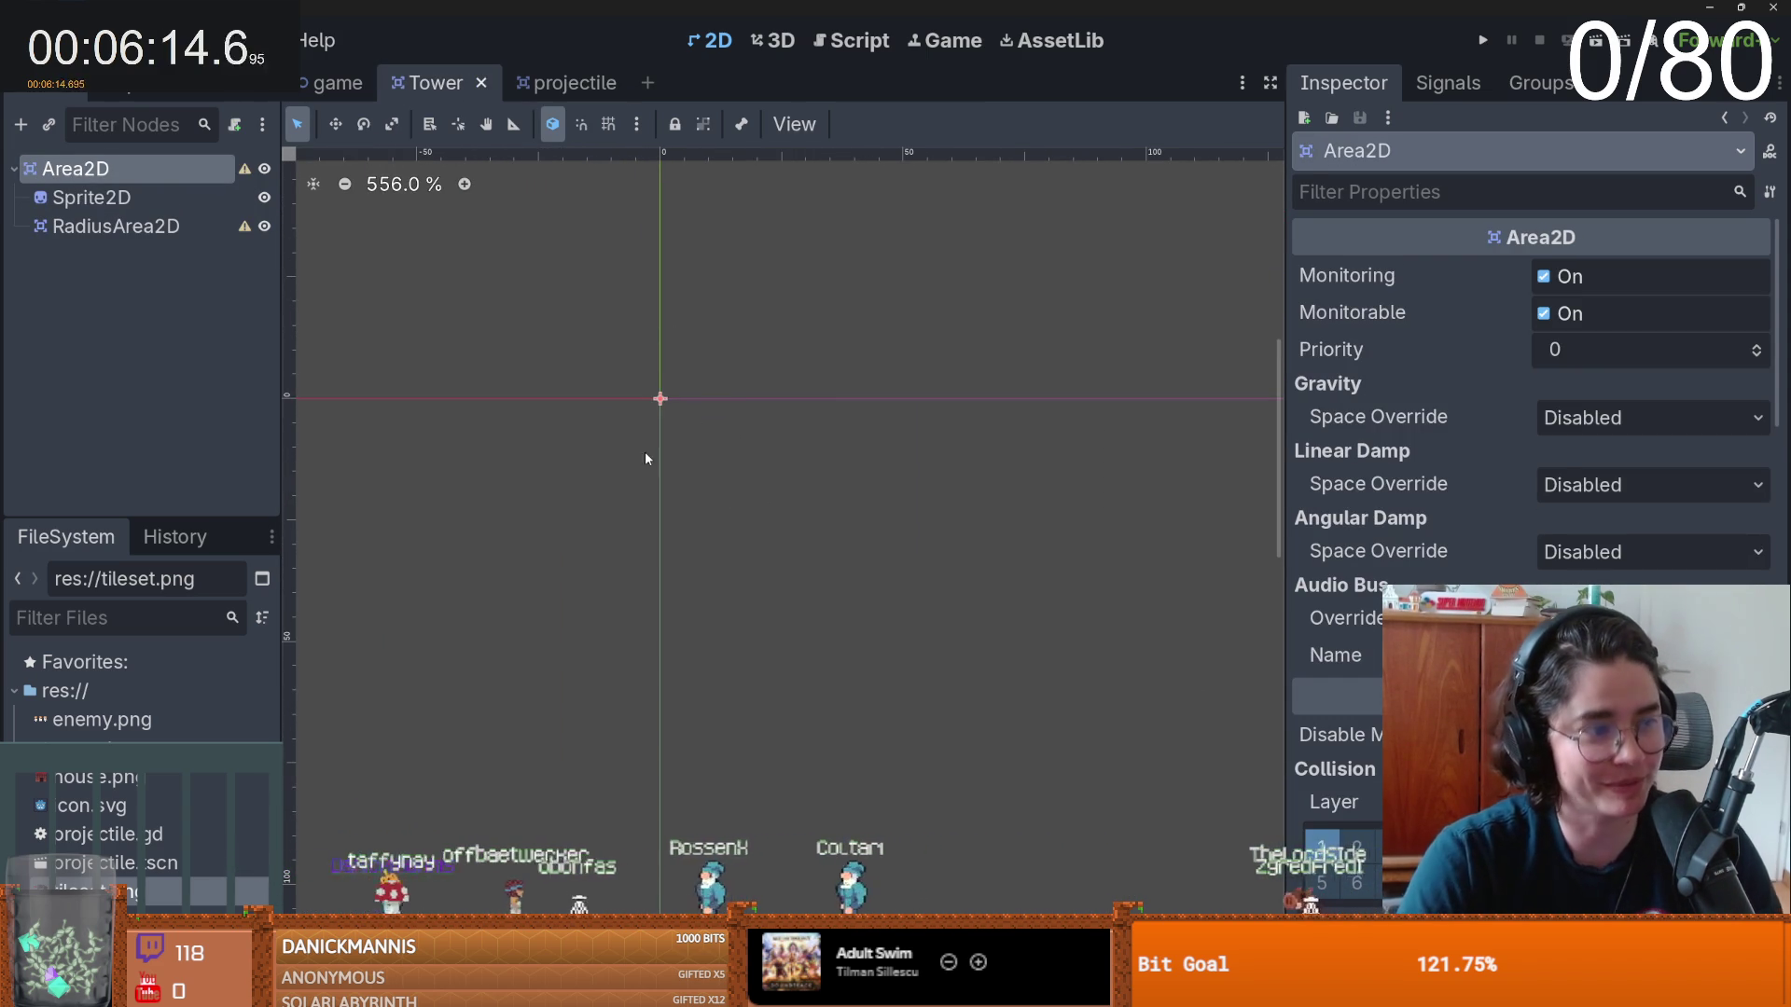
key("Down")
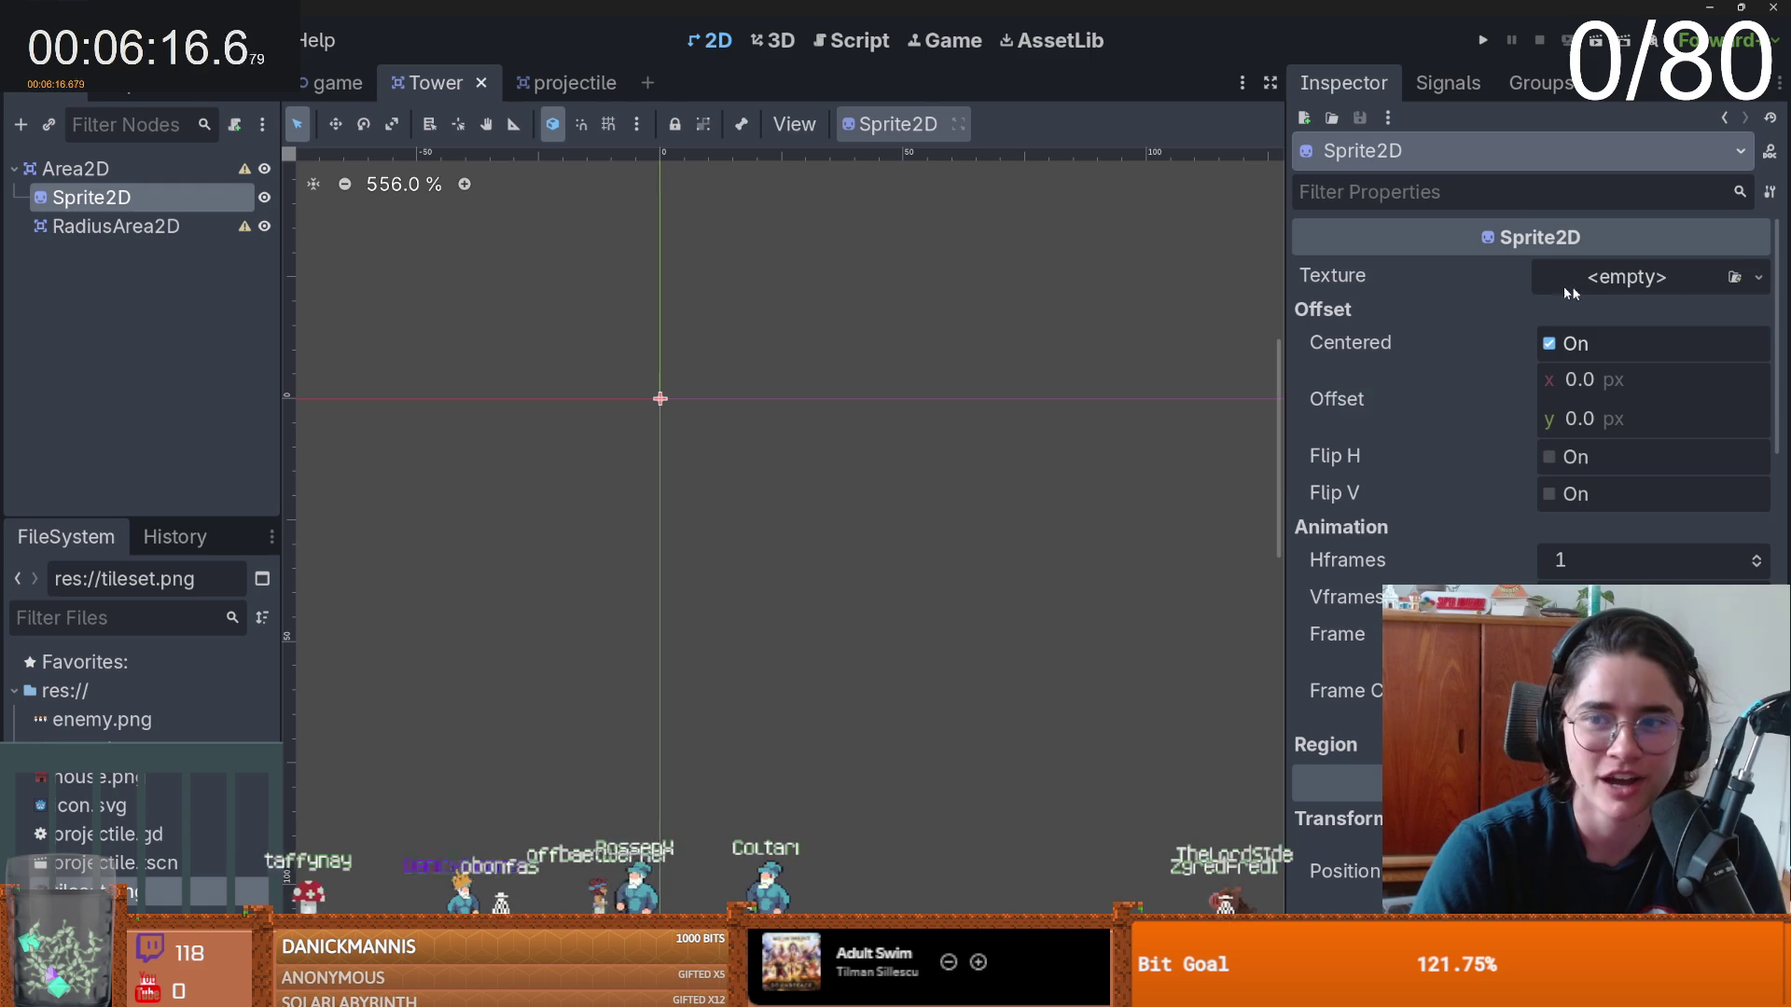
left_click(112, 227)
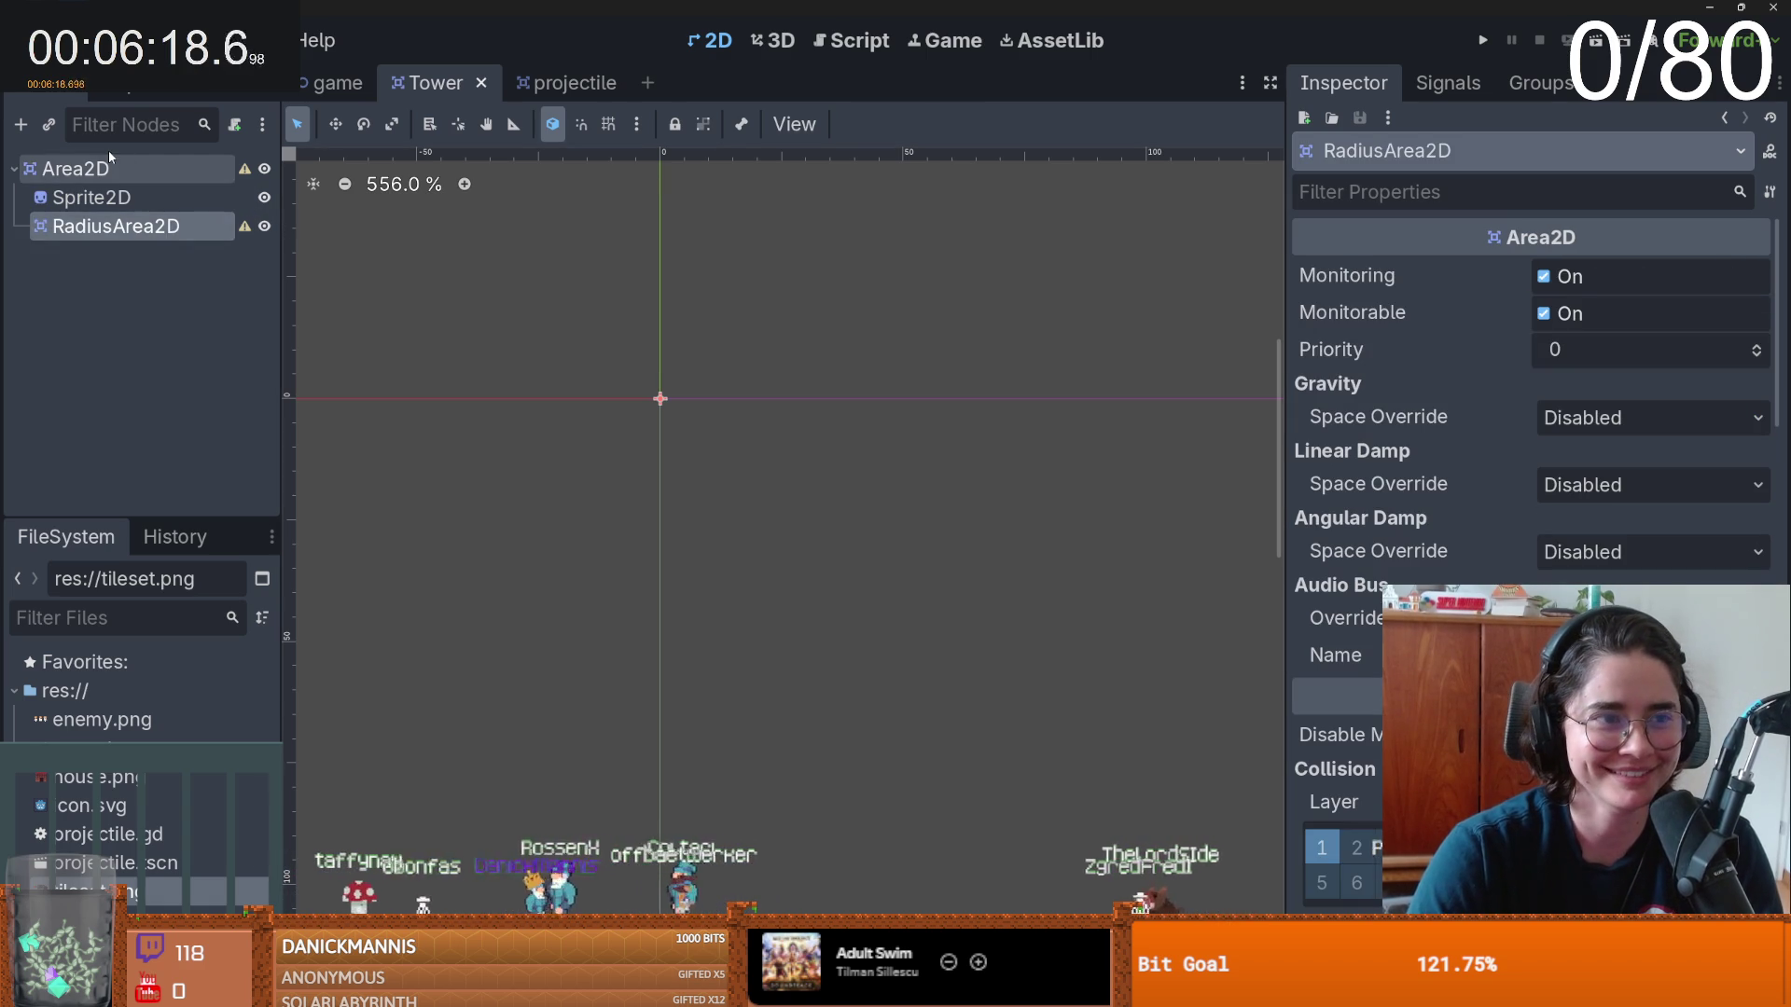
left_click(107, 169)
left_click(108, 168)
type("r")
key("Return")
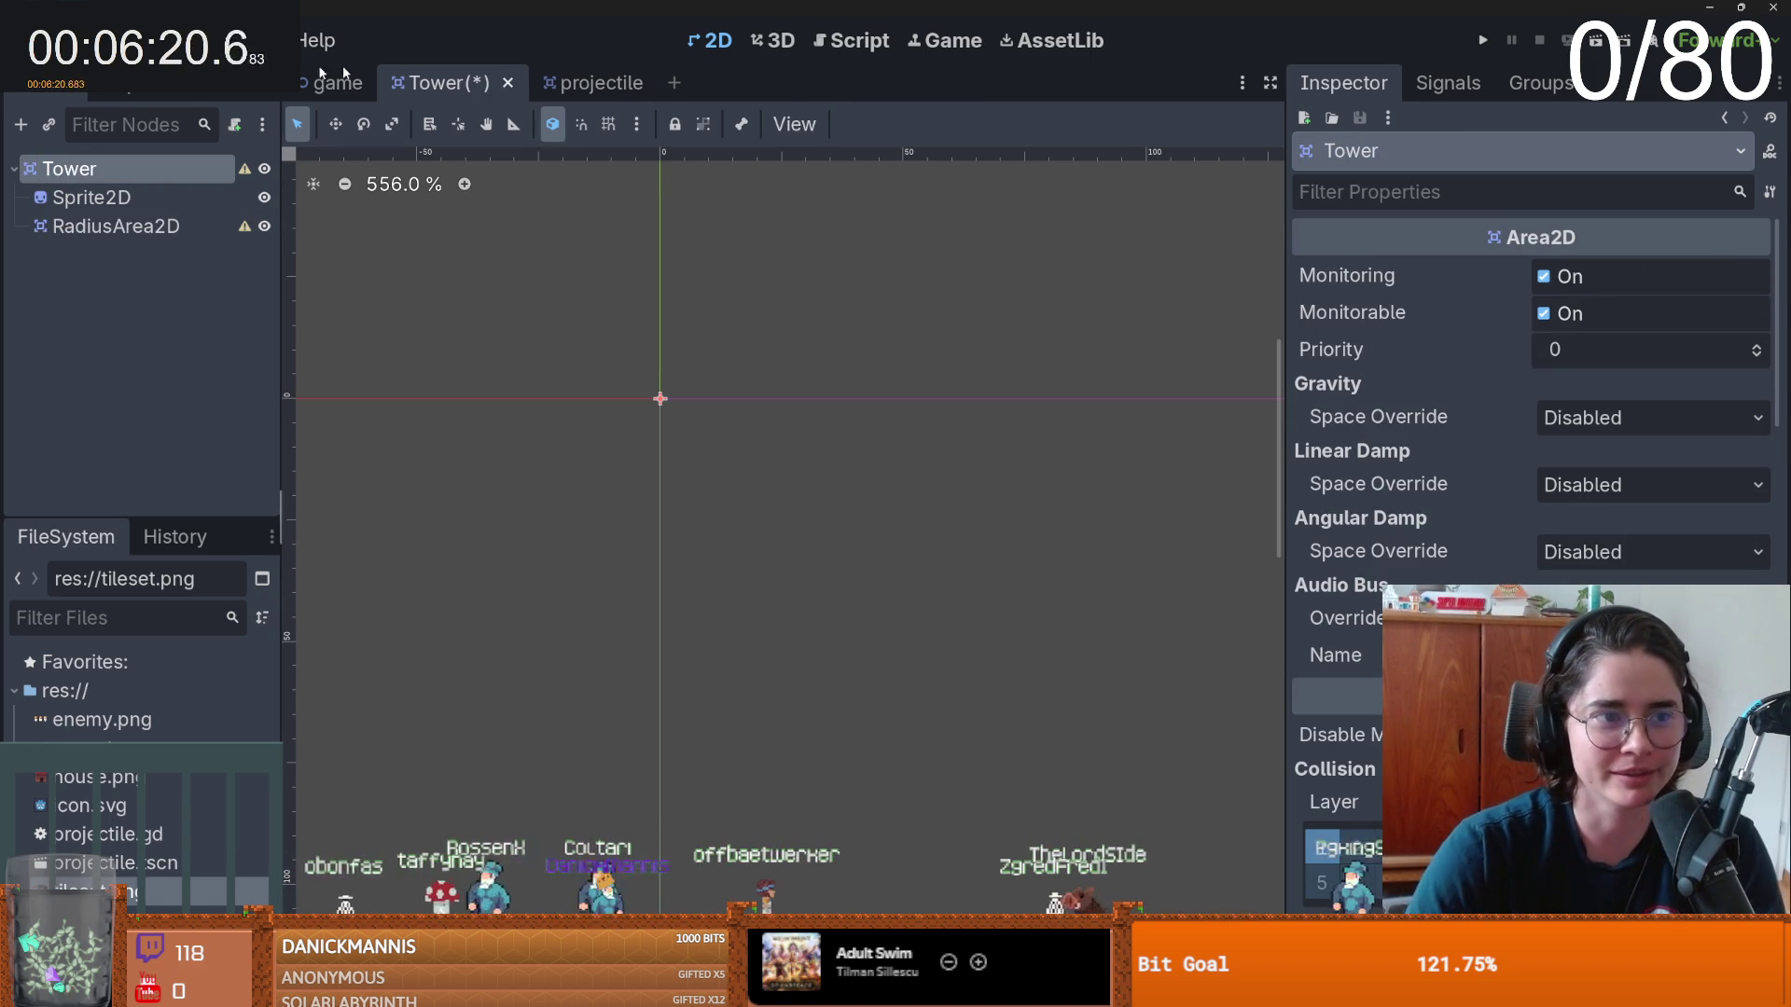
- Give the Tower's Sprite2D a new AtlasTexture with tileset.png quick-loaded as the atlas
key("Down")
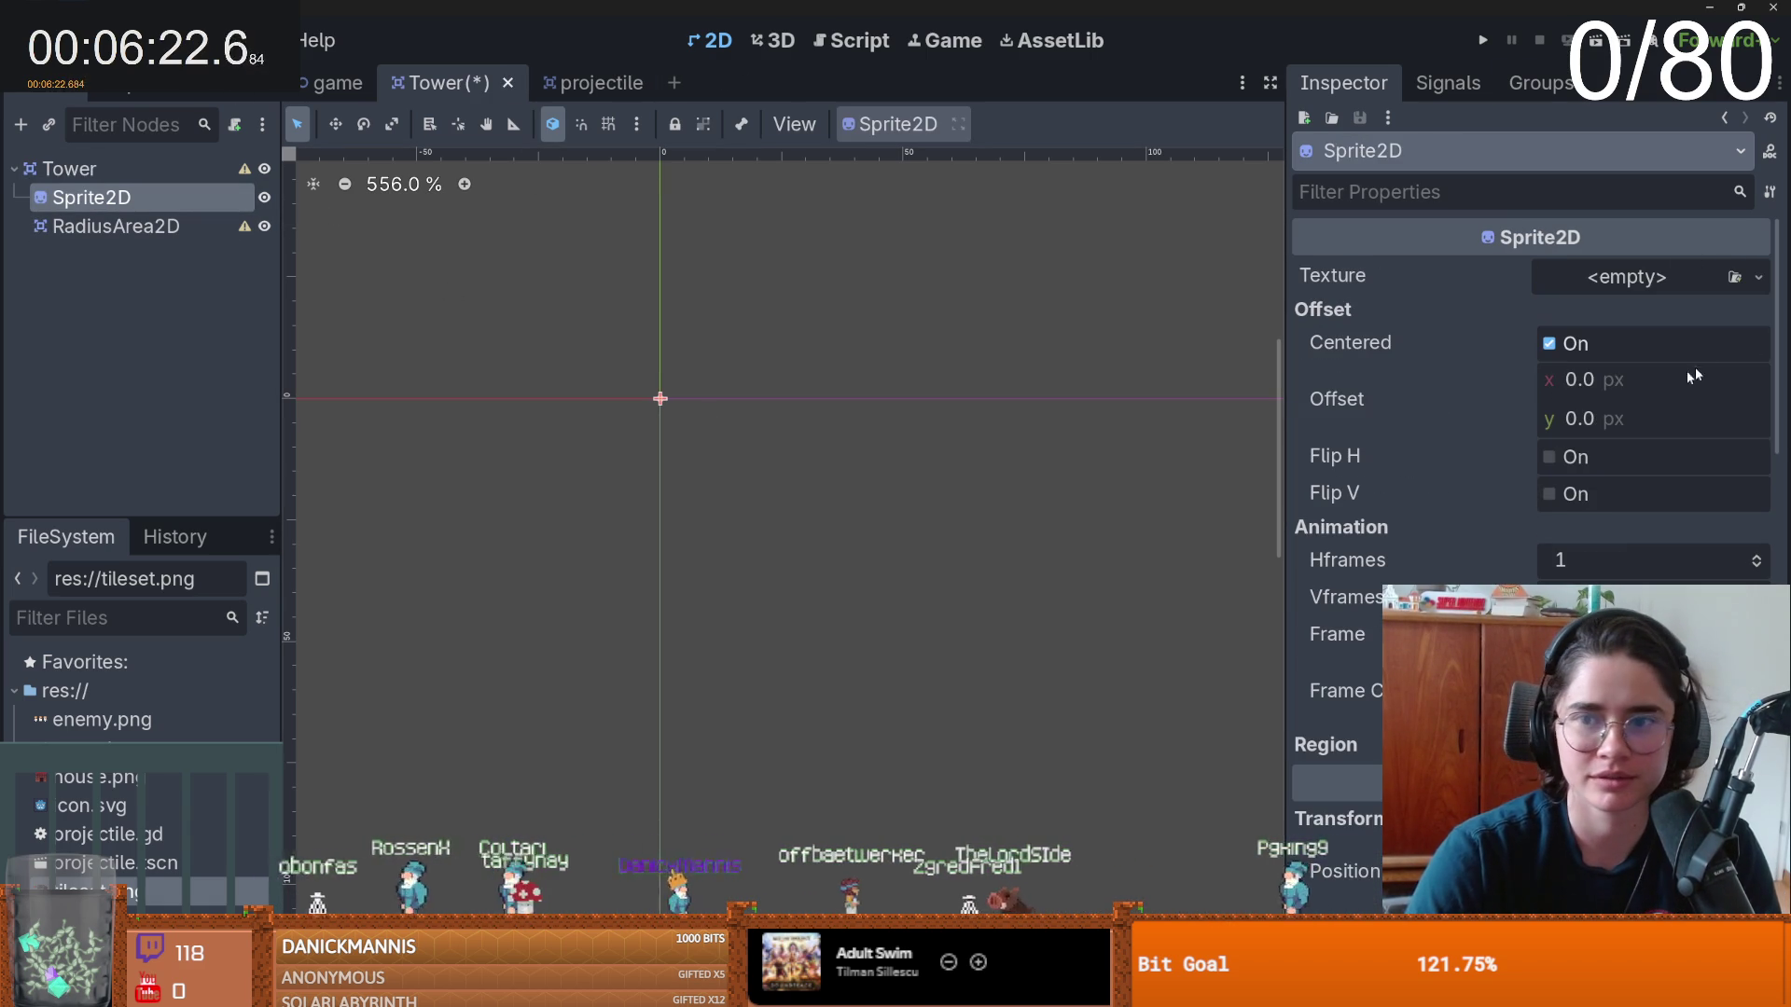
left_click(1758, 278)
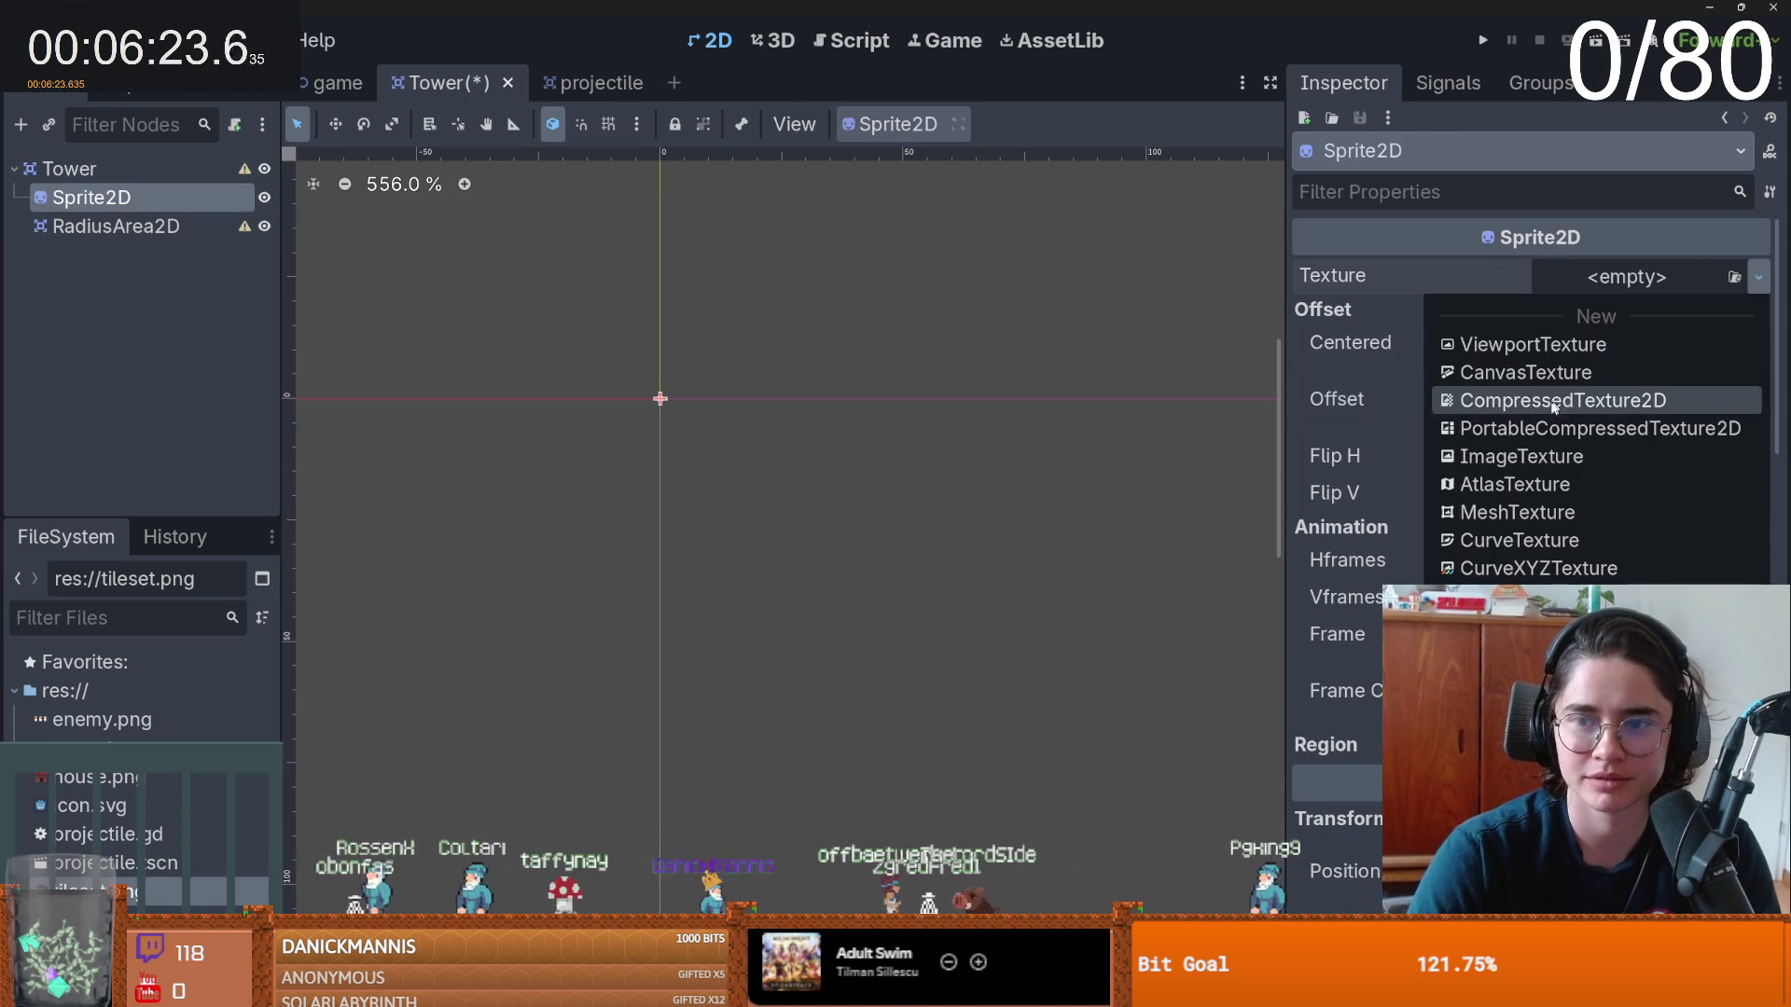
left_click(1541, 485)
left_click(1755, 542)
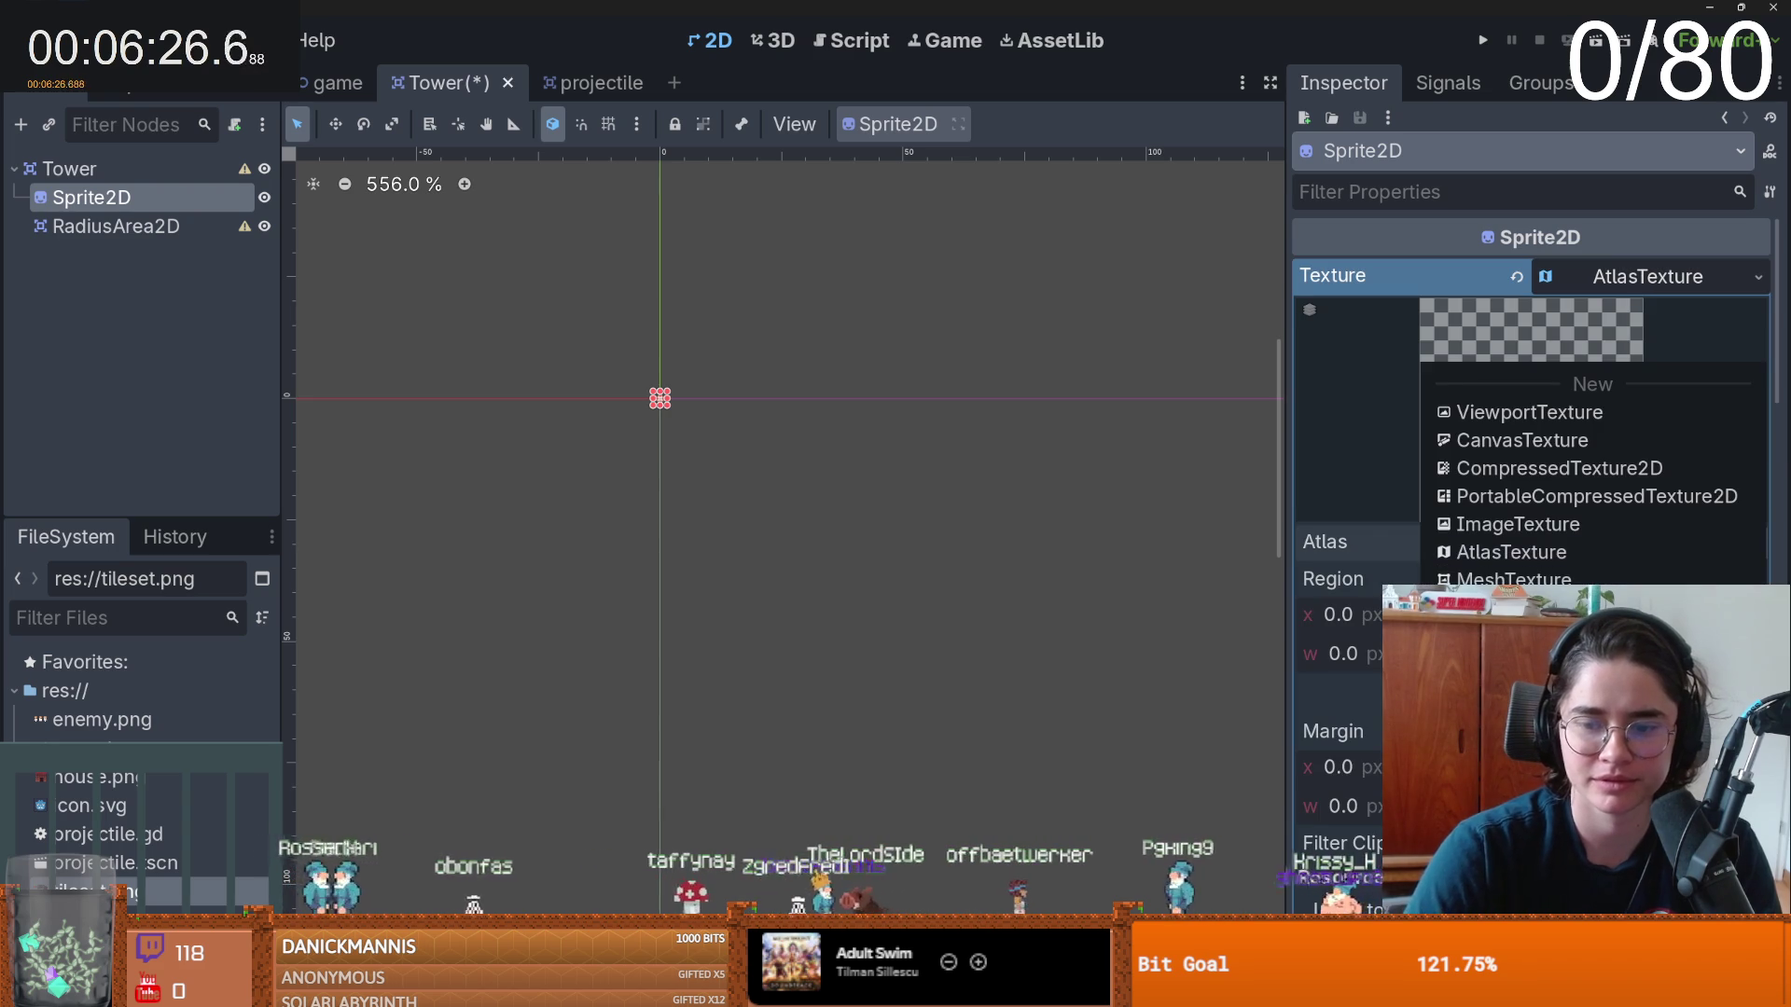
left_click(1511, 877)
double_click(668, 349)
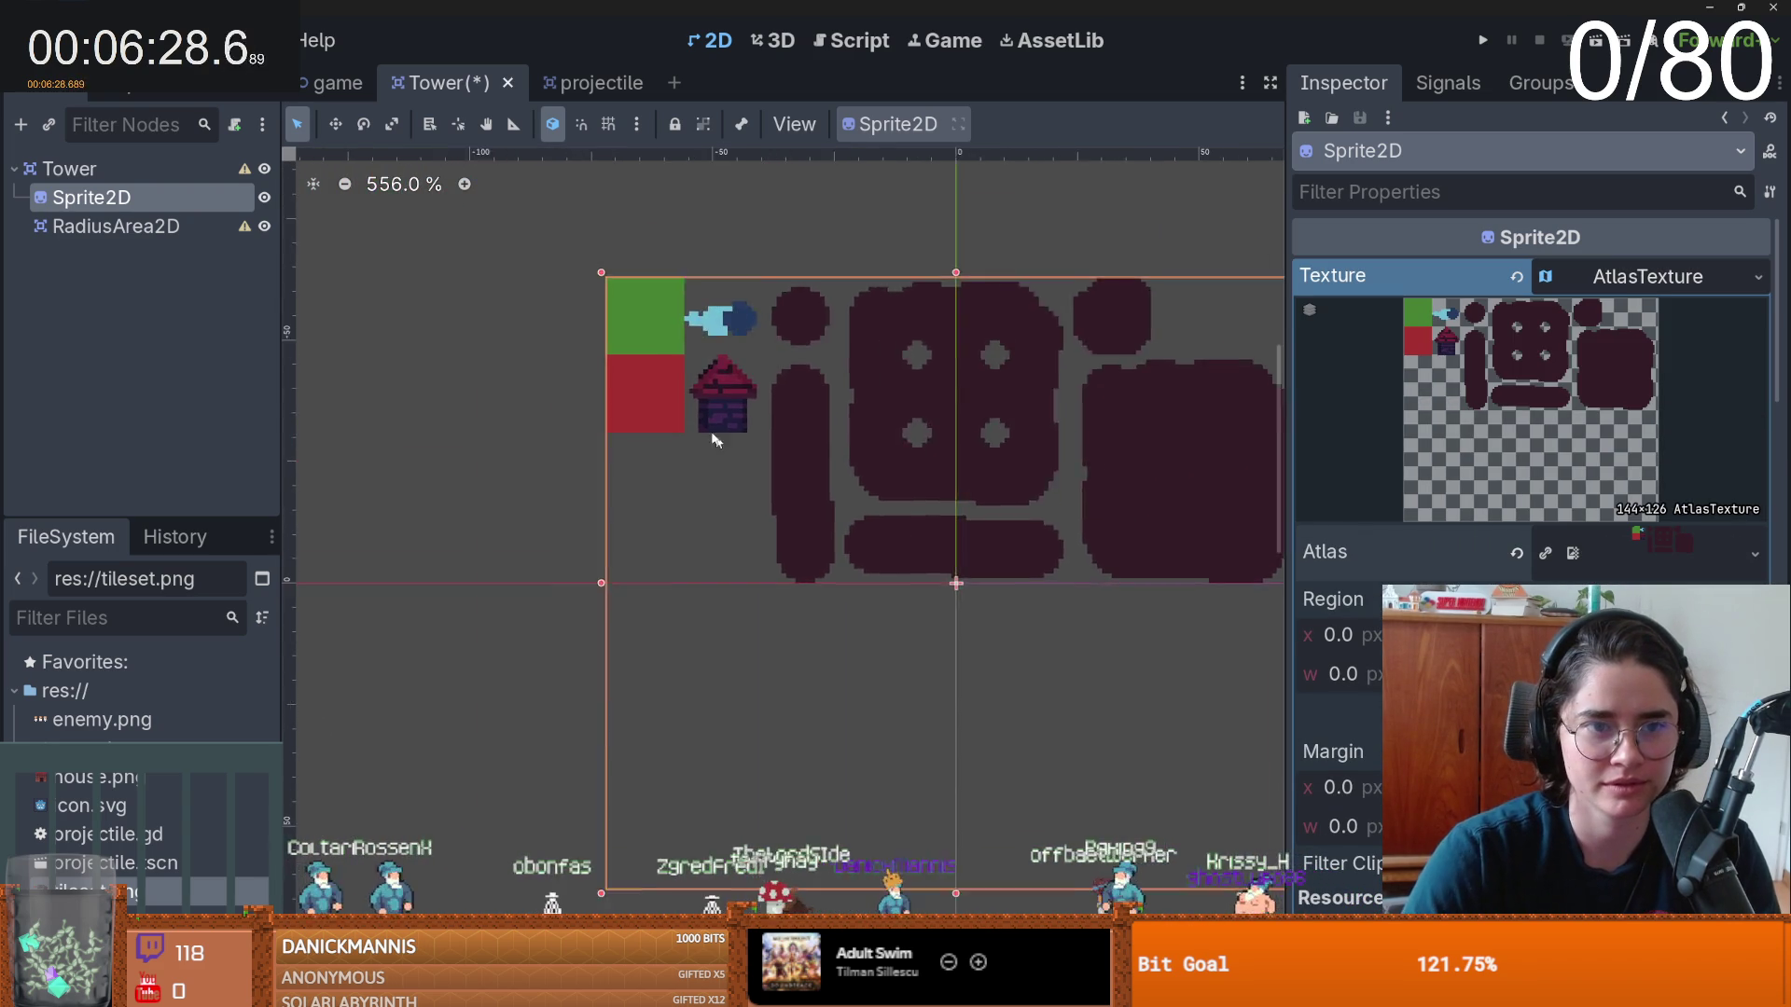
- Set the atlas region to the 14×14 house sprite in the region editor
scroll(718, 410, "up", 4)
left_click(1530, 714)
scroll(646, 485, "down", 3)
scroll(681, 474, "up", 2)
left_click_drag(724, 453, 818, 571)
left_click(1339, 241)
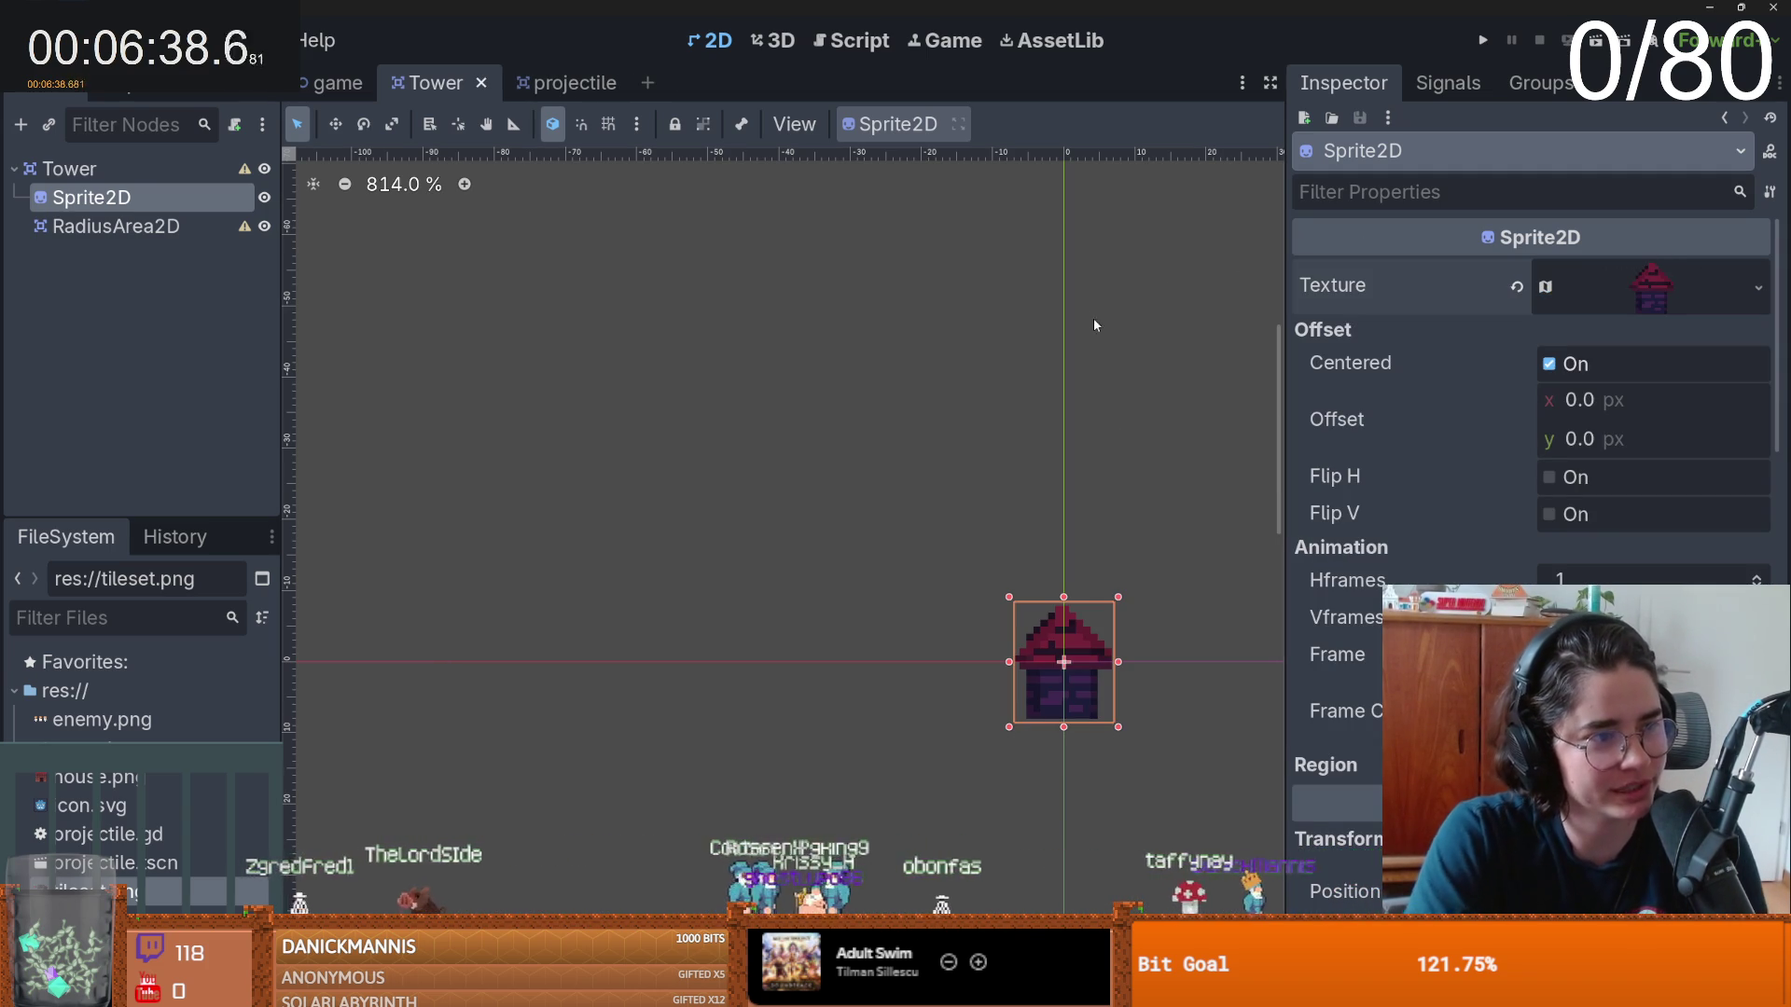
scroll(809, 465, "down", 3)
scroll(830, 464, "right", 4)
left_click(149, 227)
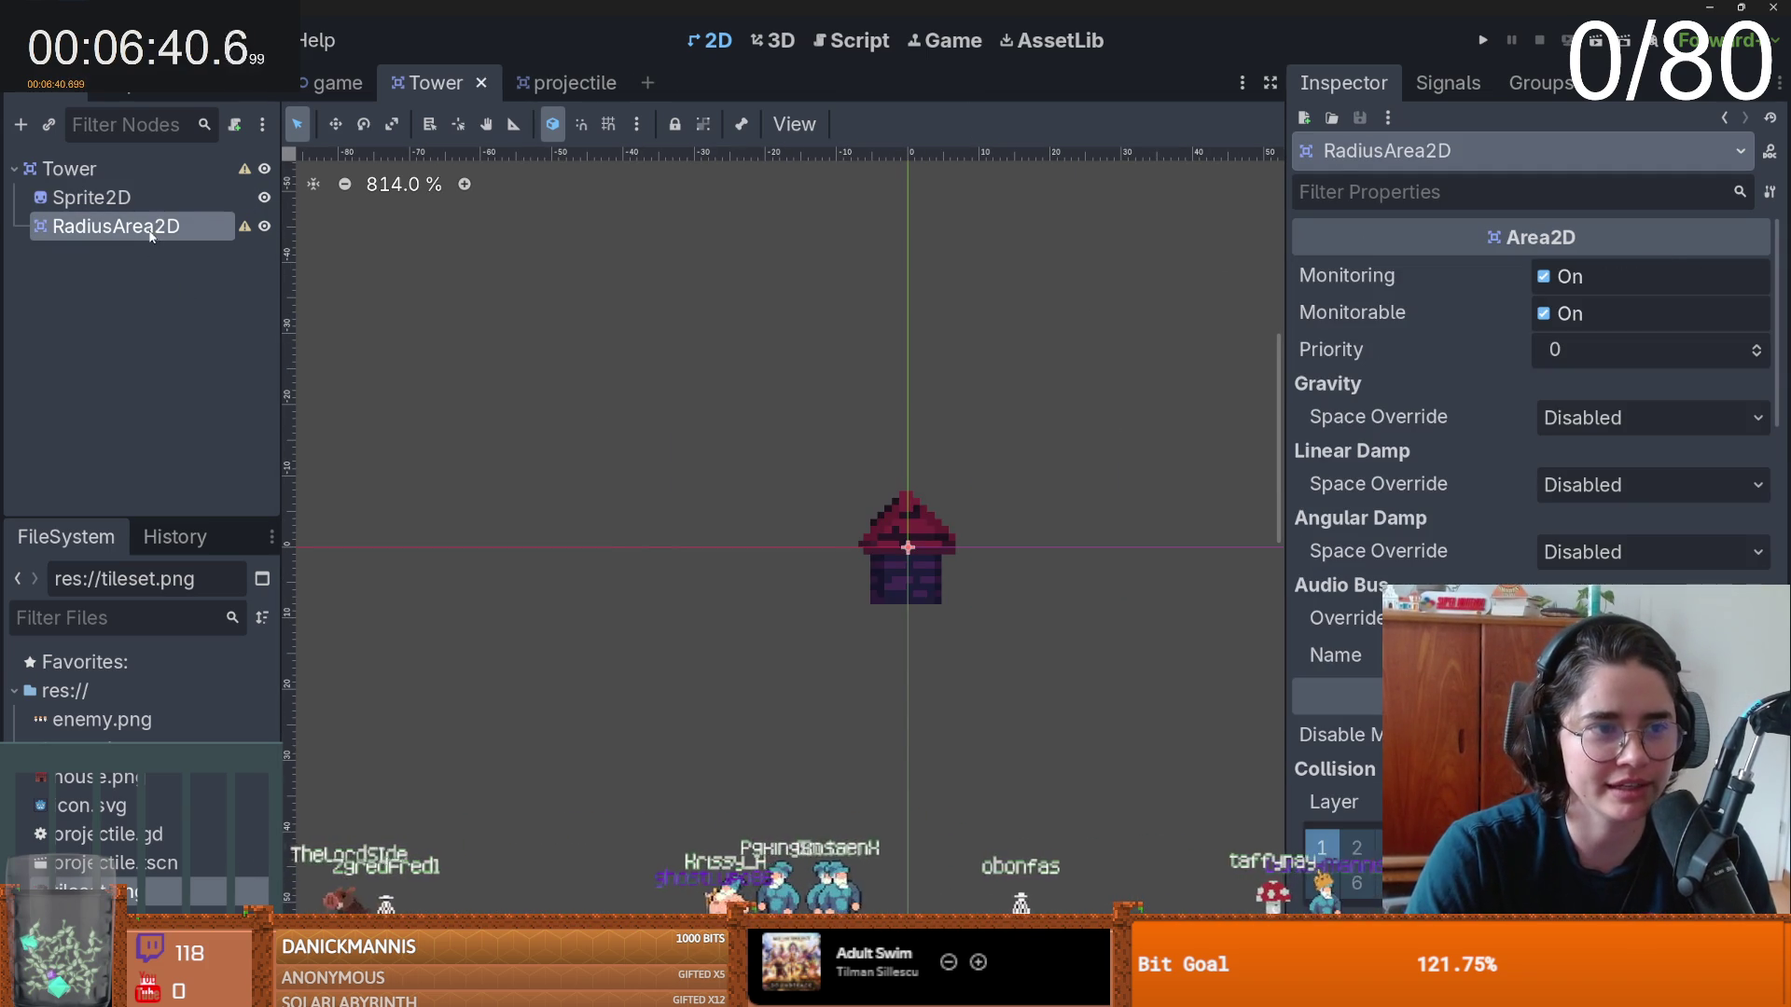
- Add a CollisionShape2D under Tower with a rectangle fitted to the house, and save
right_click(152, 228)
right_click(98, 170)
left_click(128, 193)
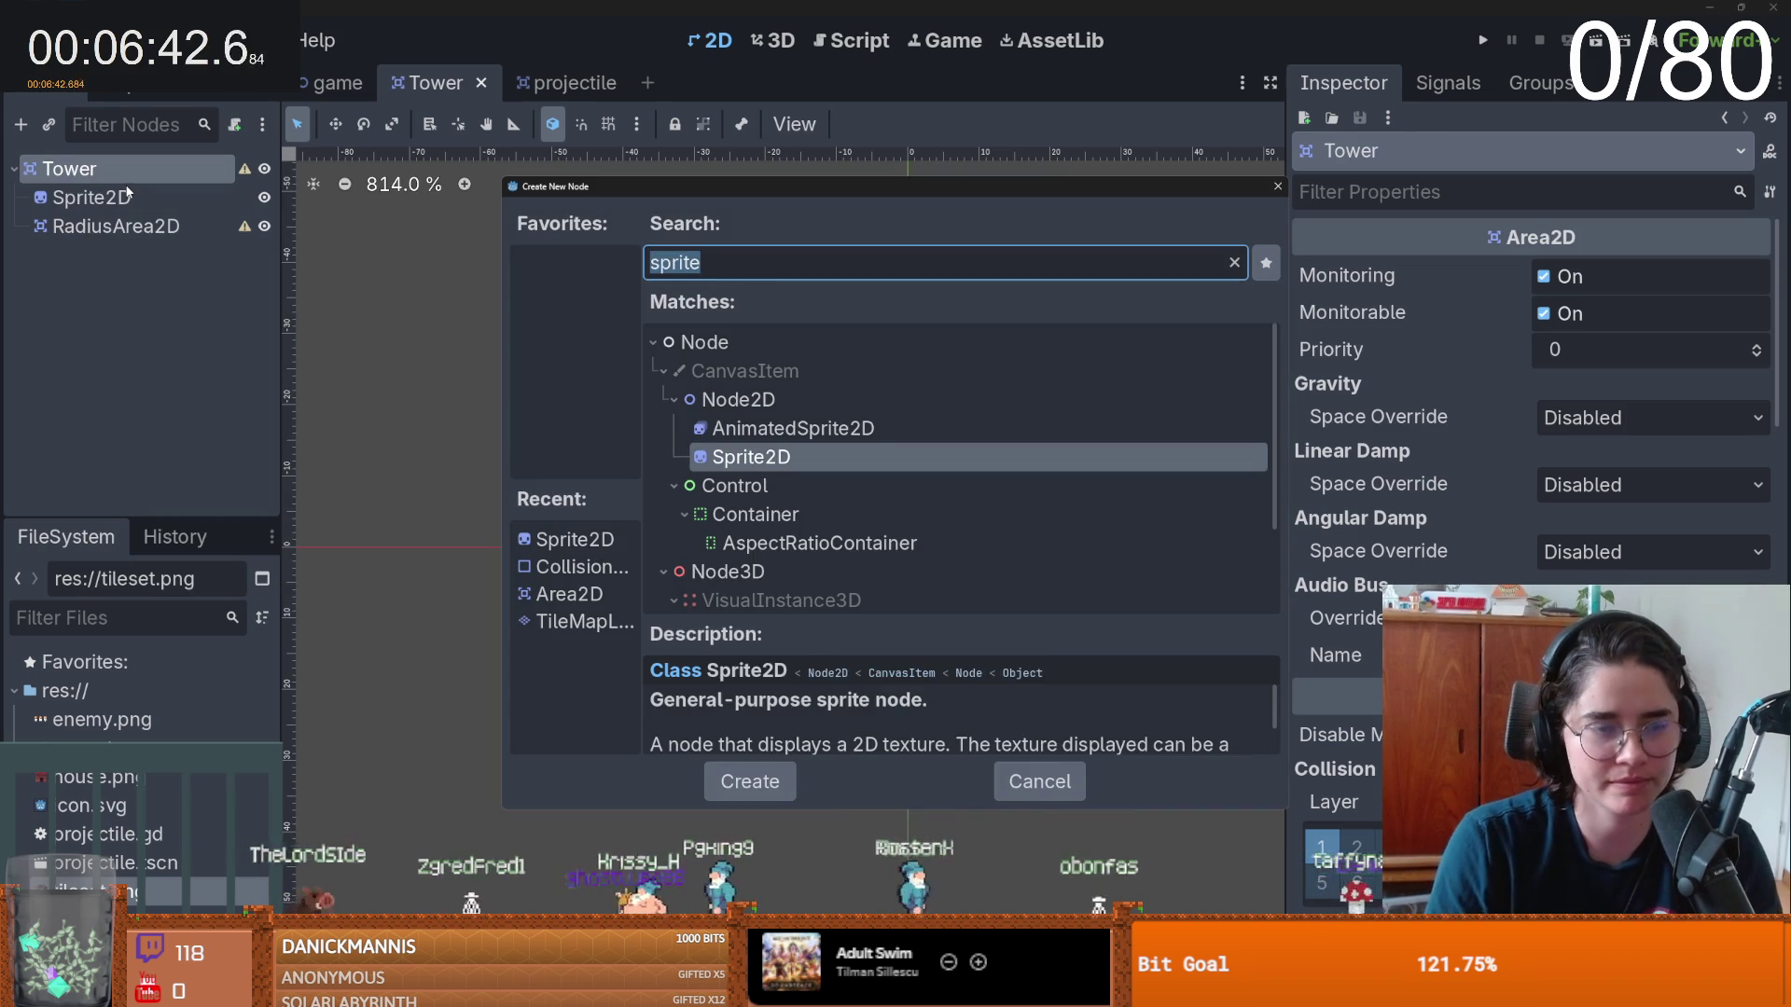
type("colli")
key("Return")
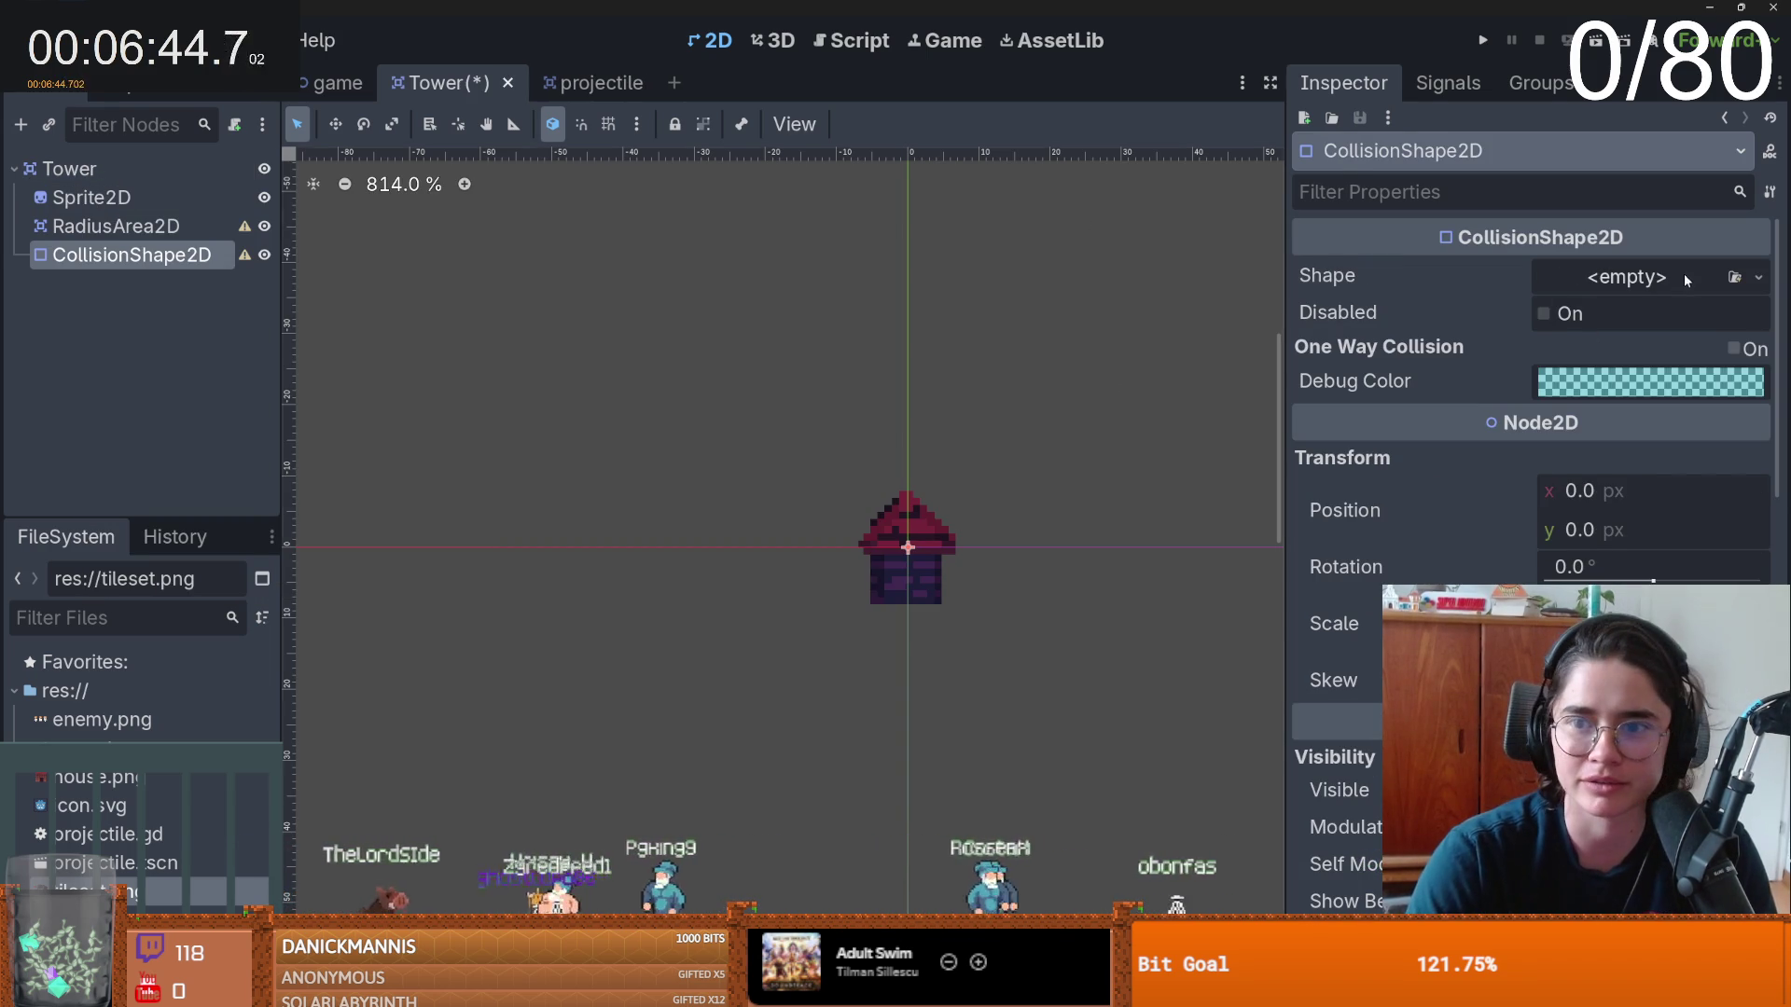
left_click(1686, 282)
left_click(1599, 455)
scroll(905, 554, "up", 2)
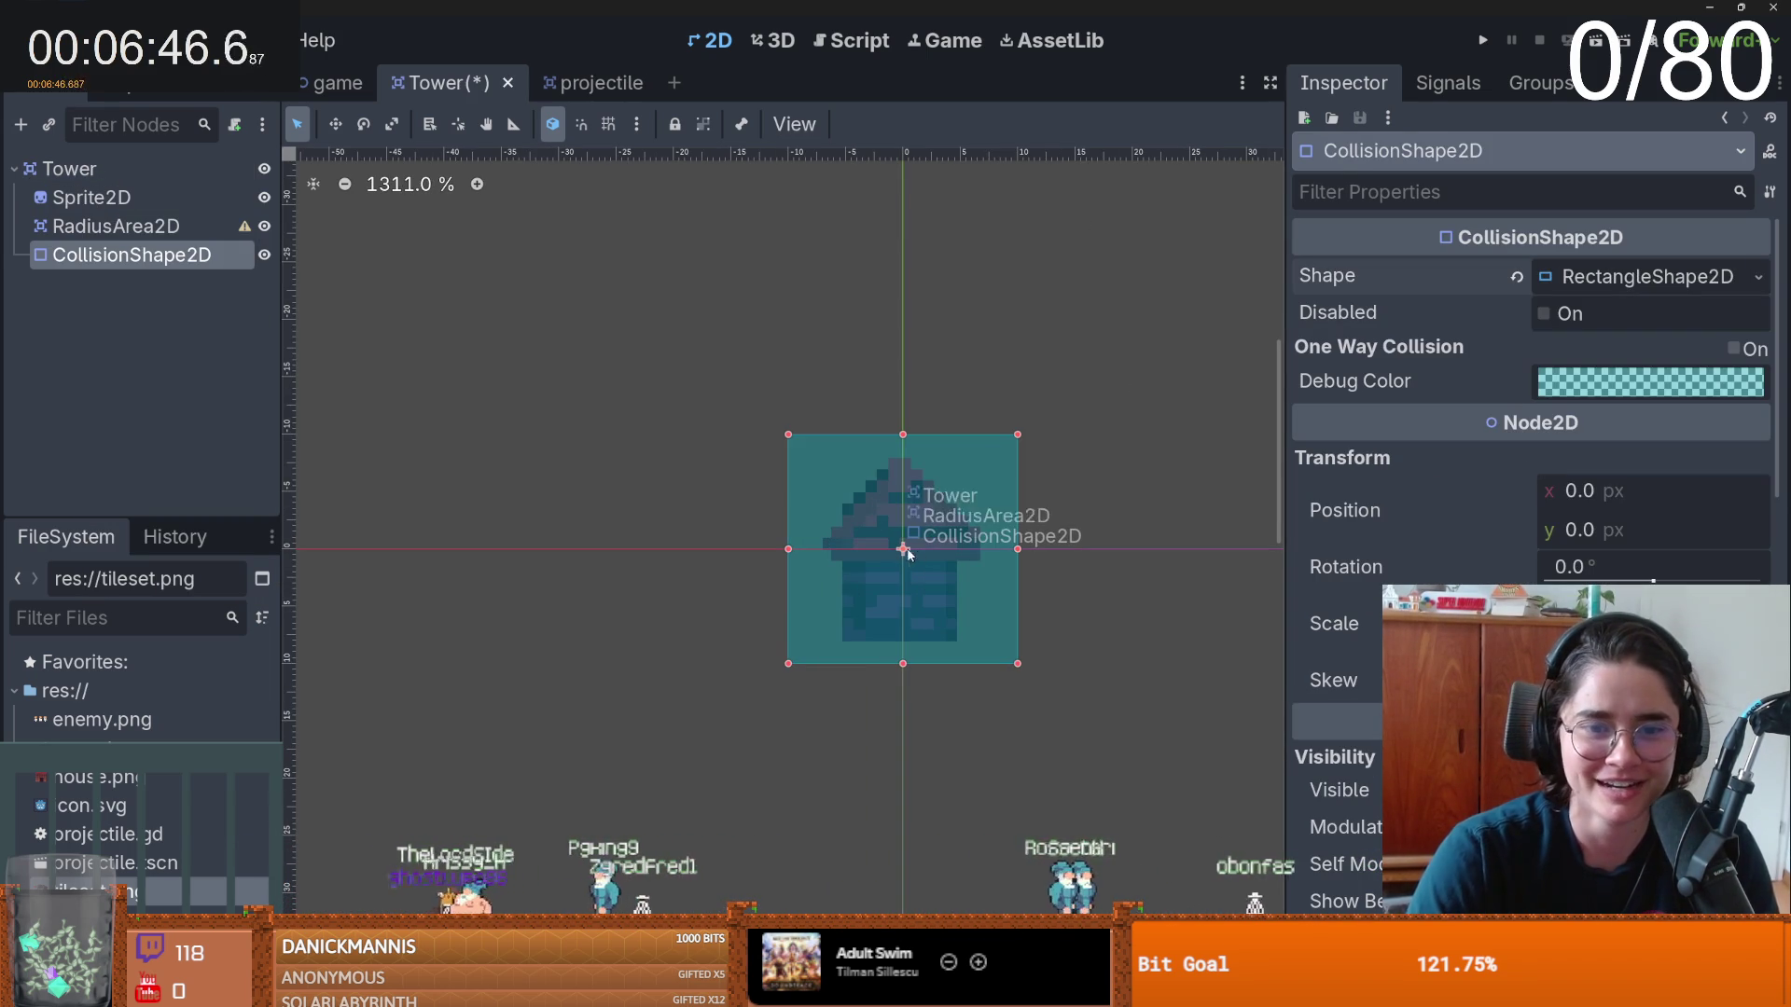
left_click_drag(788, 435, 823, 458)
left_click_drag(1017, 661, 981, 642)
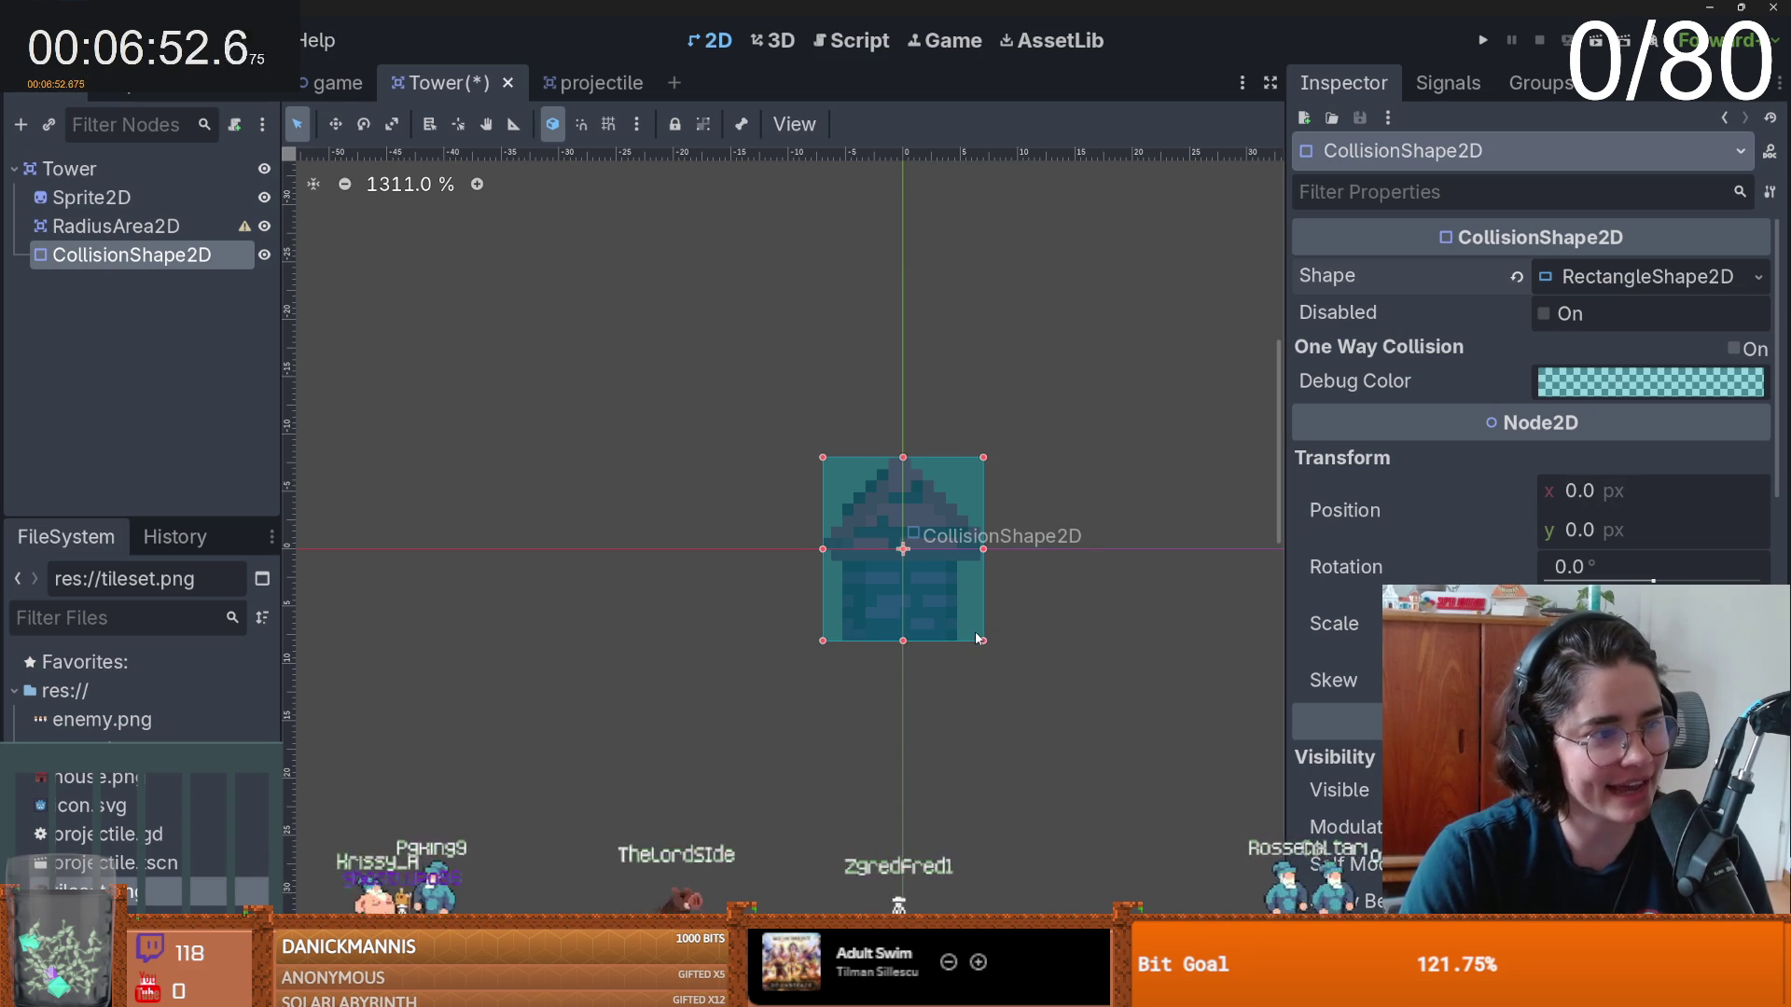
scroll(845, 522, "up", 1)
left_click_drag(831, 471, 798, 454)
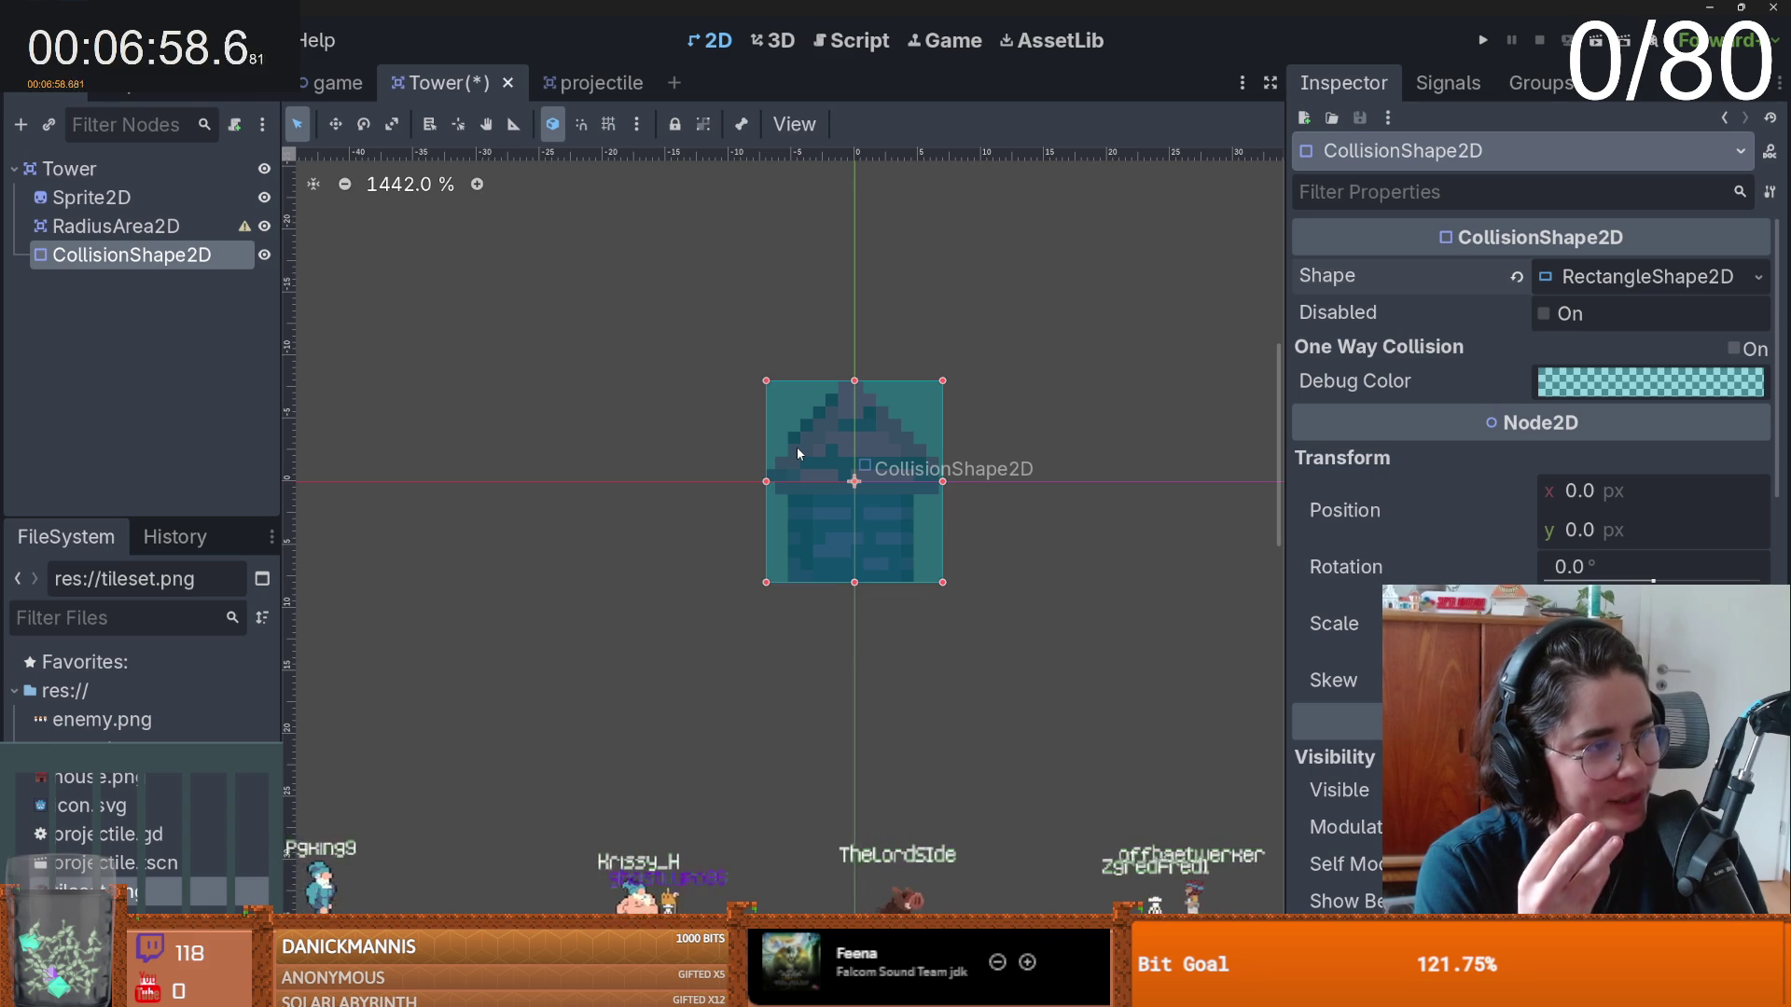
key("ctrl+s")
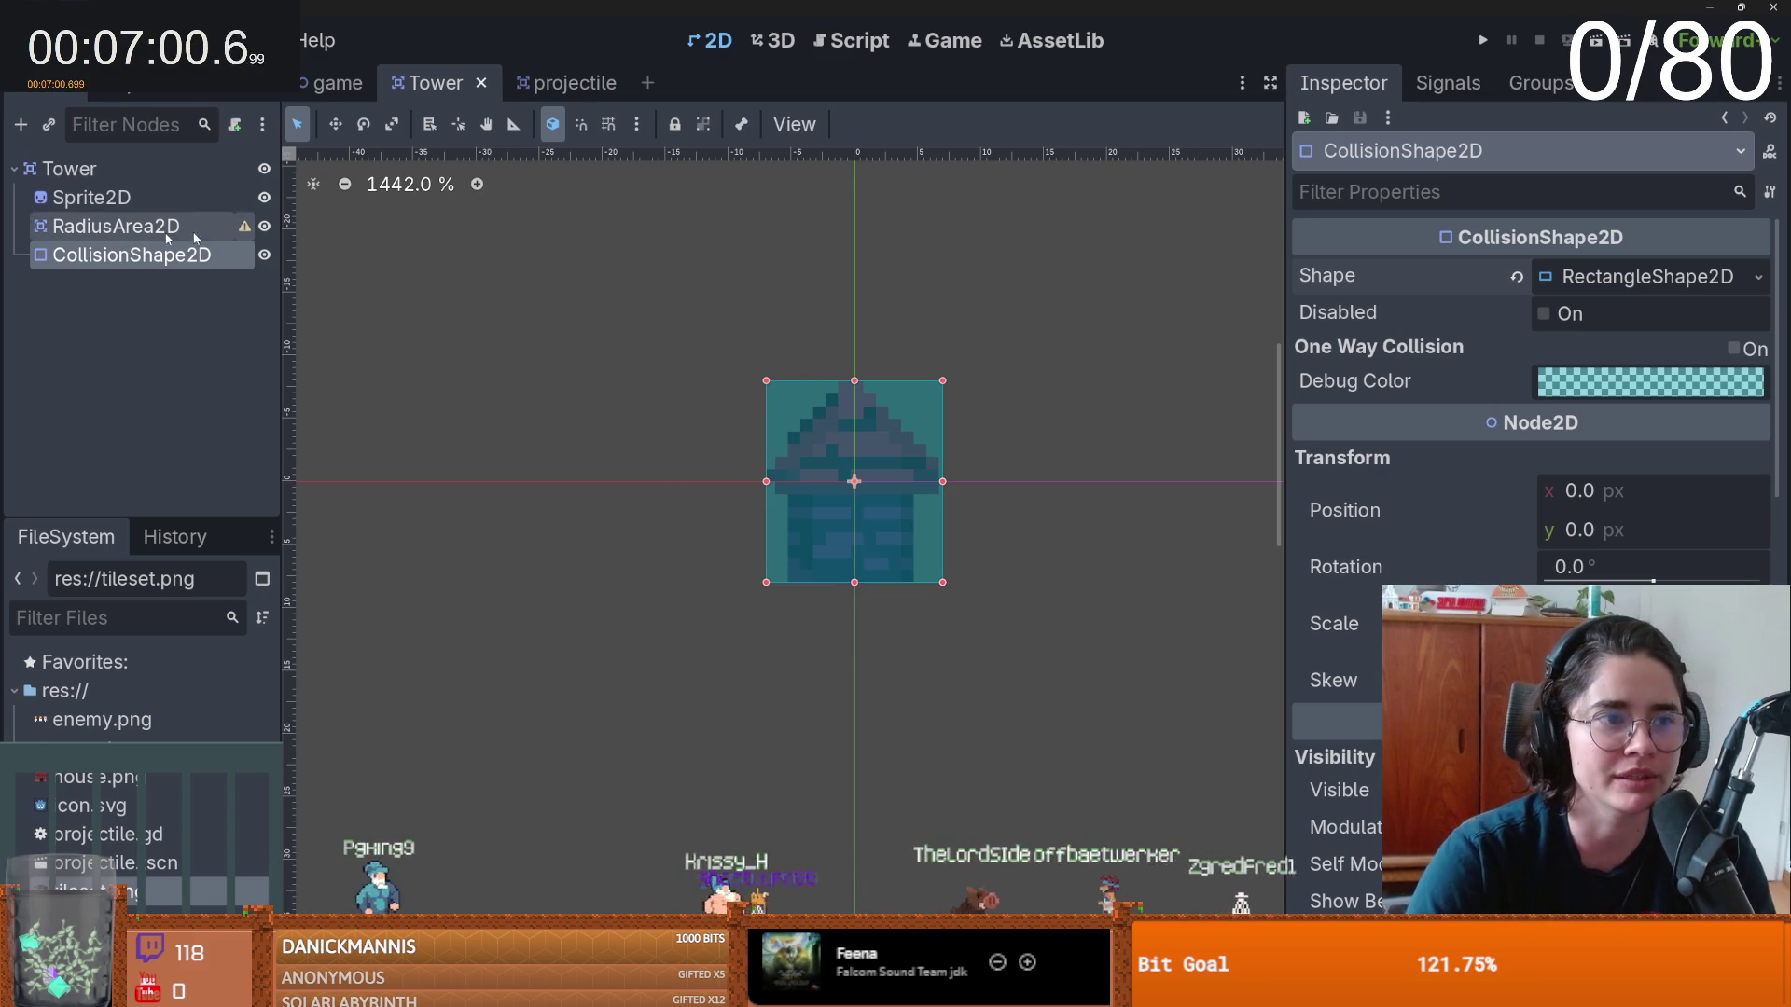
- Add a CollisionShape2D with a CircleShape2D under RadiusArea2D and save the Tower scene
left_click(182, 228)
right_click(177, 233)
left_click(196, 248)
type("colli")
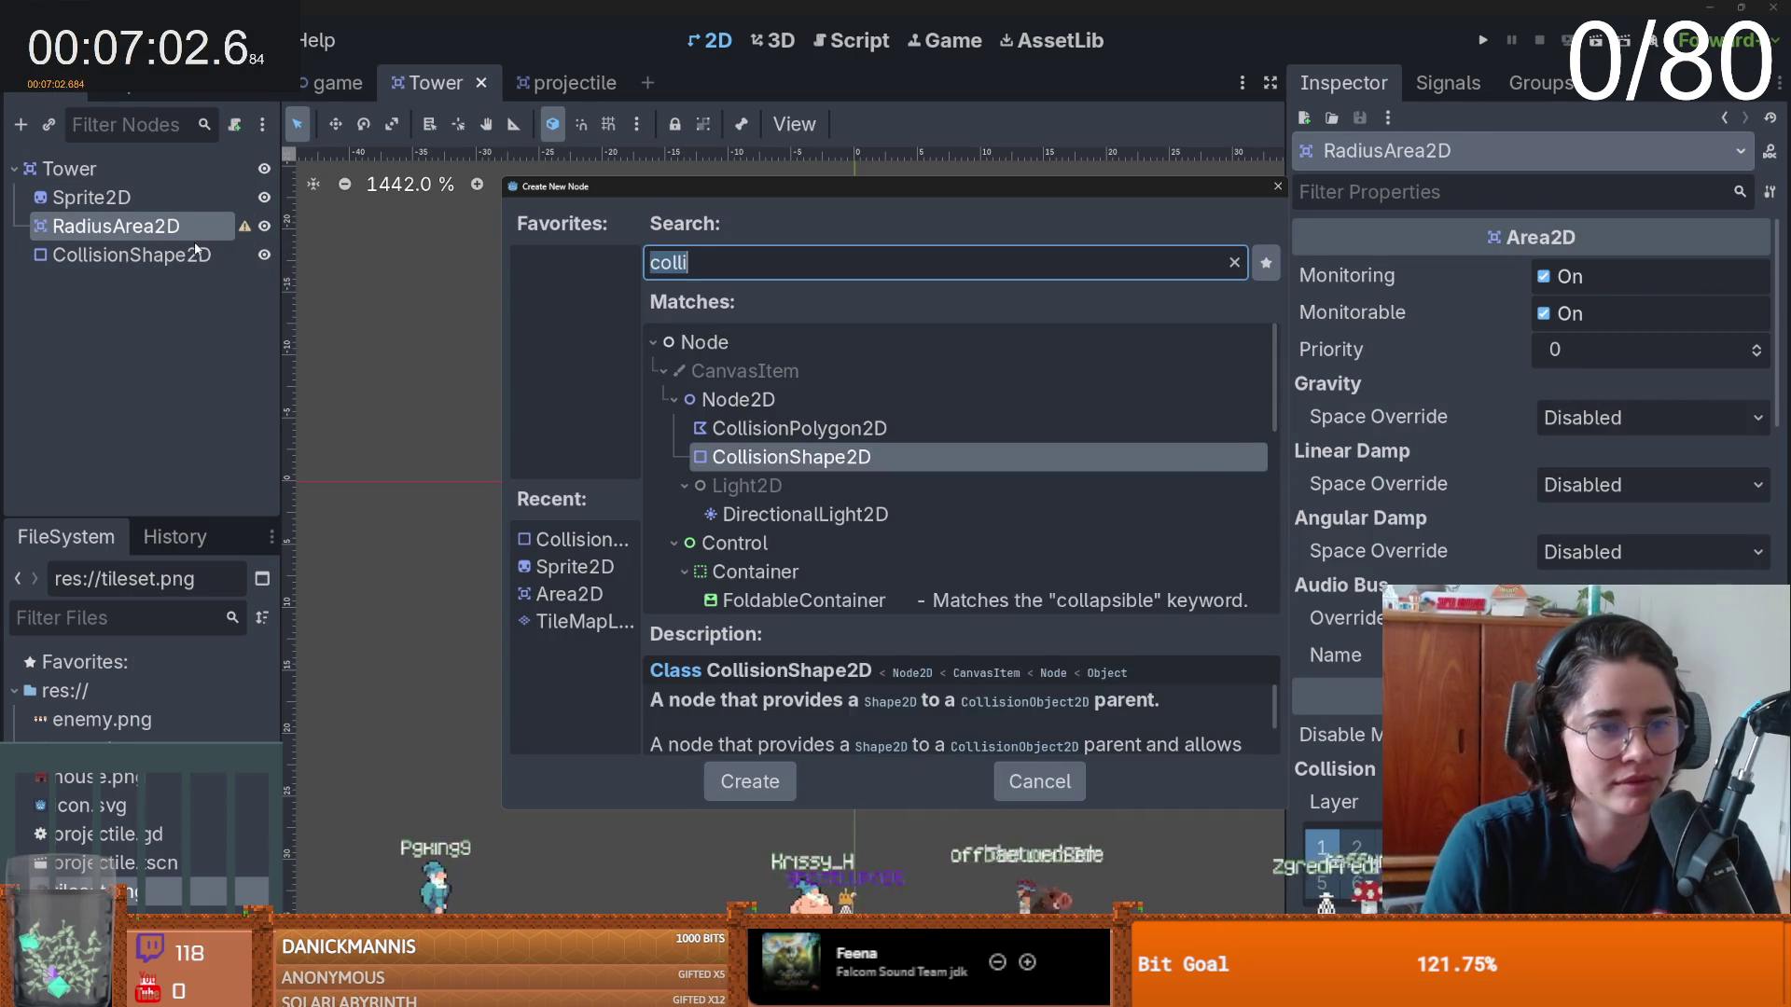
key("Return")
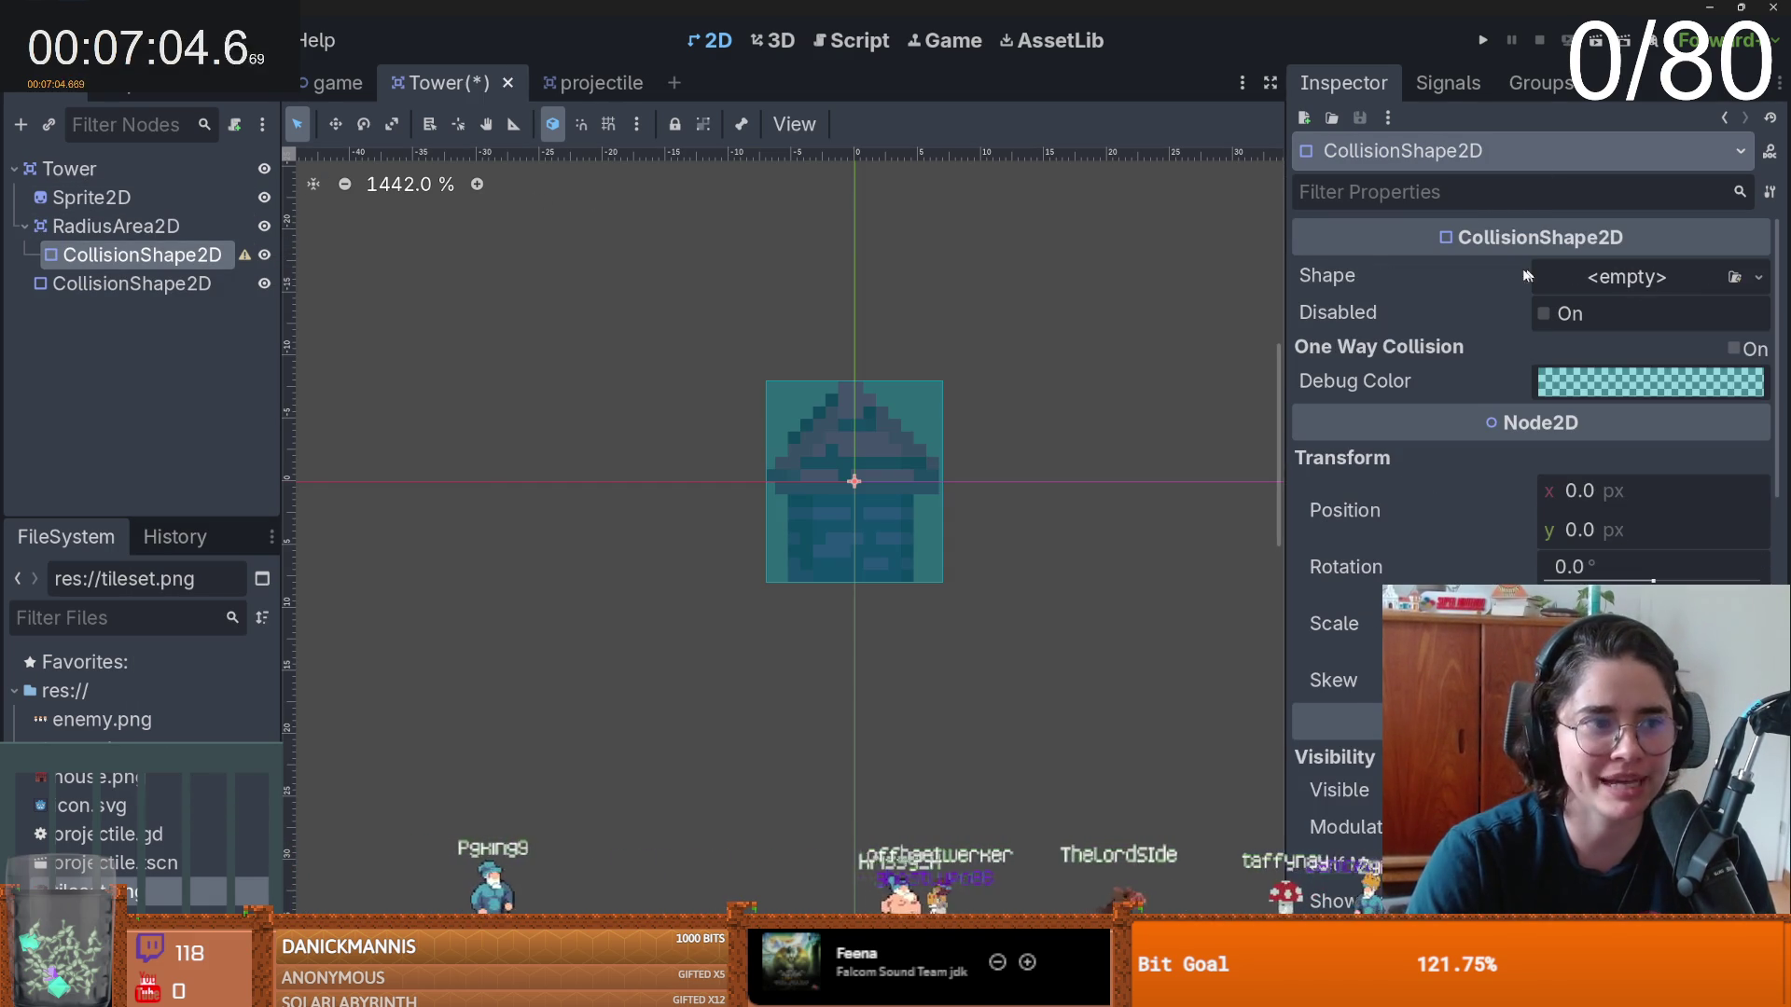
left_click(1617, 279)
left_click(1628, 439)
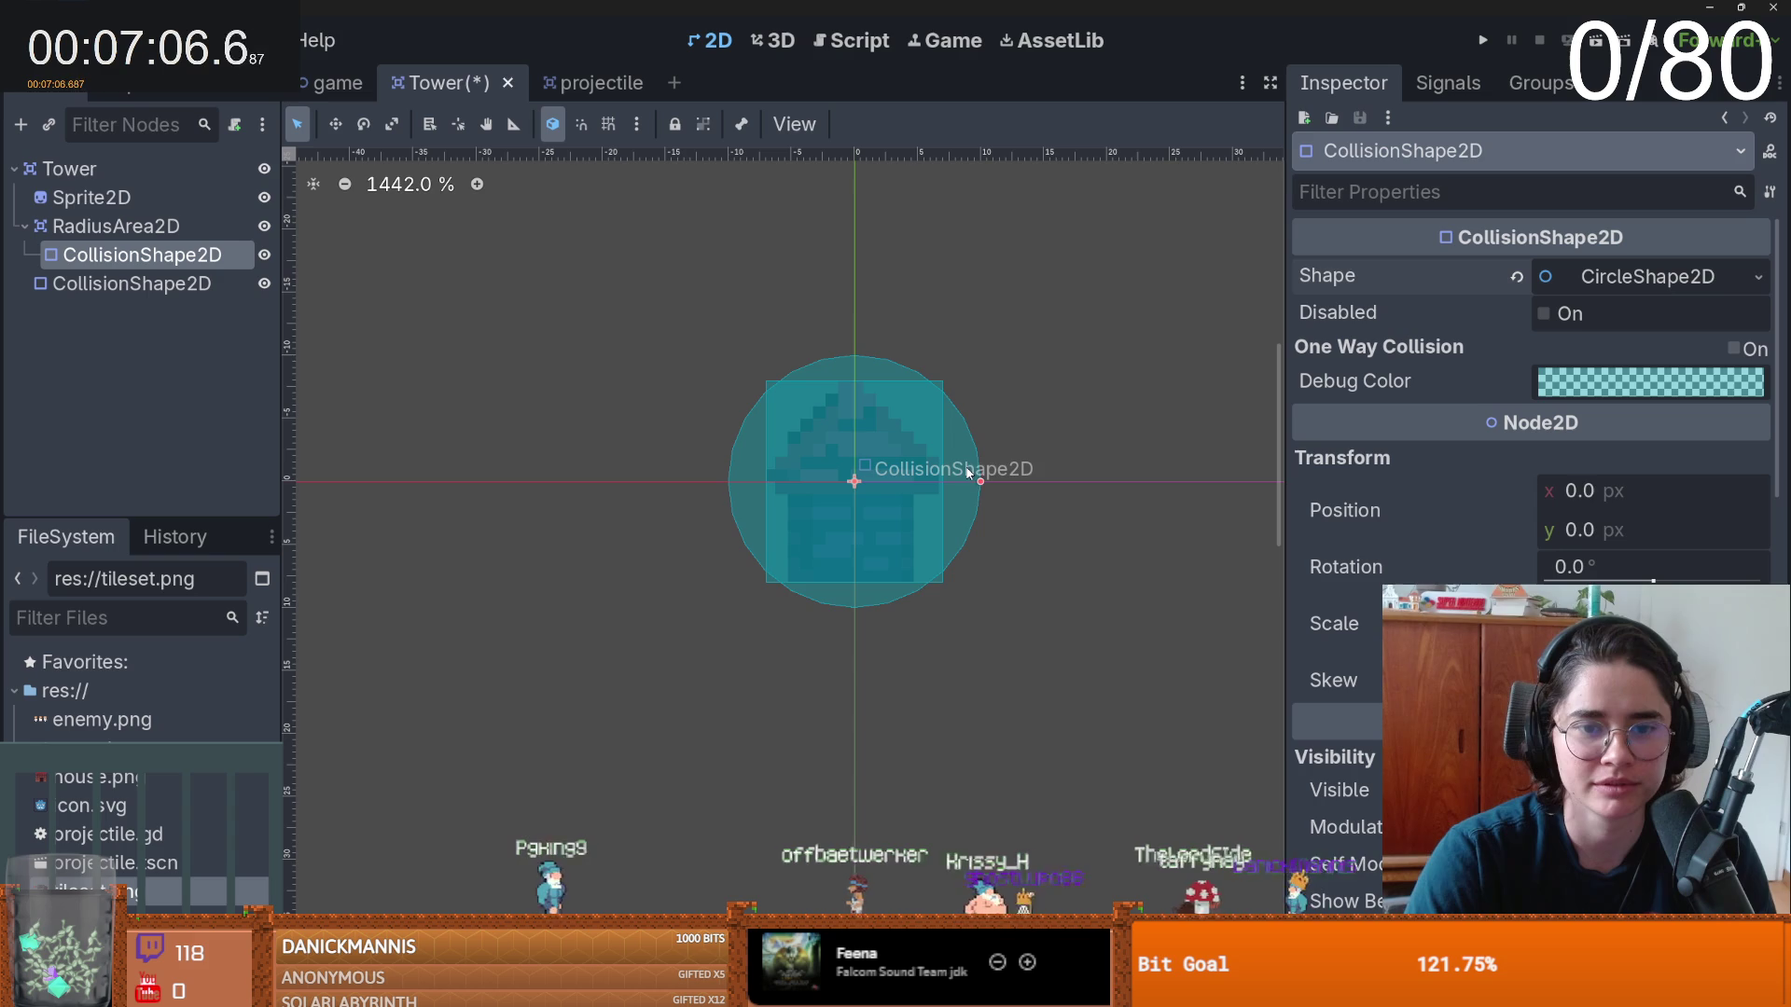
mouse_move(990, 481)
left_mouse_down()
mouse_move(1056, 455)
mouse_move(1015, 468)
mouse_move(1257, 446)
left_mouse_up()
key("ctrl+z")
scroll(1200, 463, "down", 2)
key("ctrl+s")
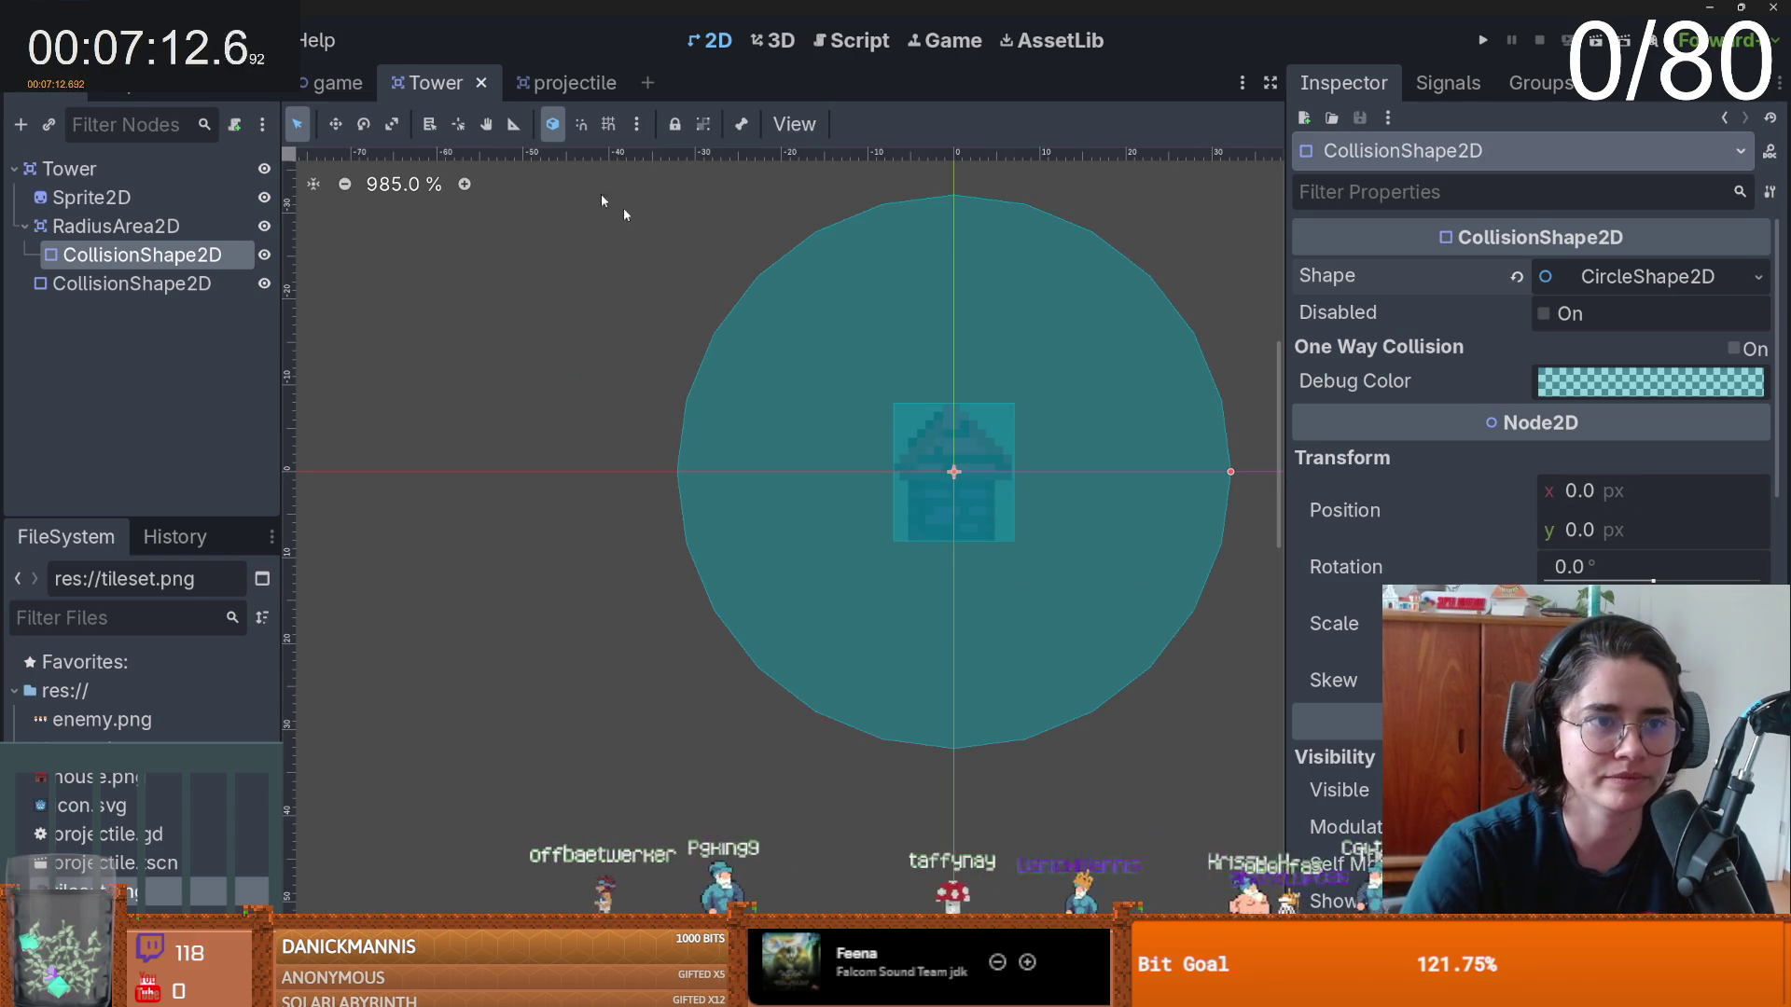
left_click(328, 83)
- Open the env layer's TileSet in Paint mode with Terrains and Terrain Set 0 selected
left_click(68, 227)
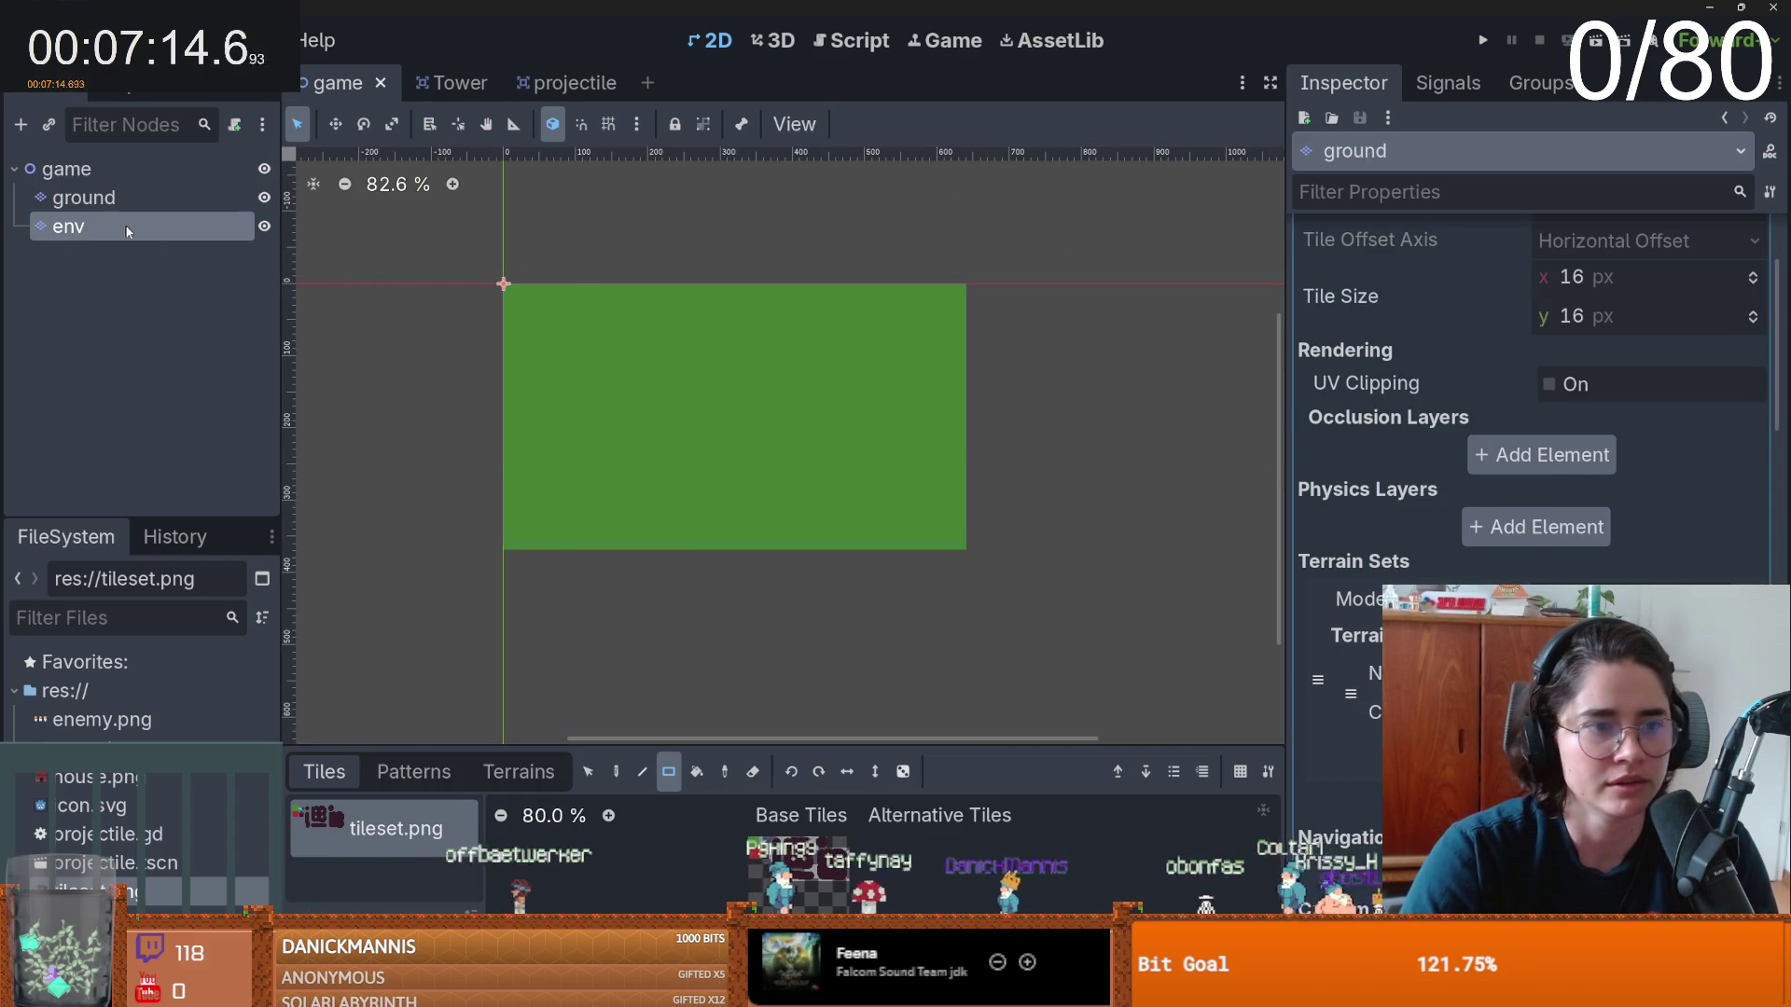
left_click(1661, 314)
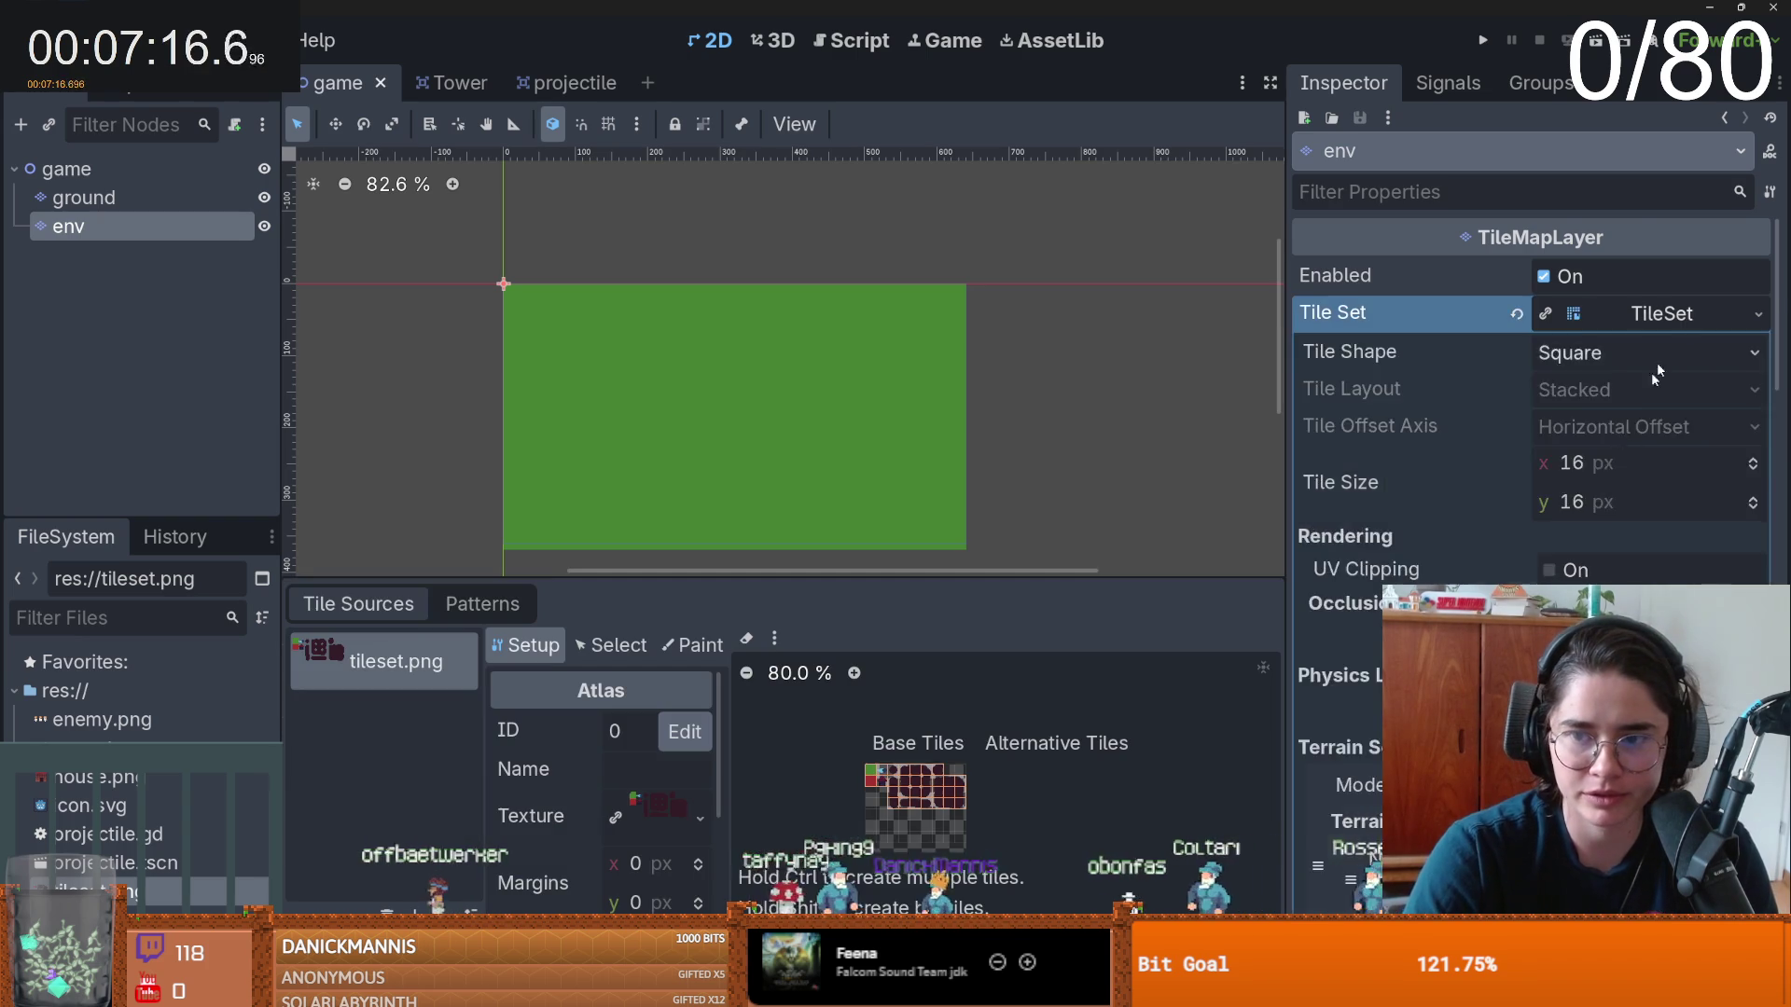
scroll(1530, 401, "down", 5)
scroll(887, 803, "up", 6)
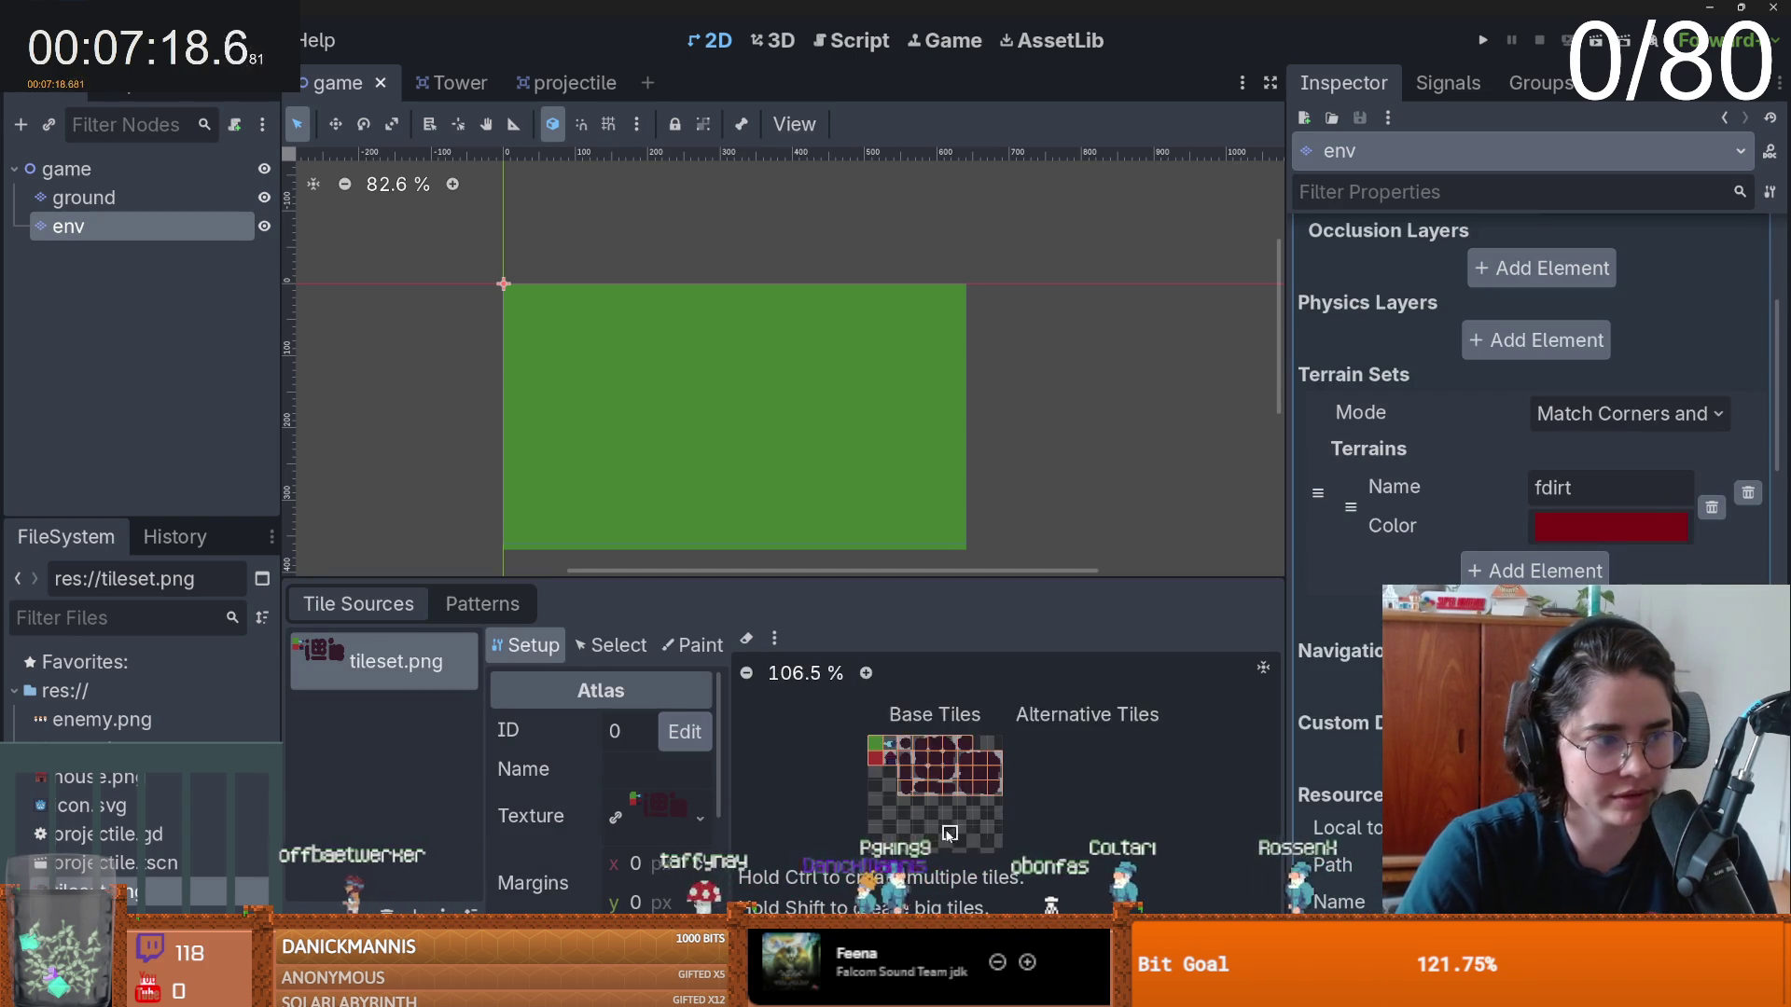
scroll(886, 802, "up", 3)
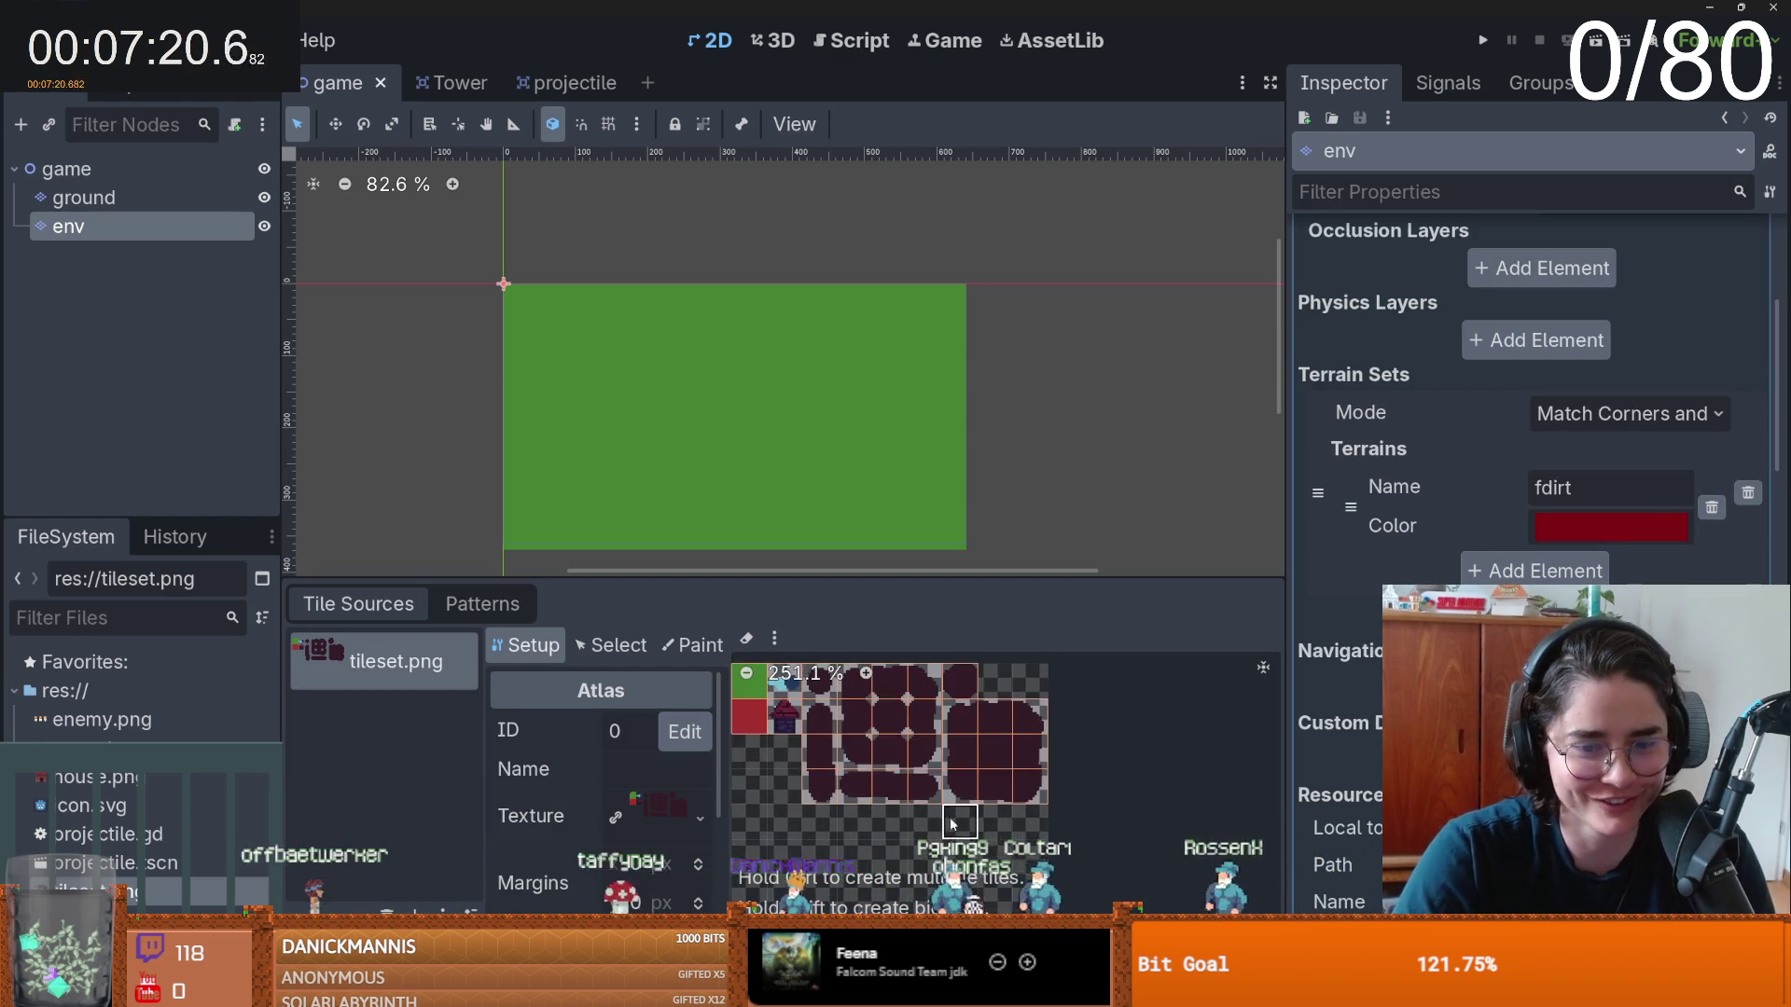
left_click(692, 645)
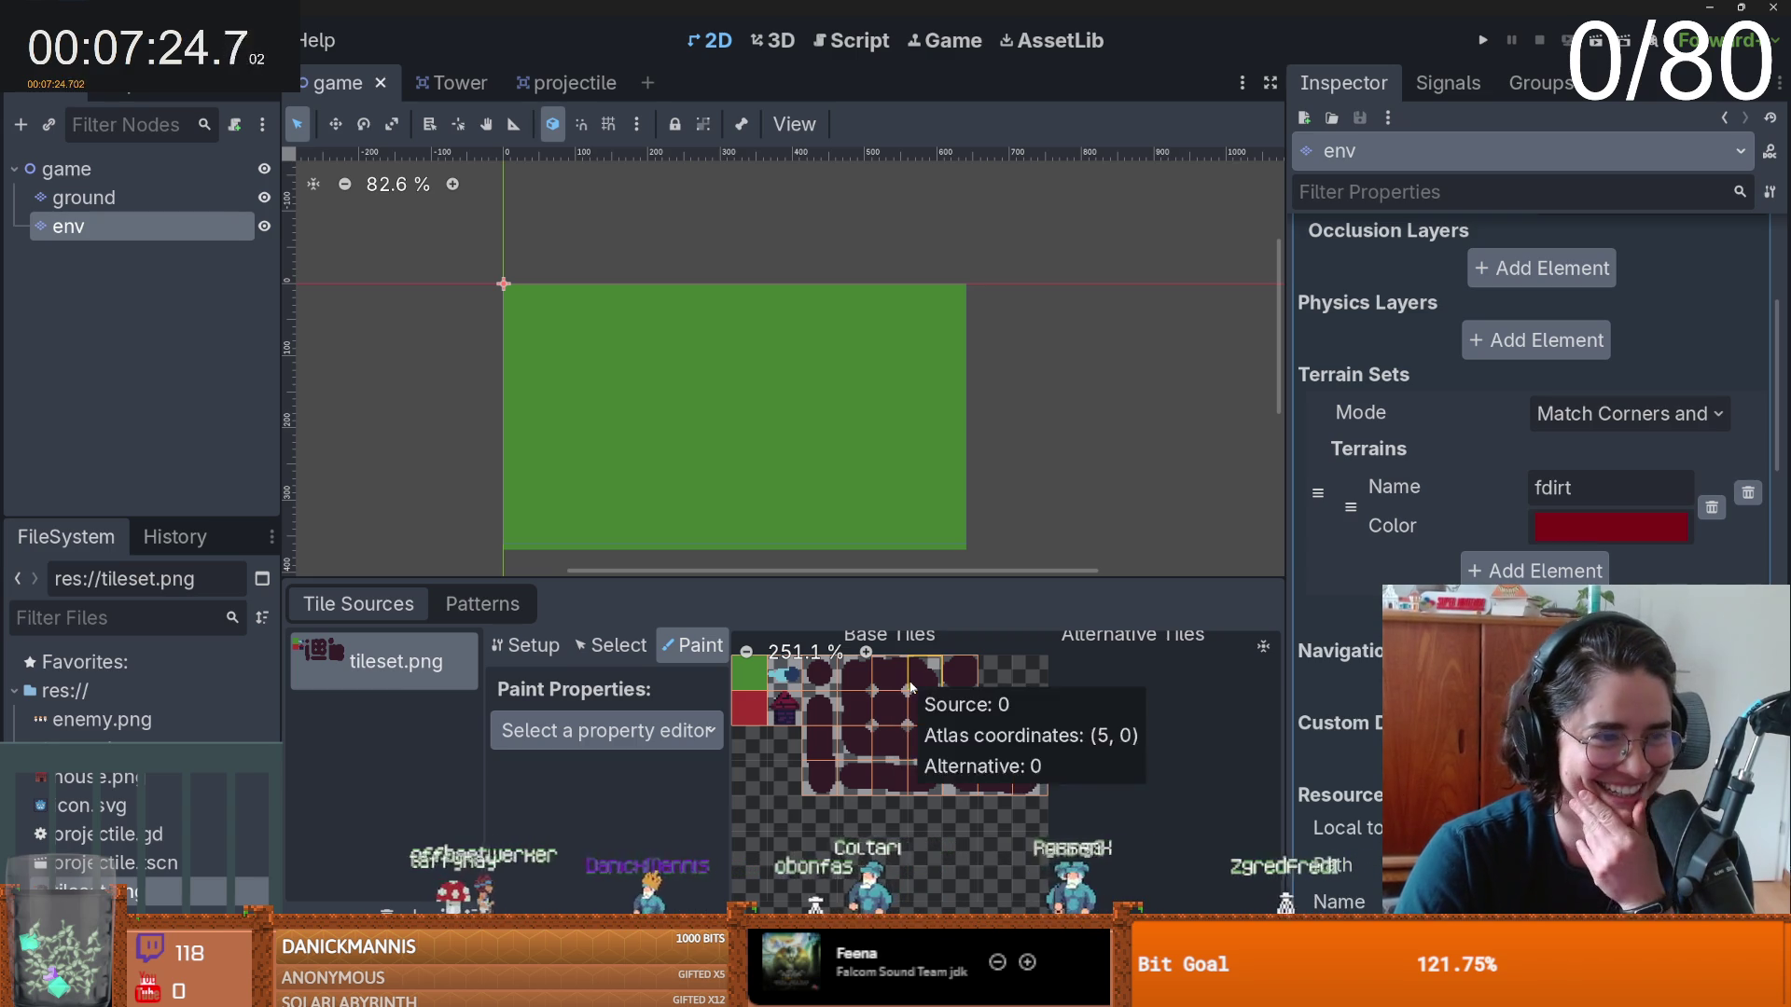
left_click(634, 732)
left_click(560, 735)
left_click(670, 811)
left_click(681, 878)
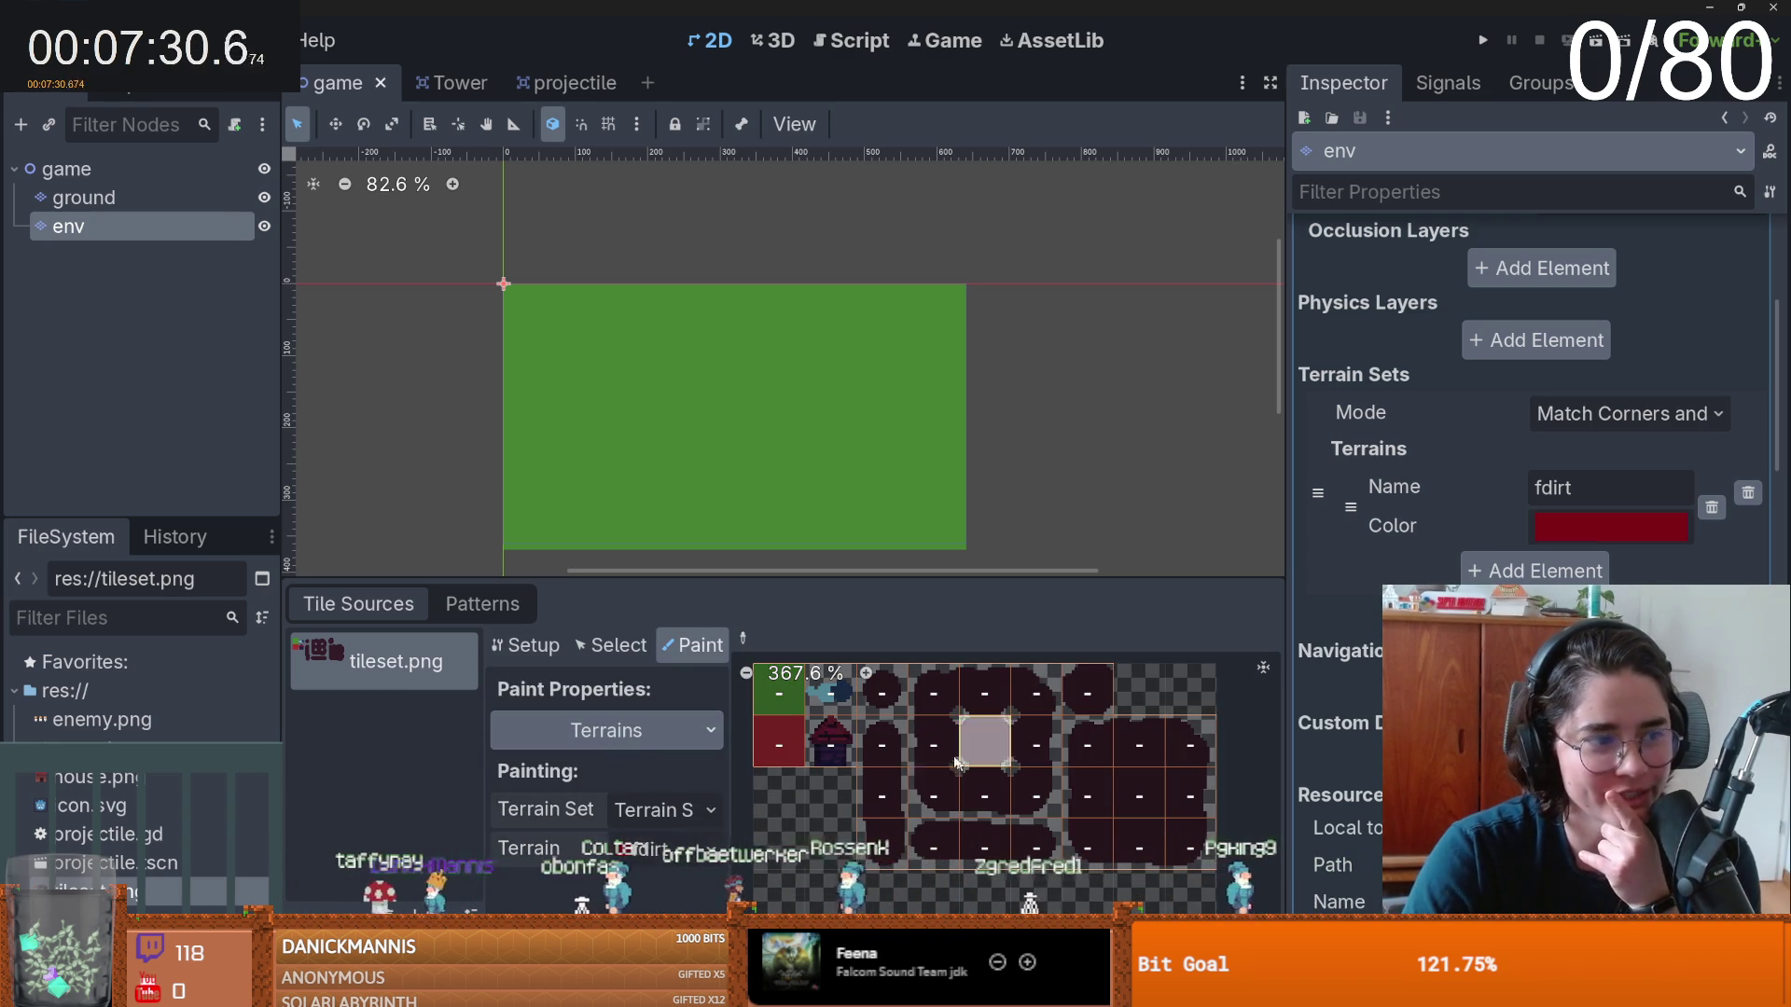
- Paint fdirt onto the dark path tiles, left column tiles and small top tile
mouse_move(882, 705)
left_mouse_down()
mouse_move(1100, 821)
mouse_move(1194, 793)
mouse_move(920, 729)
mouse_move(1117, 709)
left_mouse_up()
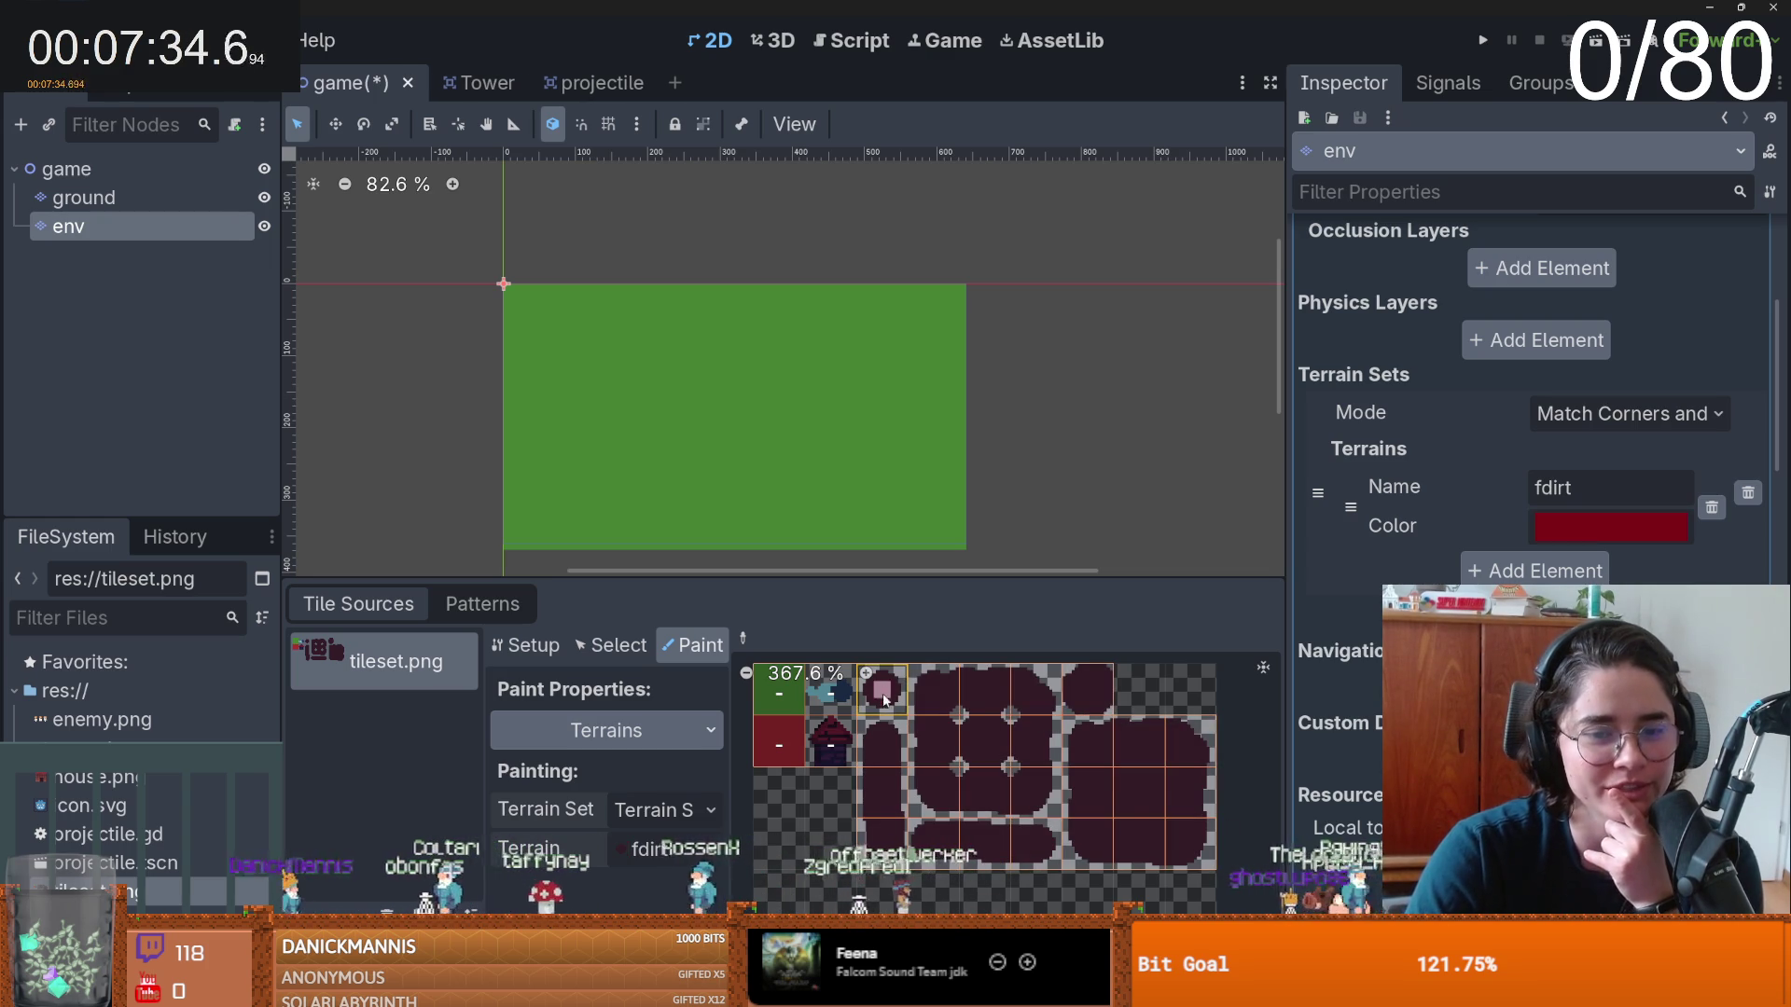
mouse_move(881, 695)
left_mouse_down()
mouse_move(885, 851)
mouse_move(1050, 844)
mouse_move(1035, 723)
mouse_move(1034, 804)
mouse_move(933, 800)
mouse_move(928, 695)
mouse_move(1031, 690)
mouse_move(1032, 752)
mouse_move(984, 746)
mouse_move(989, 774)
mouse_move(1087, 746)
mouse_move(1091, 853)
mouse_move(1194, 844)
mouse_move(1199, 737)
mouse_move(1098, 744)
mouse_move(1183, 739)
mouse_move(1166, 817)
mouse_move(1106, 826)
left_mouse_up()
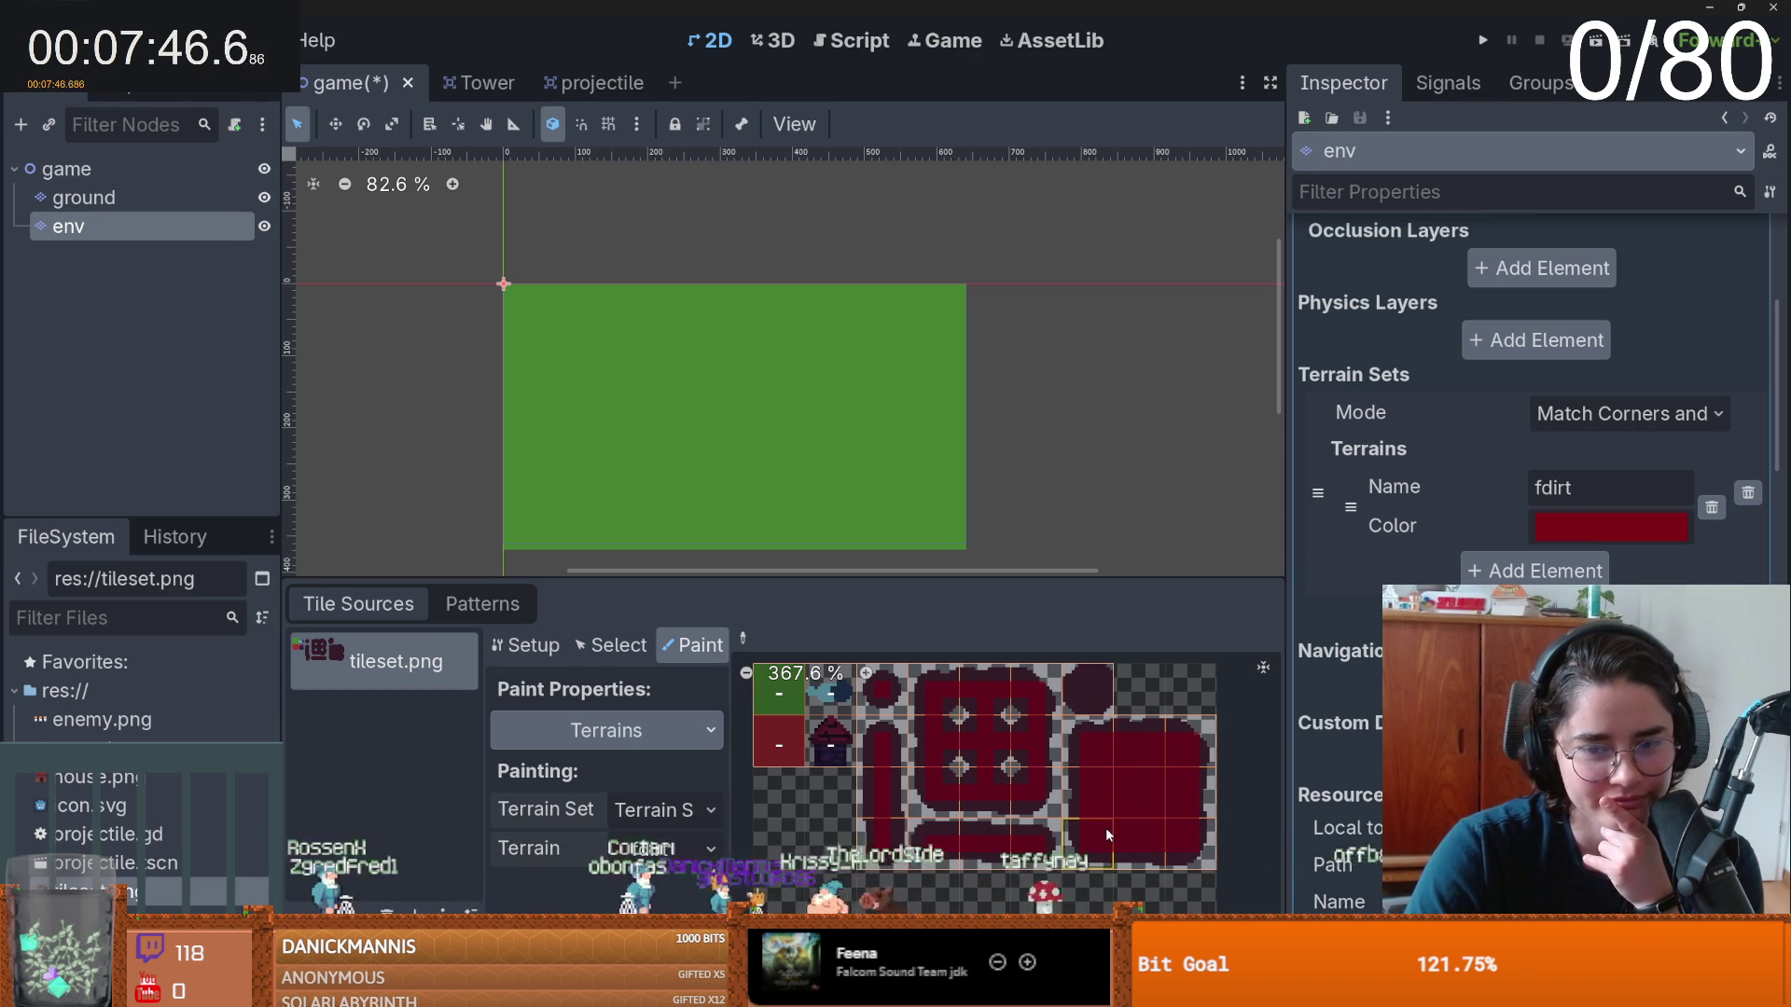
left_click(1089, 674)
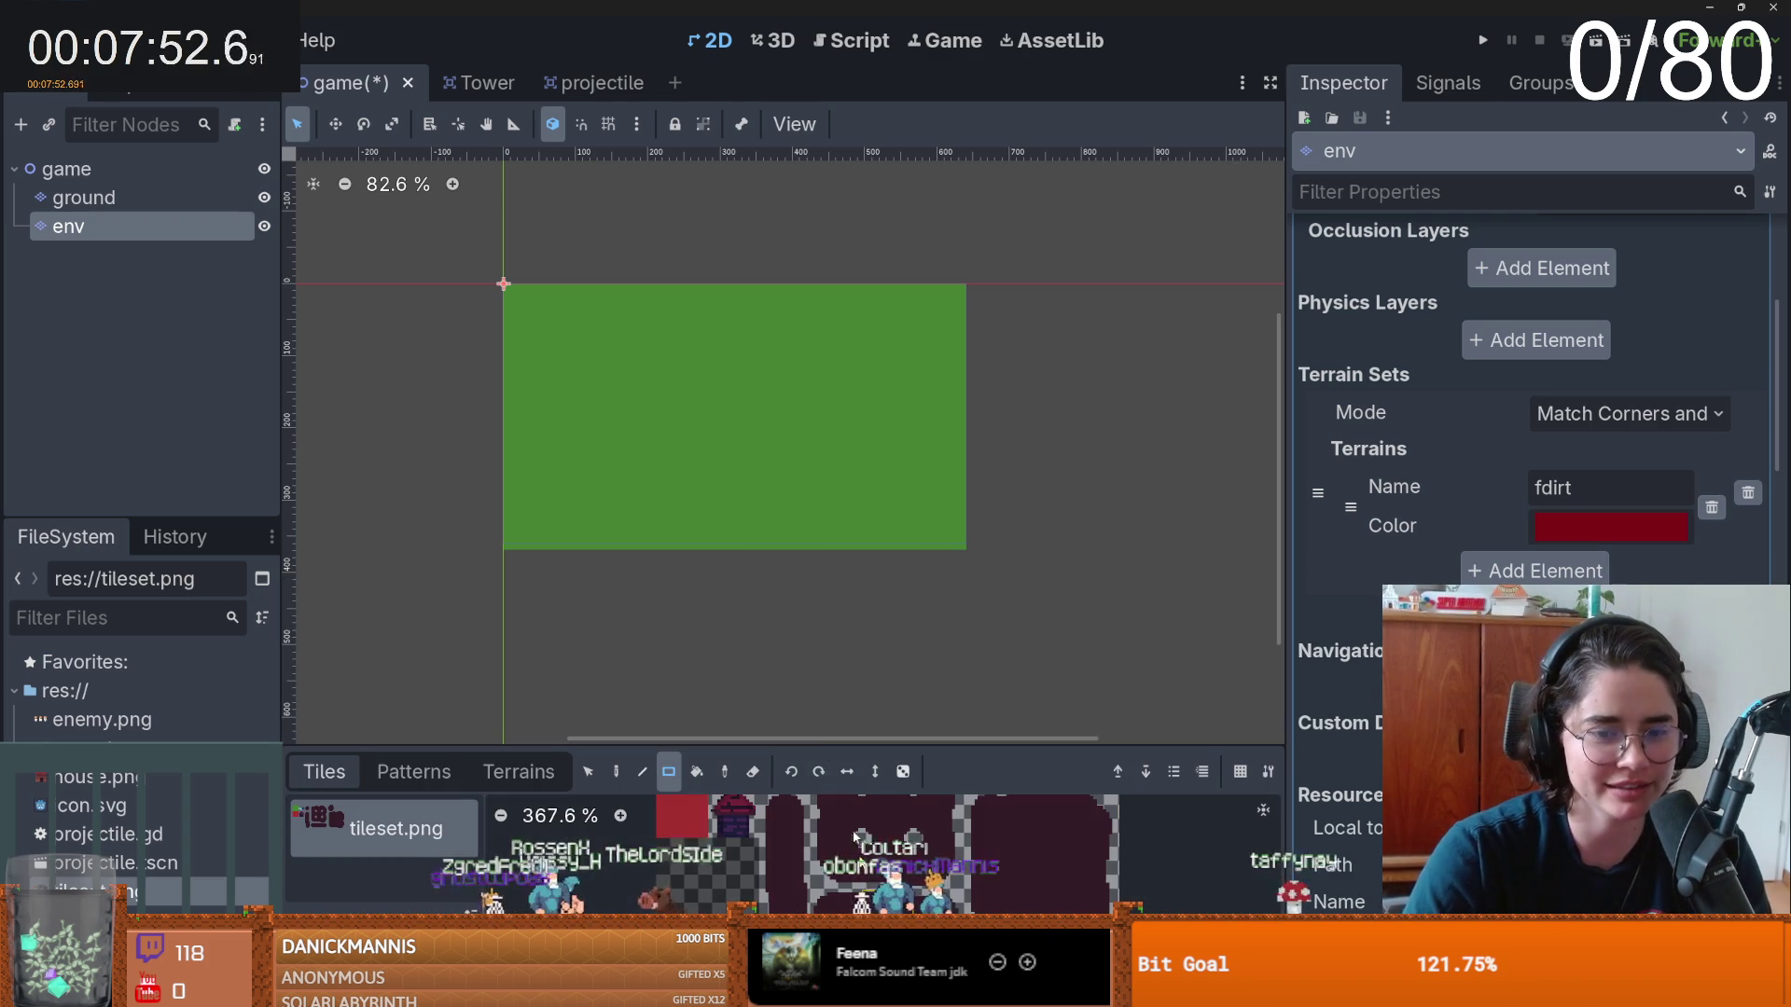
left_click(519, 771)
- Paint a snaking fdirt path from rectangles: a top block, a long bar, a right bar and a bottom bar
left_click(352, 842)
scroll(527, 439, "up", 3)
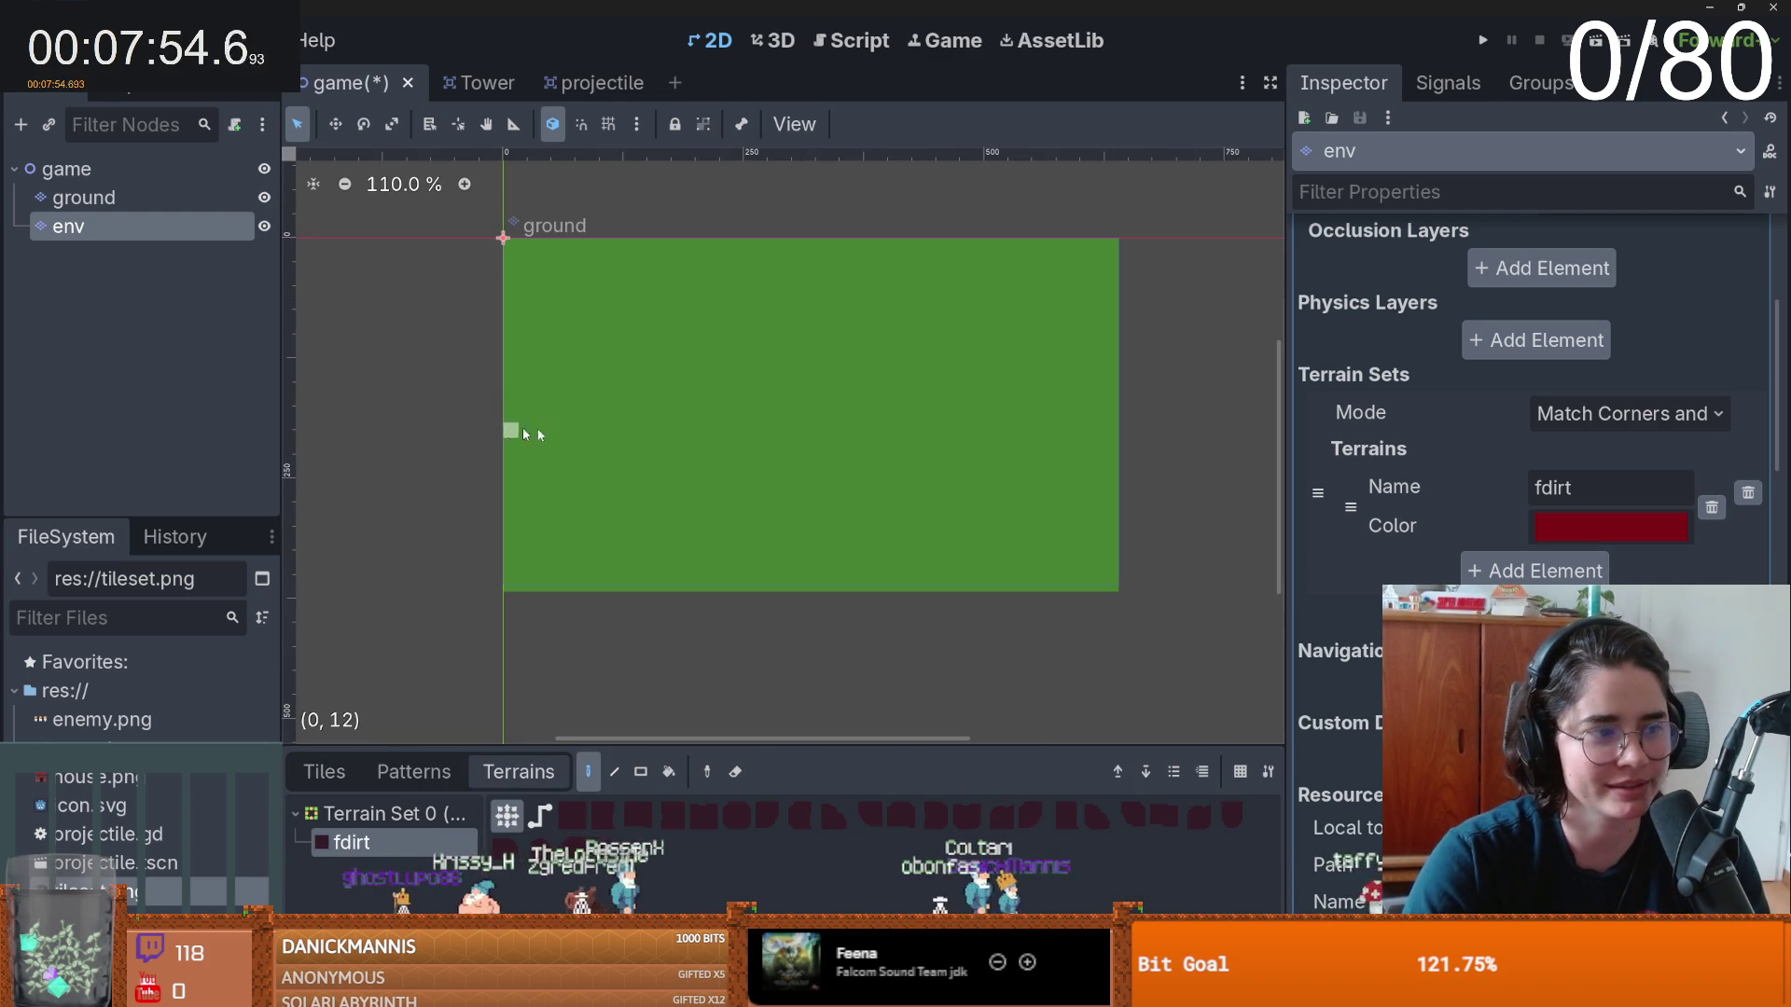
scroll(662, 360, "up", 2)
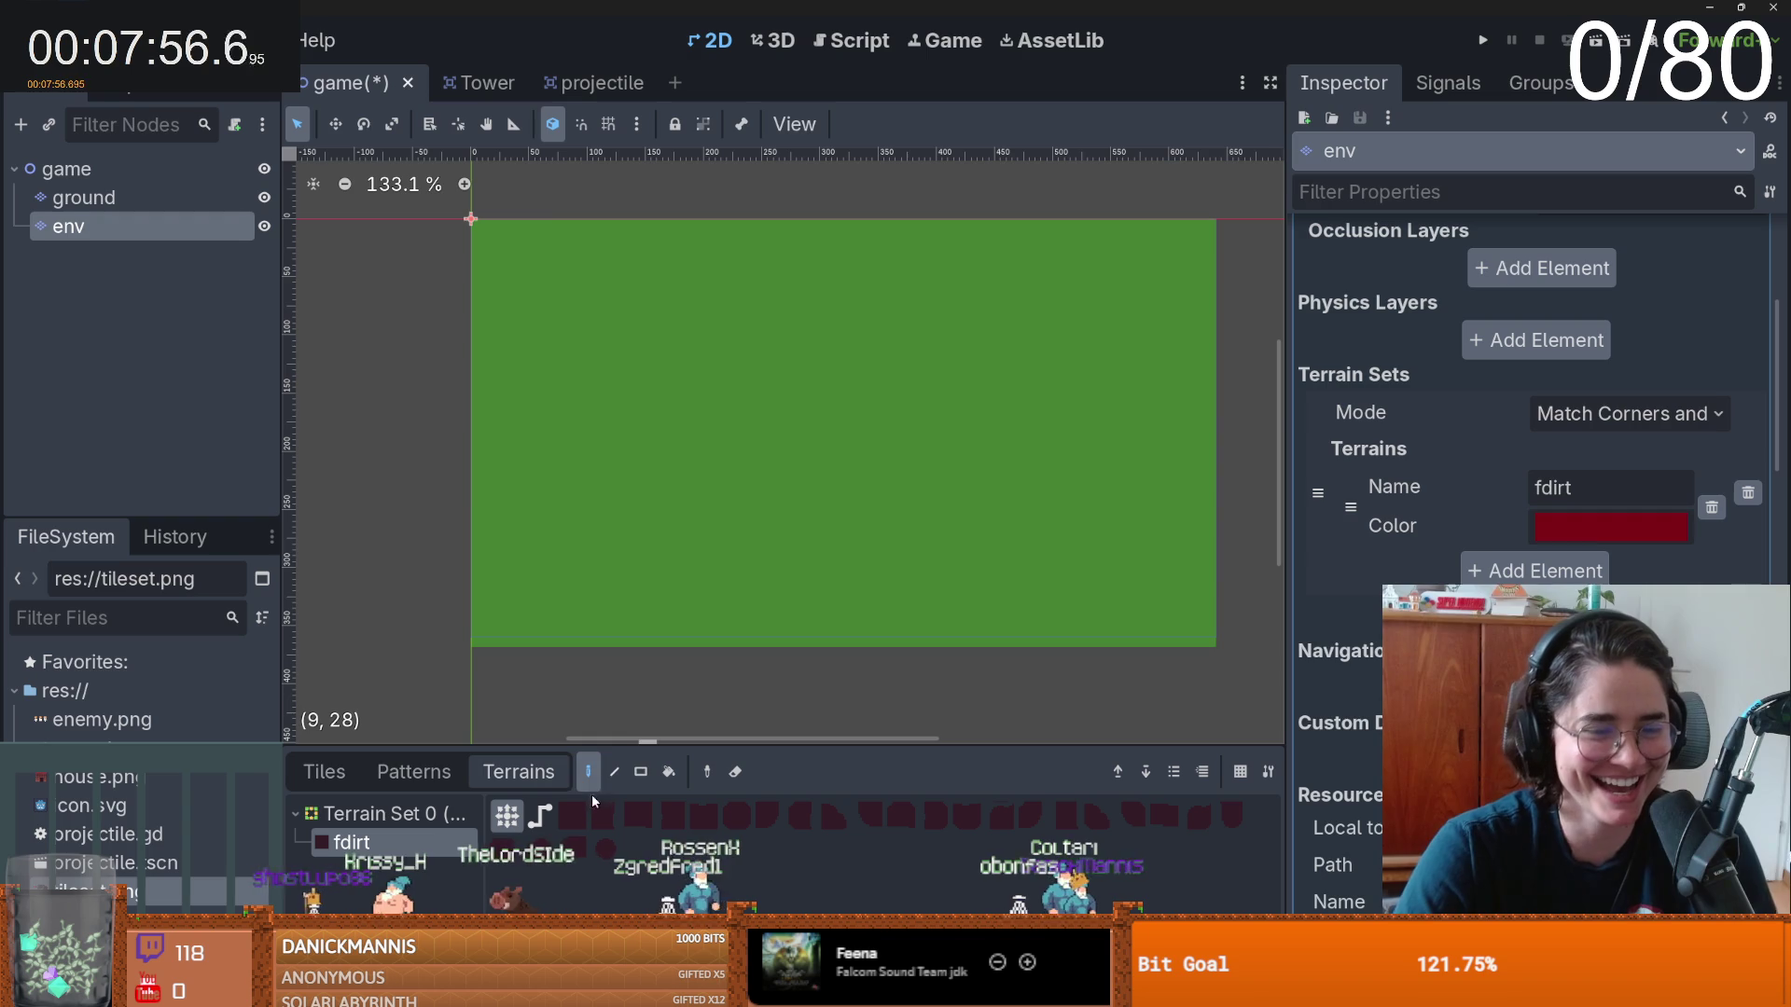
left_click_drag(611, 228, 668, 322)
mouse_move(610, 309)
left_mouse_down()
mouse_move(1106, 368)
mouse_move(1039, 496)
left_mouse_up()
mouse_move(1092, 364)
left_mouse_down()
mouse_move(1067, 478)
mouse_move(617, 472)
mouse_move(632, 479)
left_mouse_up()
mouse_move(631, 463)
left_mouse_down()
mouse_move(1072, 453)
mouse_move(647, 457)
mouse_move(632, 467)
mouse_move(669, 608)
mouse_move(854, 611)
mouse_move(658, 580)
left_mouse_up()
scroll(723, 549, "up", 1)
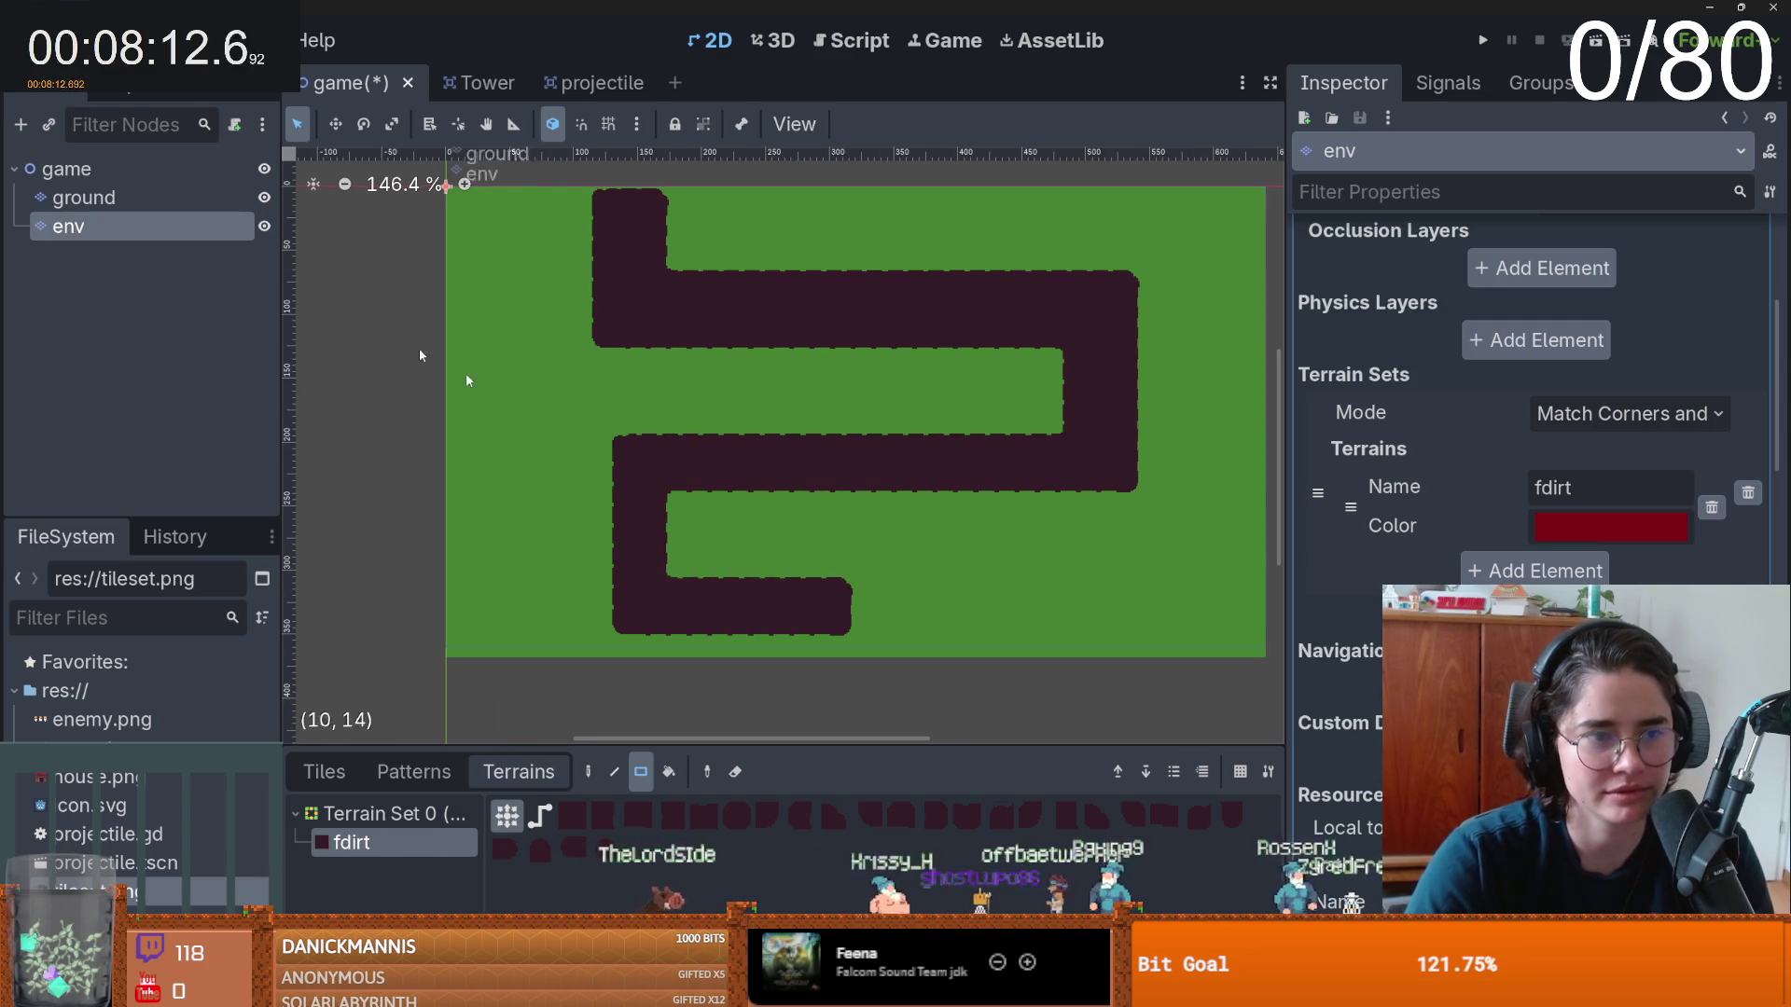
right_click(104, 171)
- Add a Path2D child node under the game node
left_click(148, 194)
type("p")
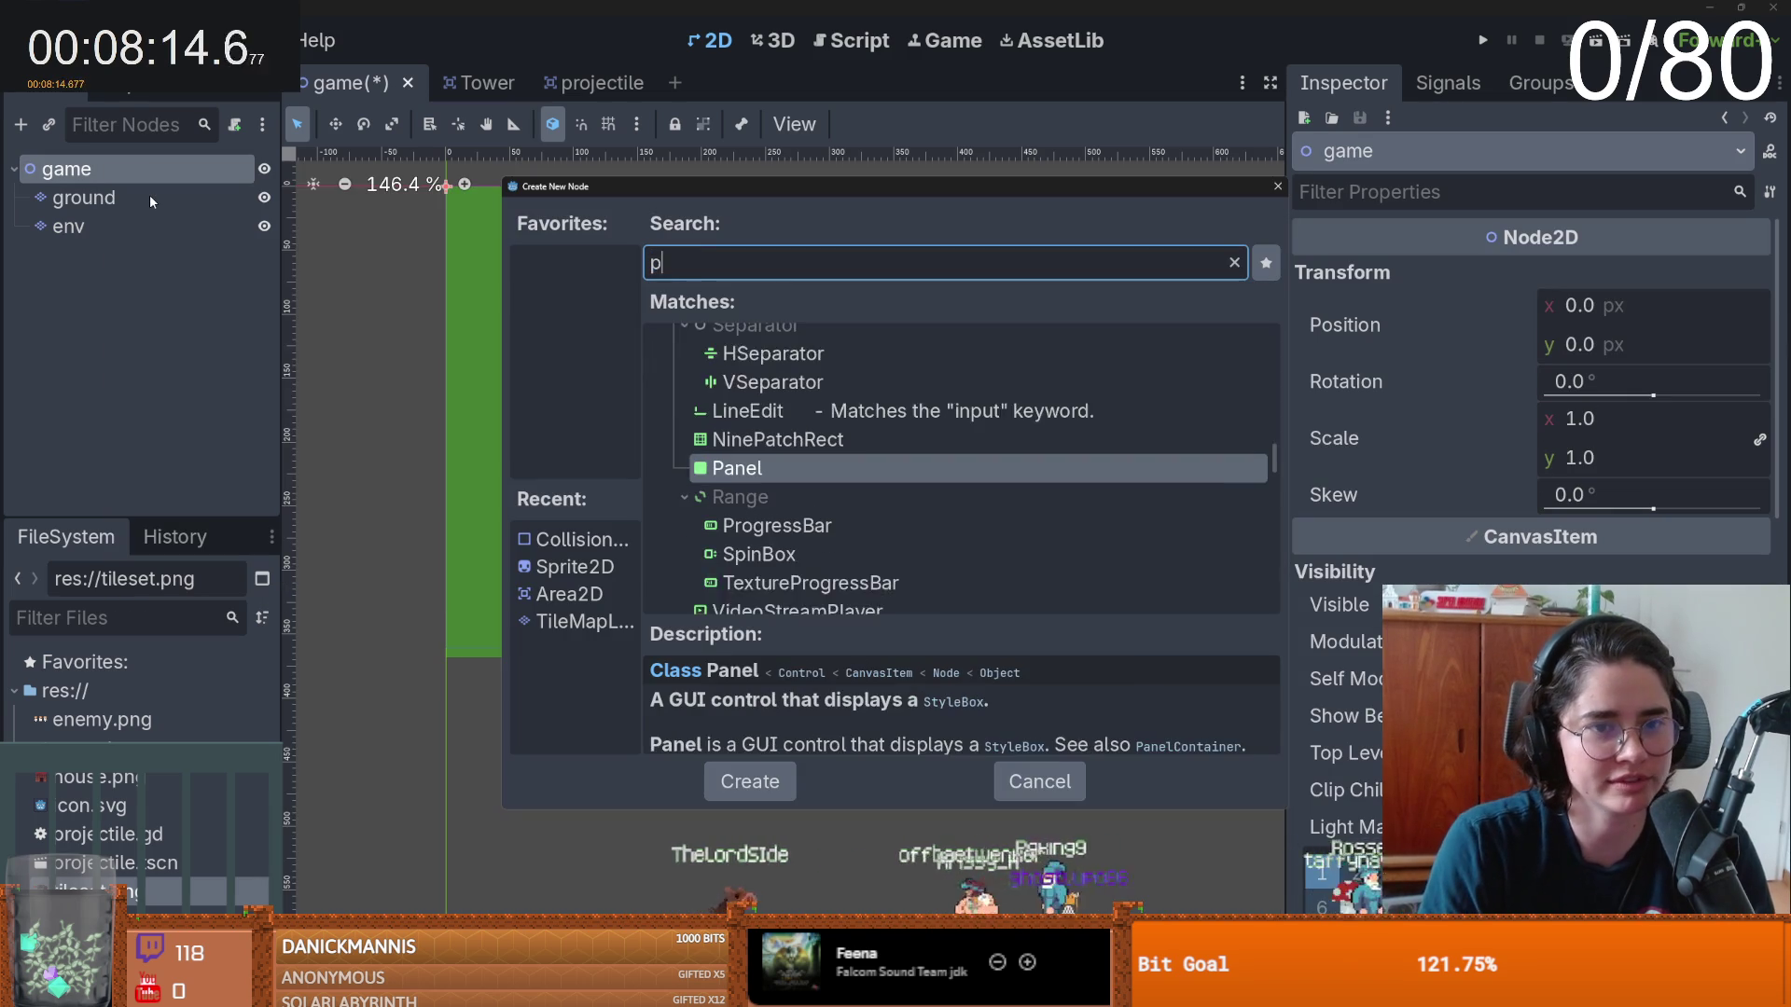
type("ath")
key("Return")
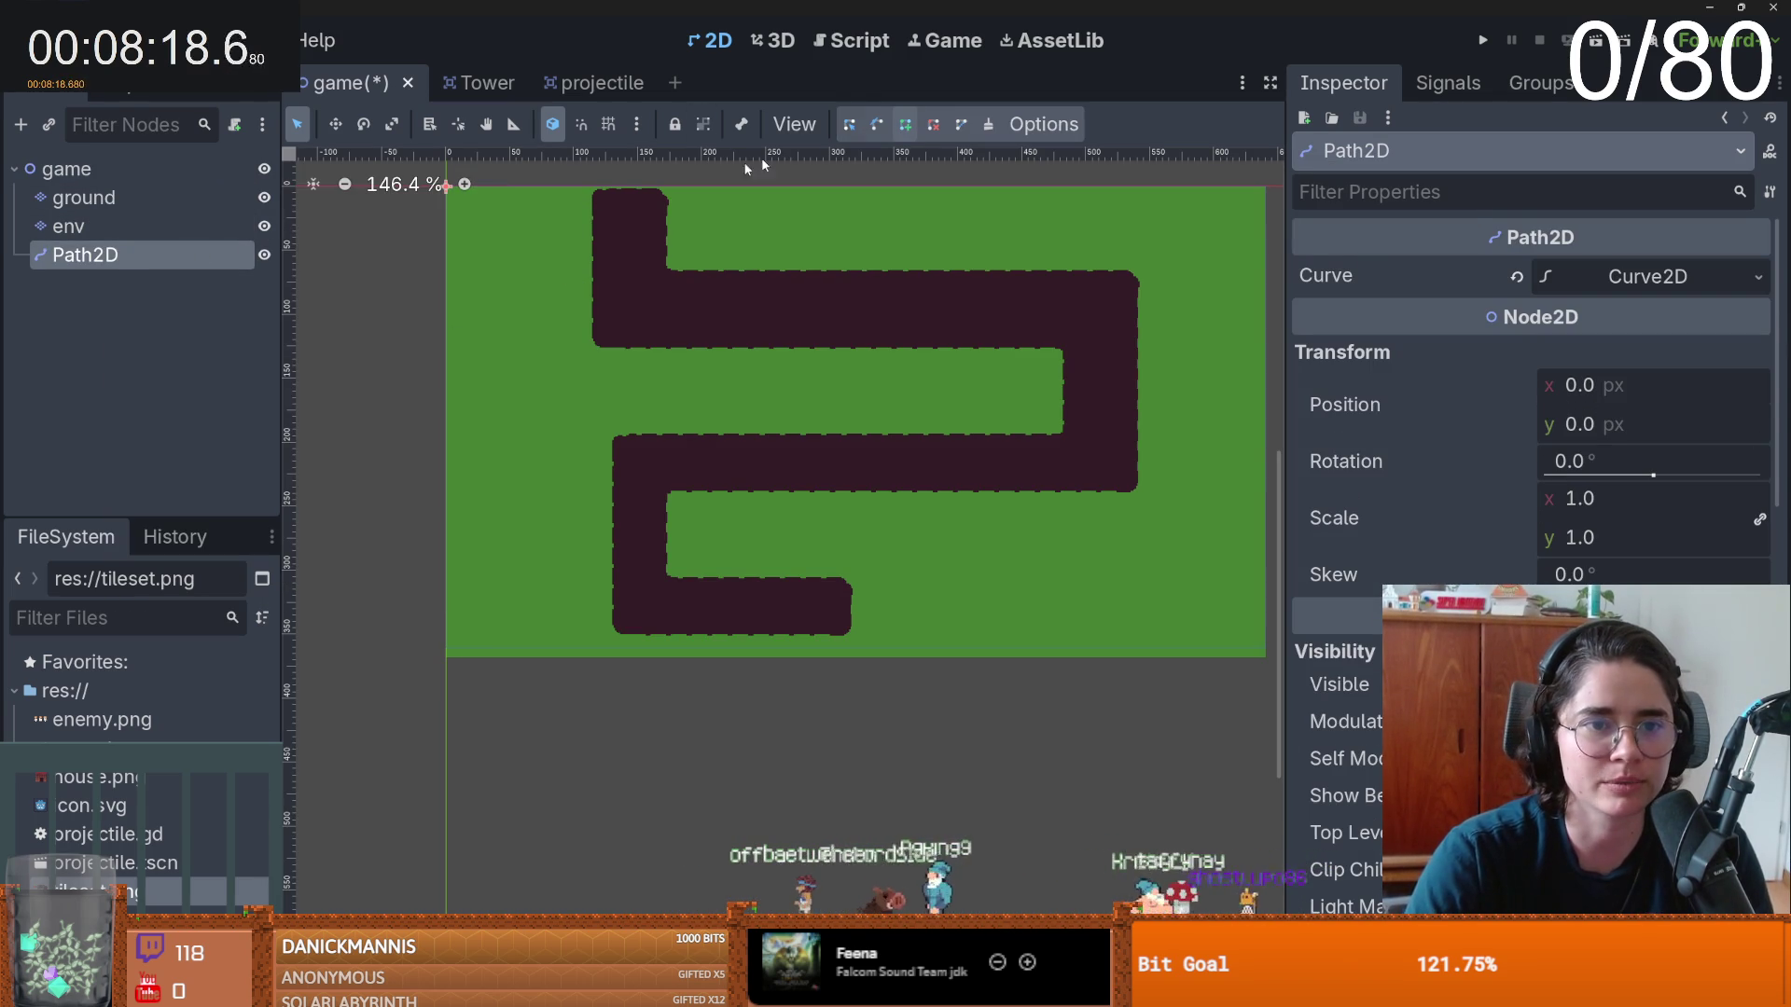
- Trace the Path2D curve with six points along the dirt track's corners to its end
left_click(1090, 305)
left_click(1102, 452)
left_click(639, 467)
left_click(653, 604)
left_click(816, 606)
left_click(861, 606)
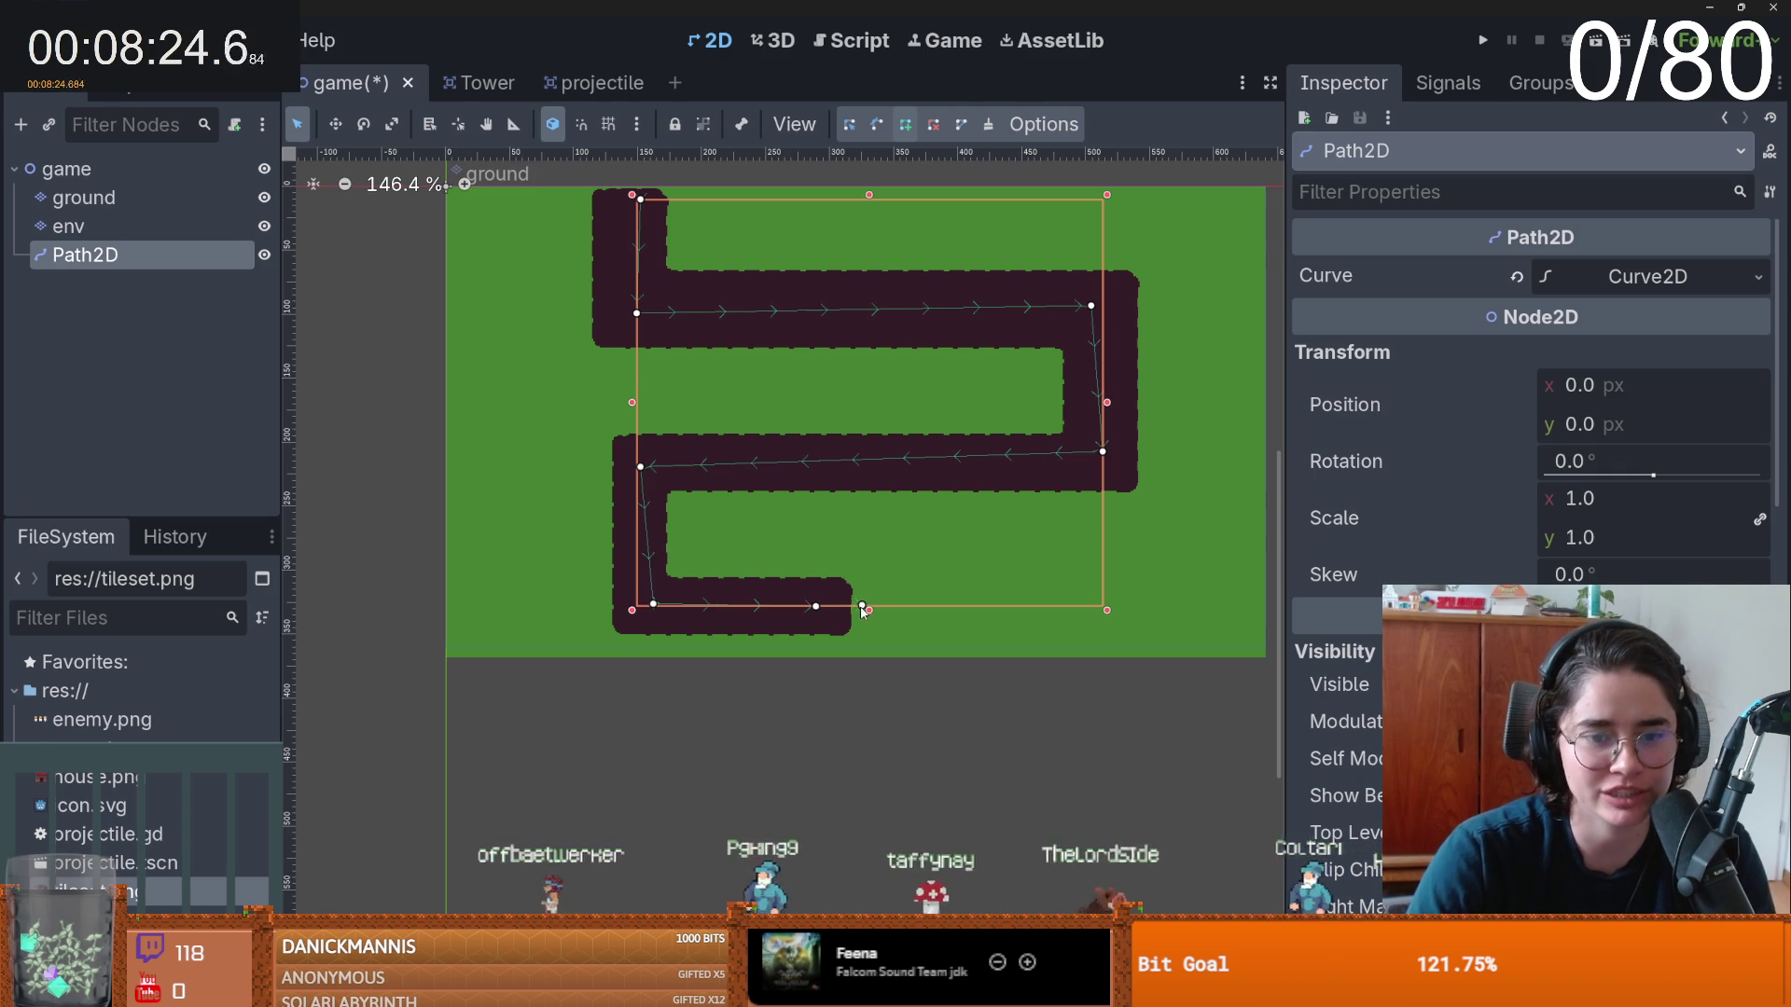
key("ctrl+n")
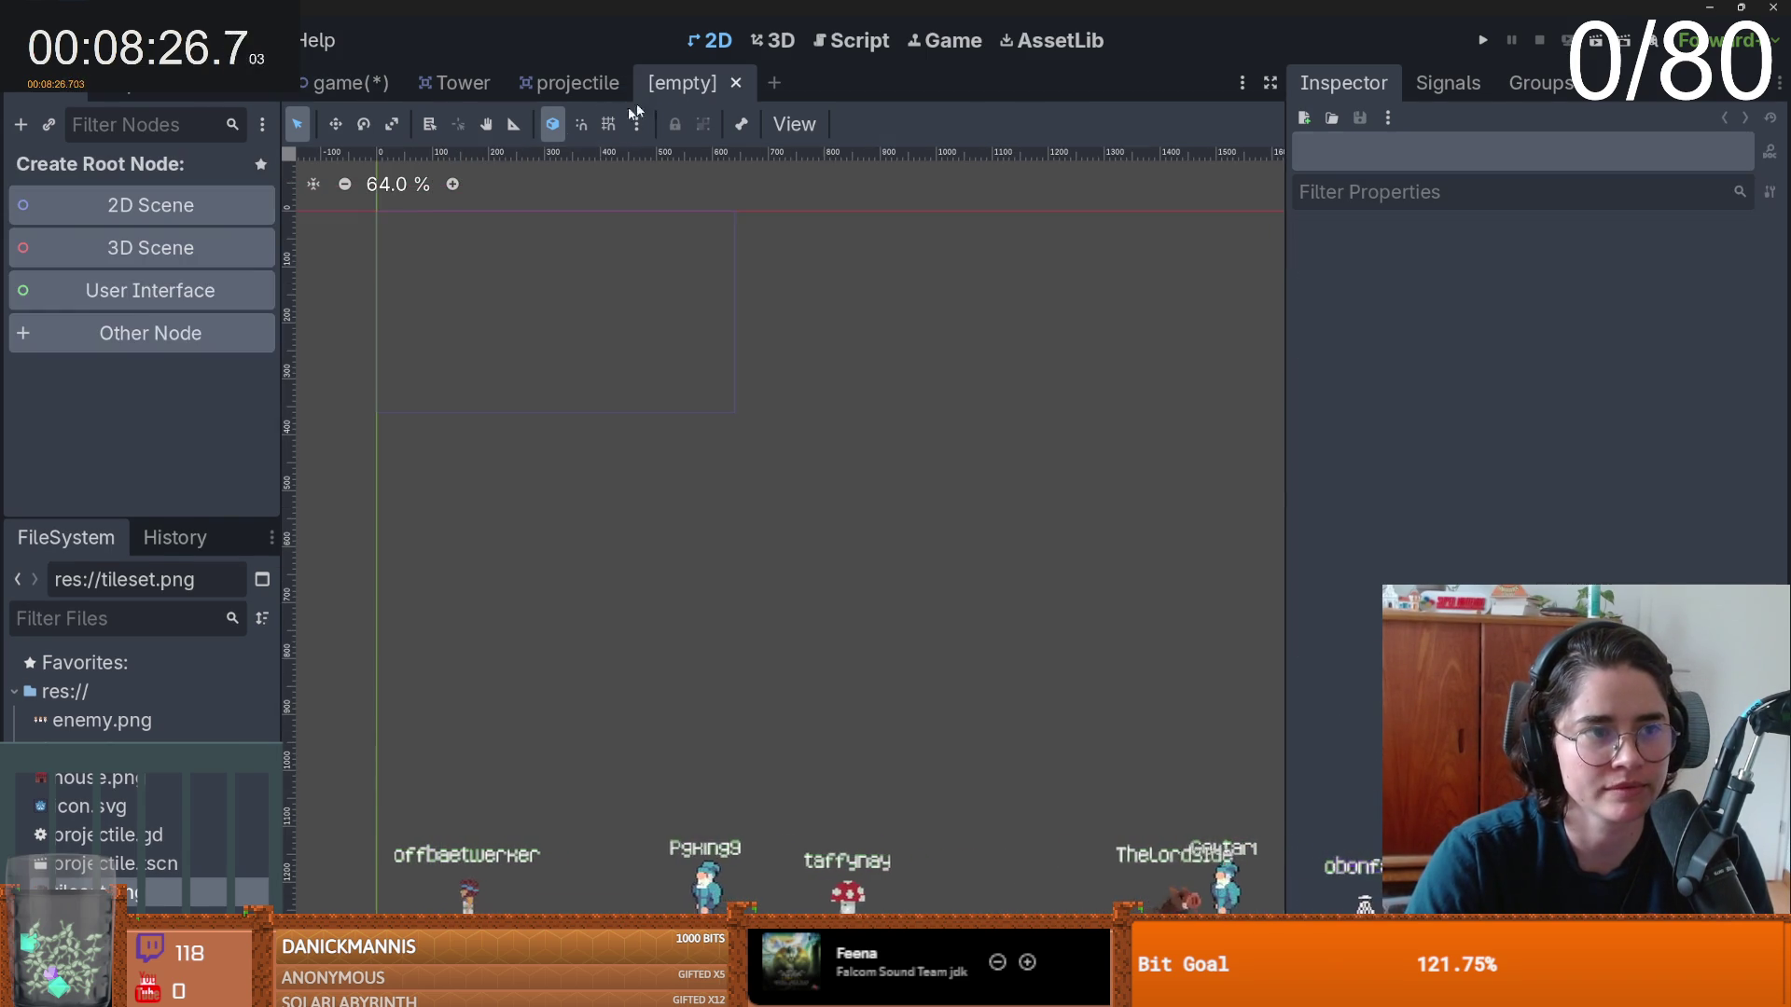
- Create a new scene with a PathFollow2D root node
left_click(131, 327)
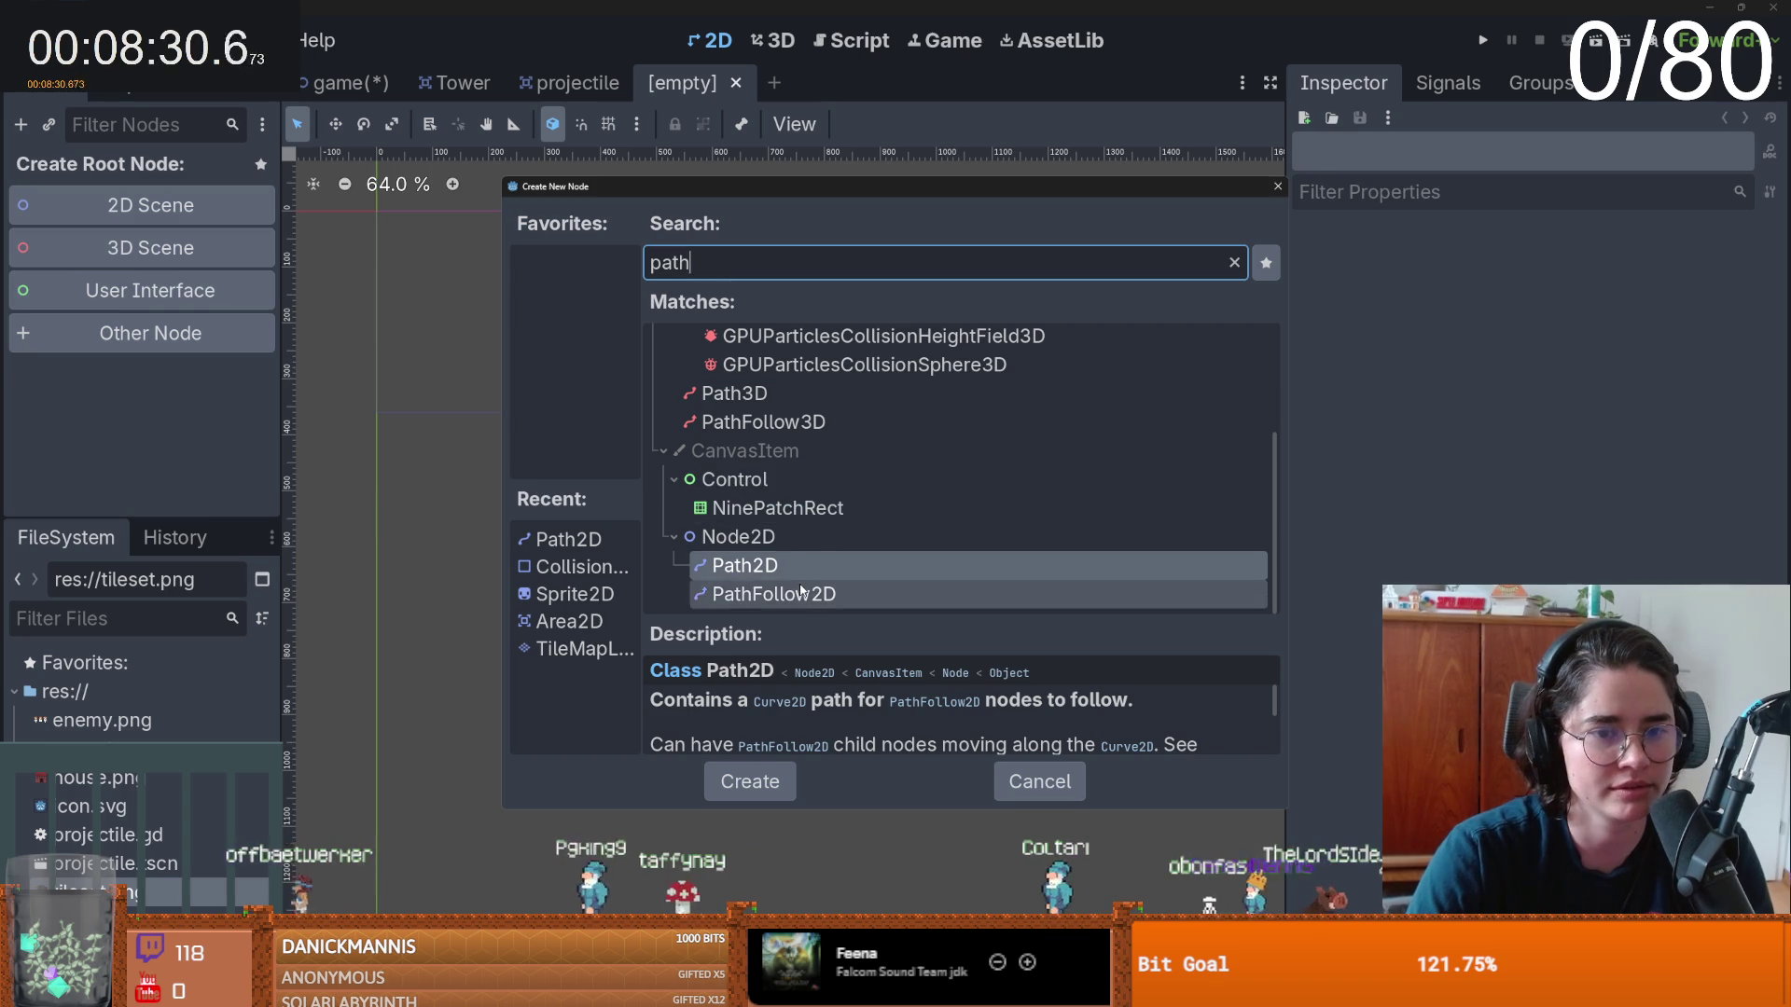
double_click(797, 593)
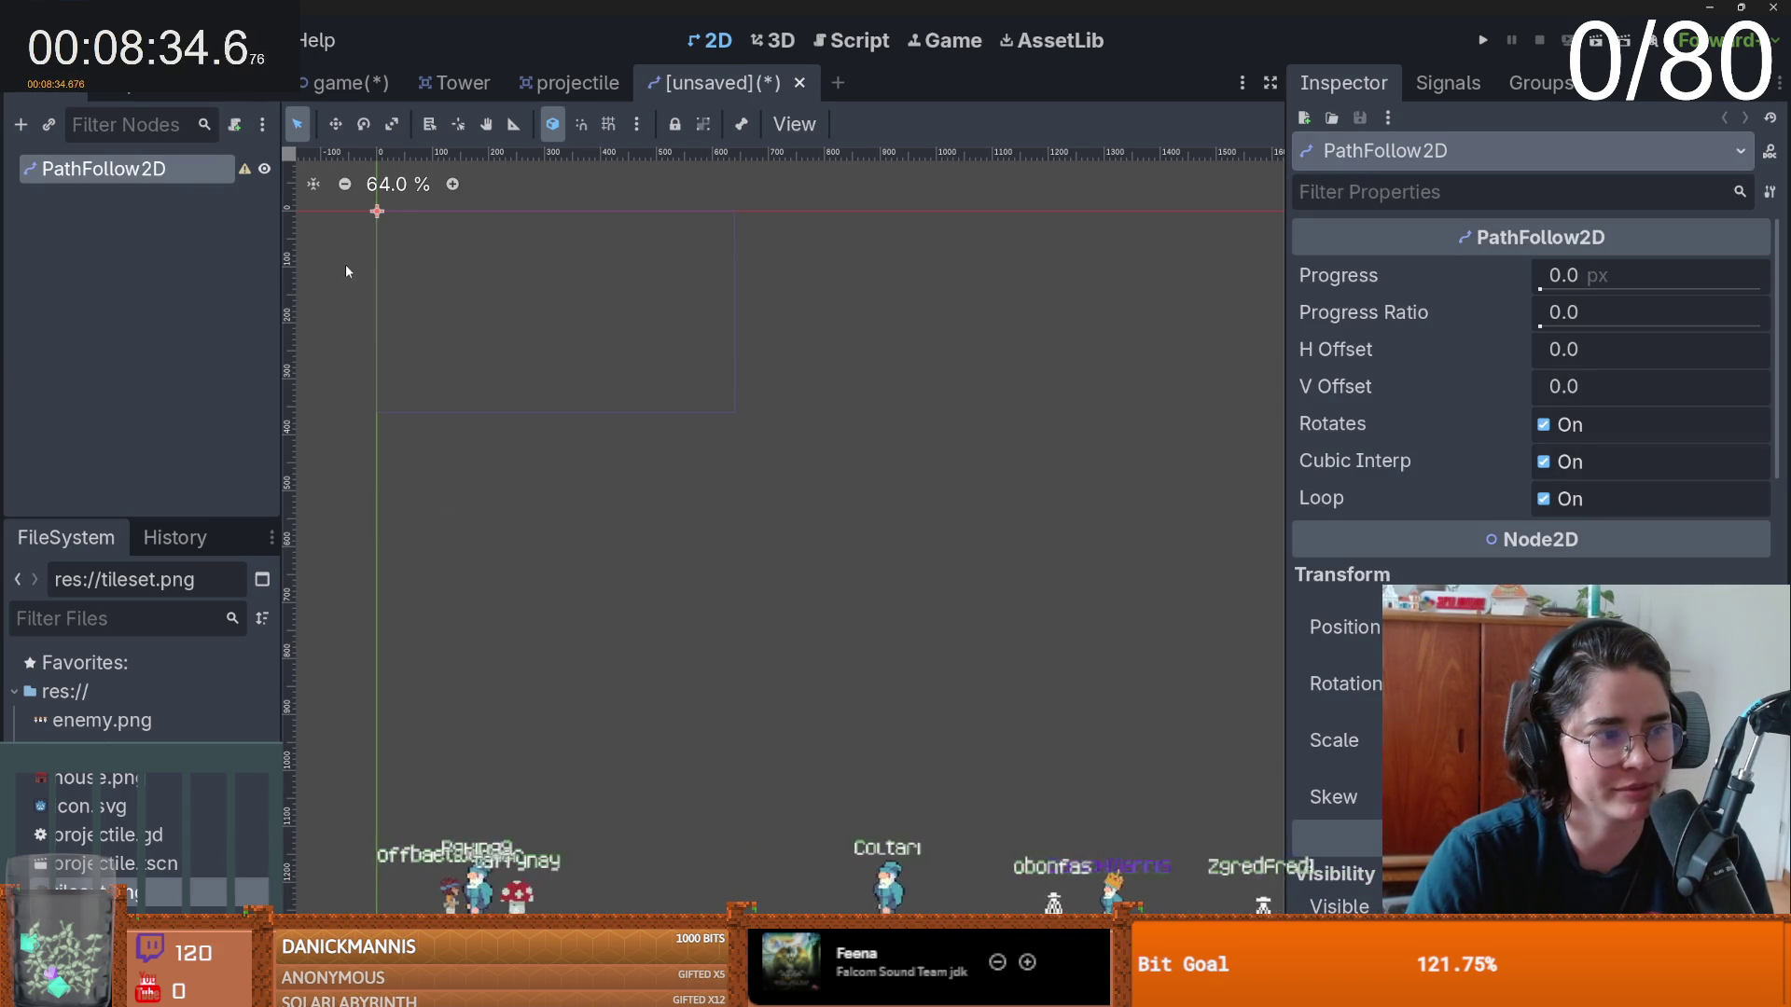
left_click(343, 83)
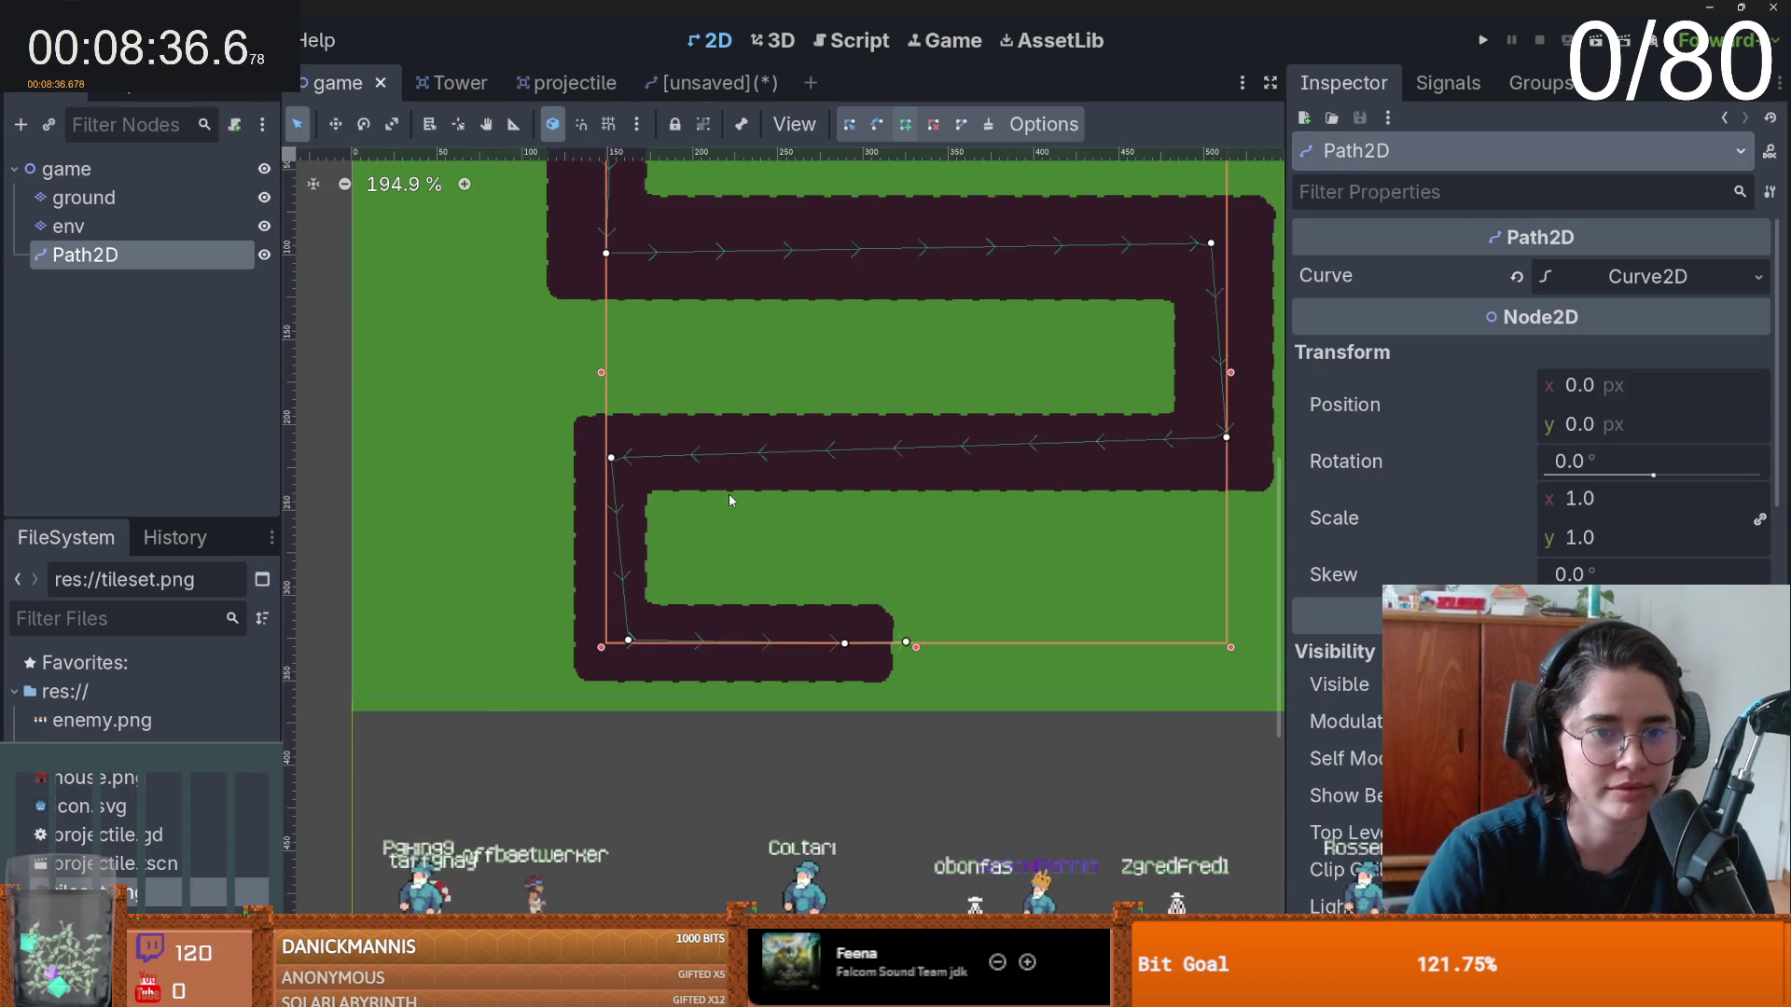
- Adjust the game scene's Path2D points onto the track centre and save the game scene
left_click(614, 460)
right_click(620, 446)
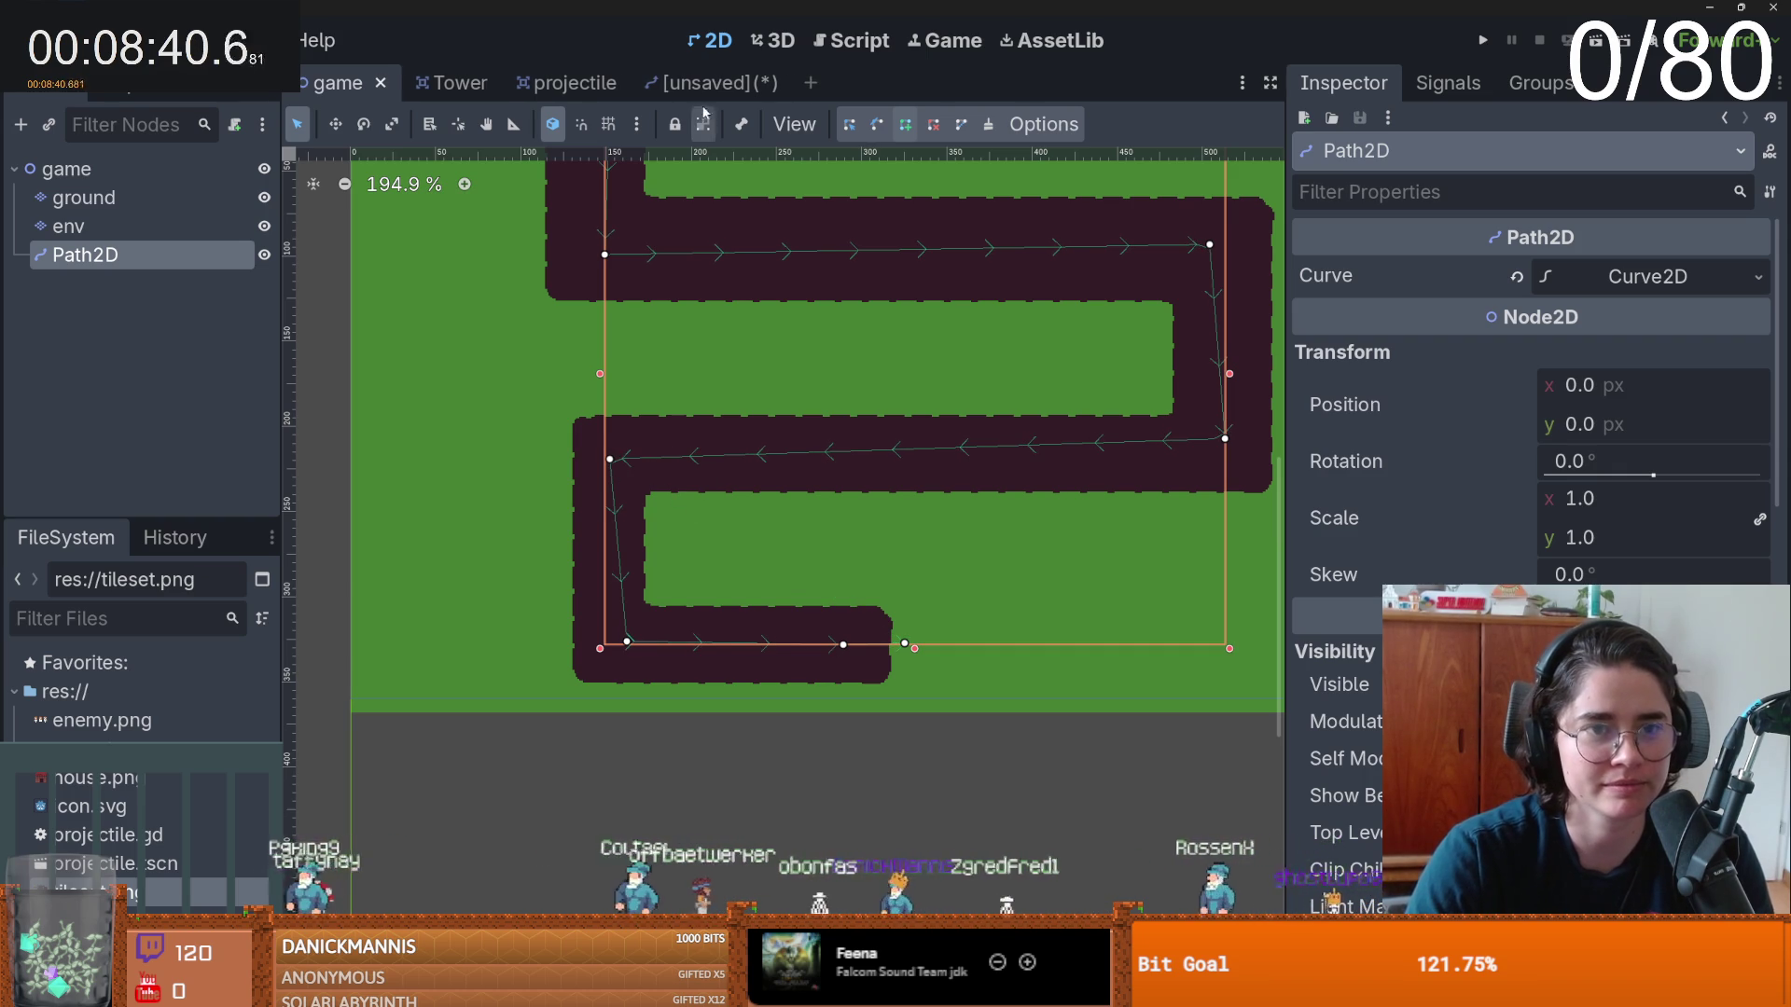
left_click_drag(608, 457, 619, 444)
left_click_drag(631, 647, 613, 646)
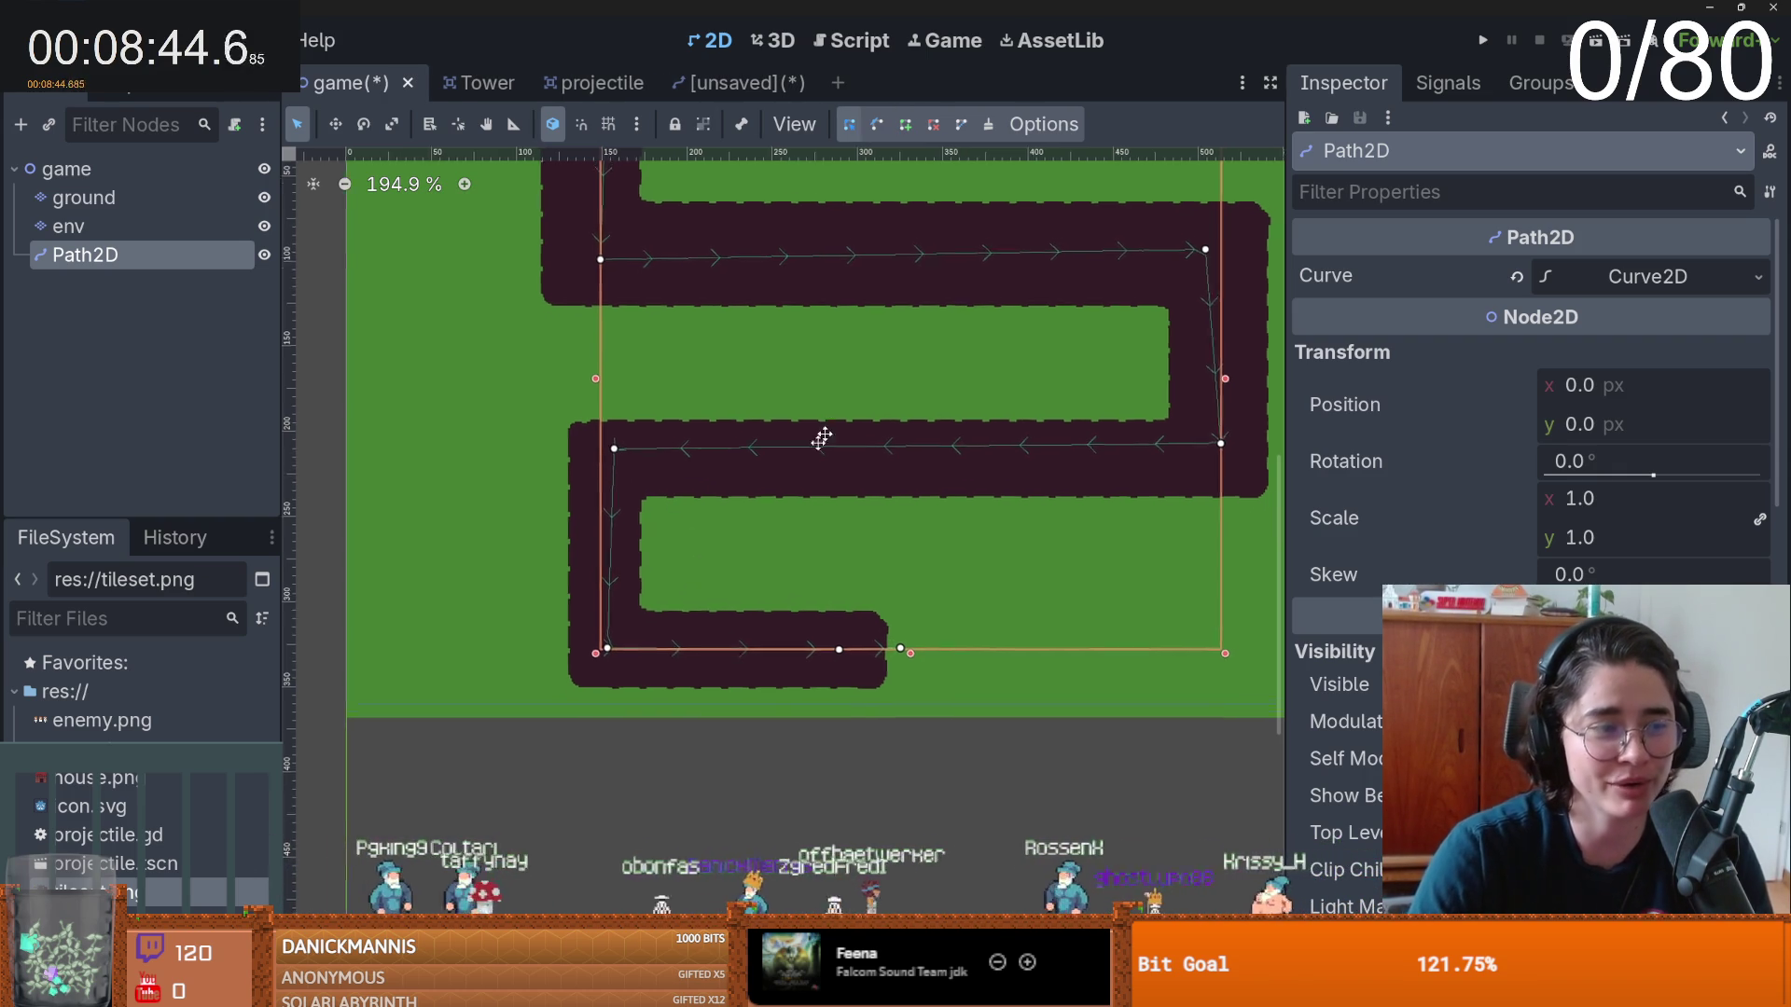
scroll(932, 374, "up", 2)
left_click_drag(1162, 309, 1177, 308)
scroll(896, 351, "up", 2)
scroll(709, 257, "up", 1)
key("ctrl+s")
- Save the PathFollow2D scene as path_follow_2d.tscn and start another empty scene
left_click(695, 77)
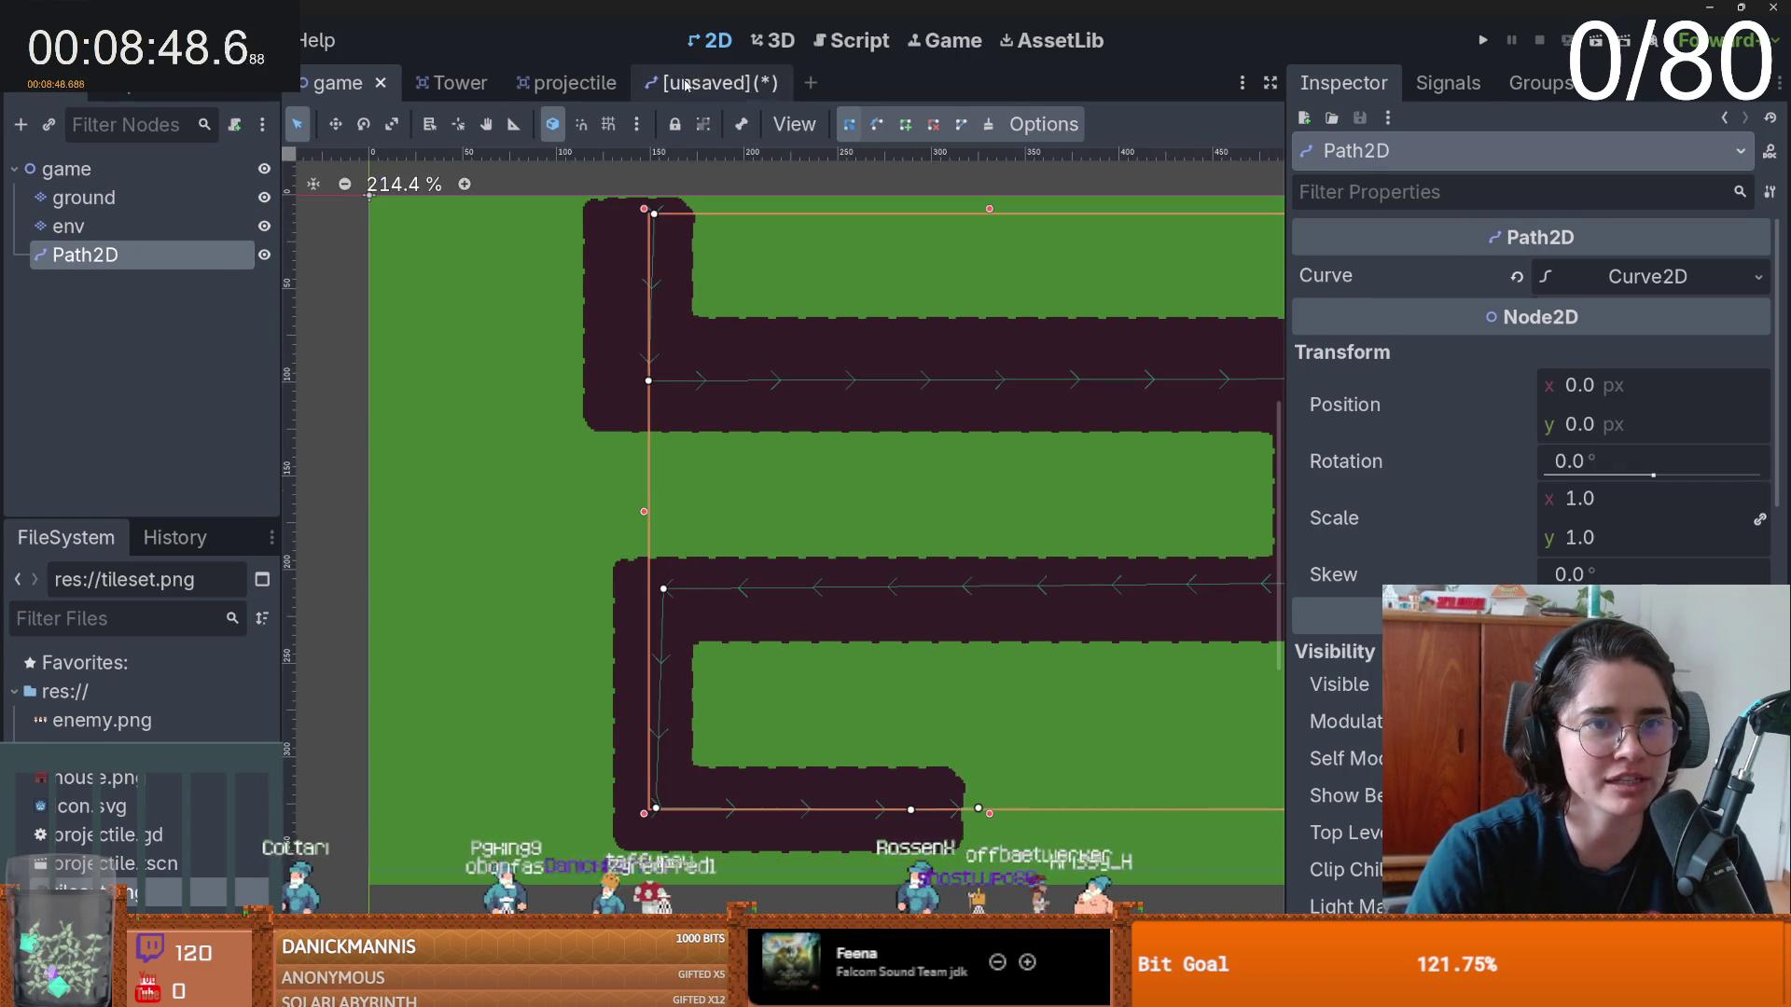
key("ctrl+s")
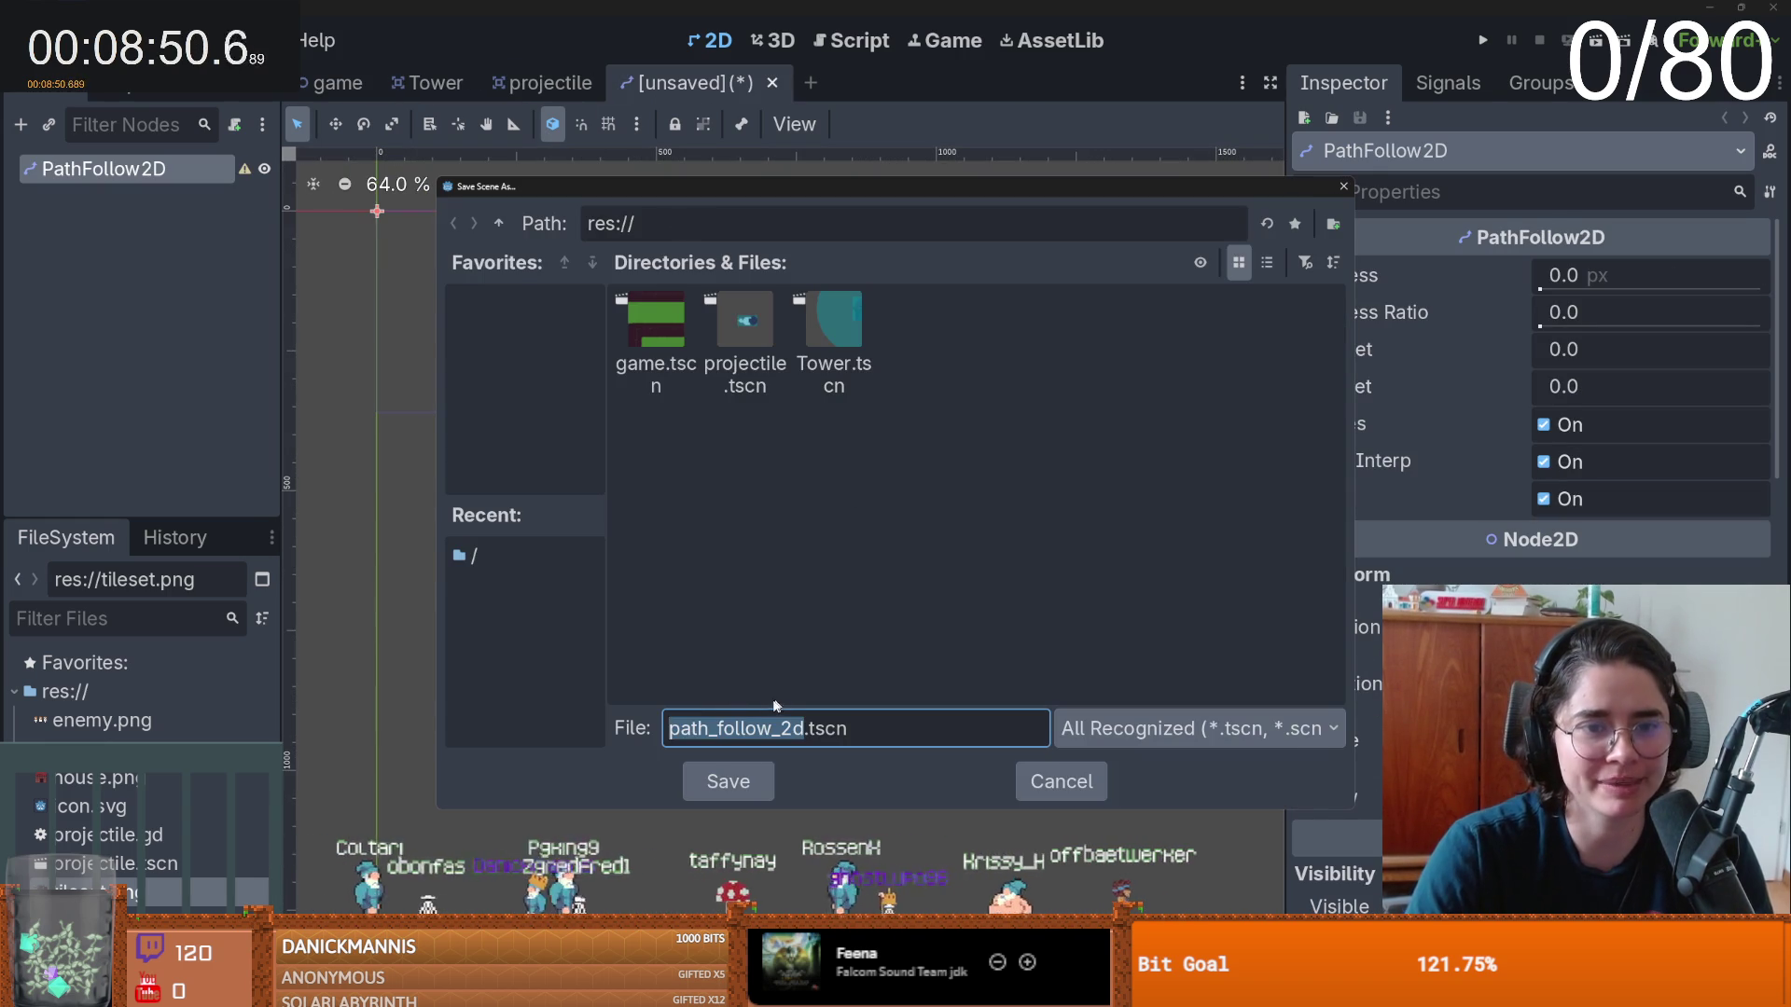
left_click(732, 782)
left_click(837, 85)
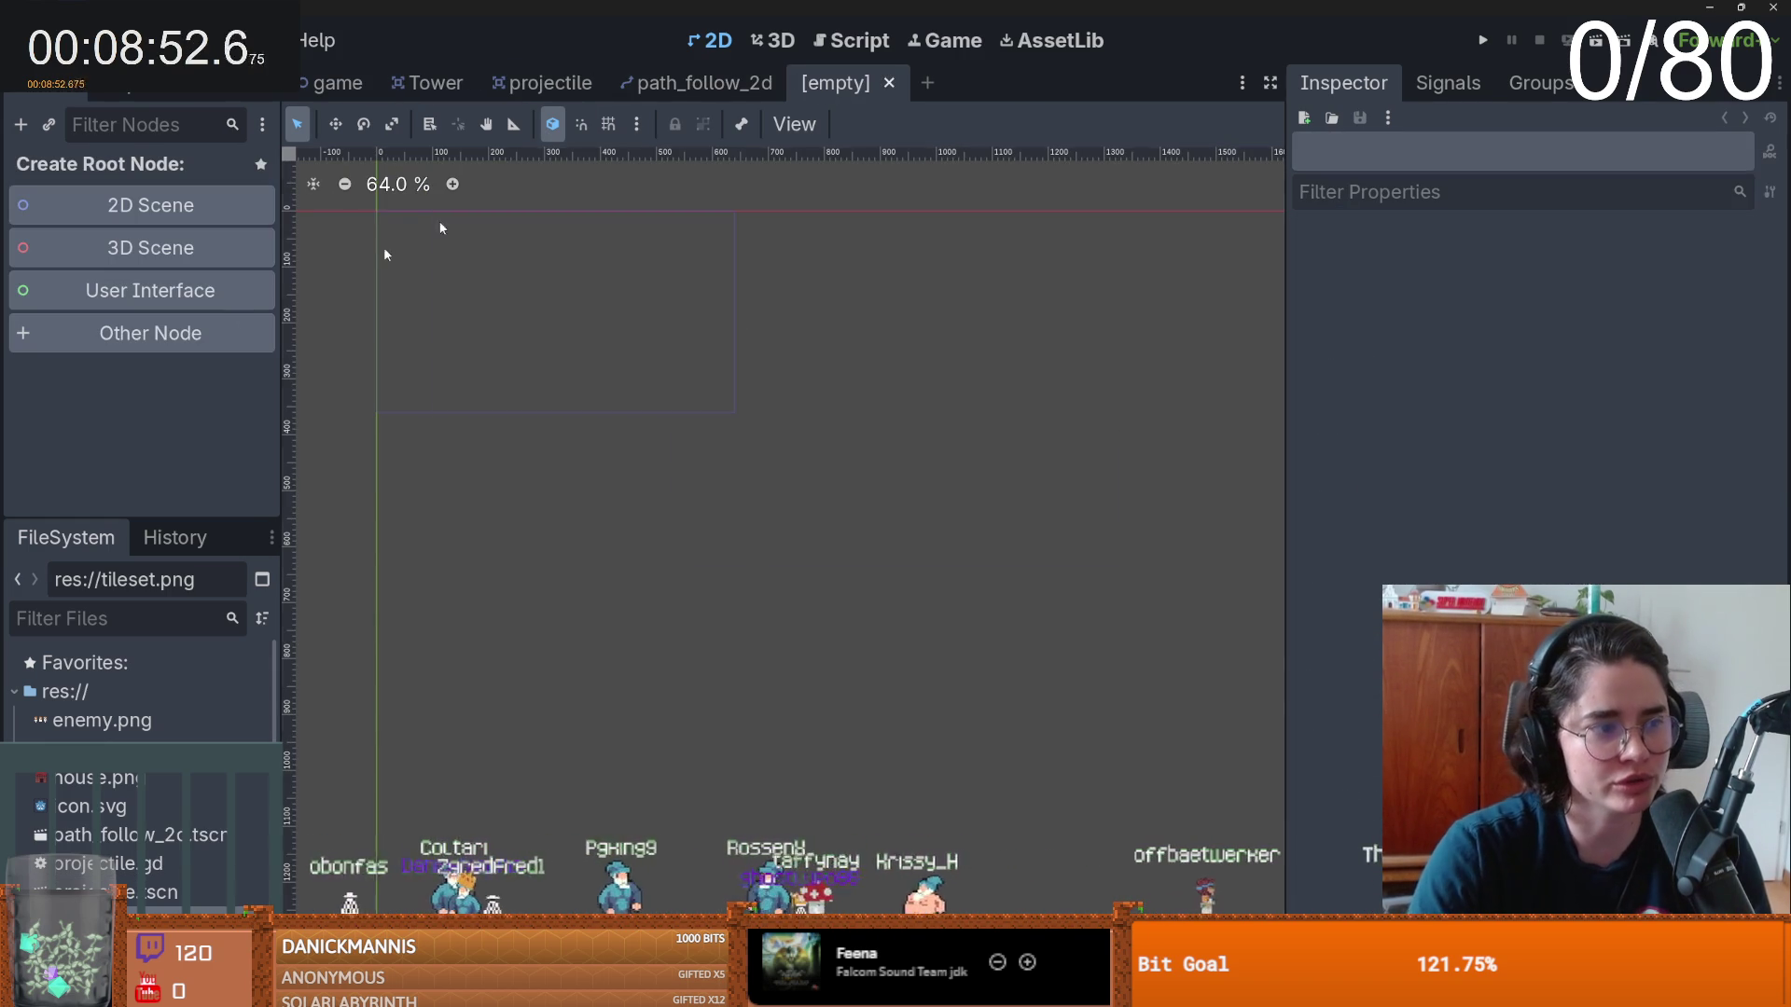
- Create an Area2D root node with an AnimatedSprite2D child
left_click(184, 344)
type("area")
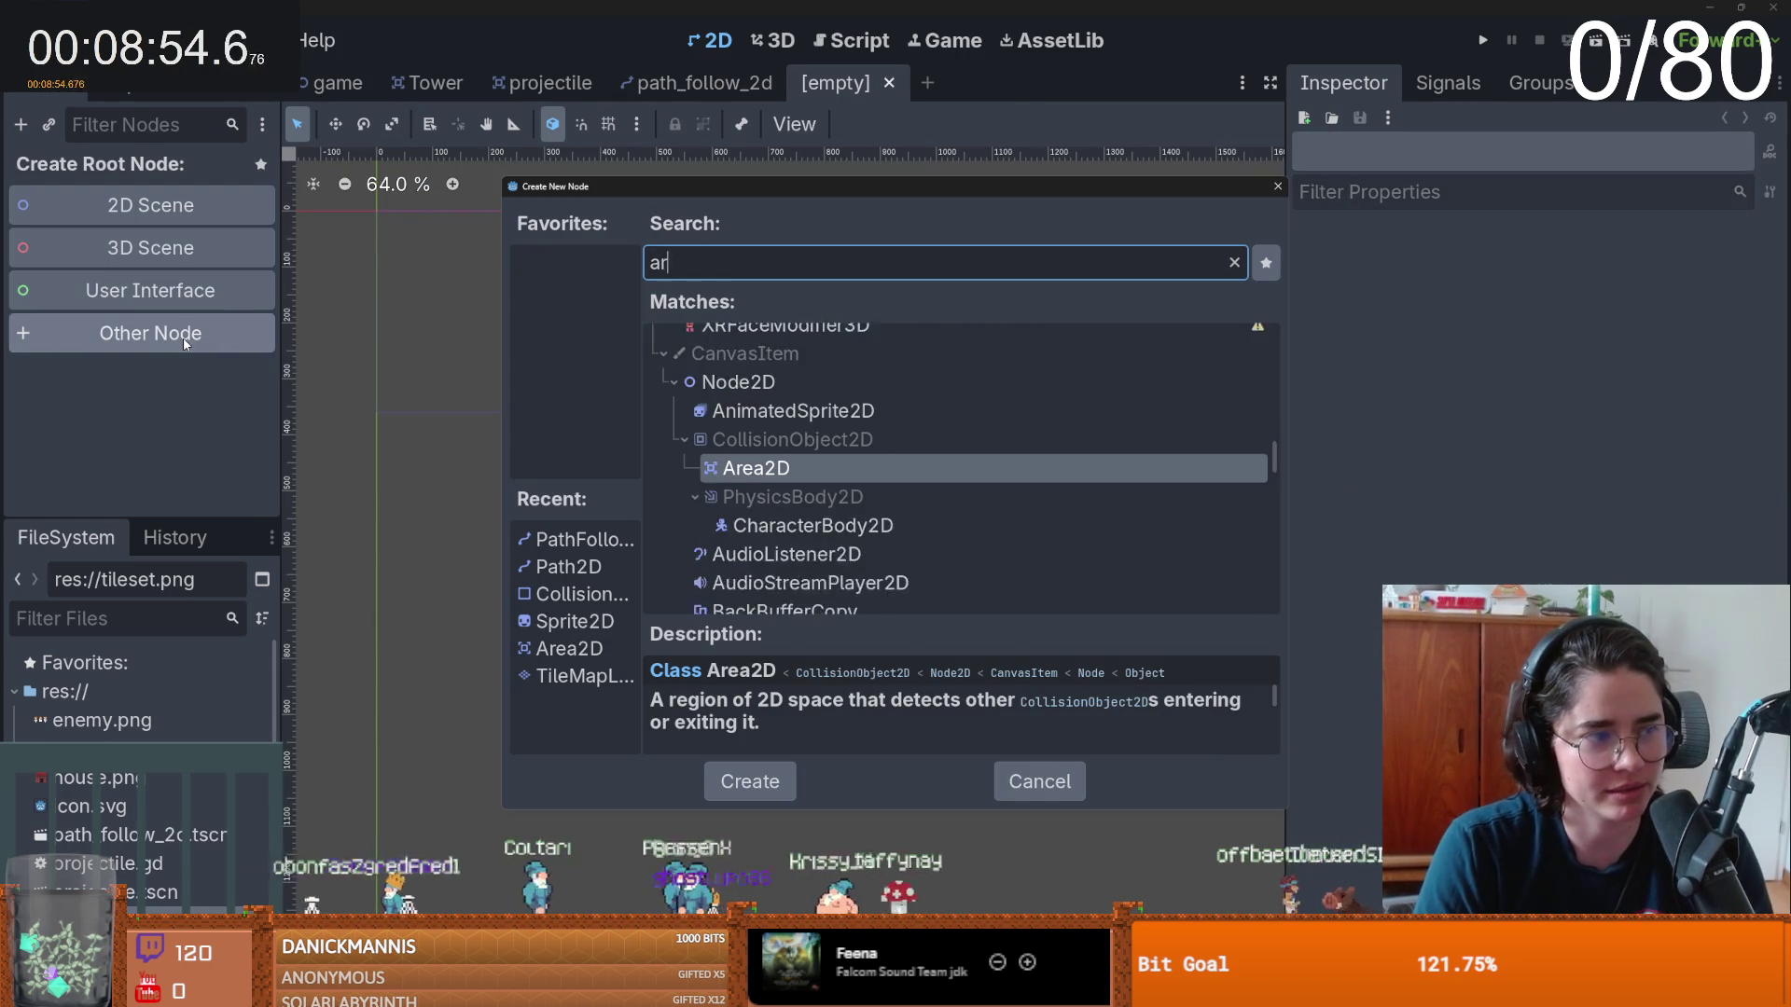
key("Return")
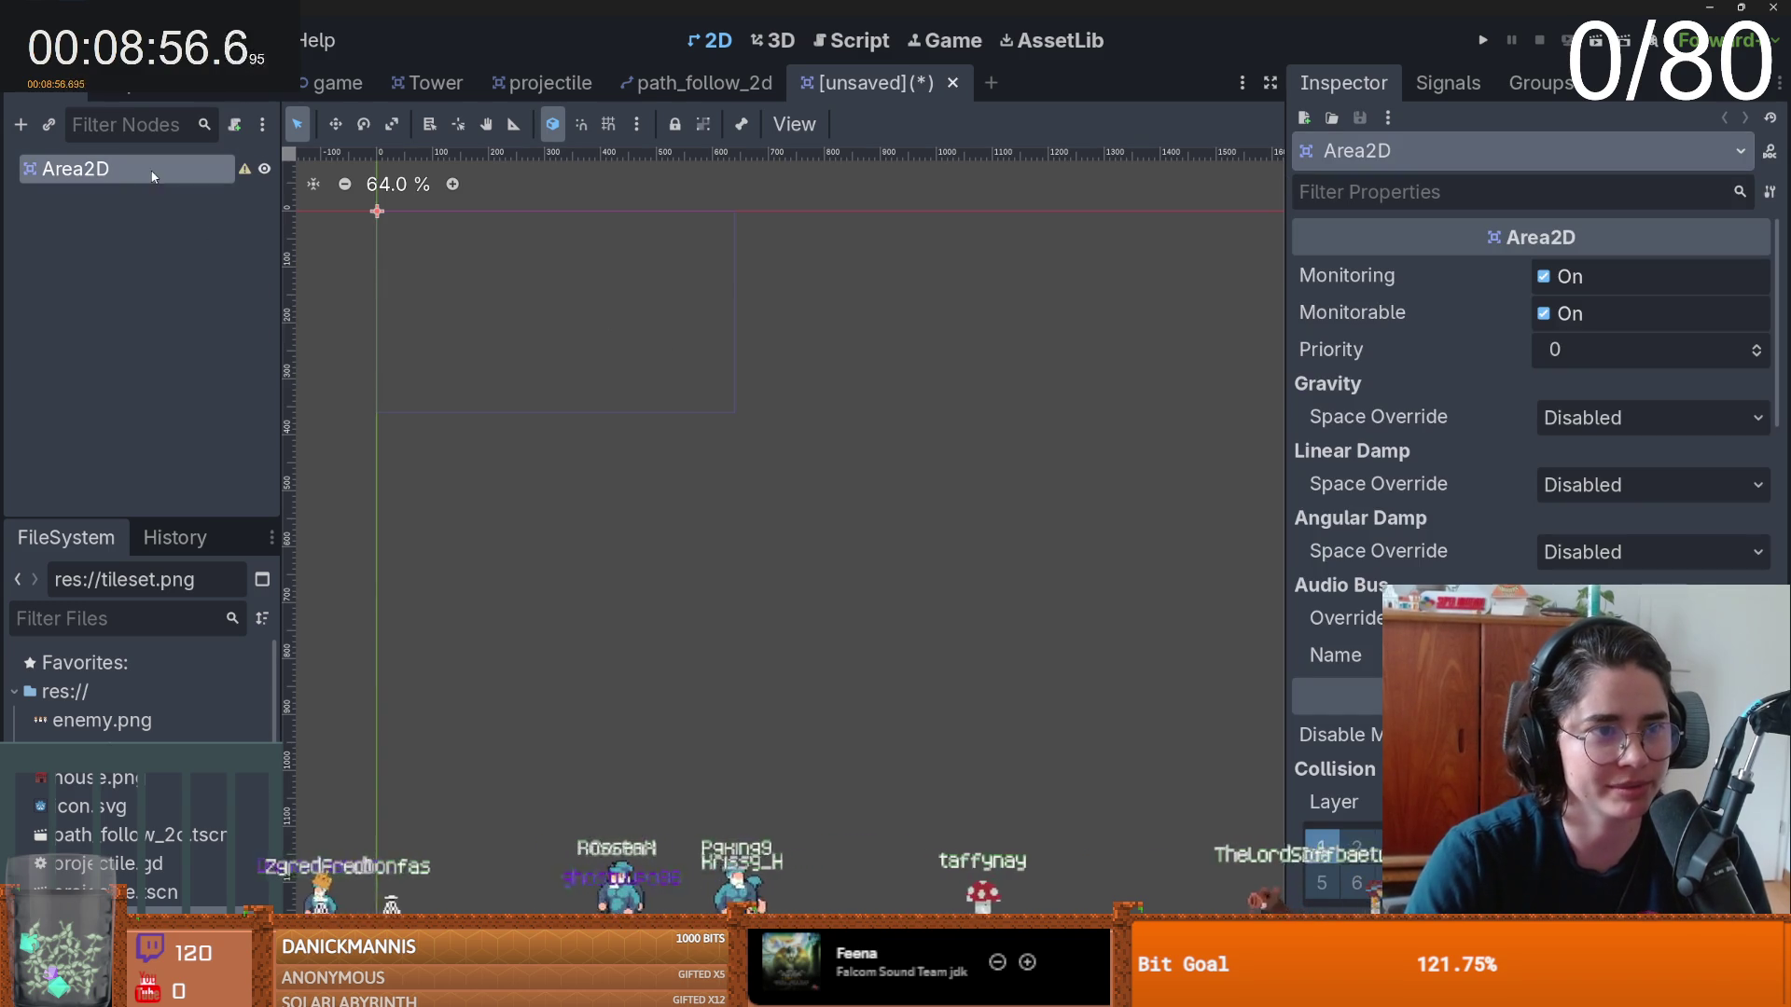
right_click(149, 170)
left_click(203, 194)
type("sprit")
key("ctrl+a")
type("animated")
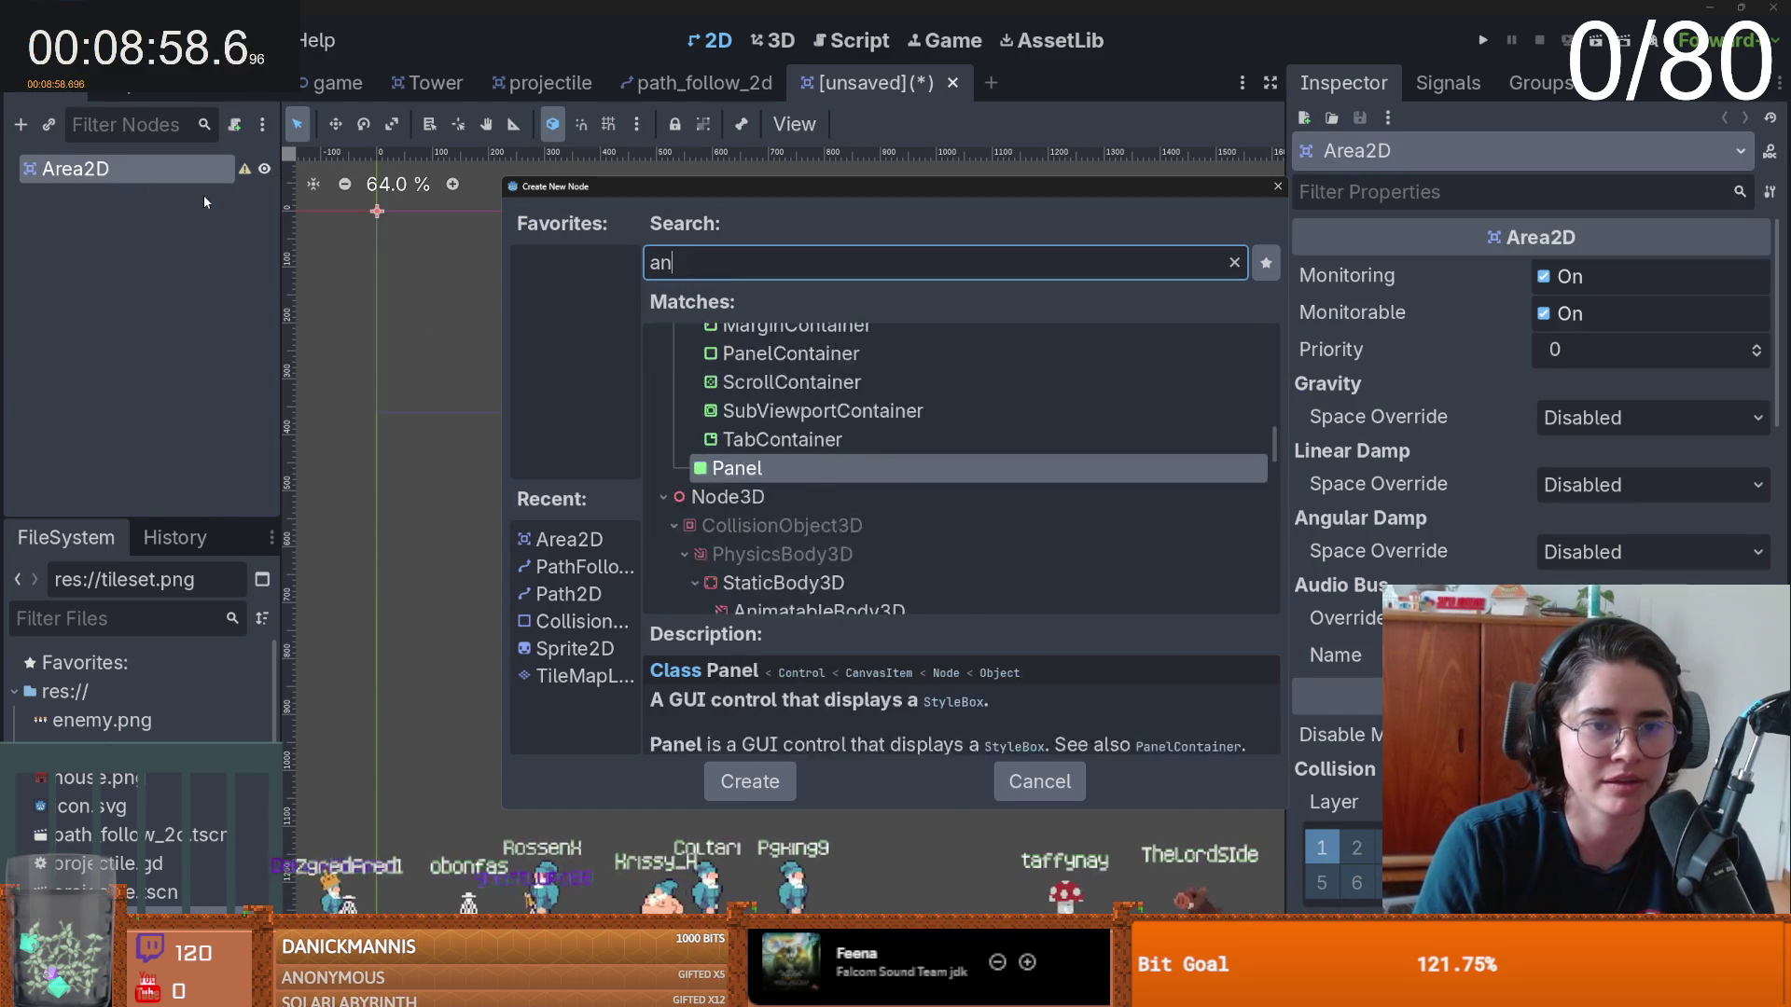
key("Return")
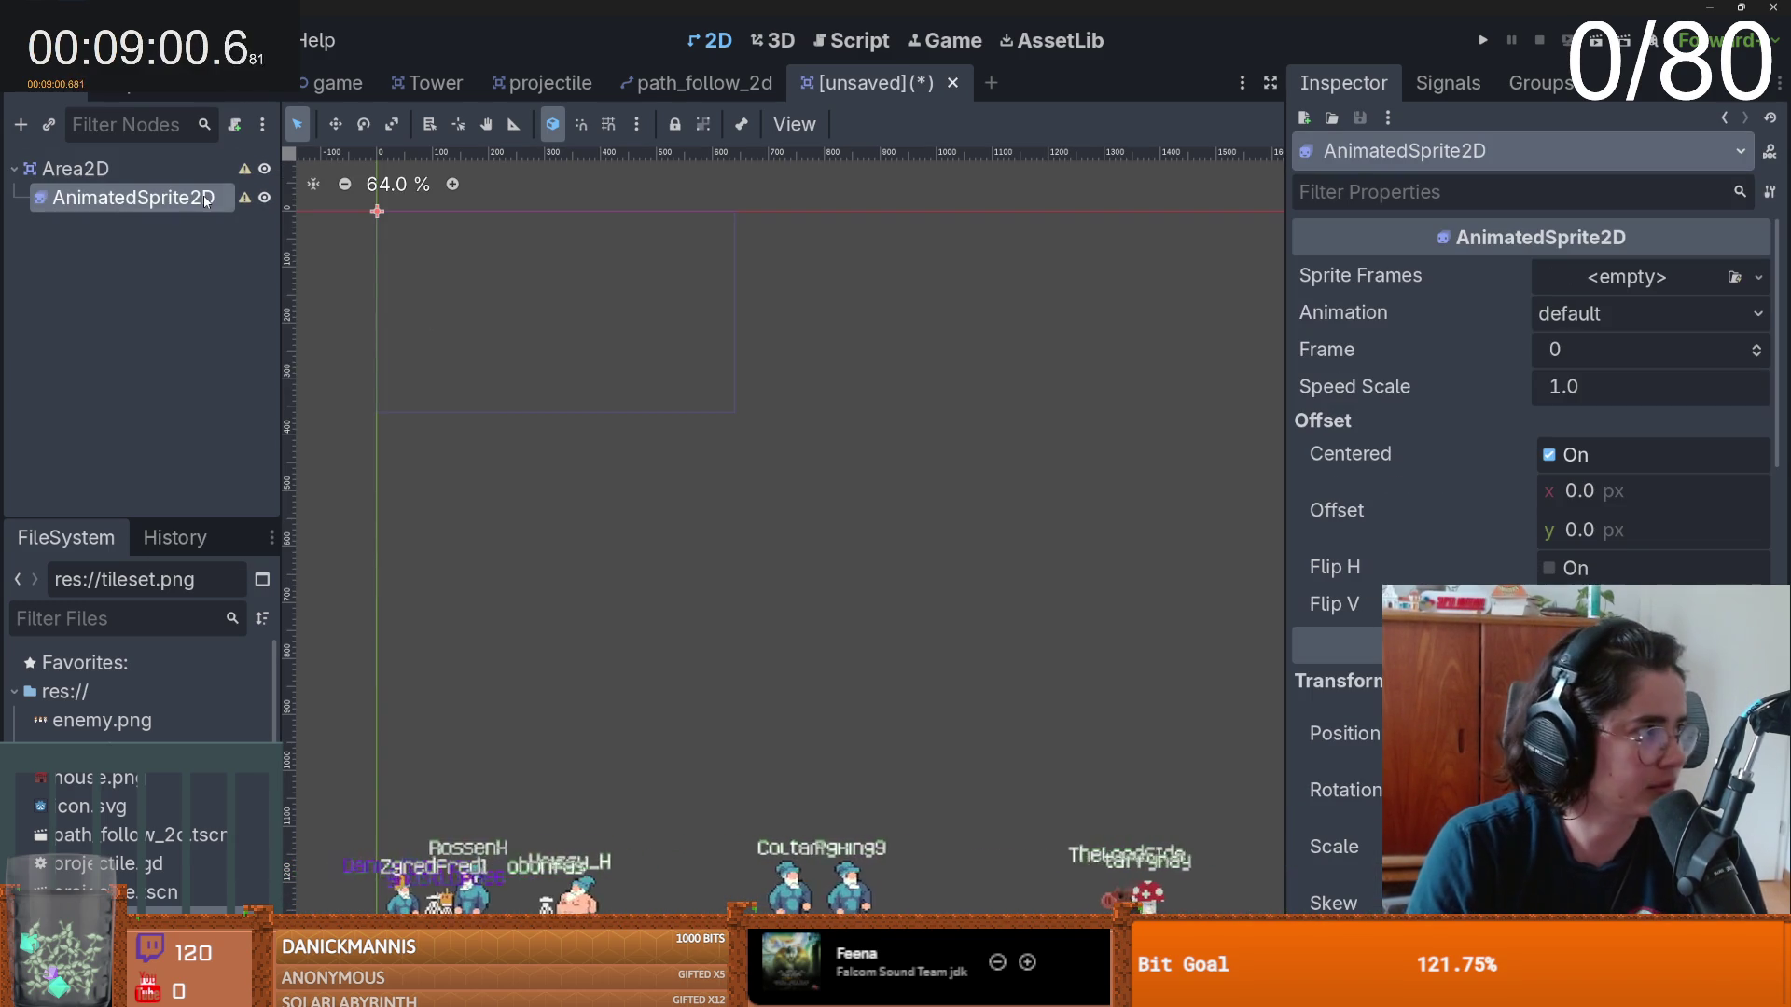
- Give the sprite new SpriteFrames with three frames imported from the enemy.png sprite sheet
left_click(1630, 277)
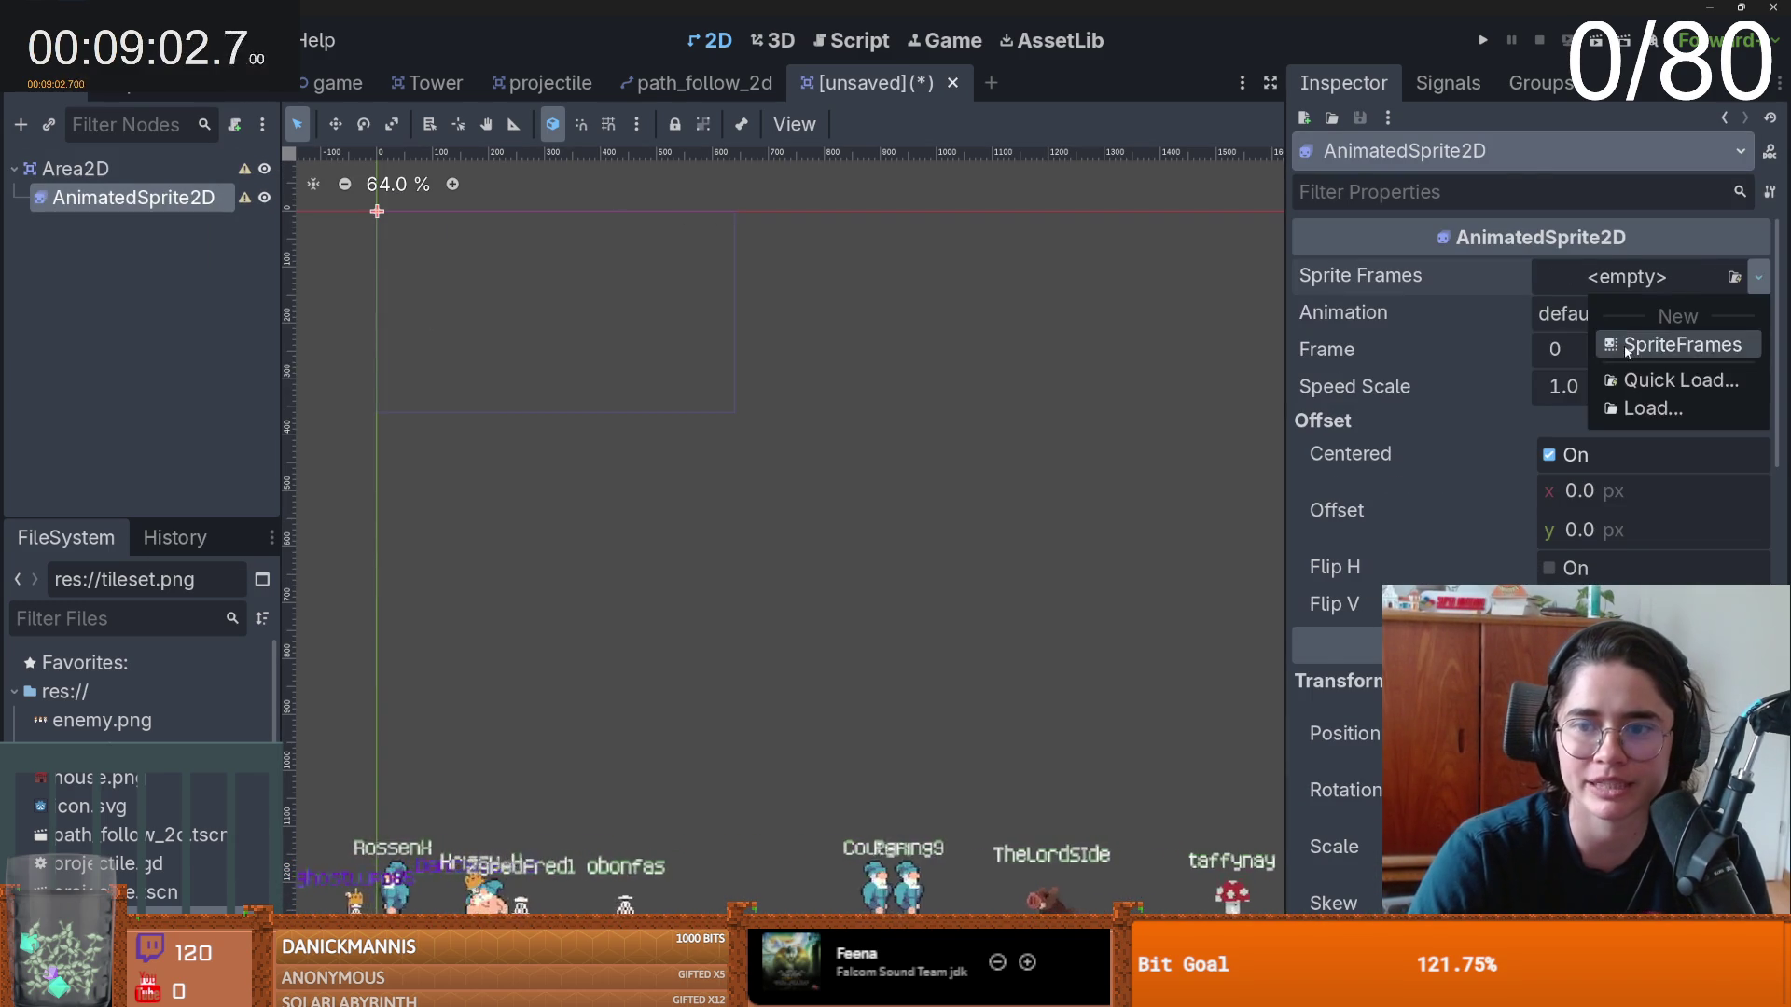
left_click(1670, 346)
left_click(706, 716)
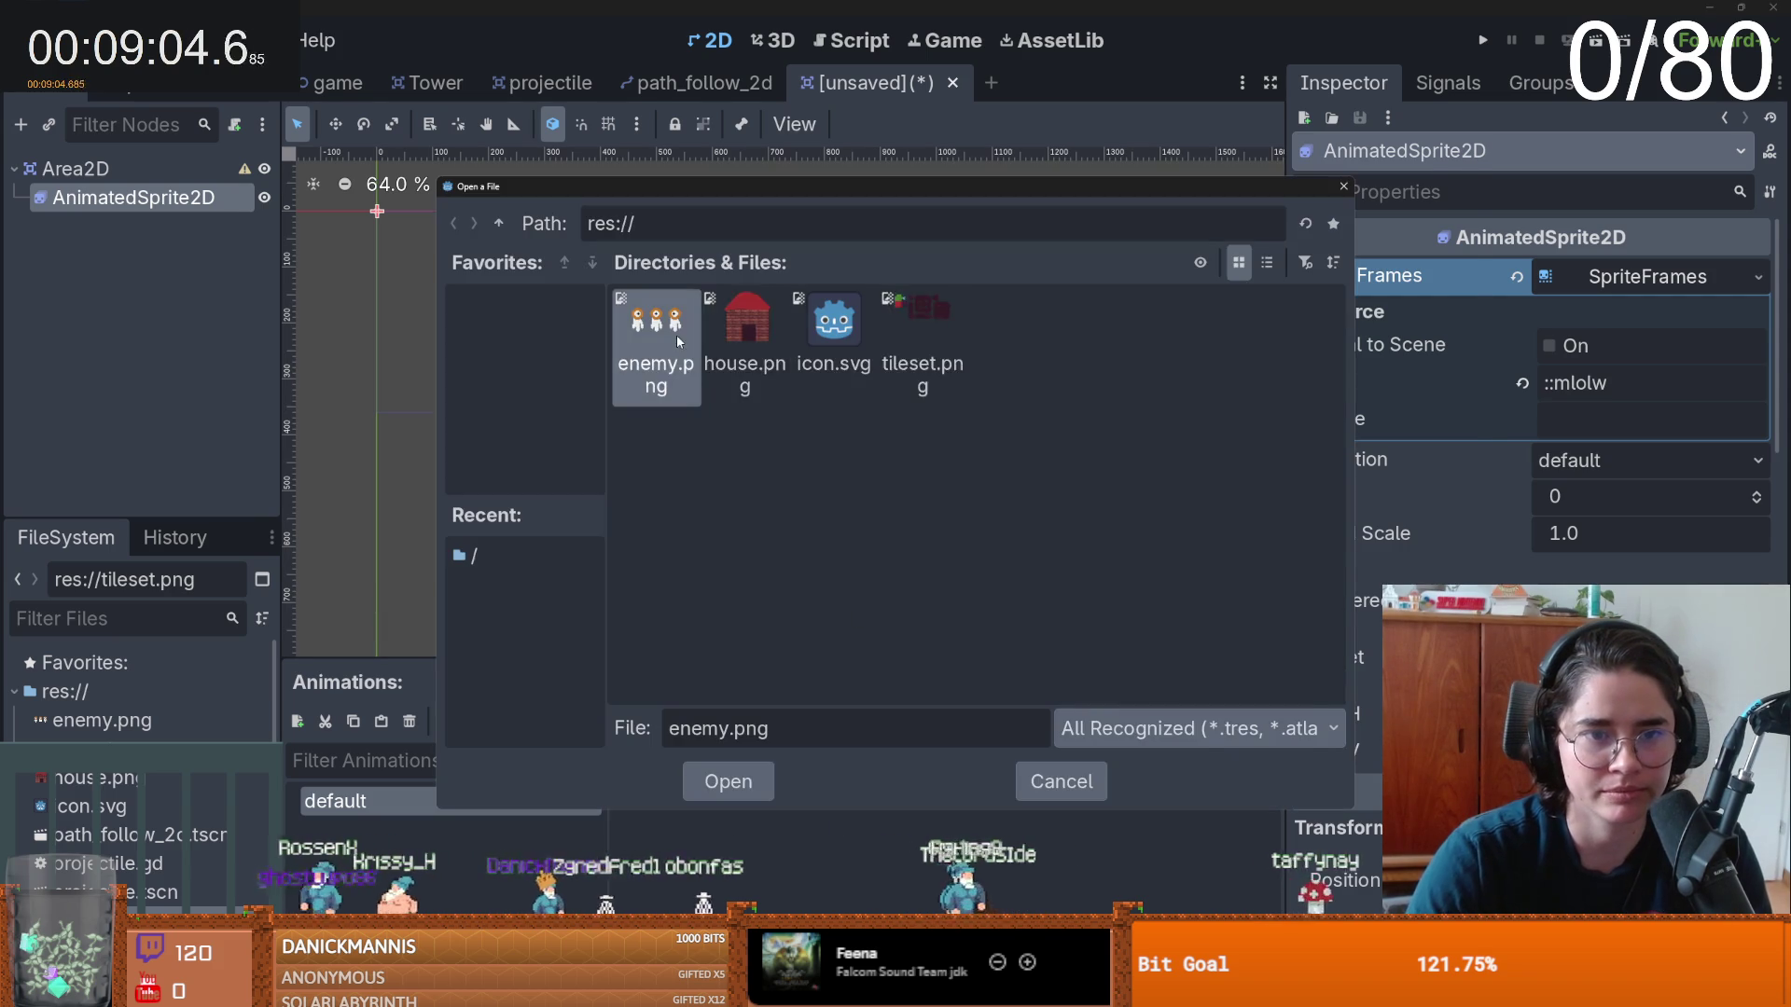
double_click(657, 340)
left_click(1462, 211)
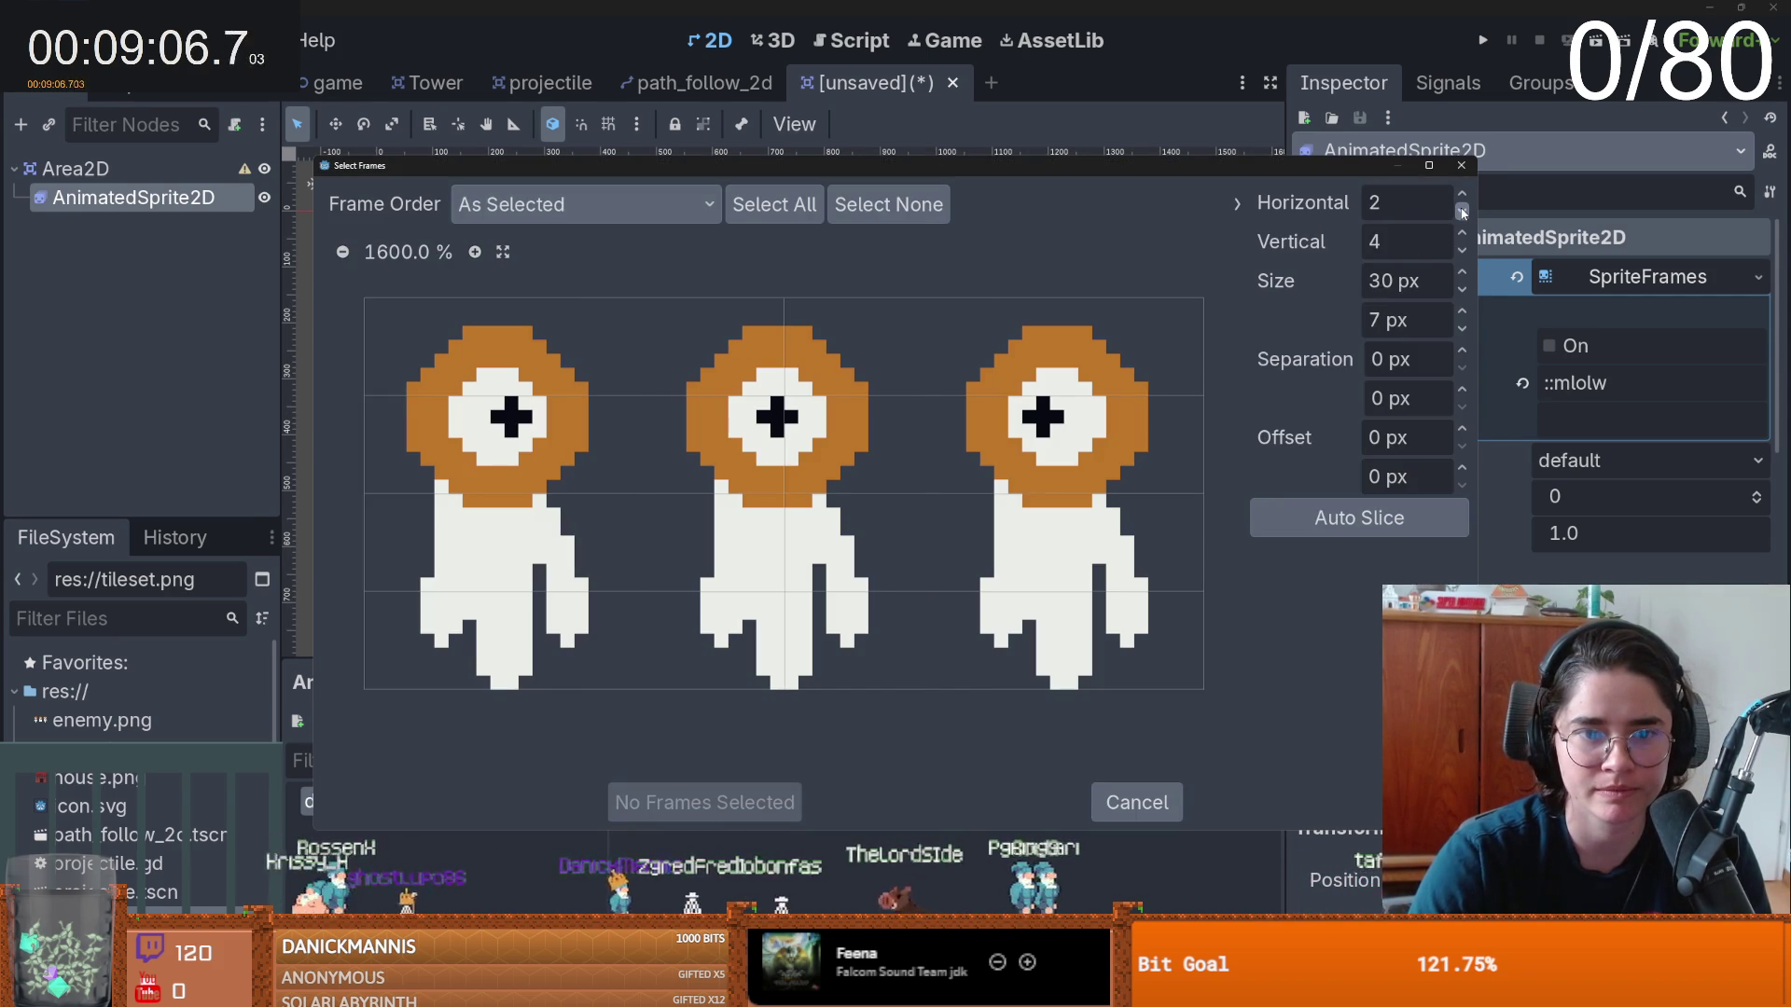
left_click(1461, 251)
left_click(1462, 251)
left_click(1462, 251)
left_click_drag(503, 448, 1059, 451)
left_click(685, 803)
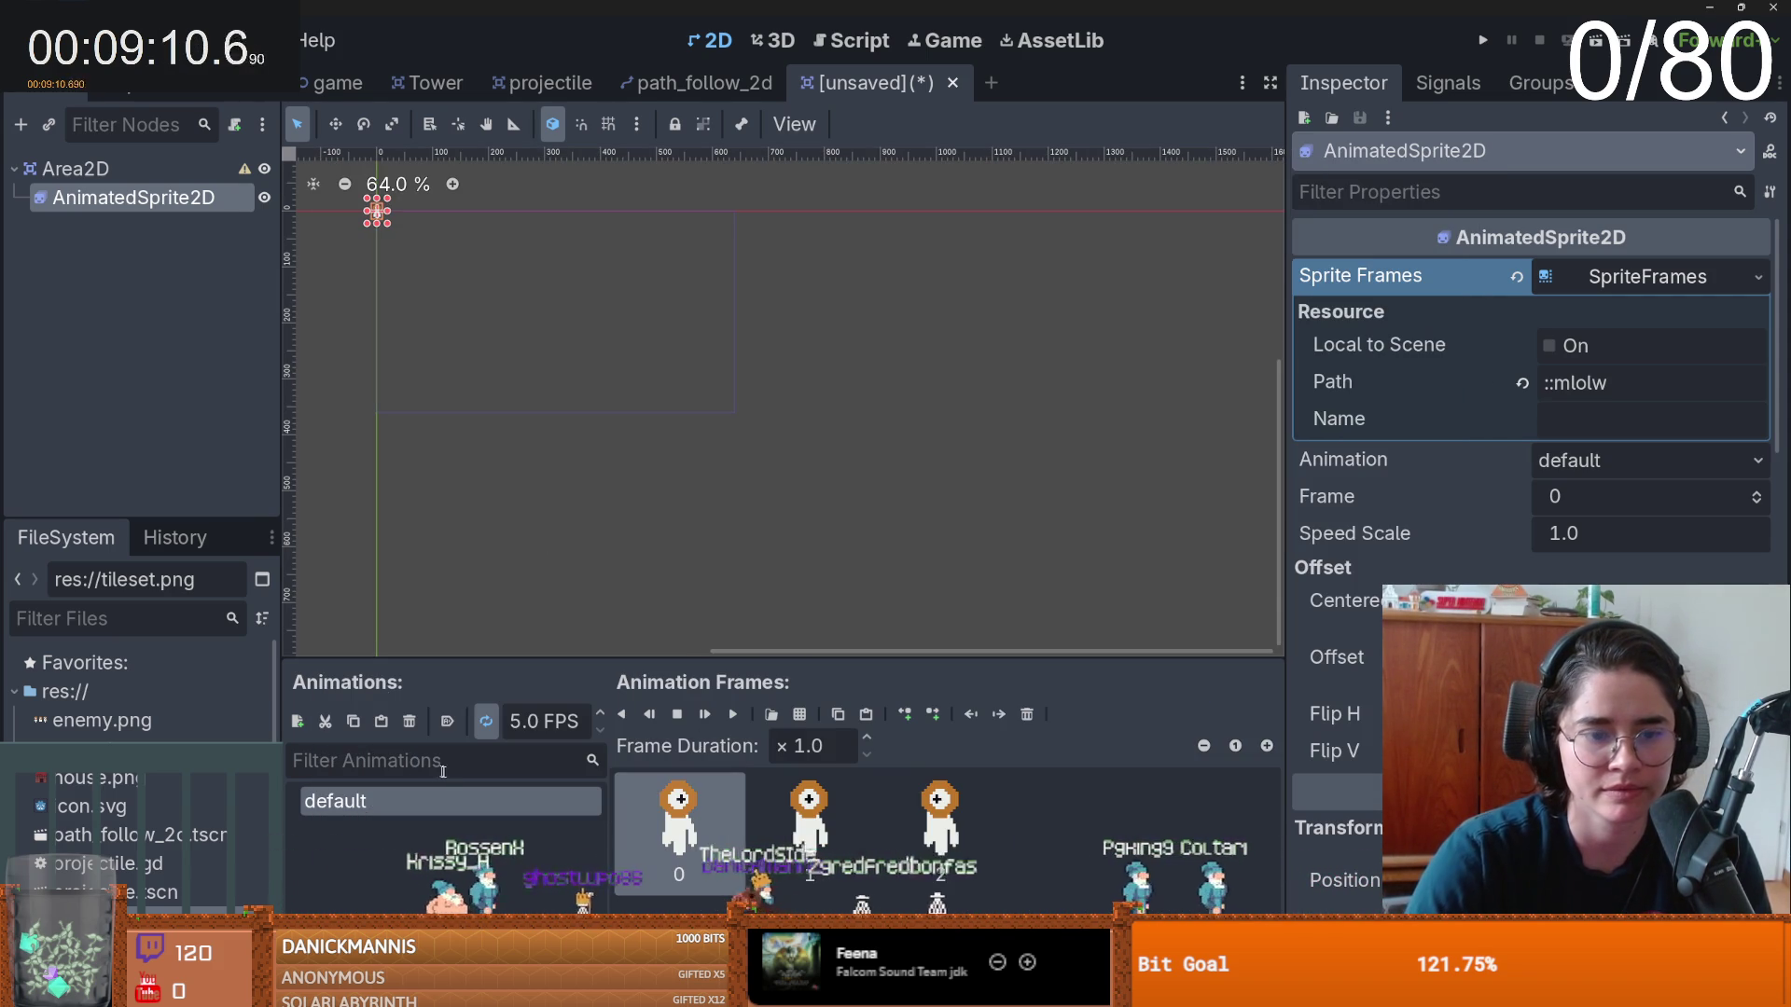
left_click(716, 716)
scroll(720, 451, "up", 9)
scroll(651, 501, "up", 1)
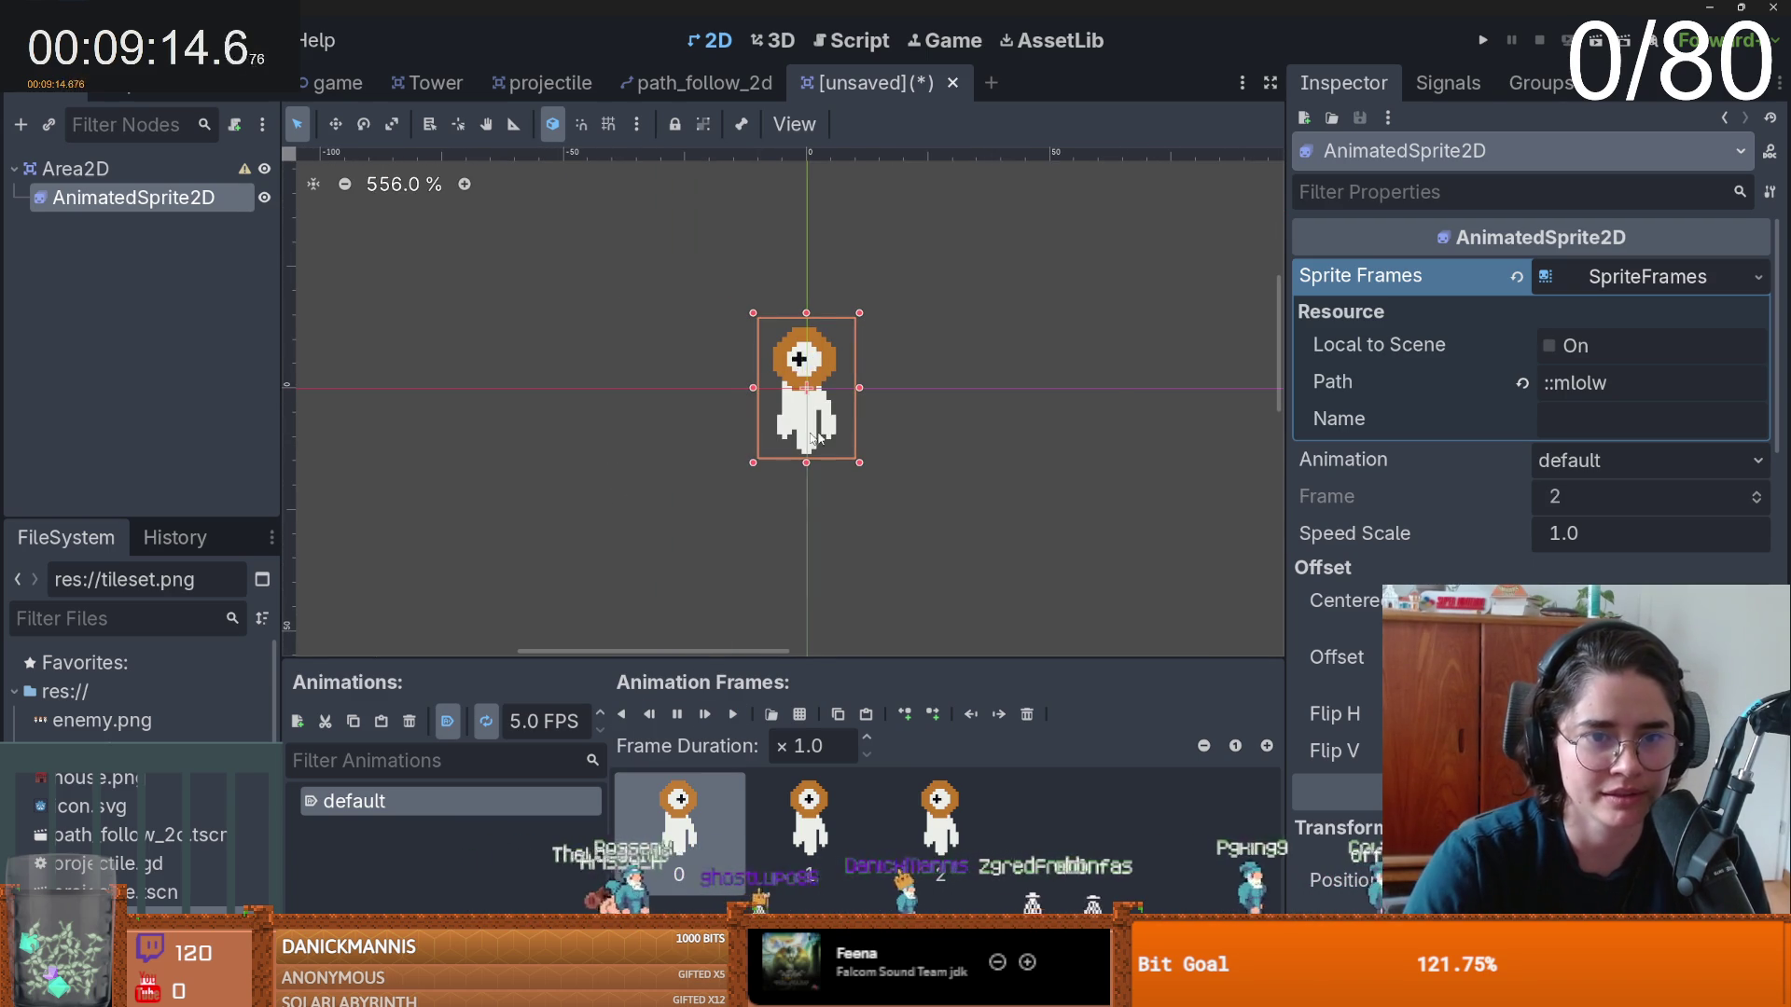
left_click(1548, 276)
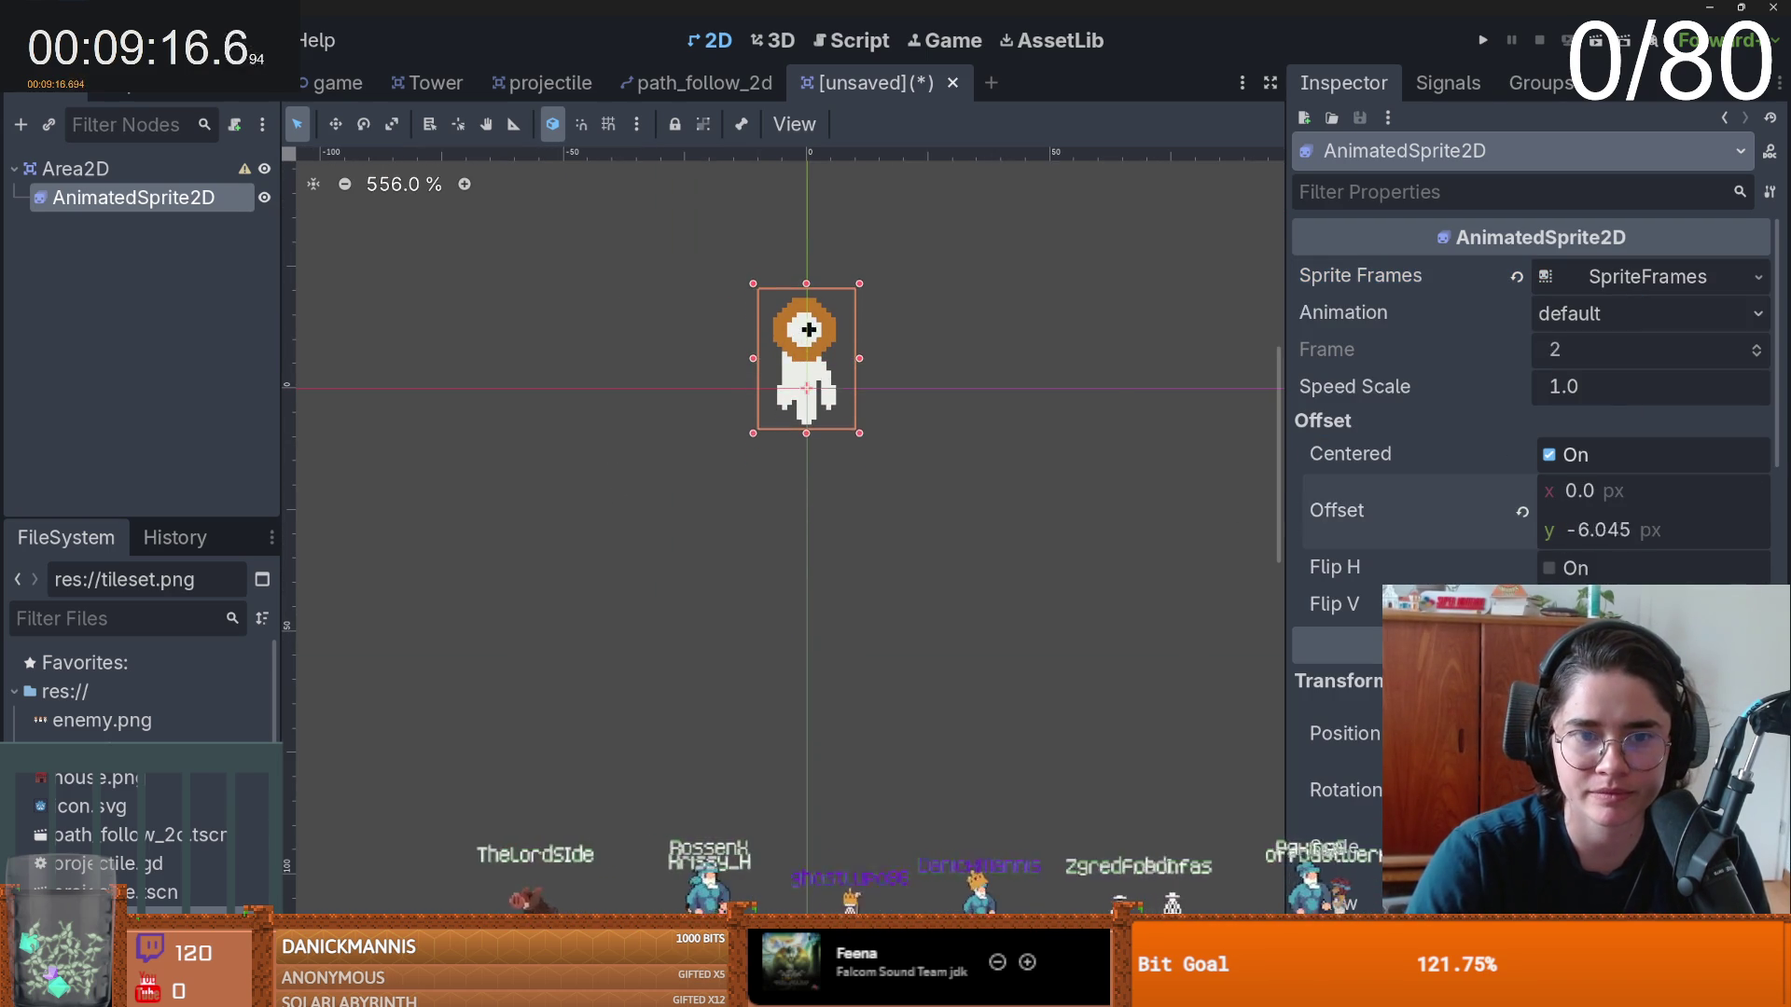
- Add a CollisionShape2D under Area2D with a RectangleShape2D shape
right_click(121, 170)
left_click(184, 186)
type("collisi")
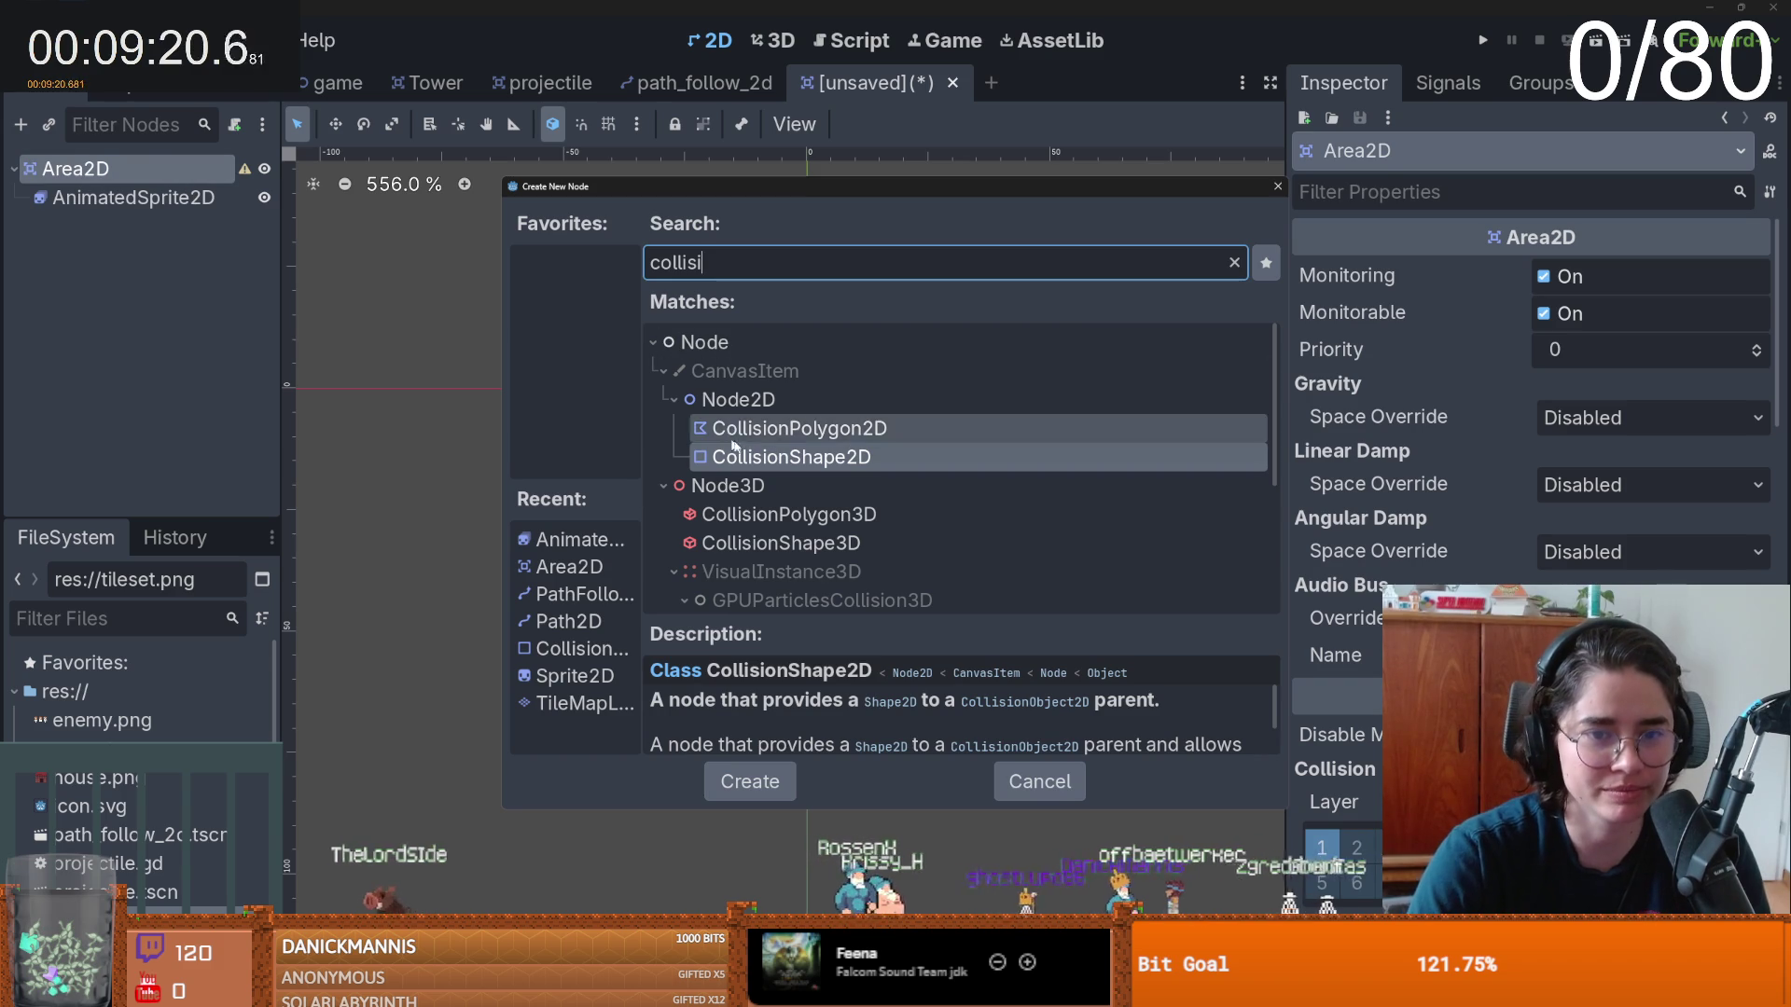
double_click(791, 458)
scroll(539, 480, "up", 3)
mouse_move(540, 480)
left_mouse_down()
mouse_move(411, 569)
mouse_move(291, 569)
left_mouse_up()
left_click(1758, 277)
left_click(1593, 456)
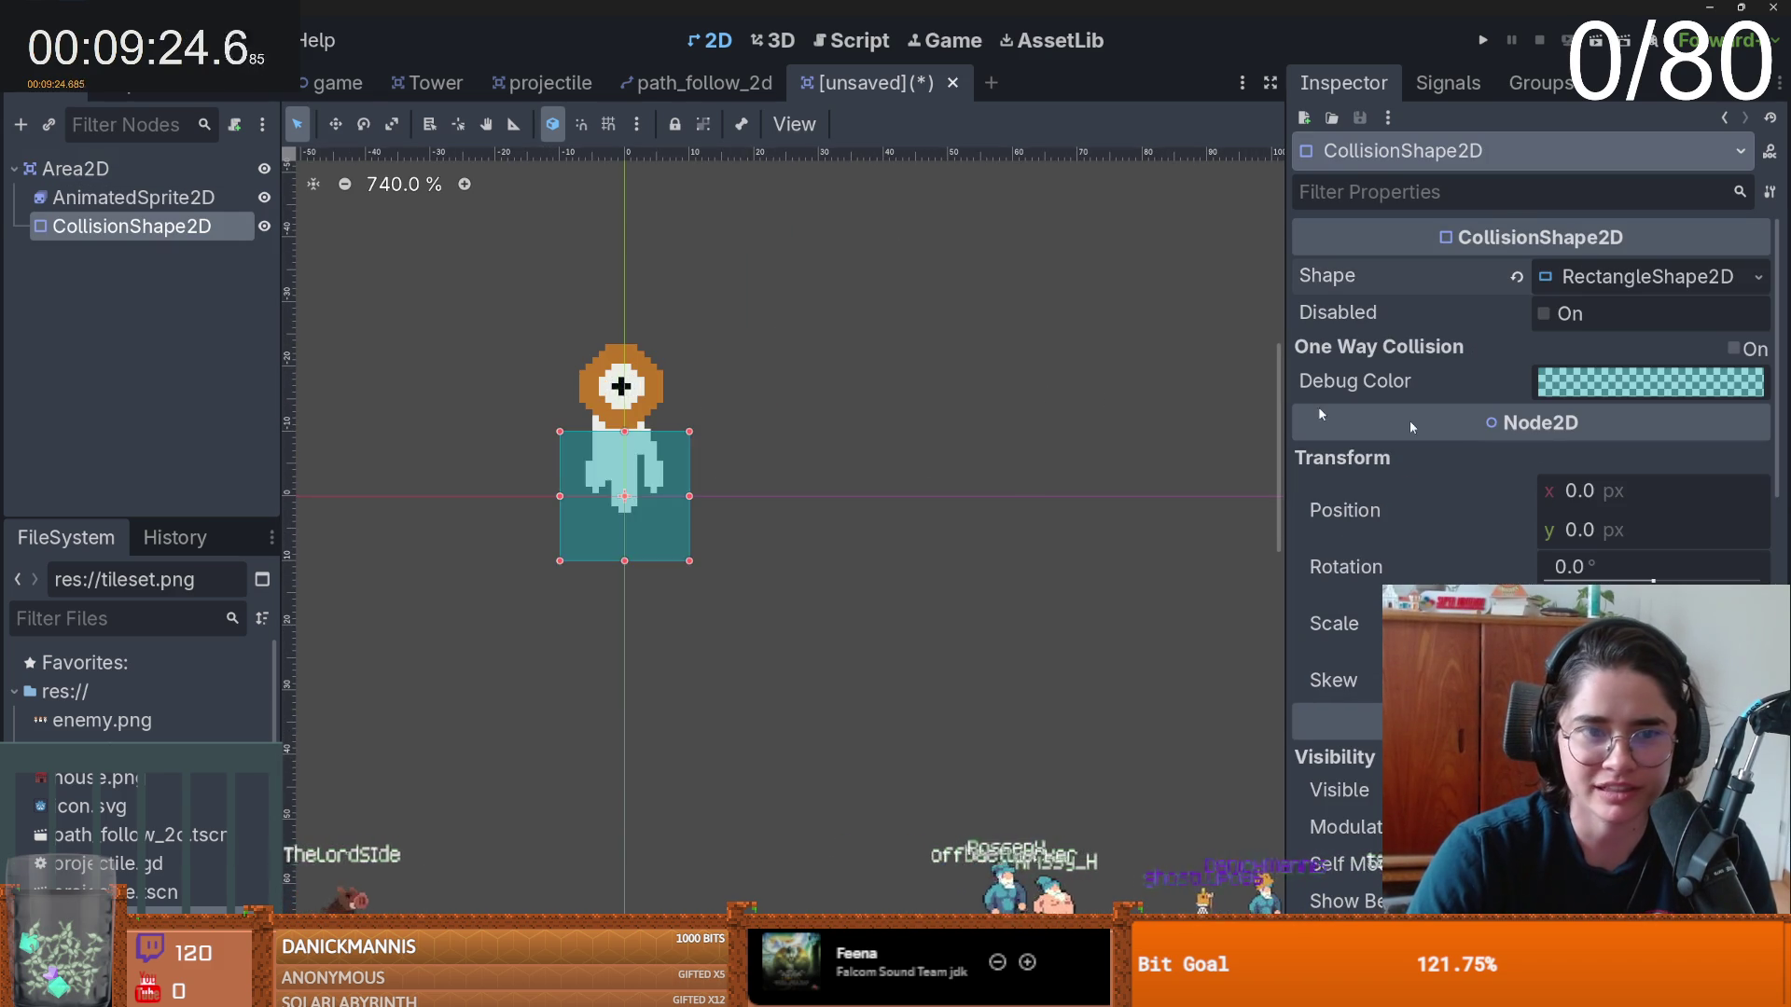
- Resize the collision rectangle to fit the enemy sprite
scroll(504, 415, "up", 2)
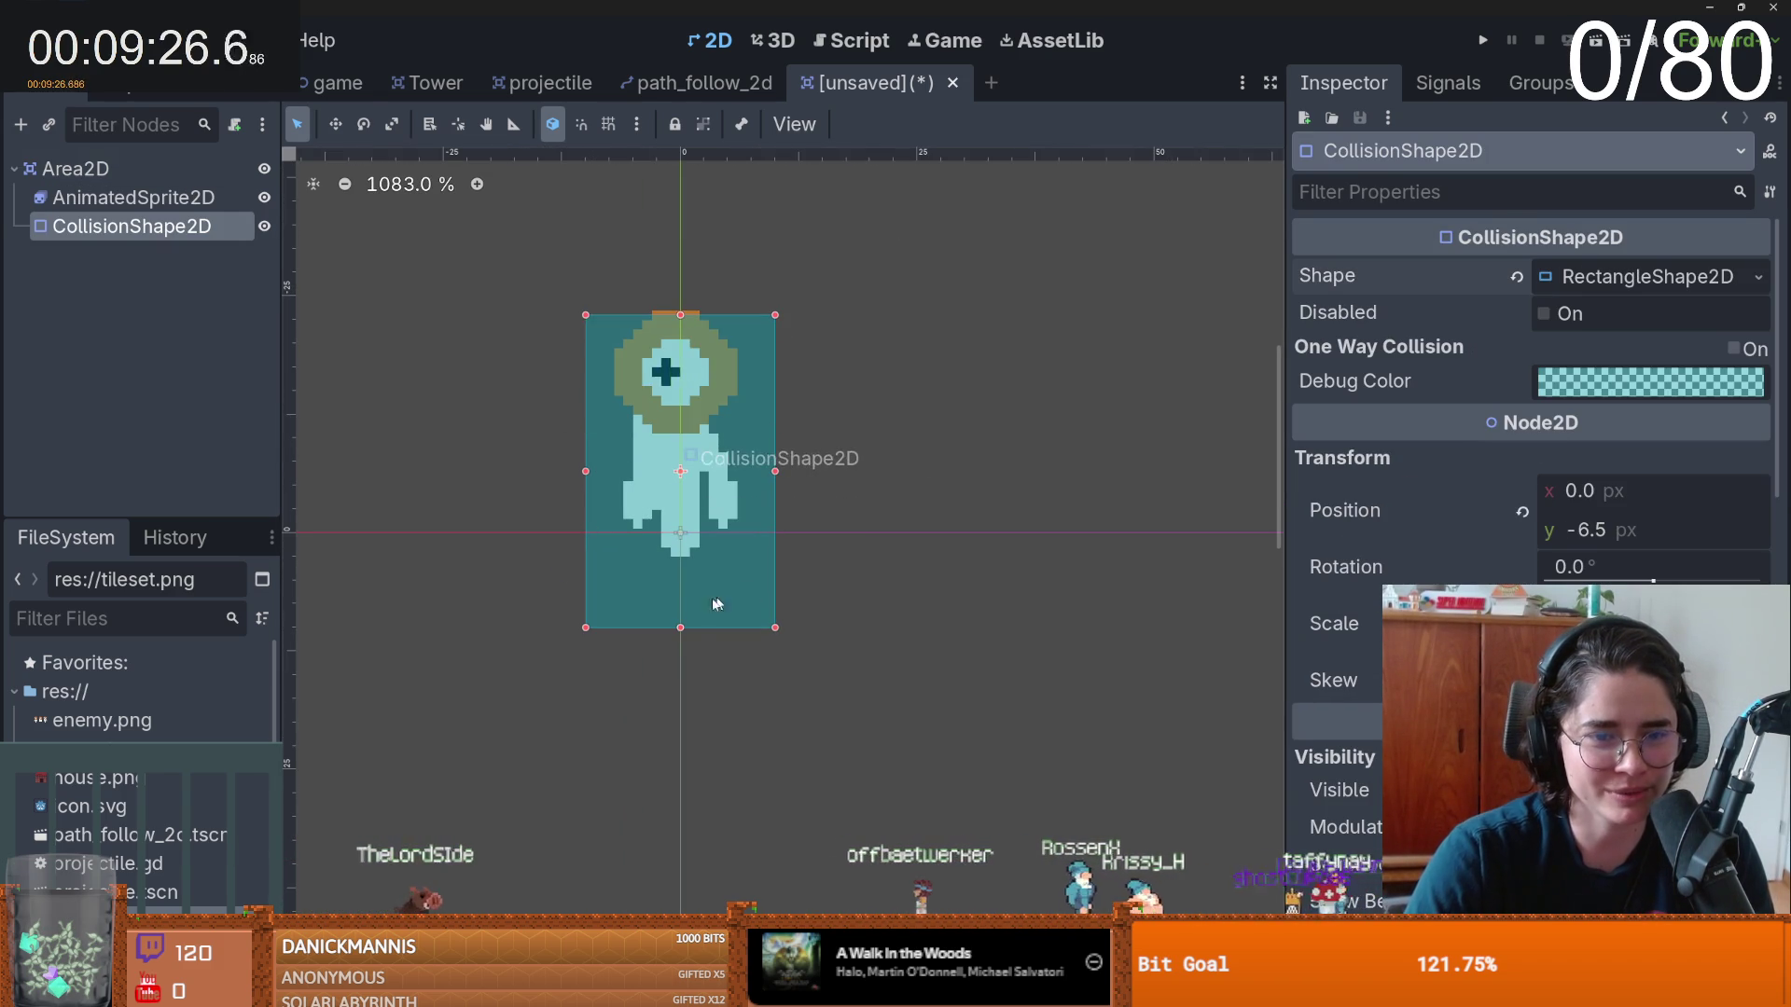
left_click_drag(680, 628, 680, 561)
left_click_drag(770, 435, 732, 435)
left_click_drag(591, 441, 602, 433)
- Save the scene as enemy.tscn
key("ctrl+s")
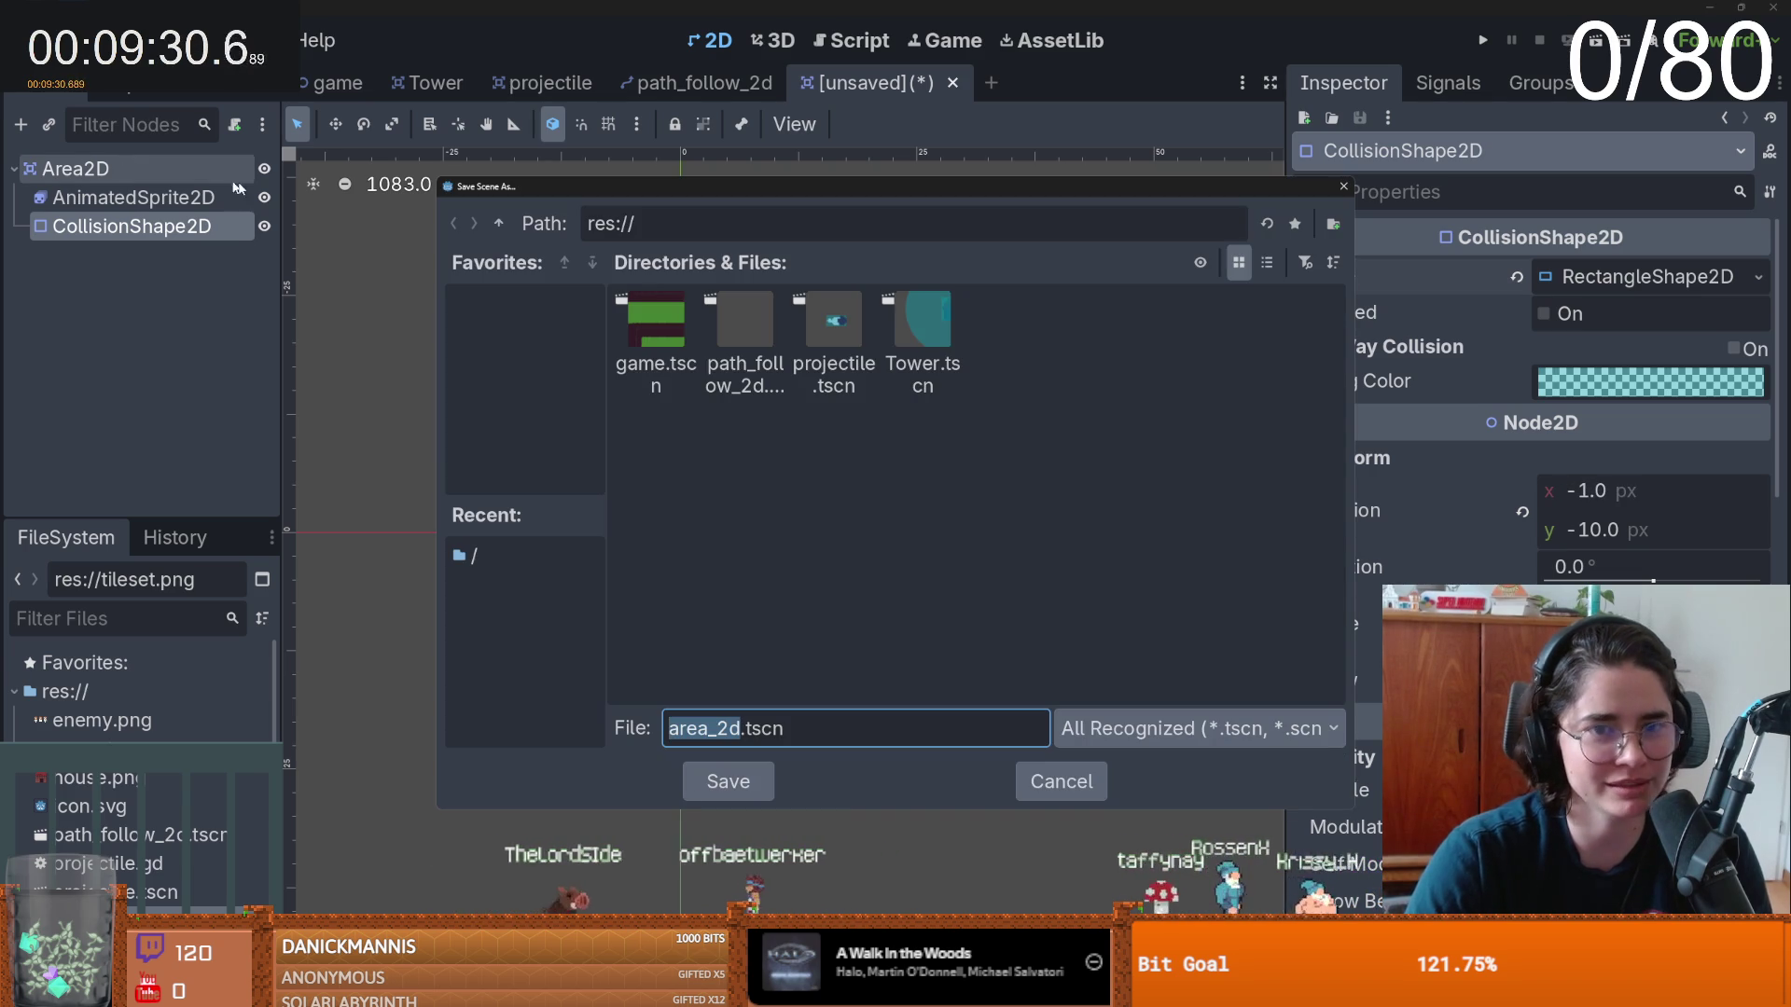
type("enemy")
key("Return")
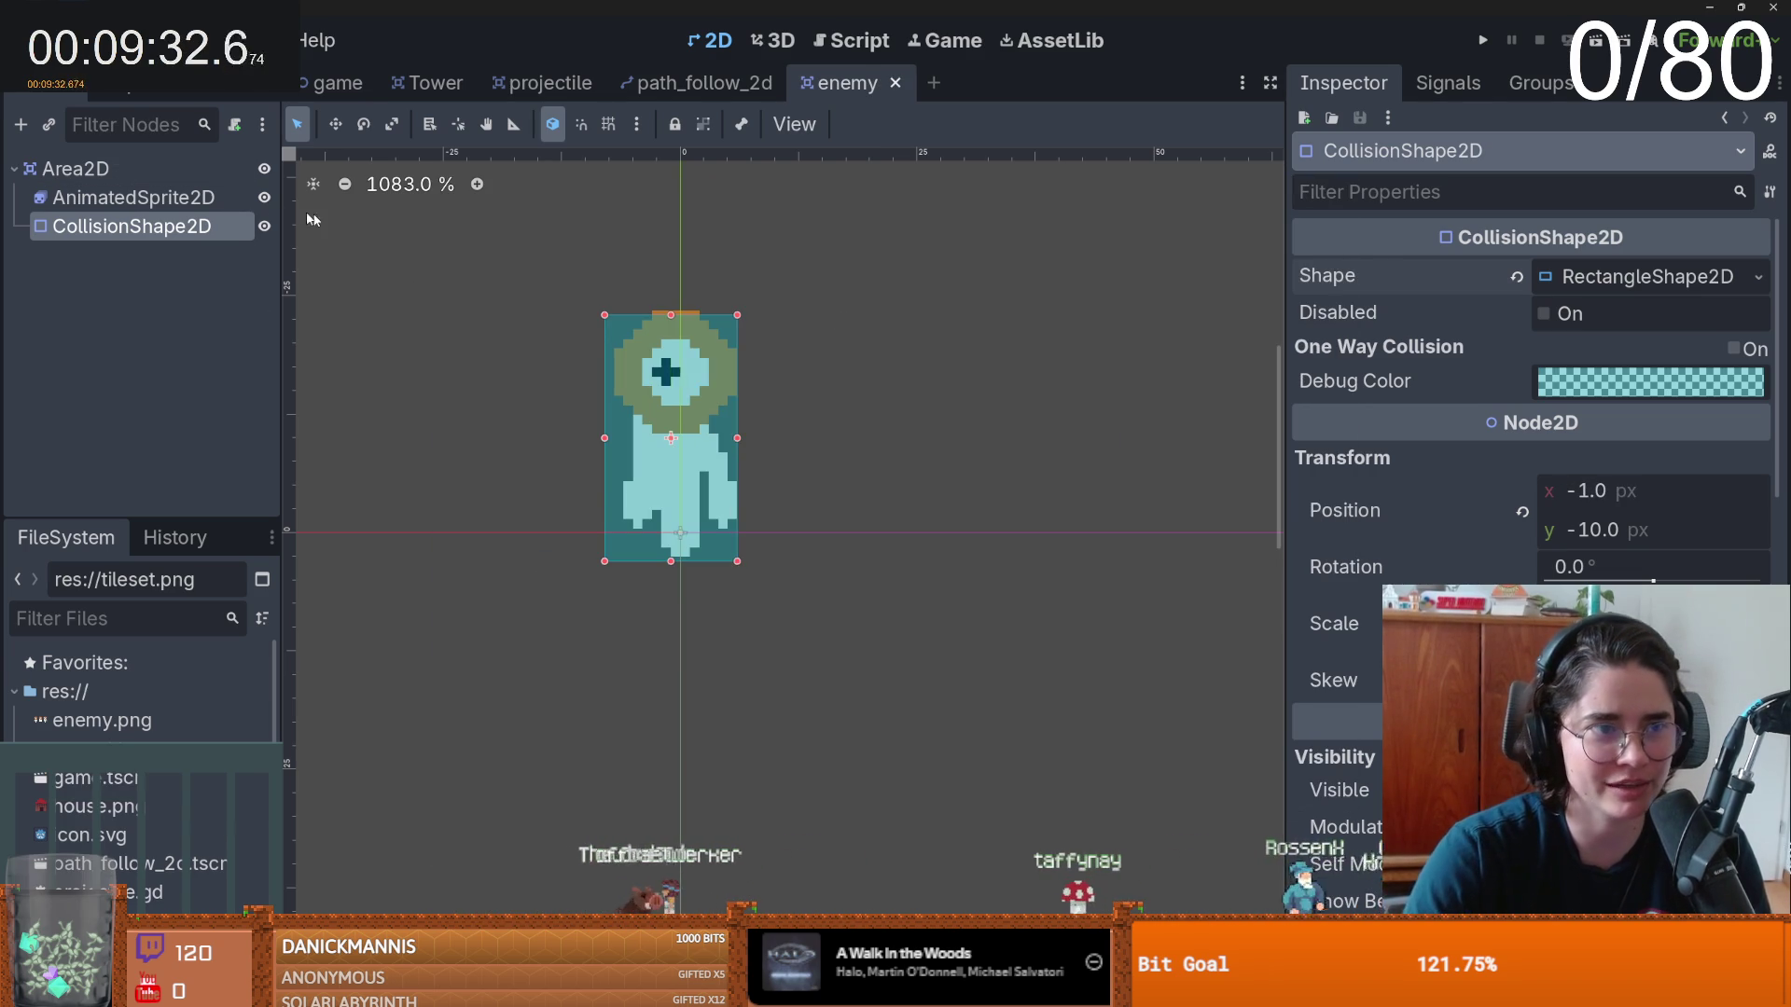
- Rename the Area2D root node to enemy
double_click(87, 168)
type("enemy")
key("Return")
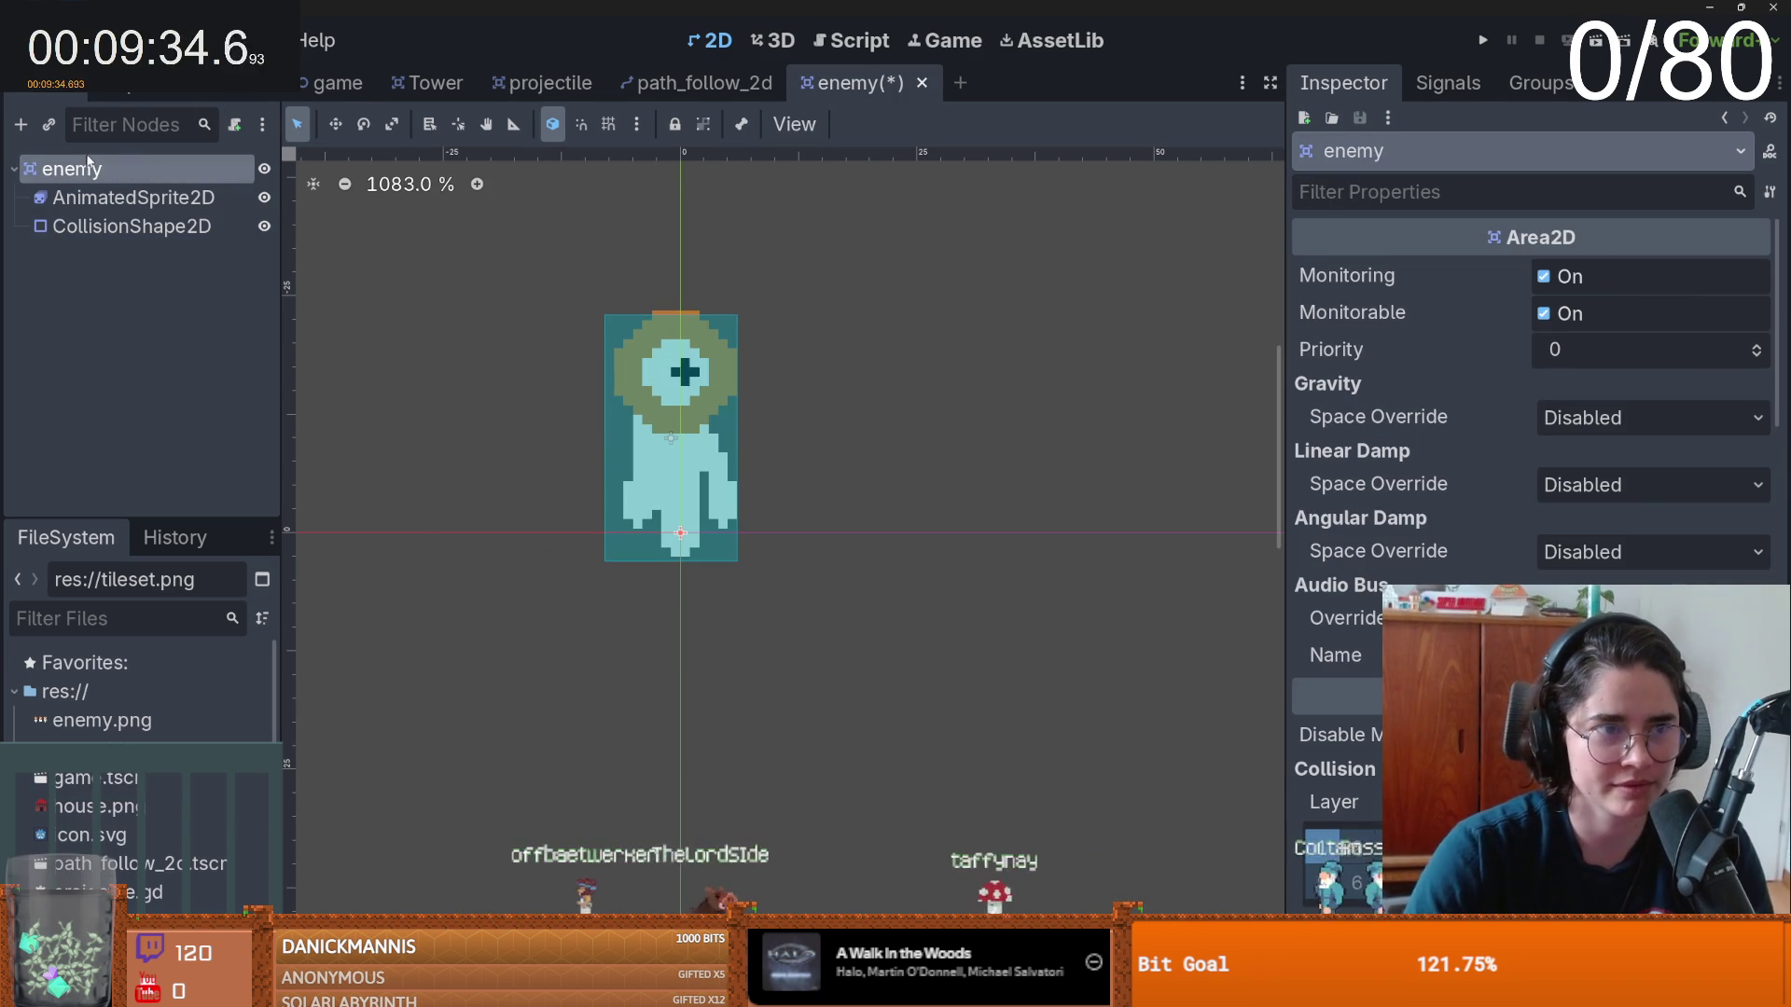
- Instance enemy.tscn as a child in the path_follow_2d scene
left_click(635, 82)
key("ctrl+s")
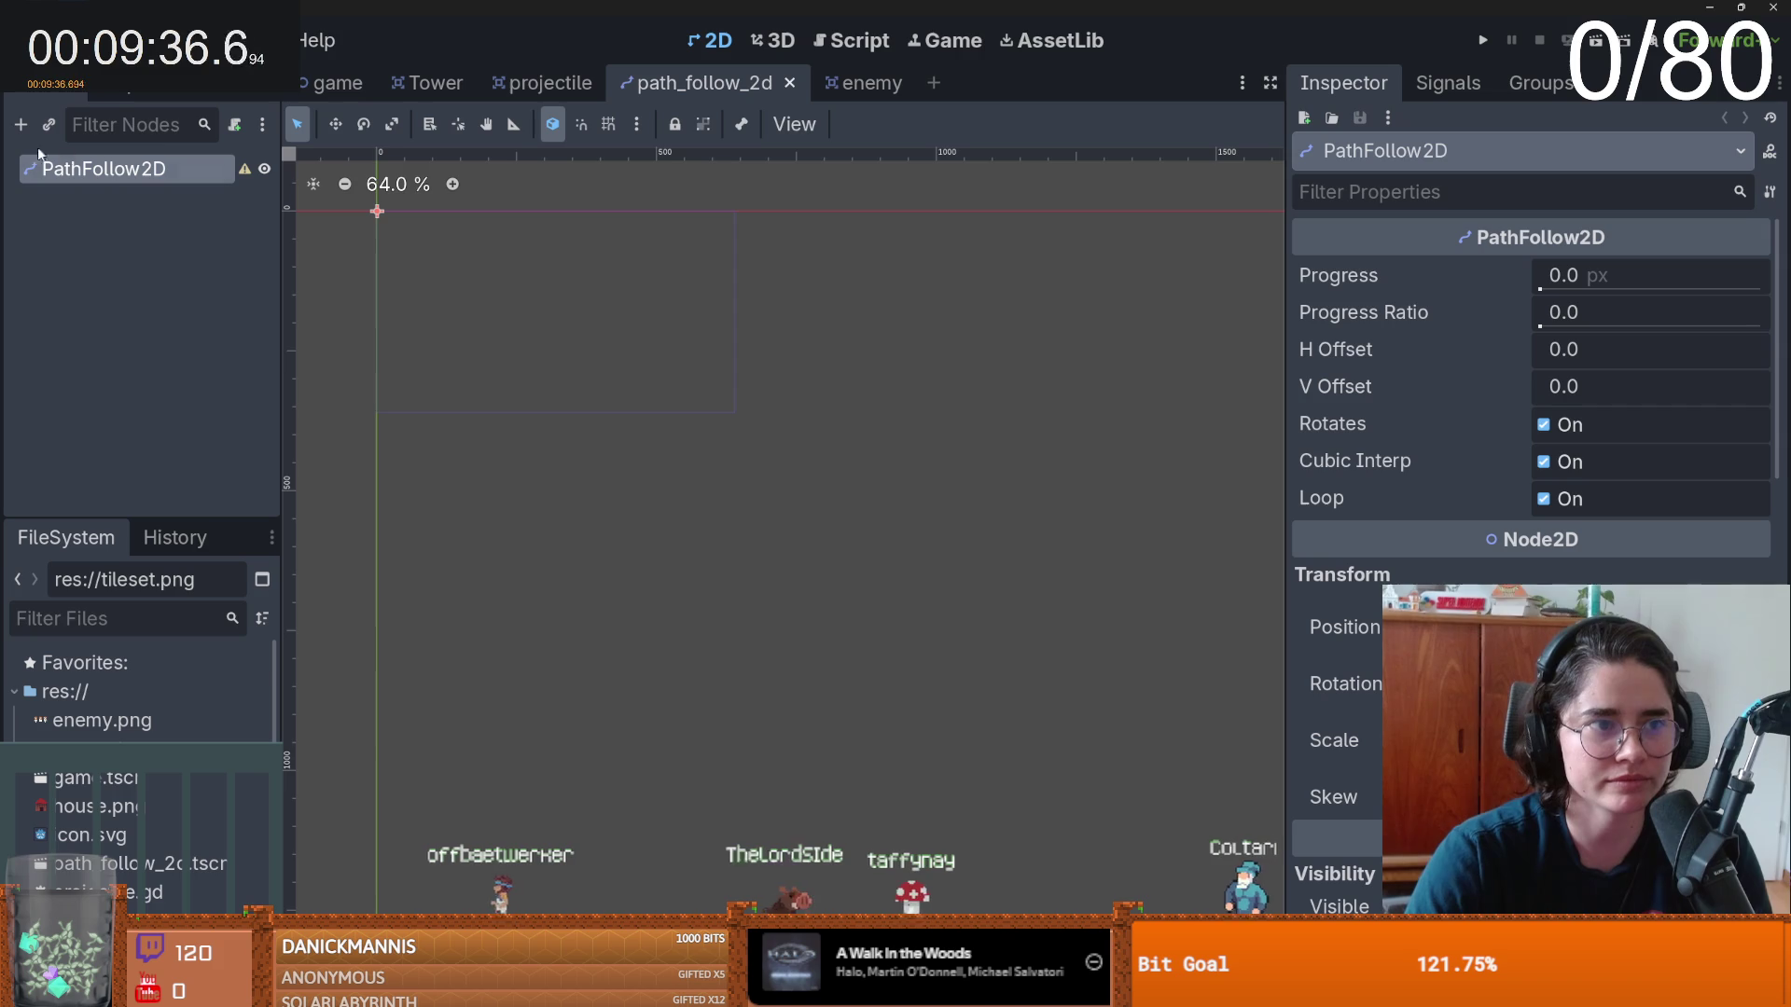
left_click(52, 125)
type("ene")
key("Return")
- Attach a new script to the PathFollow2D node
left_click(104, 169)
left_click(234, 125)
left_click(810, 702)
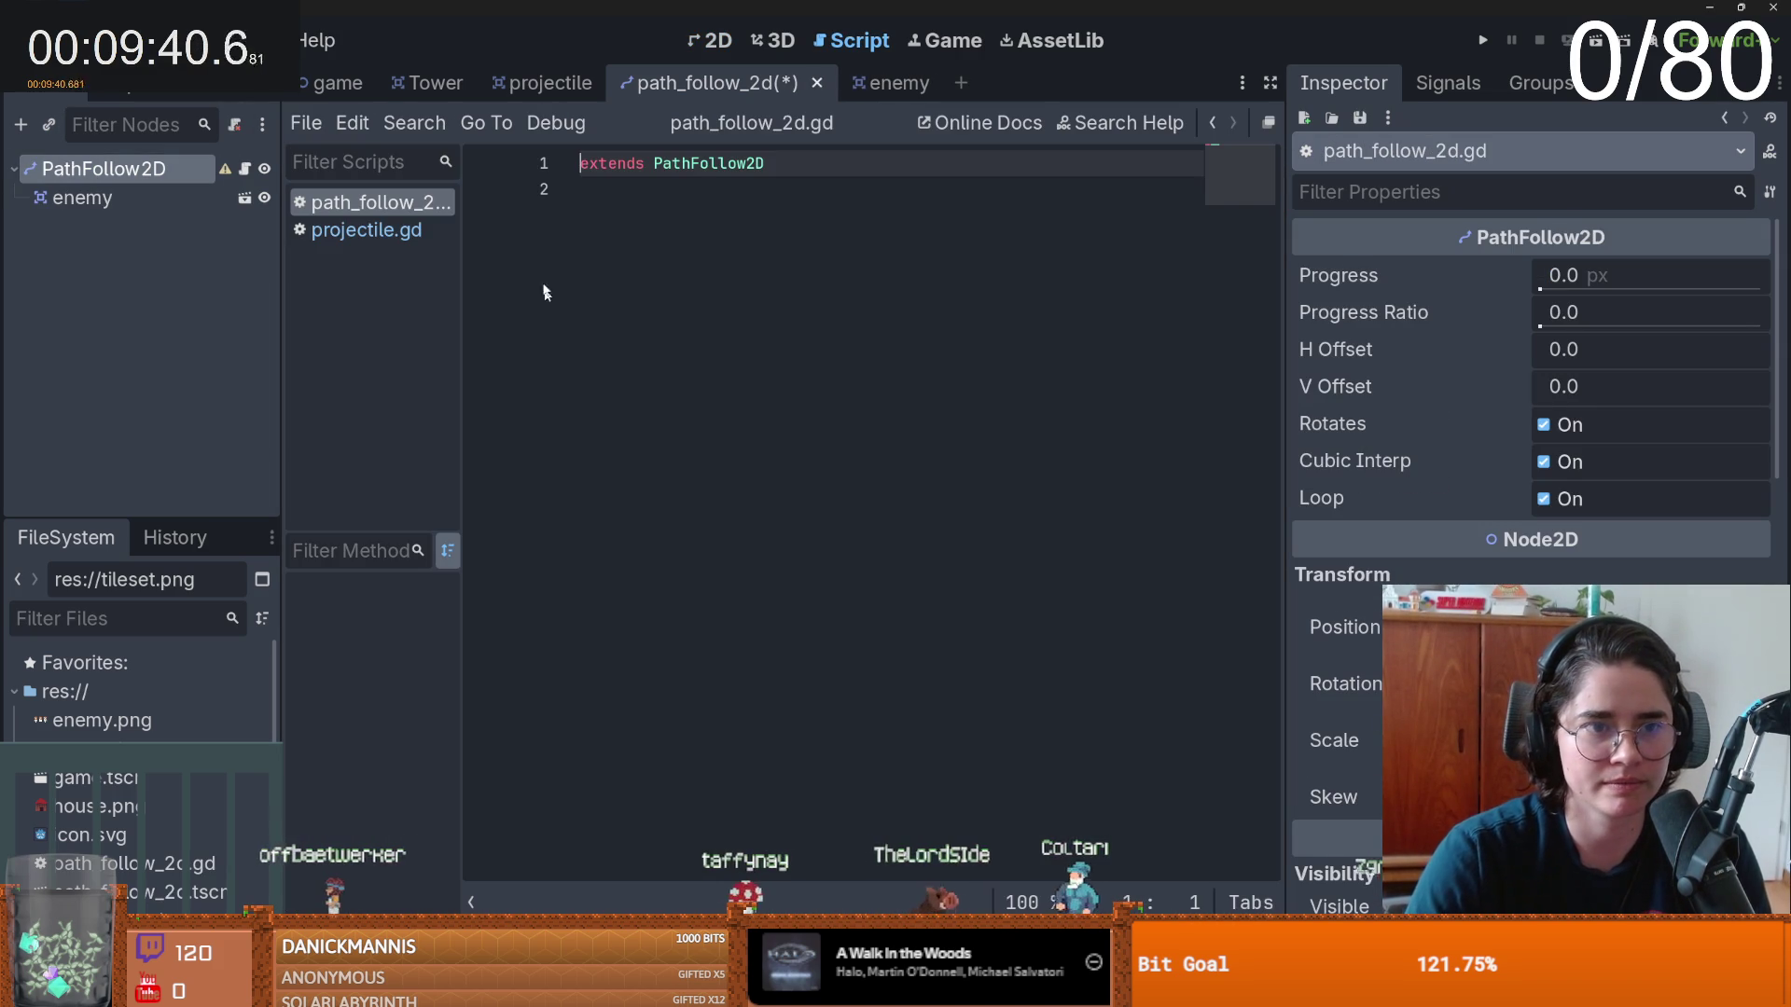
type("zZ")
key("Return")
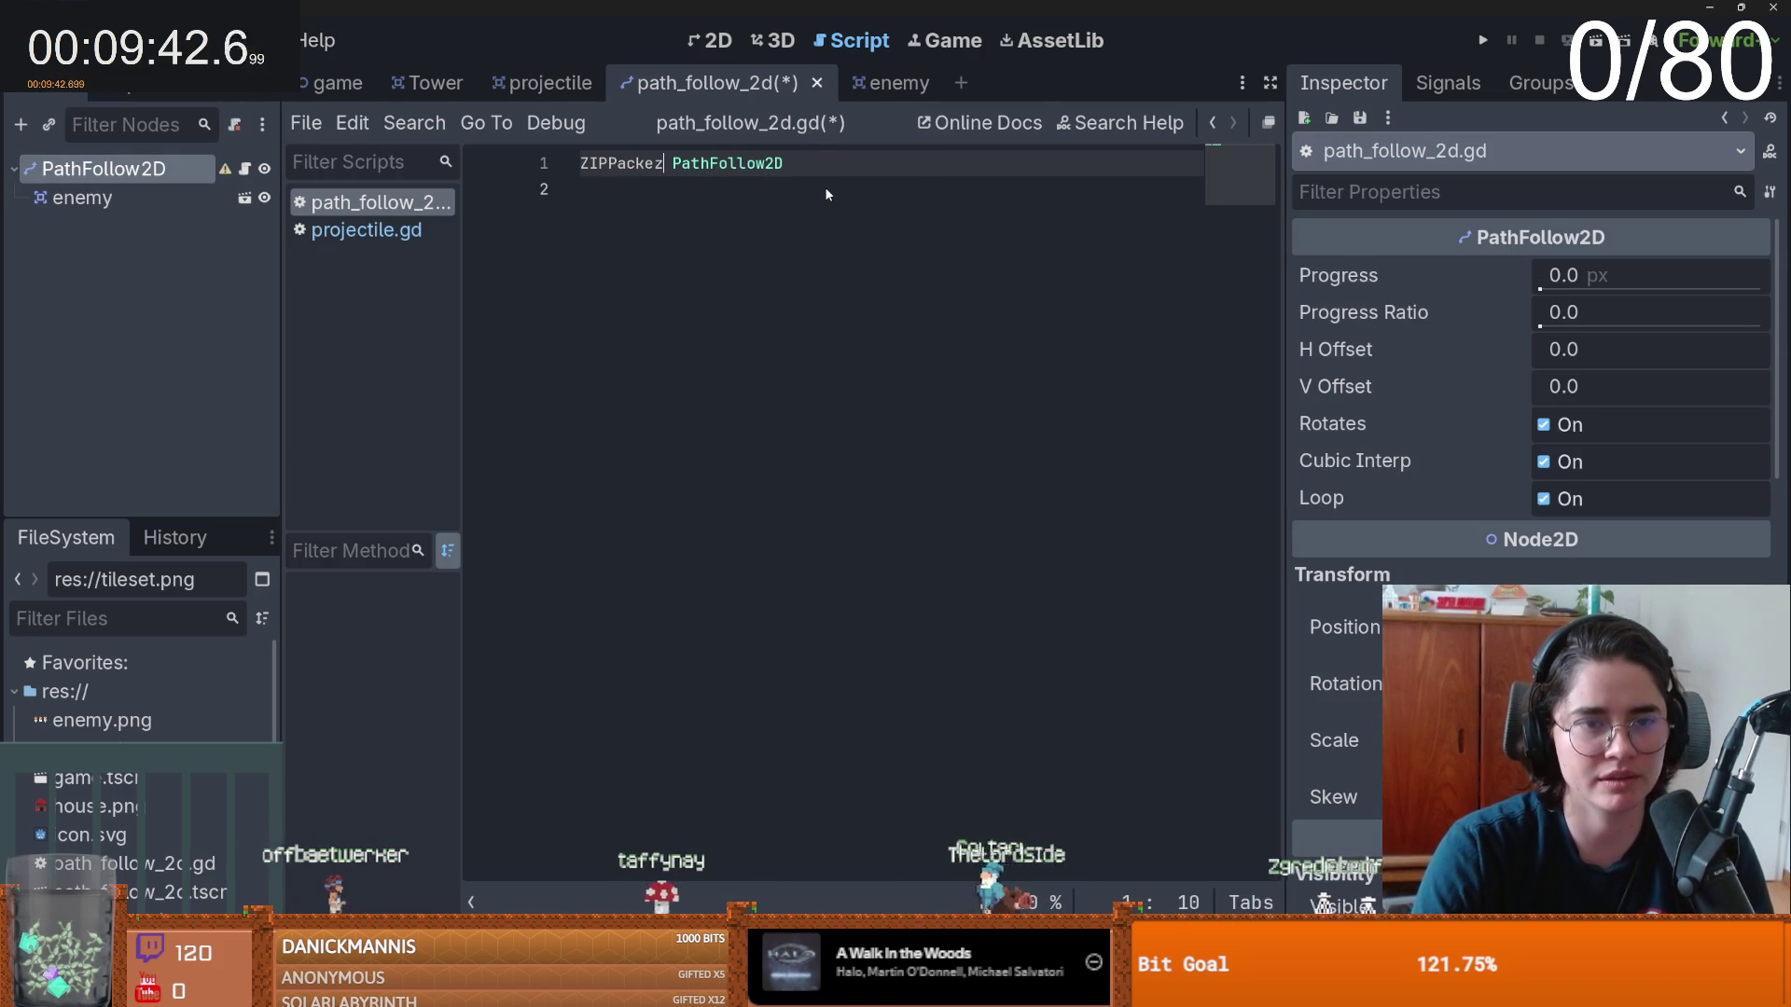
key("ctrl+z")
- Declare a speed variable at the end of the script
left_click(831, 187)
key("Return")
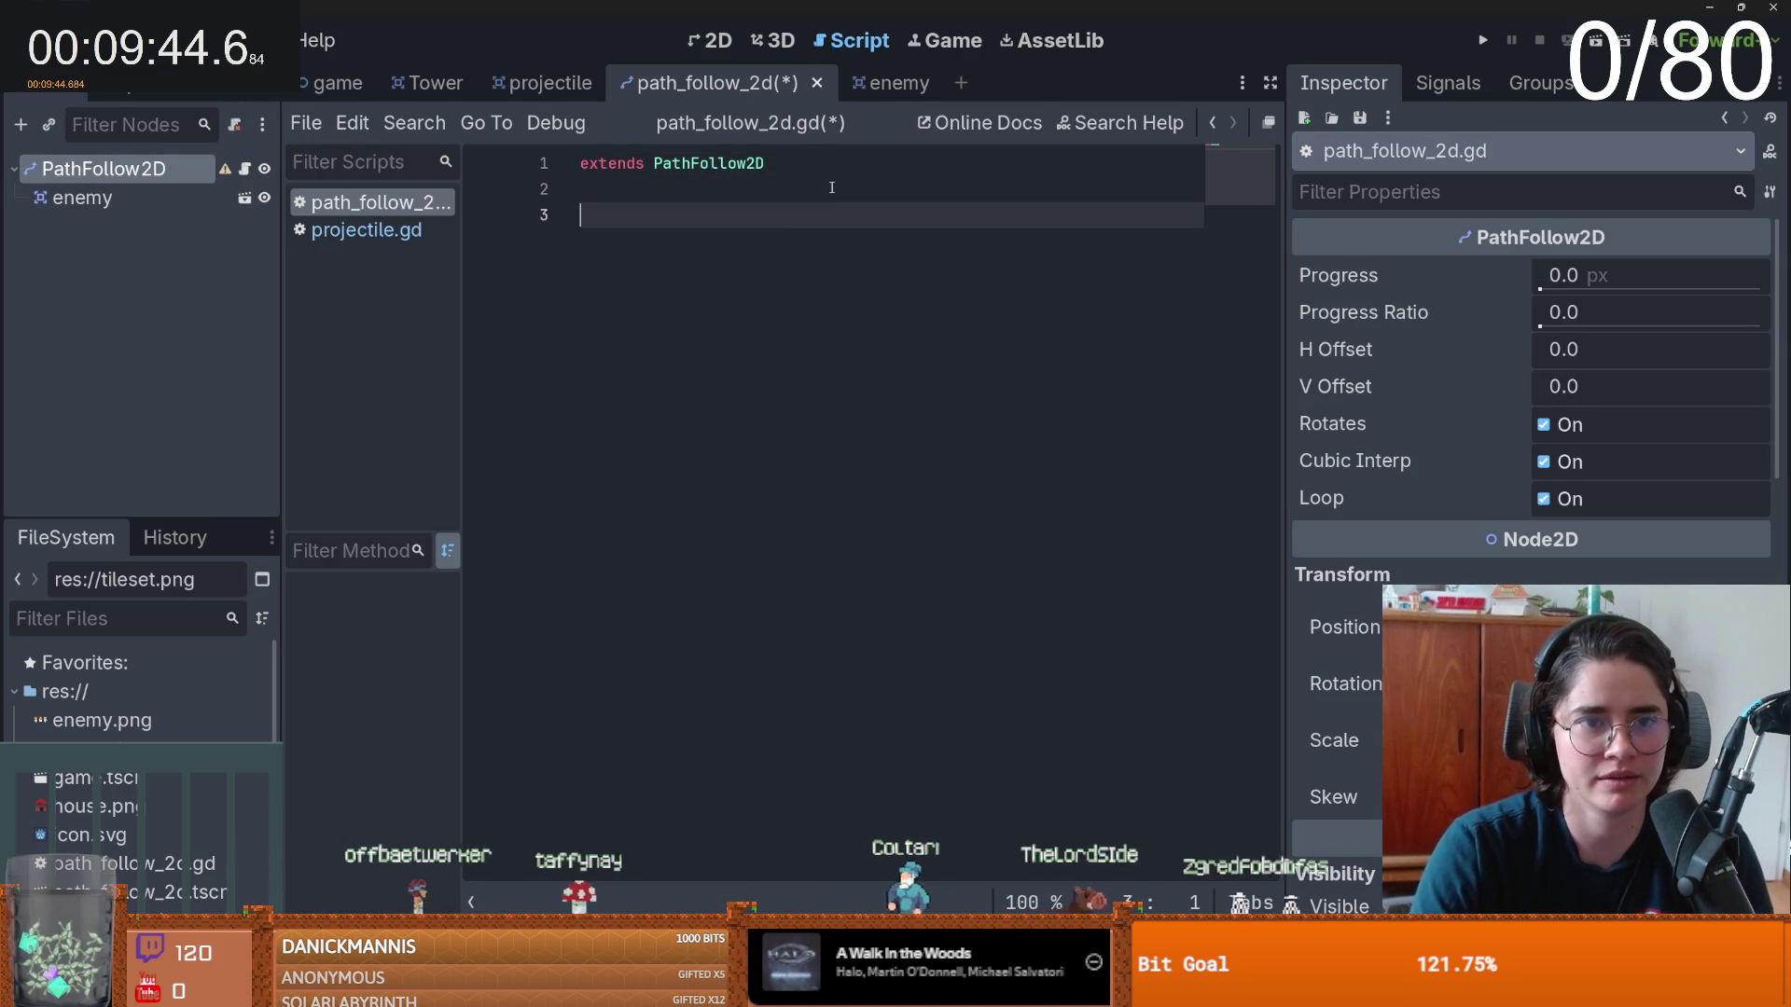
type("func sp")
key("ctrl+z")
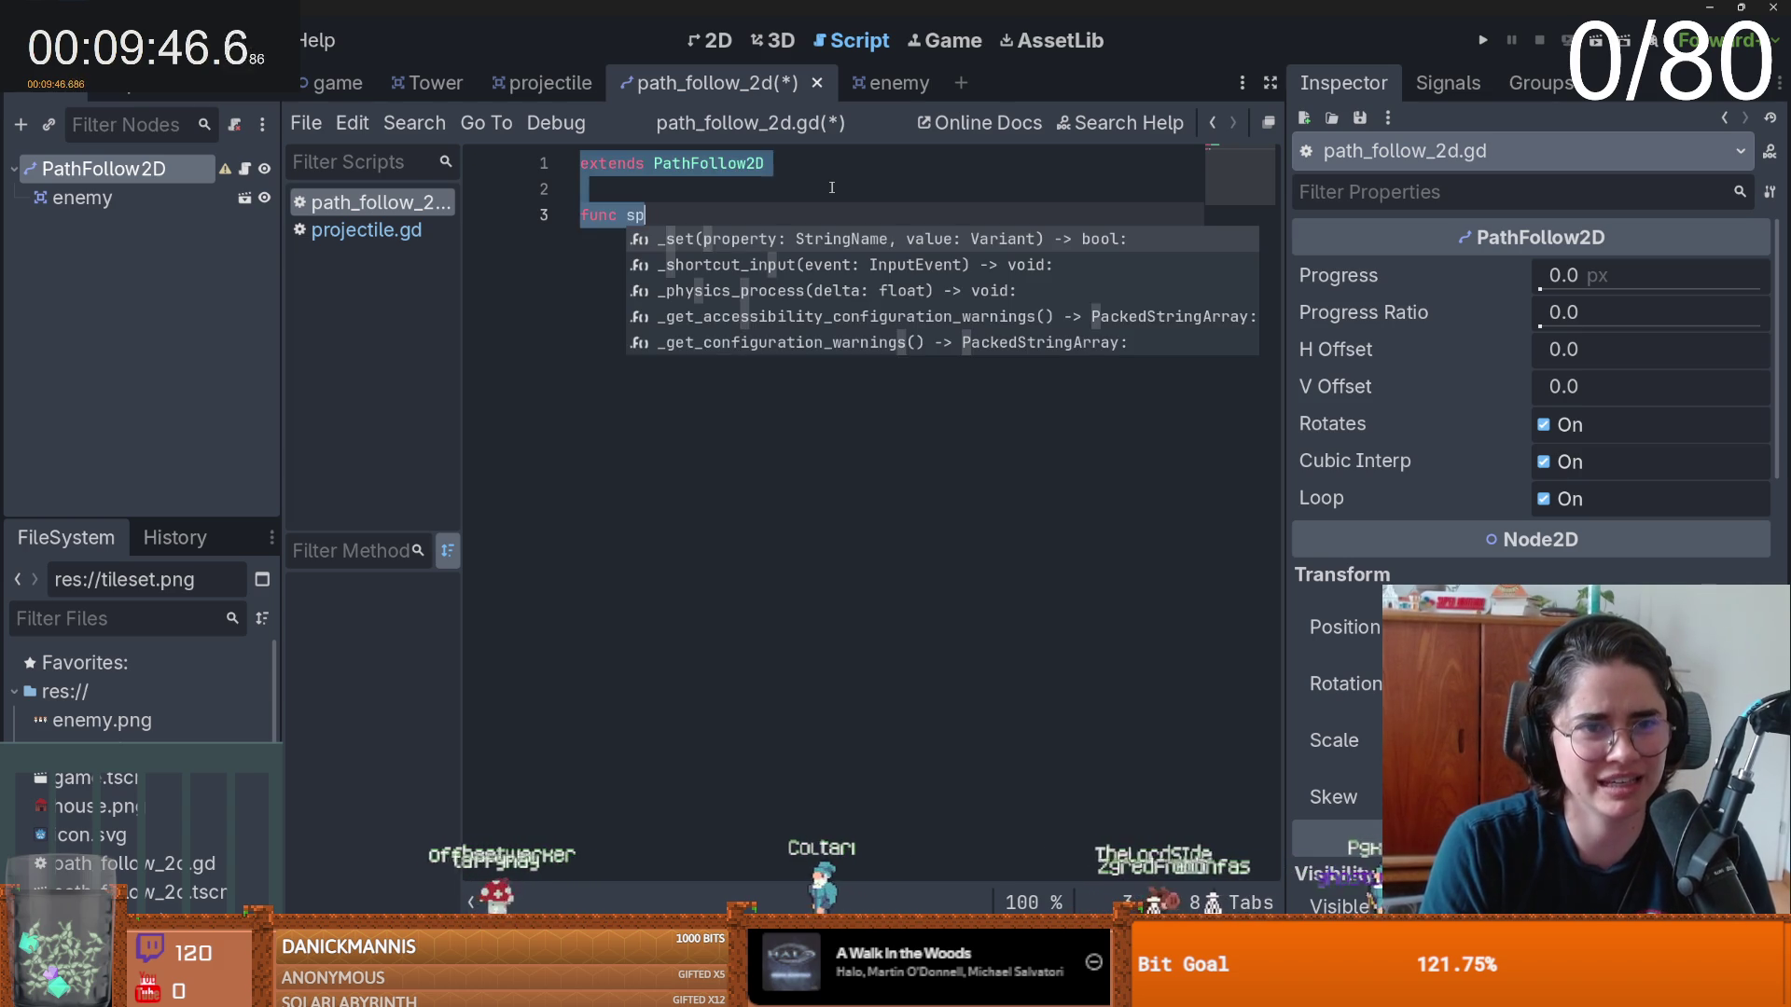
type("var speed 6=")
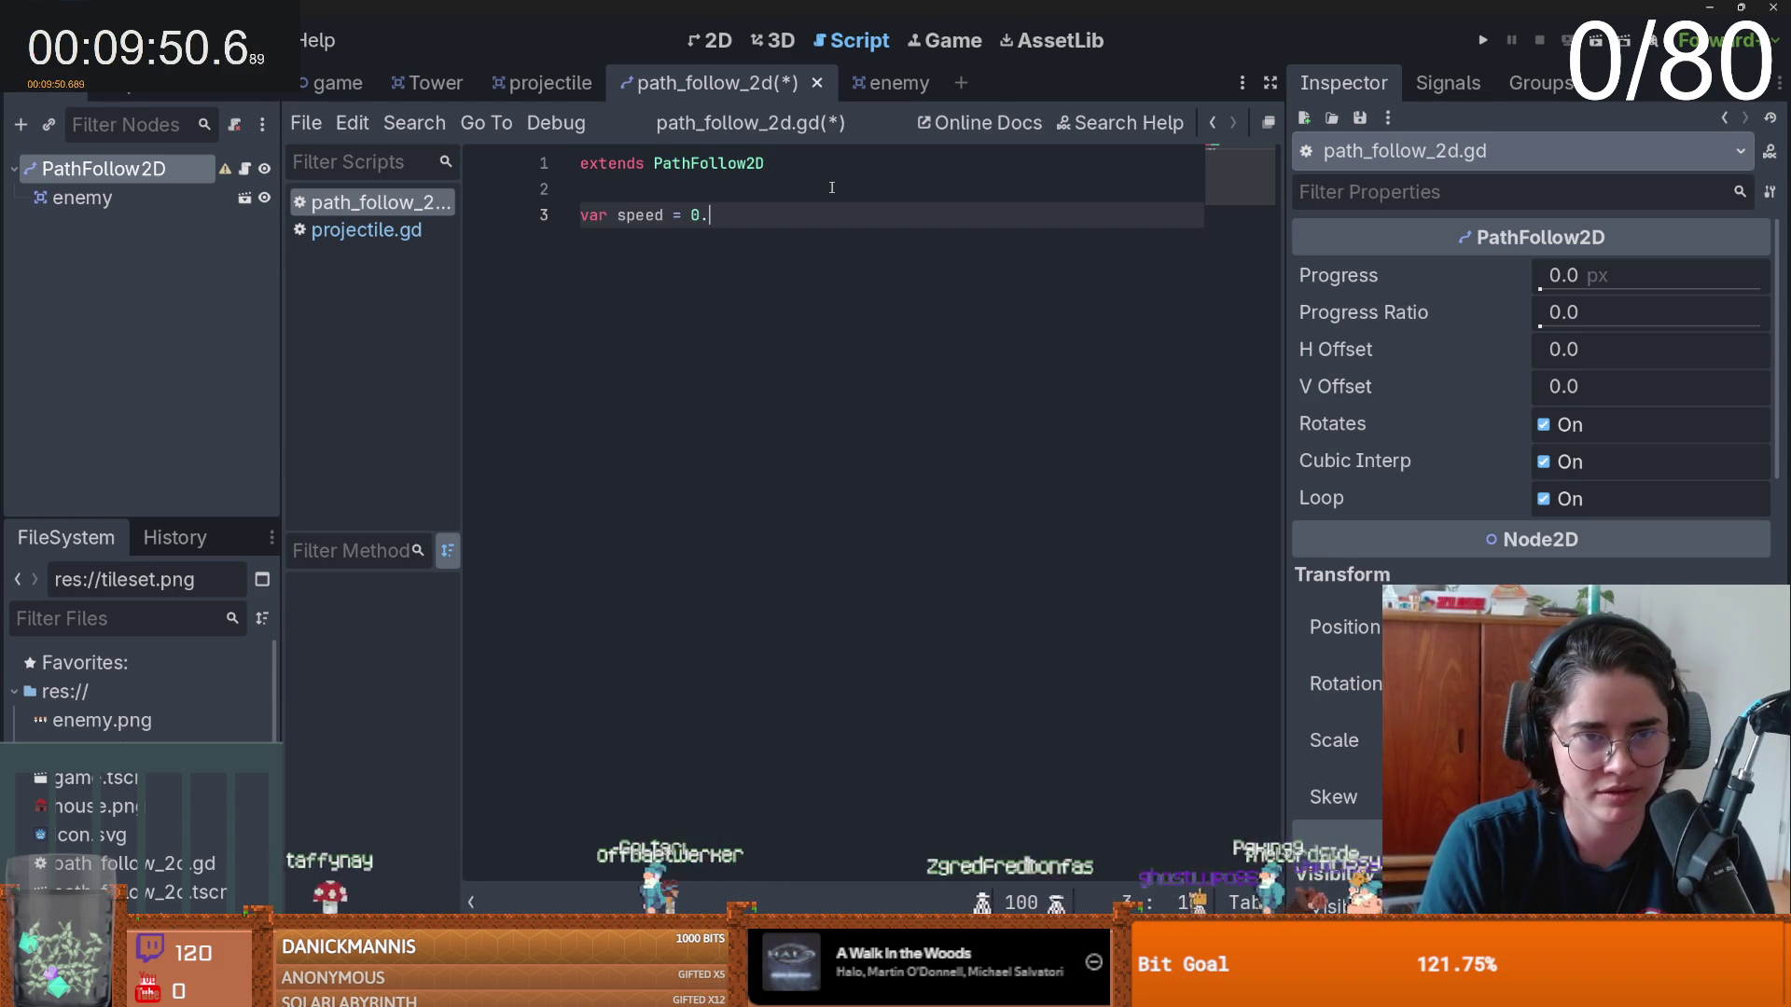
key("Return")
key("Return")
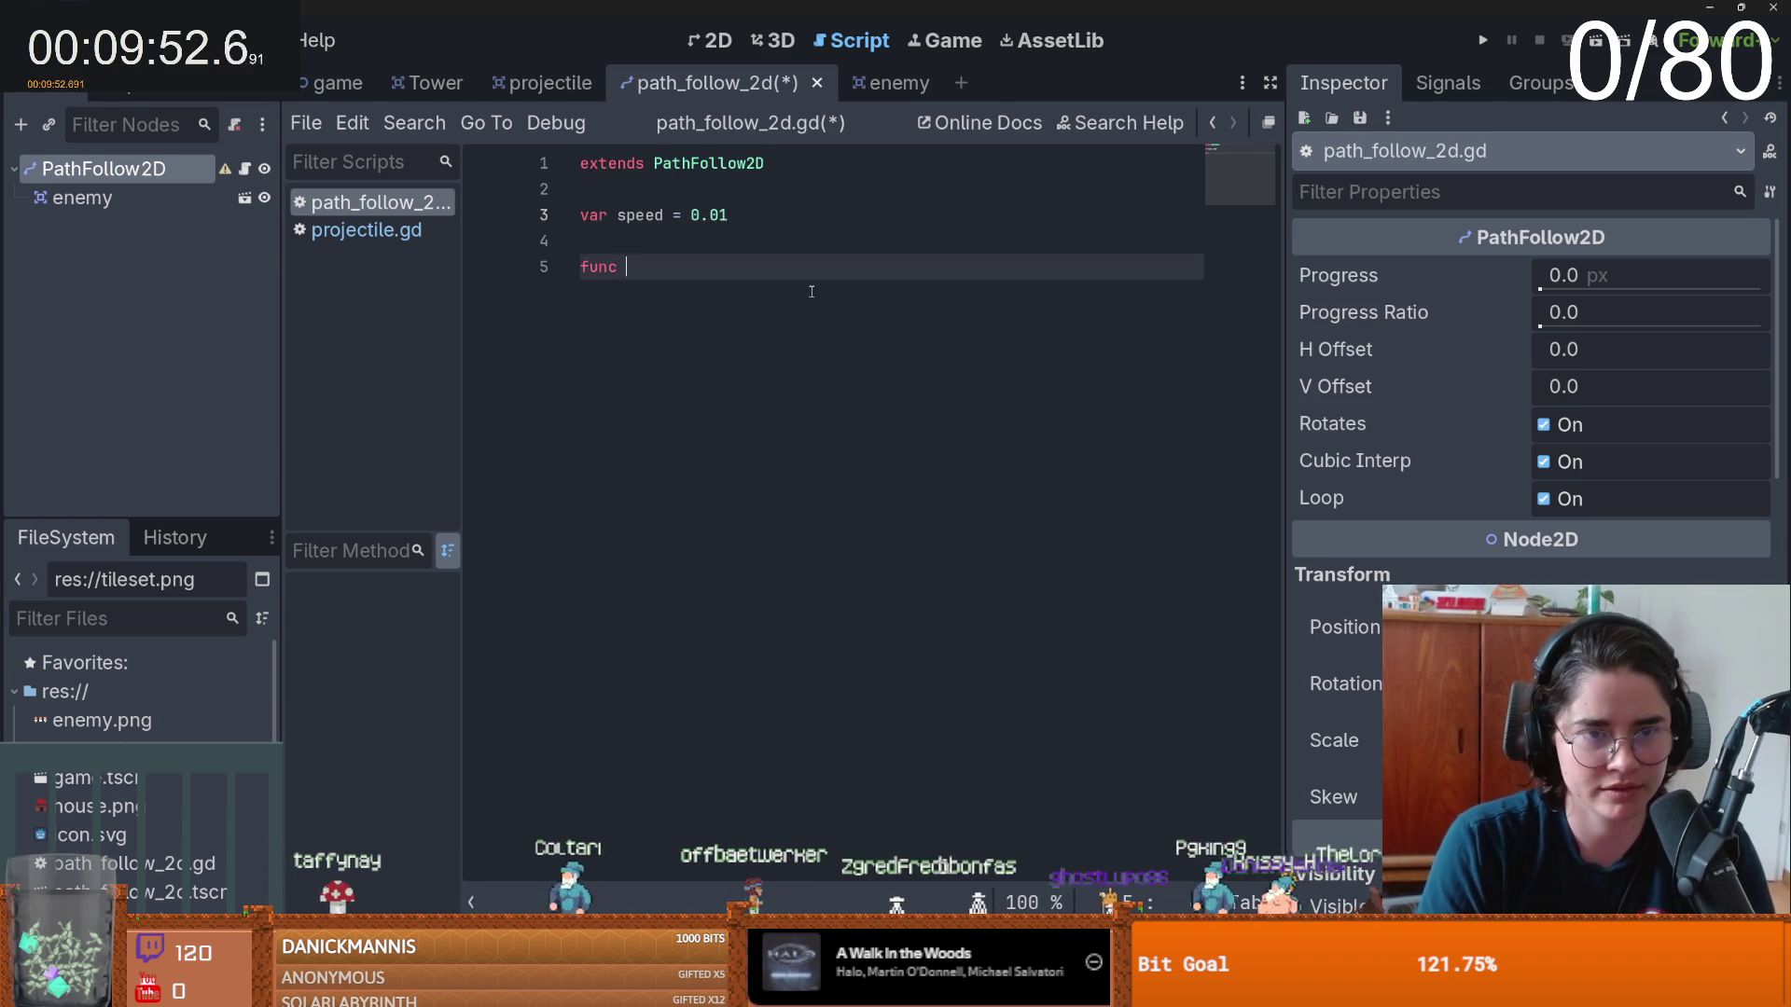
- In _process, increase progress_ratio by speed times delta each frame
type("_pr")
key("Return")
key("Return")
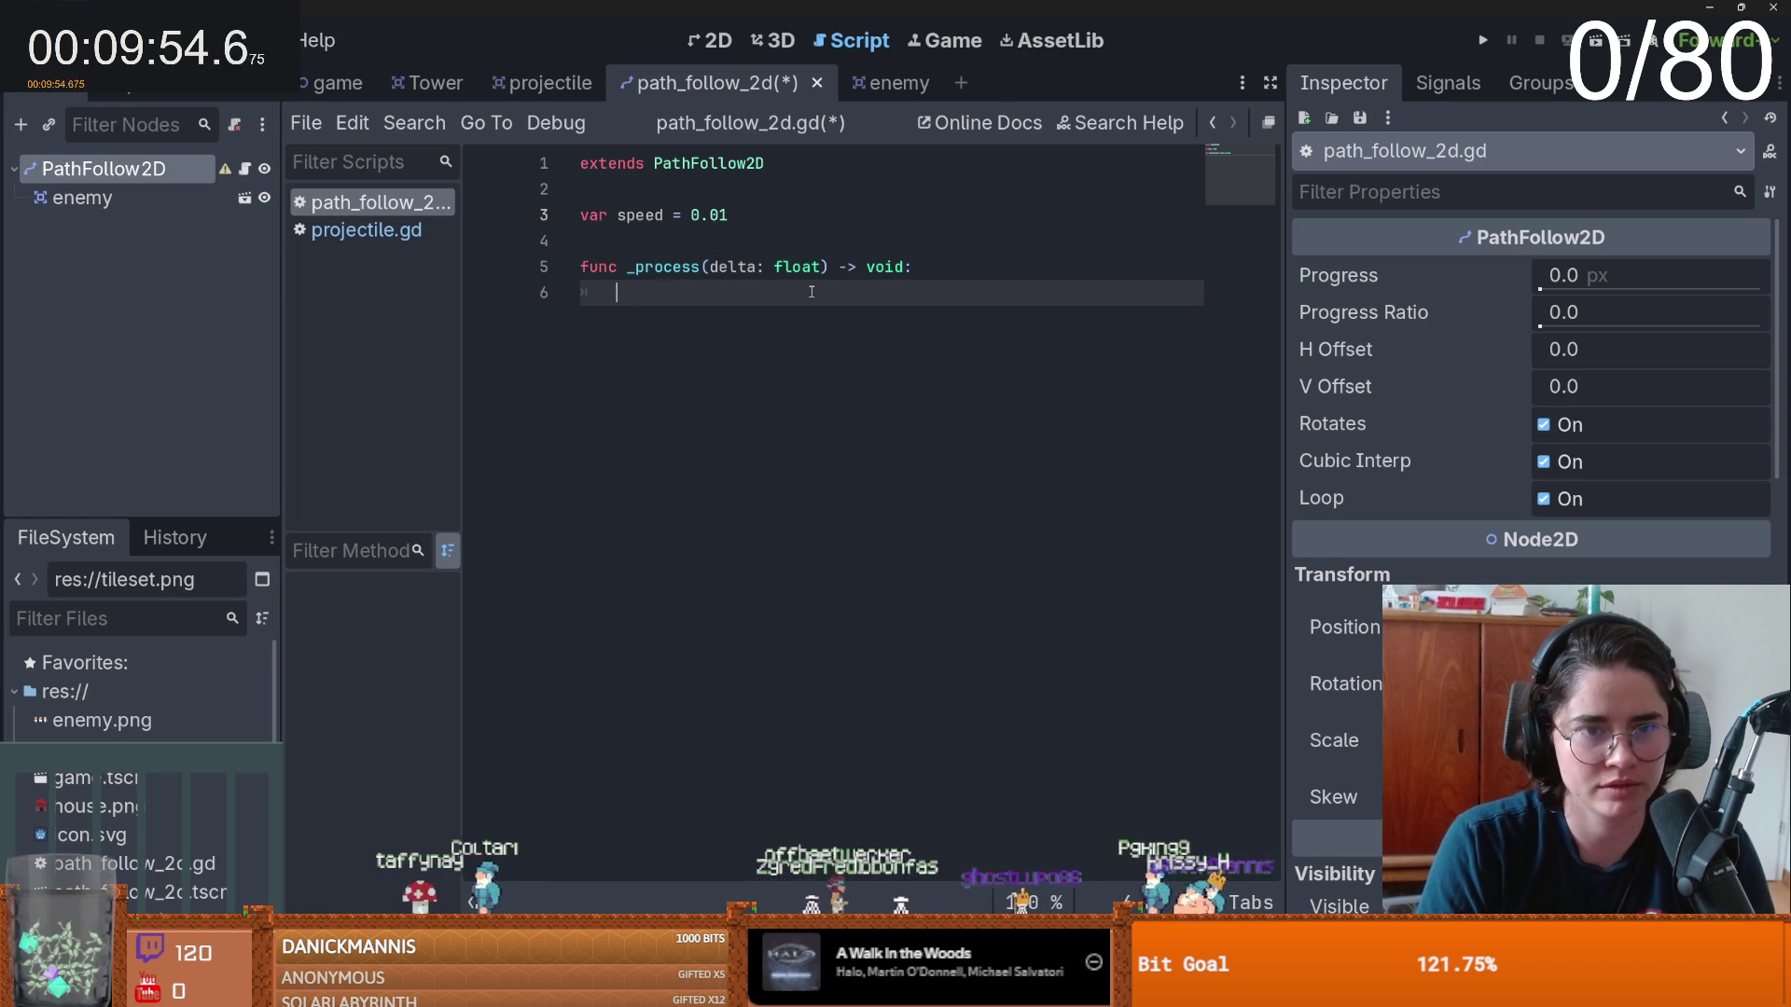
type("sp")
key("BackSpace")
key("BackSpace")
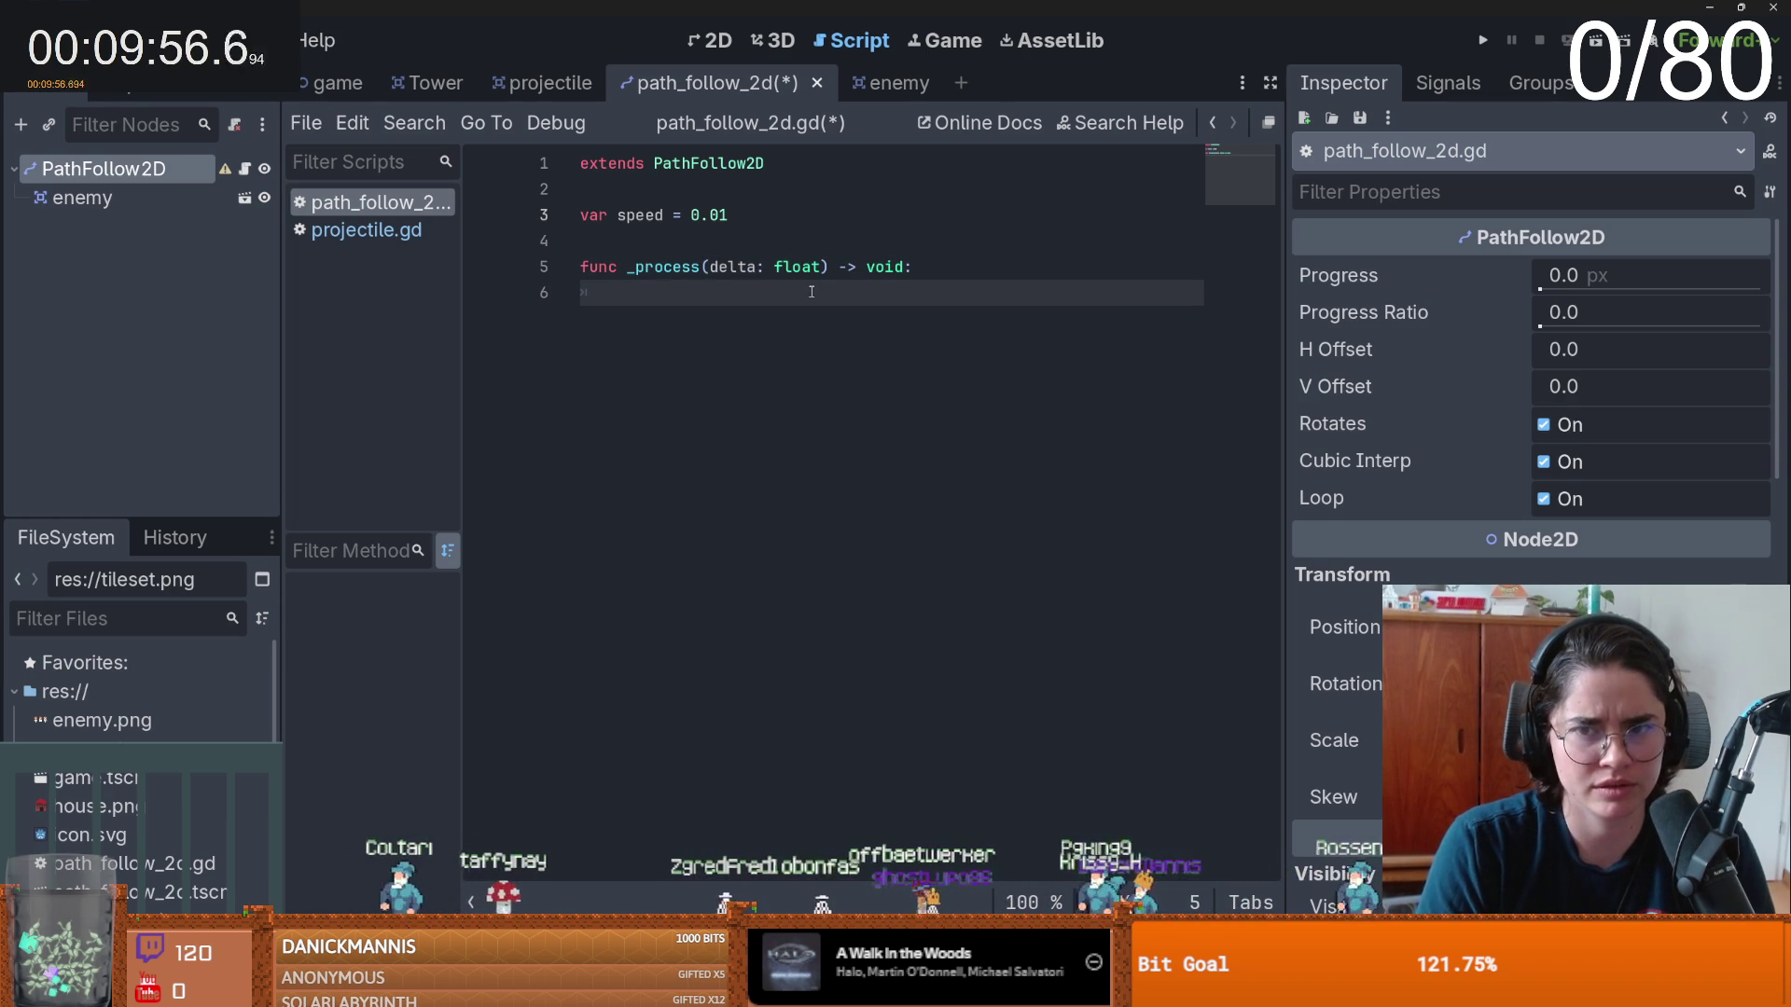
type("pro")
key("Down")
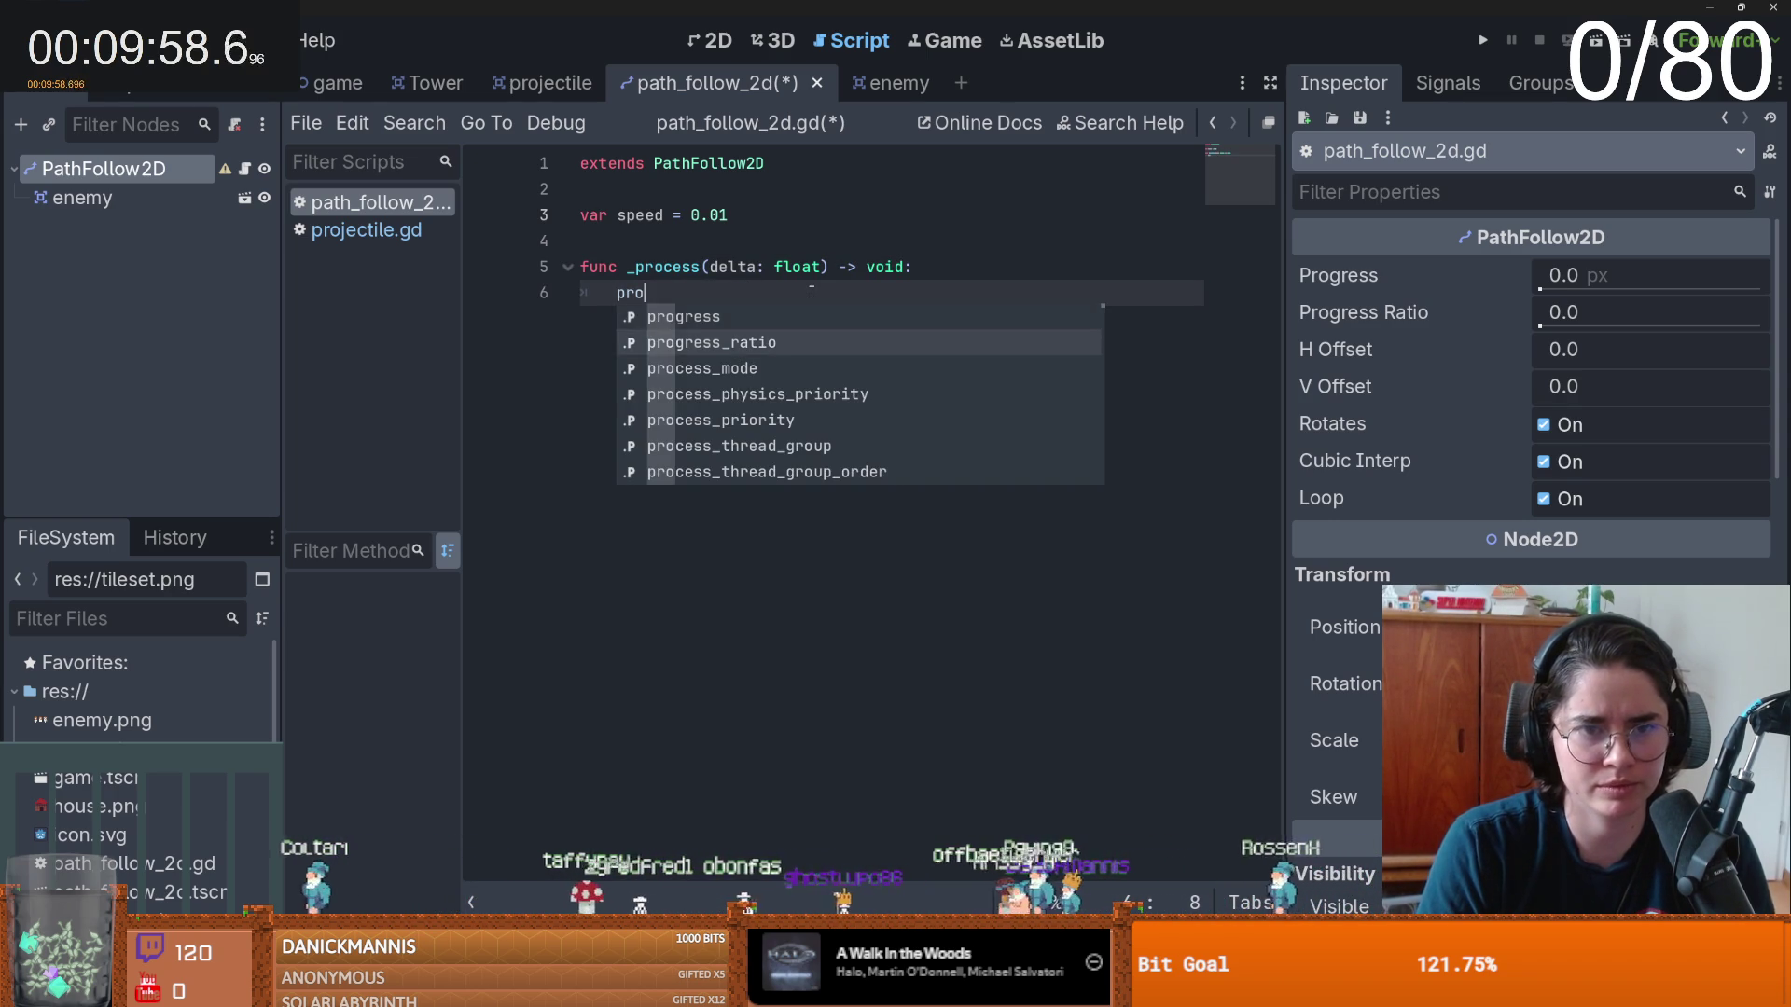
key("Return")
type("= prog")
key("Down")
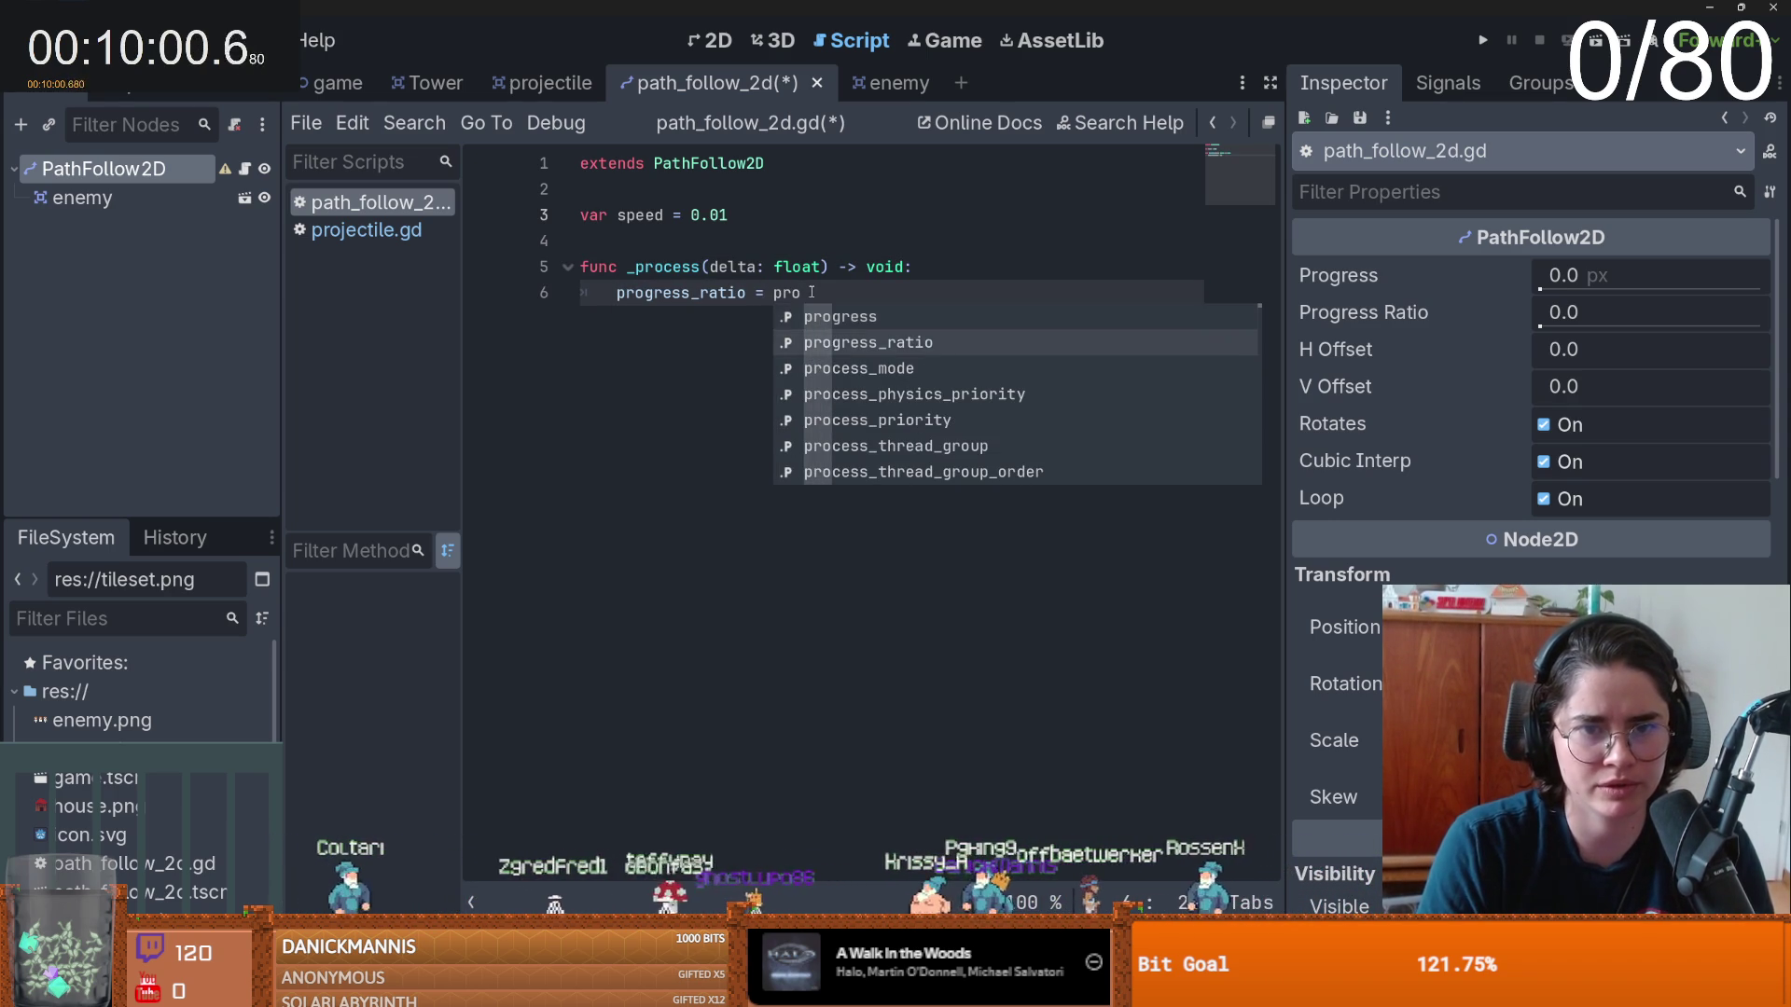
key("Return")
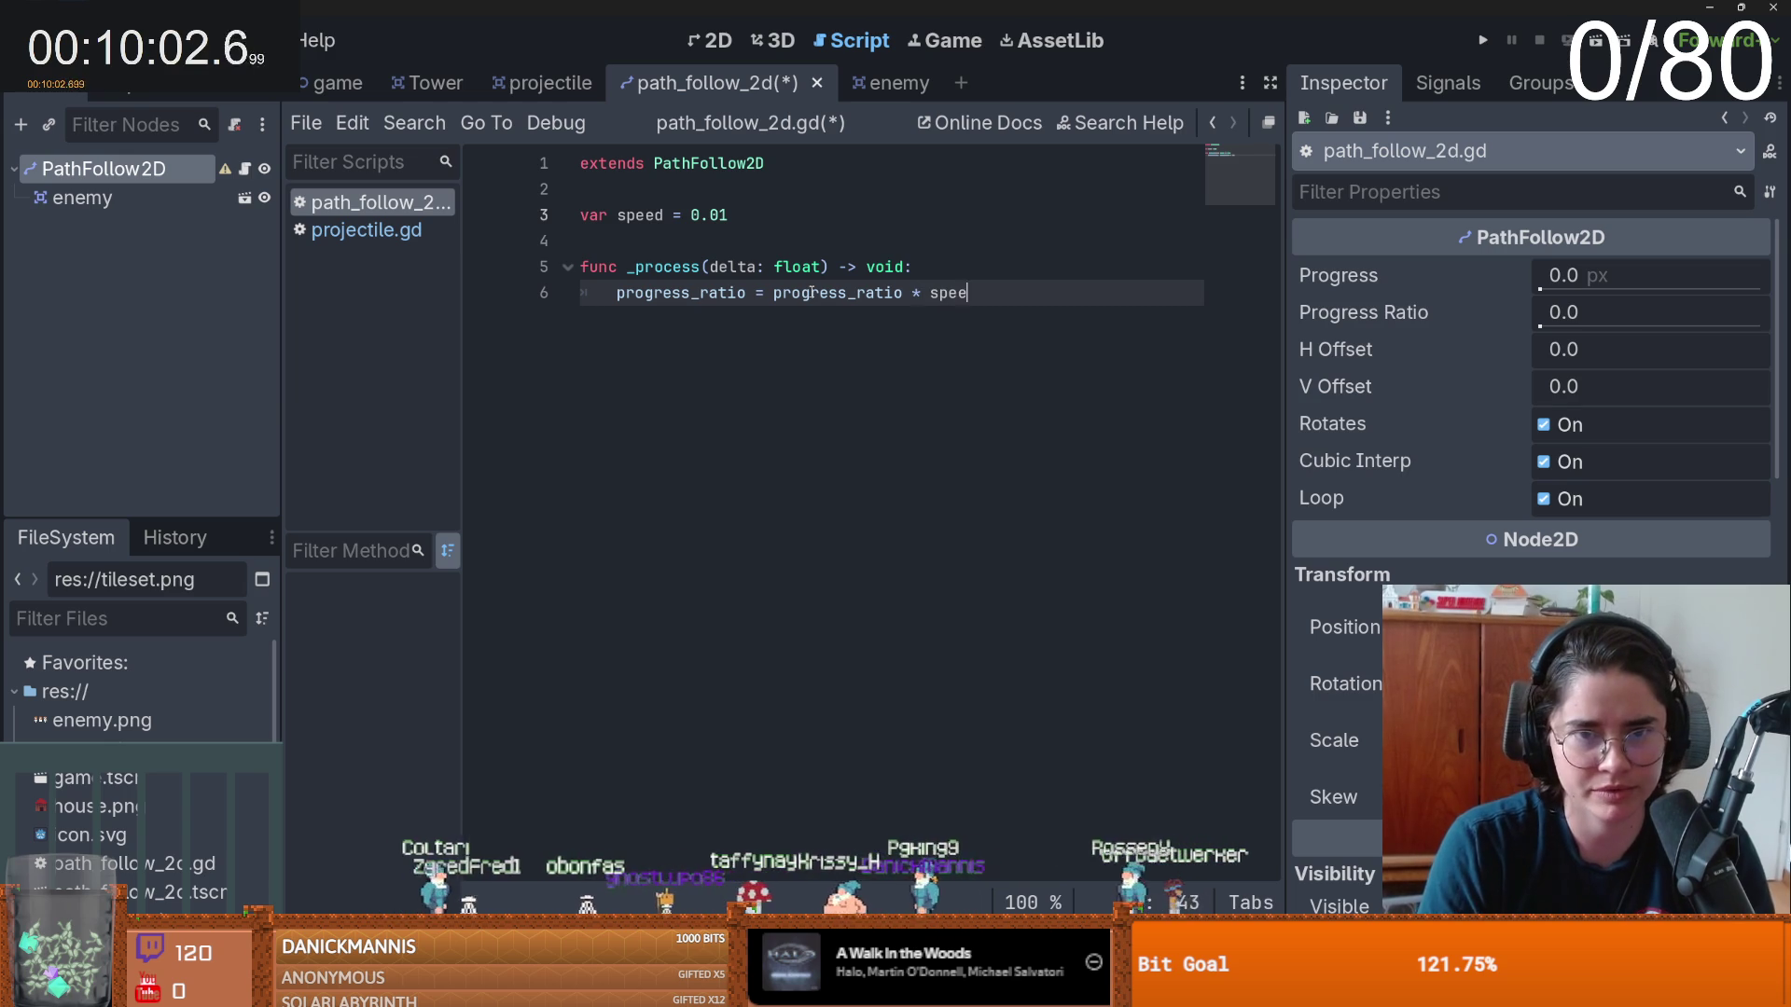
key("ctrl+Left")
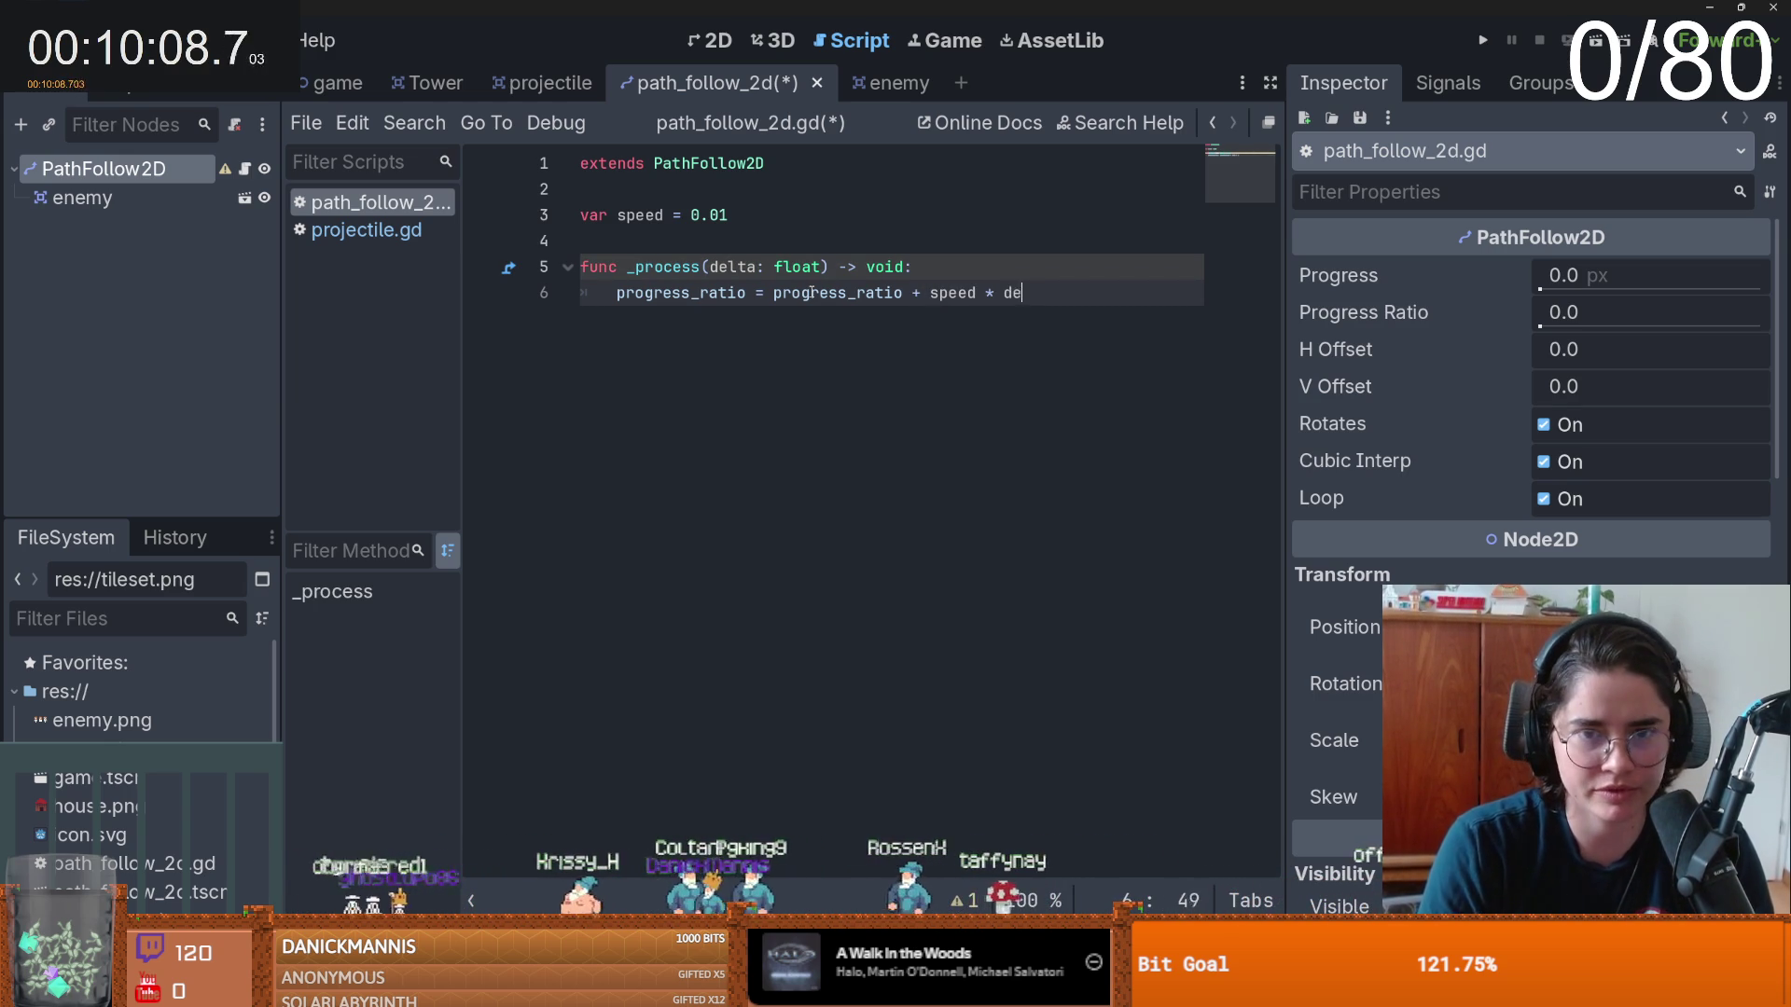
type("lt")
key("Return")
- Add a _ready function that sets loop = false
key("Up")
key("Up")
key("Up")
key("Return")
key("Down")
key("Return")
key("Up")
type("f")
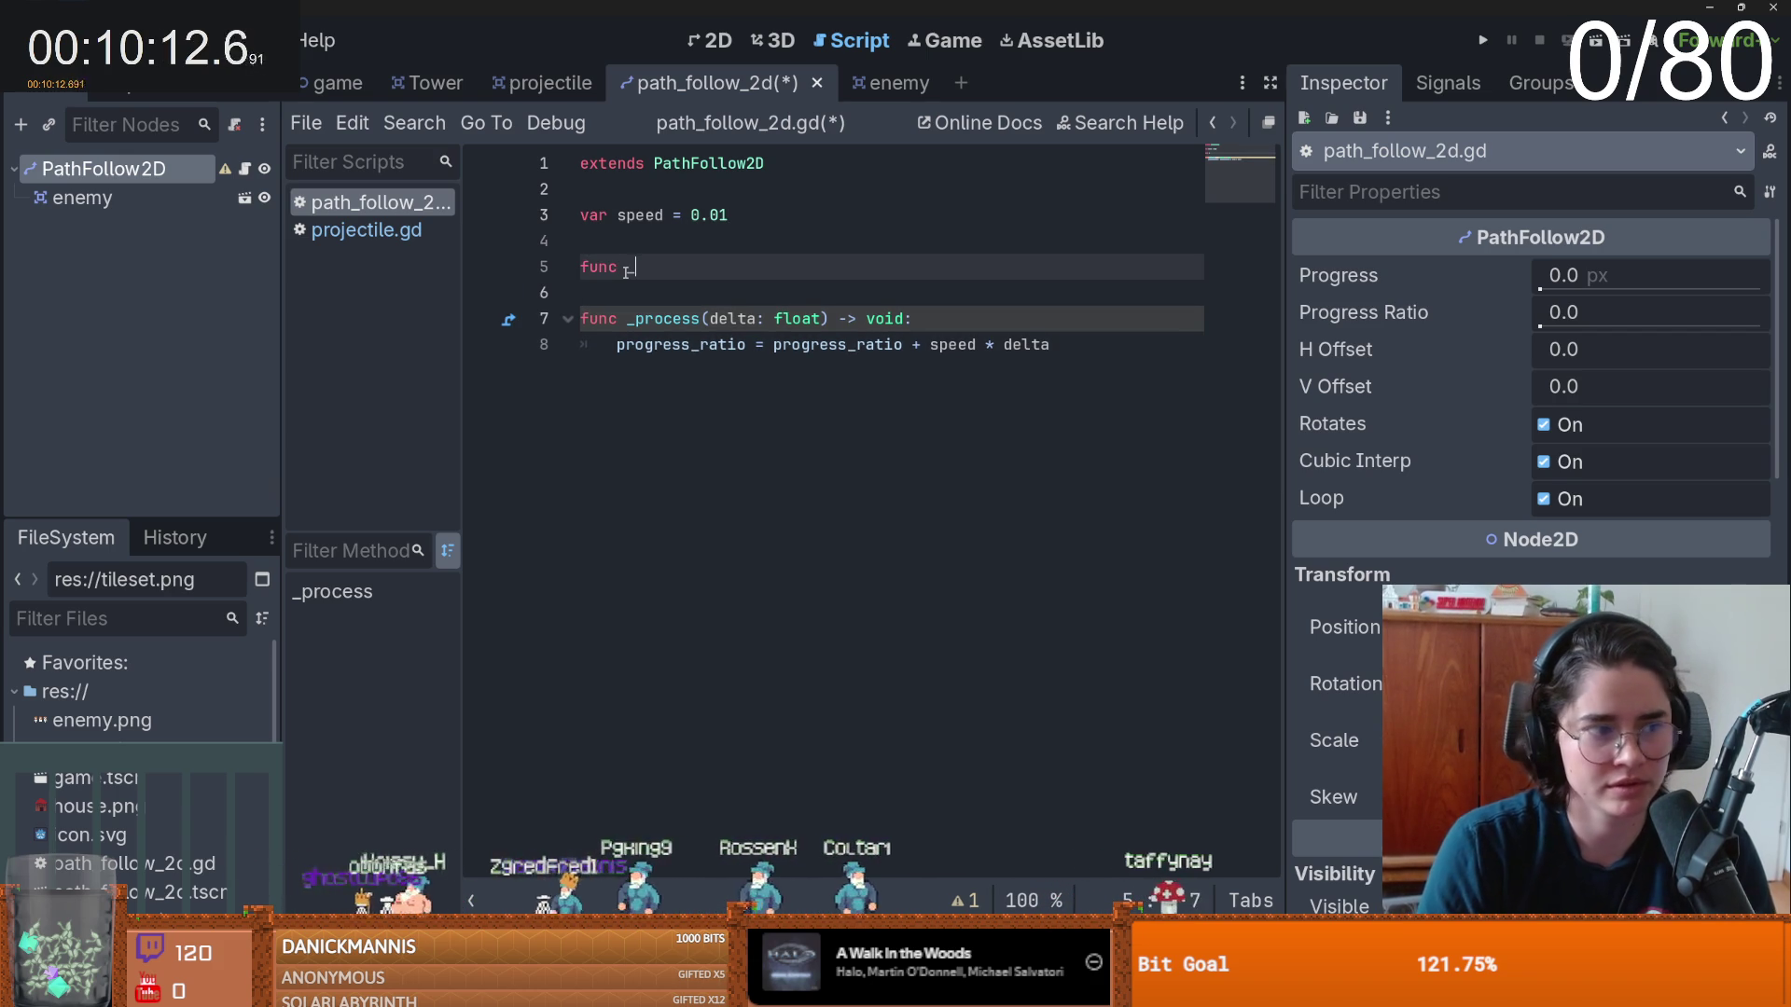
key("Return")
key("Return")
type("loop")
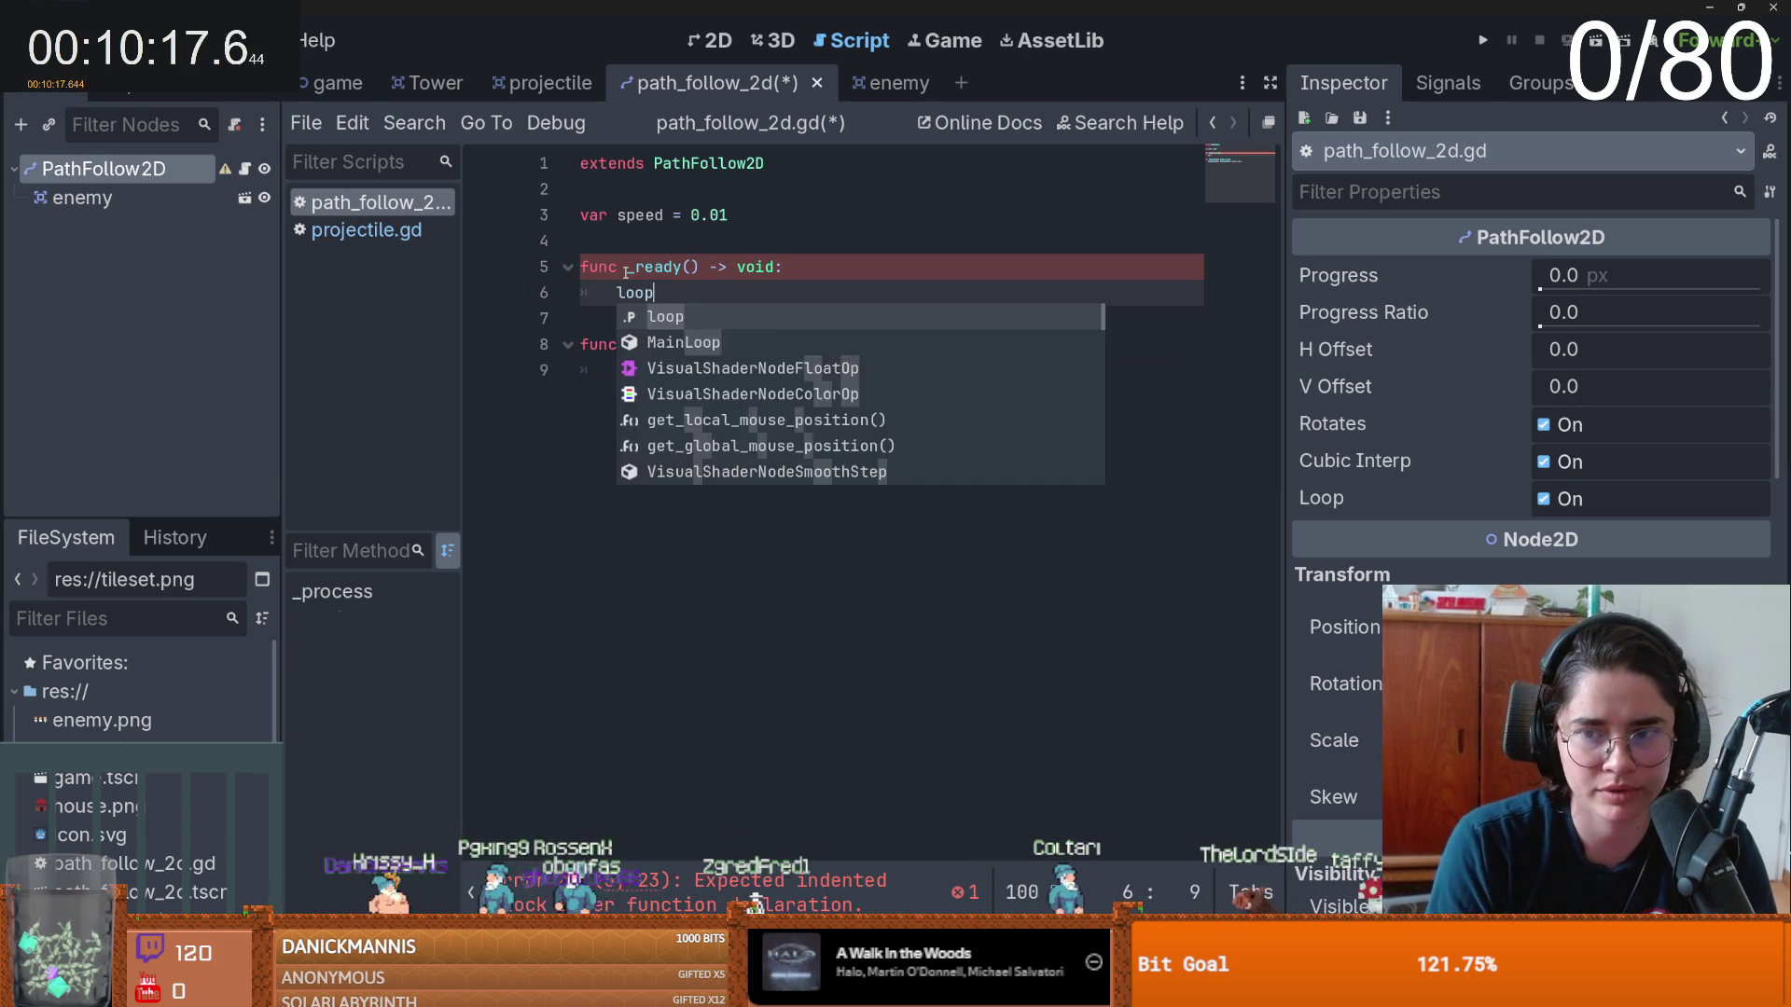
type("= false")
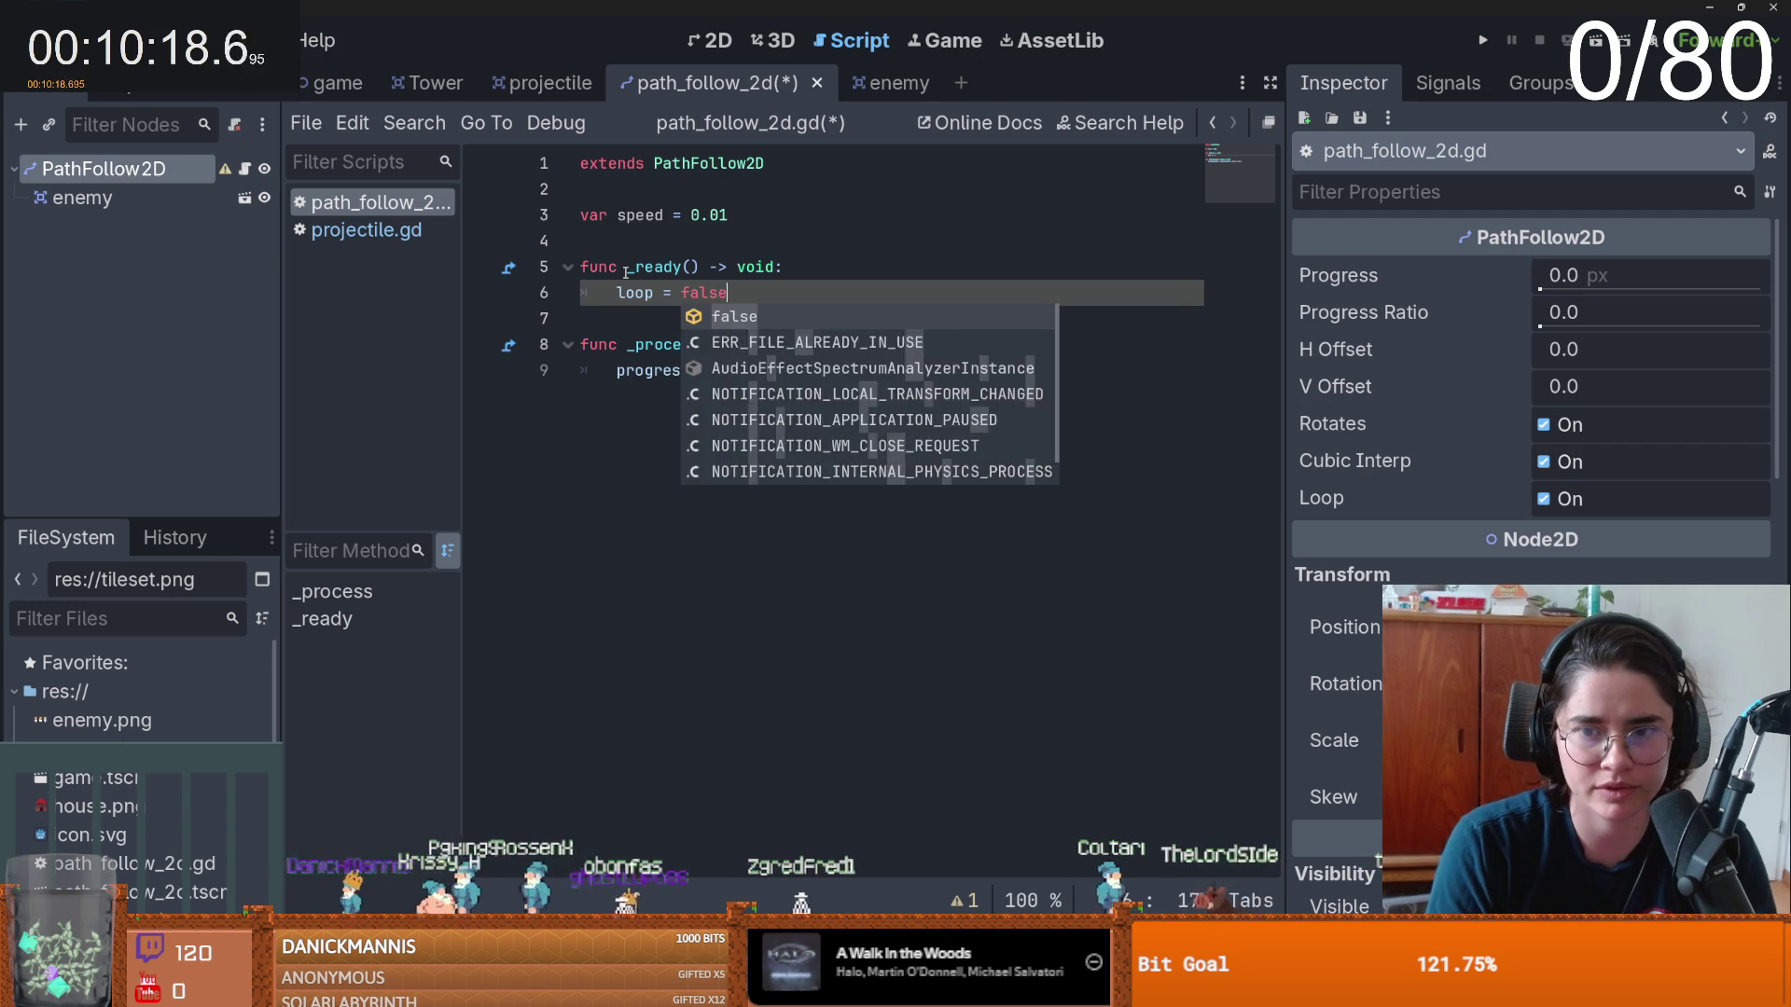
key("Return")
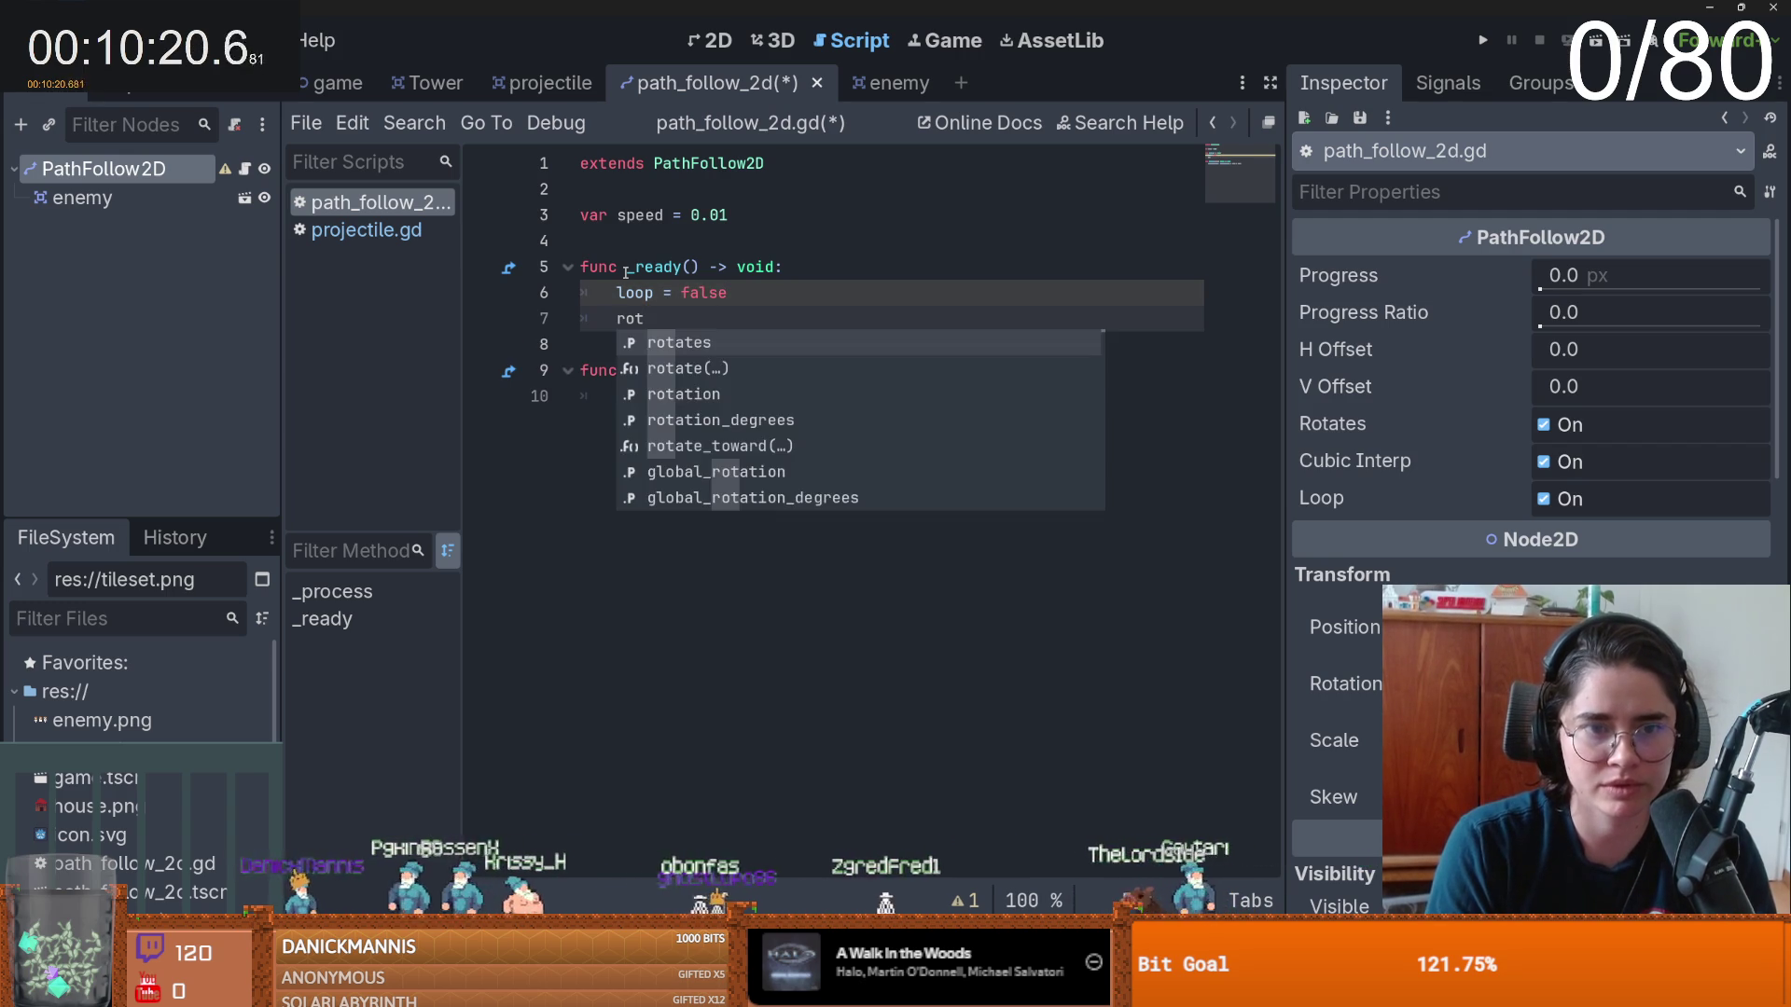
- Set rotates = false and rotation_degrees = 0 in _ready, then save the script
key("Return")
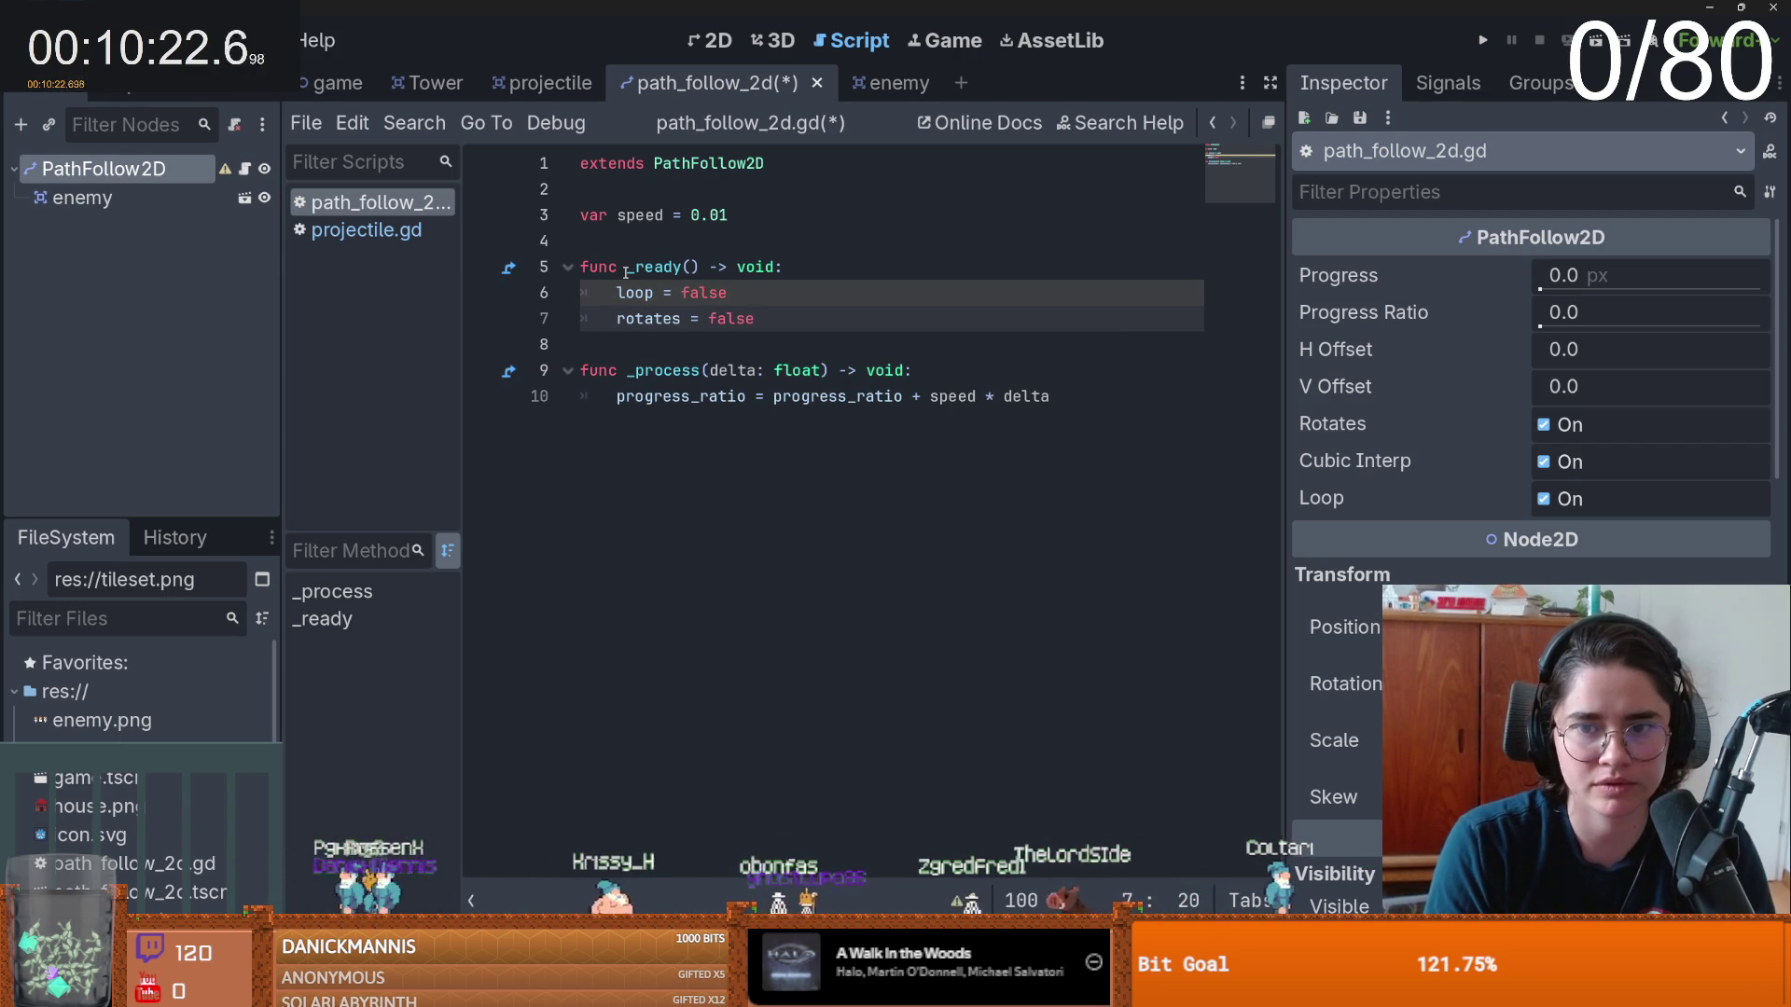
key("Return")
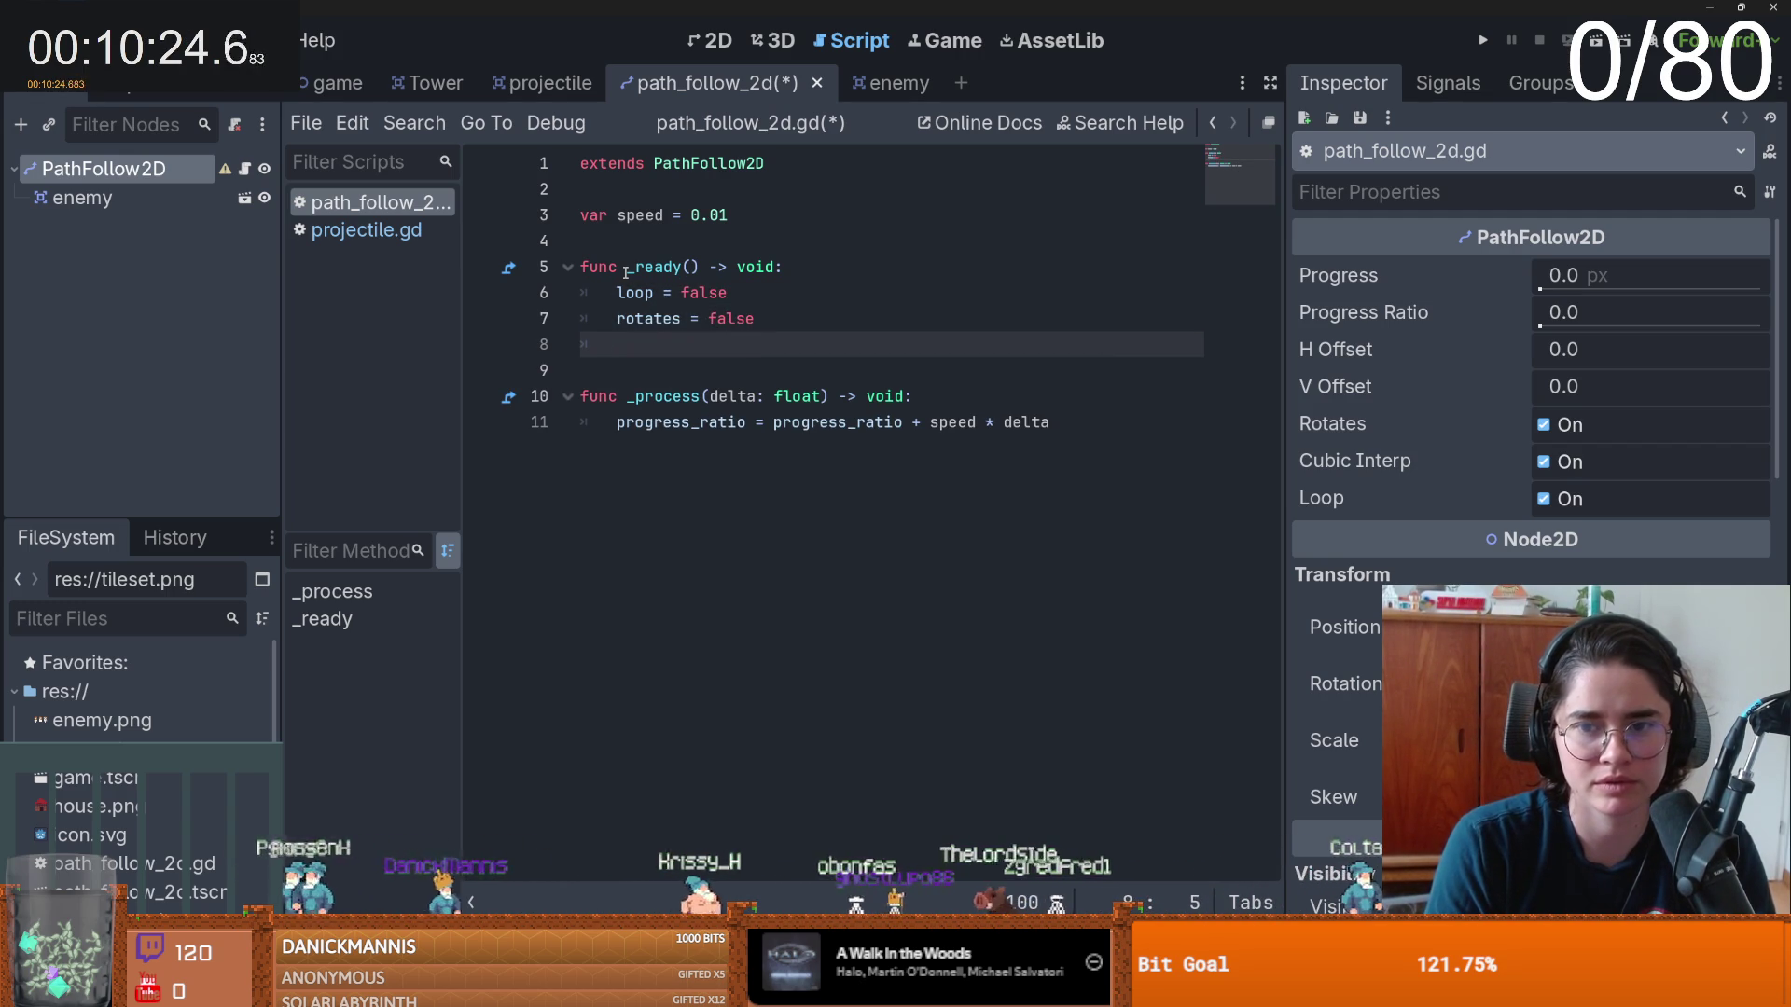
type("rpo")
key("BackSpace")
key("BackSpace")
type("ot")
key("Down")
key("Down")
key("Down")
key("Return")
type("= 0")
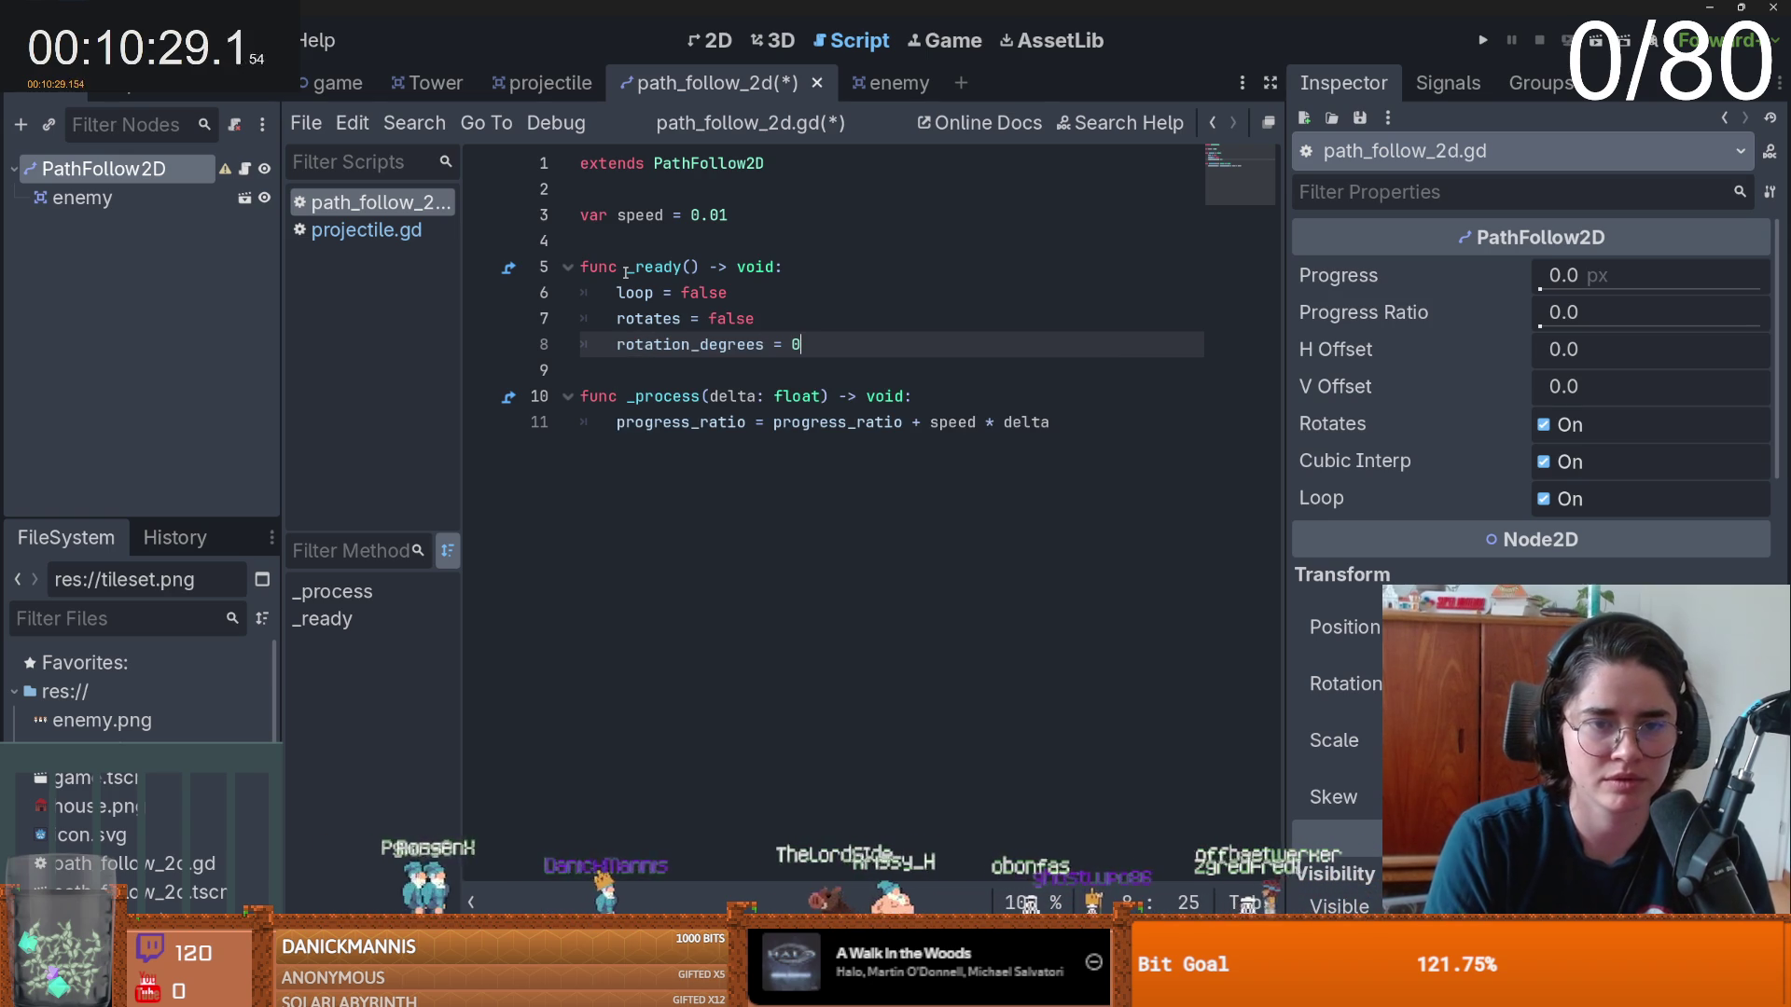
key("ctrl+s")
- Switch to the game scene and select its root node
left_click(592, 241)
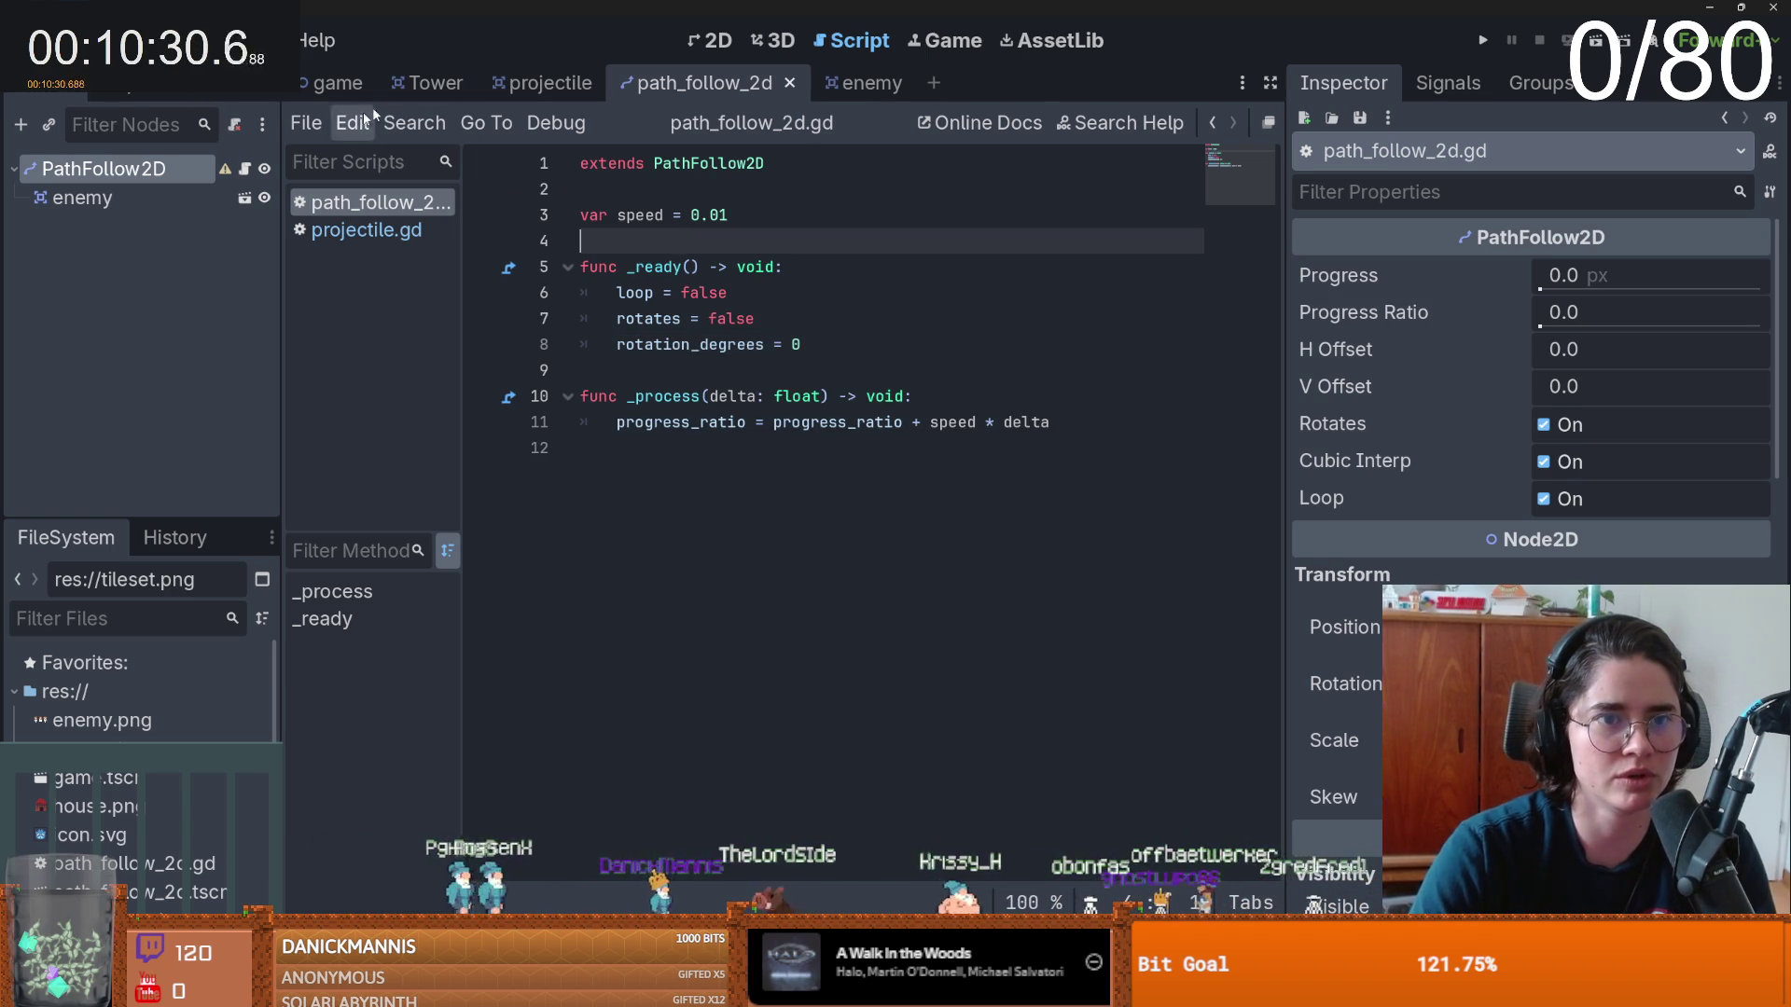
left_click(351, 82)
left_click(711, 40)
- Create a new game.gd script and attach it to the game node
left_click(66, 169)
left_click(234, 124)
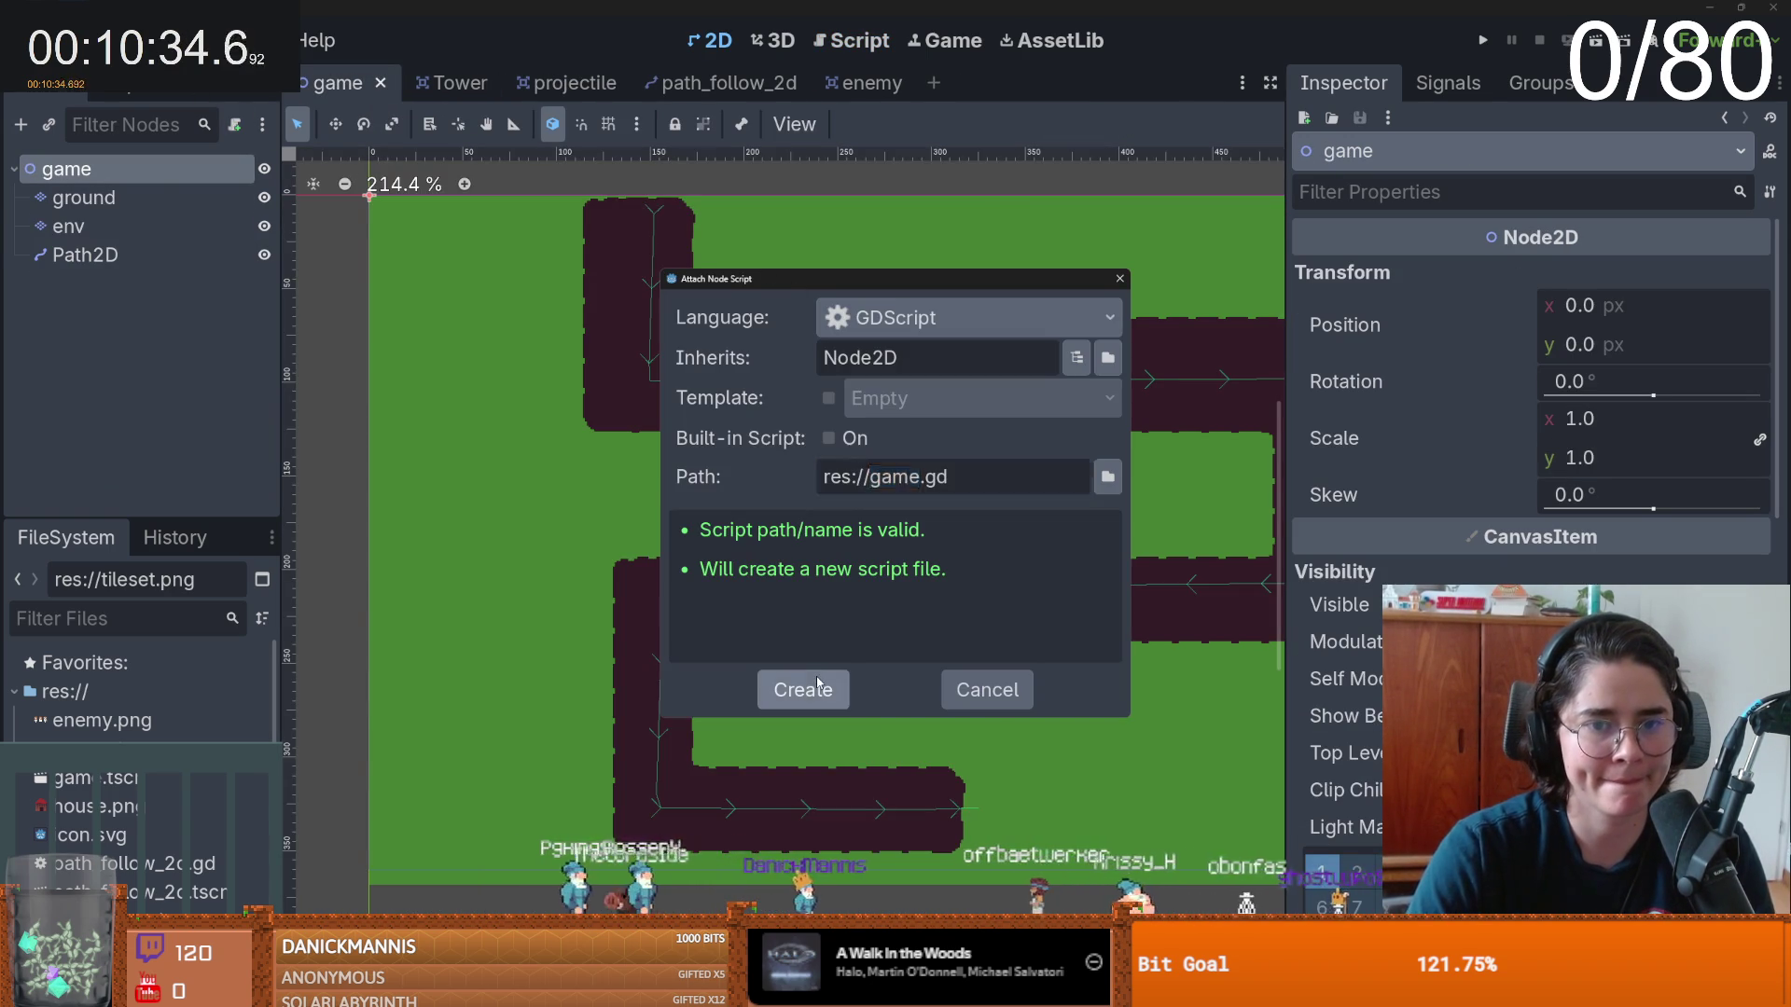
left_click(802, 690)
- Add a Timer child node under game
left_click(21, 124)
type("timer")
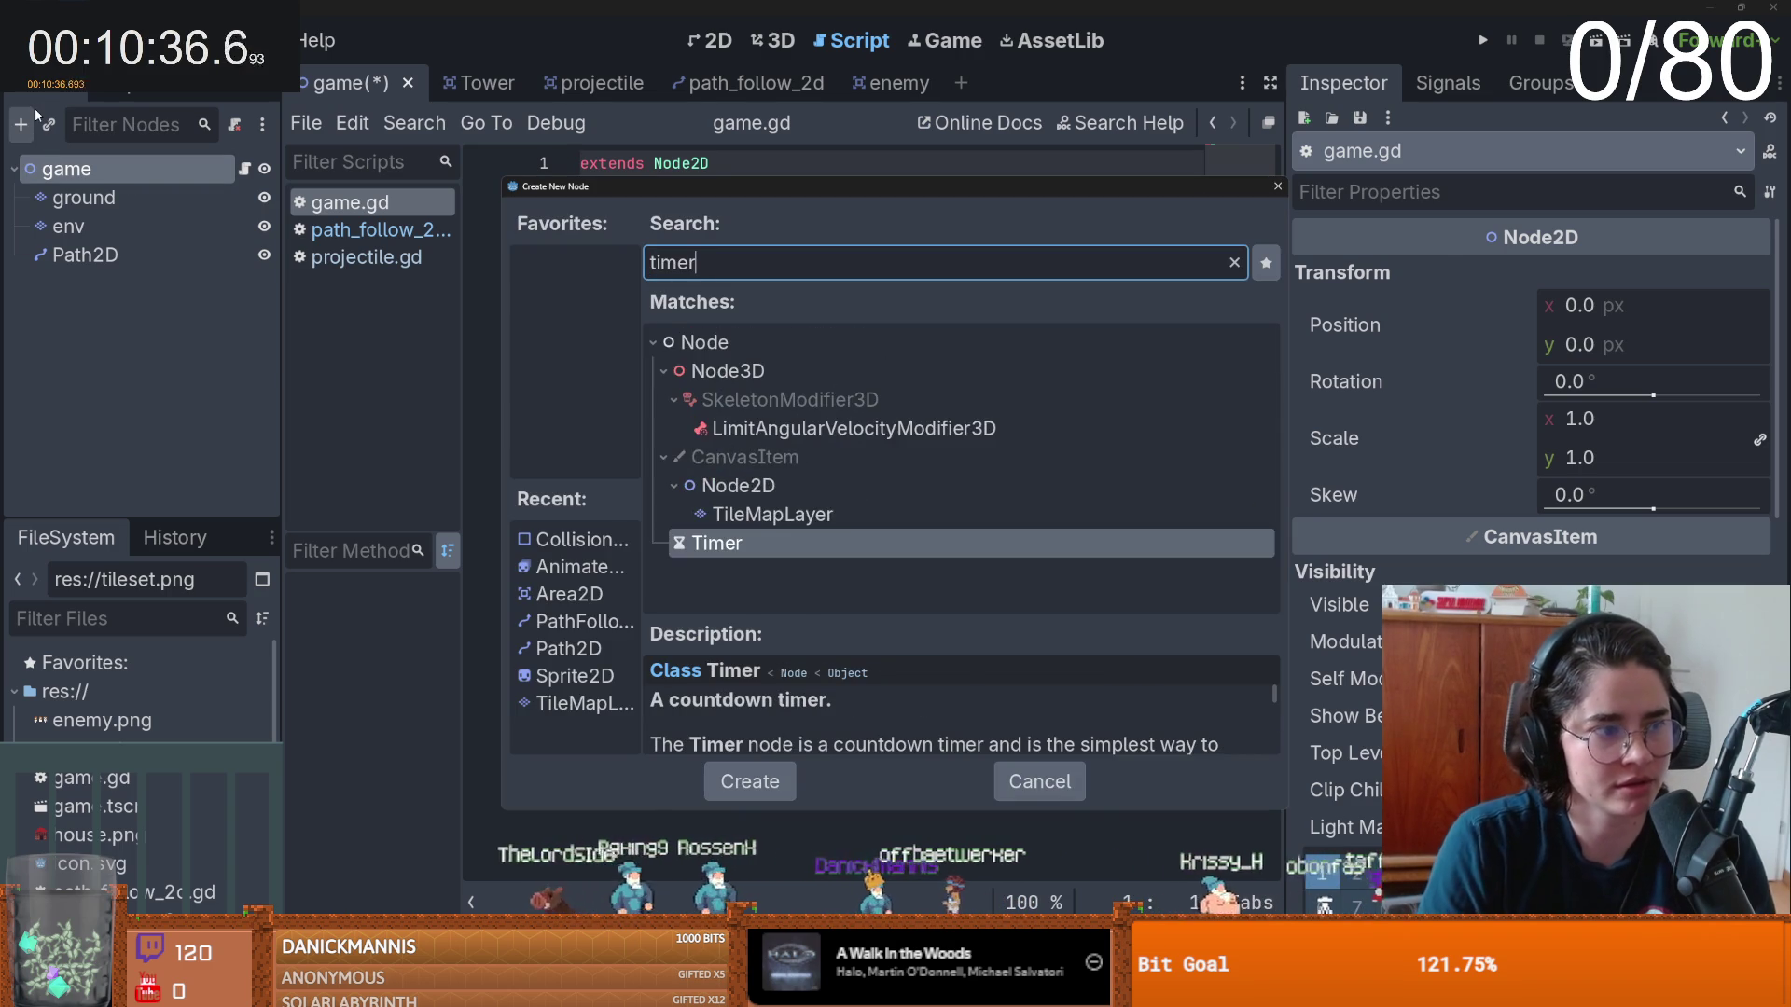
key("Return")
key("Return")
key("Return")
type("func _re")
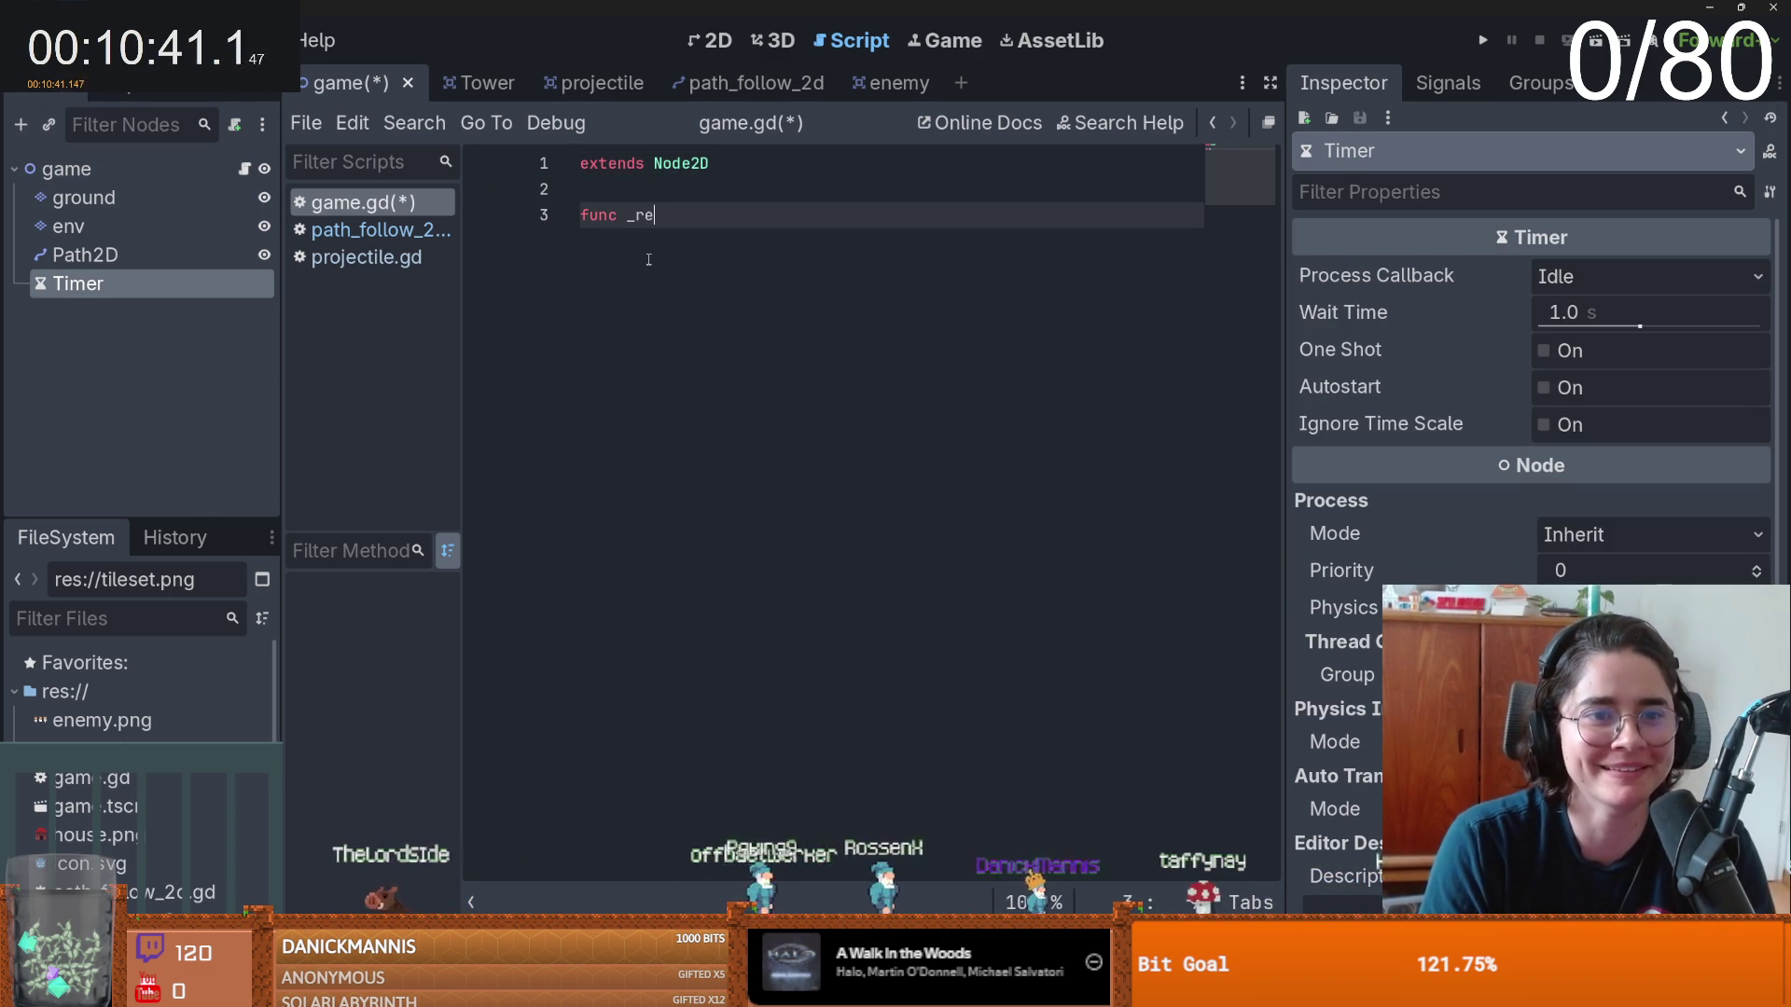
type("a")
key("Return")
key("Return")
type("pas")
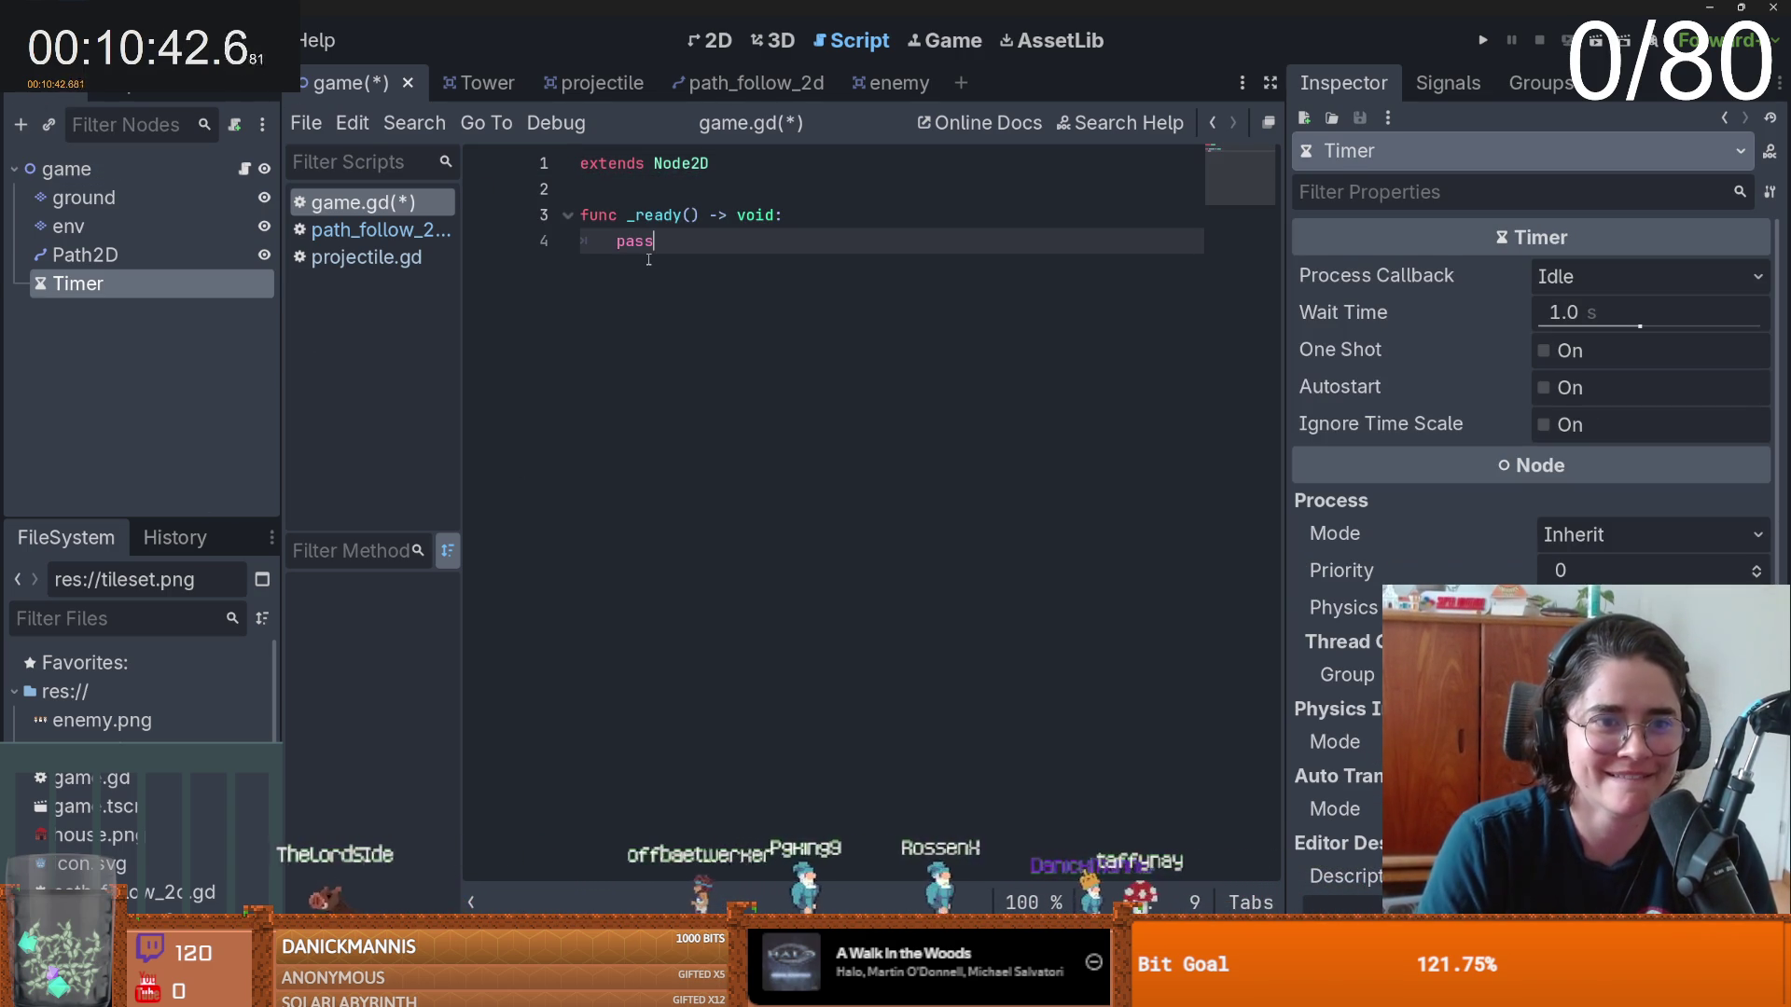
left_click(664, 188)
key("Return")
key("Return")
mouse_move(77, 283)
left_mouse_down()
mouse_move(578, 175)
mouse_move(731, 216)
left_mouse_up()
double_click(648, 318)
type("timer.timeout.connect(on_")
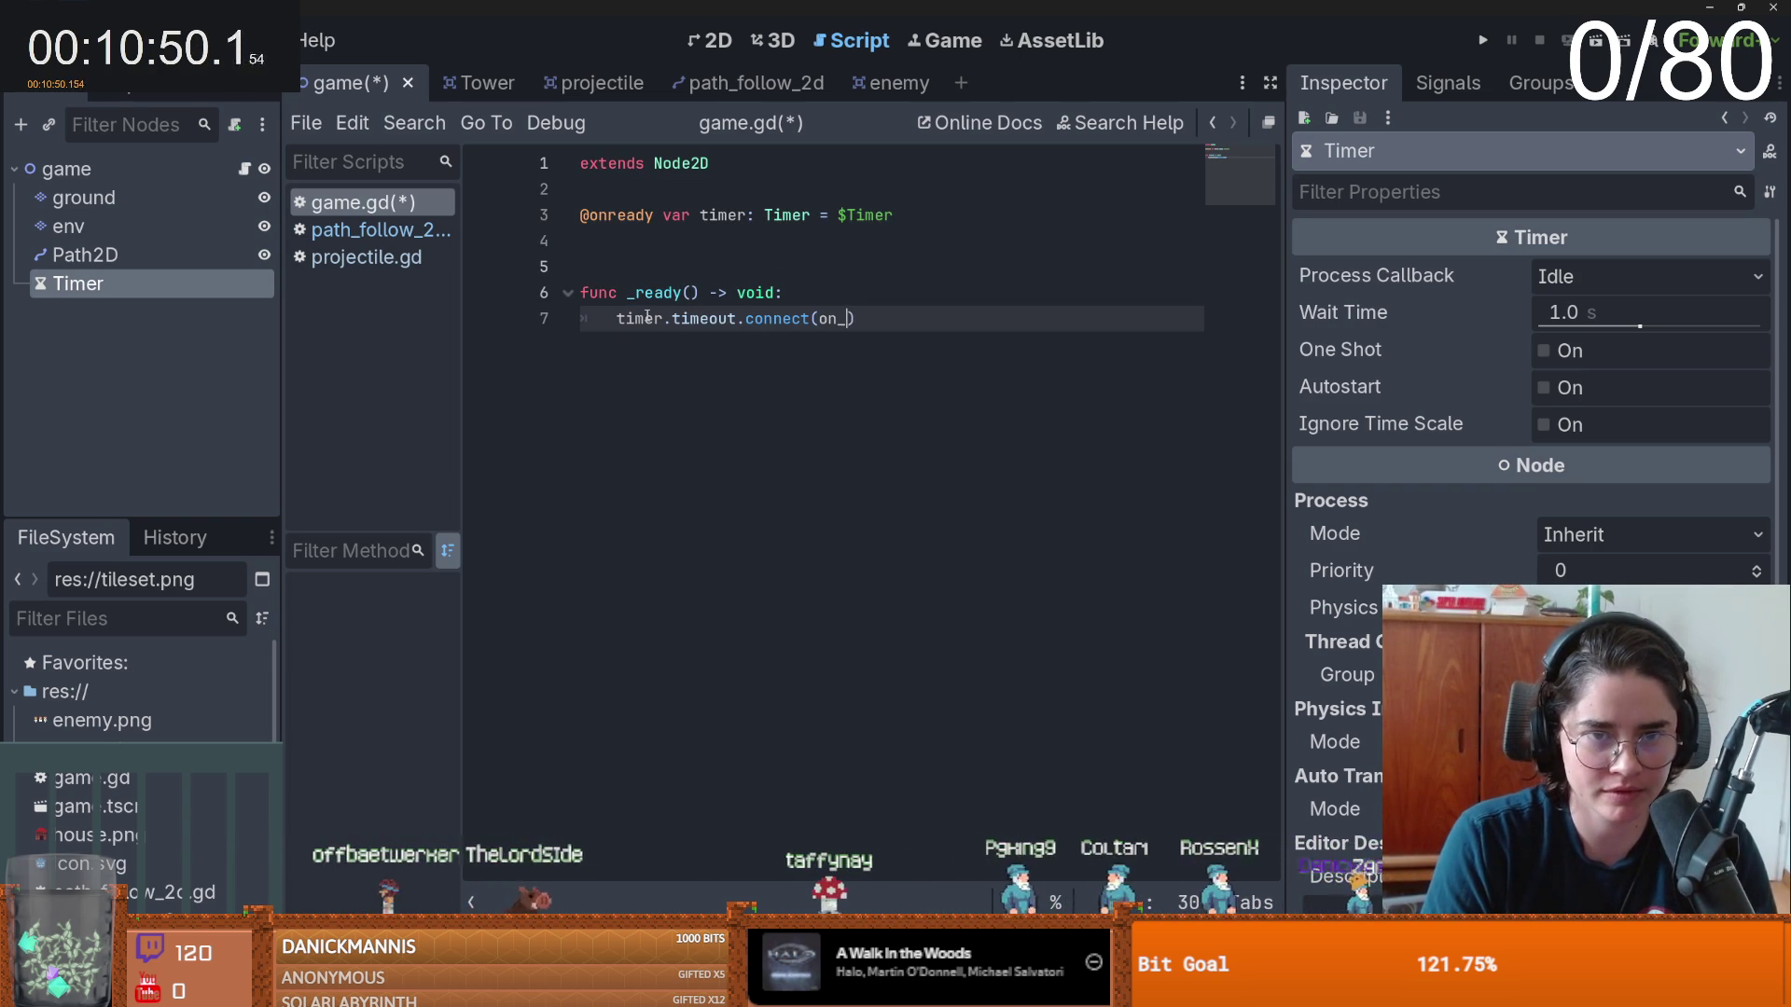
type("spawn_enemy)")
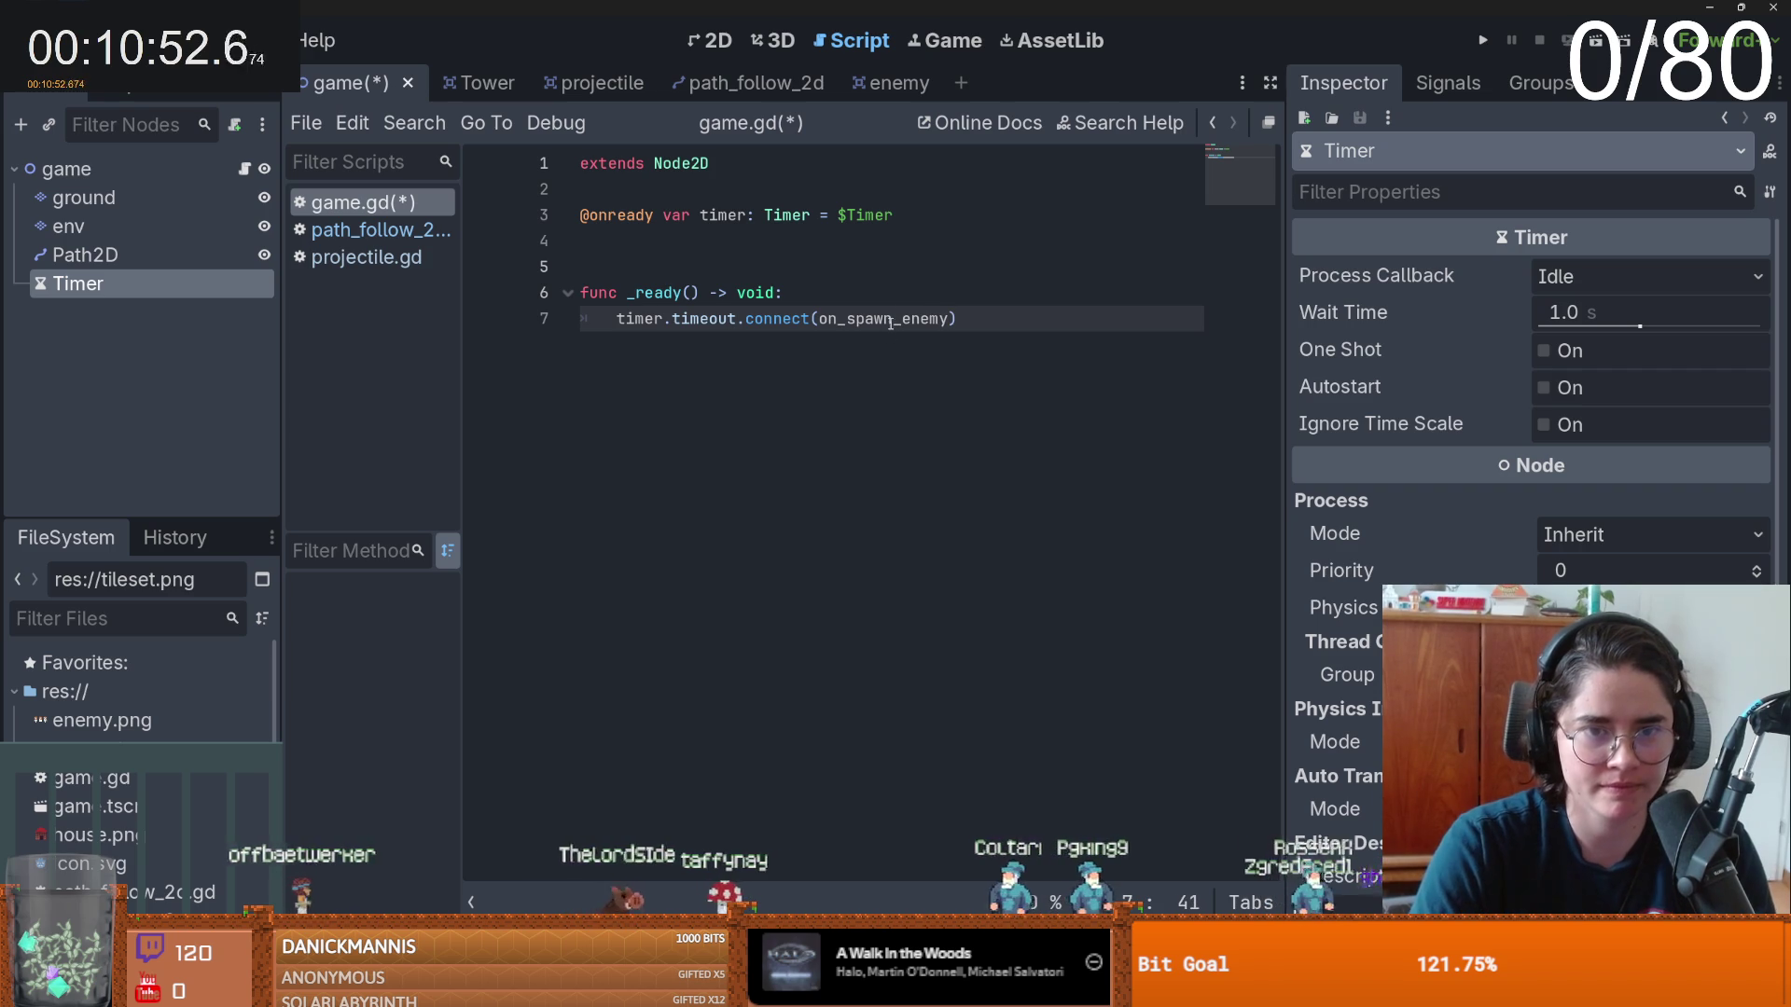
key("Return")
- Define a placeholder on_spawn_enemy() function with pass and save game.gd
key("BackSpace")
key("Return")
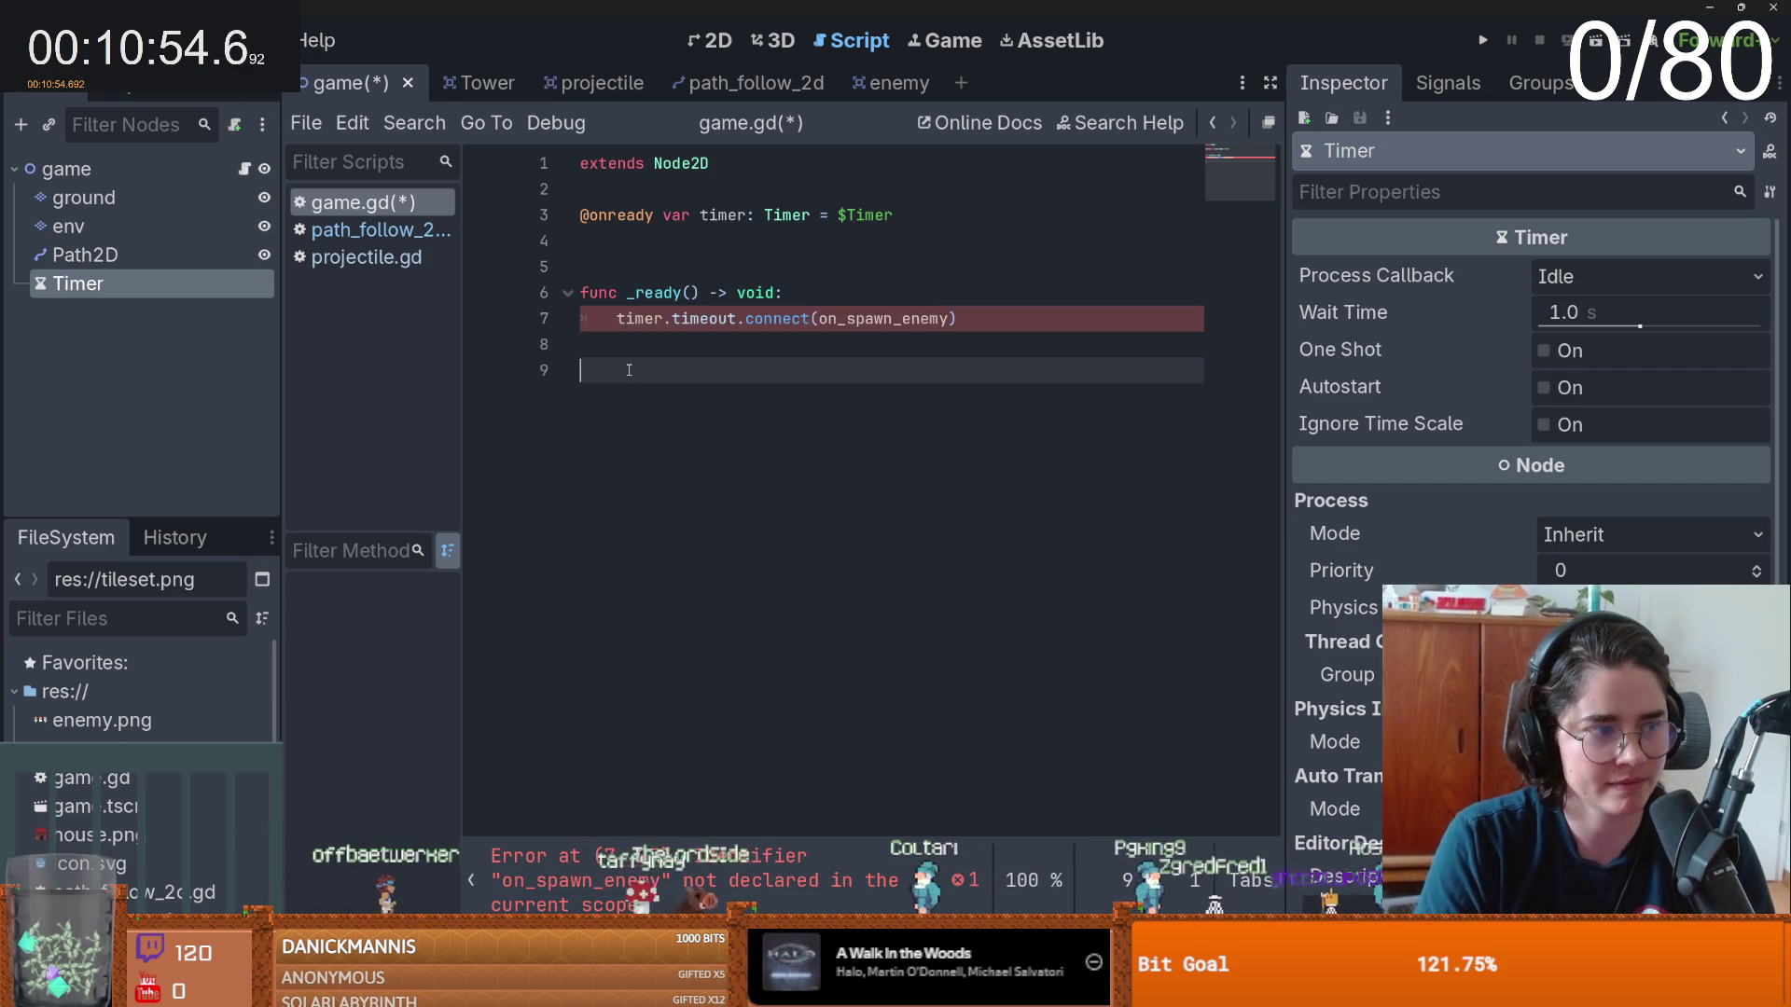
type("functimer.timeout.connect(on_spawn_enemy)")
key("ctrl+z")
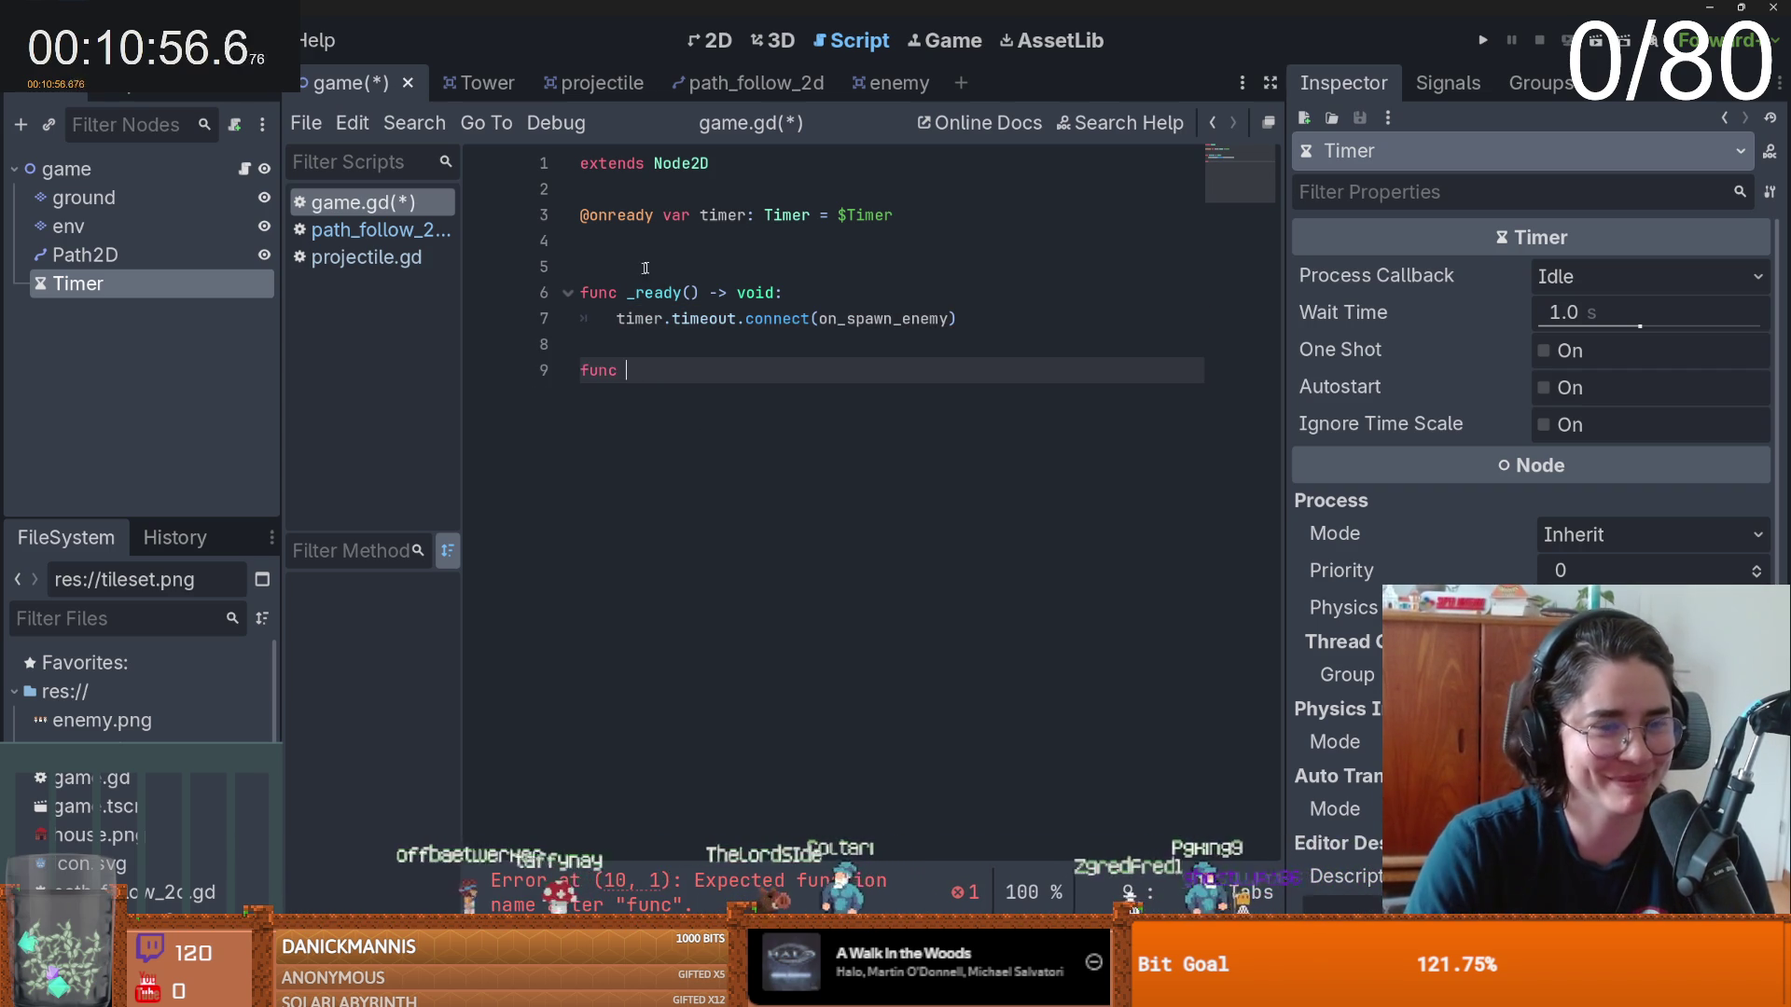
type("timer.timeout.connect(on_spawn_enemy)")
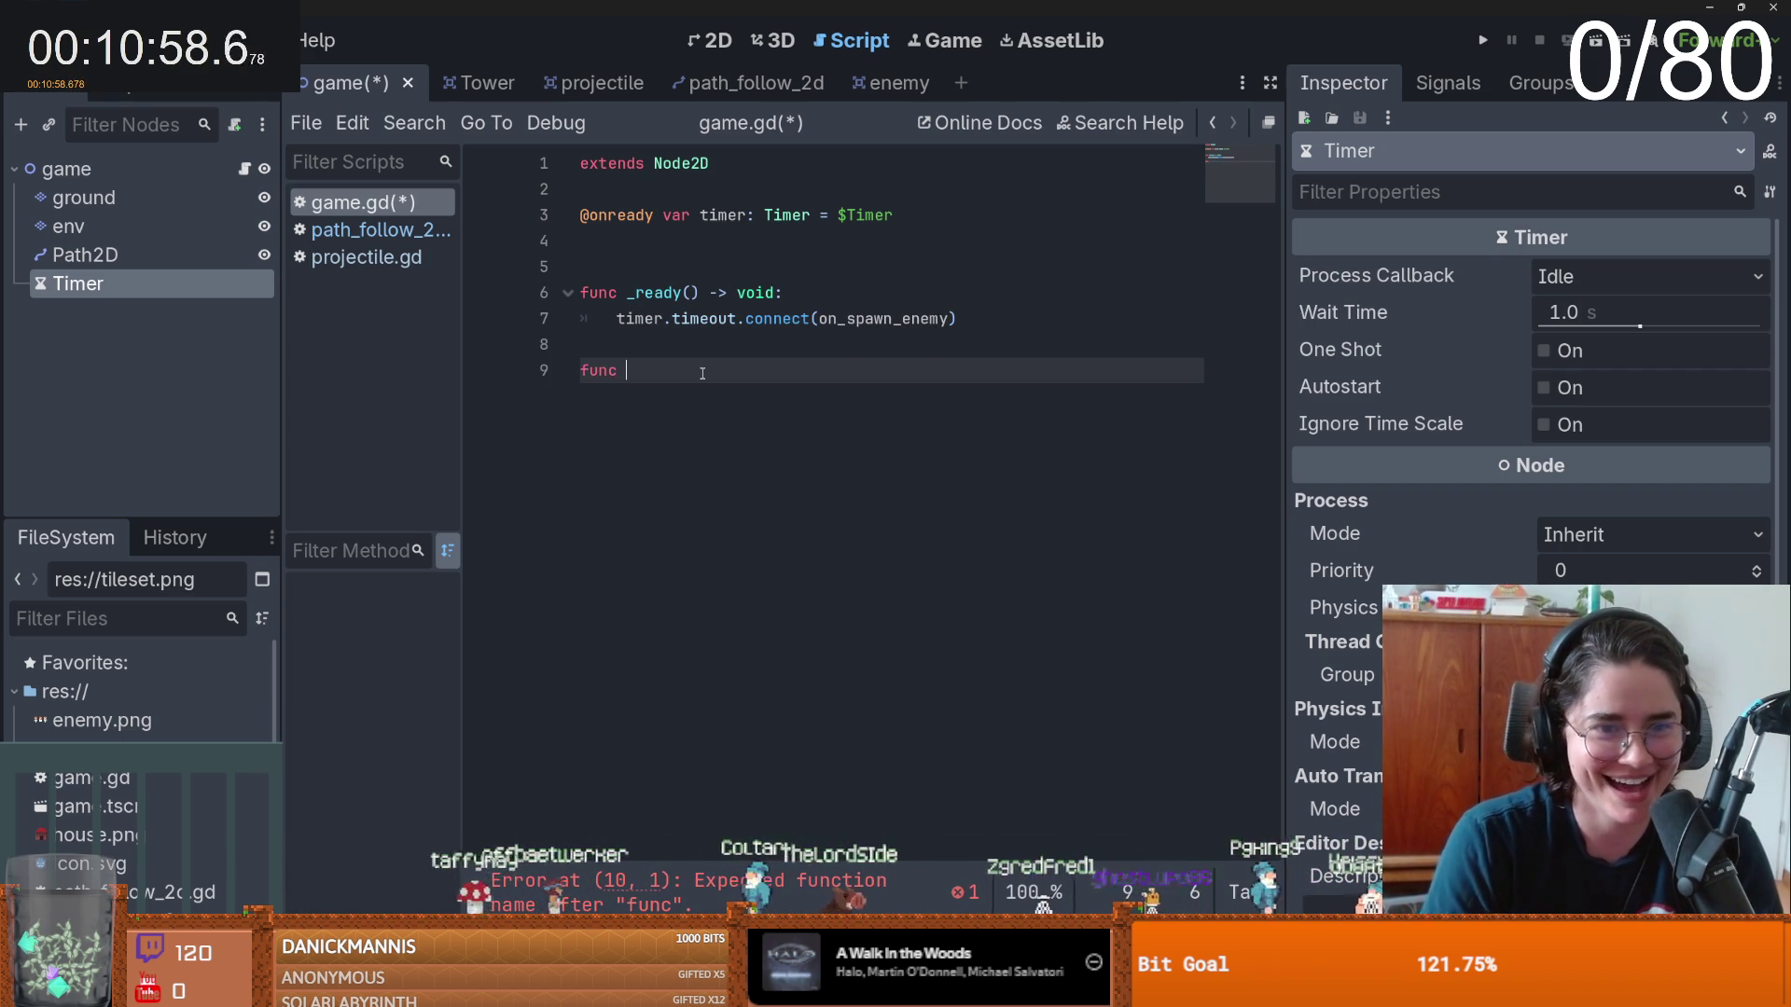
key("ctrl+z")
left_click(765, 370)
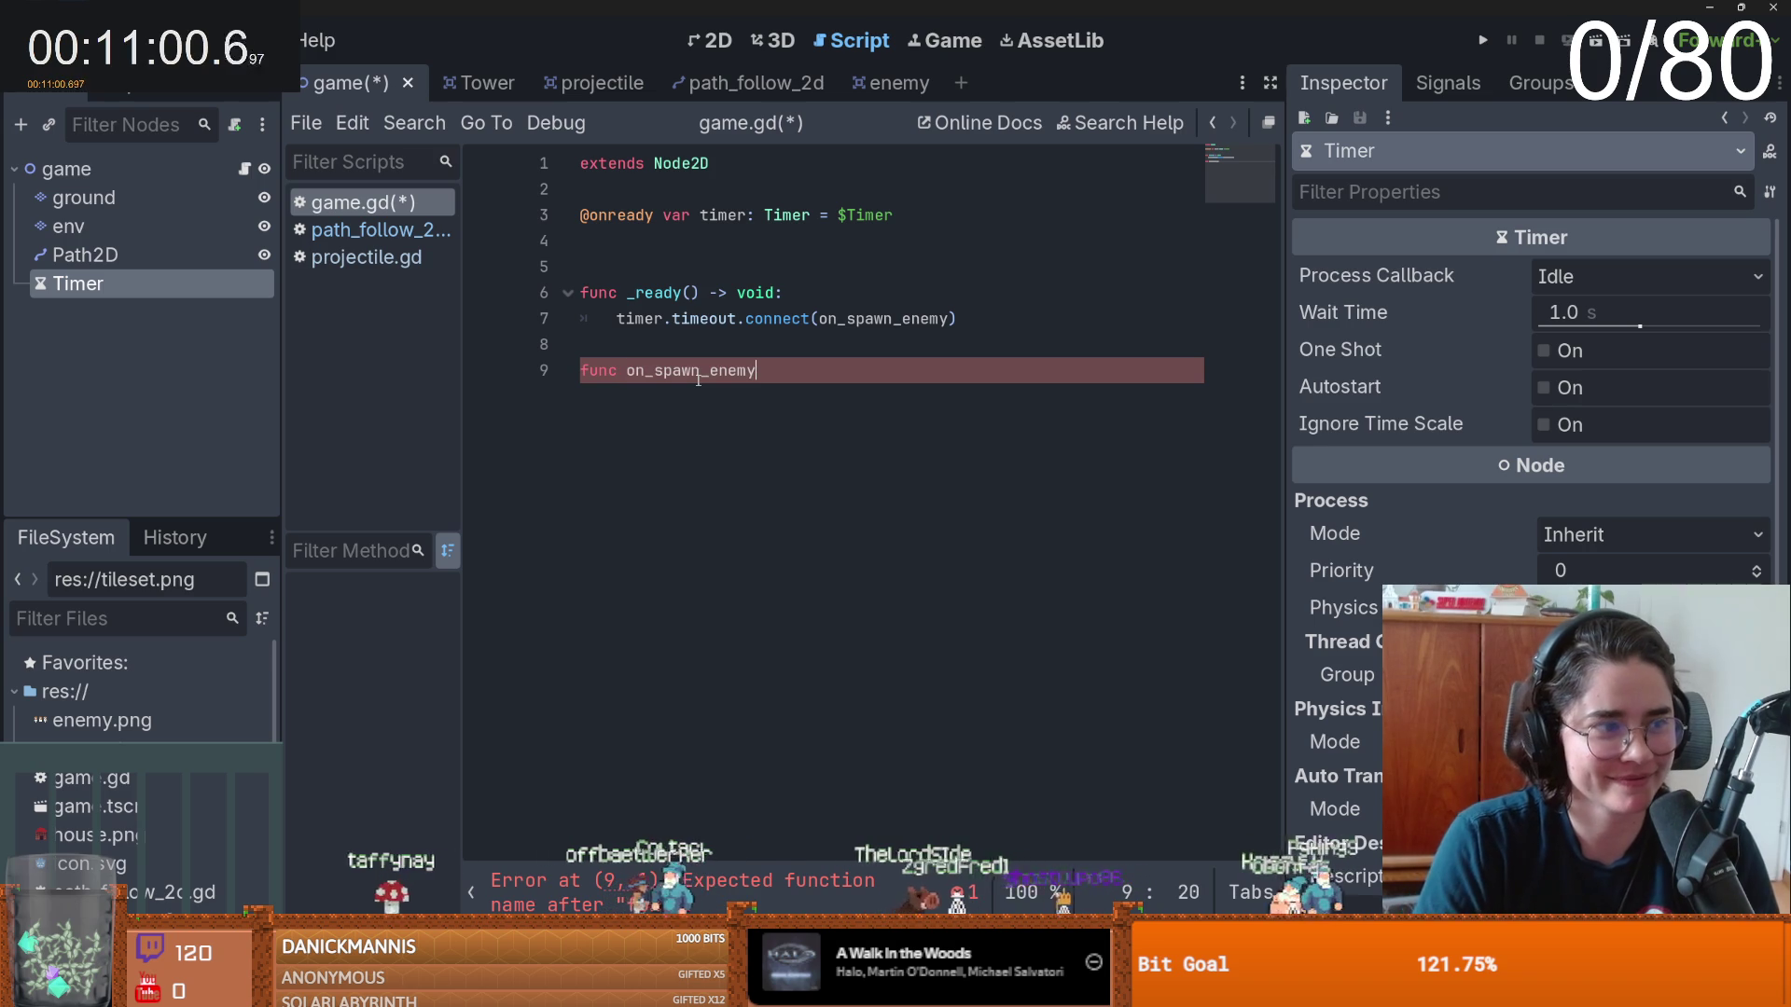
type("):")
key("Return")
type("pass")
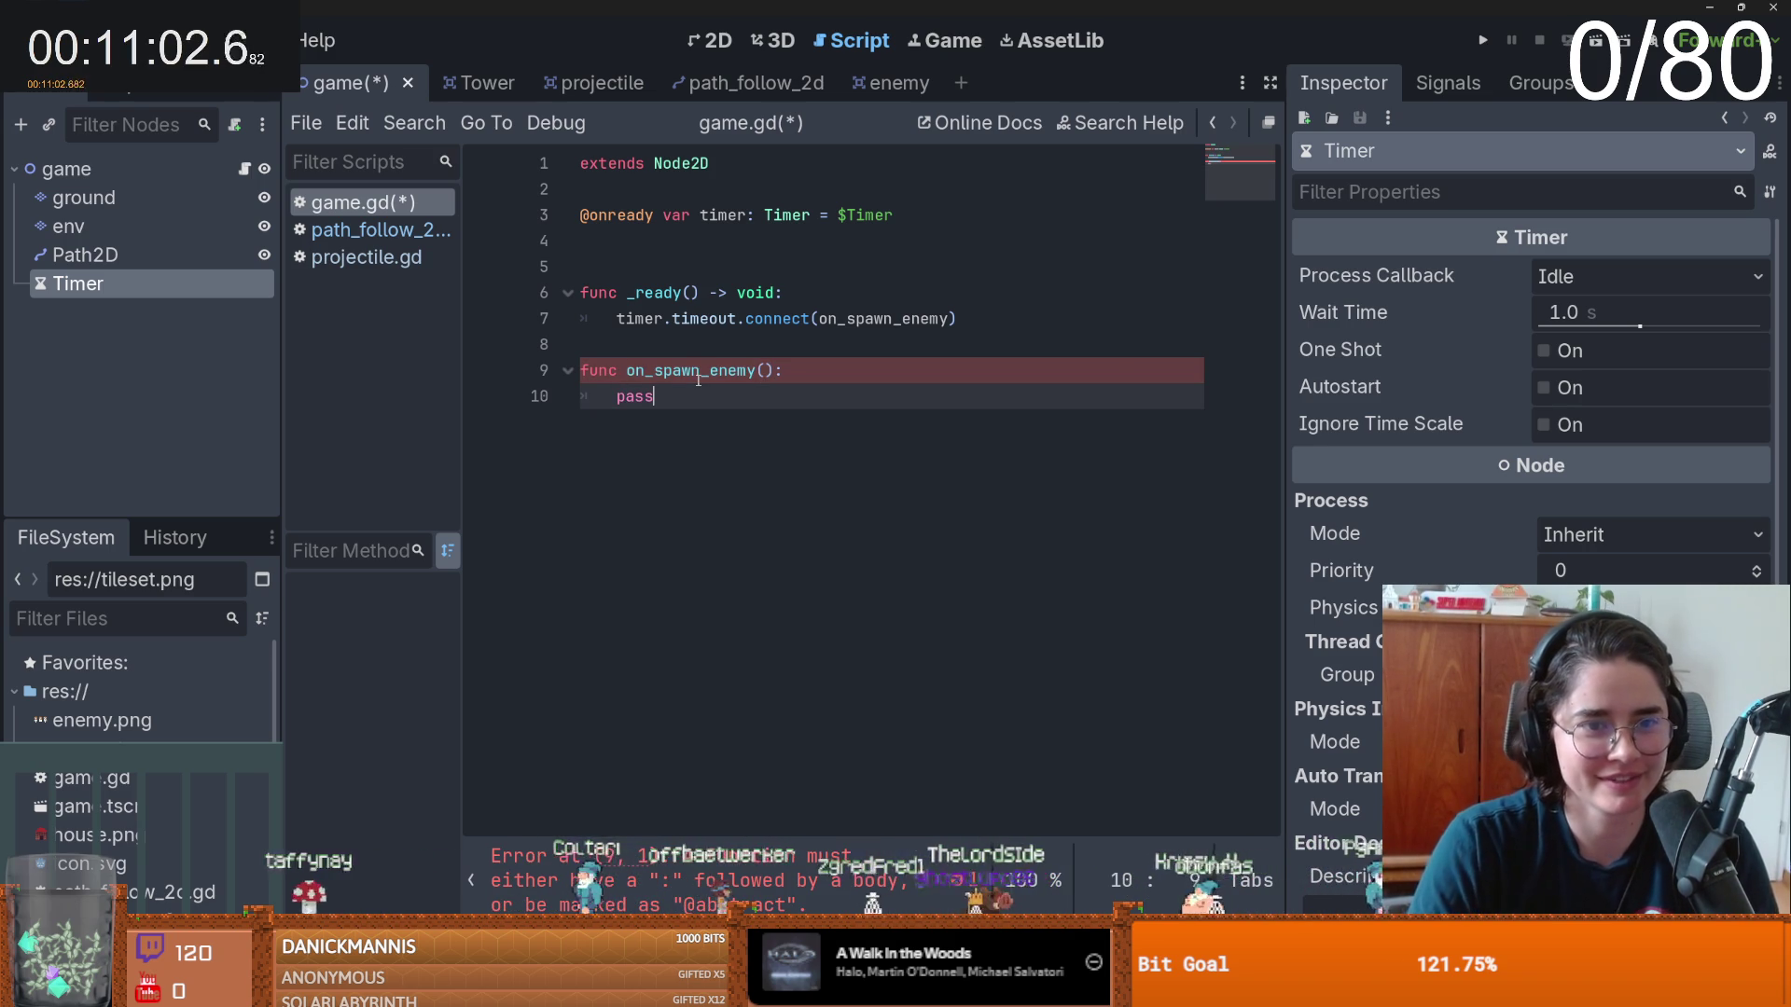
key("ctrl+s")
left_click(623, 266)
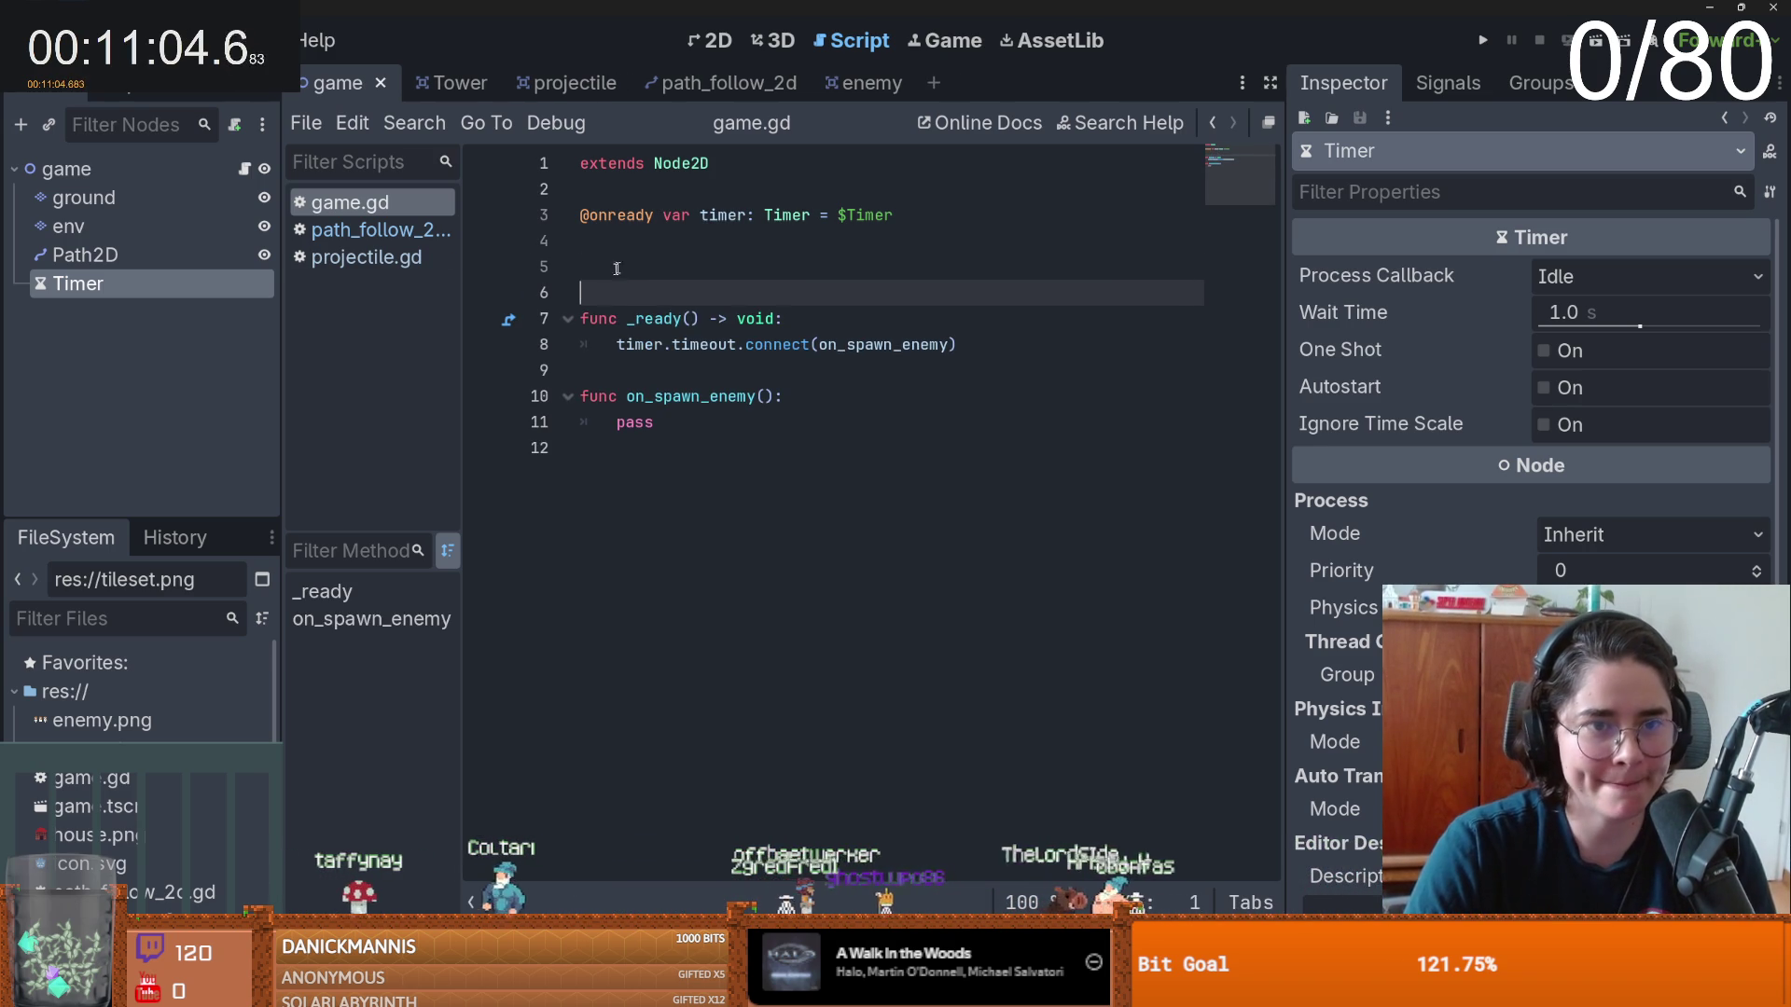
- Add a PATH_FOLLOW_2D preload of path_follow_2d.tscn and clear the pass placeholder
scroll(140, 690, "down", 3)
key("Return")
mouse_move(130, 832)
left_mouse_down()
mouse_move(555, 560)
mouse_move(600, 266)
left_mouse_up()
double_click(650, 449)
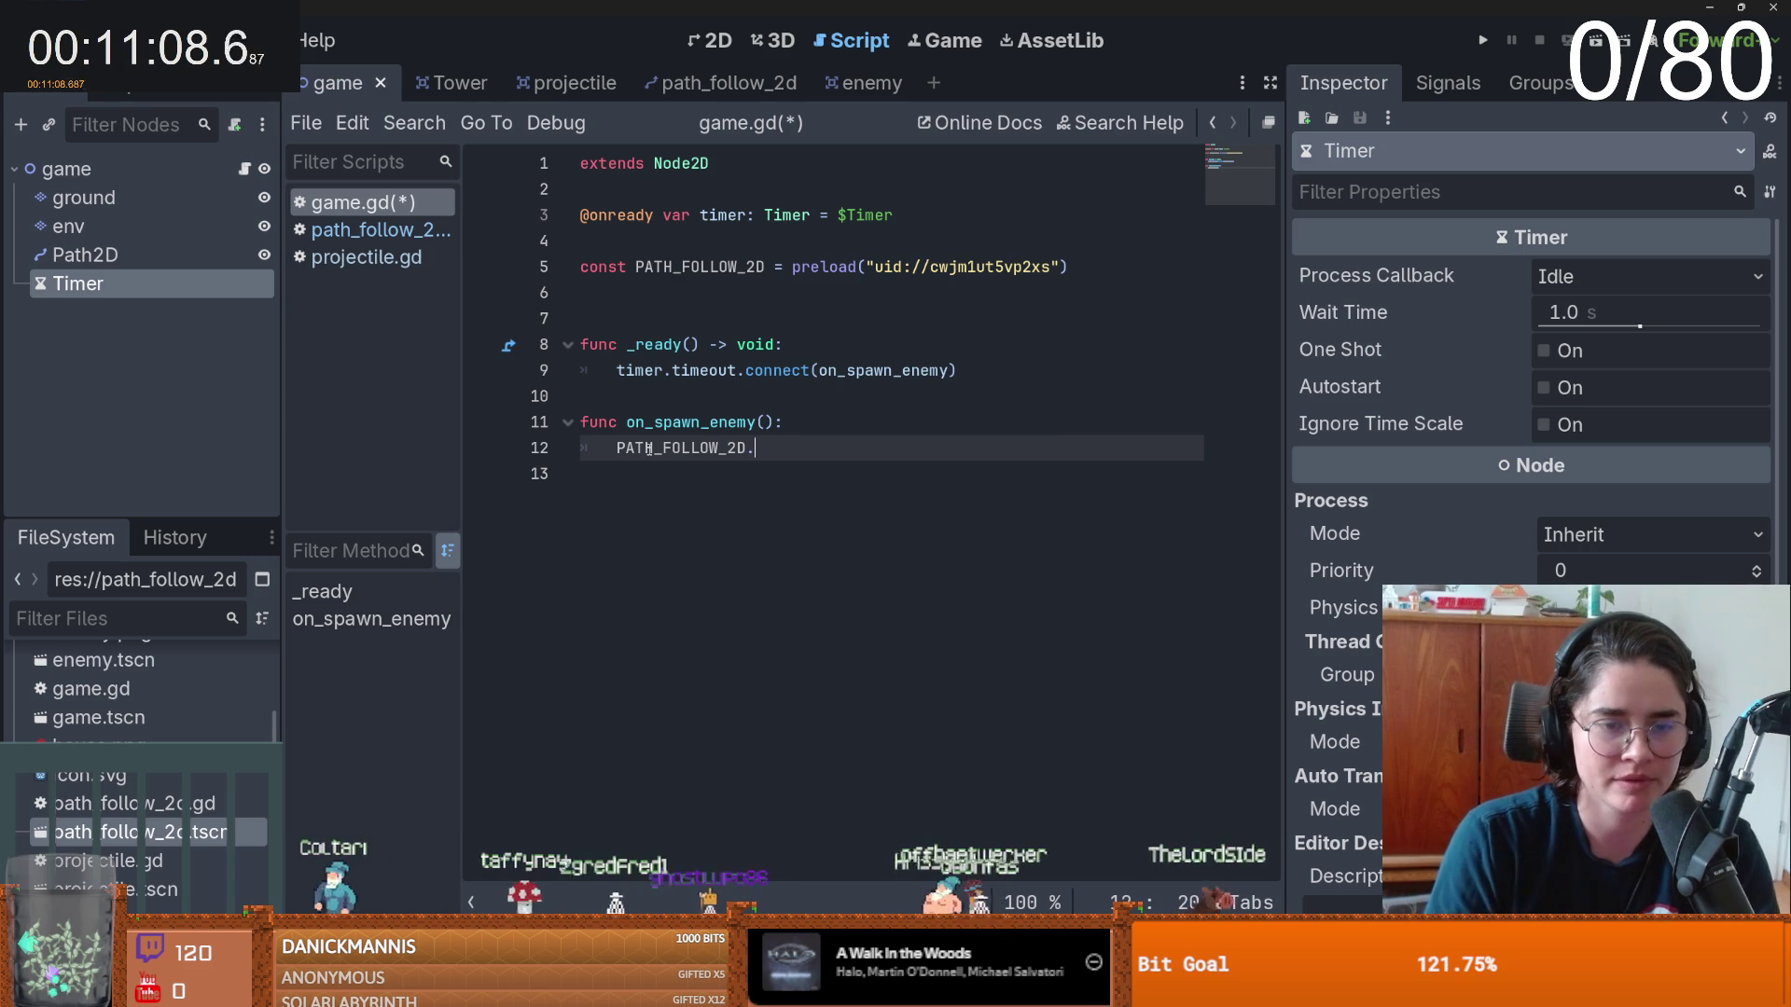
key("BackSpace")
double_click(681, 449)
key("BackSpace")
left_click_drag(84, 255, 647, 293)
double_click(723, 293)
key("ctrl+c")
left_click(650, 474)
key("ctrl+v")
type(".add")
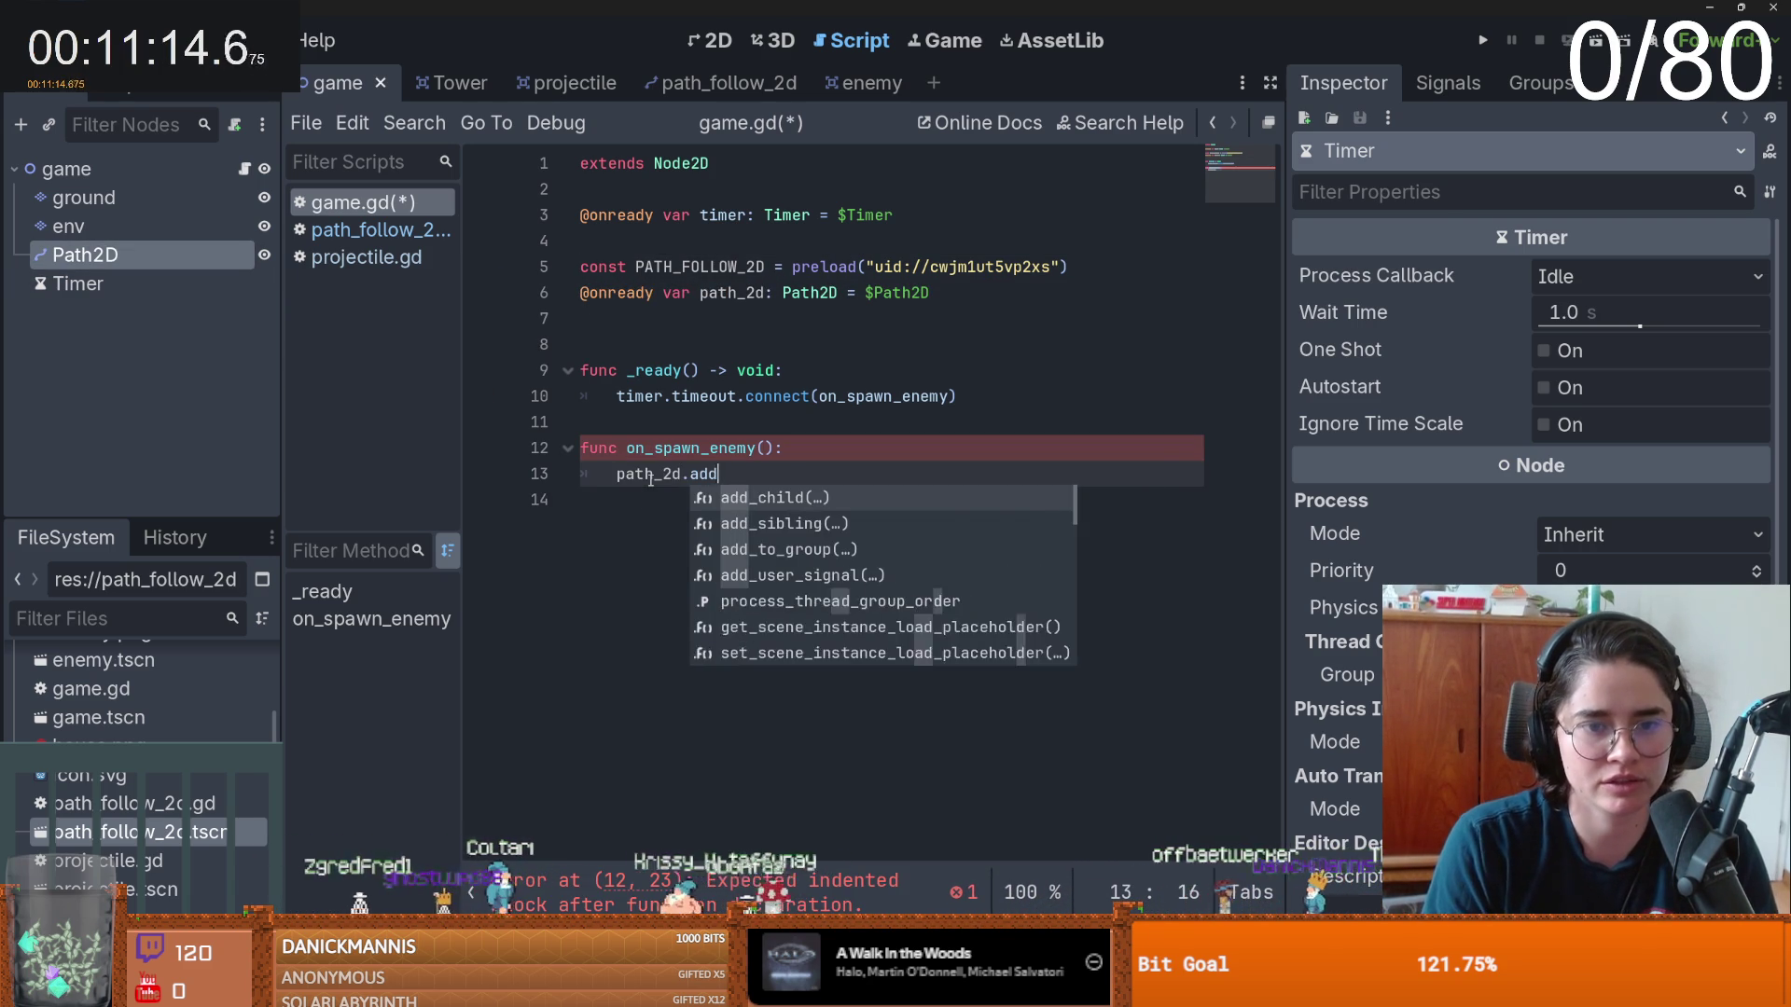
key("Return")
type("var enemy =")
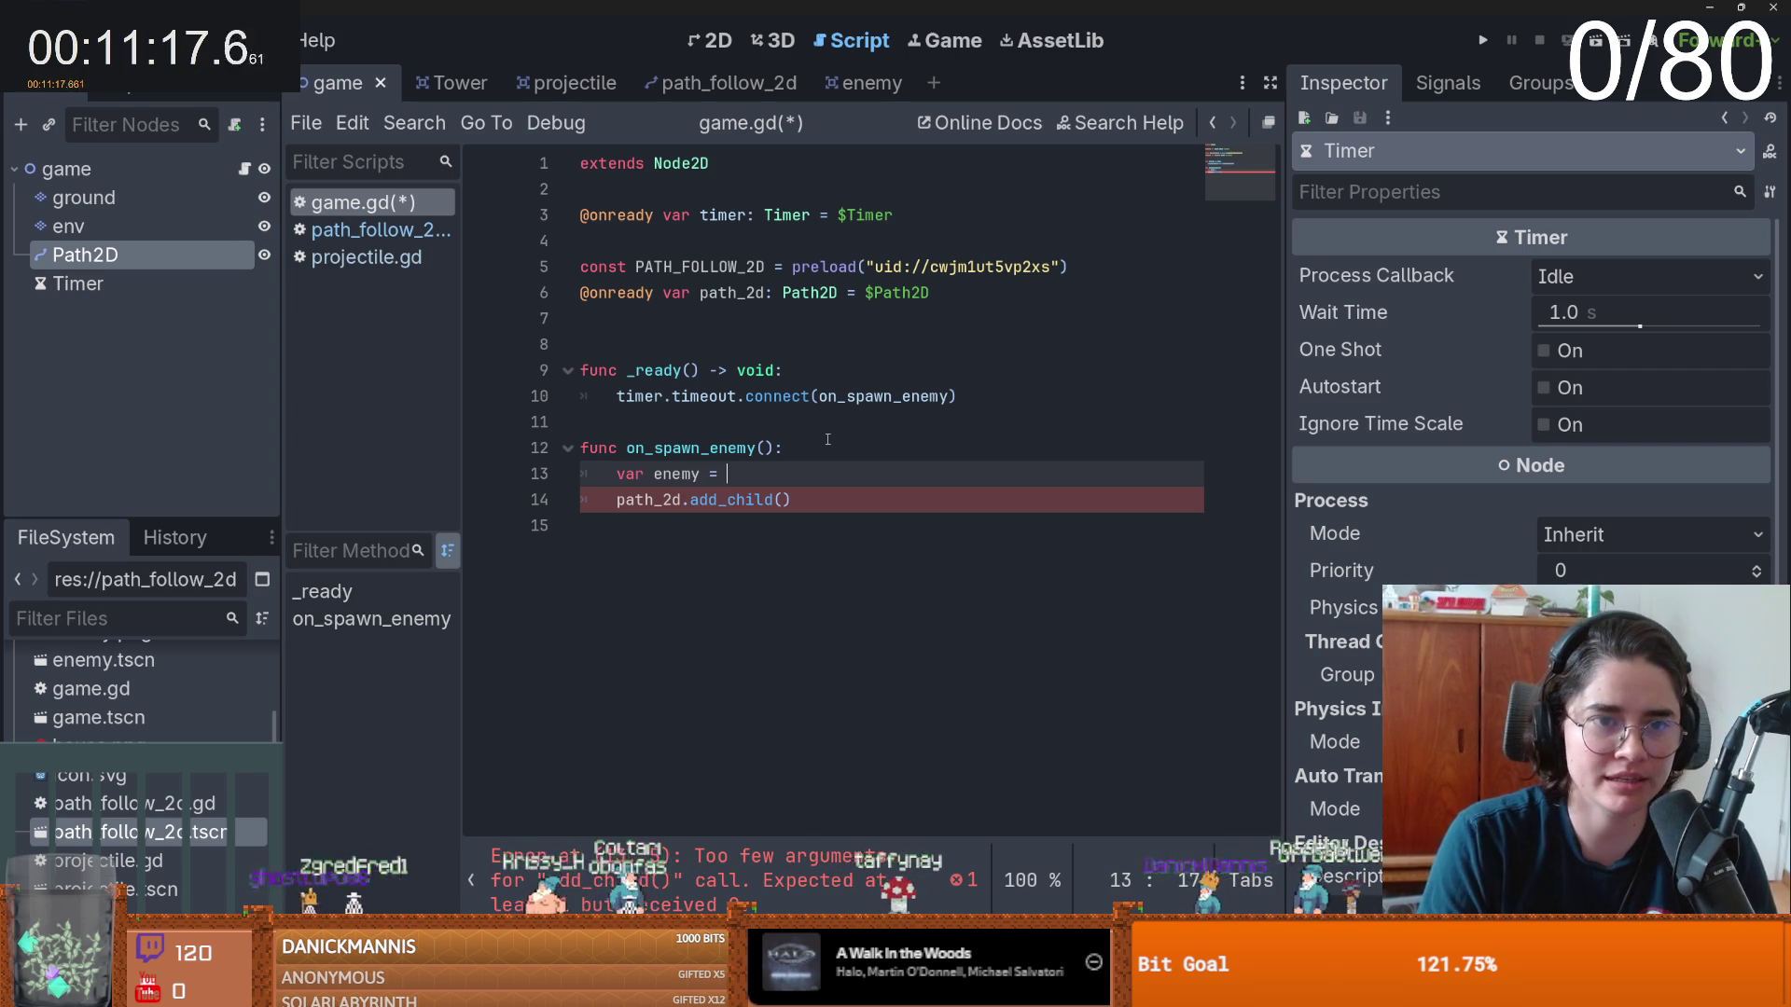
- Pass PATH_FOLLOW_2D.instantiate() into add_child and save game.gd
type("PA")
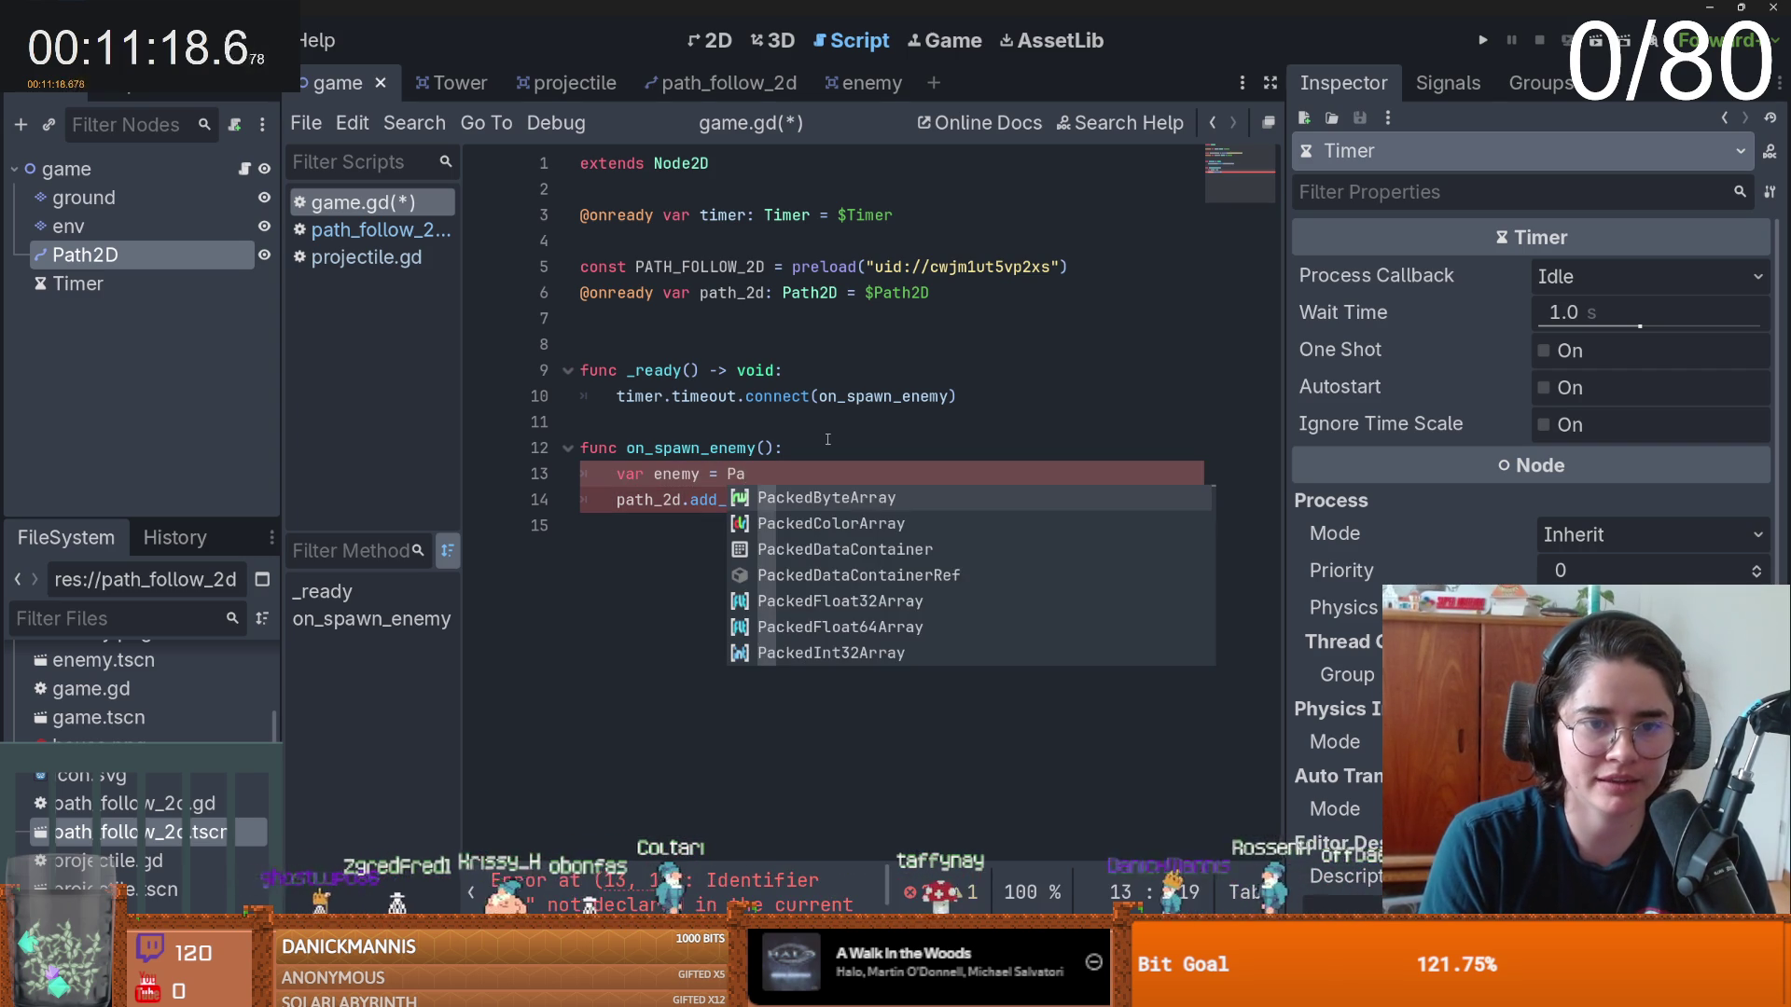
key("Return")
type(".in")
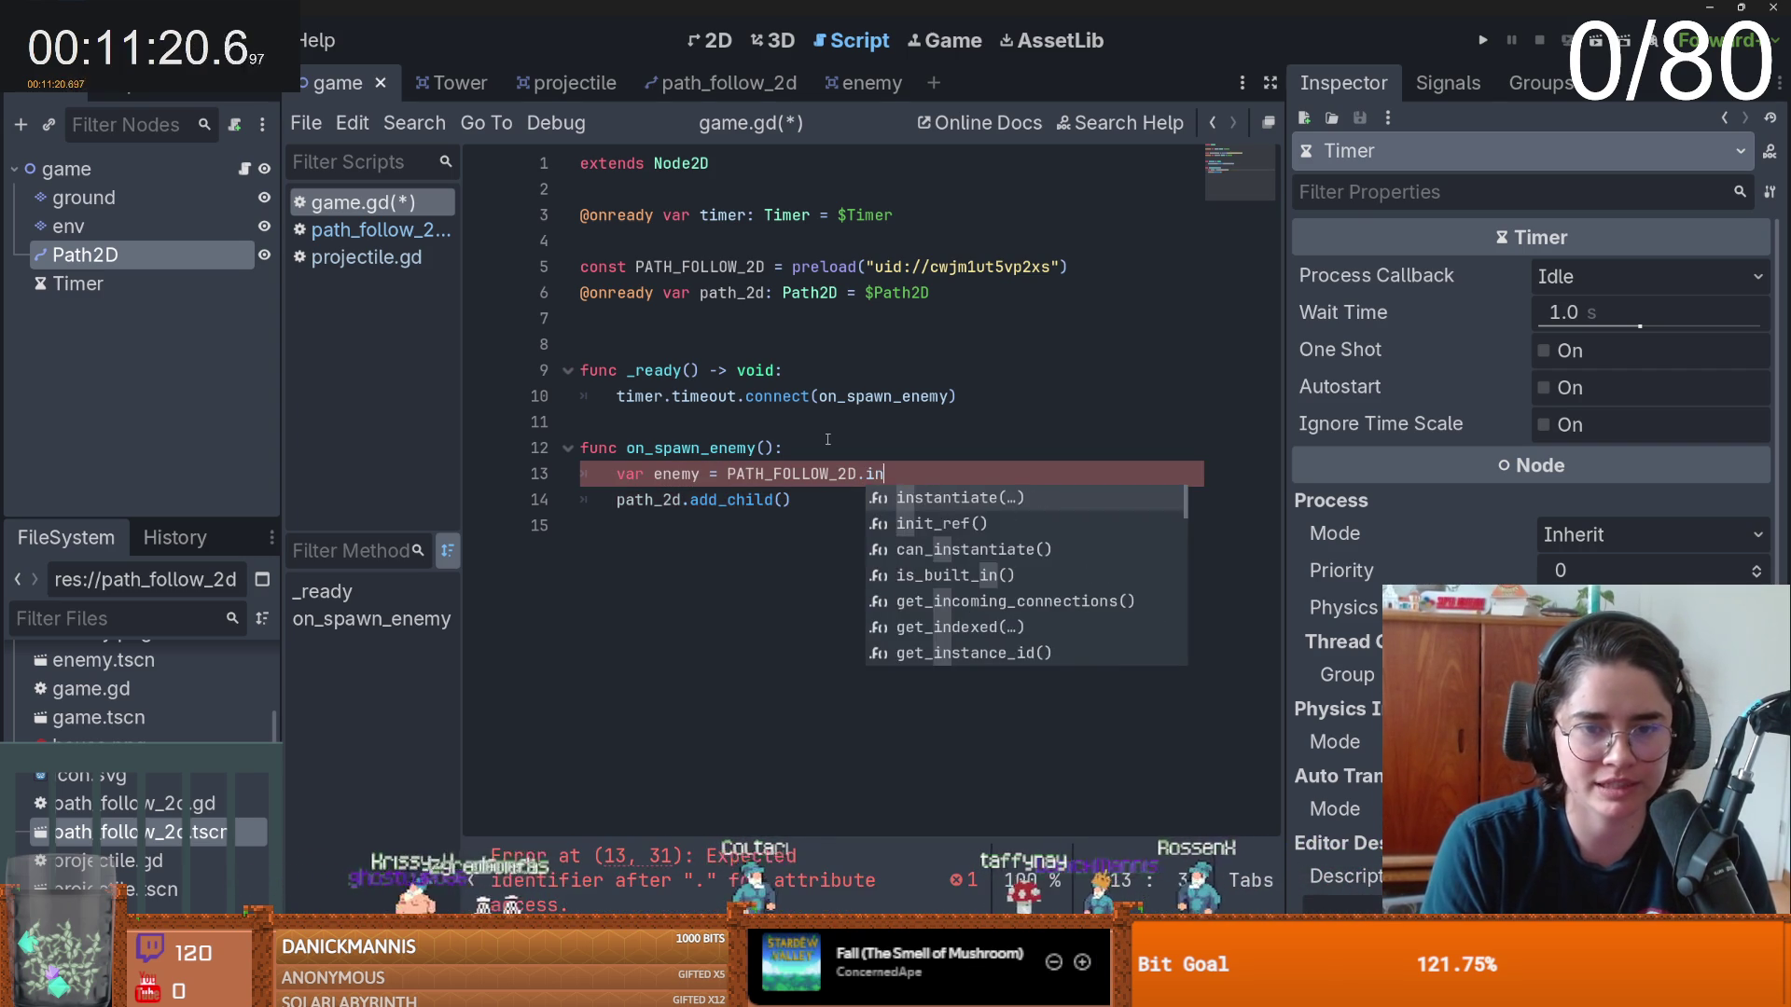
key("Return")
key("Escape")
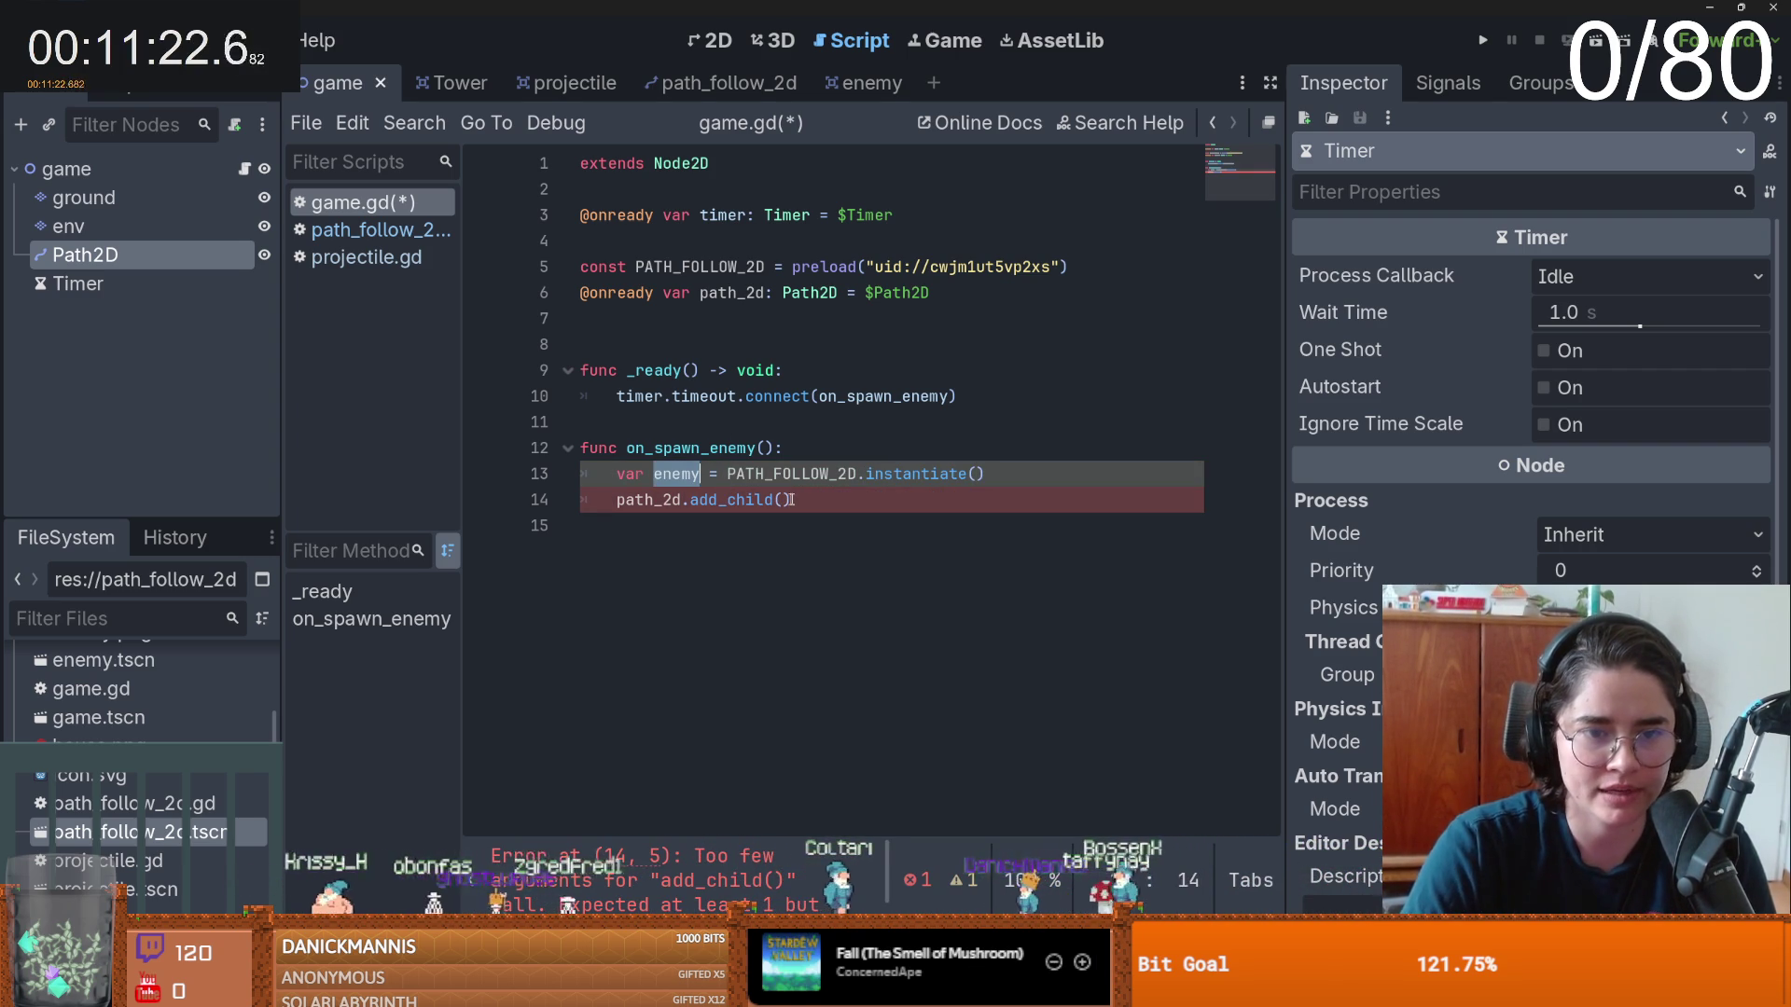
left_click(783, 500)
key("End")
key("Return")
key("ctrl+s")
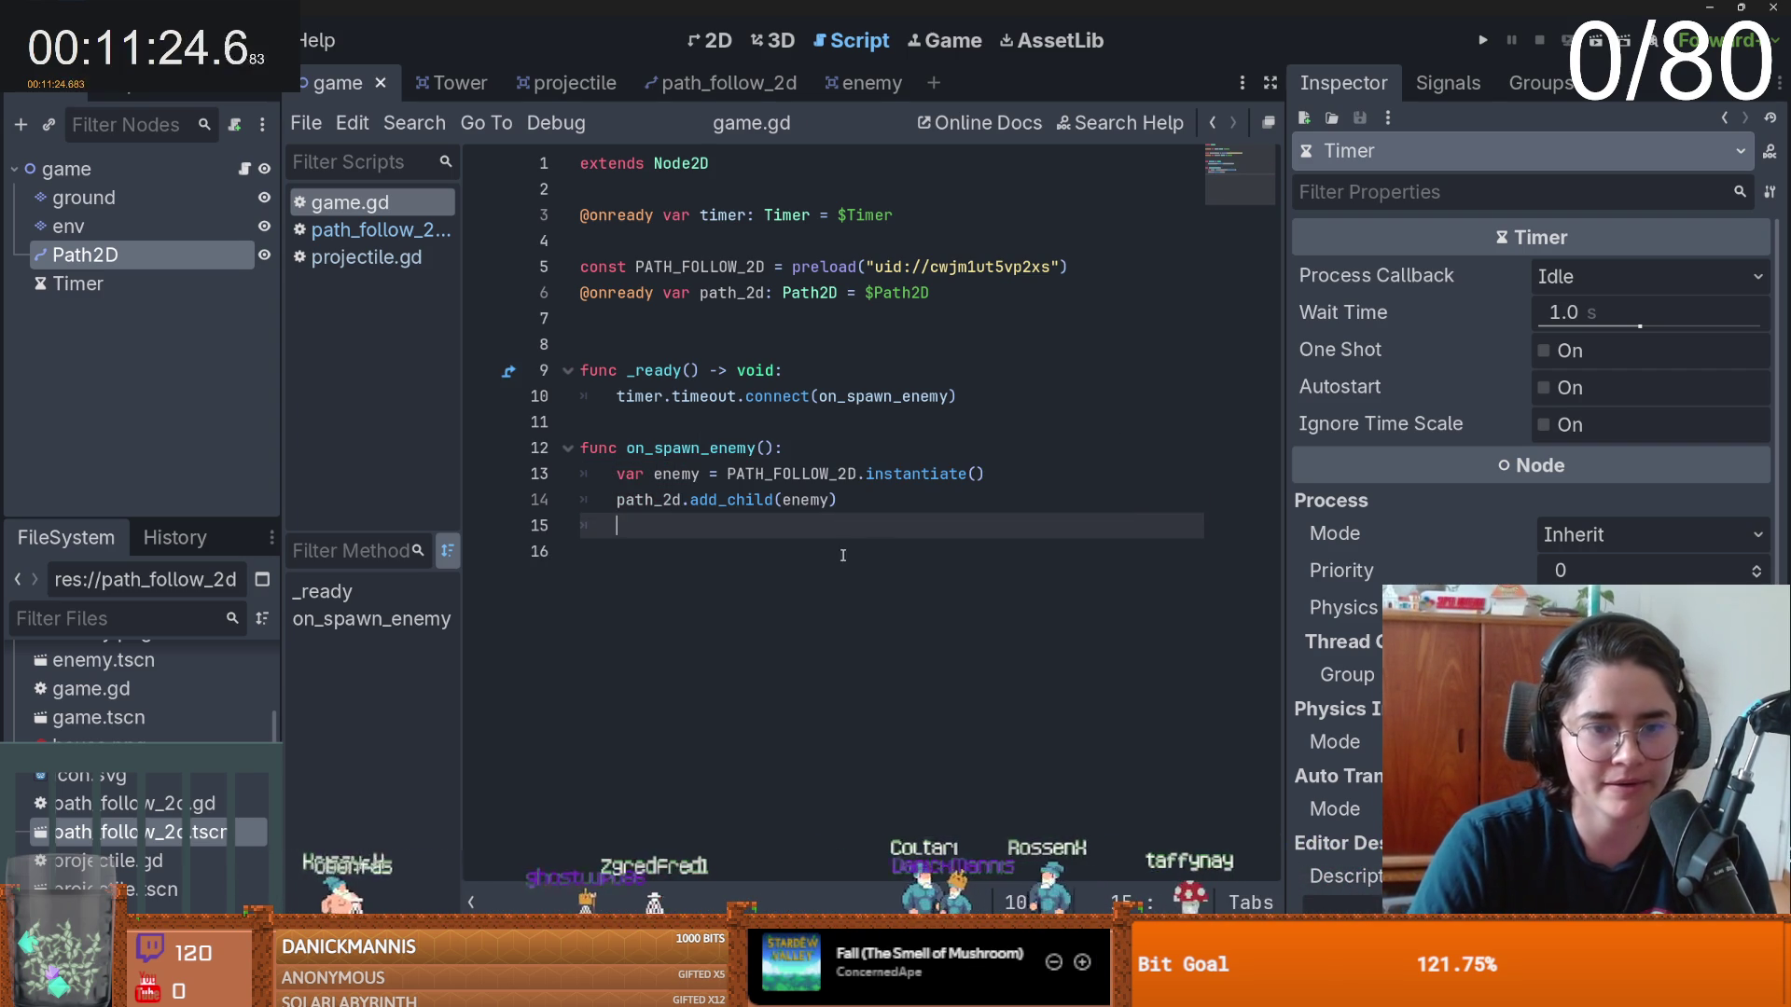
key("Down")
- Set the Timer to Autostart with a 2 second Wait Time and save the scene
left_click(728, 447)
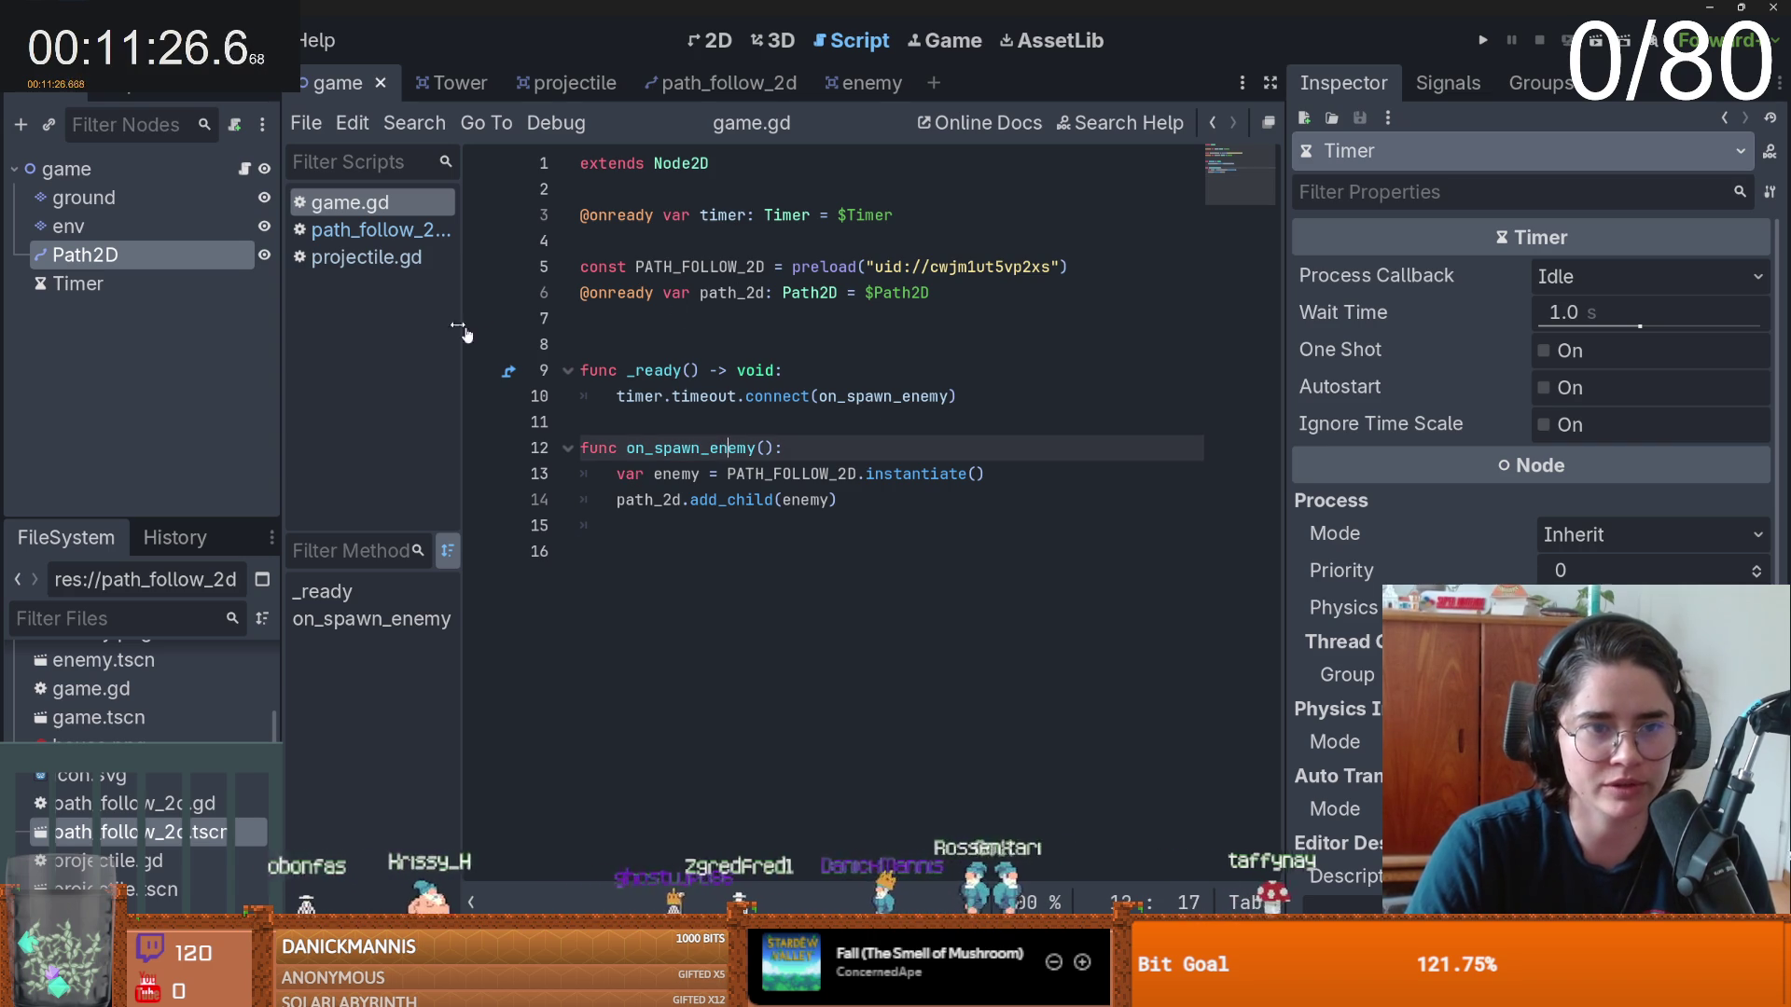
left_click(140, 283)
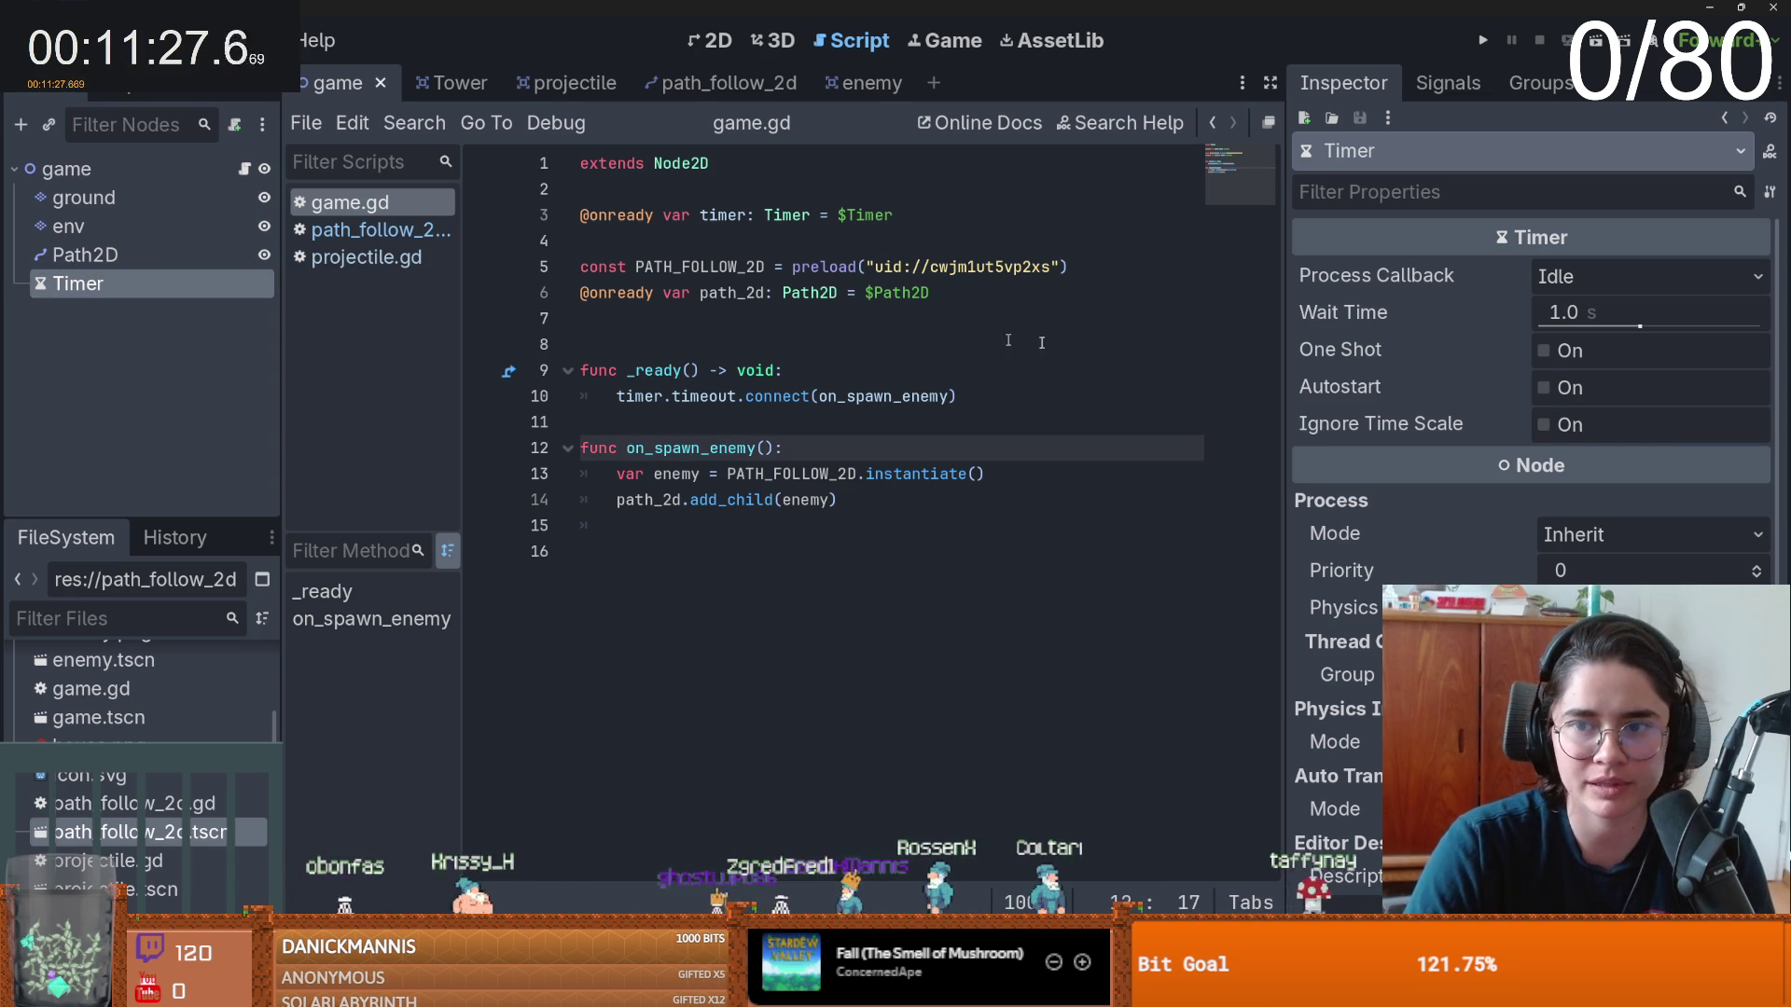
left_click(1555, 390)
left_click(1586, 312)
type("2")
key("Return")
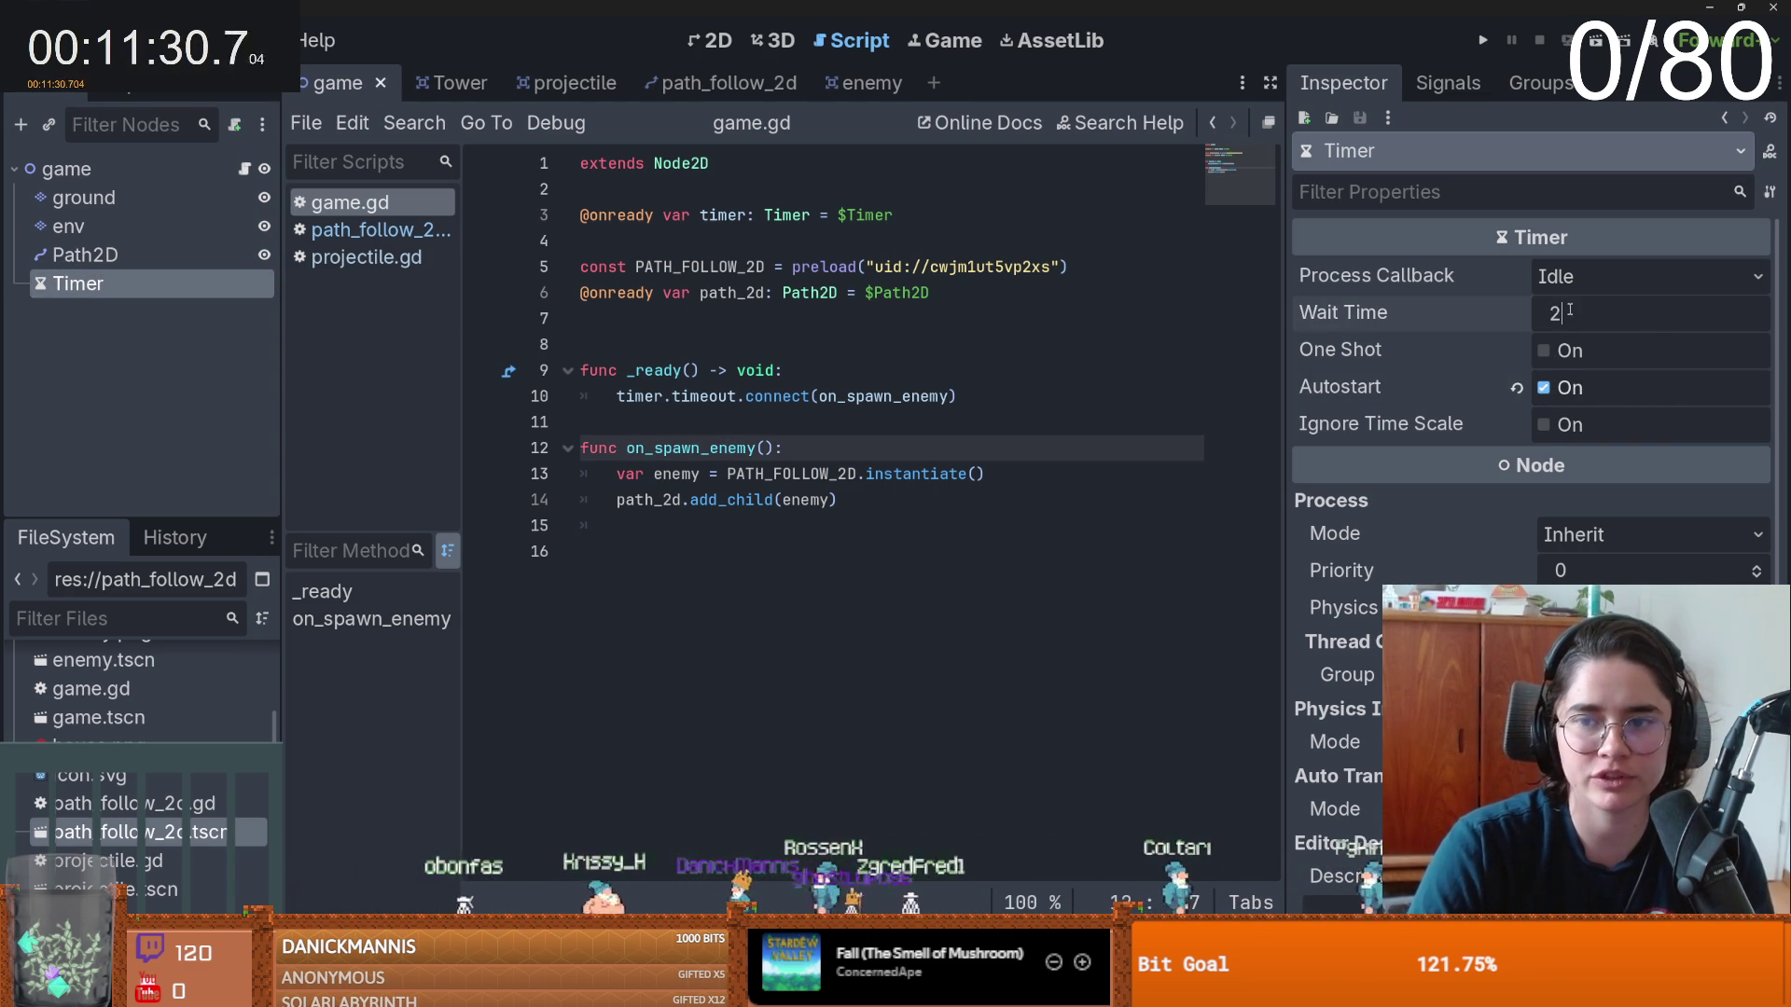
key("ctrl+s")
- Switch to the 2D view and run the game
left_click(710, 41)
scroll(817, 364, "down", 3)
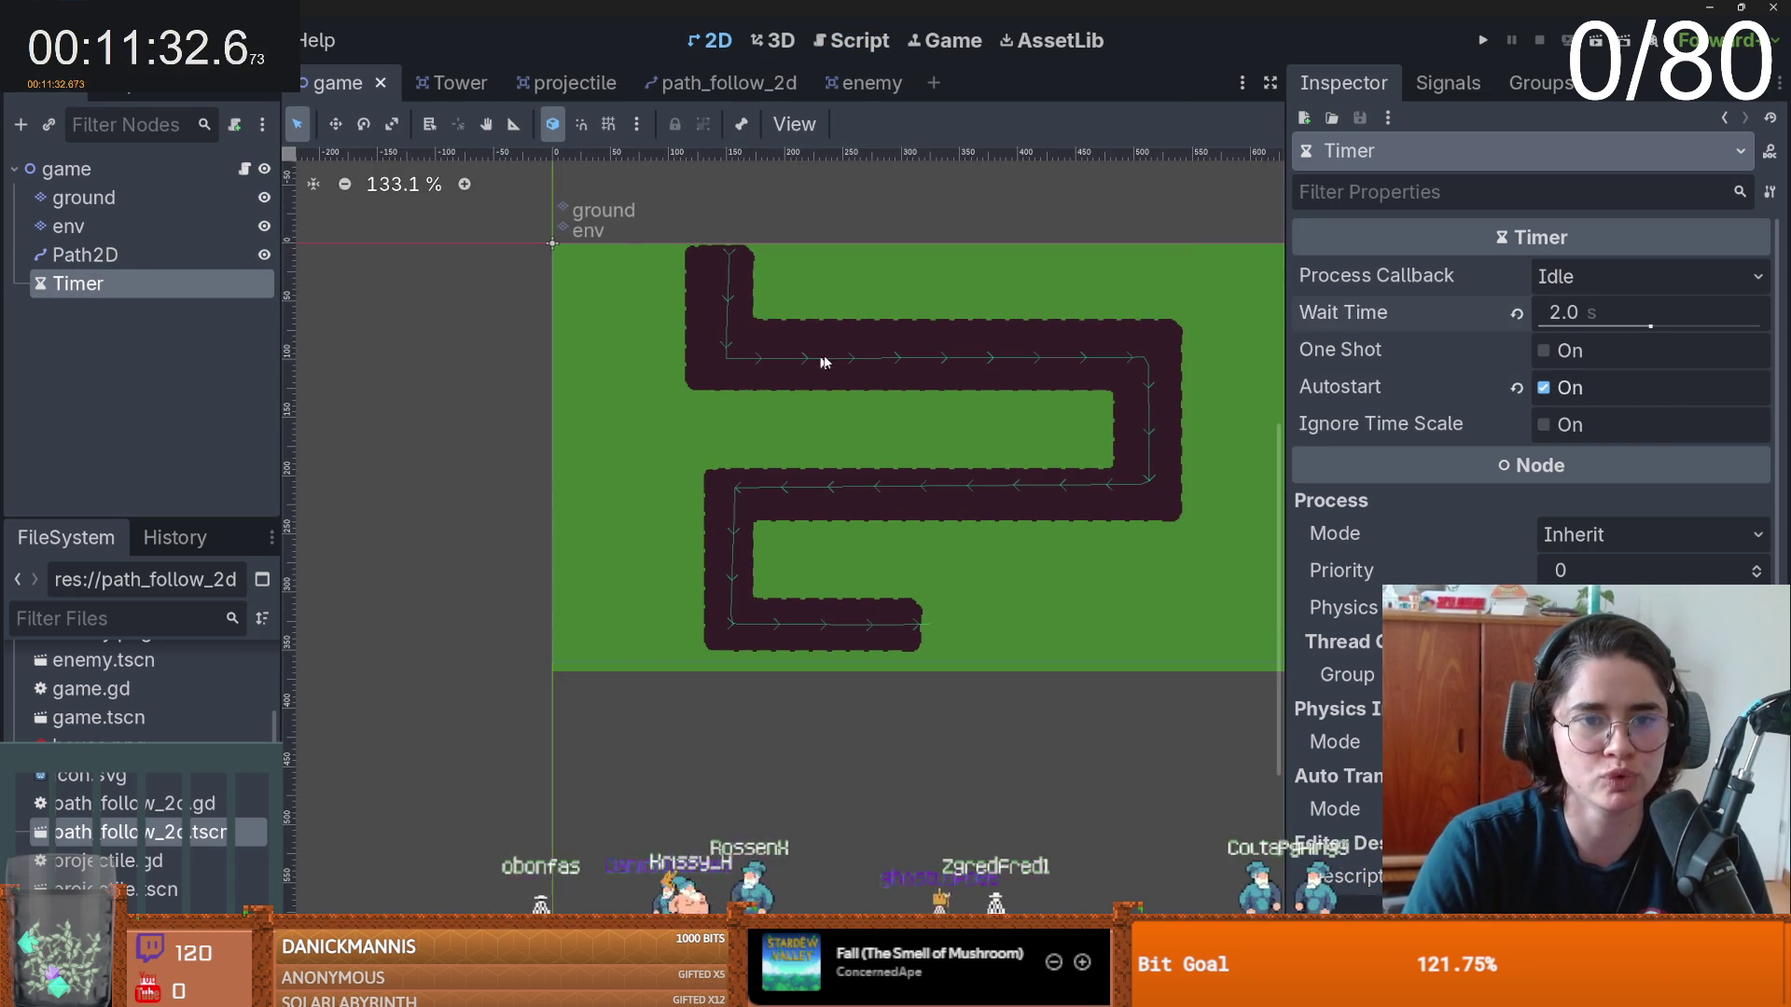
left_click(1596, 40)
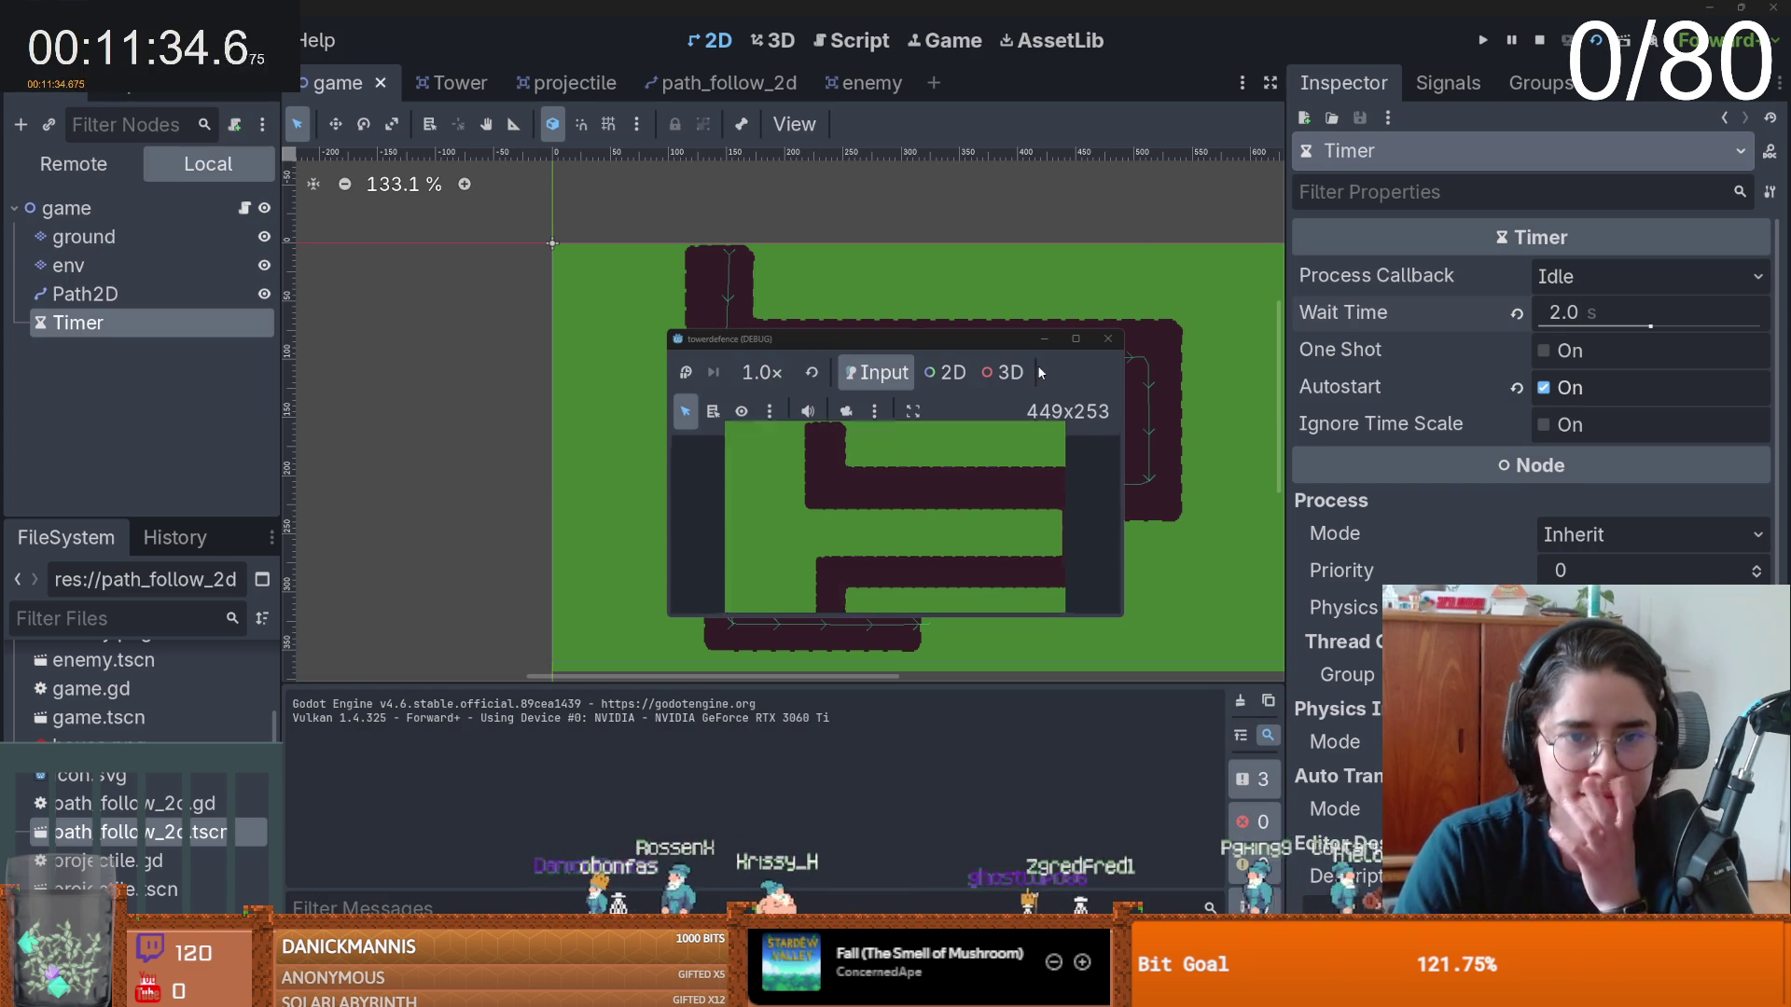
- Close the running game window after watching enemies spawn along the path
left_click(1100, 346)
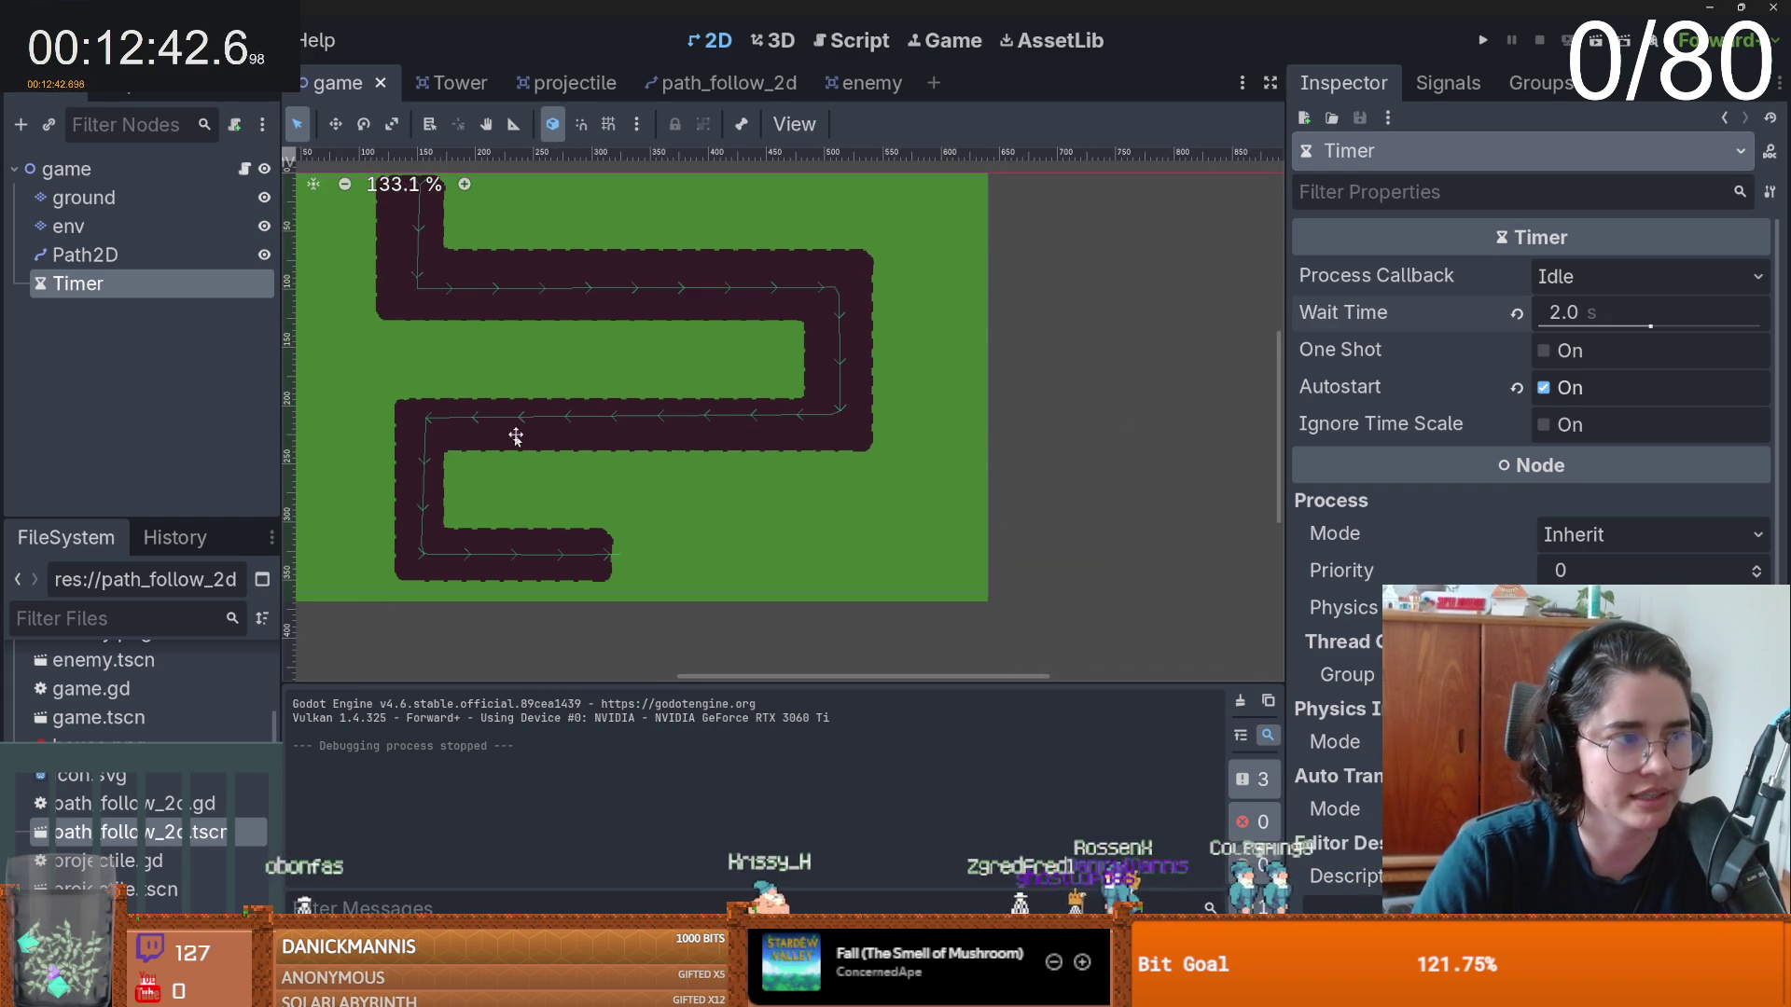
- Look between the Tower and game scenes, then select the env tile map layer
scroll(513, 433, "down", 1)
scroll(606, 416, "up", 2)
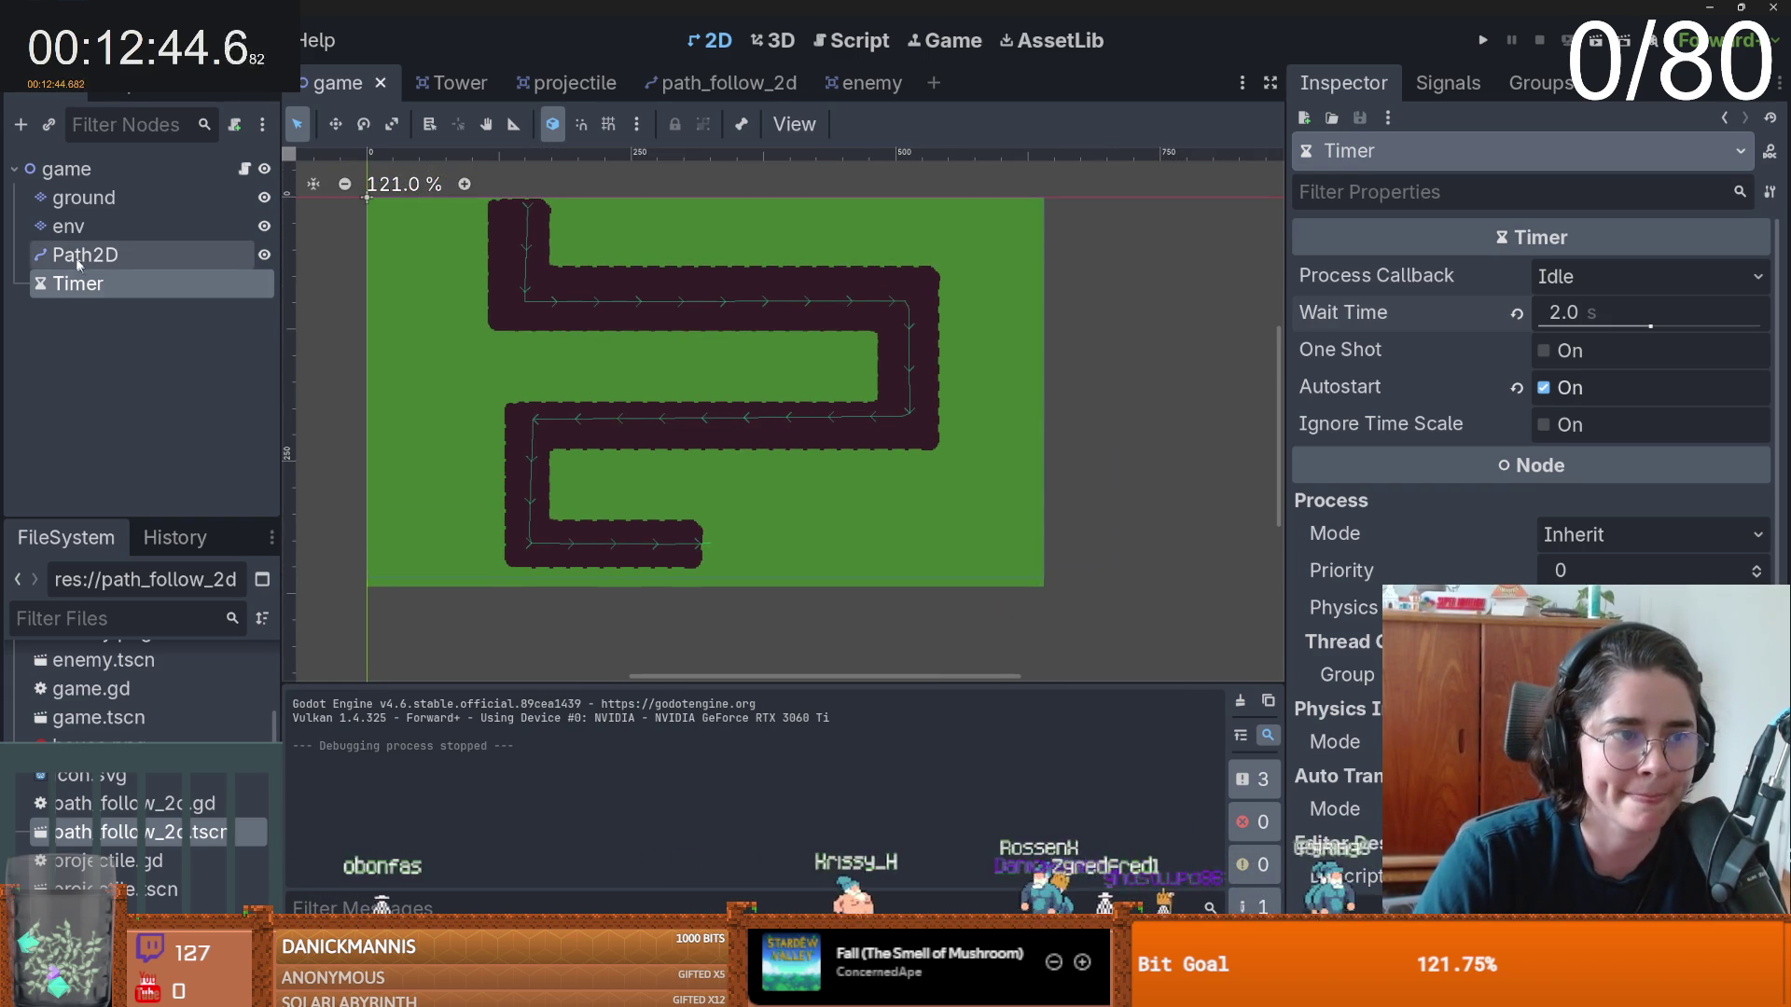
right_click(99, 176)
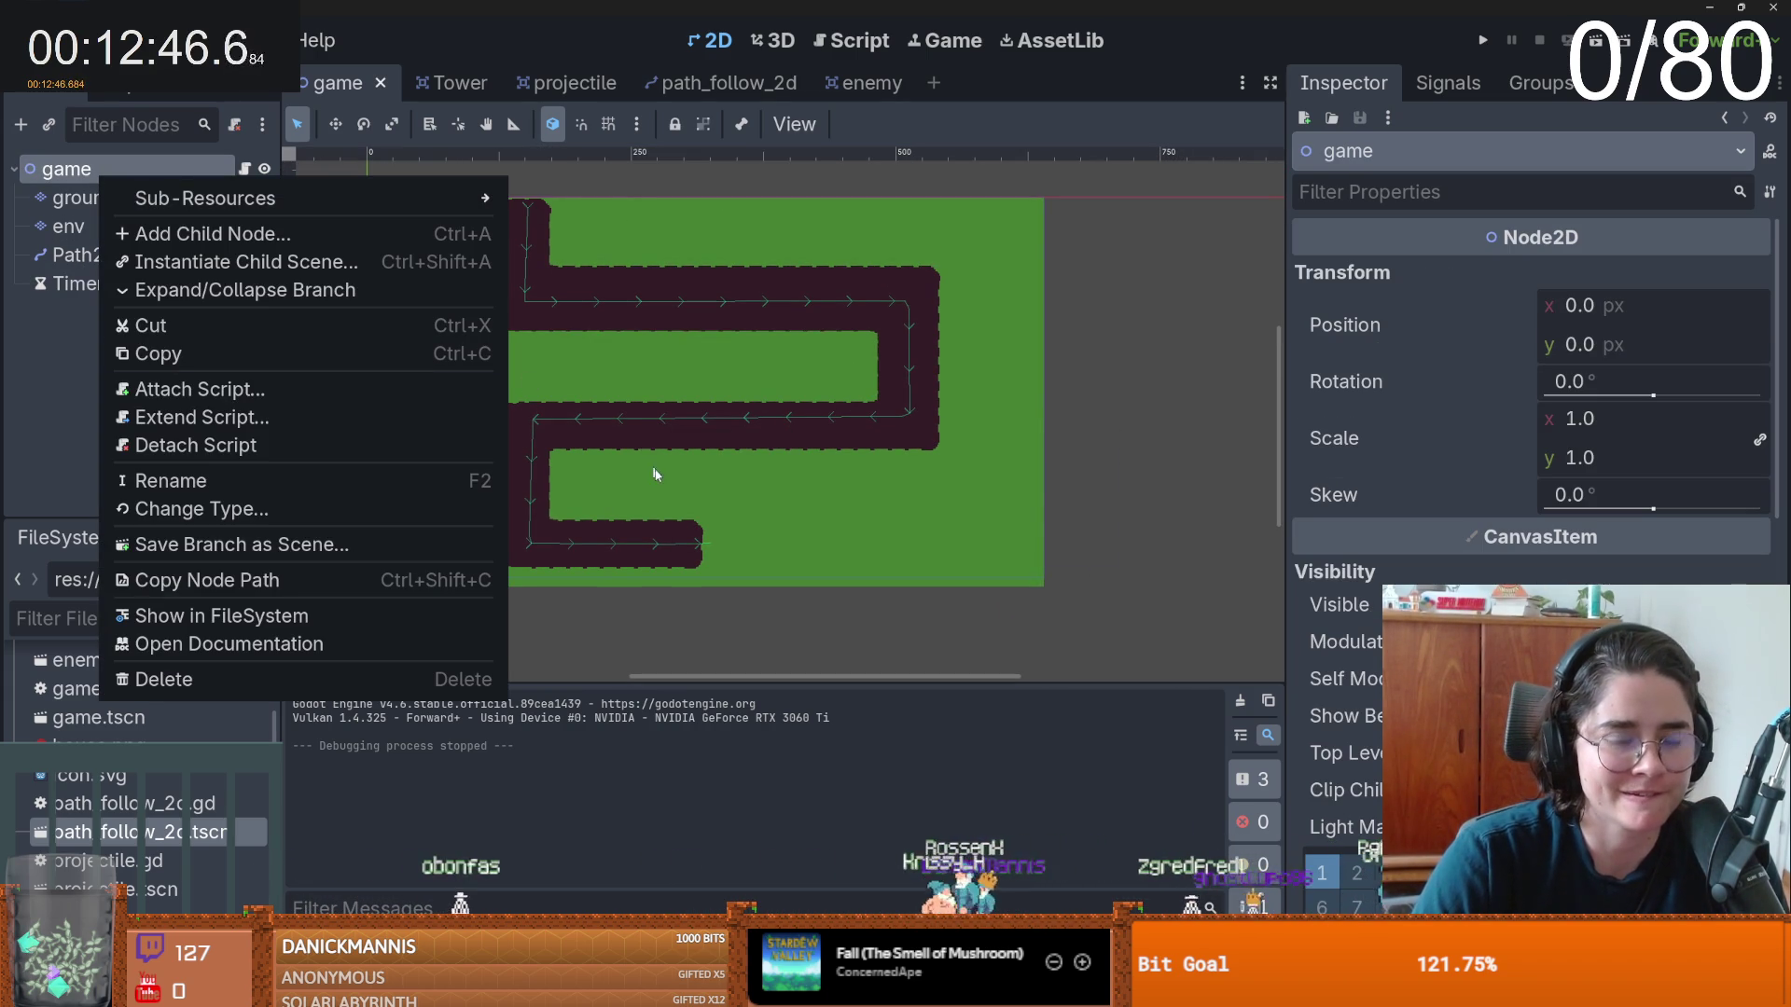
scroll(530, 378, "up", 2)
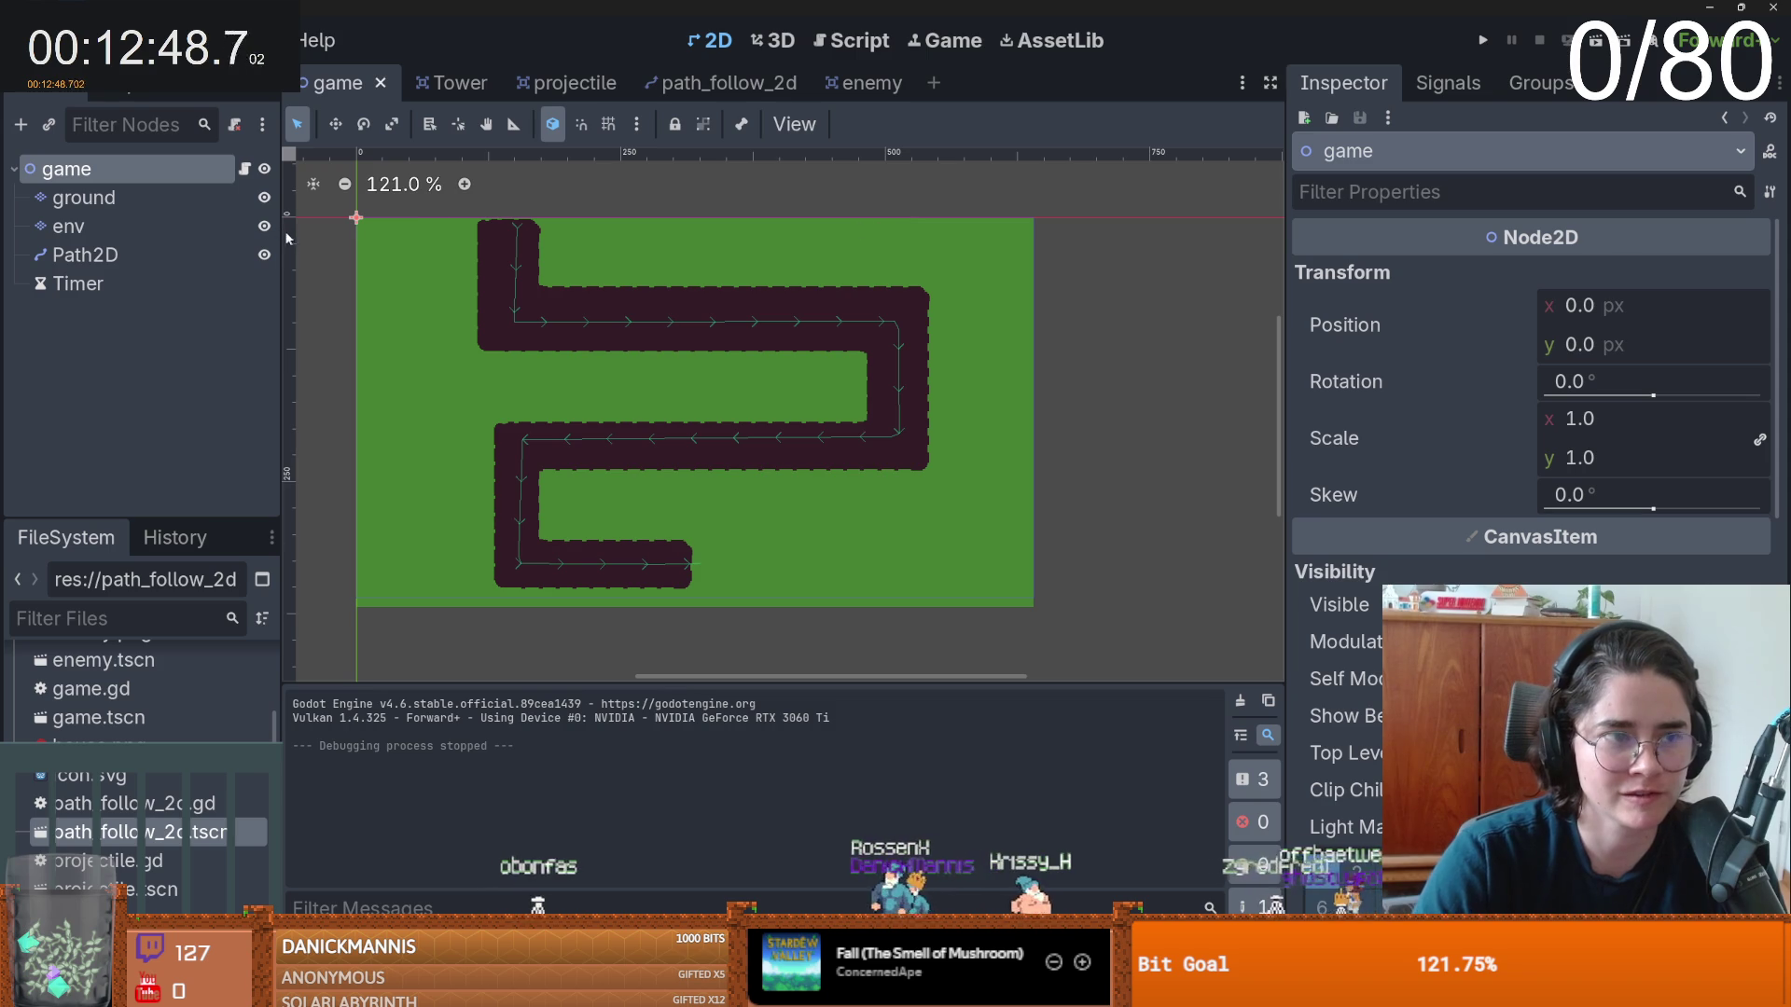
left_click(454, 83)
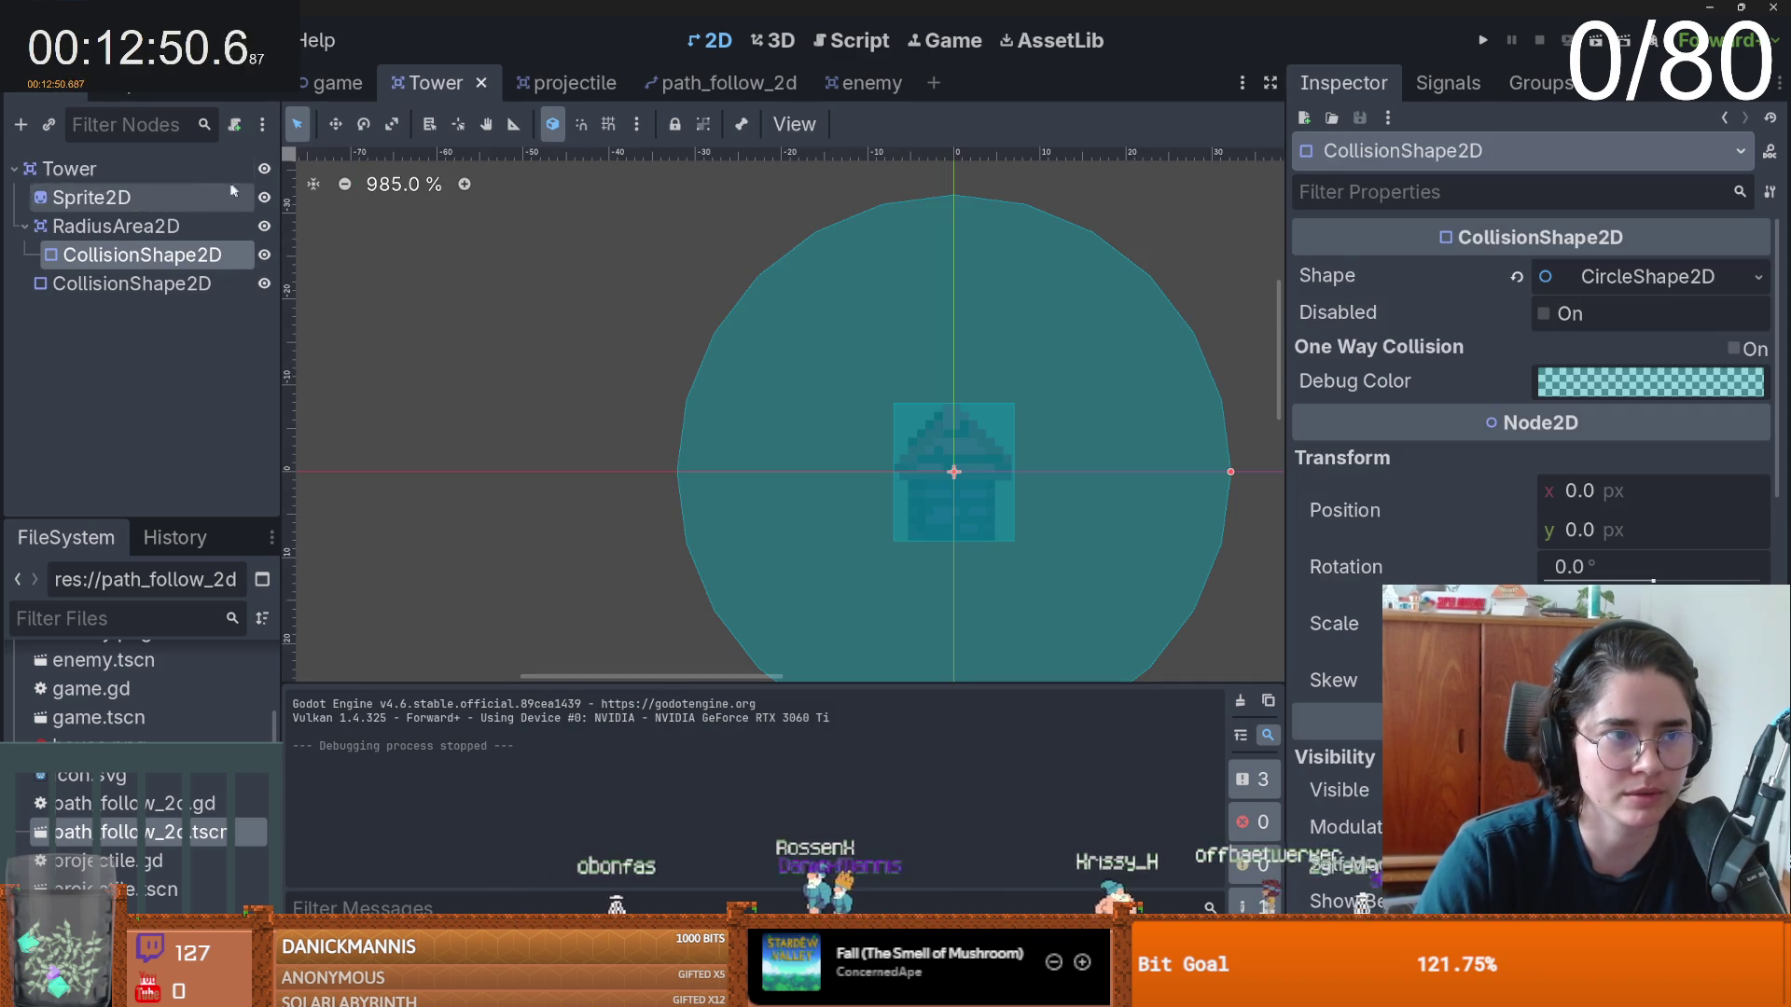
left_click(338, 83)
scroll(630, 395, "up", 2)
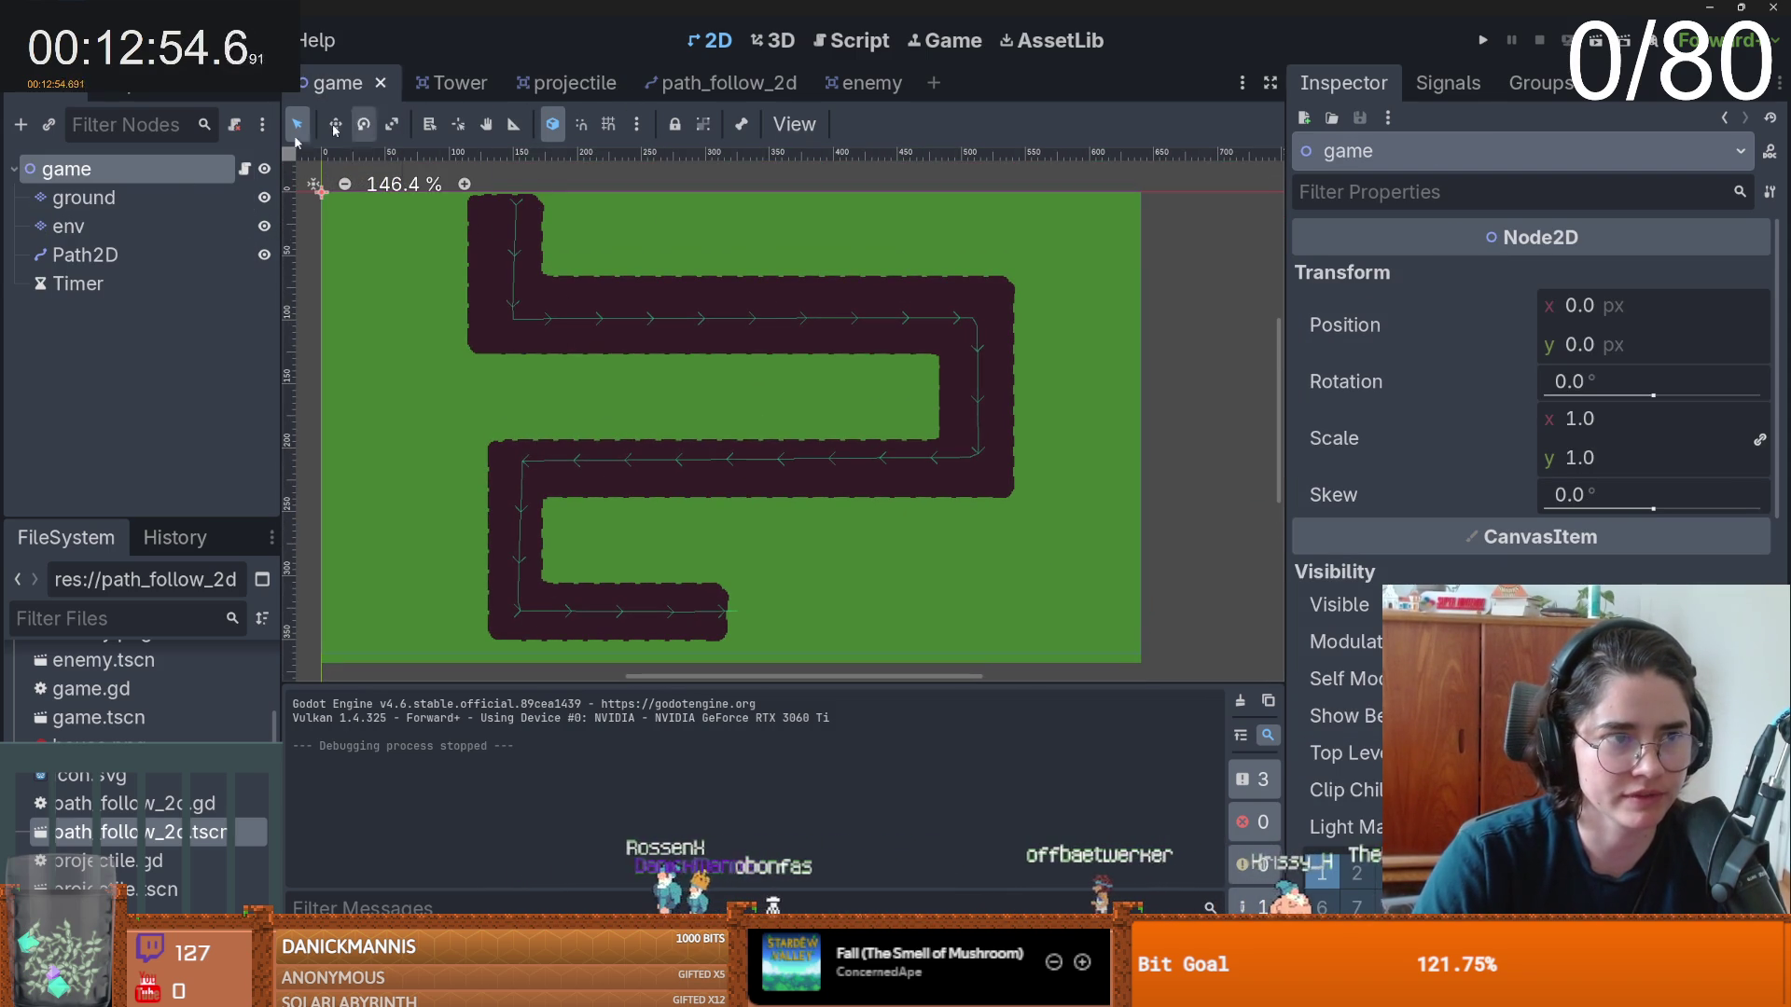
left_click(85, 229)
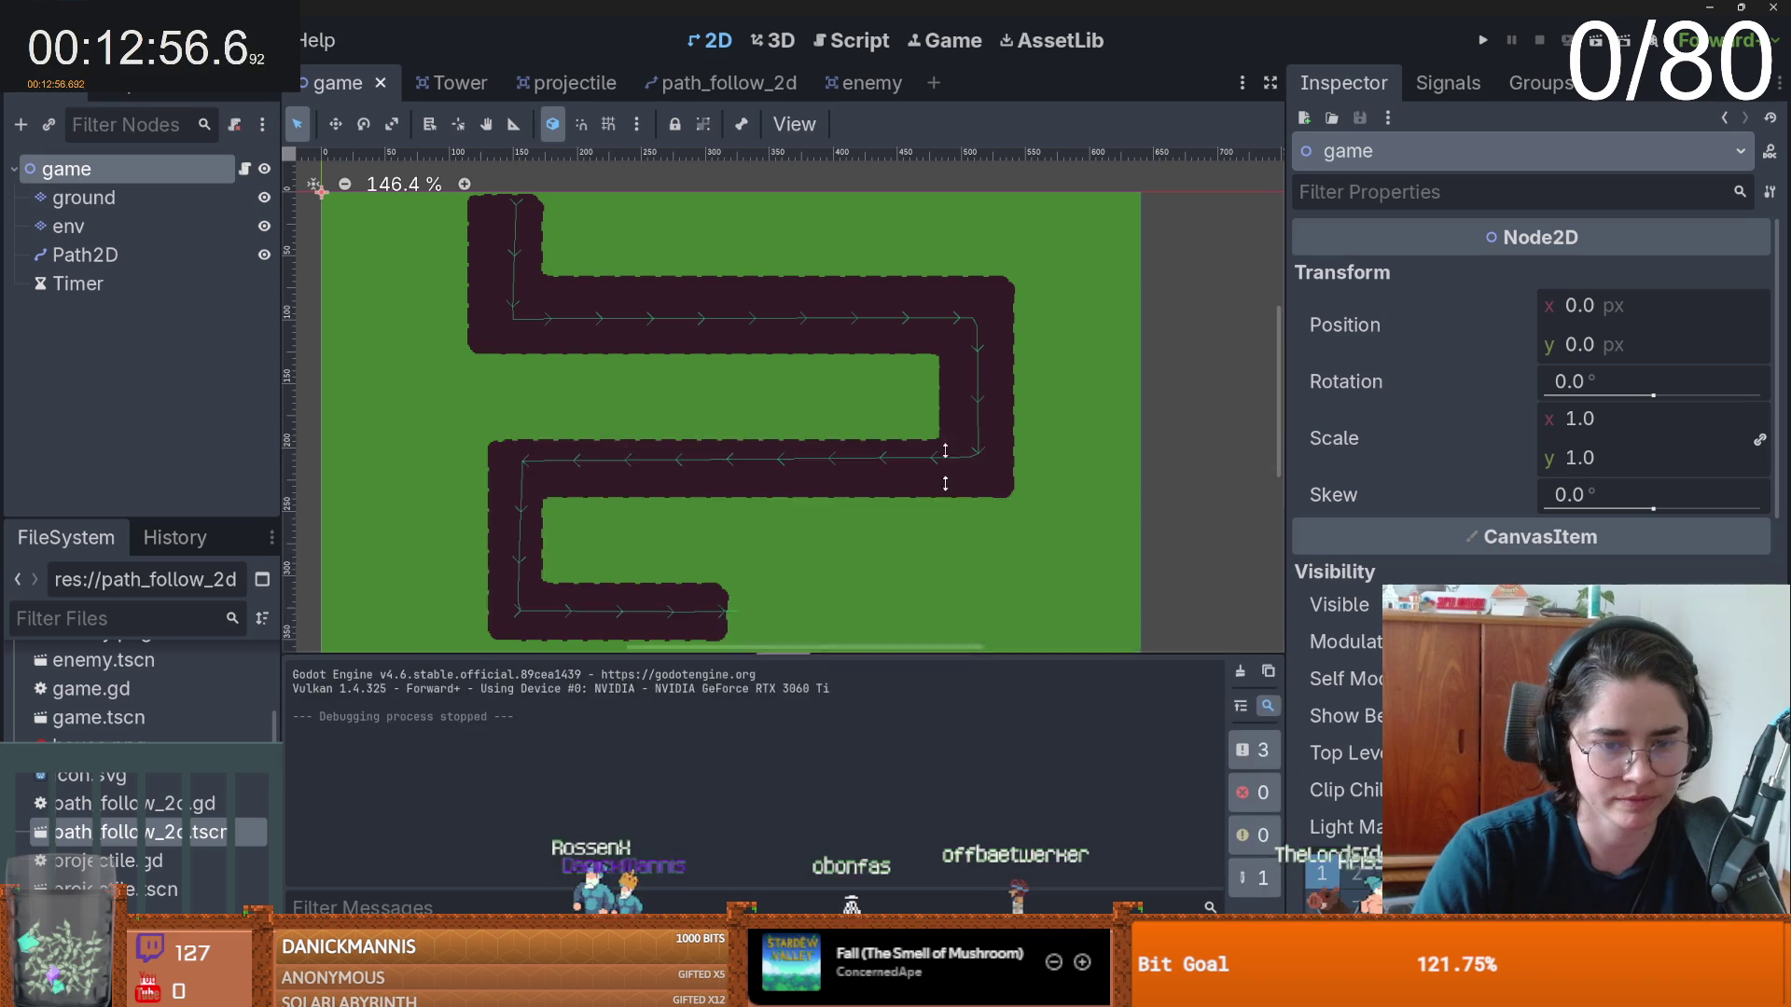
- Enlarge the bottom panel and add a Scenes Collection source in the env TileSet editor
left_click_drag(802, 685, 802, 429)
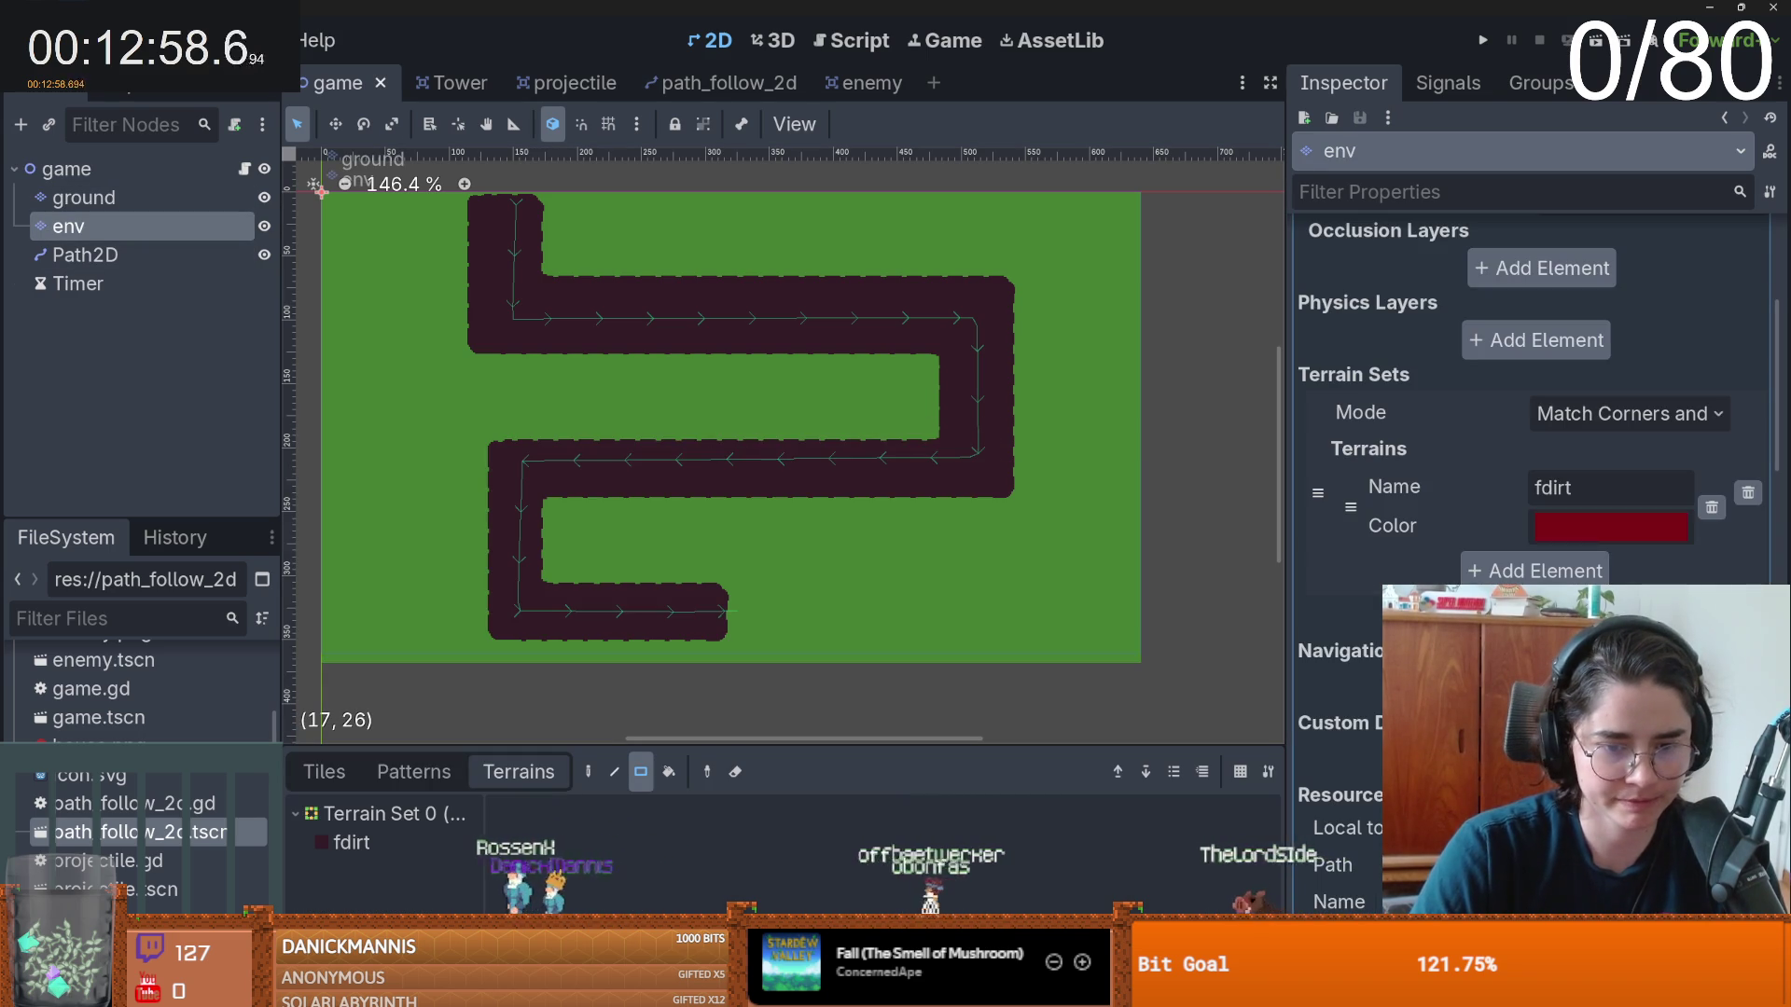
left_click(325, 772)
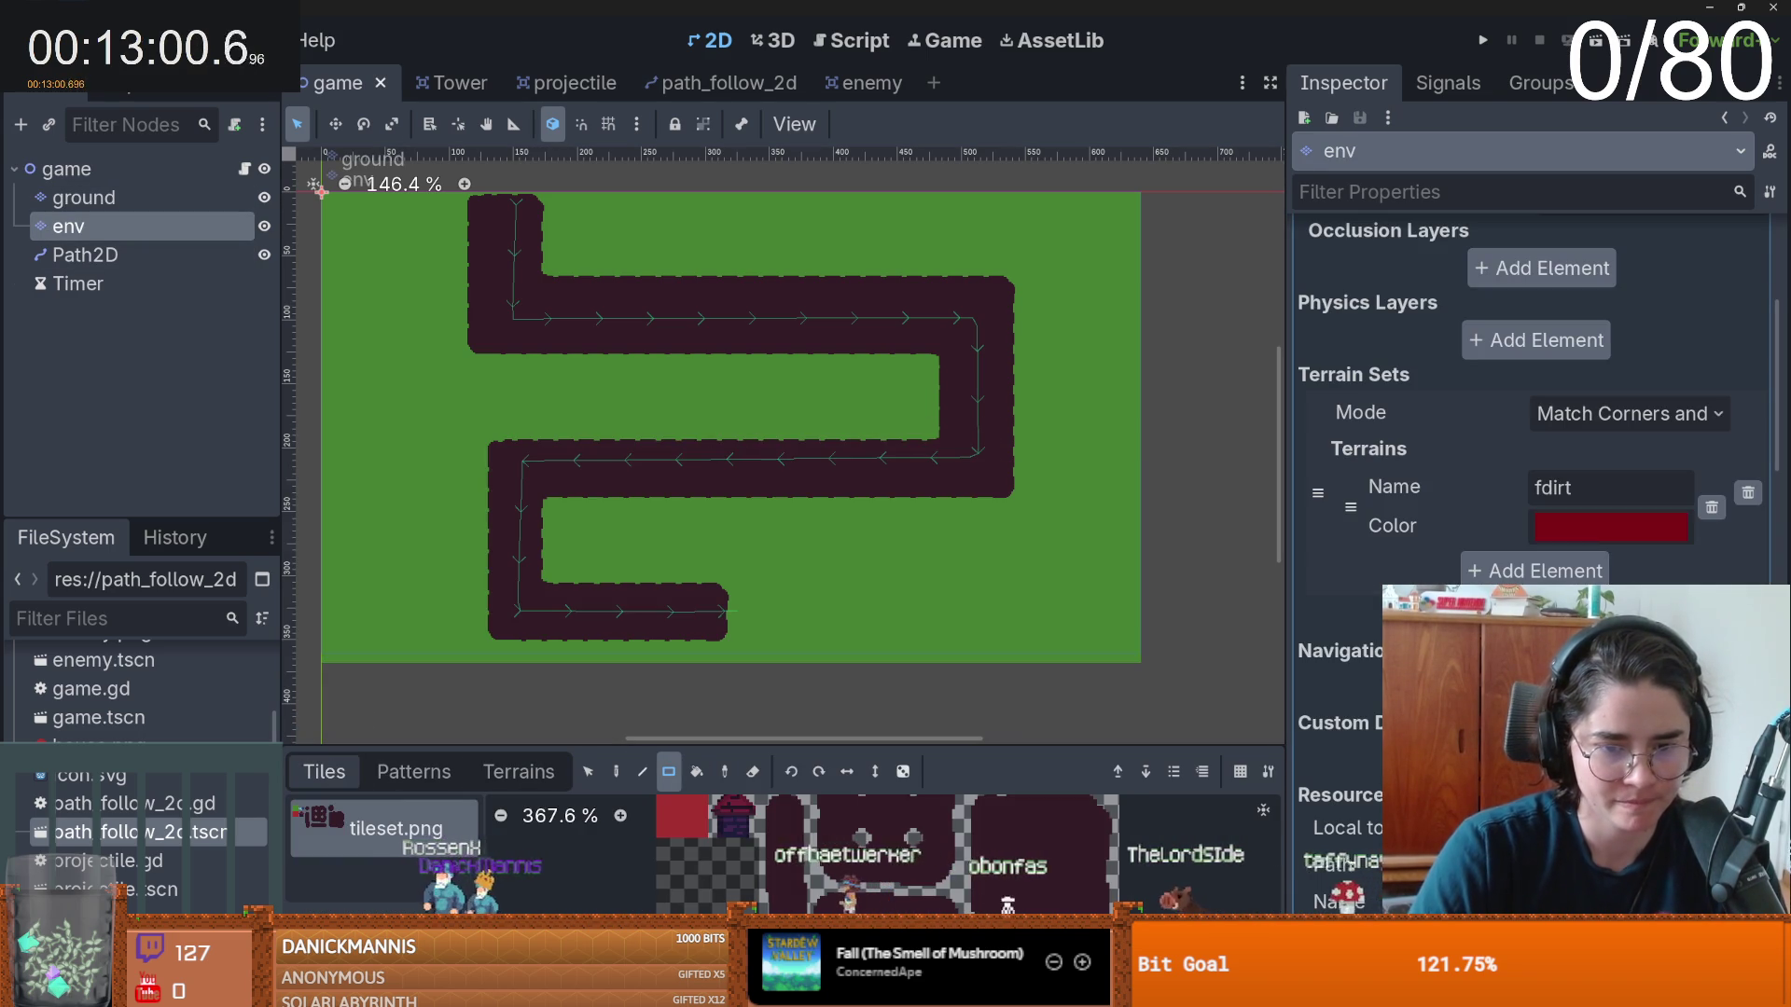
left_click_drag(794, 747, 794, 403)
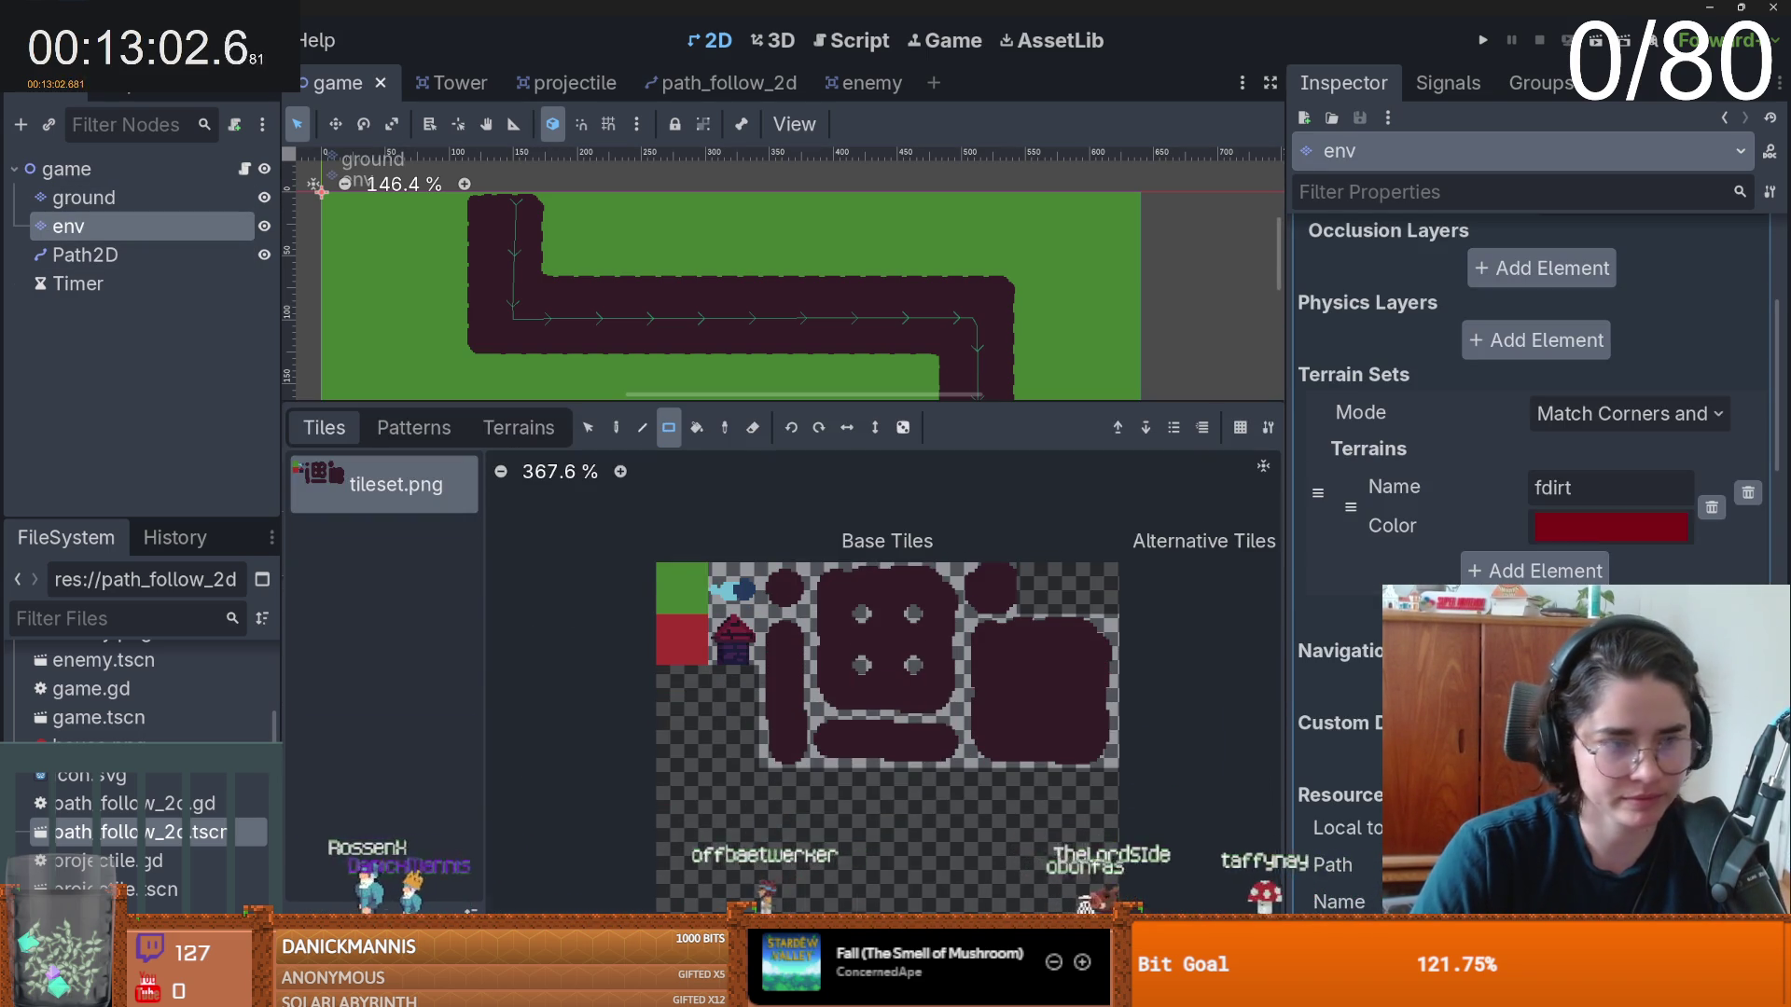
left_click(395, 825)
left_click(299, 909)
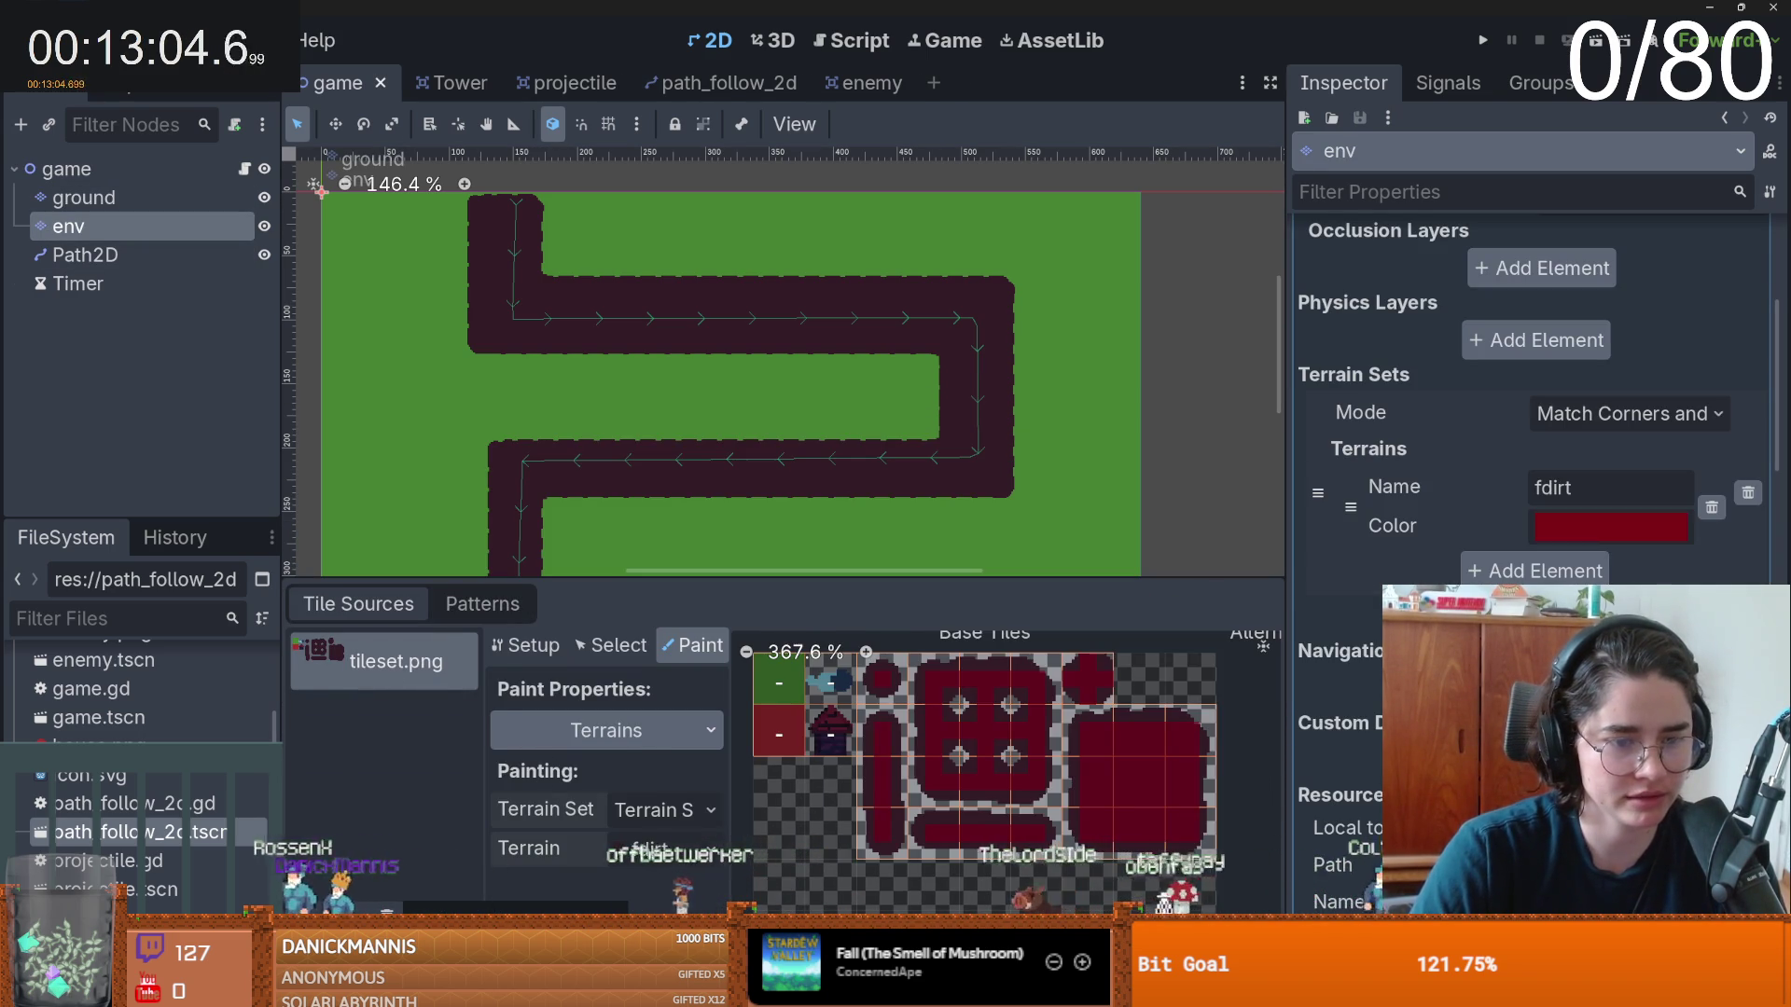
left_click(354, 868)
- Name the collection 'tower' and add Tower.tscn to it
left_click(709, 737)
type("towr")
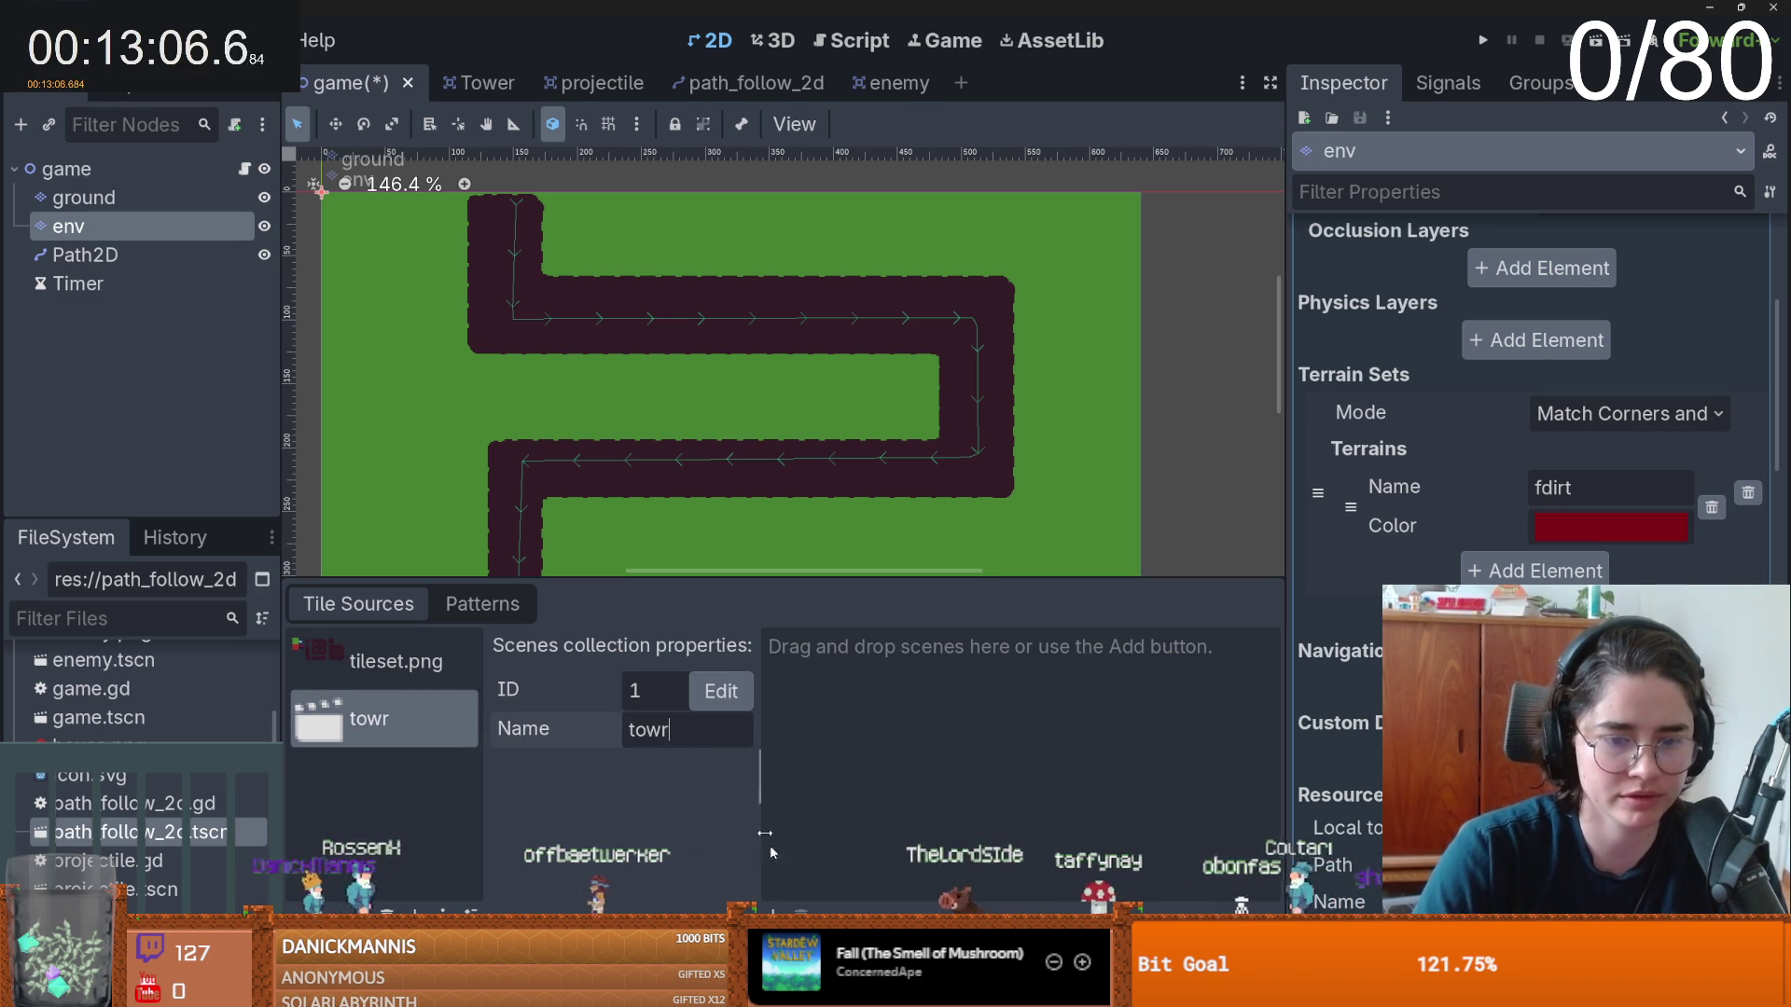
key("BackSpace")
type("er")
left_click(775, 909)
left_click(1013, 350)
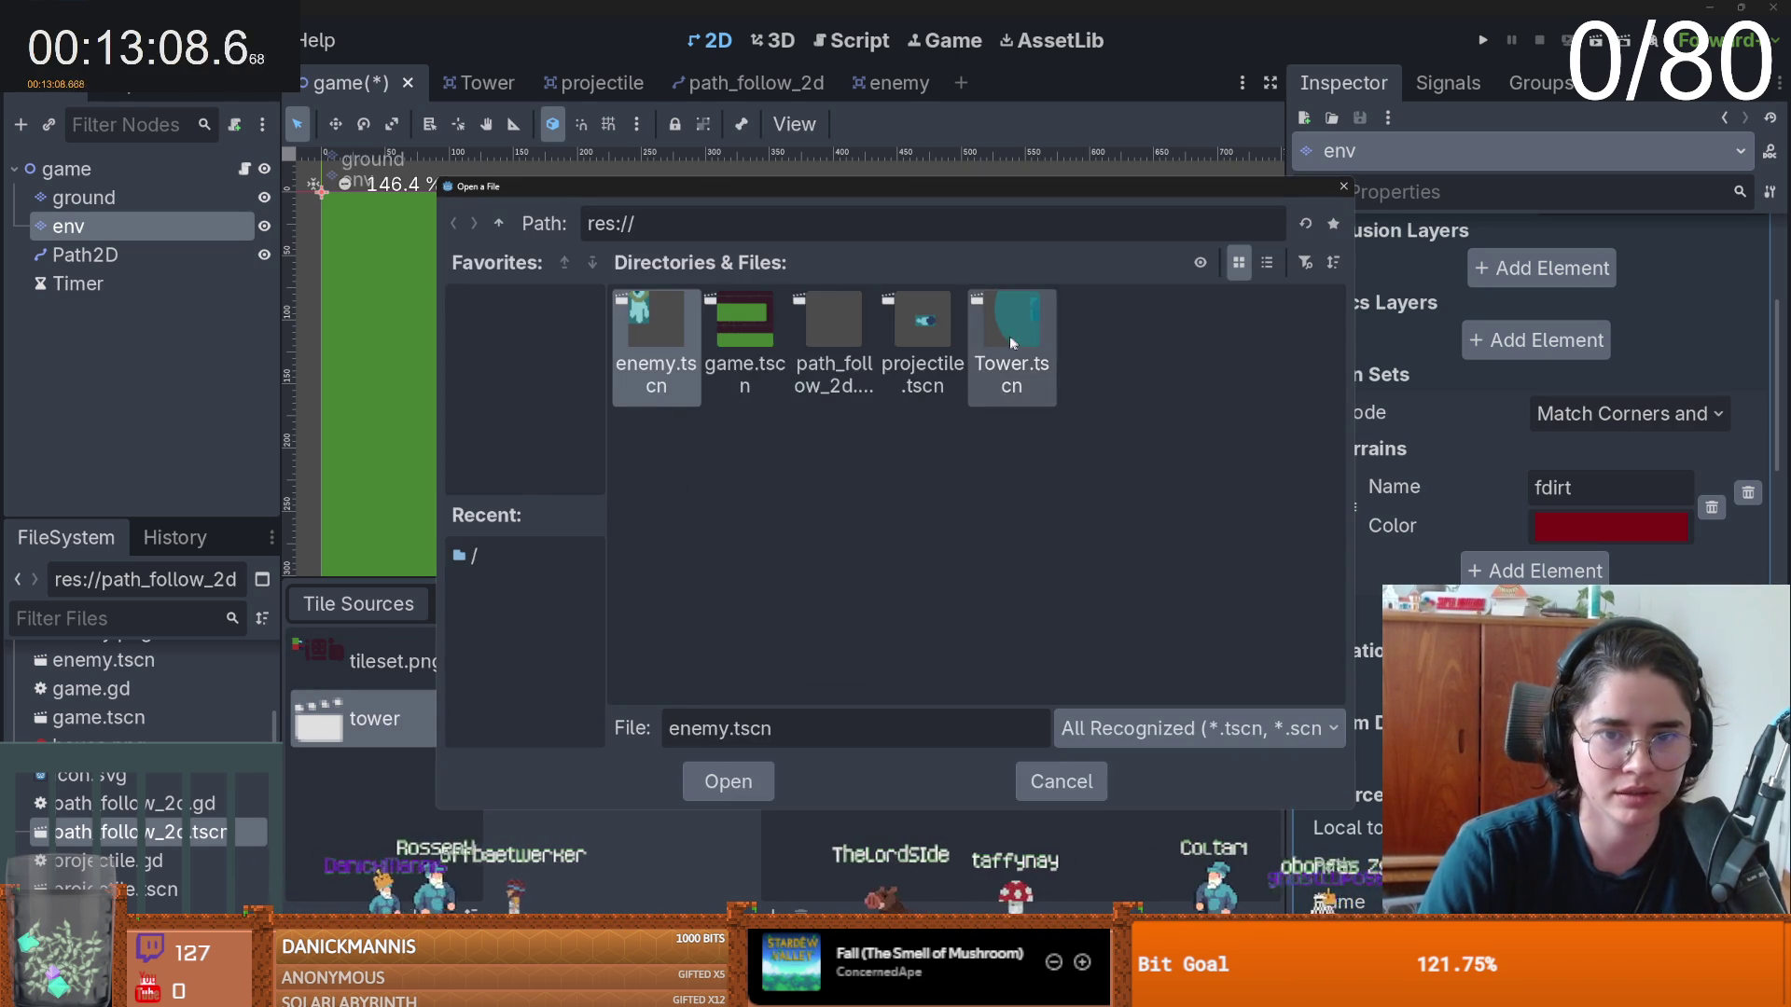
left_click(727, 779)
- Back in the TileMap palette, pick the tower collection's Tower scene tile
left_click(737, 852)
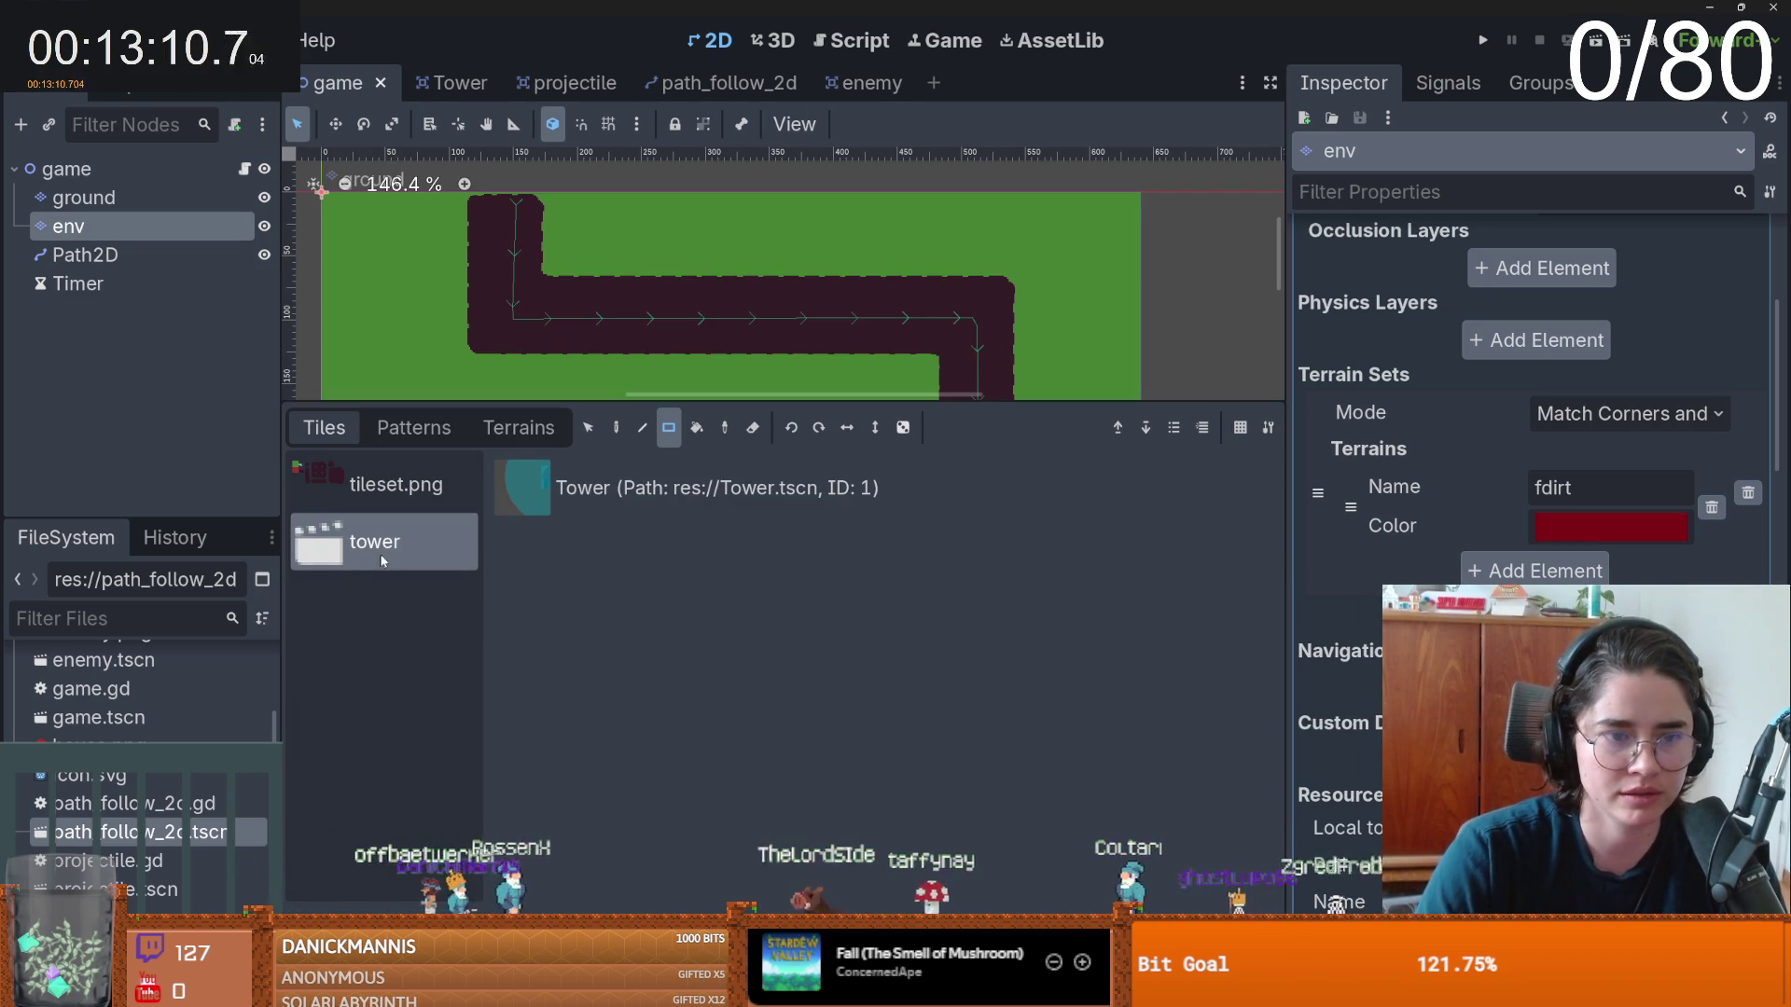
left_click(625, 487)
scroll(719, 247, "up", 2)
left_click(722, 285)
scroll(607, 271, "up", 1)
left_click(607, 270)
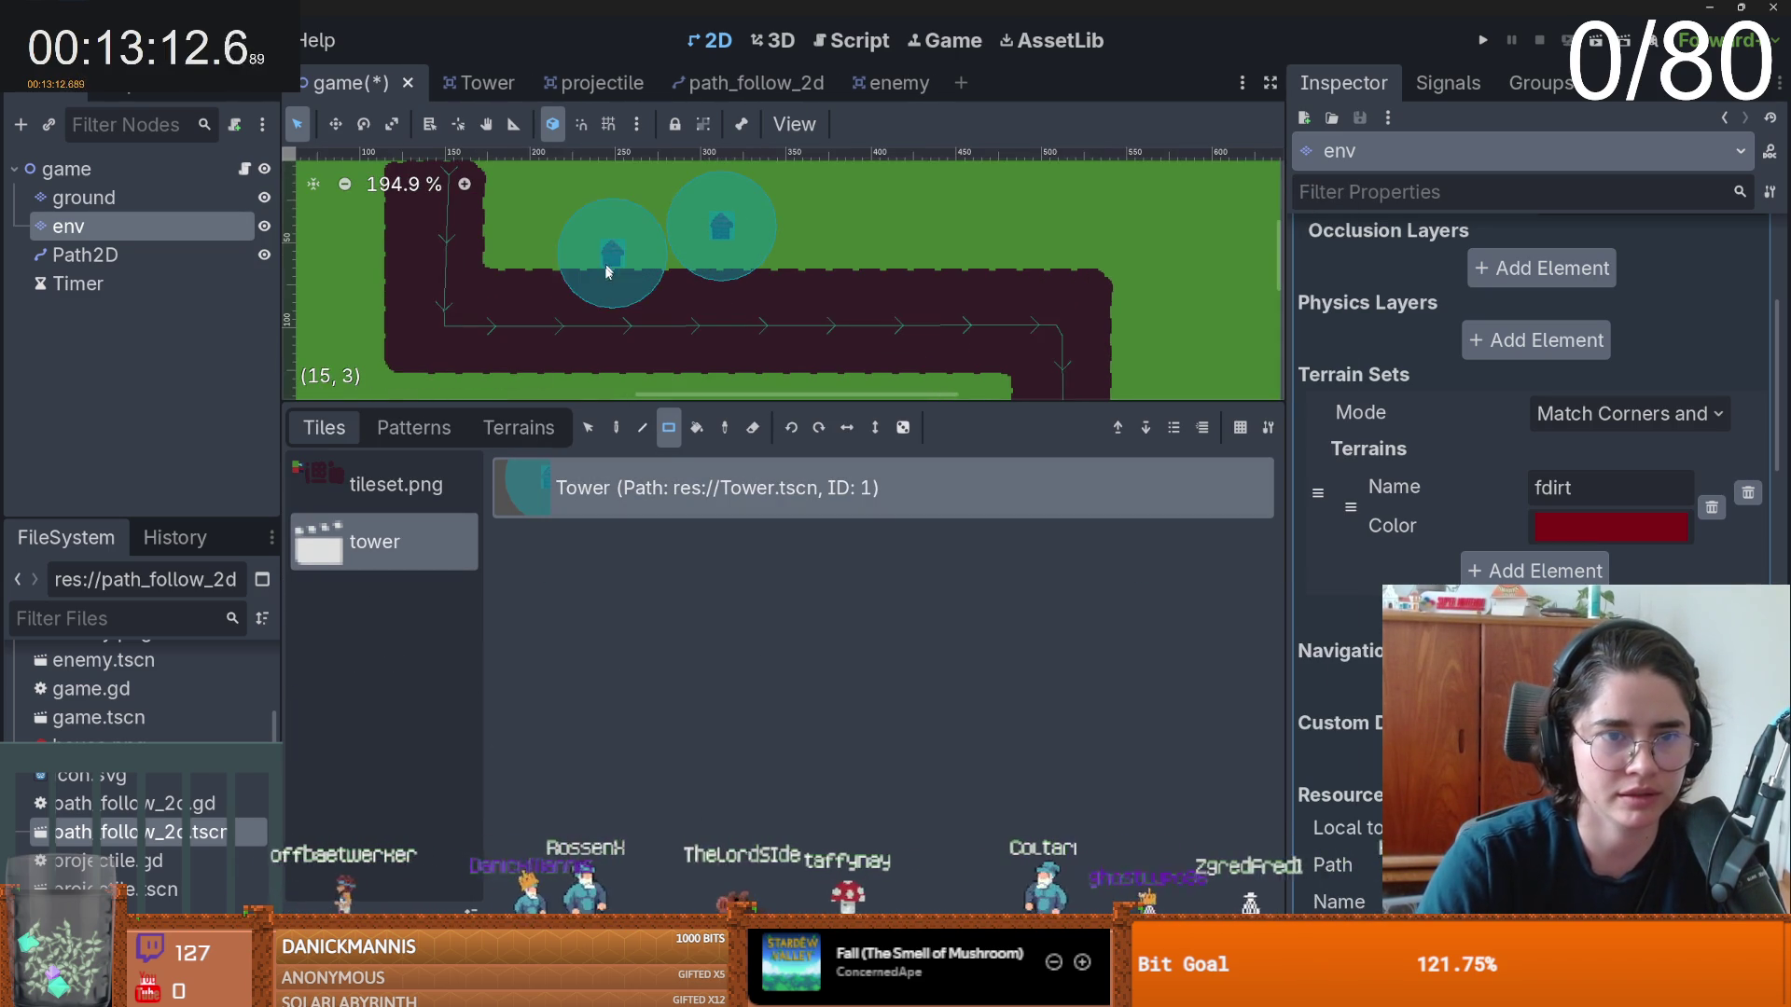
- Enlarge the Tower scene's CollisionShape2D range circle
left_click(471, 82)
scroll(616, 467, "down", 4)
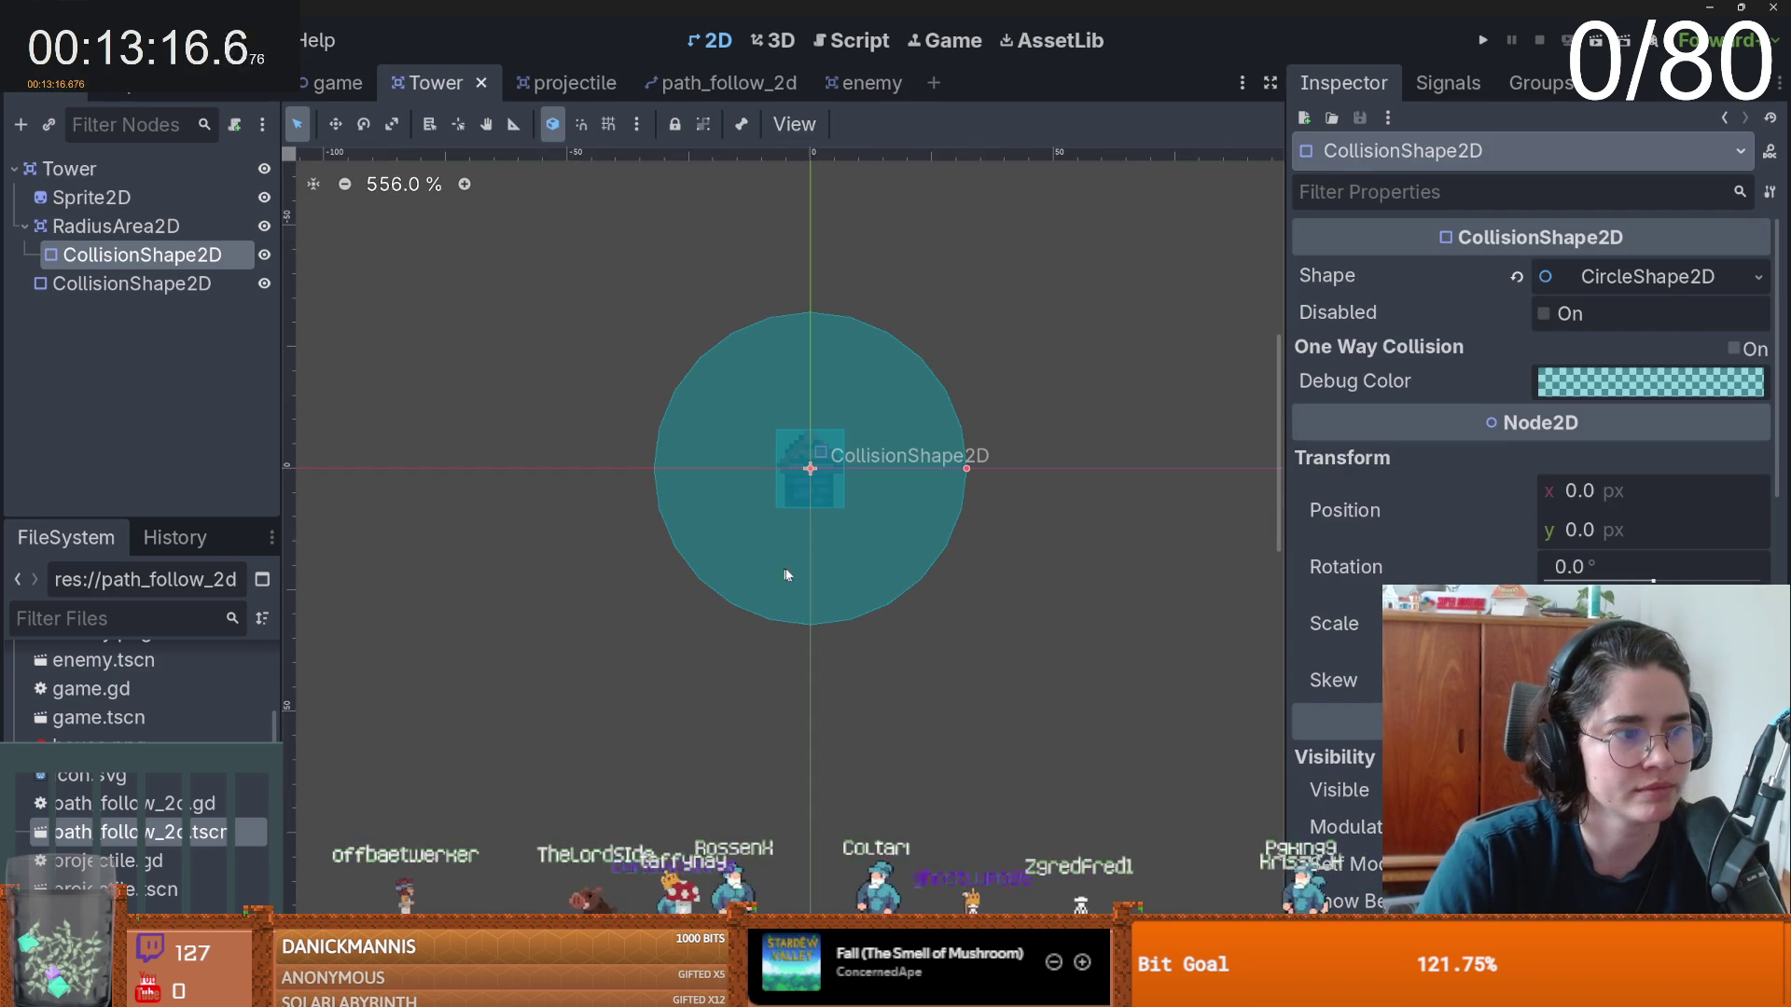
scroll(635, 463, "down", 1)
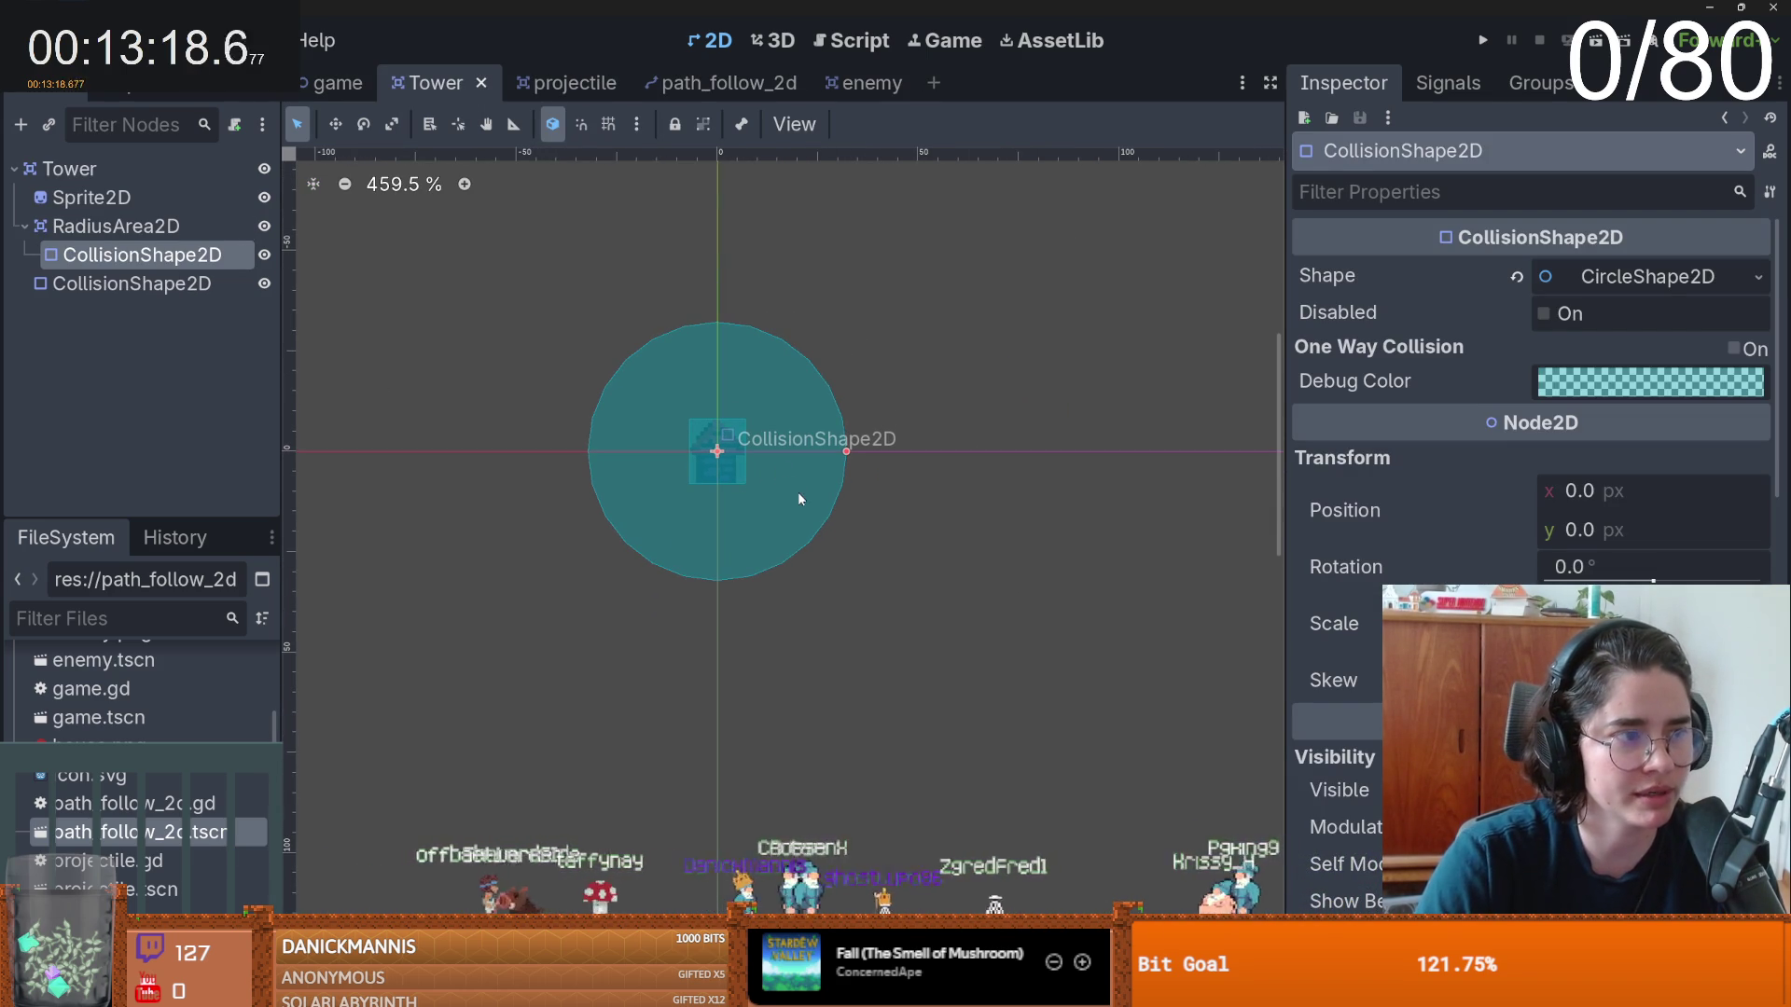
mouse_move(844, 453)
left_mouse_down()
mouse_move(999, 512)
mouse_move(1035, 503)
left_mouse_up()
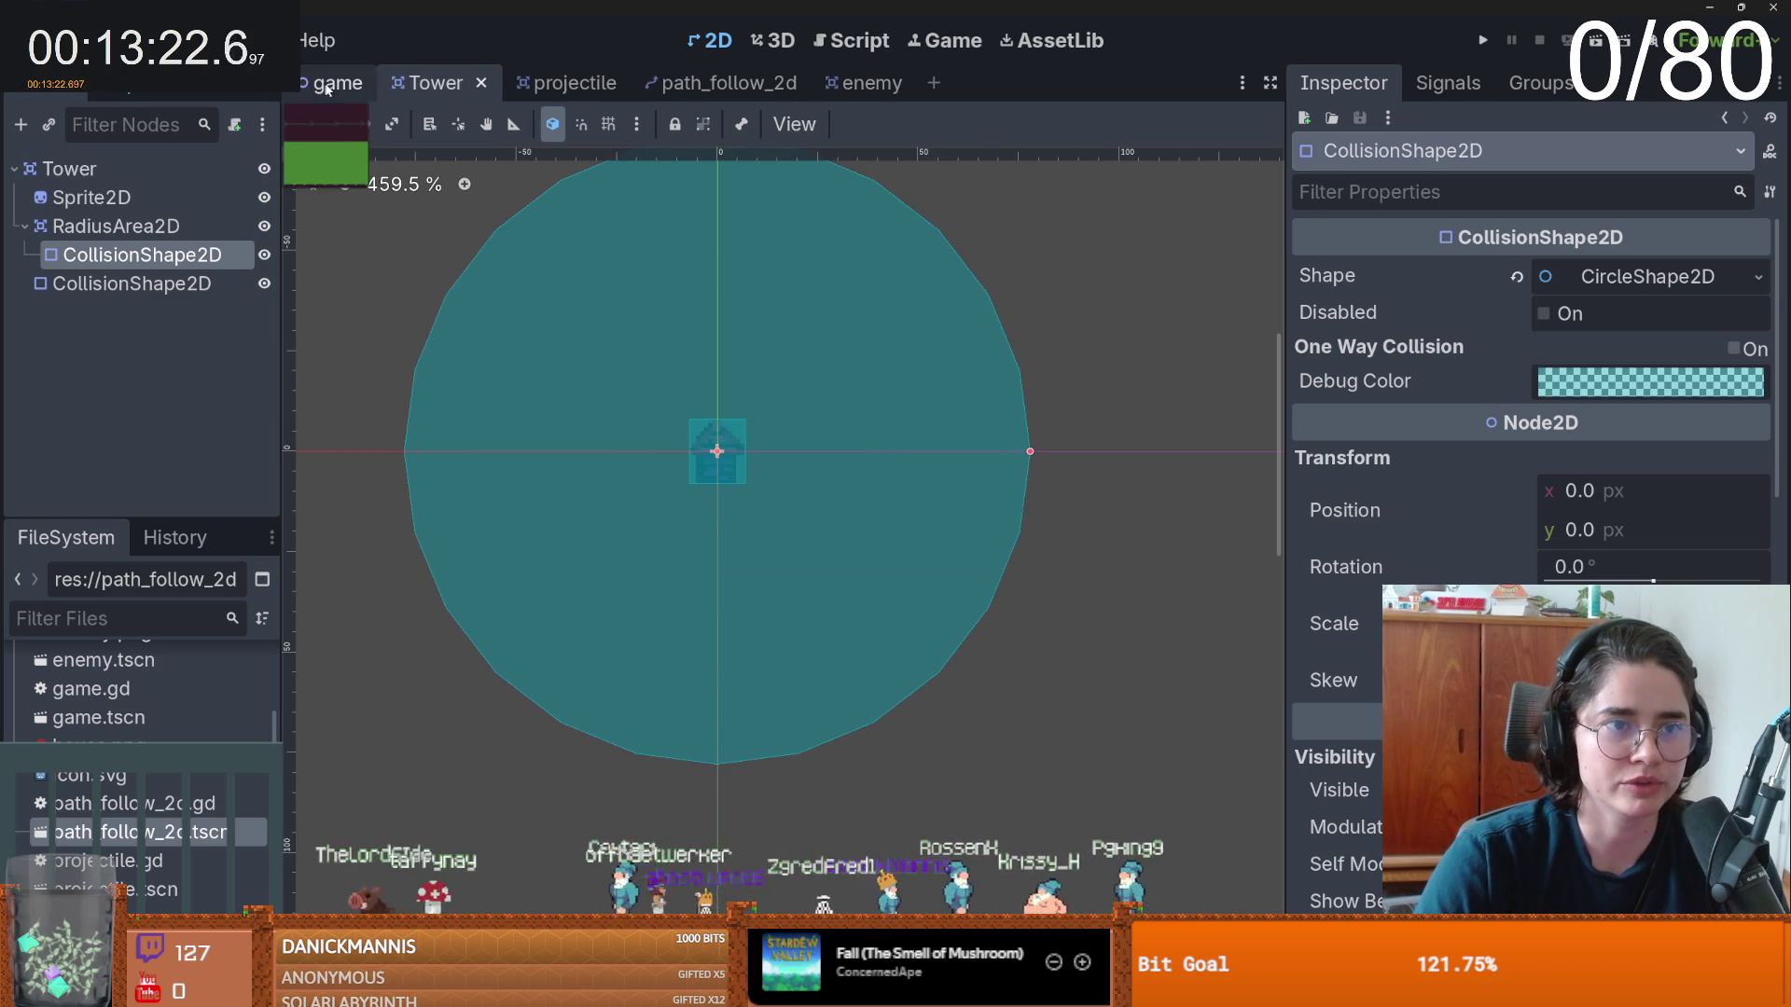
- Paint two Tower tiles beside the path in the game scene and save
left_click(331, 82)
left_click(718, 488)
left_click(754, 226)
scroll(754, 279, "down", 3)
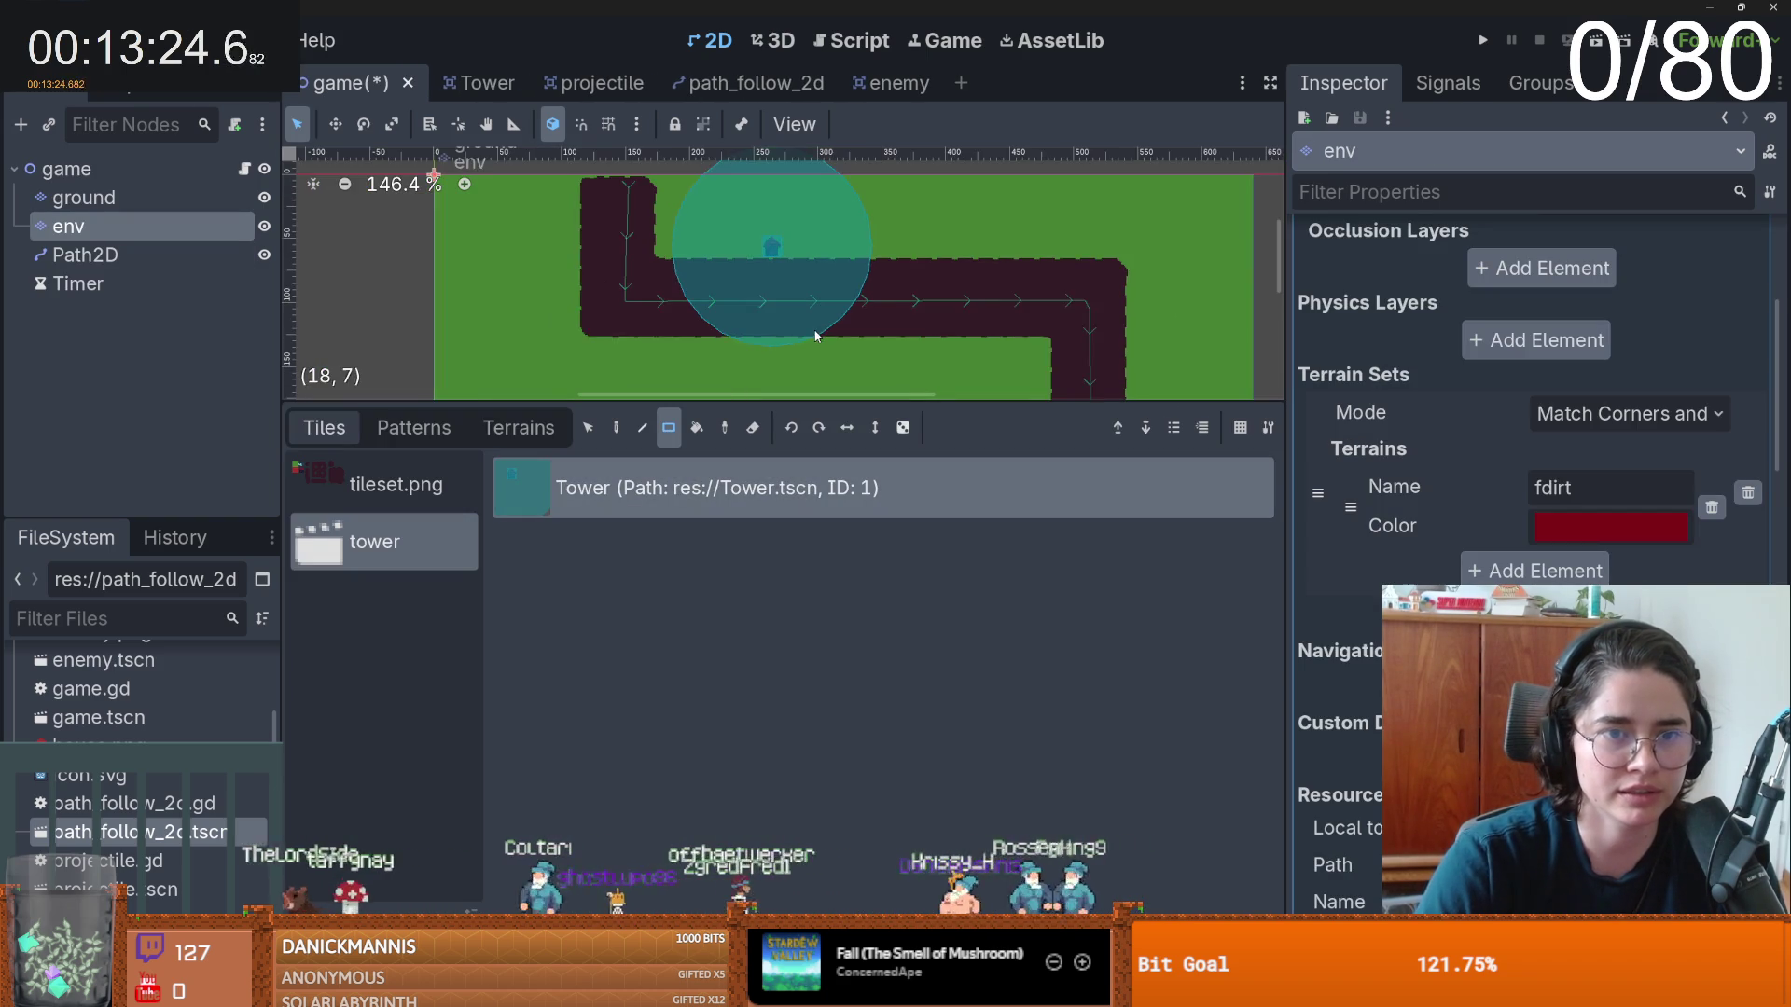
key("ctrl+s")
scroll(952, 316, "down", 2)
left_click(951, 315)
scroll(928, 297, "down", 1)
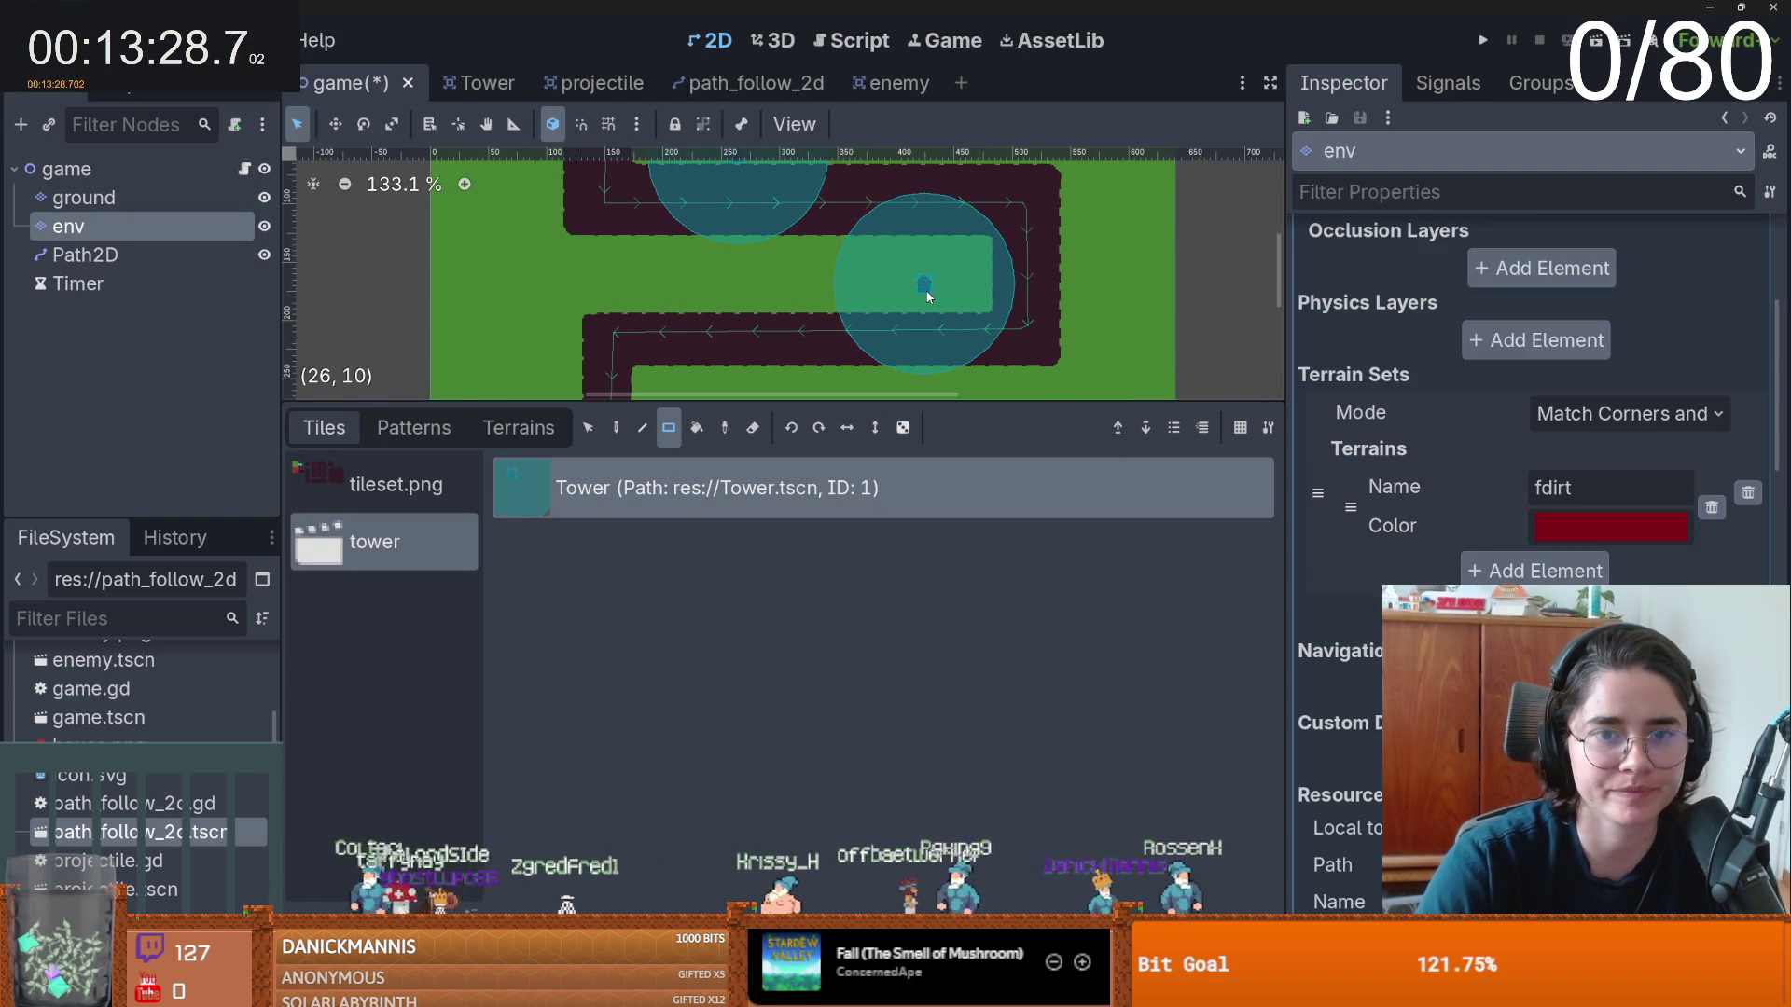
key("ctrl+s")
- Undo both placed towers and start a new empty scene
scroll(709, 280, "up", 2)
scroll(709, 280, "right", 2)
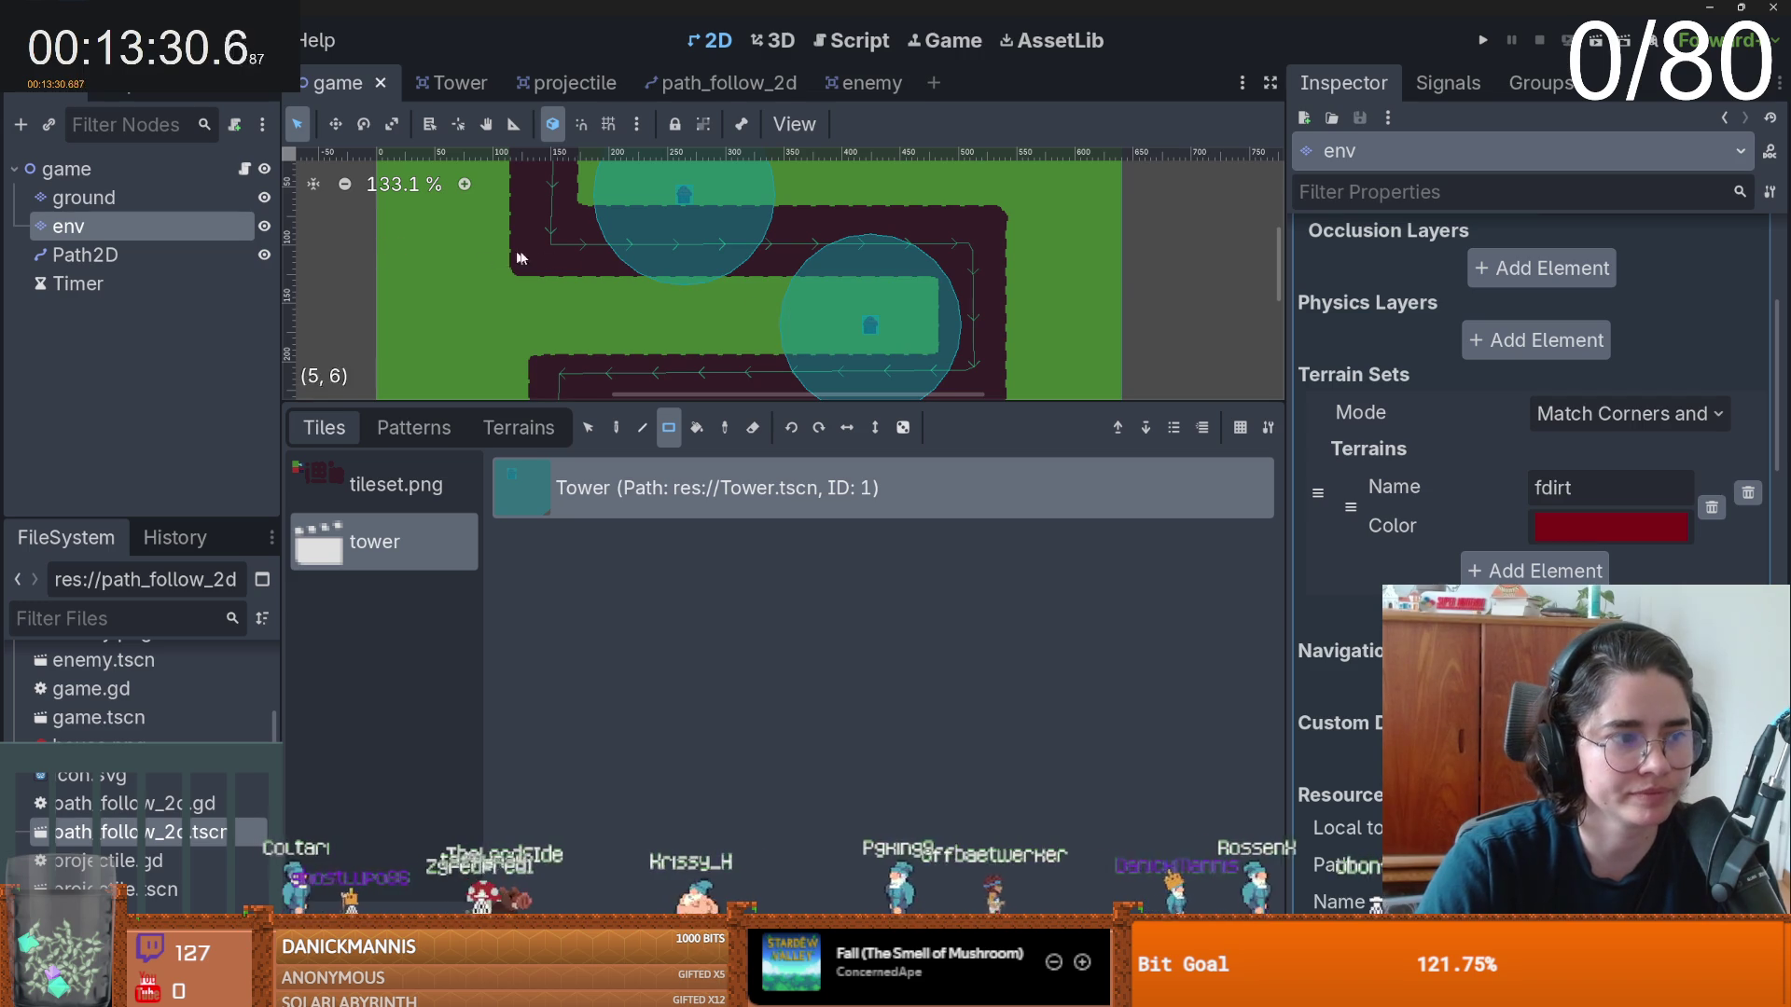
key("ctrl+z")
key("ctrl+z")
key("ctrl+s")
key("ctrl+n")
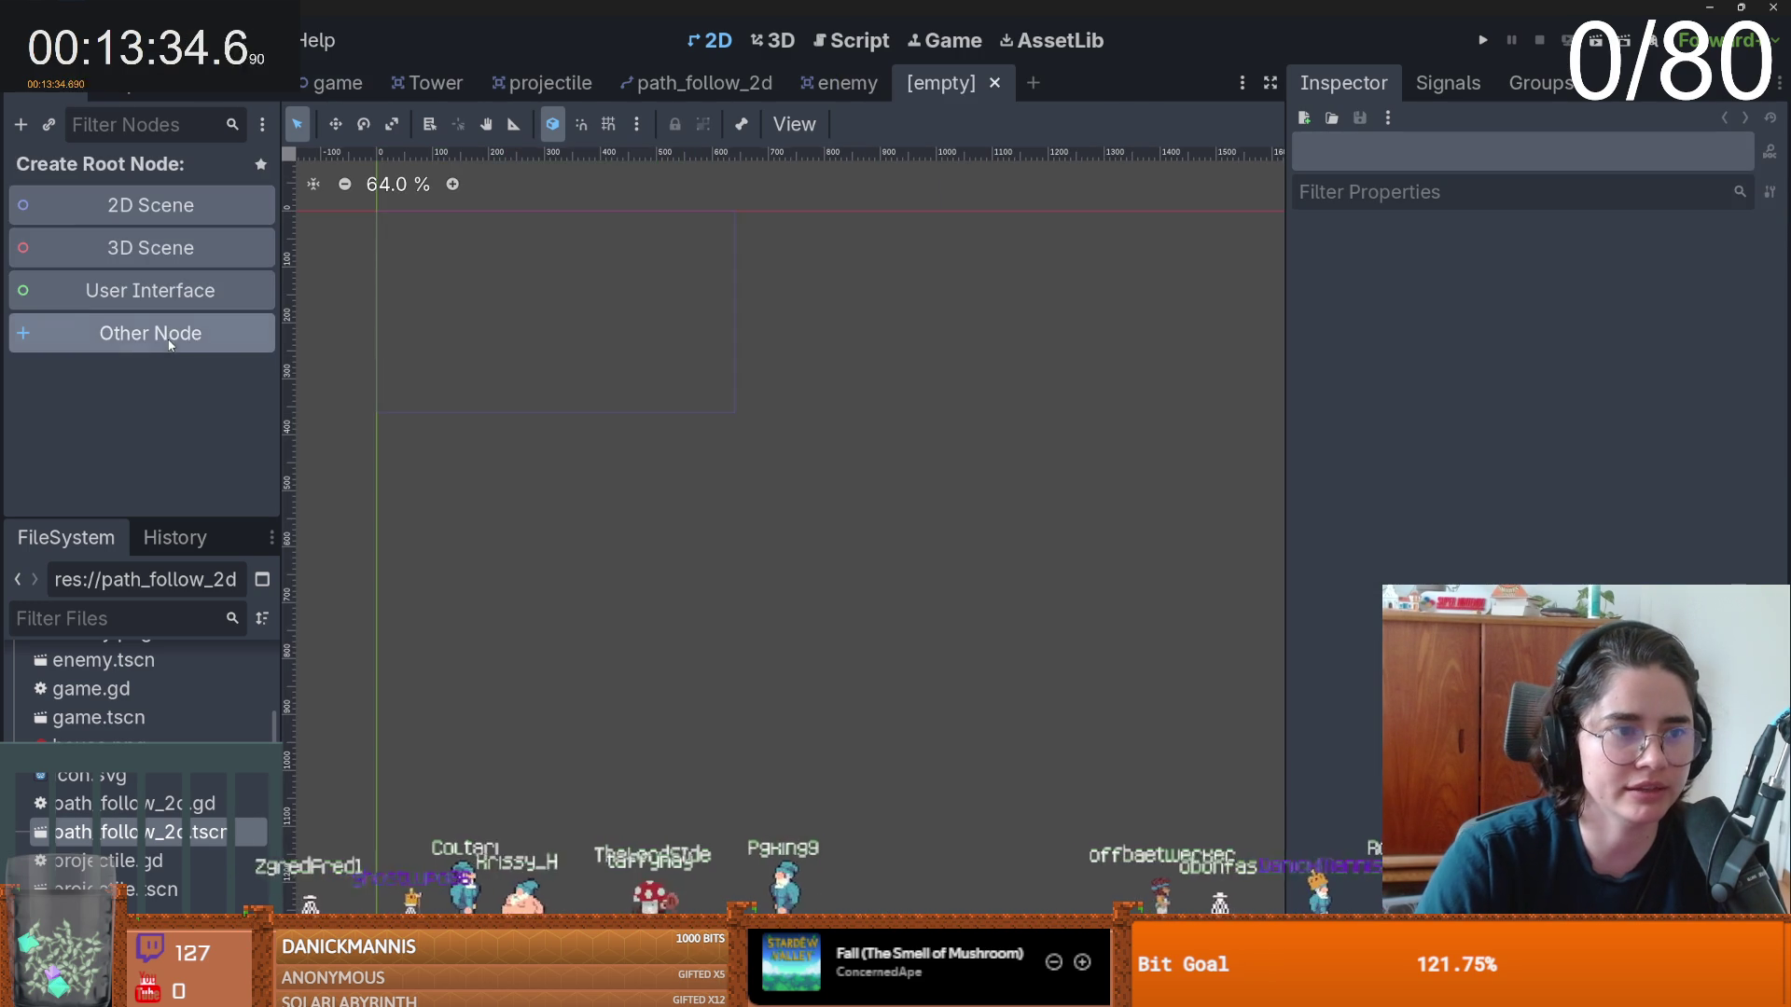
- Create a new scene with a CanvasLayer as its root node
left_click(170, 337)
type("vans")
key("BackSpace")
key("BackSpace")
key("BackSpace")
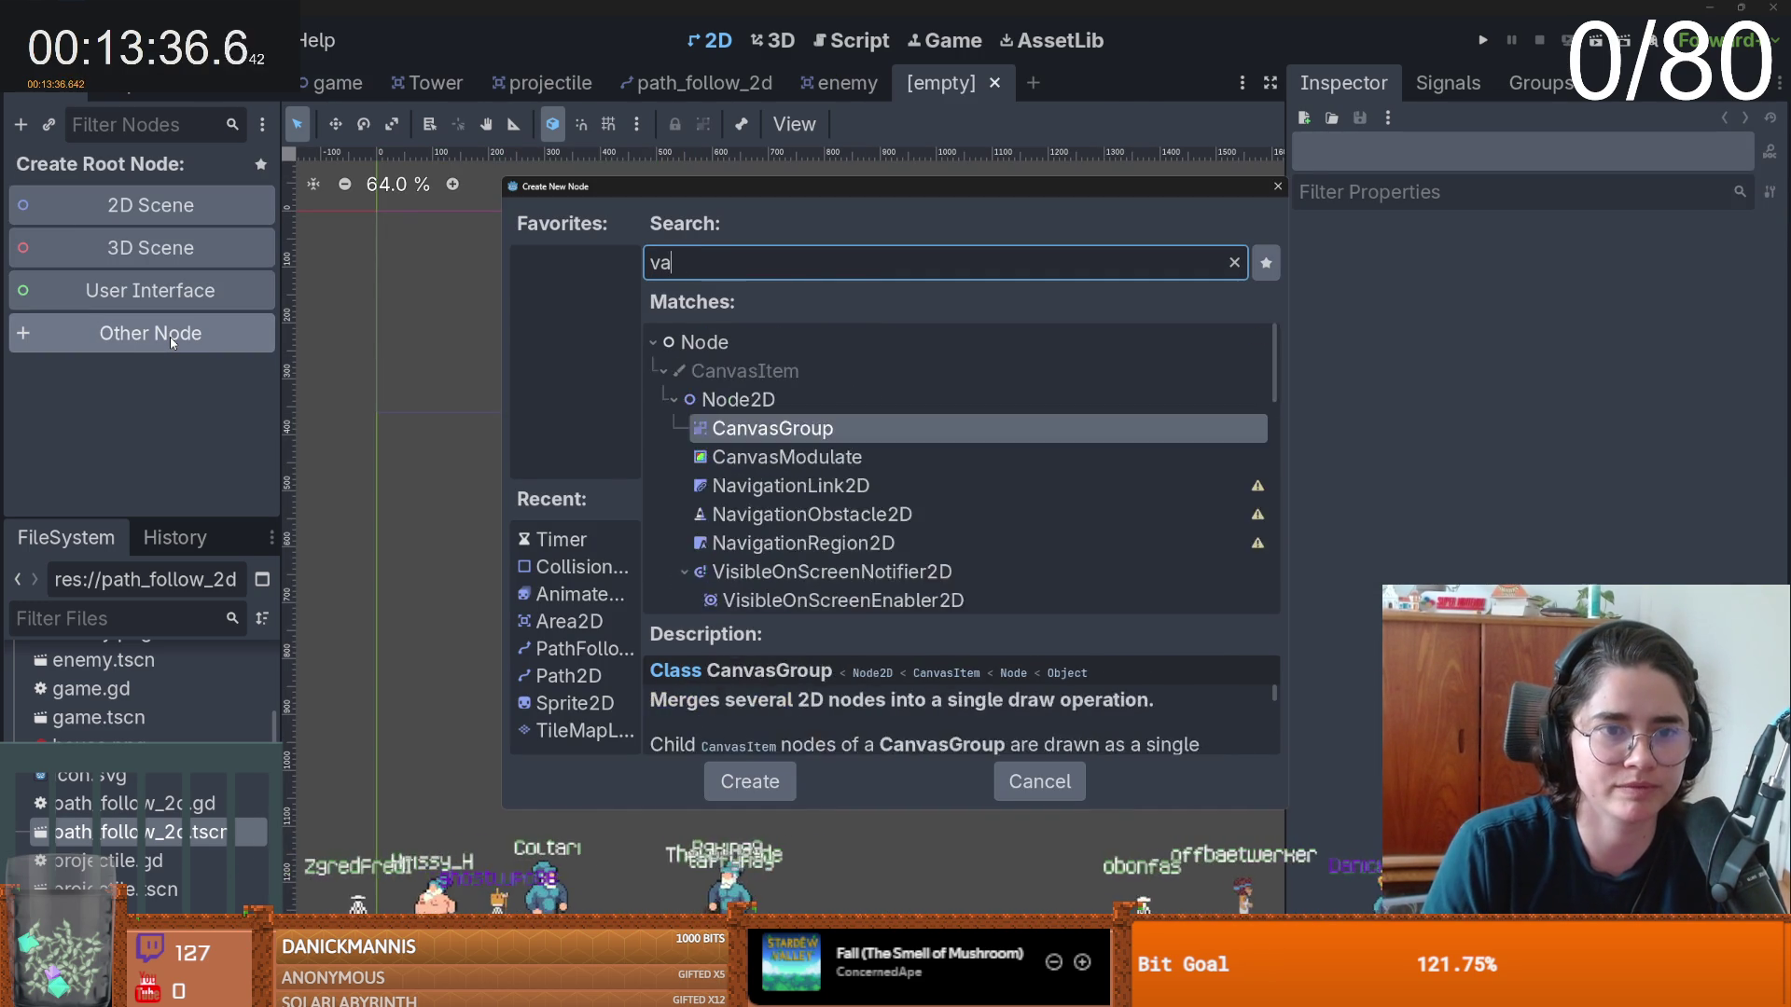
type("ac")
key("BackSpace")
key("BackSpace")
type("canvas")
key("Down")
key("Down")
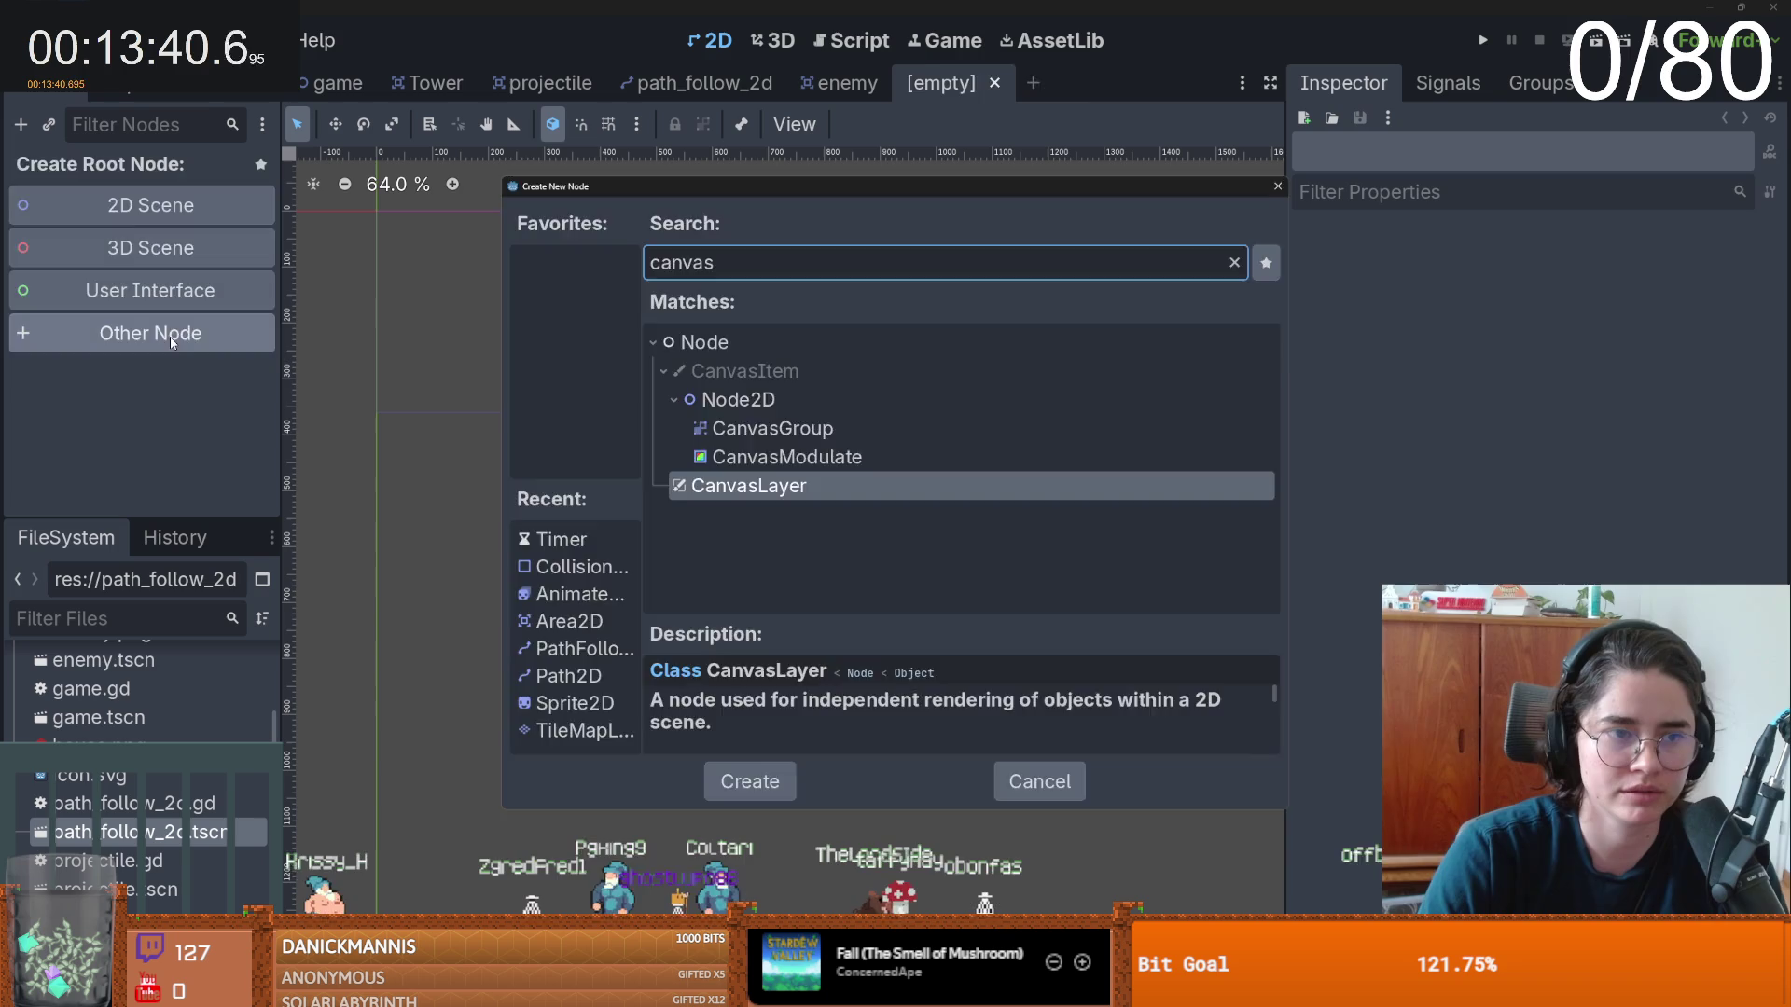
key("Return")
- Add an HBoxContainer under CanvasLayer, anchored Bottom Wide with its top edge raised slightly
right_click(88, 169)
left_click(133, 188)
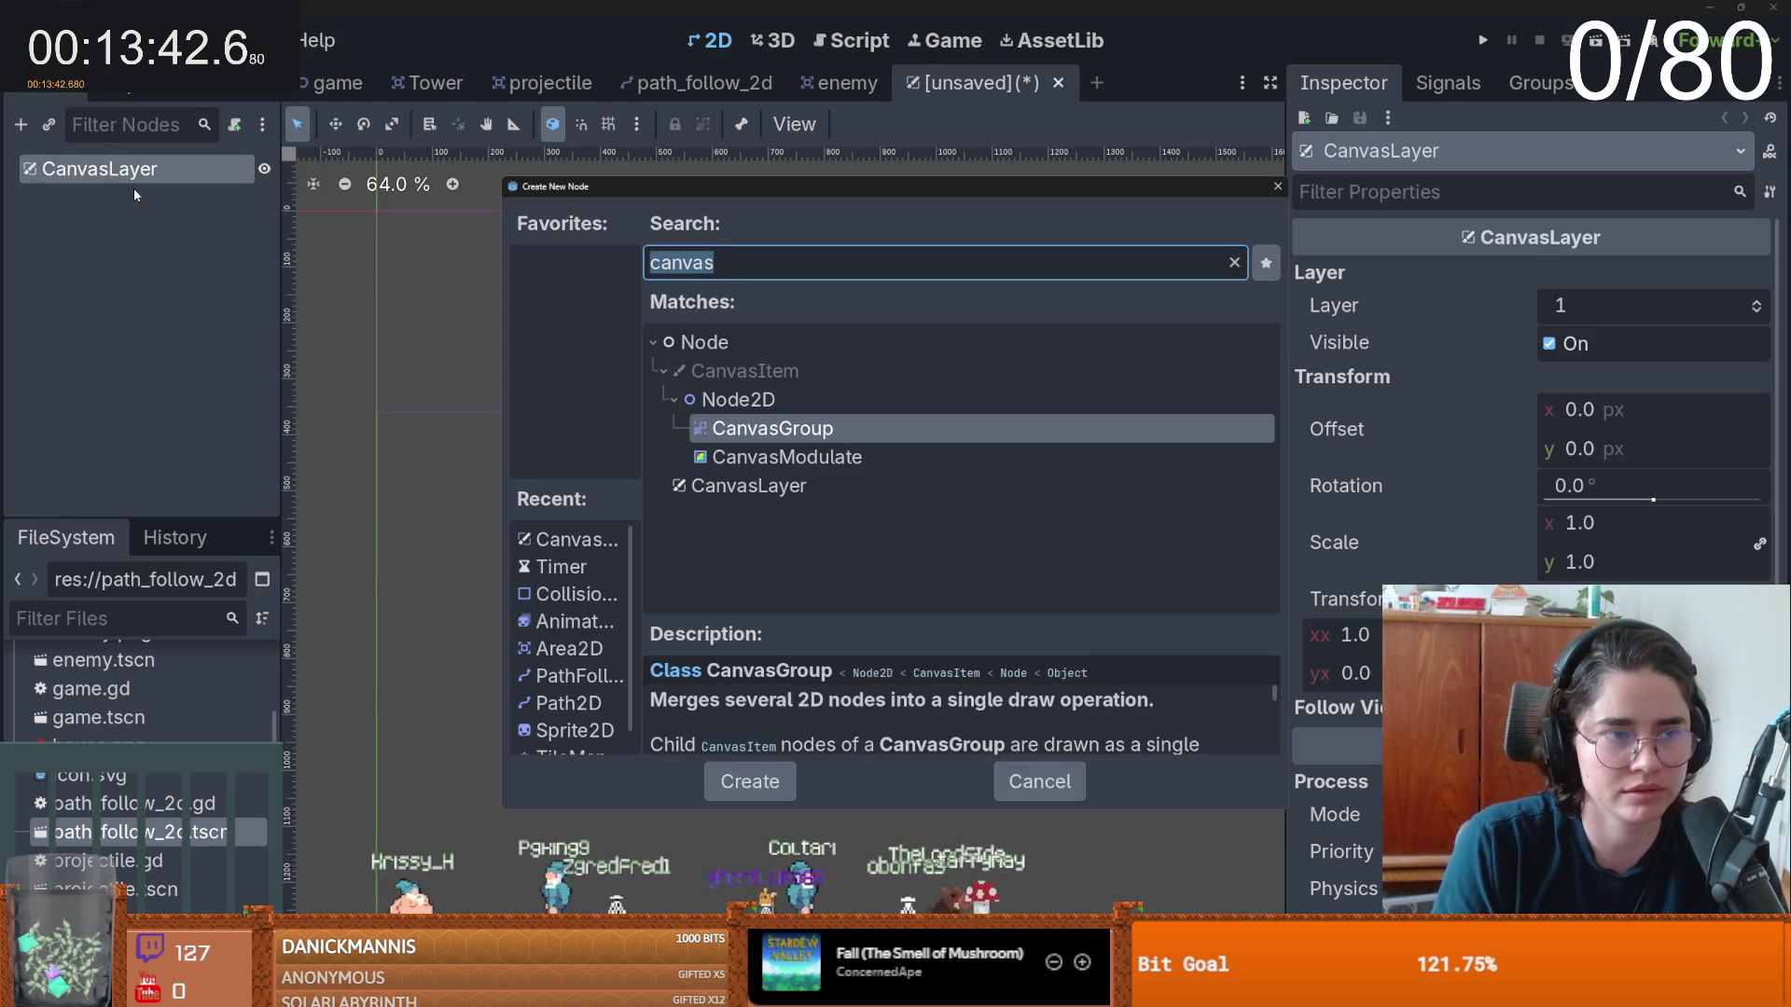
type("hb")
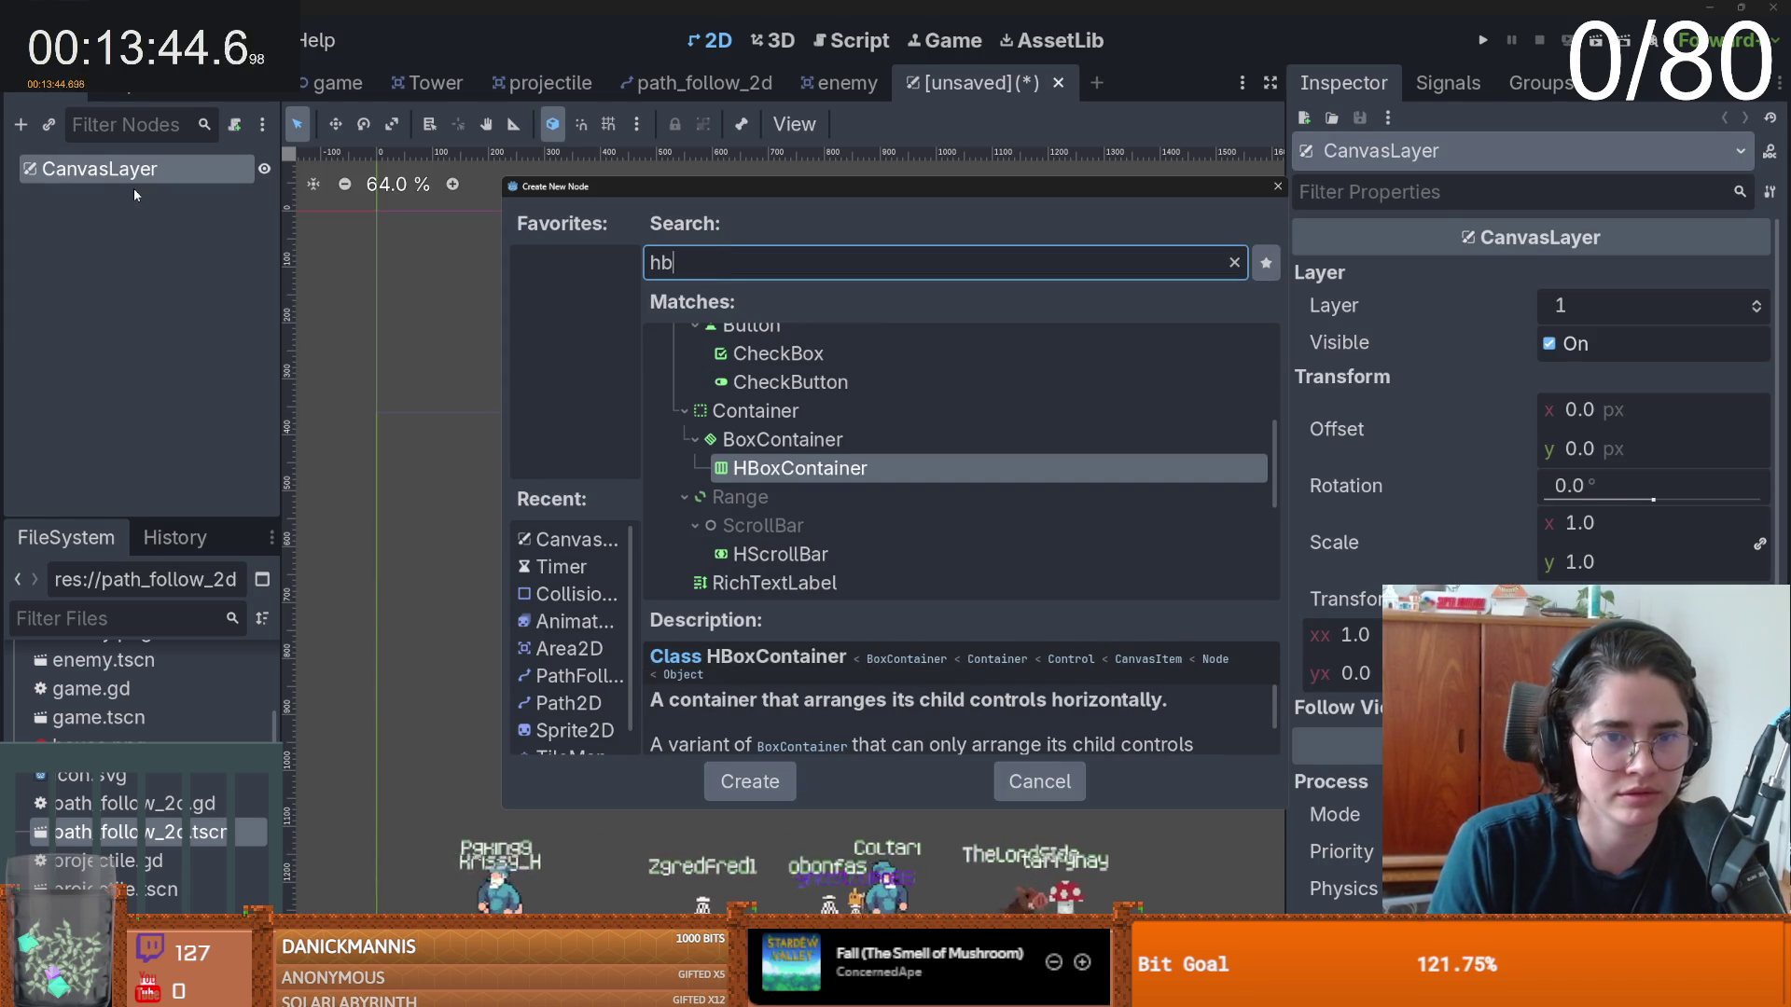
key("Return")
left_click(854, 124)
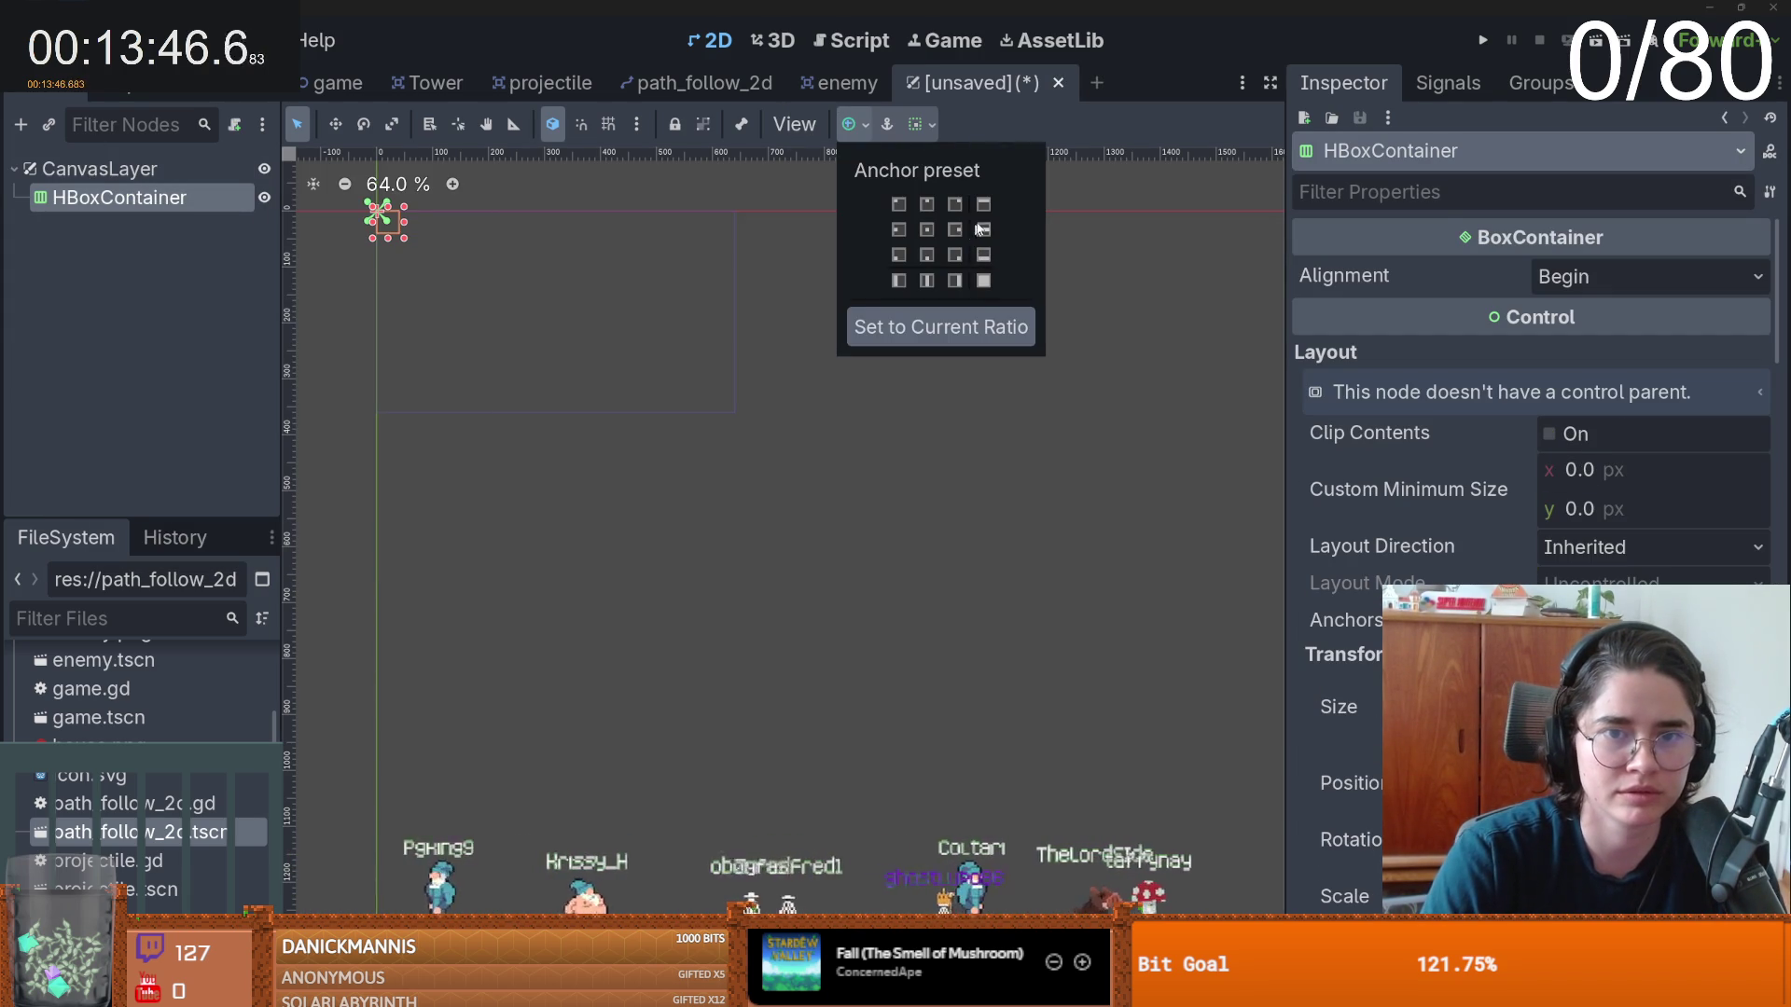
left_click(989, 259)
scroll(550, 391, "up", 2)
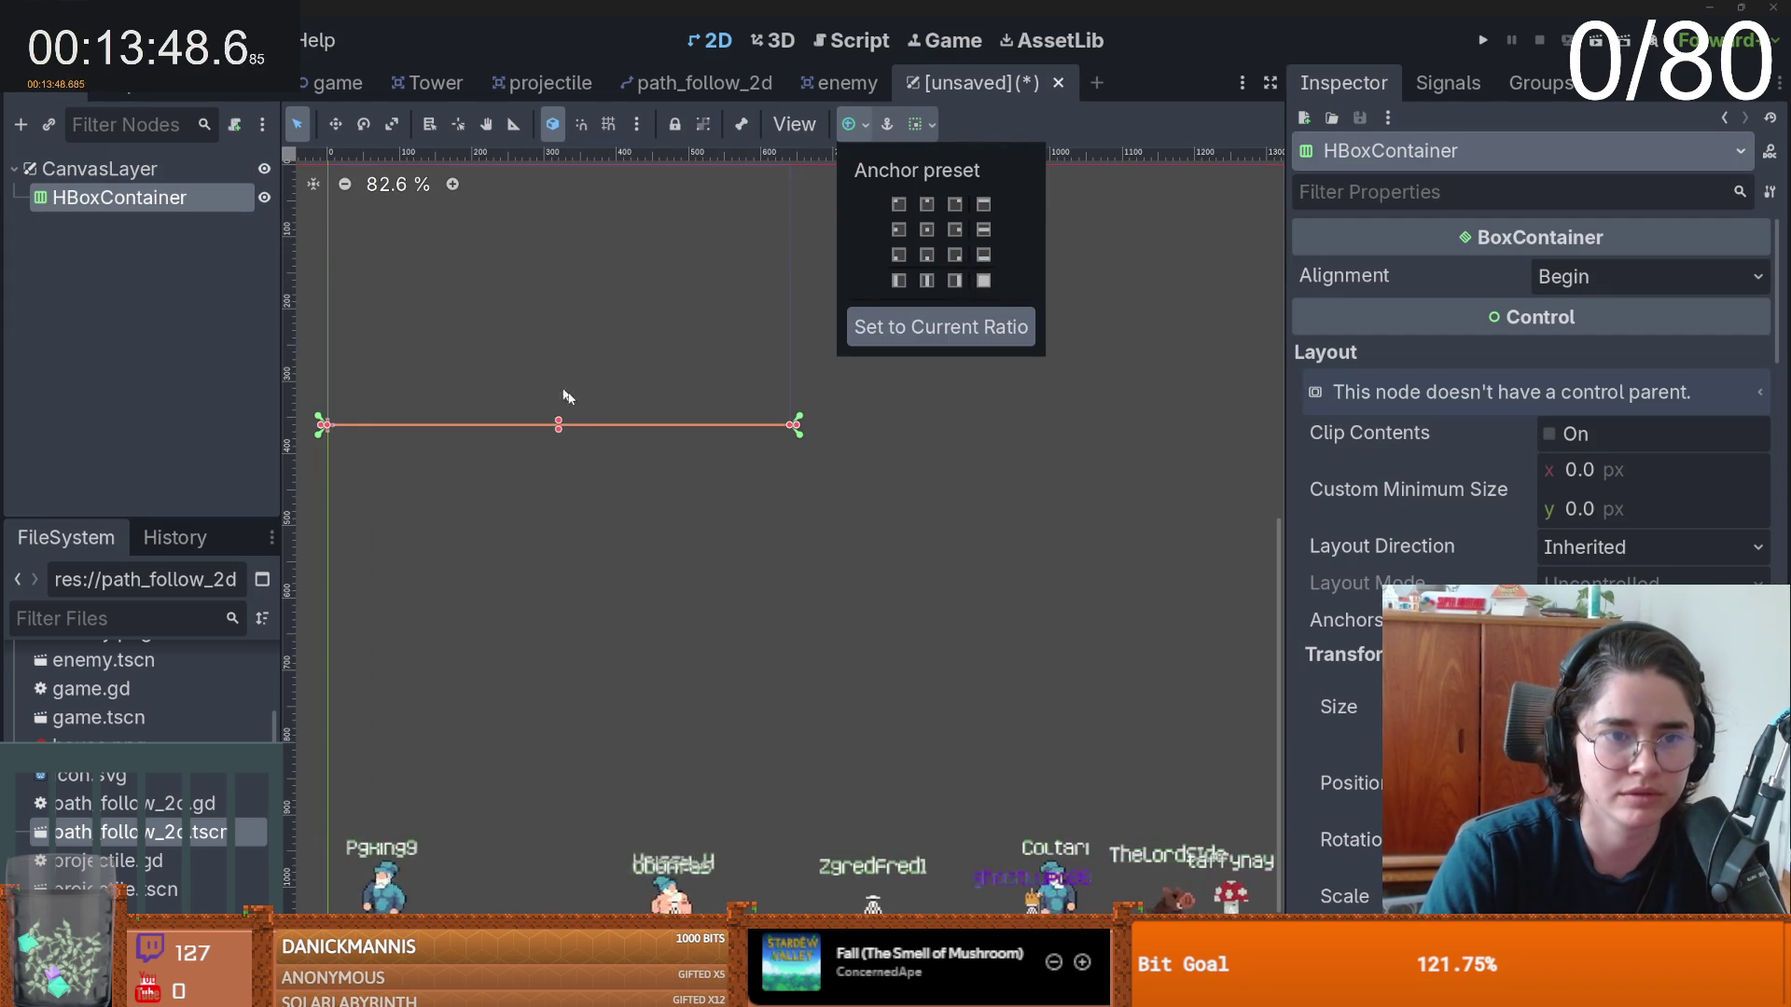
left_click(560, 396)
left_click_drag(559, 394, 560, 385)
- Add a VBoxContainer inside the HBoxContainer and set the HBoxContainer's alignment to Center
right_click(98, 193)
left_click(153, 205)
type("b")
key("BackSpace")
type("vbox")
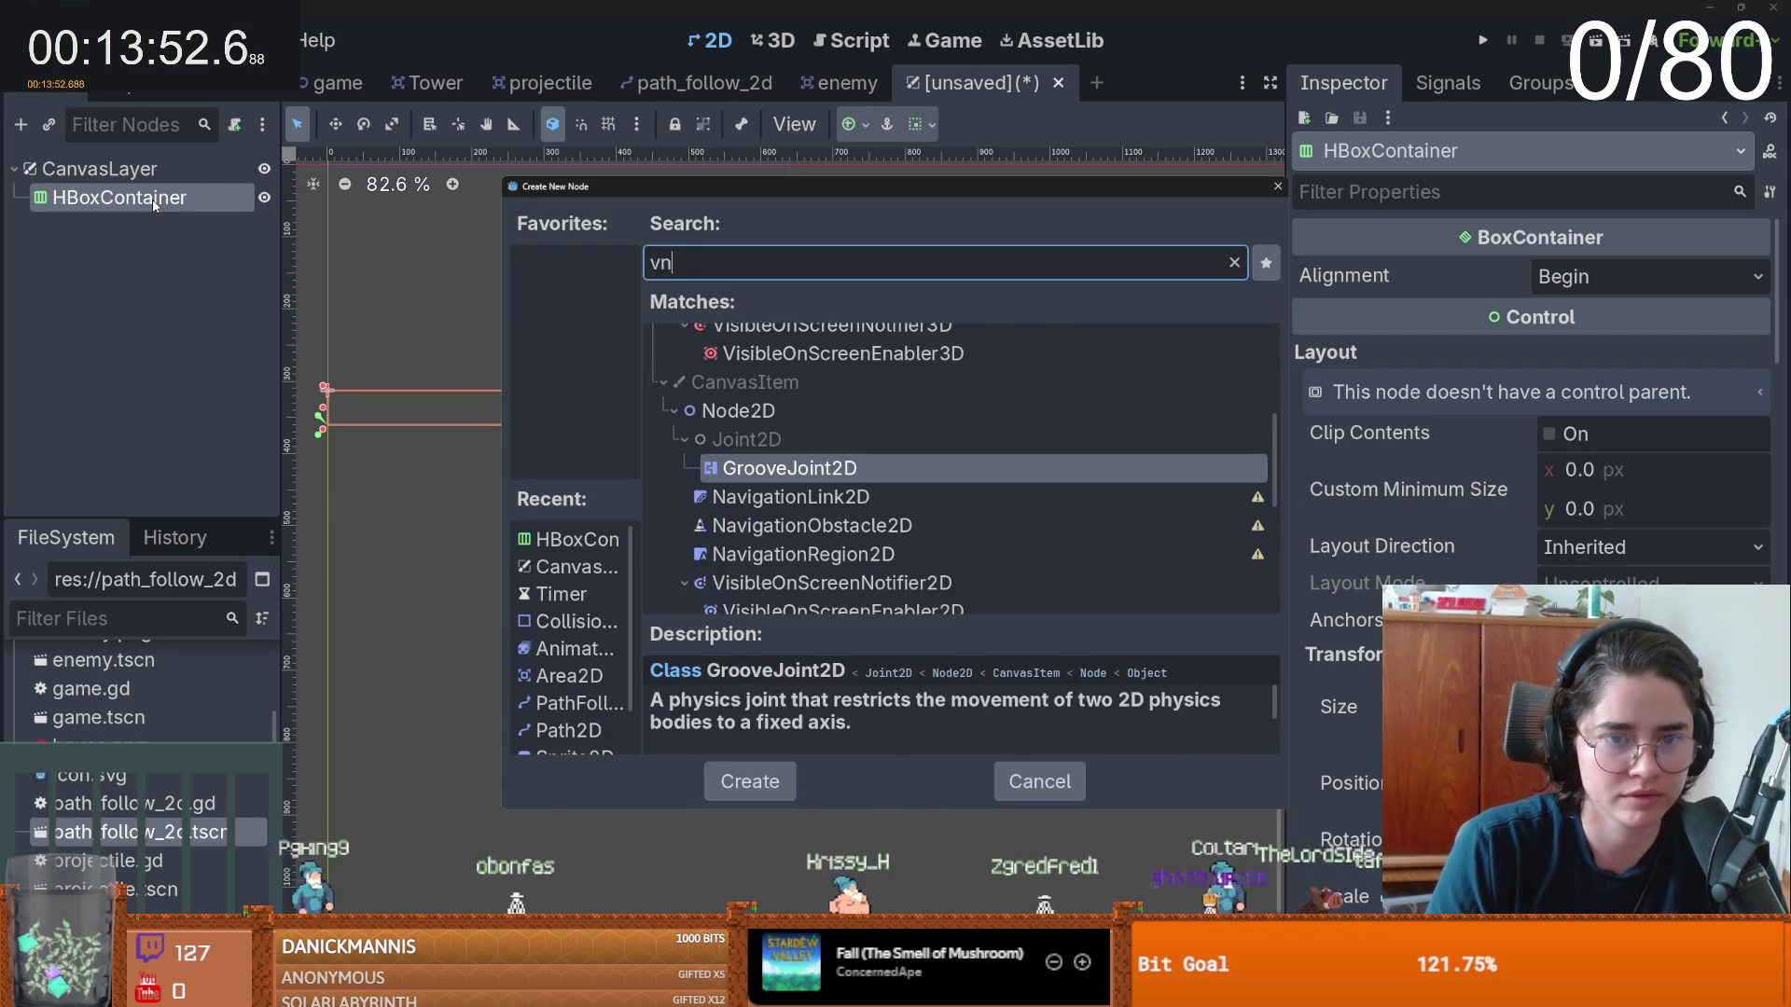
key("Return")
left_click(112, 197)
left_click(1647, 276)
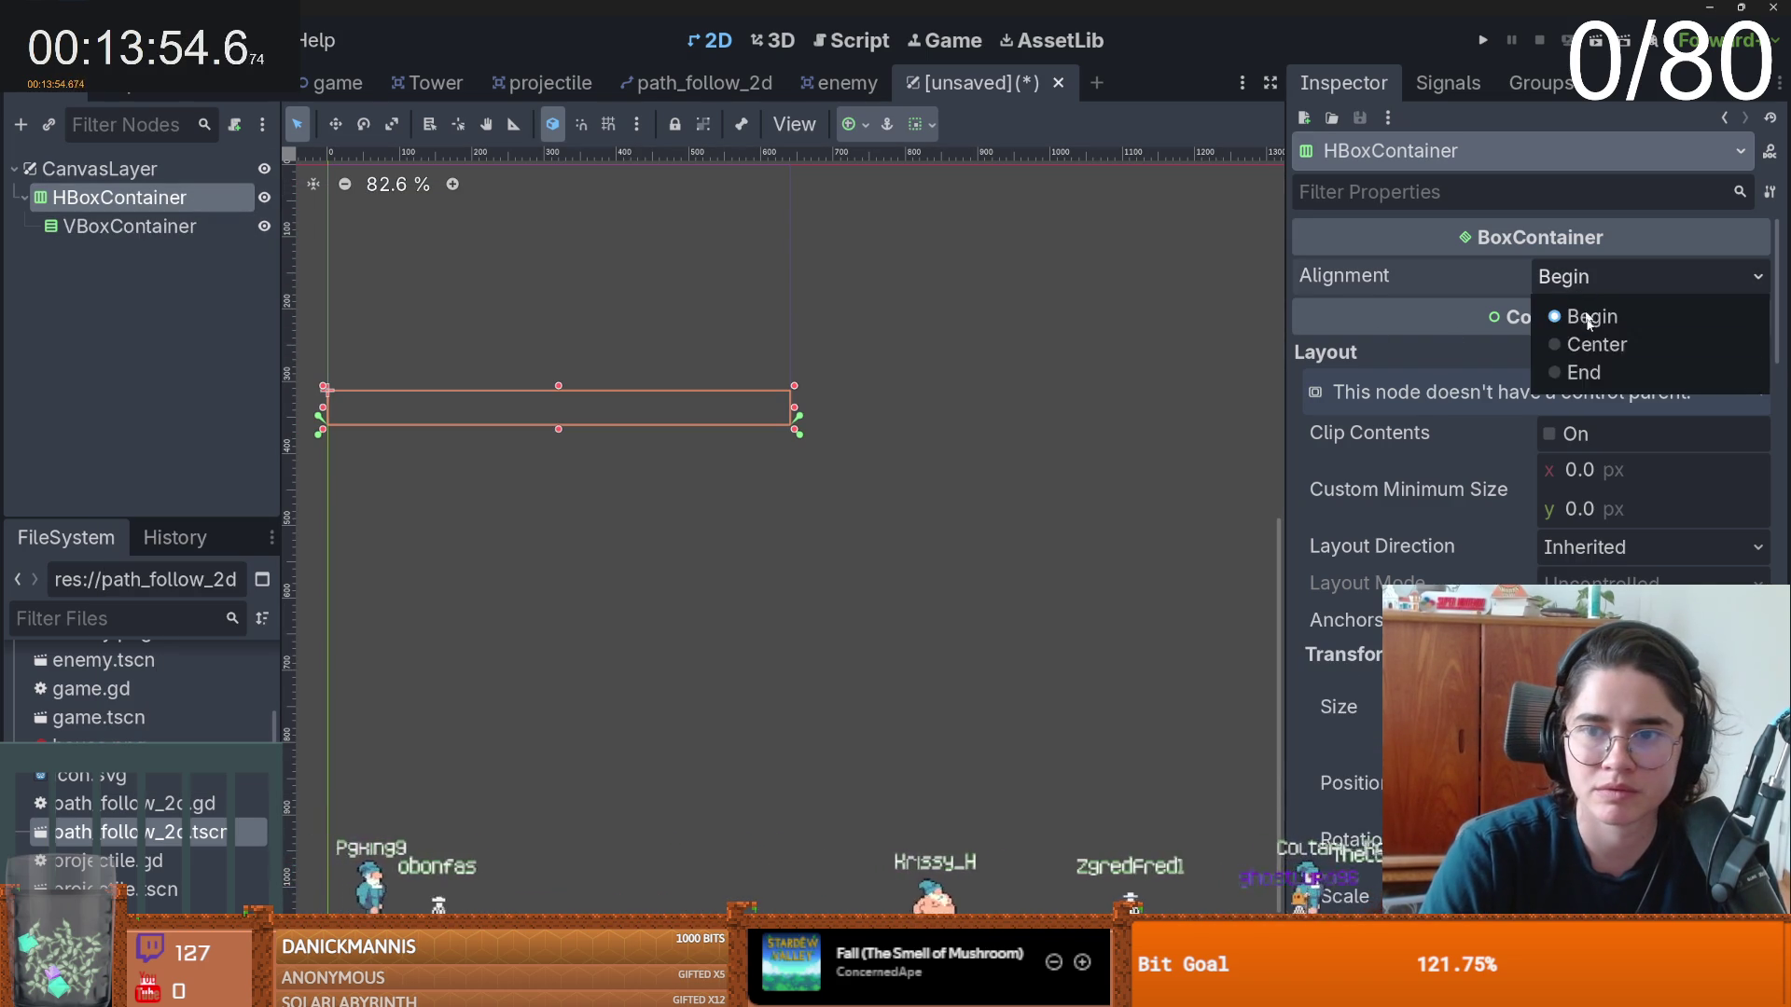
left_click(1595, 345)
- Add a Bottom Wide Panel under CanvasLayer, make it taller, and start saving the scene
right_click(93, 169)
left_click(155, 189)
type("panel")
key("Return")
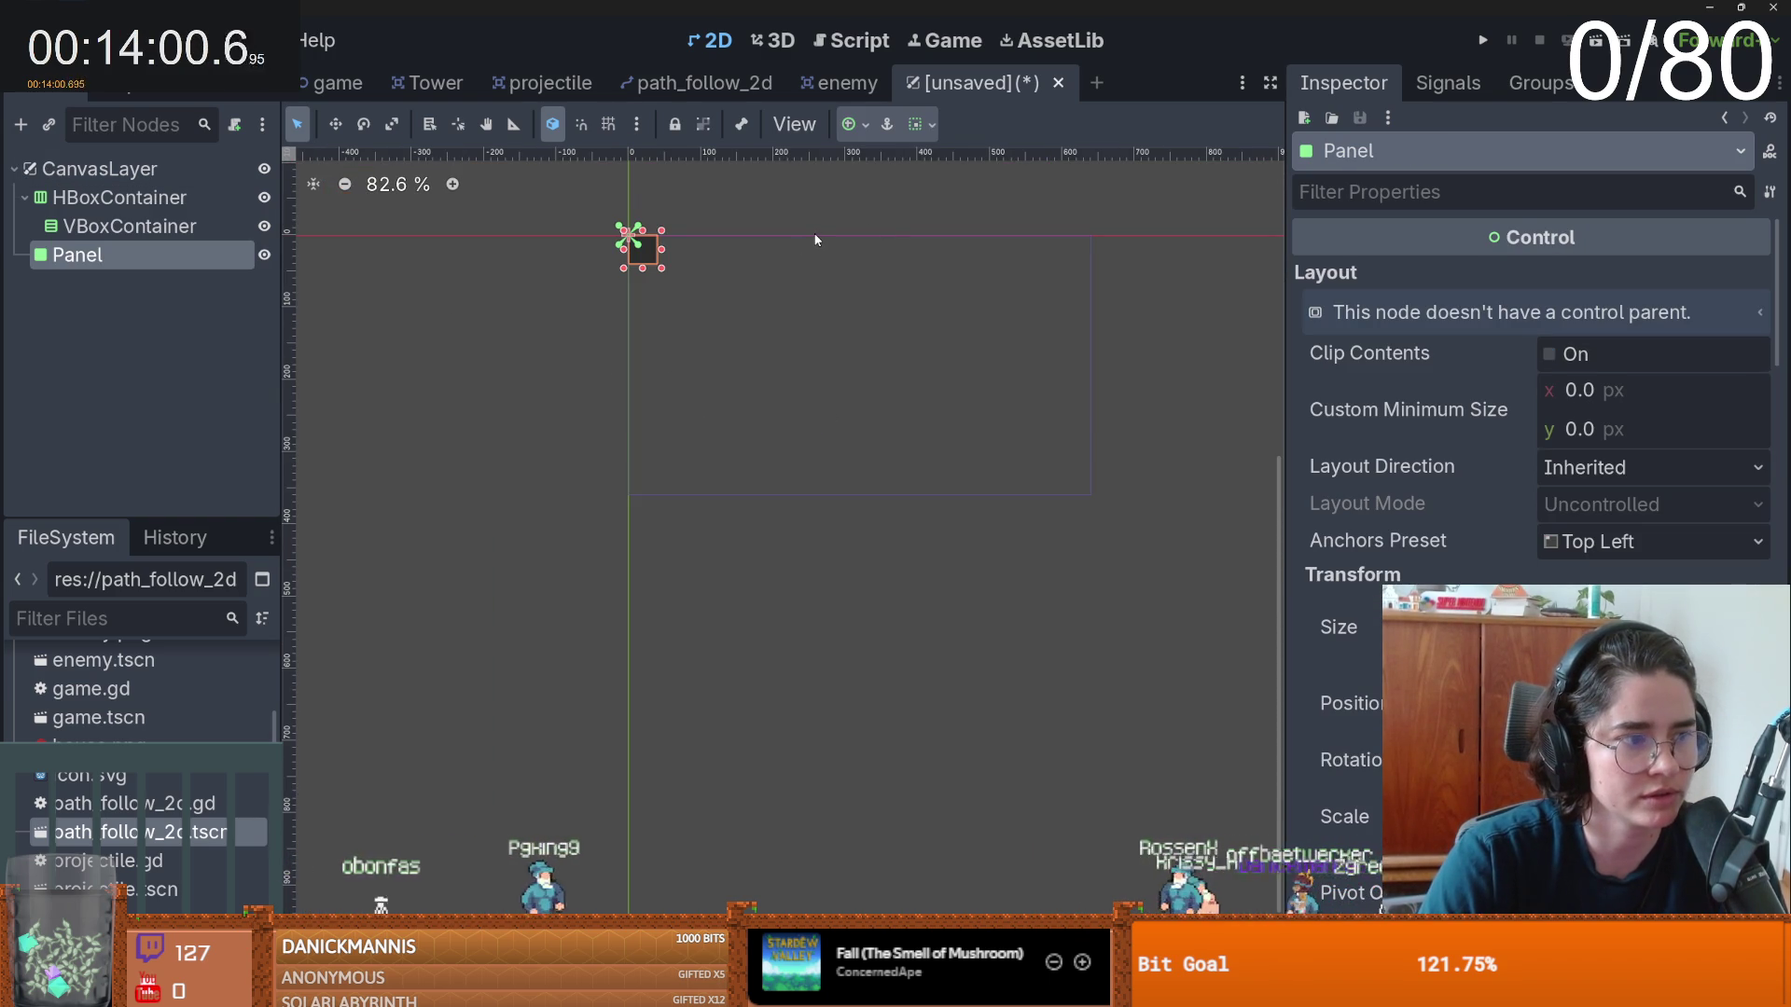
left_click(853, 124)
left_click(983, 254)
scroll(804, 458, "up", 3)
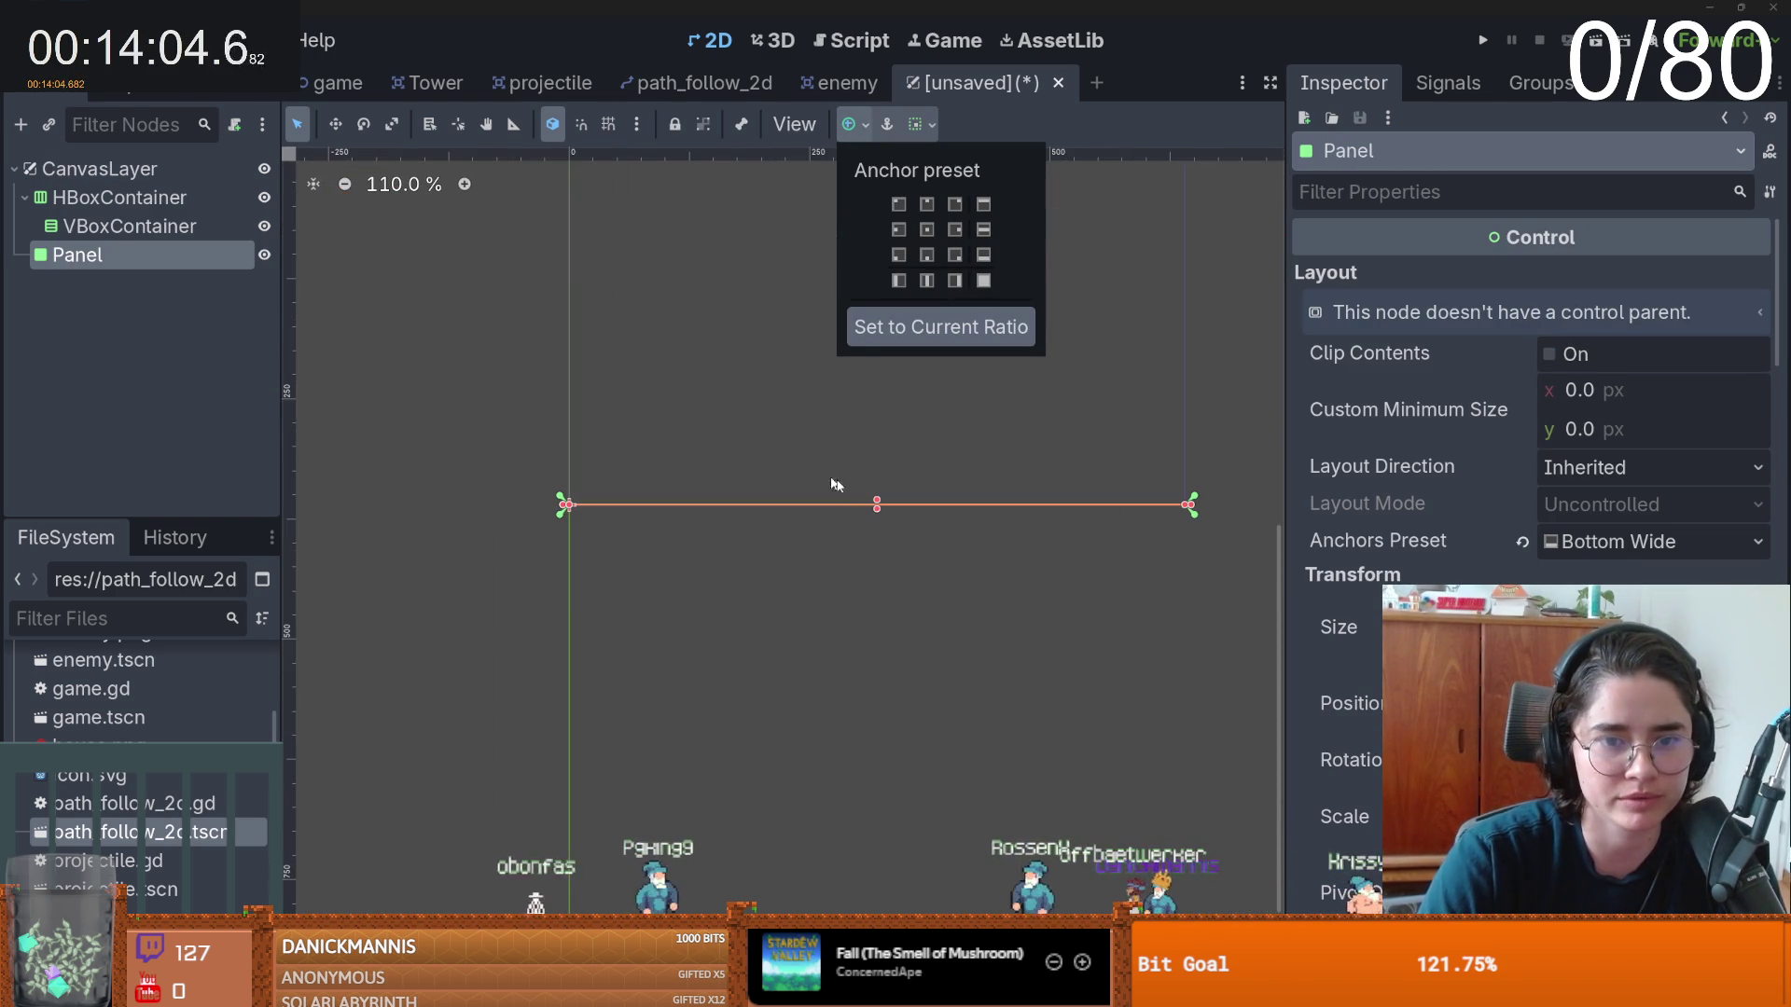
left_click_drag(876, 481, 877, 451)
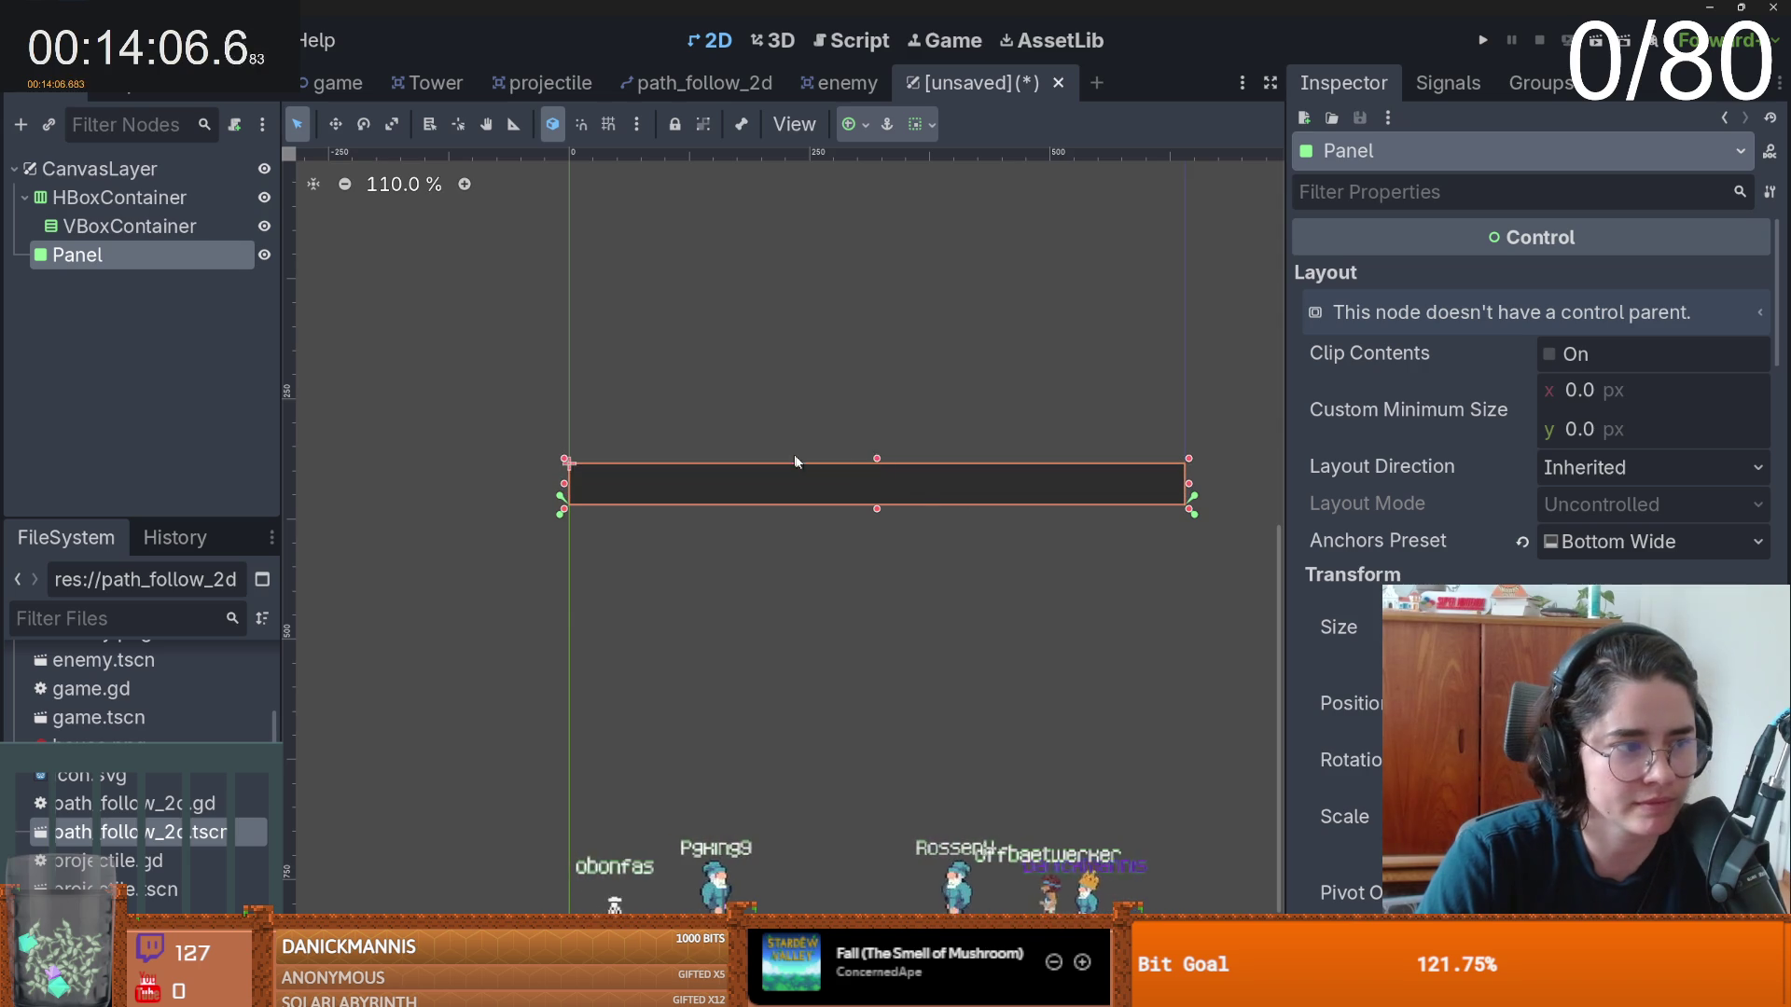
key("ctrl+s")
- Save the scene as 'ui' and give the Panel a new StyleBoxFlat style override
type("ui.tscn")
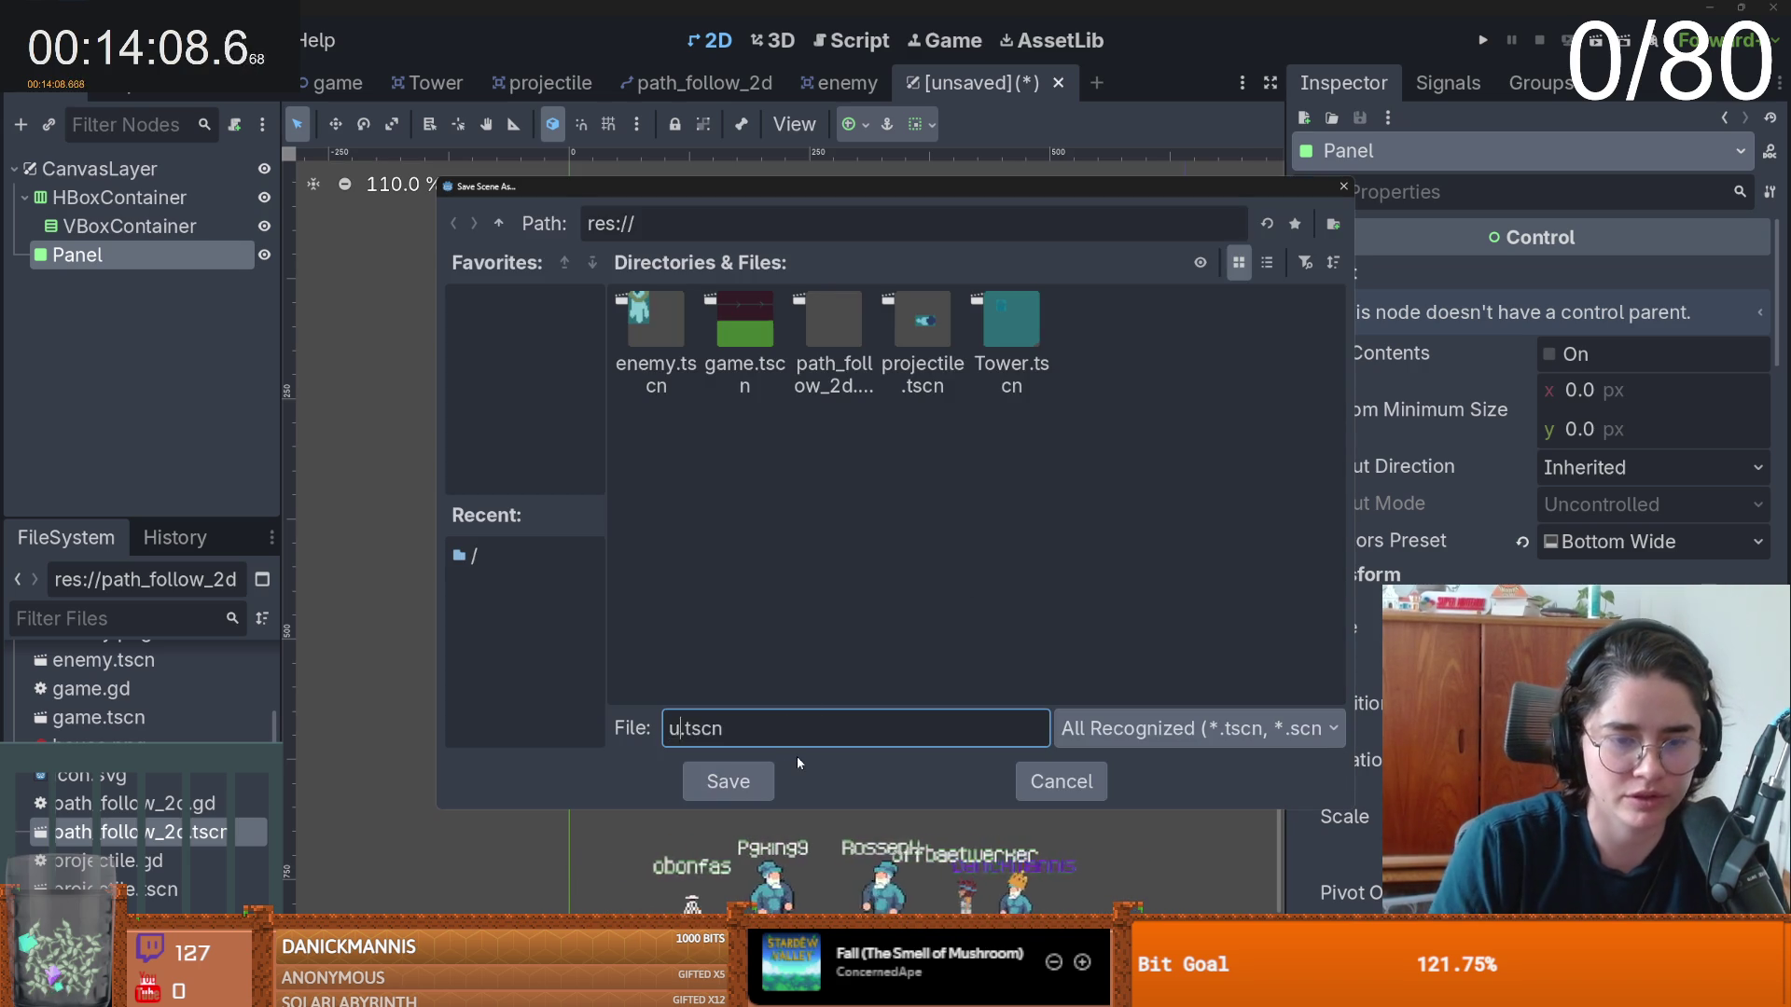
key("Return")
scroll(1529, 467, "down", 10)
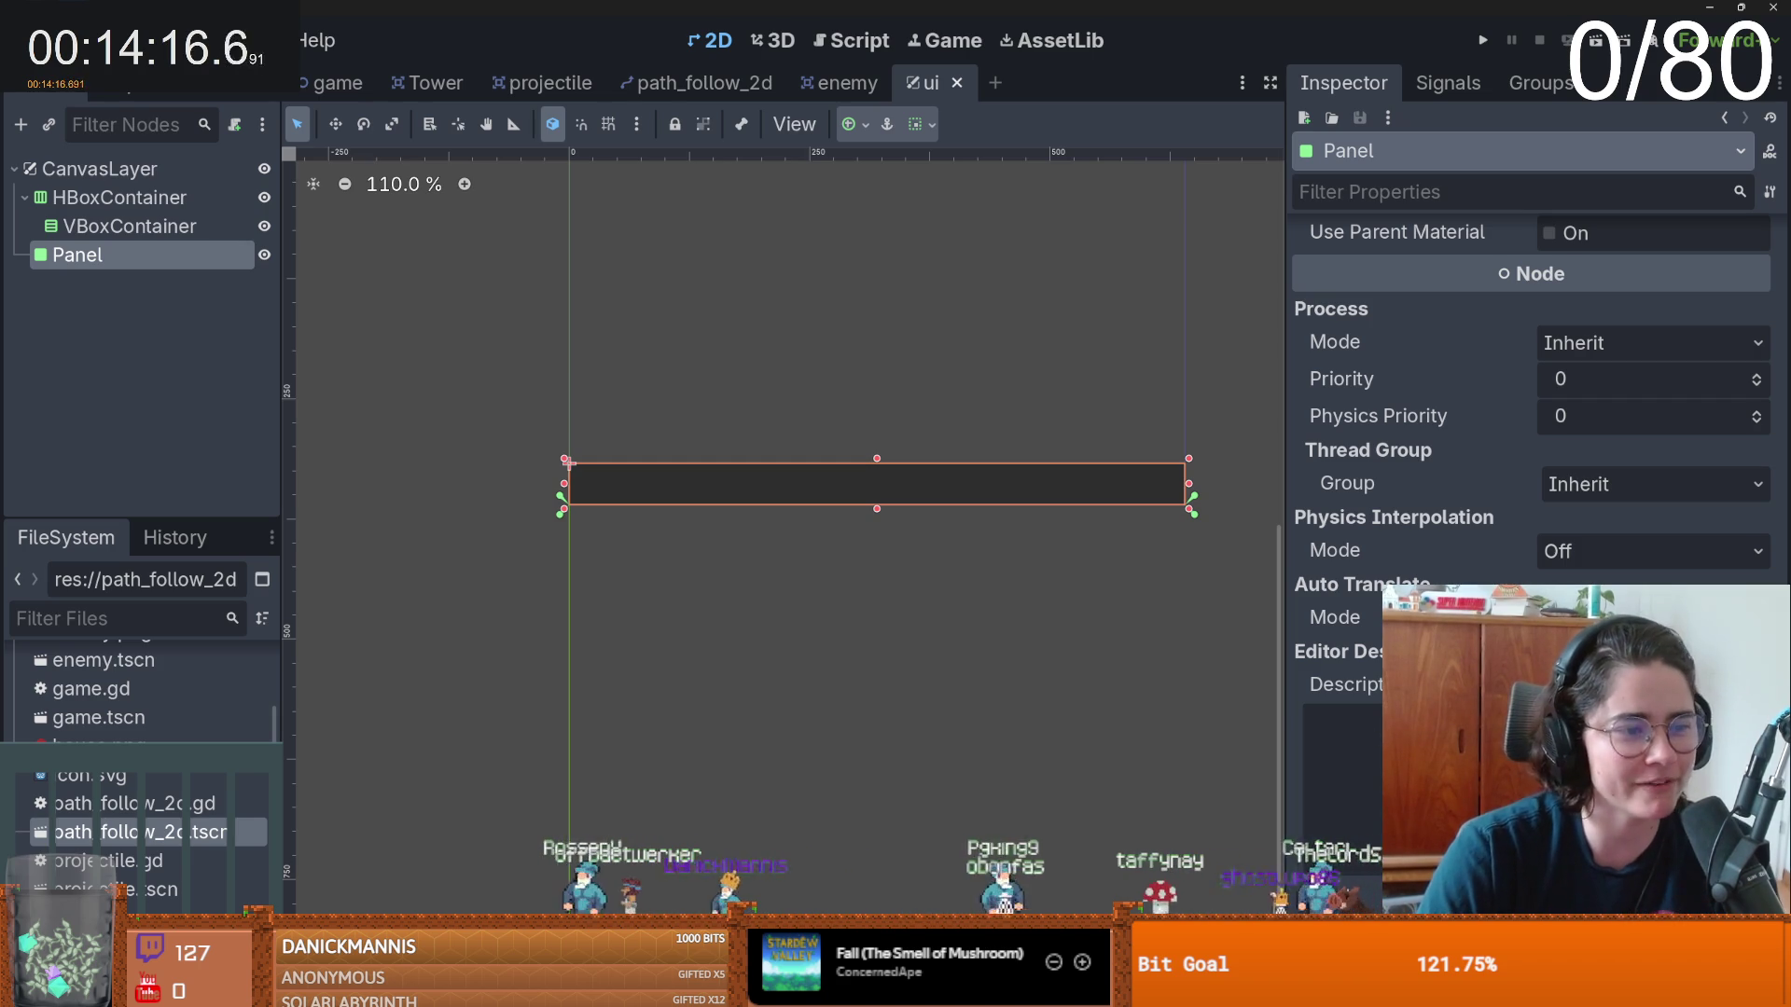
scroll(1530, 420, "up", 10)
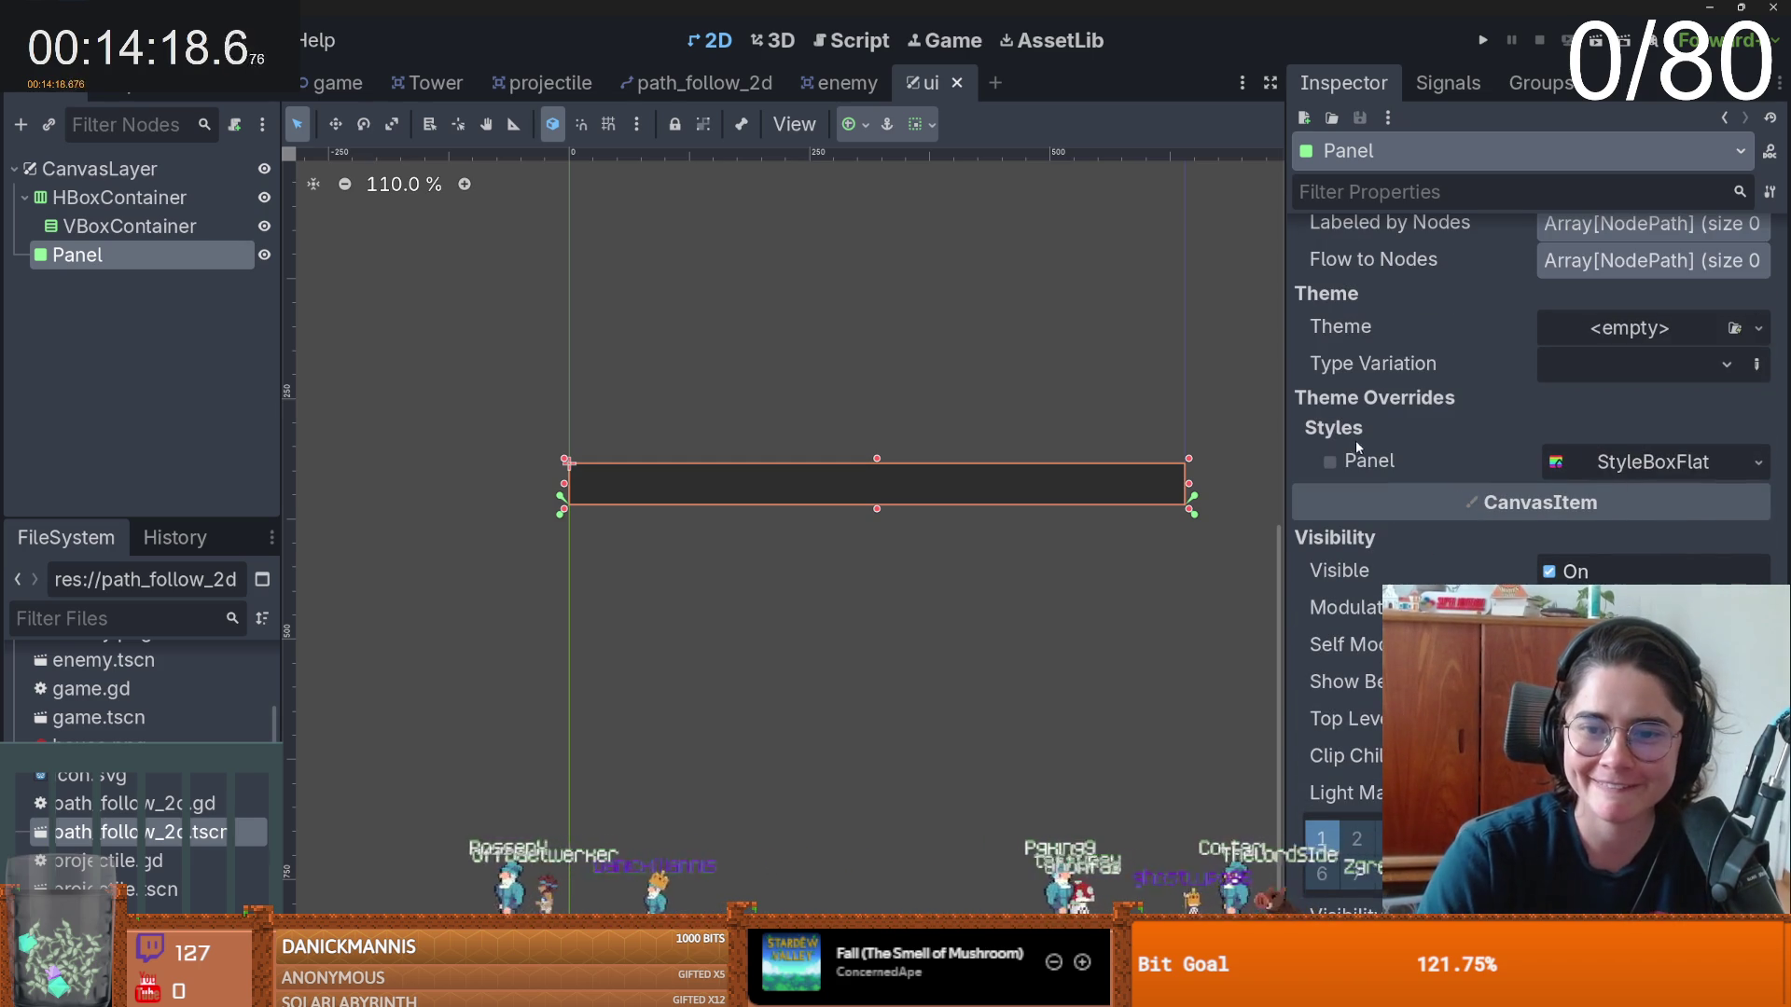
left_click(1756, 464)
left_click(1651, 585)
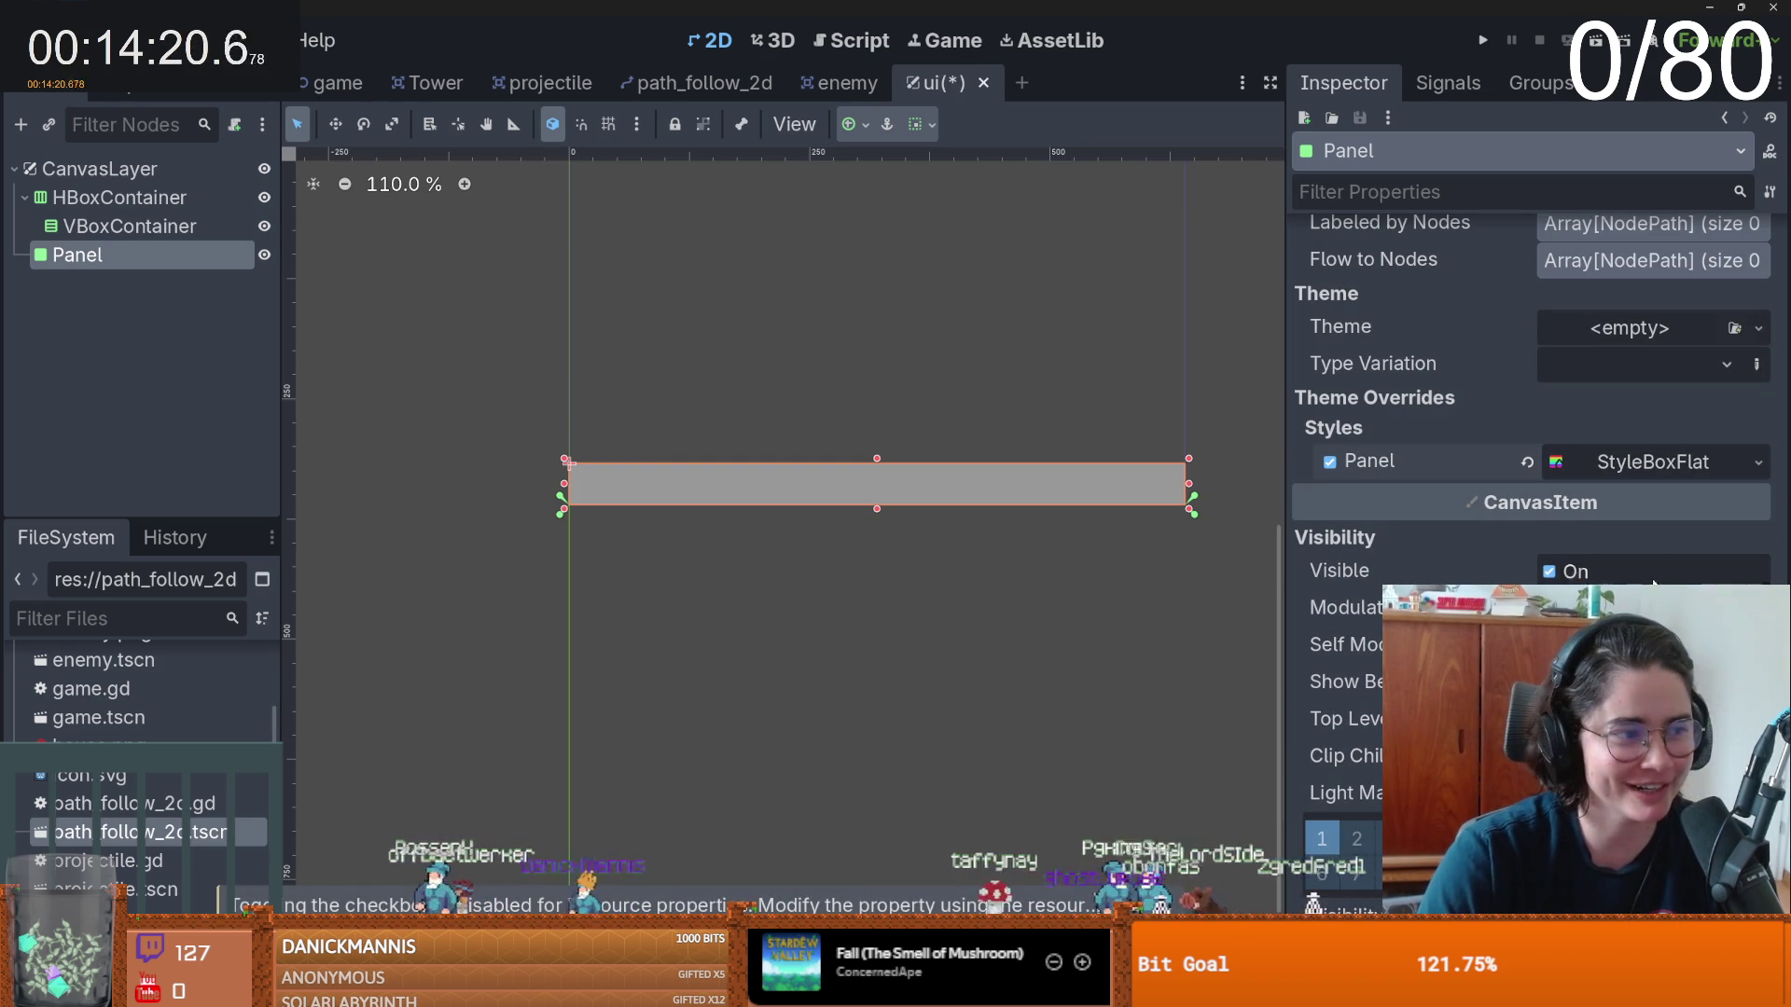
scroll(923, 543, "up", 2)
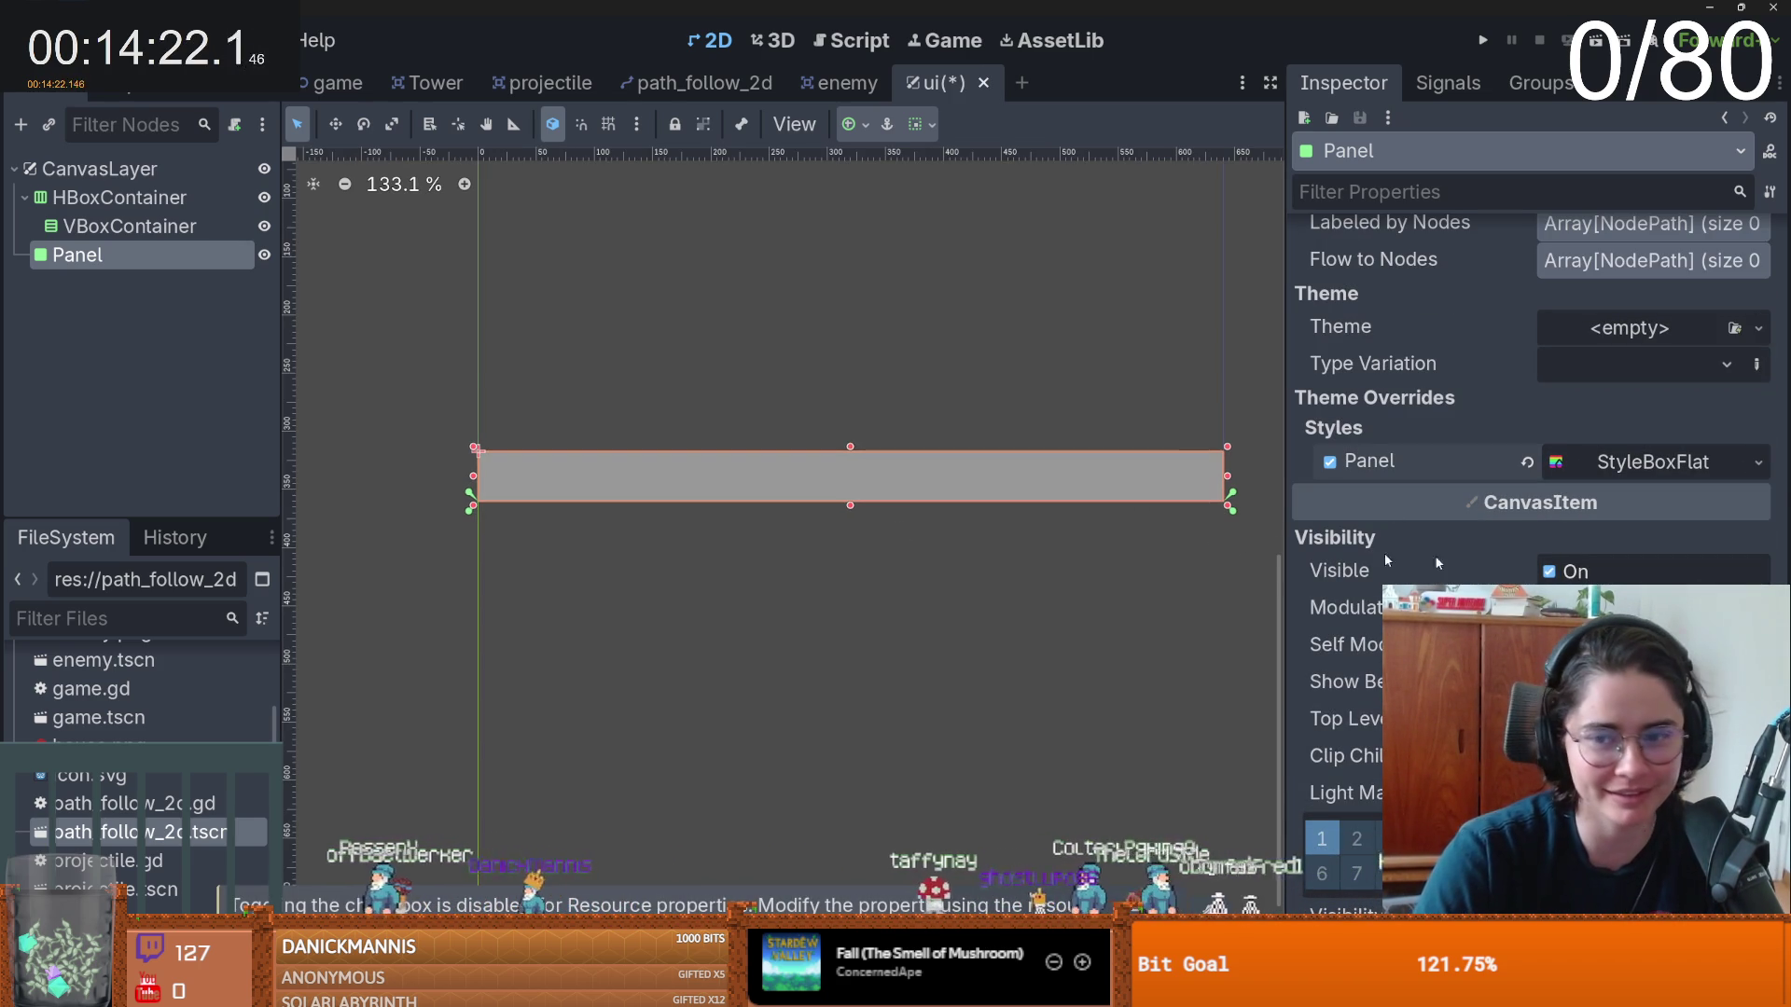
left_click(1641, 462)
- Set the StyleBoxFlat background colour to slate blue
scroll(1639, 457, "down", 4)
left_click(1639, 457)
mouse_move(1602, 367)
left_mouse_down()
mouse_move(1577, 522)
mouse_move(1562, 457)
mouse_move(1606, 422)
left_mouse_up()
left_click(1395, 502)
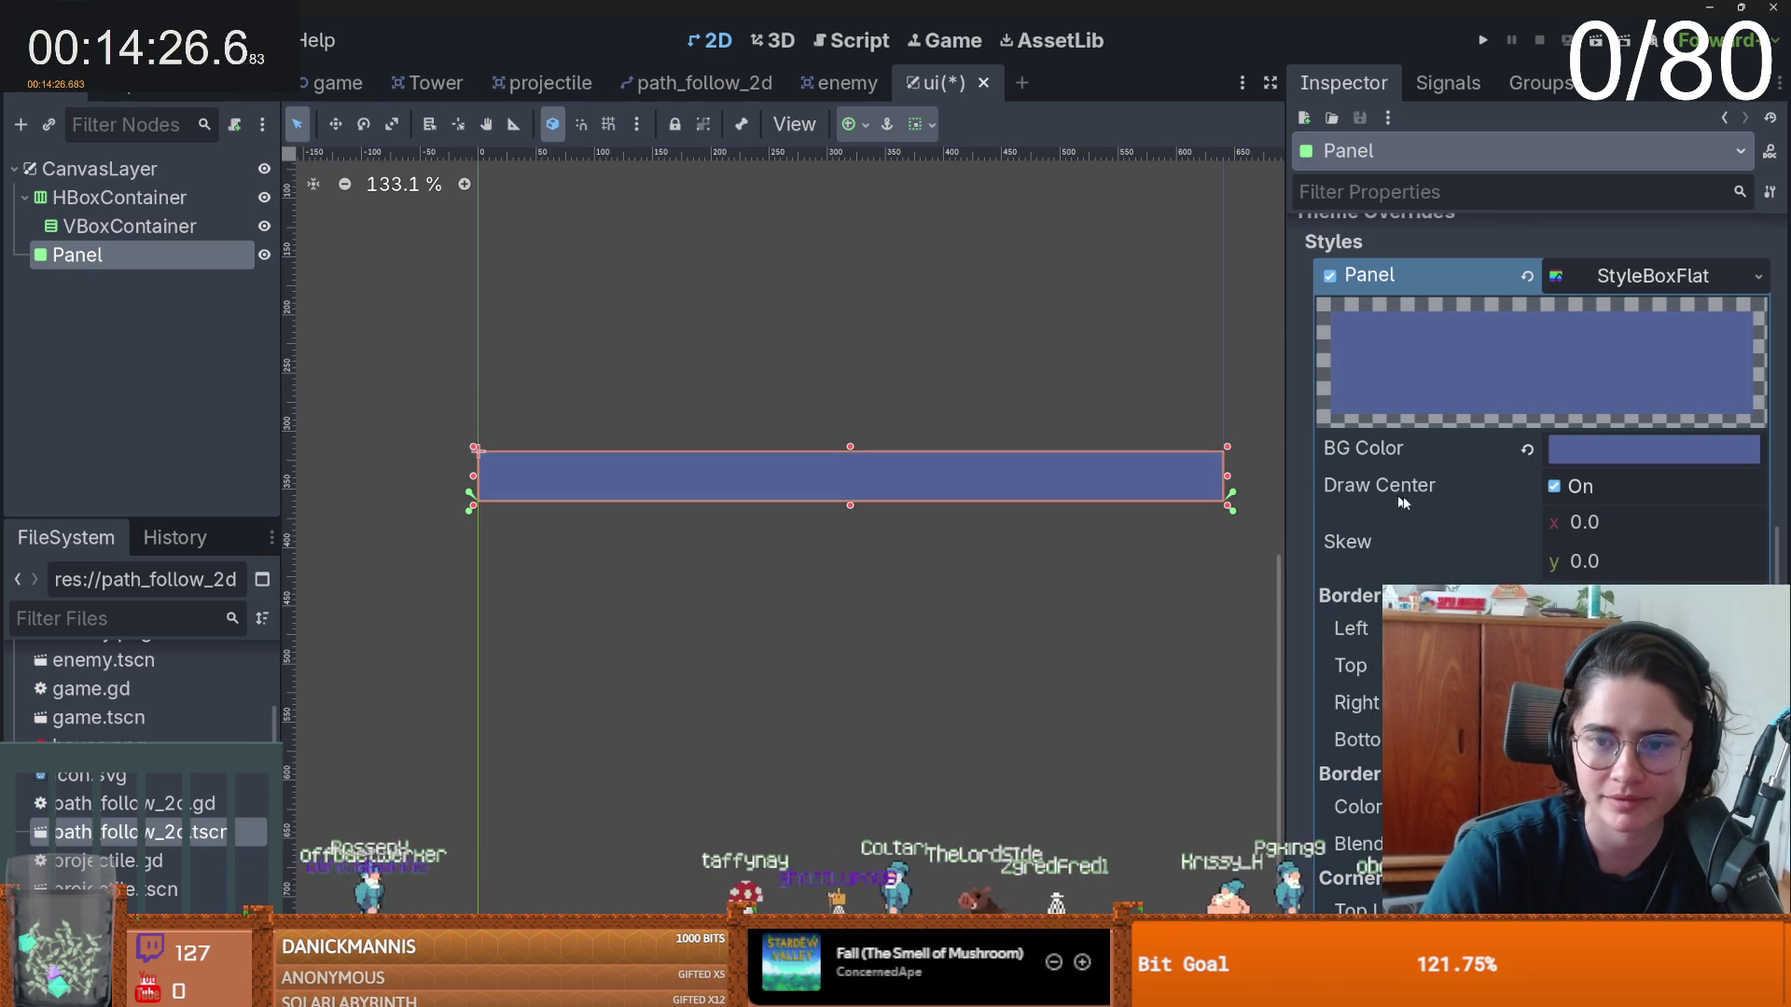
left_click(1654, 449)
left_click(1579, 350)
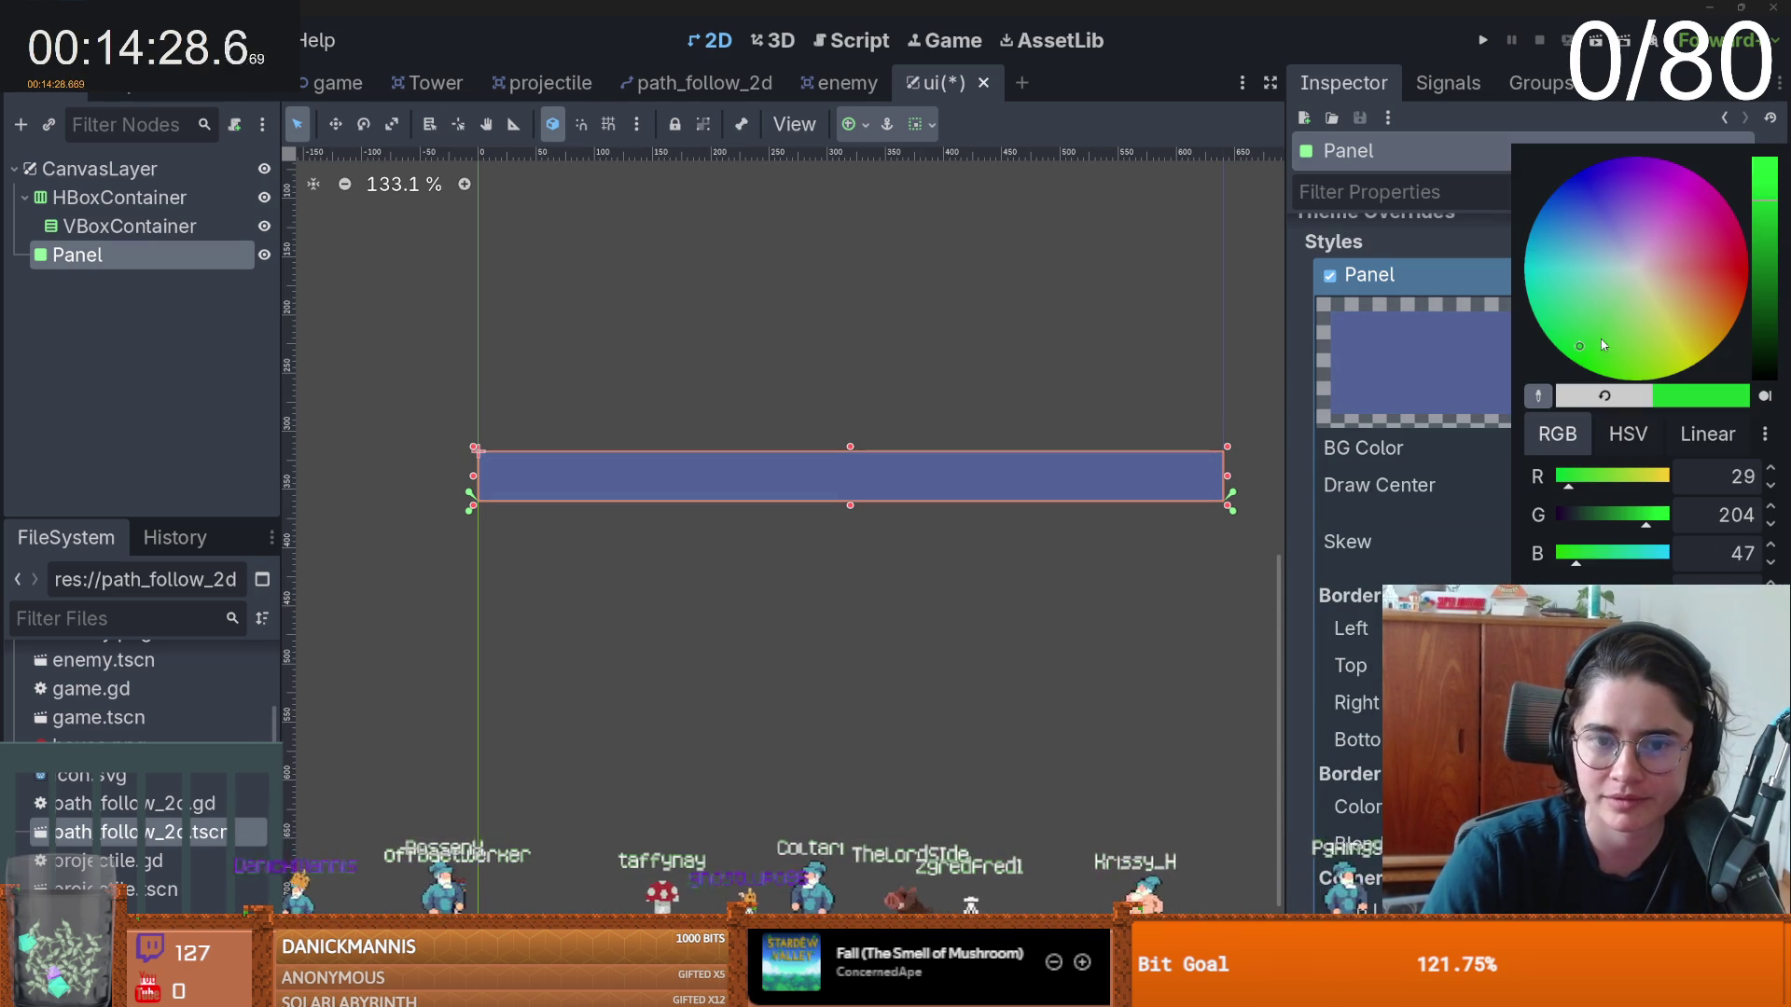
left_click(1472, 457)
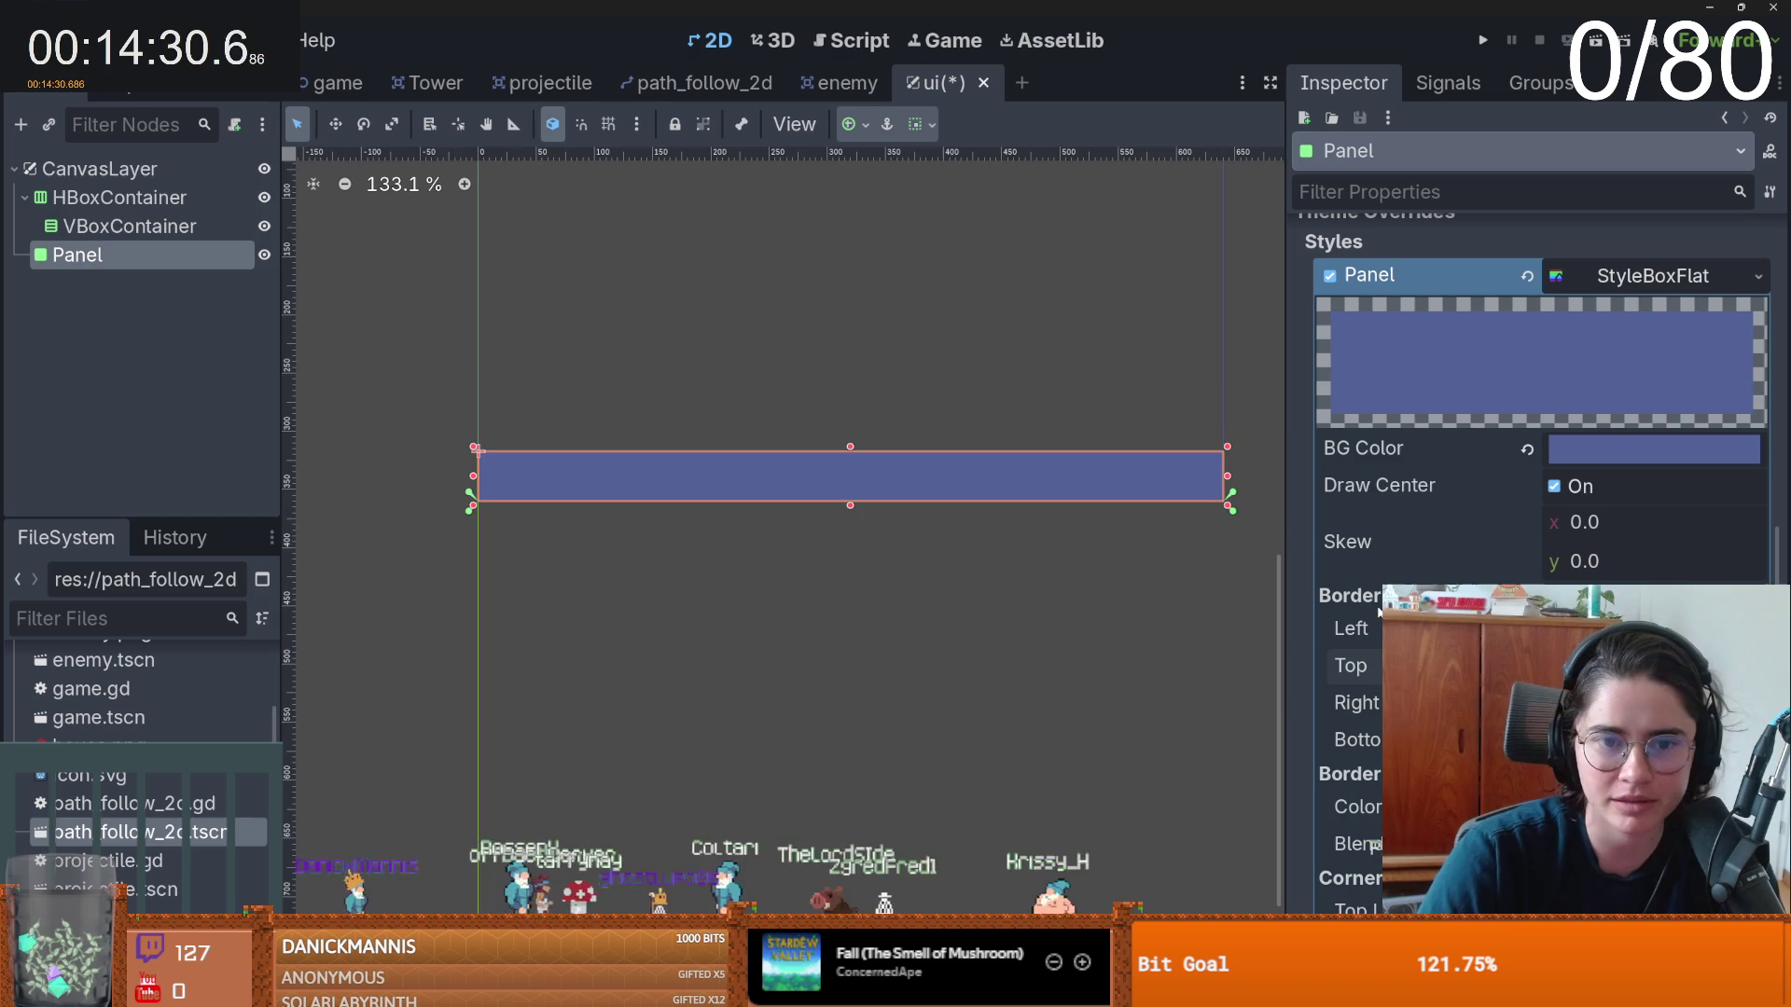
- Give the panel style a pale cyan line along its top edge
scroll(737, 431, "up", 4)
left_click(1646, 449)
left_click(1595, 263)
left_click(1548, 272)
left_click(1617, 273)
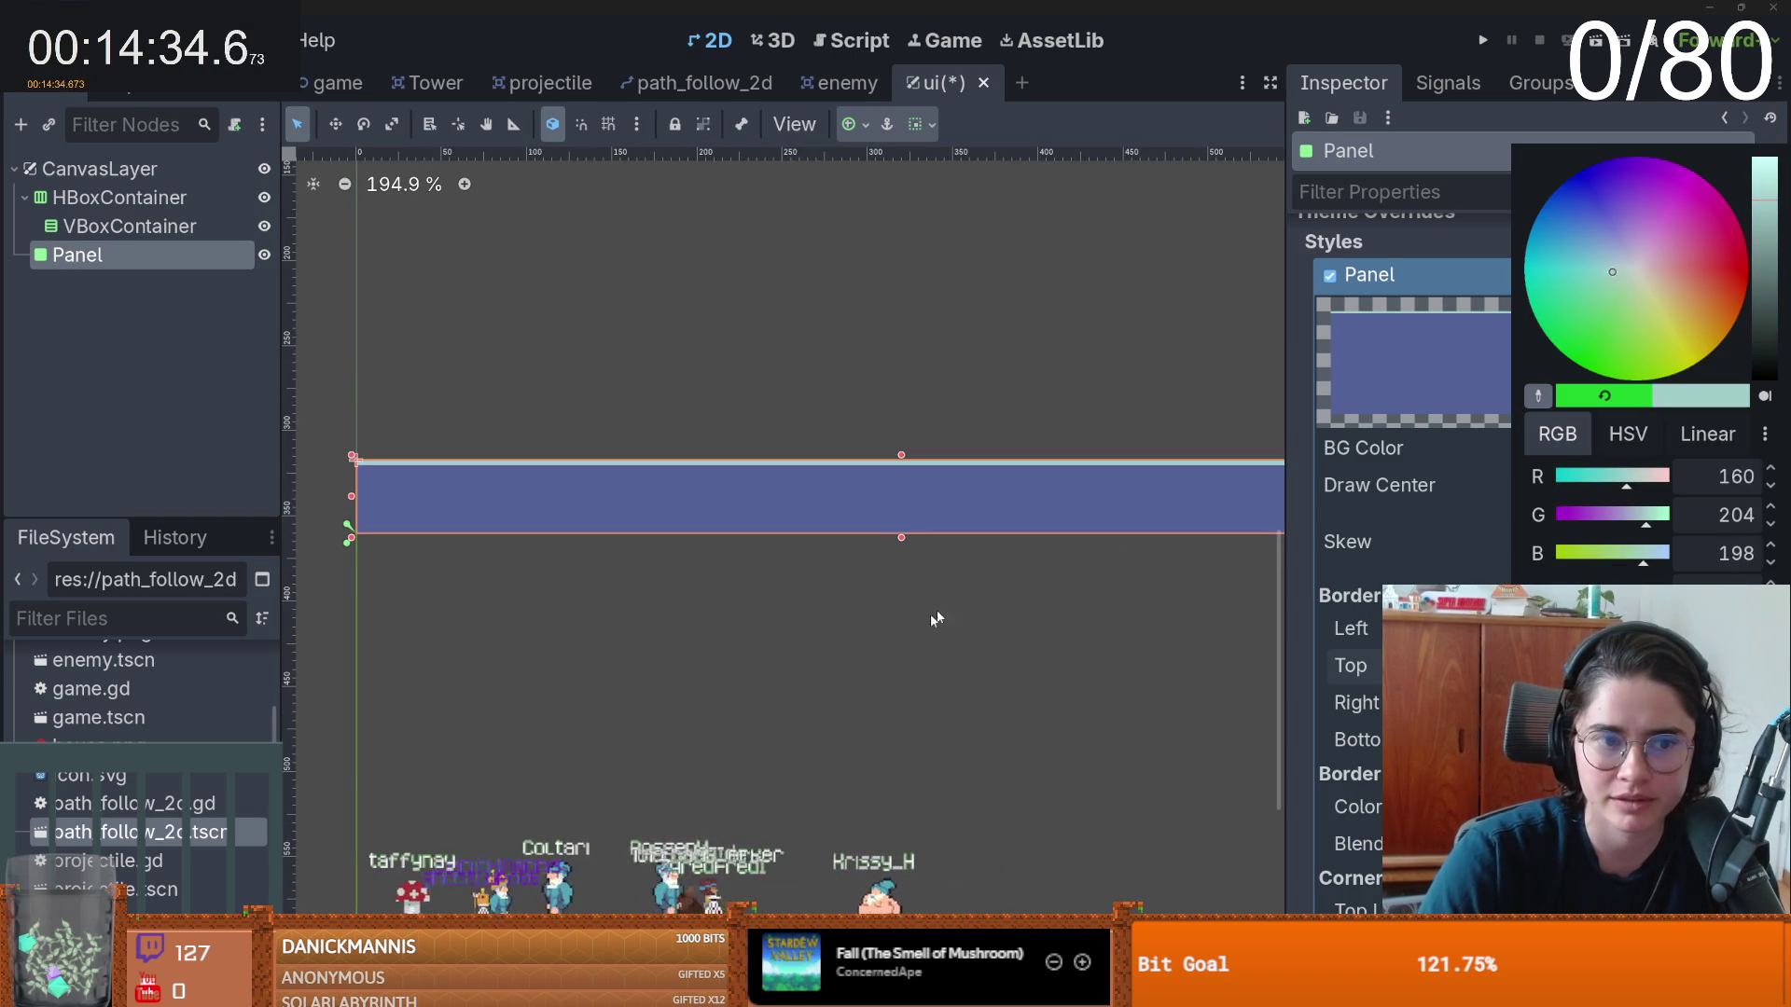
left_click(989, 585)
scroll(935, 610, "down", 3)
scroll(888, 607, "up", 4)
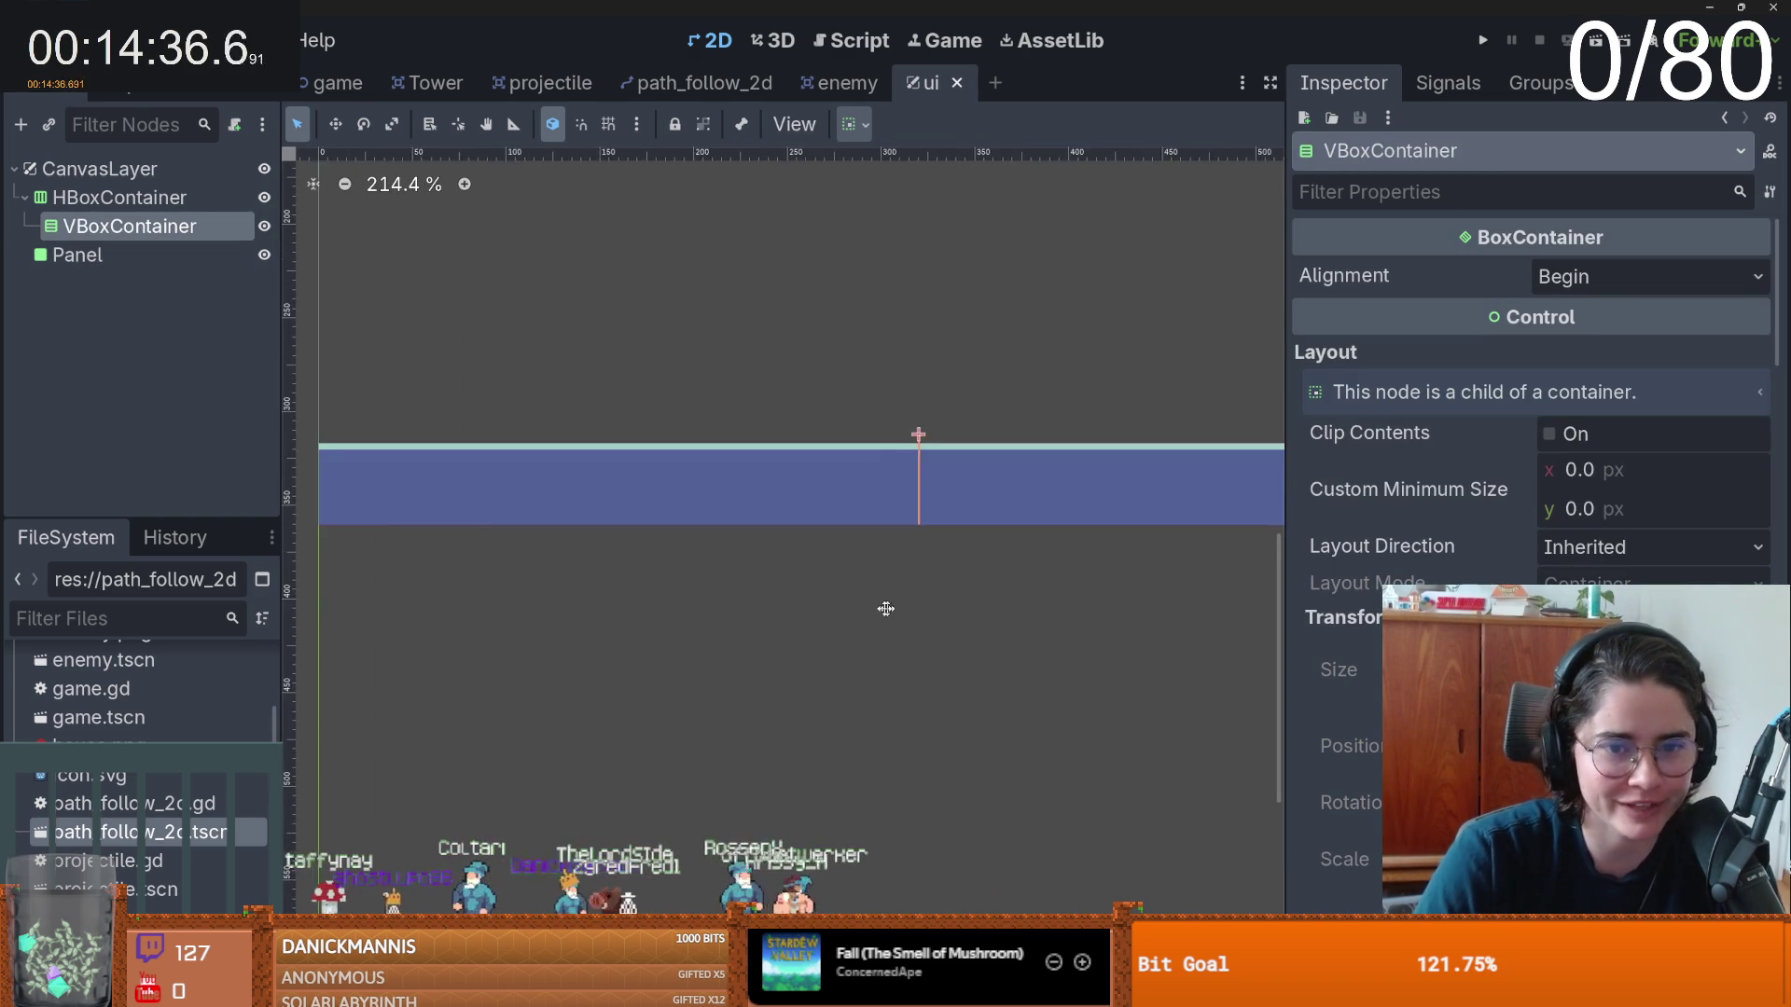
- Add a TextureButton as a child of the VBoxContainer
scroll(840, 373, "up", 1)
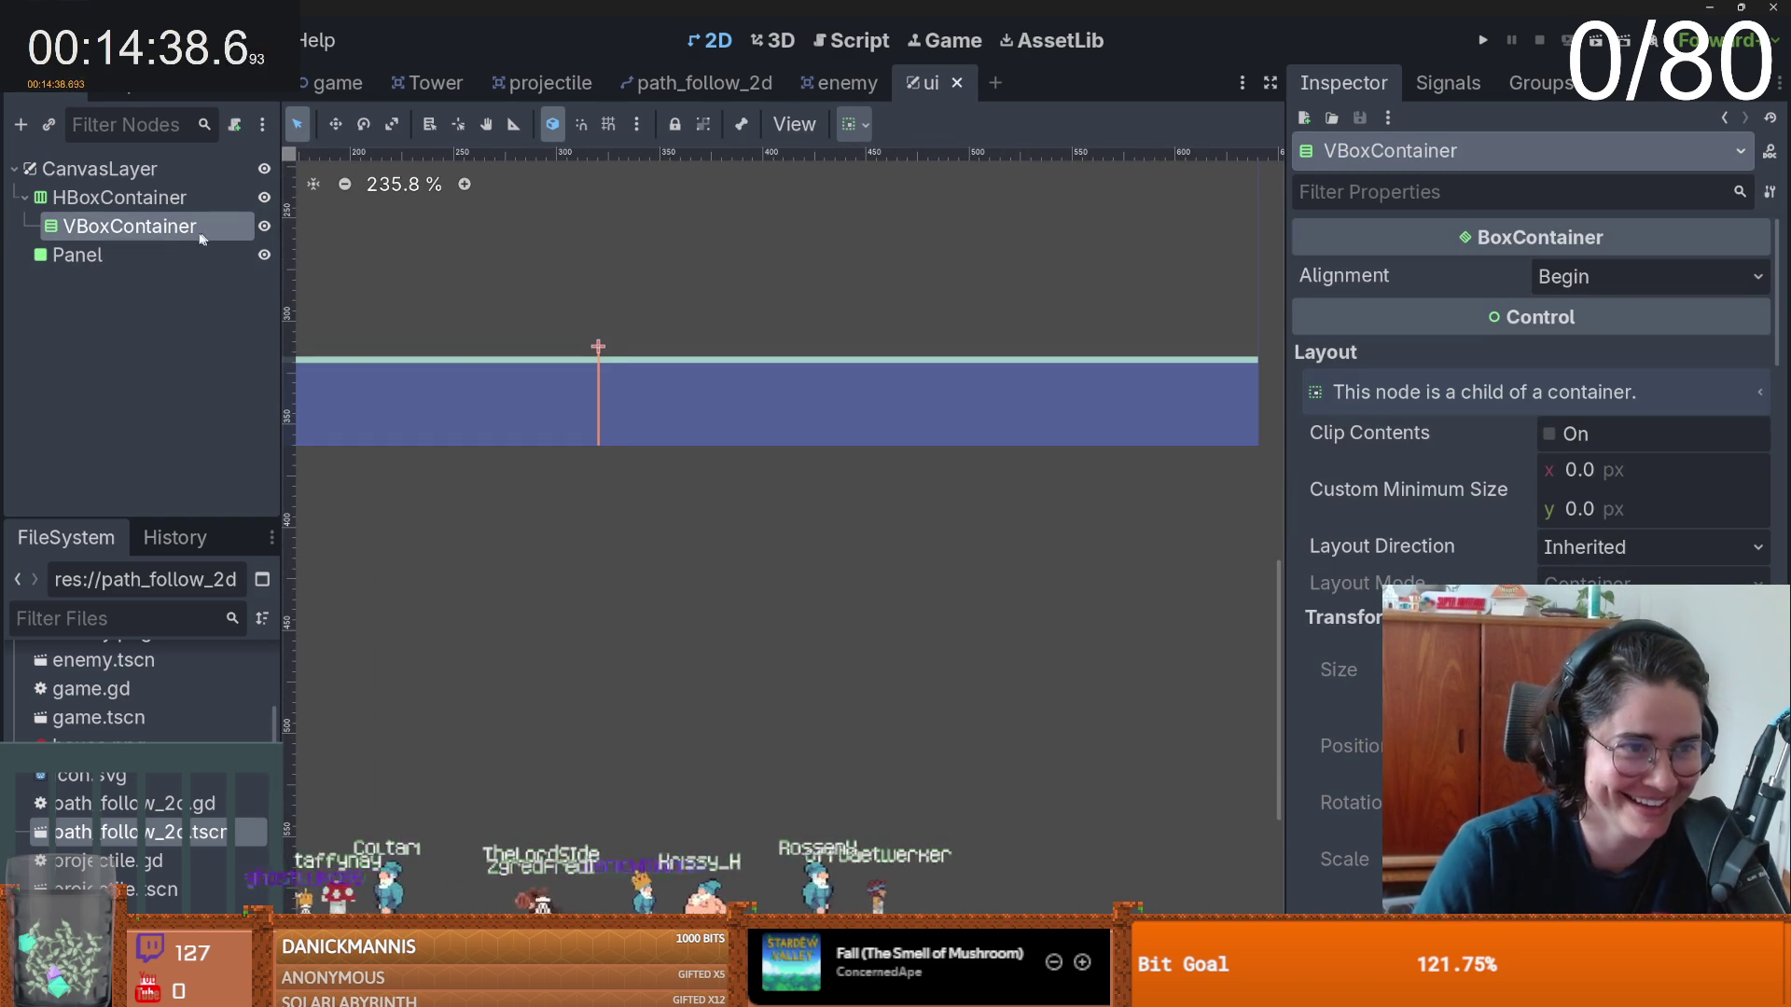
right_click(226, 228)
left_click(228, 241)
type("texture")
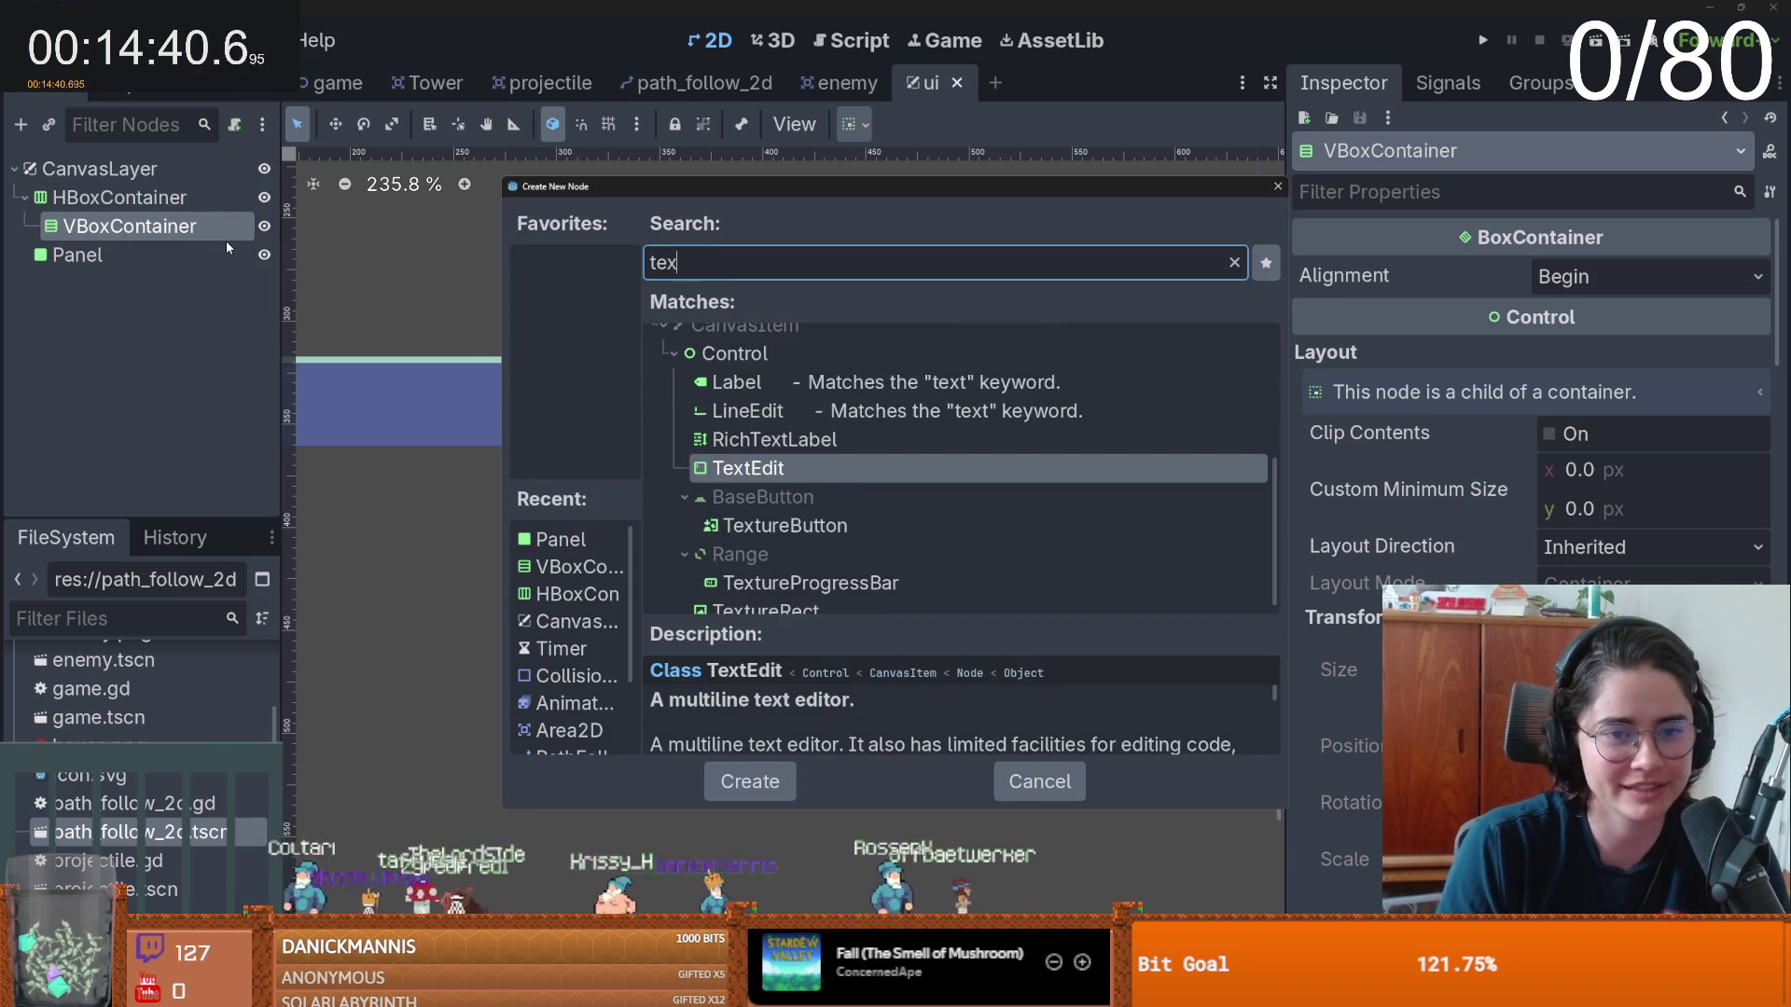
double_click(745, 455)
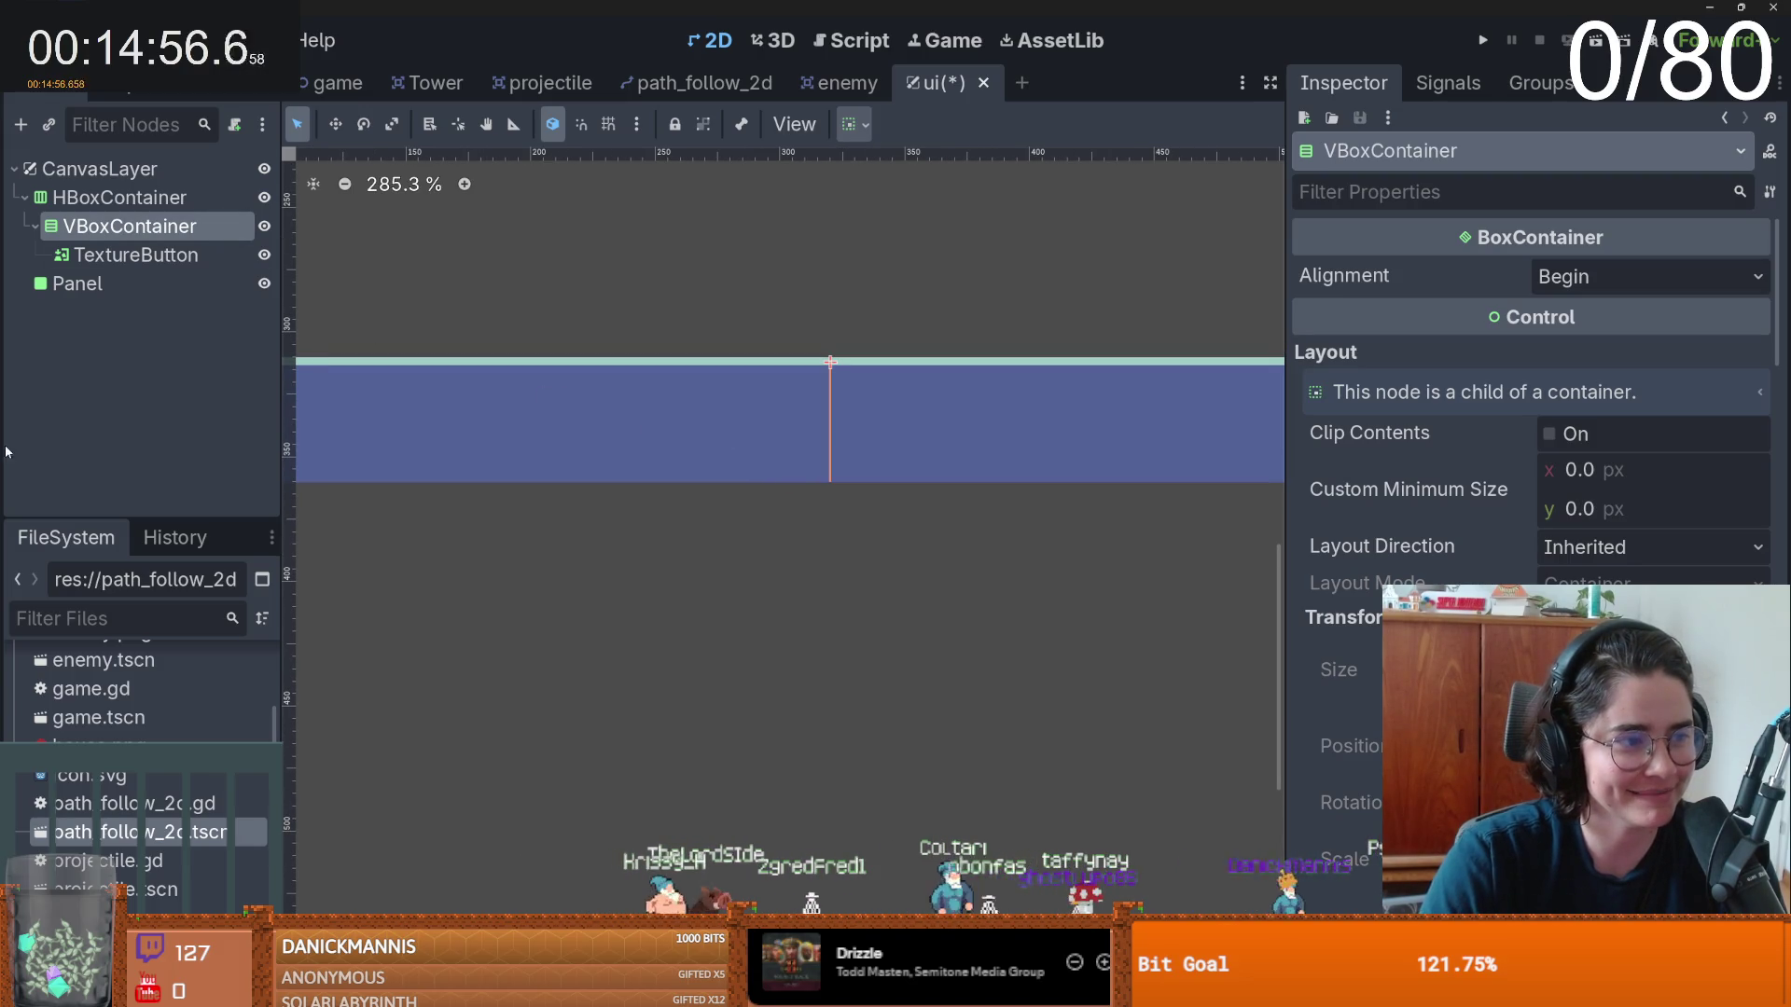
- Add a Label as a second child of the VBoxContainer
left_click(135, 254)
right_click(146, 229)
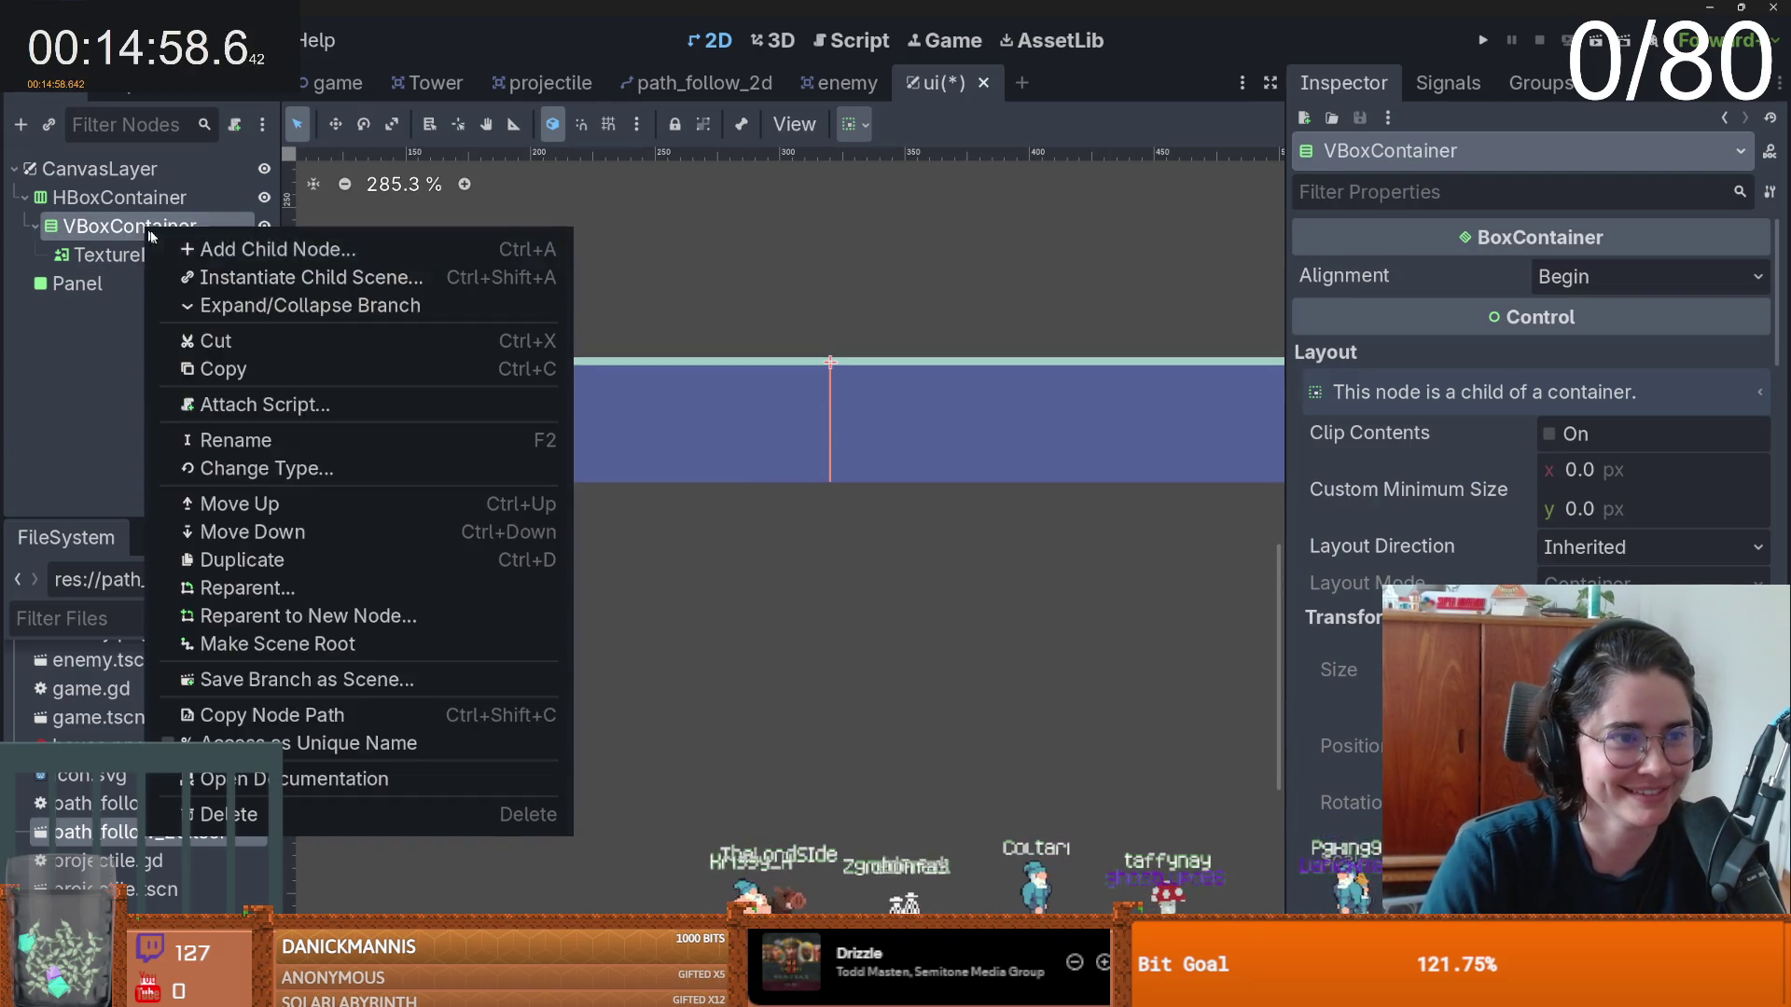
left_click(219, 249)
type("label")
key("Return")
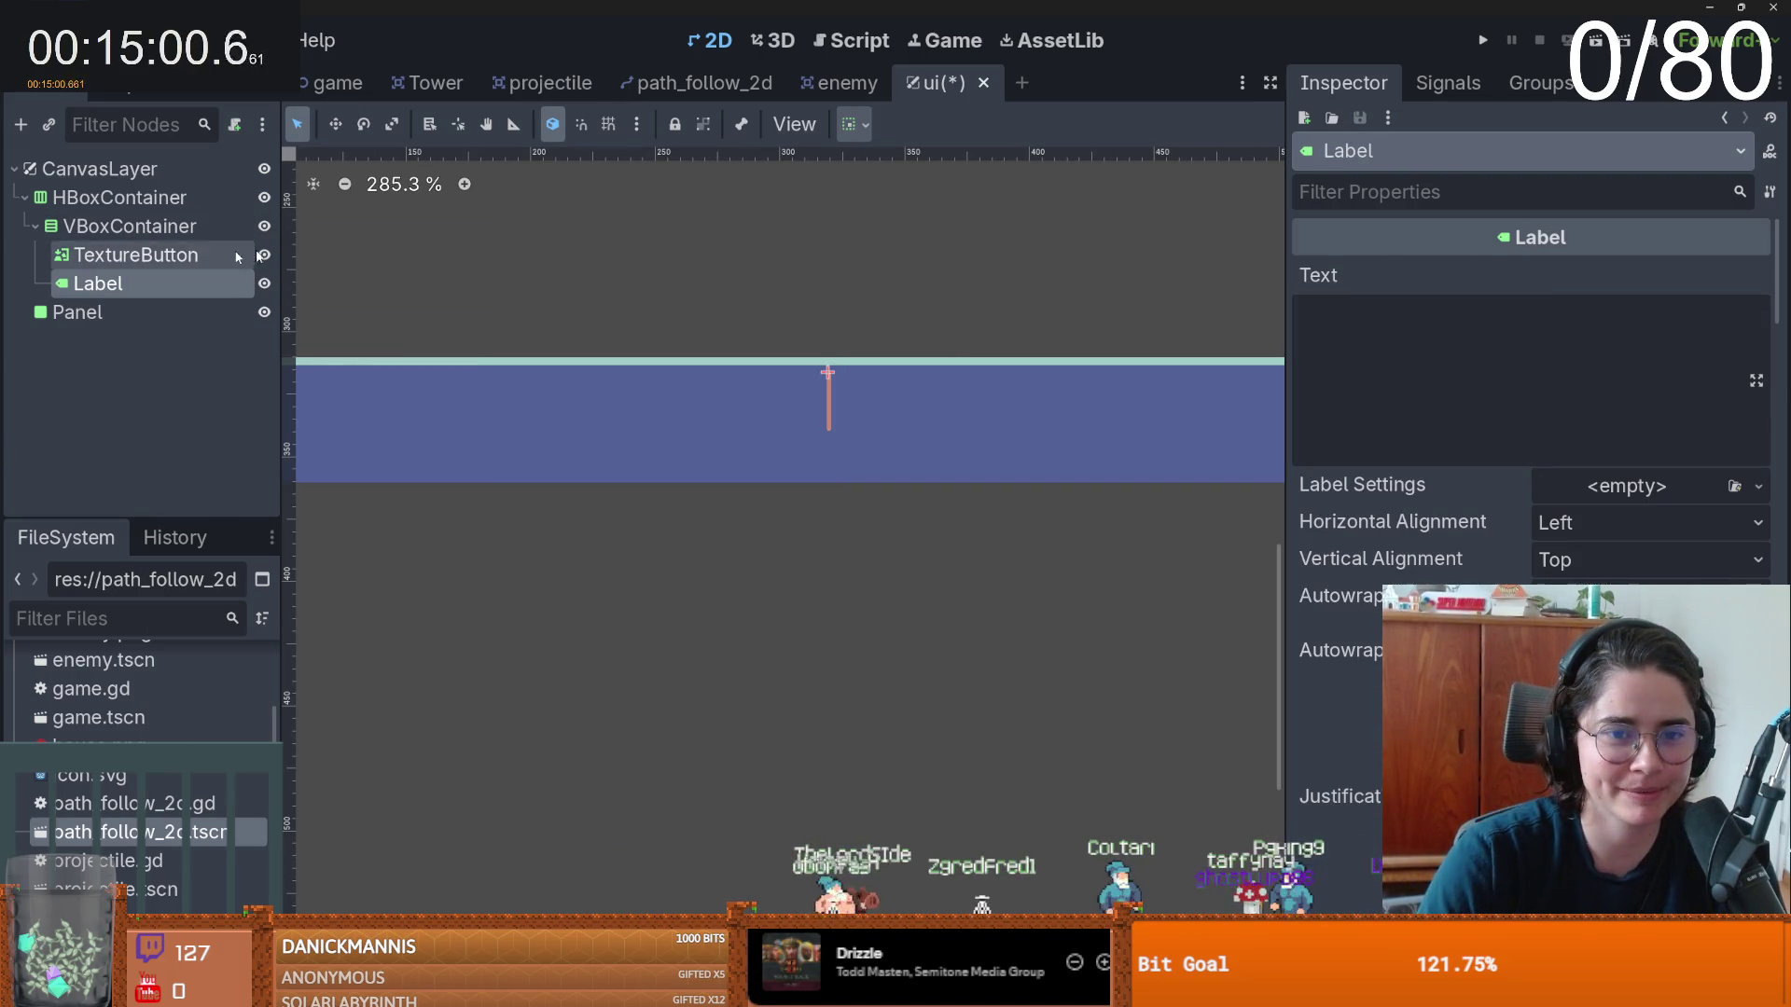
left_click(218, 249)
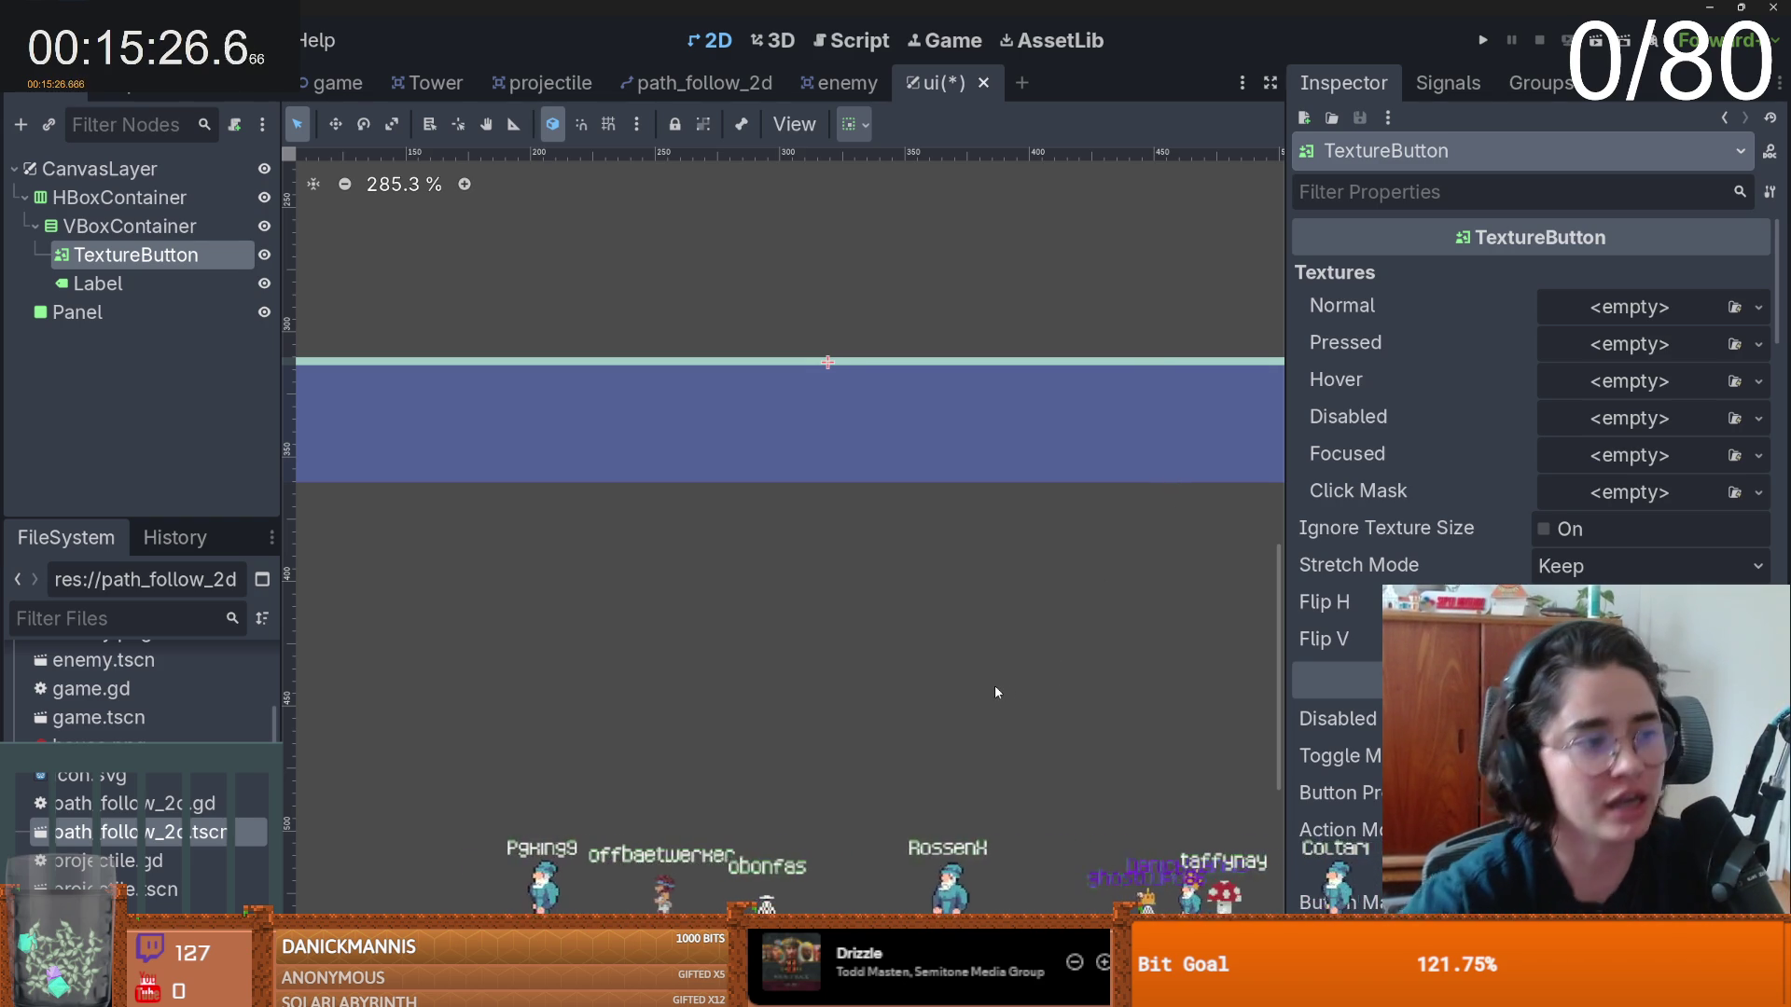
- Save the ui scene
scroll(679, 650, "up", 2)
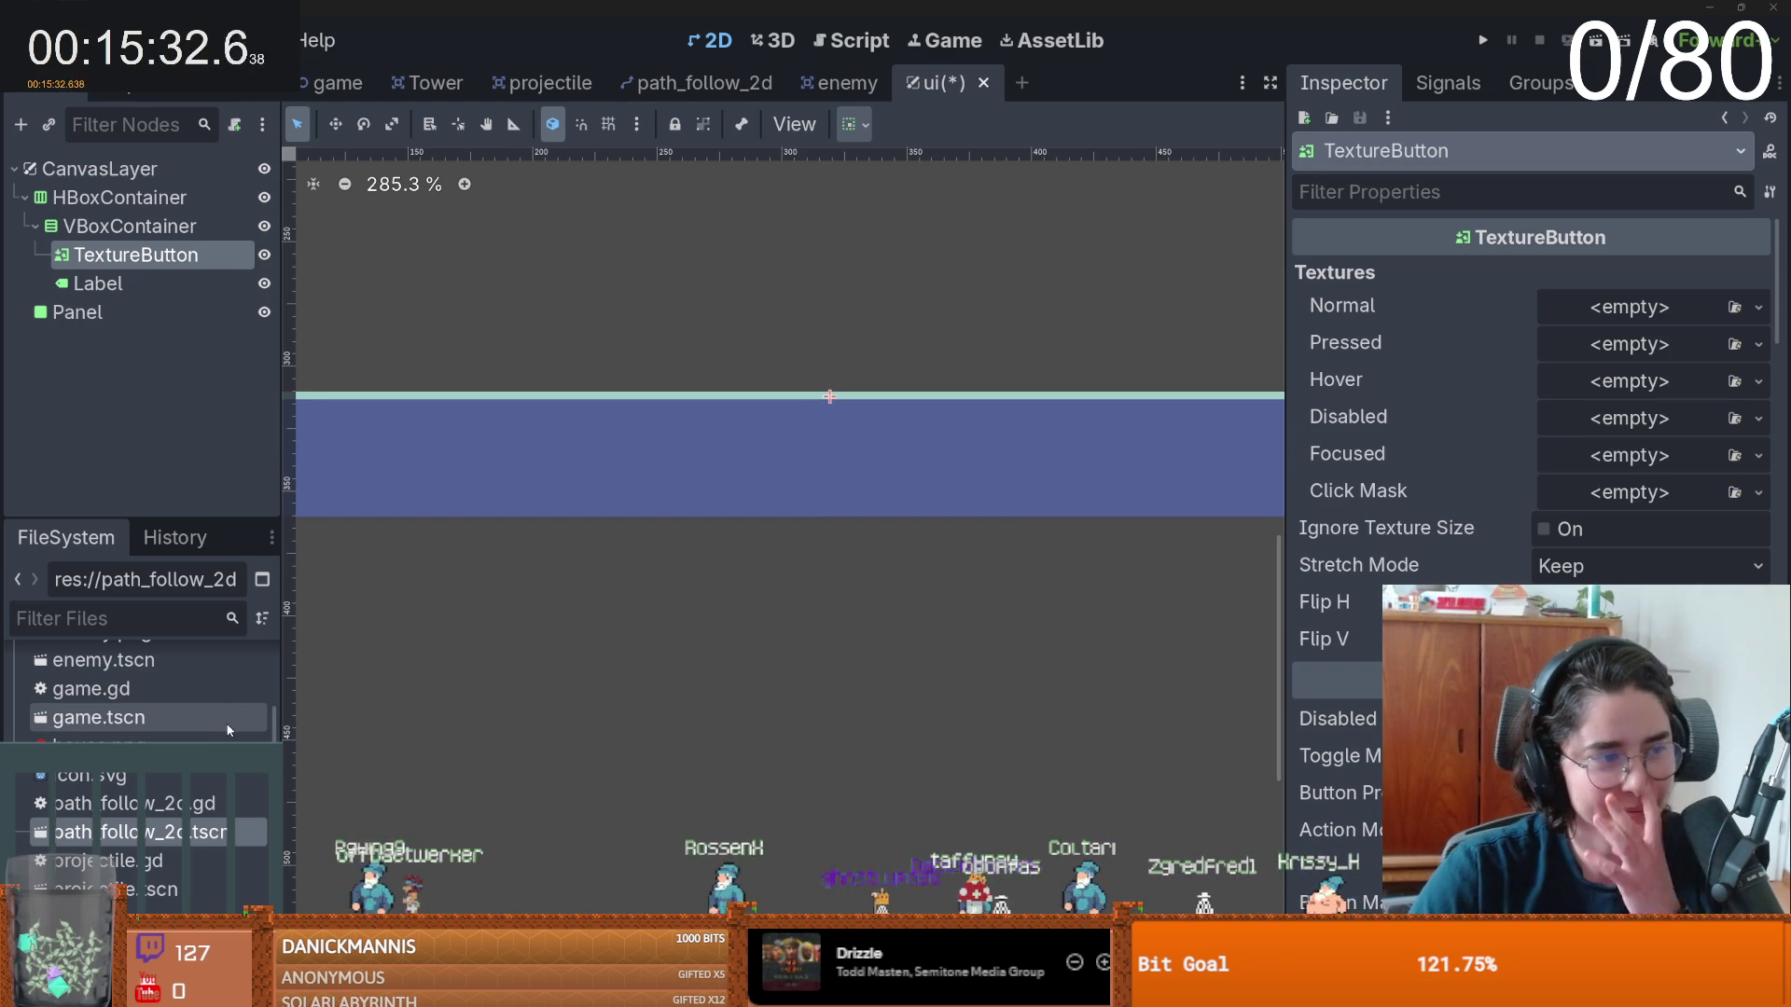
scroll(688, 611, "down", 1)
key("ctrl+s")
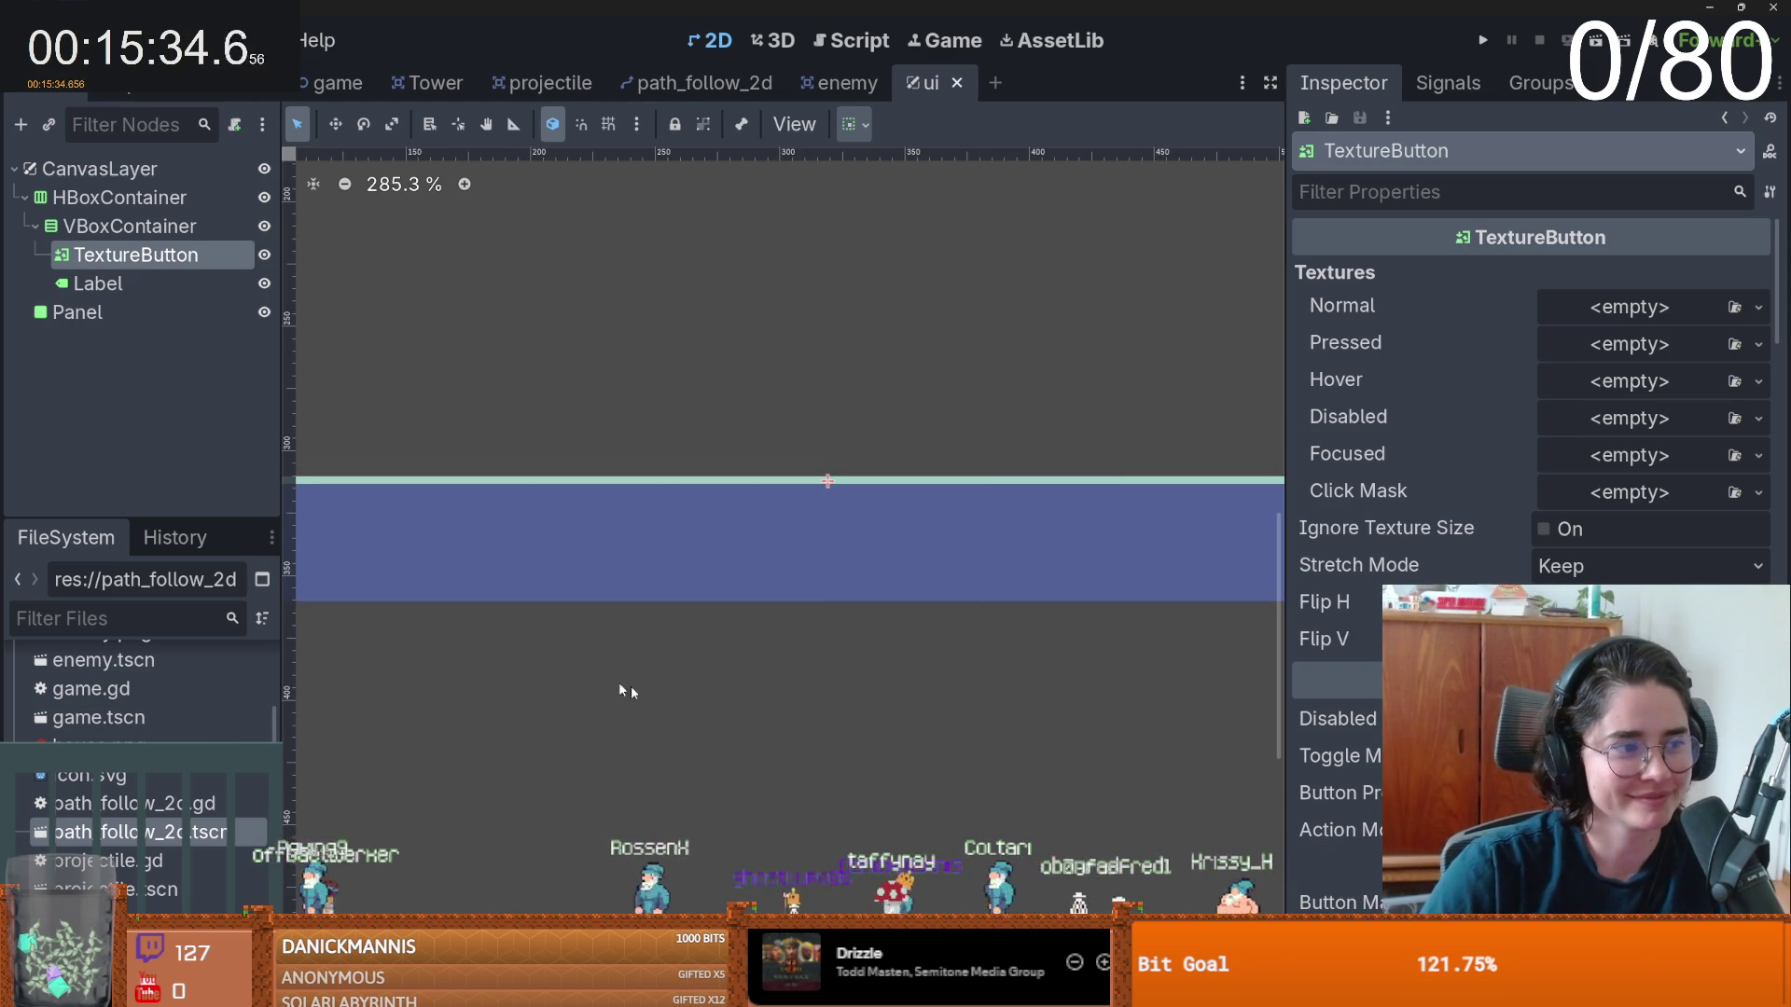
scroll(602, 678, "down", 1)
scroll(653, 692, "up", 3)
scroll(651, 692, "down", 2)
key("ctrl+s")
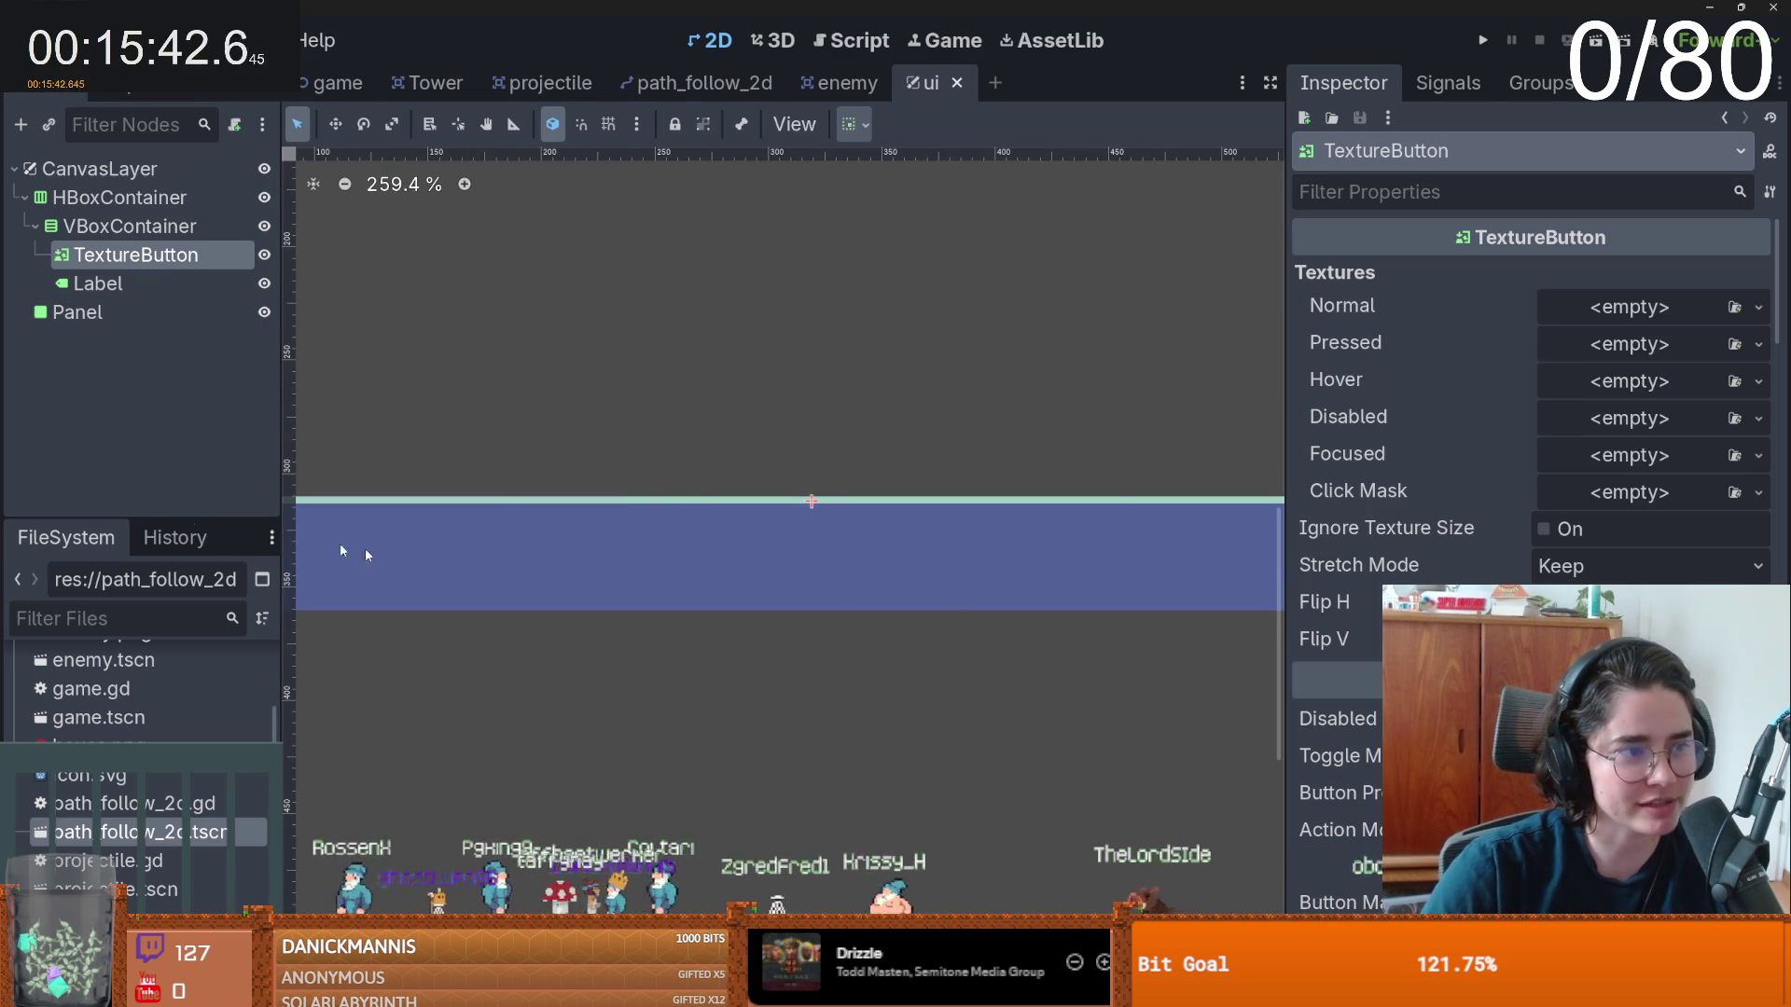
scroll(514, 552, "left", 2)
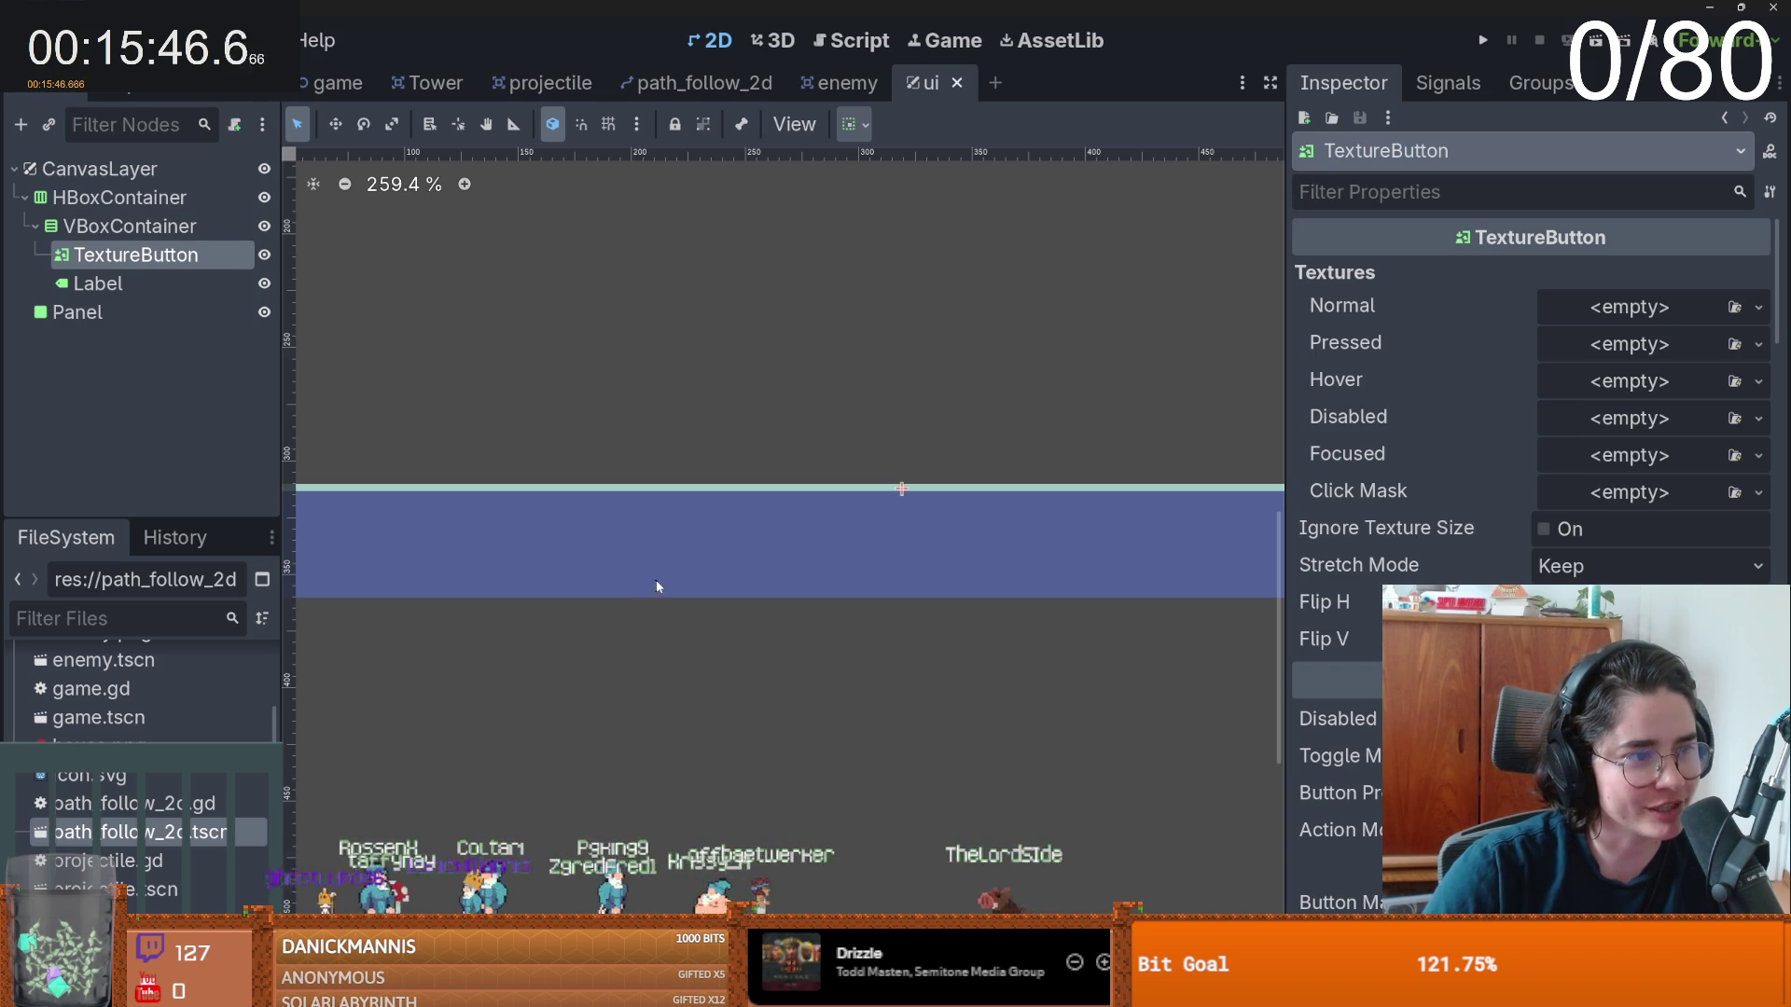
scroll(653, 590, "down", 3)
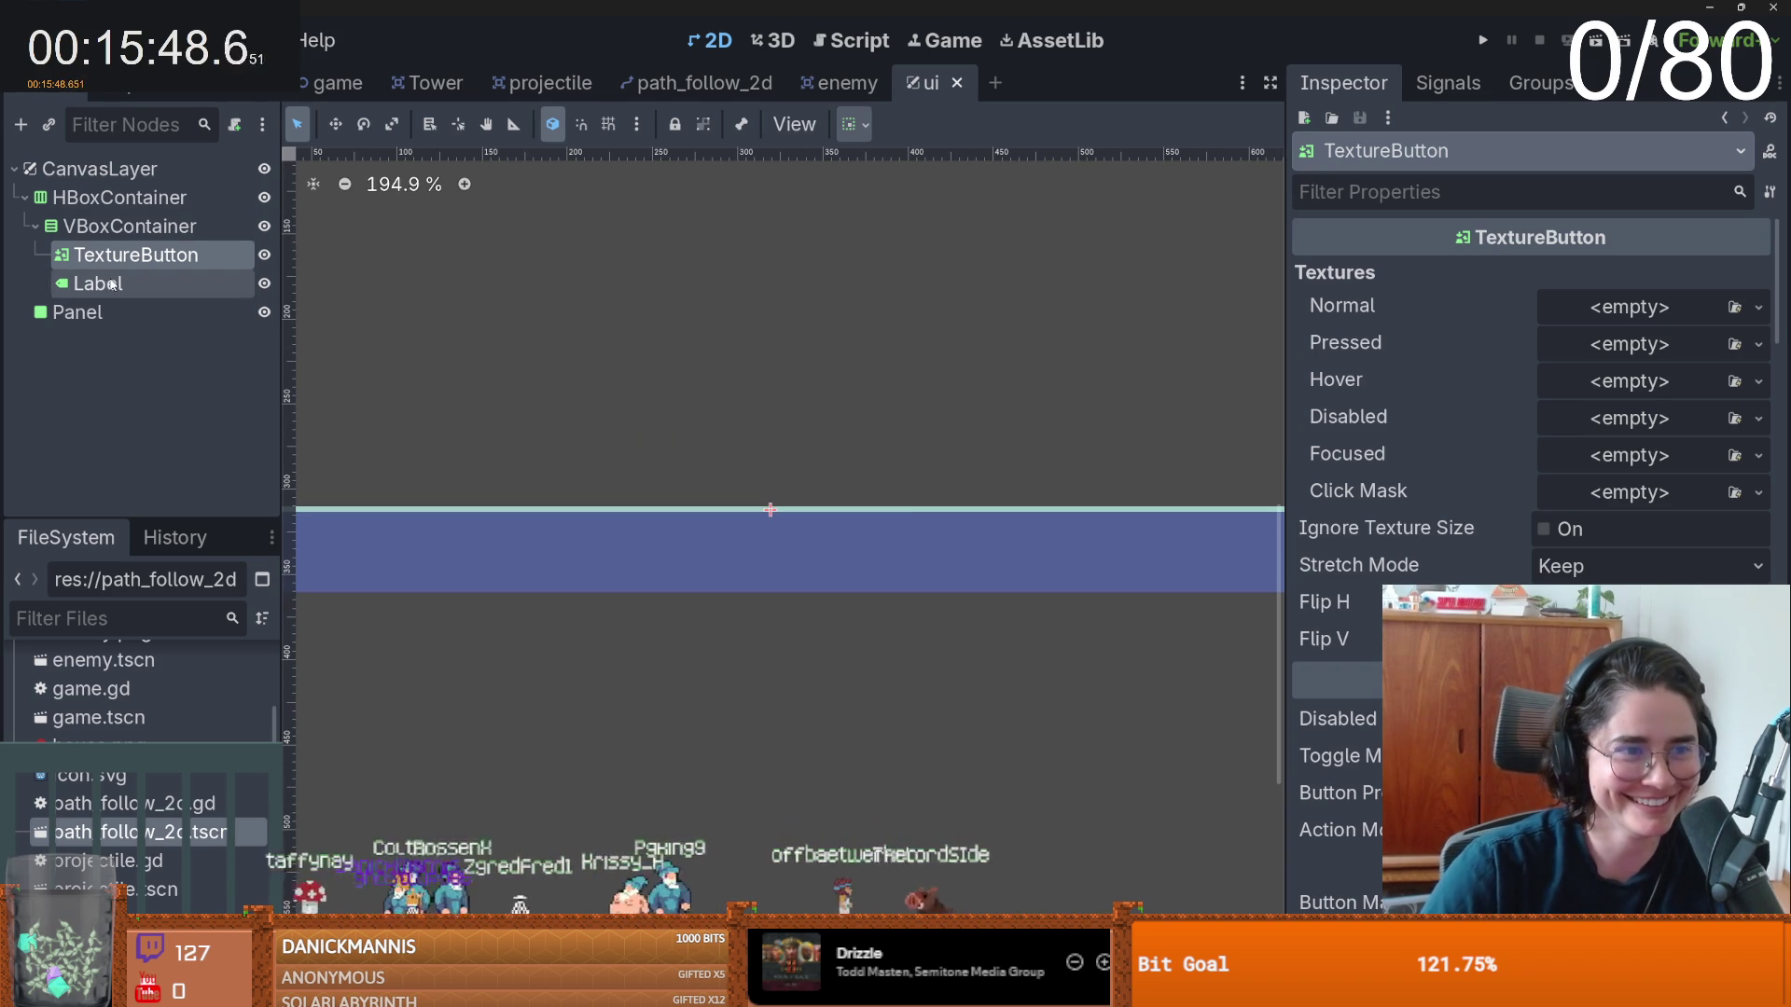
- Set the TextureButton's Normal texture to a new AtlasTexture using tileset.png as its atlas
left_click(1758, 306)
left_click(1511, 876)
key("Escape")
left_click(1772, 310)
left_click(1523, 513)
left_click(1651, 307)
left_click(1753, 575)
left_click(1511, 821)
double_click(649, 321)
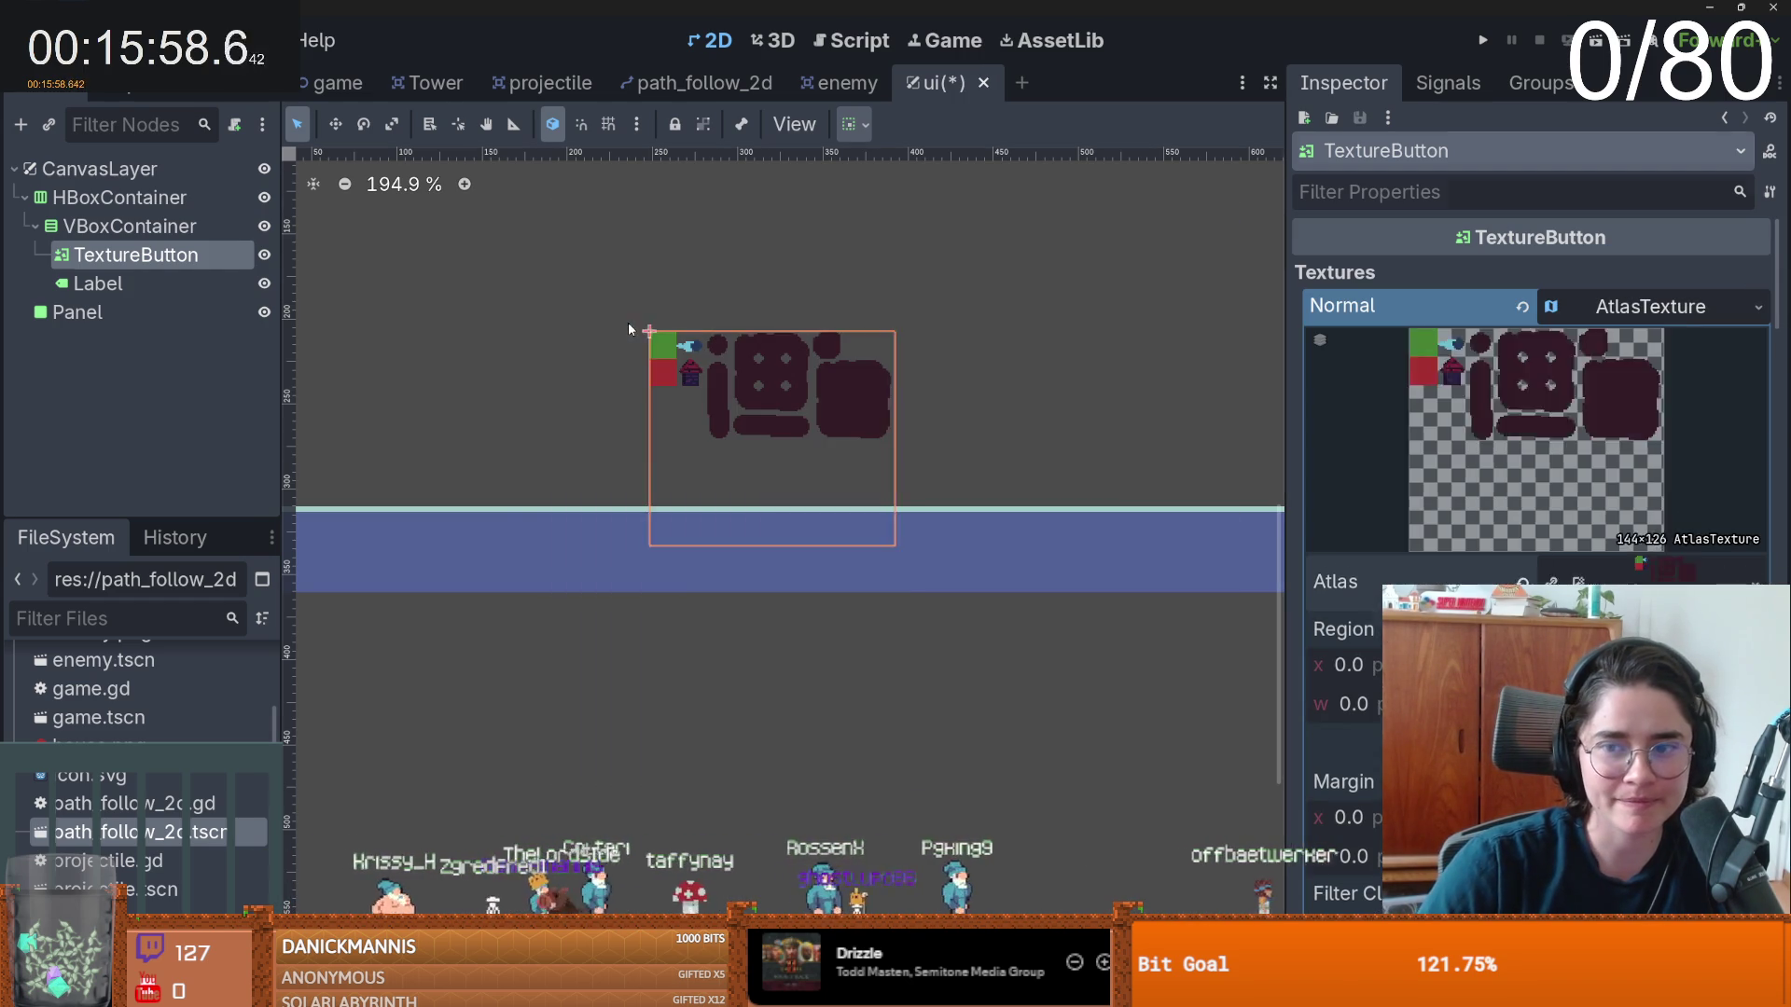
- Cut the house-shaped tower tile from the atlas with 8 px grid snapping, then save
left_click(523, 280)
left_click(110, 256)
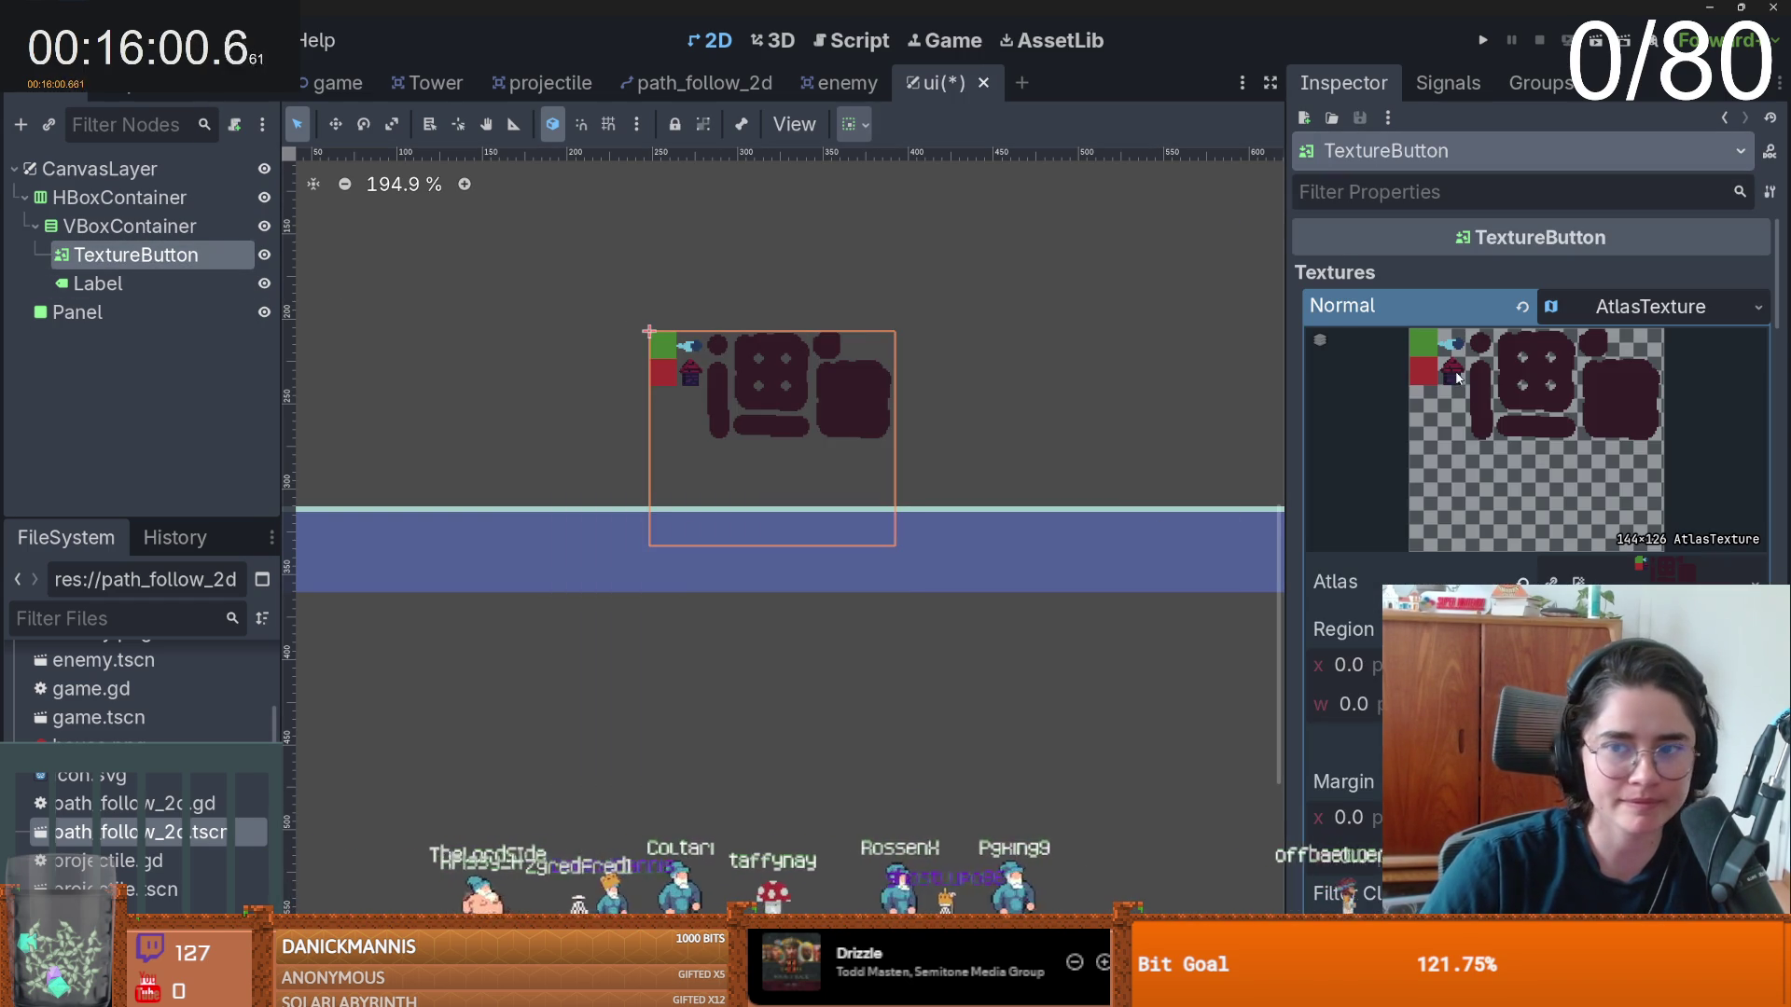
left_click(1530, 653)
left_click(638, 280)
left_click(654, 378)
scroll(812, 438, "up", 3)
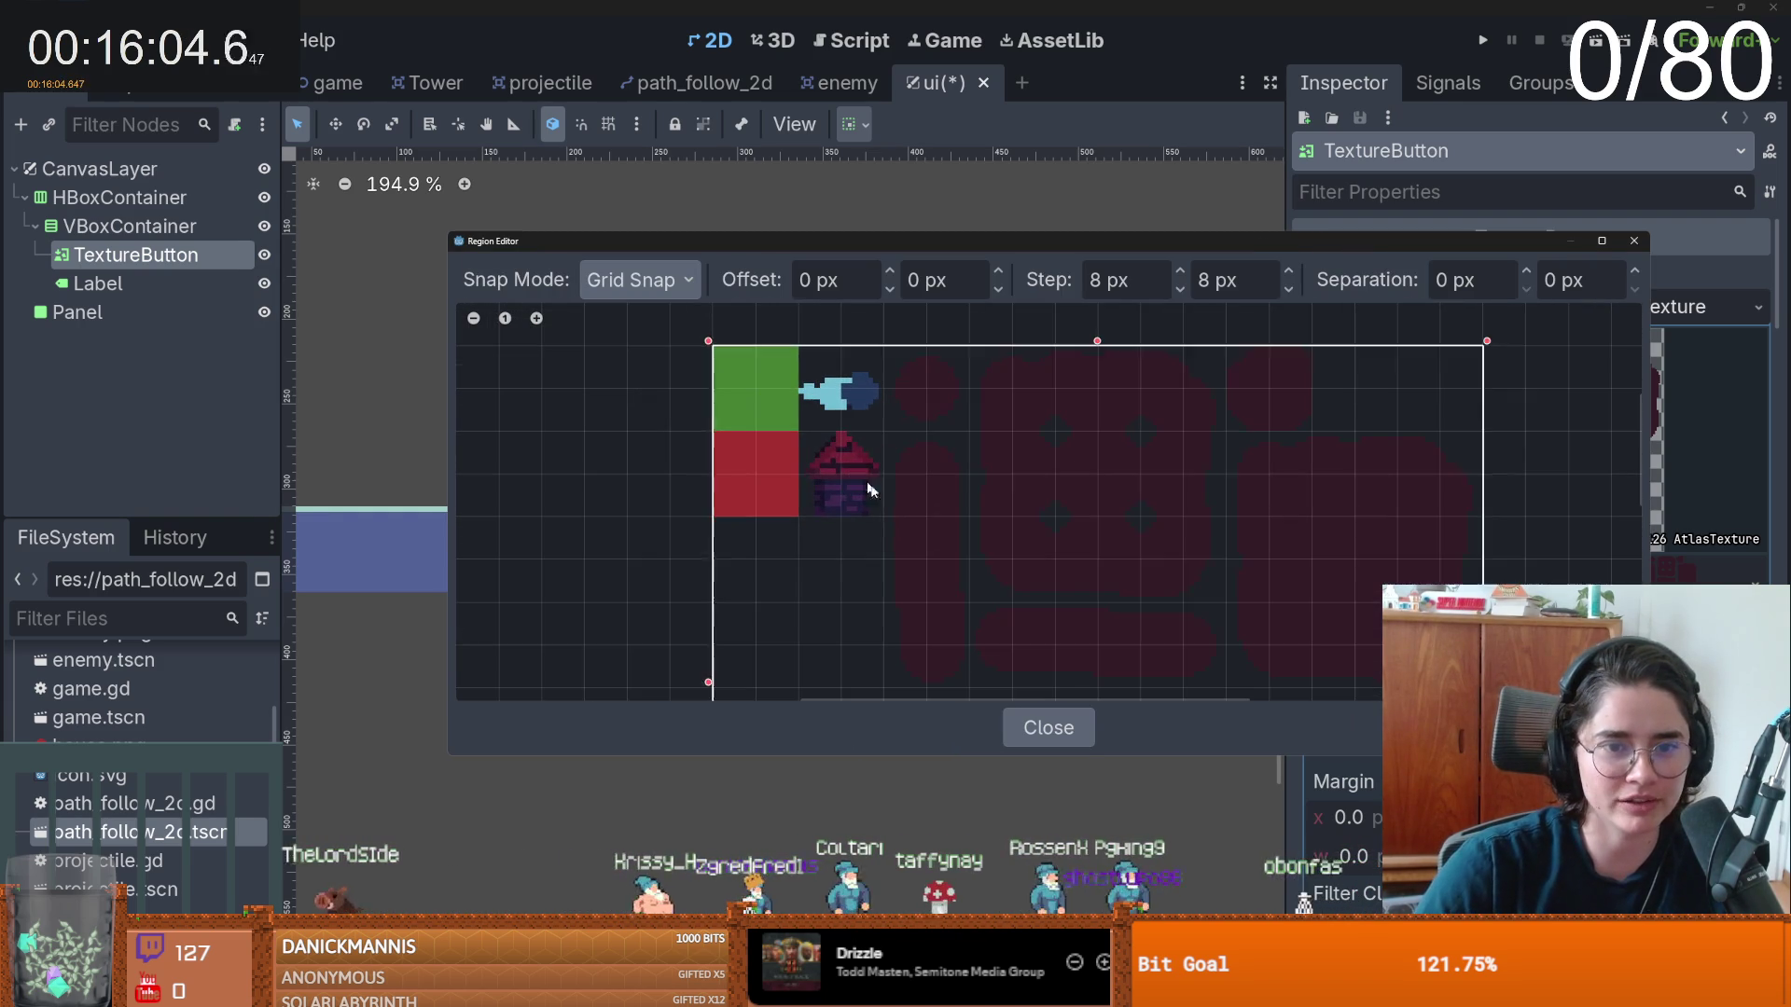
left_click_drag(881, 513, 810, 440)
left_click(1634, 240)
key("ctrl+s")
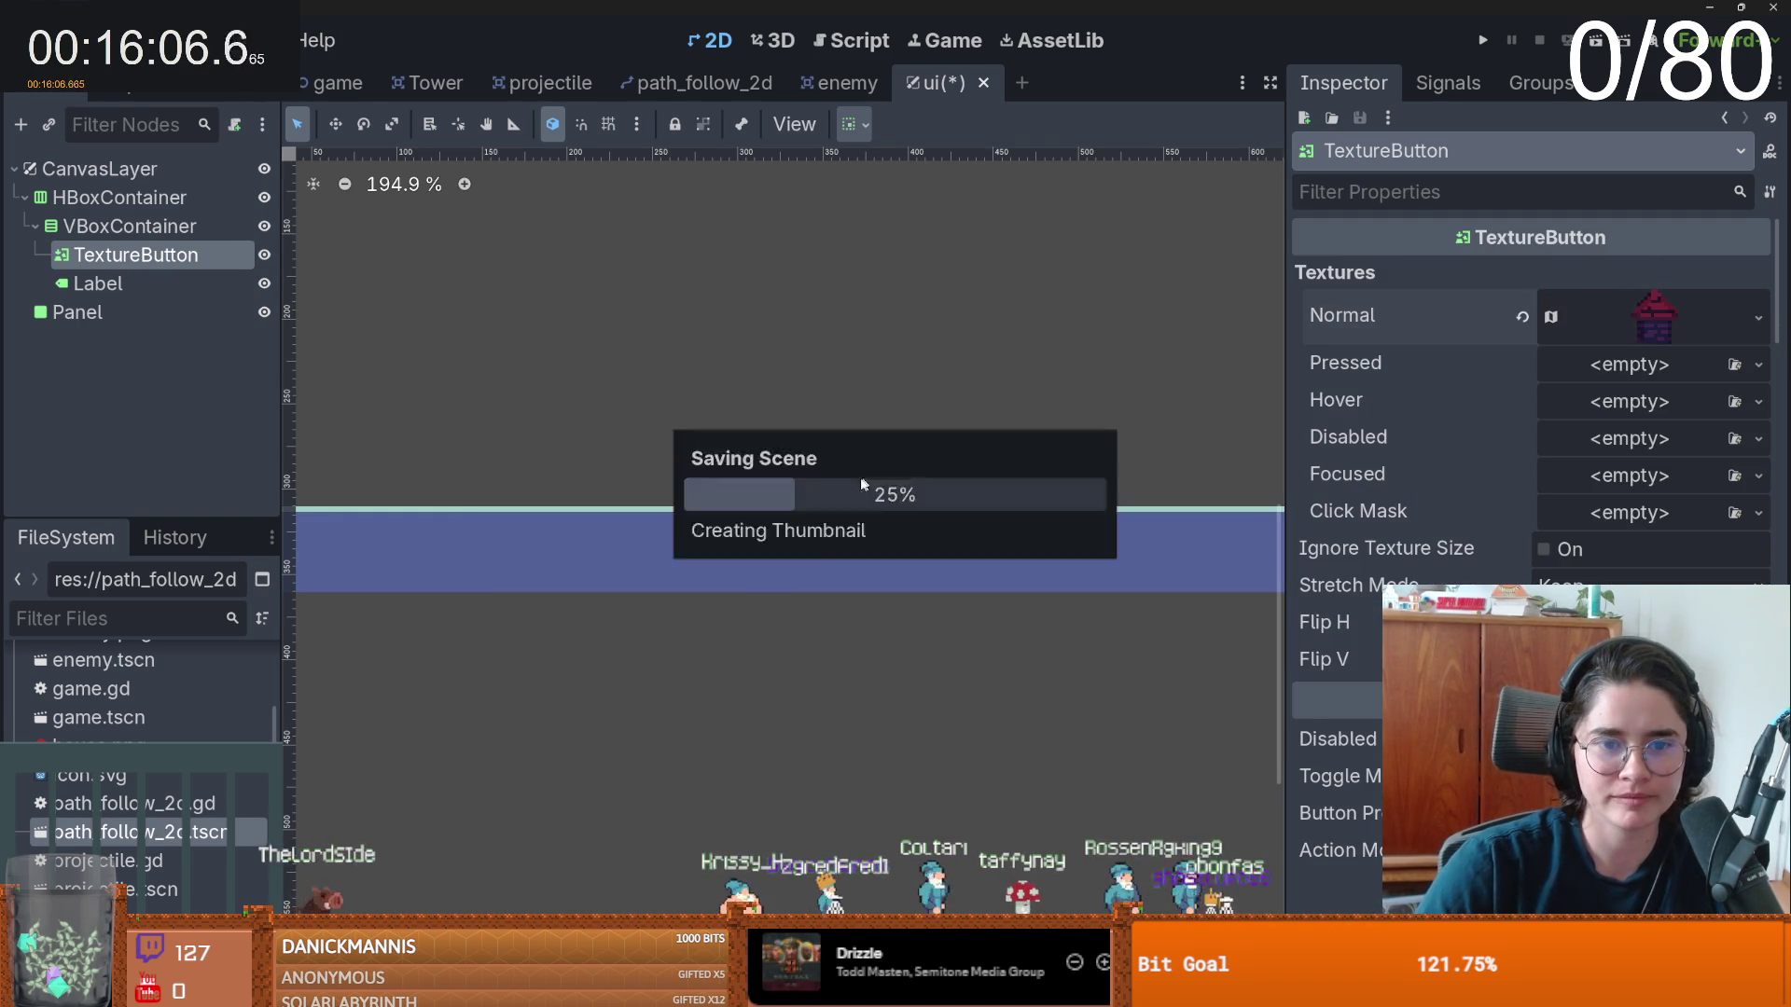
scroll(479, 305, "down", 4)
left_click(24, 197)
- Add a Label directly under CanvasLayer with its text set to 'coins: 0'
right_click(66, 169)
left_click(124, 198)
key("Return")
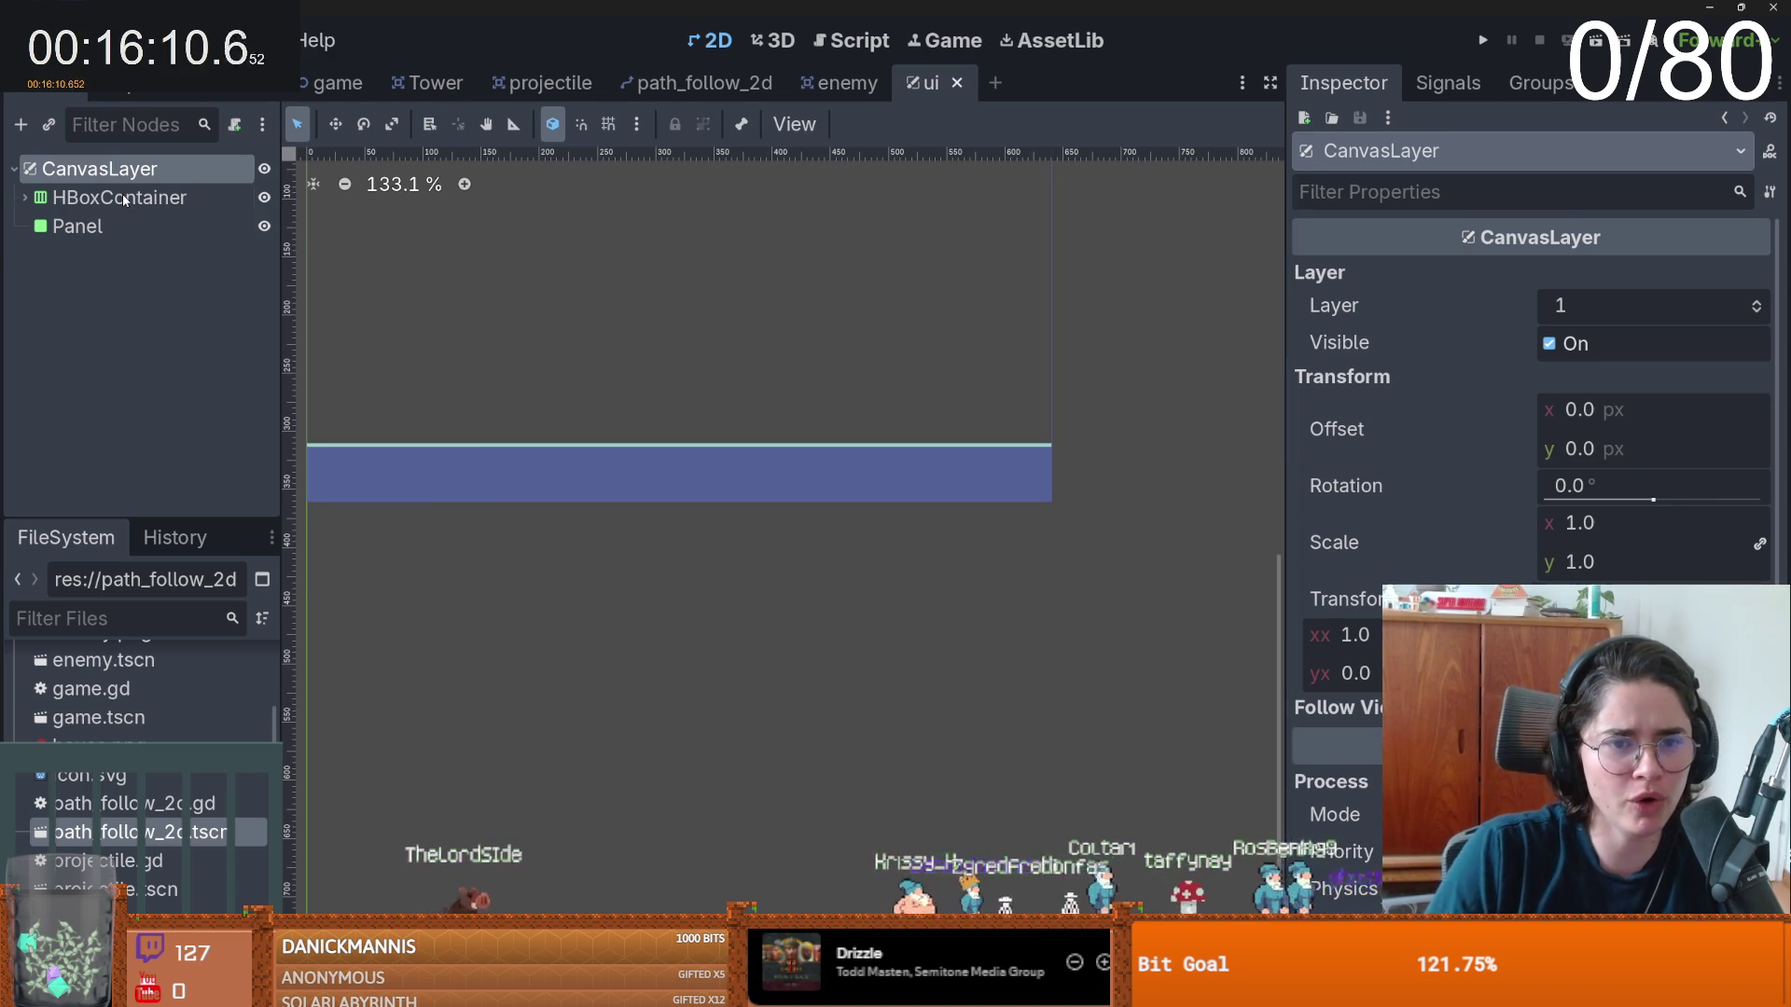
left_click(1384, 359)
type("coins")
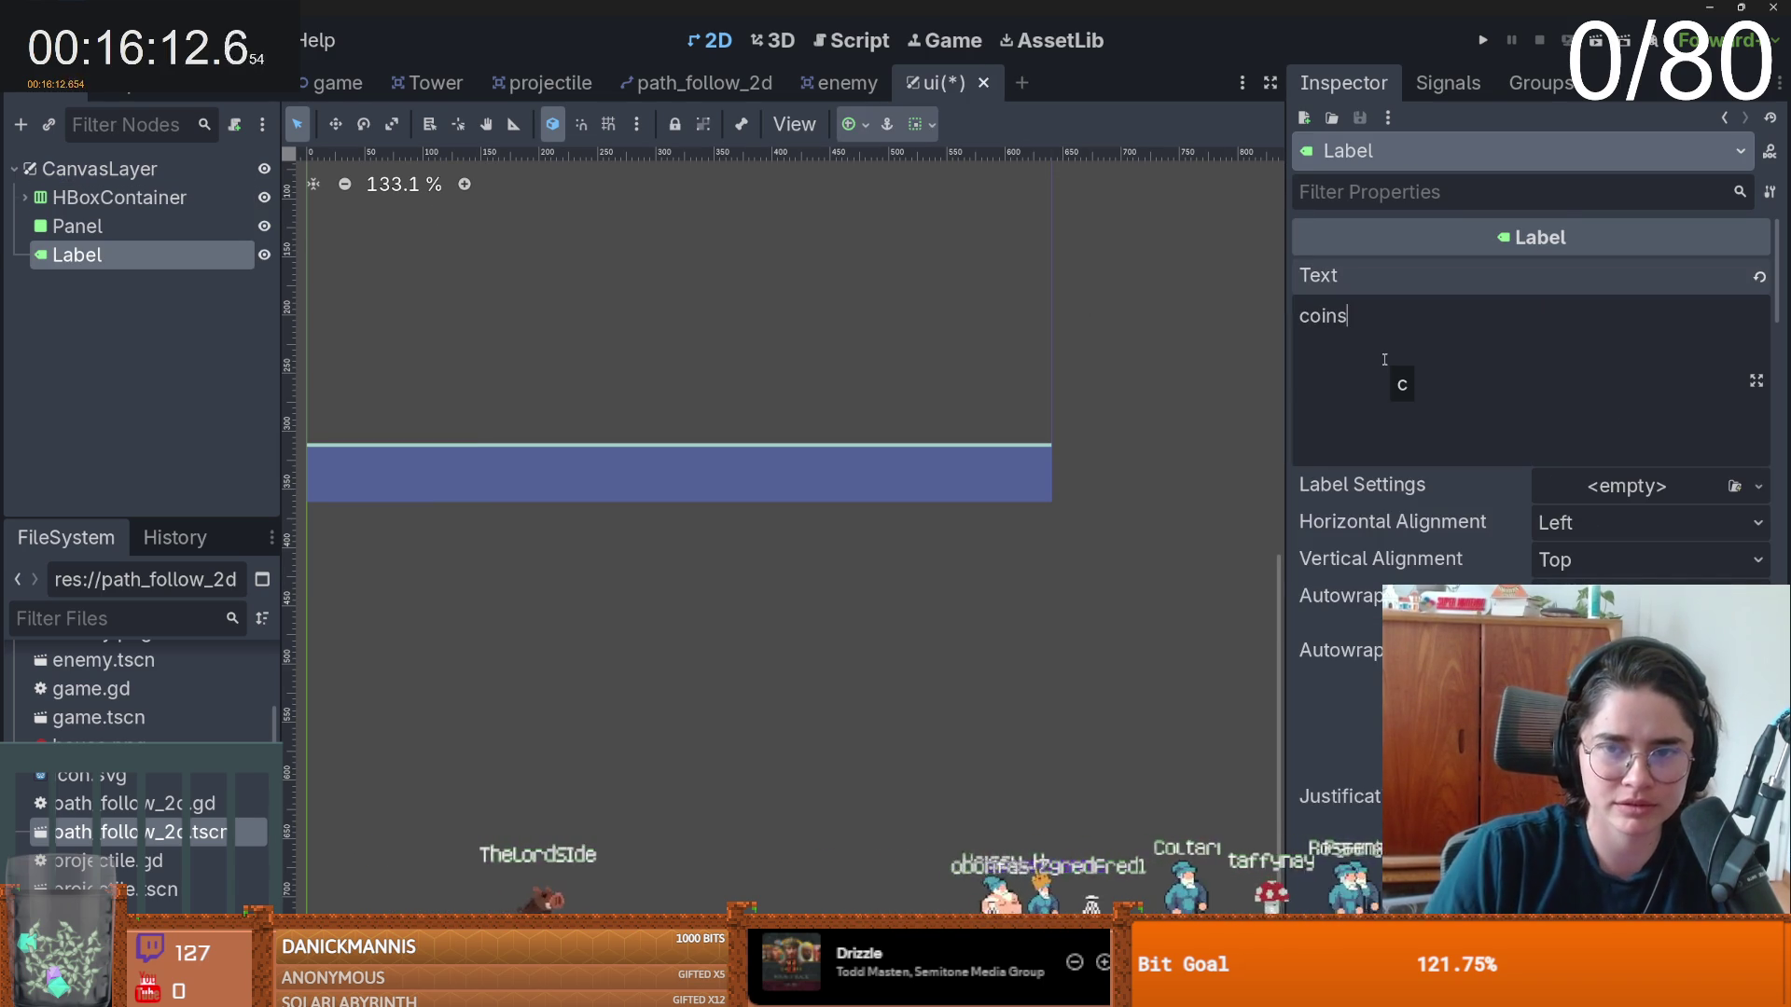
type(": 0")
scroll(865, 569, "down", 2)
scroll(865, 569, "up", 2)
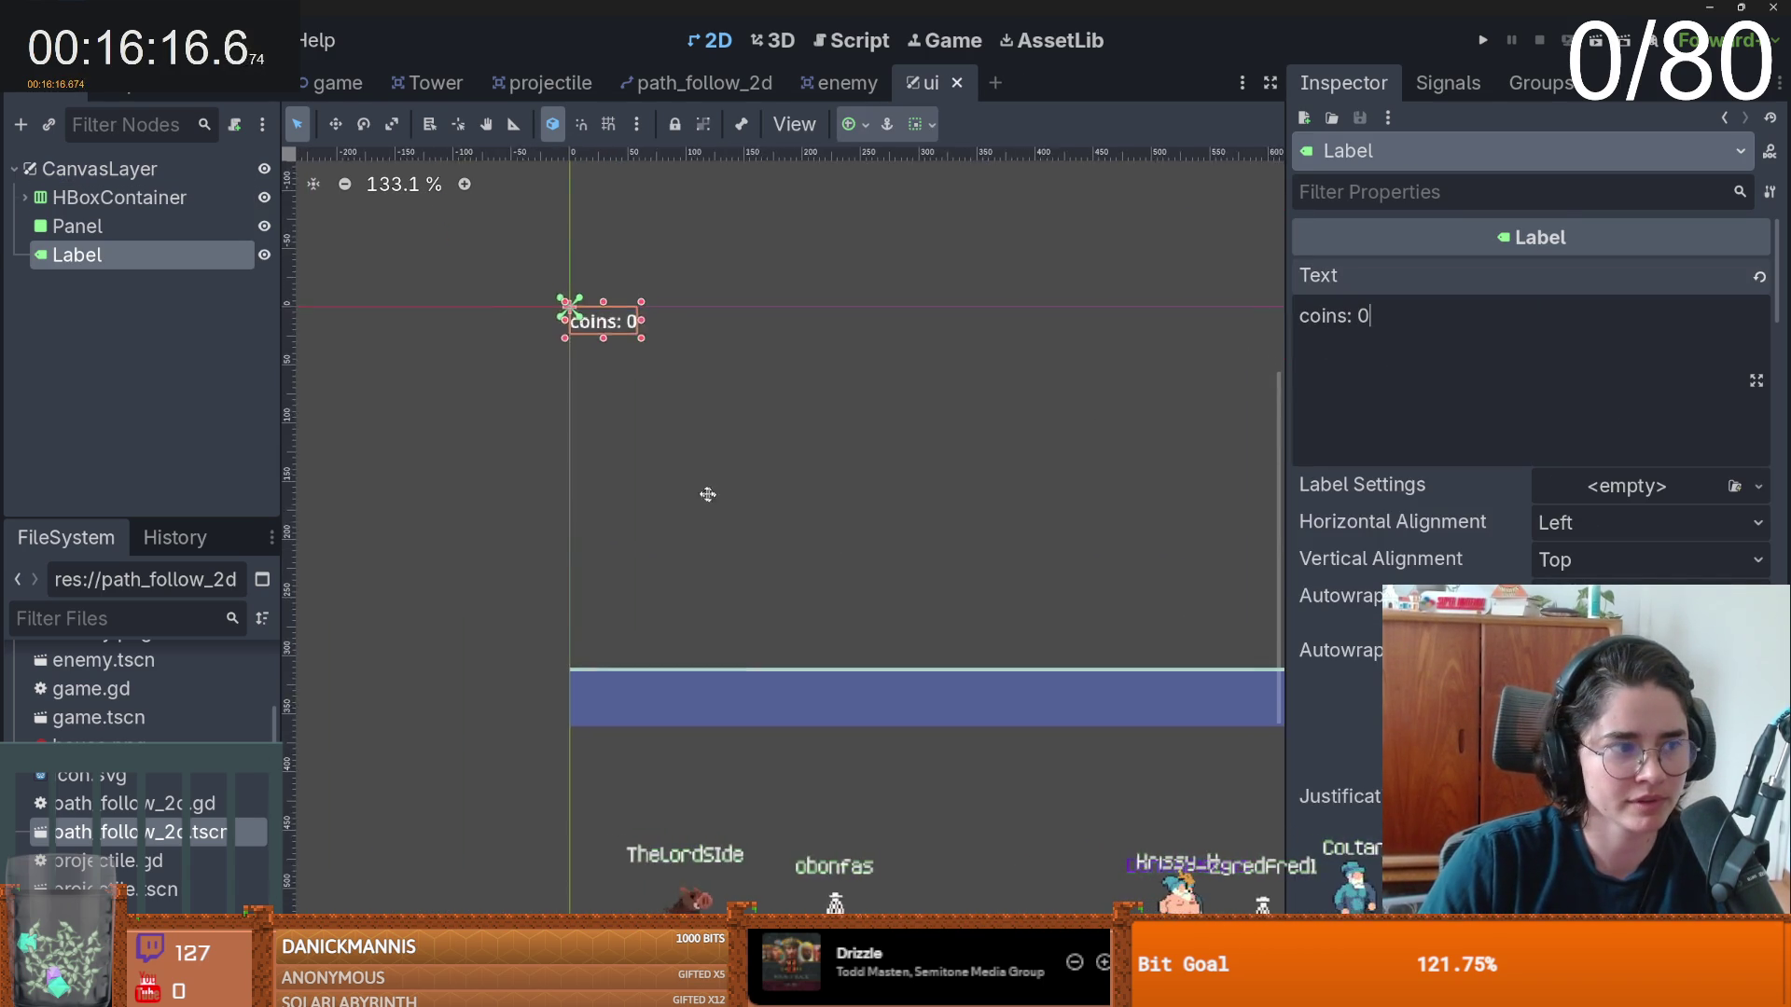
left_click_drag(740, 508, 621, 467)
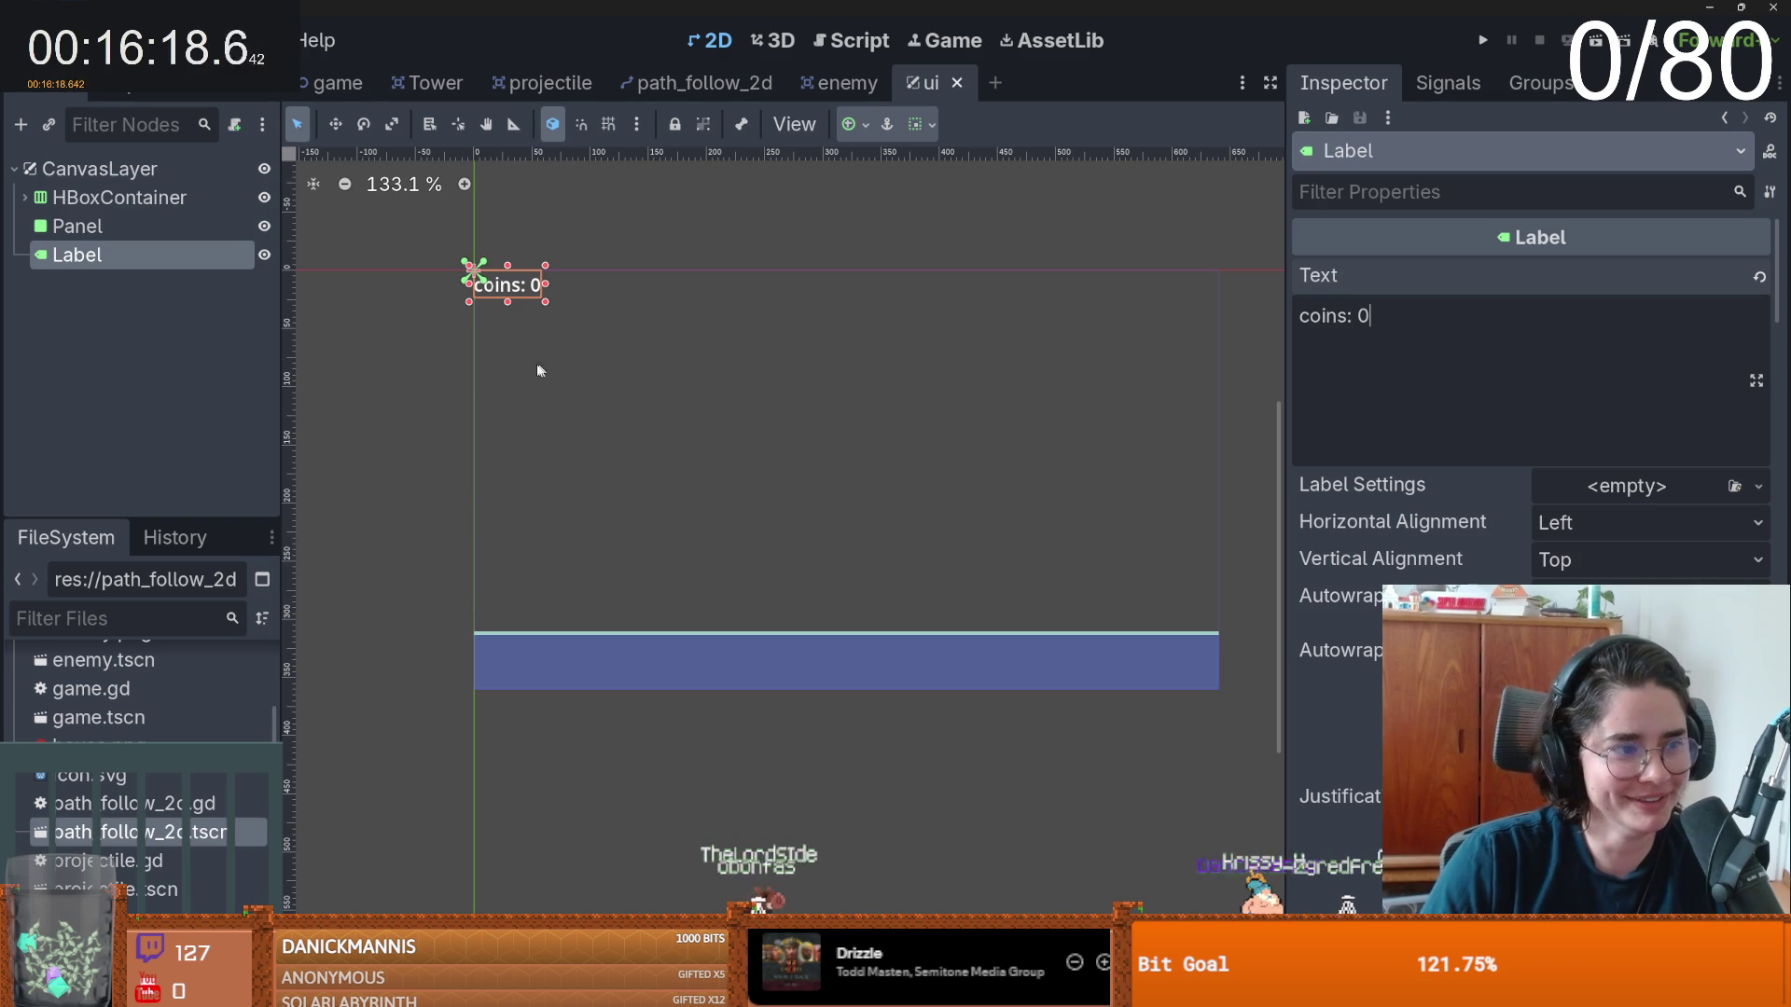
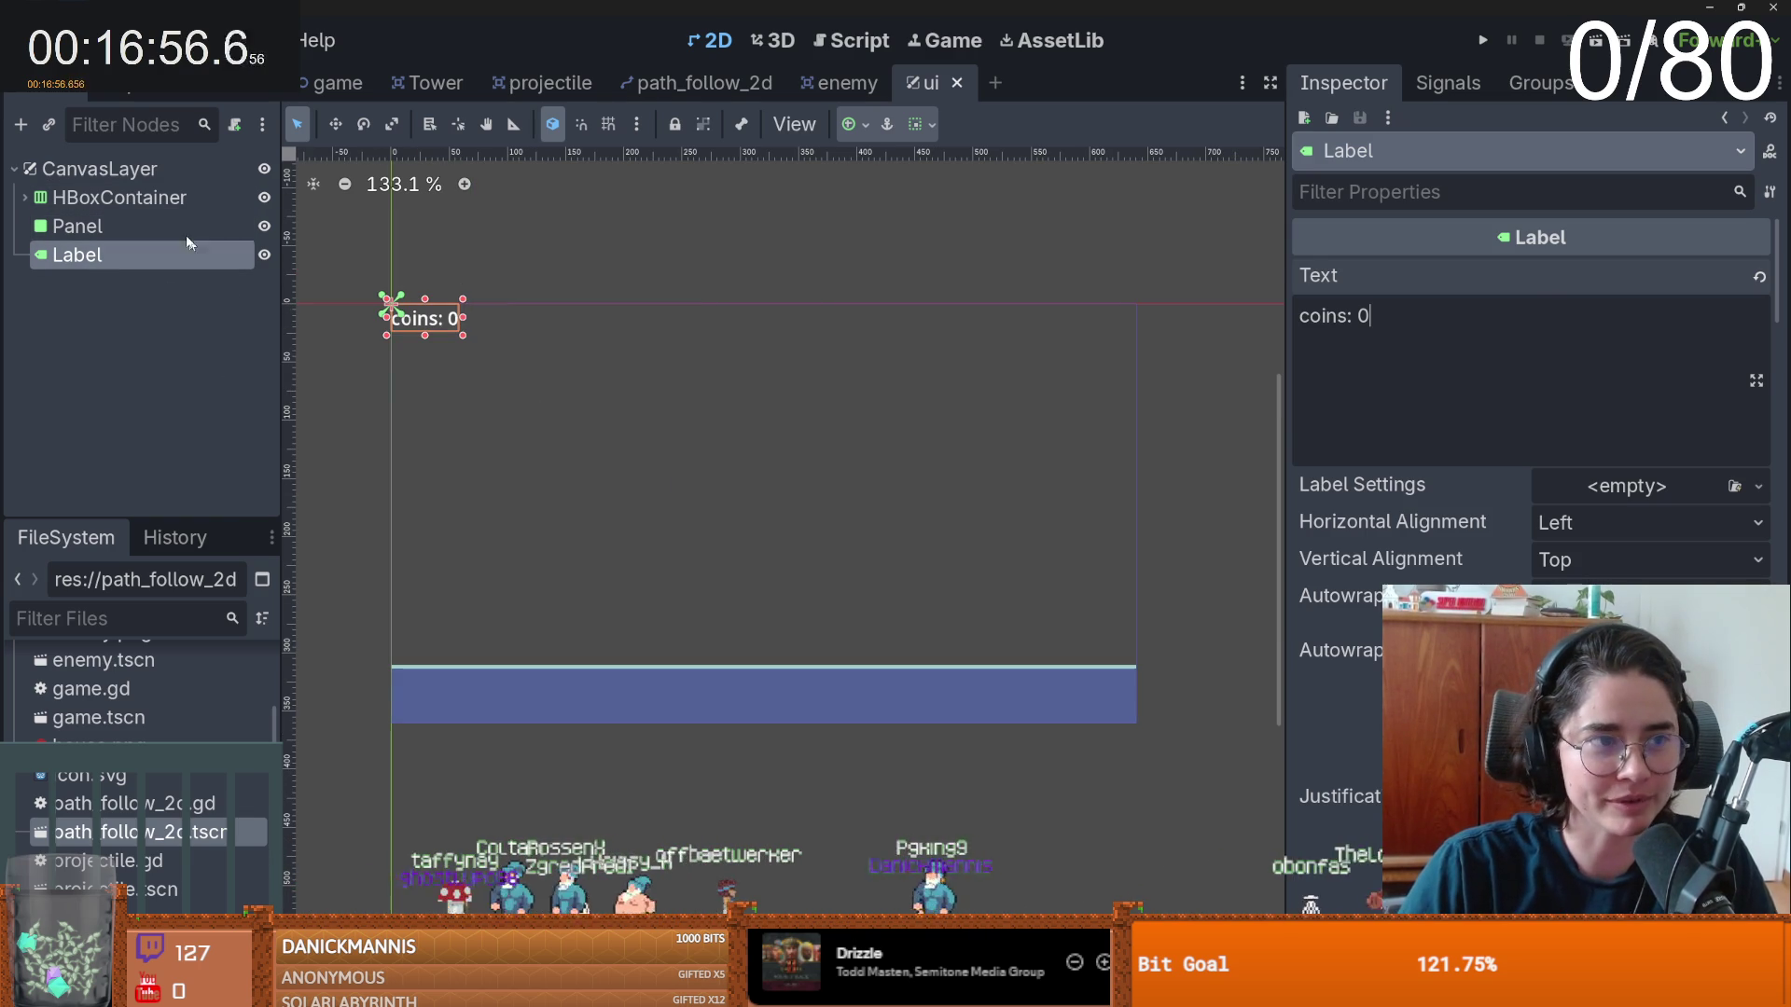
- Rename the root CanvasLayer node to UI
left_click(215, 163)
left_click(214, 161)
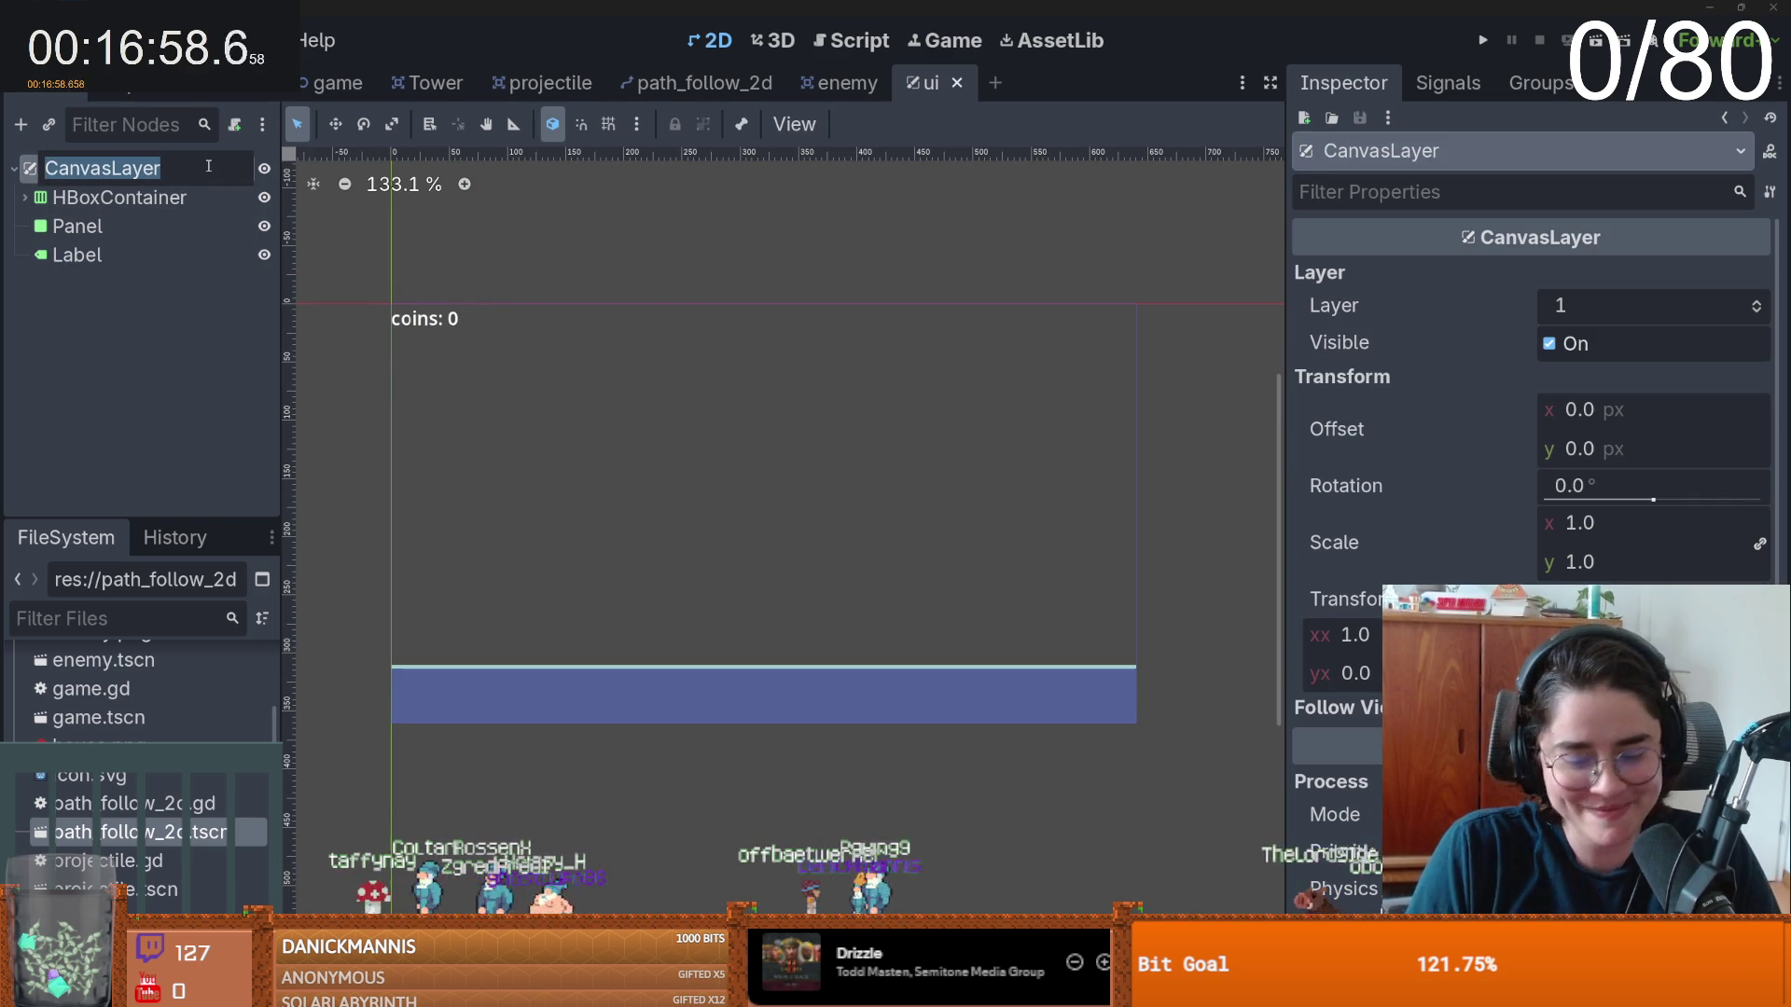
type("UI")
key("Return")
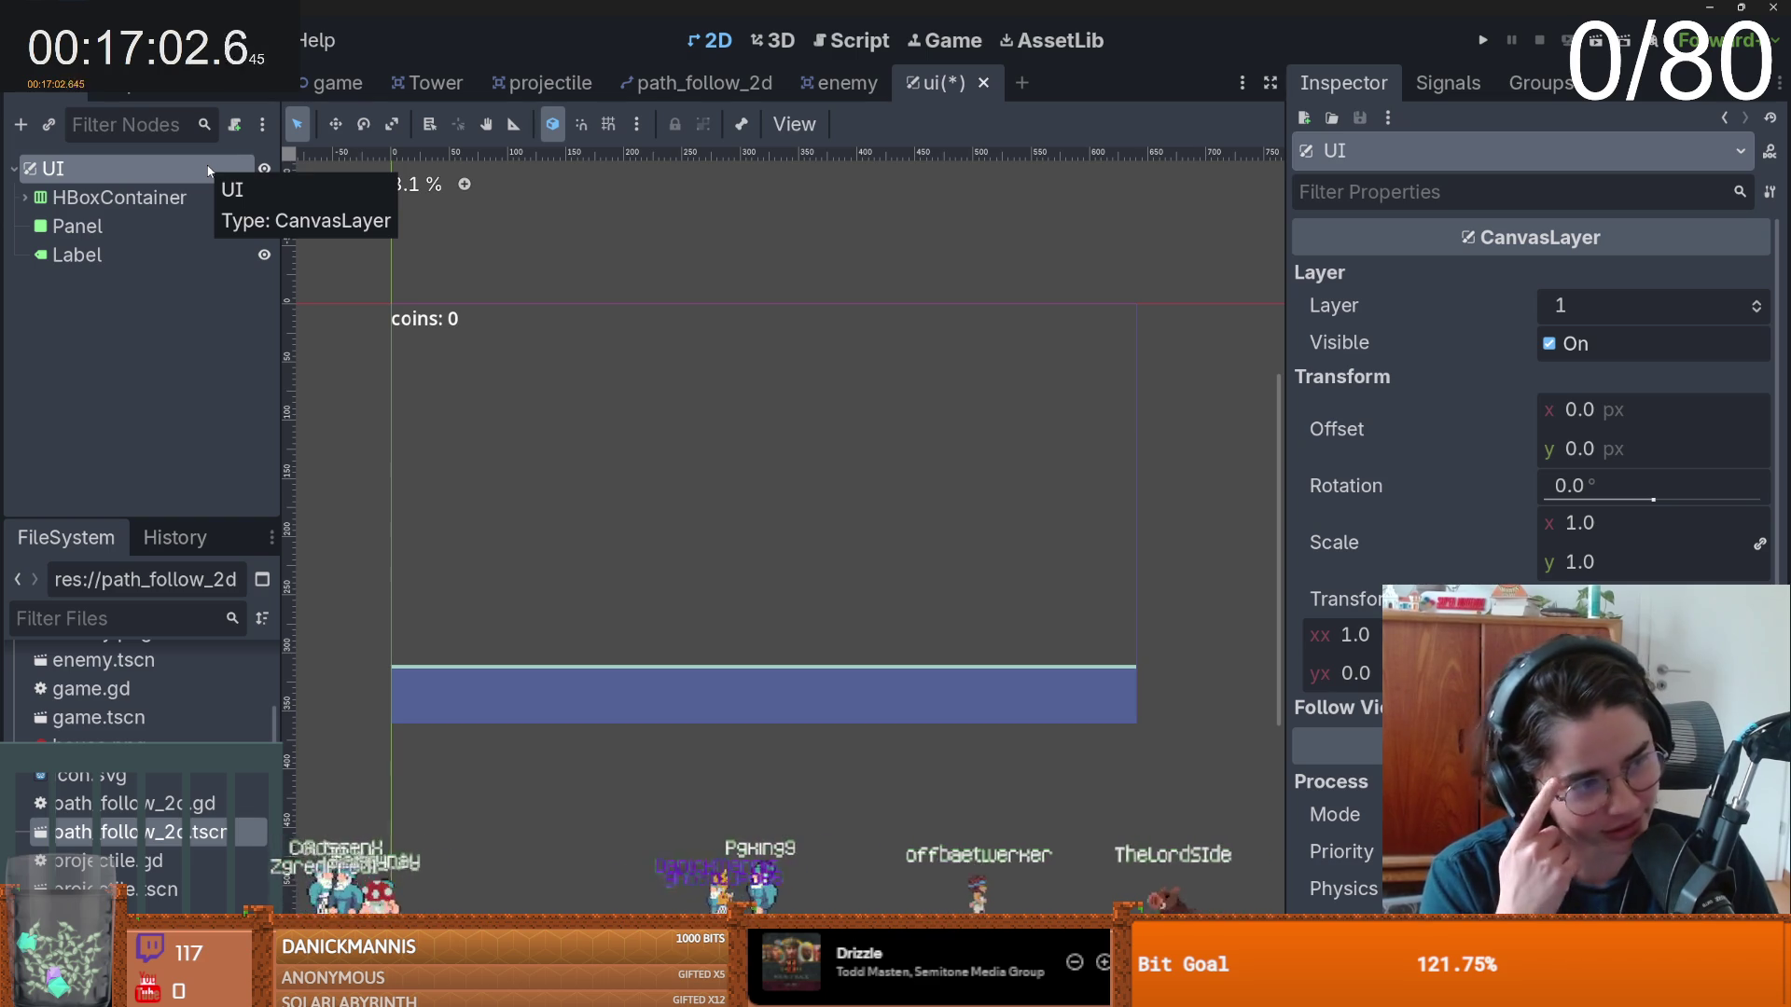
- Check the TextureButton's Normal texture in the Inspector and save the ui scene
left_click(89, 226)
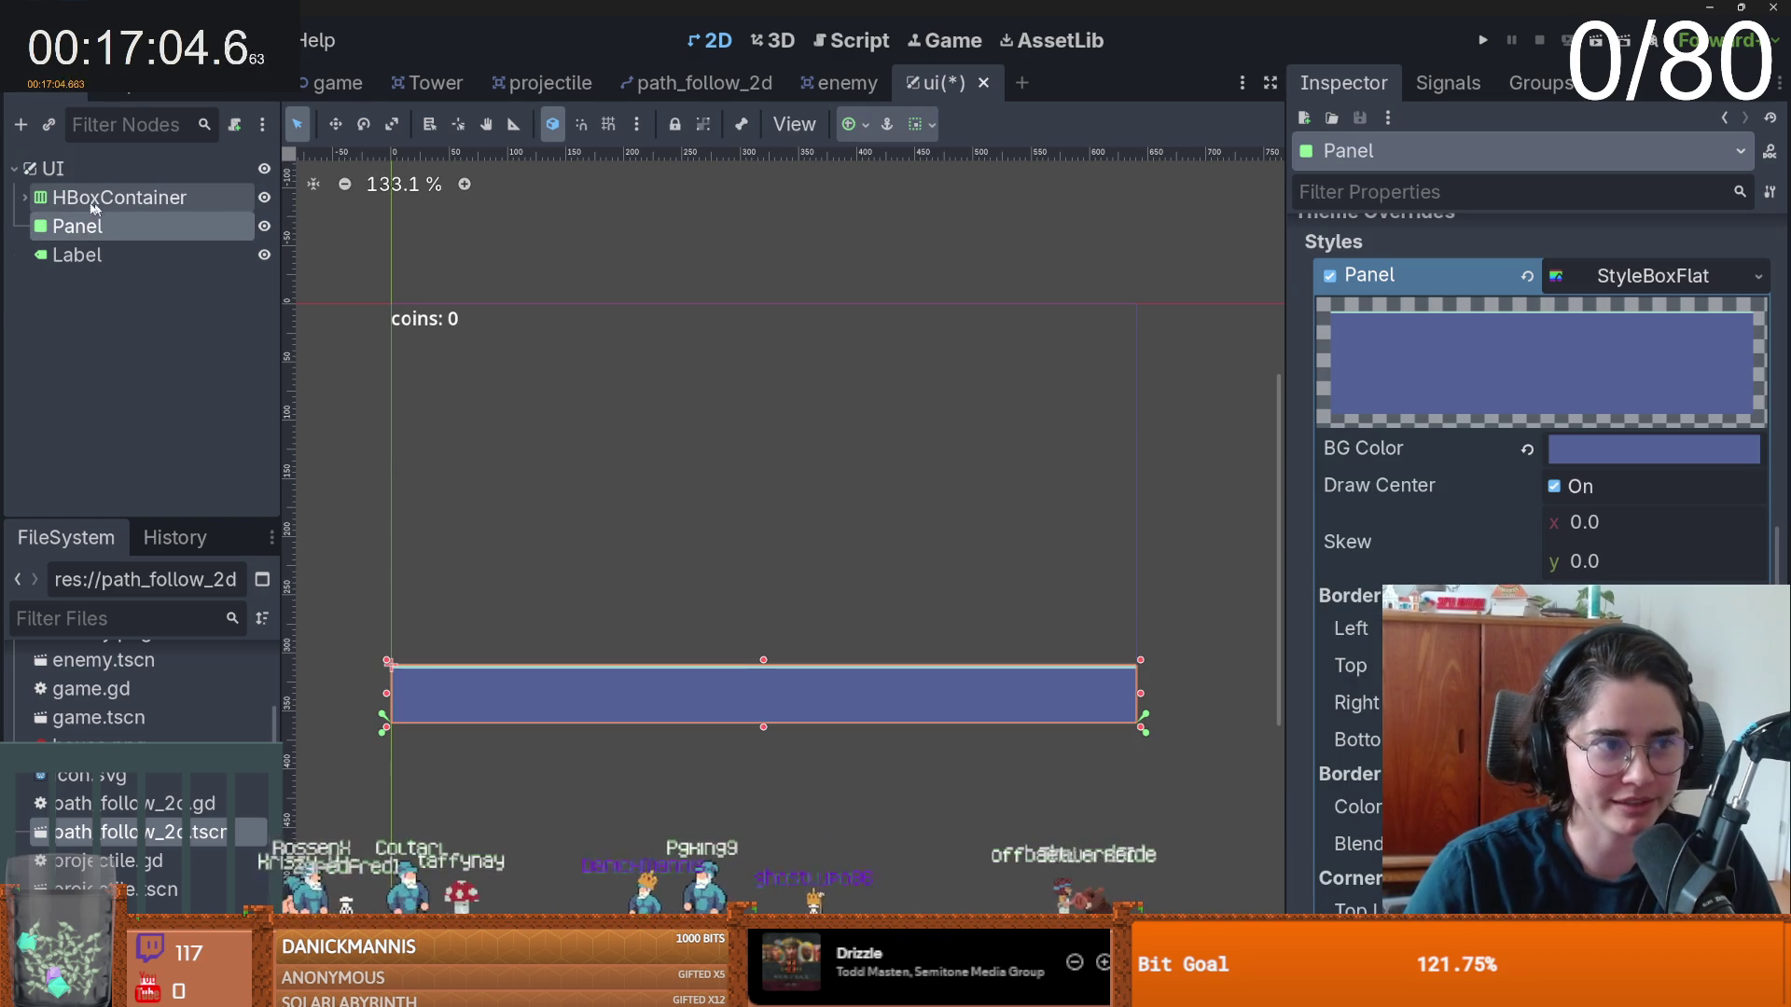
left_click(24, 197)
left_click(82, 252)
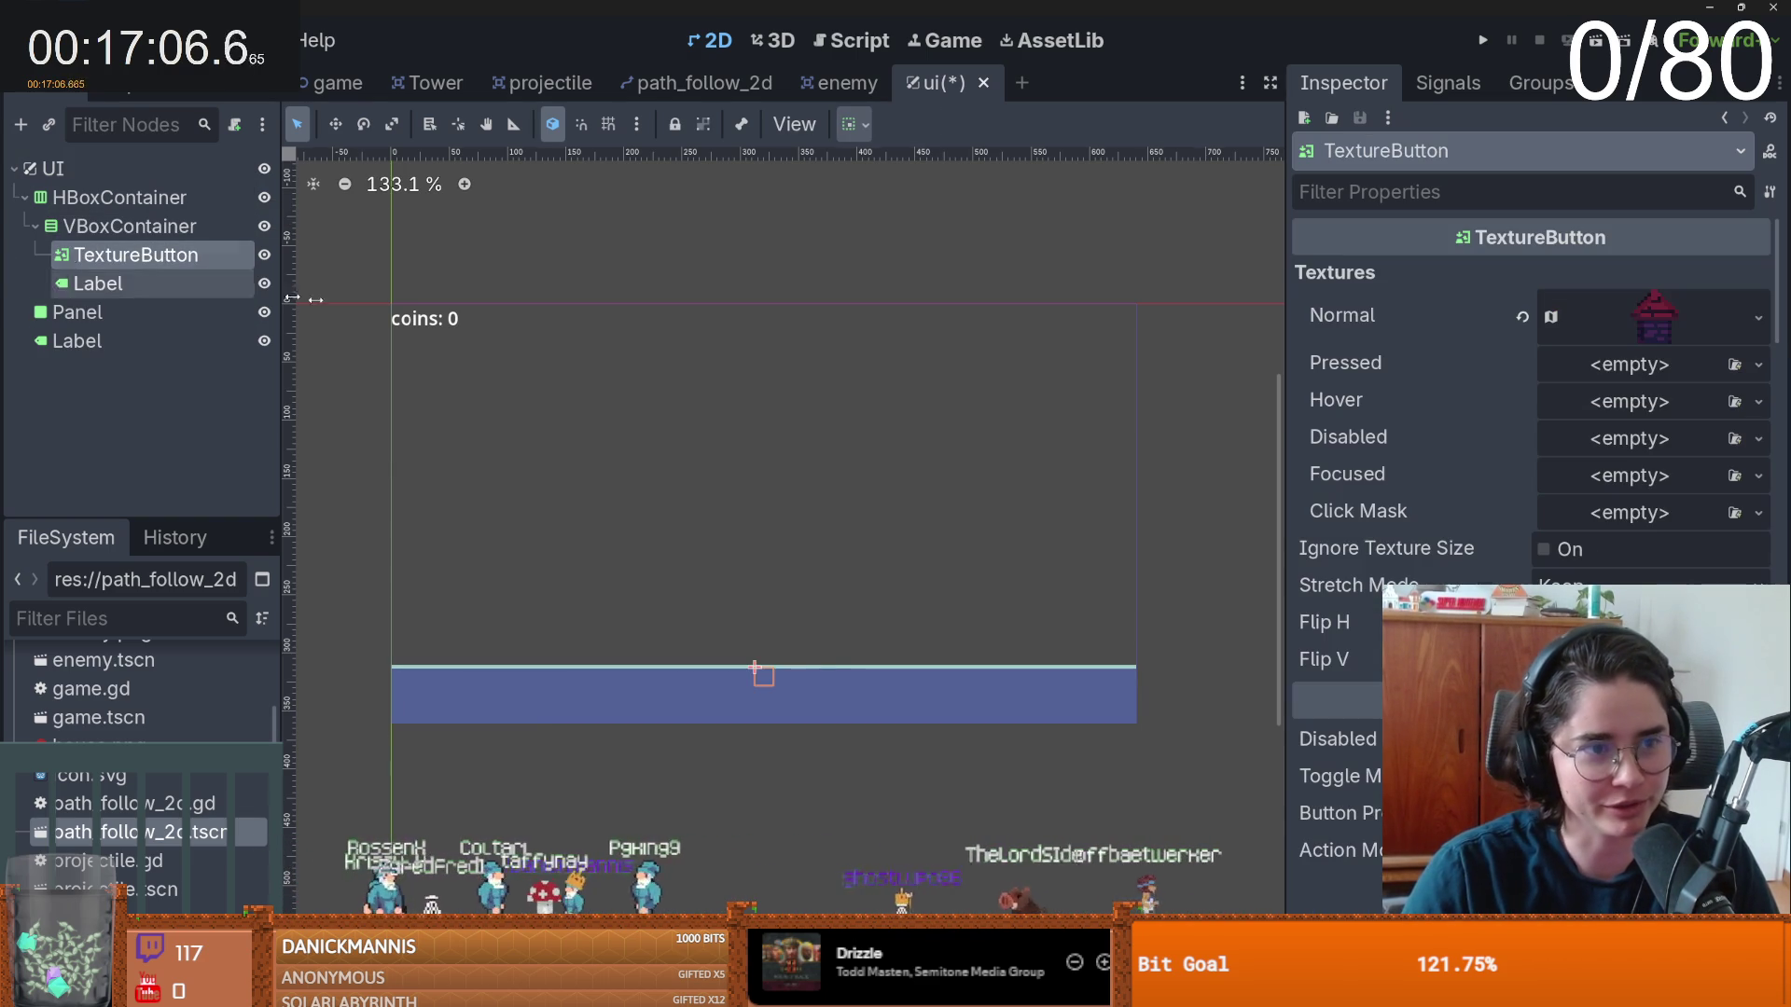
scroll(1126, 532, "down", 2)
scroll(812, 681, "up", 5)
left_click(1655, 316)
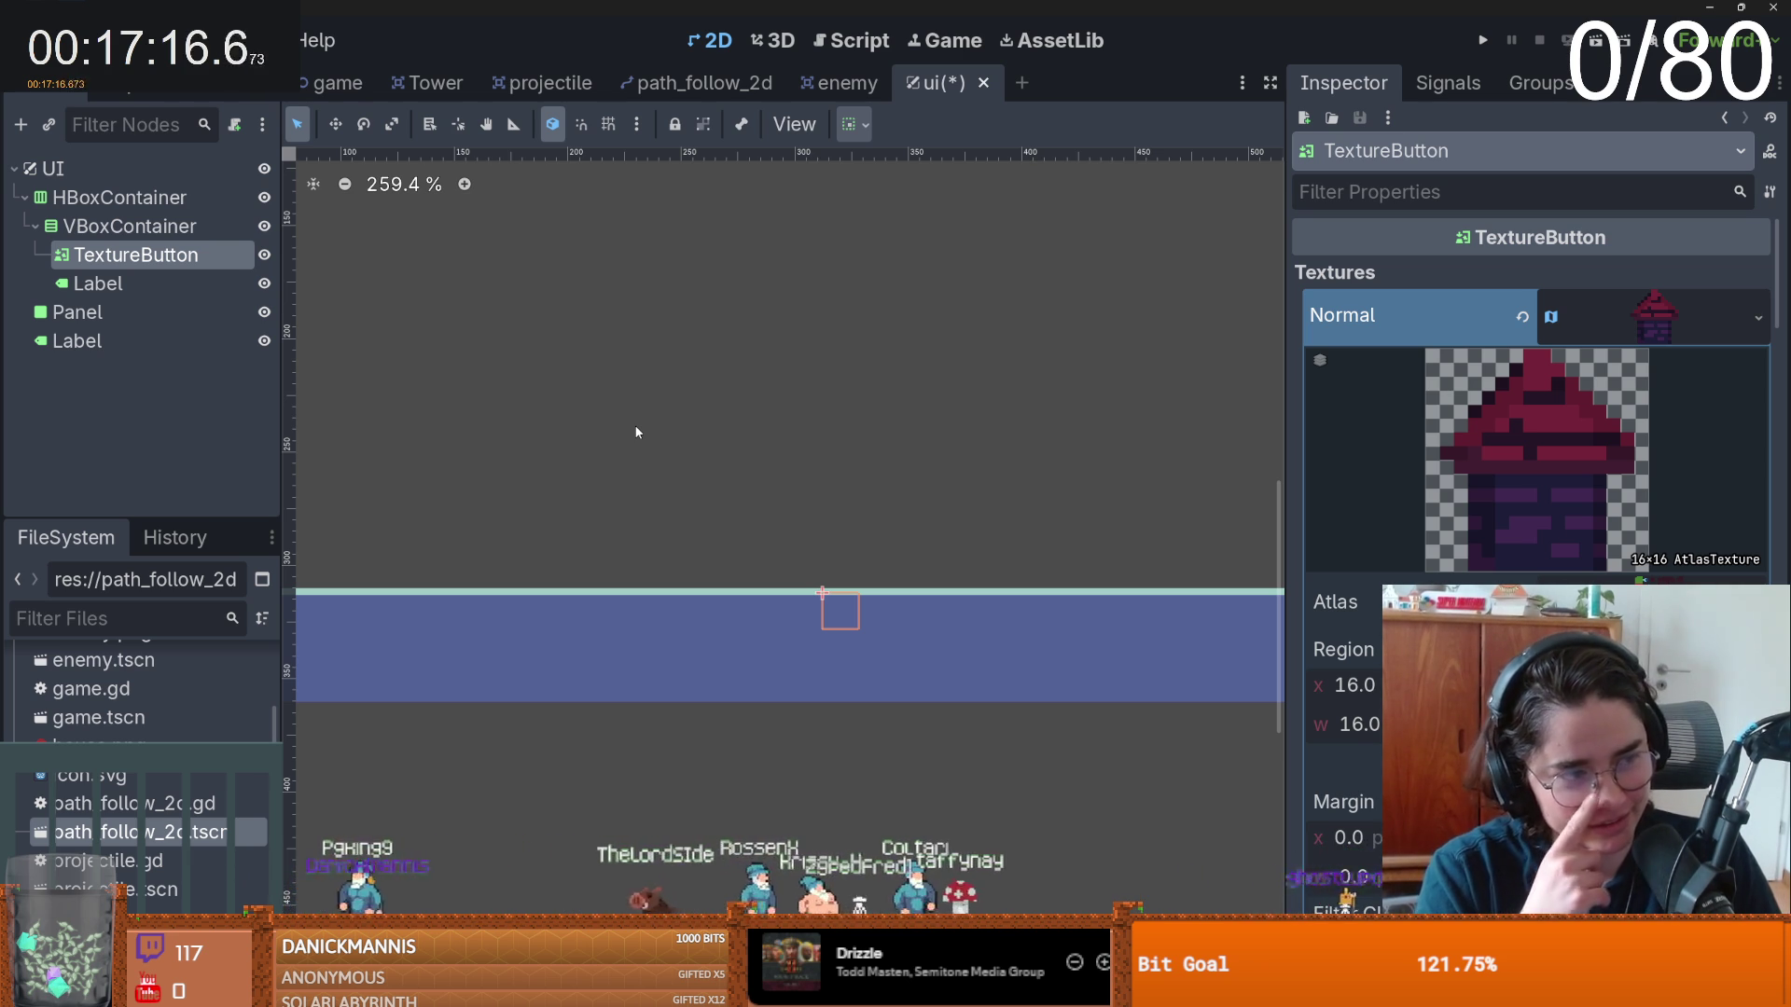
left_click(1686, 341)
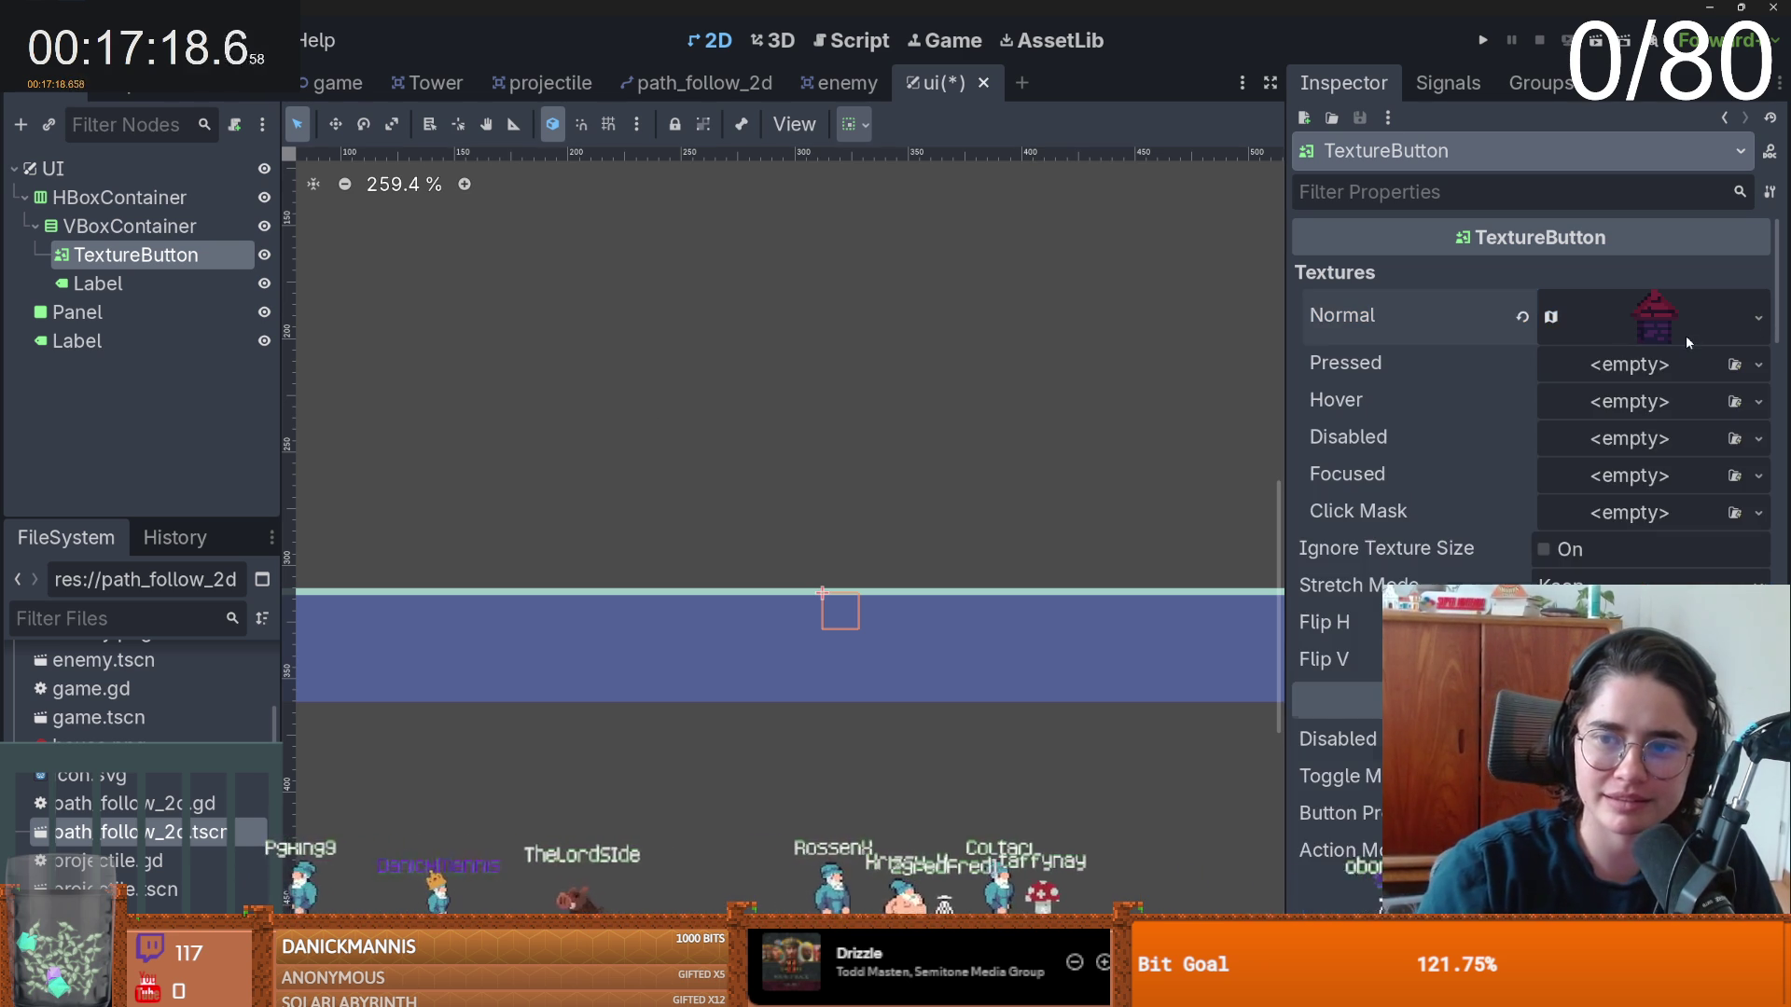
key("ctrl+s")
scroll(746, 597, "up", 1)
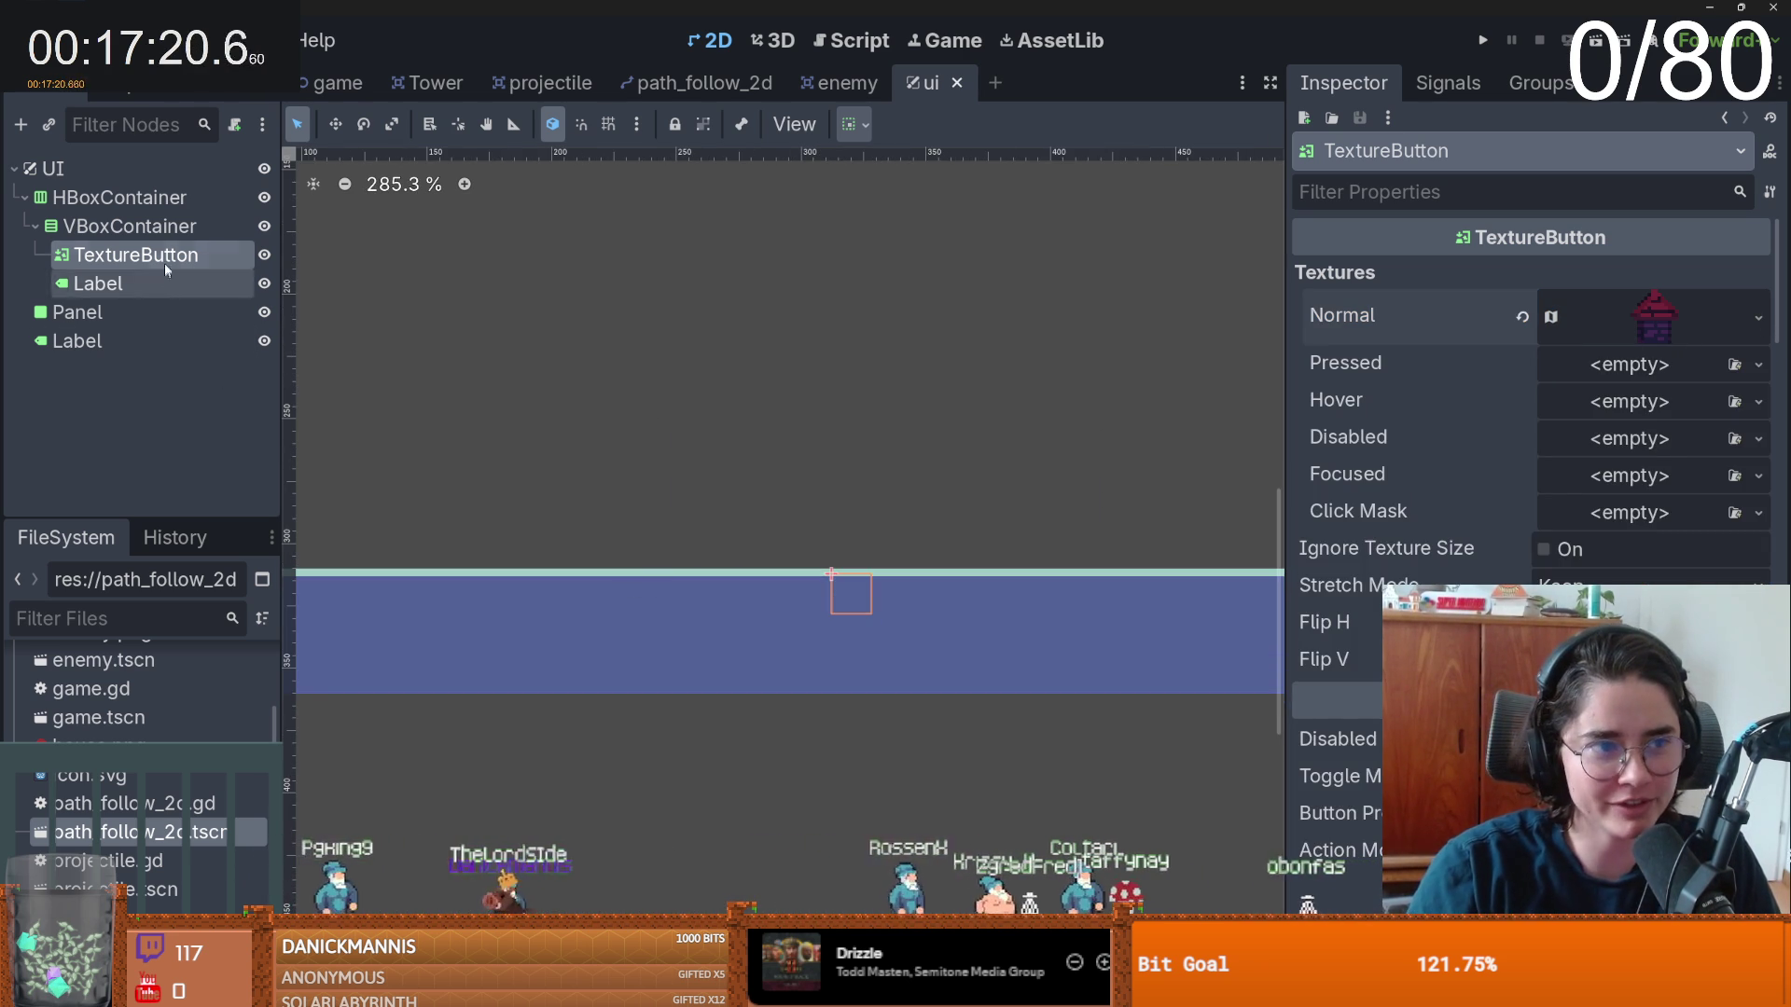
scroll(992, 562, "down", 4)
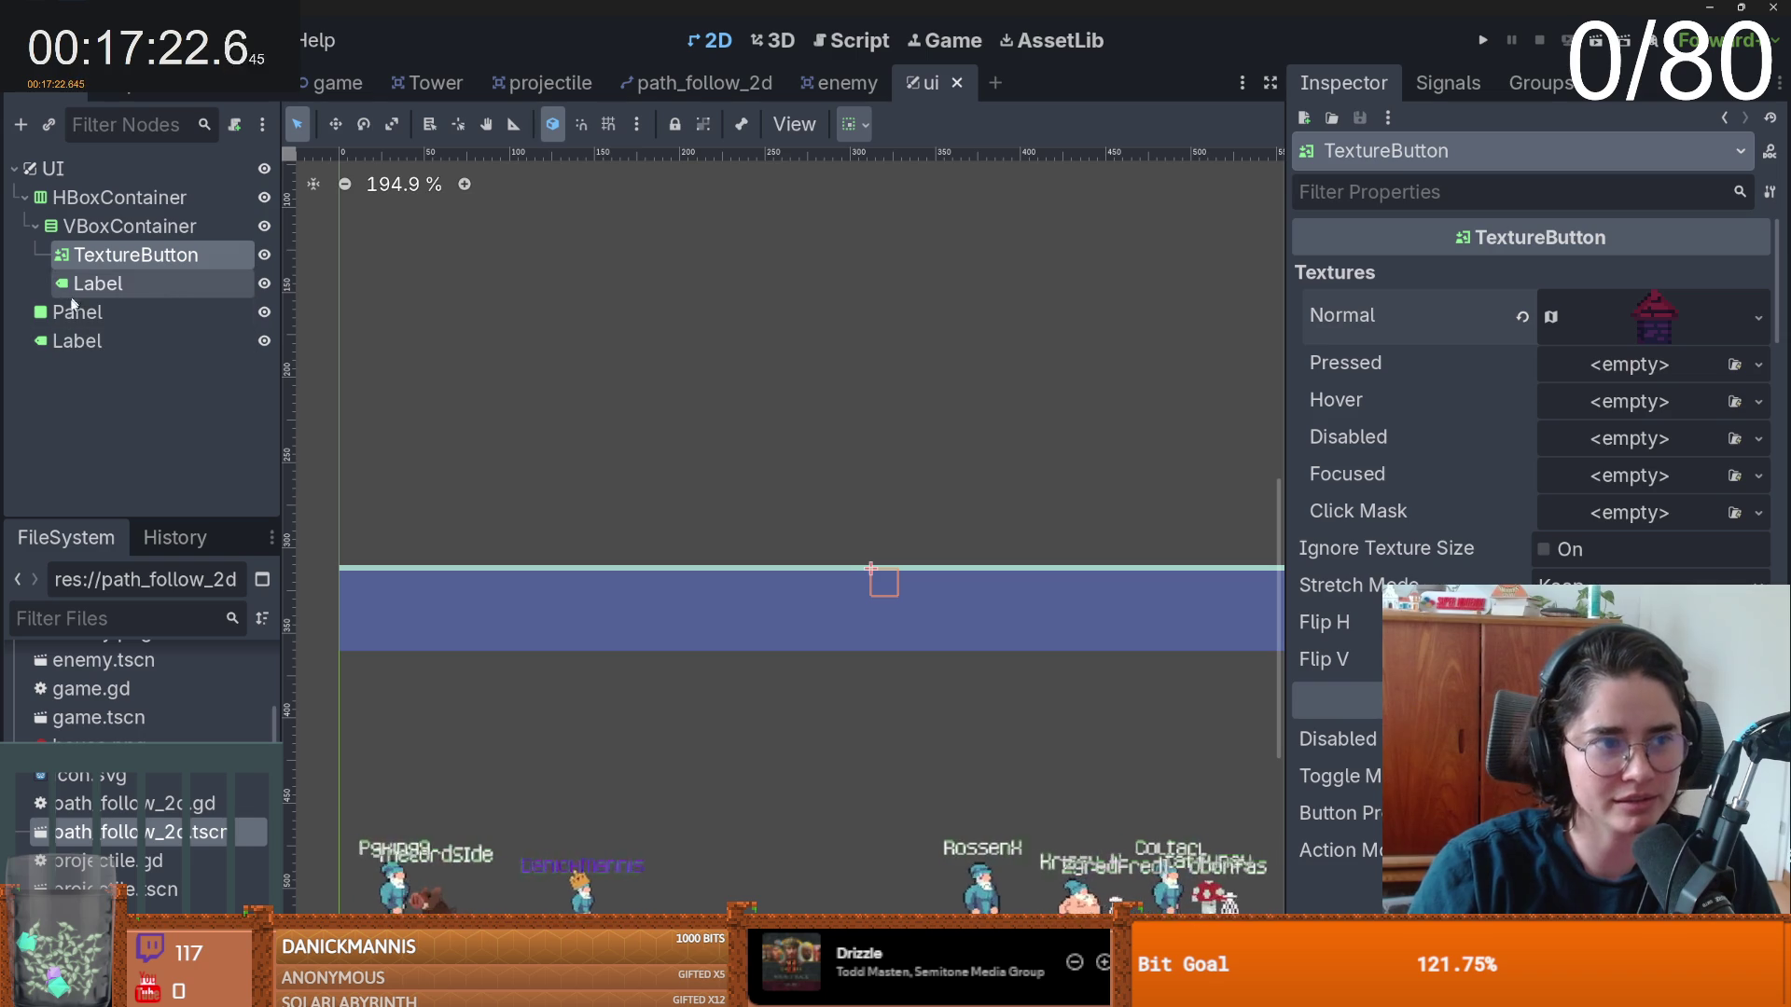
- Move Panel to the first position under UI so it draws behind the tower button
left_click(140, 313)
left_click(265, 312)
left_click(265, 312)
left_click_drag(104, 310, 93, 187)
scroll(825, 522, "up", 4)
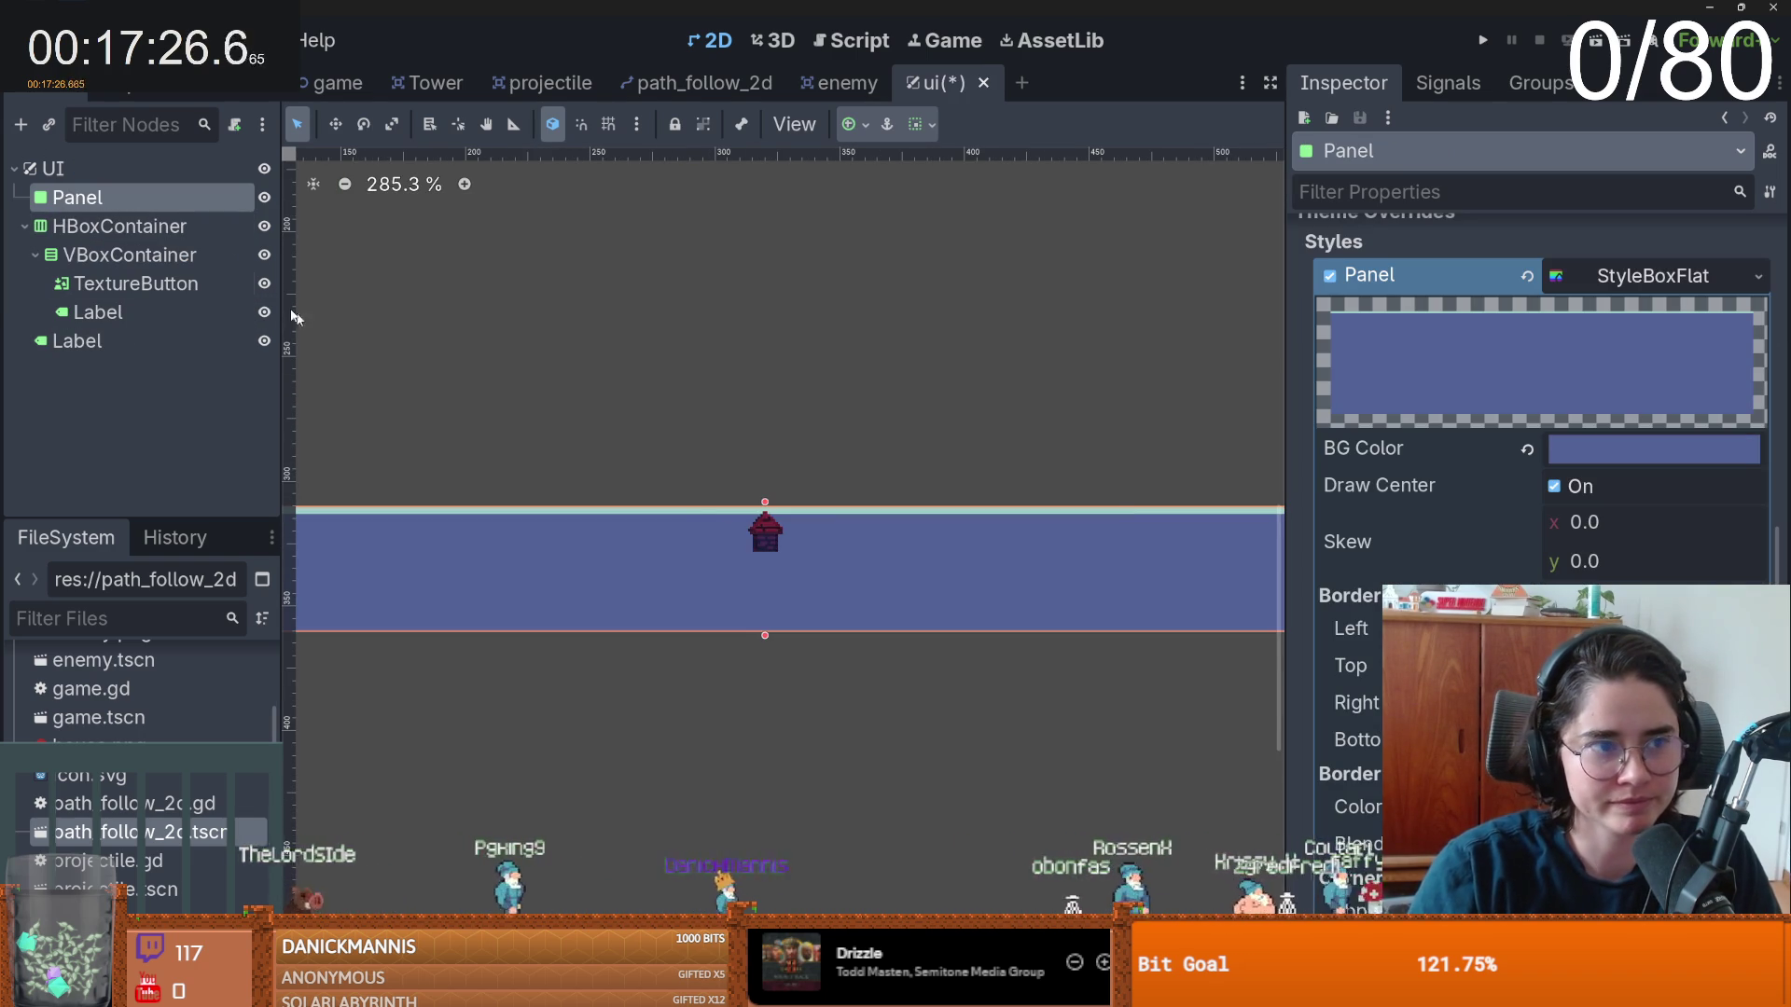
- Set the Label under TextureButton to show the text 100
key("ctrl+s")
left_click(133, 315)
left_click(1555, 364)
type("100")
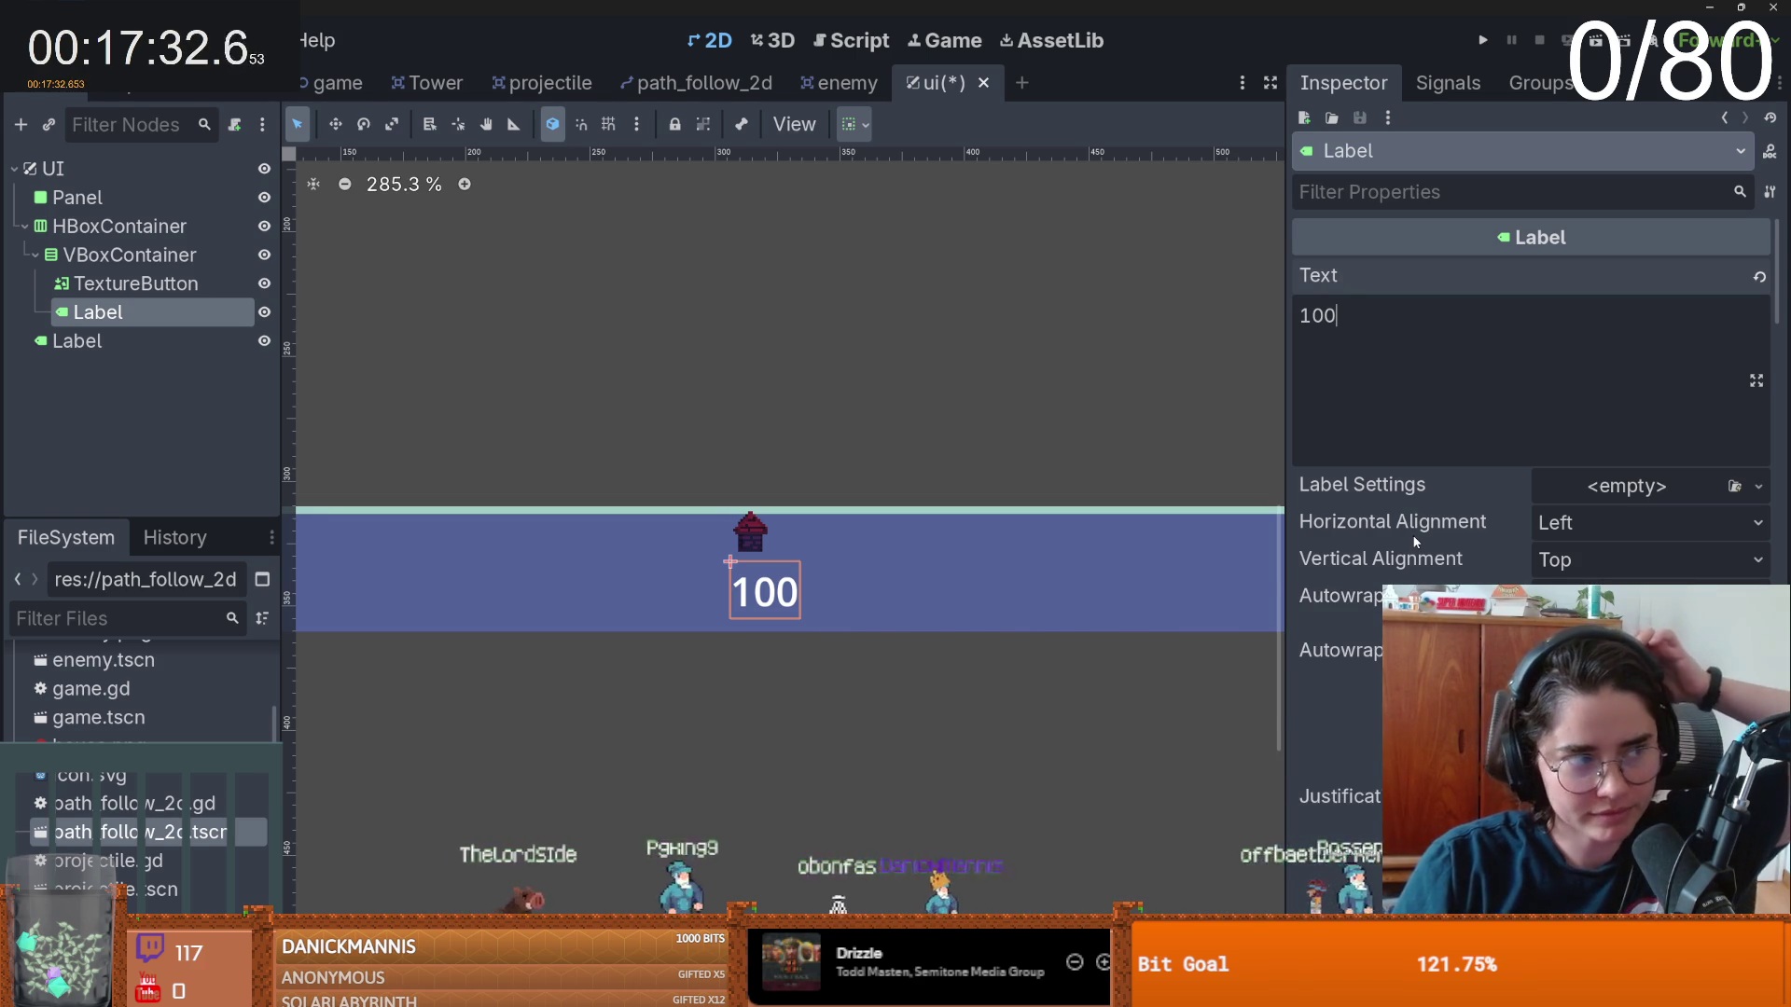
scroll(1530, 560, "down", 15)
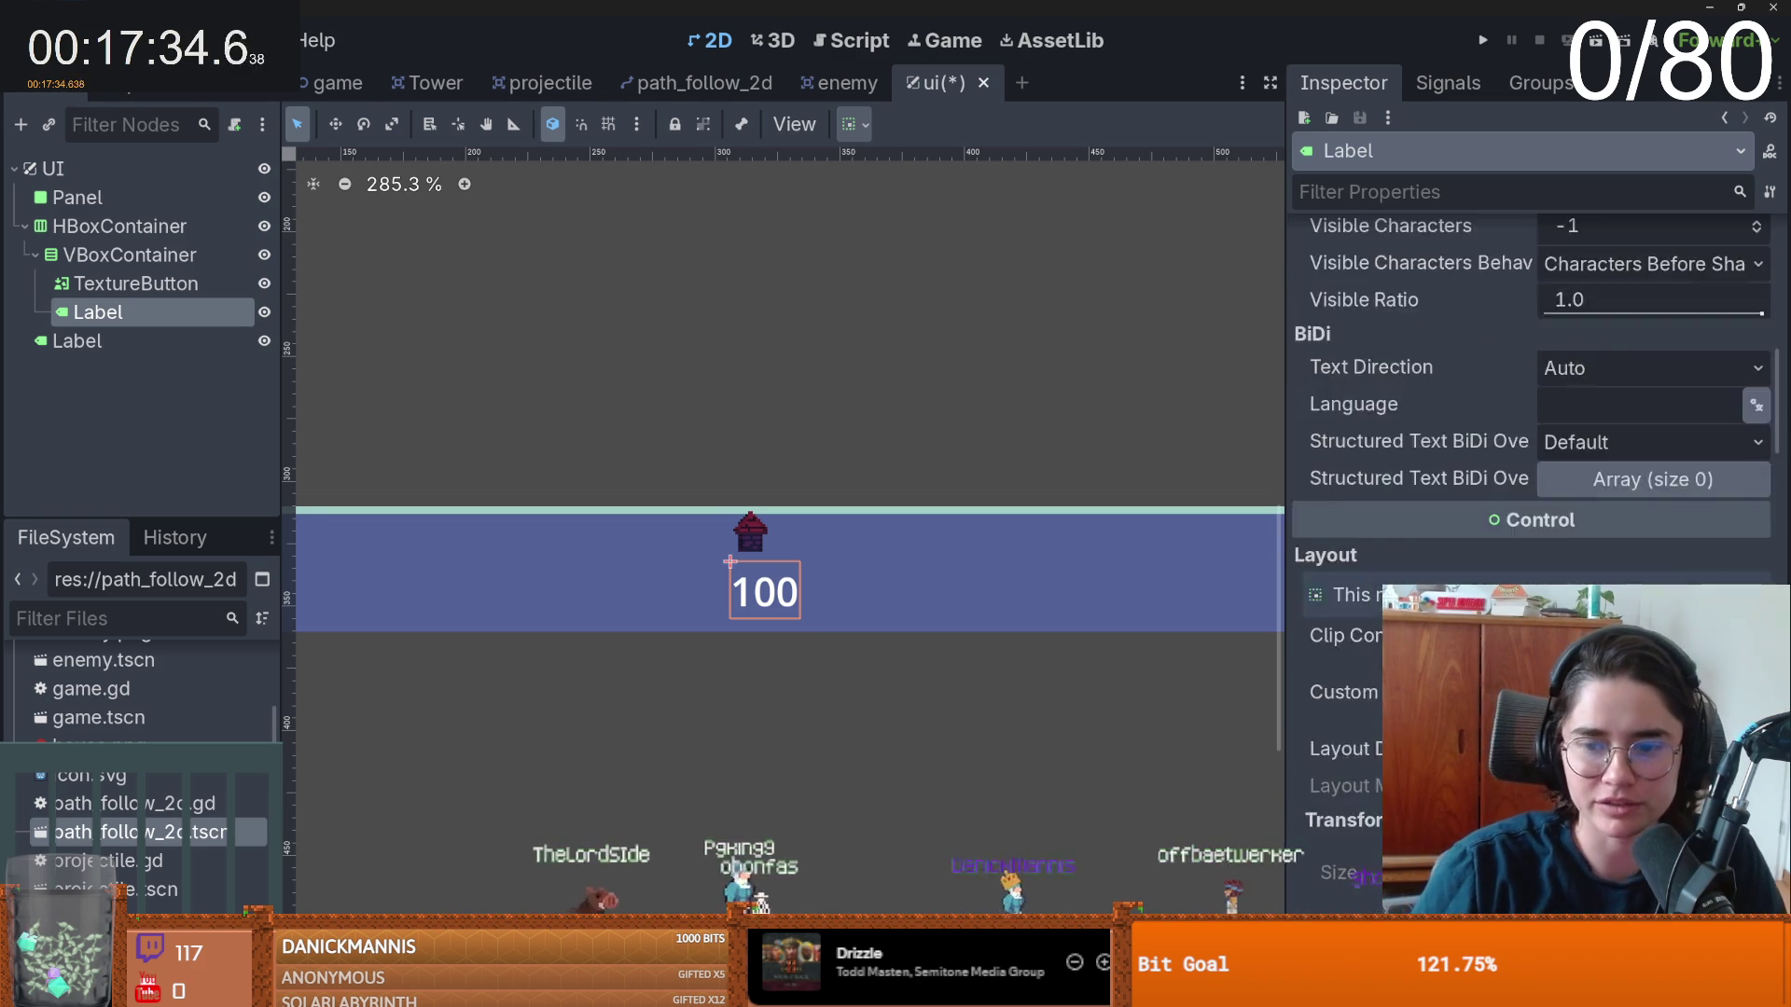
scroll(1328, 578, "down", 5)
scroll(1329, 578, "up", 2)
- Reduce the cost label's font size to 11 and collapse the HBoxContainer
left_click_drag(1585, 574, 1539, 574)
scroll(898, 546, "down", 4)
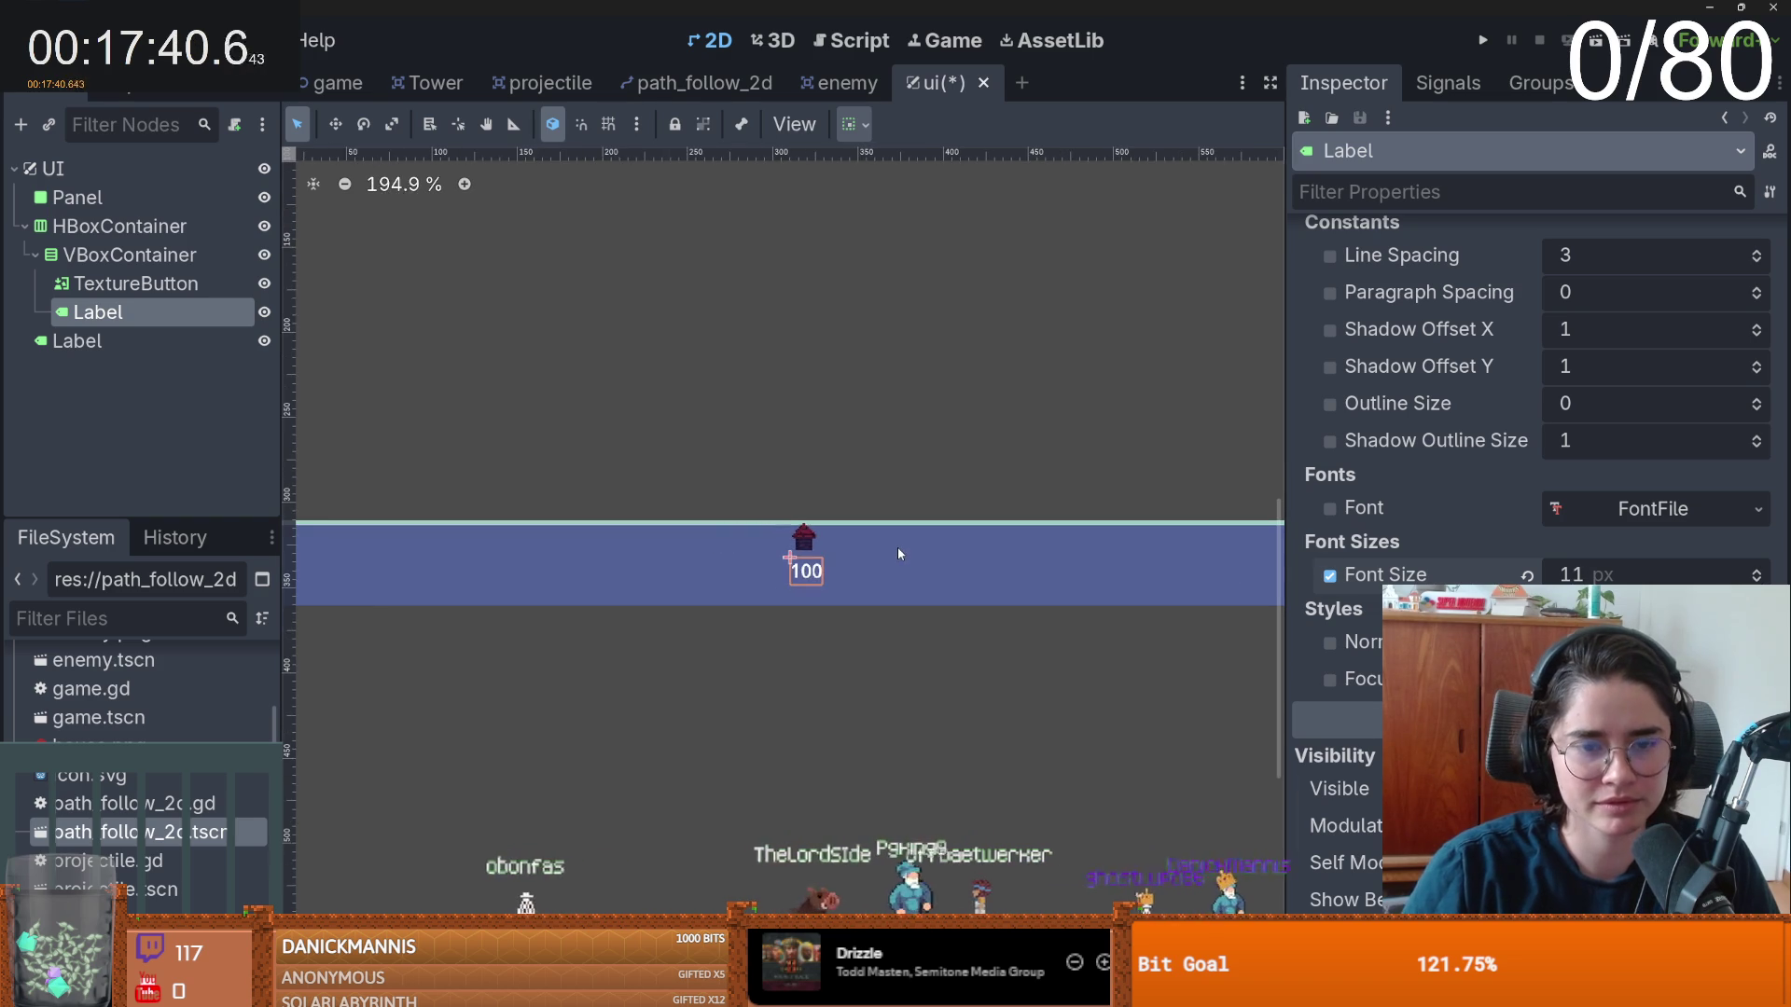
scroll(898, 547, "down", 1)
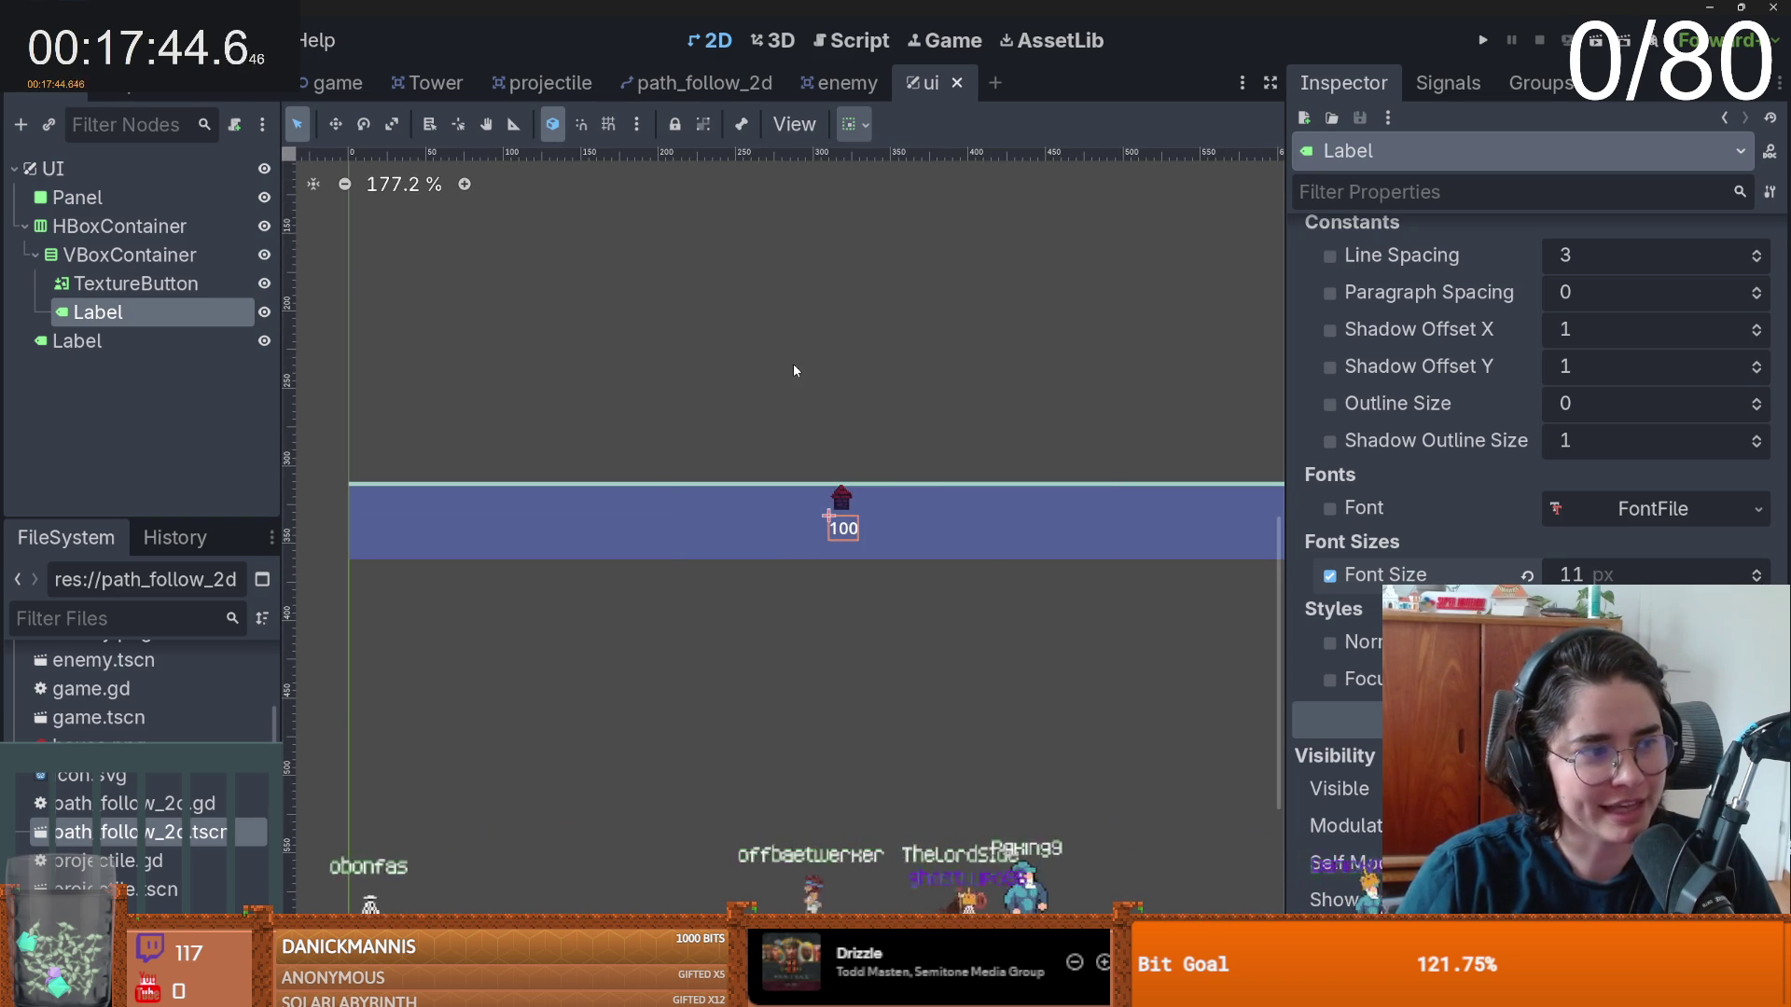
left_click_drag(794, 370, 775, 387)
scroll(766, 400, "up", 2)
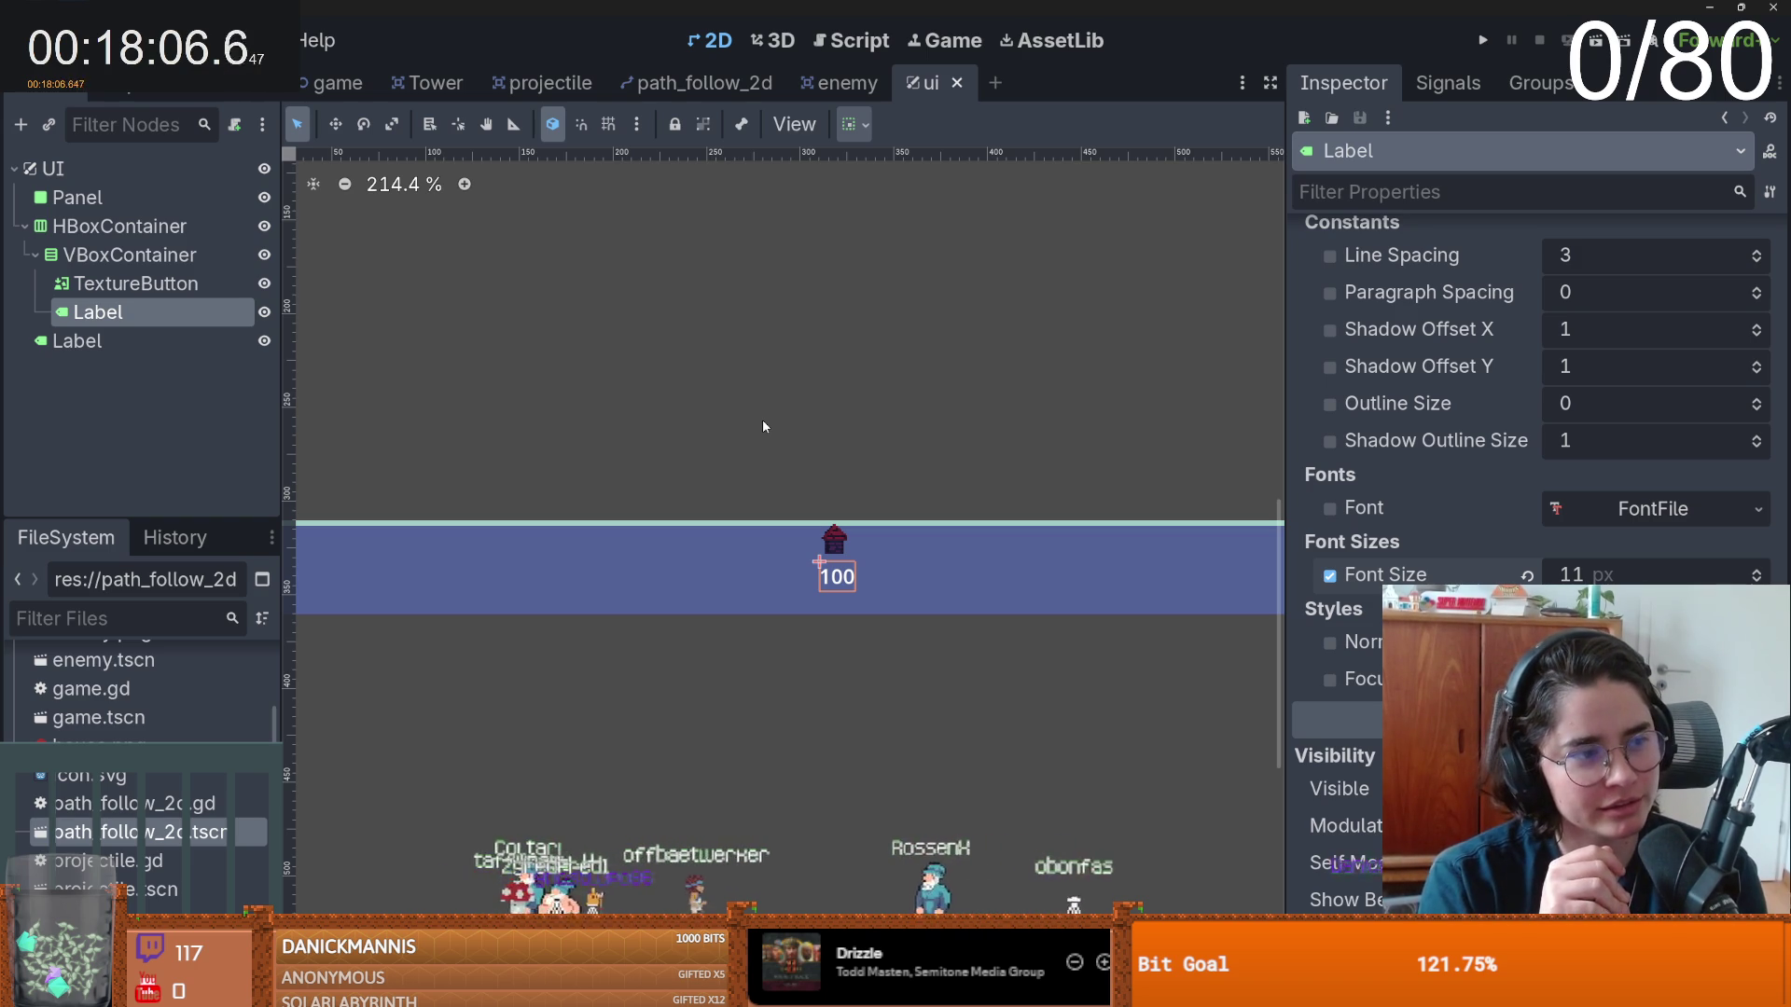
left_click_drag(910, 425, 833, 439)
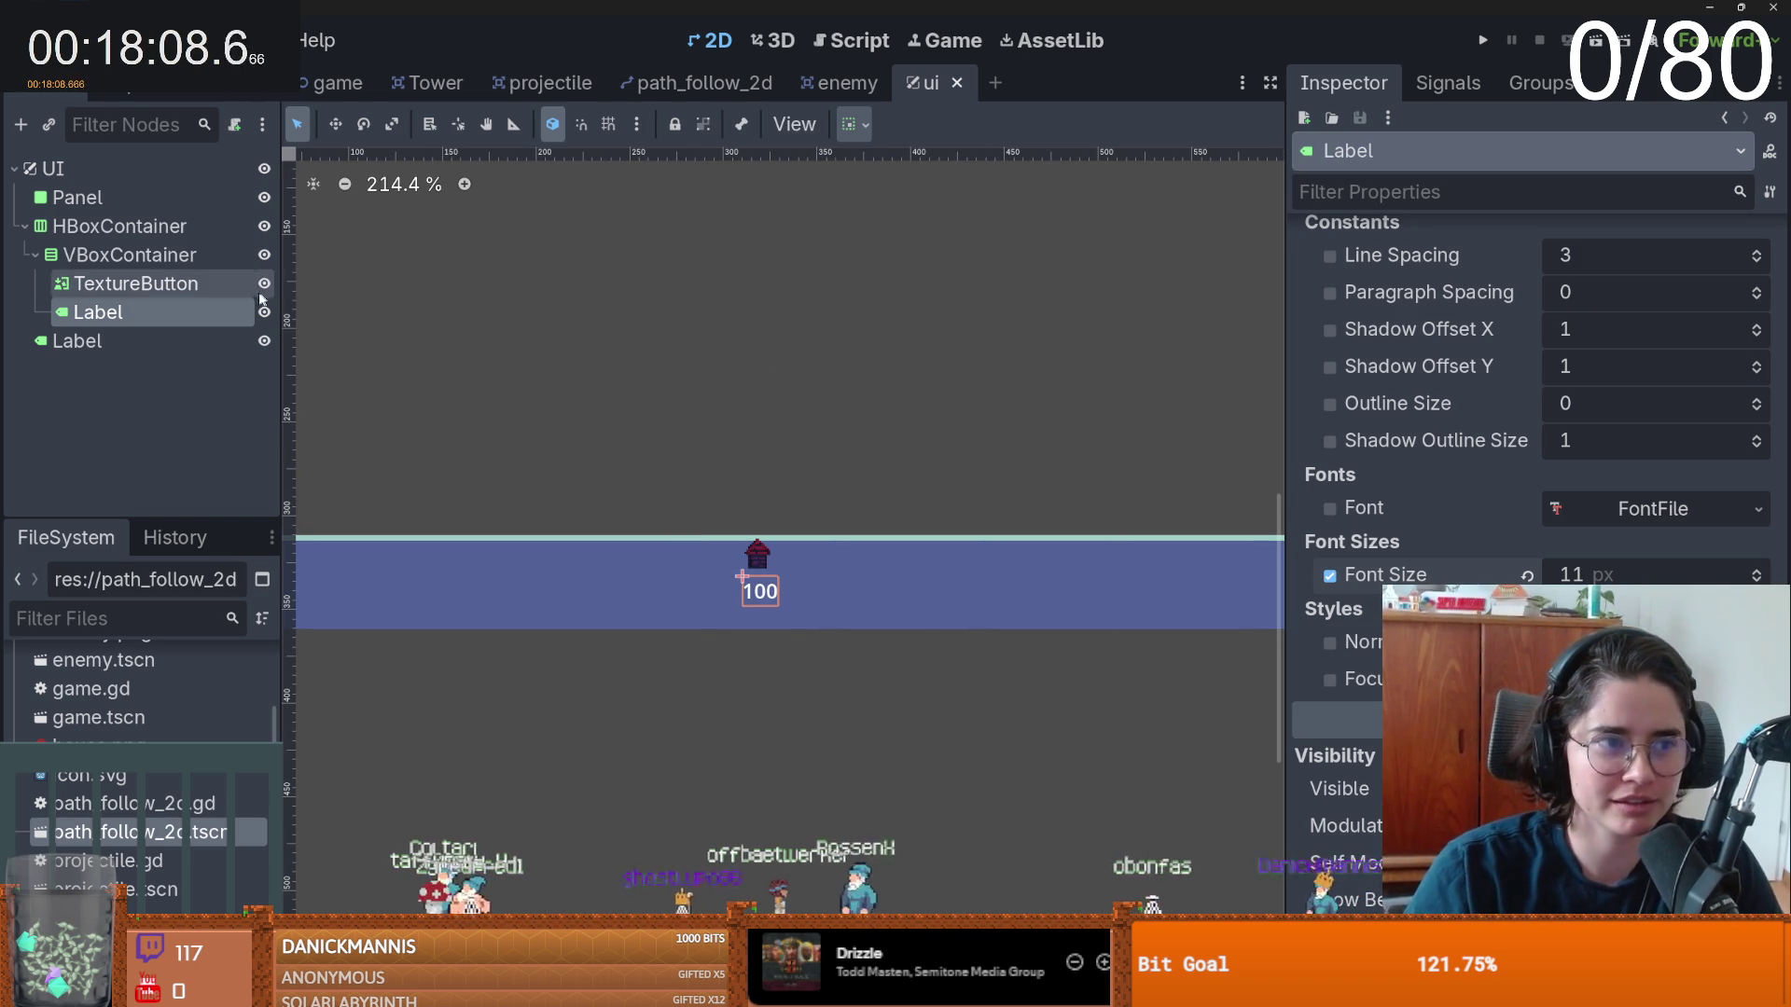
left_click(24, 226)
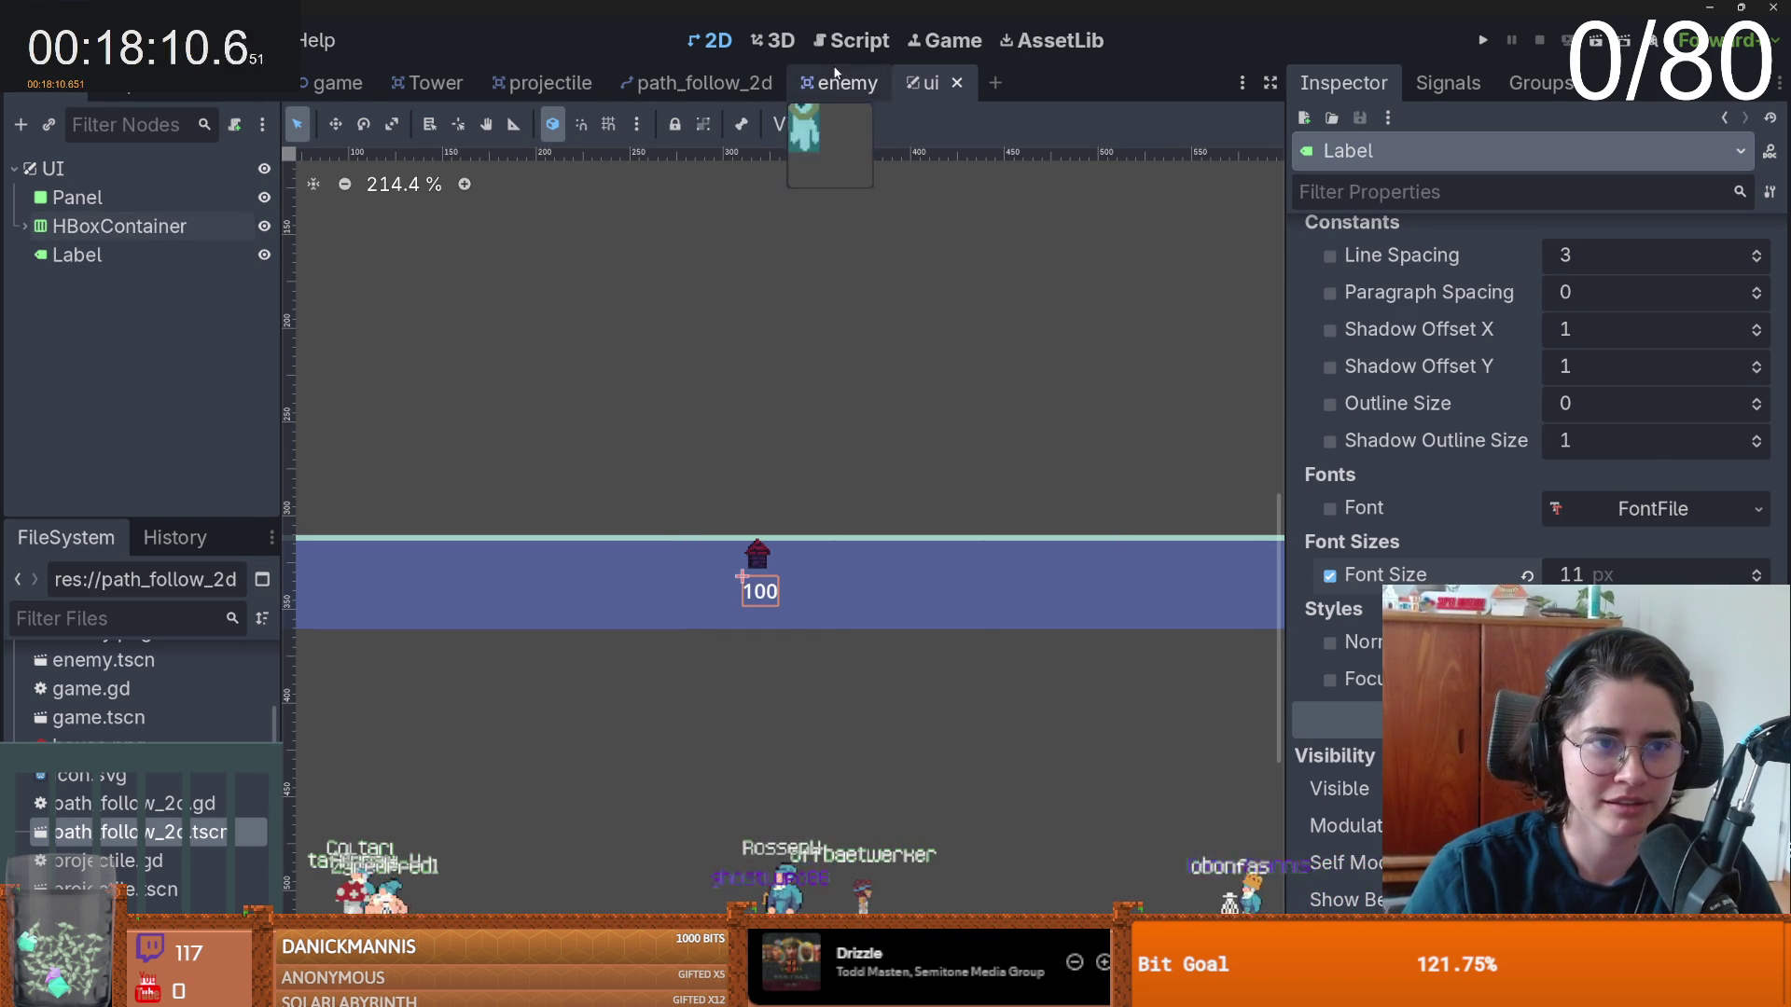
- Switch to the game scene and open the game node's game.gd script
left_click(844, 82)
scroll(772, 310, "down", 4)
scroll(881, 332, "up", 2)
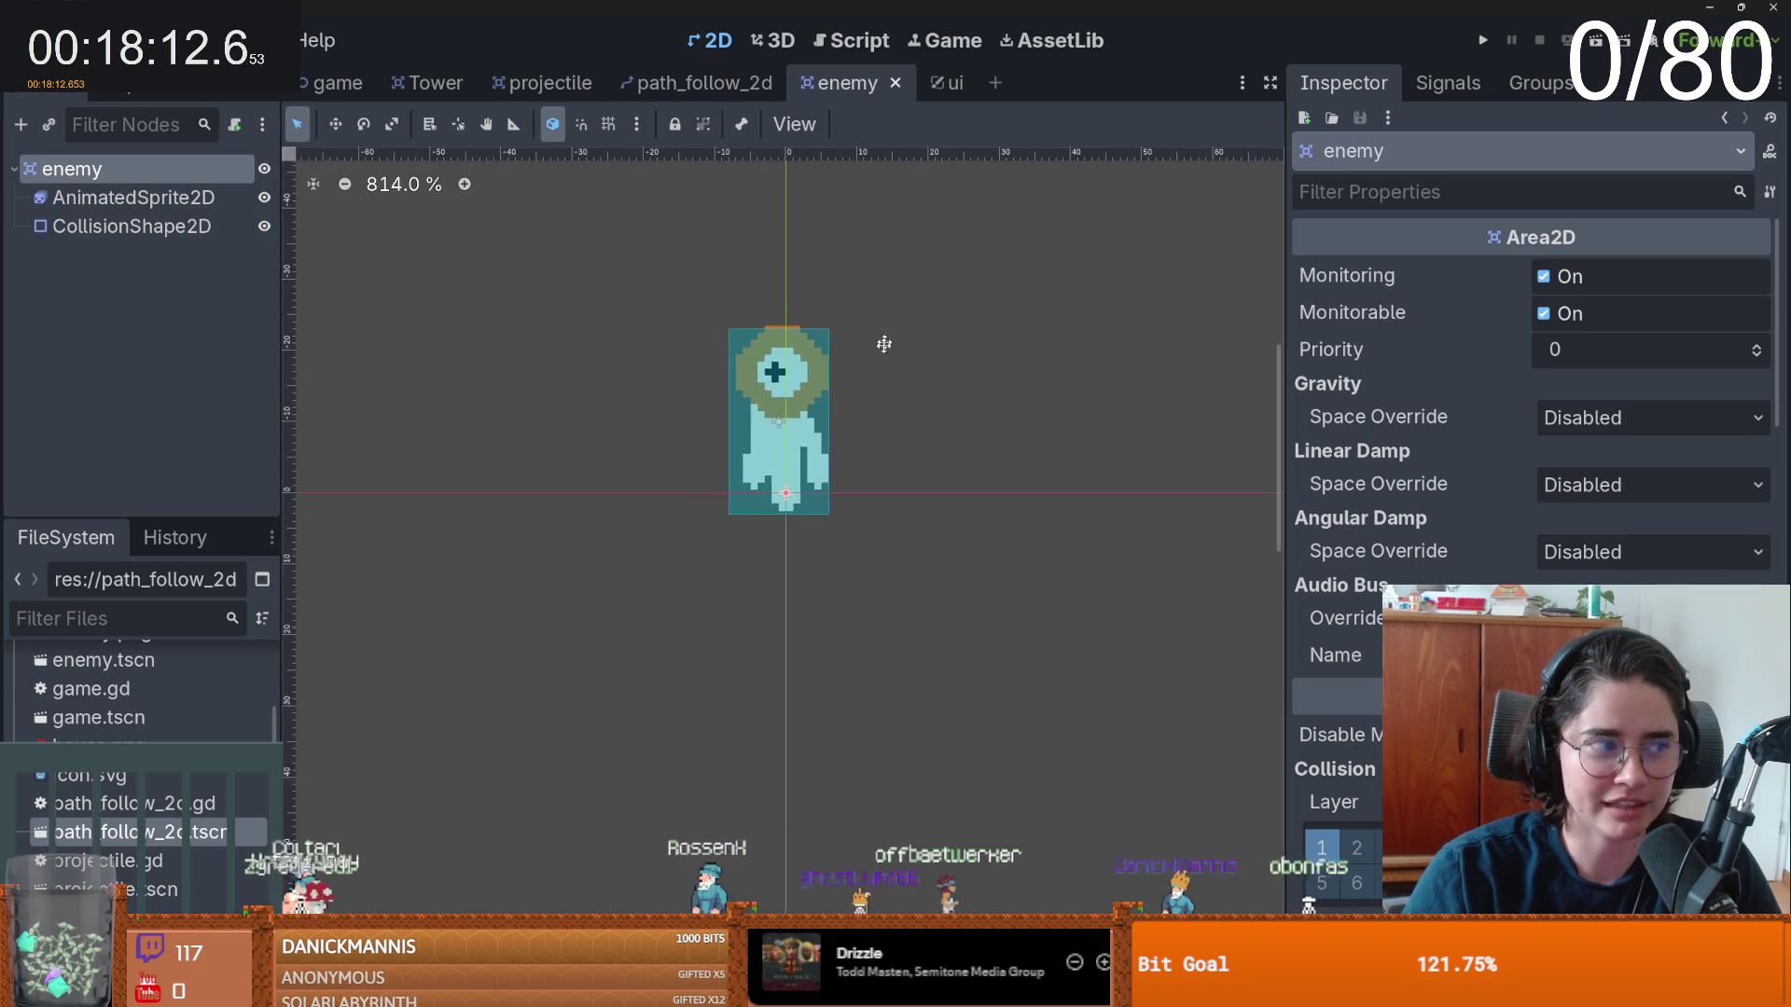
scroll(882, 384, "down", 2)
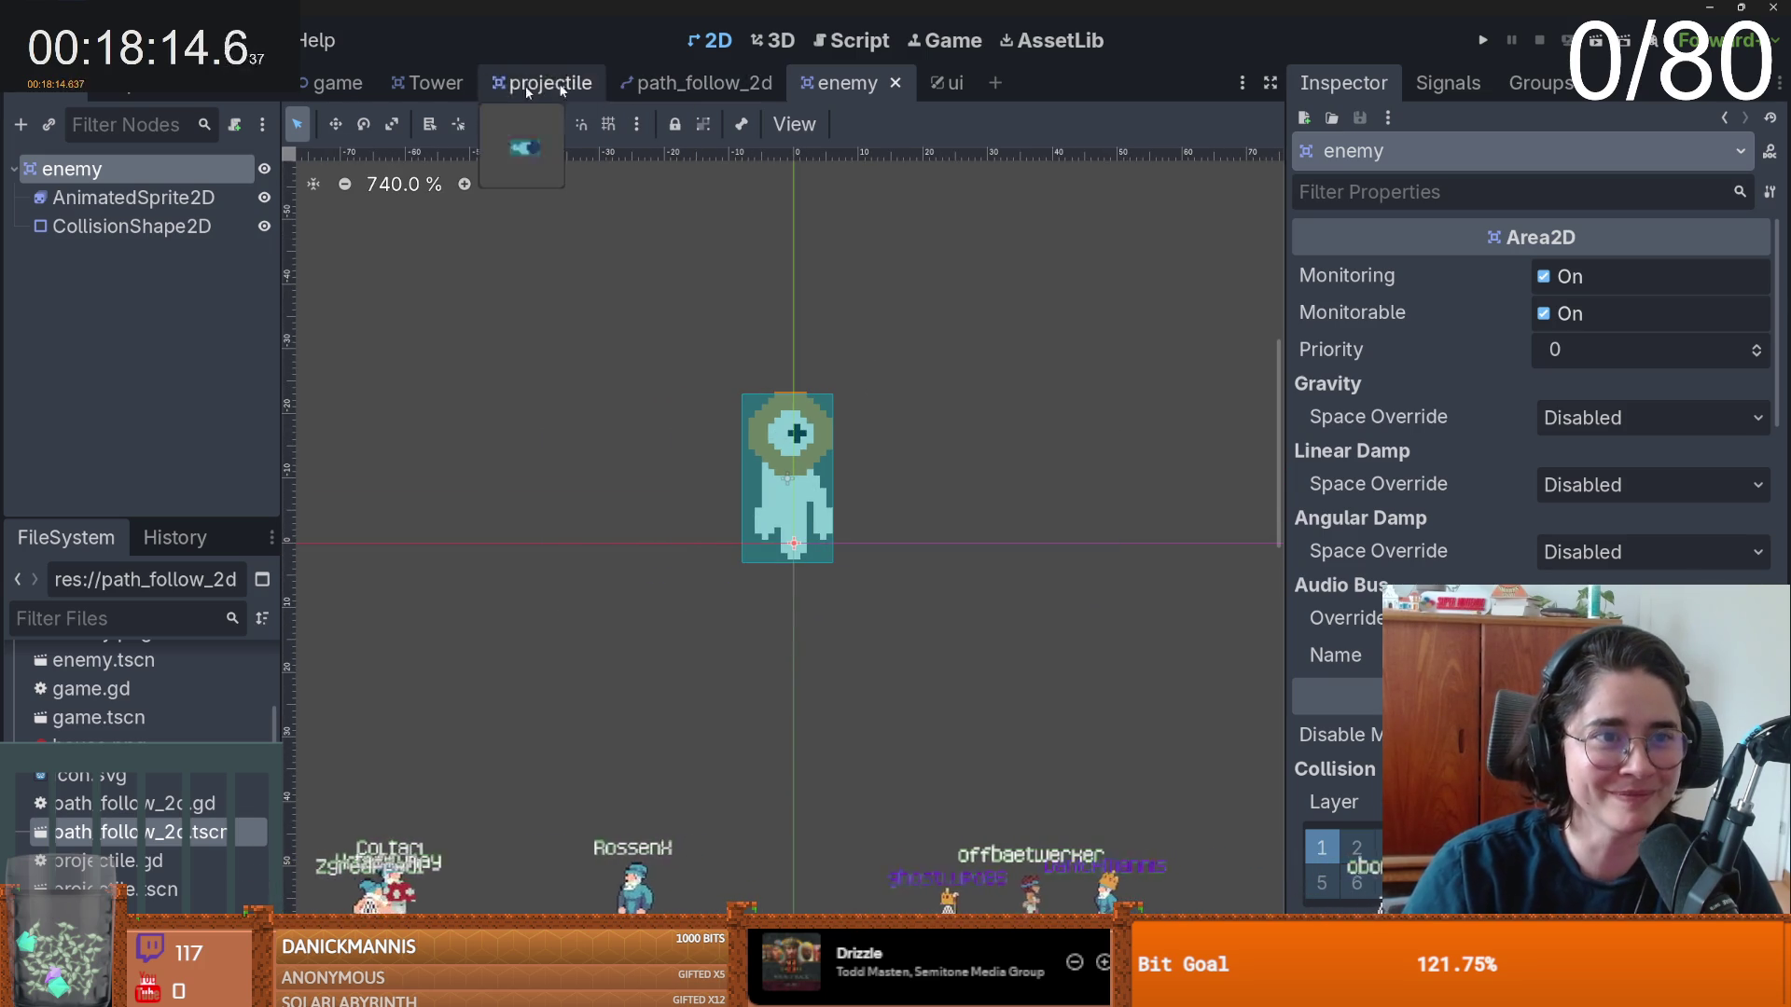
left_click(338, 82)
scroll(694, 347, "down", 5)
left_click(244, 169)
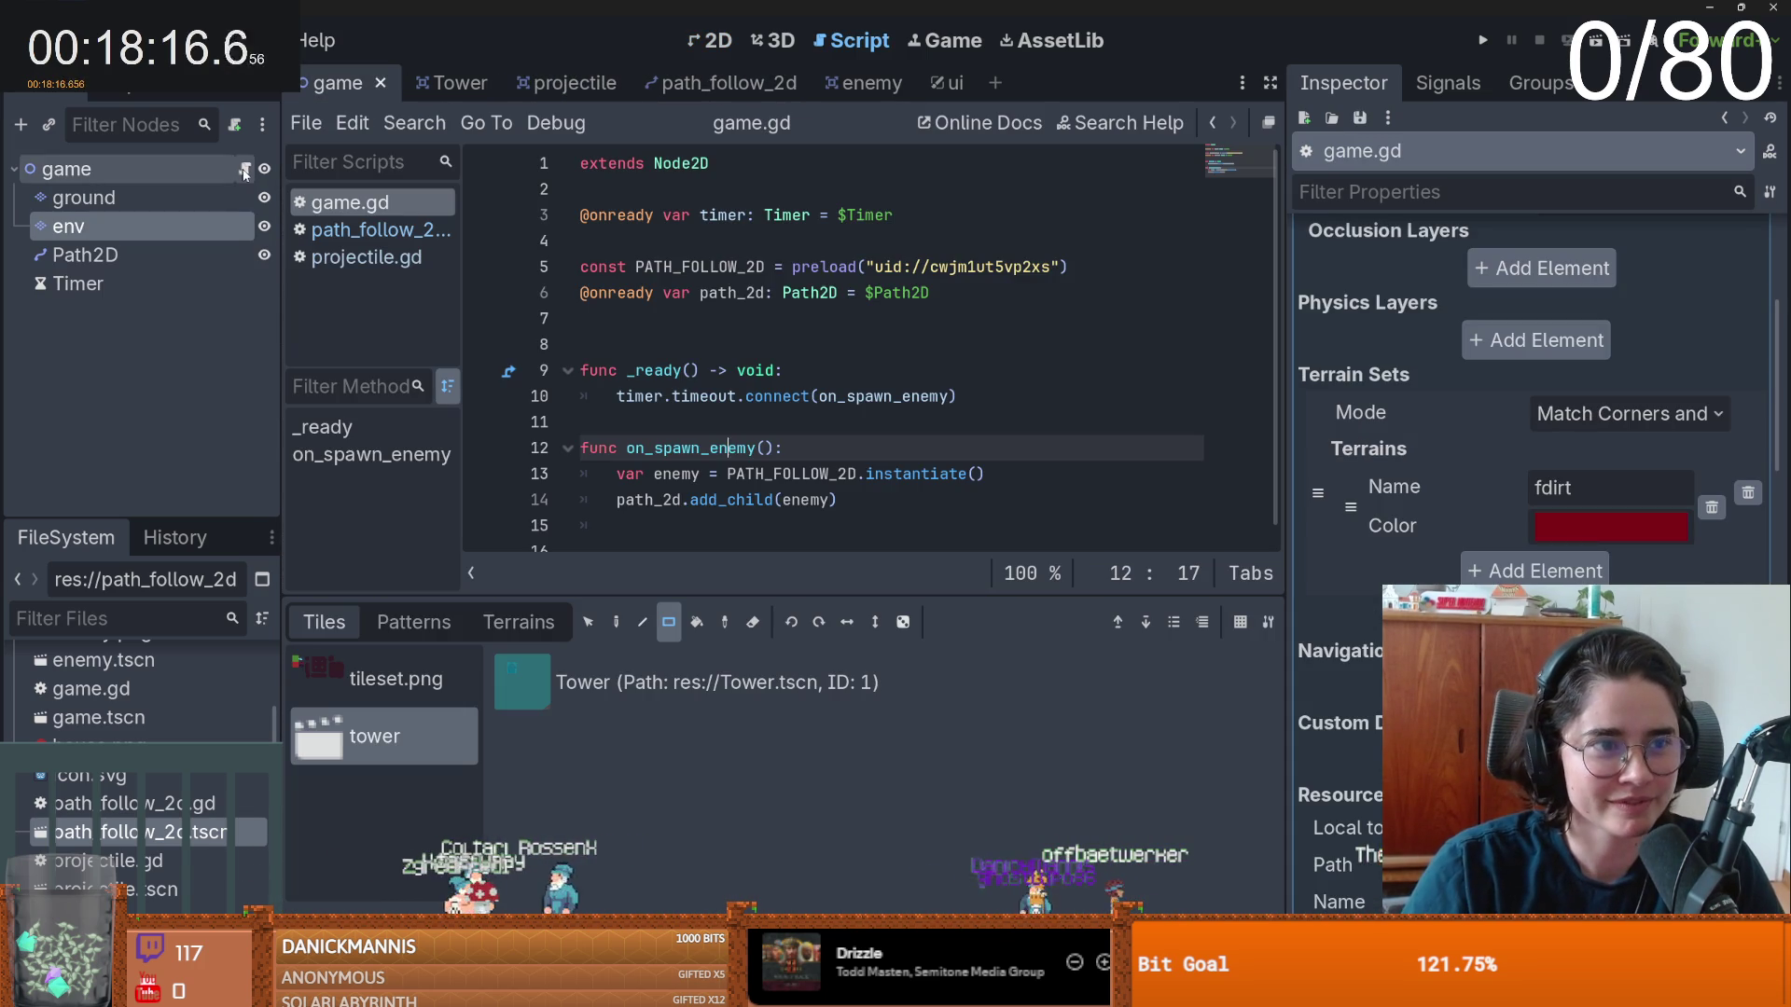
- Tidy the blank lines between the variables and _ready
left_click(667, 347)
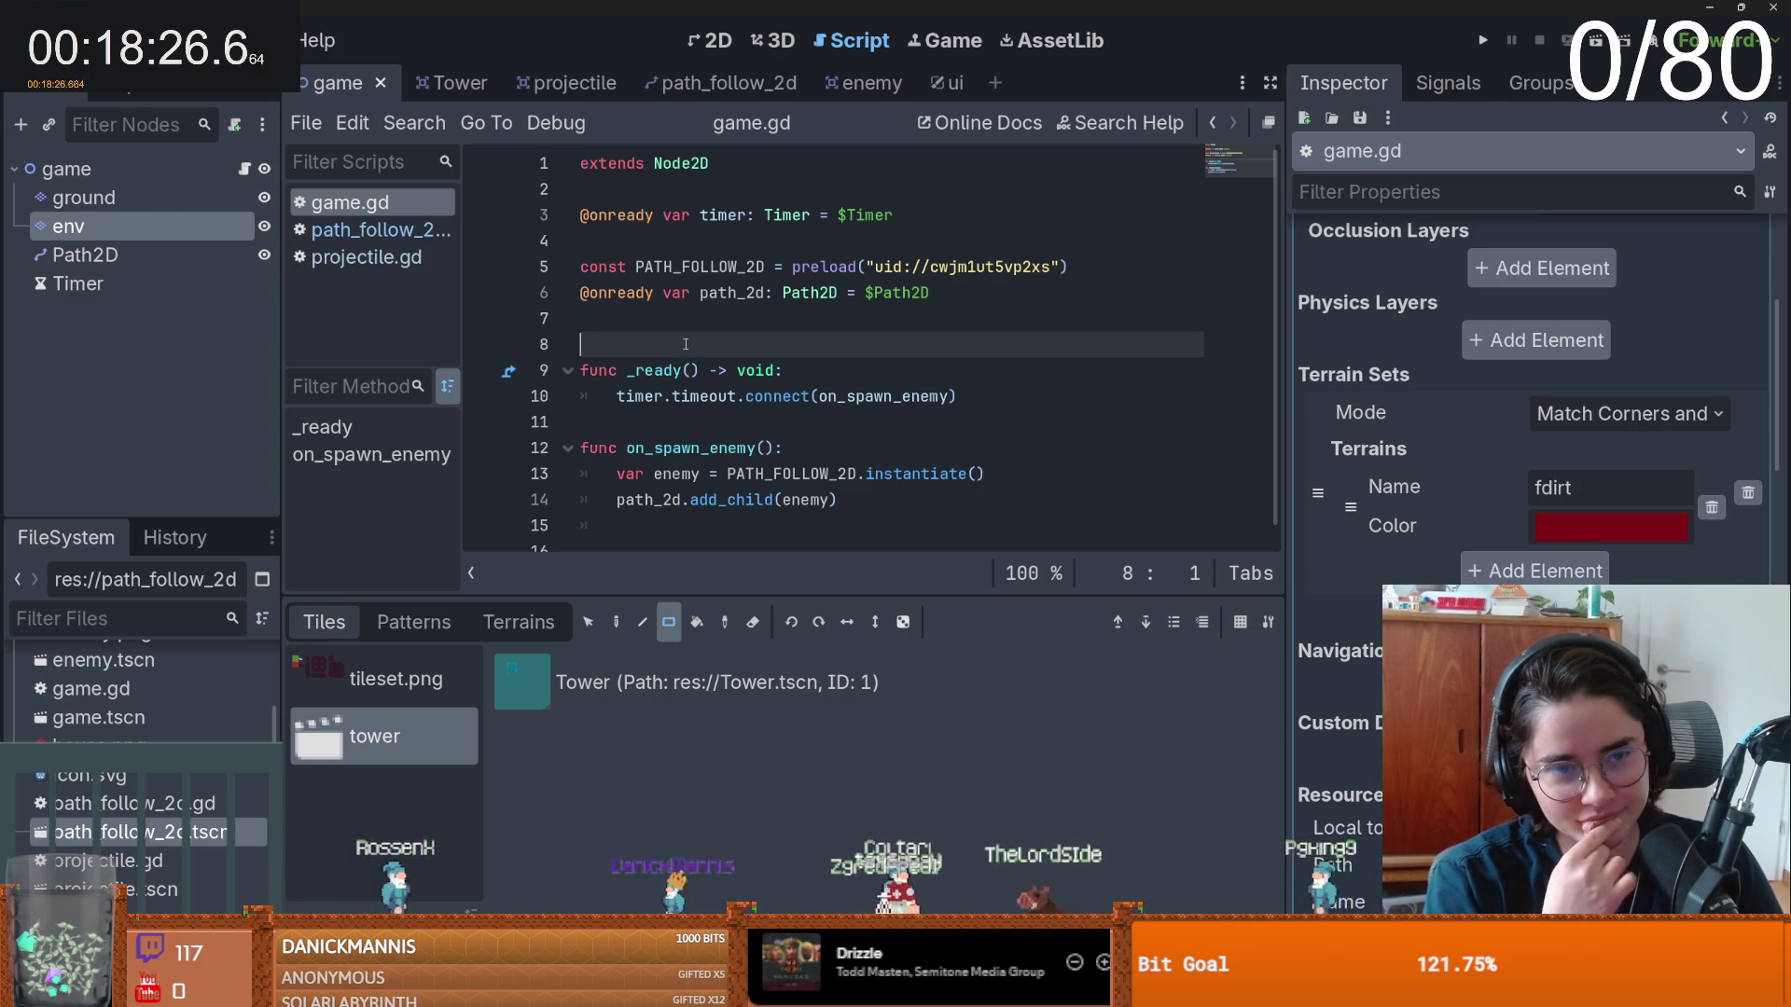
key("Return")
key("Up")
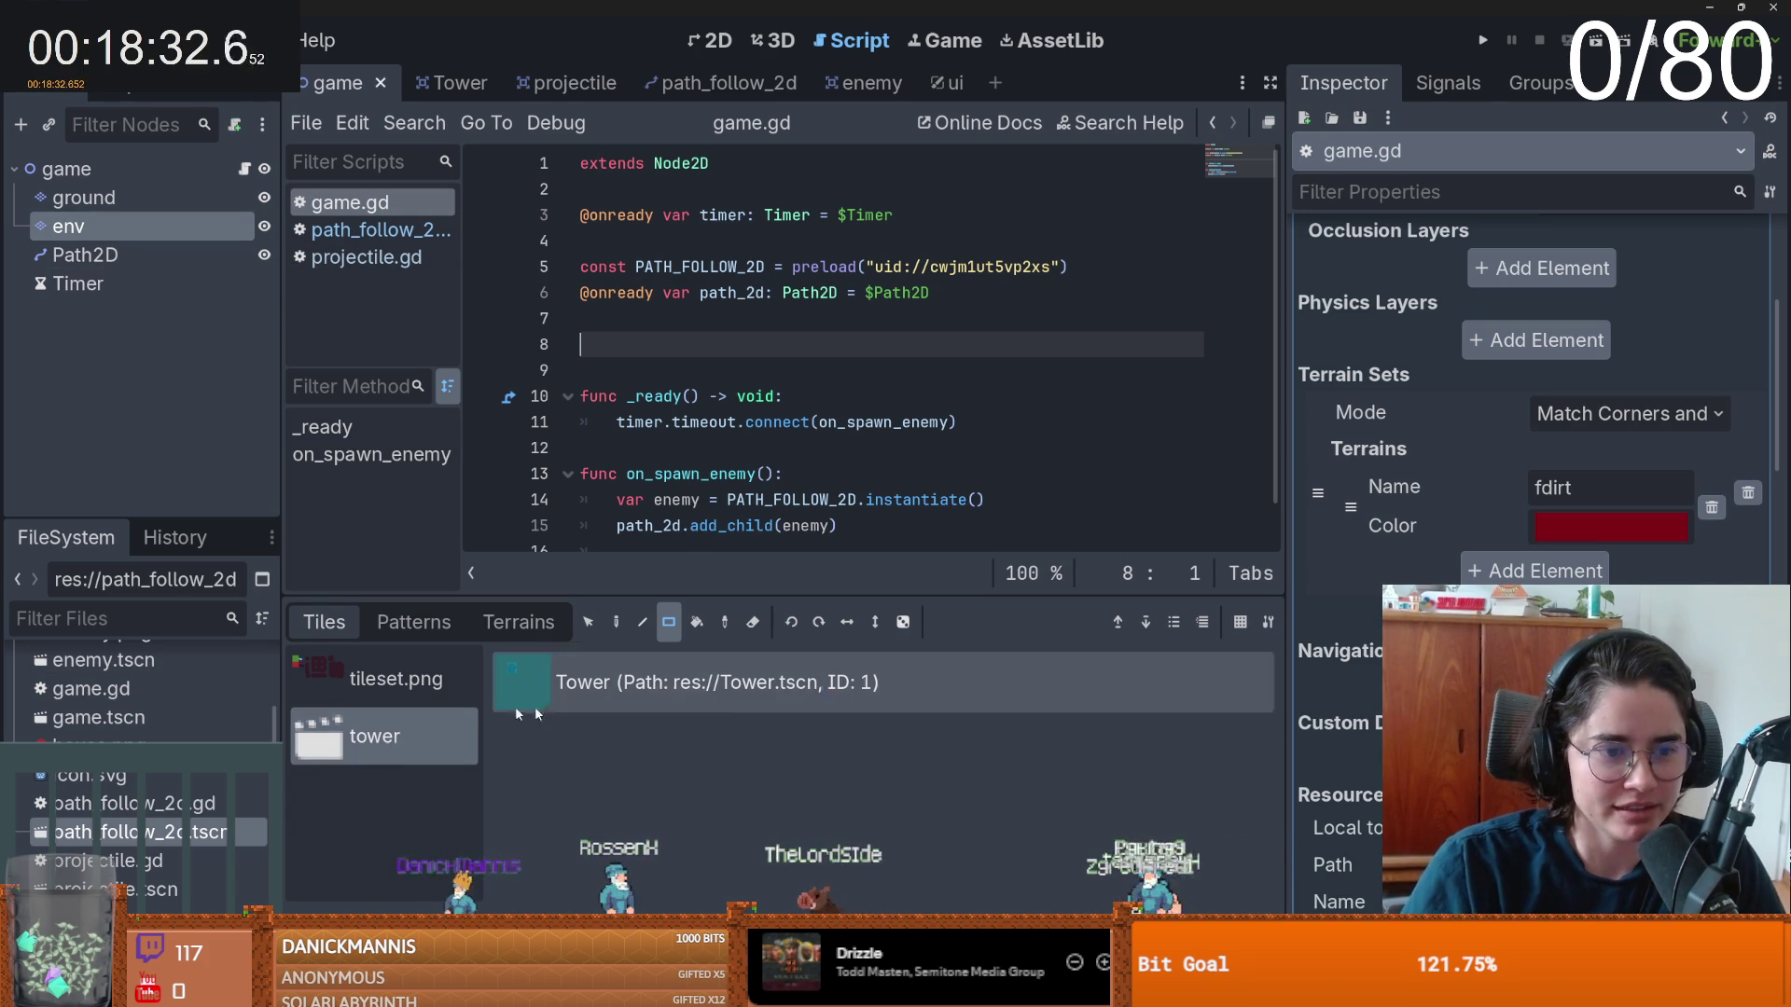
left_click(629, 331)
scroll(773, 432, "down", 1)
left_click(871, 499)
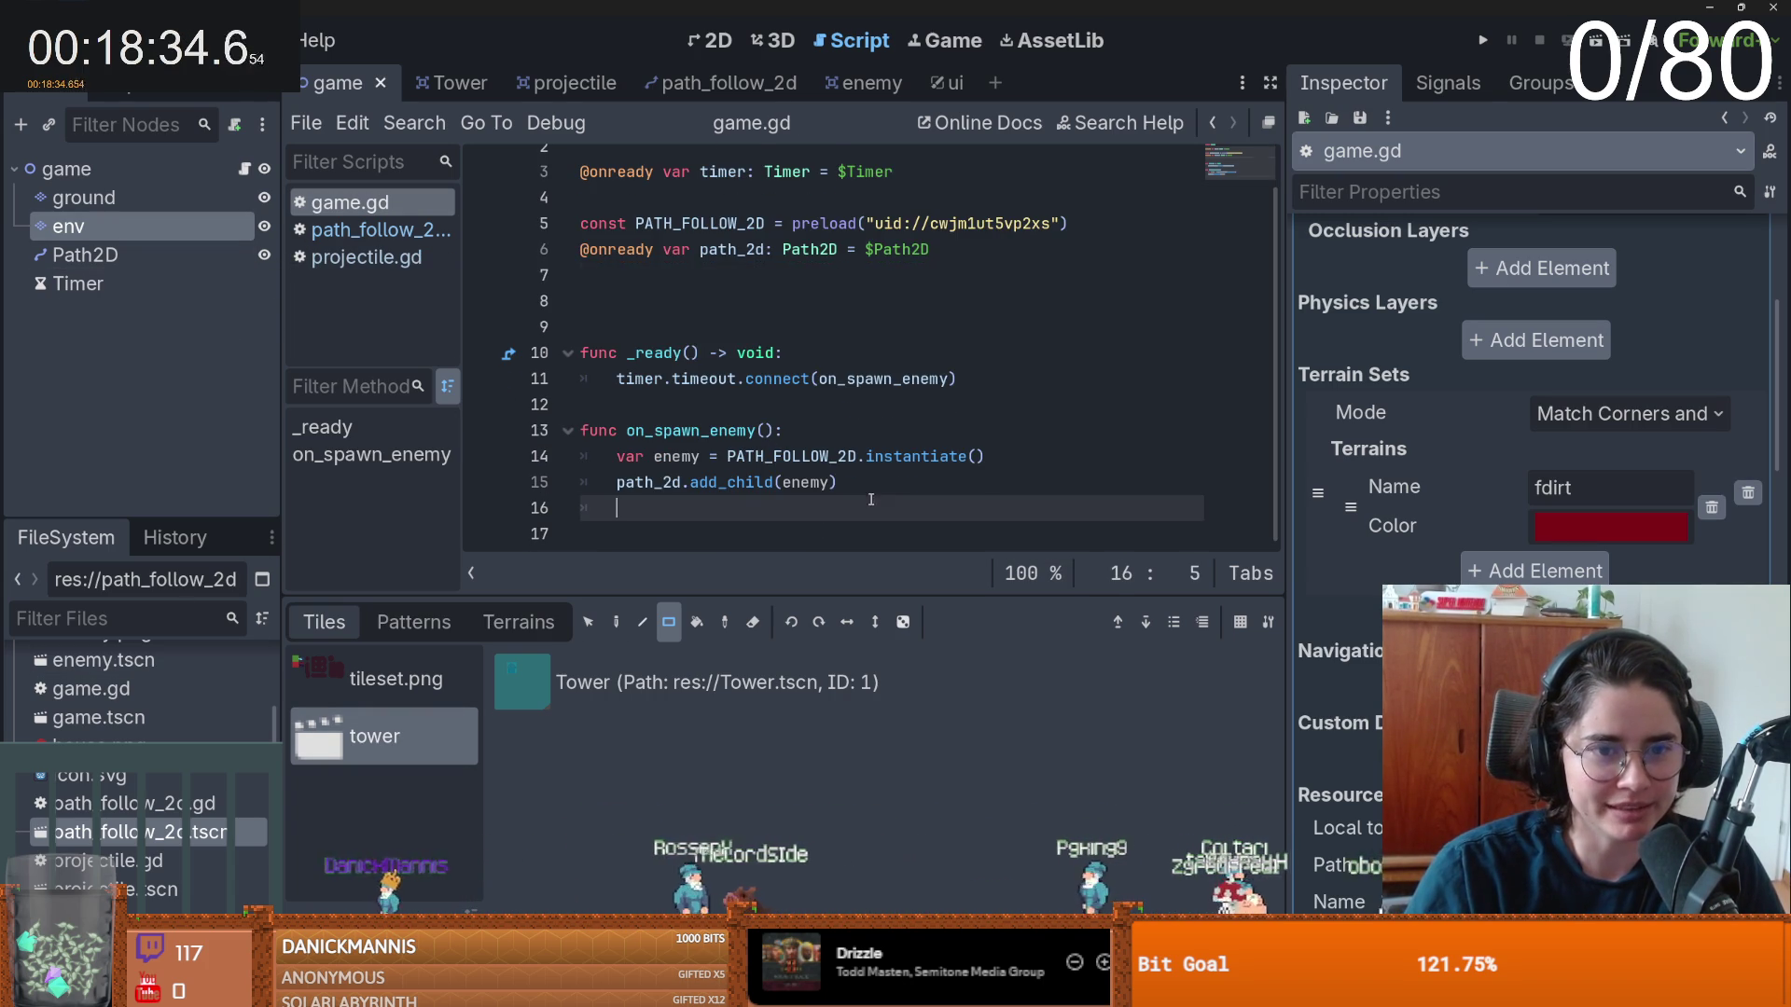
left_click(881, 328)
key("BackSpace")
key("BackSpace")
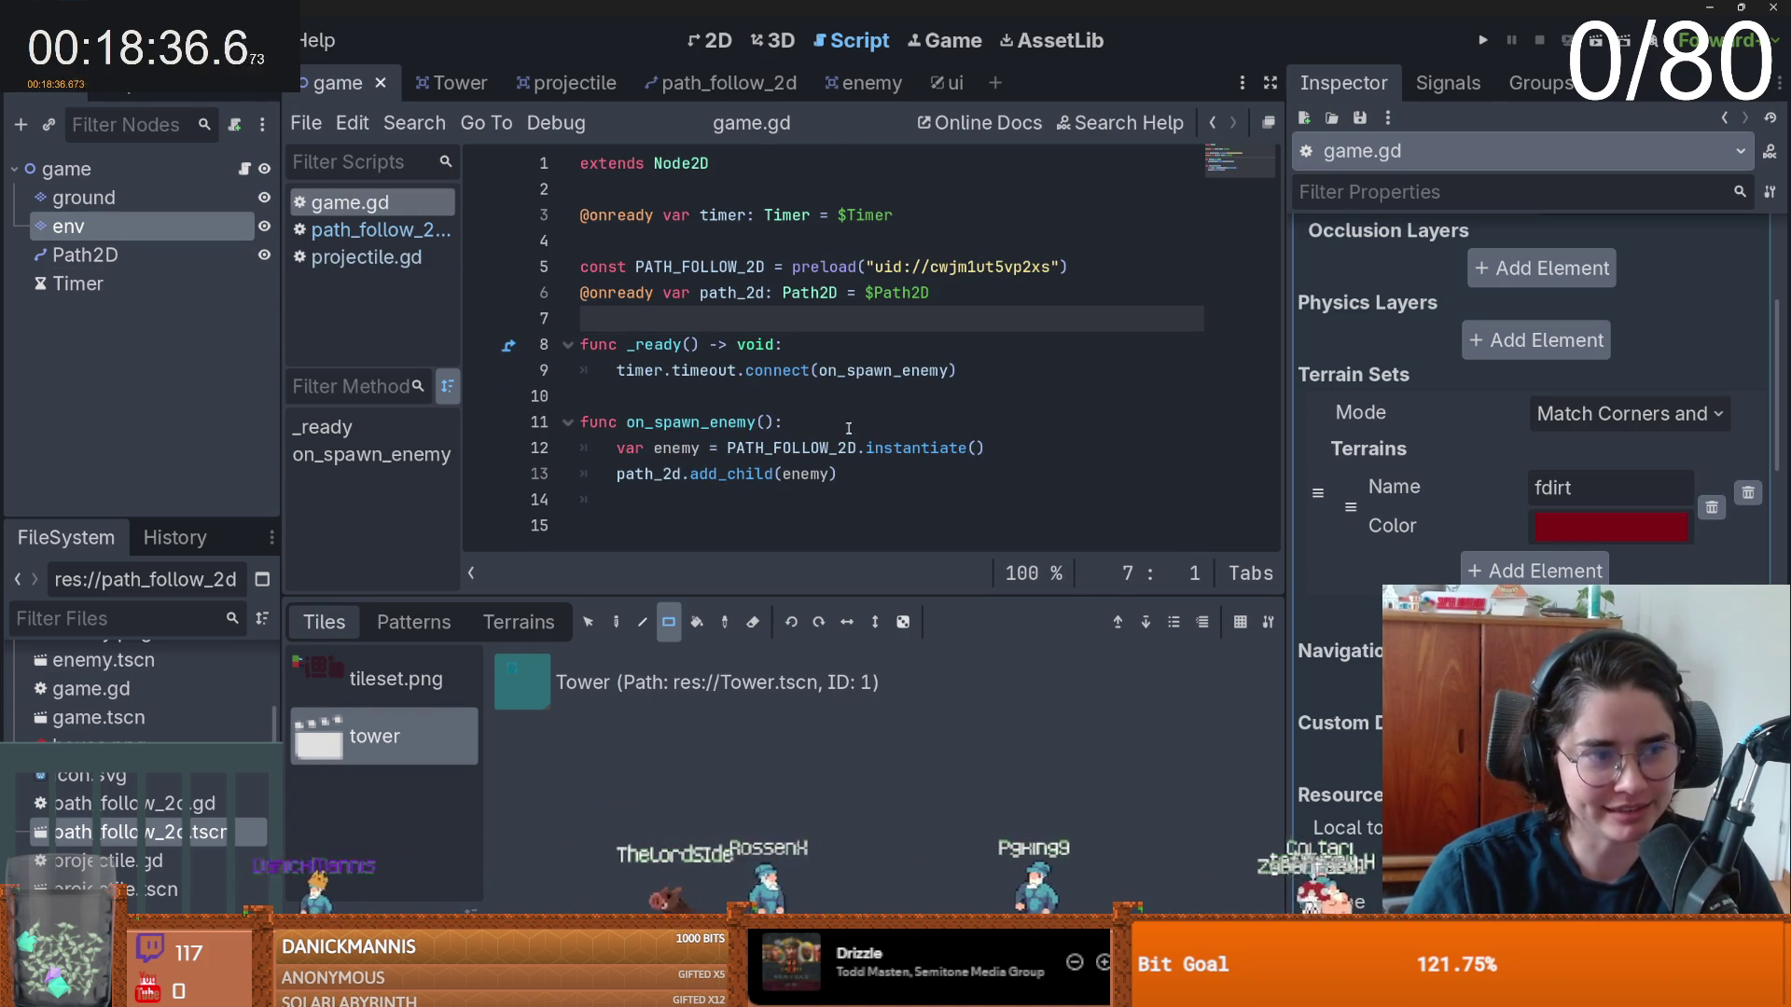
- Tidy the blank lines around on_spawn_enemy and move to the end of the script
left_click(750, 394)
key("Return")
key("Return")
left_click(654, 427)
scroll(713, 441, "down", 1)
key("BackSpace")
key("BackSpace")
left_click(836, 495)
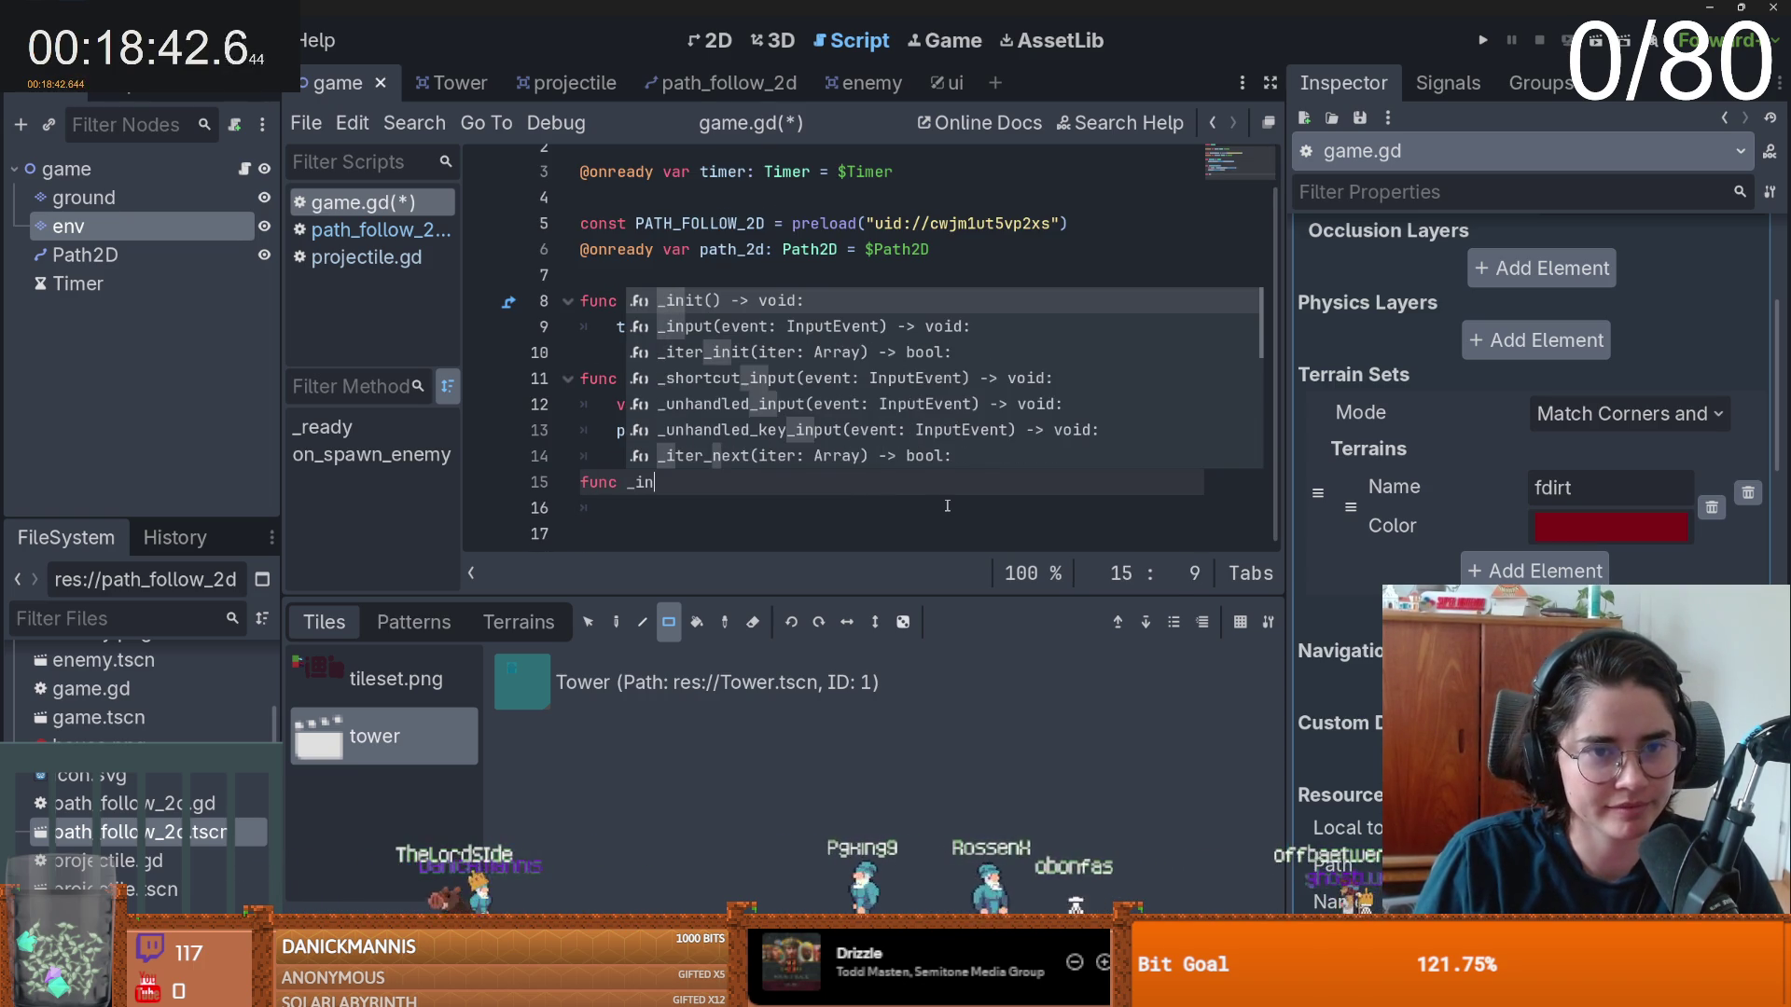
- Add an _unhandled_input function that reads get_global_mouse_position()
type("un")
key("Return")
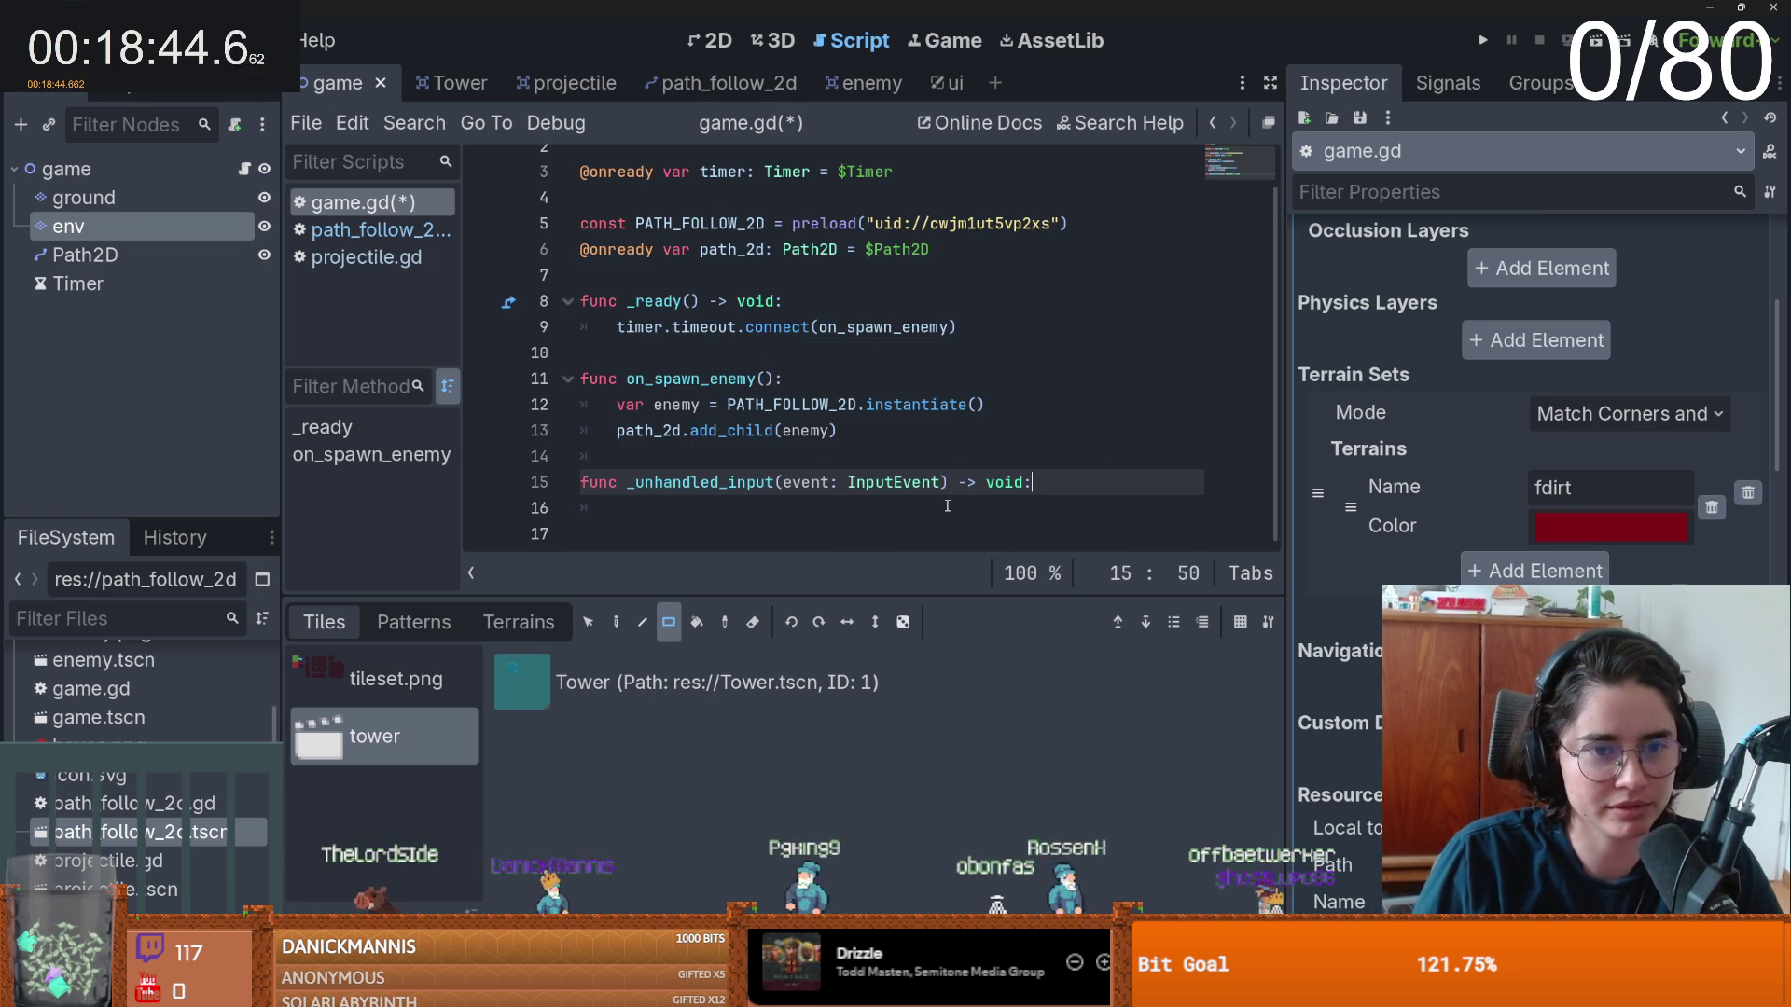
type("pas")
key("ctrl+s")
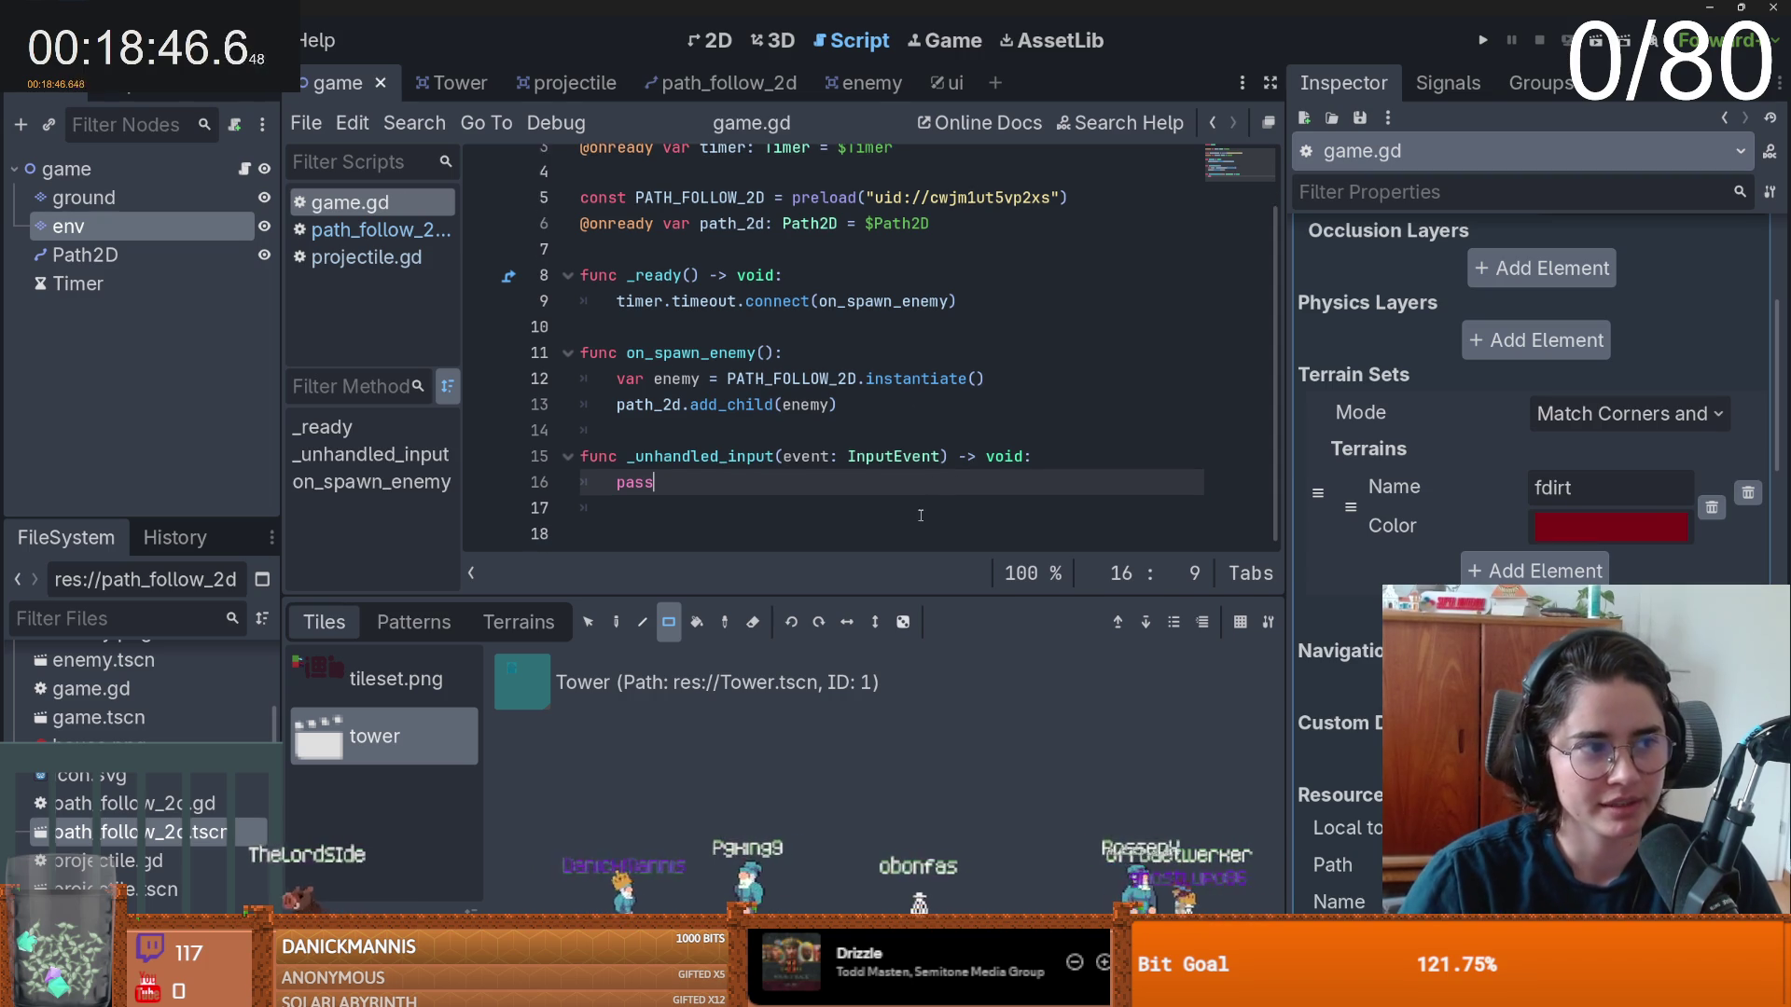
left_click(779, 456)
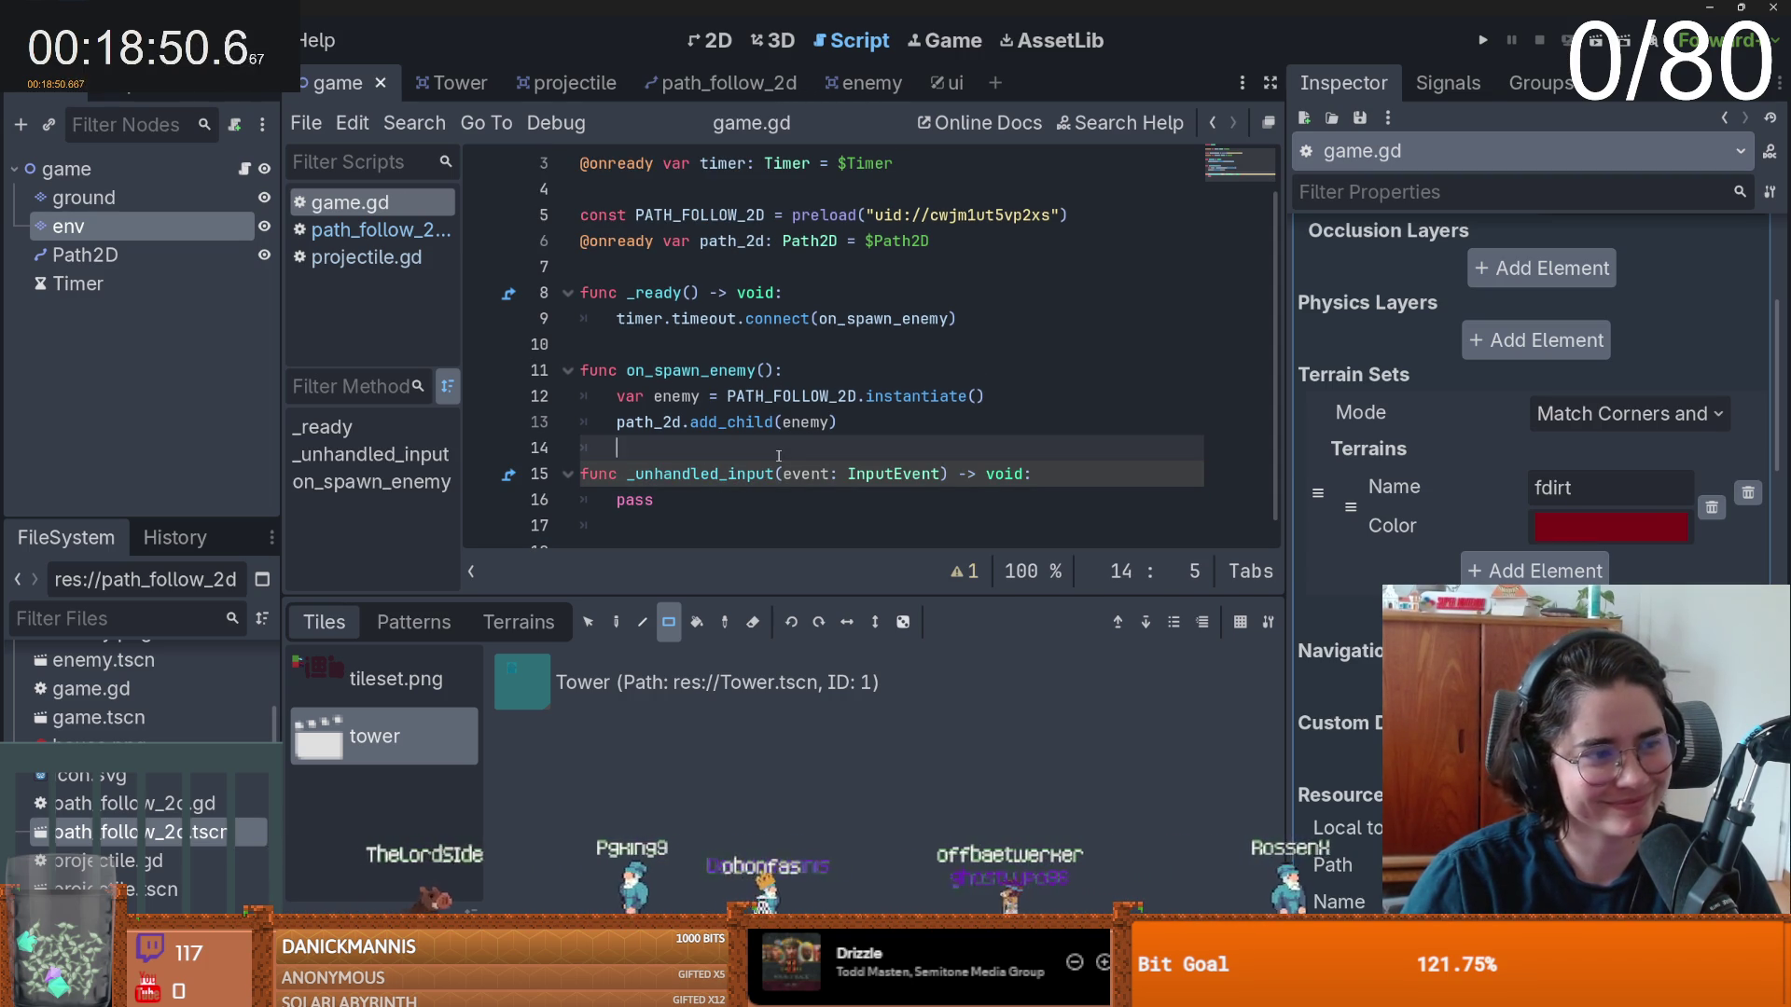
left_click(751, 477)
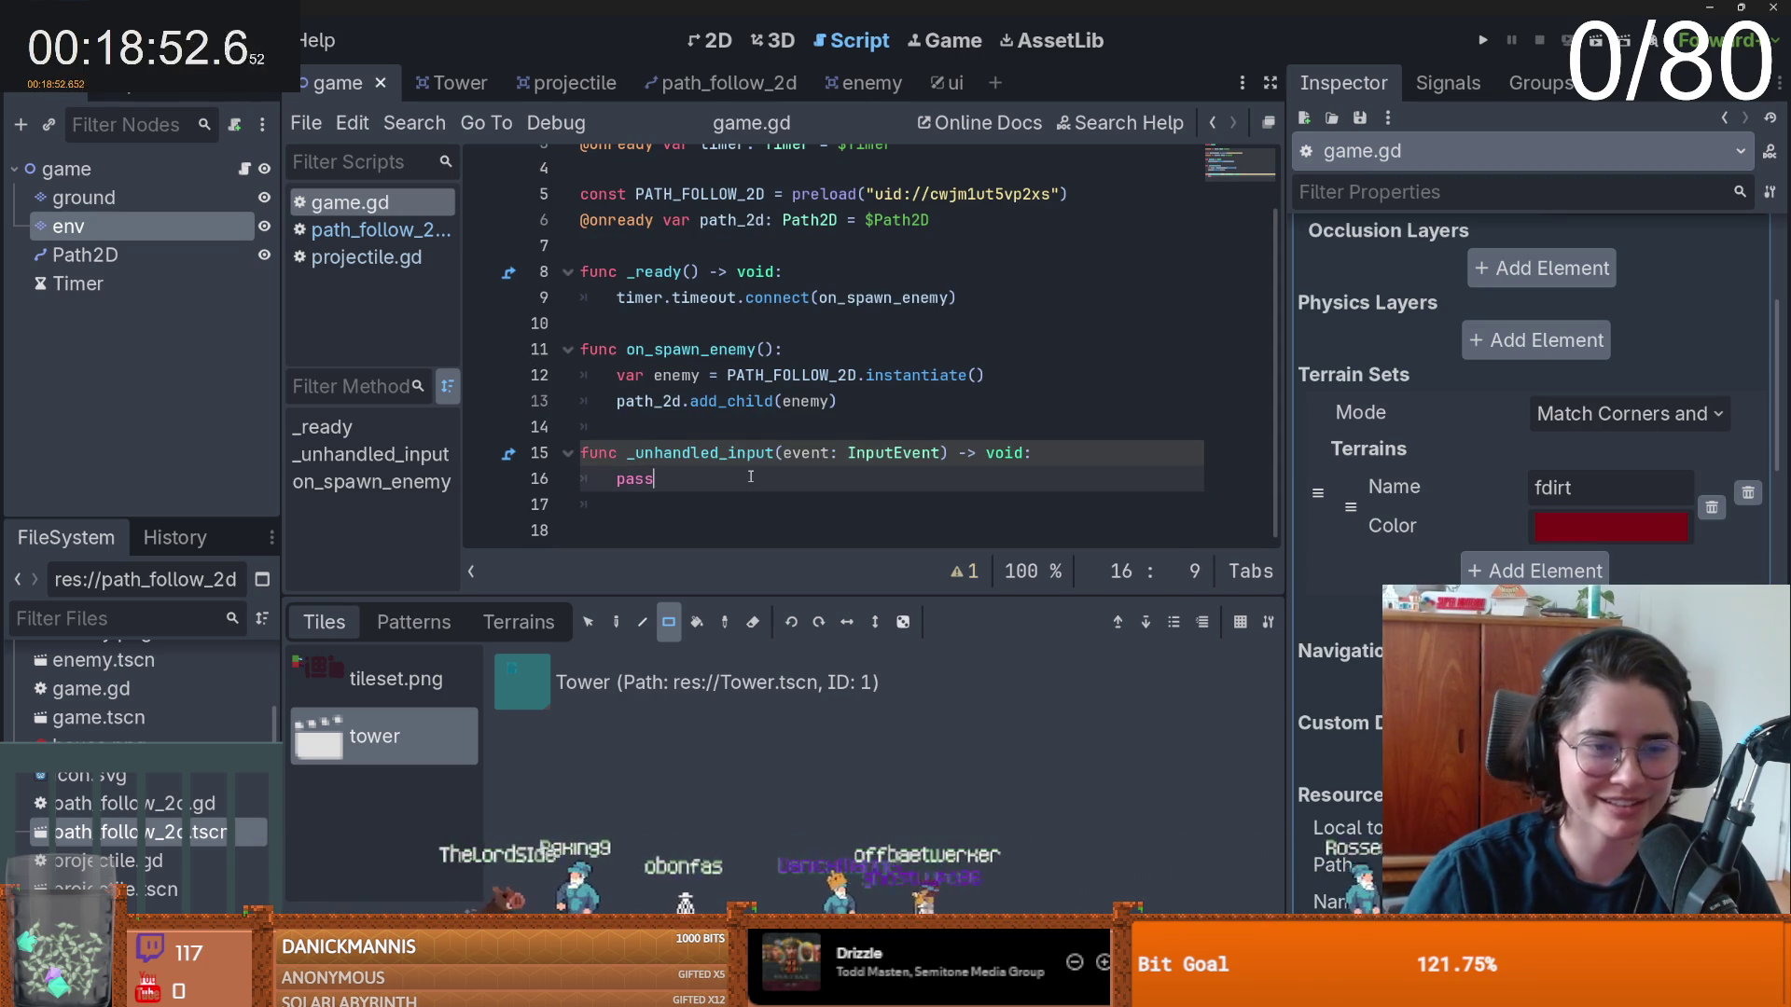
left_click(695, 431)
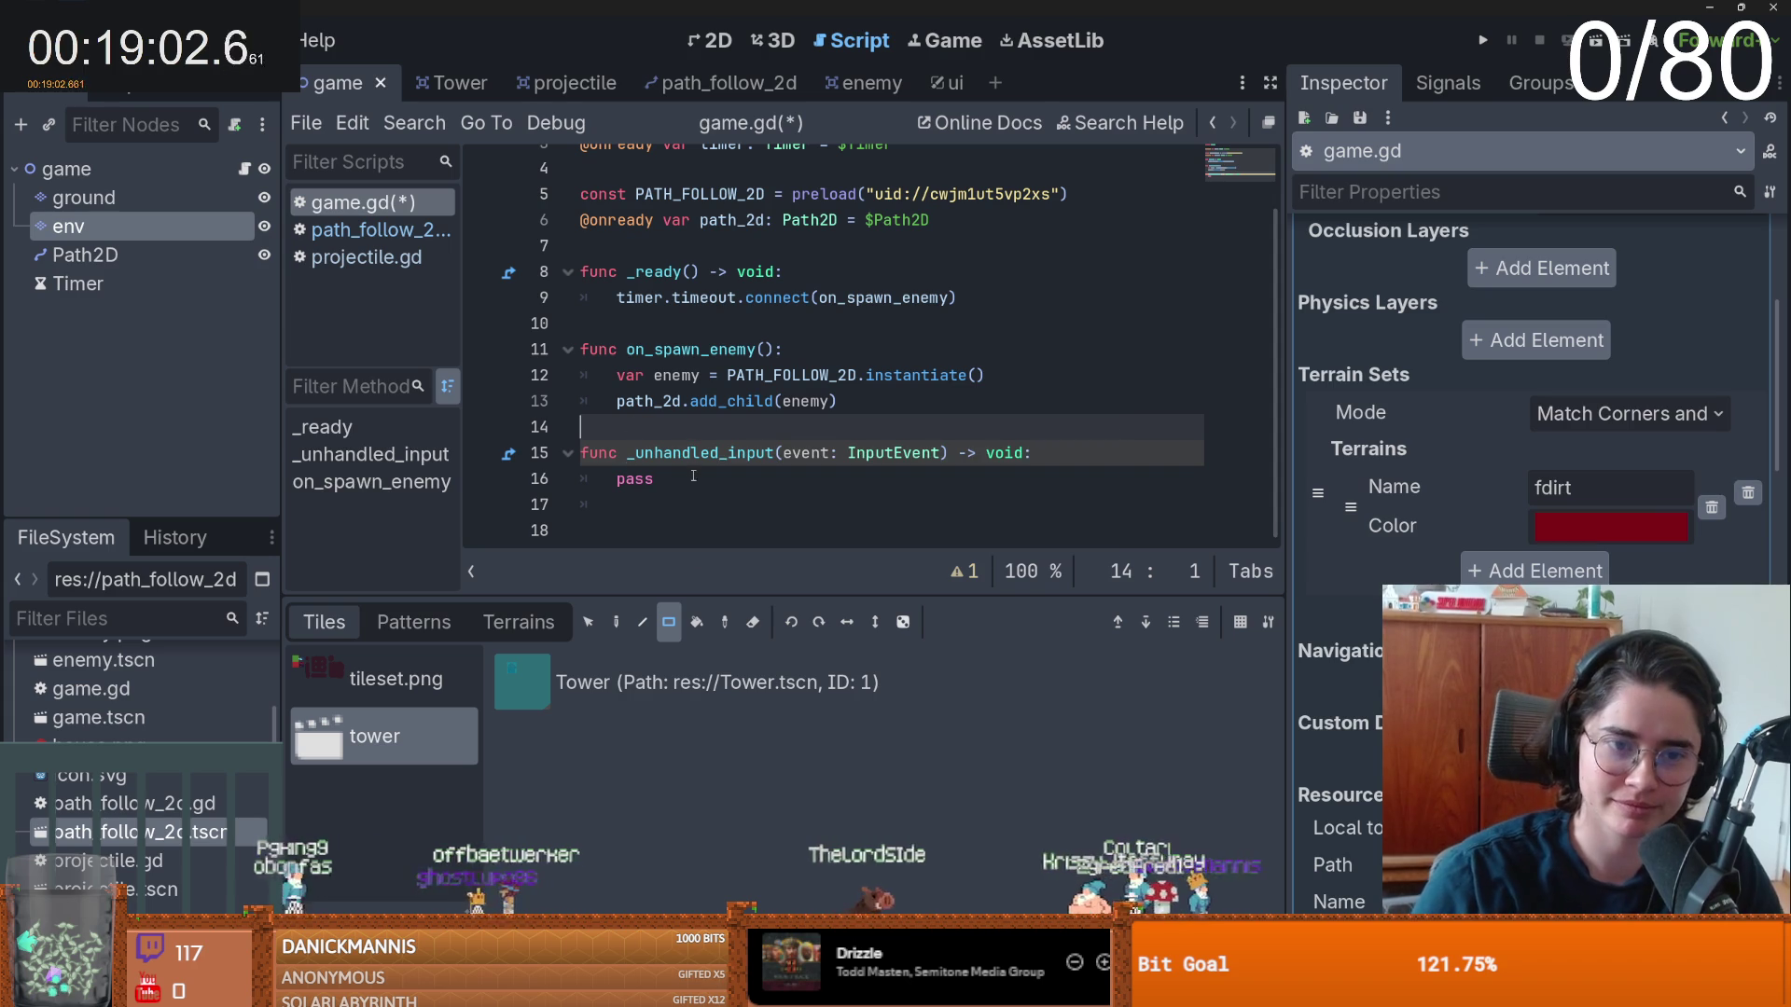
key("ctrl+s")
key("Down")
key("Down")
key("End")
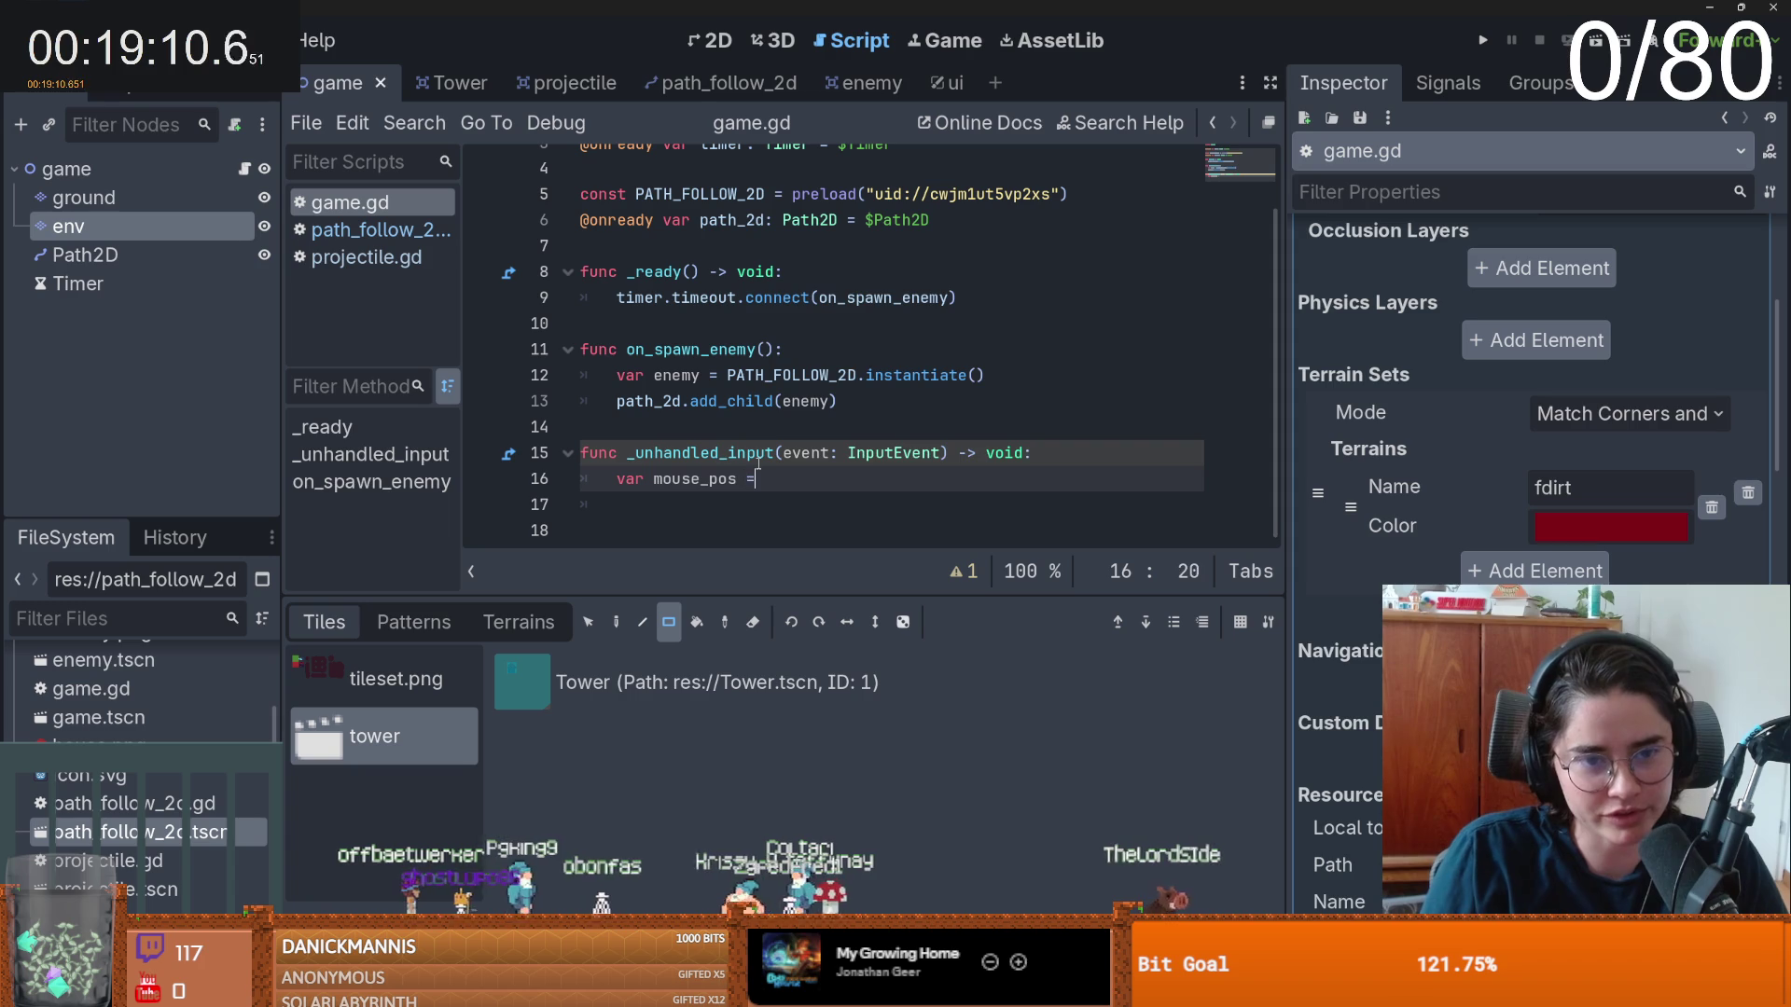
type(" get_global_mouse_position()")
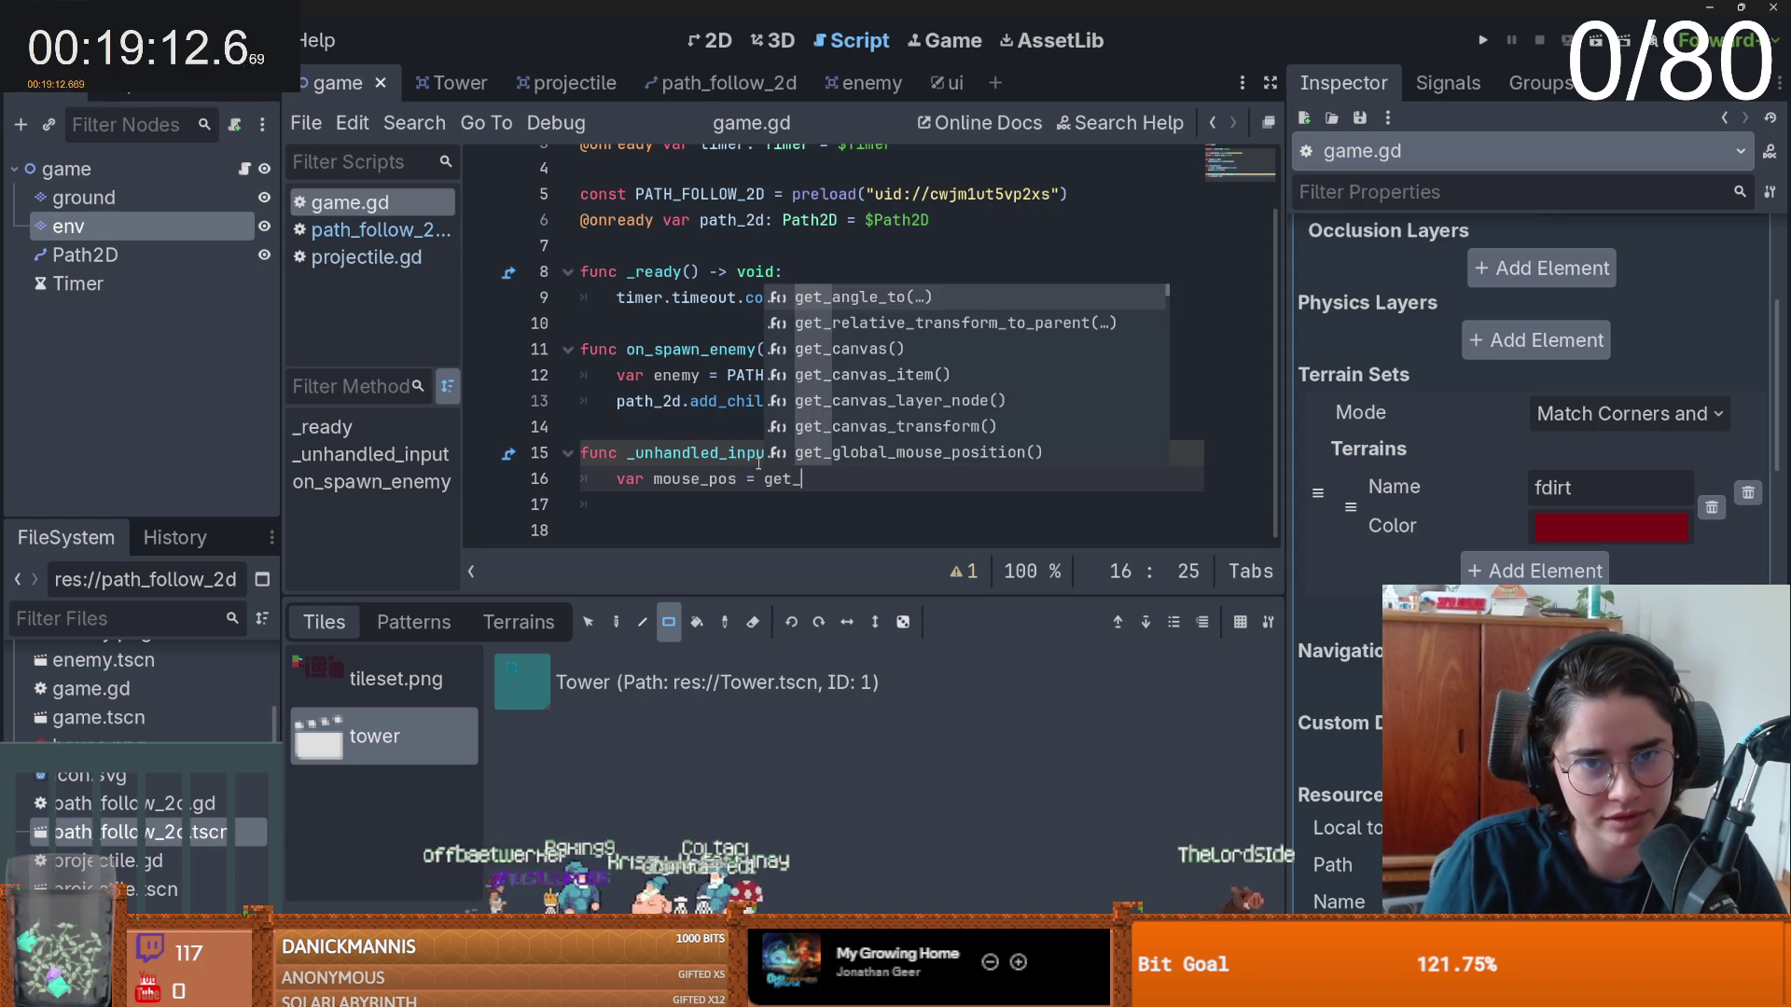
- Add a set_tower function stub with a pass body and save
key("Return")
key("Down")
key("Down")
type("func ")
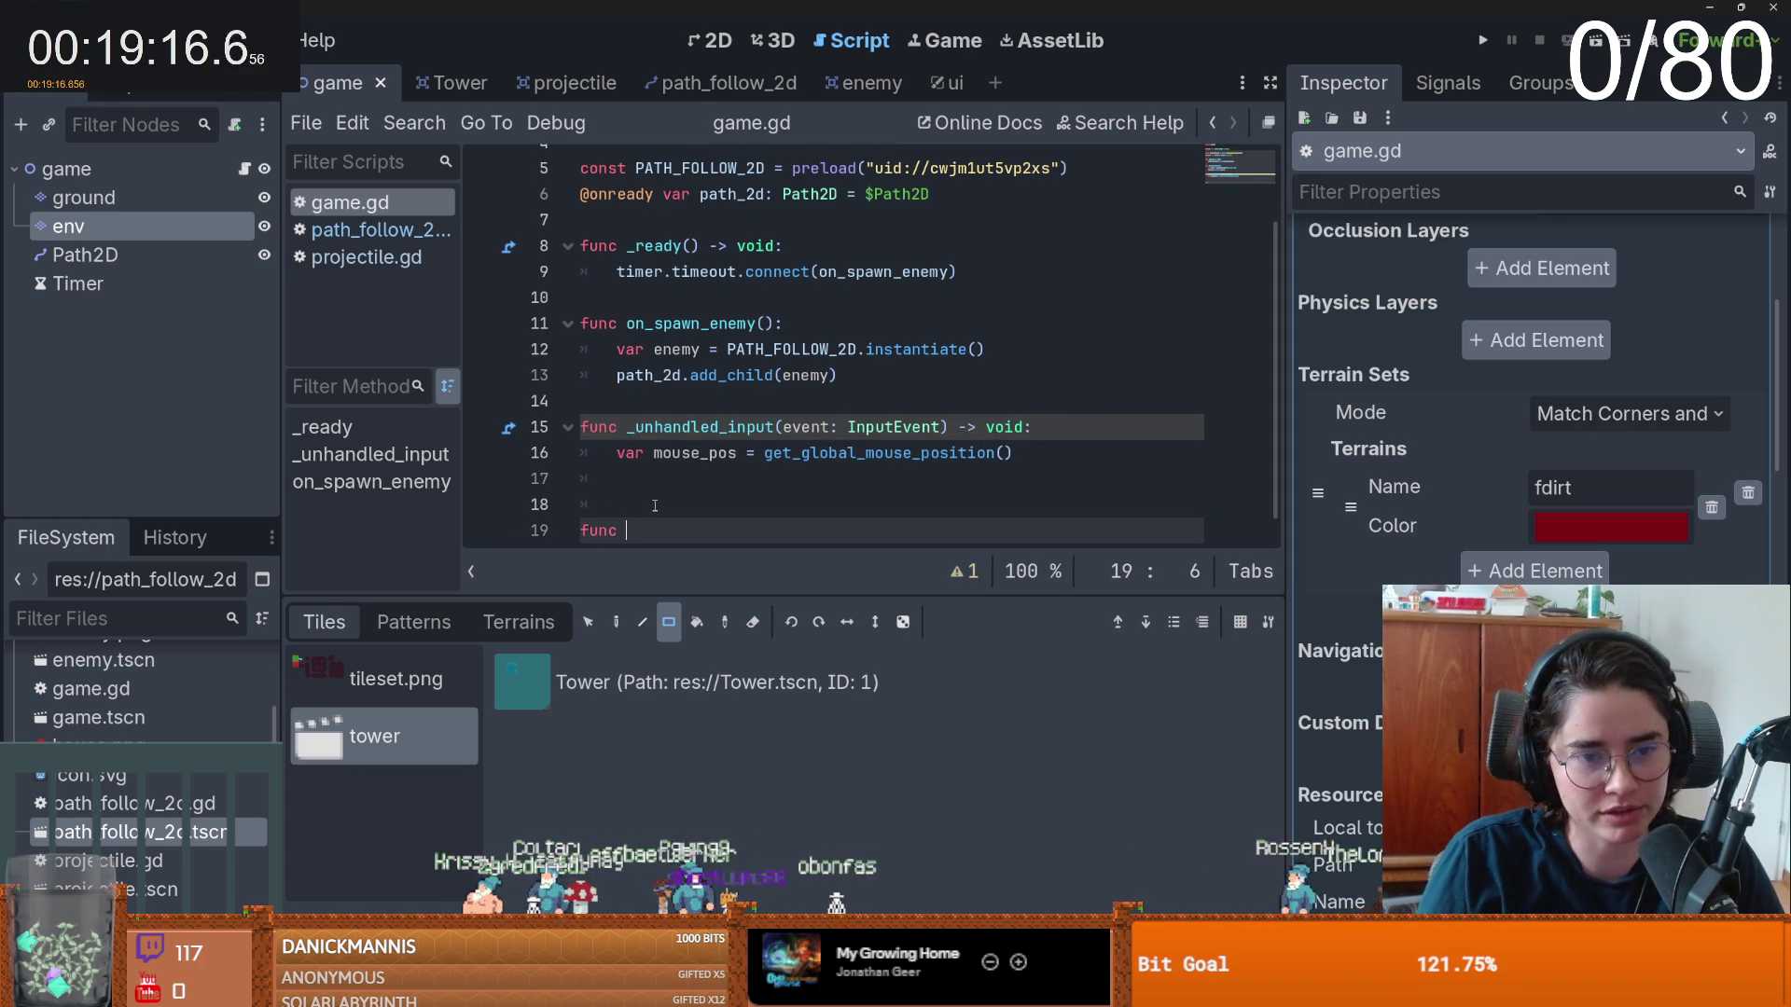
type("set_tower(")
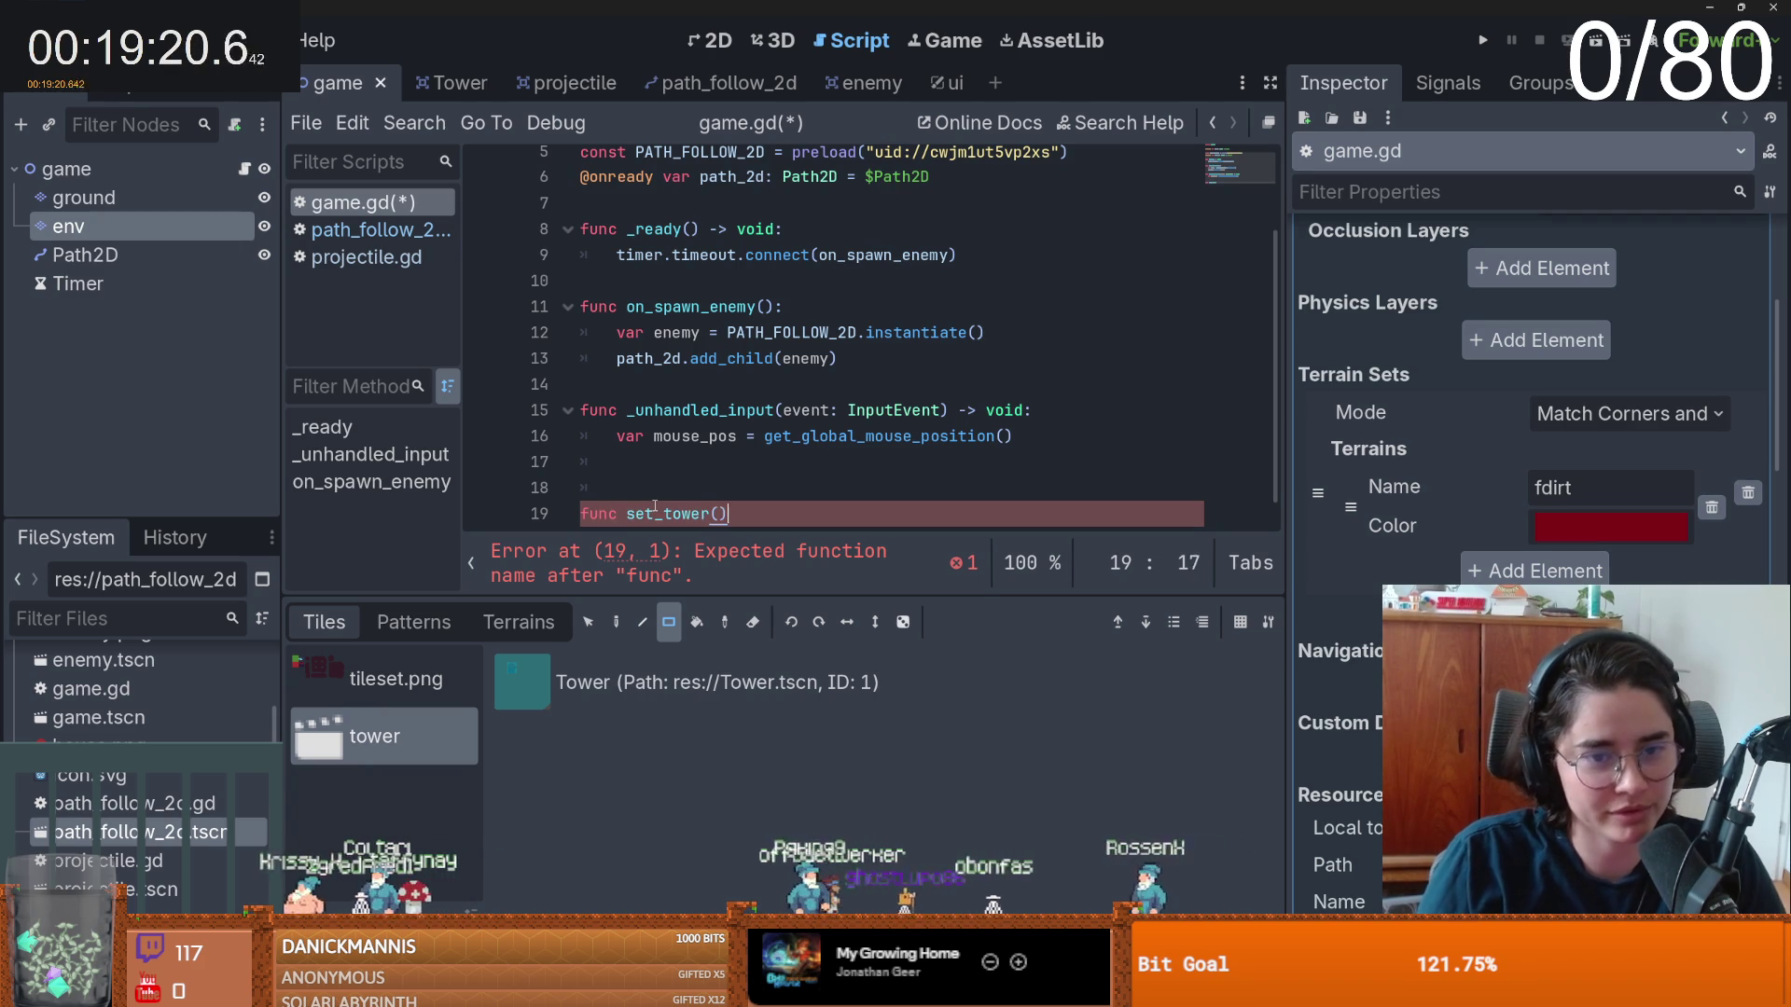
type(":")
key("Return")
type("pass")
key("ctrl+s")
key("Up")
key("Up")
key("Up")
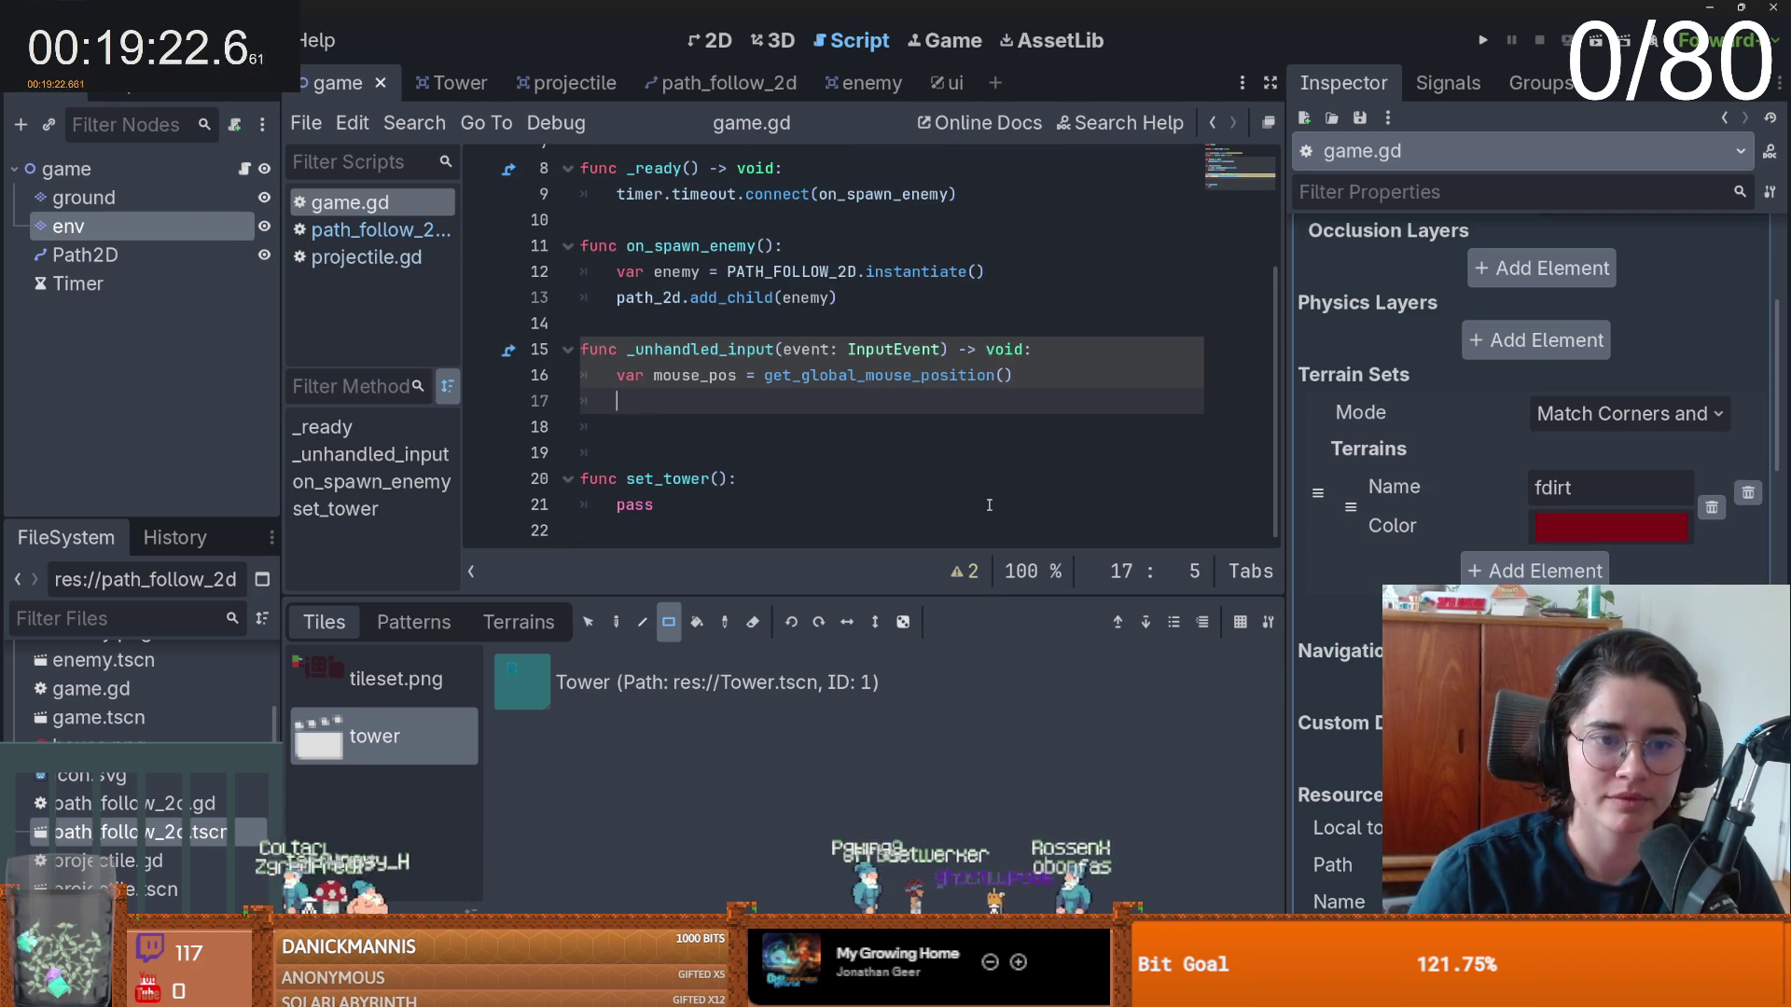
scroll(640, 324, "up", 3)
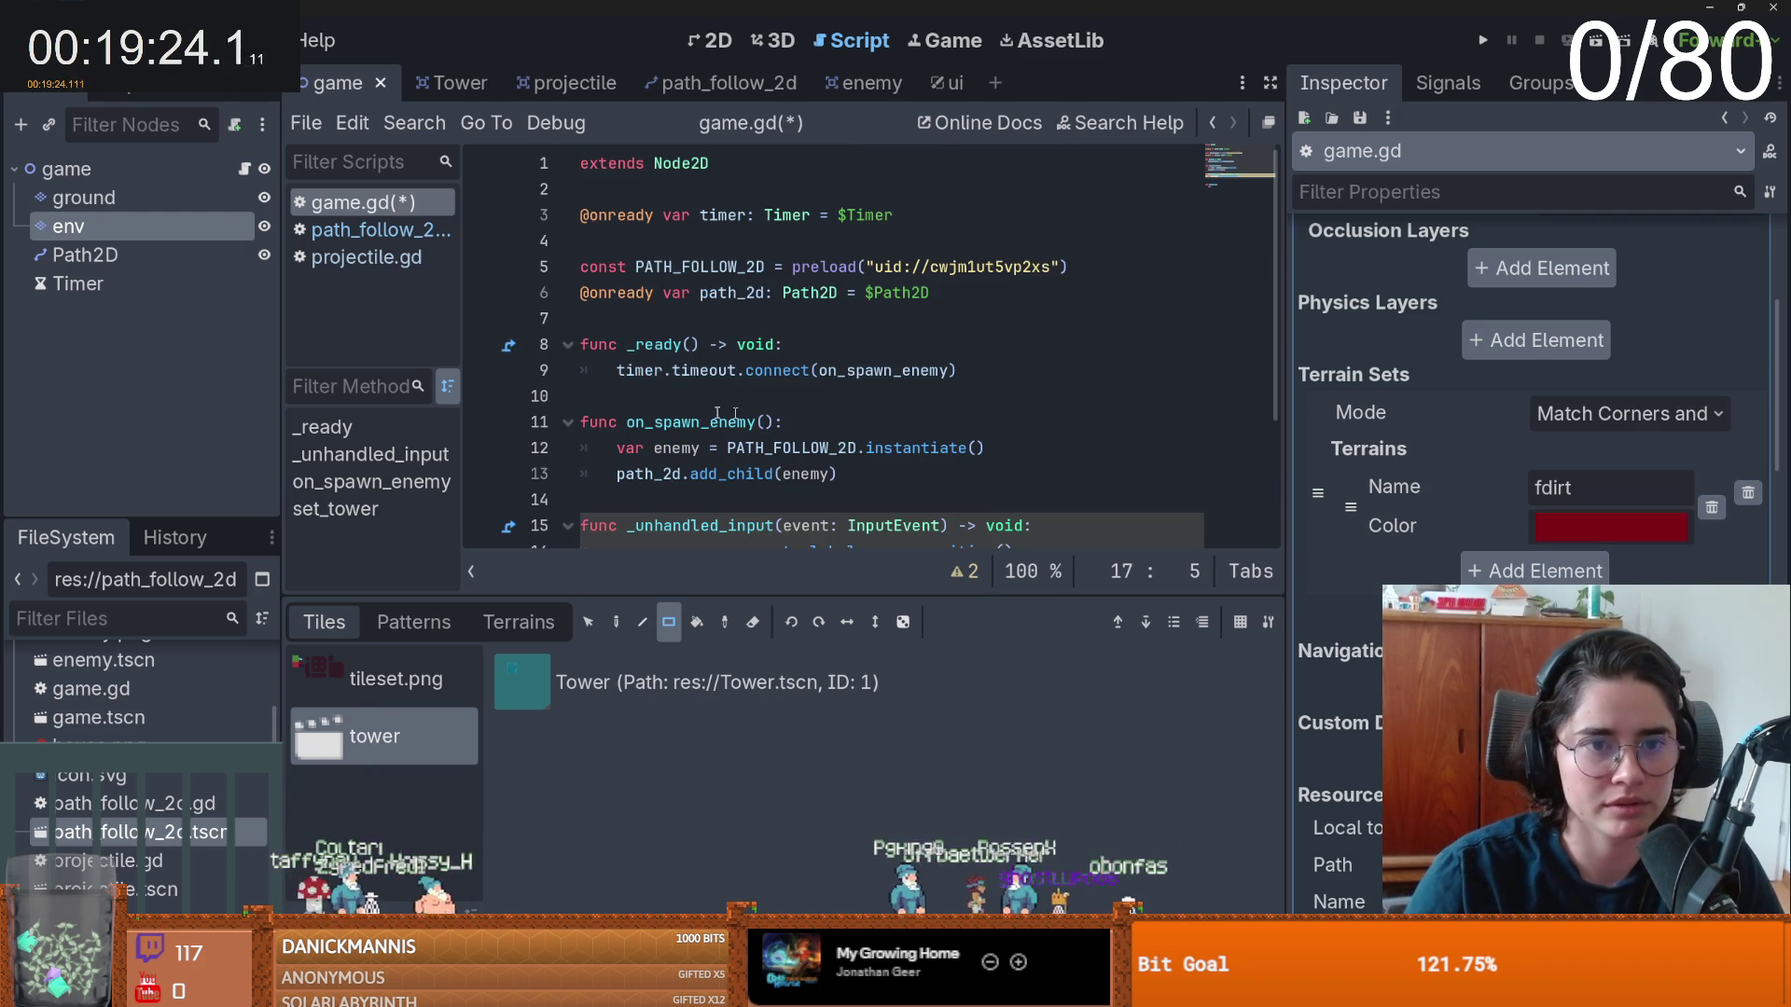
left_click(640, 324)
key("Return")
left_click_drag(68, 226, 716, 326)
double_click(716, 322)
scroll(752, 423, "down", 3)
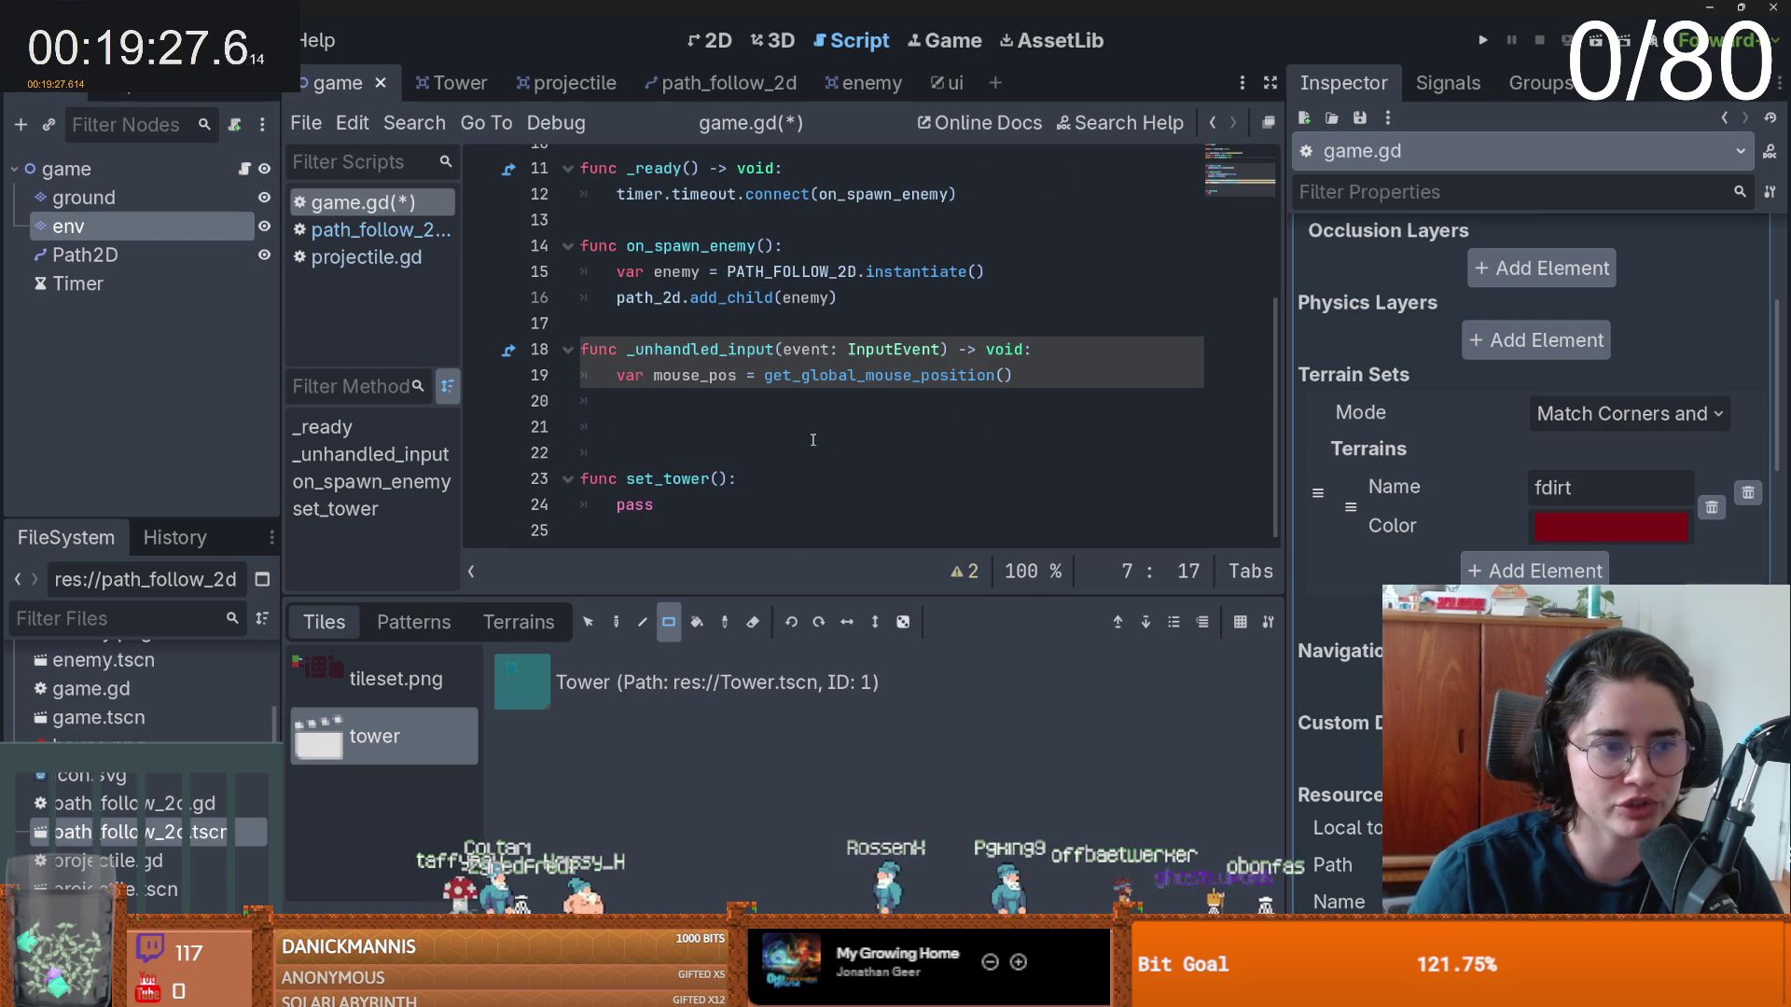
- Convert the mouse position to a cell with mouse_pos = env.local_to_map(mouse_pos)
left_click(752, 406)
type("mouse")
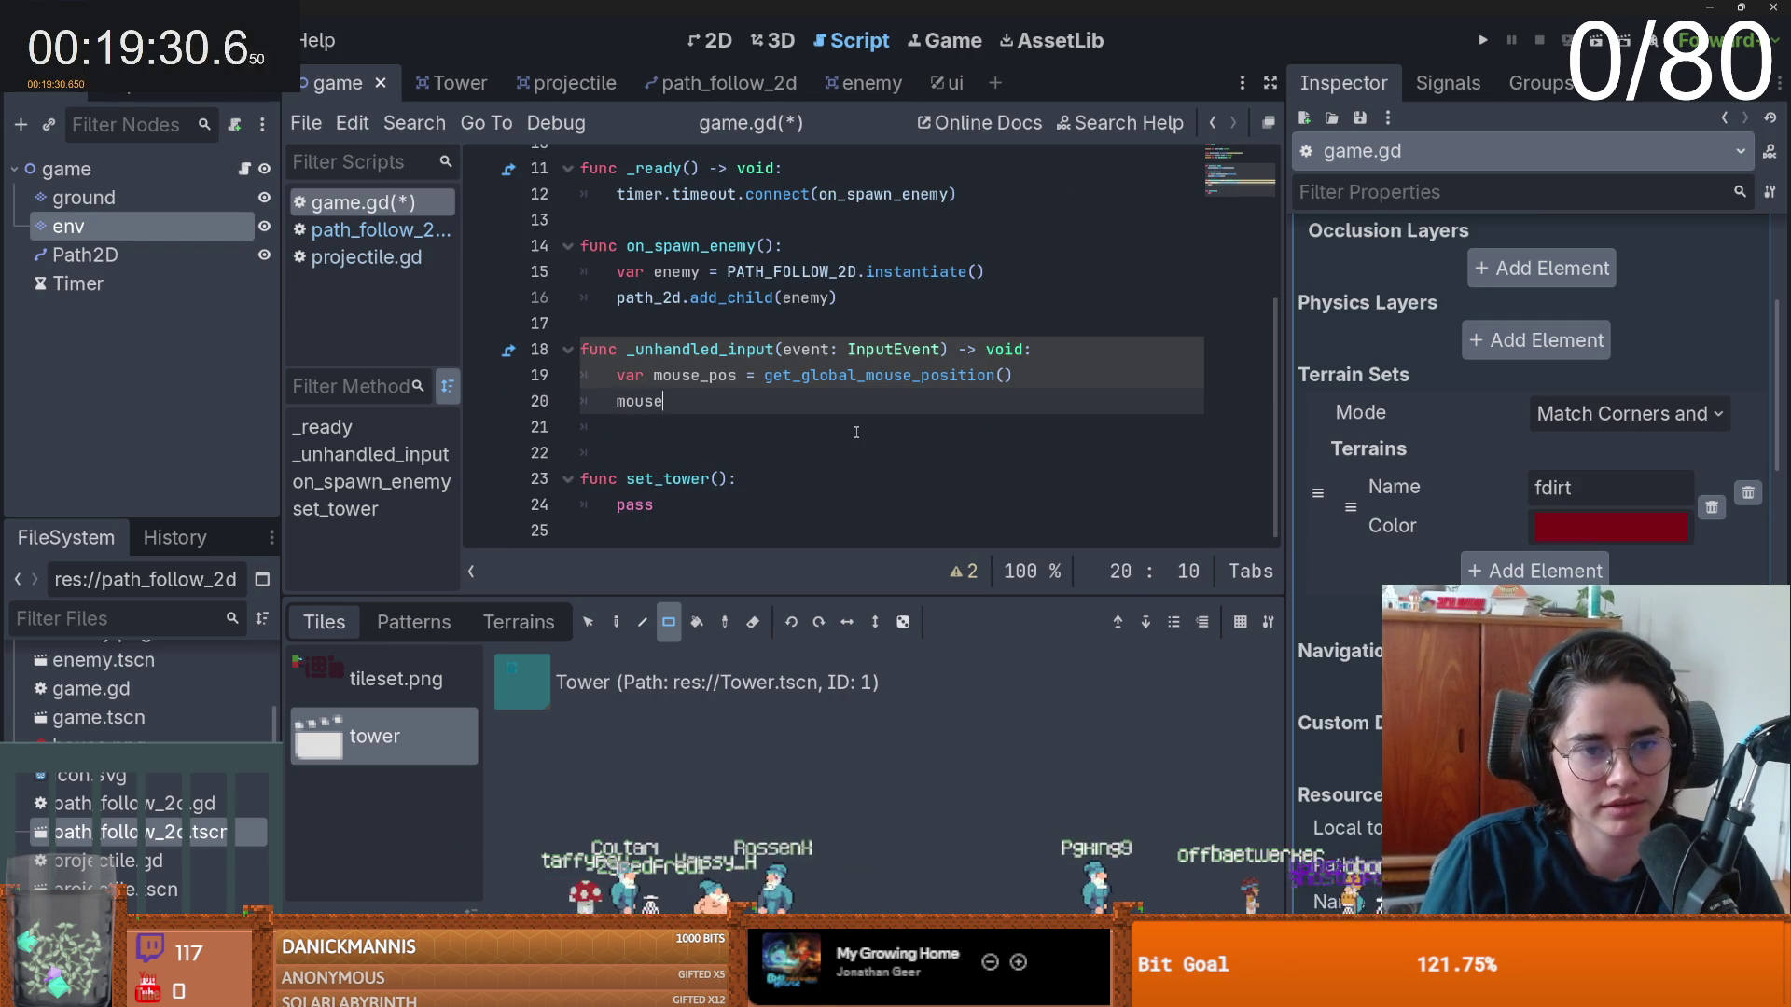
type("_pos = env")
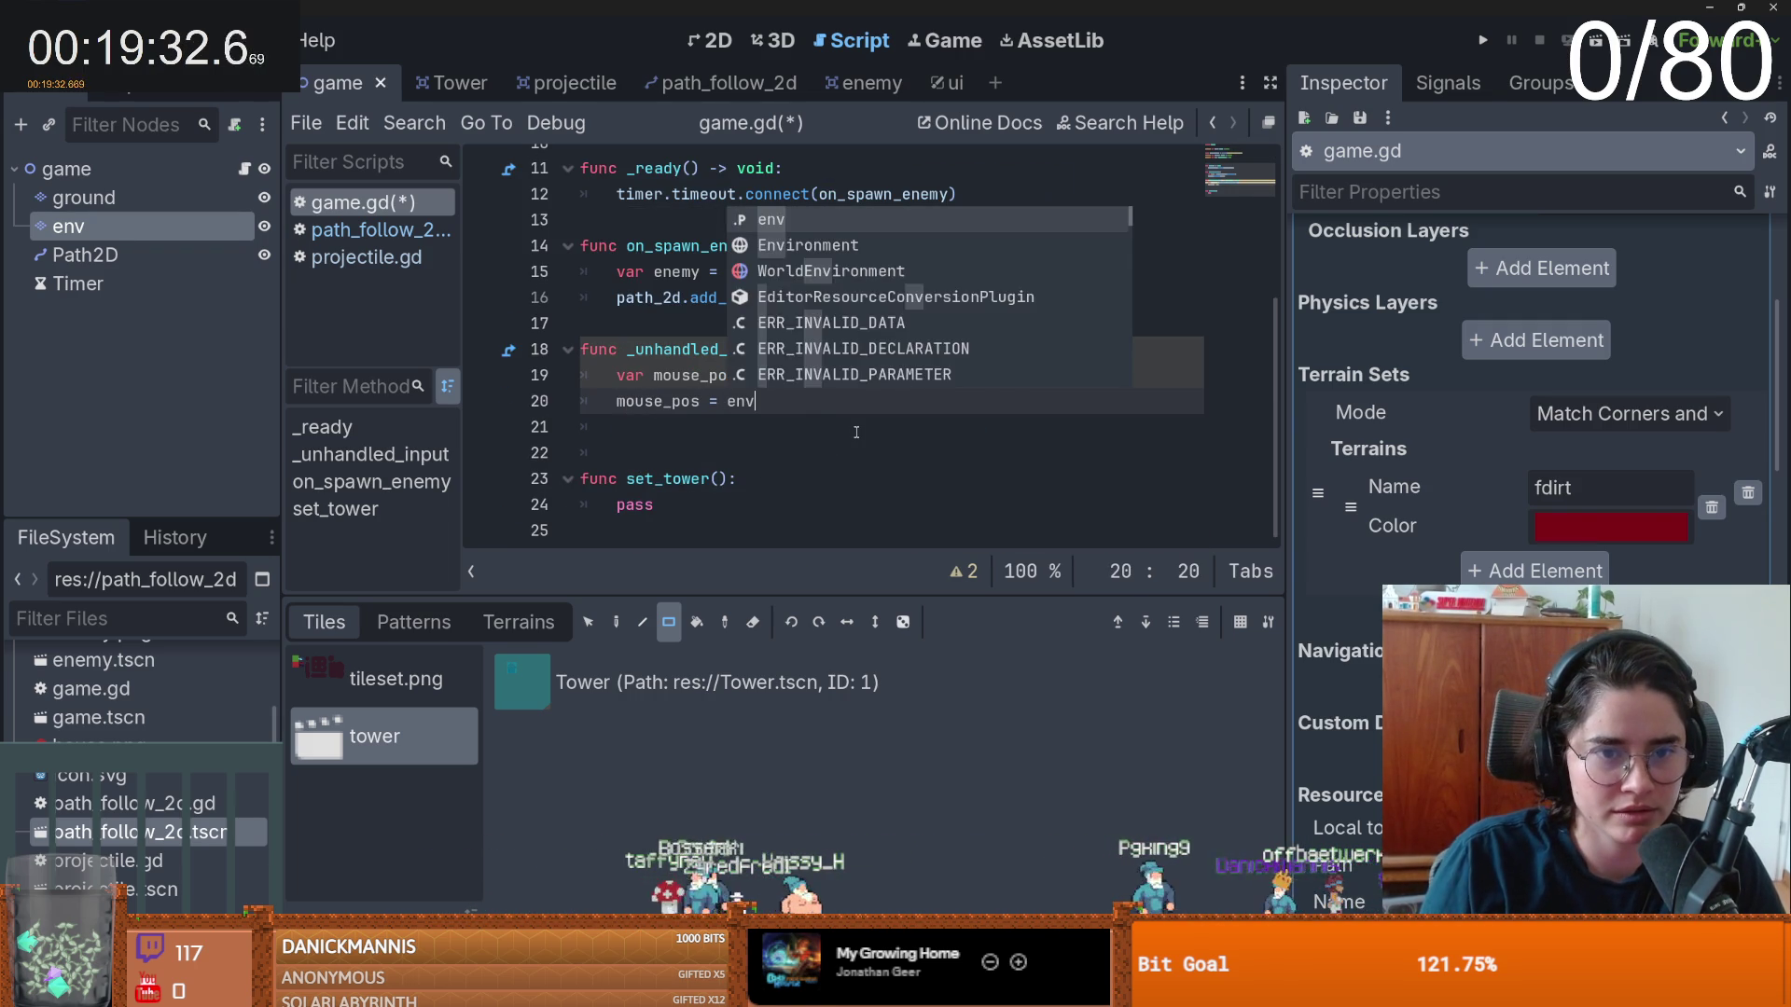
type(".loc")
key("Return")
type("mou")
key("Return")
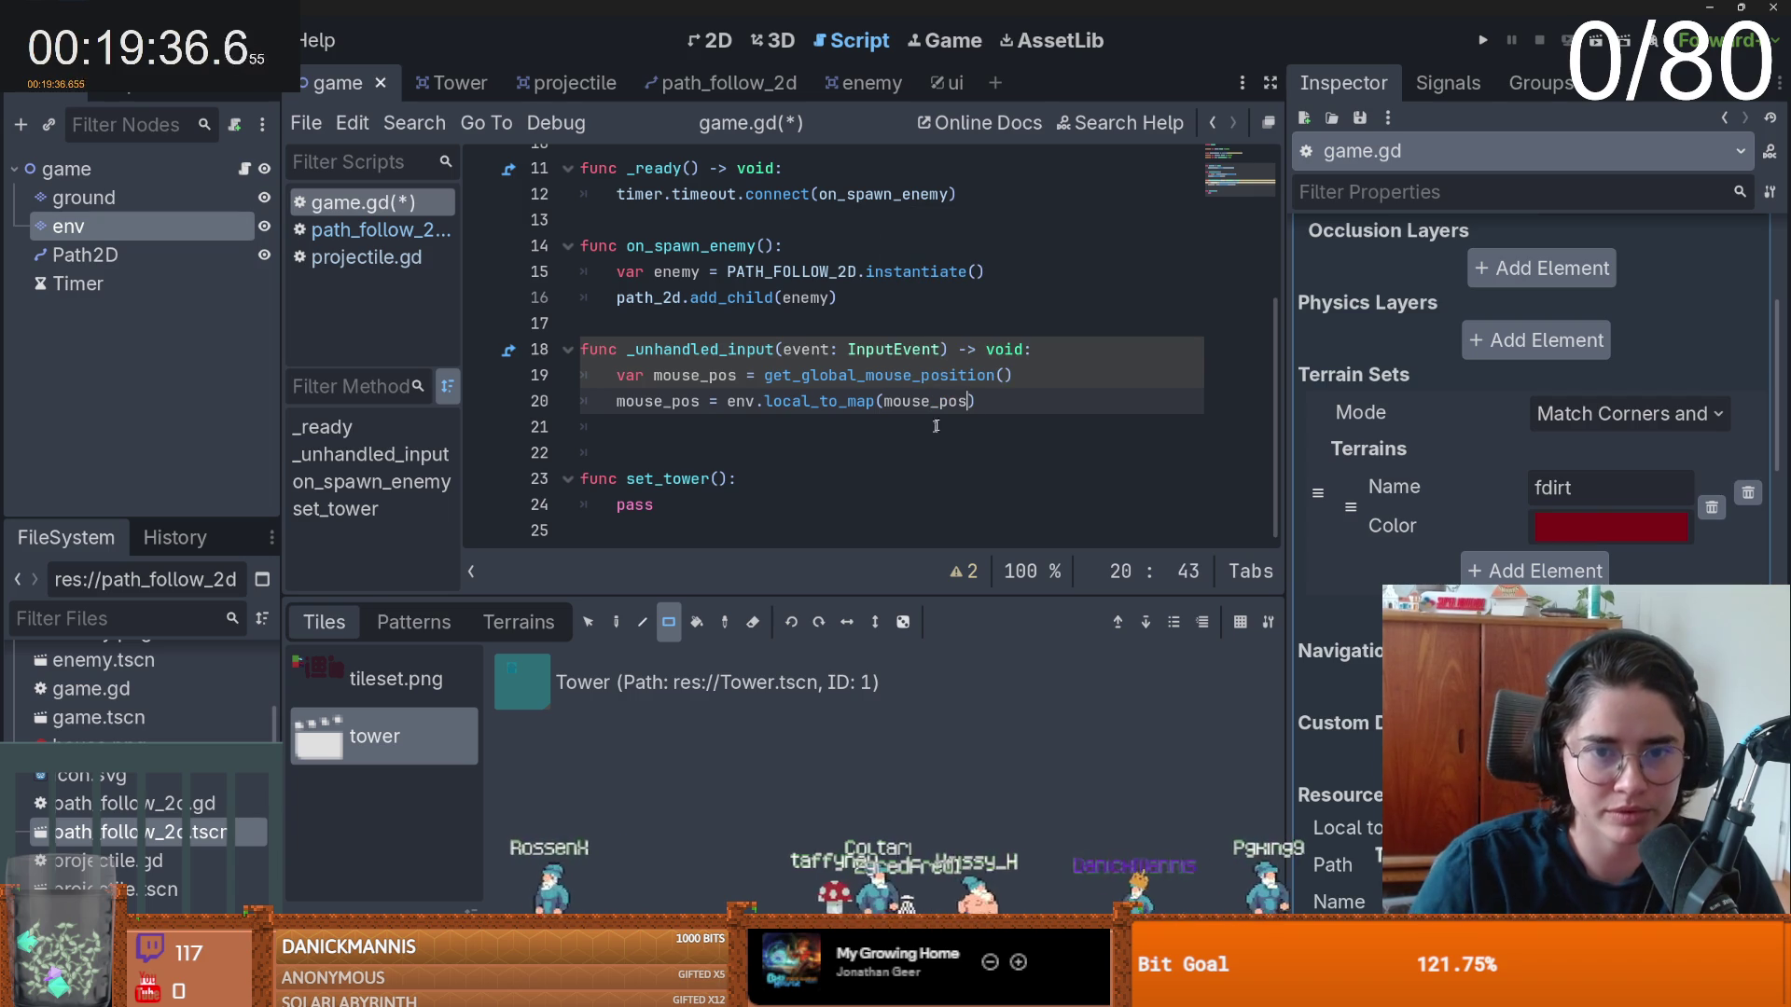
key("End")
key("Return")
- Add an if !env.get_used_cells().has(...) check that calls set_tower
type("if en")
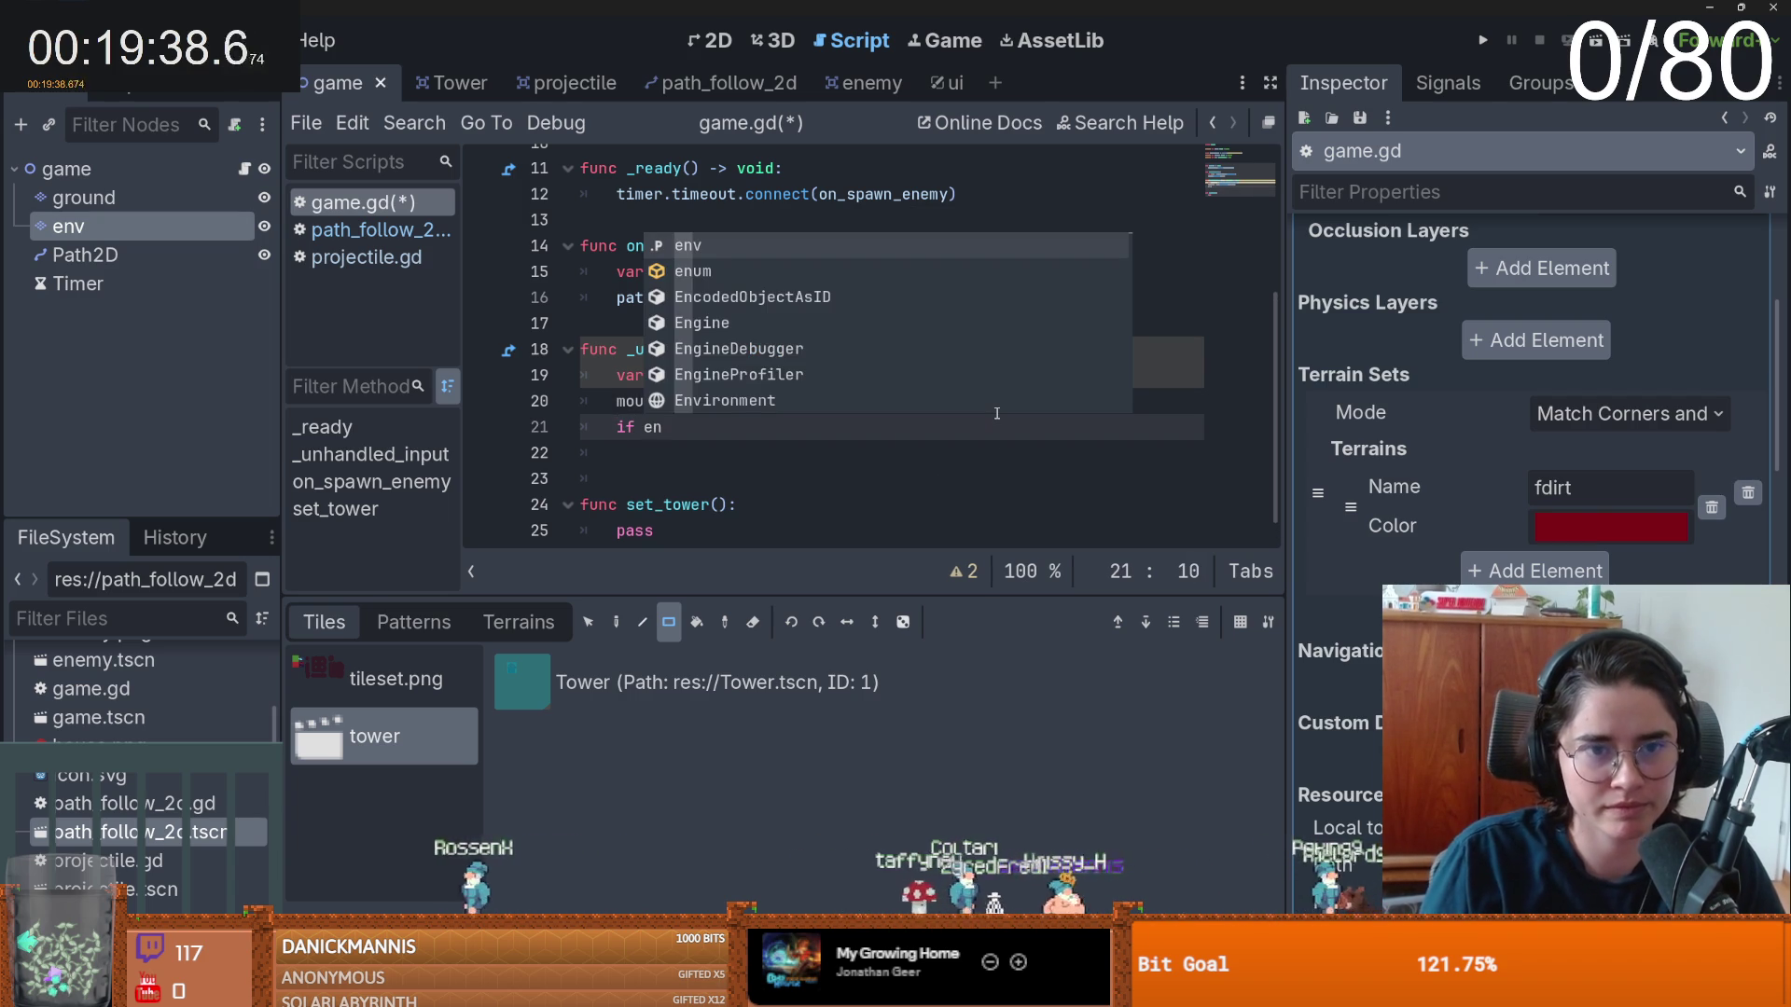
key("BackSpace")
key("BackSpace")
type("!env.get_used")
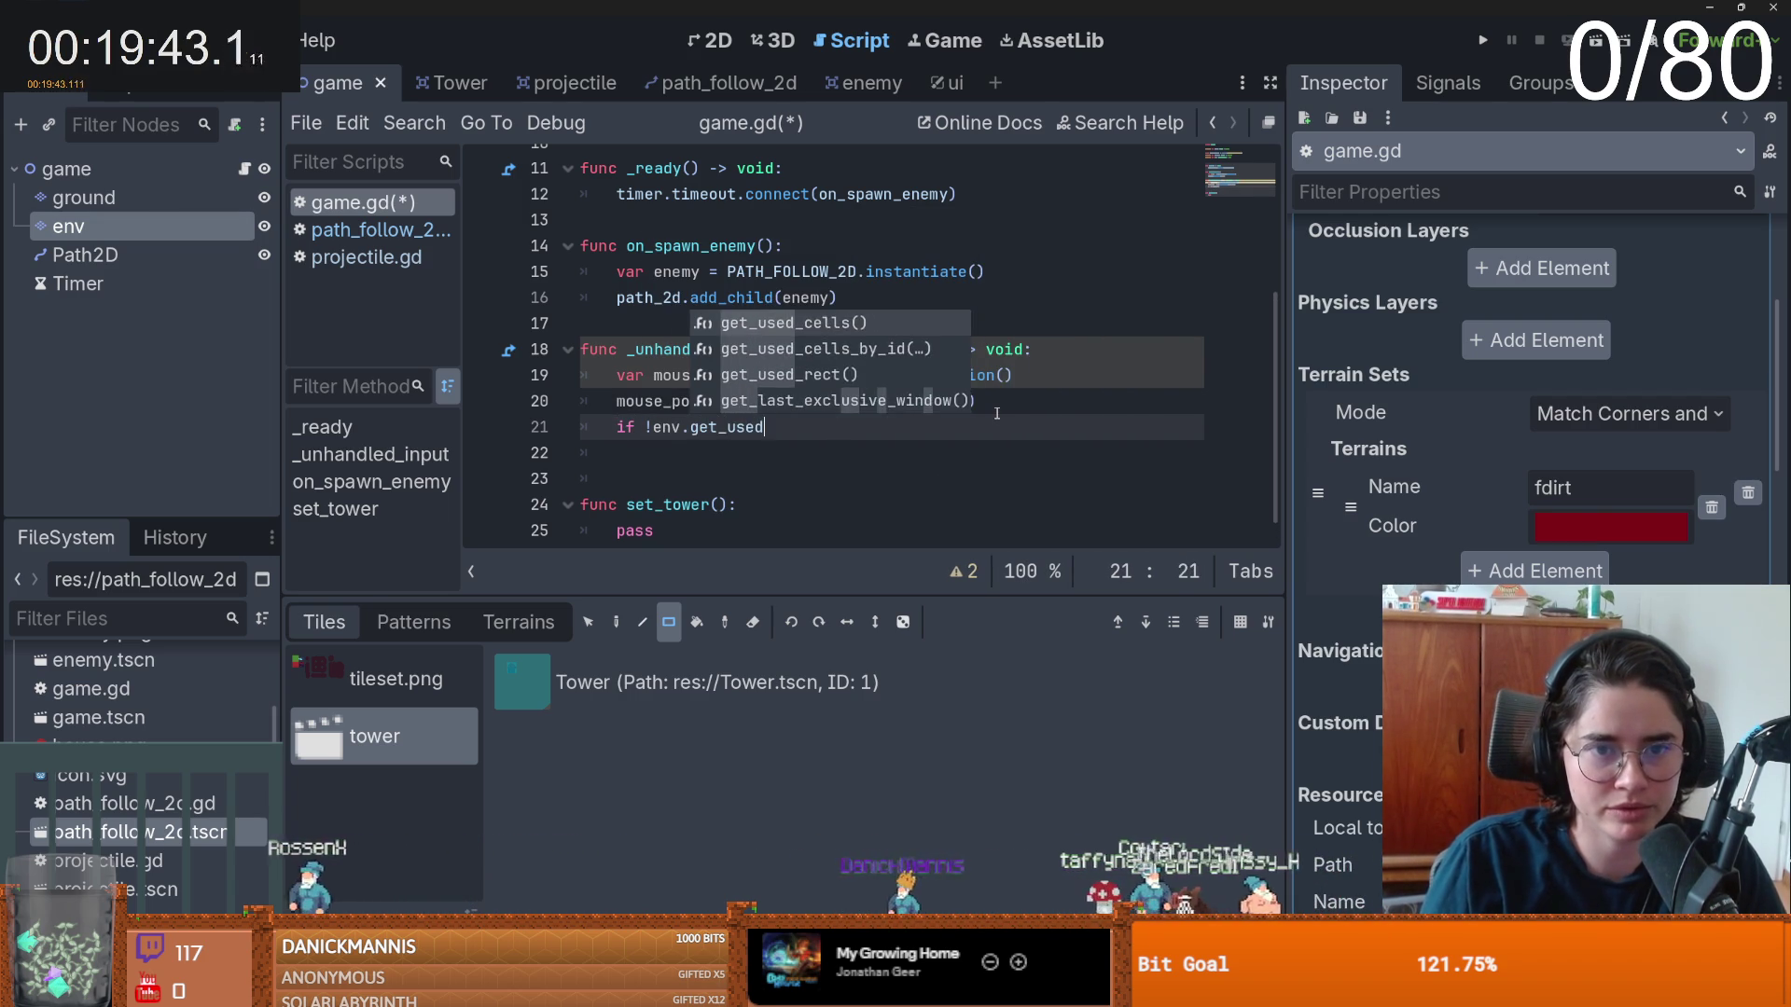
key("Return")
type("as(mouse")
key("Delete")
type(";")
key("Return")
type("set_t")
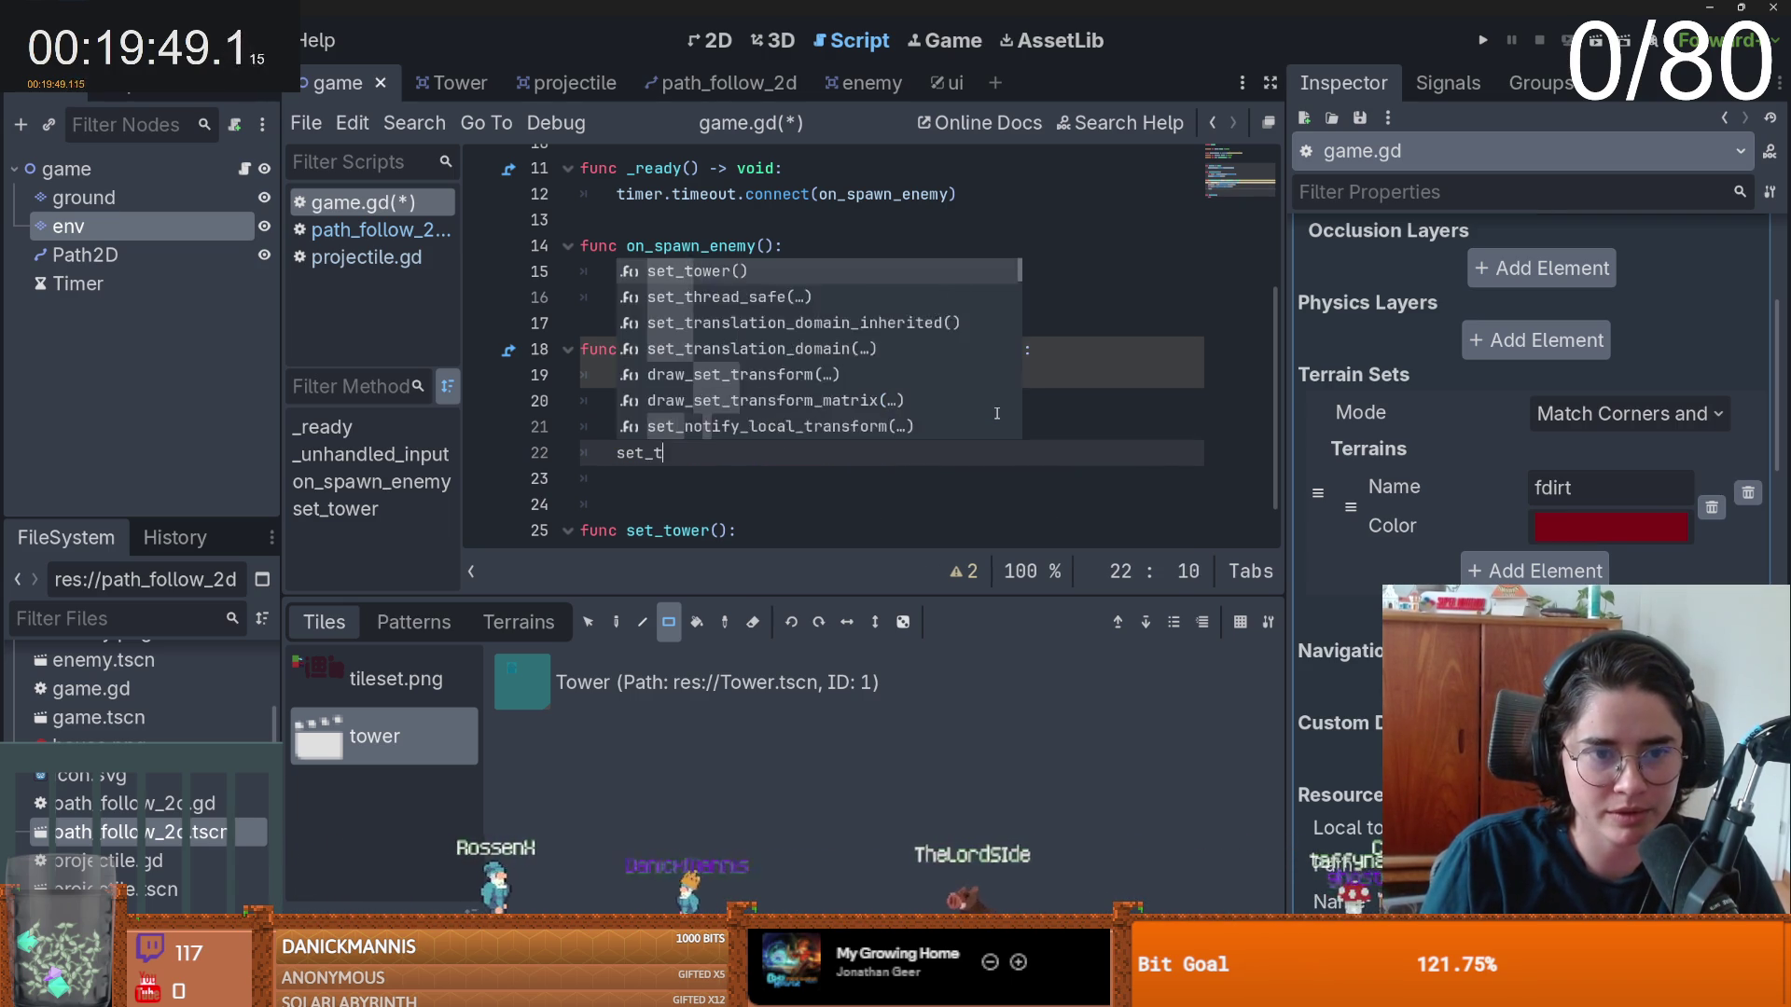
key("Return")
type("pos")
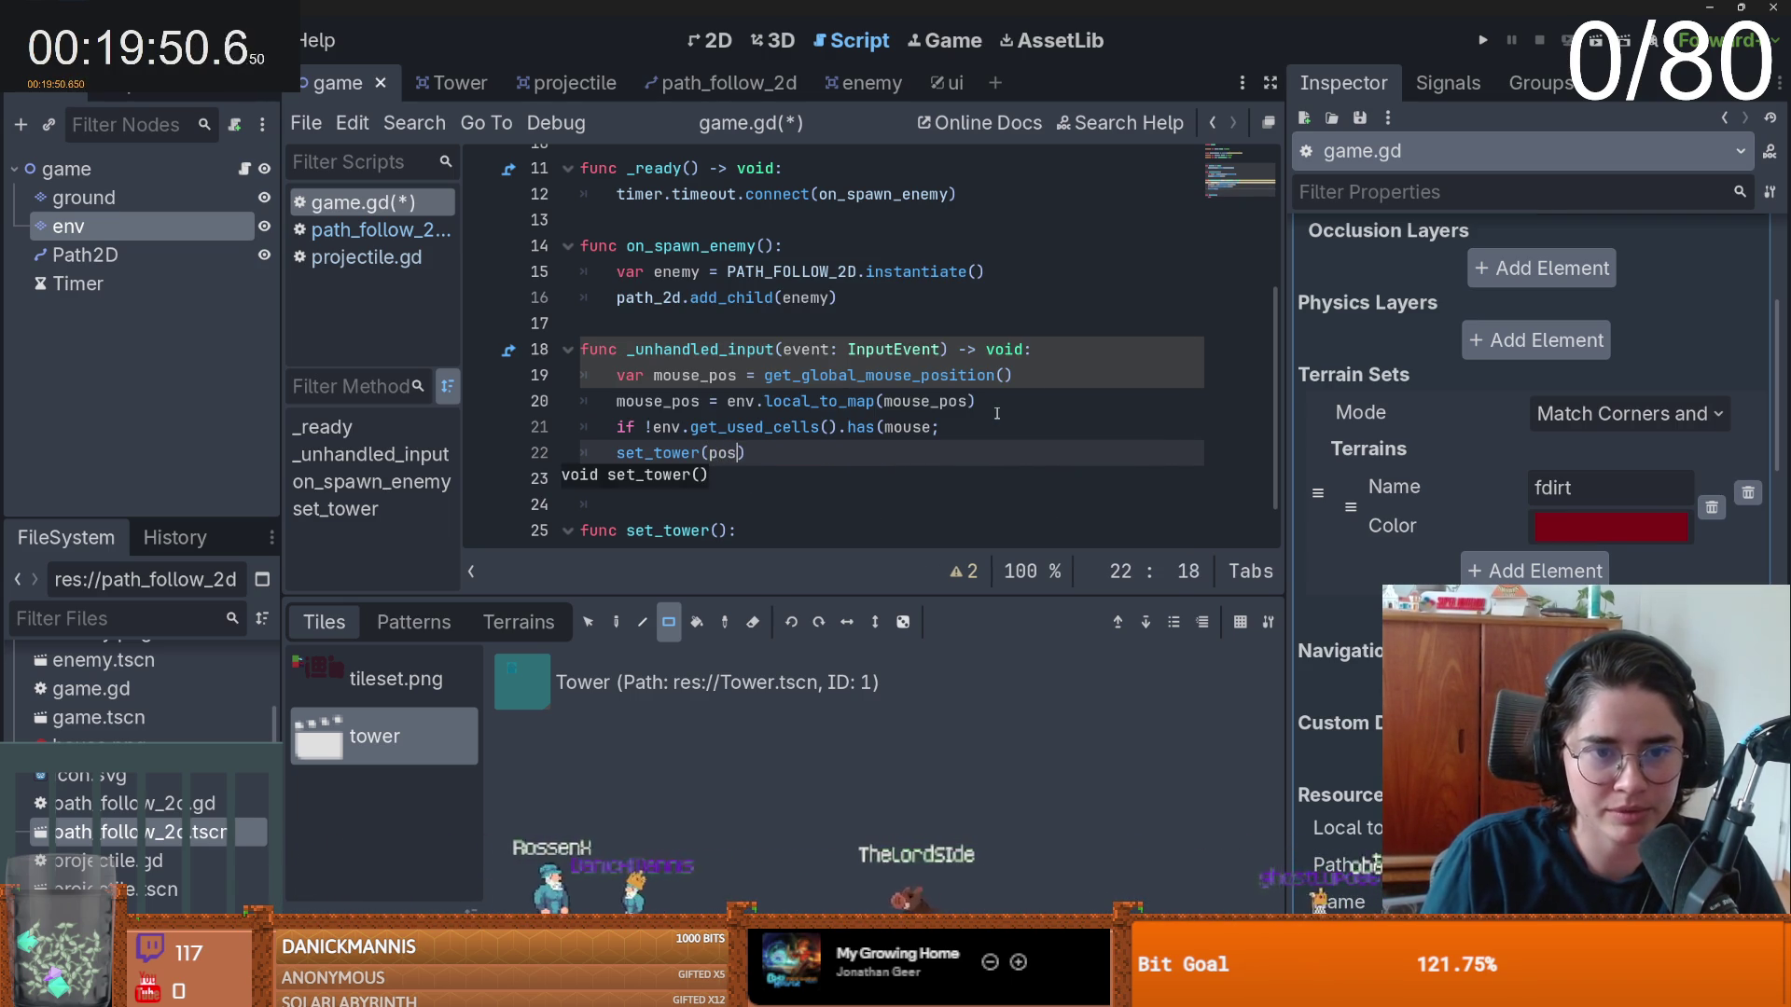
- Fix the condition to check has(mouse_pos) and remove the stray semicolon
left_click(978, 423)
key("BackSpace")
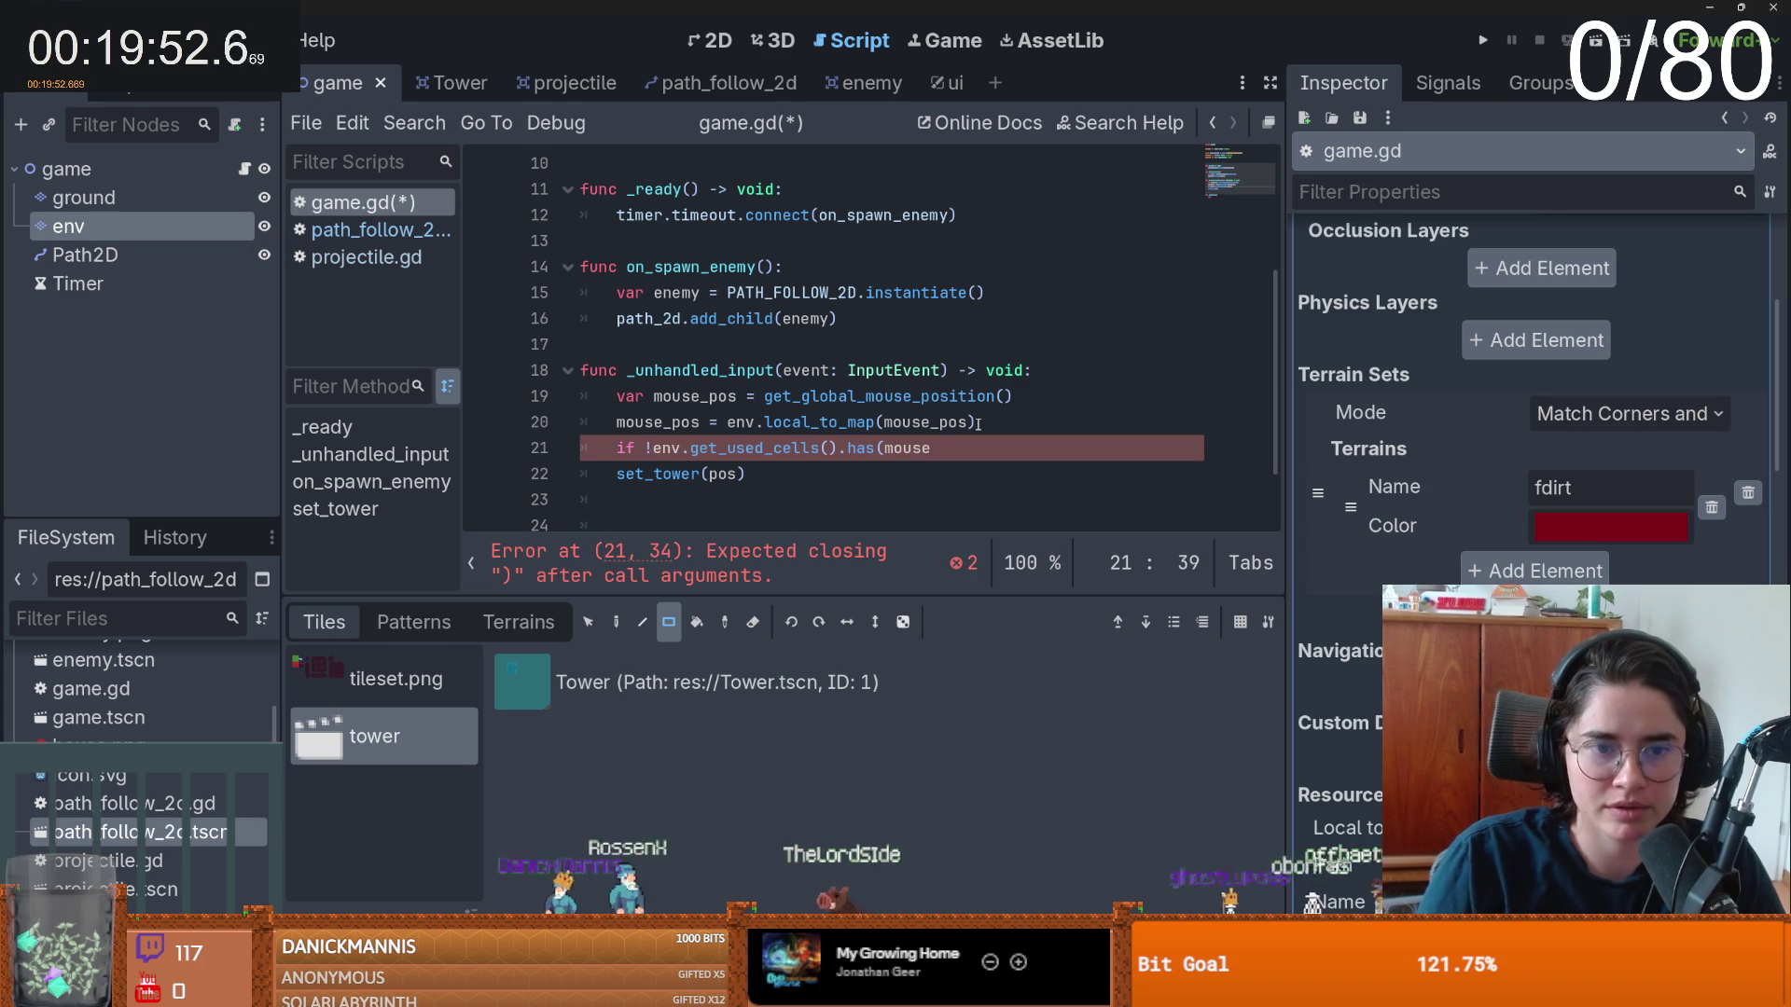
type("_")
key("Return")
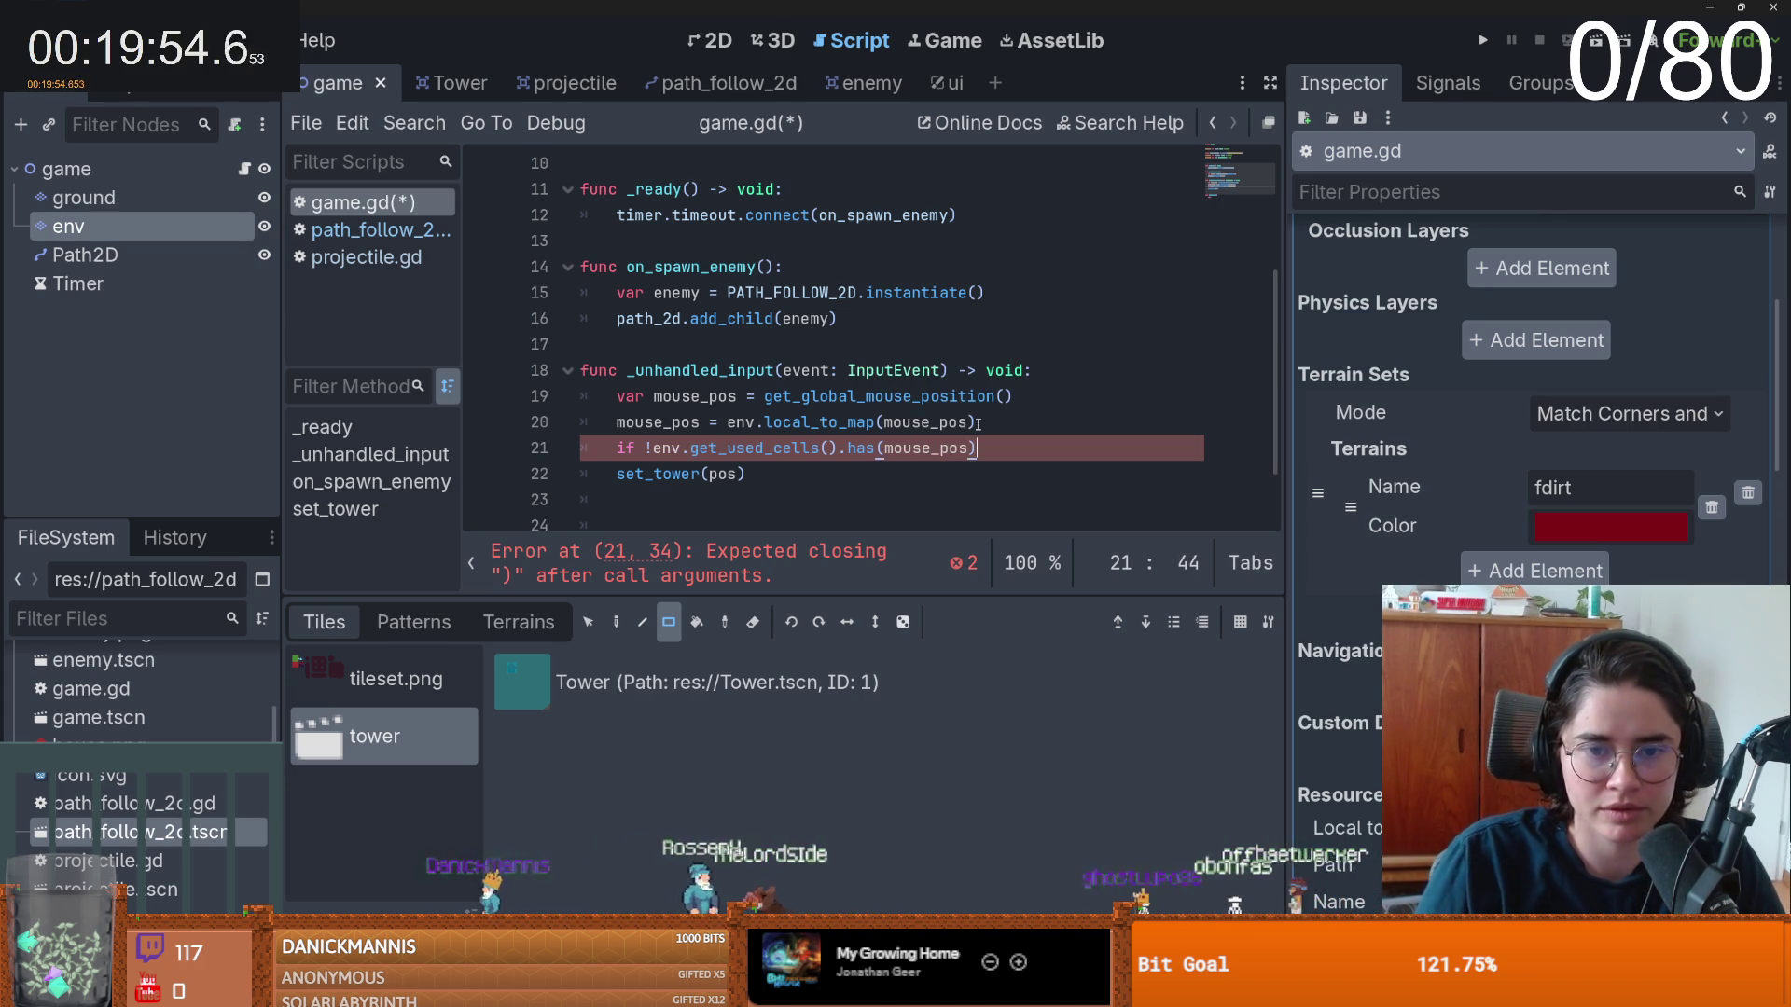
type(")")
scroll(715, 466, "down", 1)
double_click(721, 397)
left_click(715, 472)
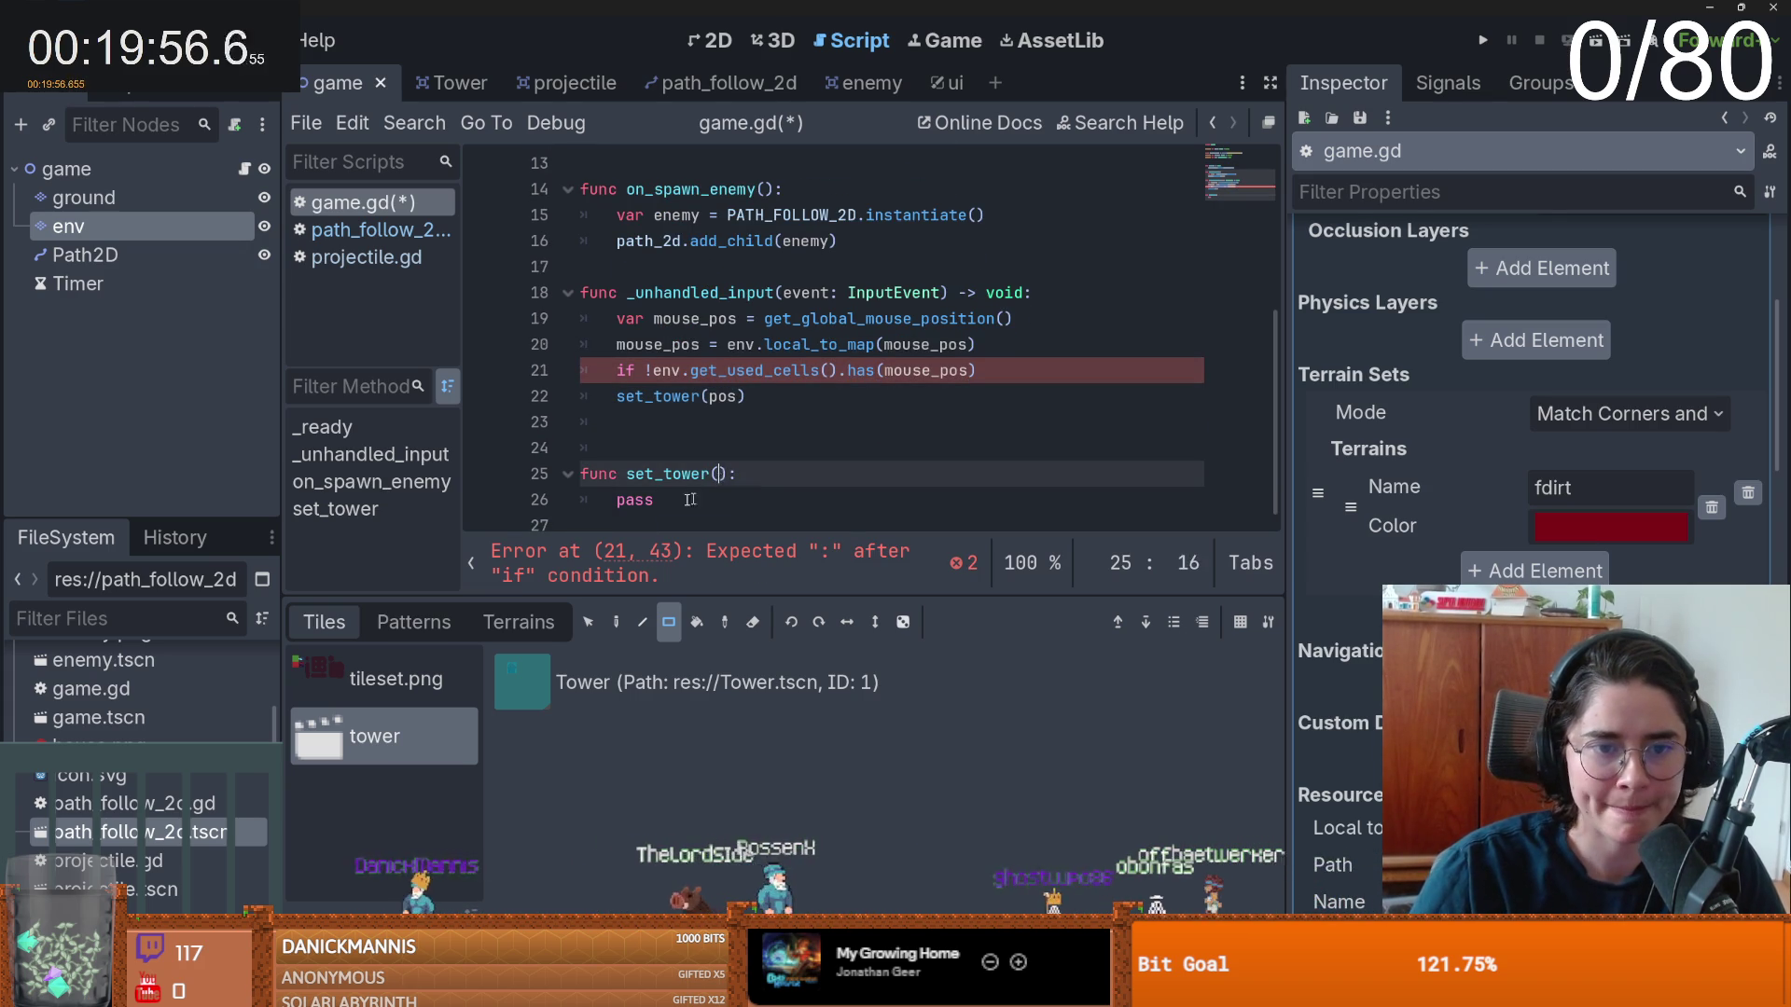
- Give set_tower a pos parameter and replace pass with an env.set_cell call
type("pos")
double_click(646, 501)
type("nv.set")
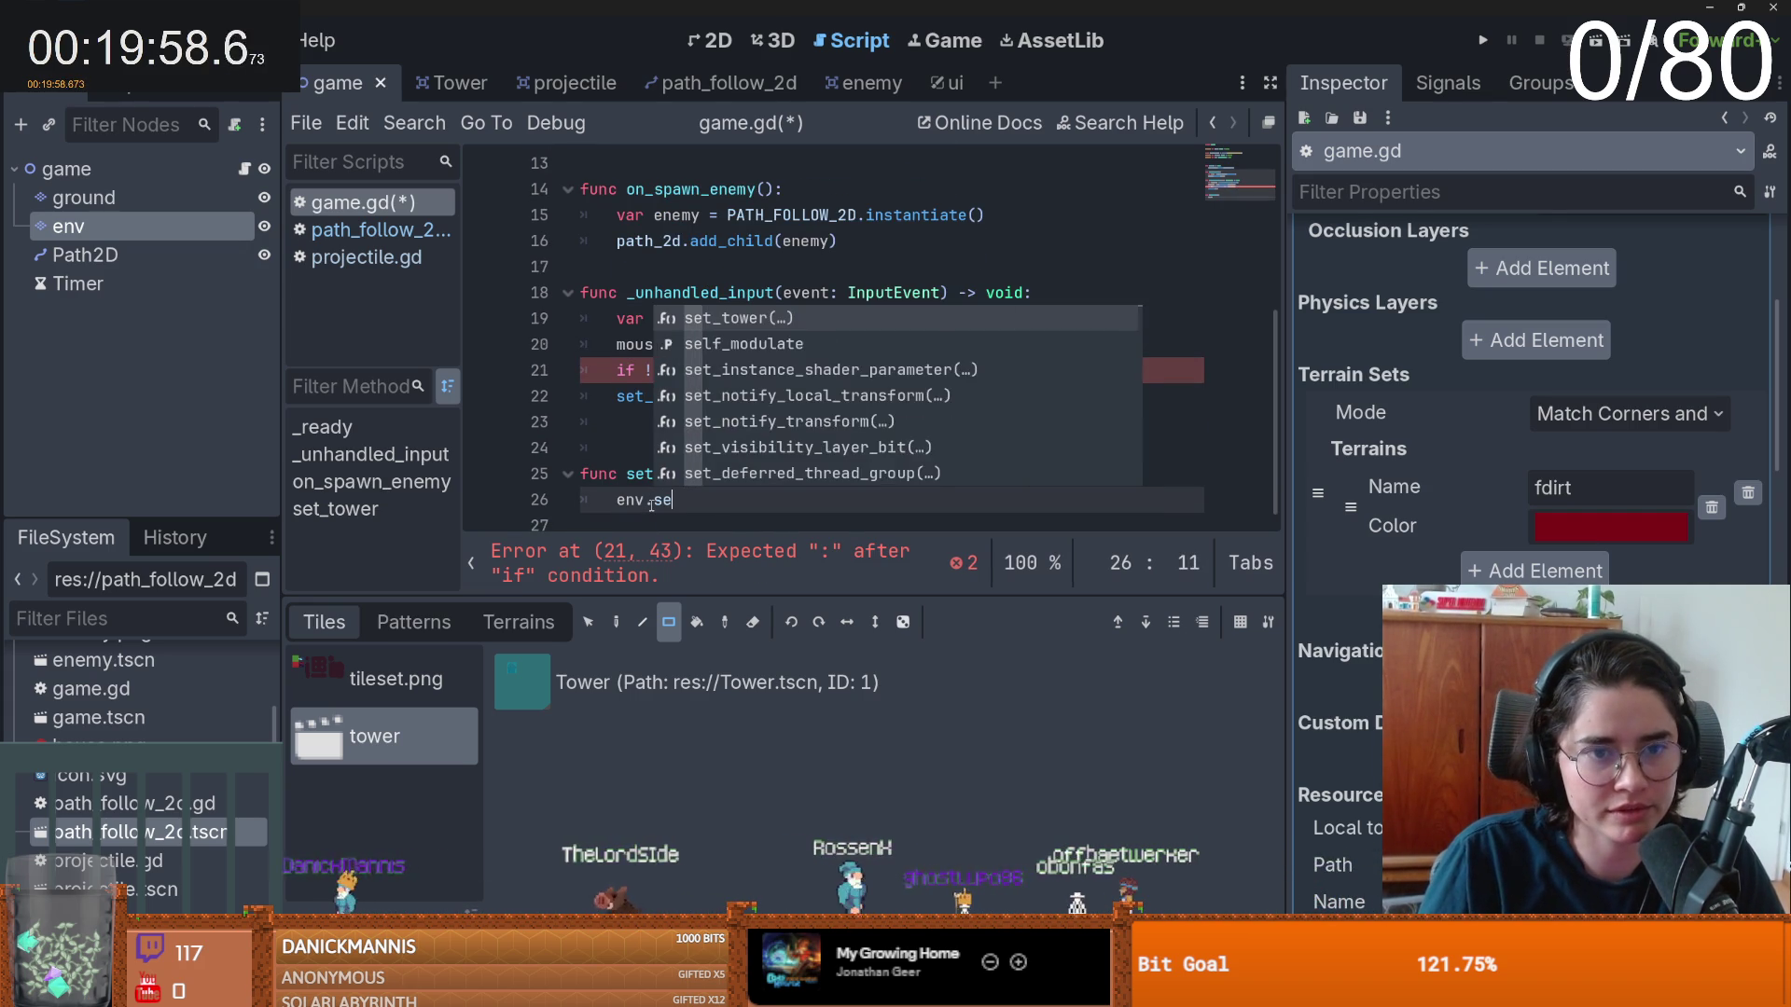
key("Return")
- Declare source_id and alternative_tile variables, both set to 1, inside set_tower
left_click(799, 477)
key("Return")
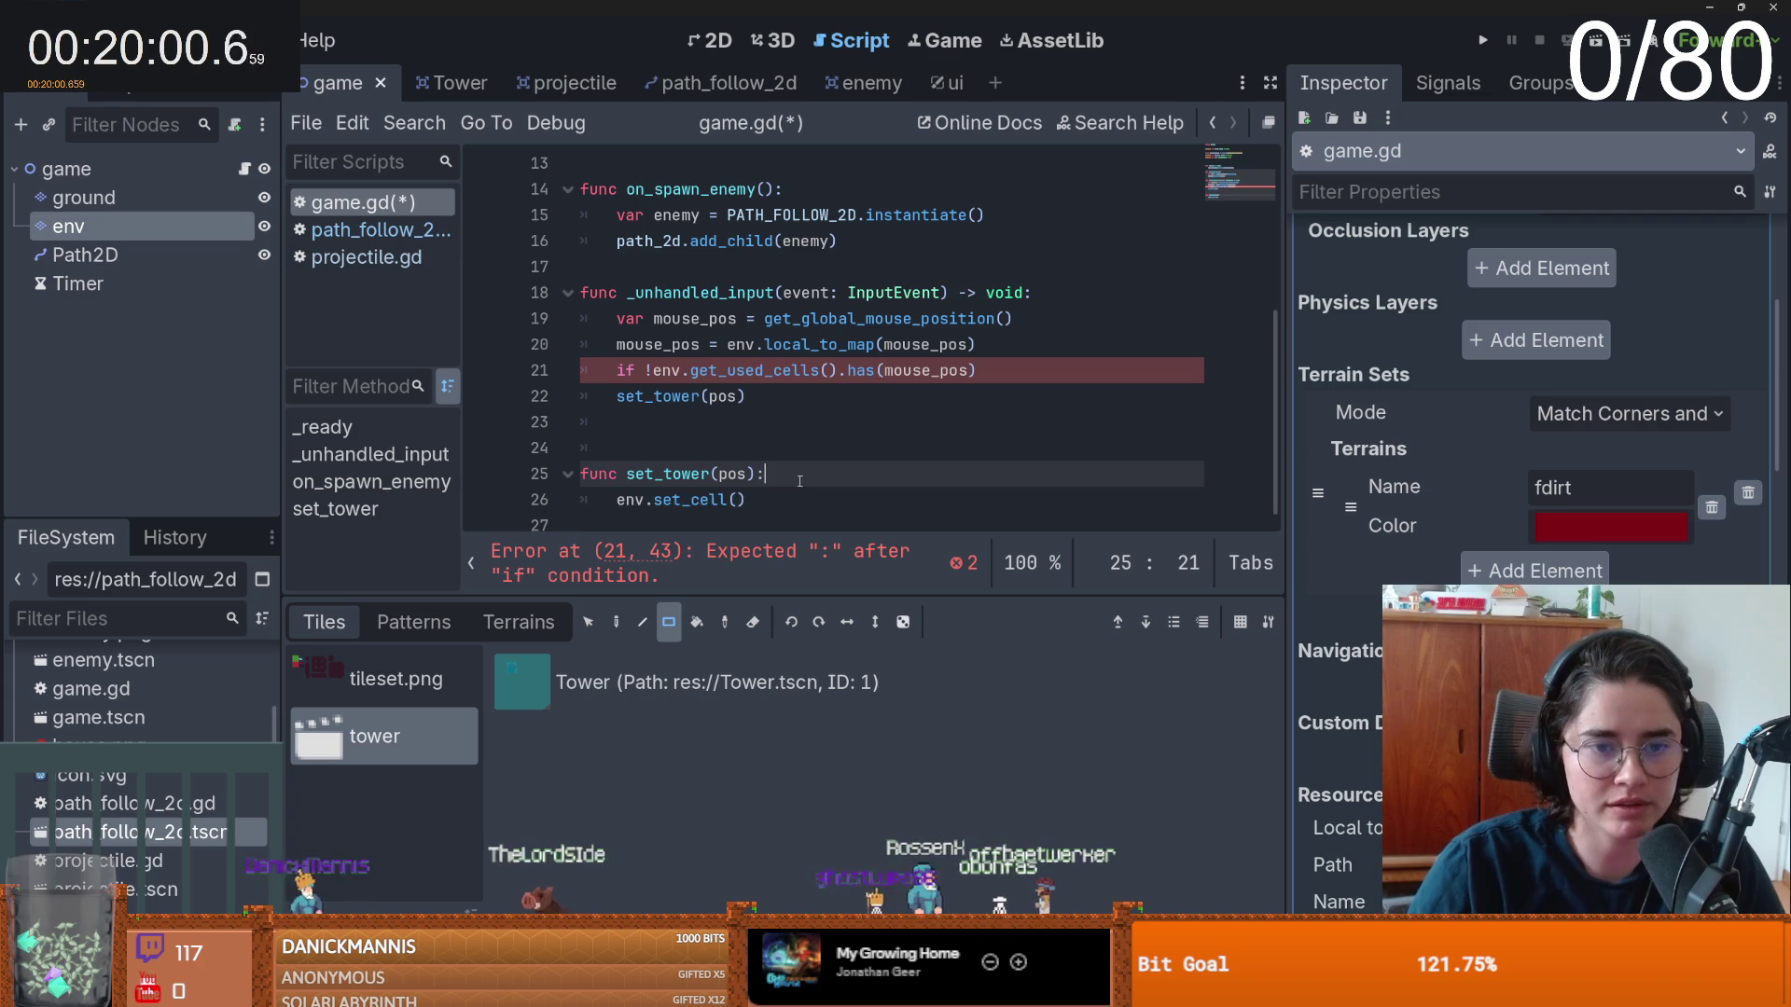
type("var source_id= 1")
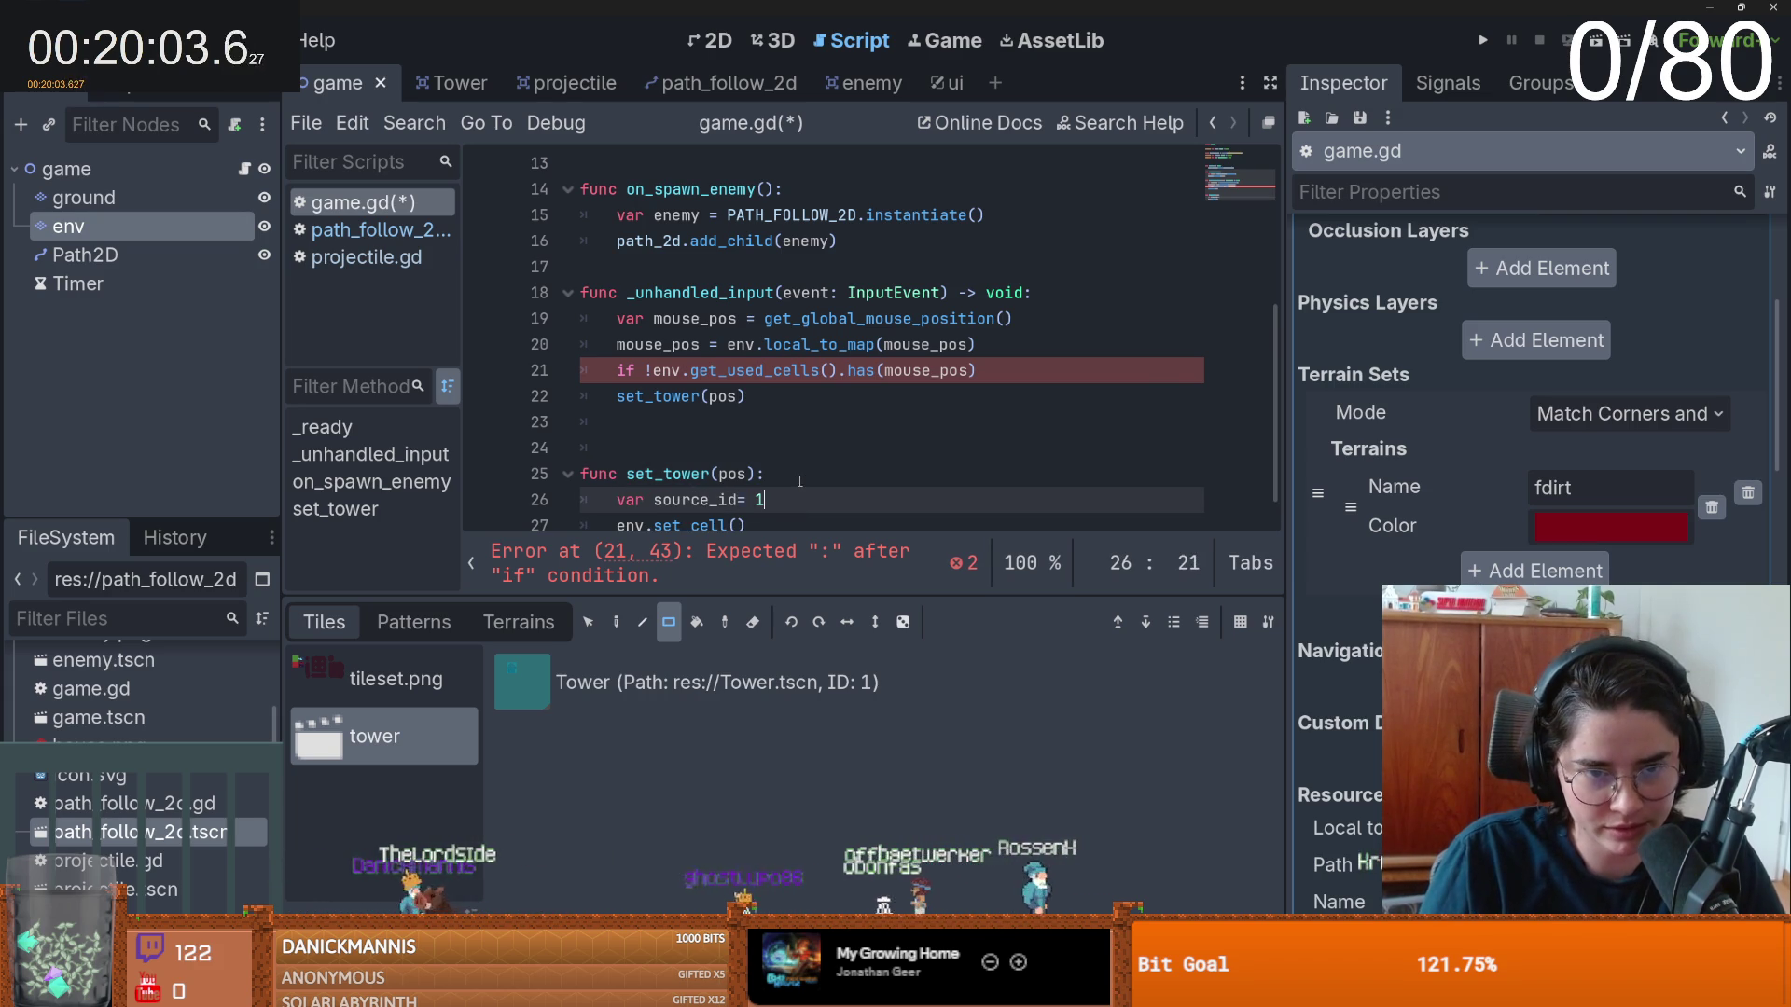
key("Return")
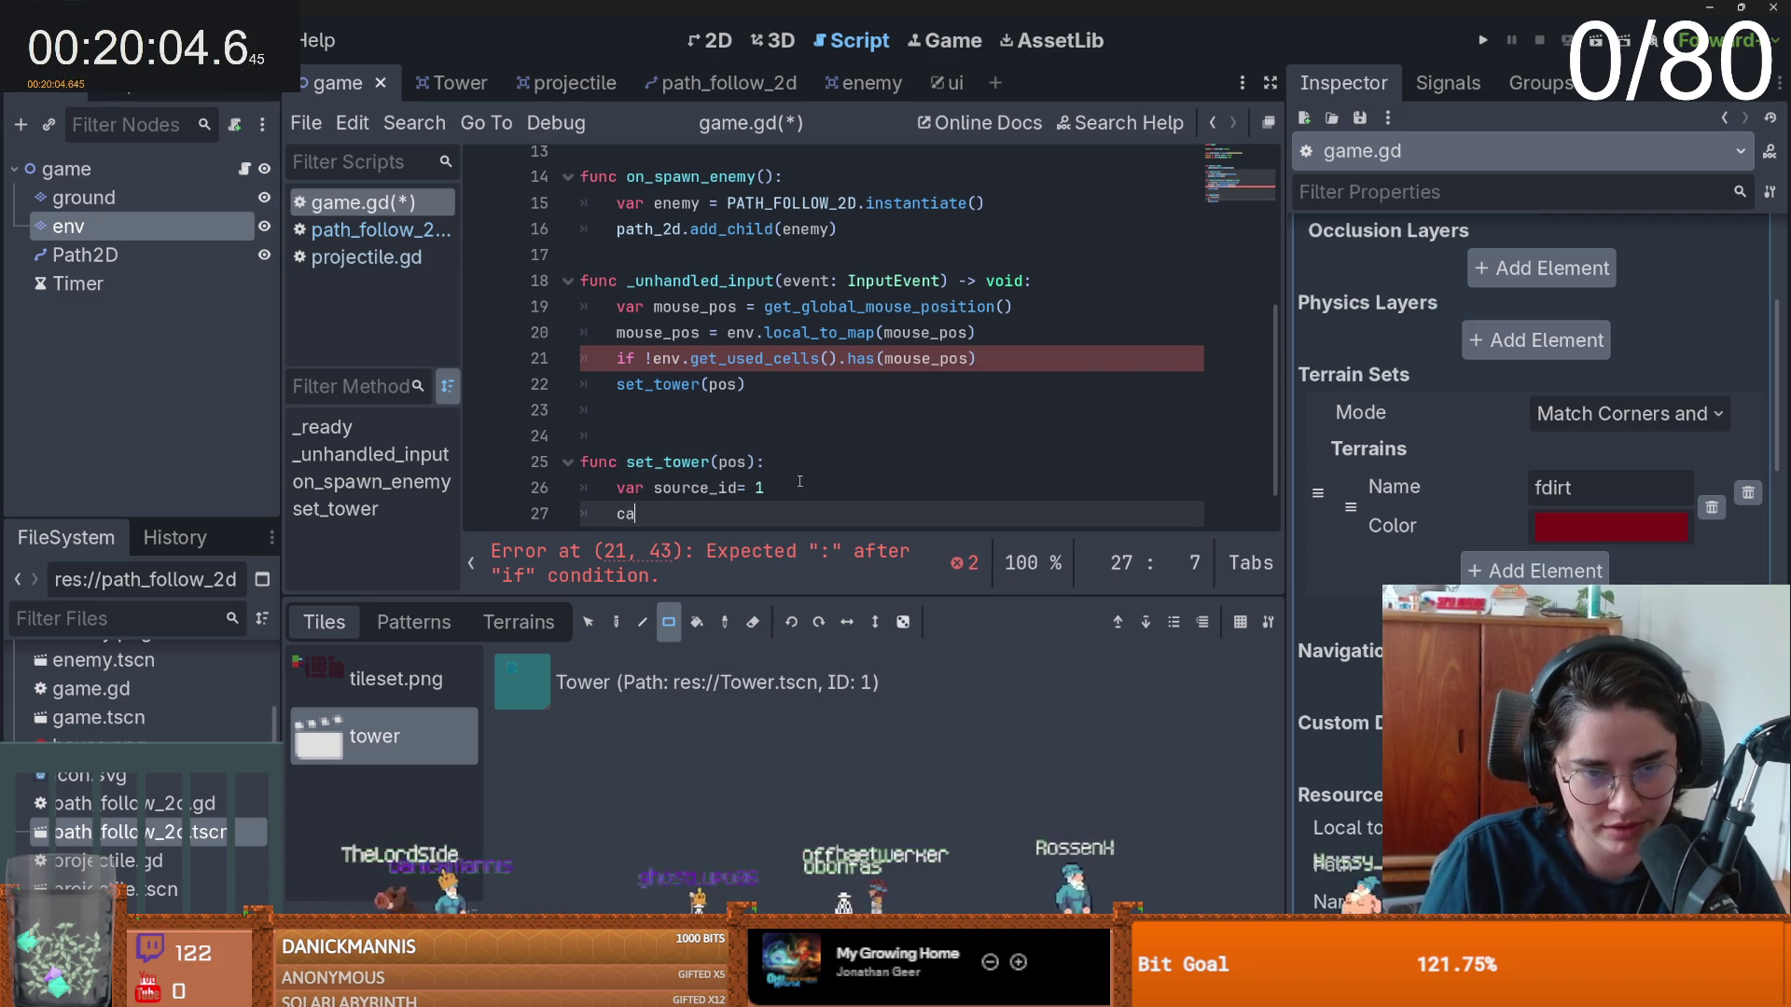
type("native_tile = 1")
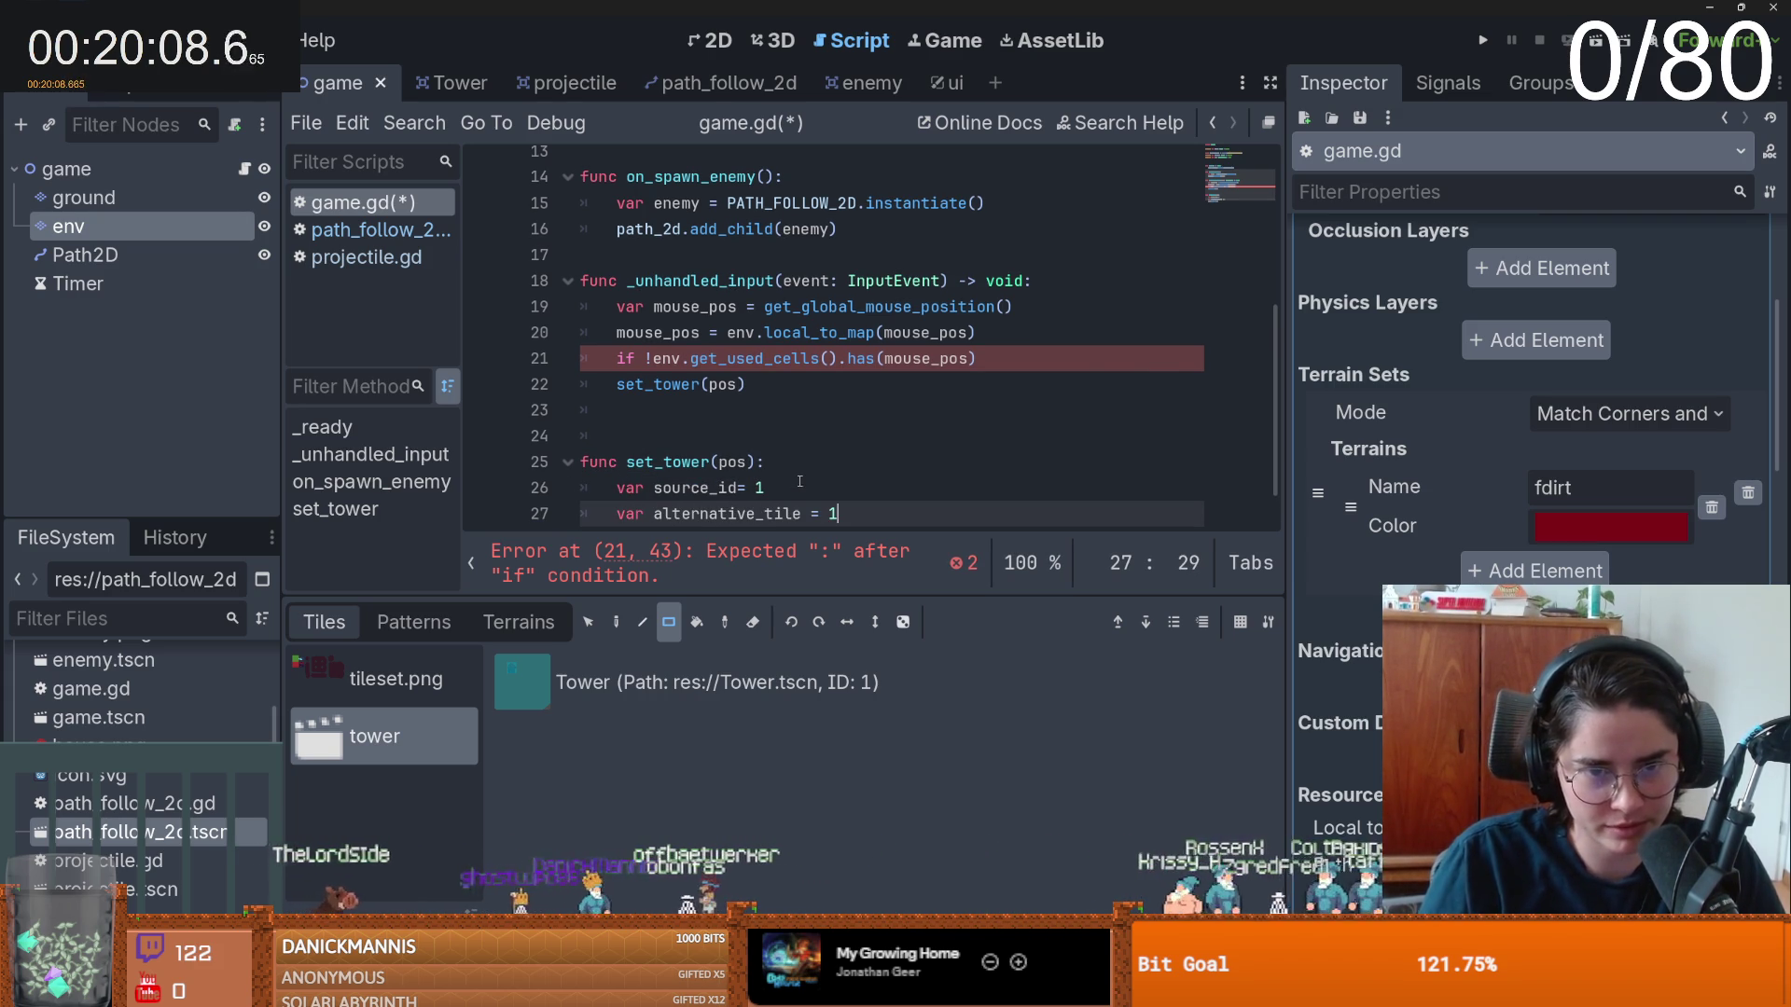
- Pass pos, source_id and alternative_tile to env.set_cell and save
scroll(799, 482, "down", 1)
type("env.set_cell(")
left_click(740, 501)
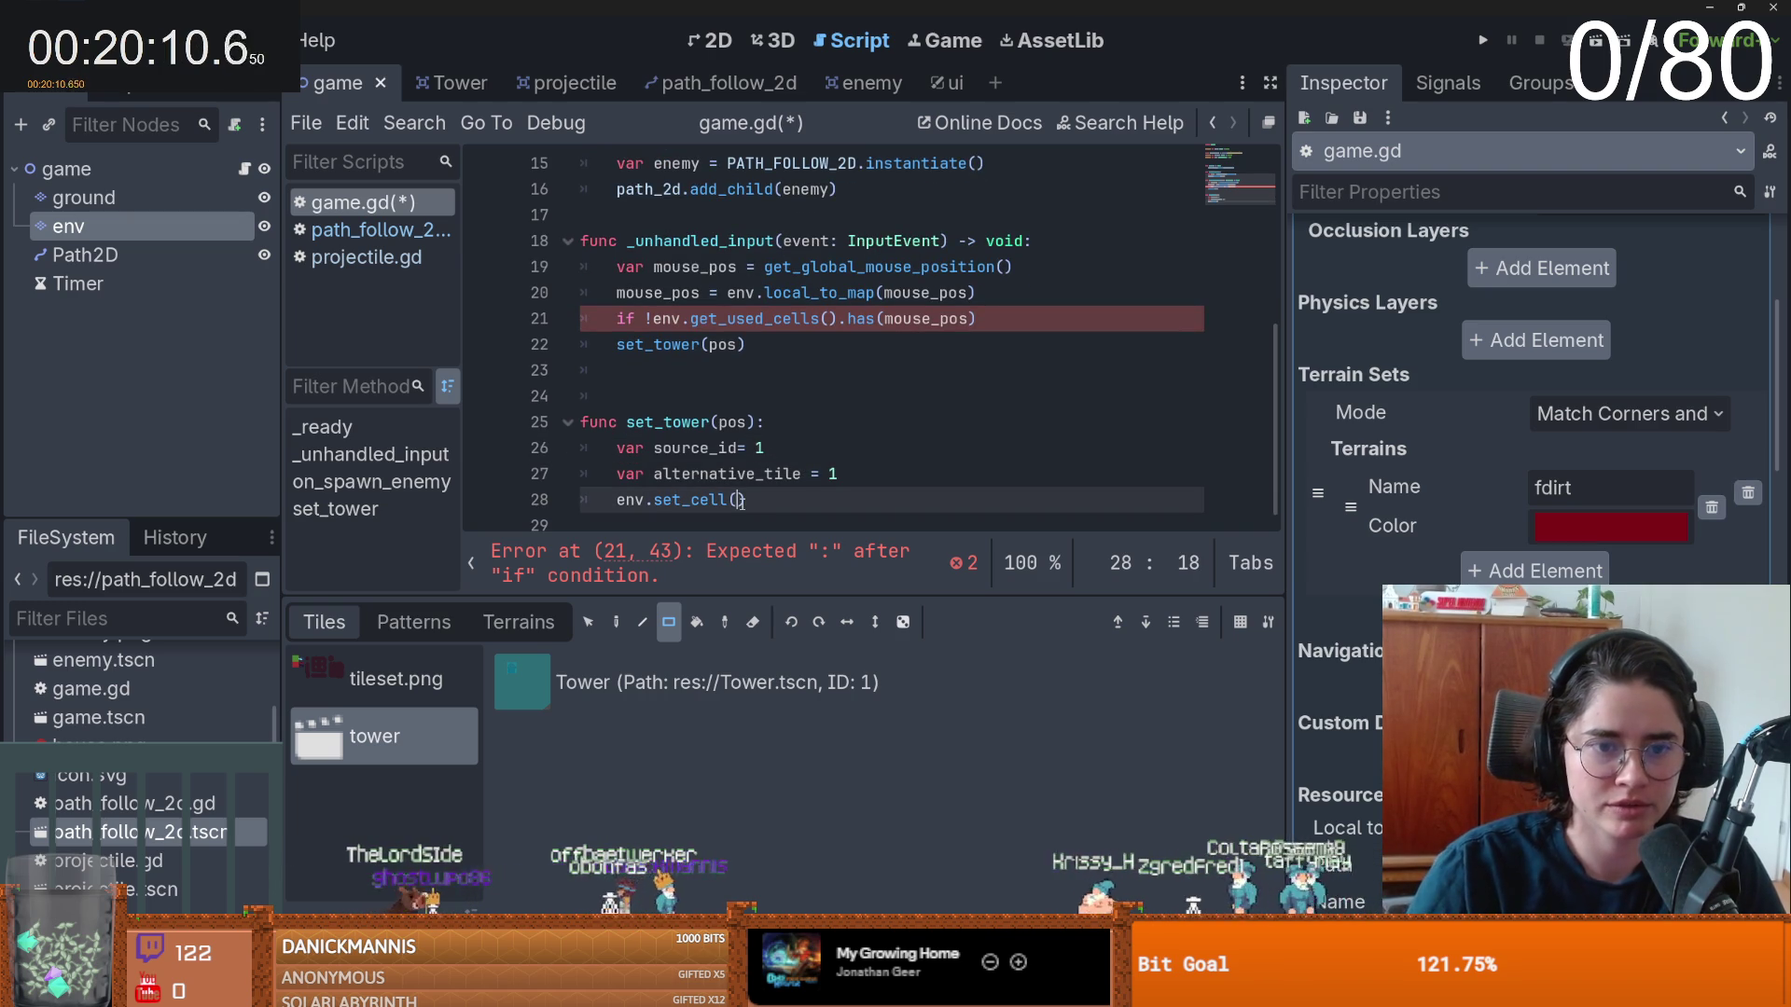
type("pos, sour")
key("Return")
type(", Ve")
type("2.A")
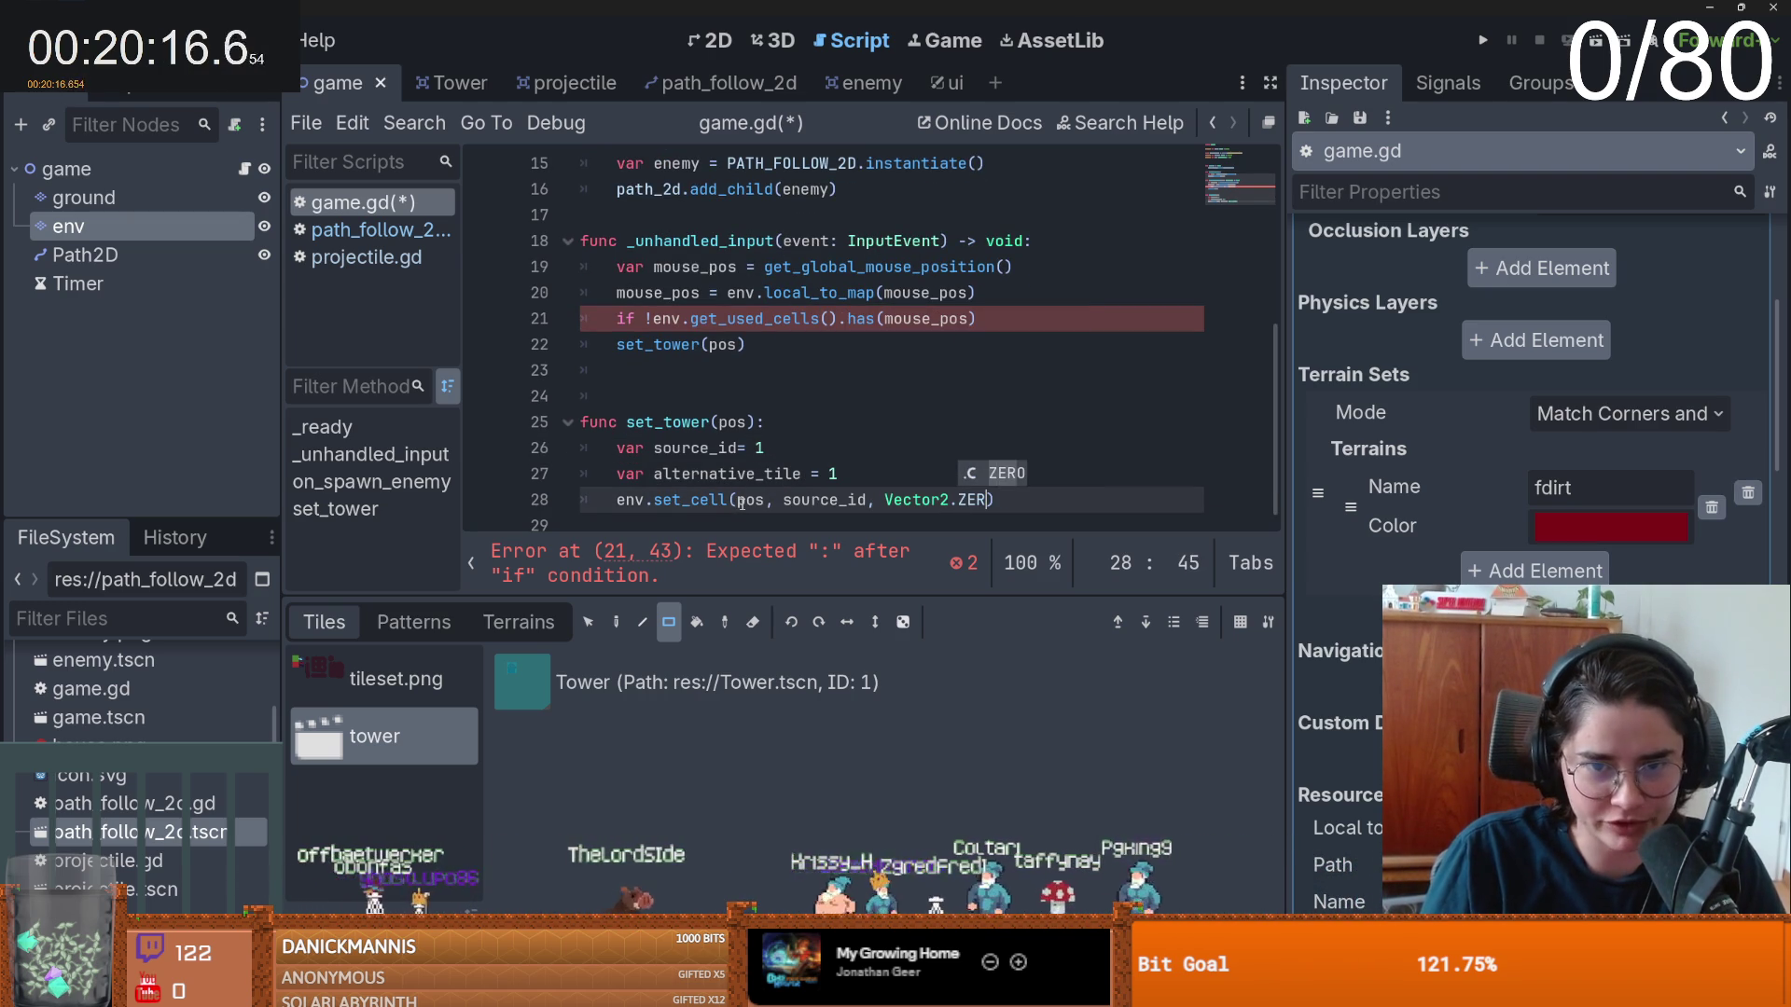
type("al")
key("Return")
key("ctrl+s")
- Indent the set_tower call, add ':' after the if condition, and test-run with F5
left_click(713, 357)
scroll(713, 355, "up", 1)
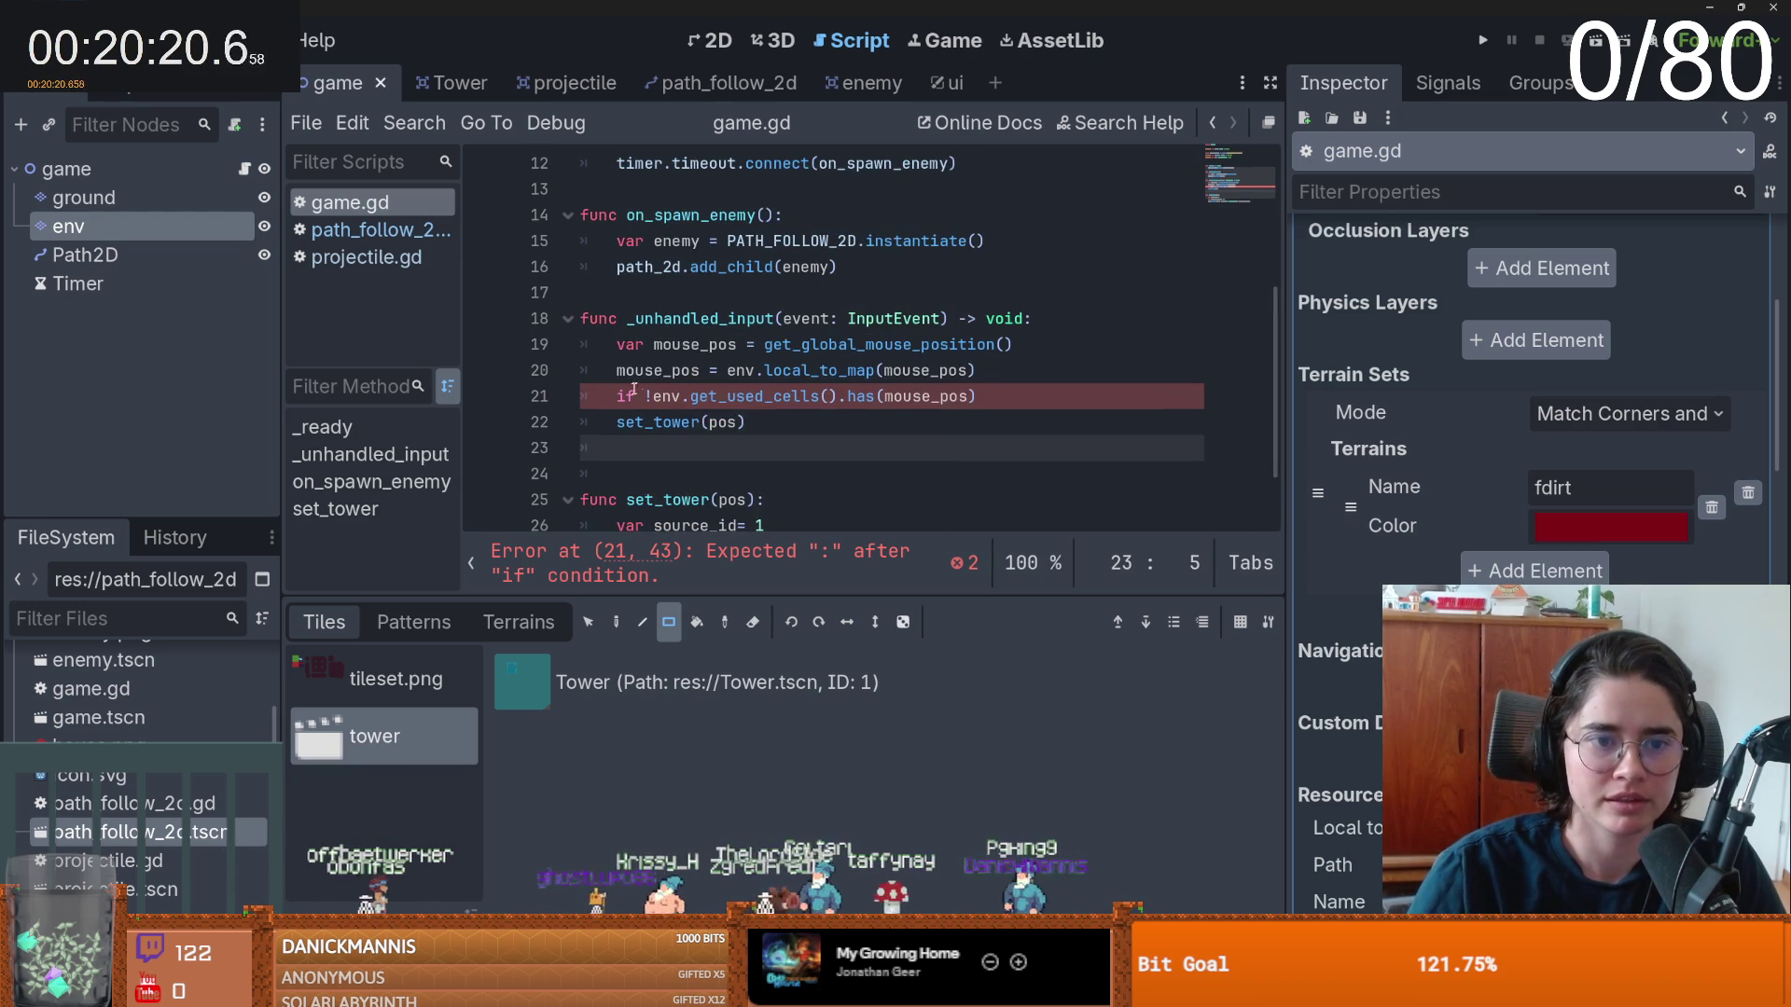
left_click(616, 421)
key("Tab")
left_click(996, 395)
type(":")
key("ctrl+s")
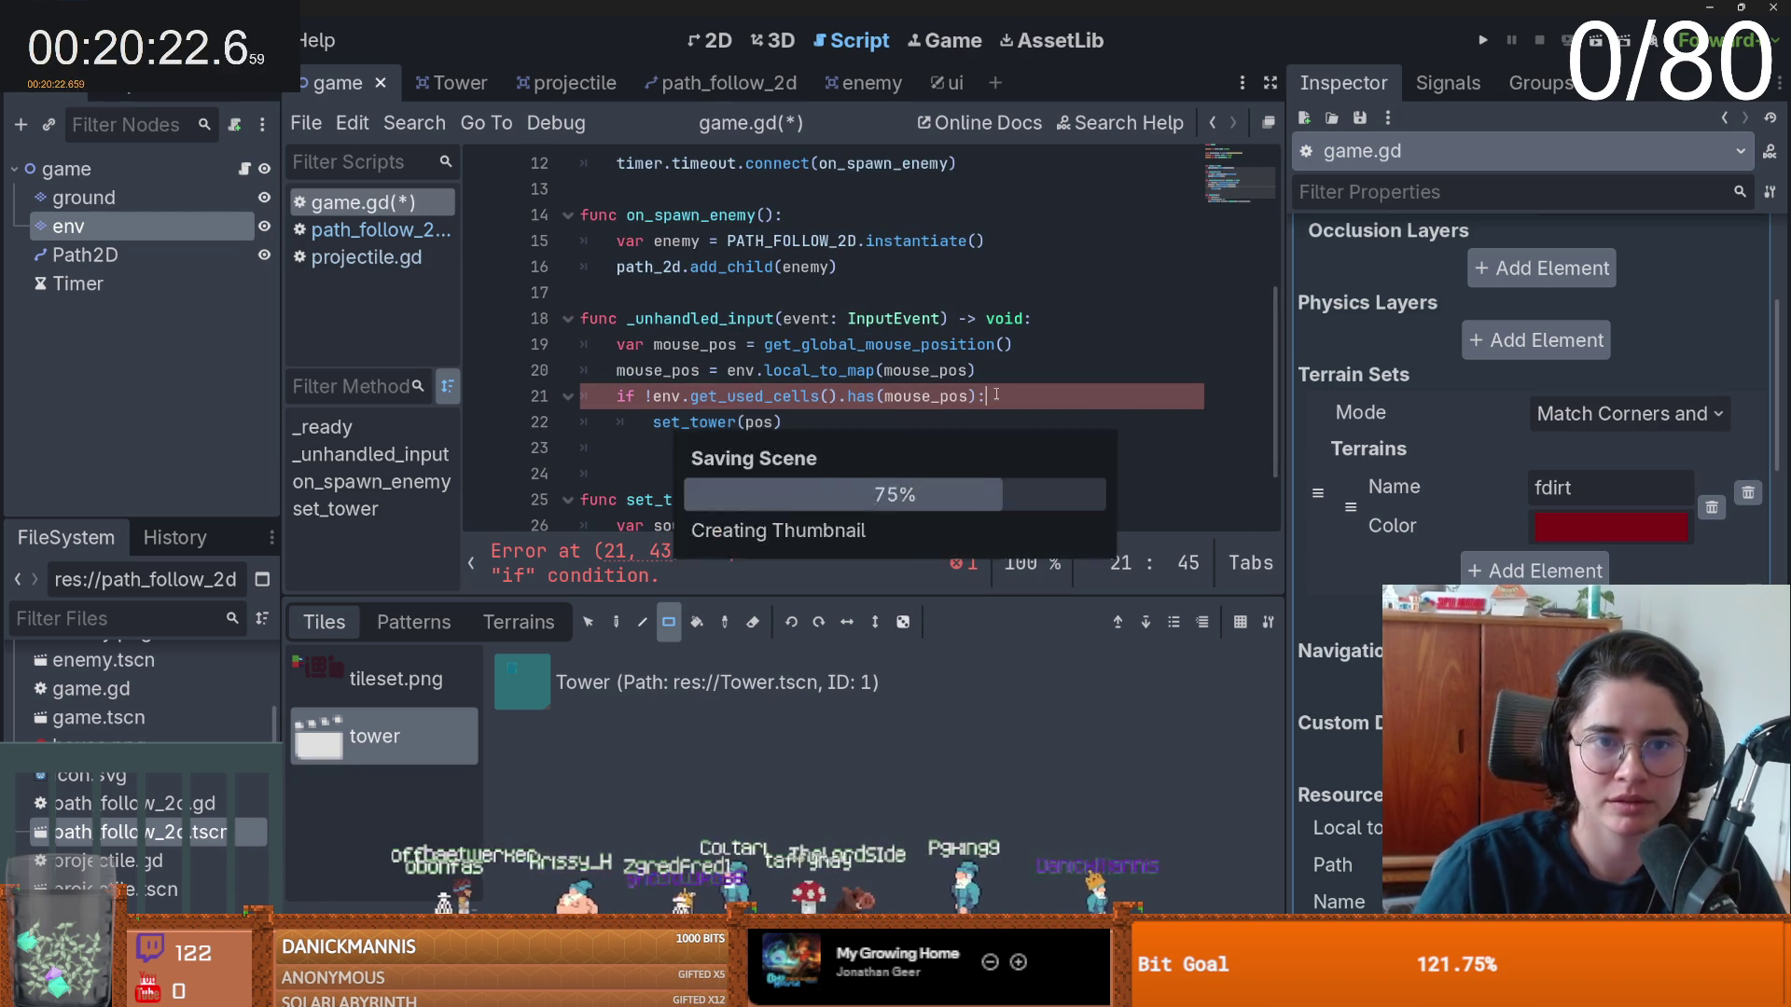
key("F5")
key("Escape")
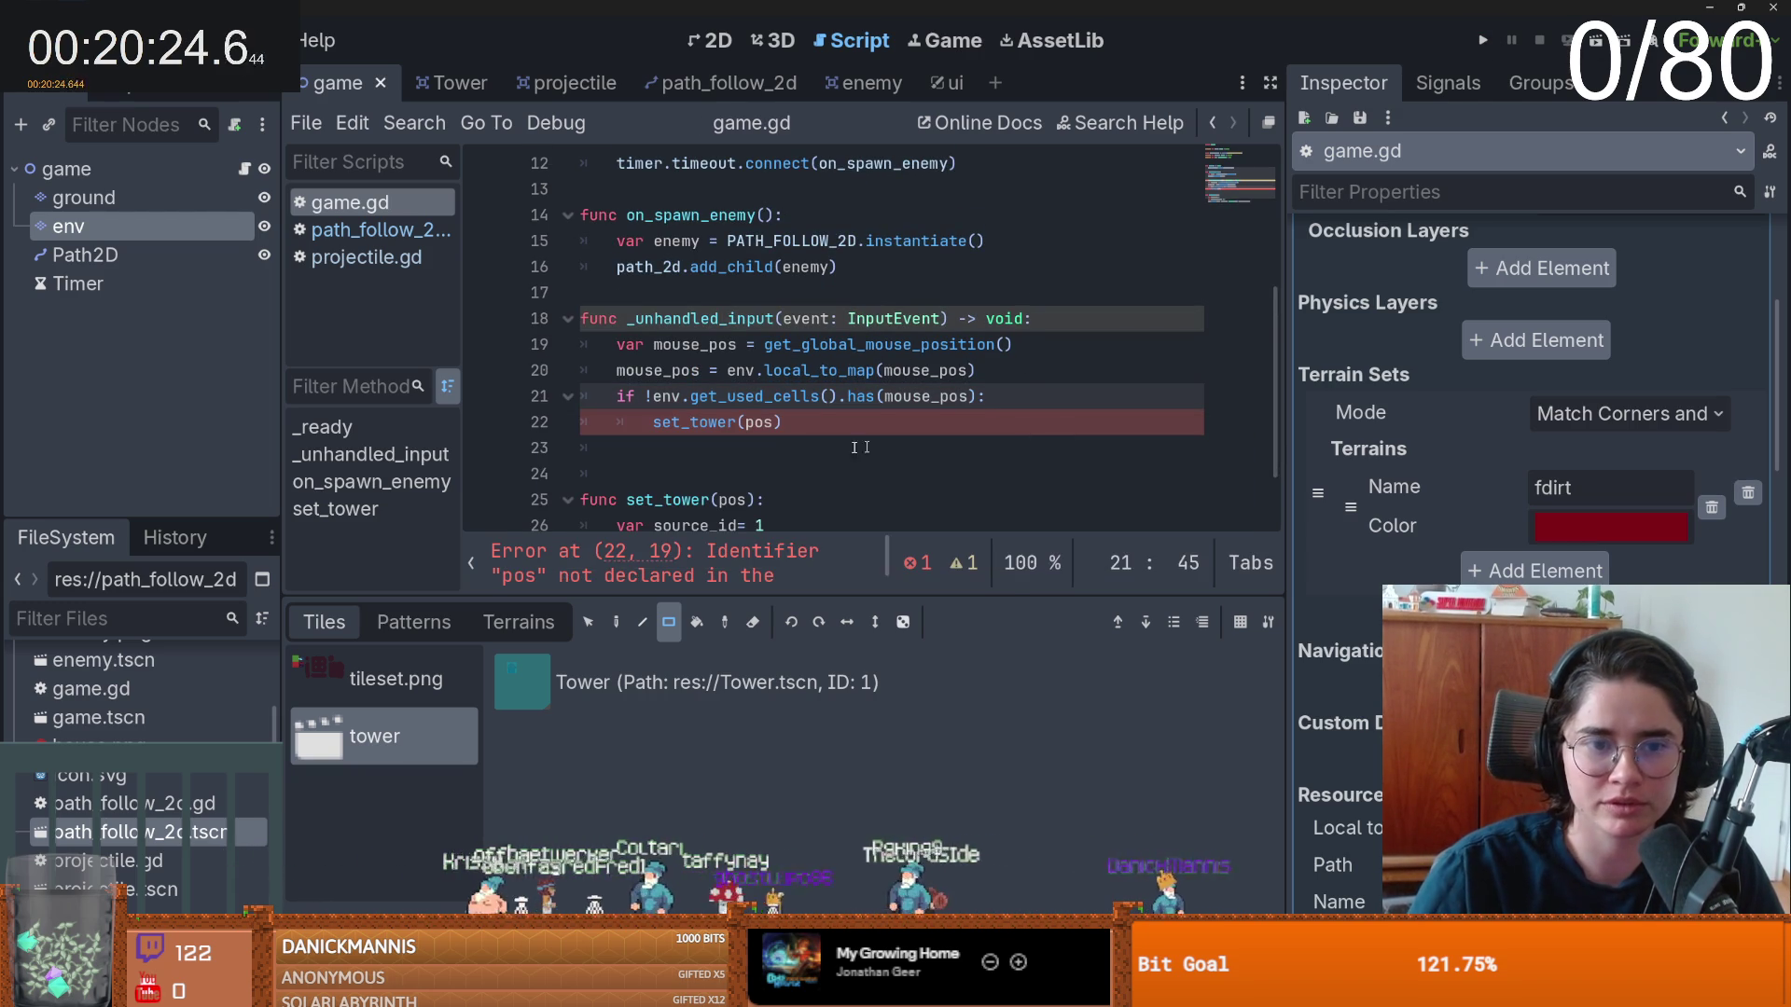
- Change the call to set_tower(mouse_pos) and run the game
scroll(800, 436, "down", 1)
double_click(676, 354)
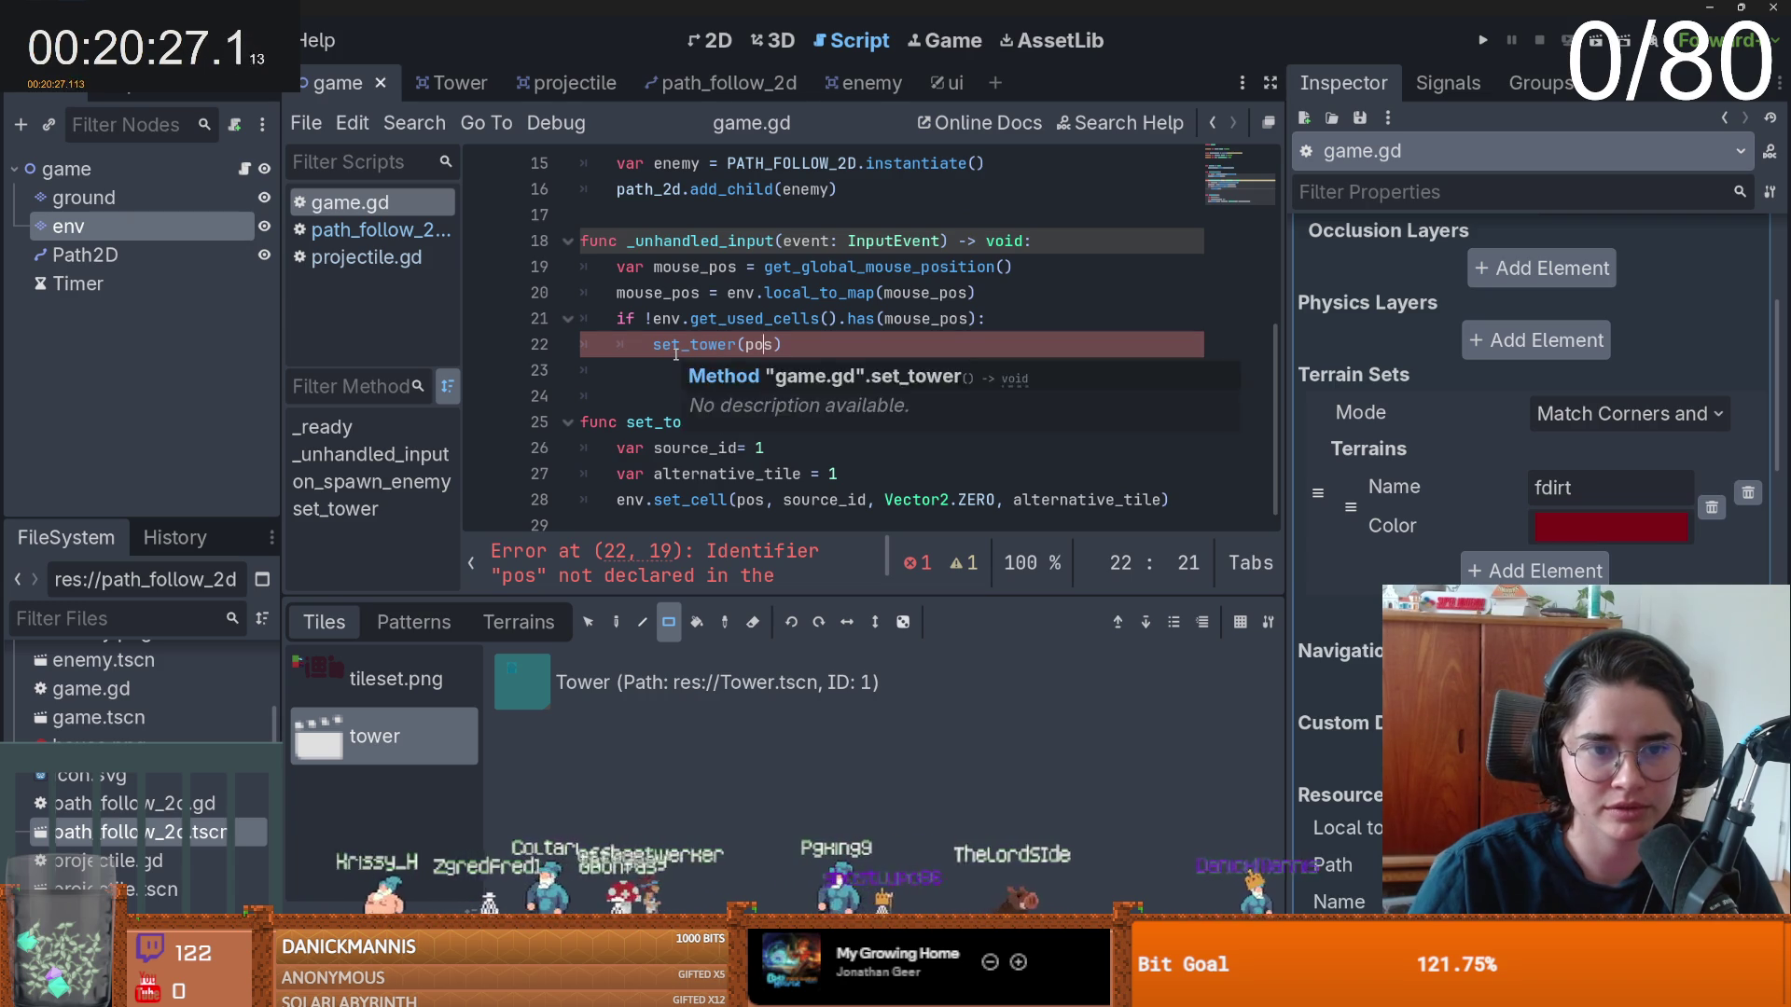
double_click(763, 347)
type("mouse_pos")
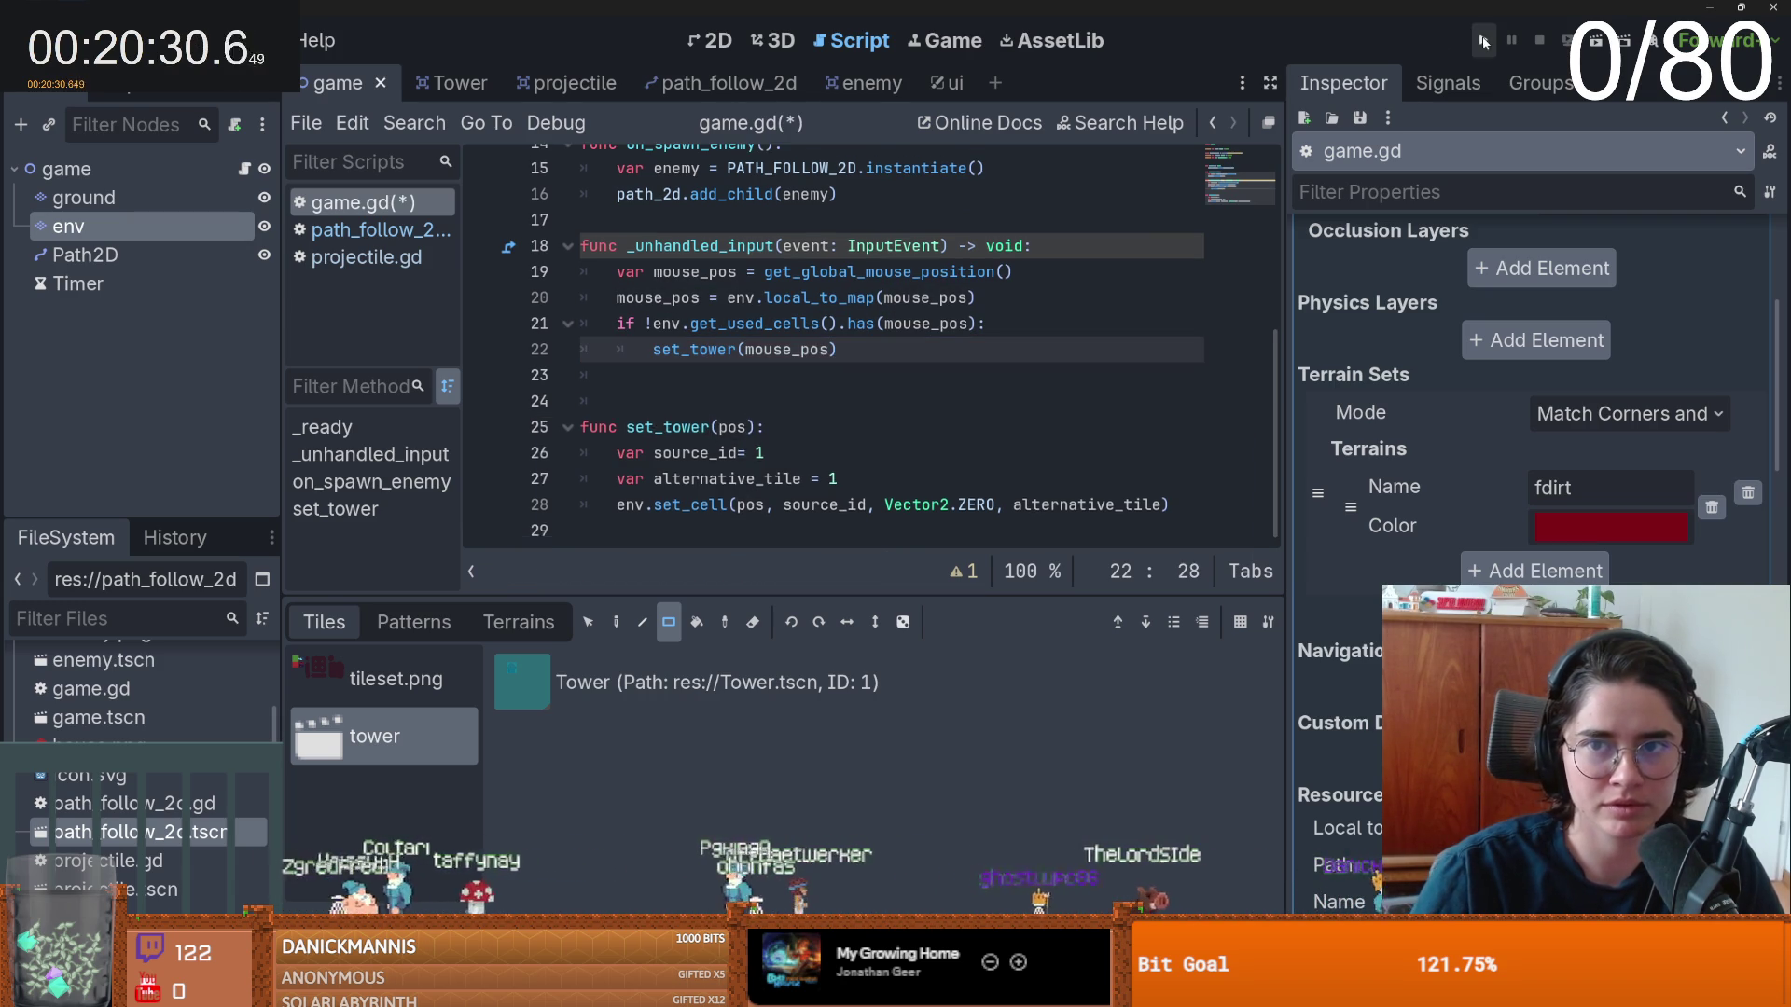
left_click(1483, 42)
- Run with the current scene as main, close the game, and add a line in _unhandled_input
left_click(1080, 539)
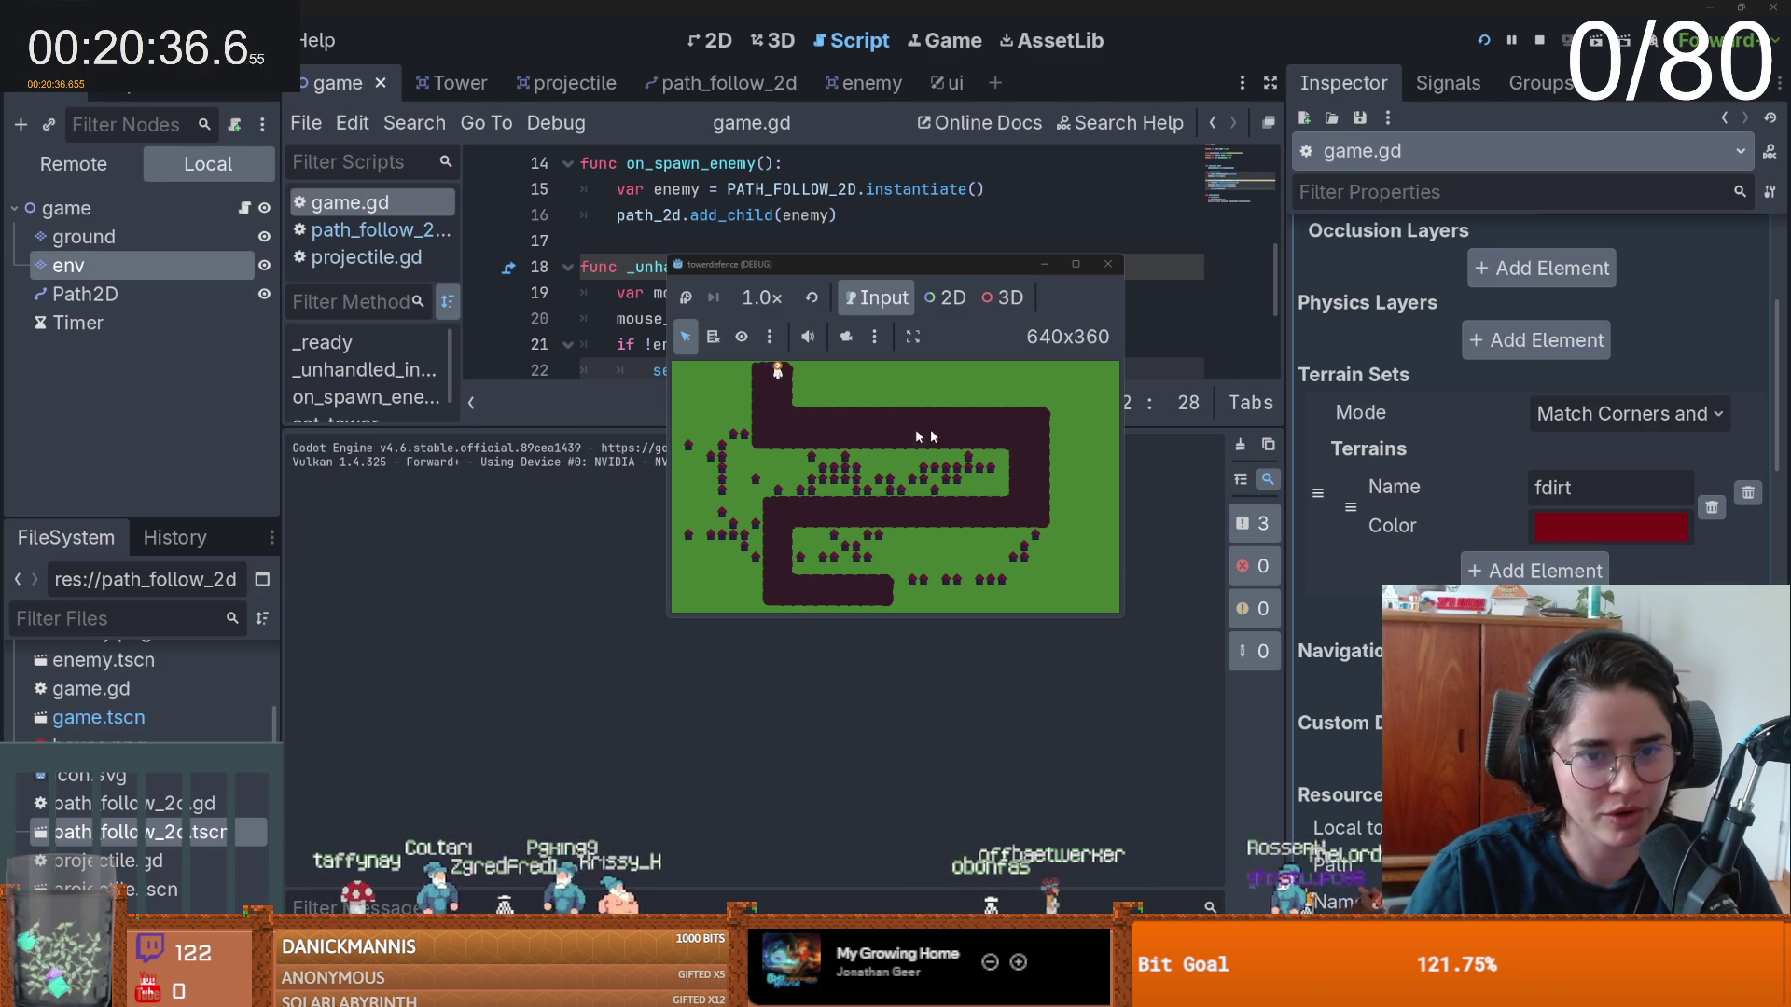
left_click(1110, 264)
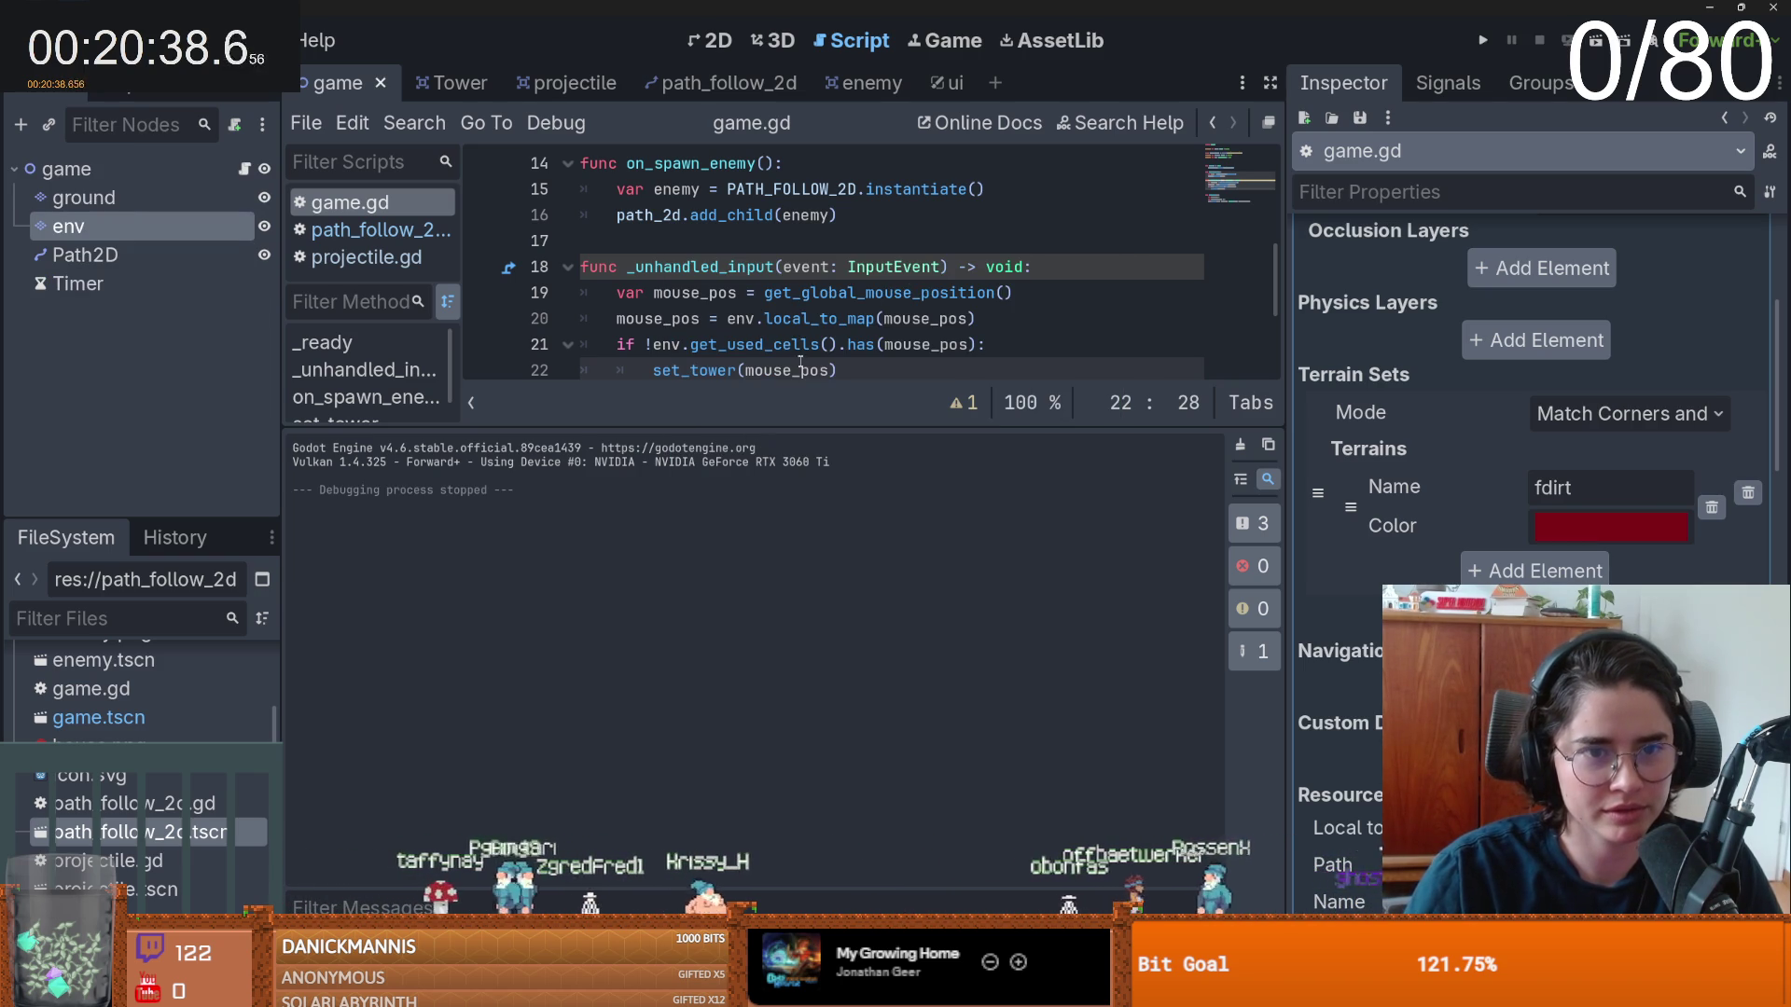
left_click(1026, 276)
key("Return")
- Write if Input.is_action_just_pressed("click"): on line 19, fixing the typo in the action name
left_click_drag(877, 424, 872, 530)
type("if Input")
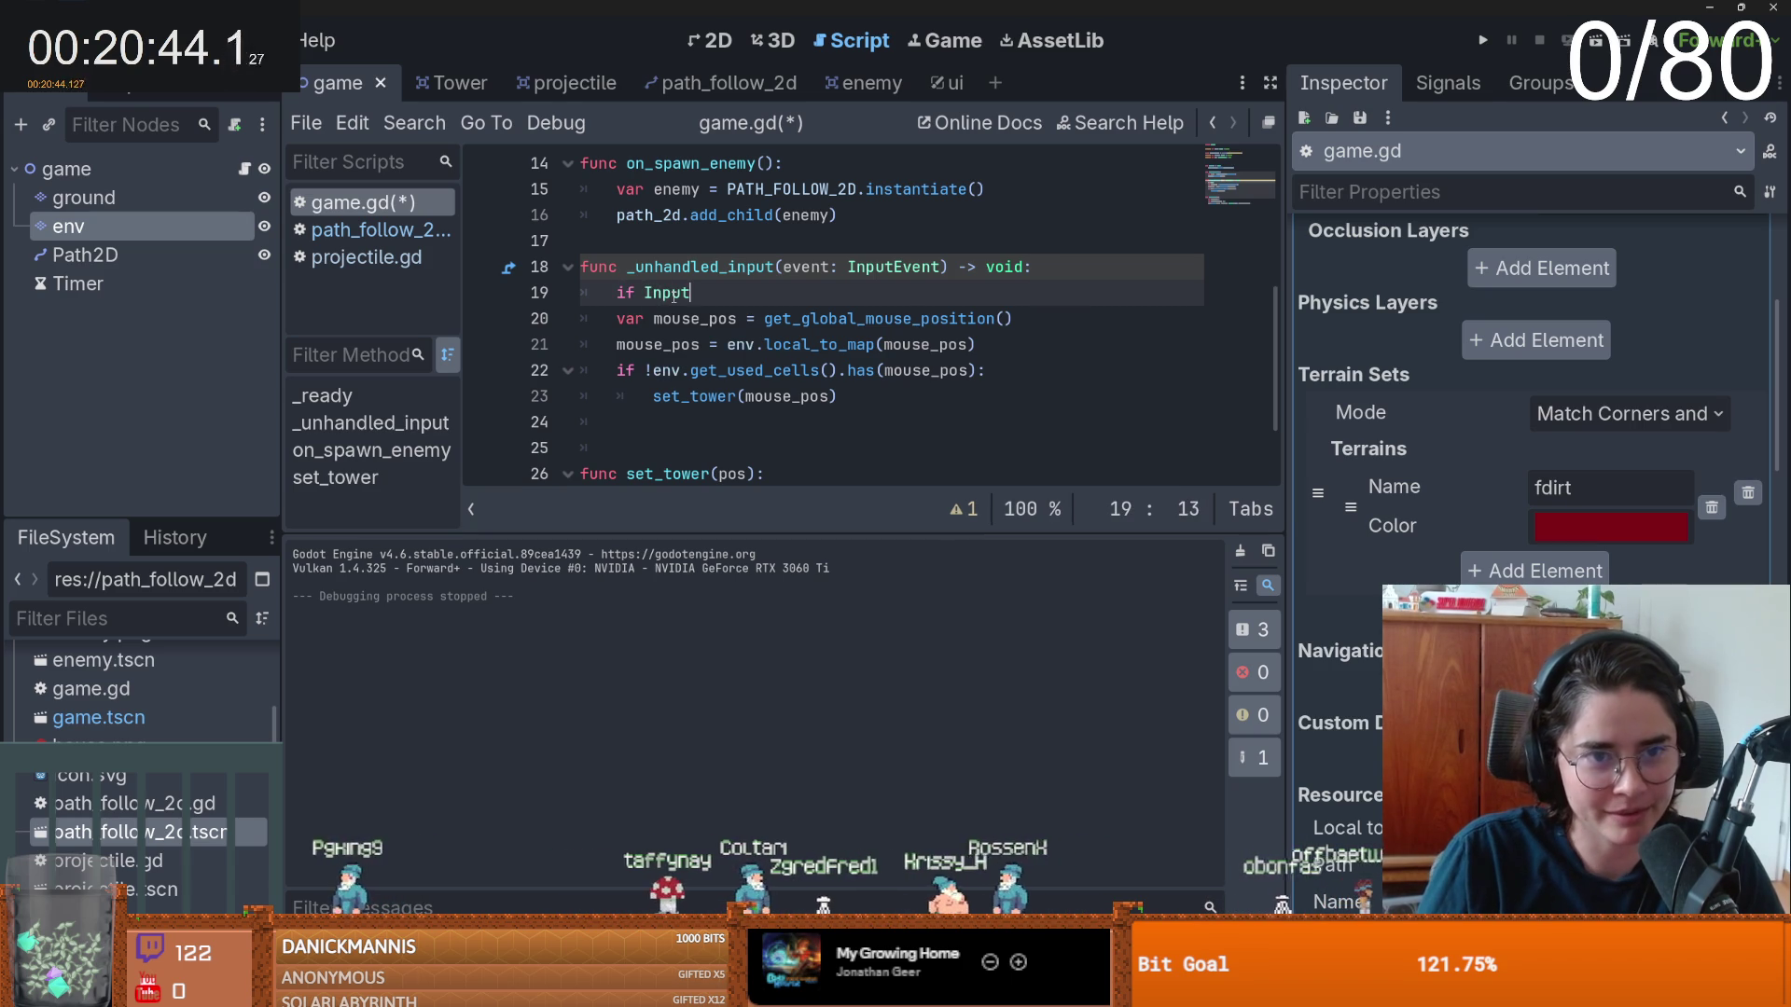
type(".is_action_j")
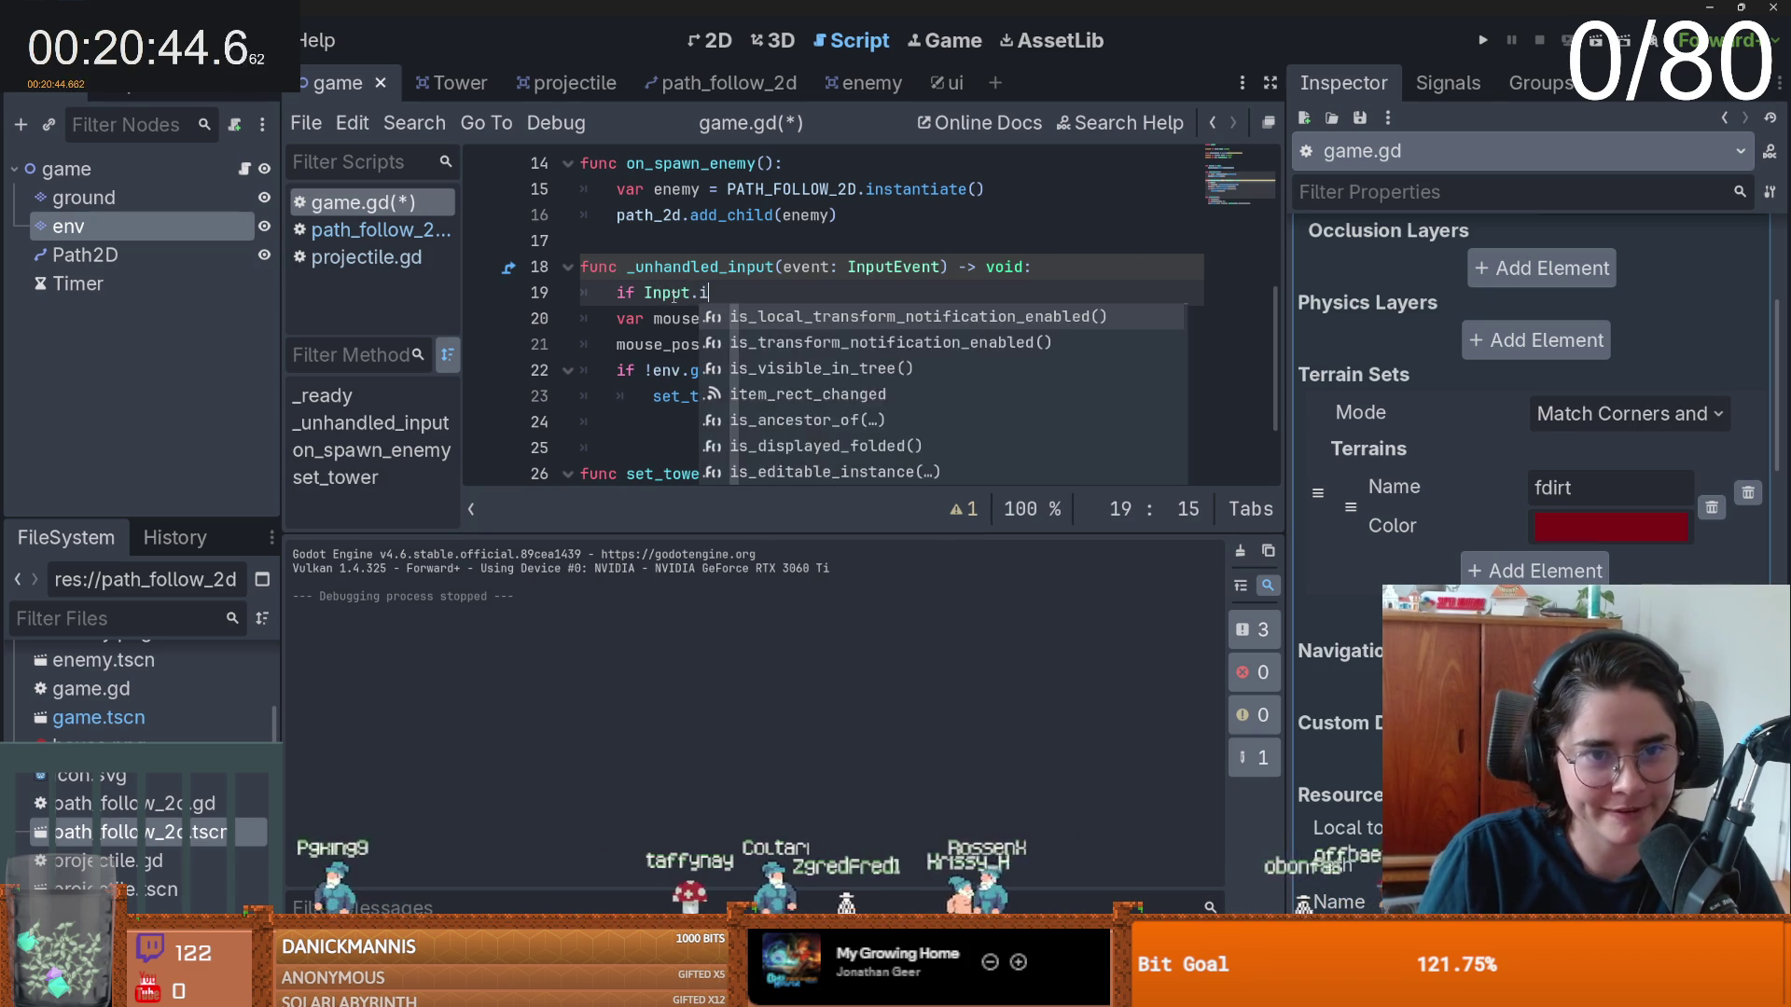
key("Return")
type("\"clickd")
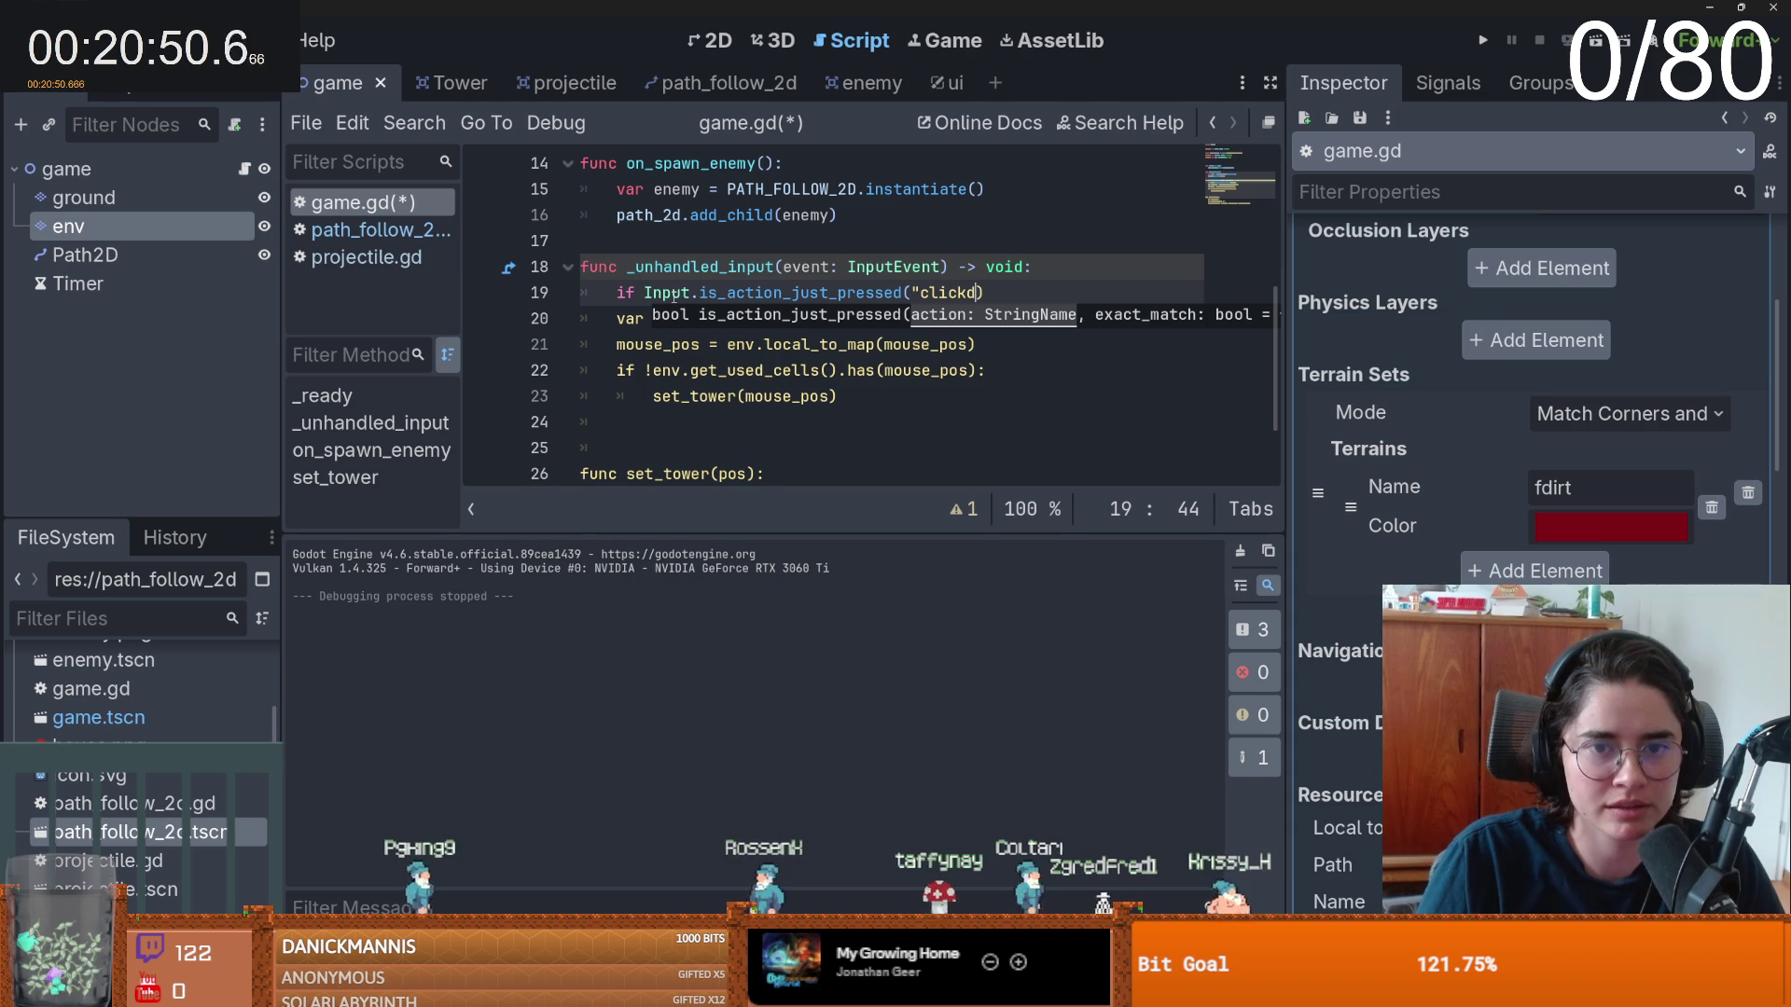
key("Left")
key("Left")
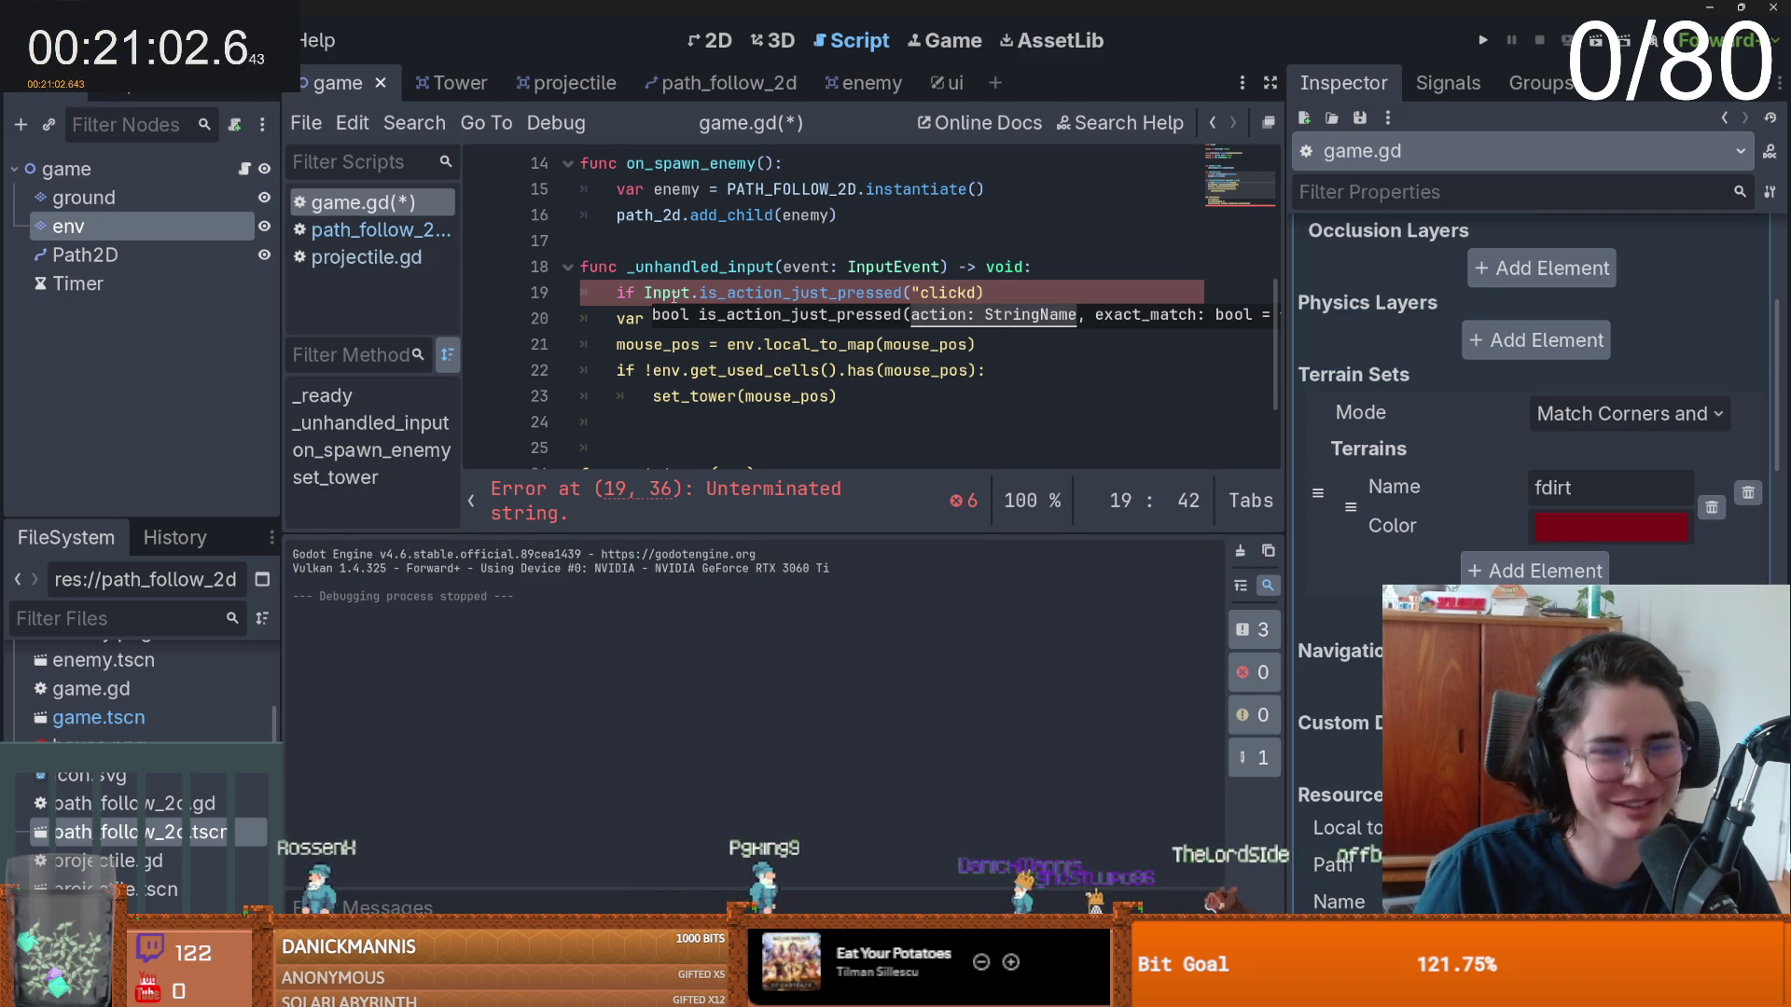
key("Right")
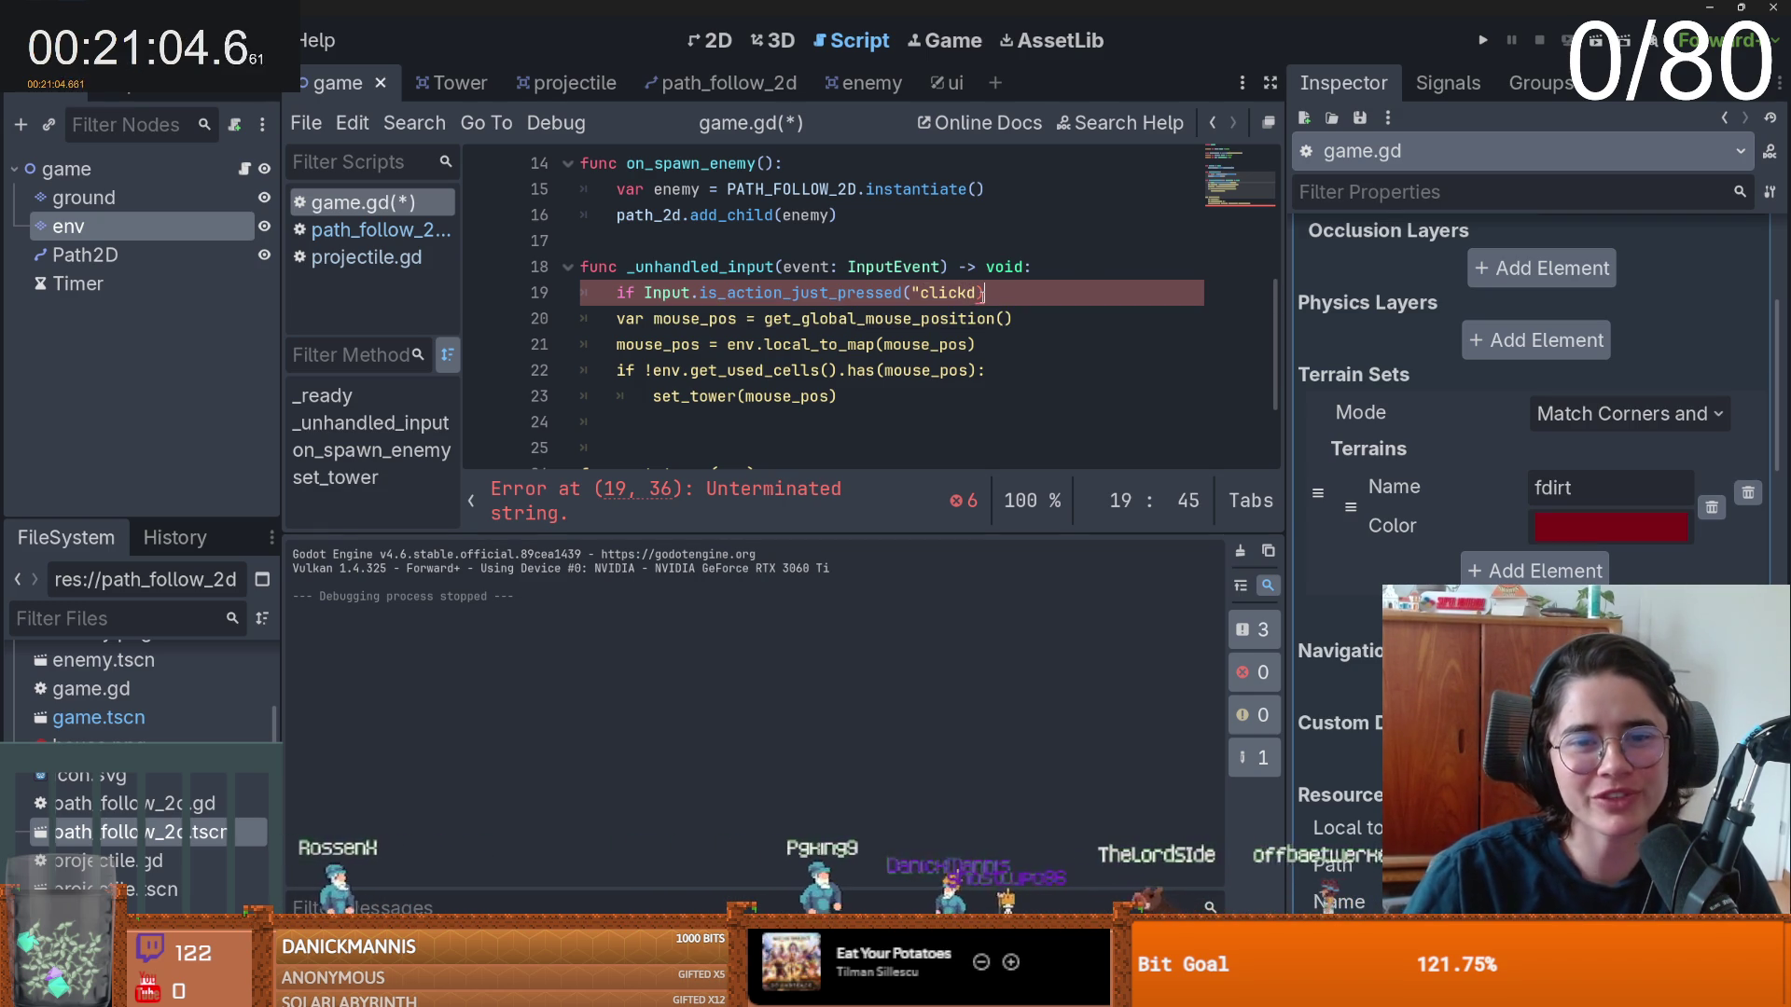
key("BackSpace")
key("BackSpace")
key("BackSpace")
type("\")")
key("Left")
type("k")
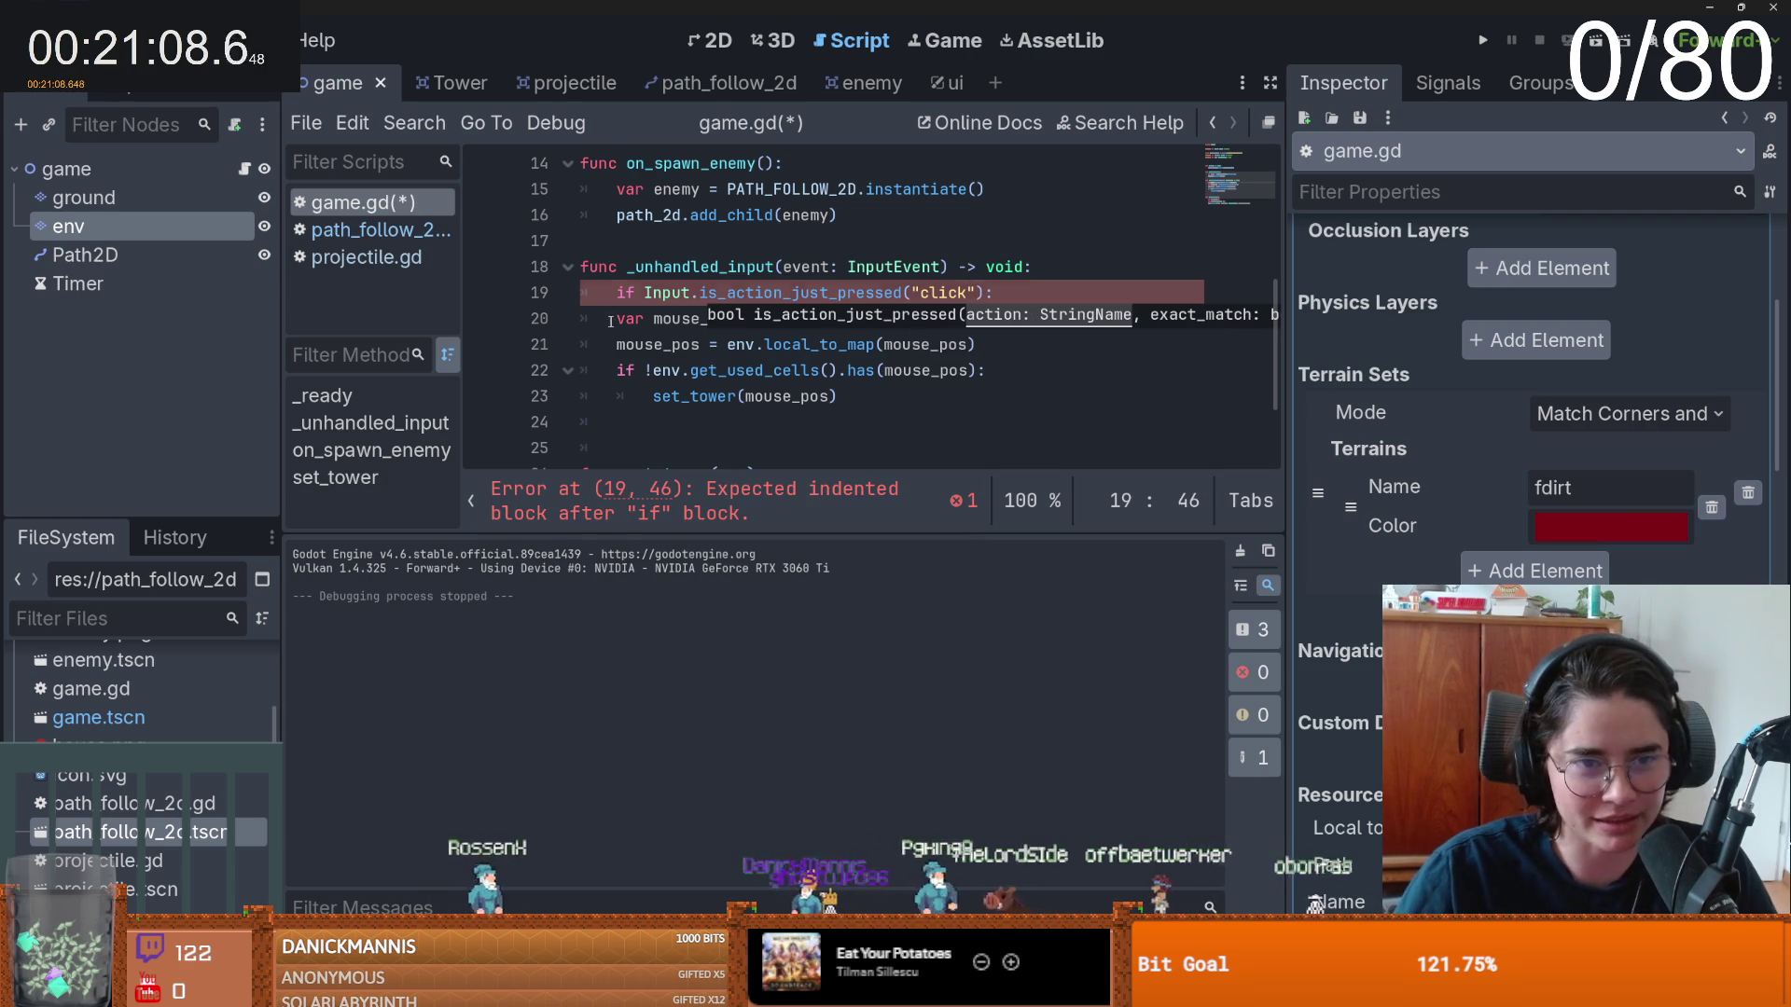
- Indent lines 20–23 under the click check and save game.gd
left_click_drag(611, 322, 773, 396)
key("Tab")
key("ctrl+s")
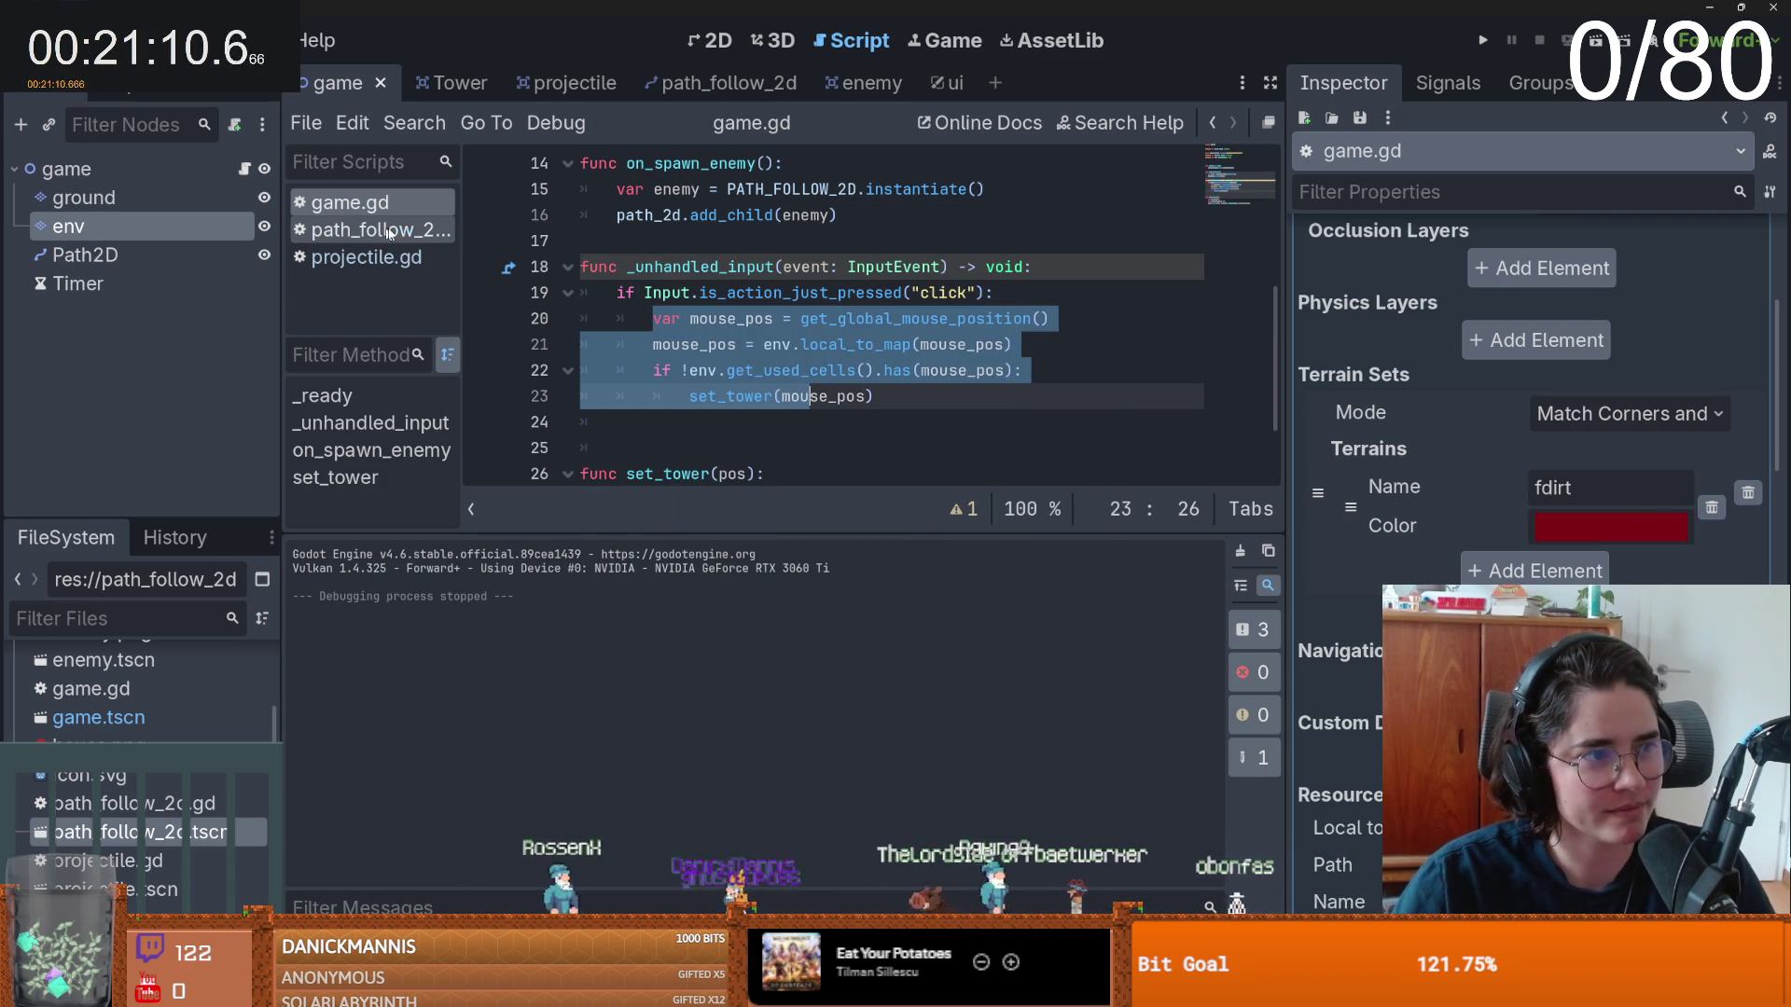
- Add a new 'click' action in the Project Settings Input Map
left_click(702, 293)
left_click(98, 40)
left_click(130, 79)
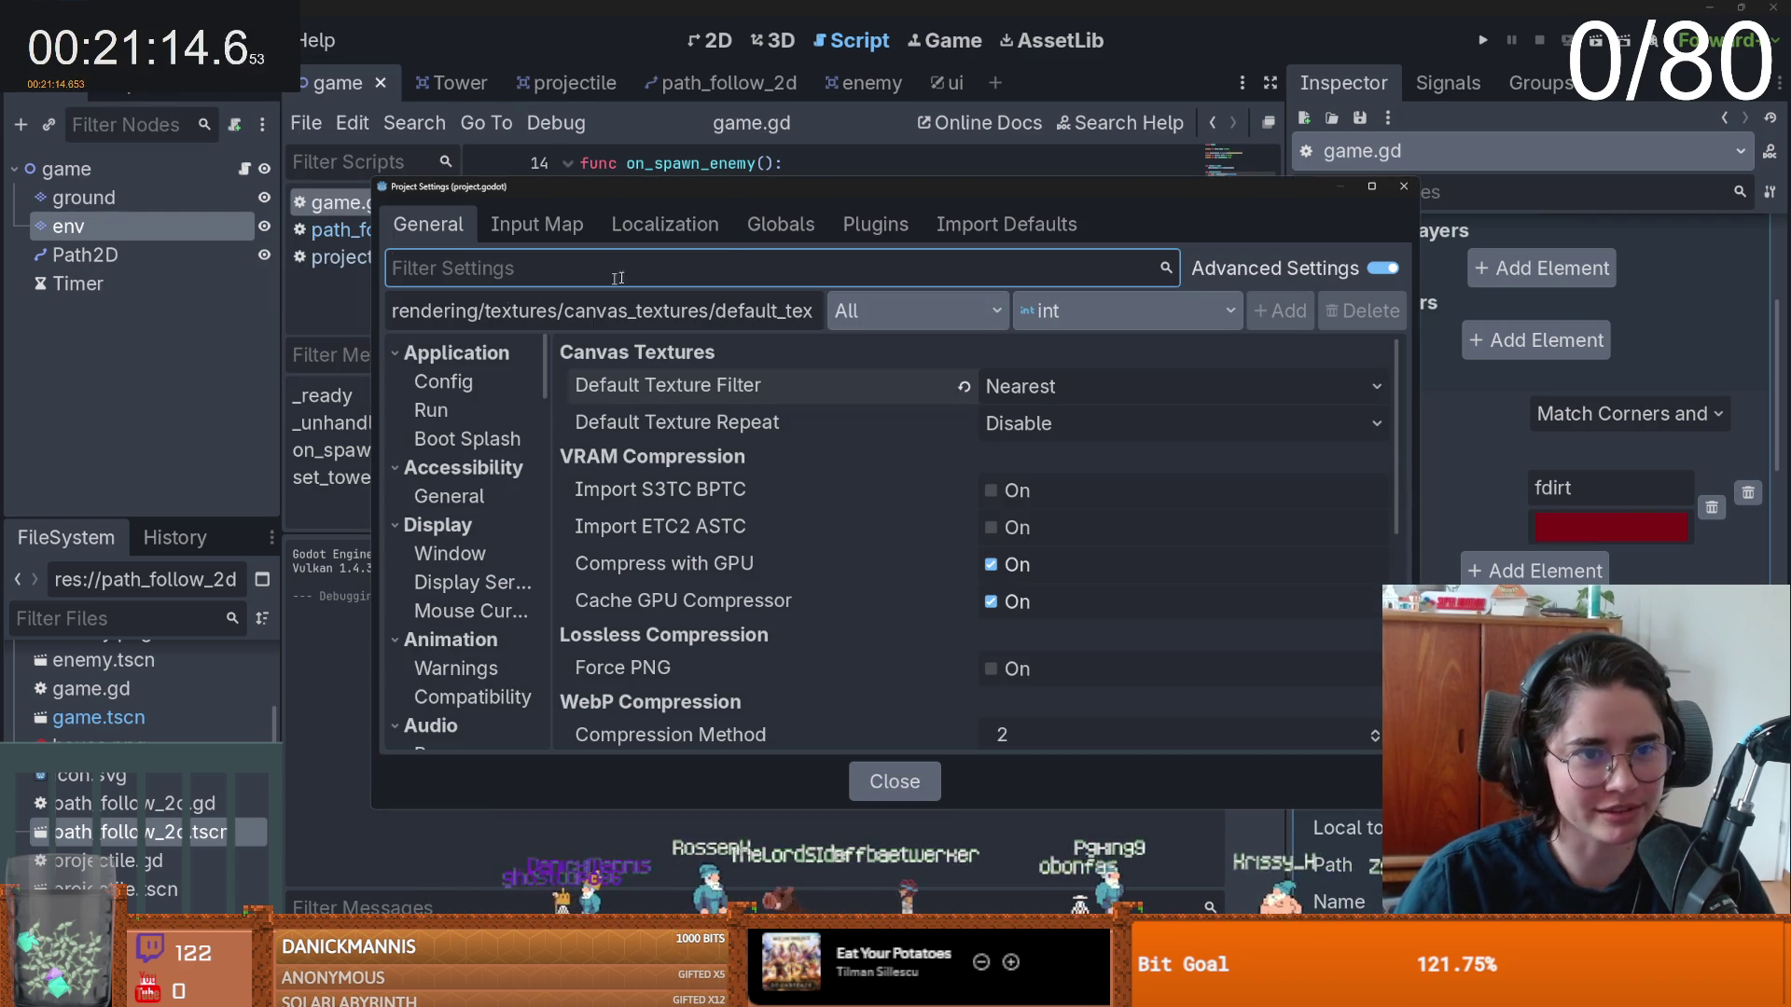
left_click(541, 225)
left_click(609, 300)
type("click")
key("Return")
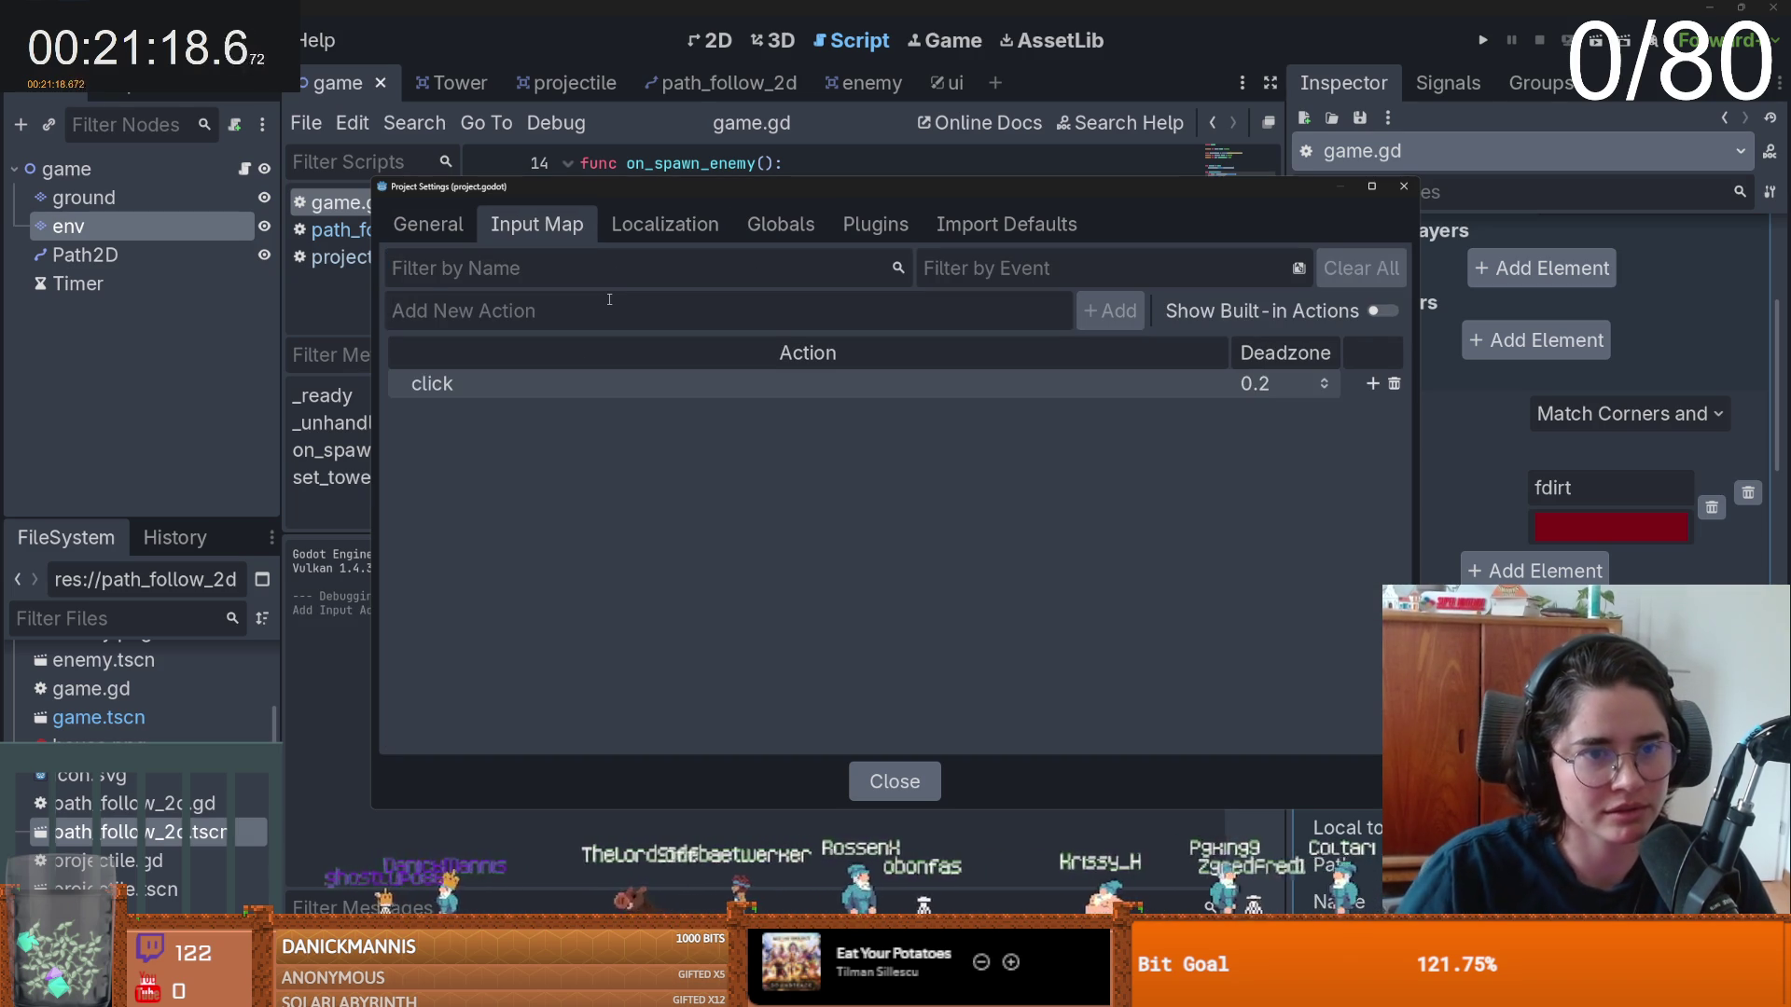
- Bind Left Mouse Button to the click action and close Project Settings
left_click(1373, 385)
left_click(726, 513)
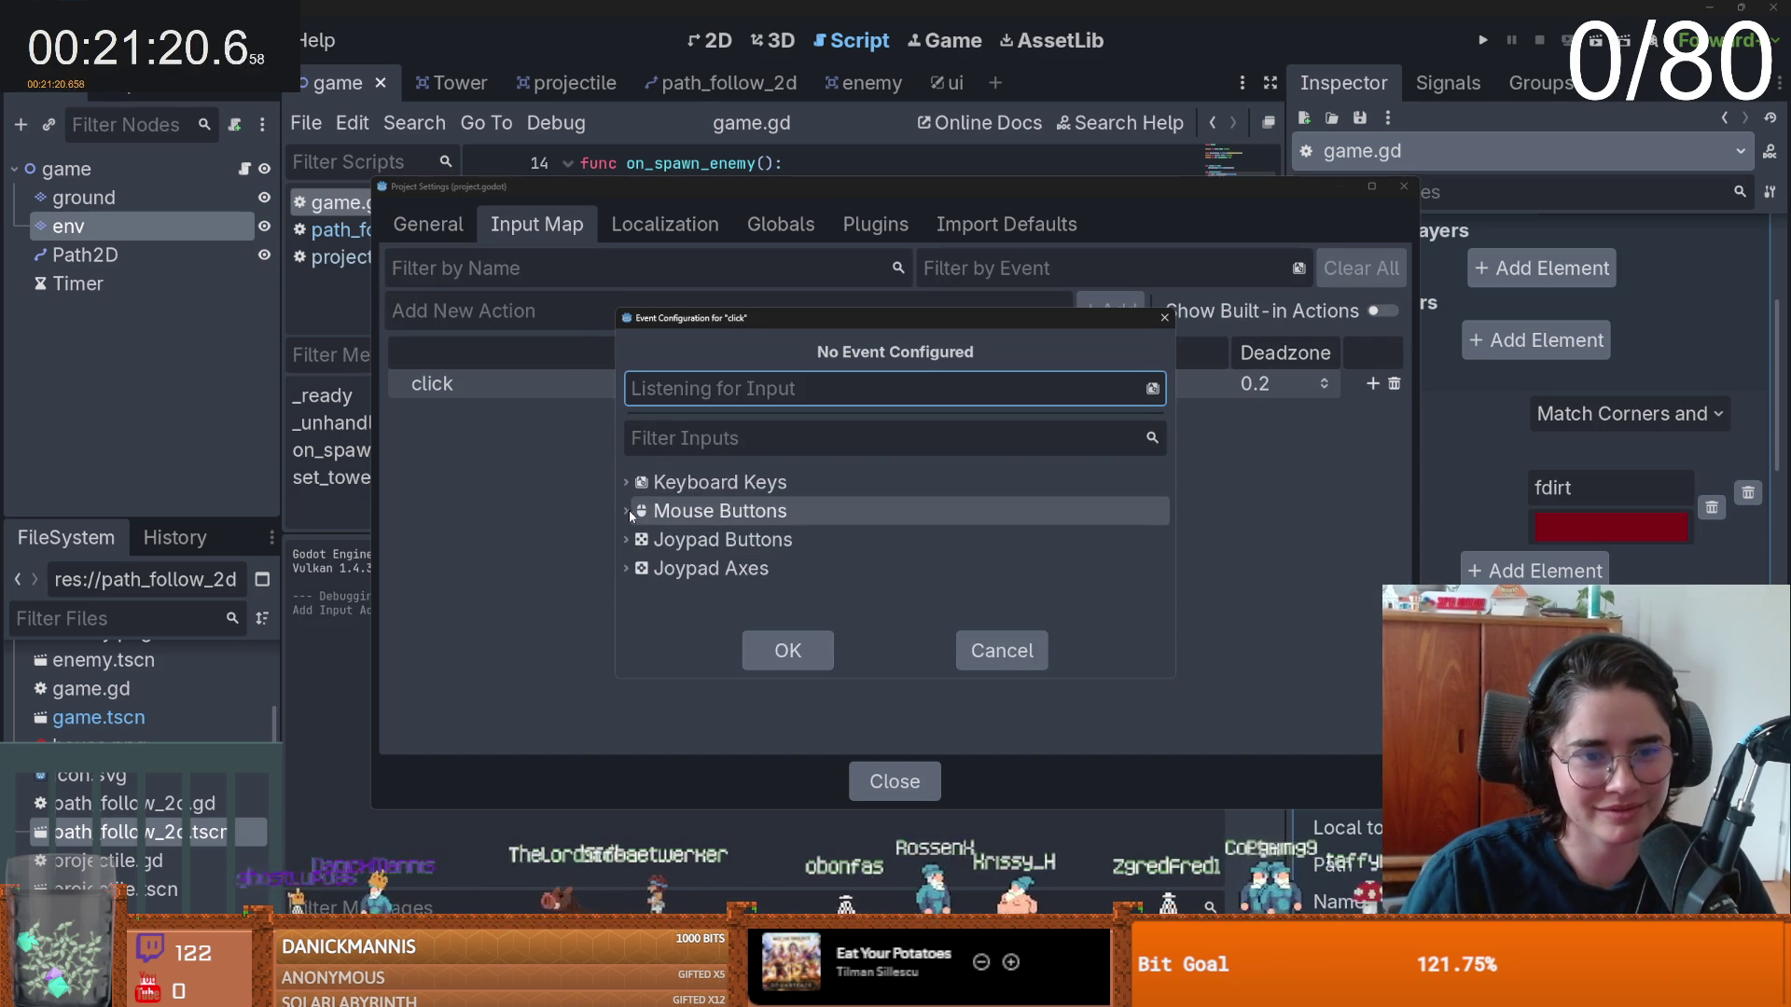
double_click(709, 512)
left_click(688, 541)
left_click(784, 644)
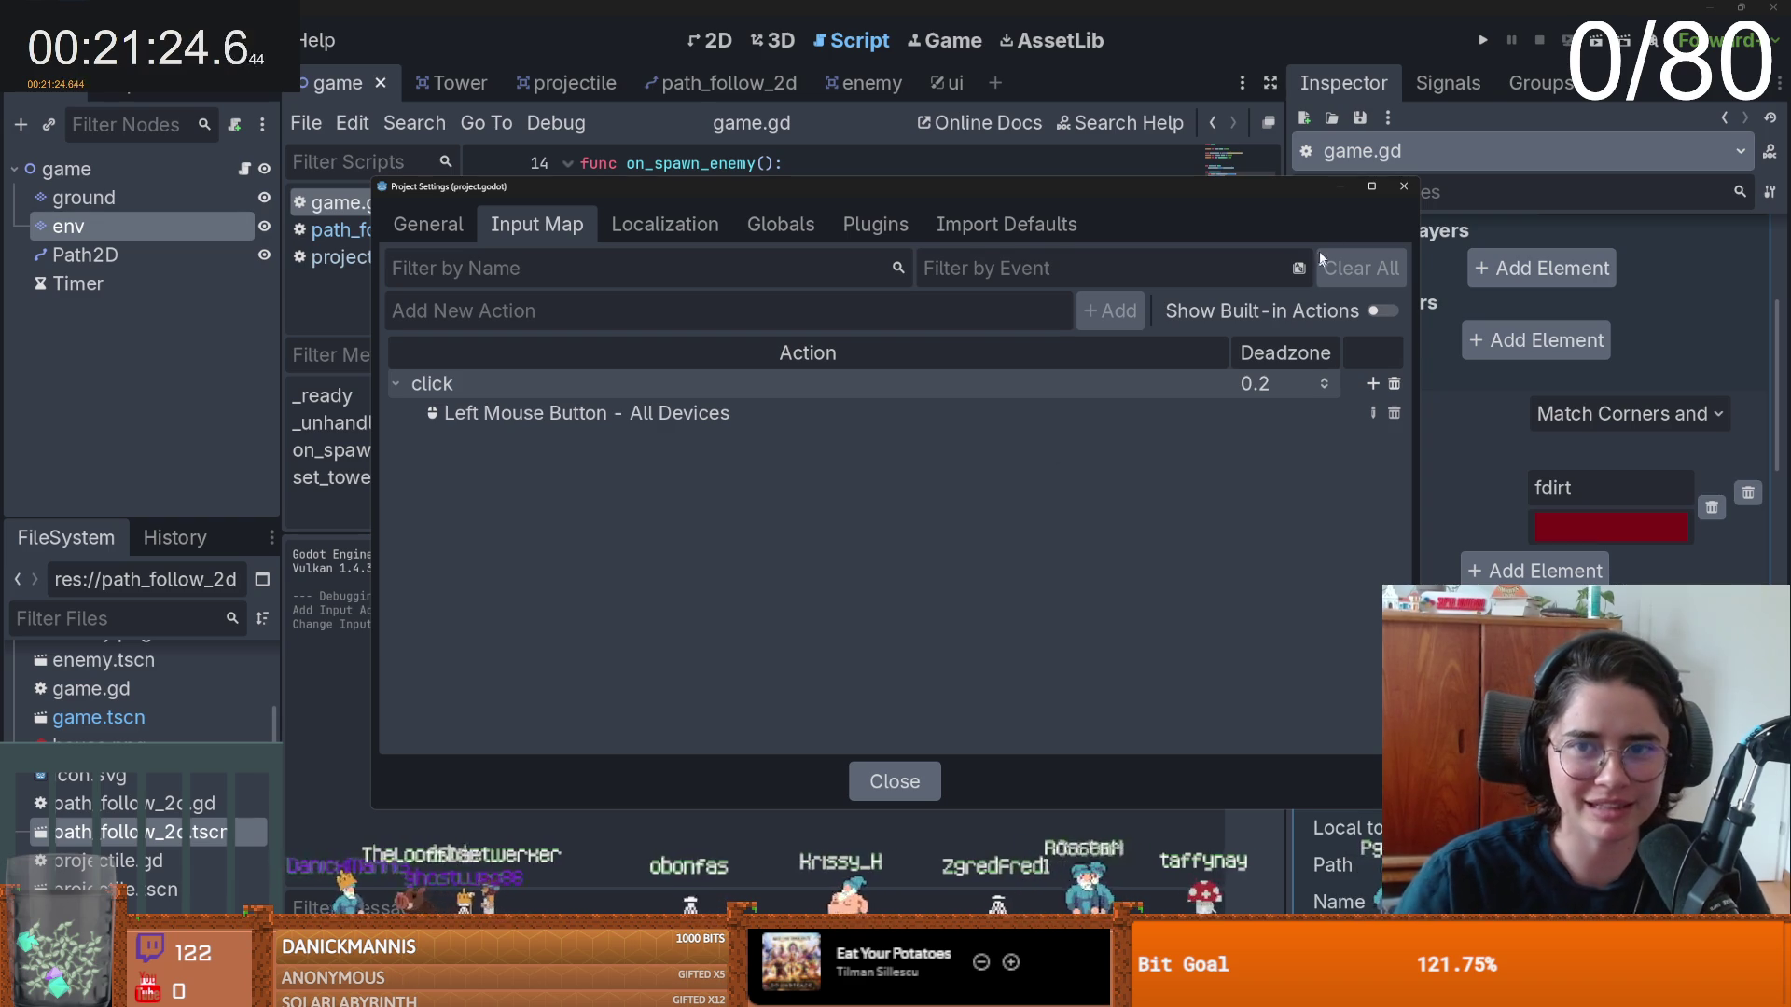
left_click(1402, 188)
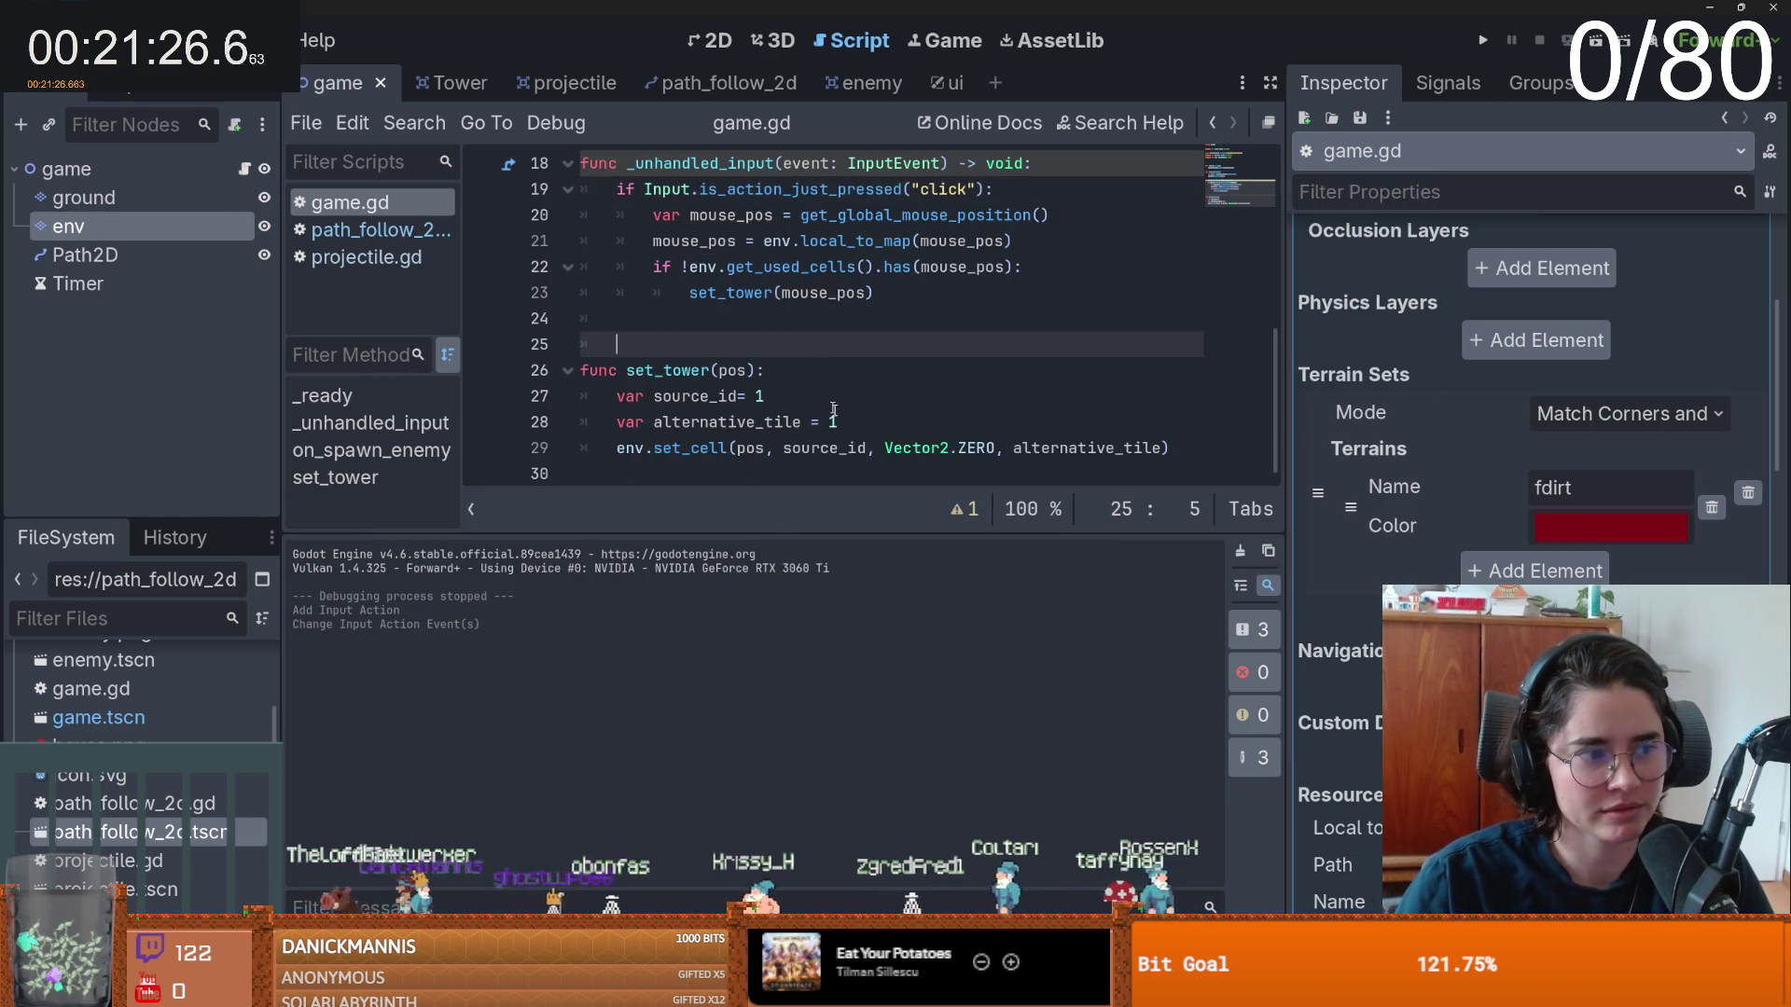
- Delete the empty line 24 after the input handler in game.gd
scroll(810, 354, "up", 2)
mouse_move(849, 411)
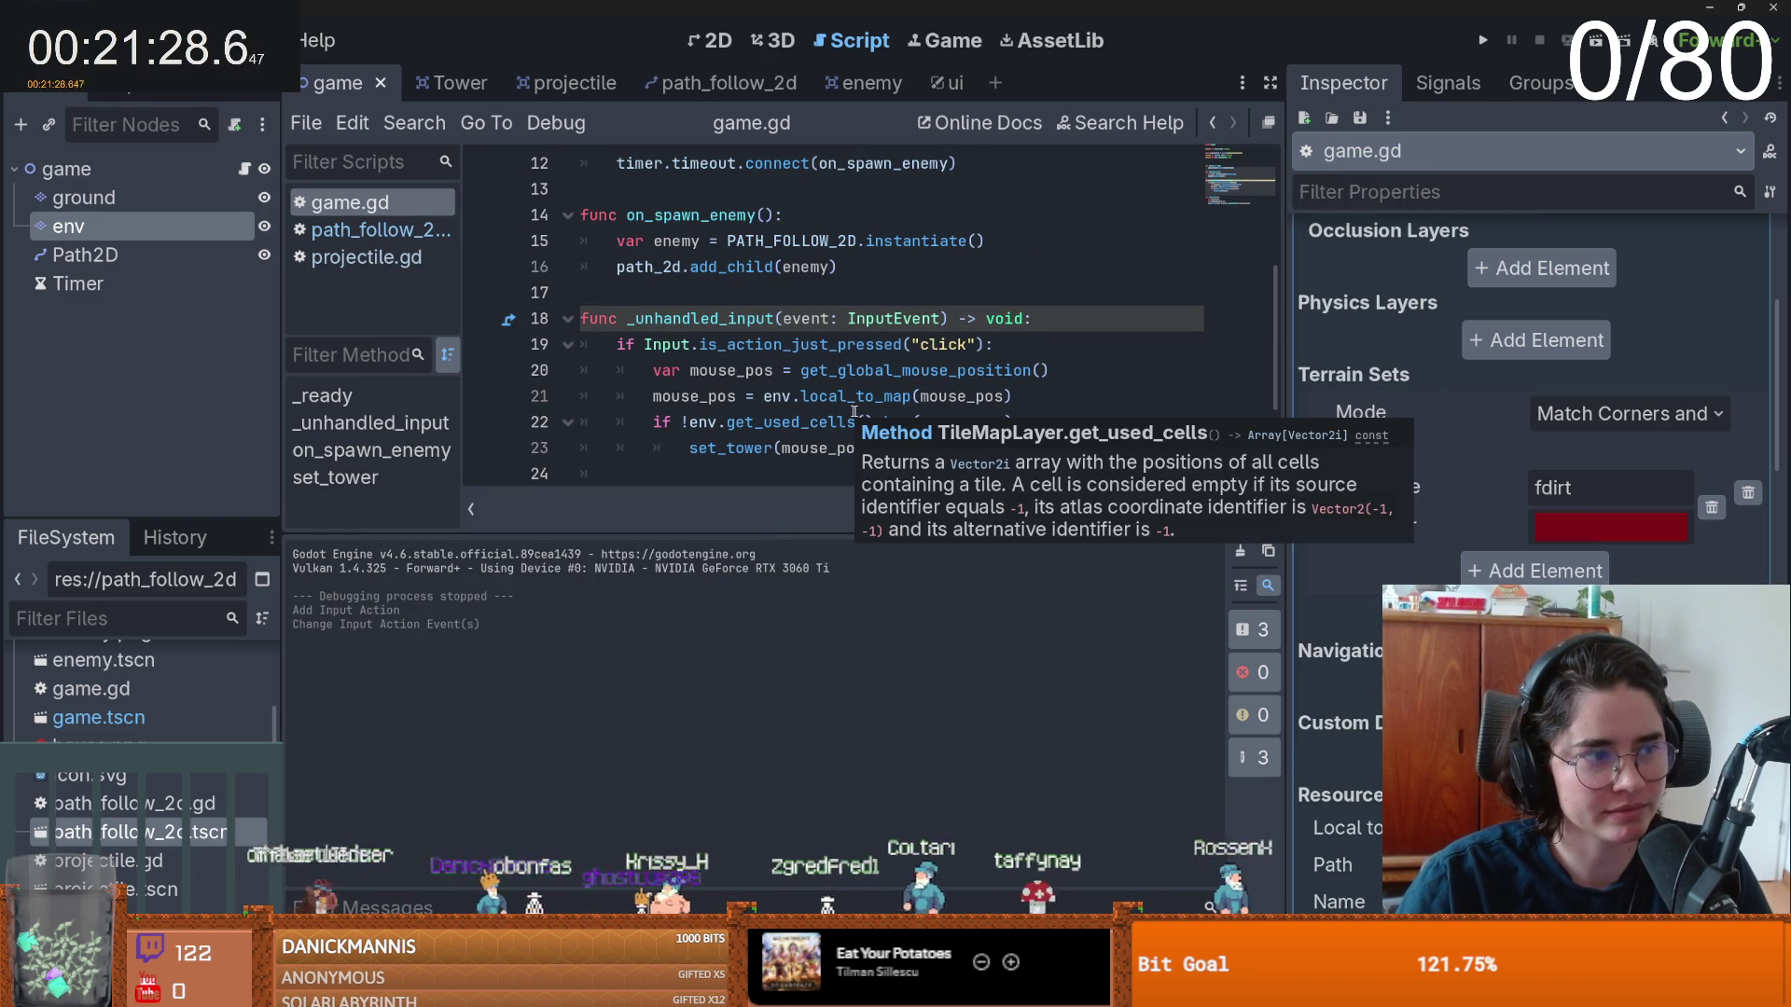
left_click(873, 396)
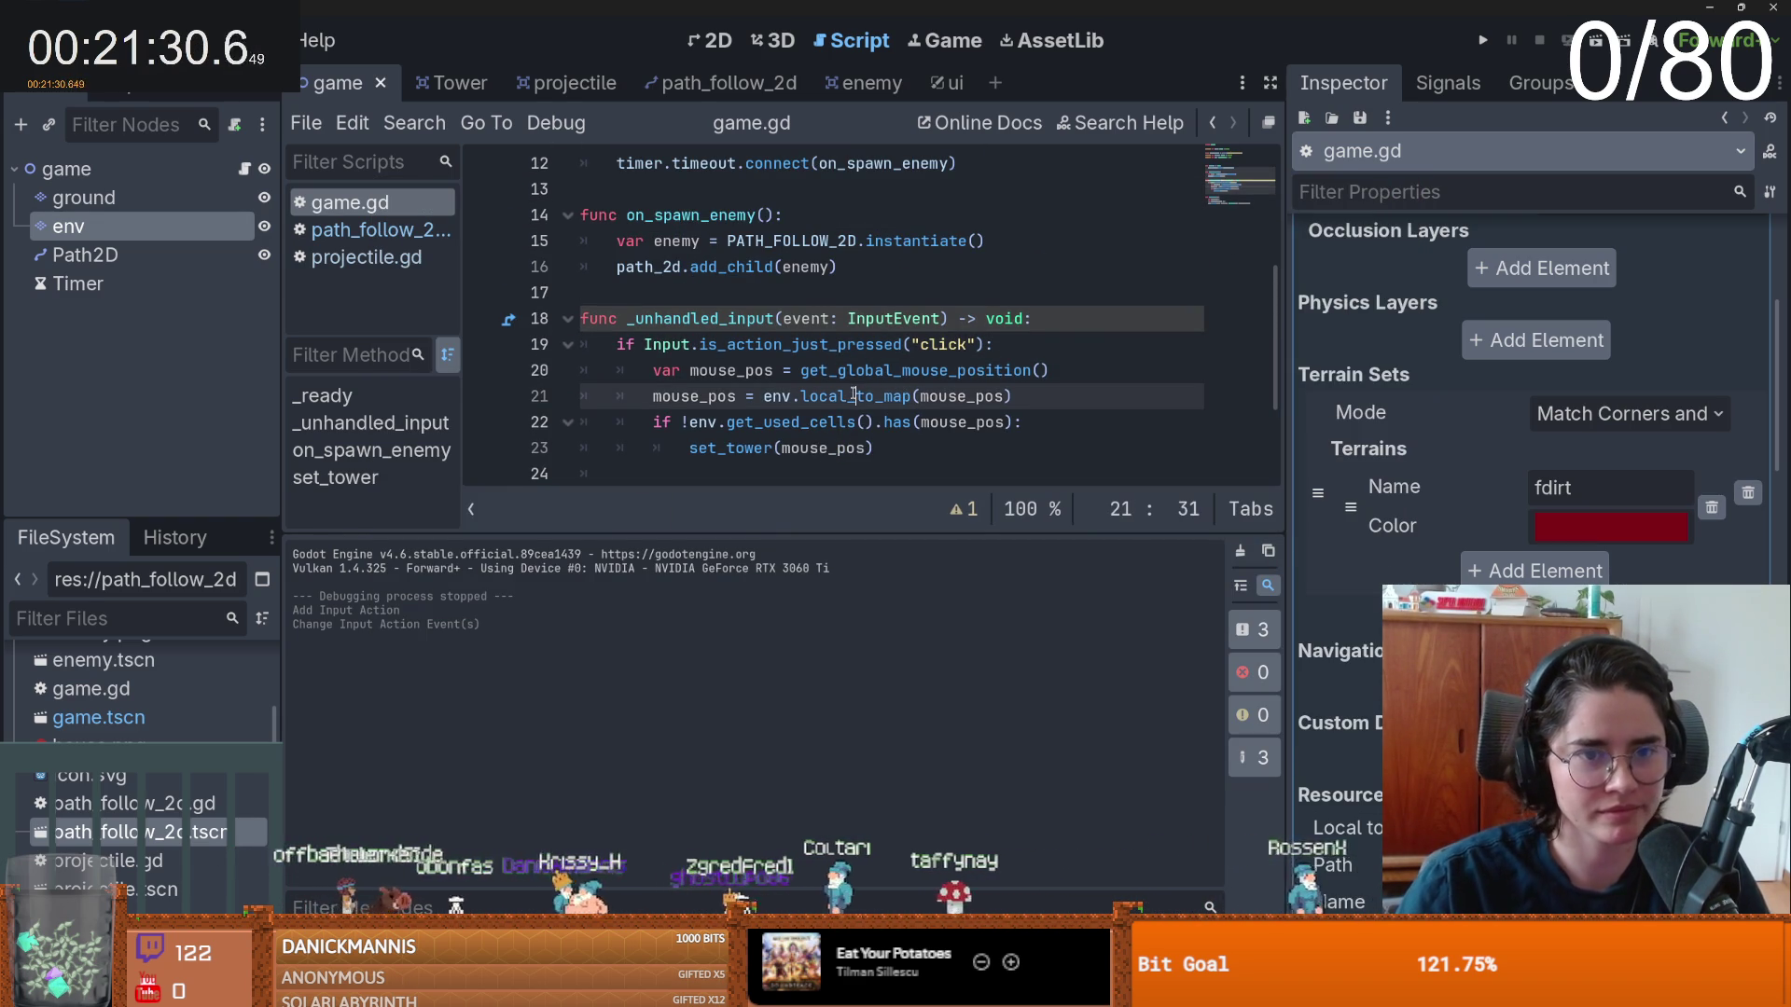
scroll(839, 373, "down", 2)
left_click(717, 320)
key("BackSpace")
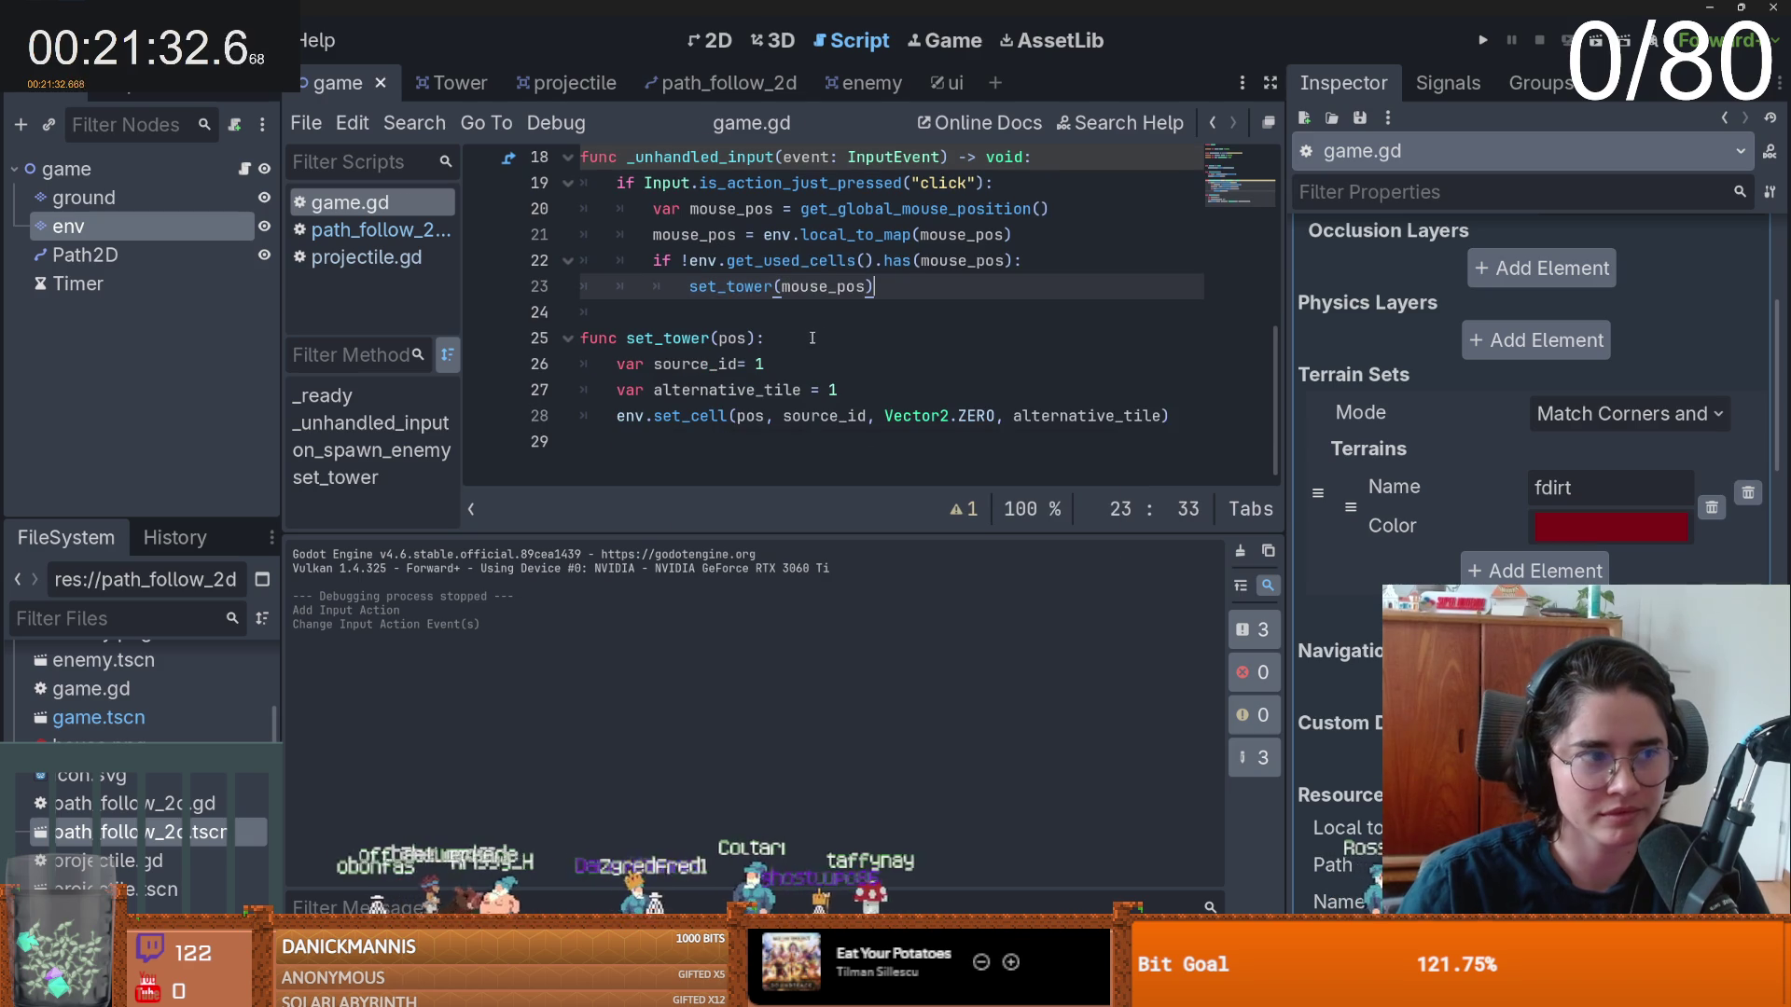
- Run the project to test tower placement
left_click(809, 417)
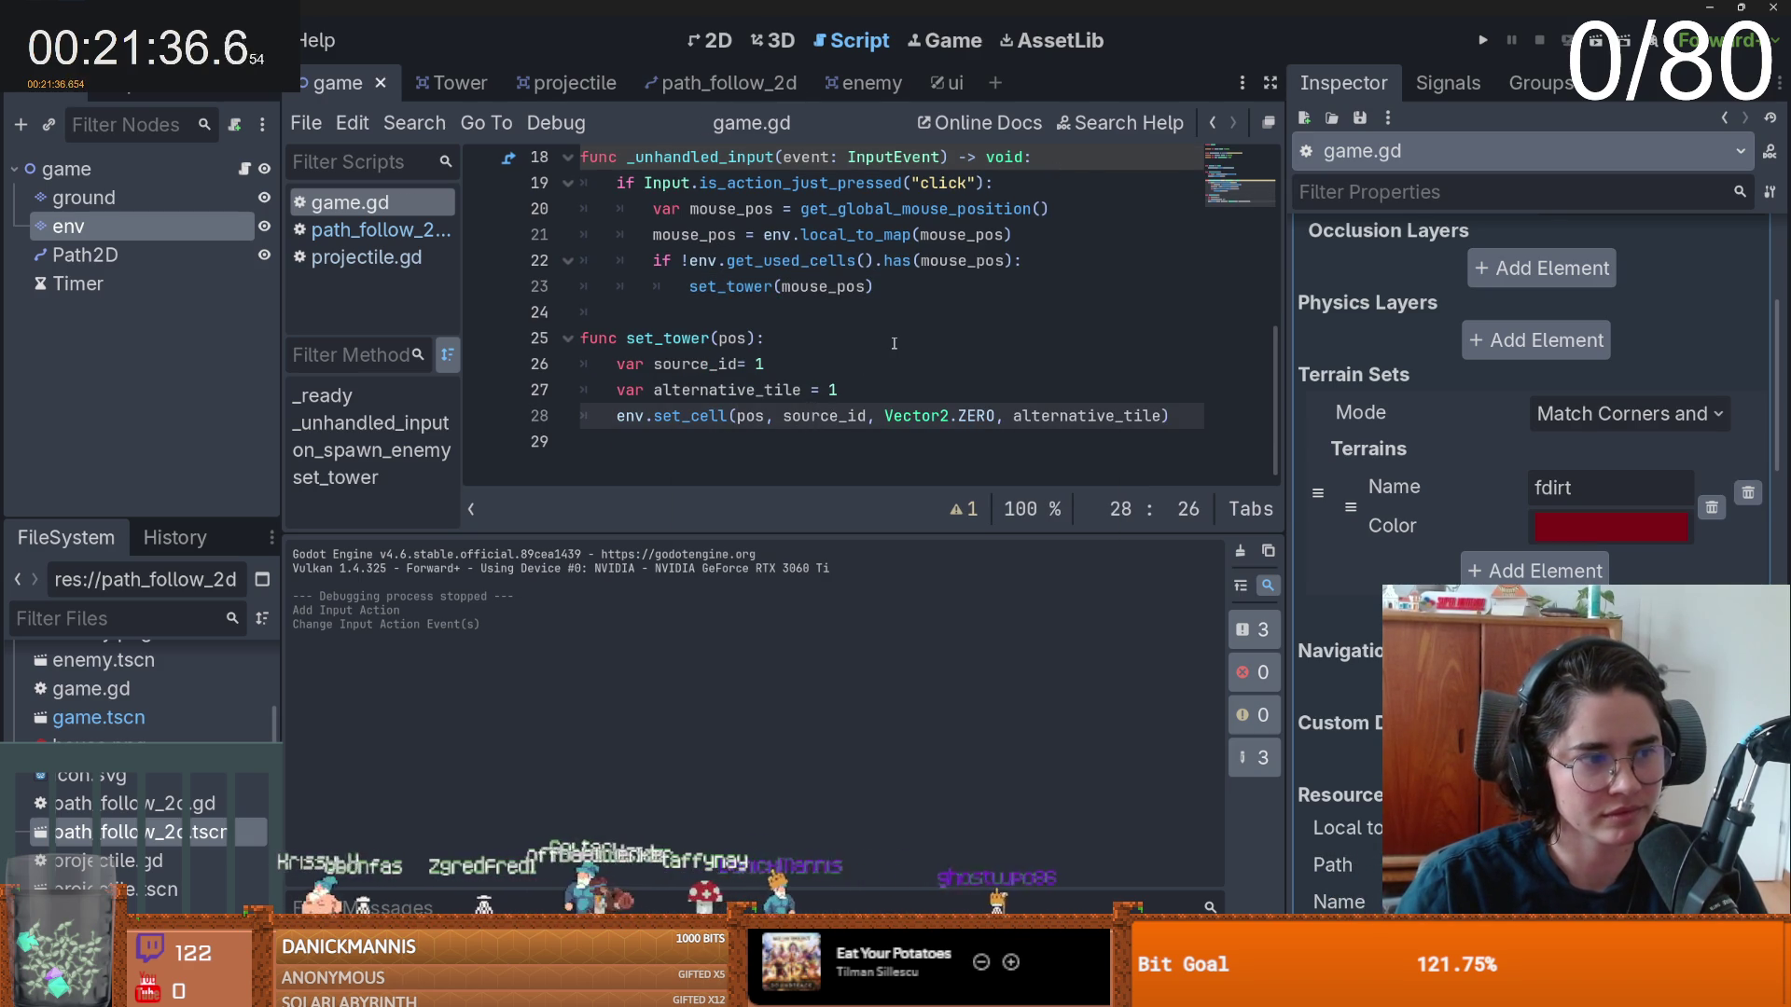
scroll(1045, 345, "up", 2)
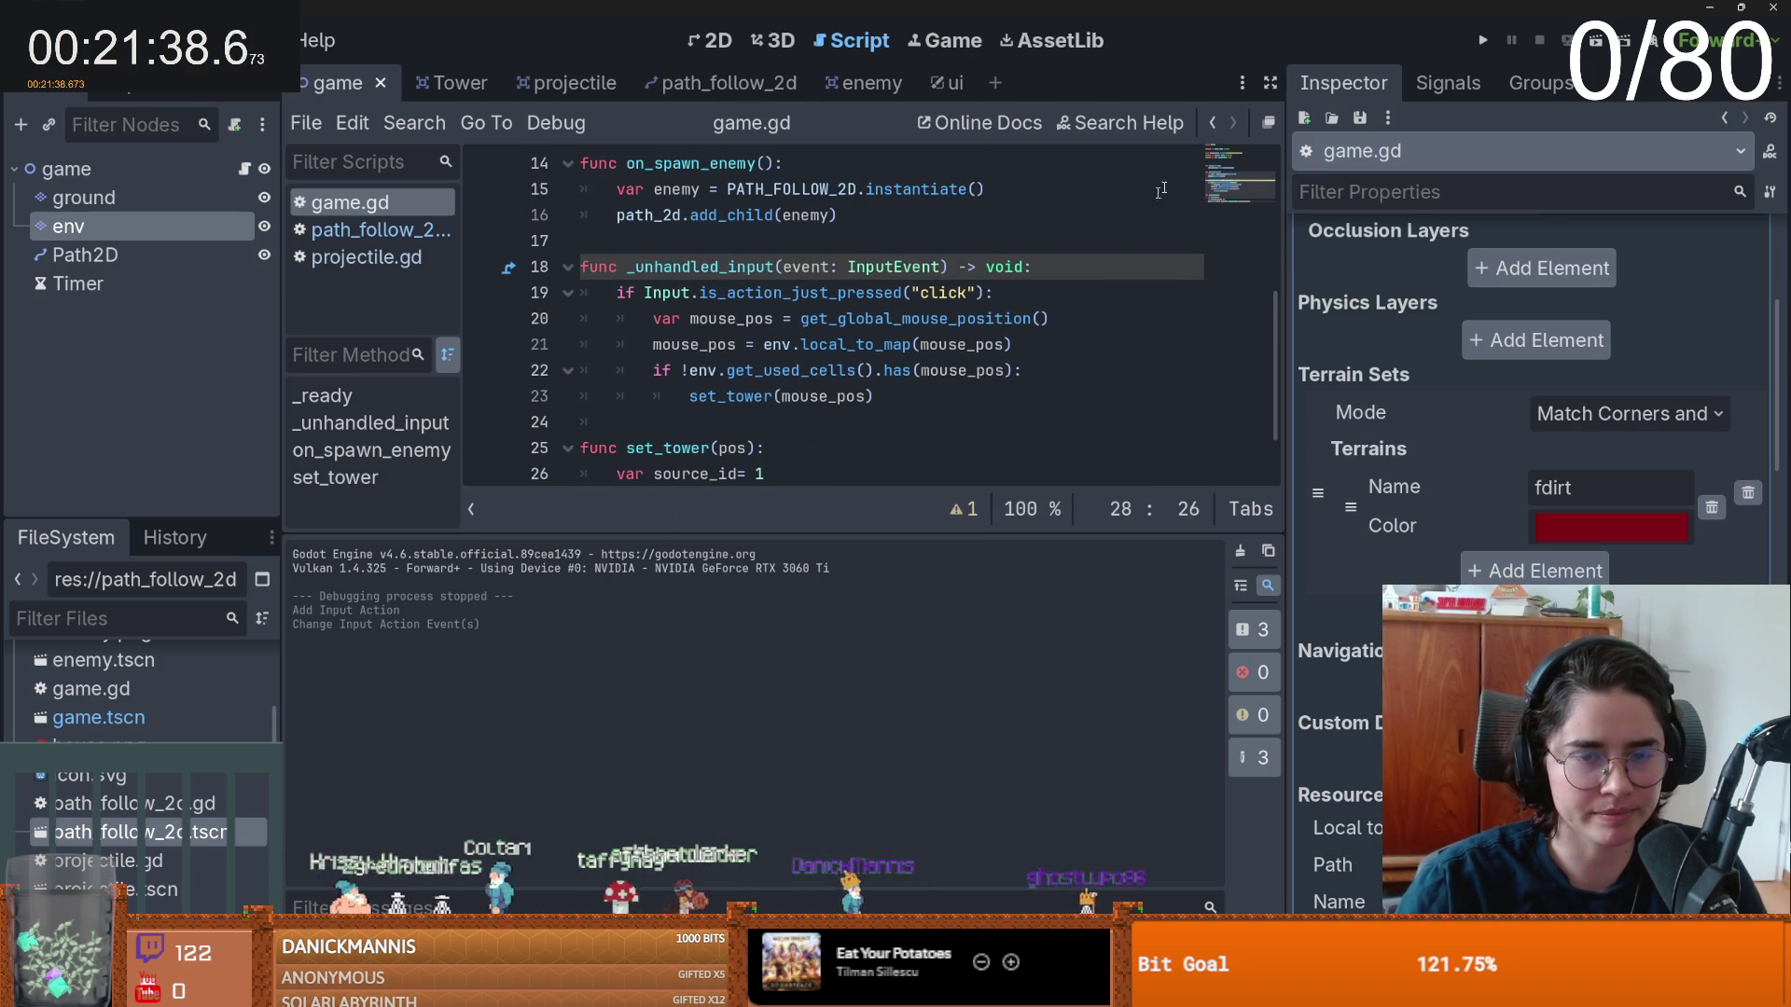
left_click(1485, 41)
- Drop five towers onto different grass tiles, then stop the running game
left_click(845, 467)
left_click(912, 400)
left_click(946, 479)
left_click(957, 546)
left_click(1081, 445)
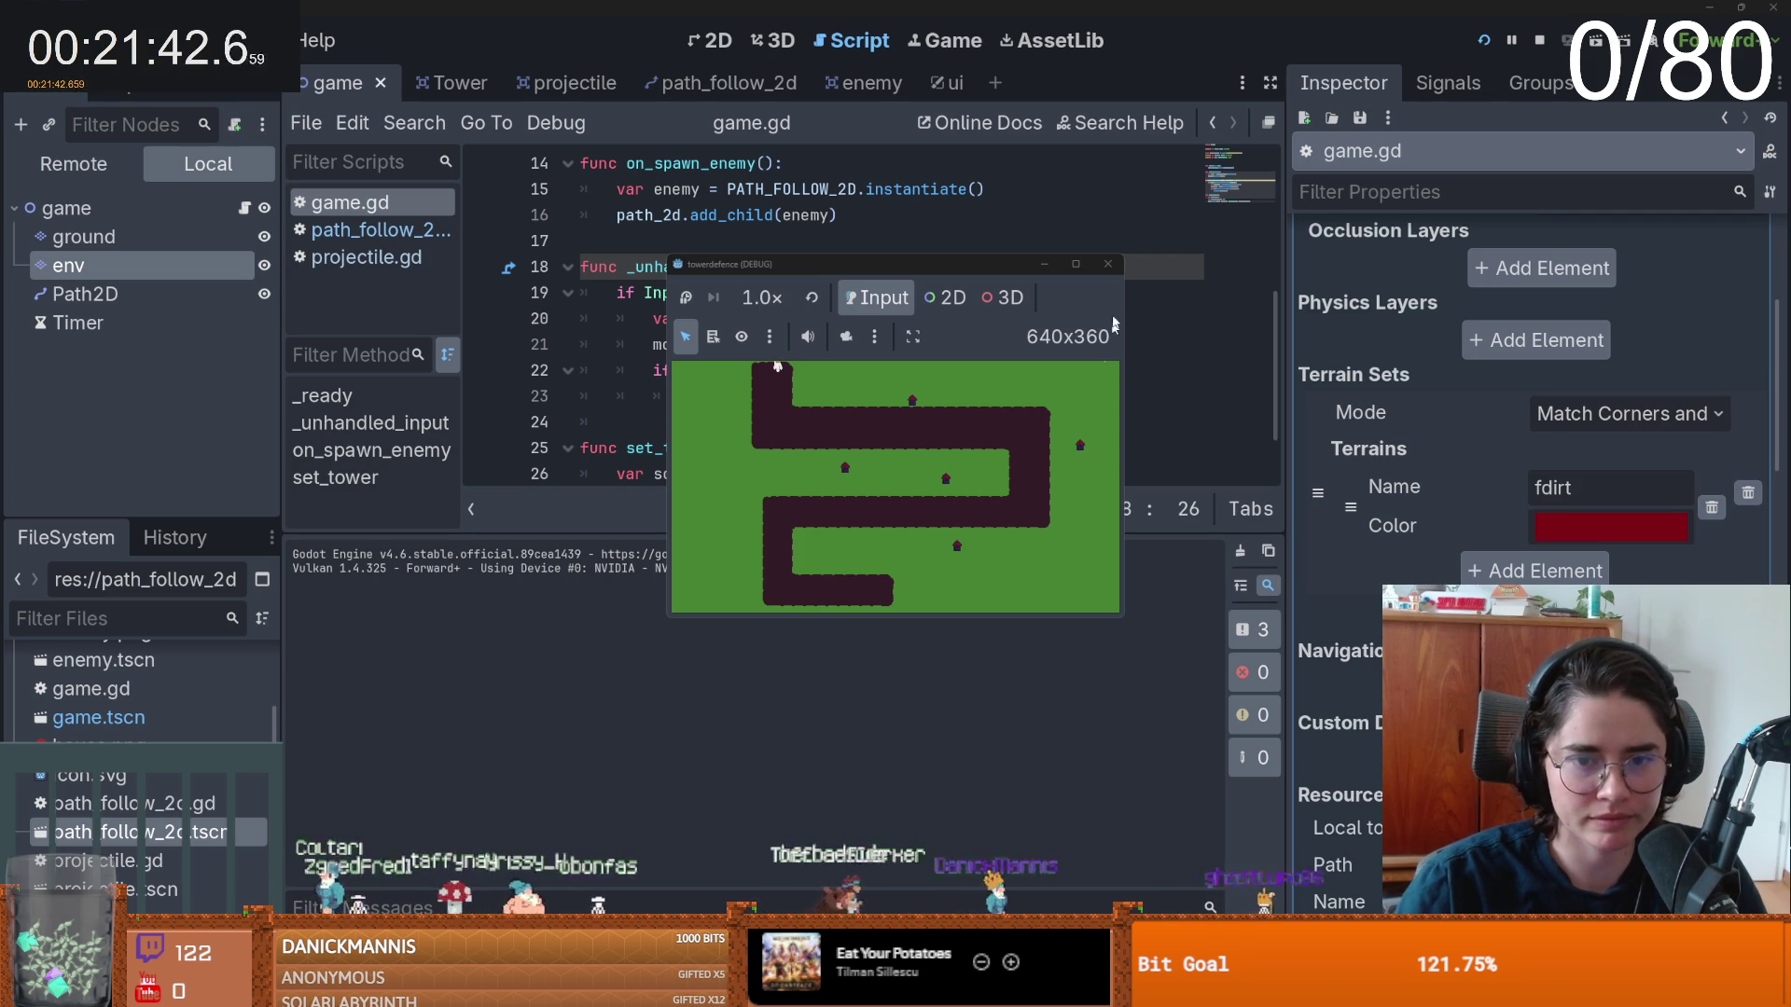
left_click(1109, 264)
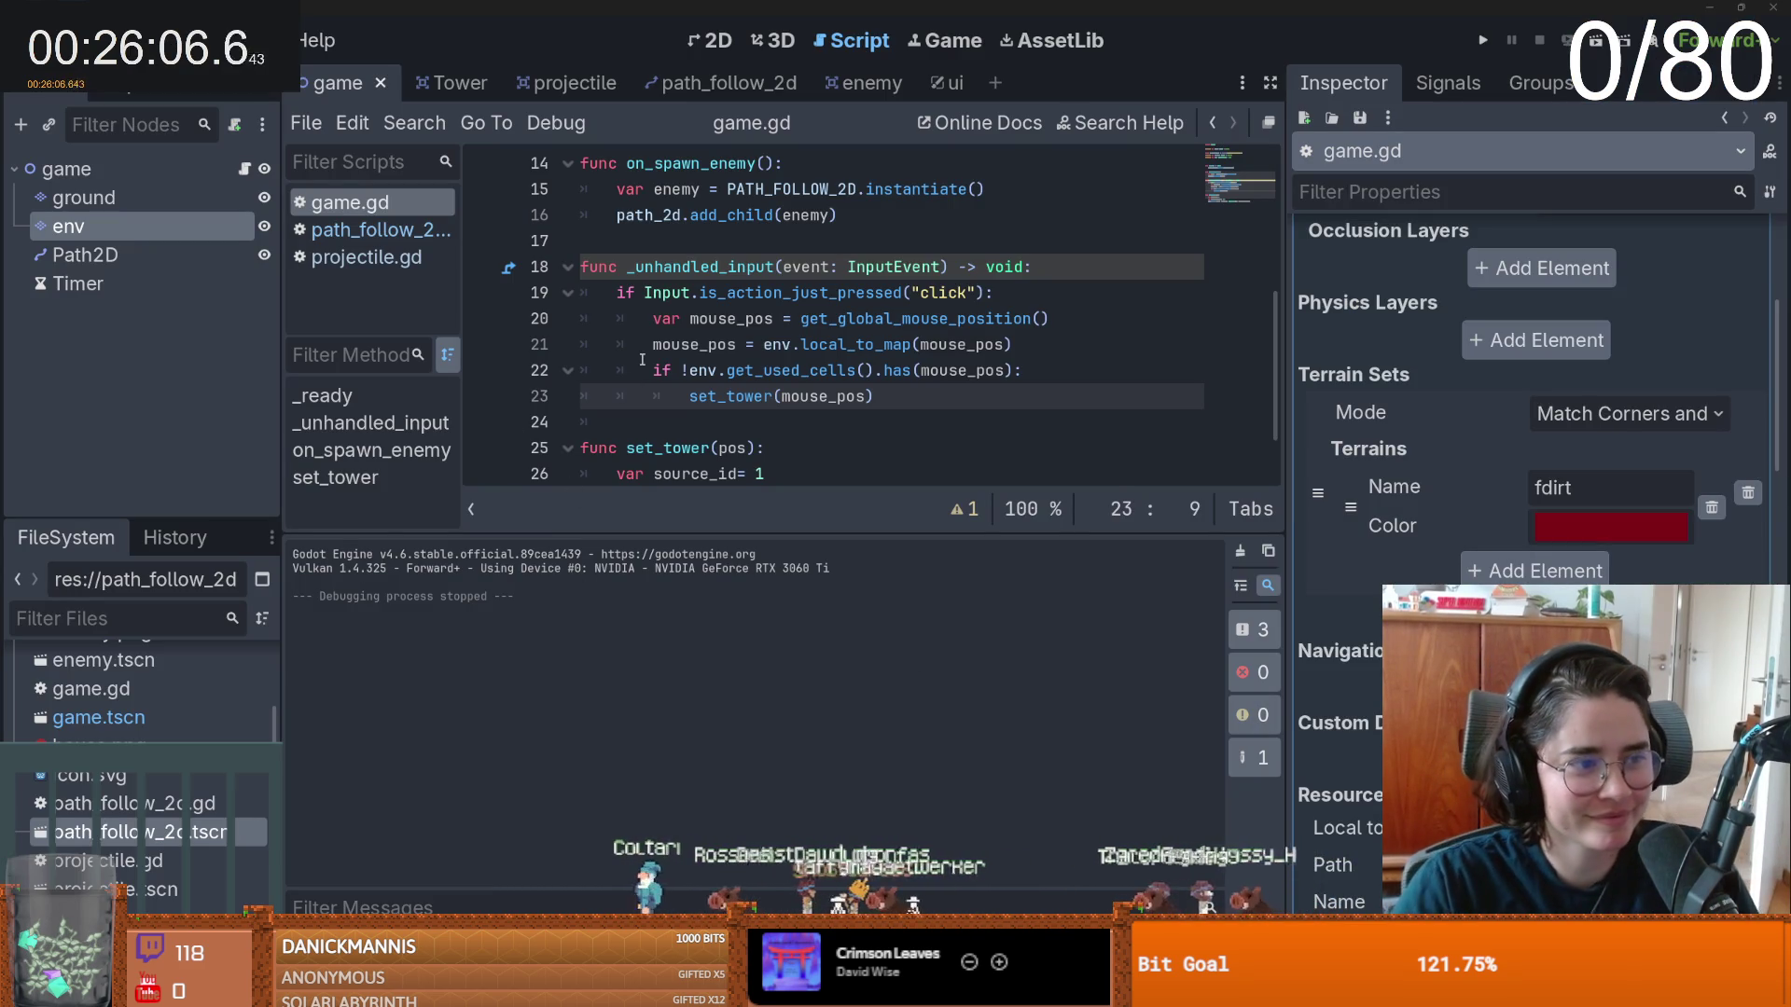
- Delete two blank lines, zoom the 2D view on the path, and check the projectile script
scroll(728, 382, "down", 3)
key("BackSpace")
key("BackSpace")
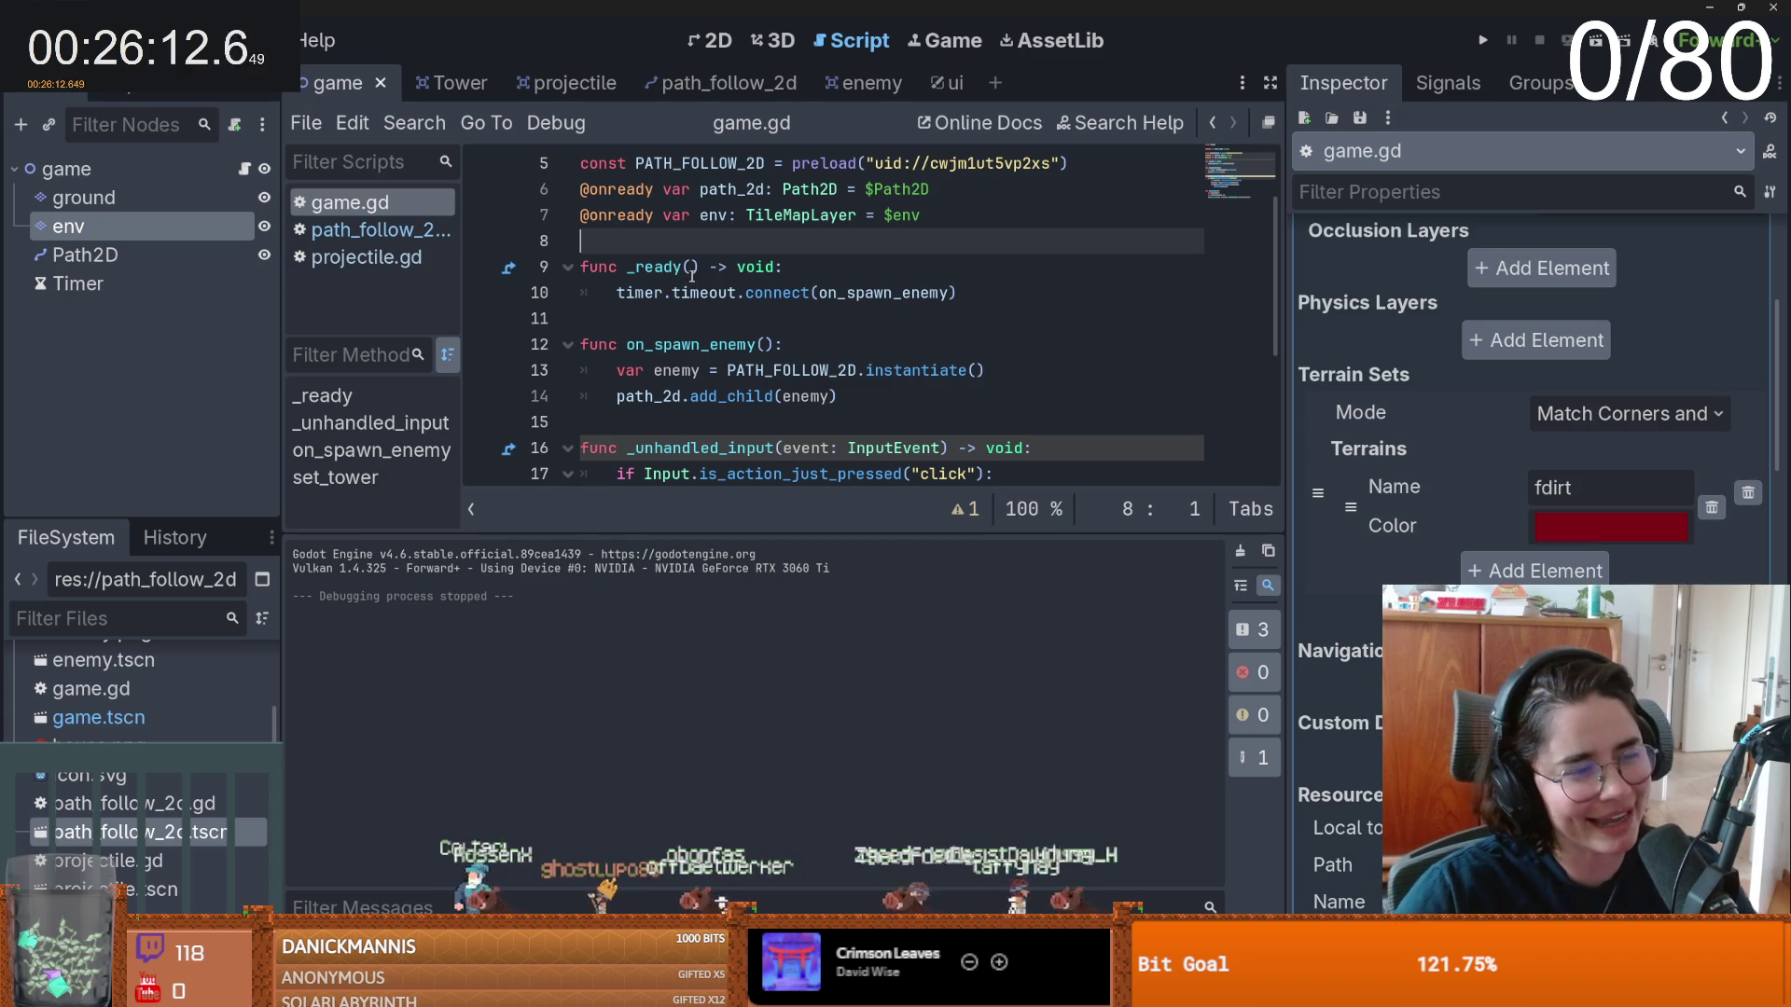
key("ctrl+F1")
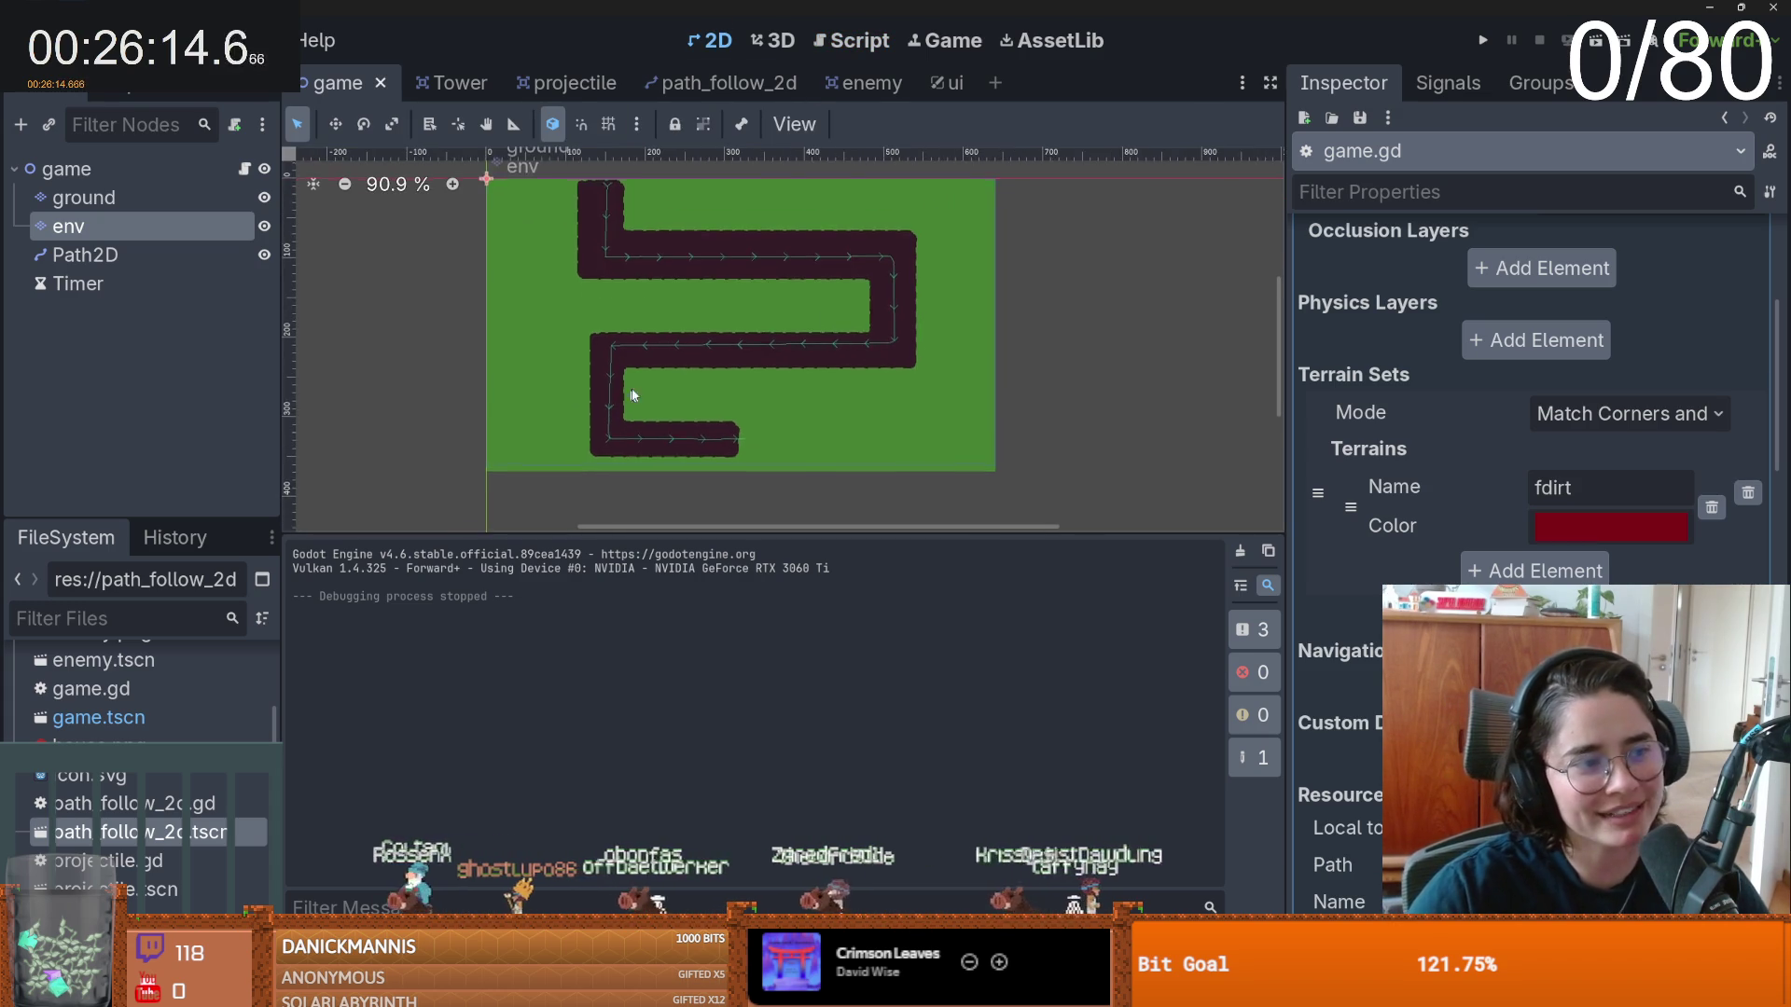
key("f")
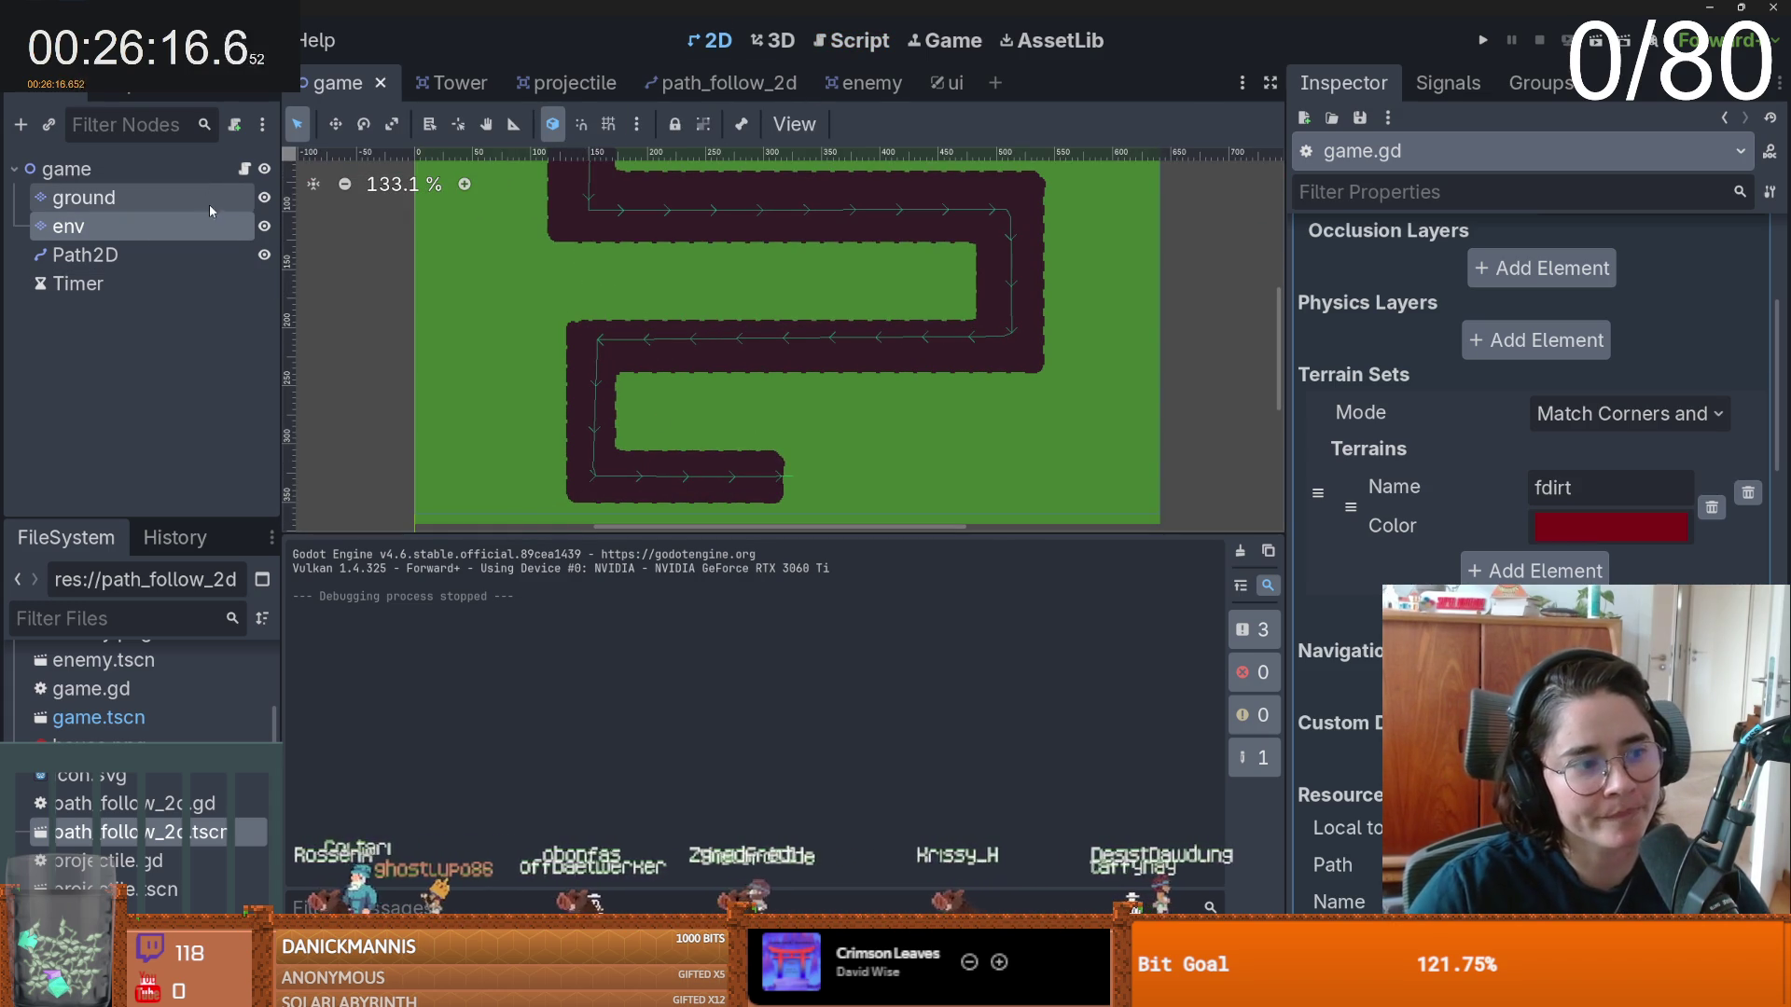
left_click(569, 82)
left_click(245, 169)
double_click(690, 297)
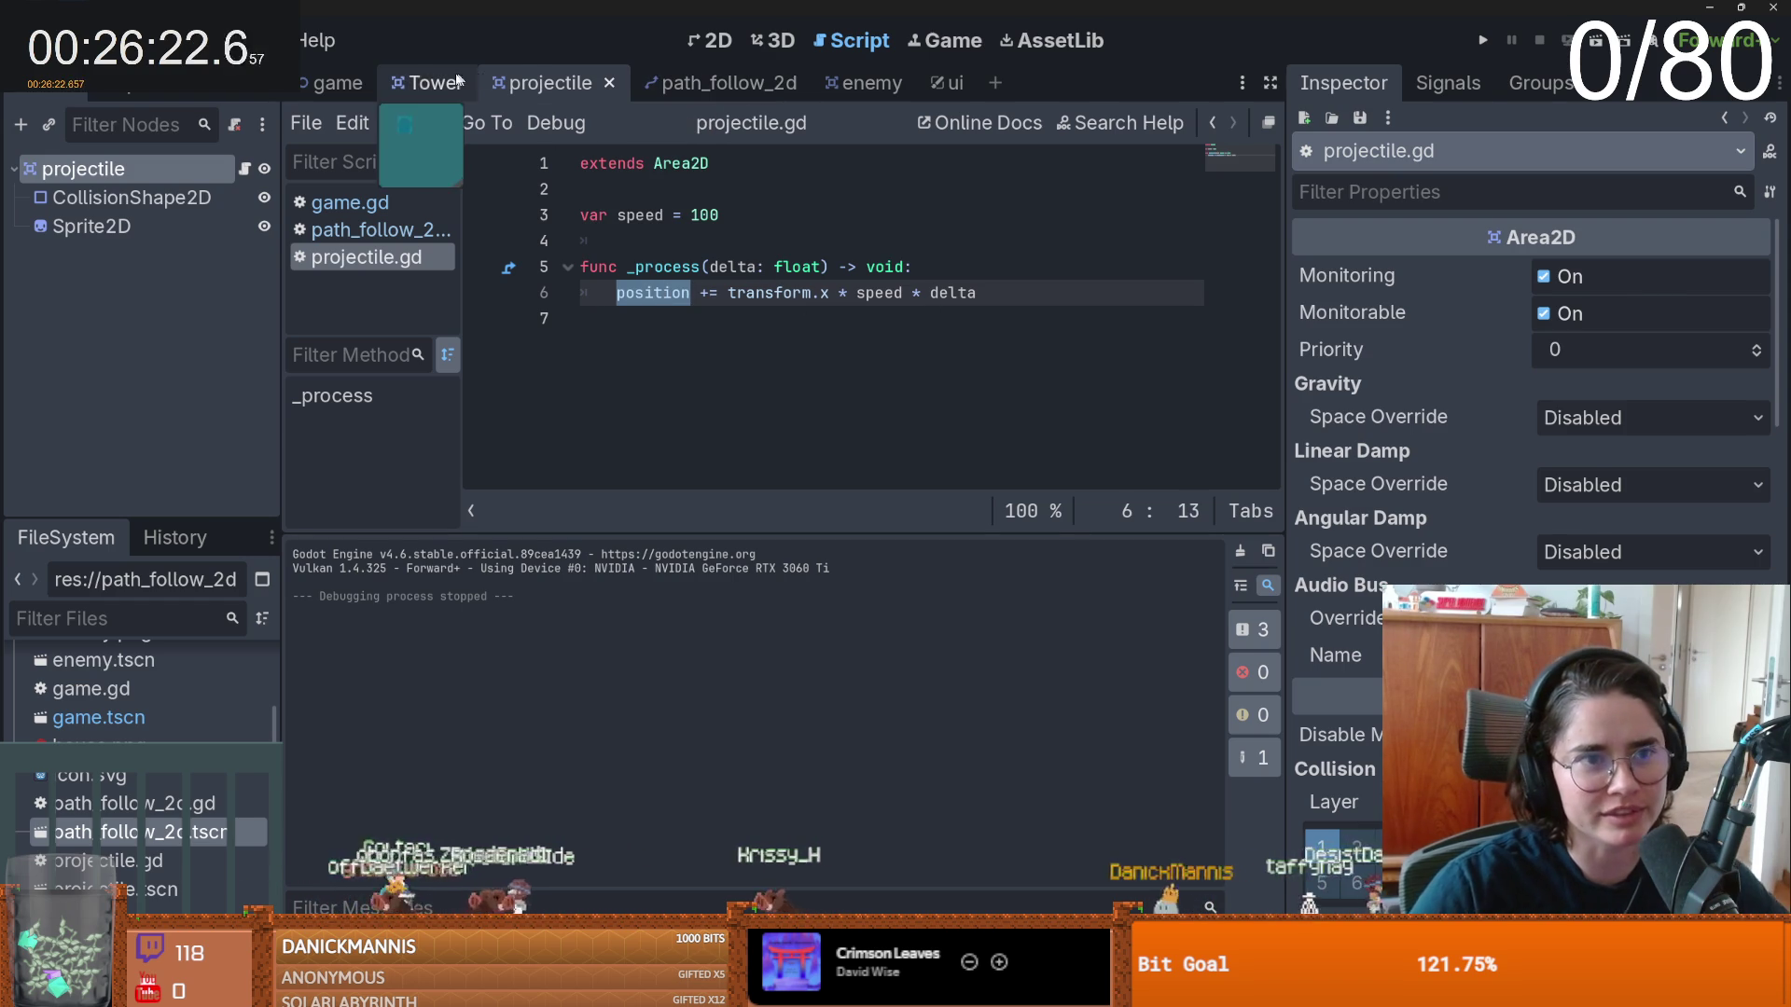
- Attach a new tower.gd script to the Tower root node
left_click(427, 82)
left_click(175, 181)
left_click(236, 125)
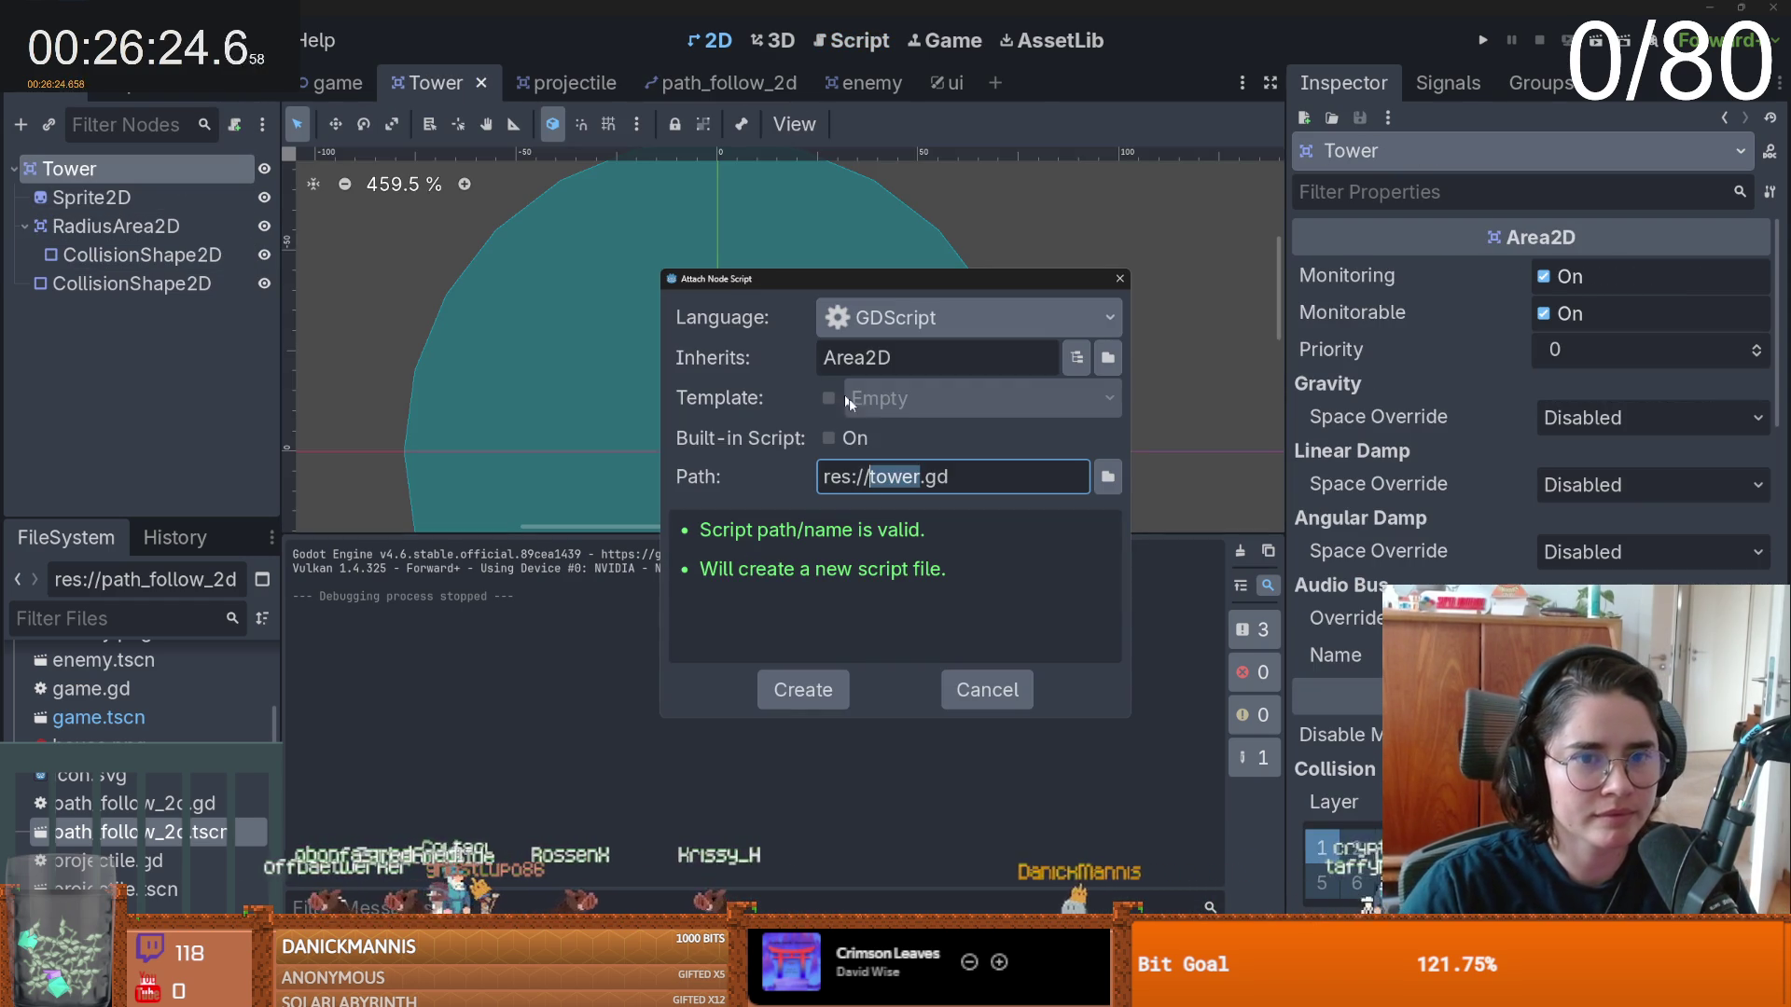
left_click(810, 686)
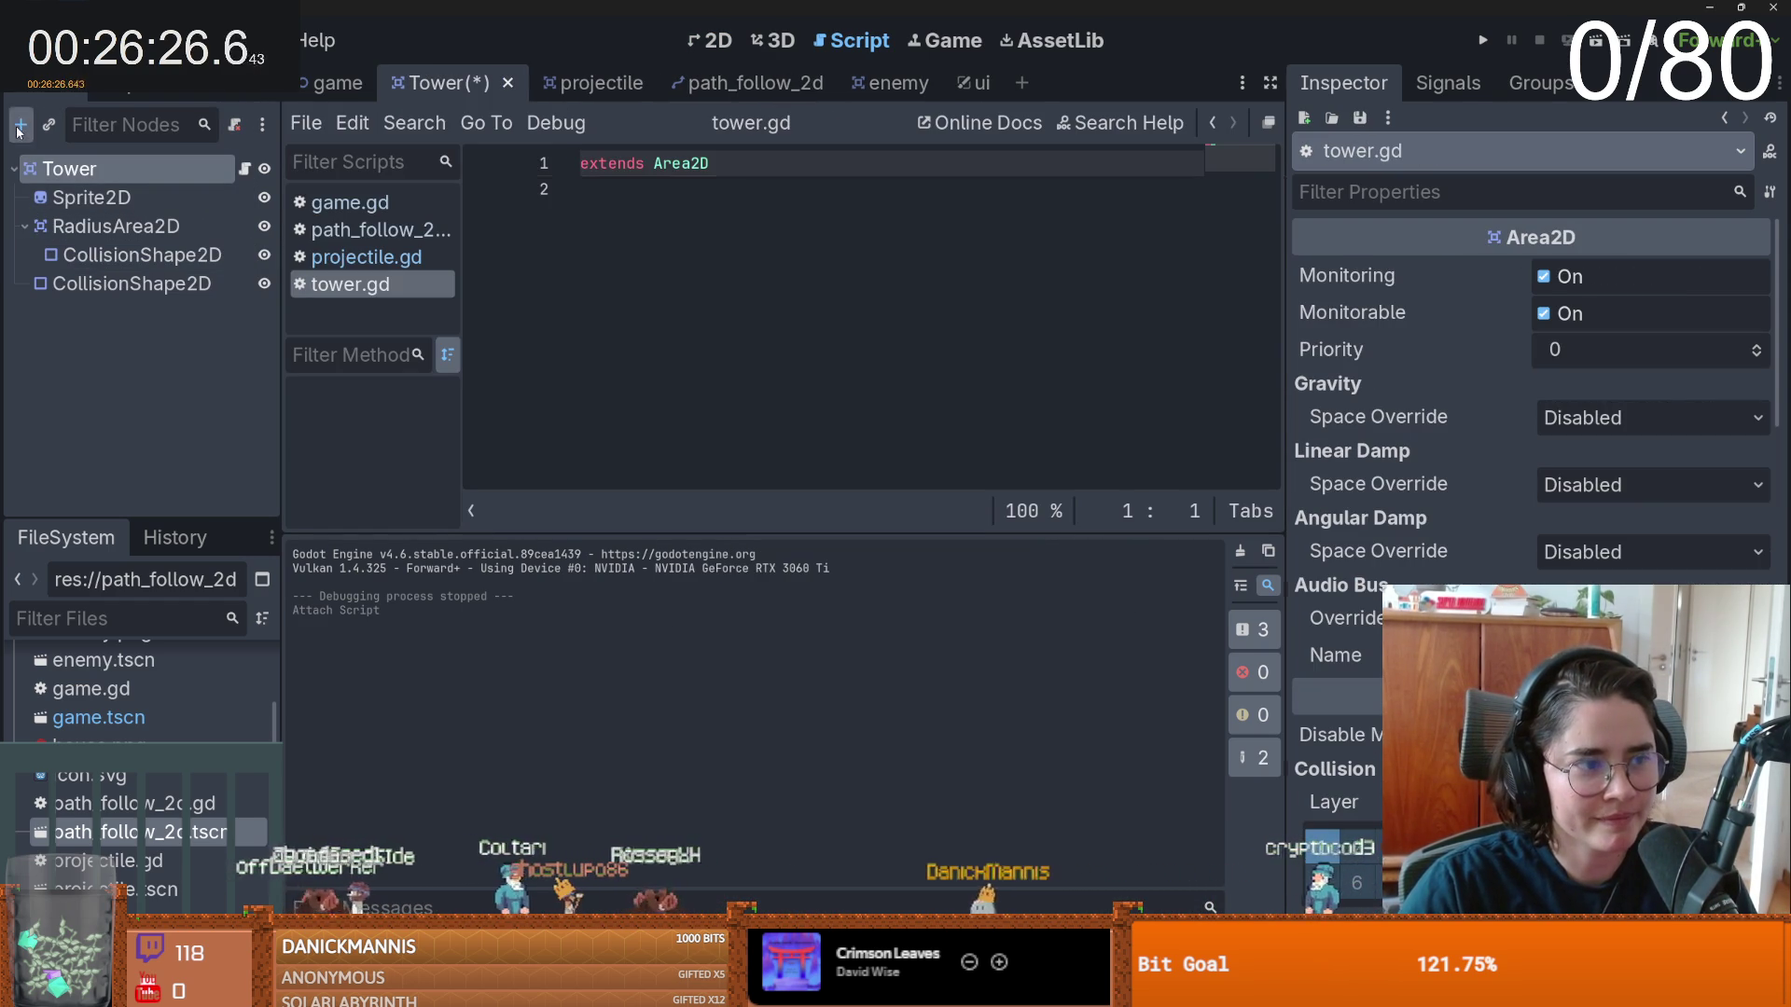
- Add a Timer child with a 3-second wait time and save the Tower scene
left_click(19, 127)
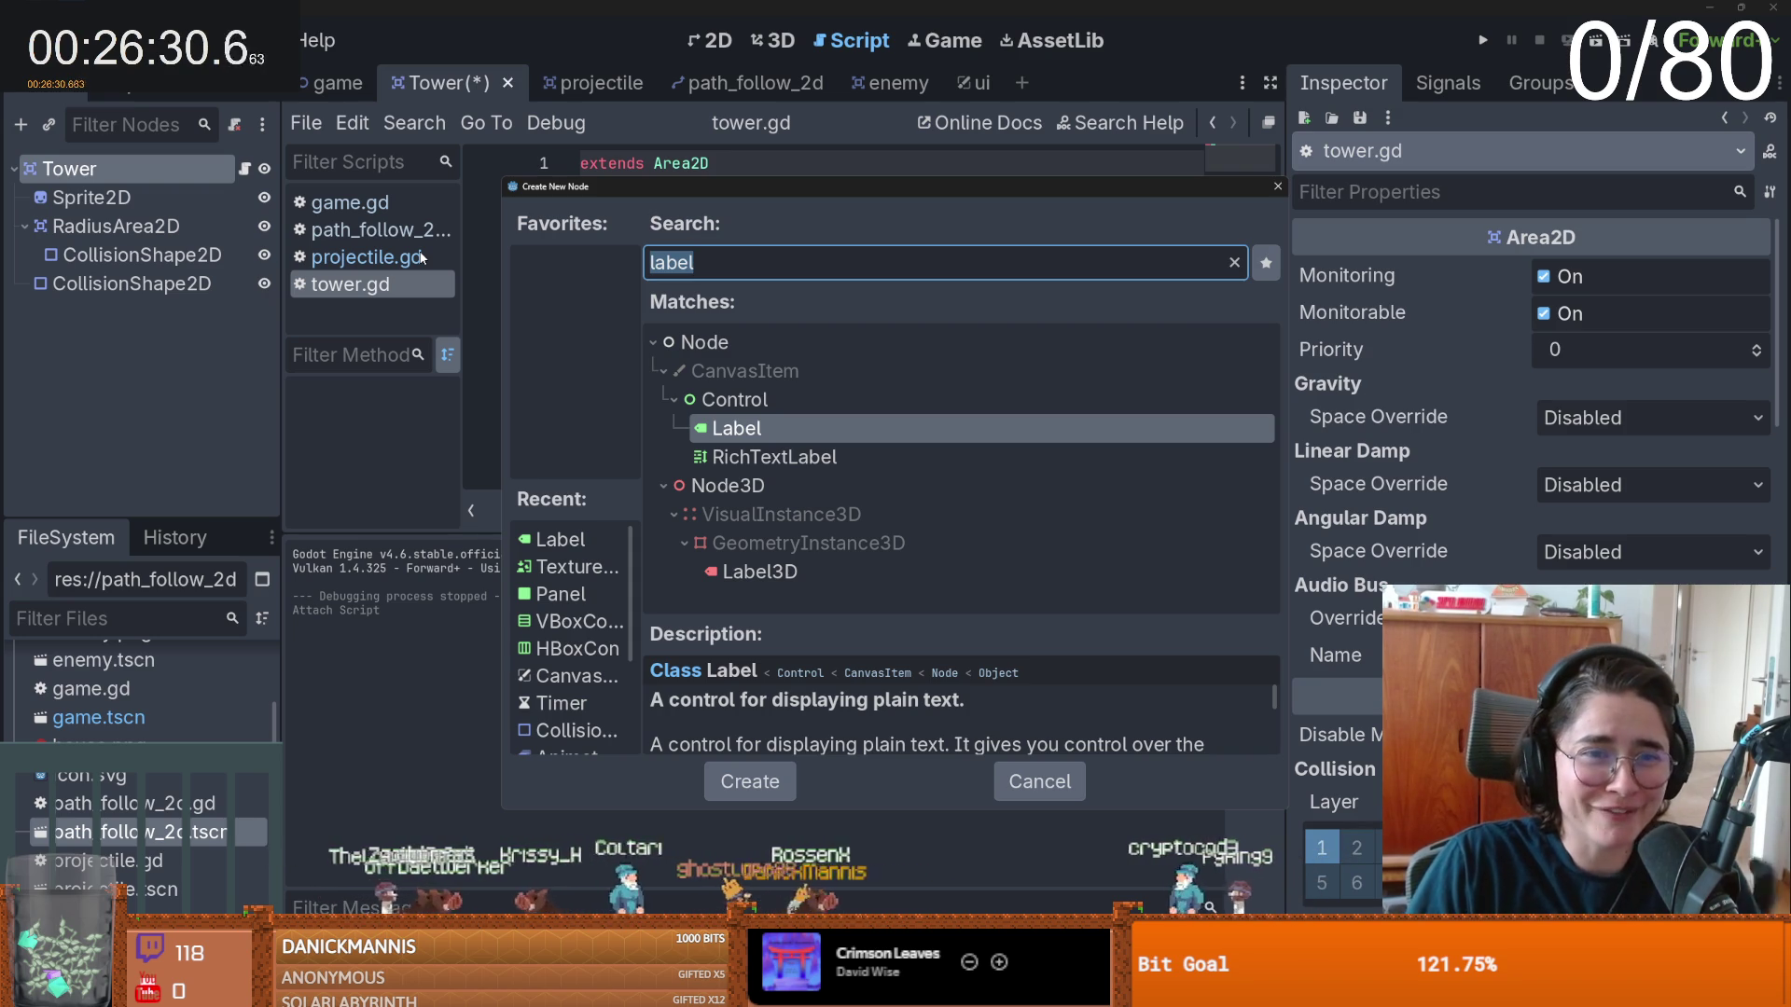
type("timer")
key("Return")
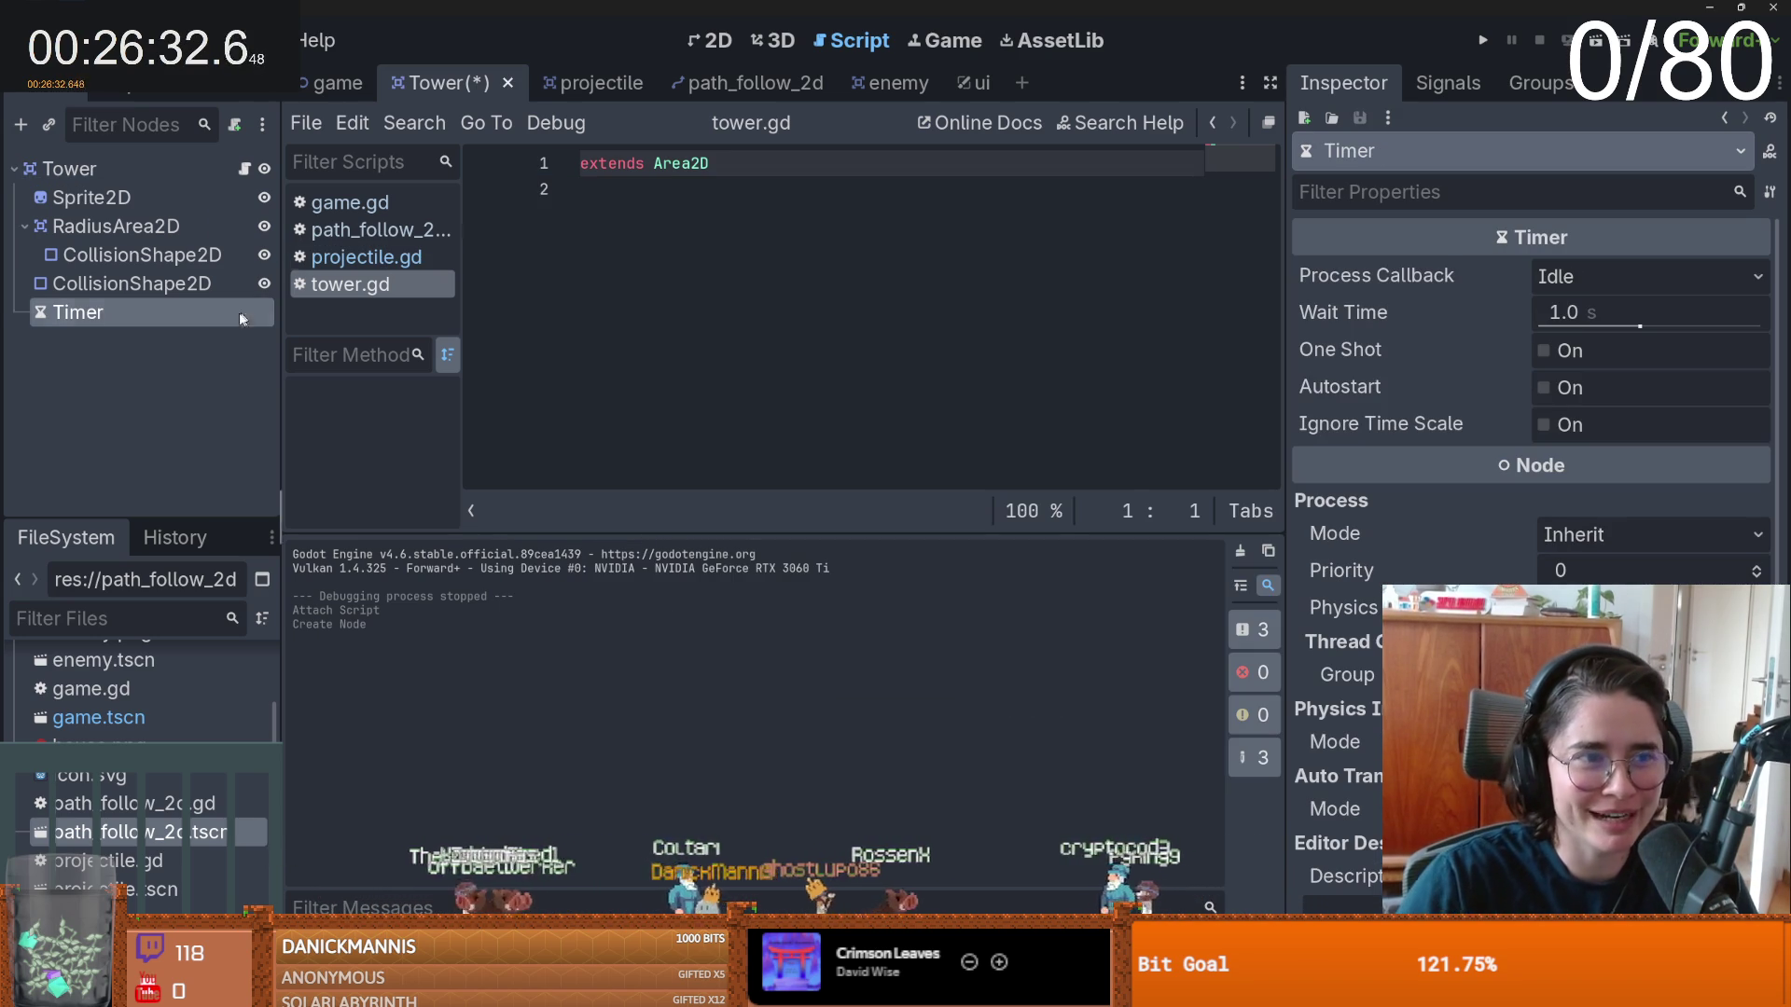
type("3")
key("Return")
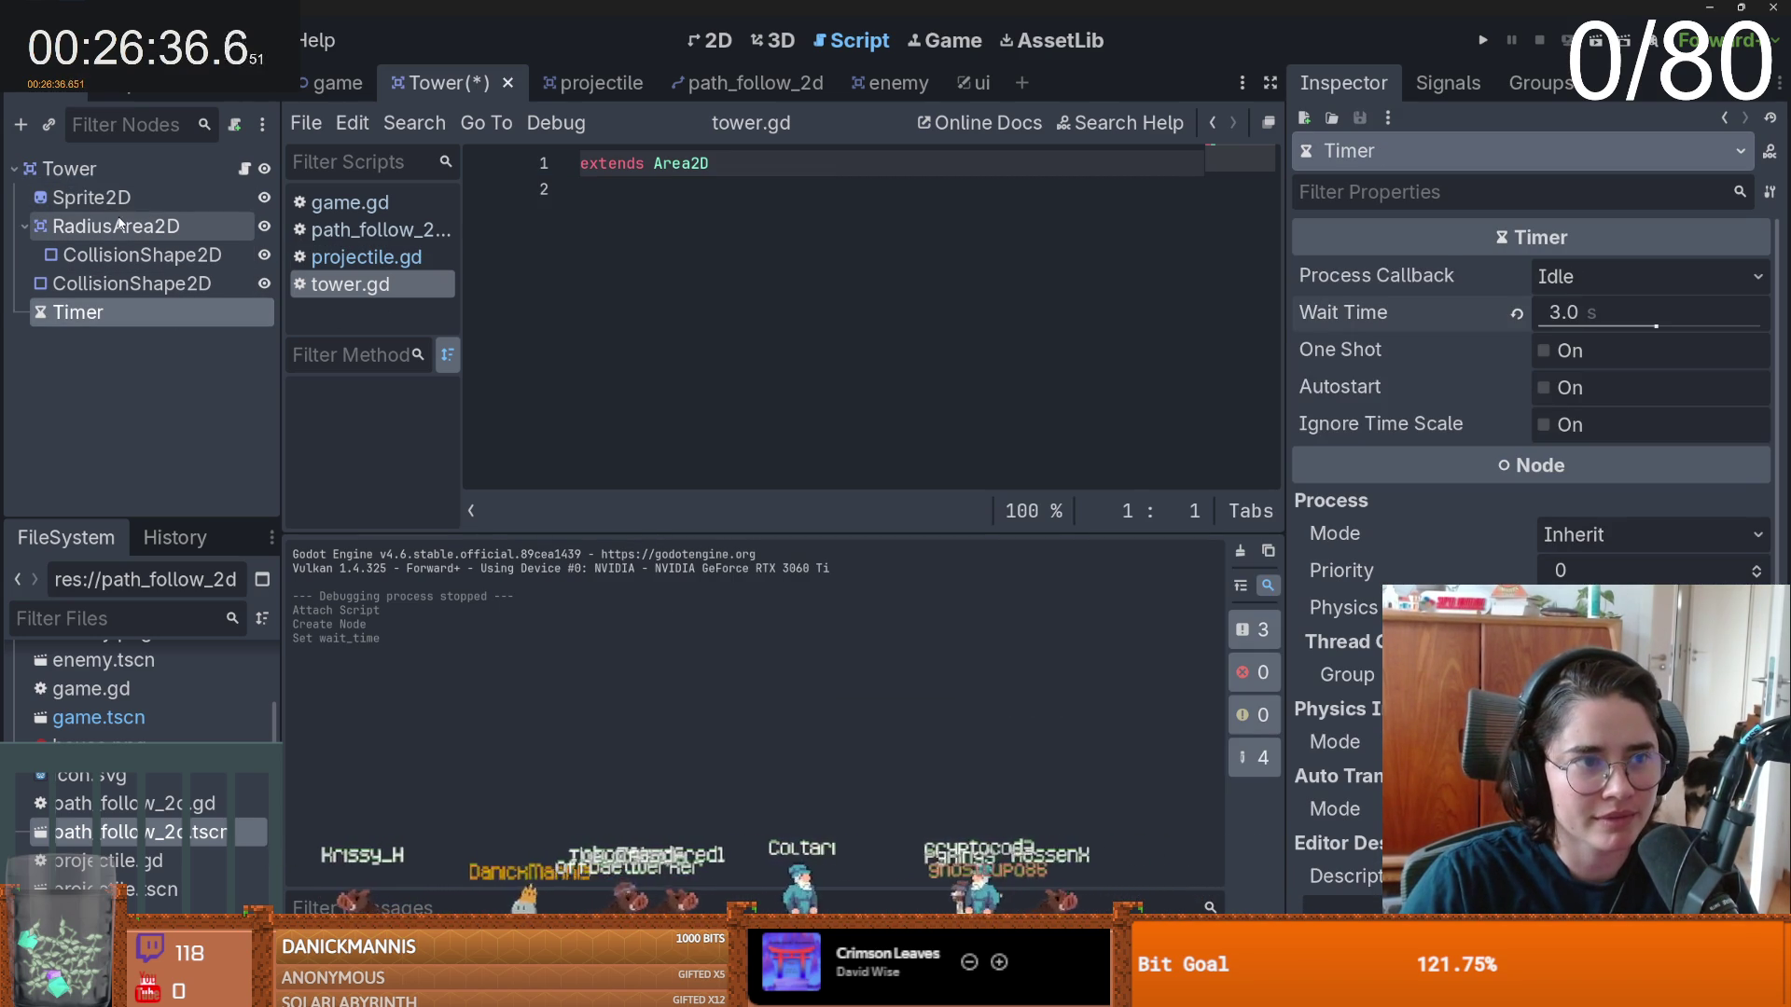
left_click(24, 226)
left_click(112, 226)
key("ctrl+s")
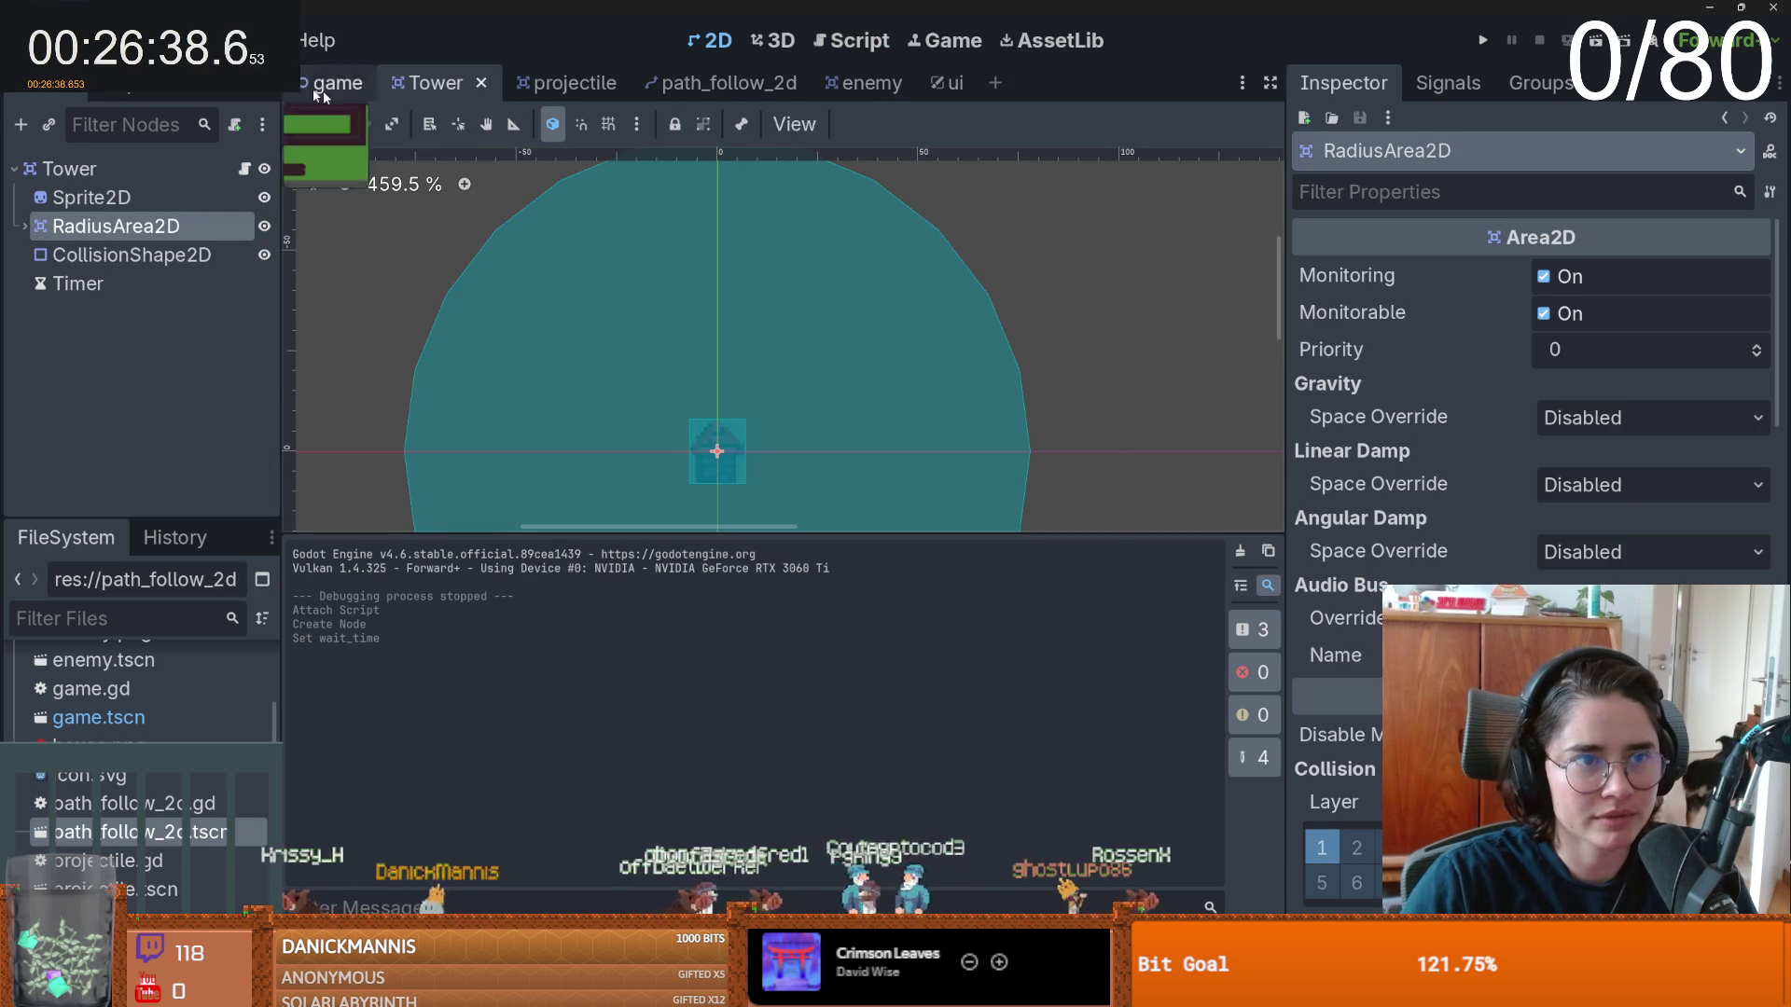
- Under Layer Names > 2D Physics, enter 'enemy' for Layer 2 and 'tower' for Layer 3
left_click(112, 40)
left_click(130, 80)
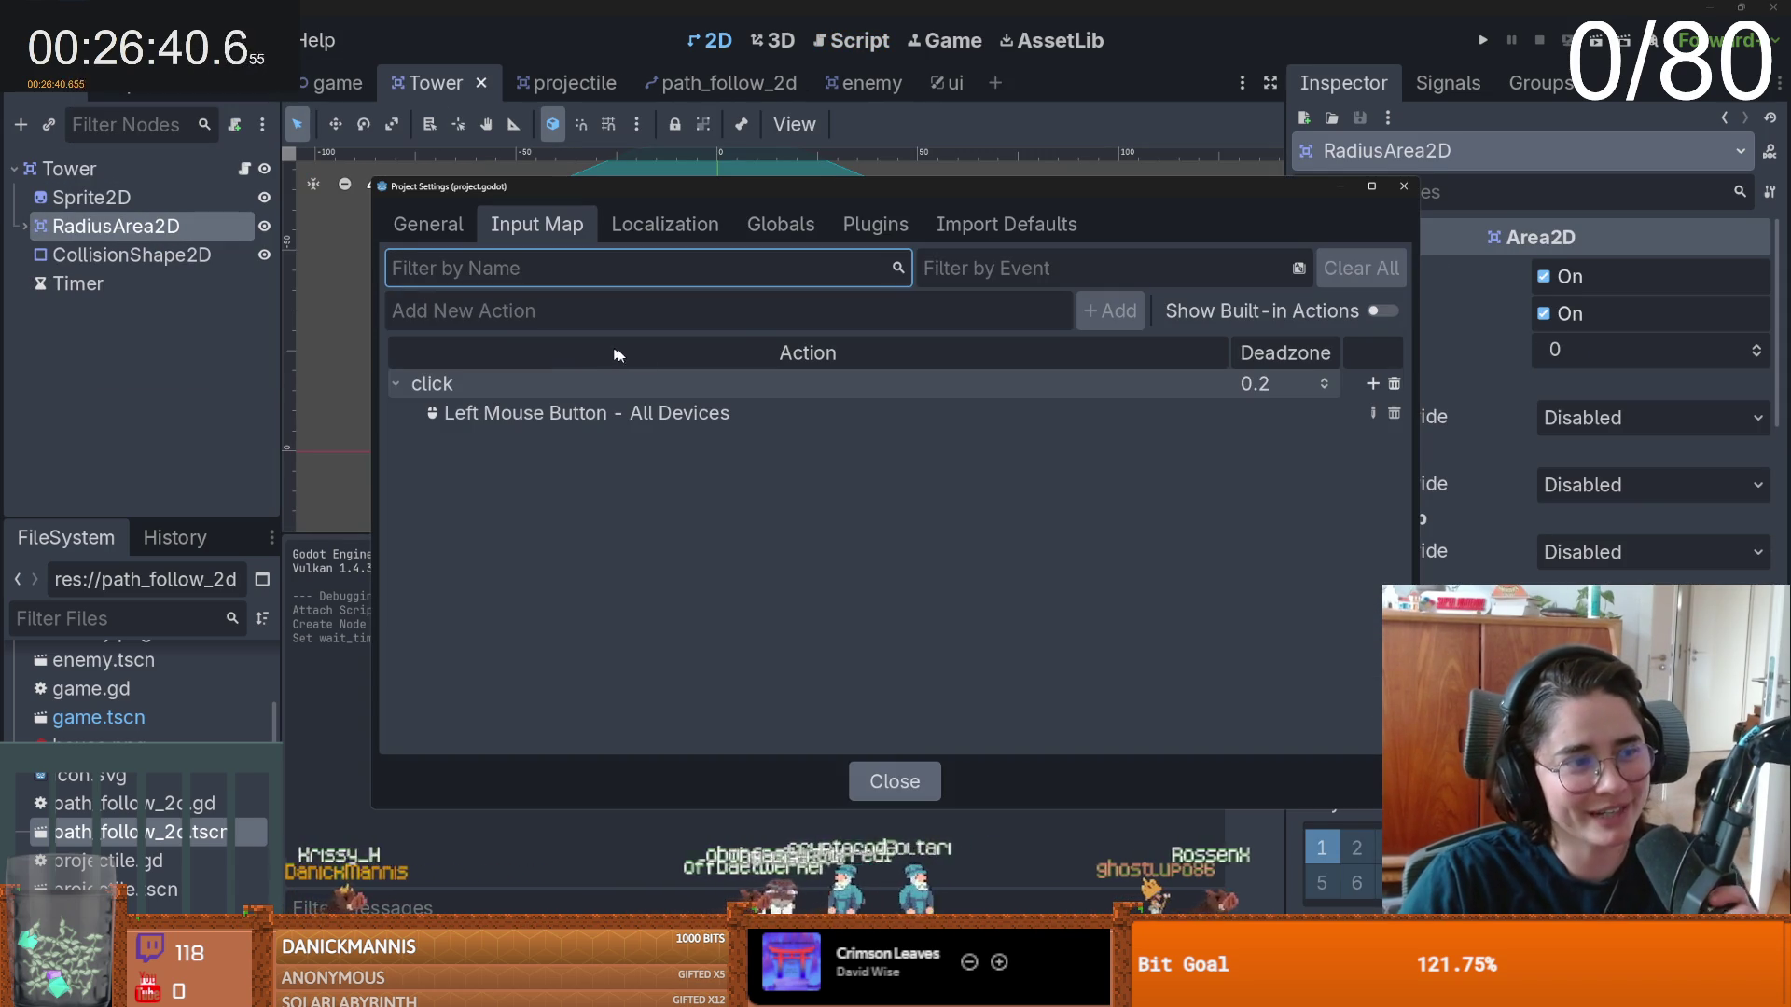
left_click(431, 227)
scroll(473, 547, "down", 20)
scroll(517, 566, "down", 2)
left_click(485, 558)
left_click(1037, 396)
type("enemy")
left_click(1032, 432)
type("tower")
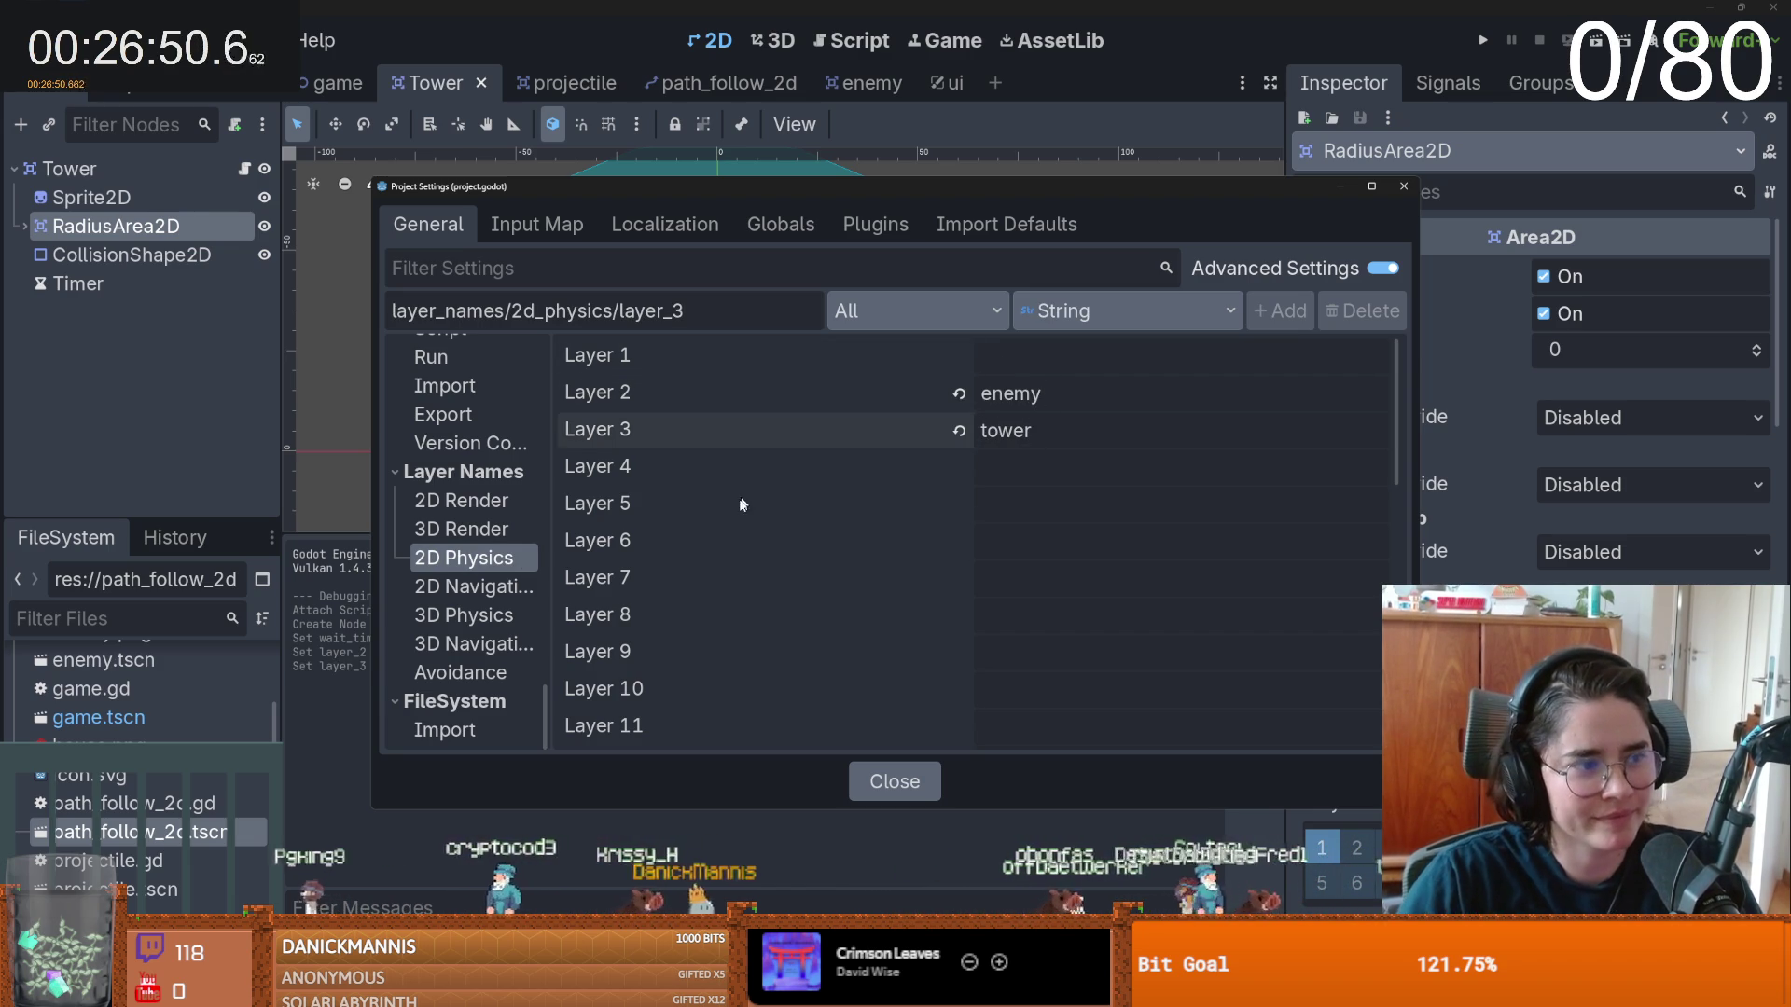
left_click(897, 782)
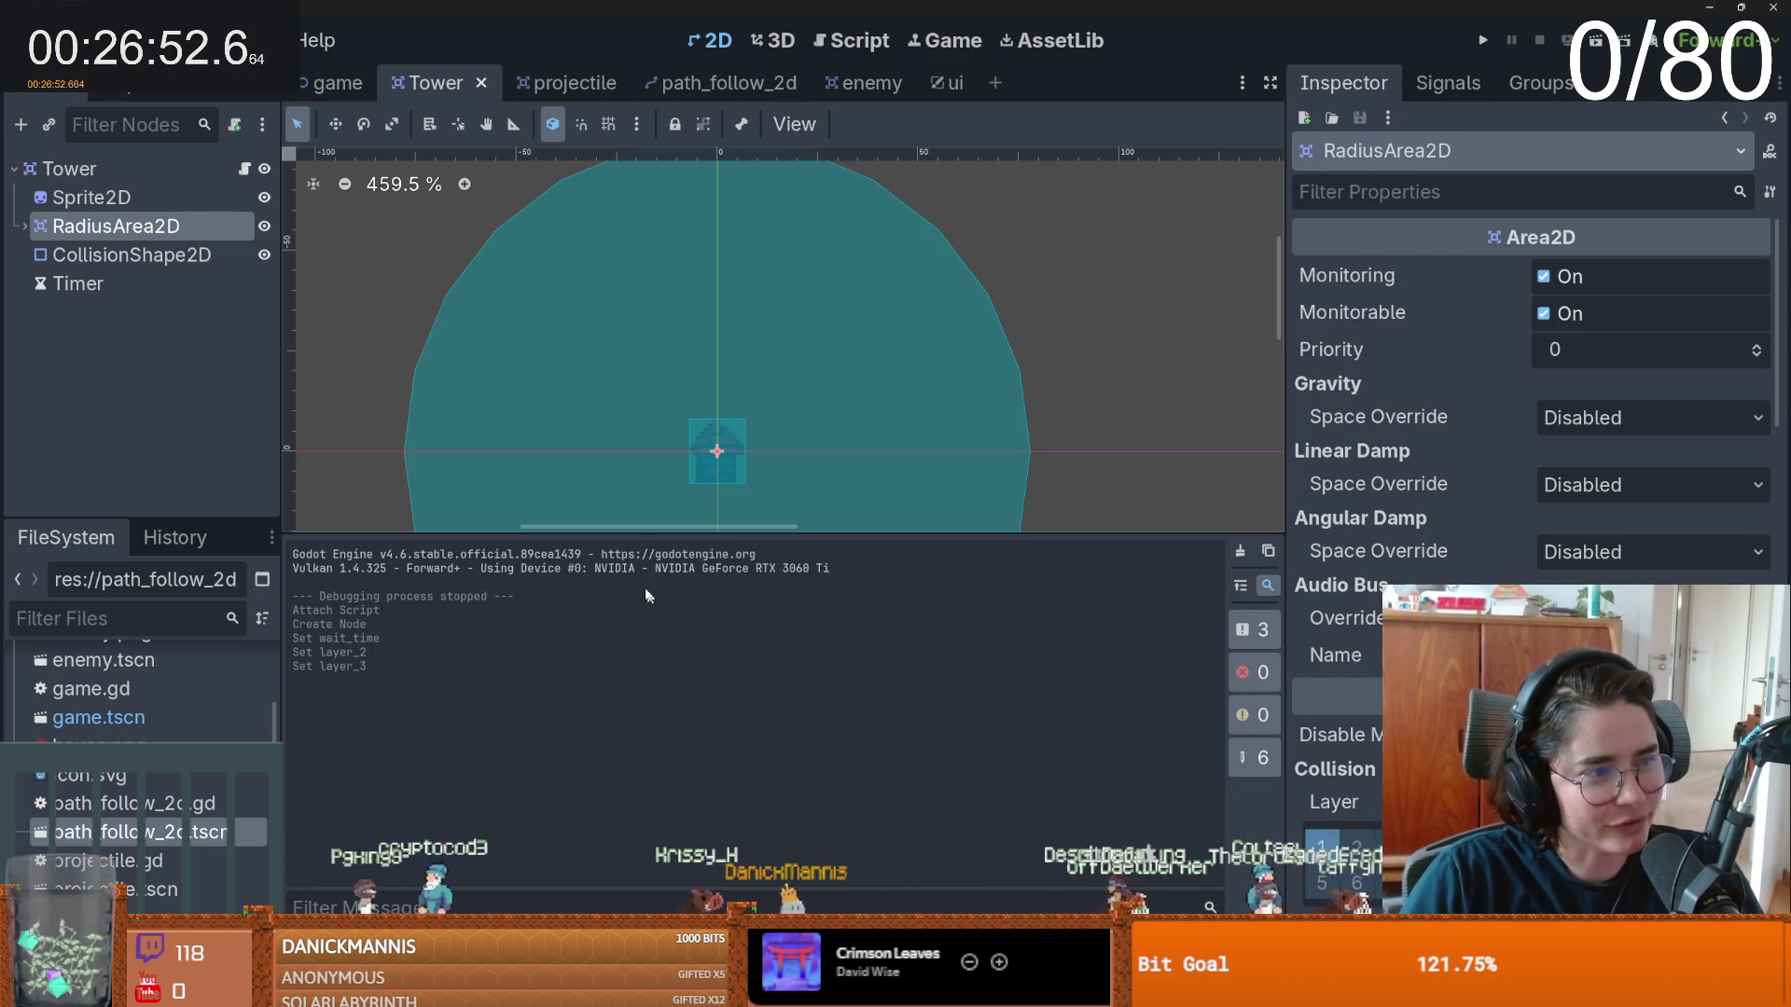
- Save the Tower scene and pan the view around the radius circle
key("ctrl+s")
left_click_drag(793, 536, 793, 685)
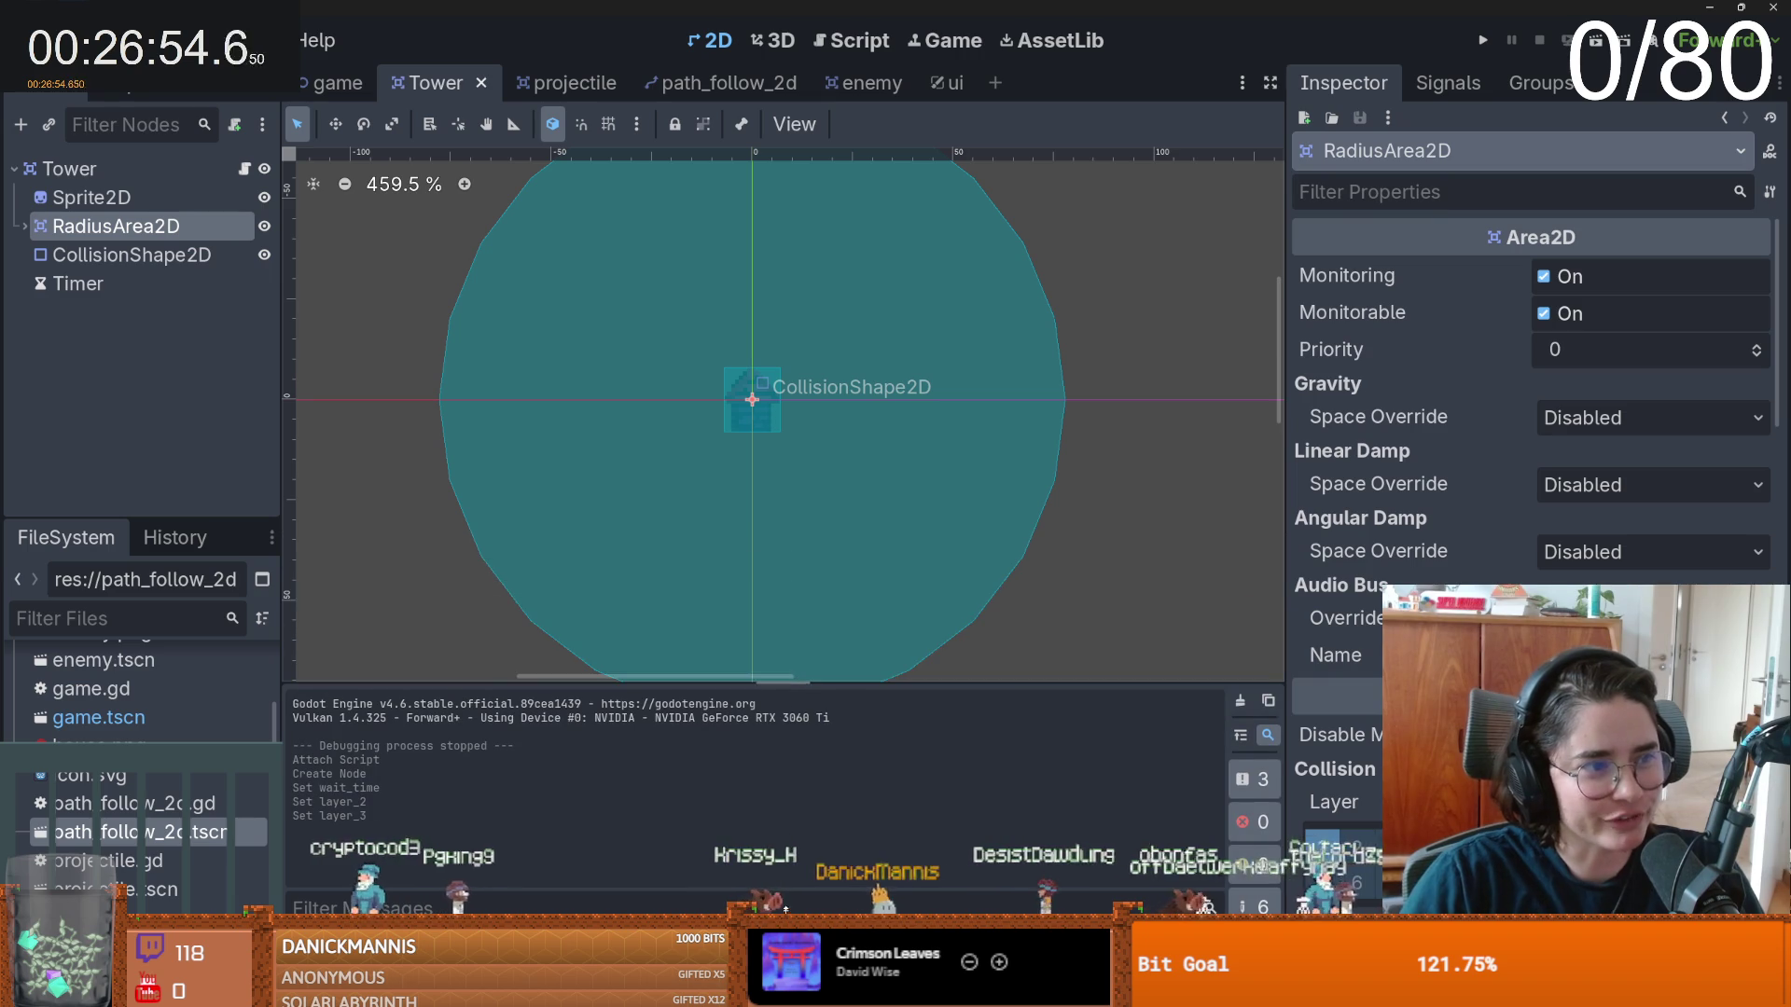
scroll(794, 521, "down", 2)
scroll(795, 522, "up", 1)
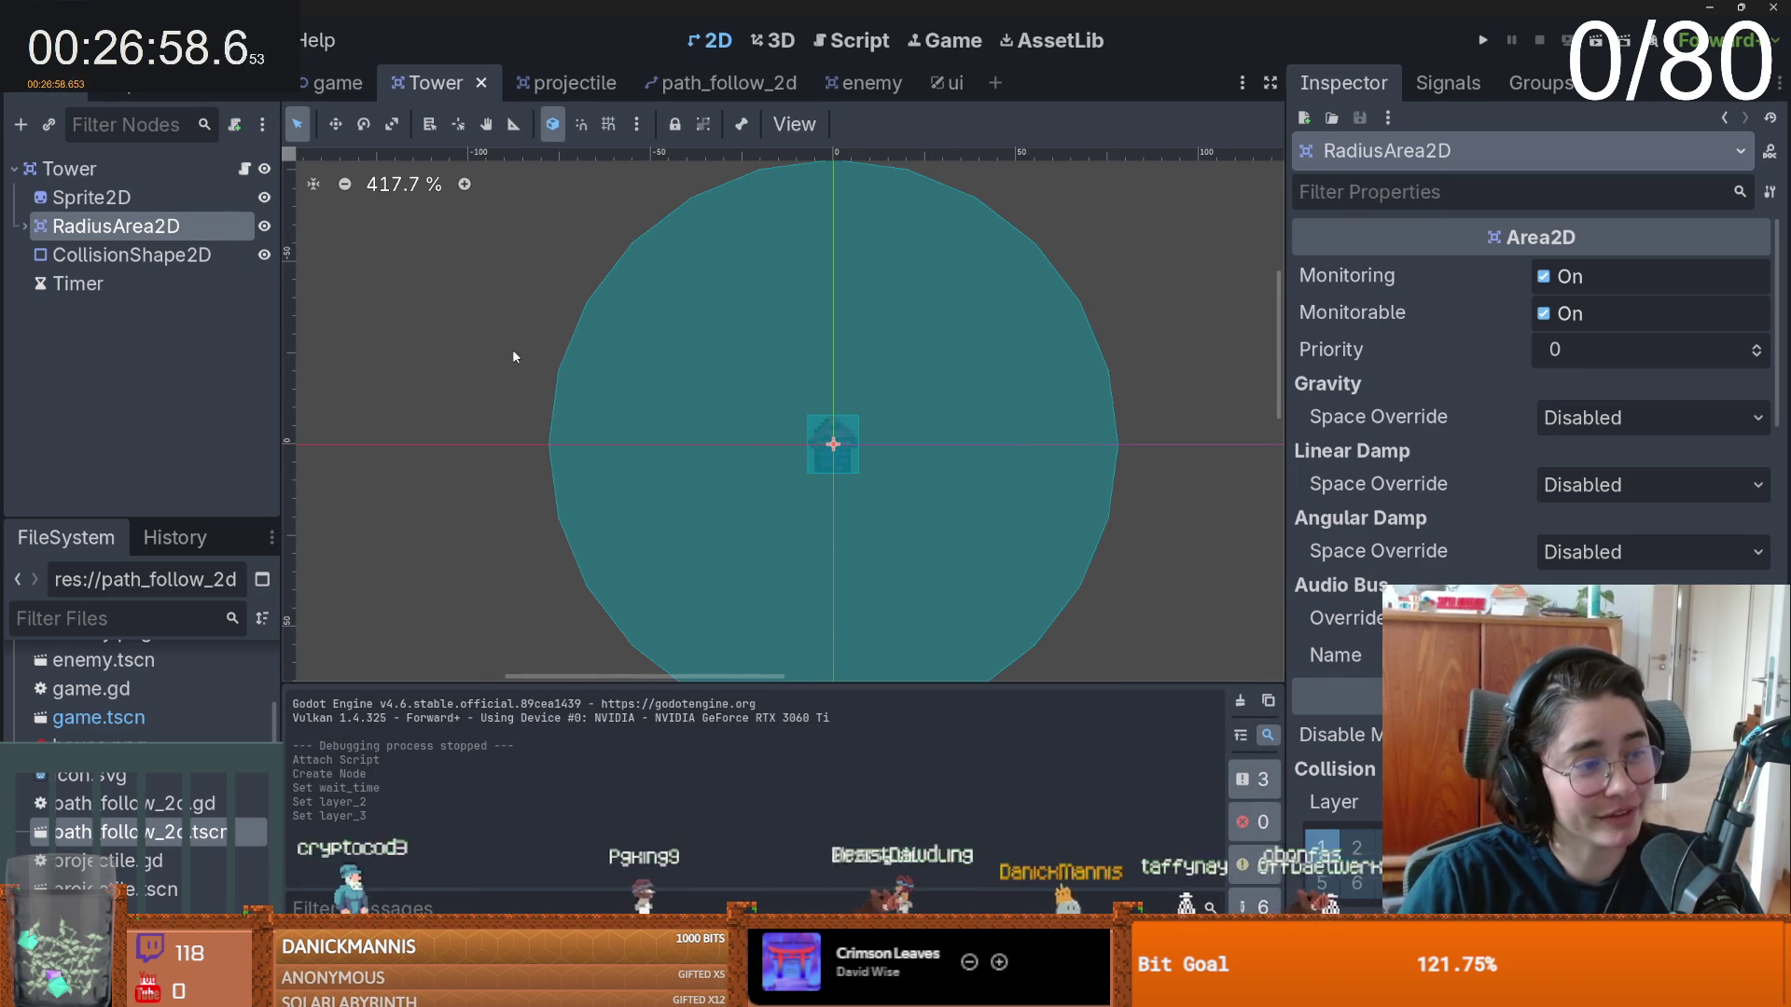
scroll(766, 388, "left", 1)
scroll(767, 388, "left", 1)
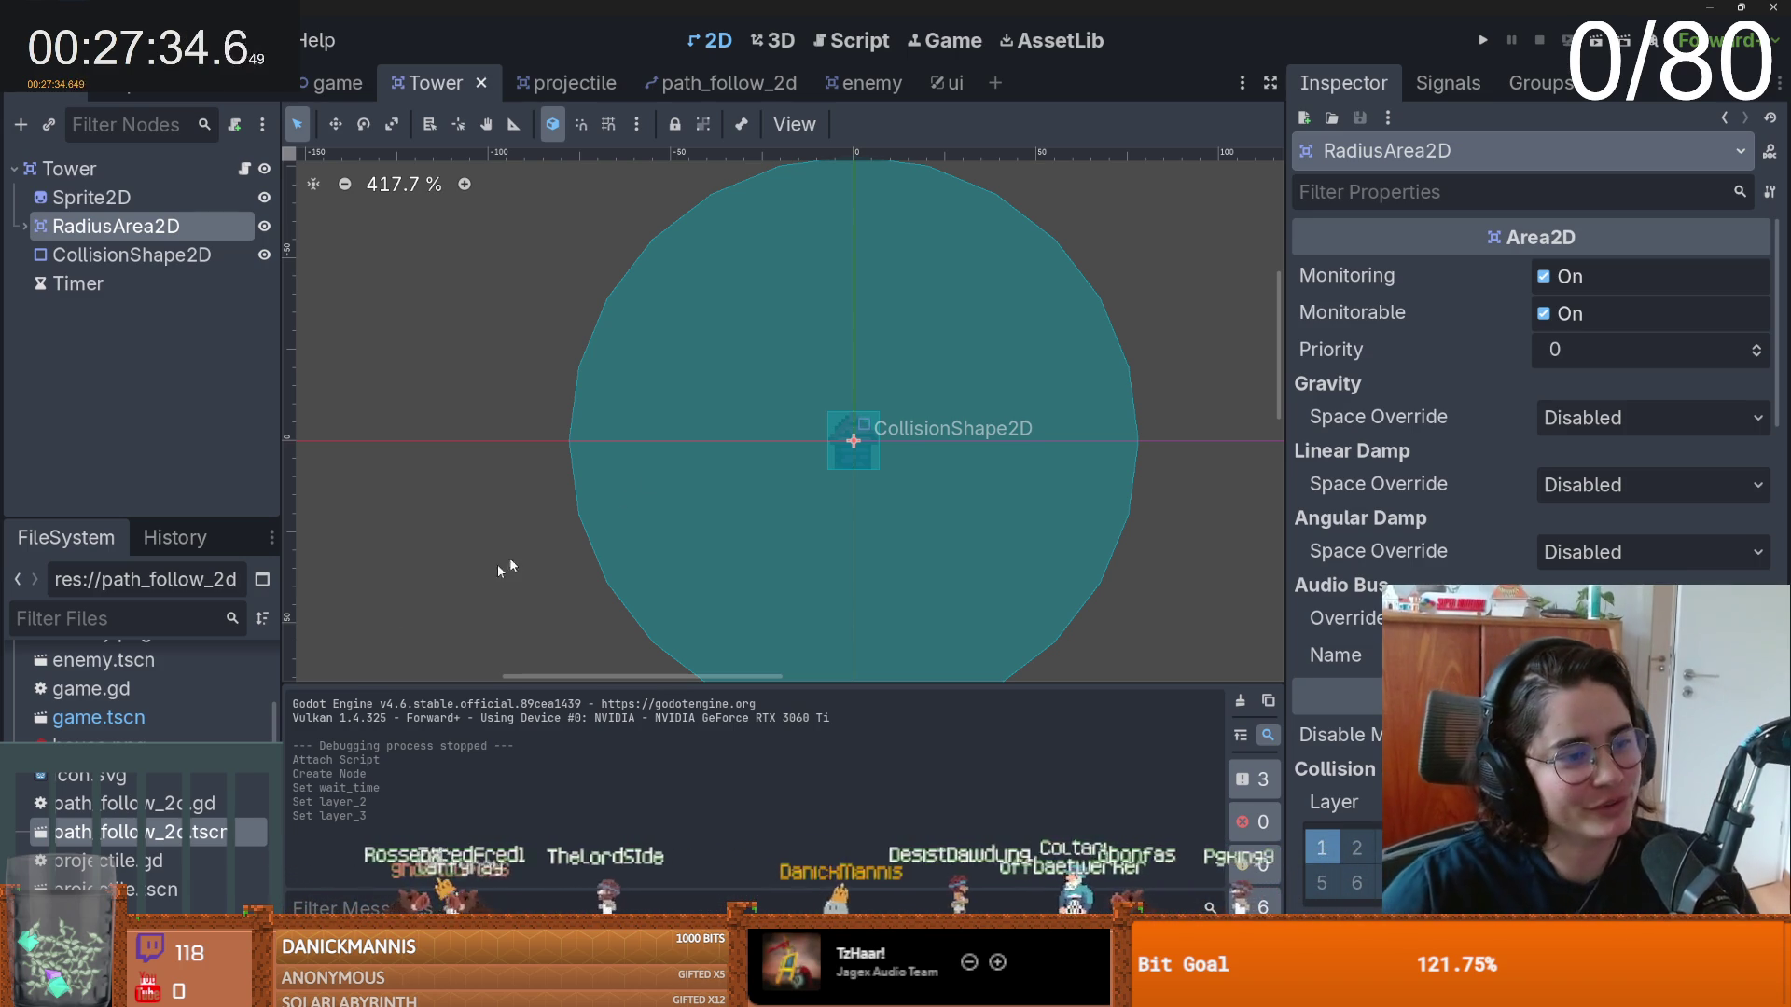
left_click_drag(732, 441, 791, 451)
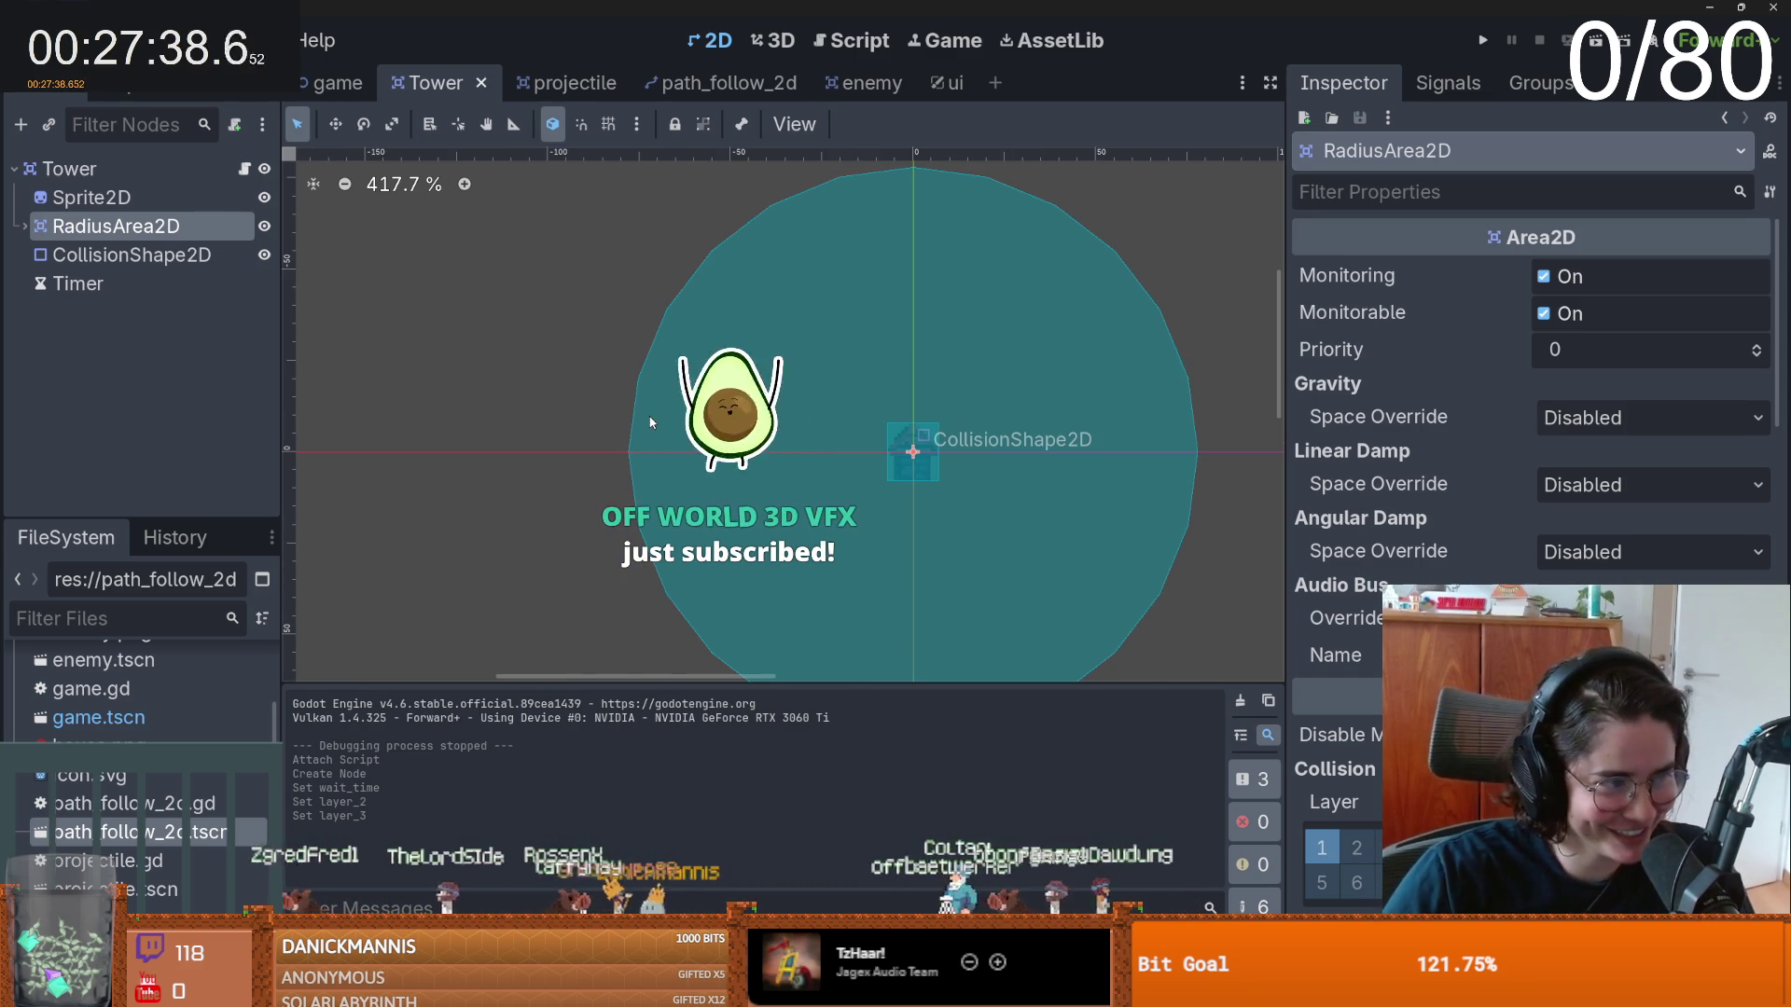
mouse_move(805, 429)
left_mouse_down()
mouse_move(755, 351)
mouse_move(728, 350)
left_mouse_up()
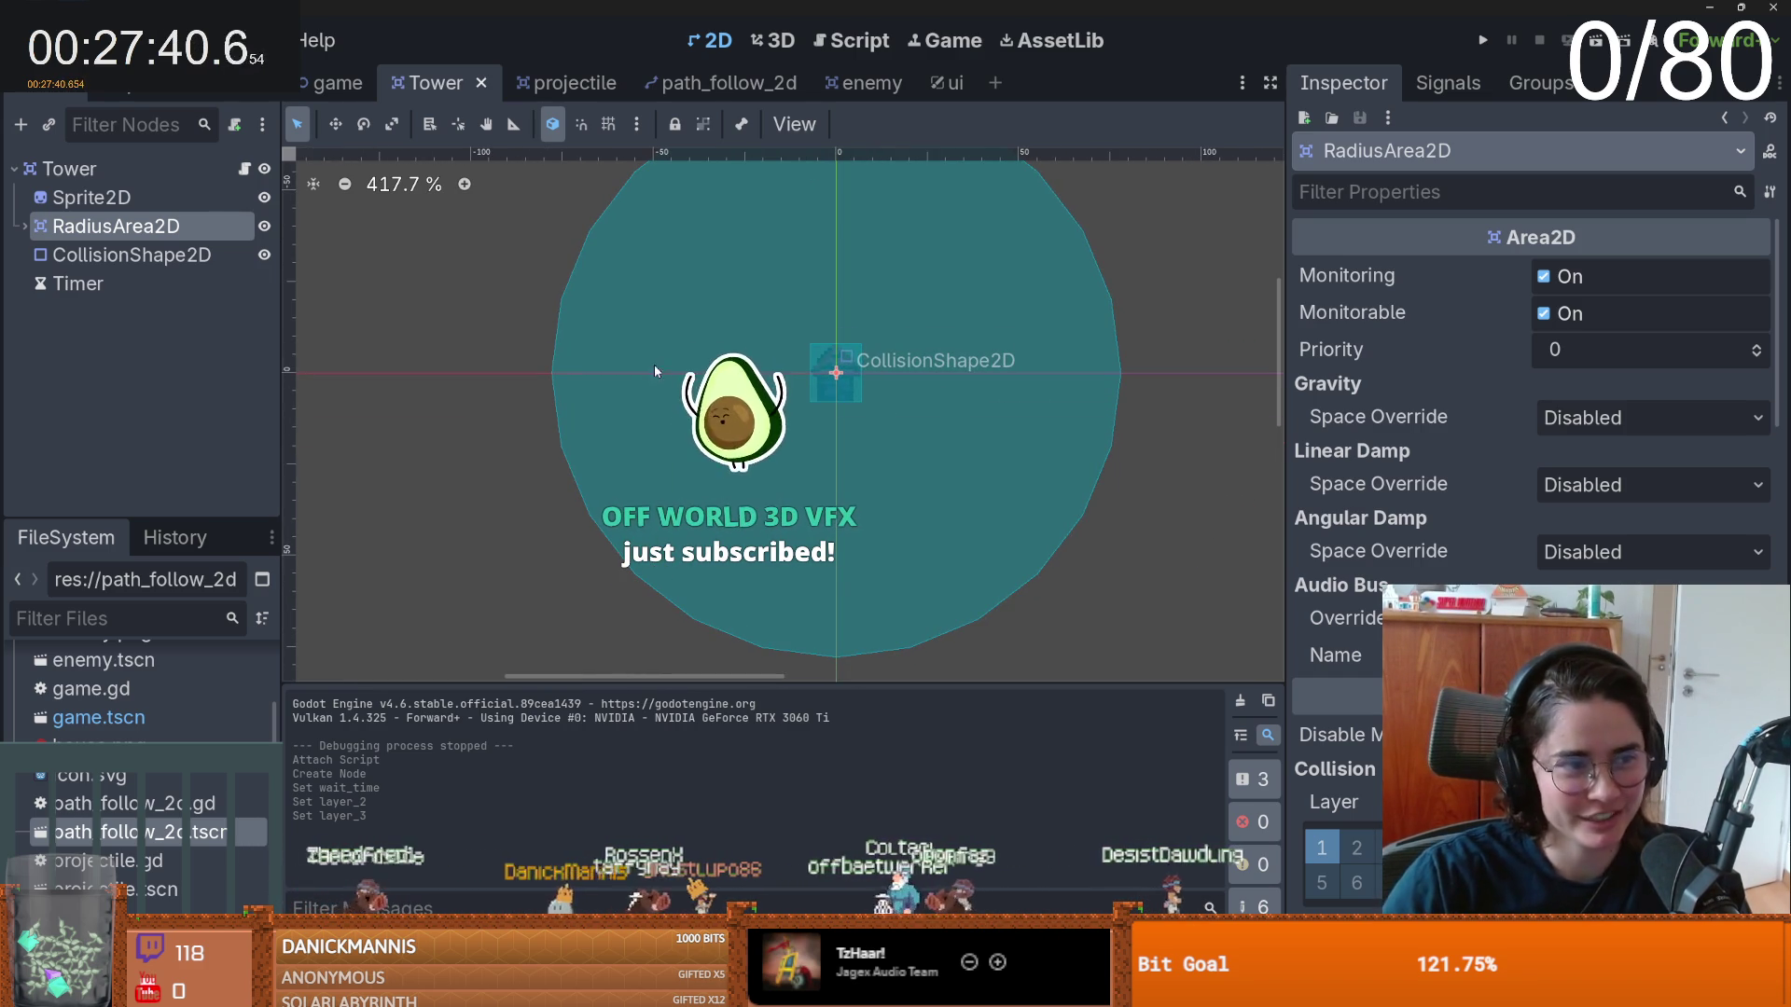
- Set RadiusArea2D's collision mask to layer 2 only, save, and open tower.gd
left_click(245, 168)
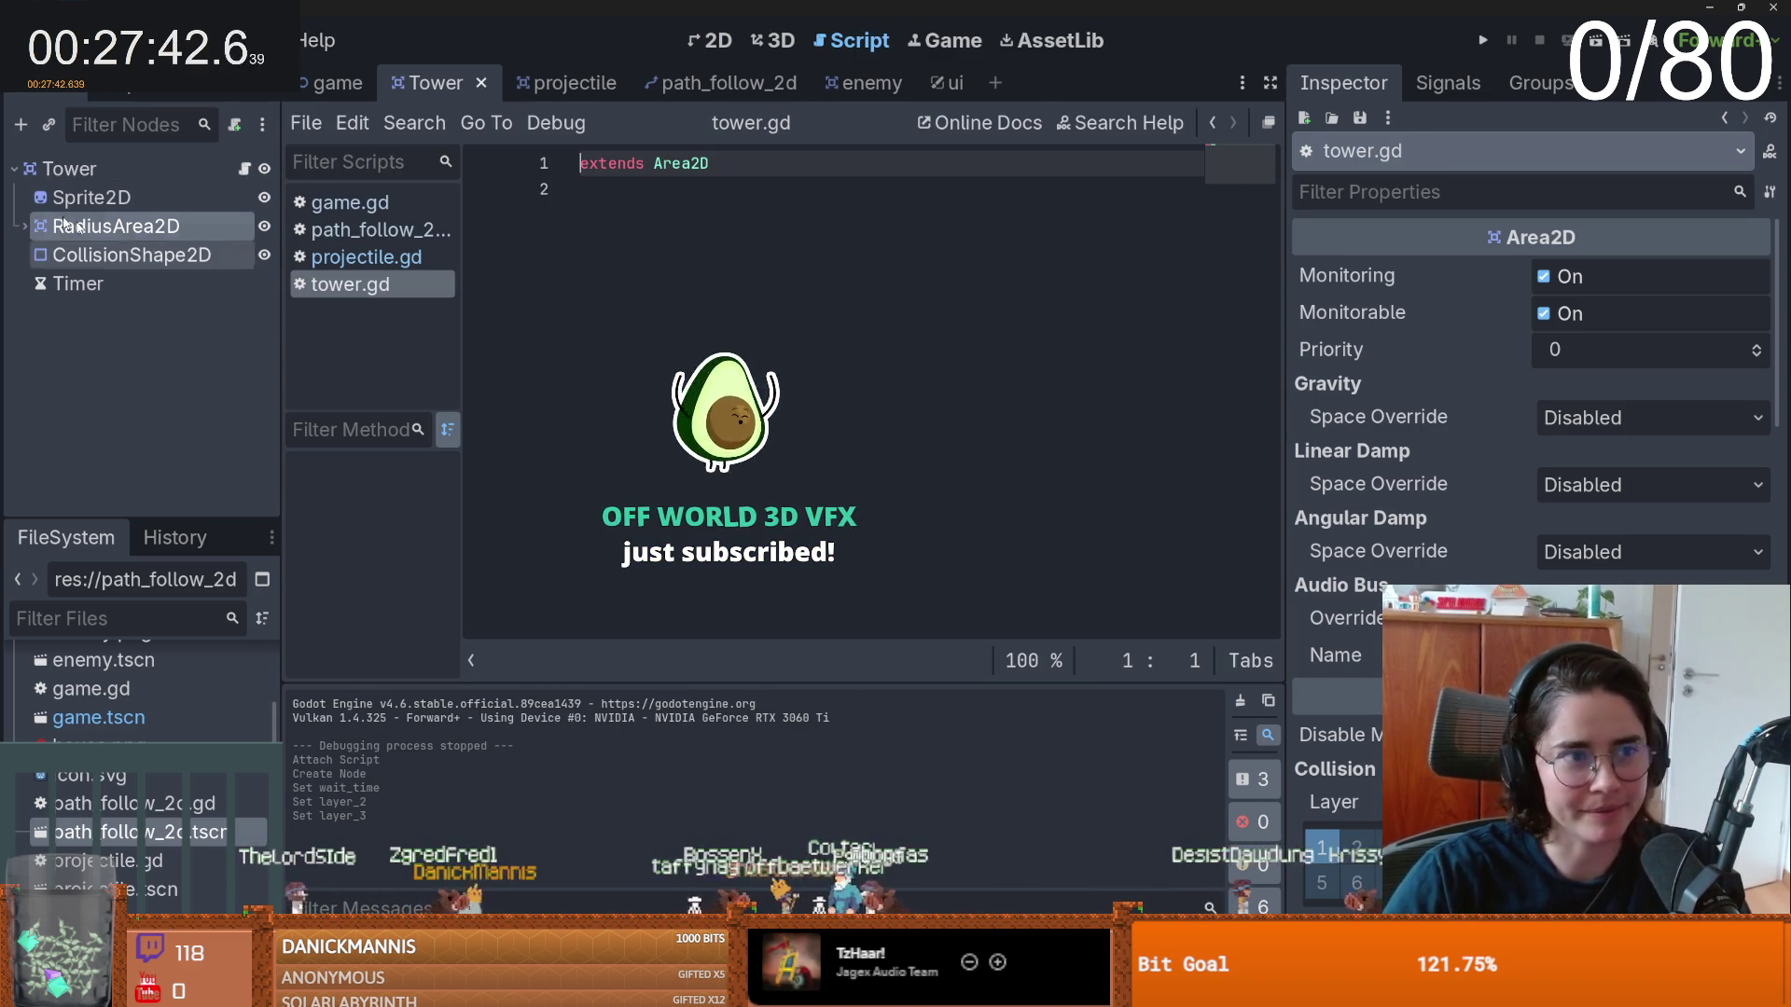
scroll(1397, 412, "up", 3)
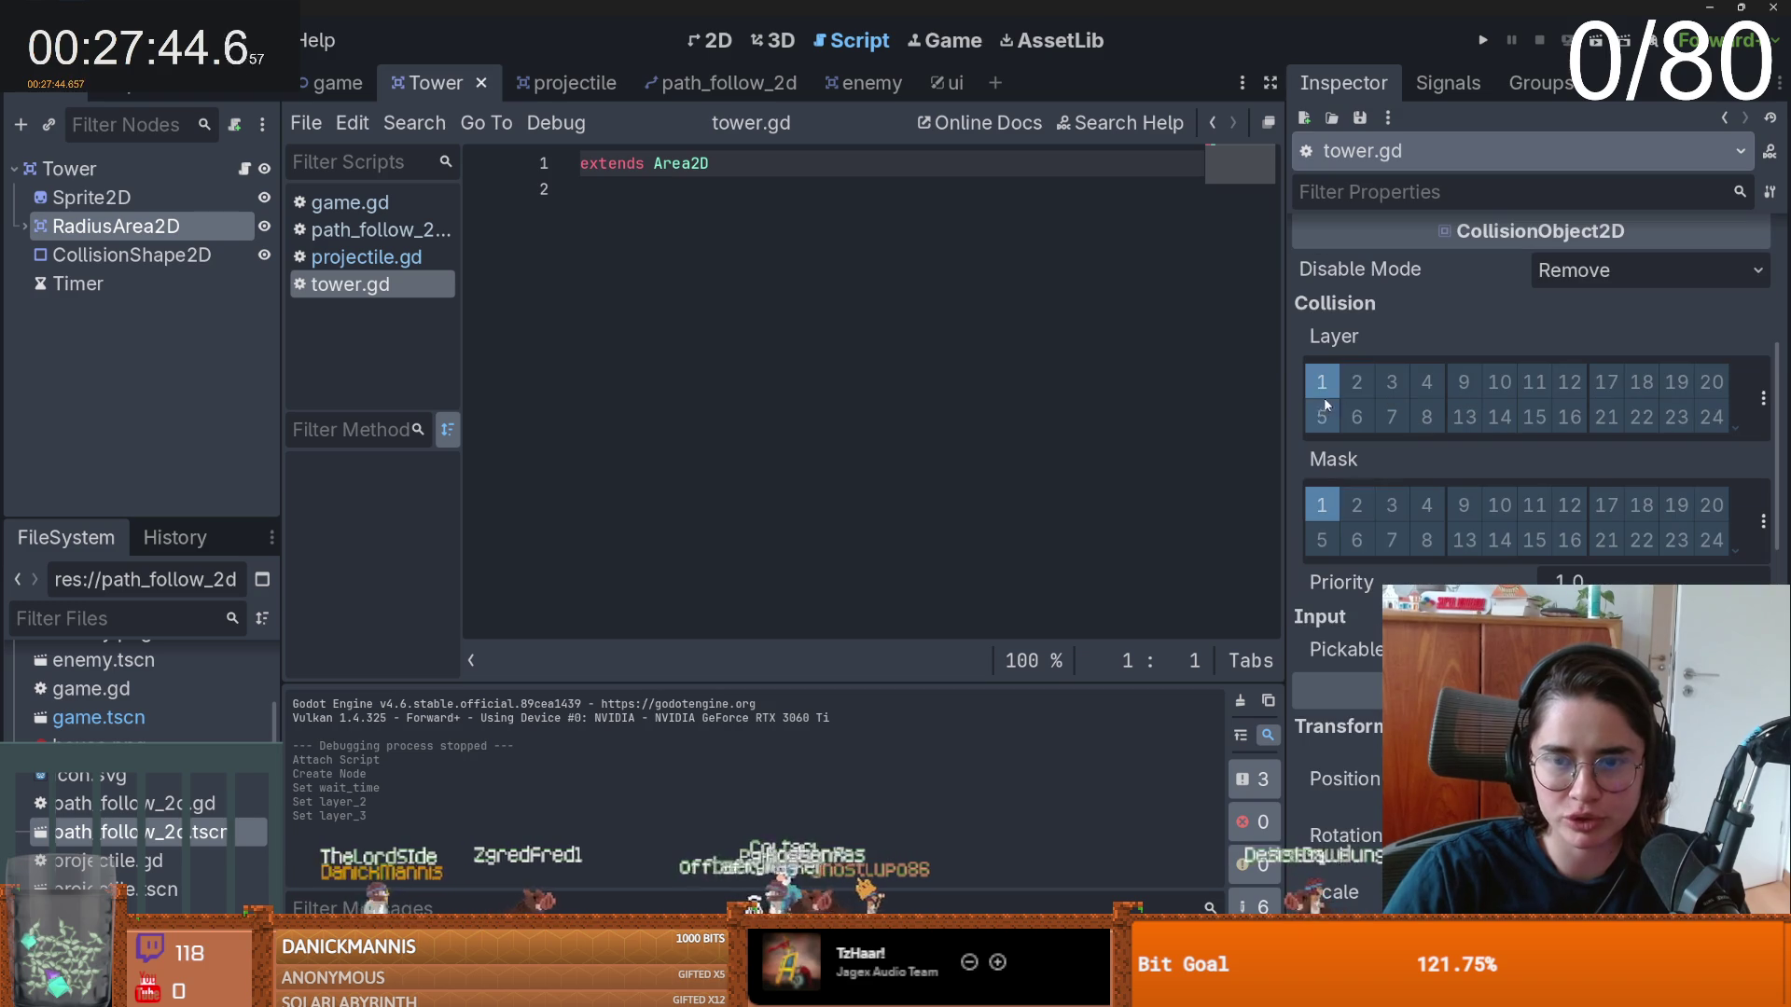
left_click(1760, 521)
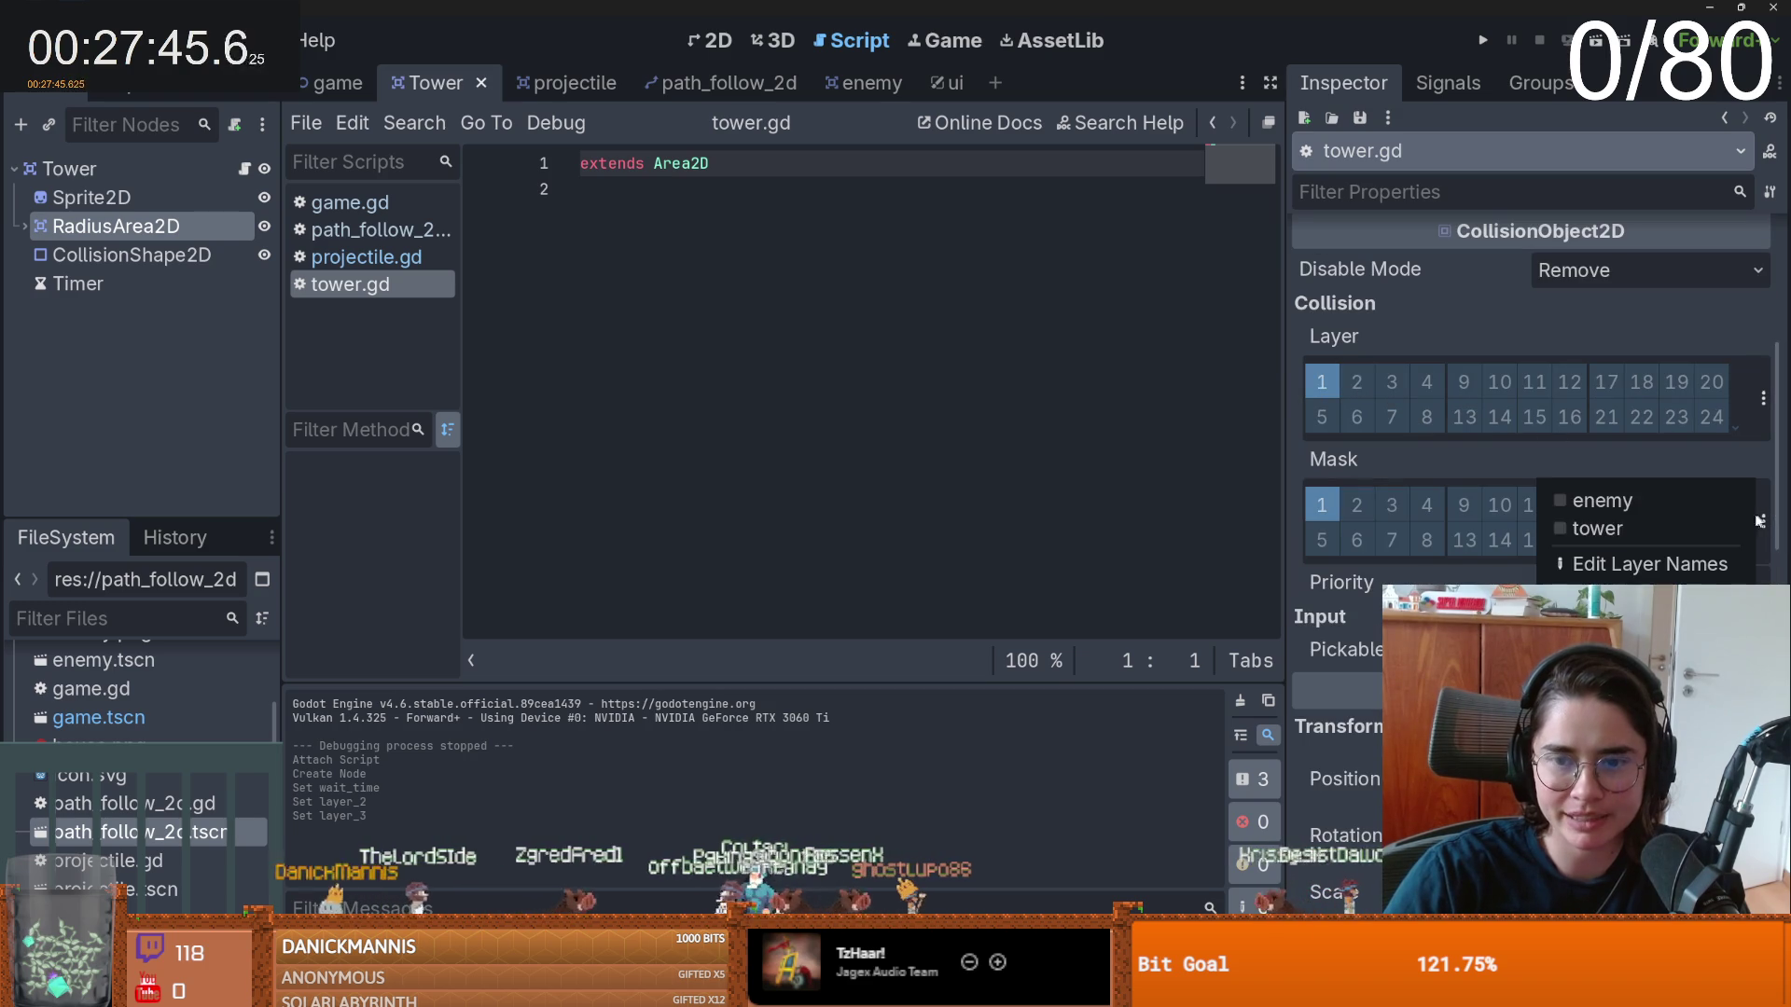
left_click(1672, 509)
left_click(1317, 491)
key("ctrl+s")
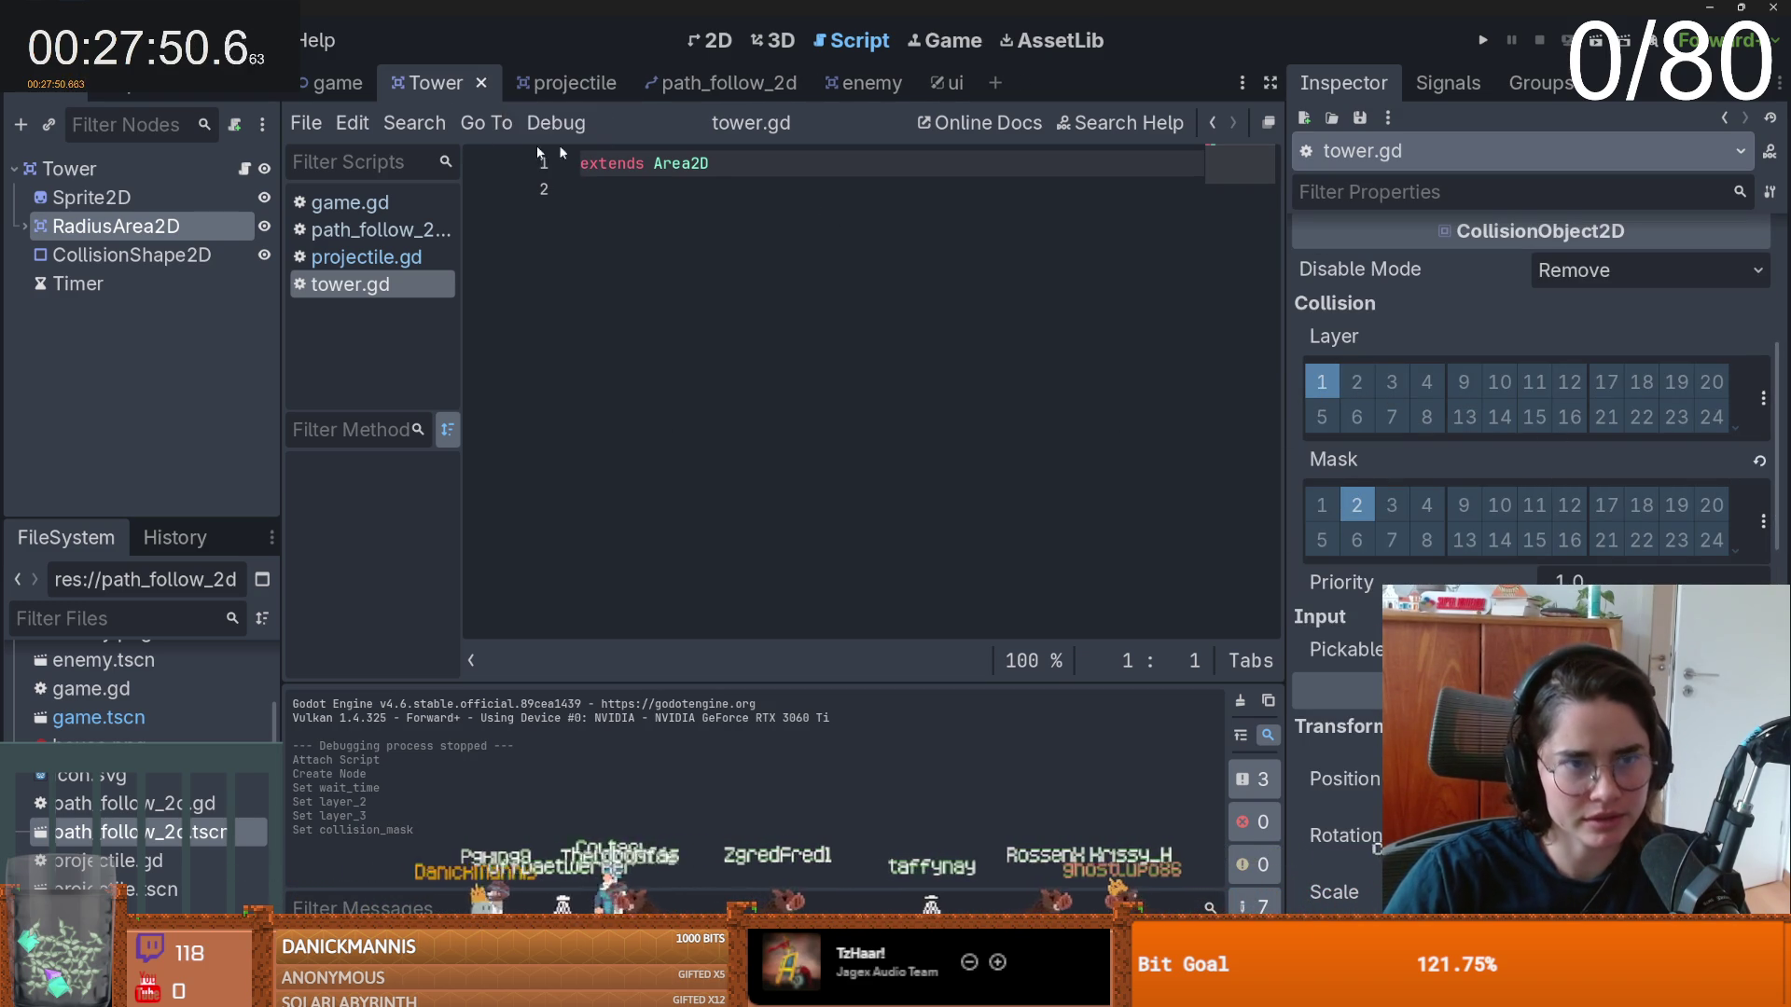
left_click(611, 247)
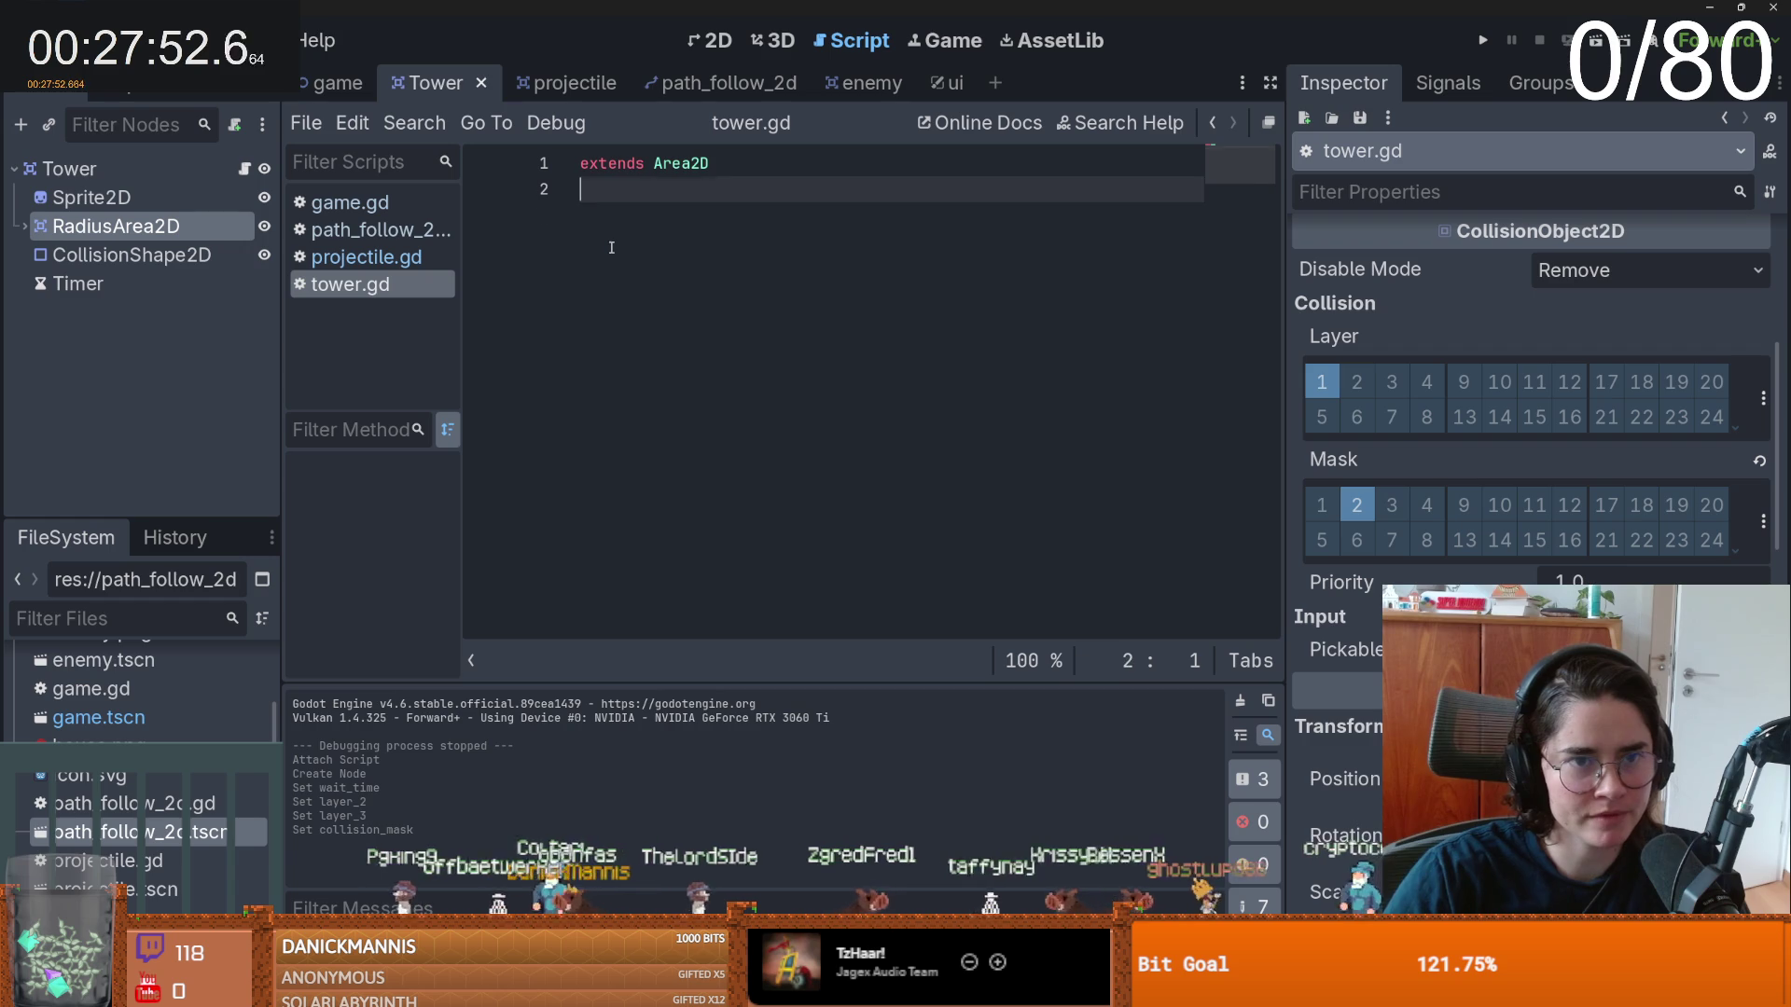
key("Return")
type("func _")
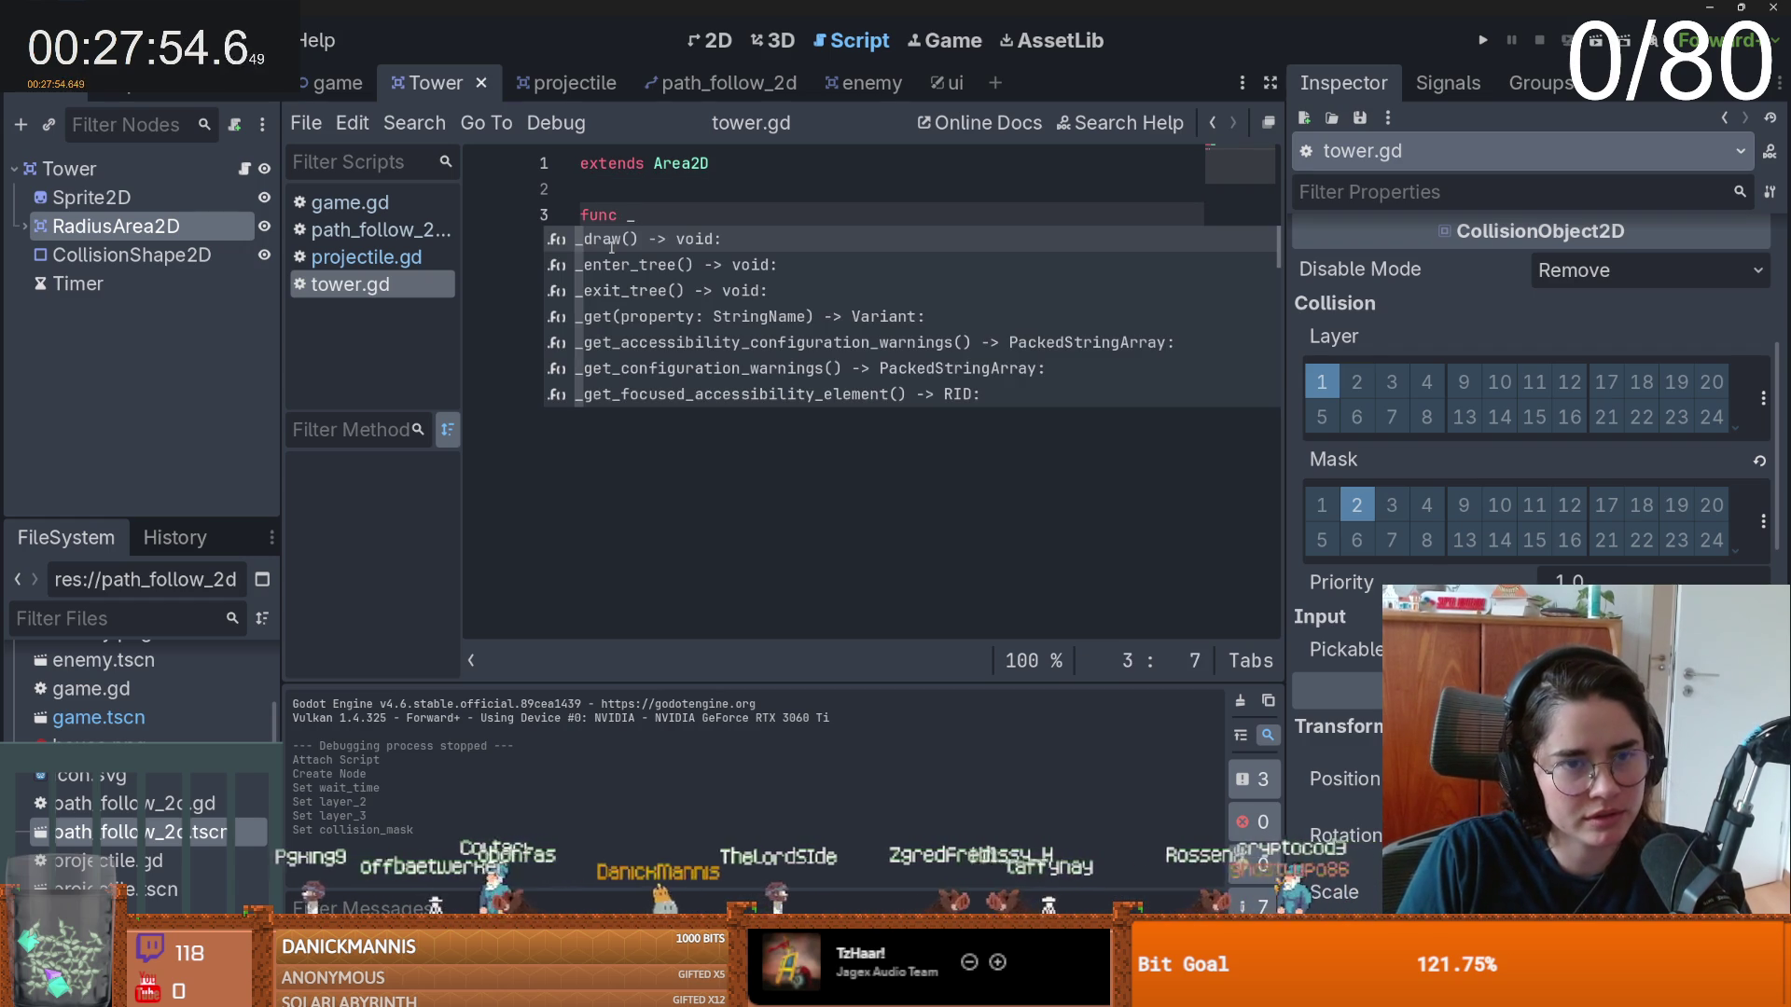
type("pr")
key("Return")
key("Return")
type("if")
left_click(496, 228)
key("Return")
key("Return")
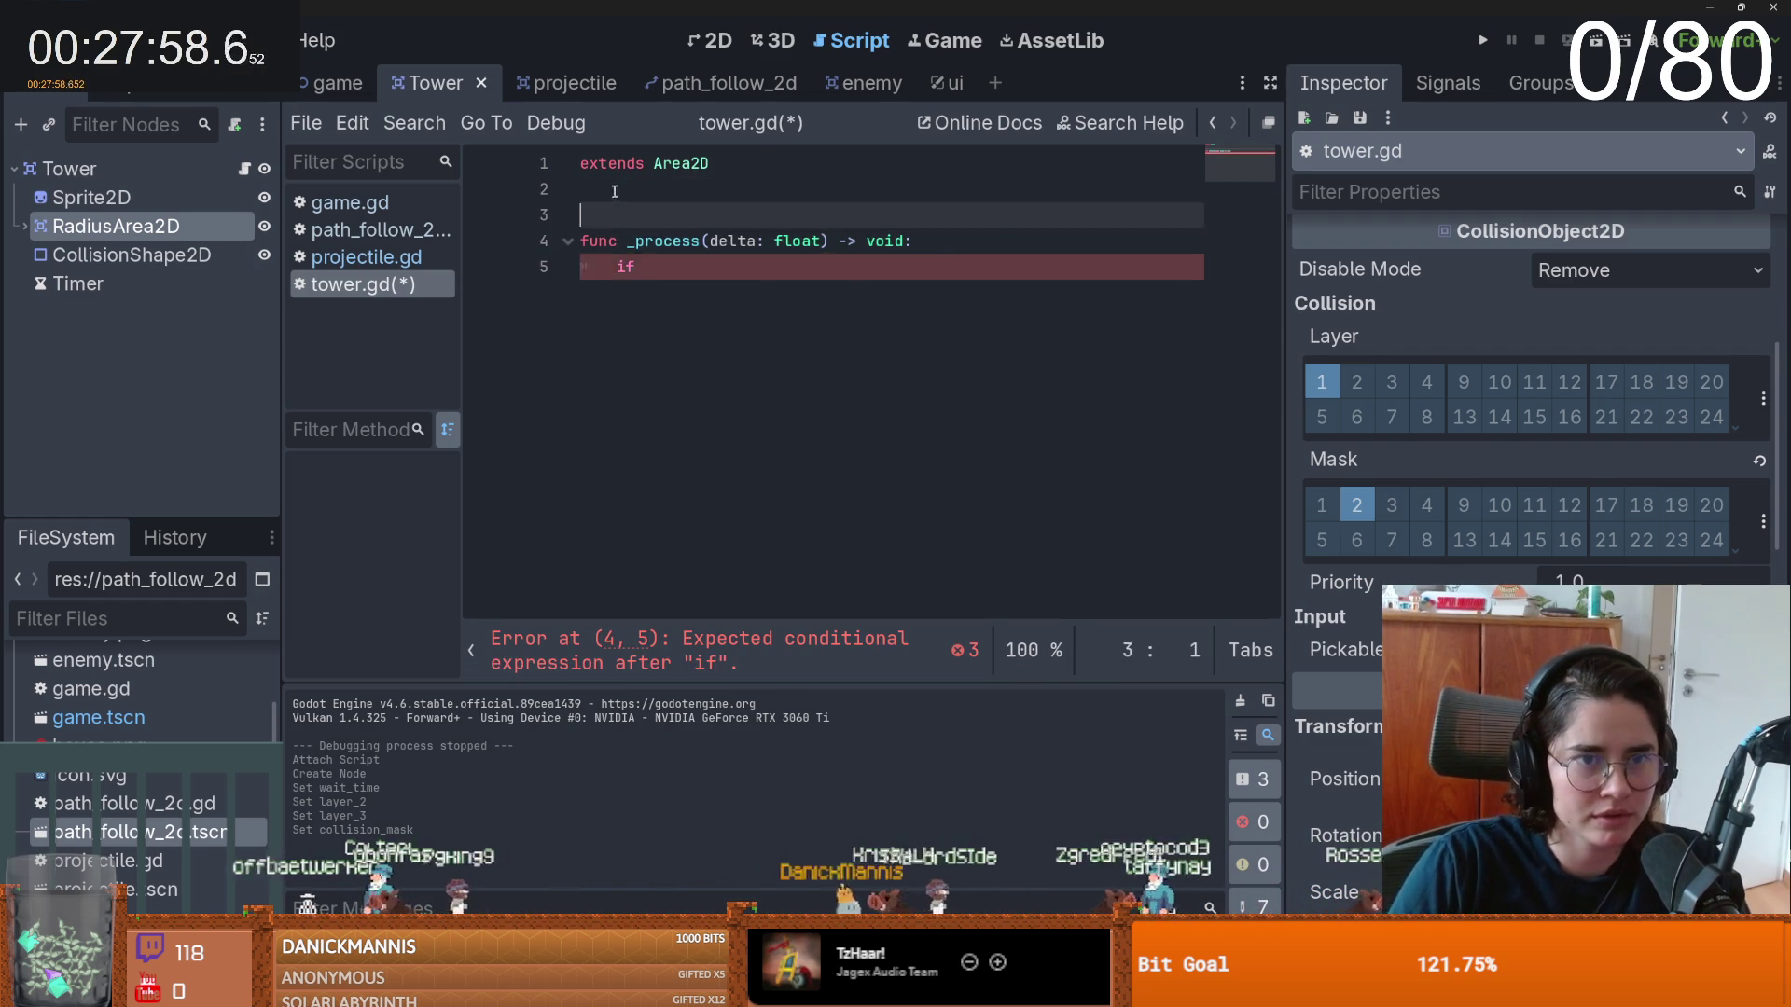
key("Up")
key("Up")
mouse_move(161, 229)
left_mouse_down()
mouse_move(644, 246)
mouse_move(653, 216)
left_mouse_up()
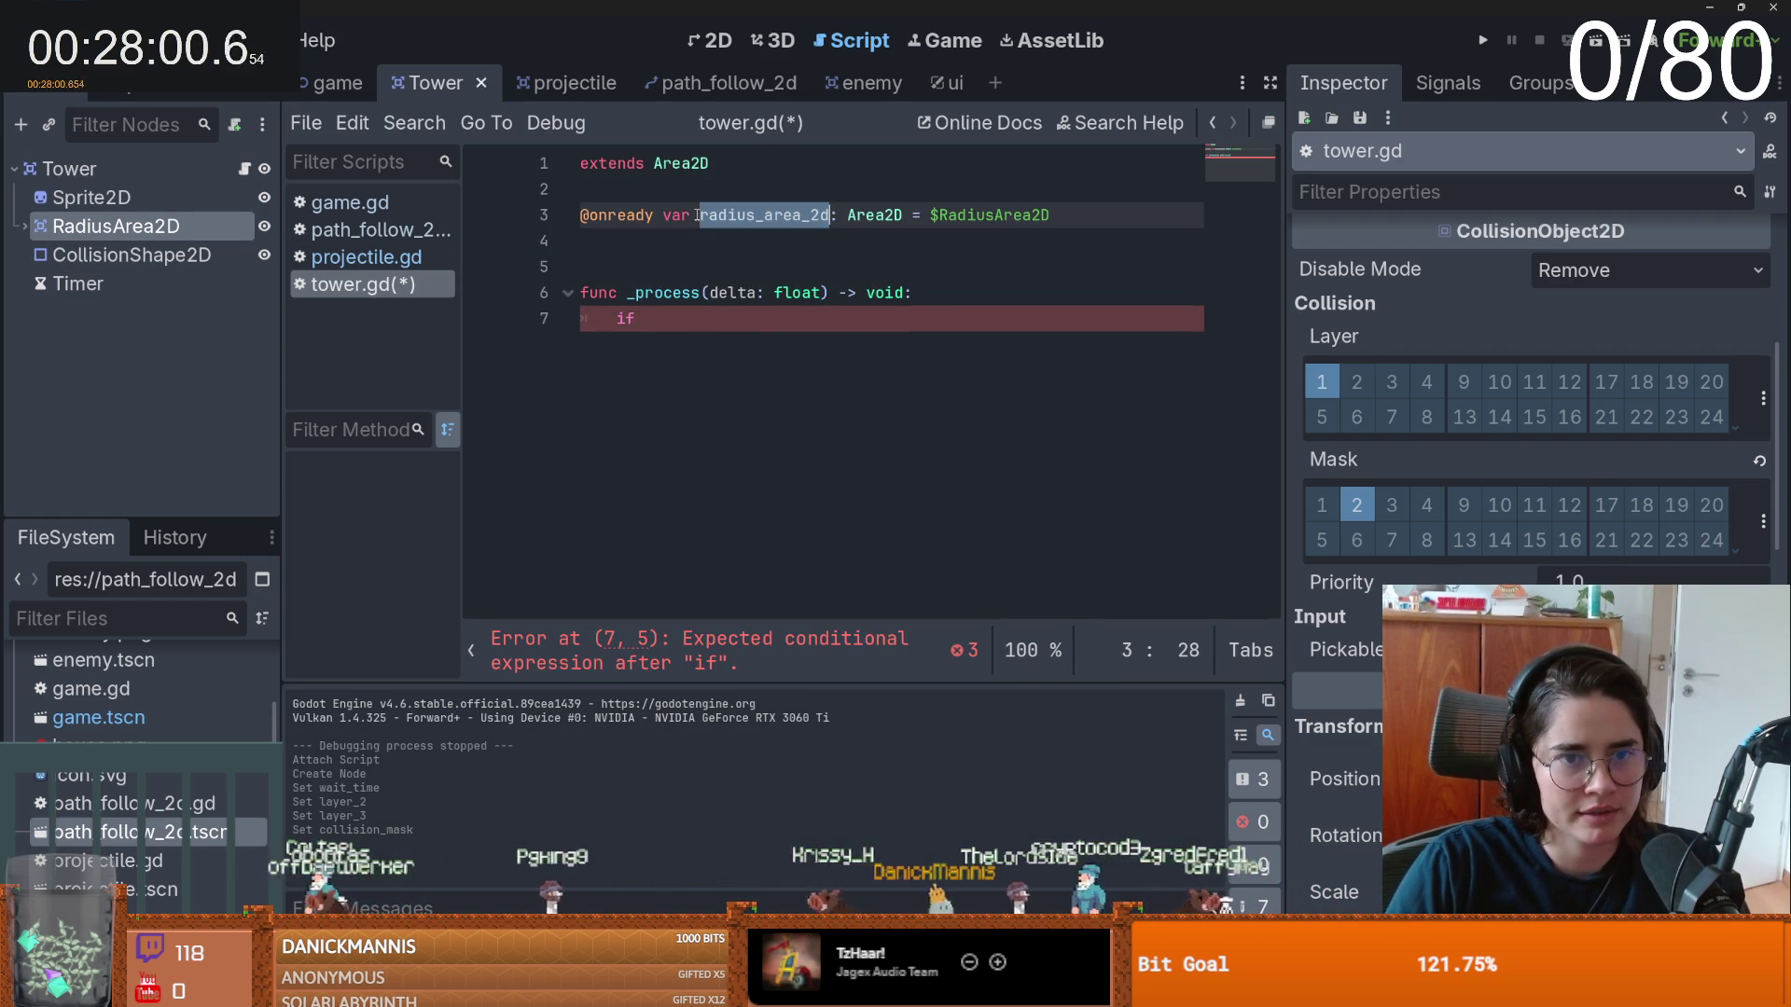
- Complete the line if radius_area_2d.get_overlapping_areas(): and start its body
left_click(687, 323)
type("radius_area_2d.get_overlapping_areas(")
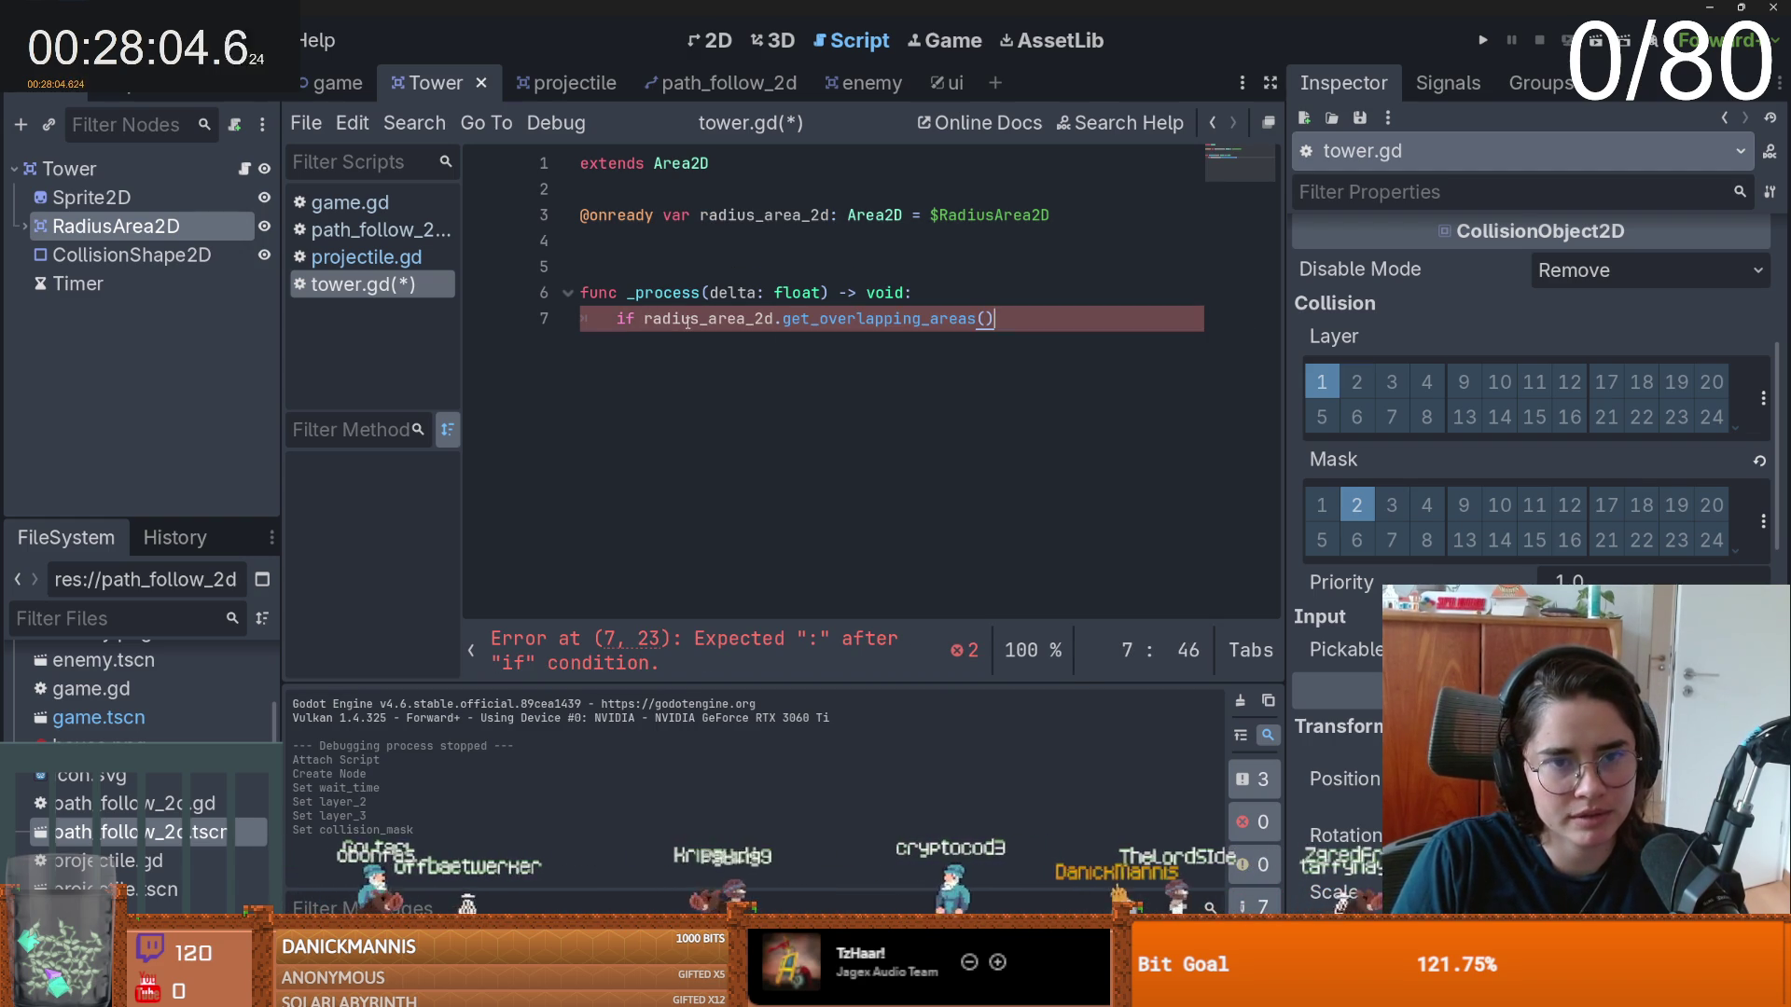
key("Return")
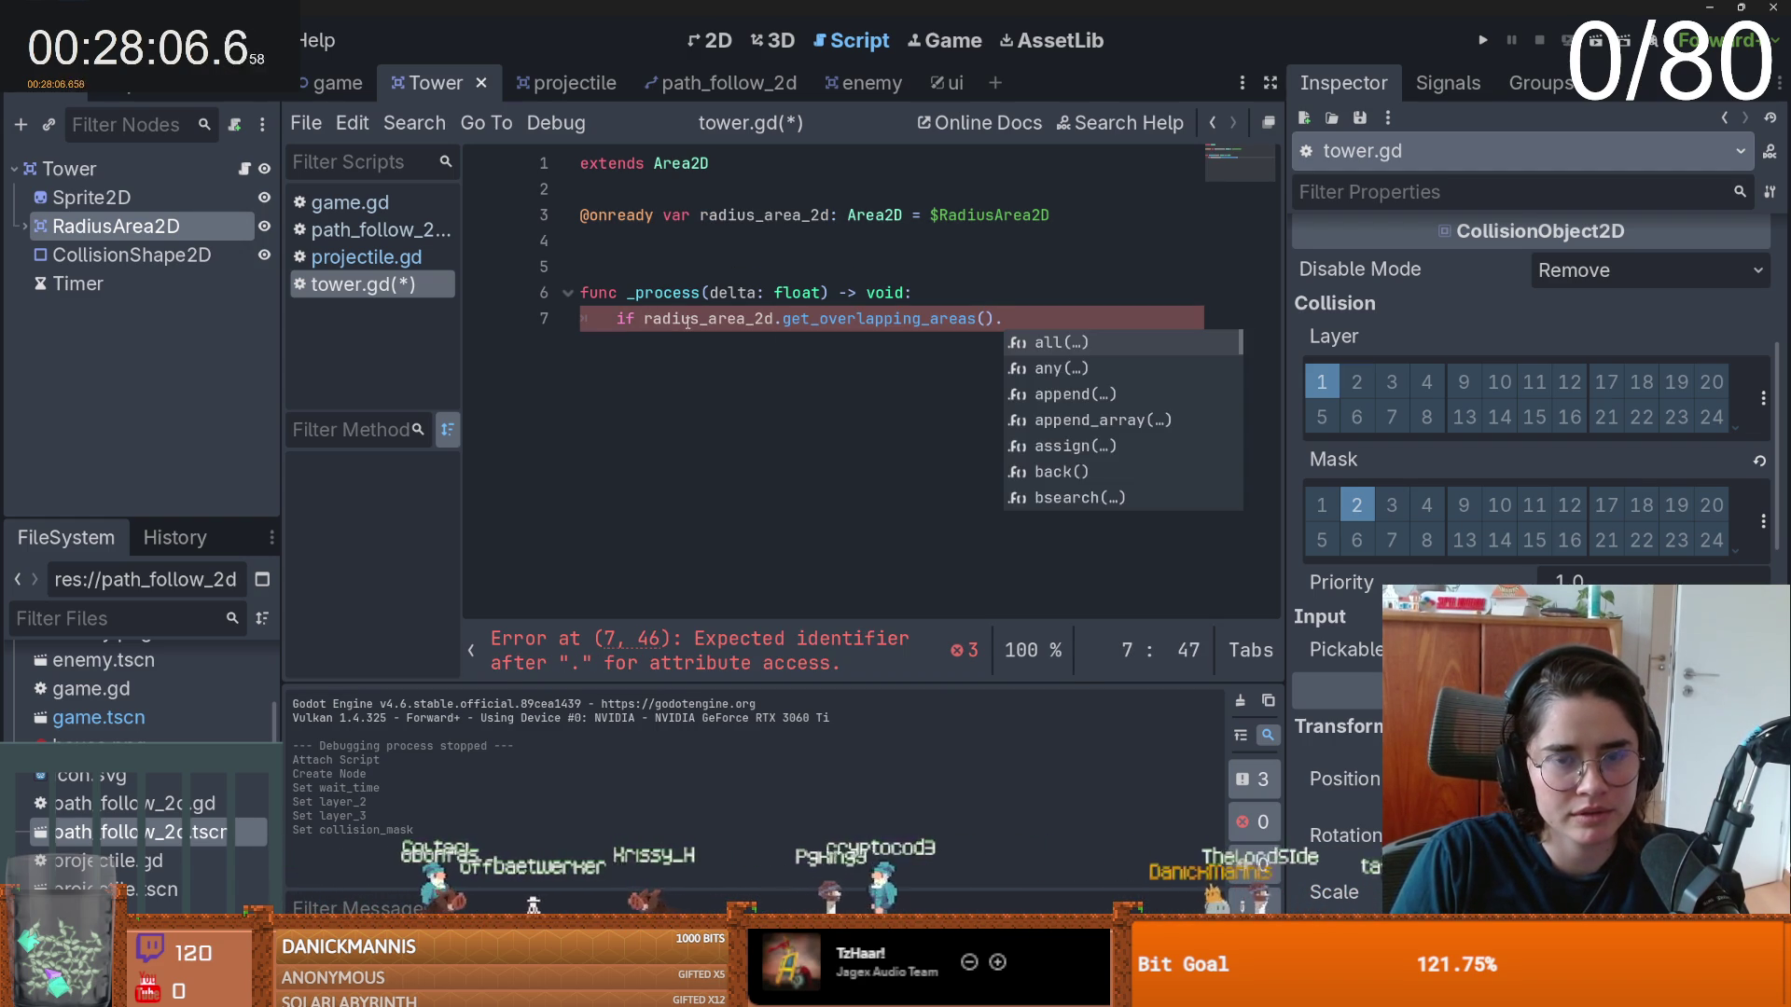
key("BackSpace")
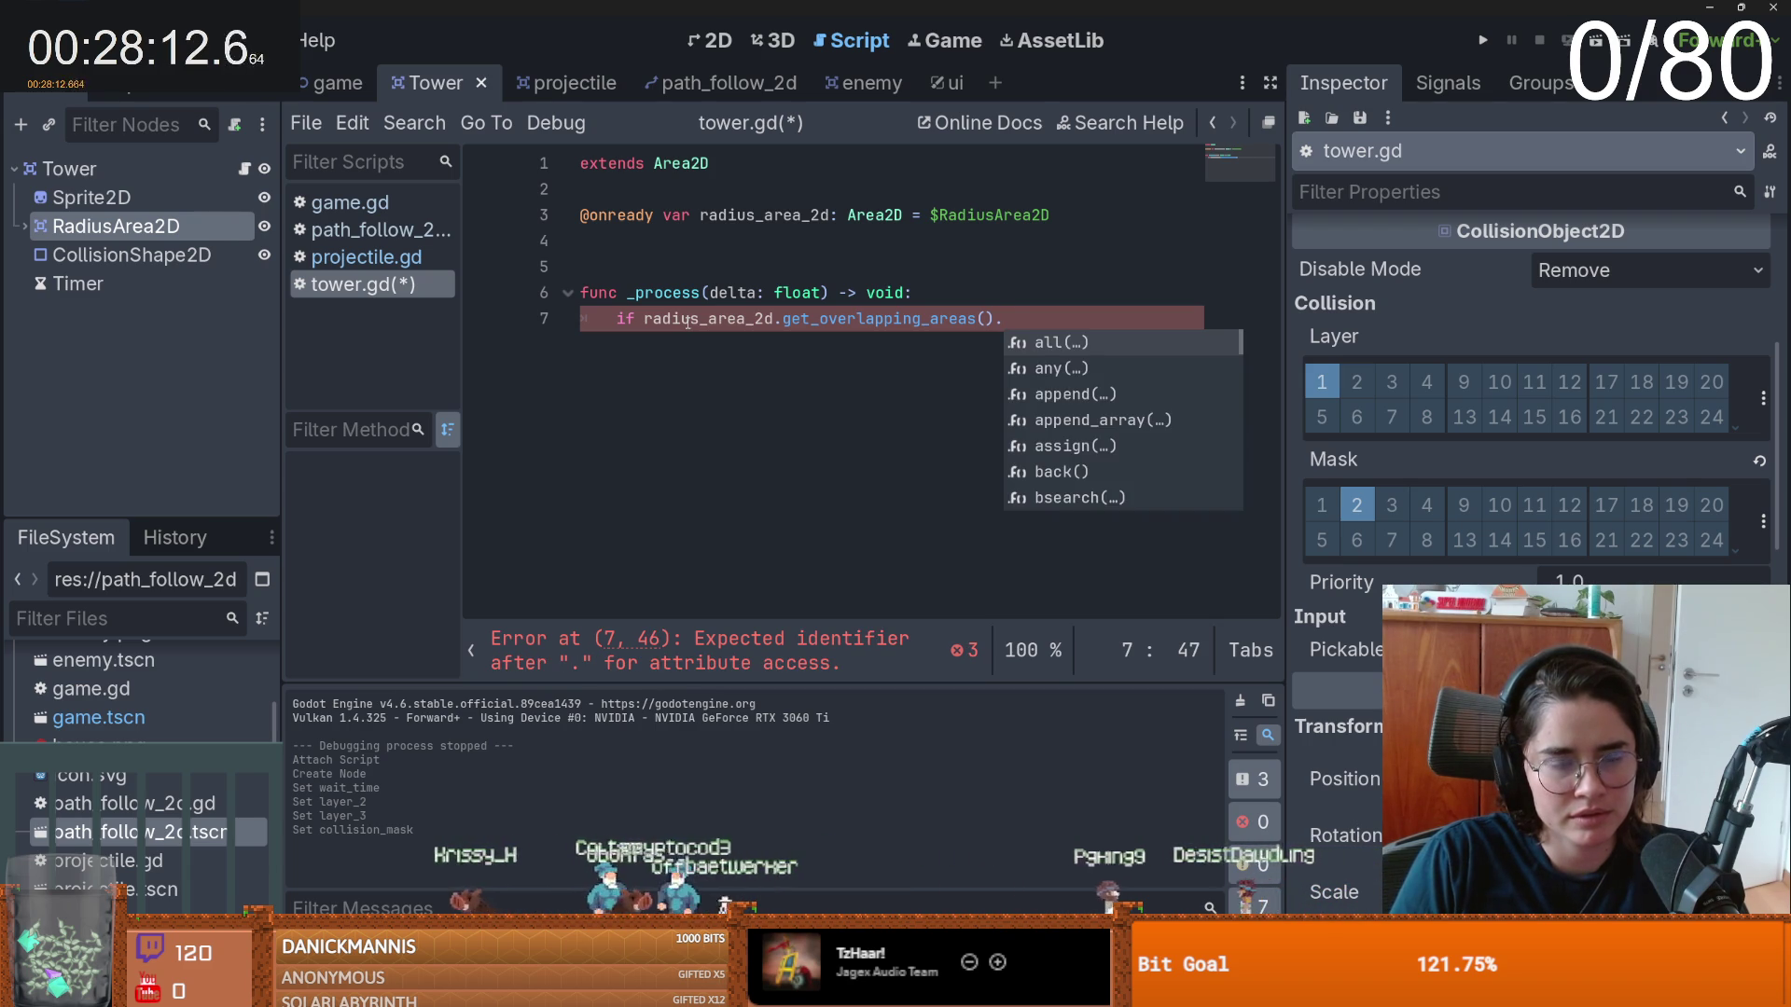
key("BackSpace")
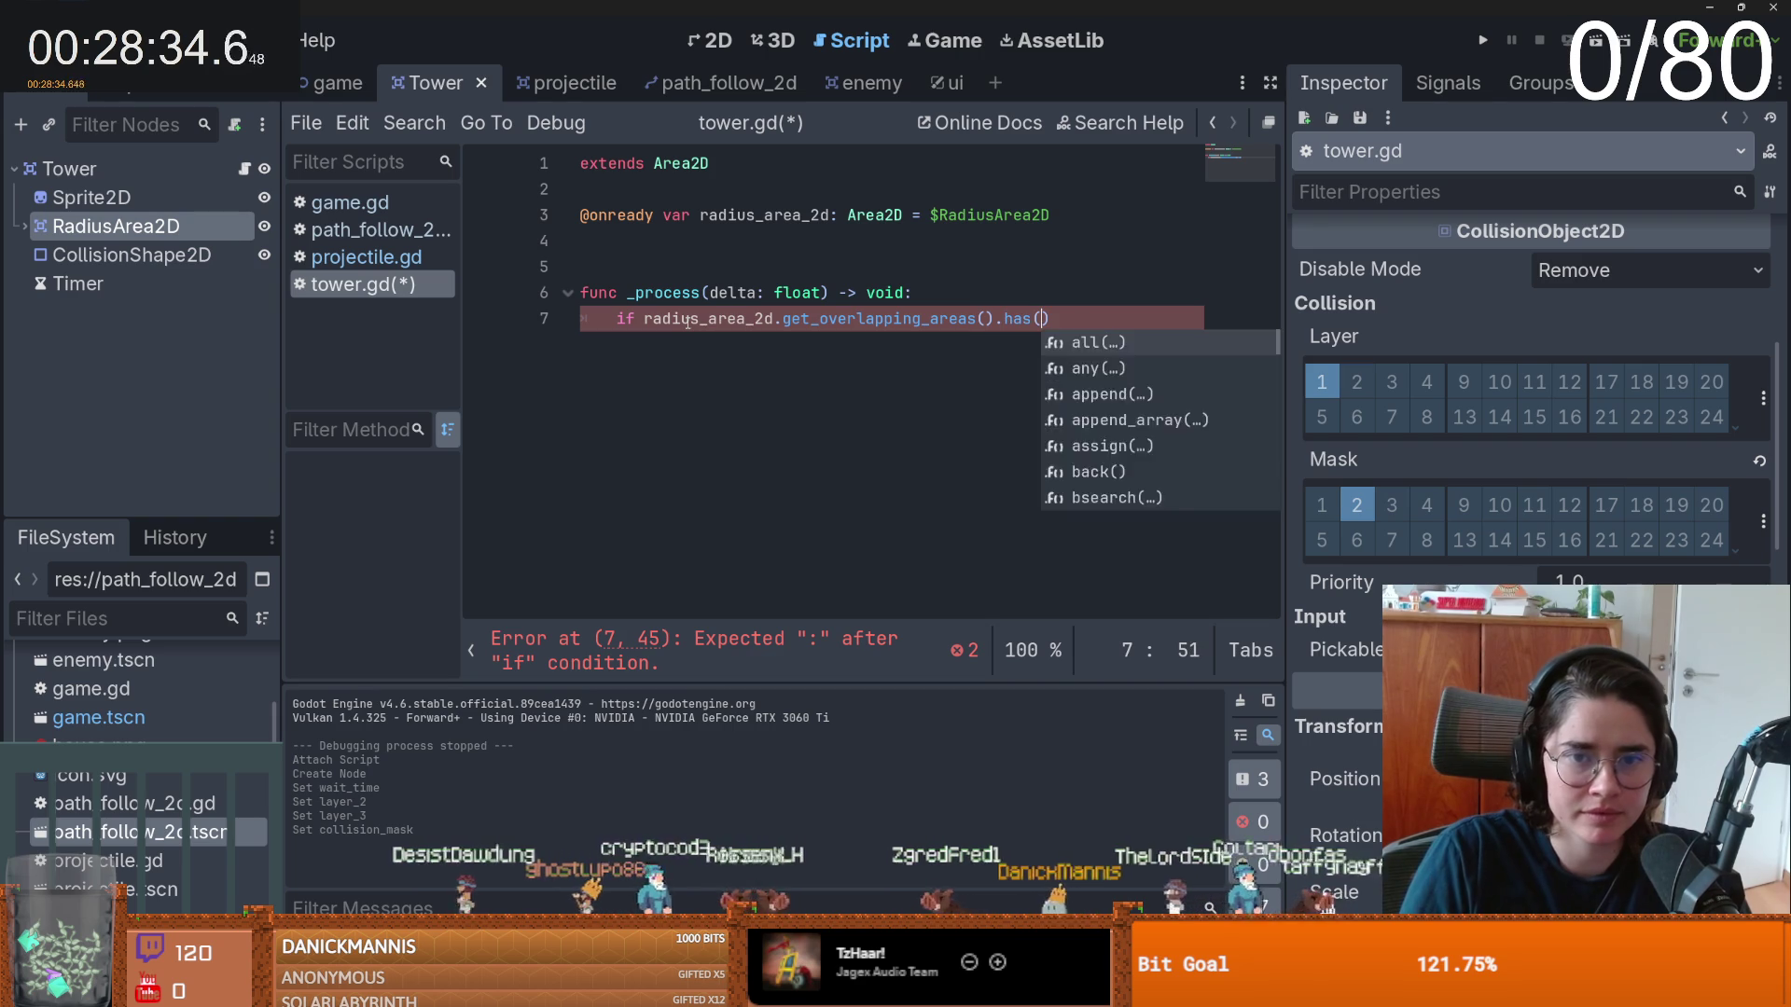
type("()")
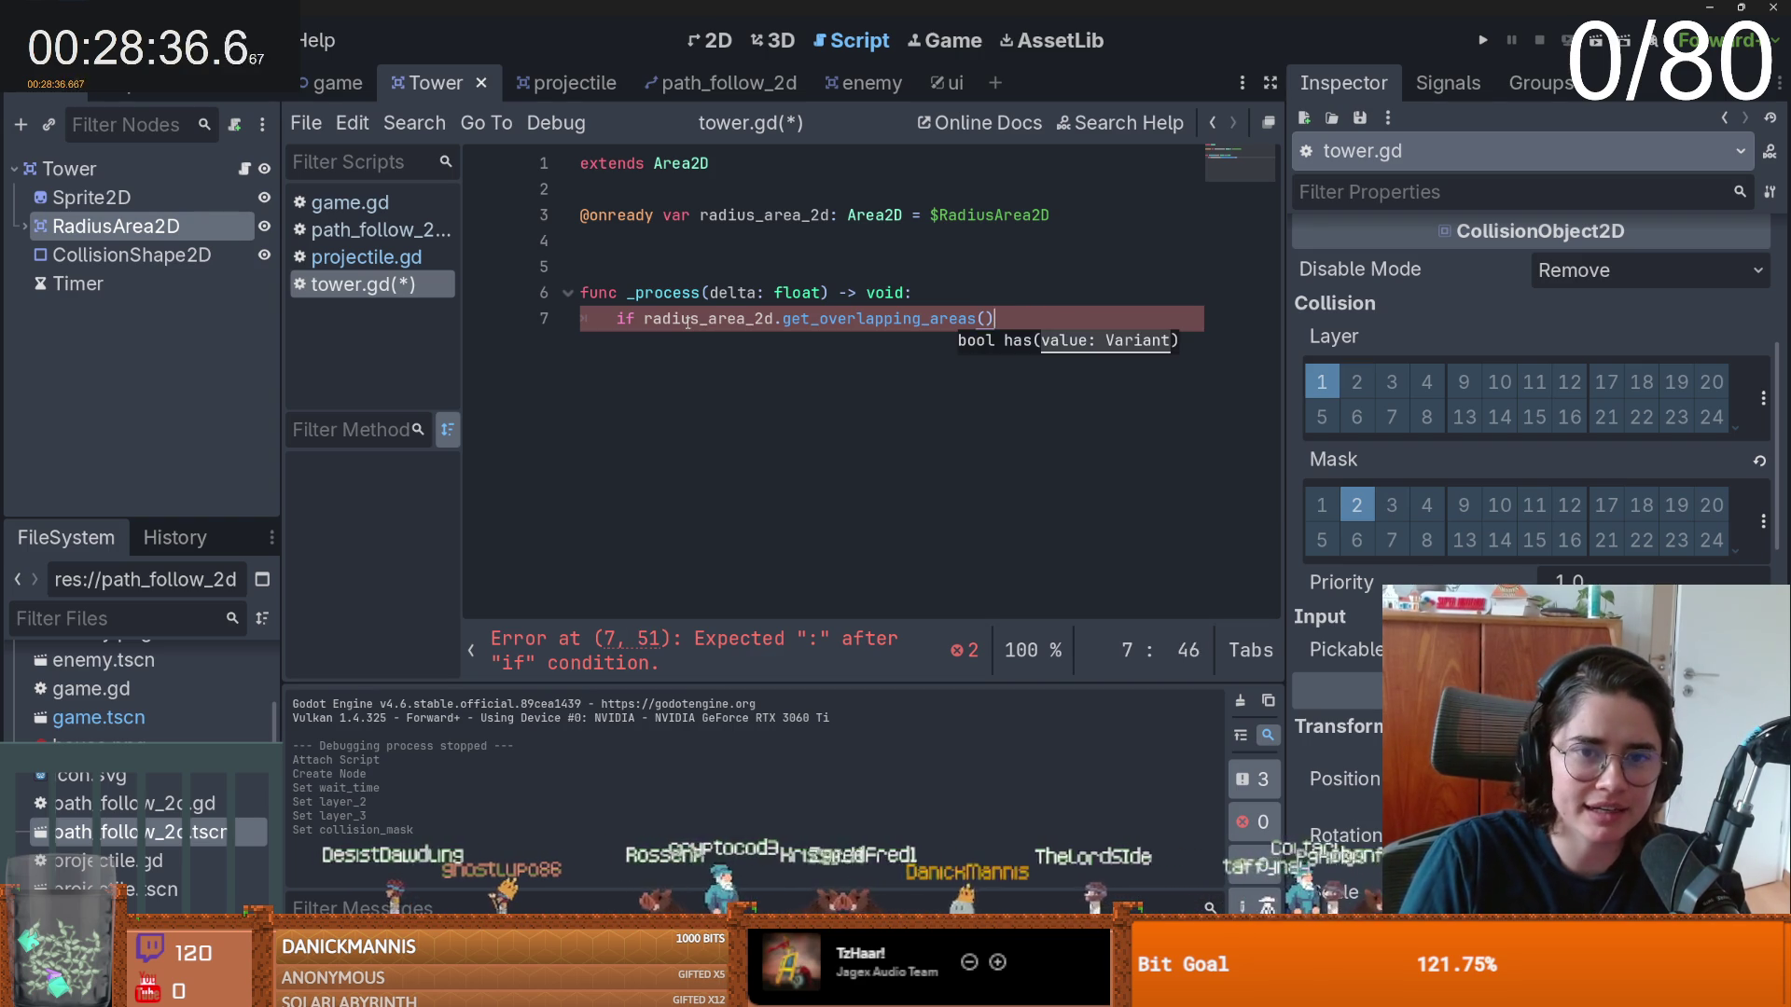
type(":")
key("Return")
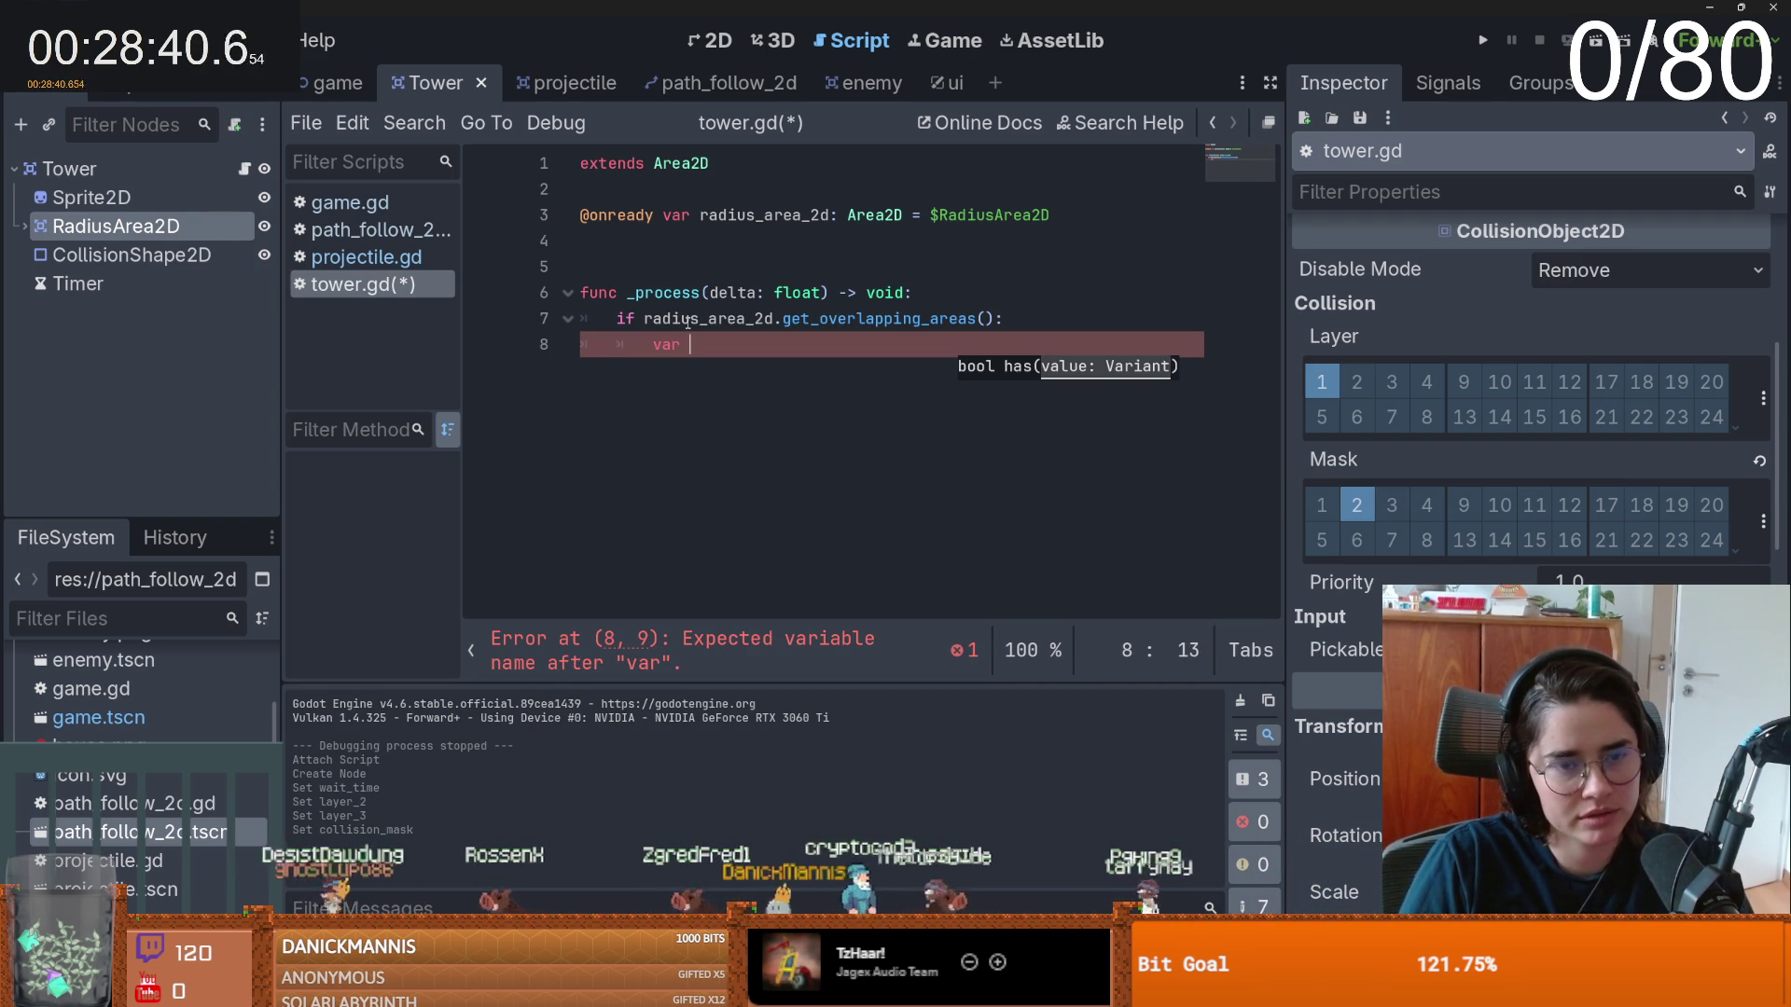
type("var")
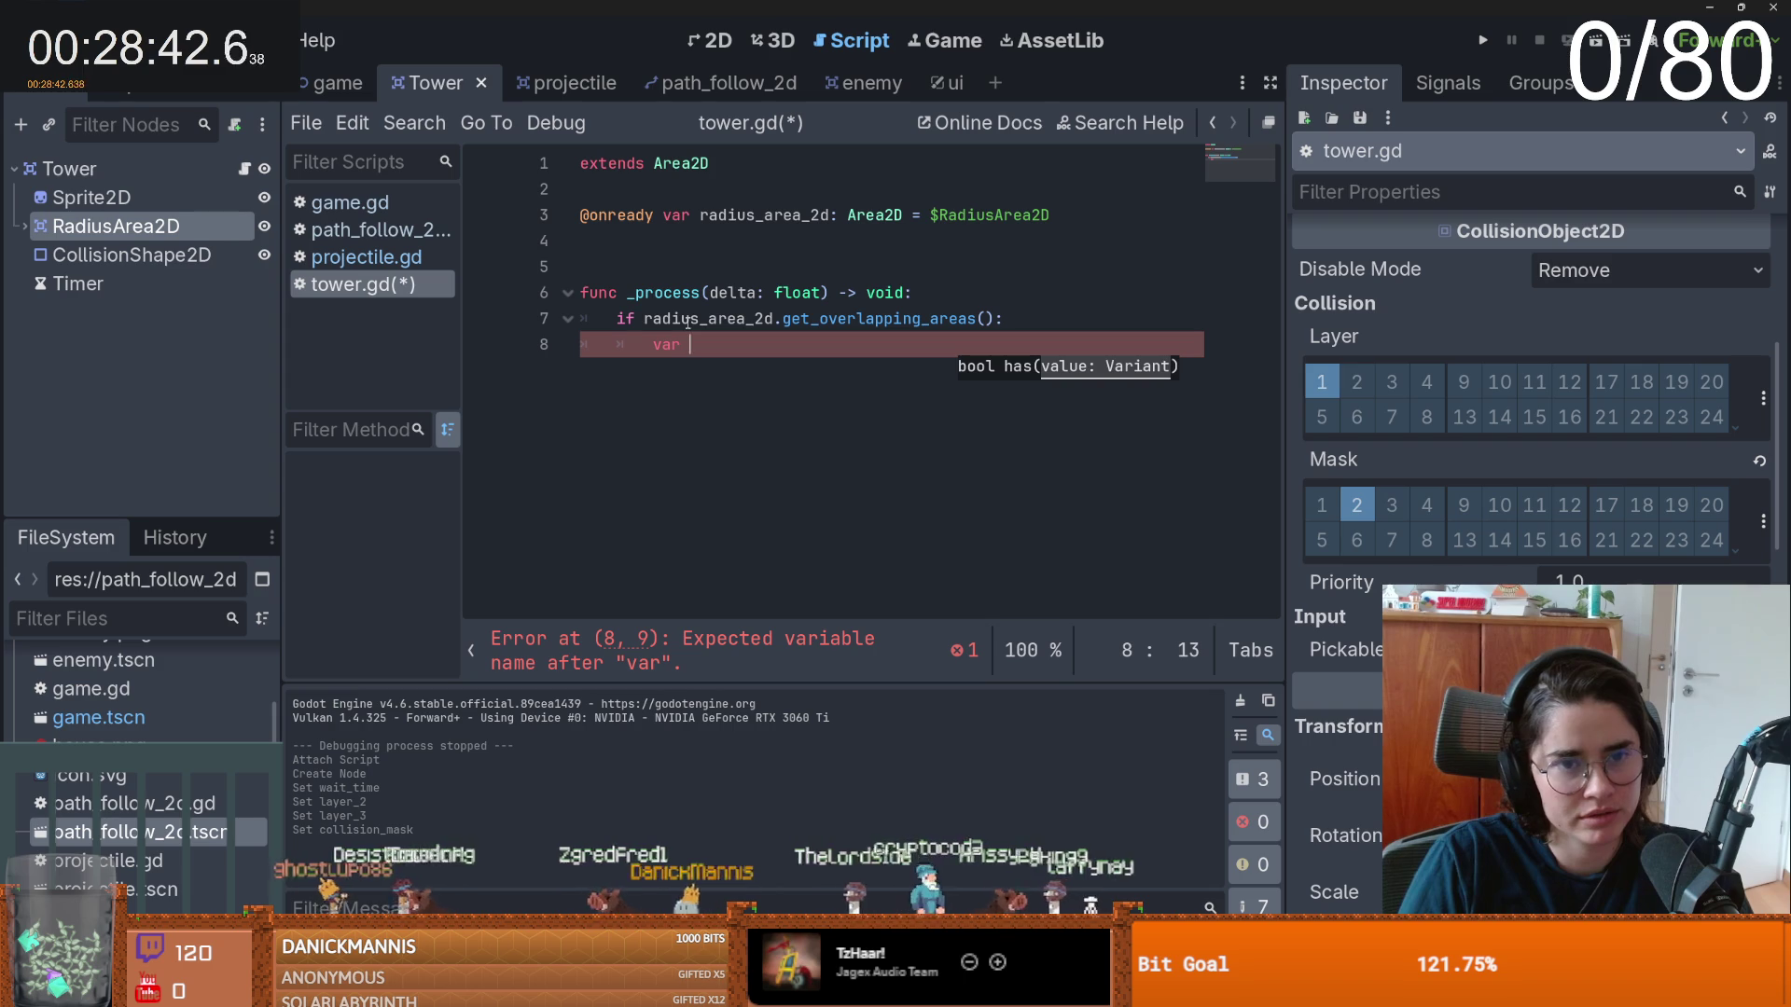
left_click_drag(709, 347, 793, 322)
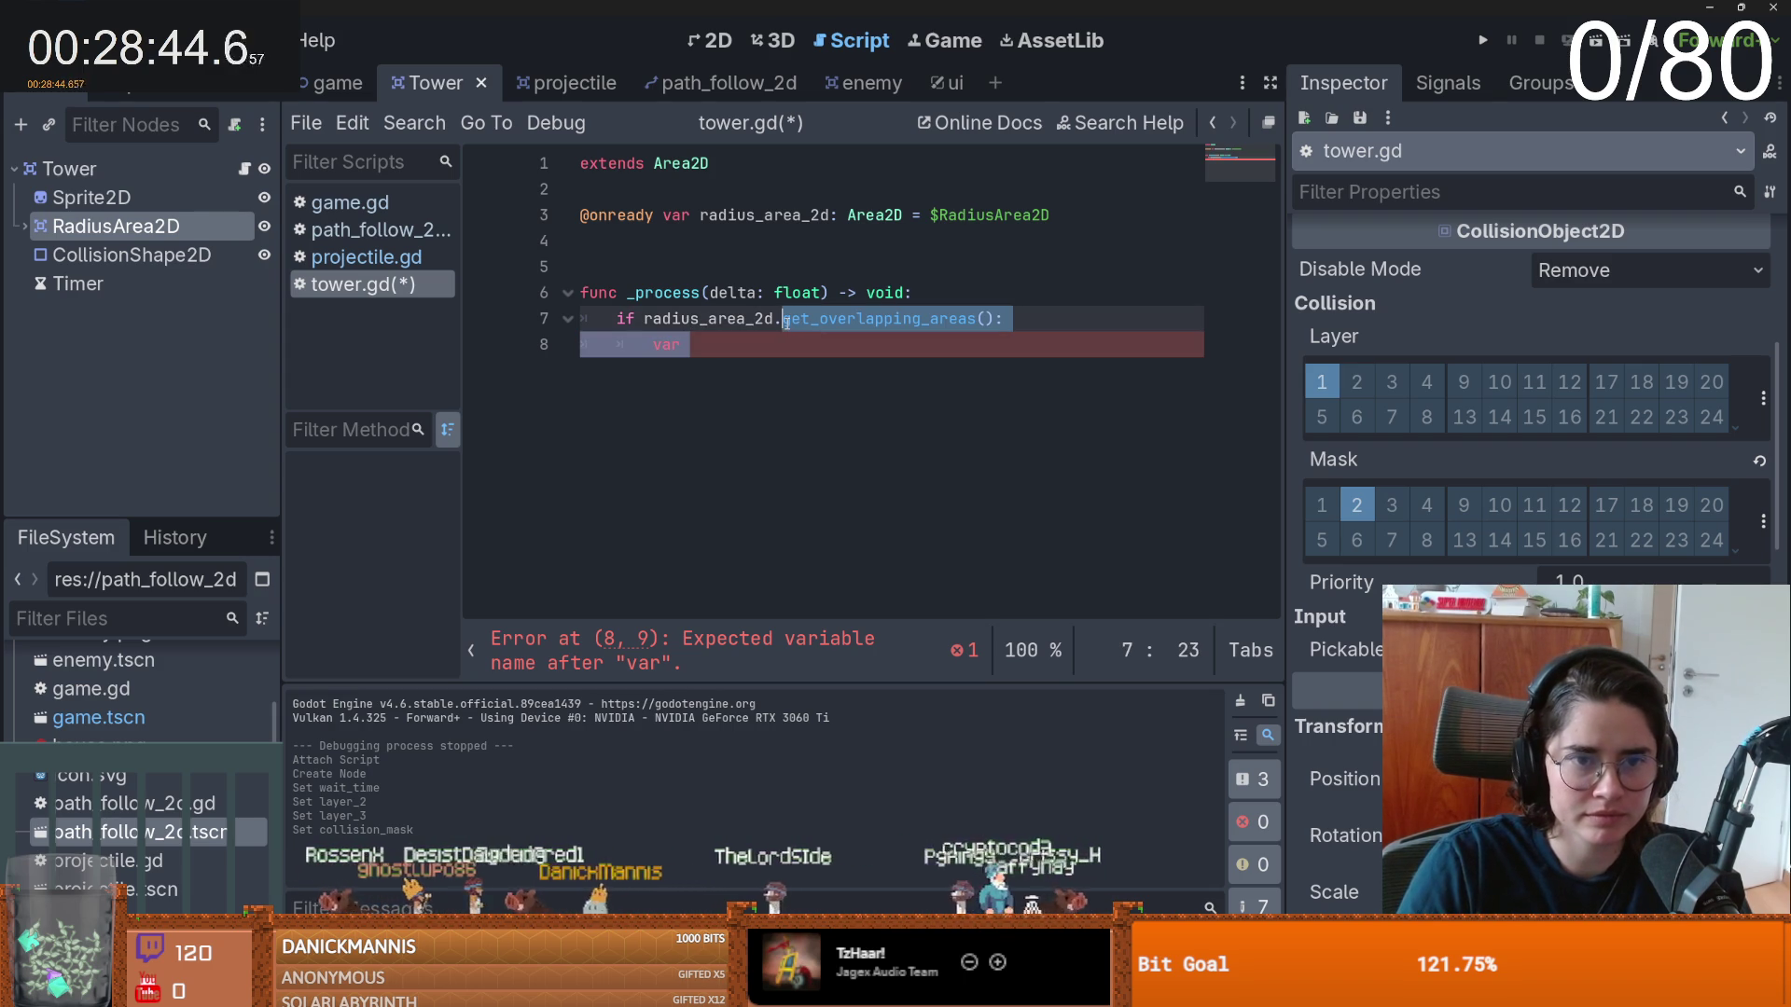
right_click(192, 228)
- Read the Area2D documentation's methods, then return to tower.gd after 'var' on line 8
left_click(275, 776)
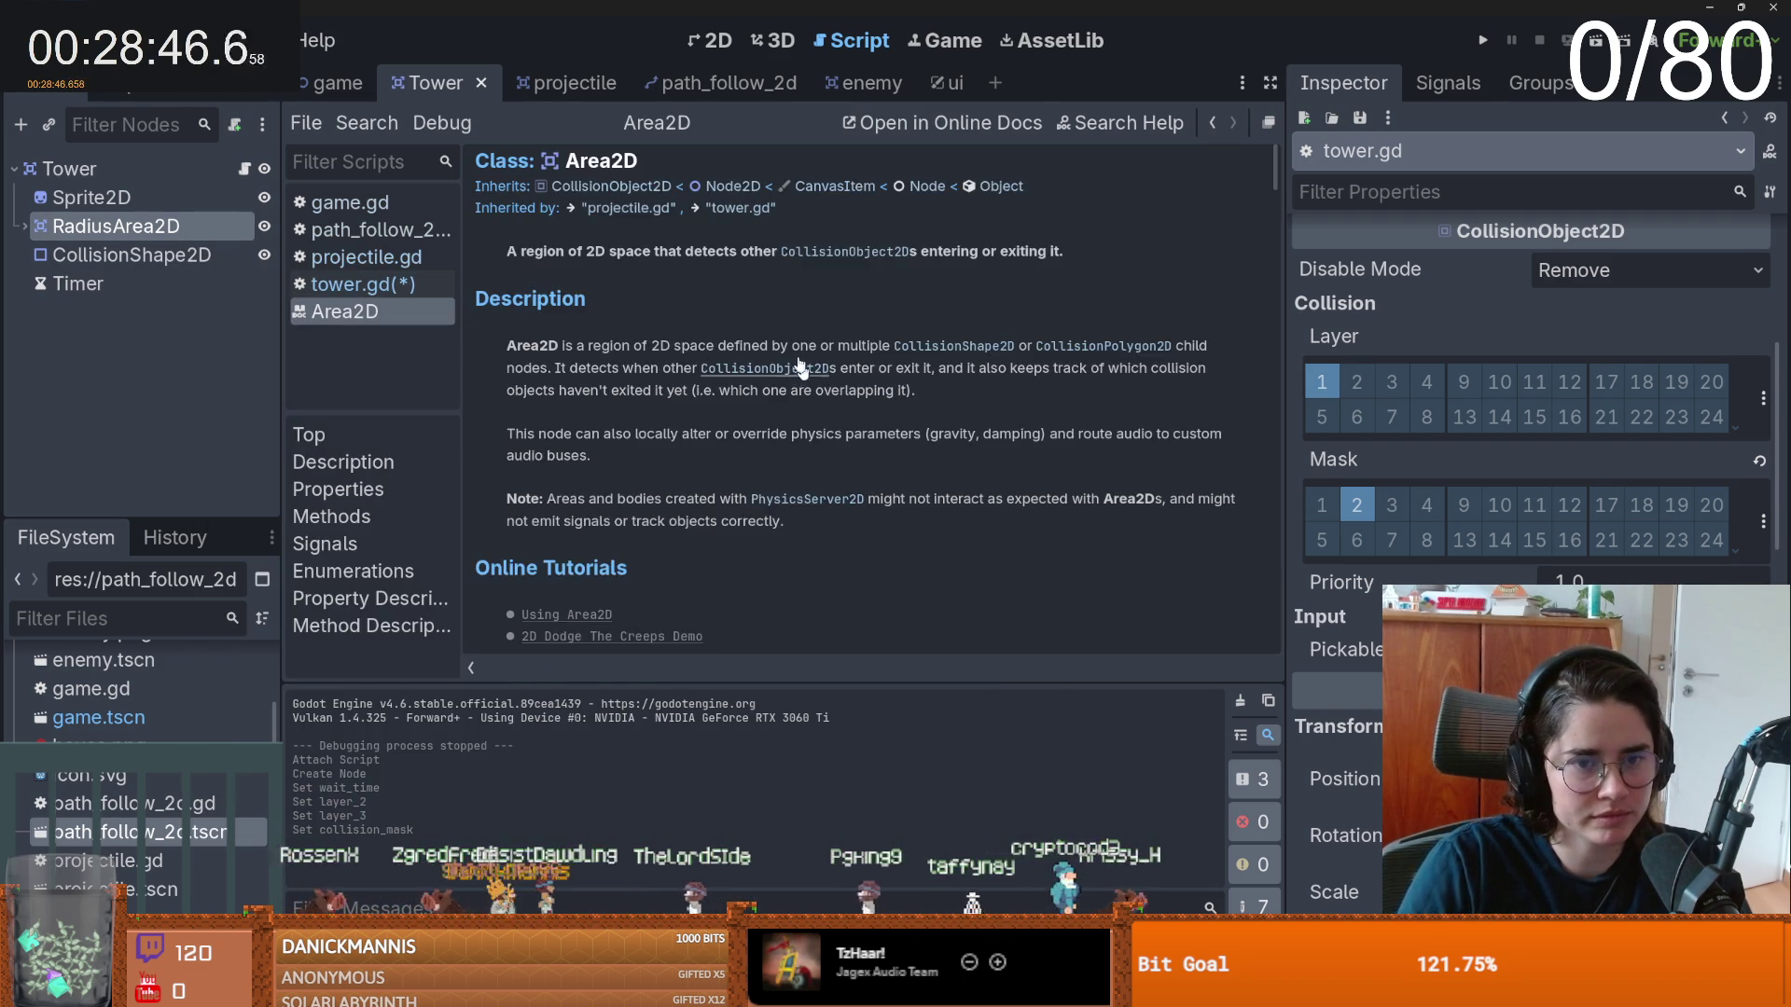
scroll(813, 393, "down", 5)
scroll(783, 411, "down", 5)
scroll(749, 423, "up", 2)
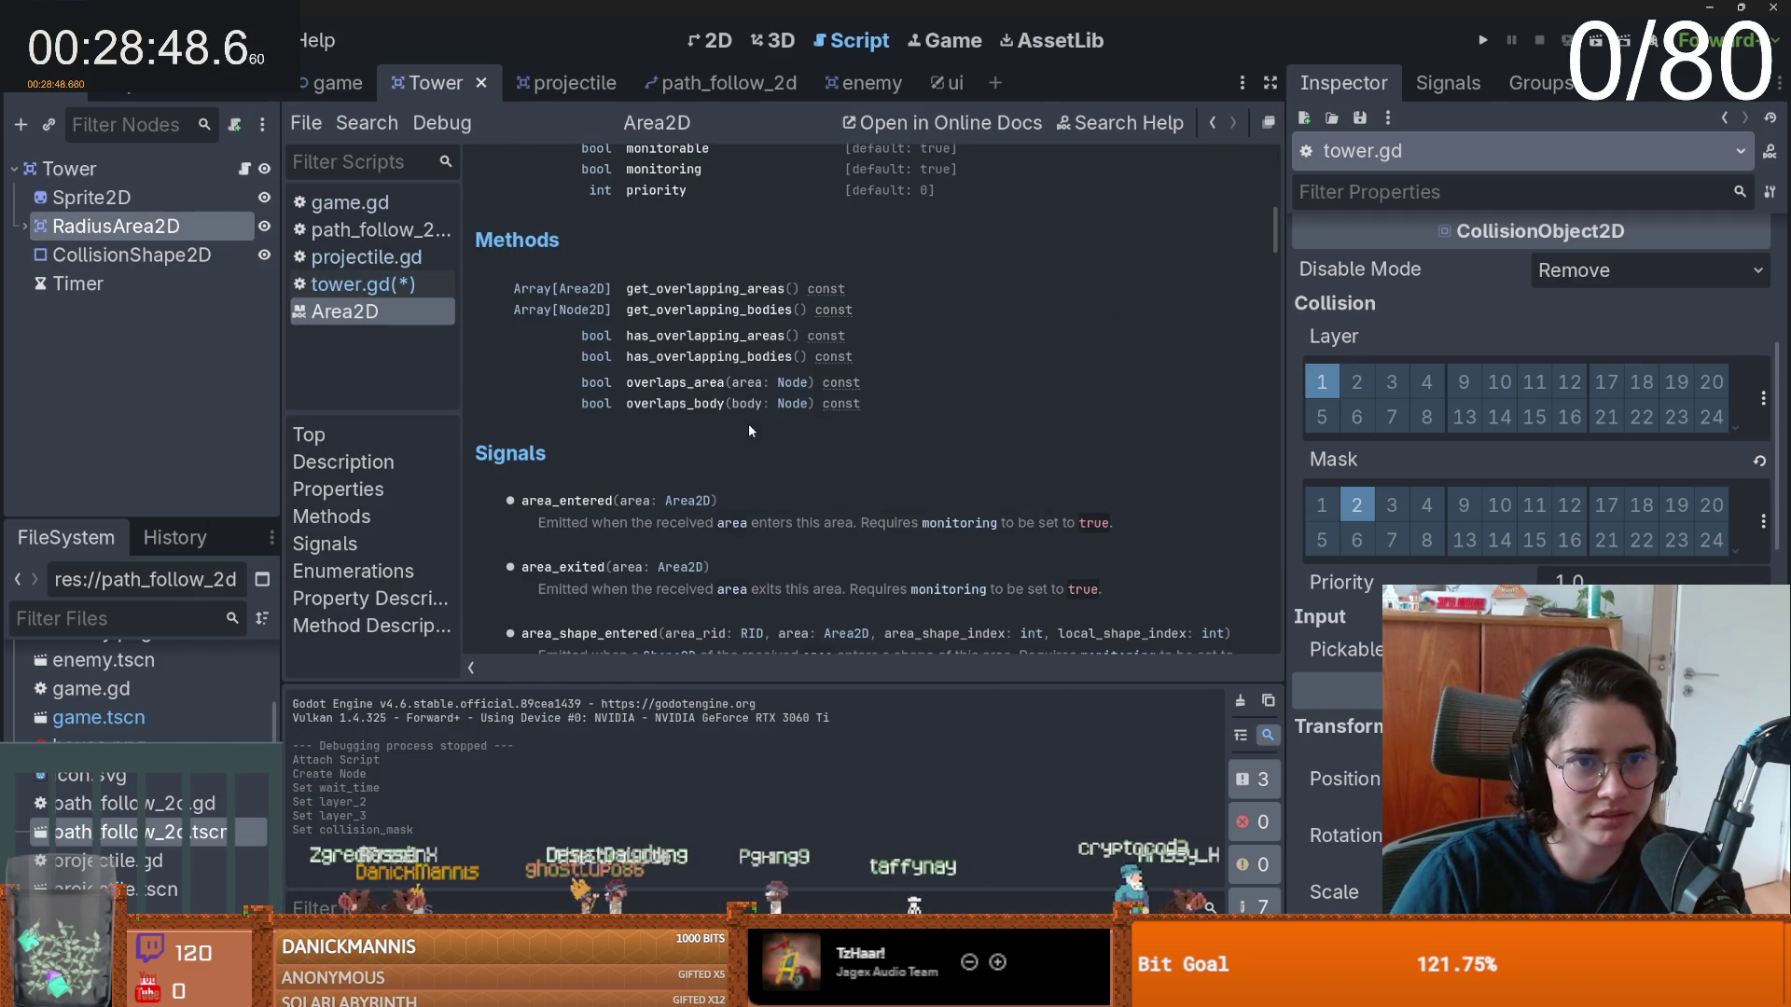
left_click_drag(625, 335, 804, 336)
scroll(659, 357, "up", 2)
scroll(659, 357, "up", 3)
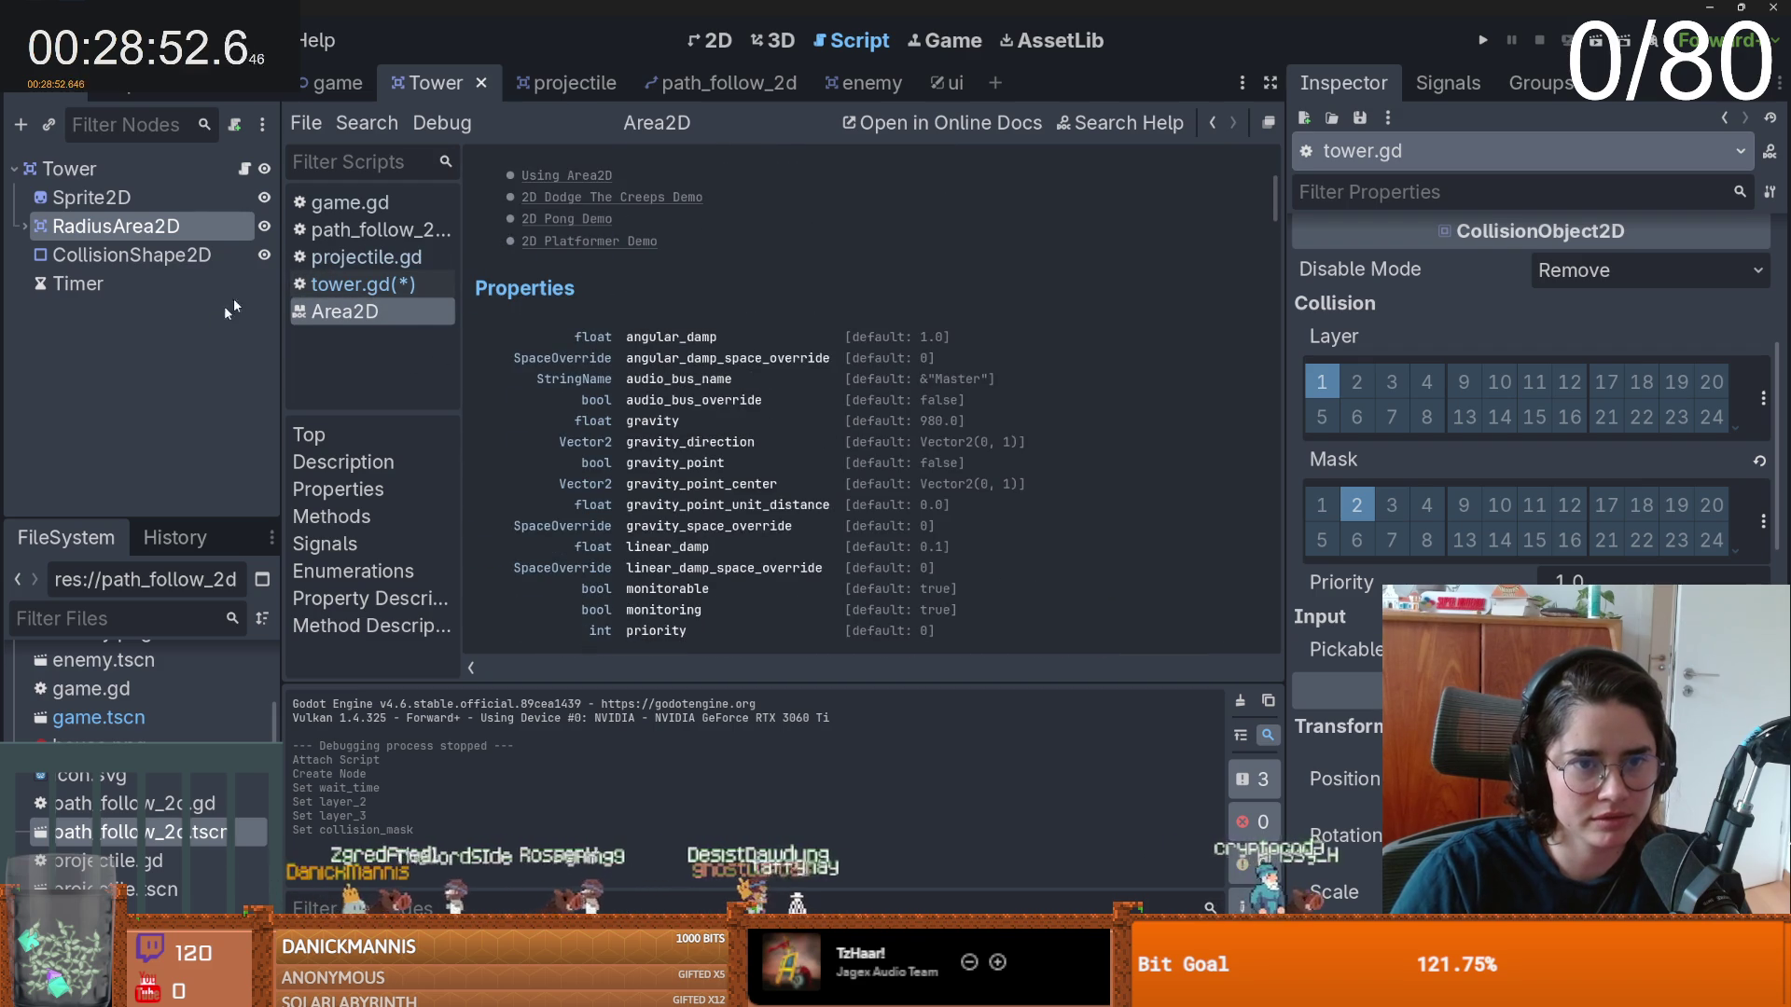
left_click(244, 169)
left_click(863, 315)
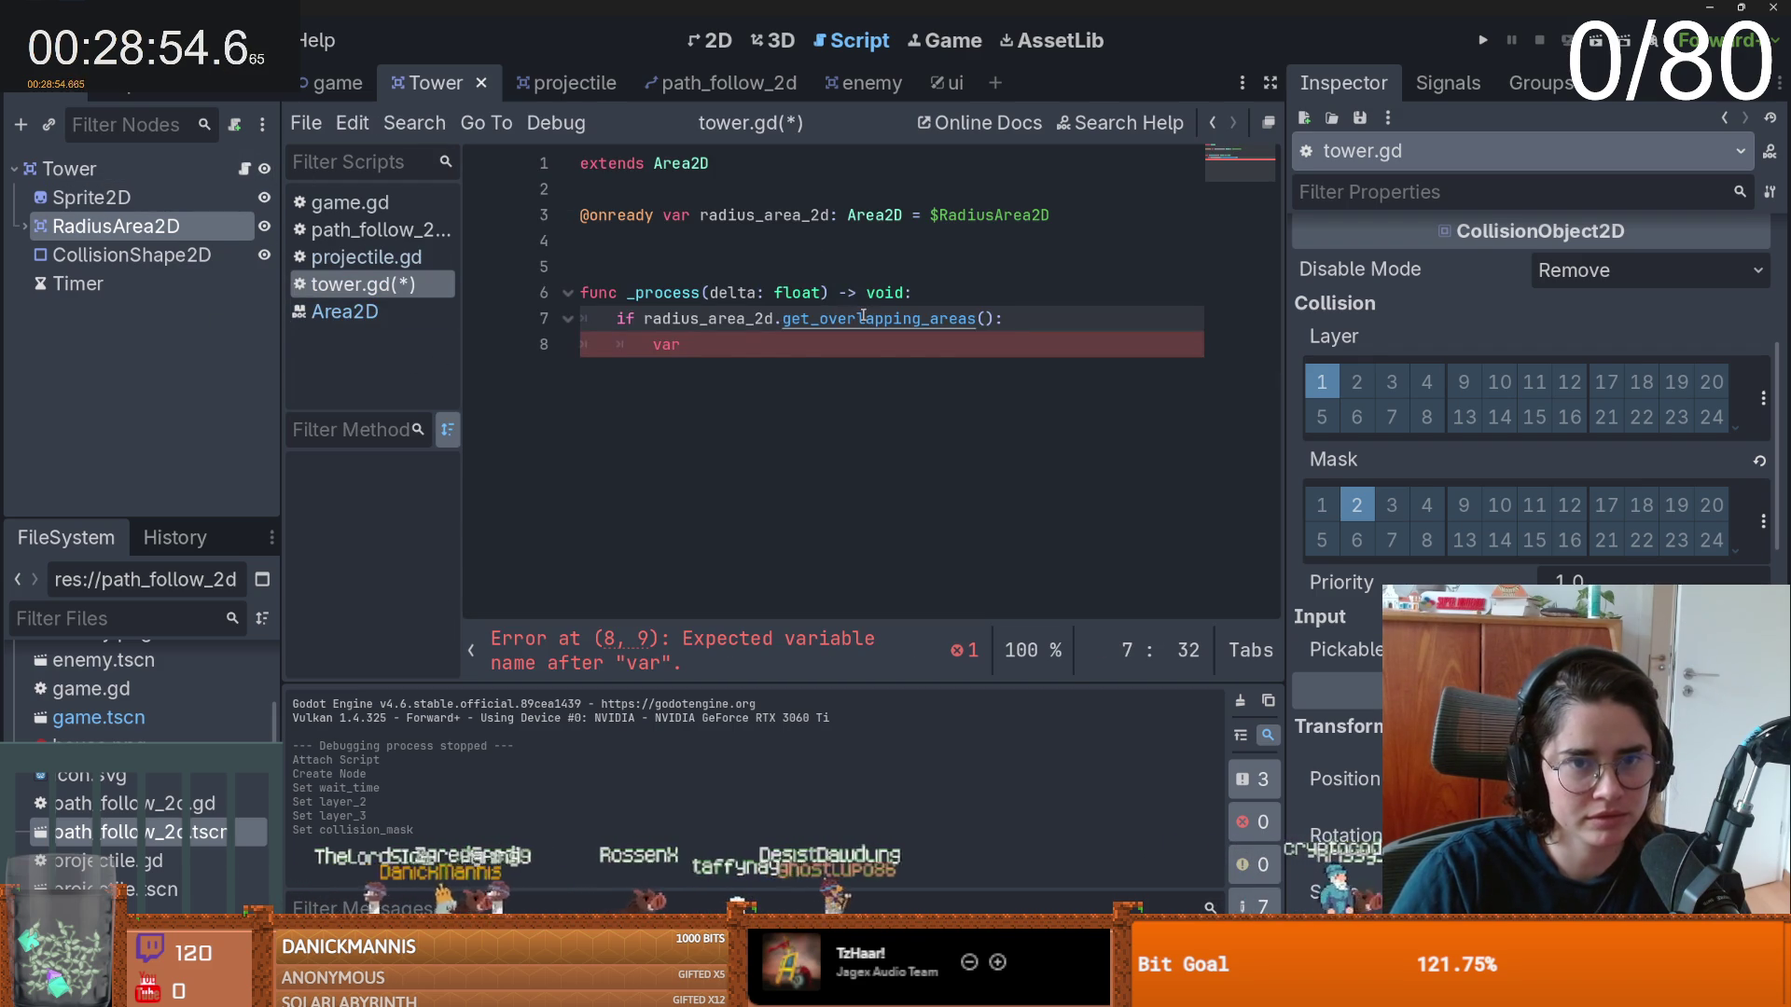
left_click(702, 353)
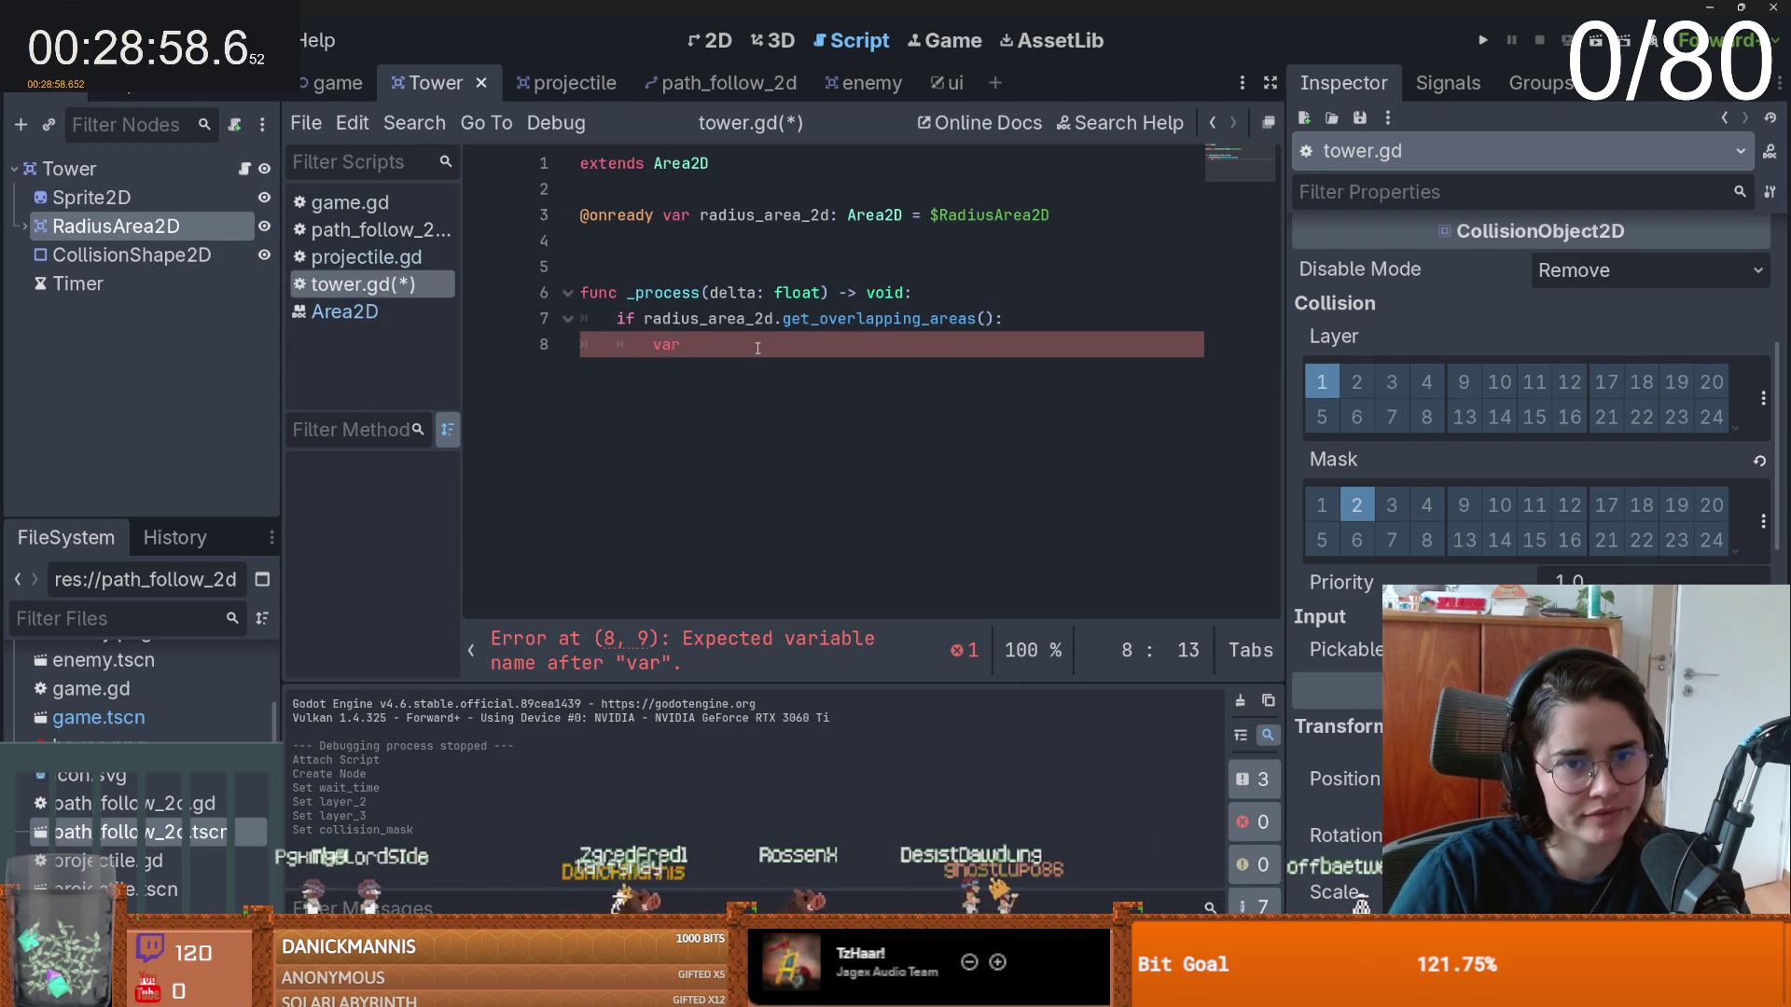
- Append a size() call to the overlapping-areas check on line 7
left_click(990, 318)
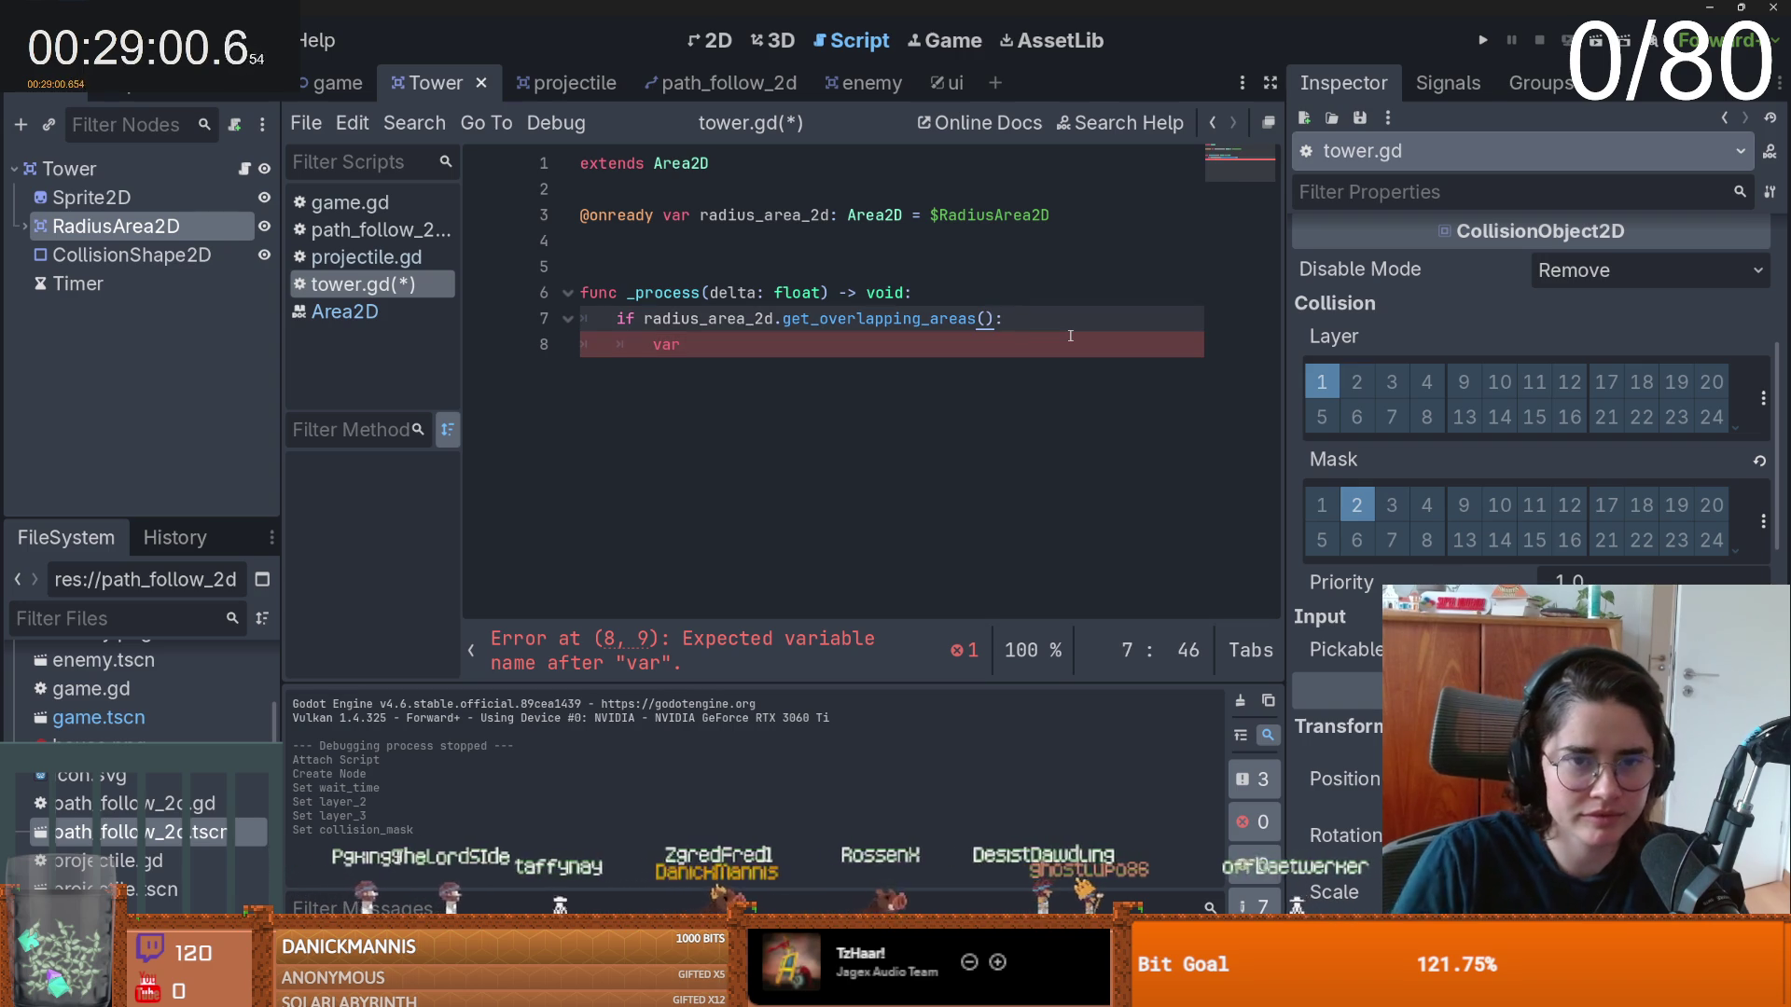
type(".size")
key("Return")
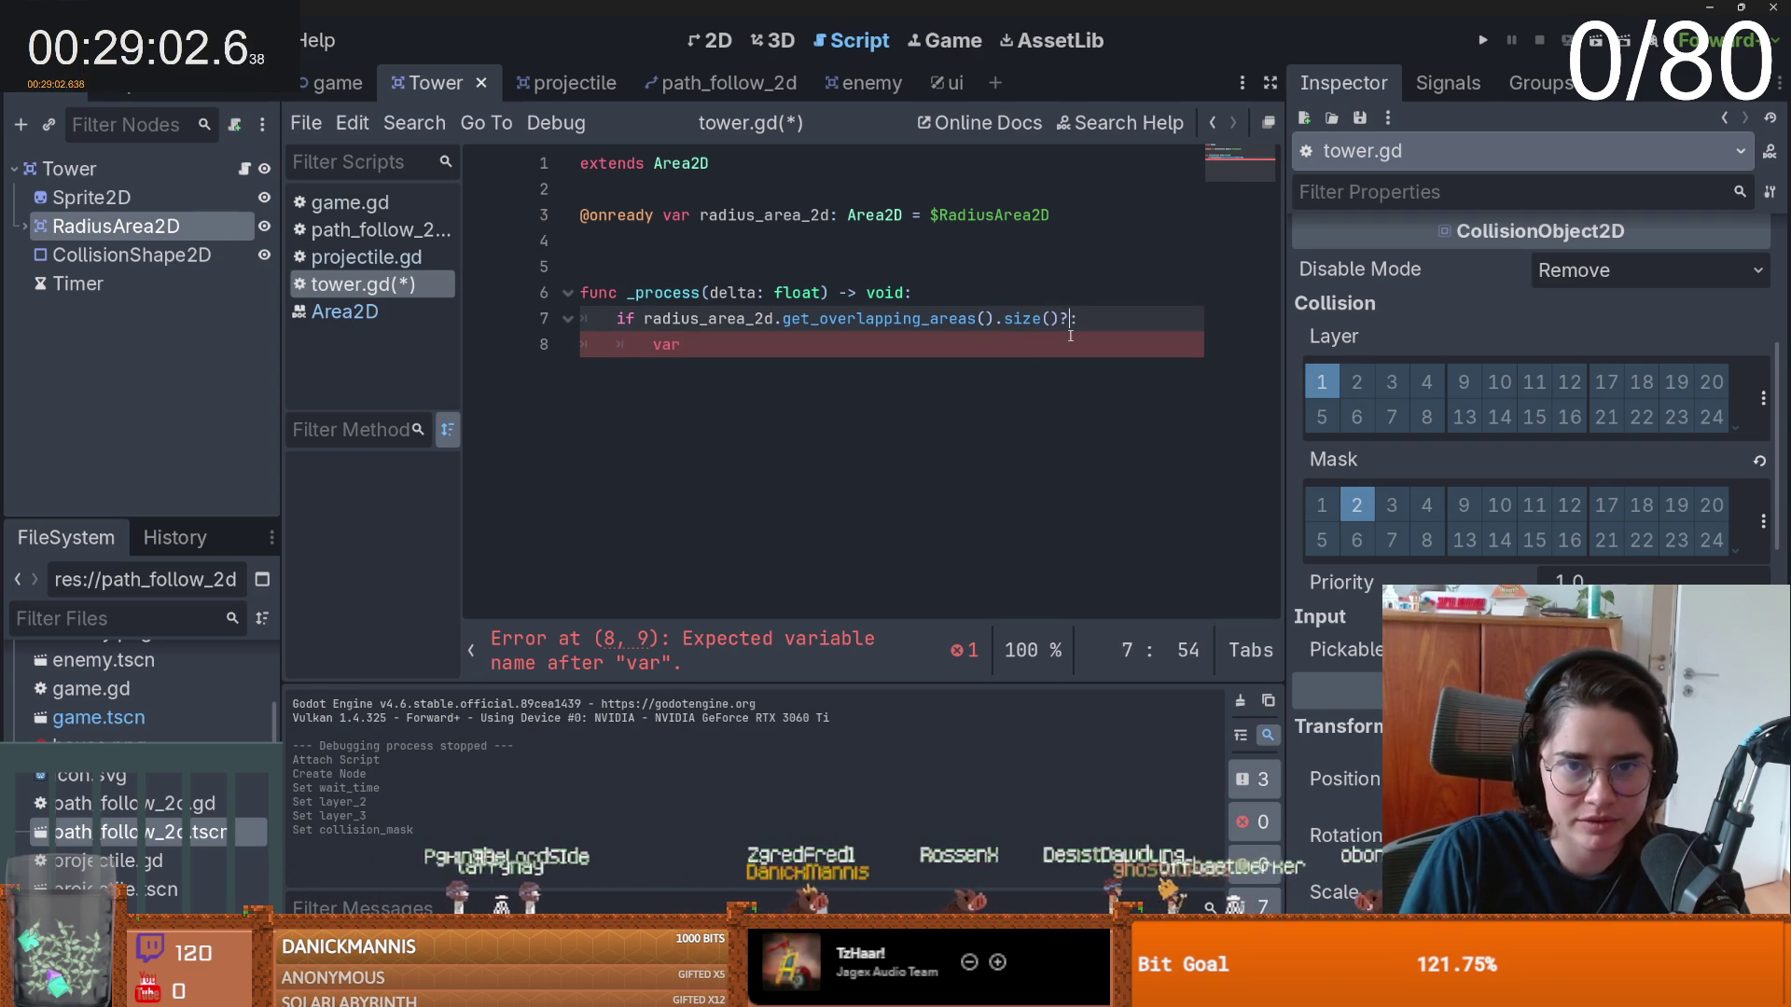
type("0")
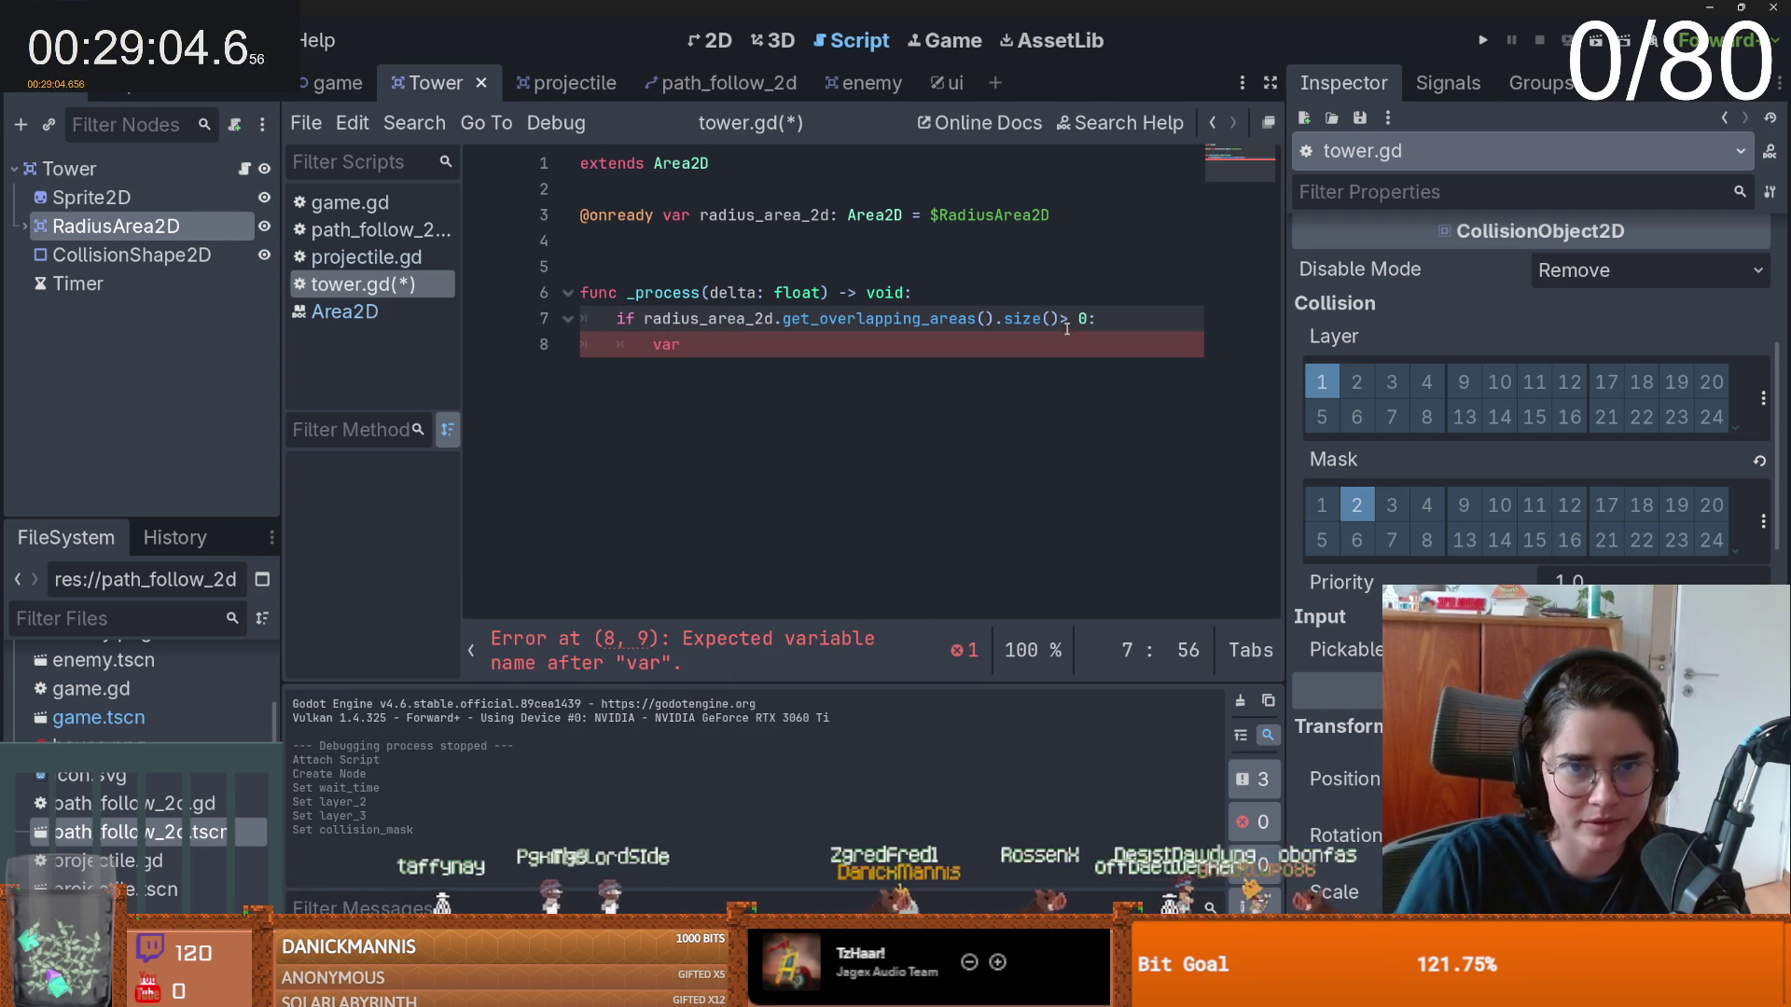
- On line 8, assign first_enemy from radius_area_2d.get_overlapping_areas(), then show the enemy scene
key("Down")
type("fi")
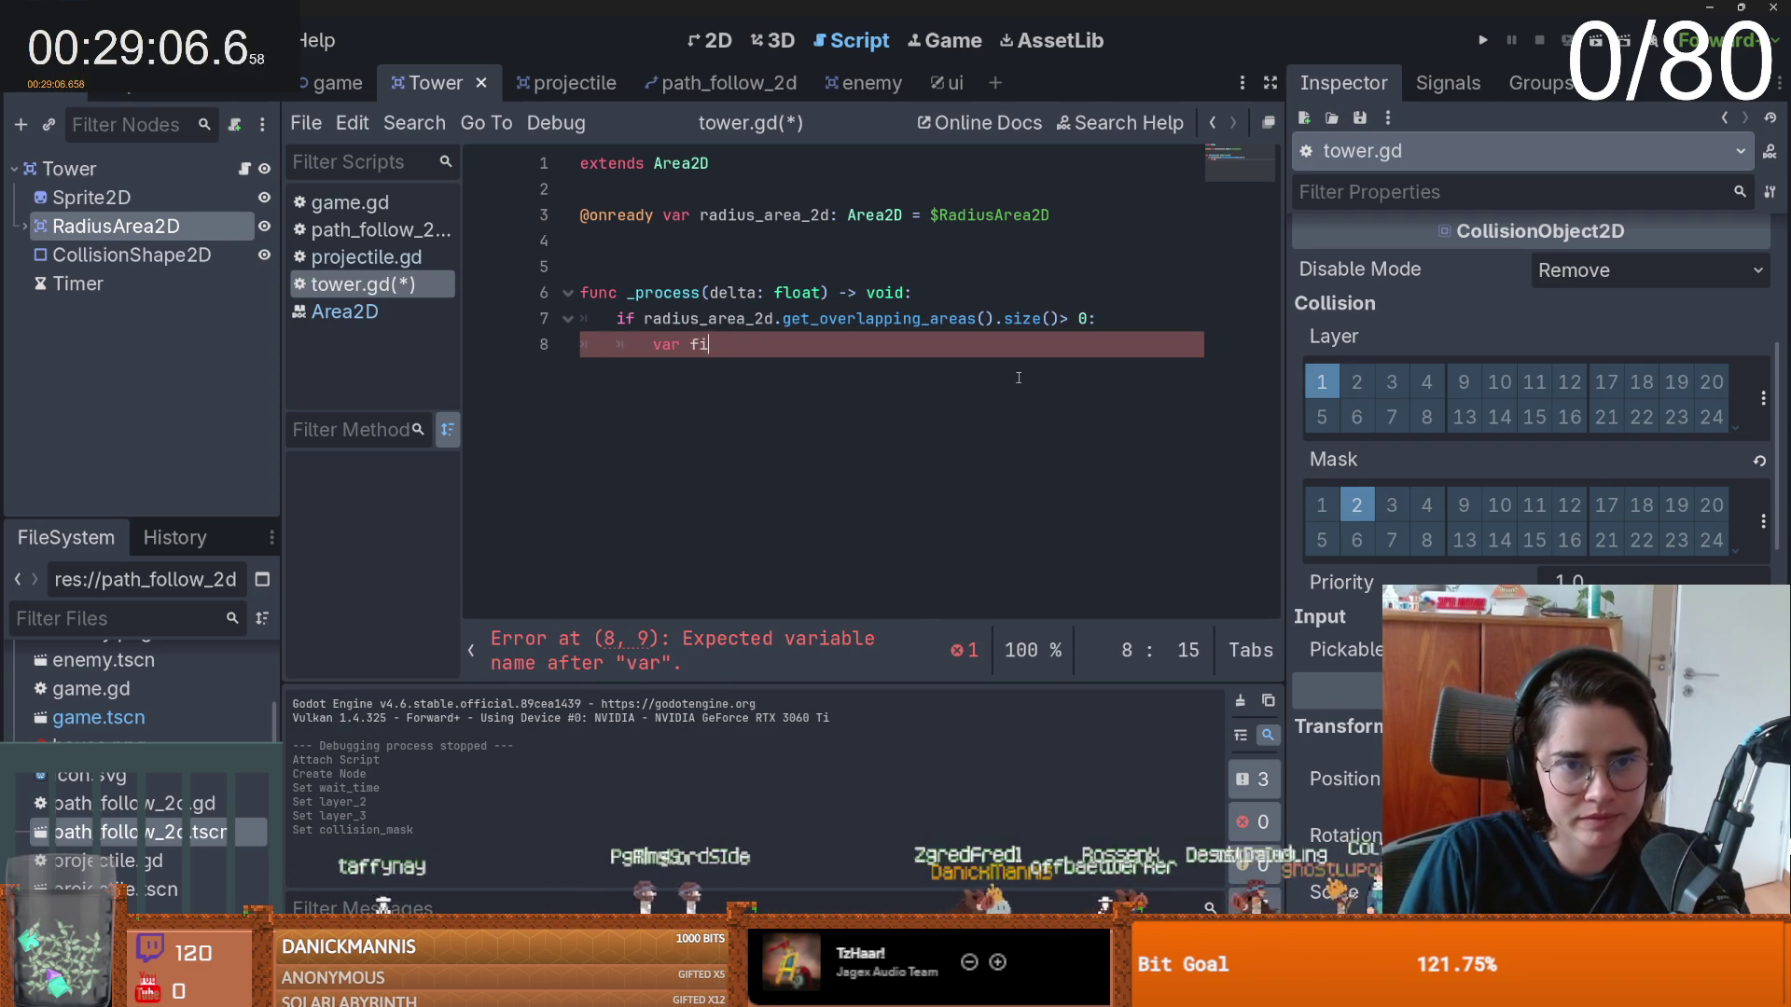
key("BackSpace")
key("BackSpace")
key("BackSpace")
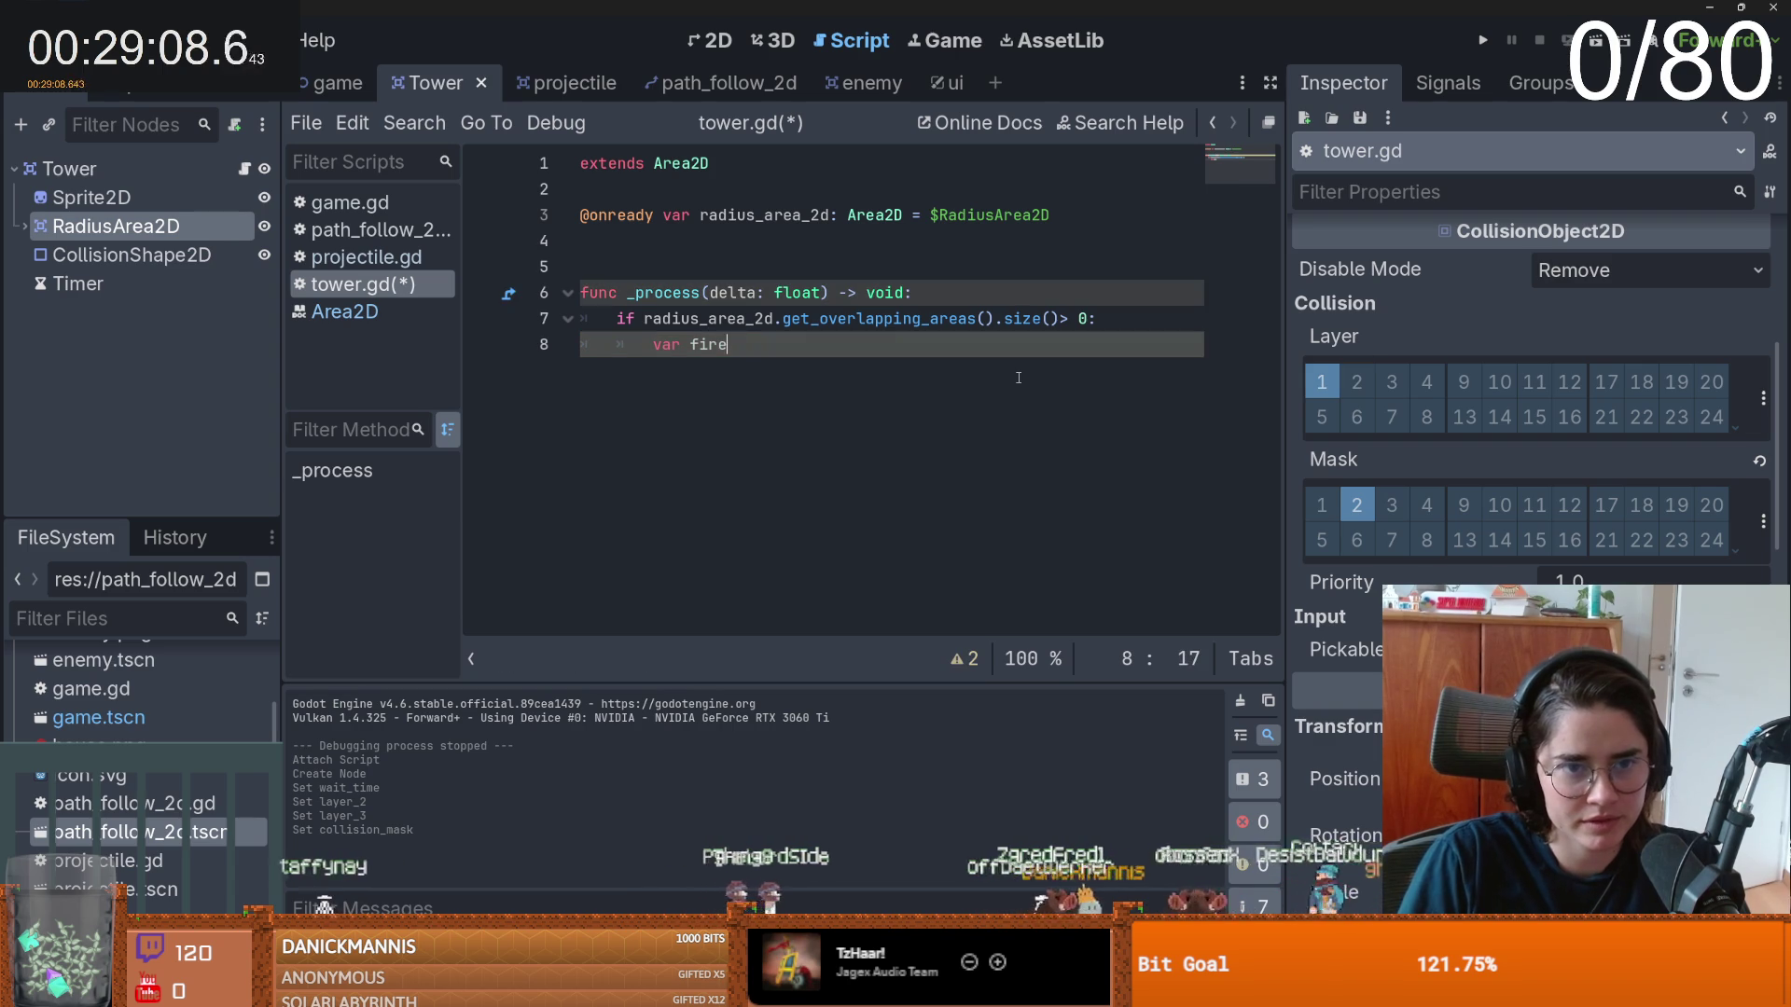
key("BackSpace")
type("st_enemy=")
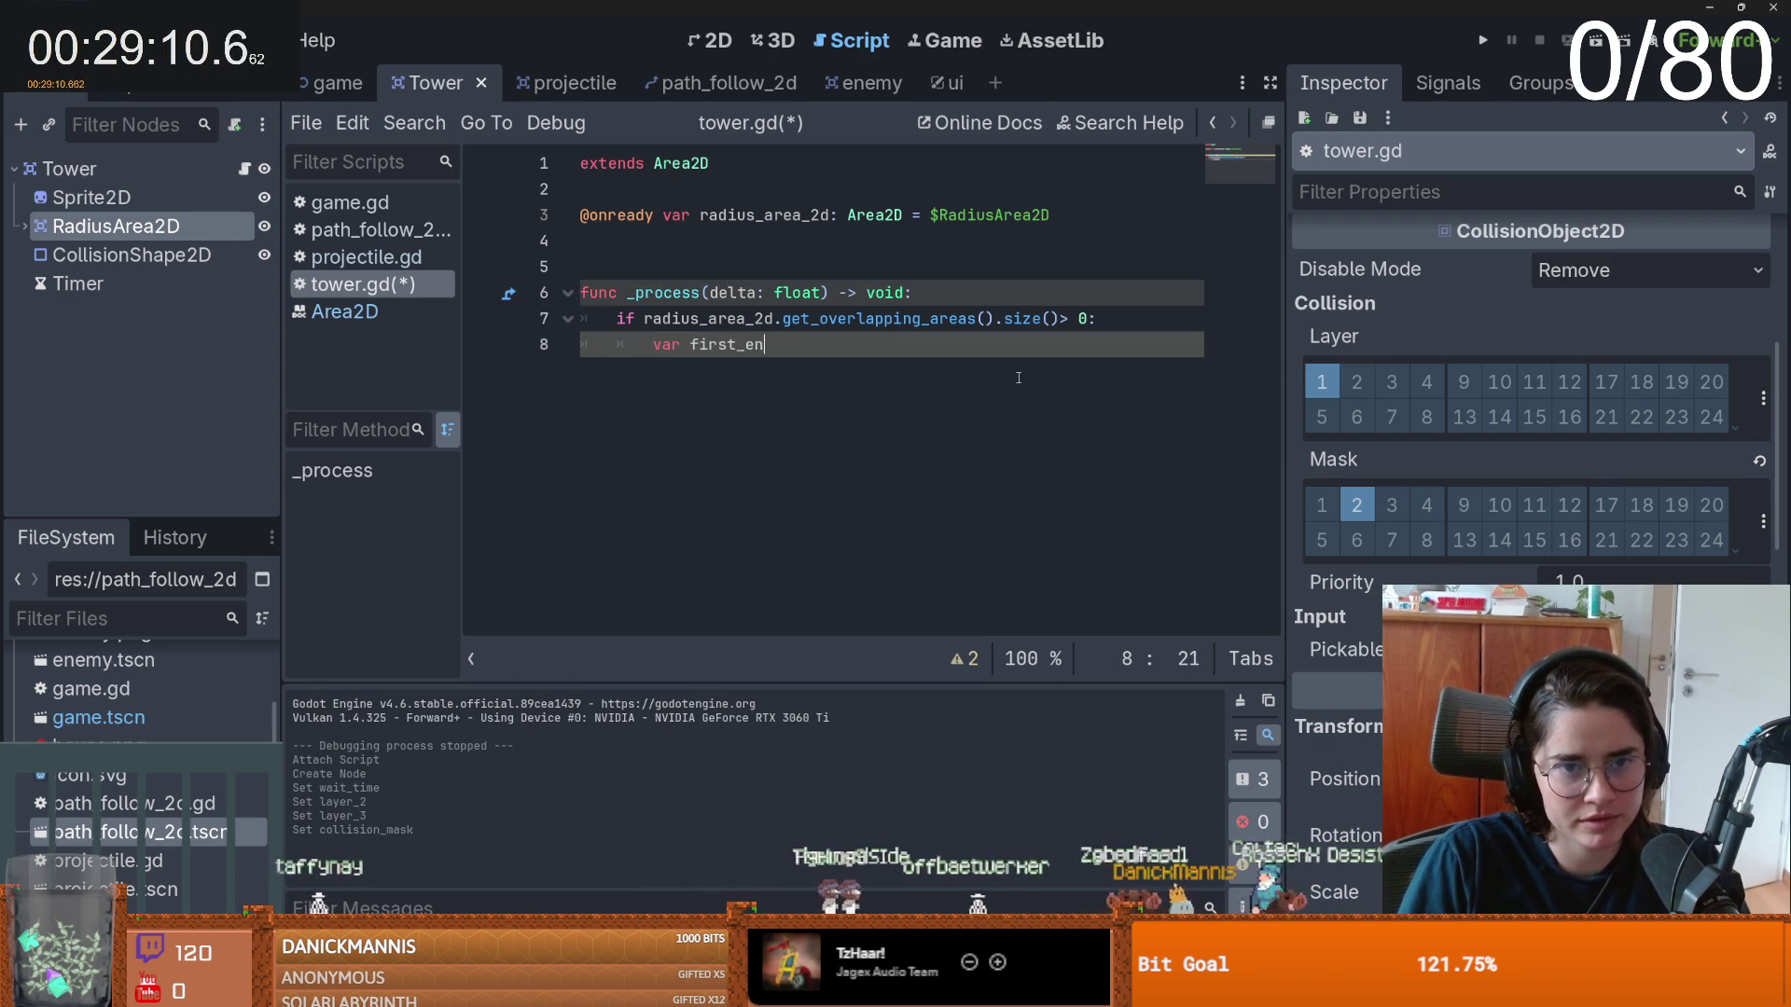
key("BackSpace")
key("BackSpace")
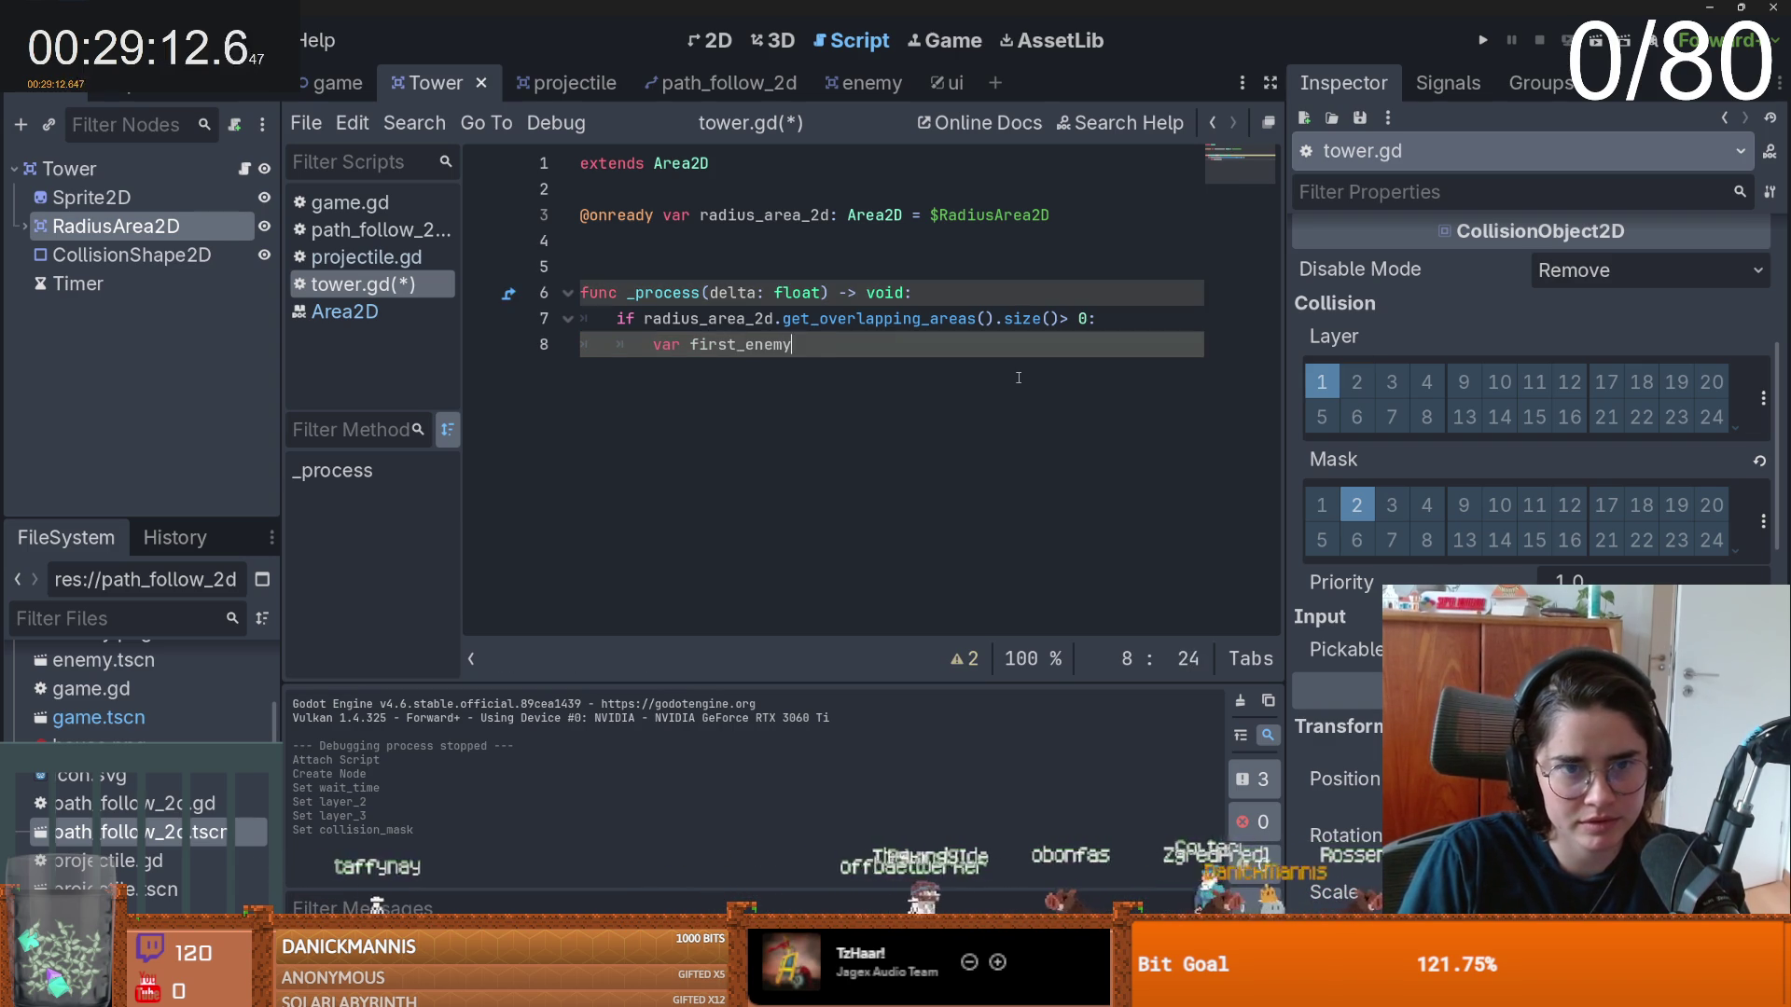
type(" = ra")
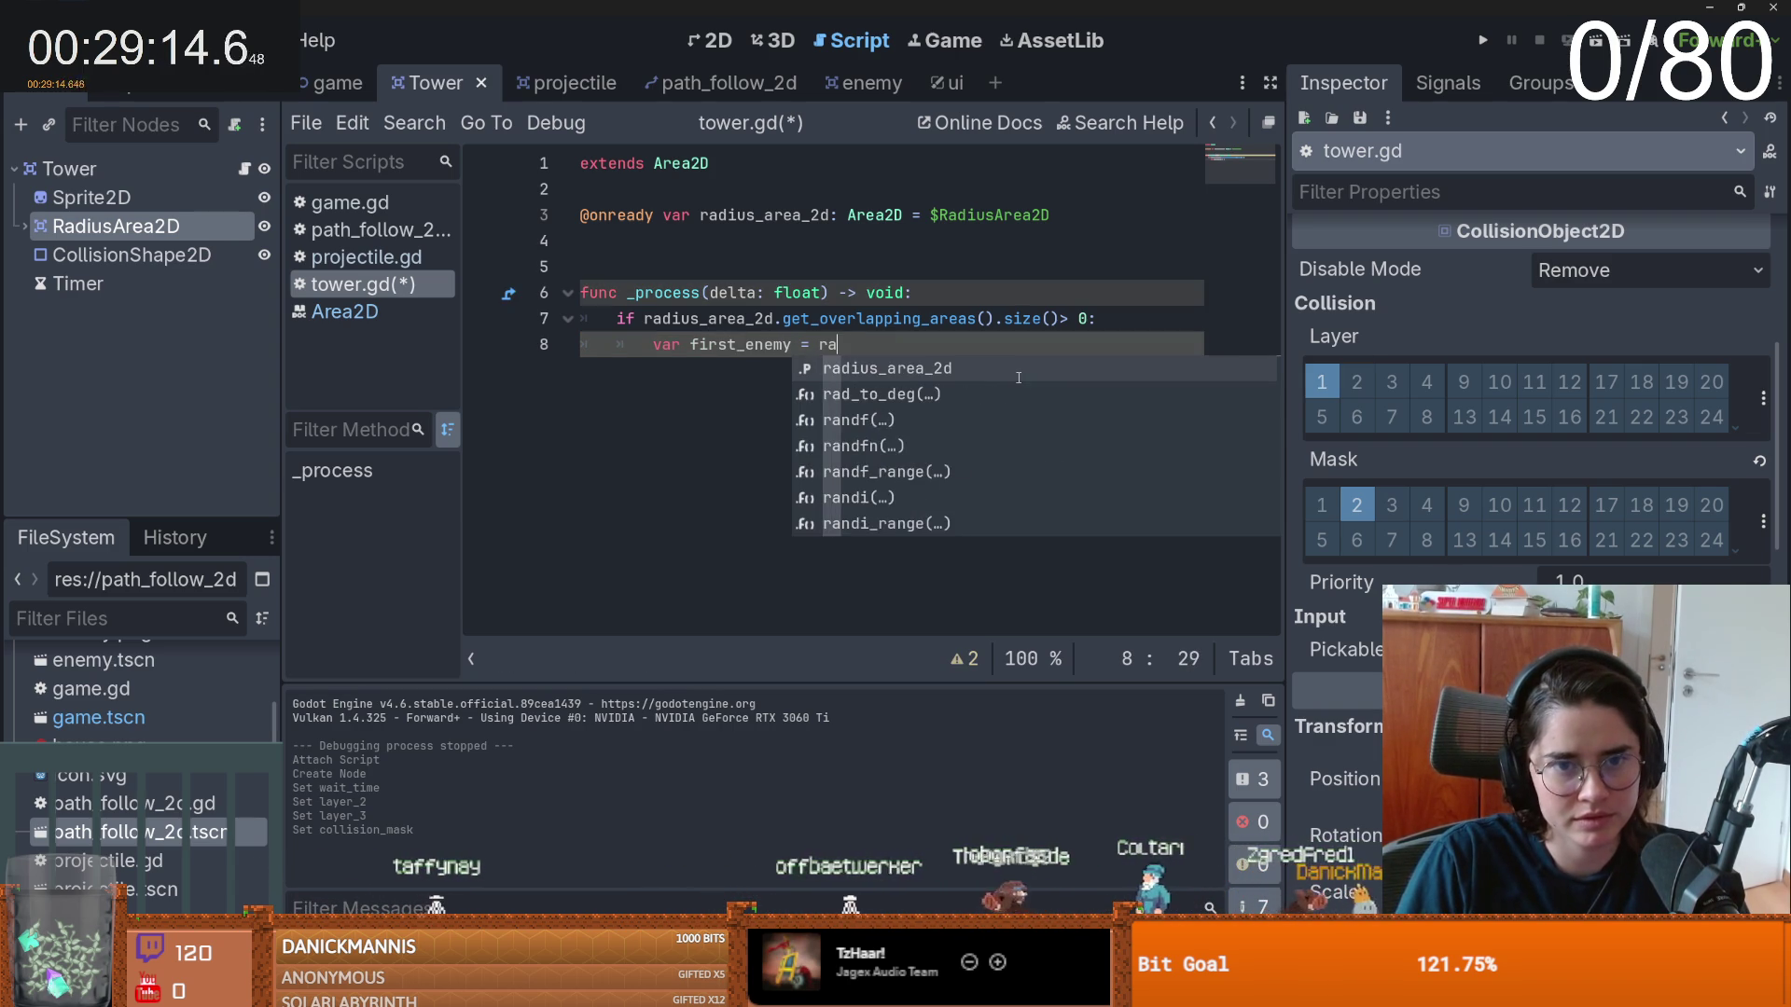
type("dius_area_2d.get_")
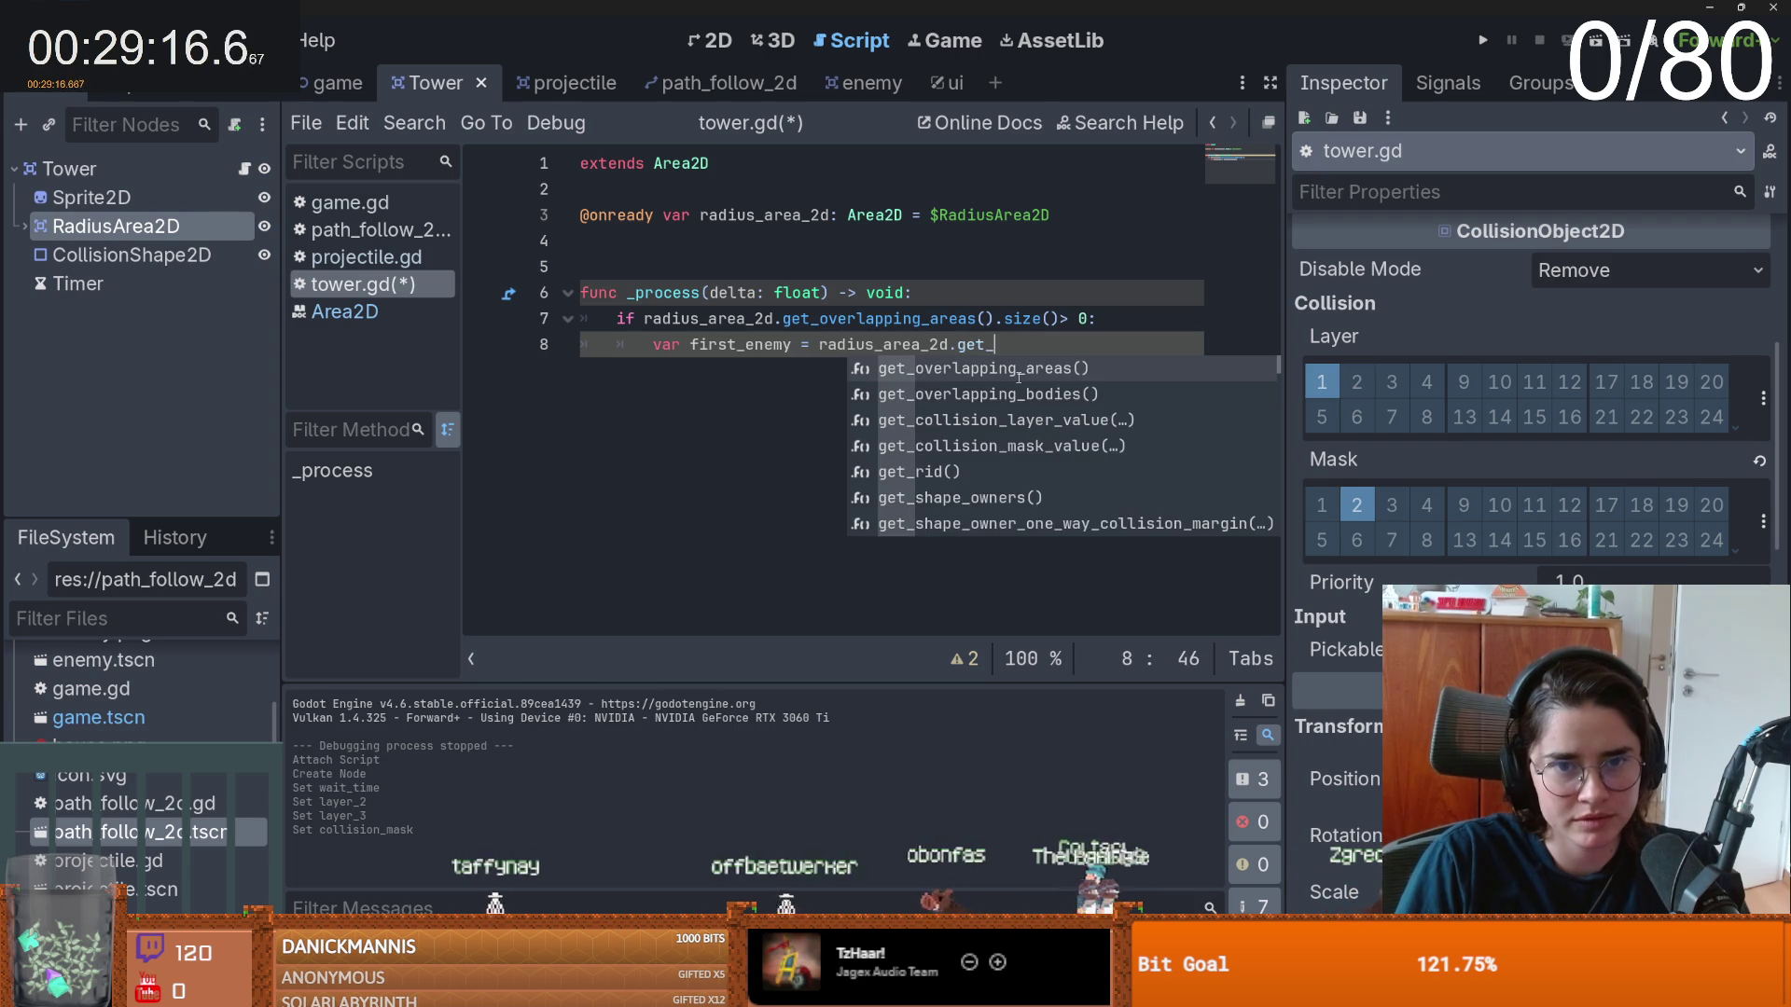
key("Return")
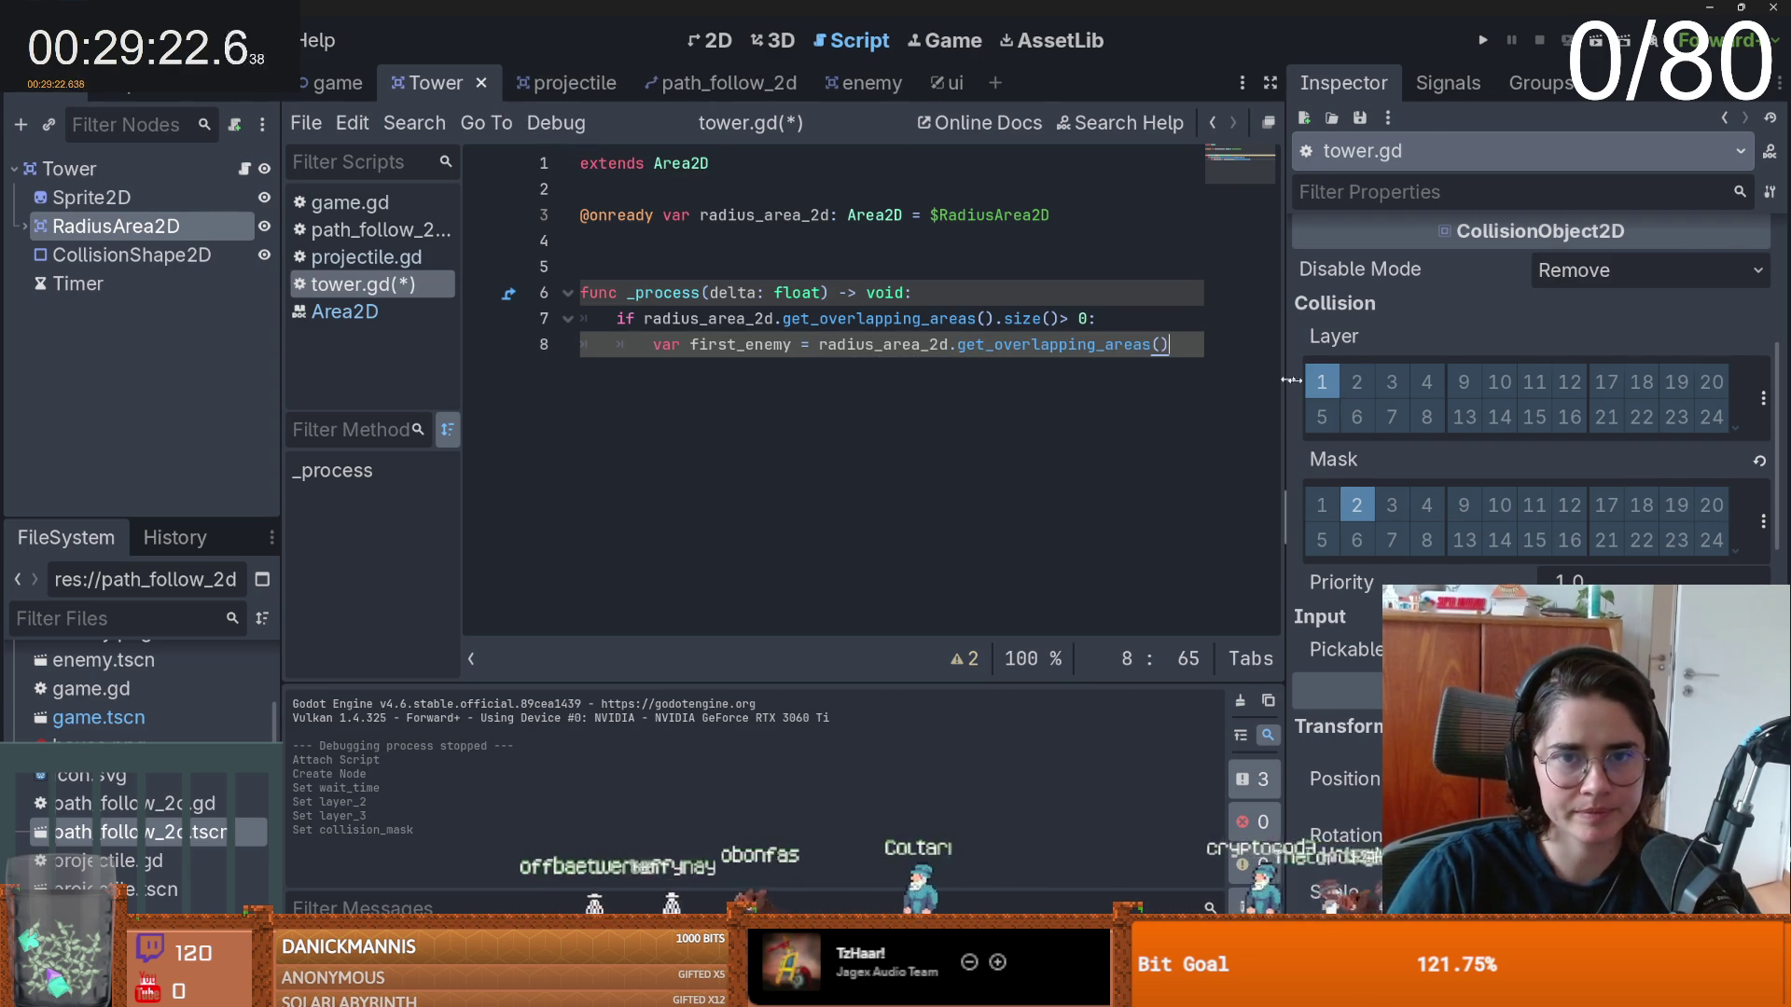
left_click_drag(1288, 380, 1593, 379)
left_click(844, 82)
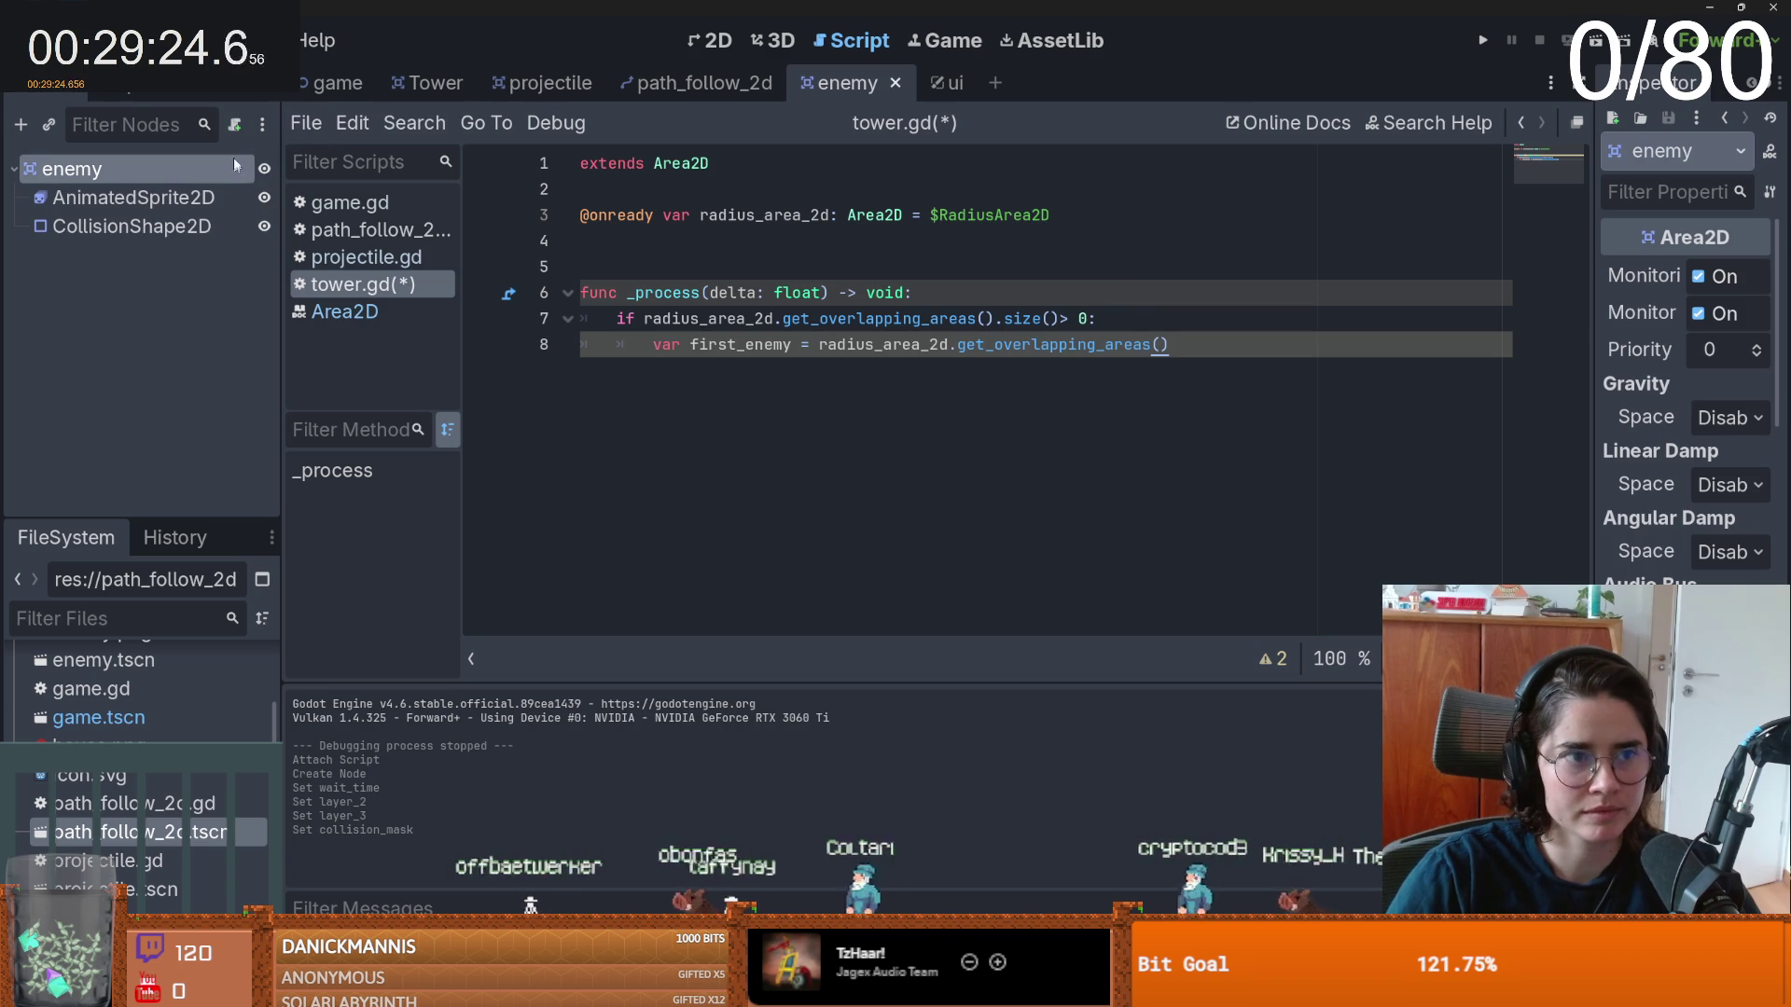
- Attach a new enemy.gd script to the enemy node declaring class_name enemy, and save it
left_click(234, 124)
key("Return")
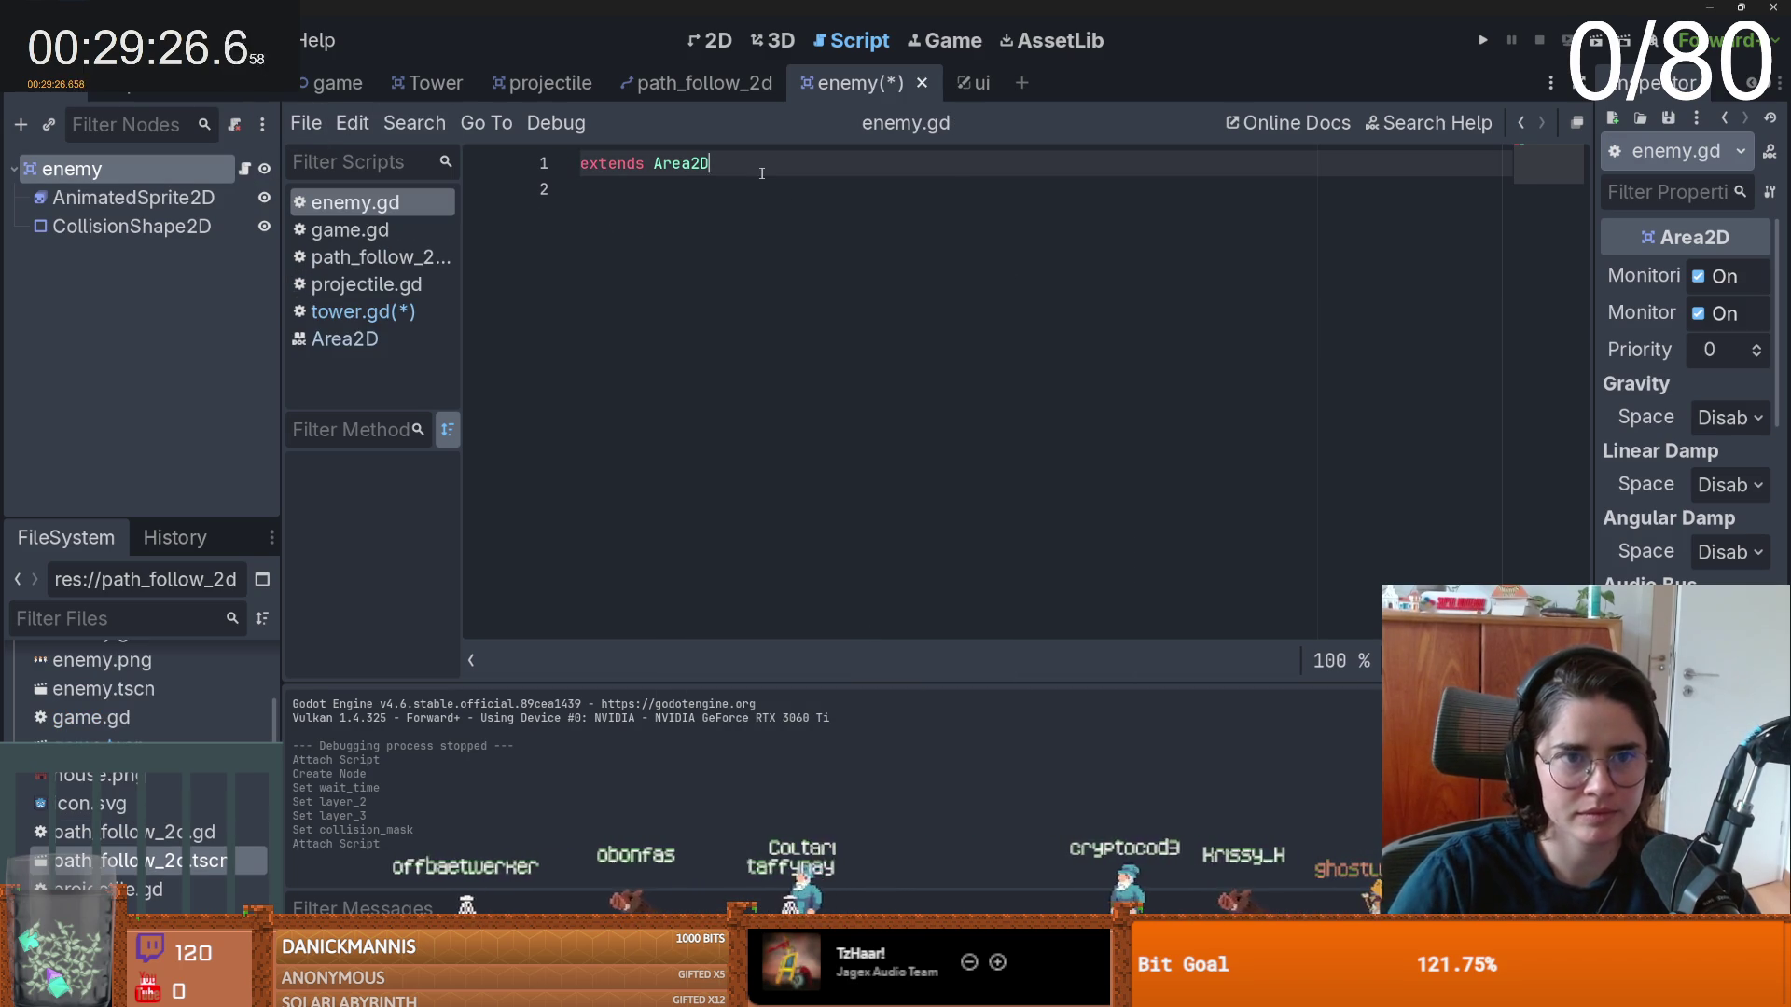
key("Return")
type("class_name")
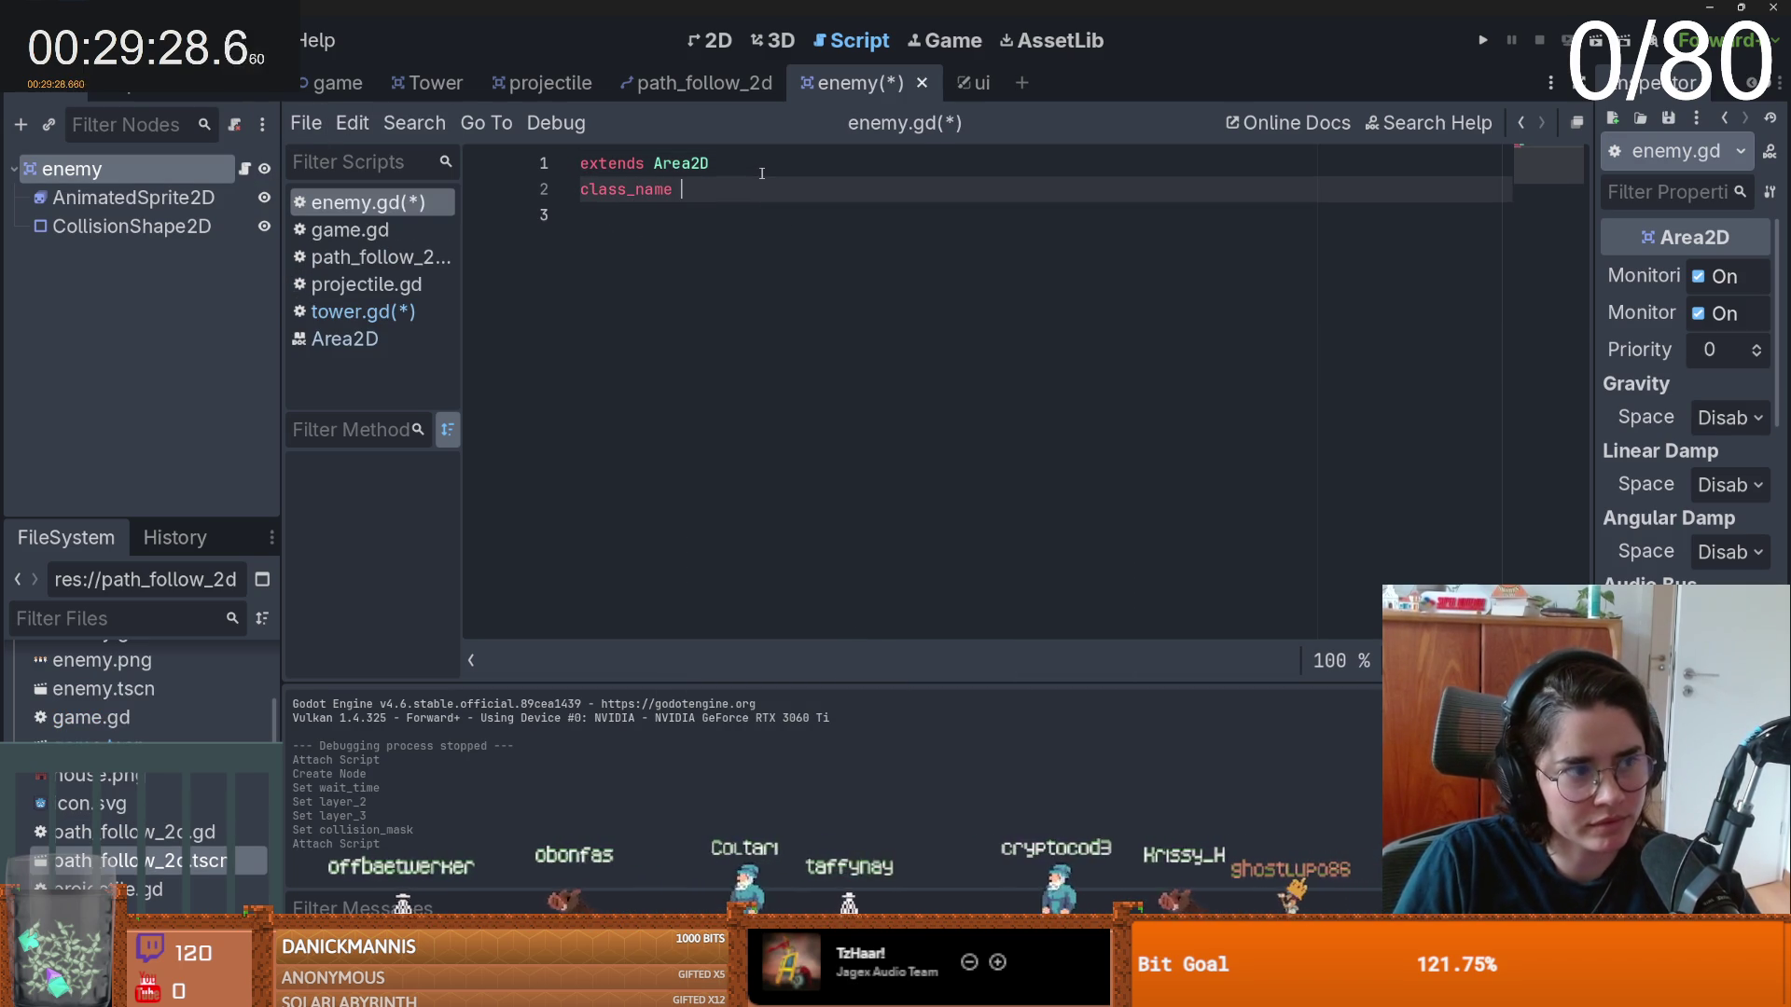
key("ctrl+s")
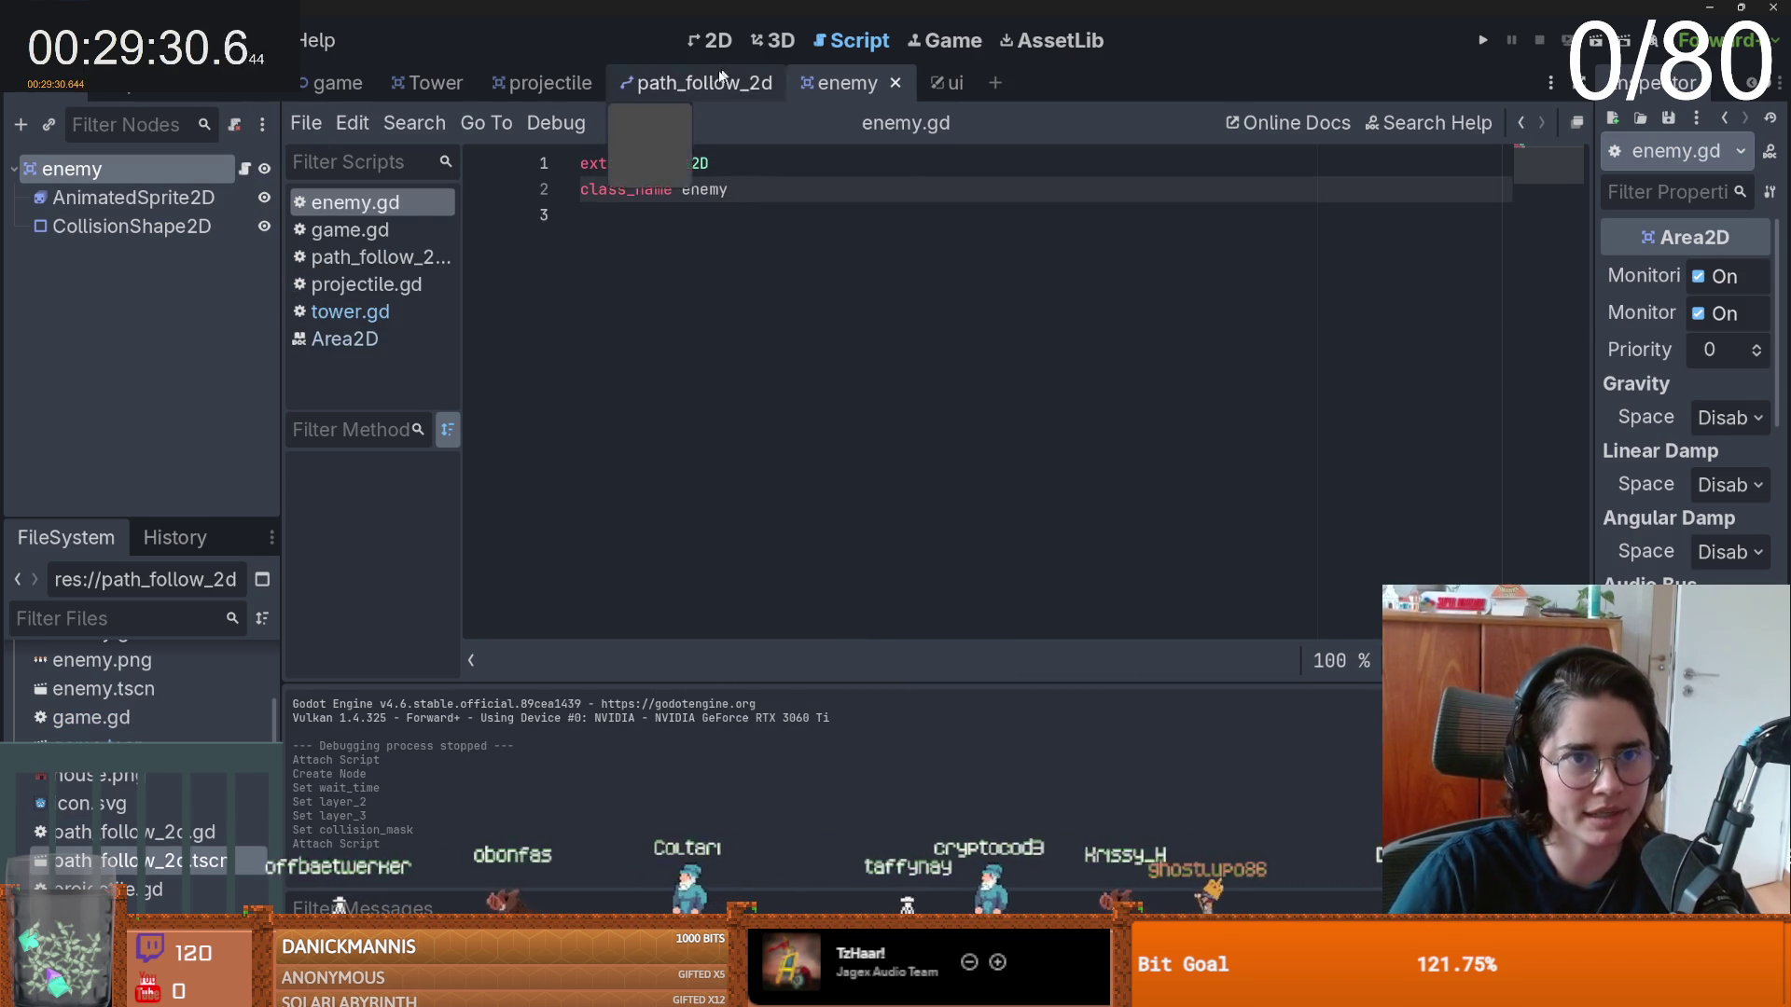
- Look over the projectile scene, then return to the Tower scene and tower.gd
left_click(700, 83)
left_click(522, 84)
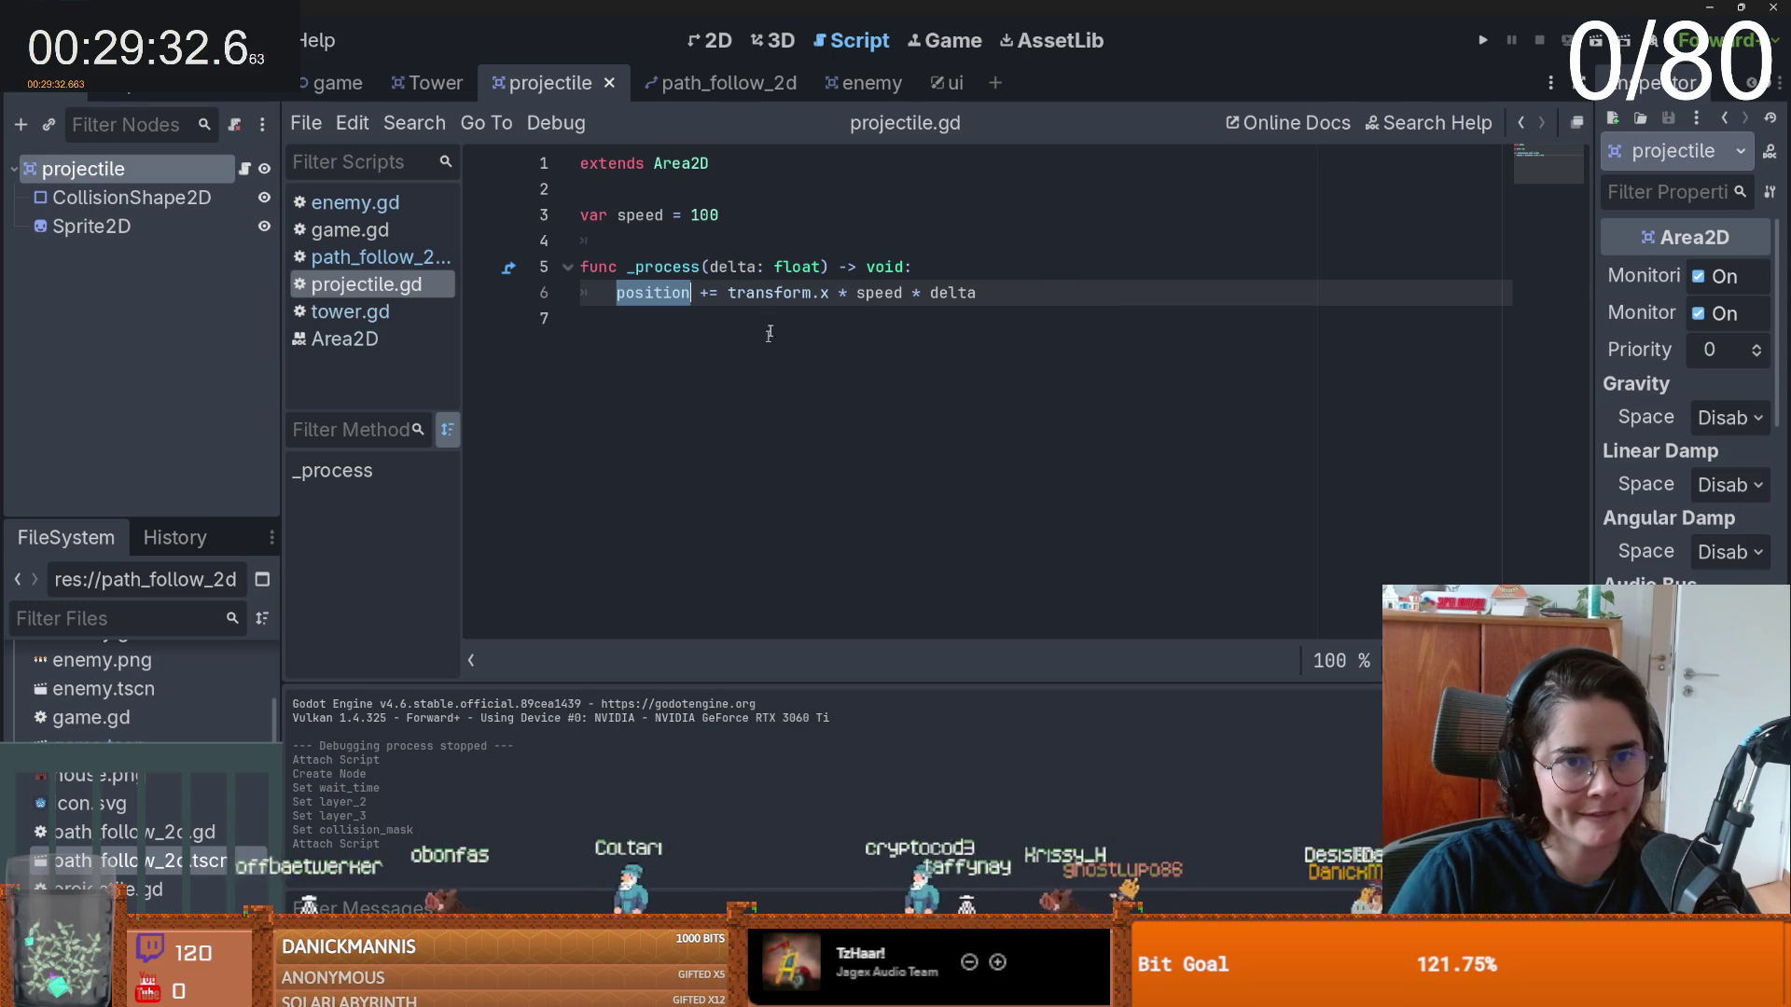
left_click(714, 310)
left_click(427, 83)
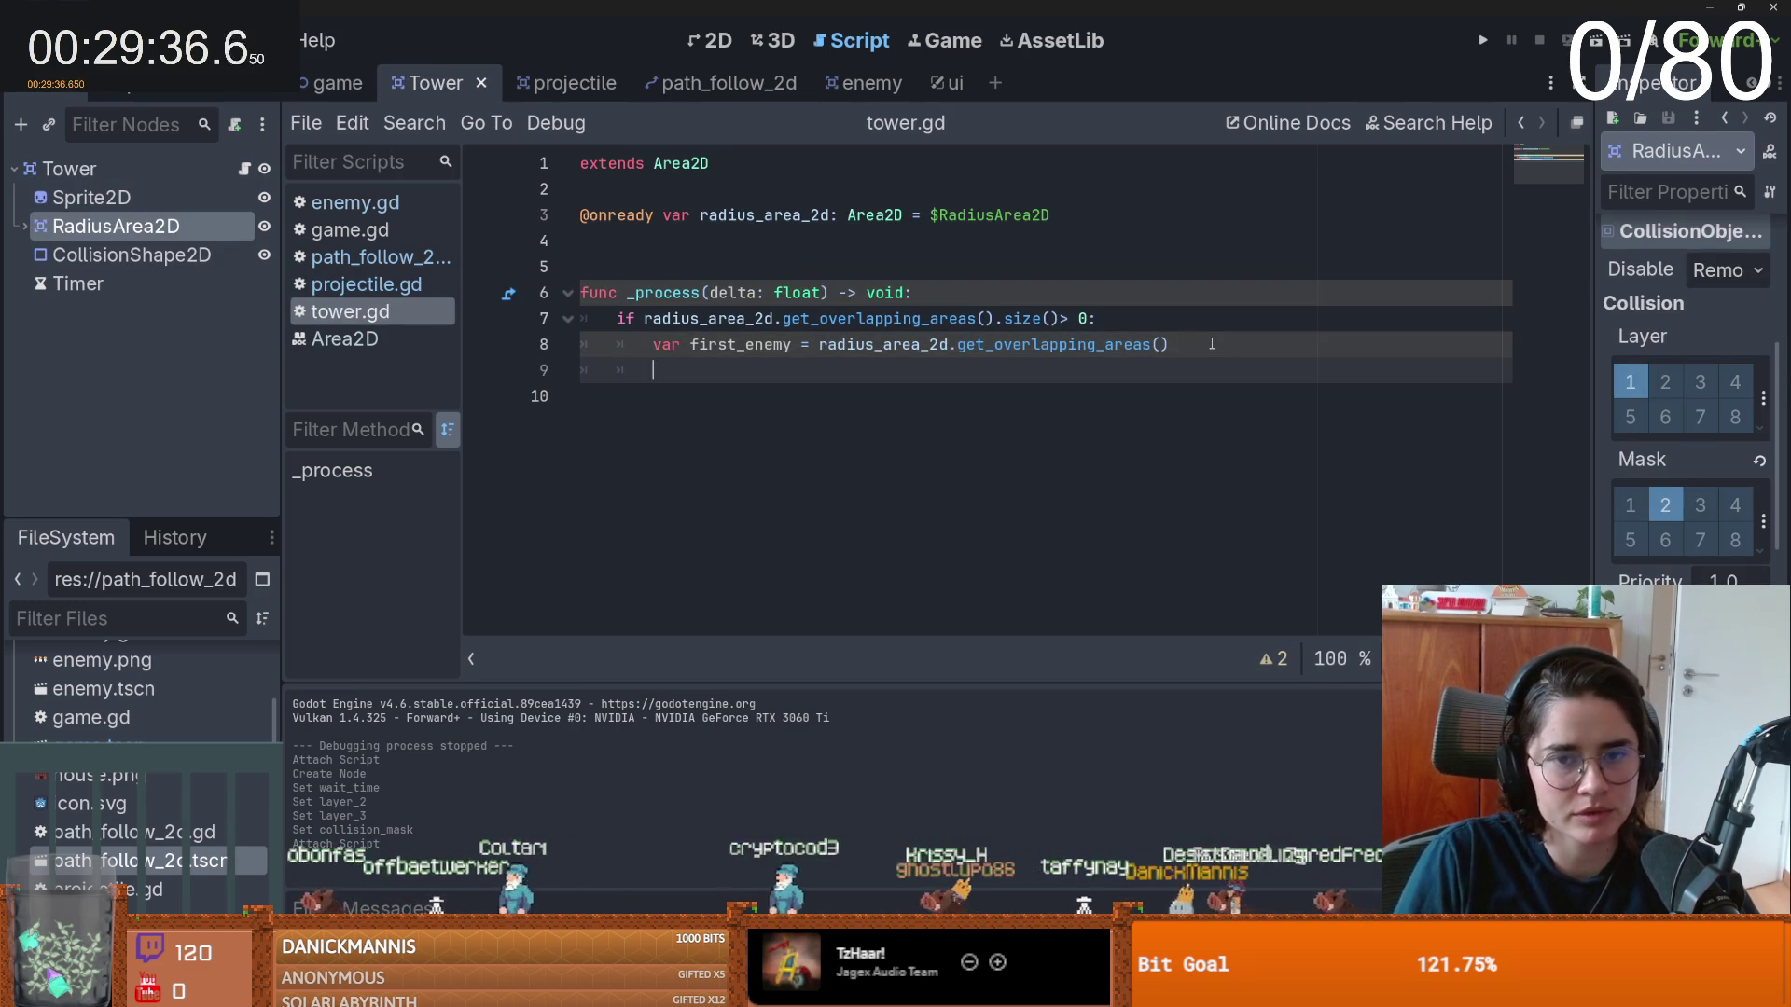
- Call shoot(first_enemy.global_position) on line 9 and add an empty shoot() function with pass, then save
type("shoot(fir")
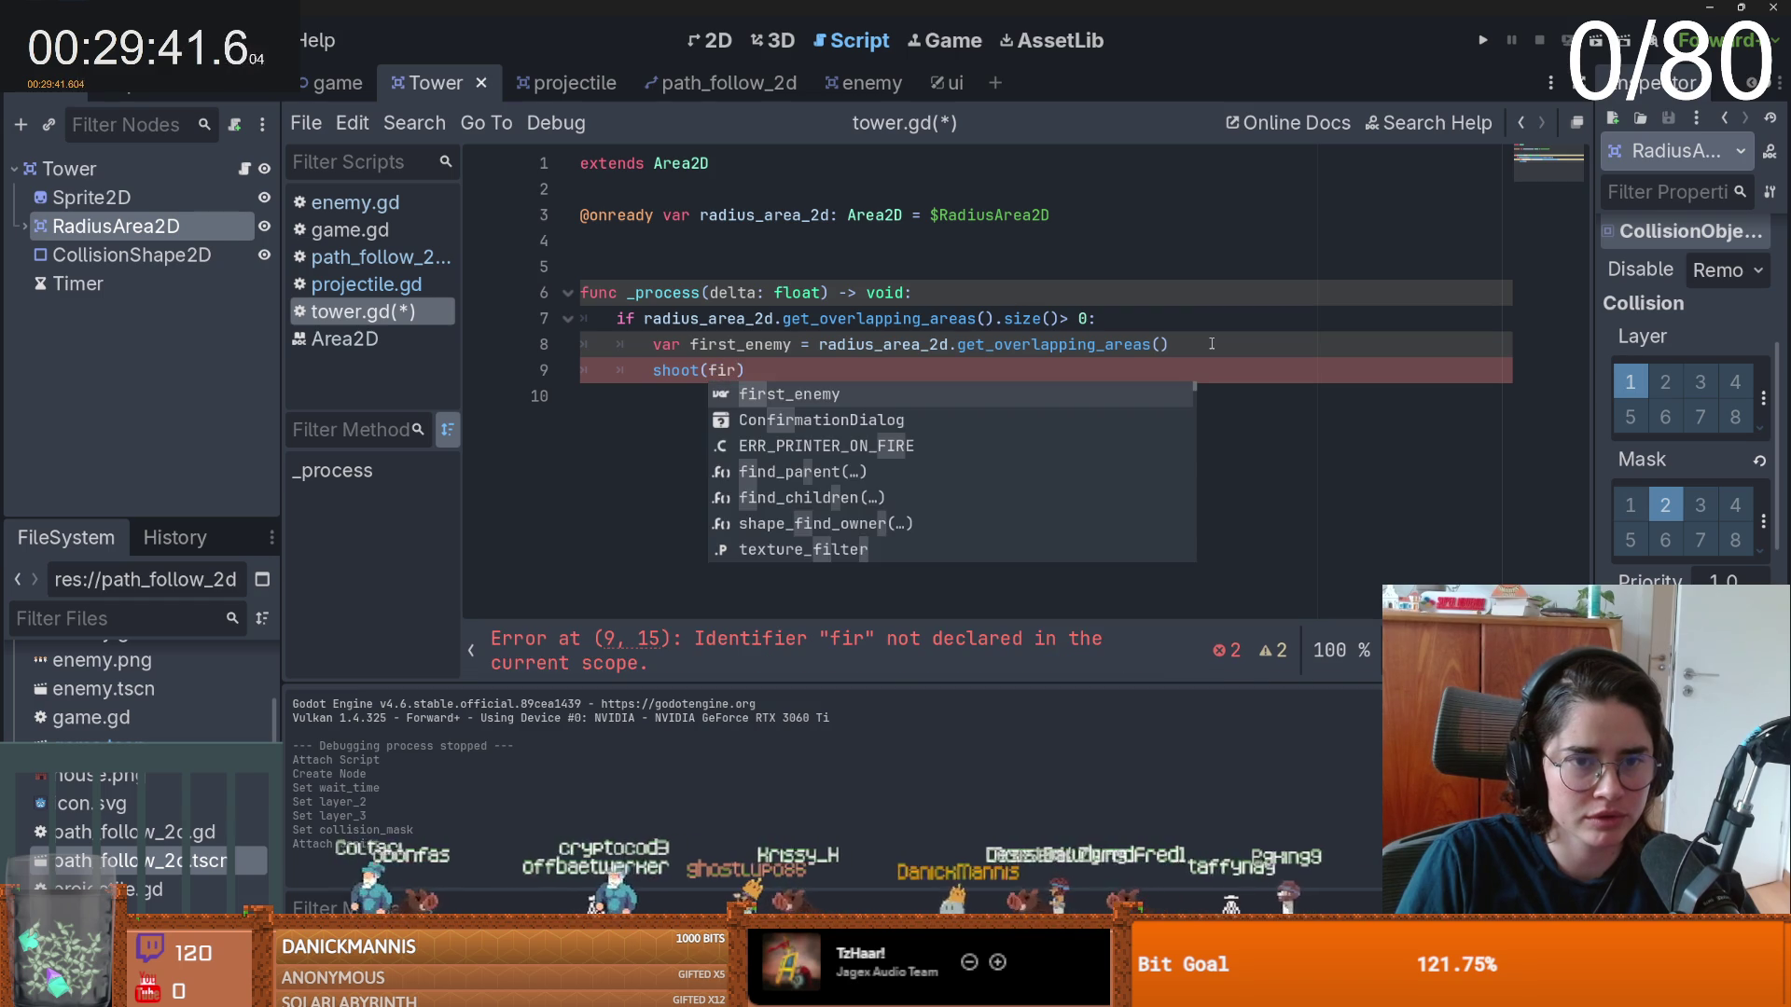
key("Return")
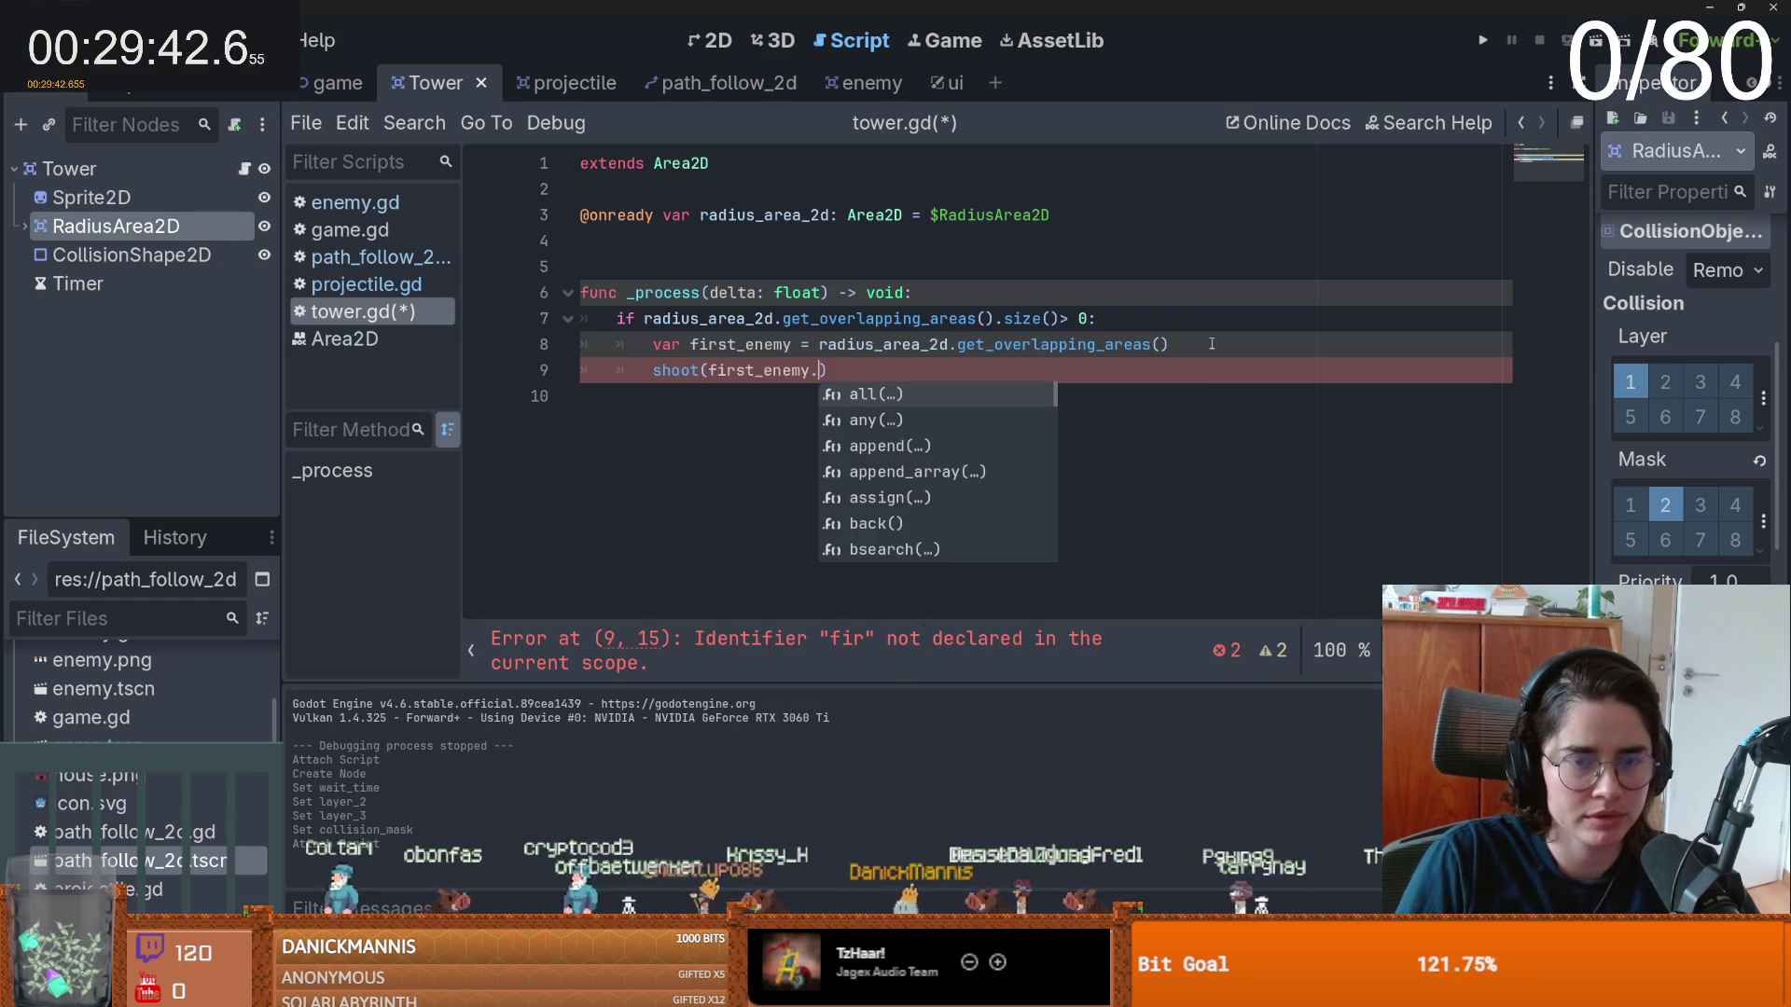
type("global_positi")
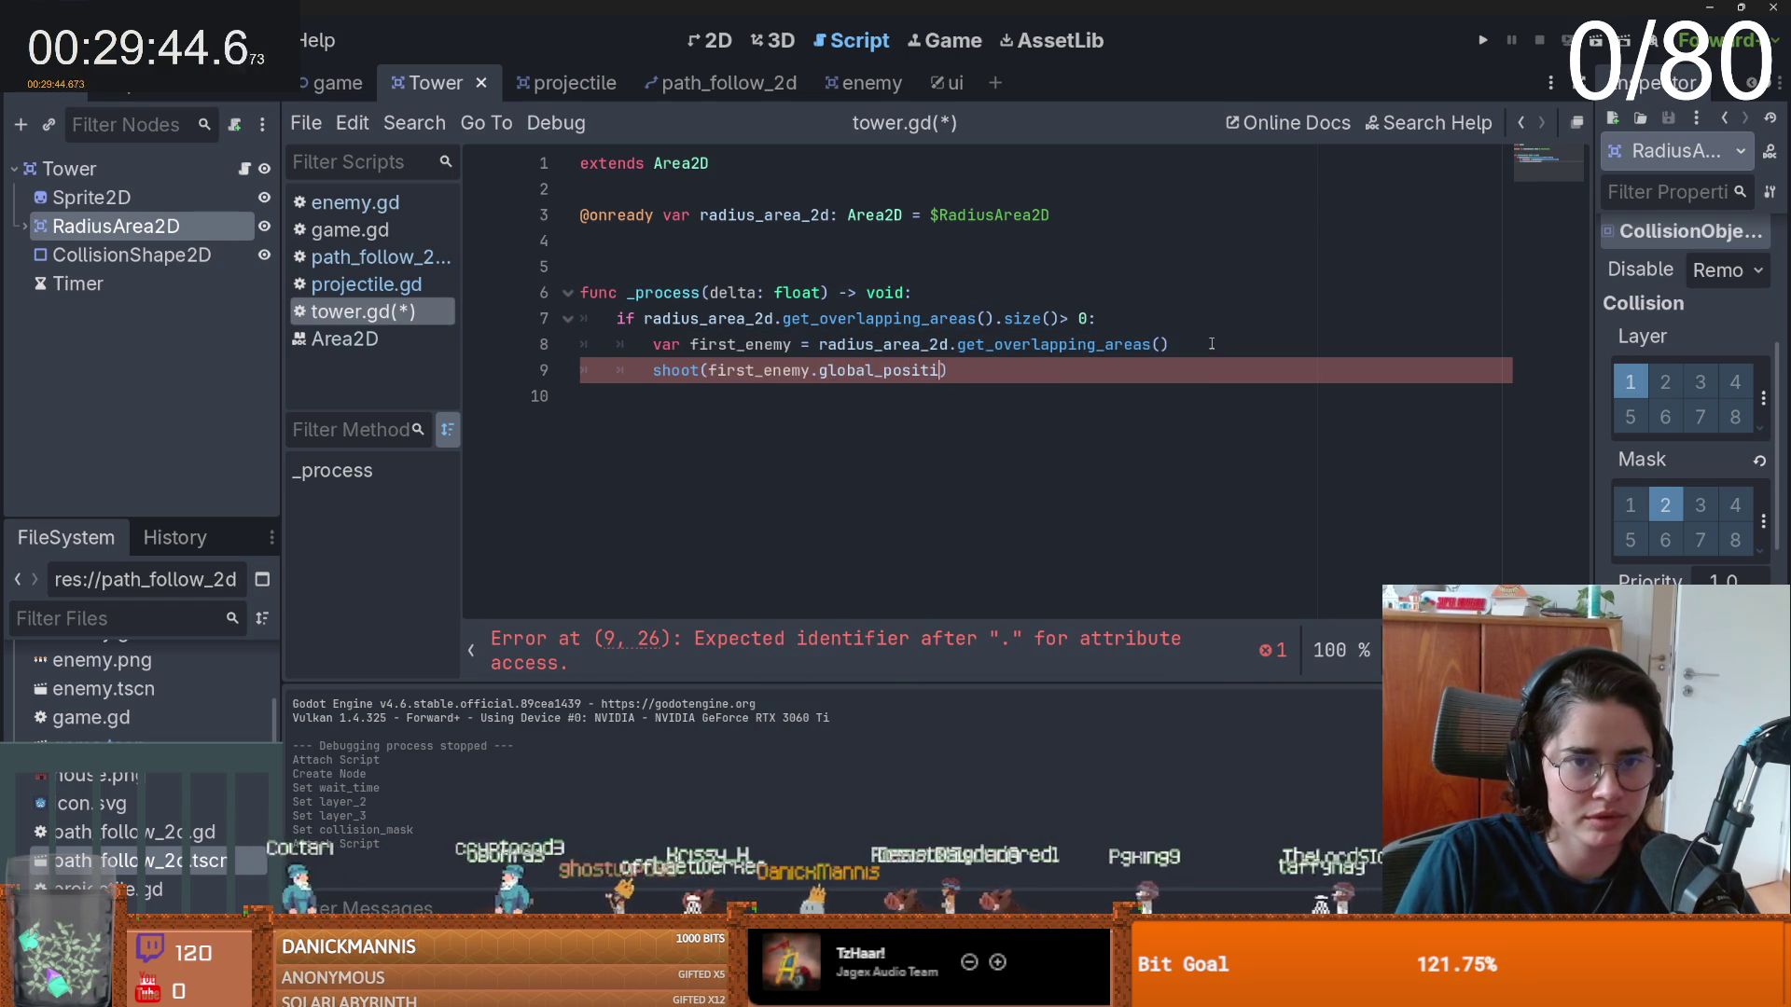
key("End")
key("Return")
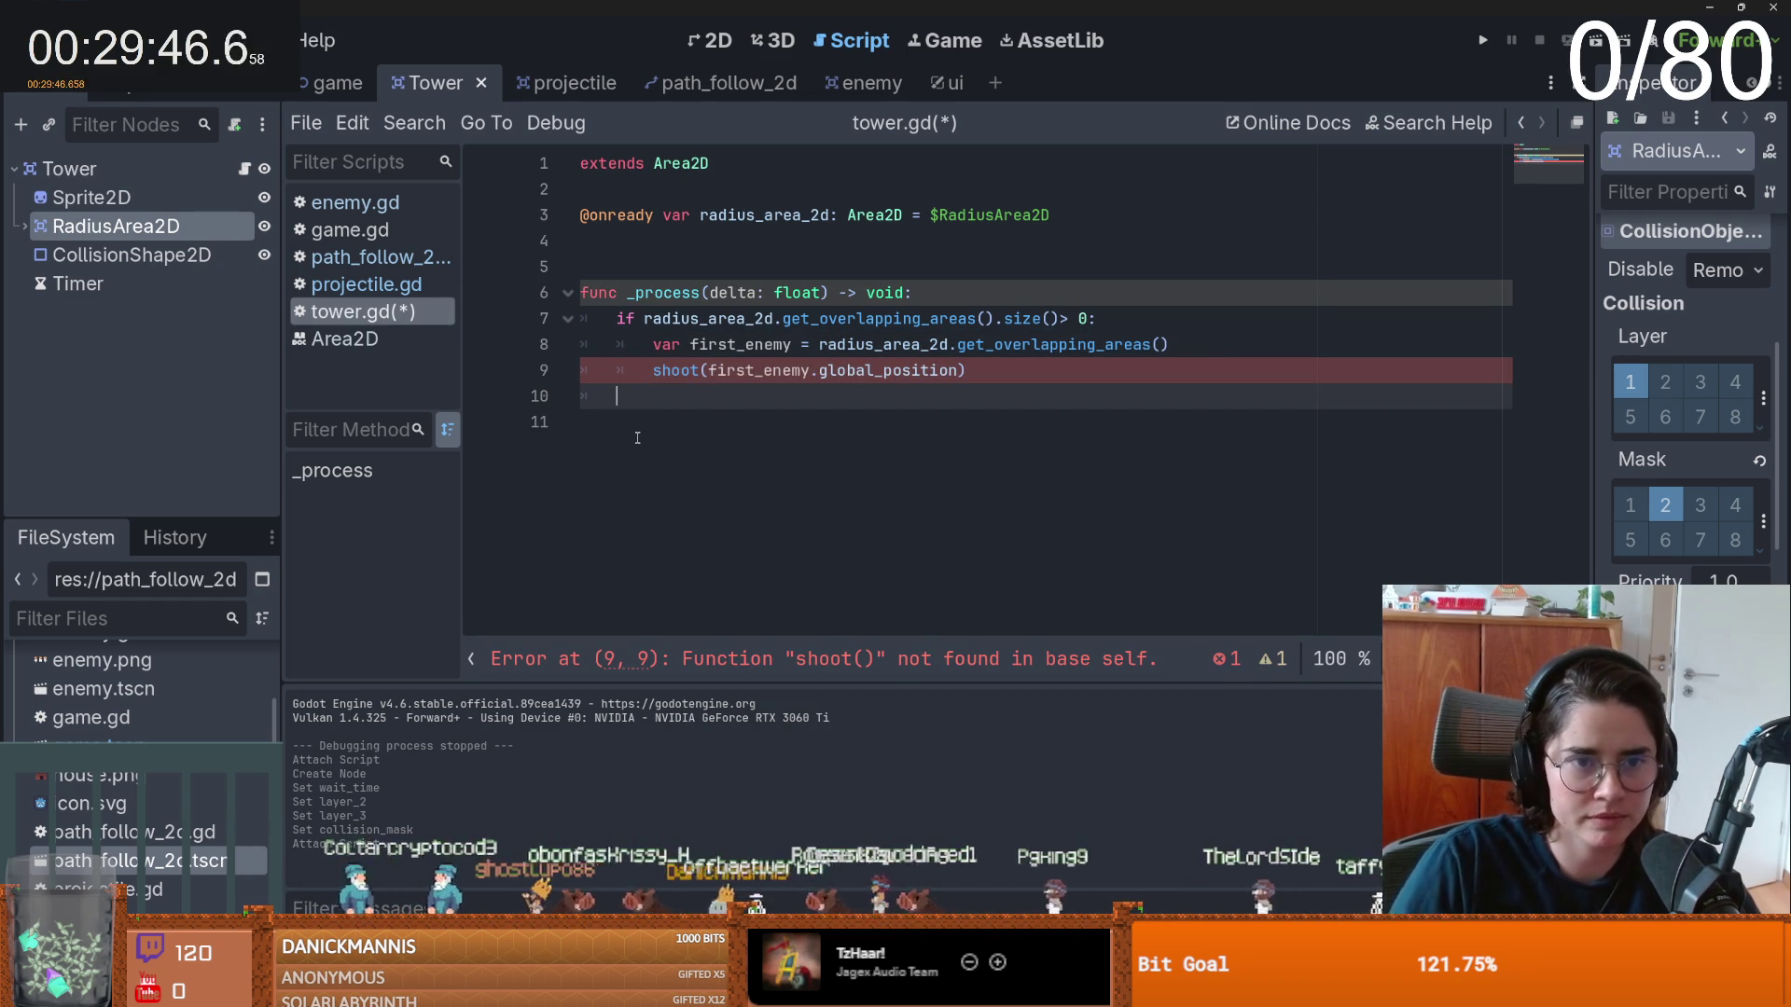
key("BackSpace")
key("Return")
type("func sho")
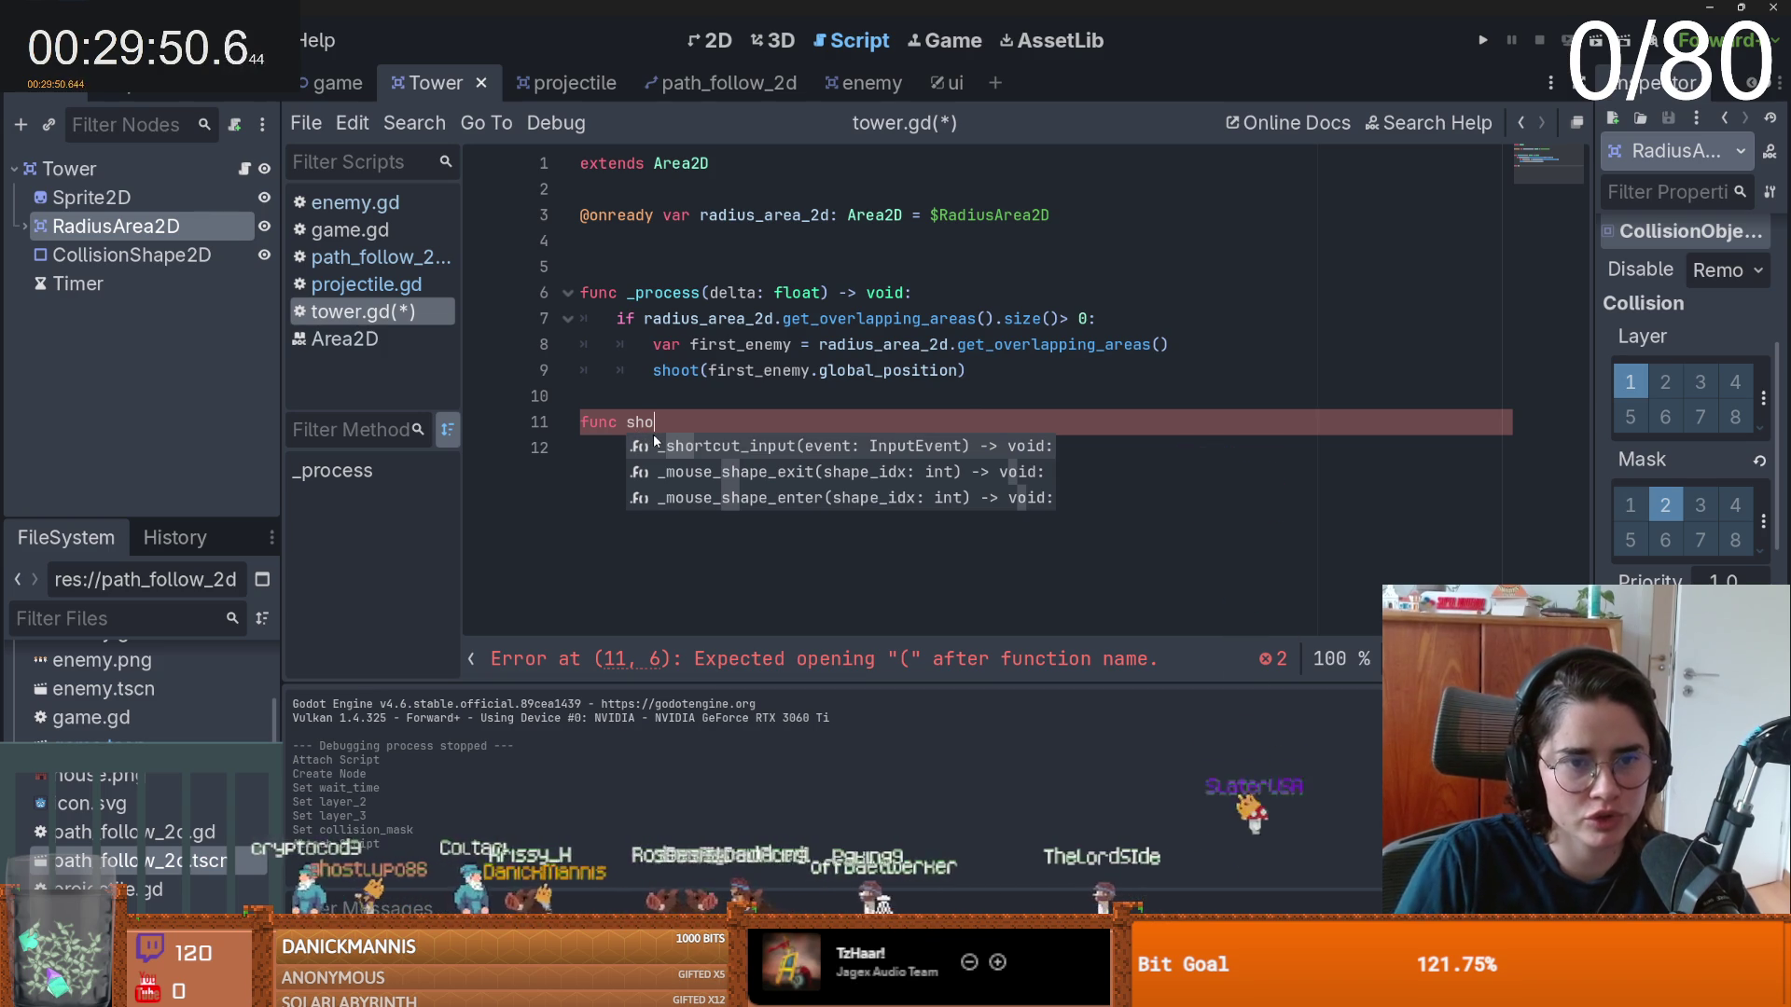
type("ot():")
key("Return")
type("pass")
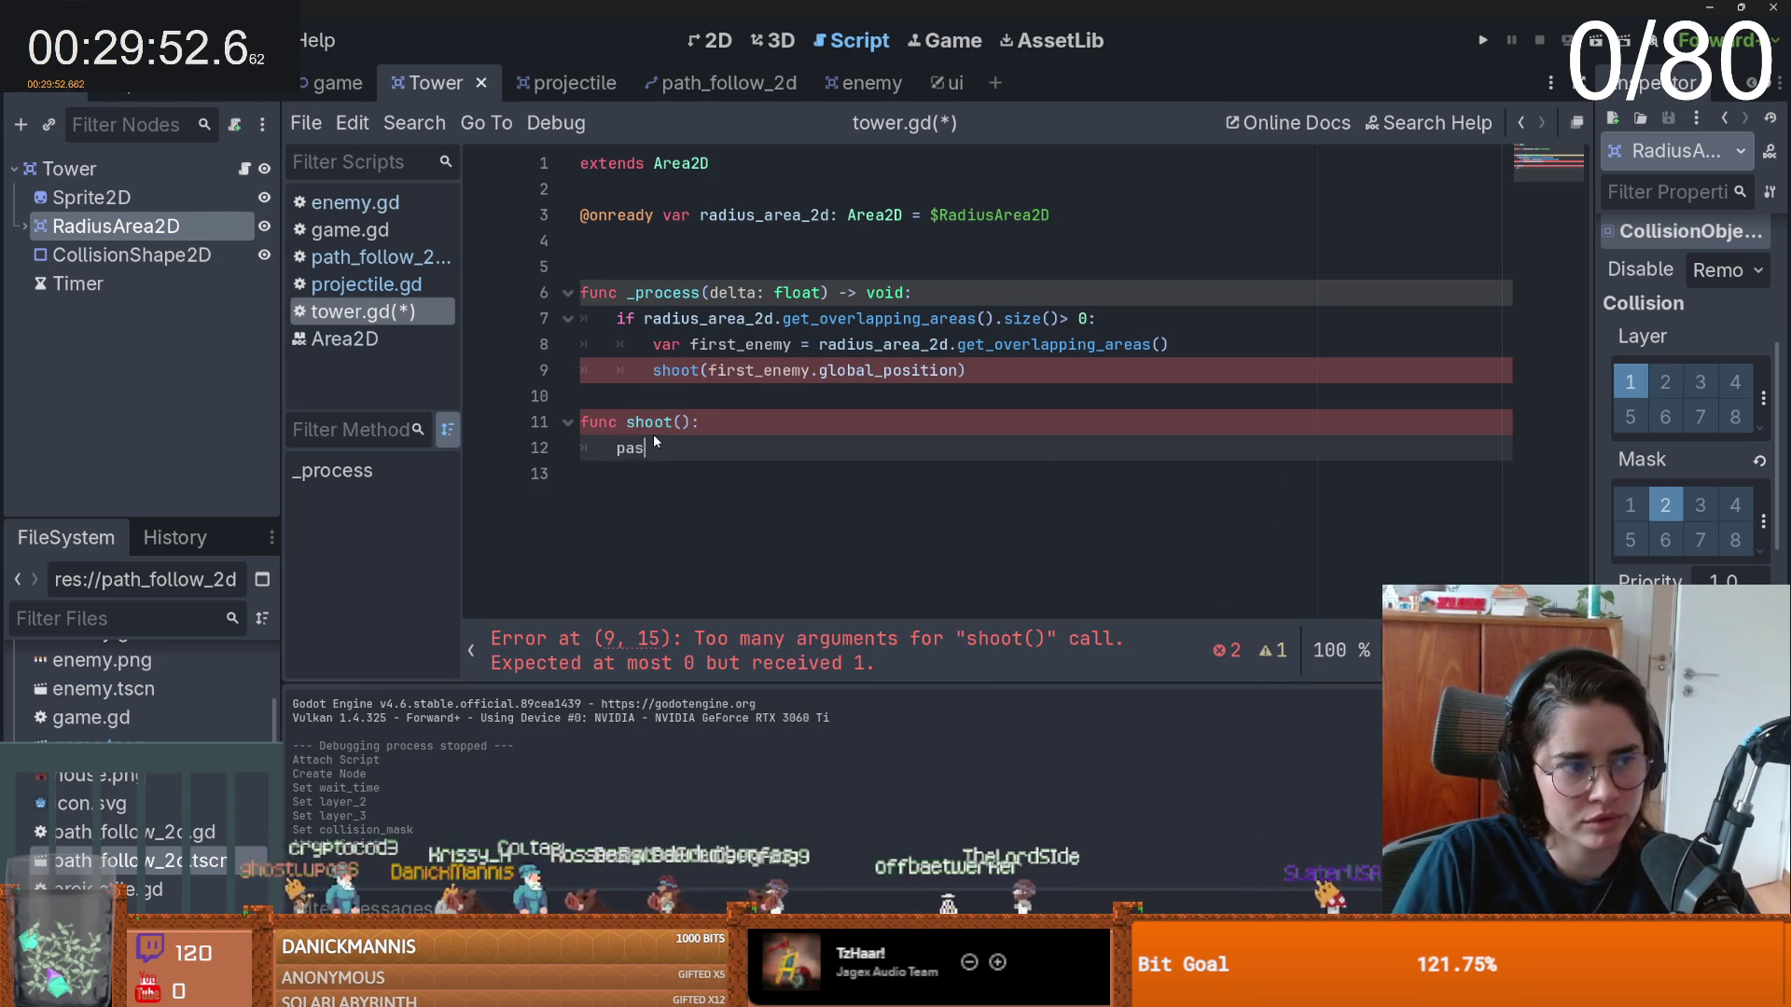
key("ctrl+s")
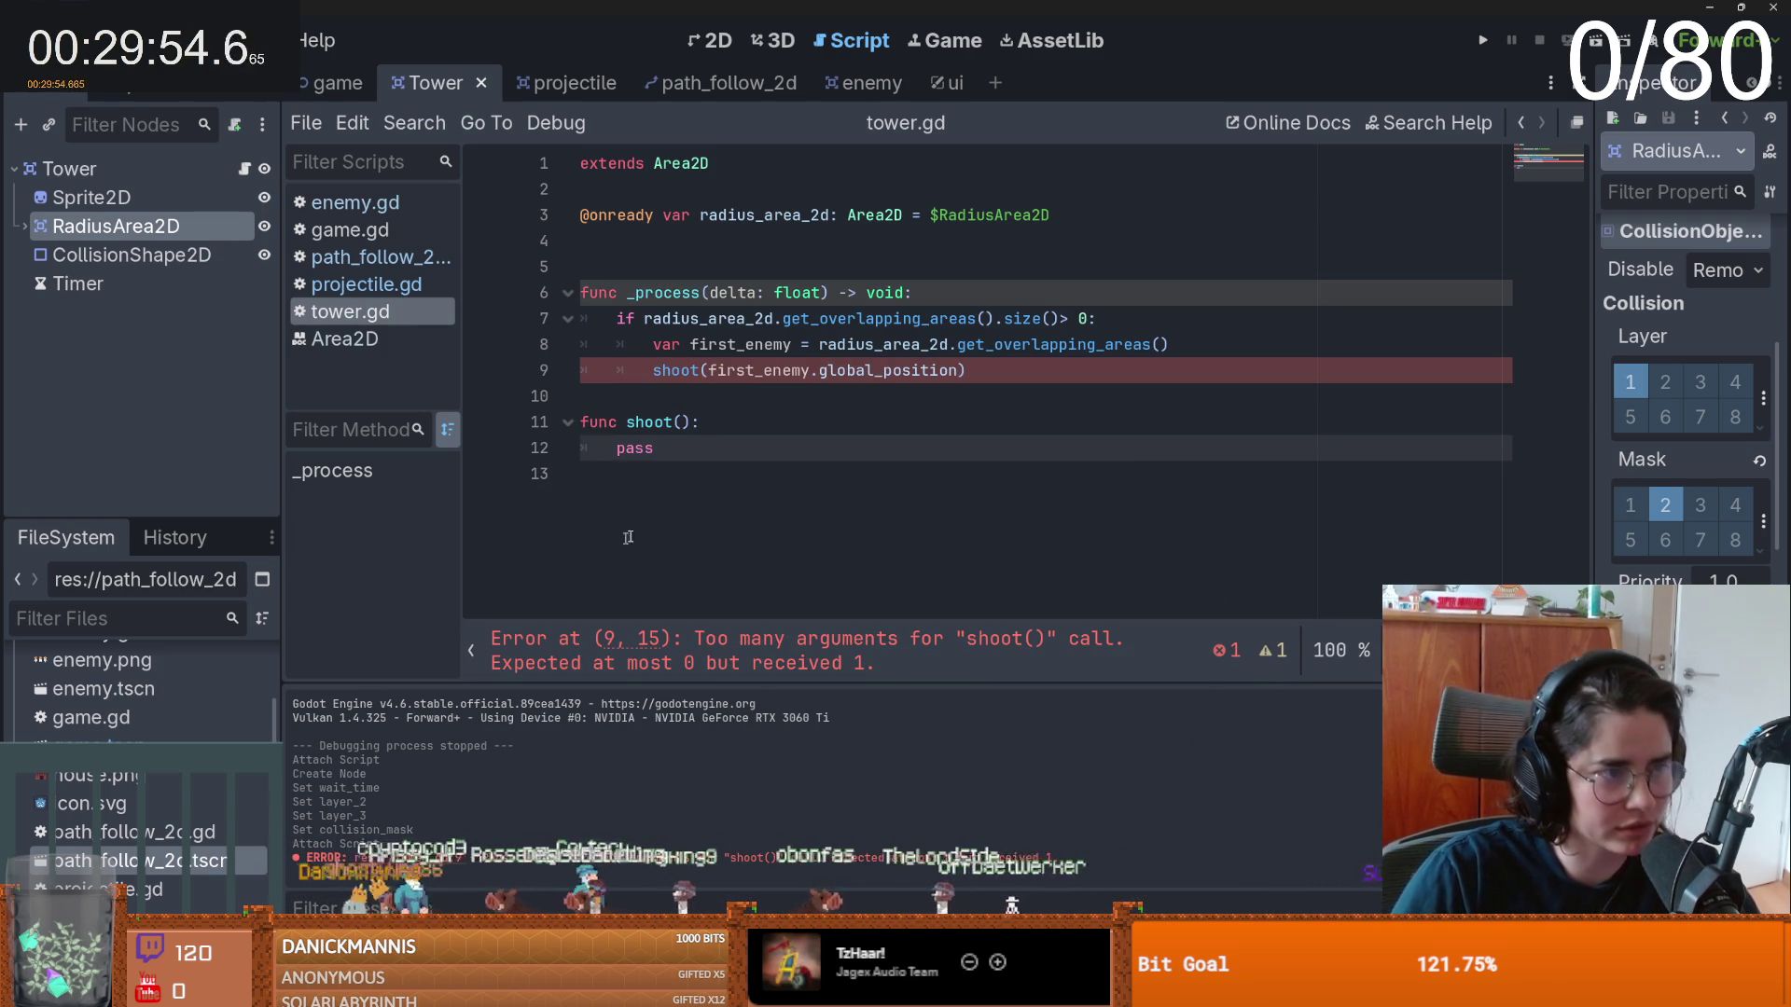
- Give shoot a pos parameter, then start adding a child node to Tower
left_click(725, 427)
double_click(637, 449)
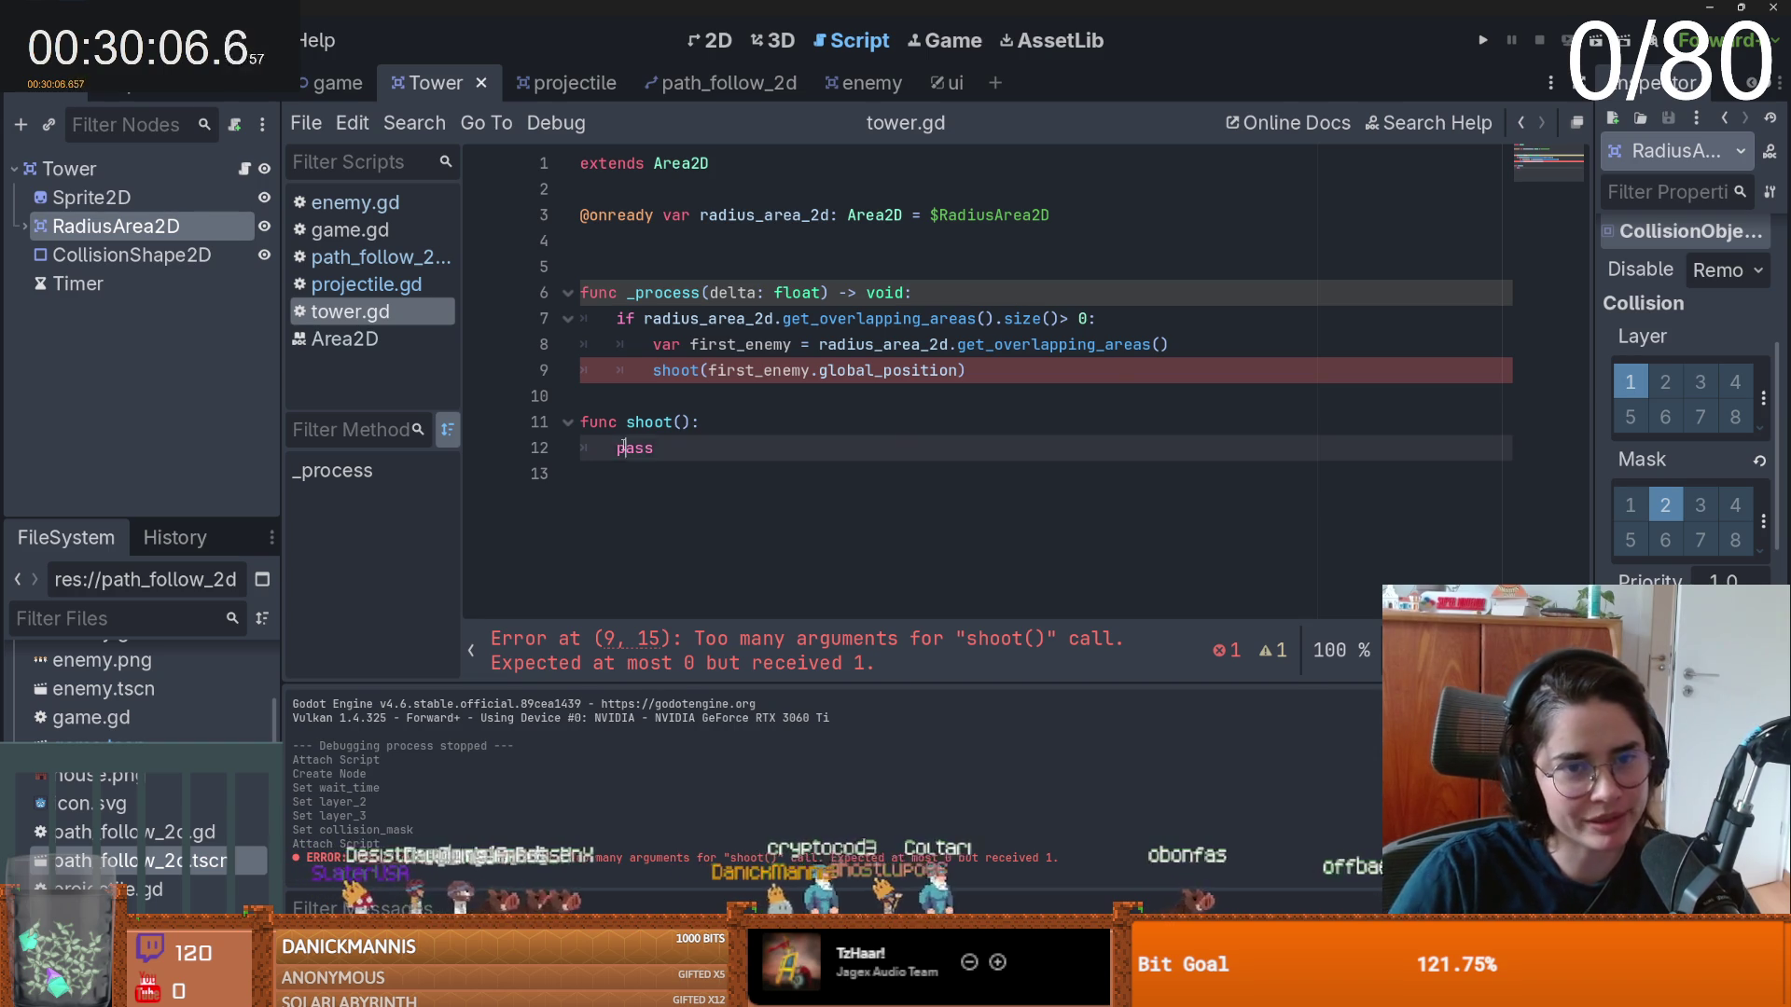
left_click(681, 422)
type("pos")
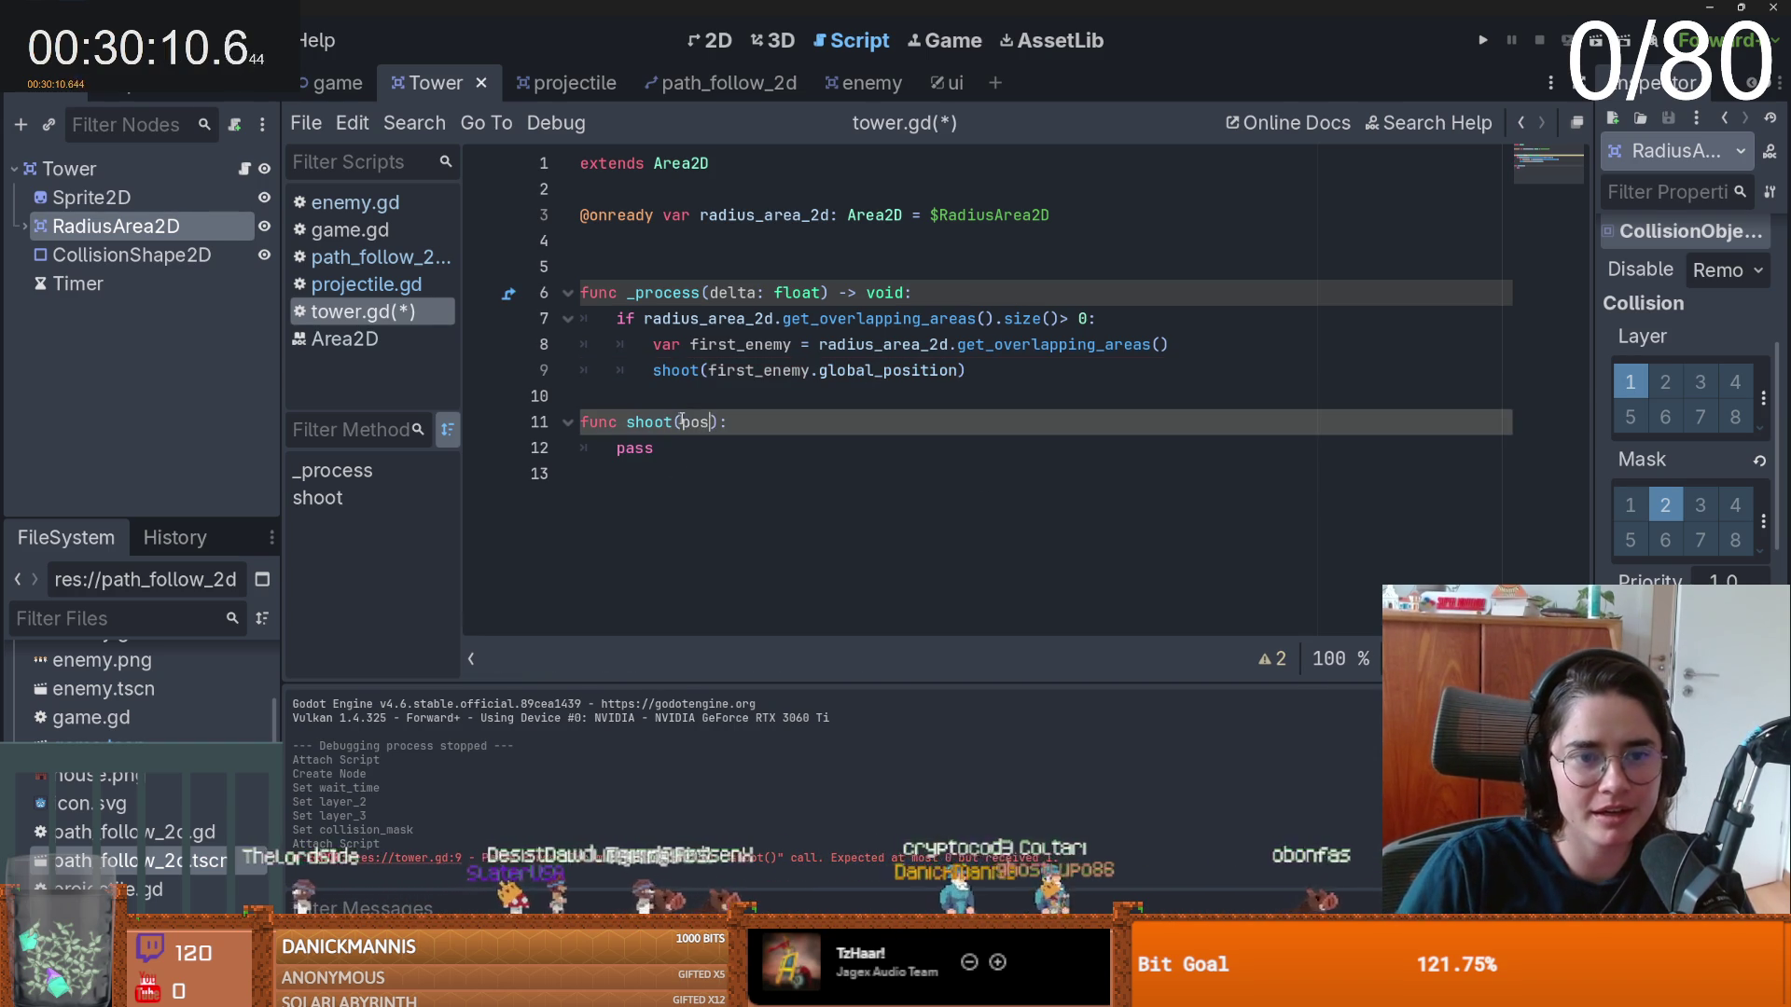
key("Down")
double_click(635, 447)
right_click(116, 160)
left_click(192, 214)
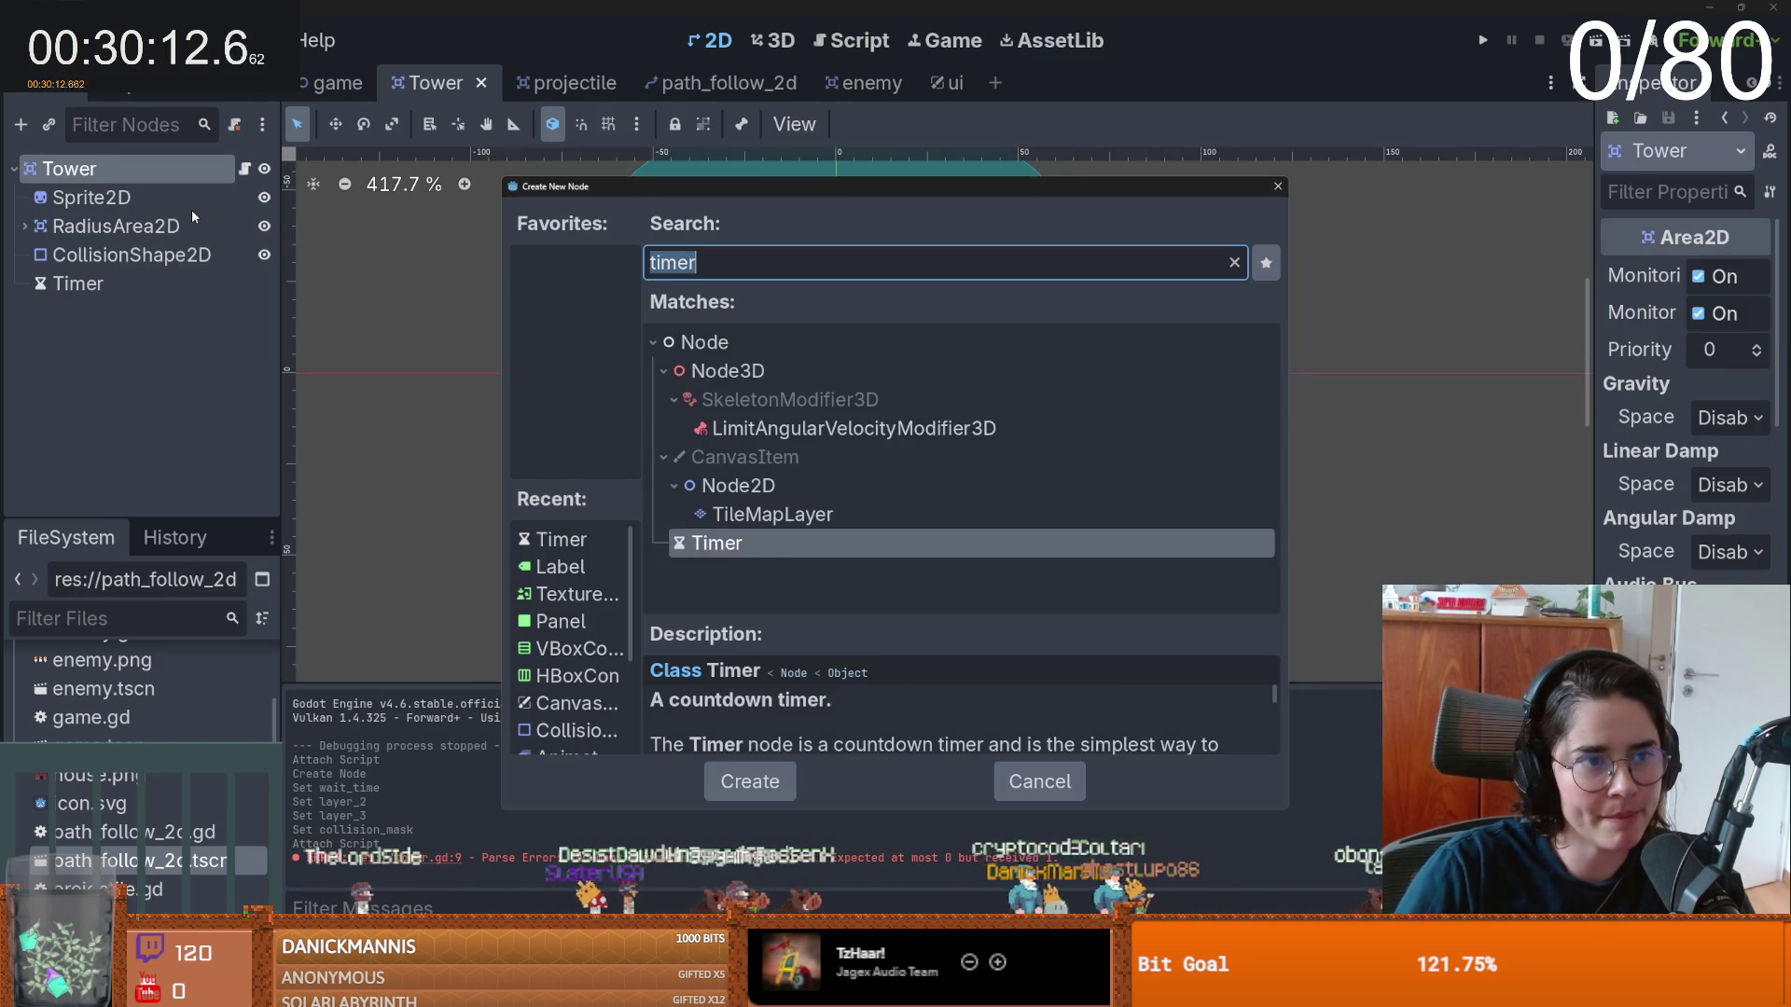
key("BackSpace")
type("marker")
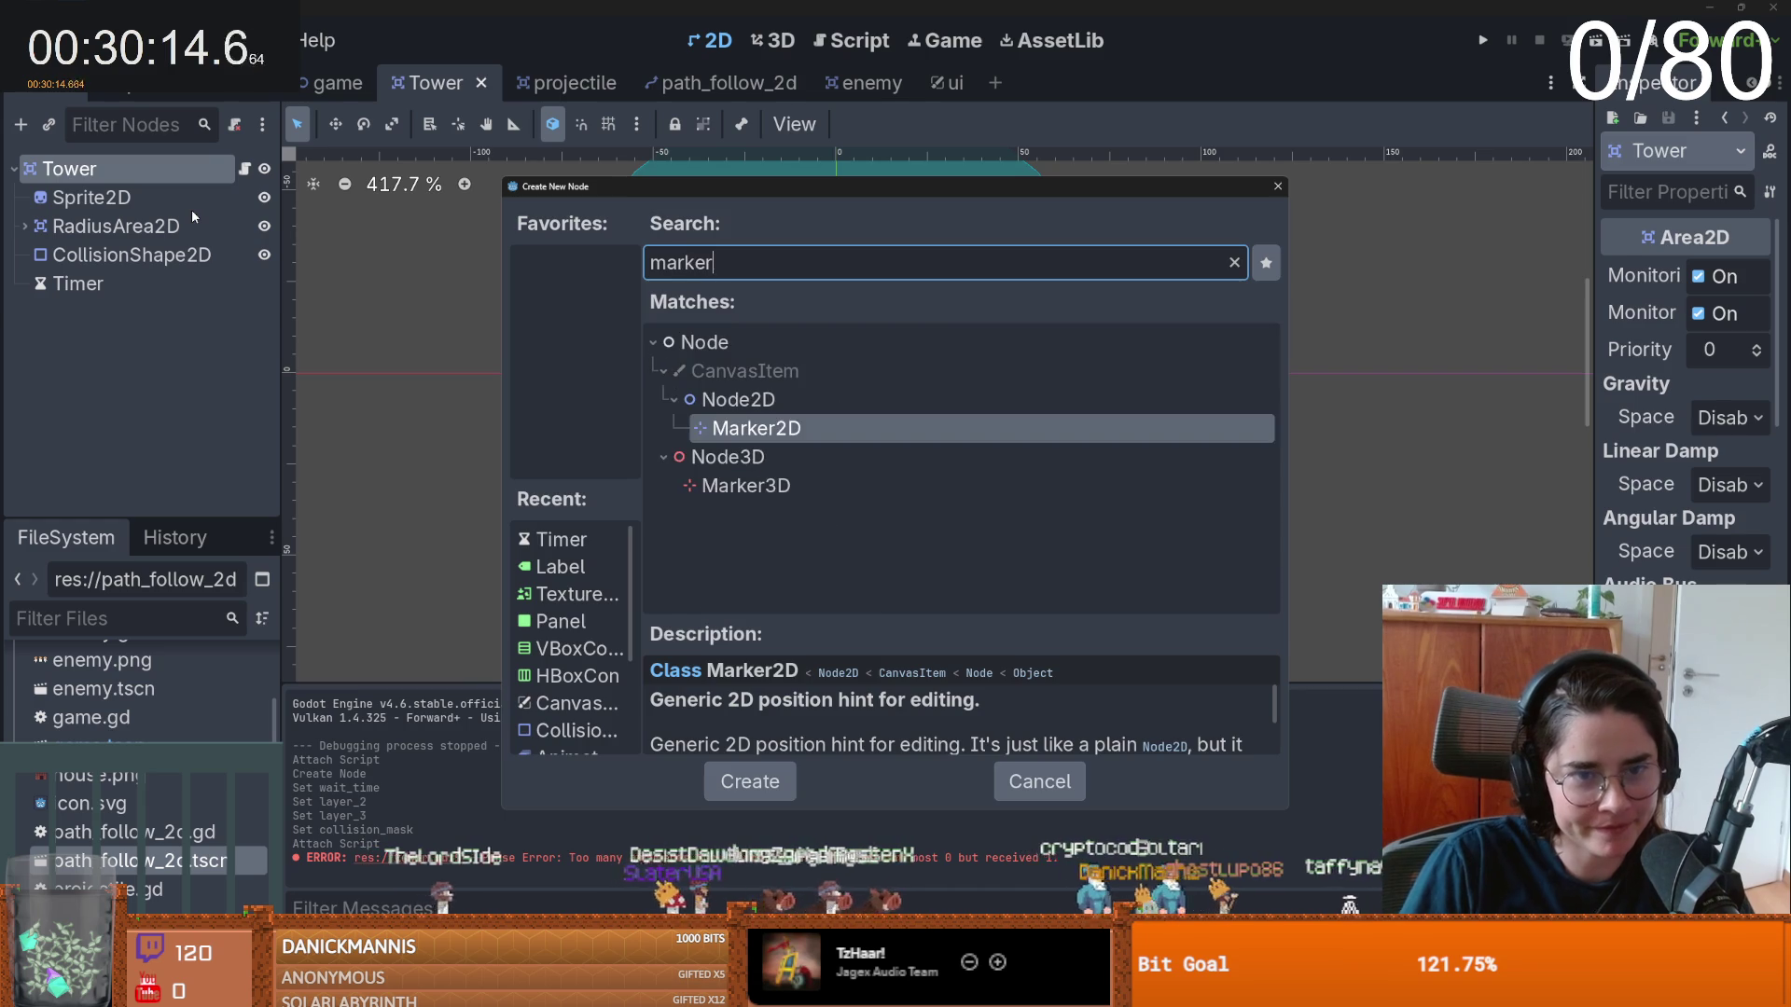
key("Return")
left_click(243, 169)
left_click_drag(148, 312, 624, 241)
key("ctrl+z")
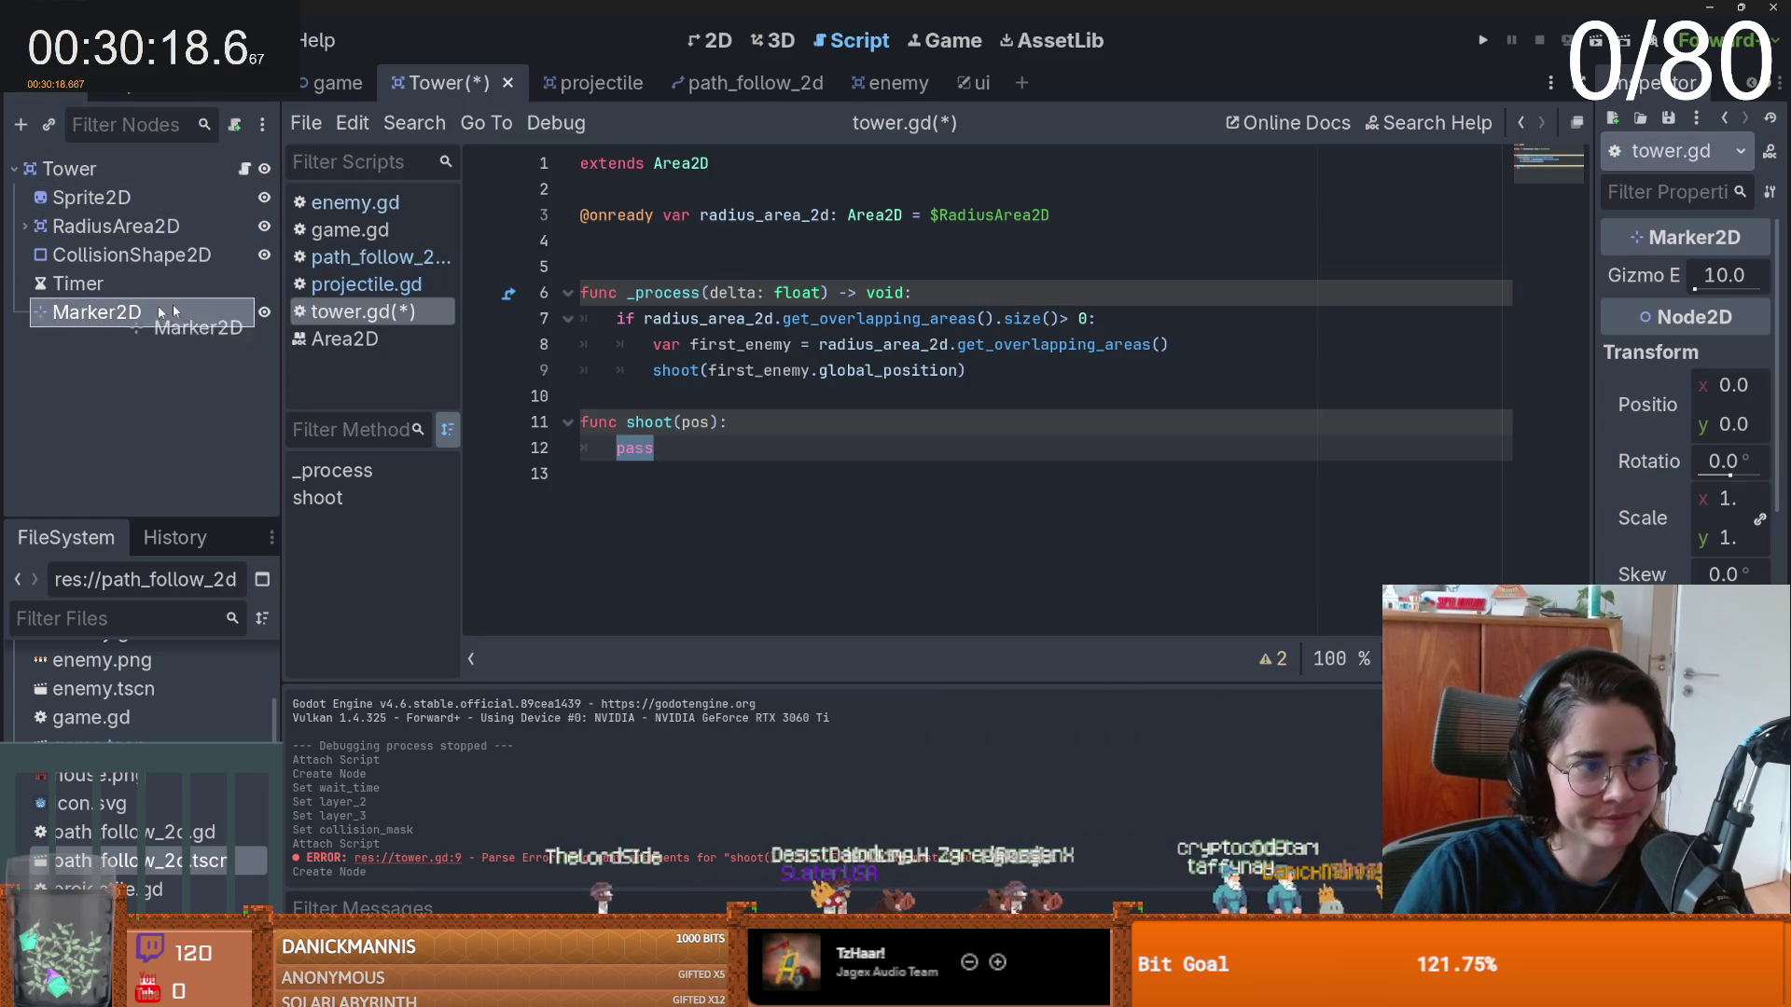
left_click_drag(97, 311, 732, 244)
double_click(733, 245)
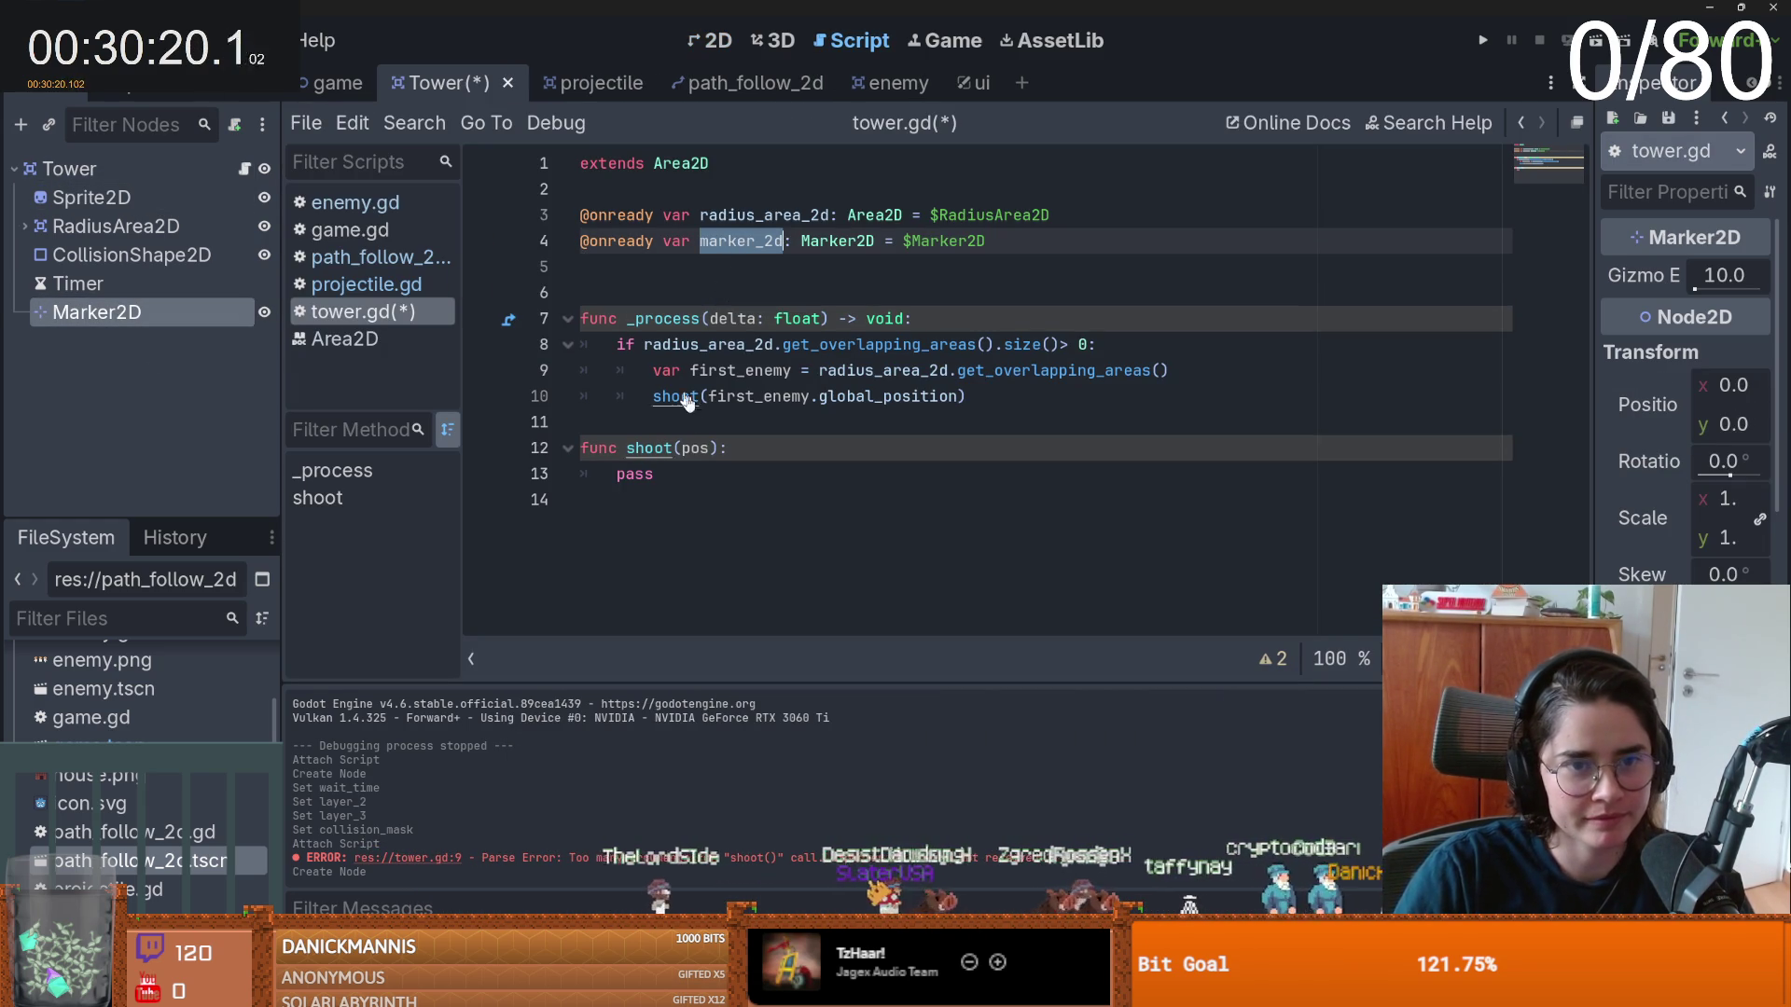
- Replace pass in shoot with marker_2d.look_at(pos), save, and start adding a child to the game scene
double_click(637, 473)
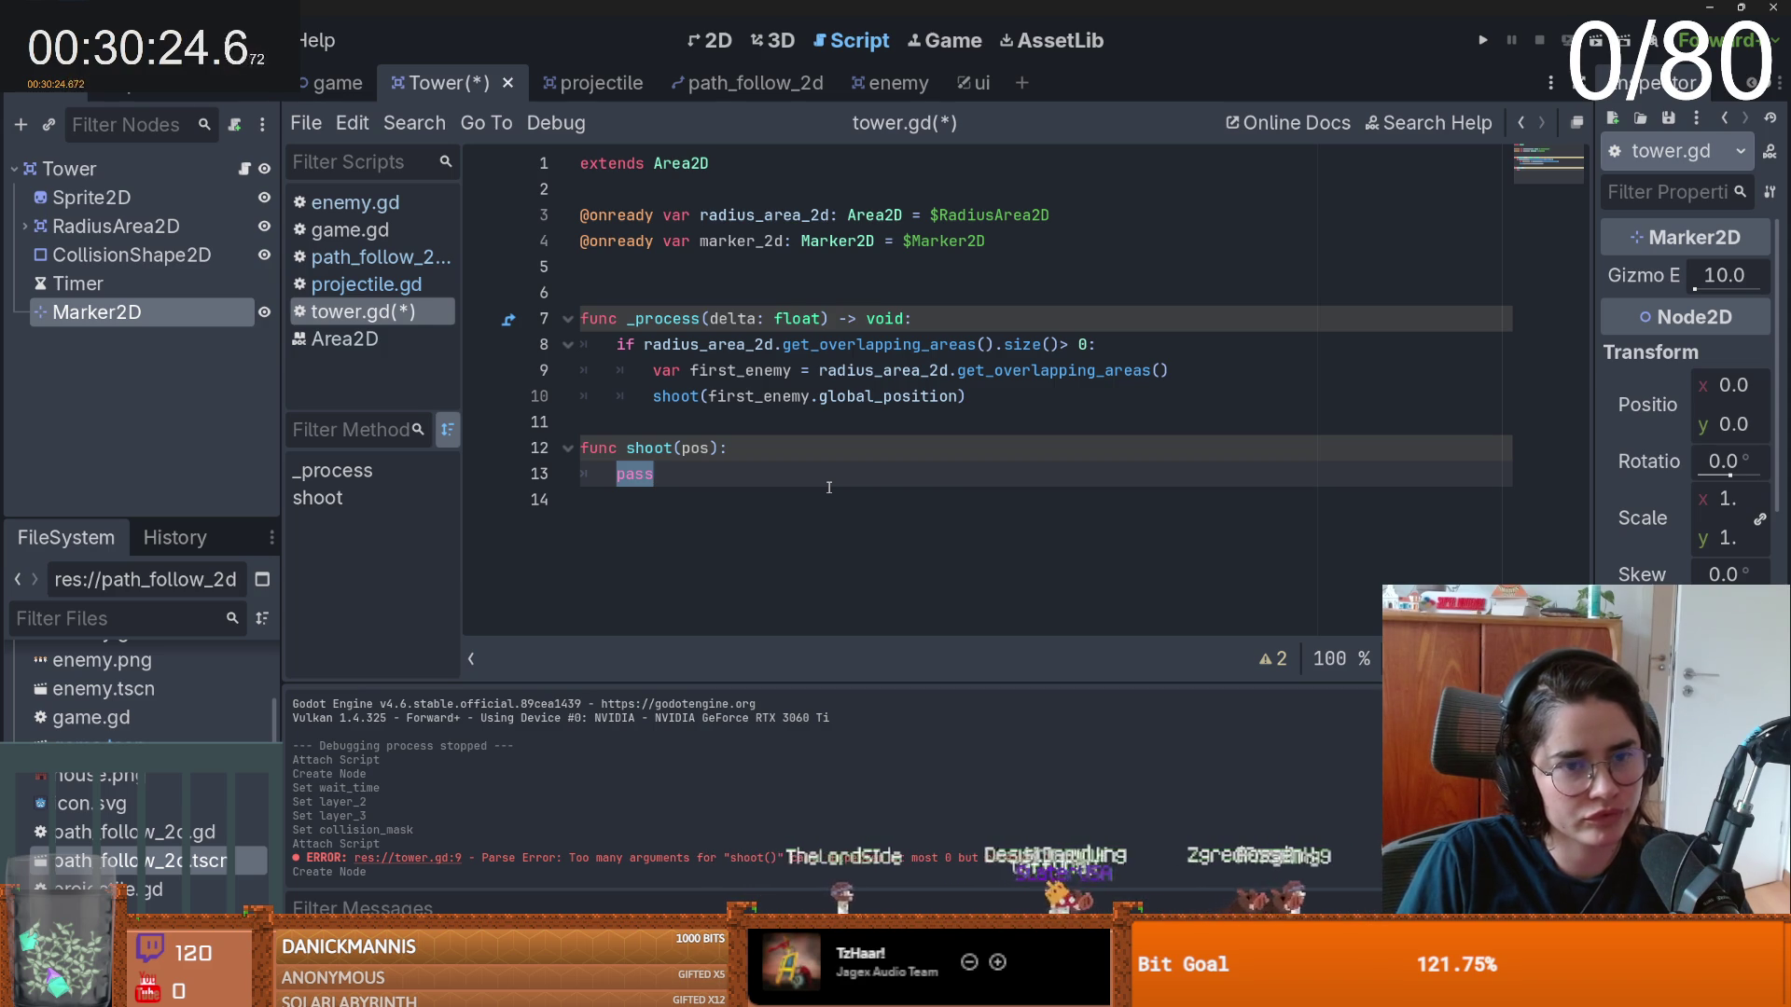
type("ma")
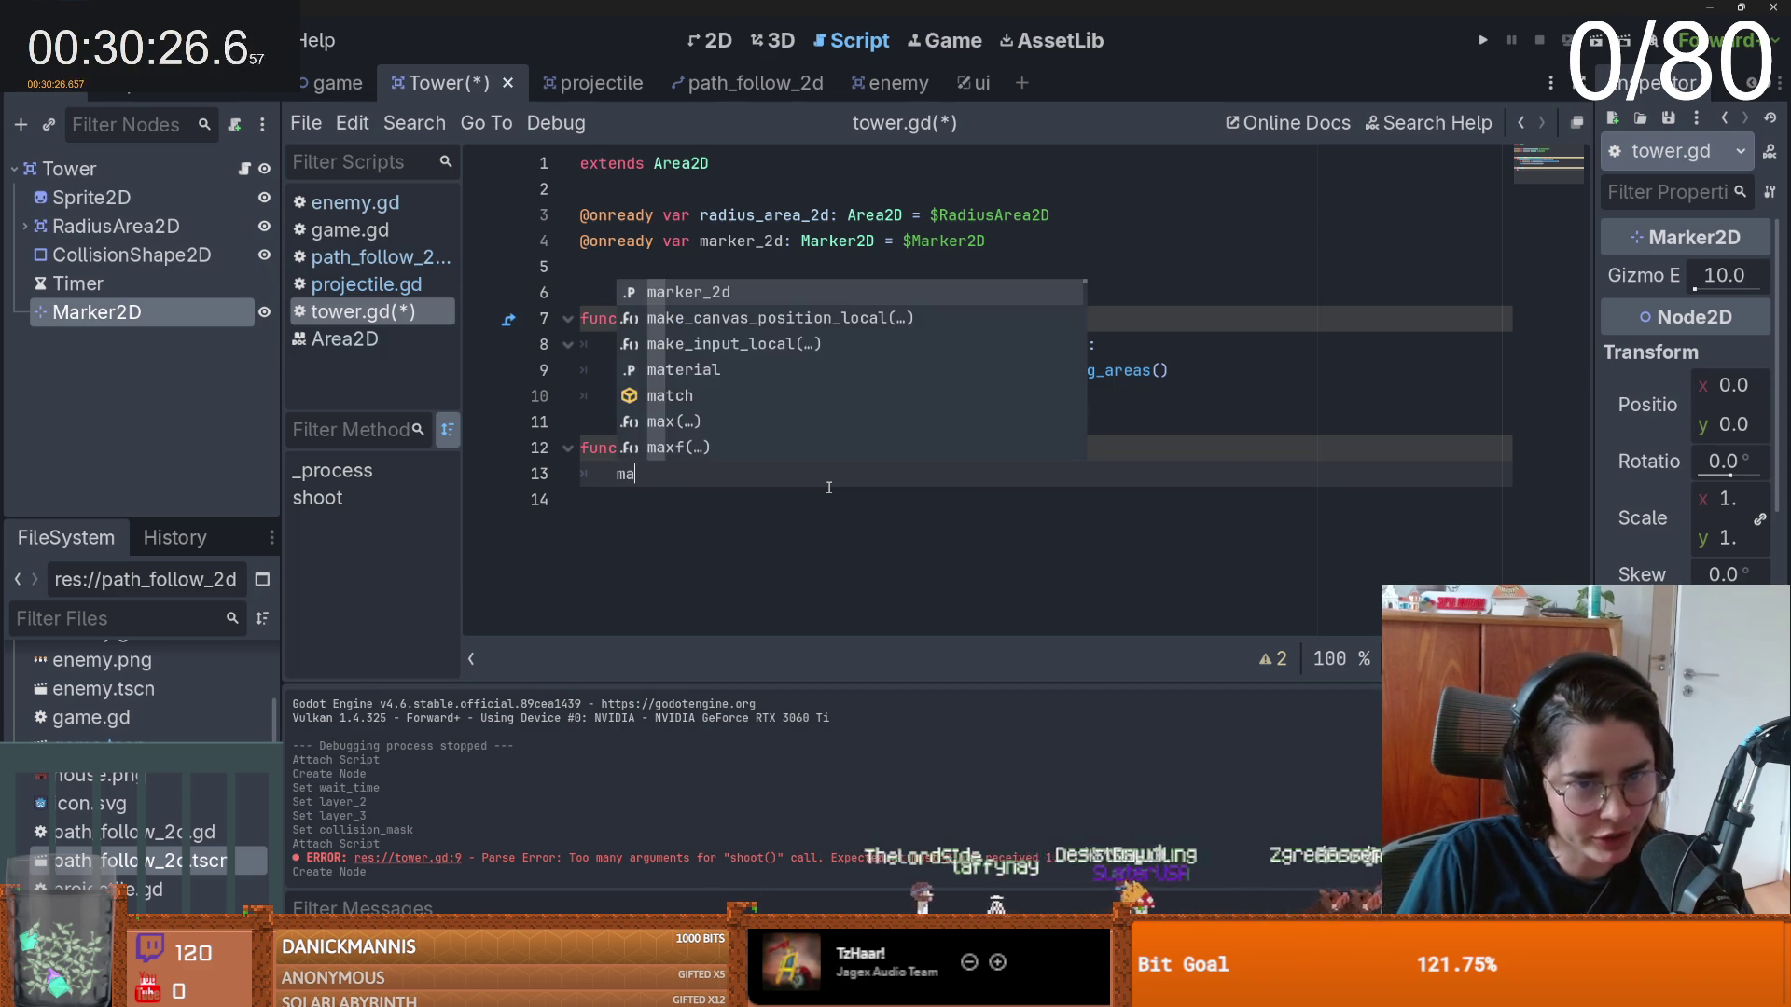
type("rker_2d.loo")
key("Return")
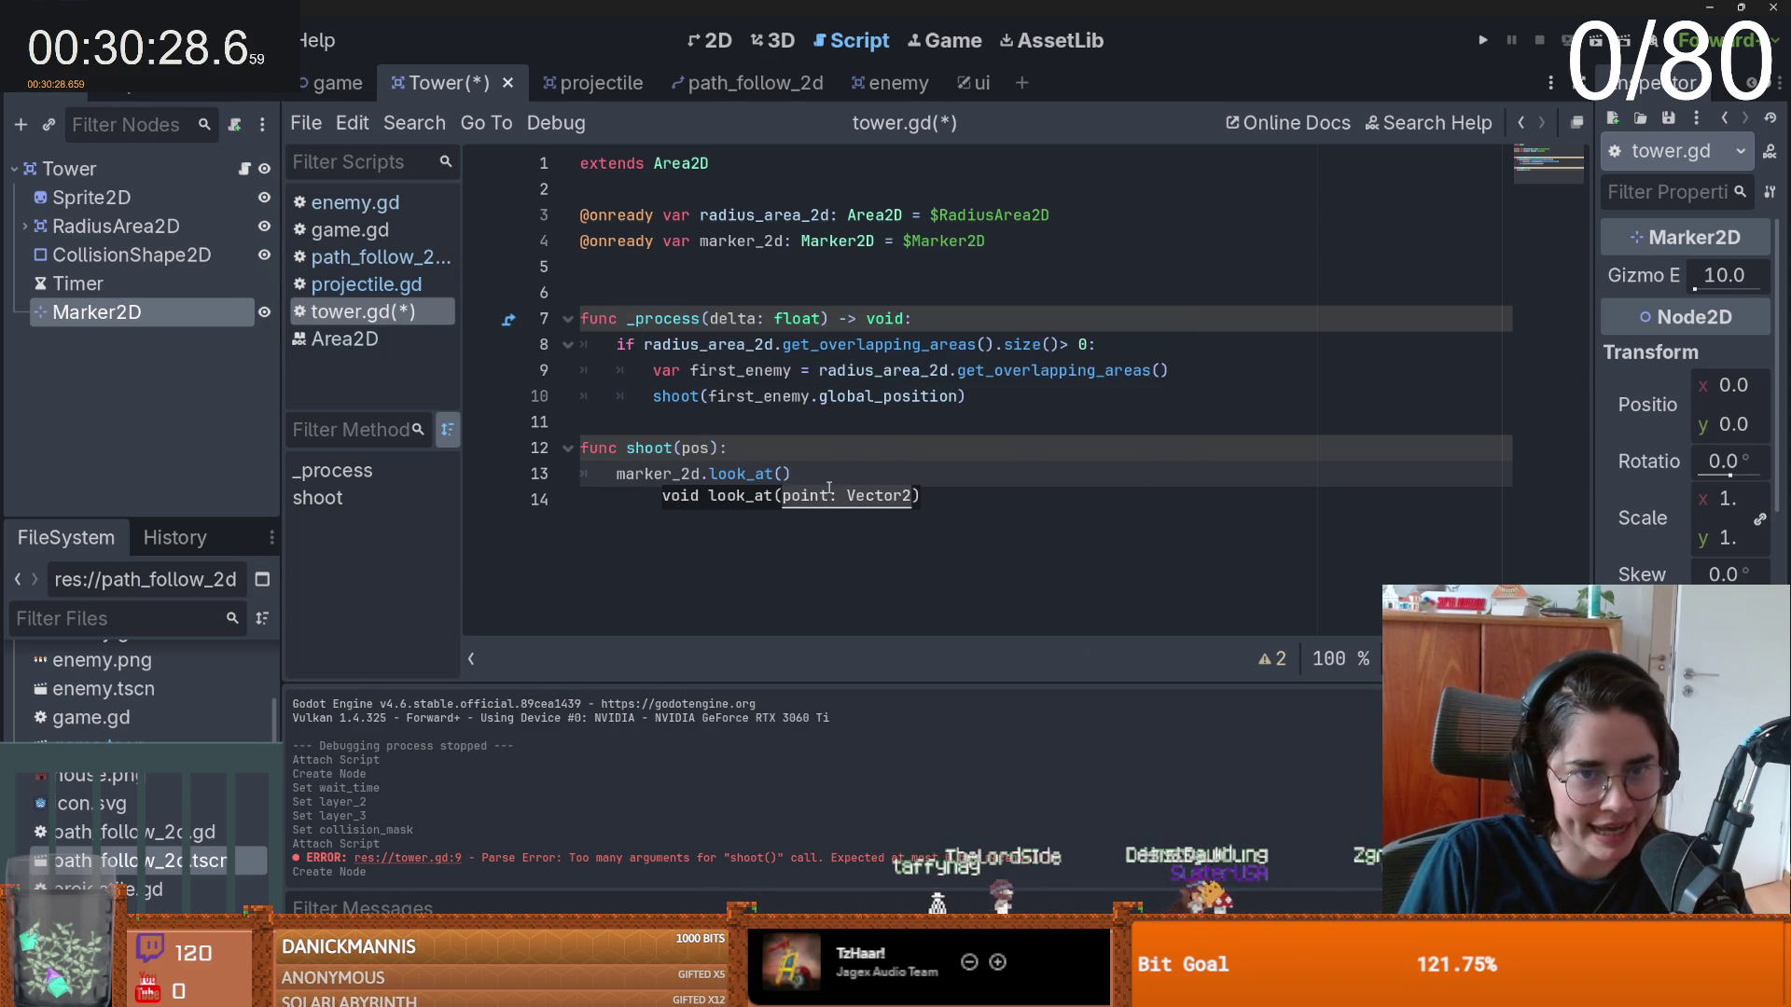
type("pos")
key("End")
key("Return")
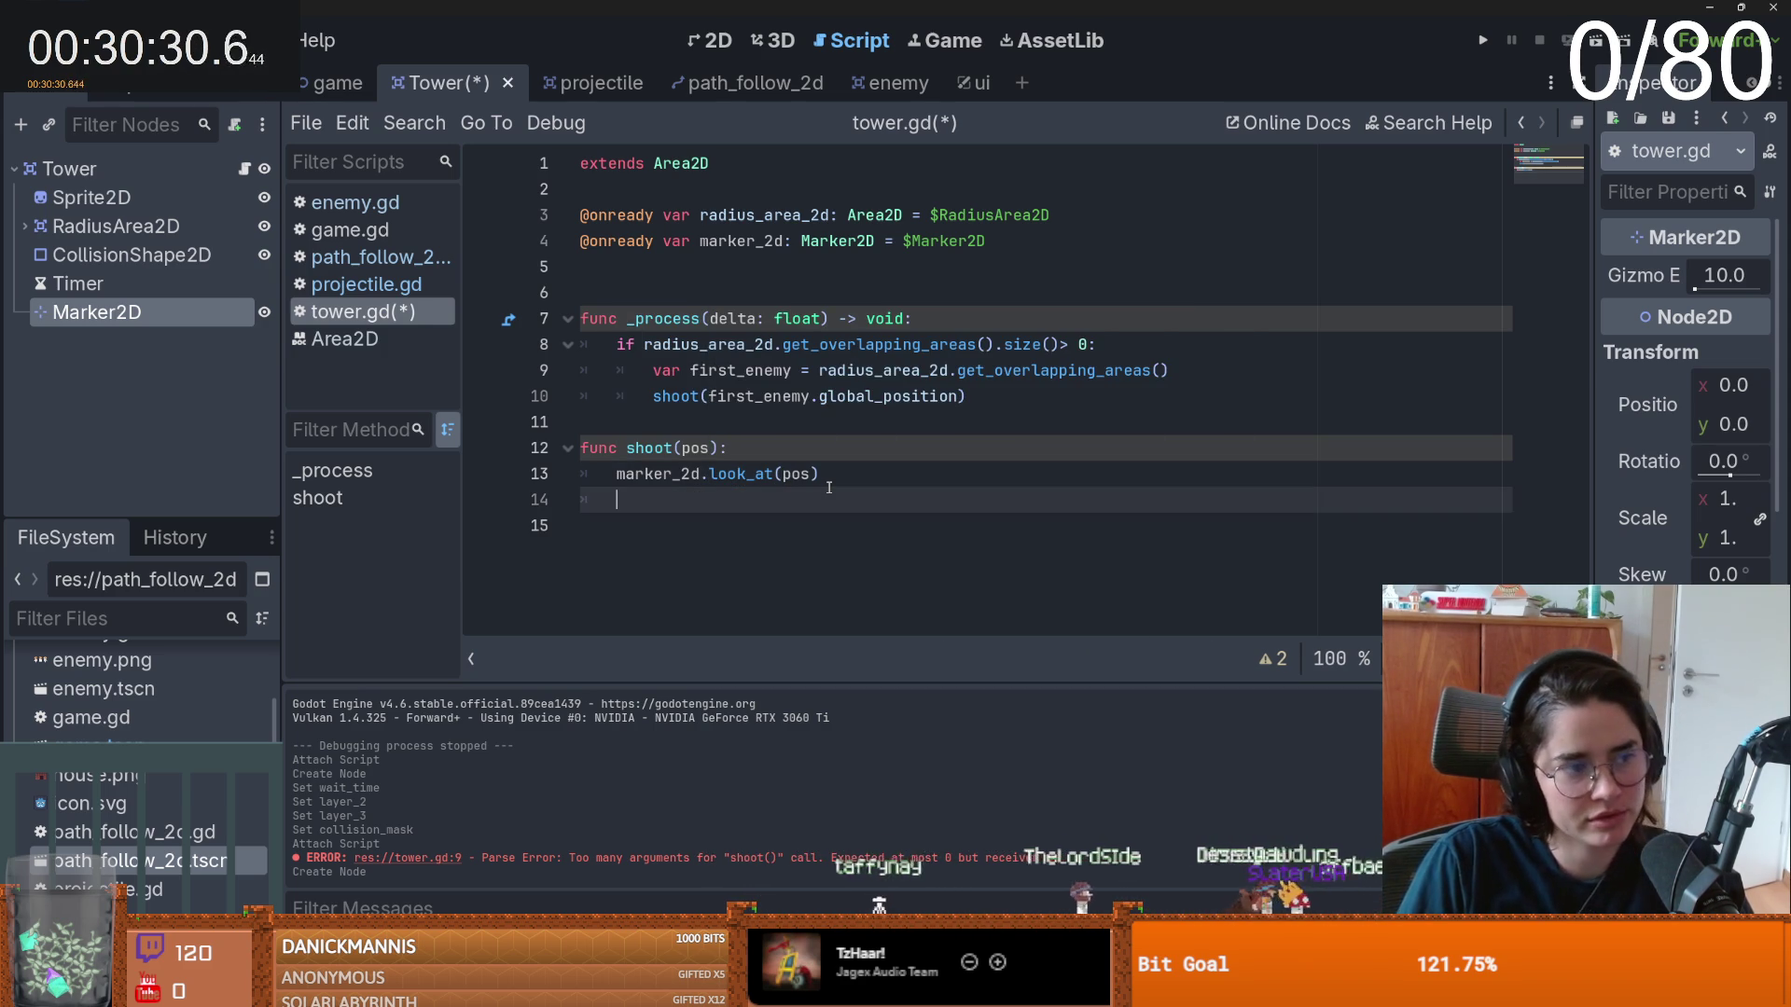
key("ctrl+s")
left_click(328, 83)
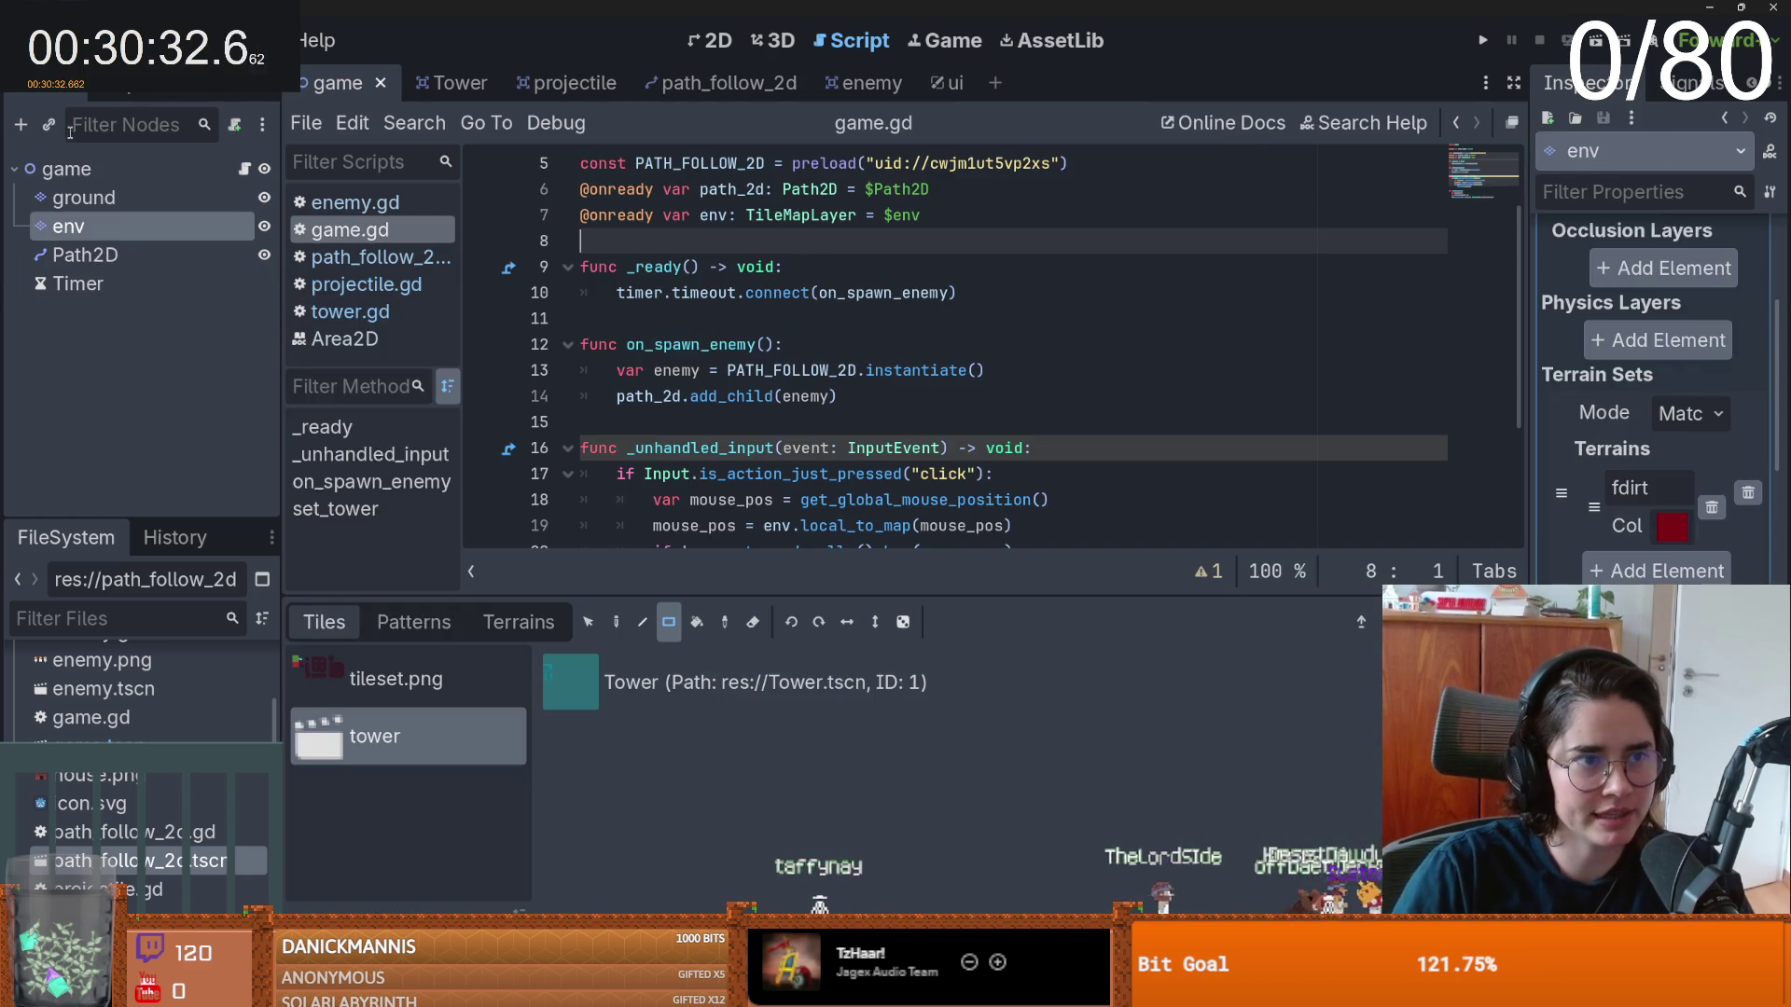
right_click(86, 171)
left_click(155, 222)
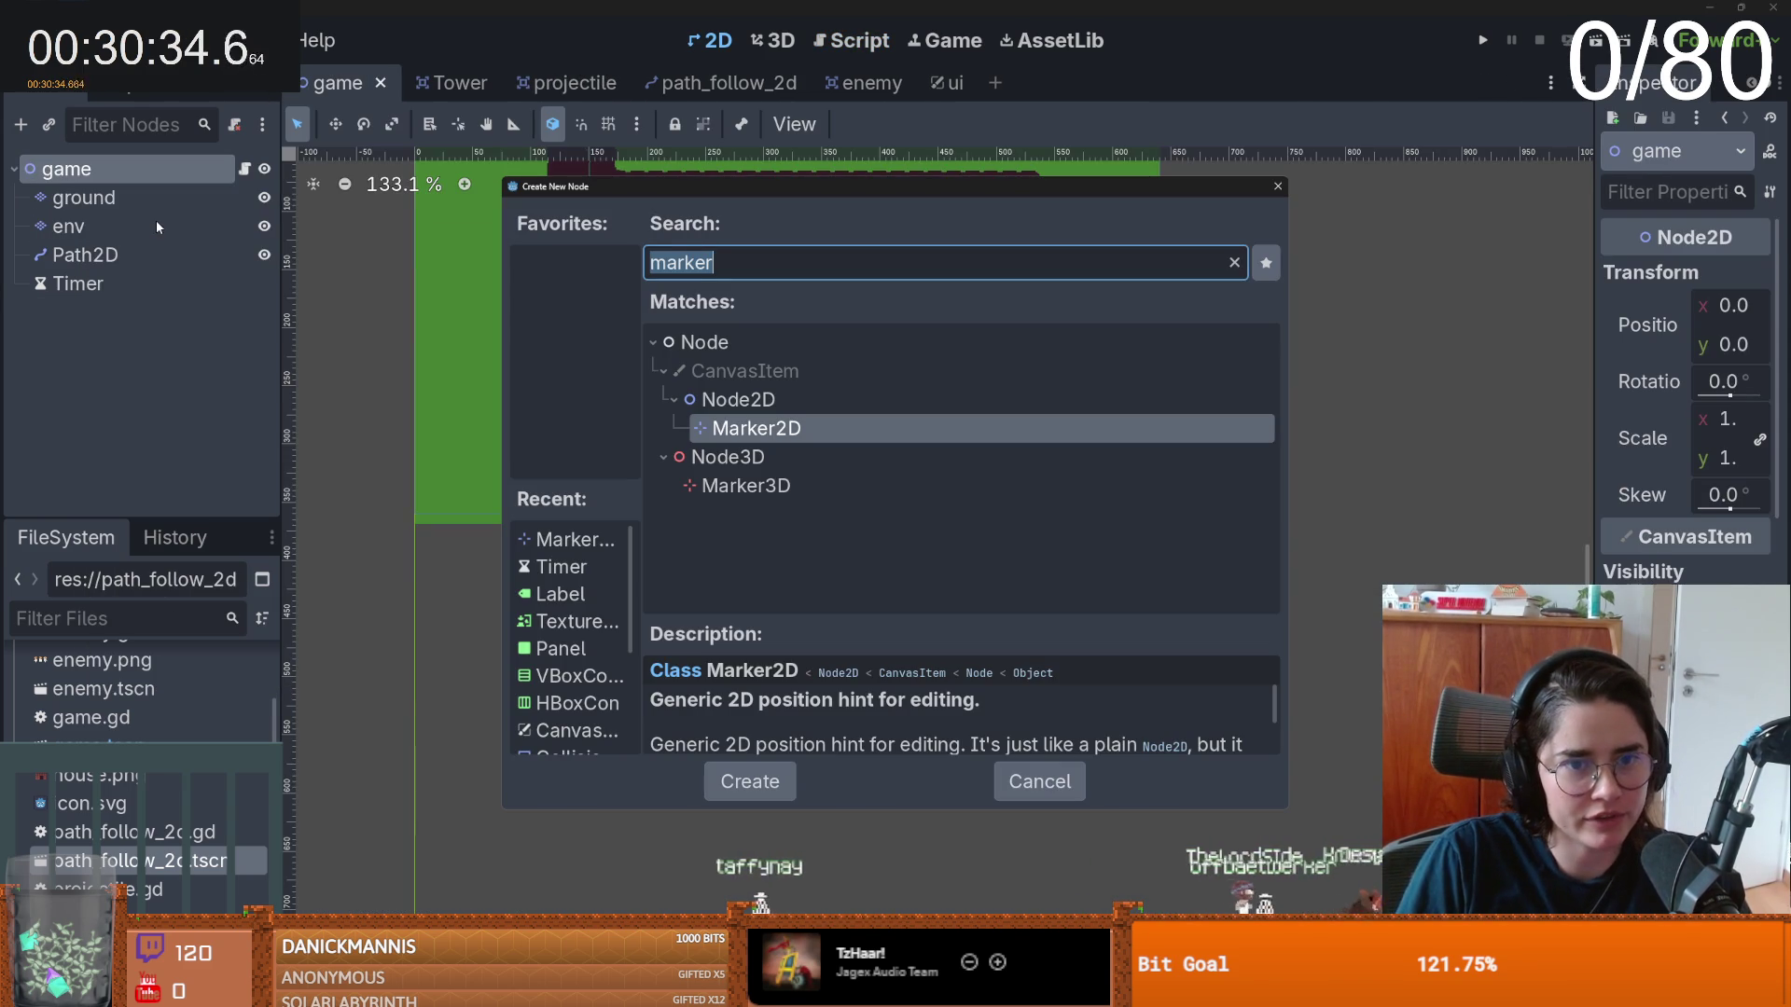